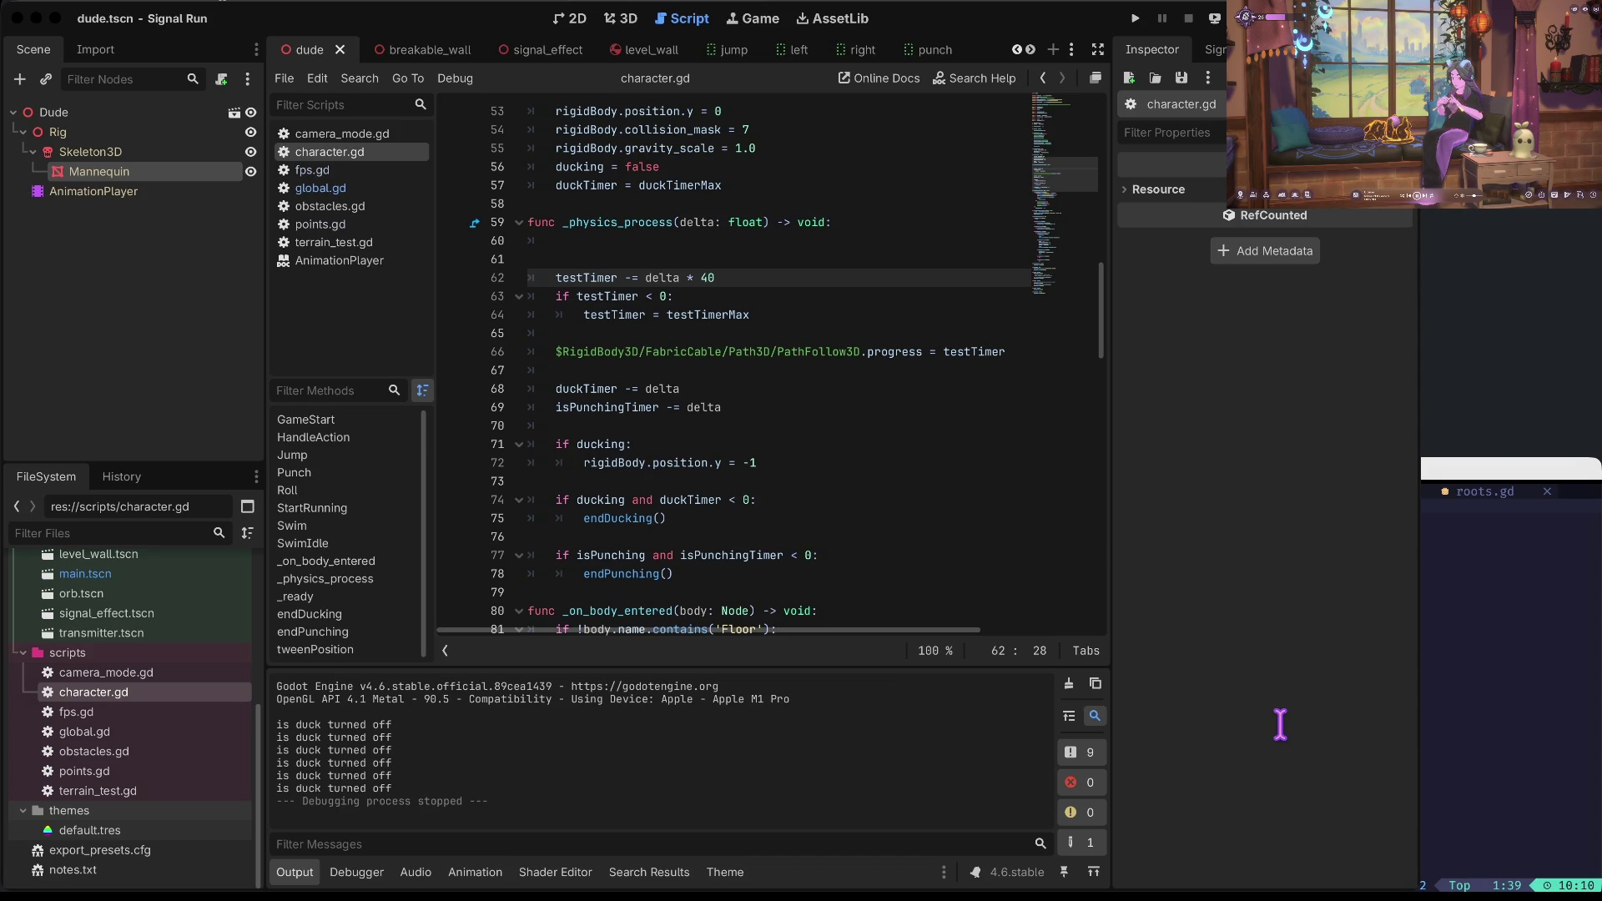
Change line 62 of character.gd from testTimer -= delta * 40 to delta * 20.
{"action": "left_click", "coordinate": [1280, 724]}
{"action": "key", "text": "super+Tab"}
{"action": "left_click", "coordinate": [1285, 738]}
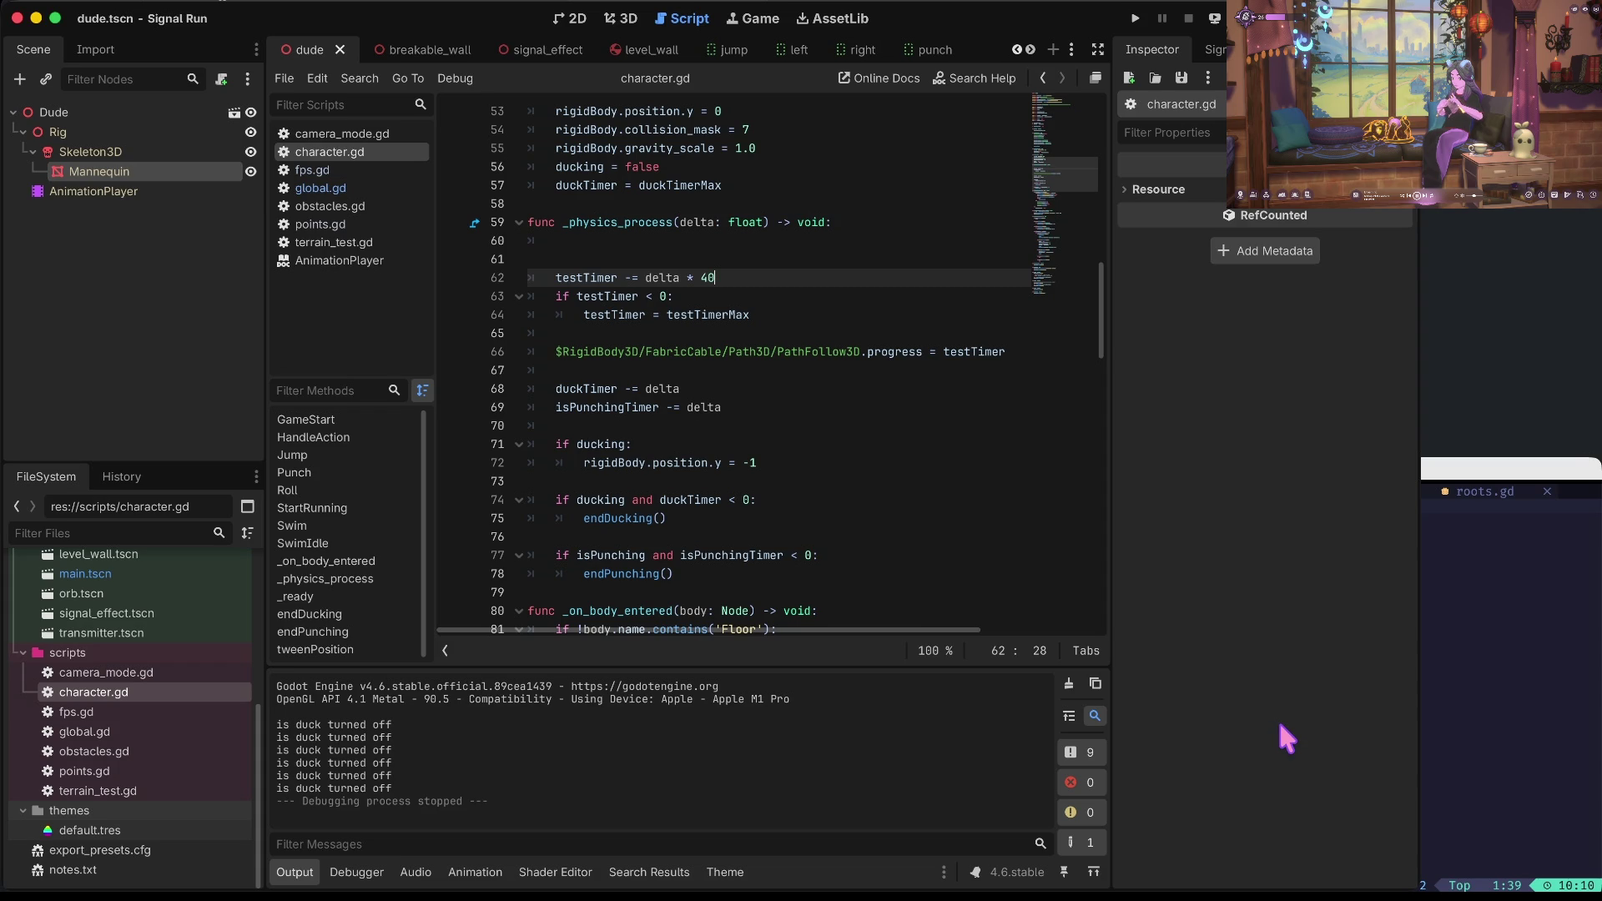
{"action": "key", "text": "Left"}
{"action": "key", "text": "ctrl+z"}
{"action": "key", "text": "BackSpace"}
{"action": "type", "text": "20"}
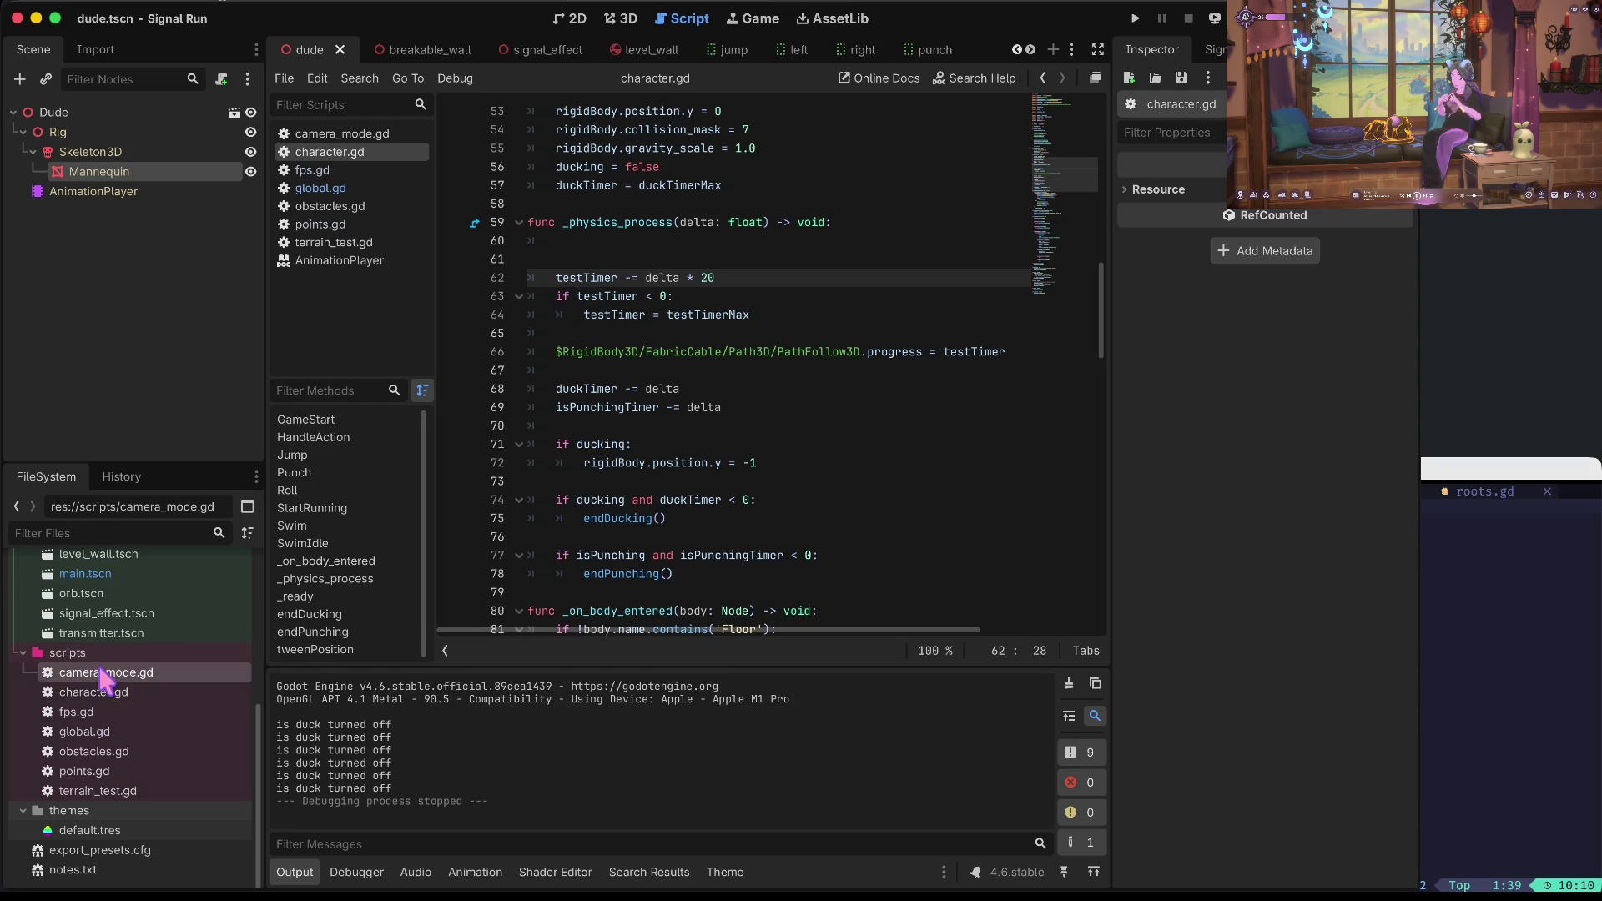
Open the fabric_cable scene from the FileSystem dock.
{"action": "scroll", "coordinate": [108, 668], "scroll_direction": "up", "scroll_amount": 5}
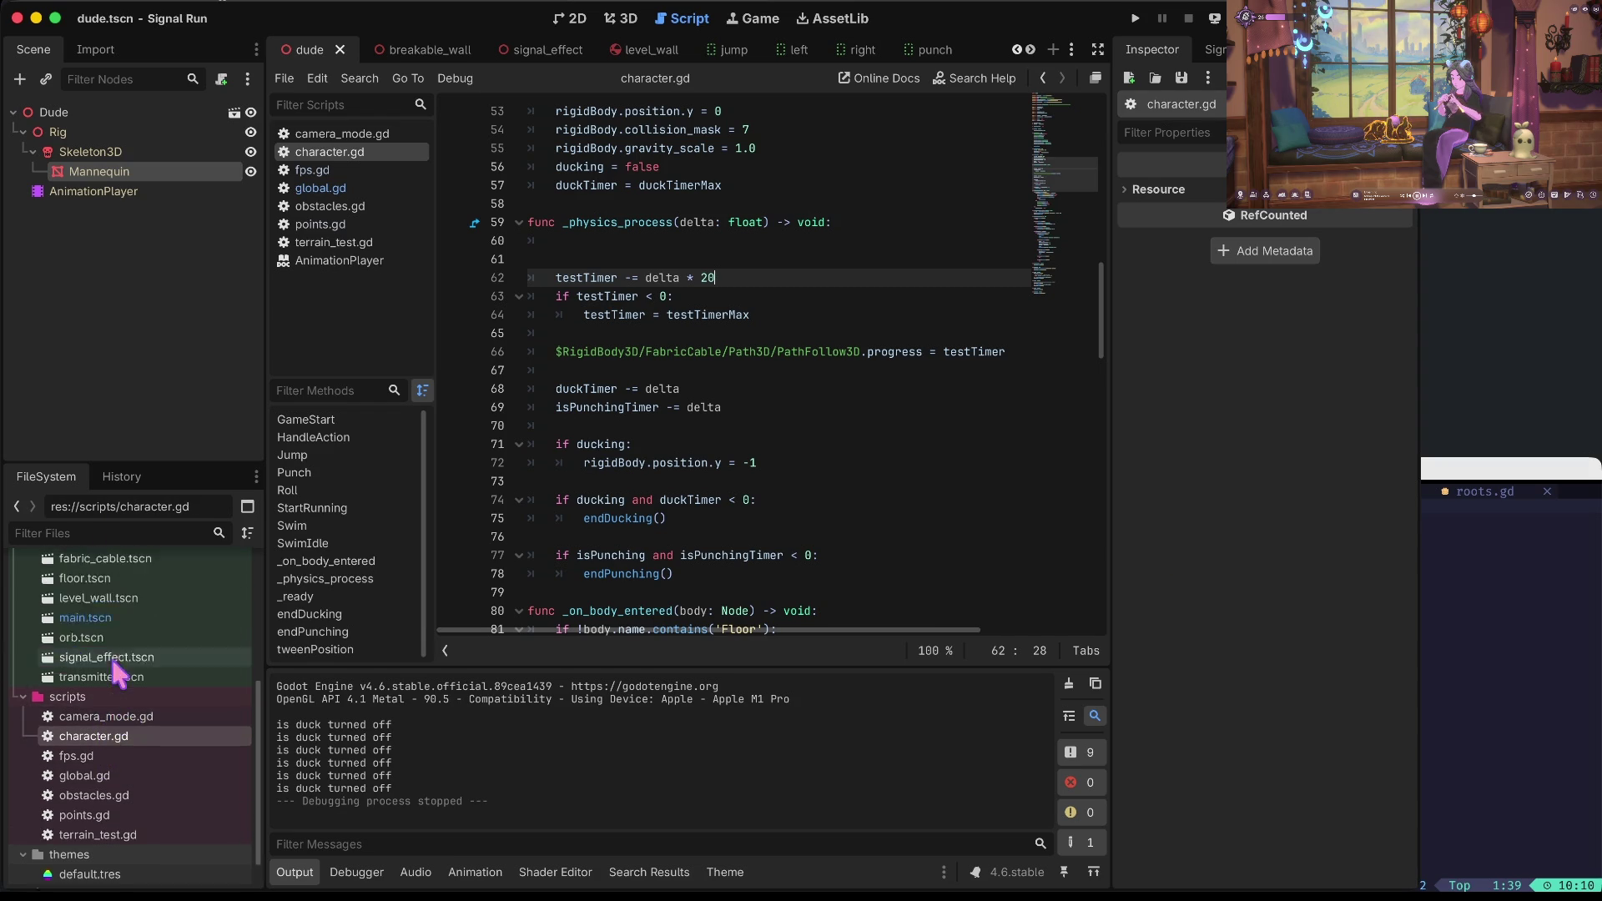
{"action": "scroll", "coordinate": [117, 649], "scroll_direction": "up", "scroll_amount": 2}
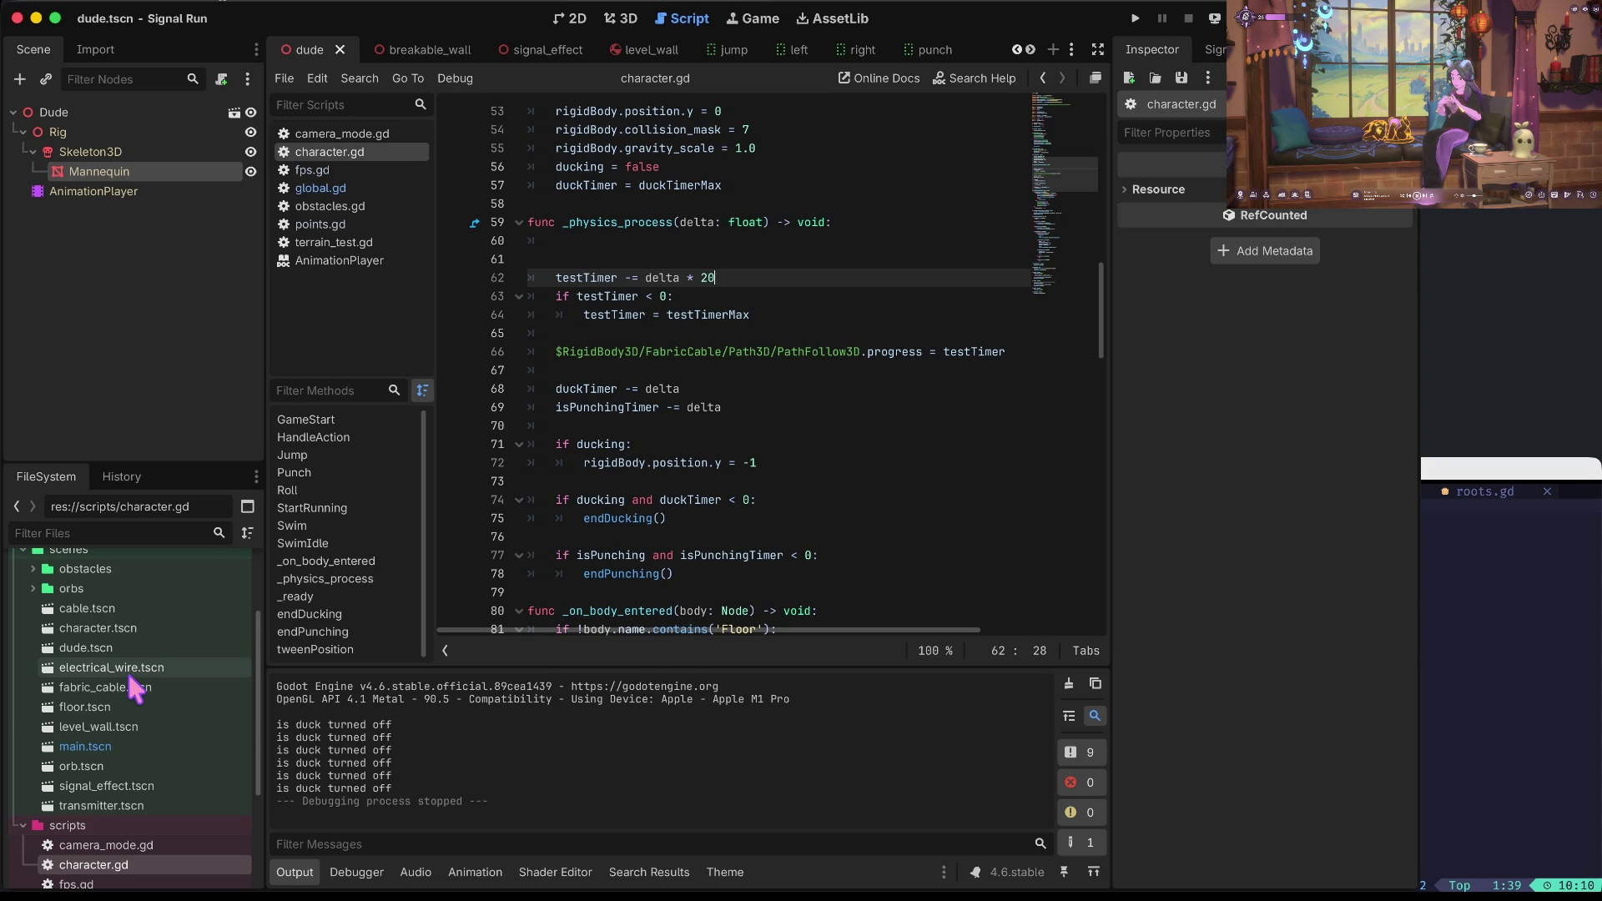
{"action": "double_click", "coordinate": [130, 680]}
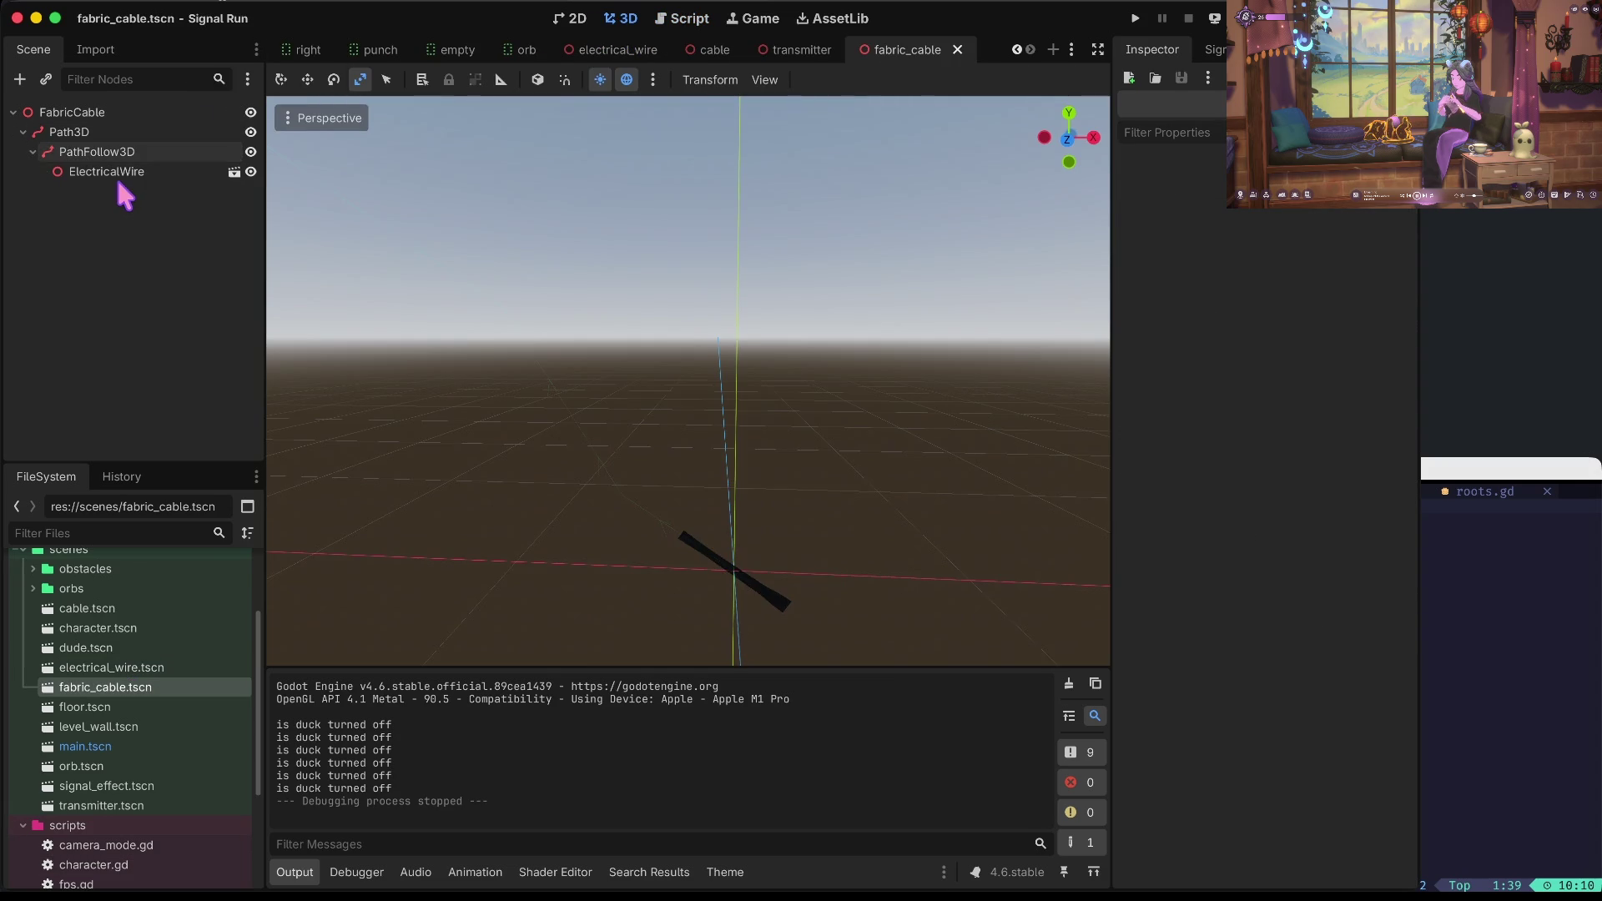
Select ElectricalWire, undo the stray node paste, and bring up actions for electrical_wire.tscn.
{"action": "left_click", "coordinate": [117, 175]}
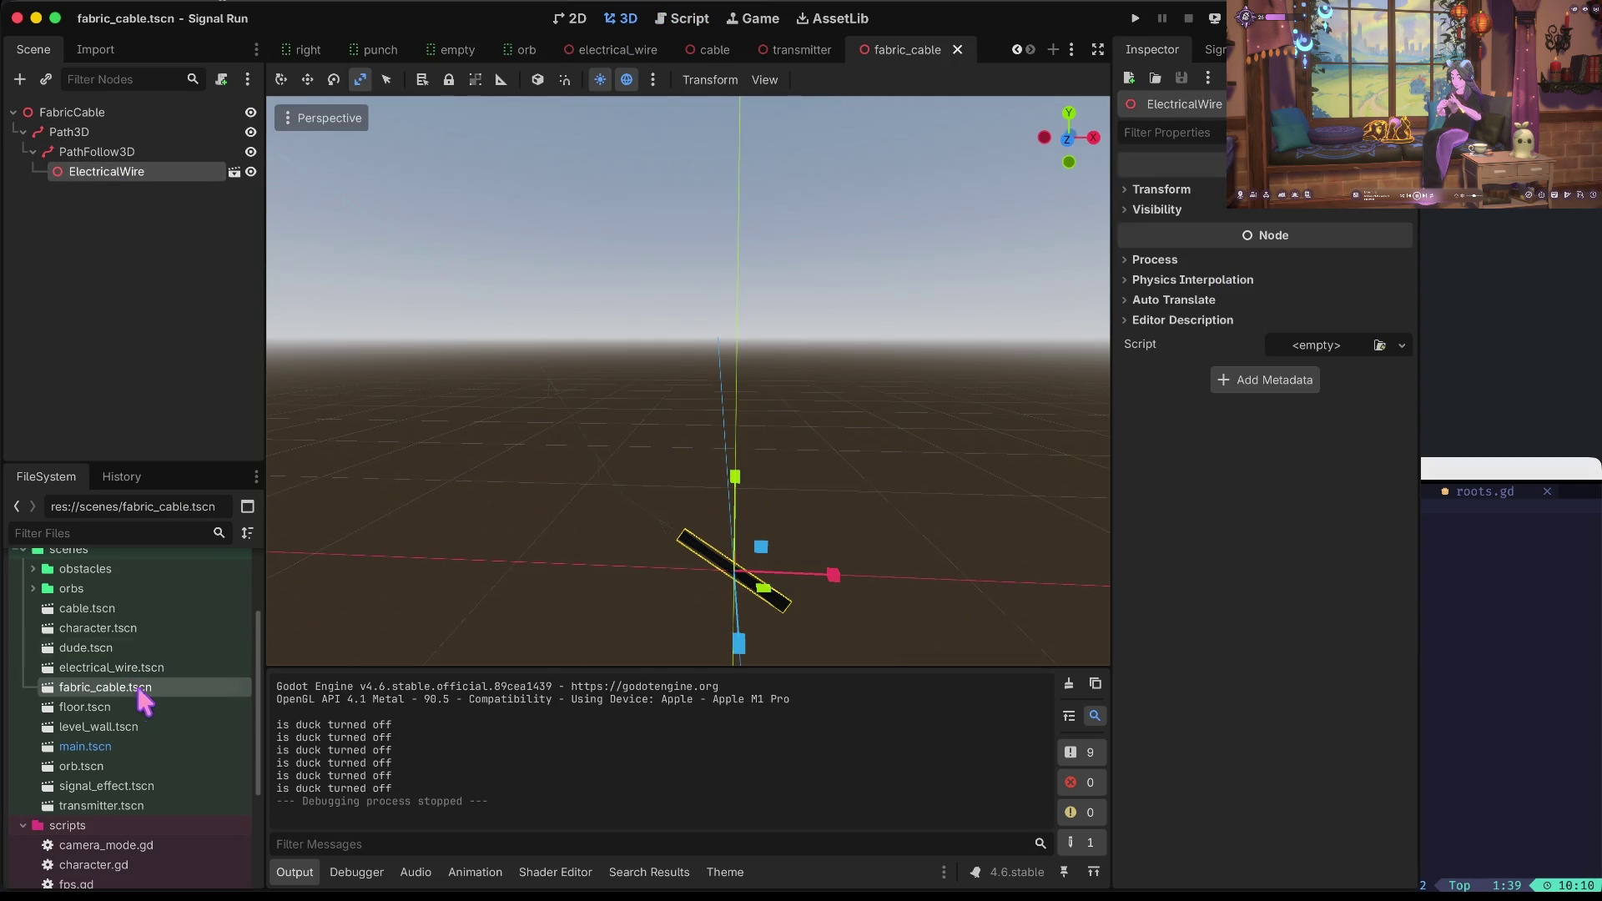
{"action": "left_click", "coordinate": [138, 668]}
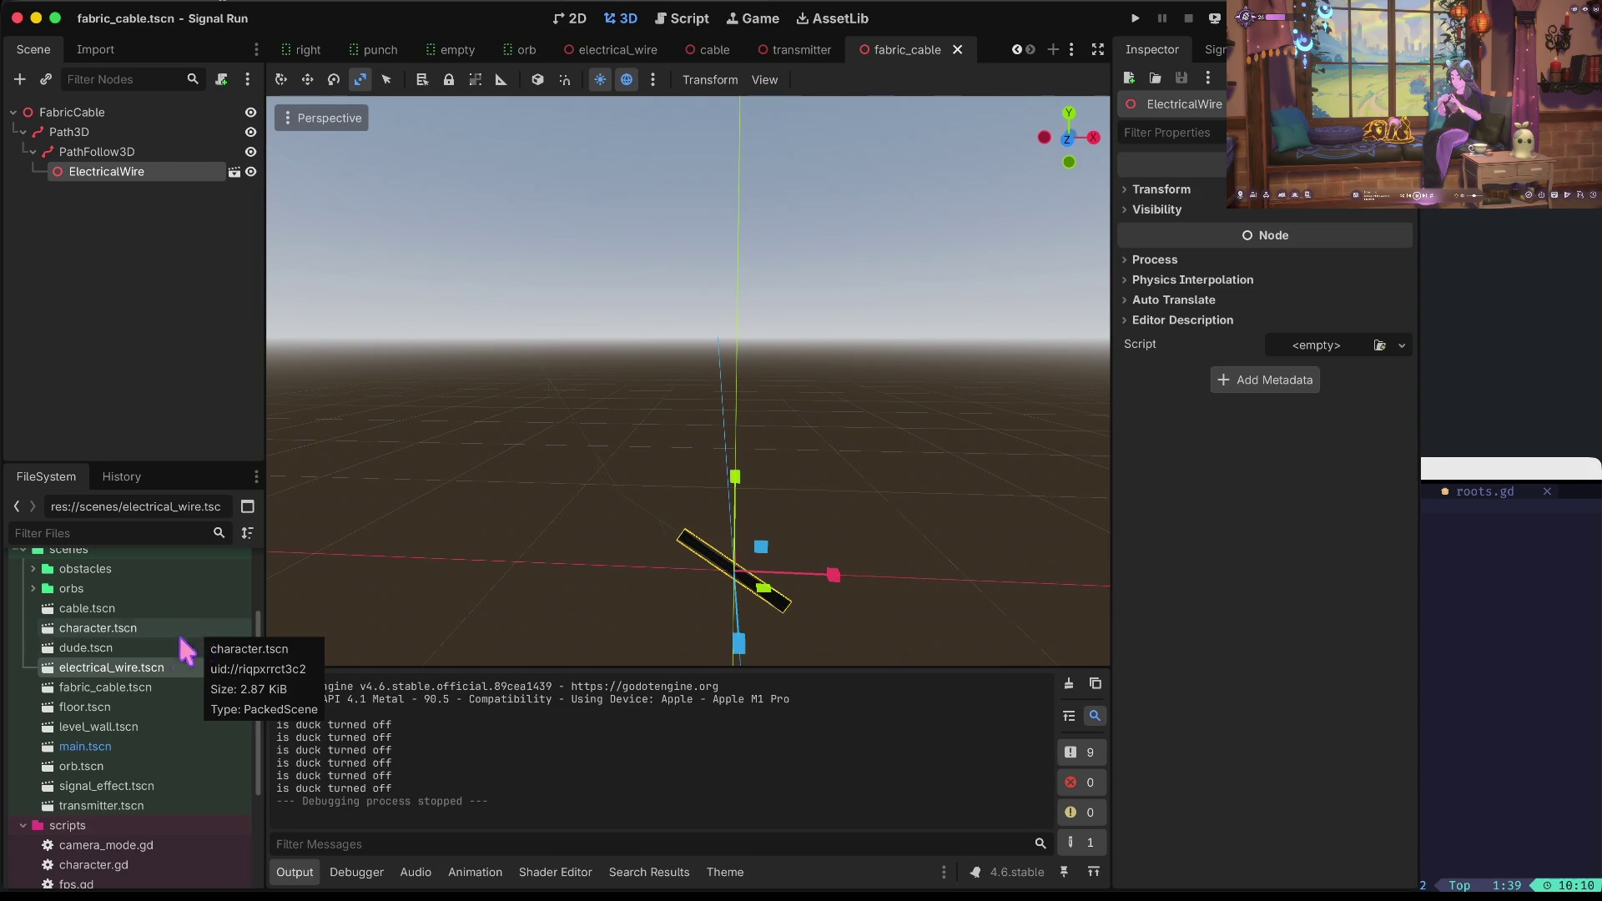
{"action": "left_click", "coordinate": [103, 545]}
{"action": "key", "text": "ctrl+v"}
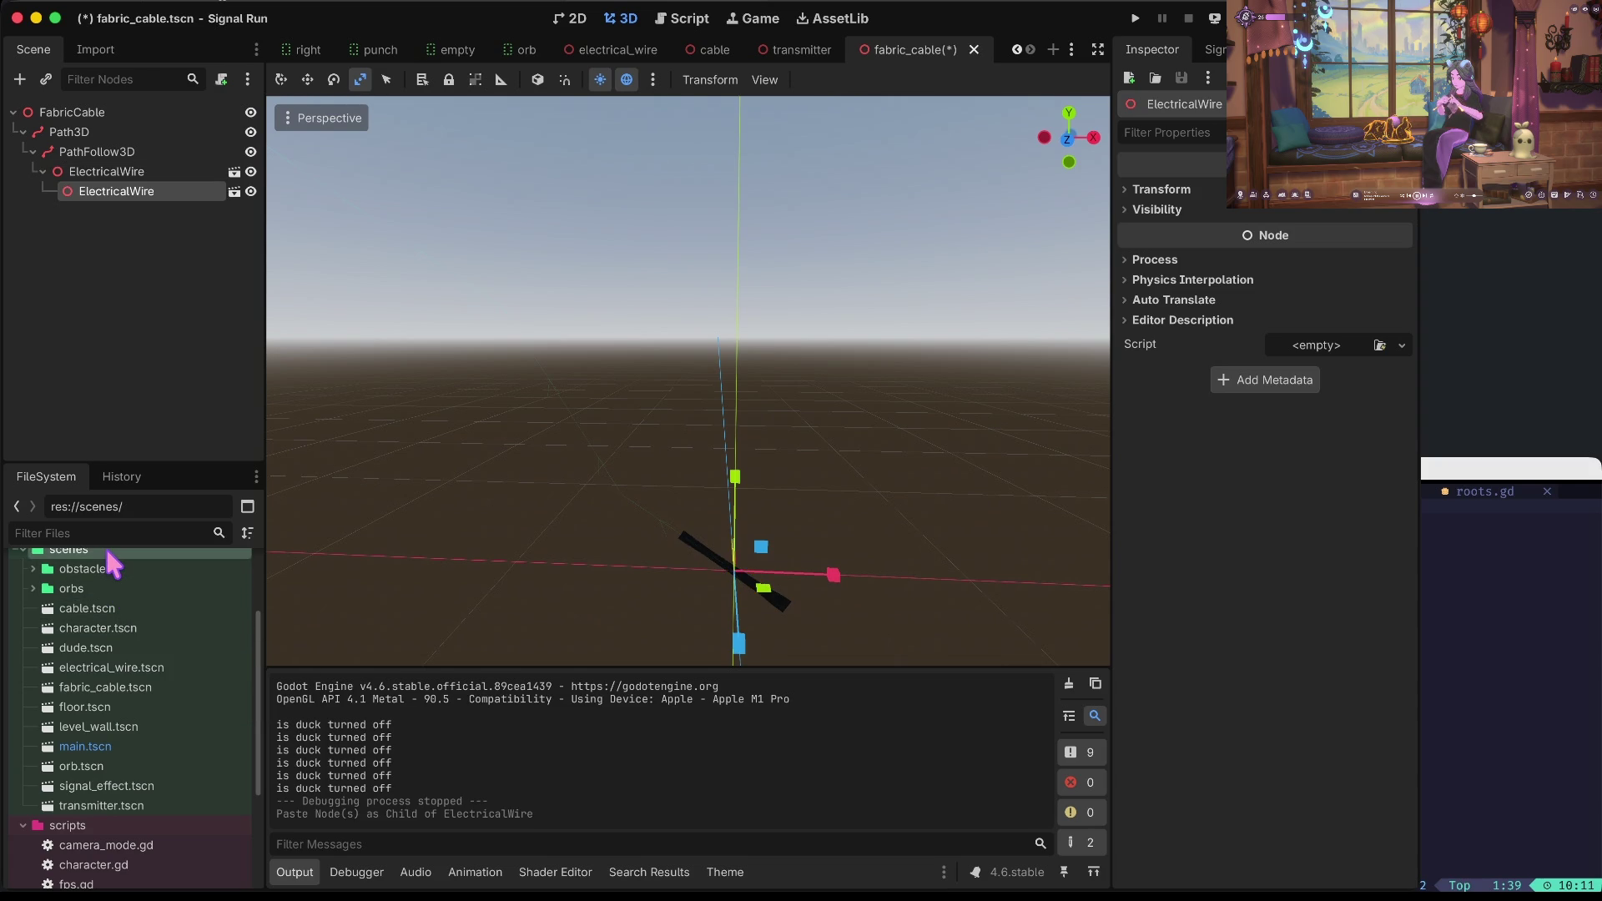
{"action": "key", "text": "ctrl+z"}
{"action": "right_click", "coordinate": [114, 672]}
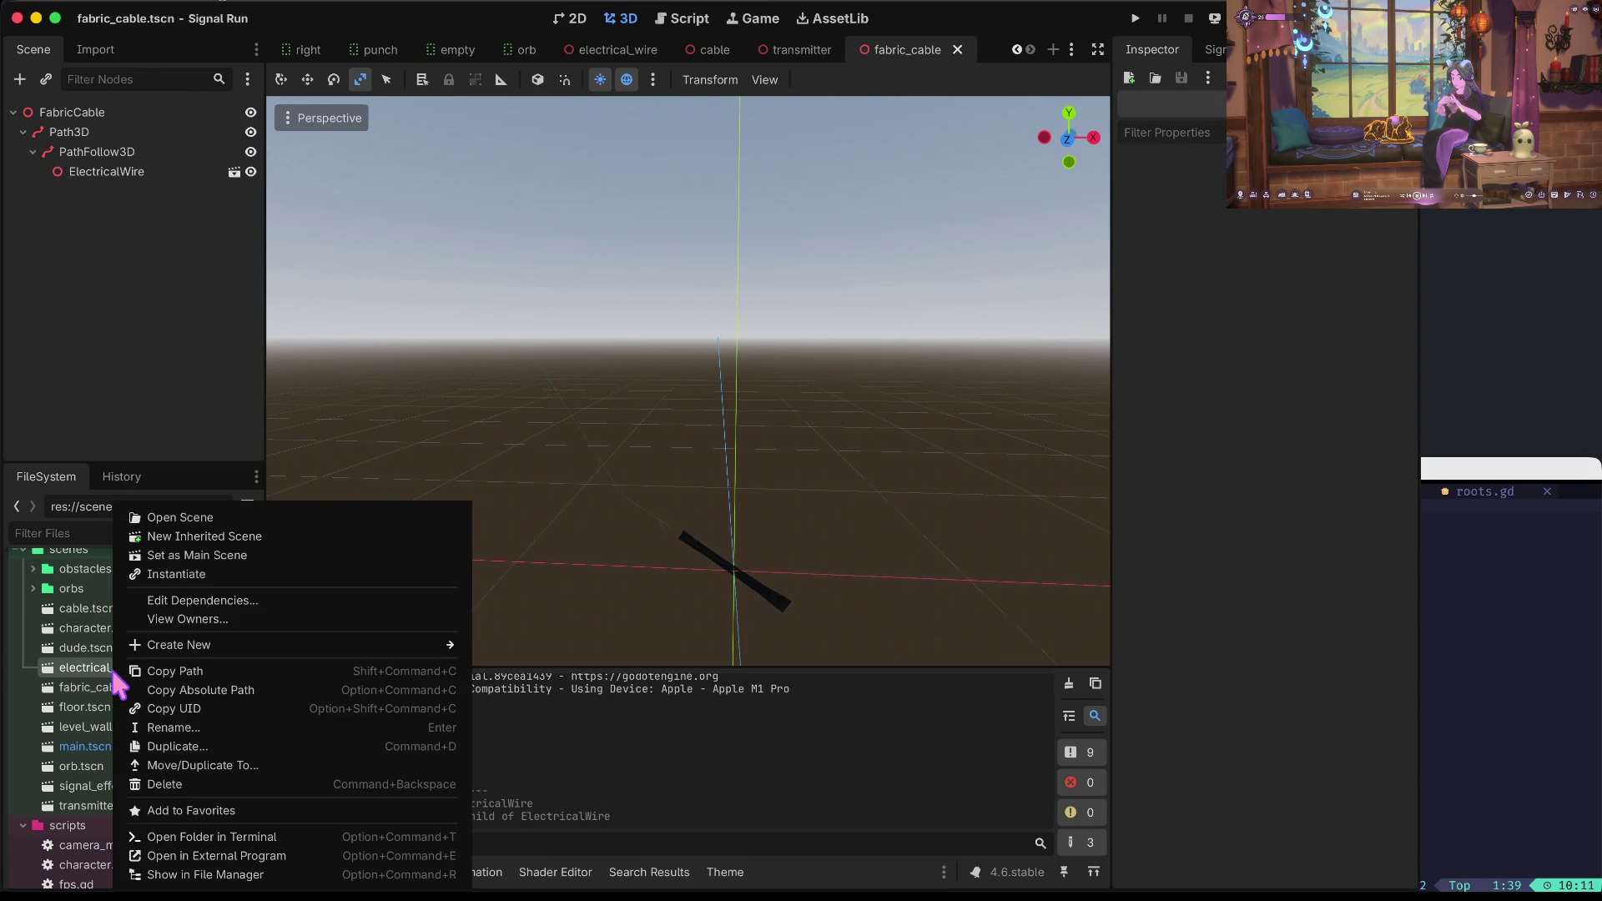
Duplicate electrical_wire.tscn as electric_pulse.tscn and open the new scene.
{"action": "left_click", "coordinate": [207, 742]}
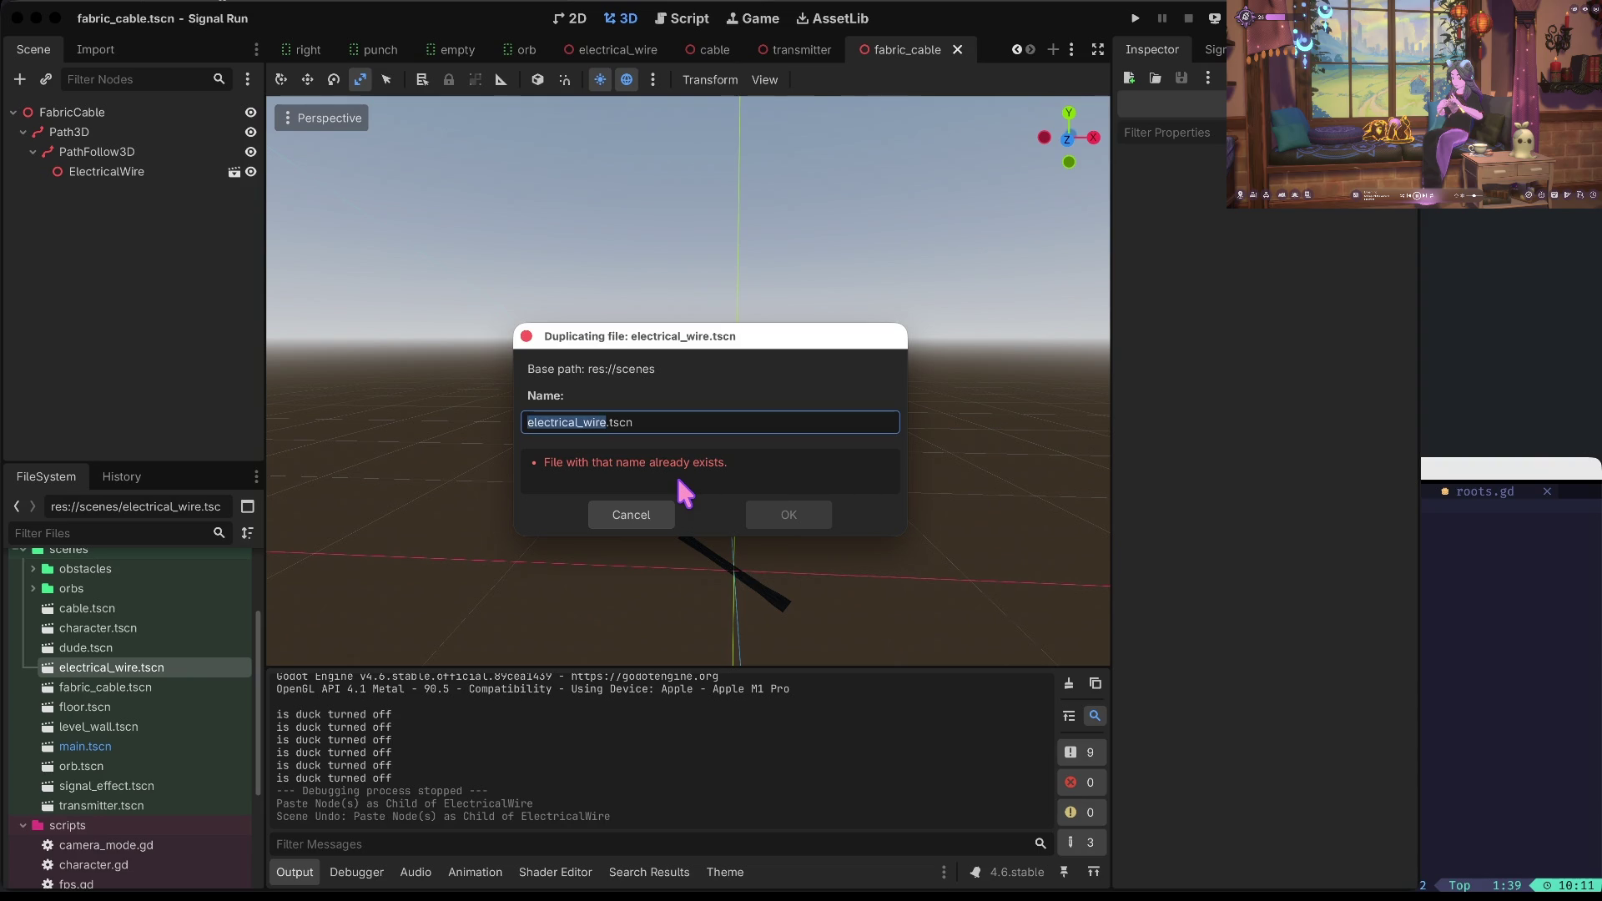
{"action": "key", "text": "Right"}
{"action": "key", "text": "BackSpace"}
{"action": "key", "text": "BackSpace"}
{"action": "key", "text": "BackSpace"}
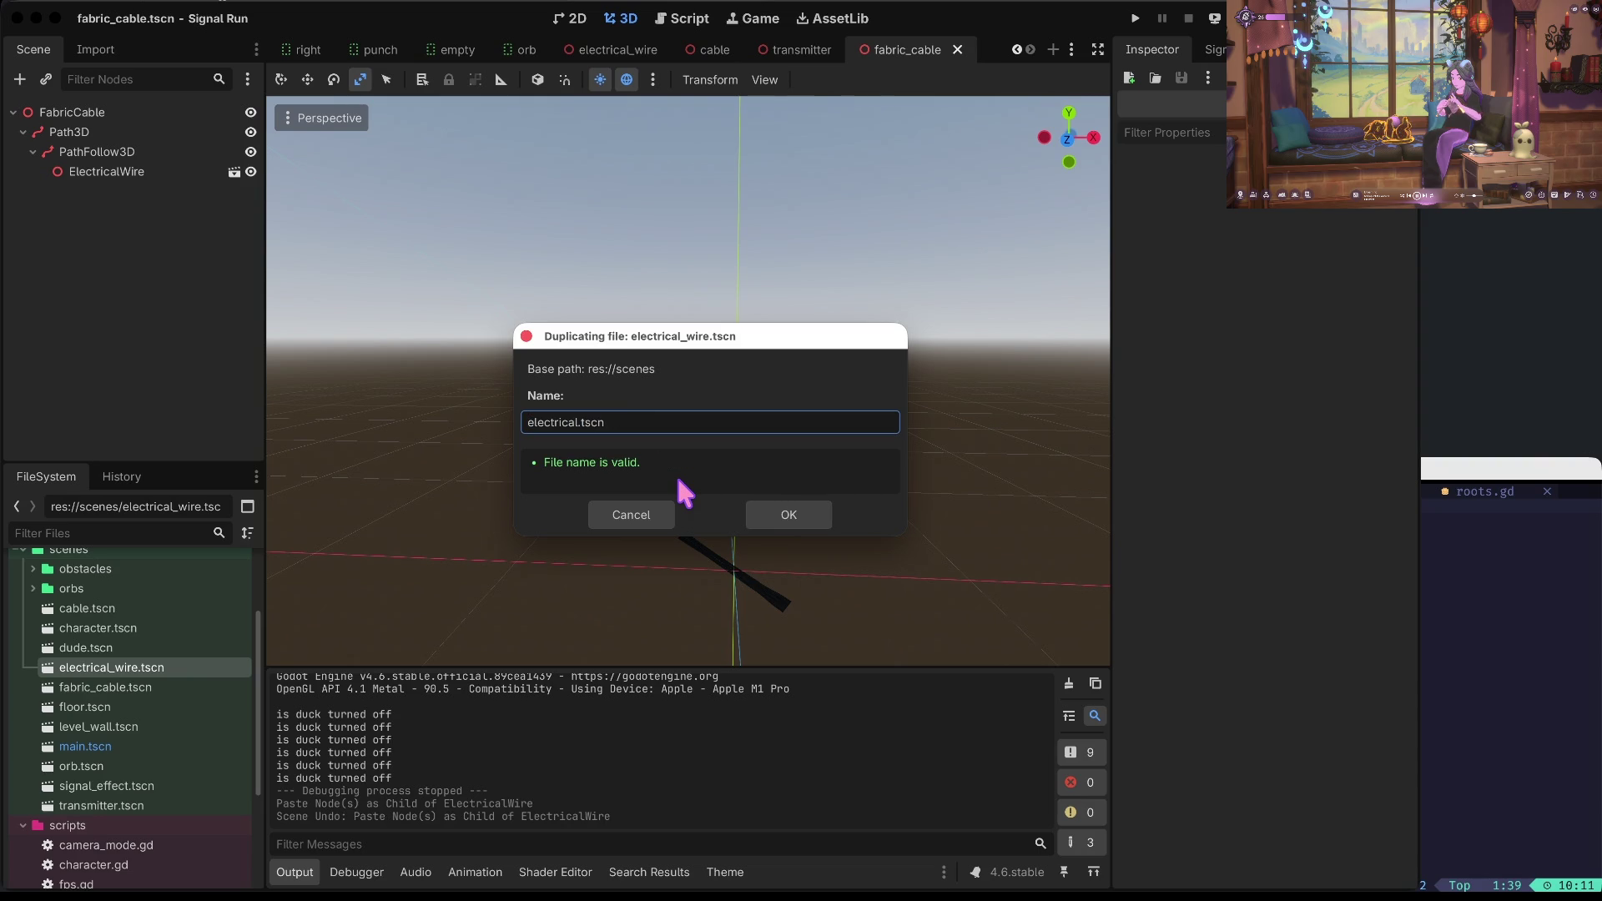
{"action": "key", "text": "BackSpace"}
{"action": "key", "text": "BackSpace"}
{"action": "type", "text": "_pulse"}
{"action": "key", "text": "Return"}
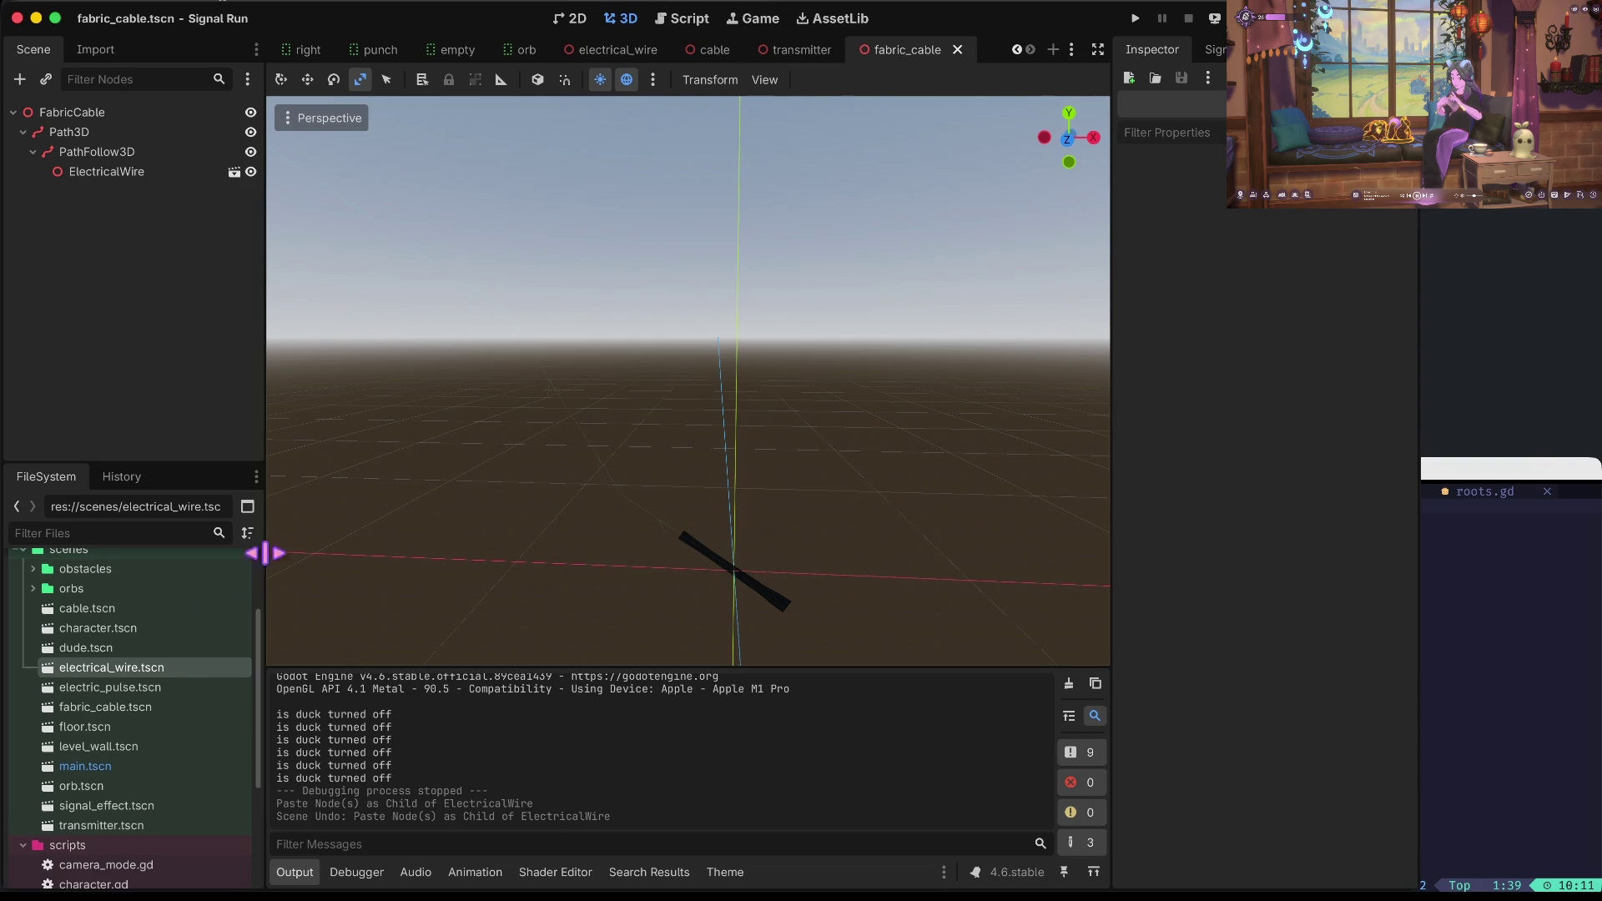
{"action": "double_click", "coordinate": [151, 687]}
Replace the MeshInstance3D's old material with a new StandardMaterial3D.
{"action": "left_click", "coordinate": [96, 132]}
{"action": "left_click", "coordinate": [1364, 223]}
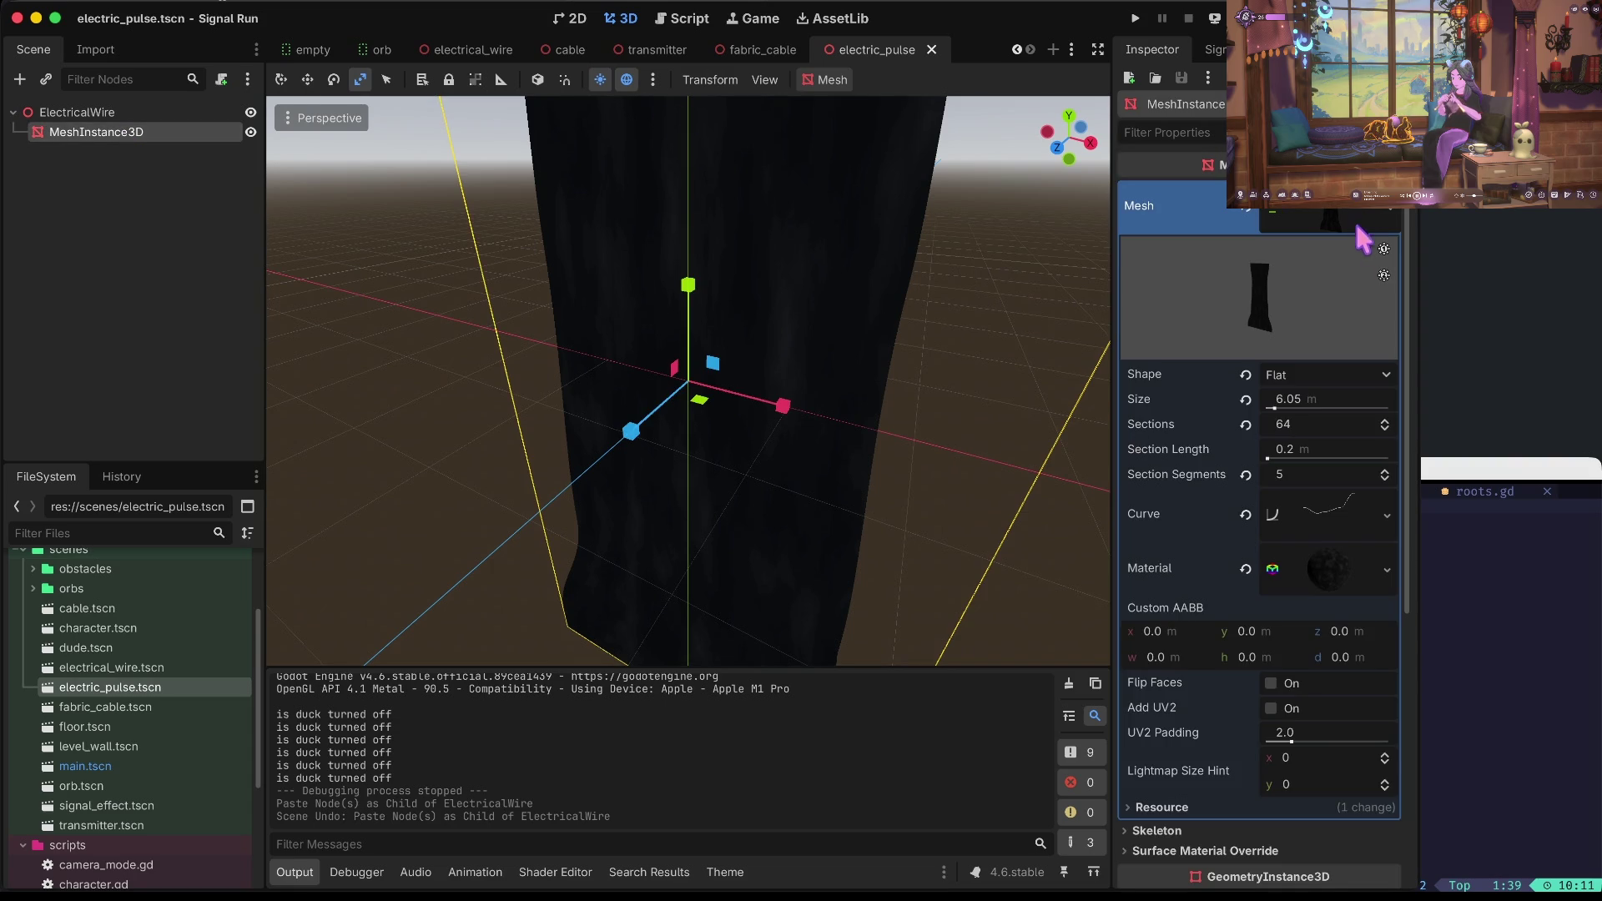
{"action": "scroll", "coordinate": [1323, 534], "scroll_direction": "down", "scroll_amount": 5}
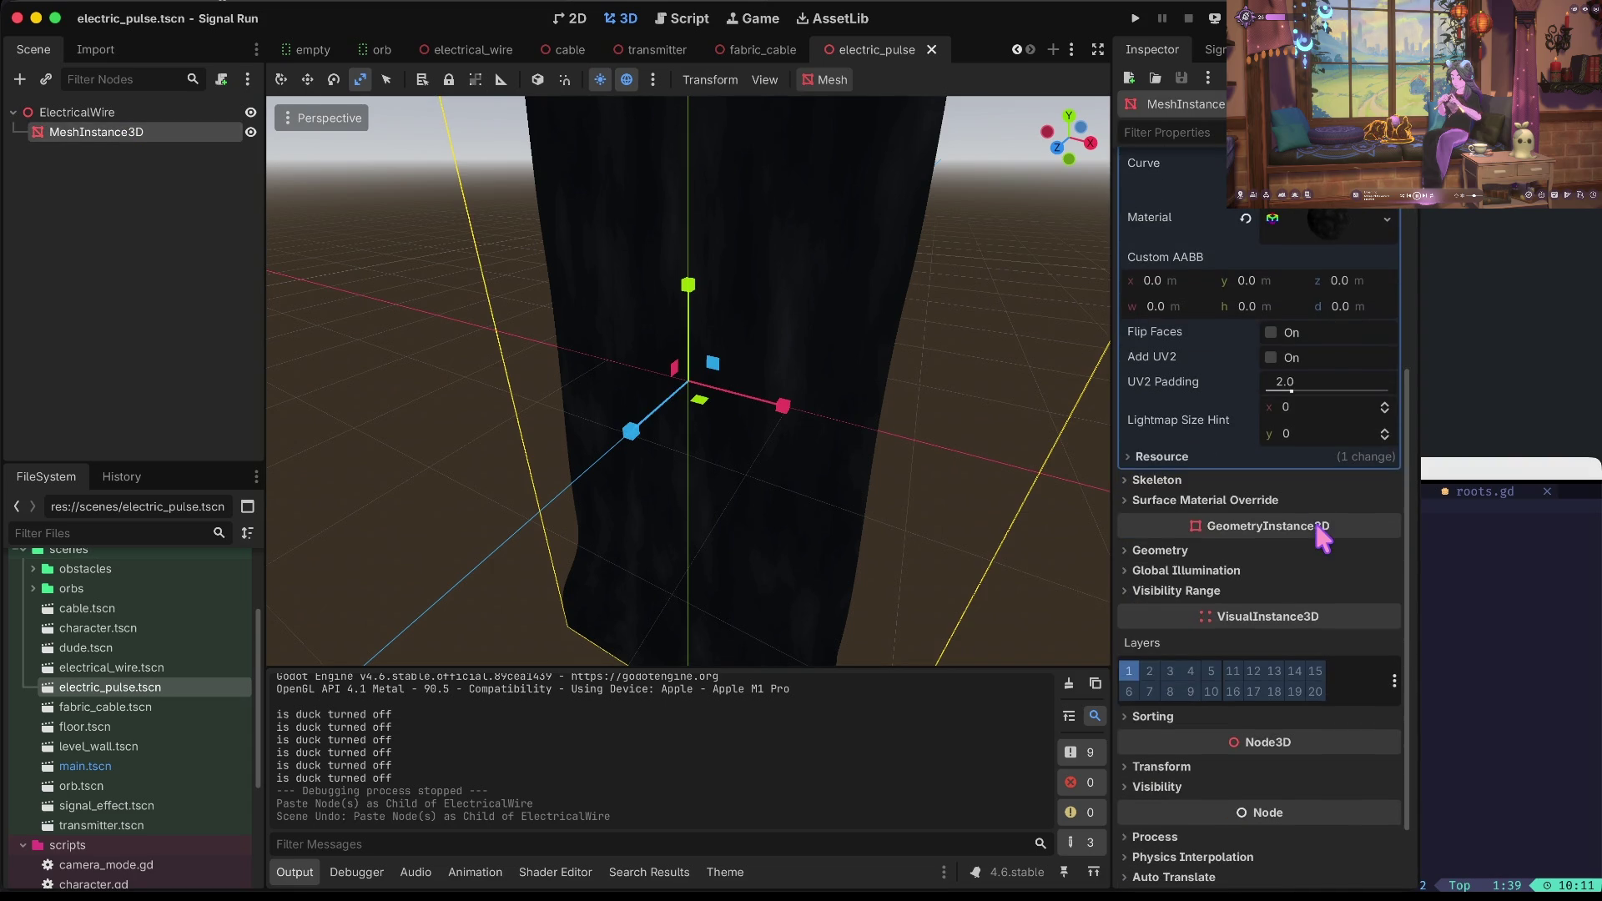
{"action": "scroll", "coordinate": [1323, 539], "scroll_direction": "up", "scroll_amount": 3}
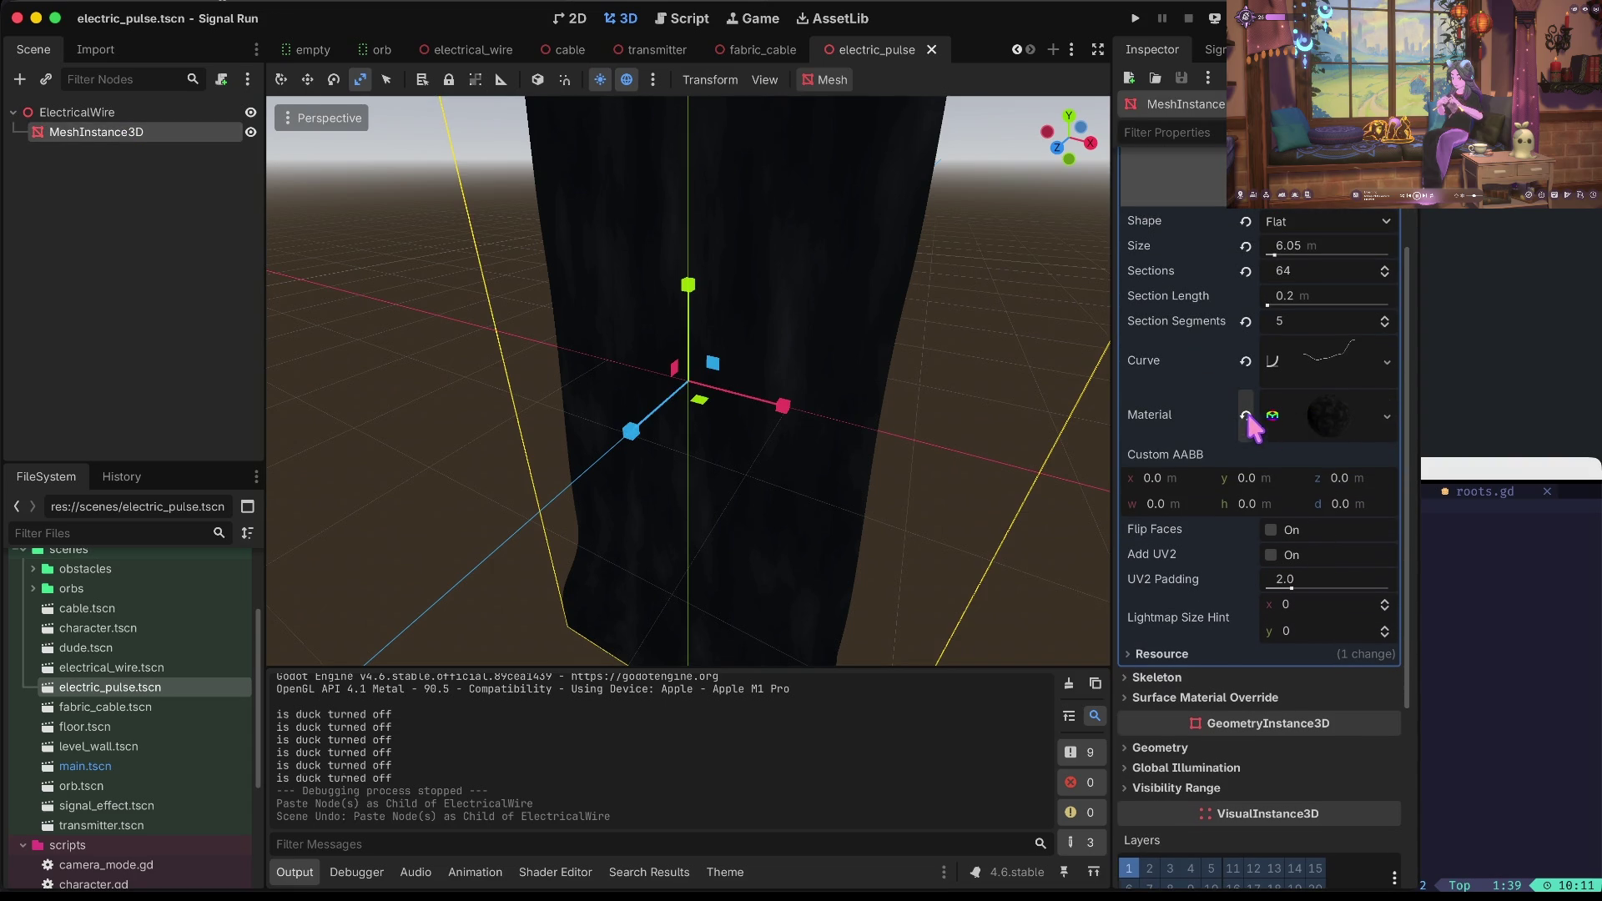
{"action": "left_click", "coordinate": [1247, 416]}
{"action": "left_click", "coordinate": [1310, 368]}
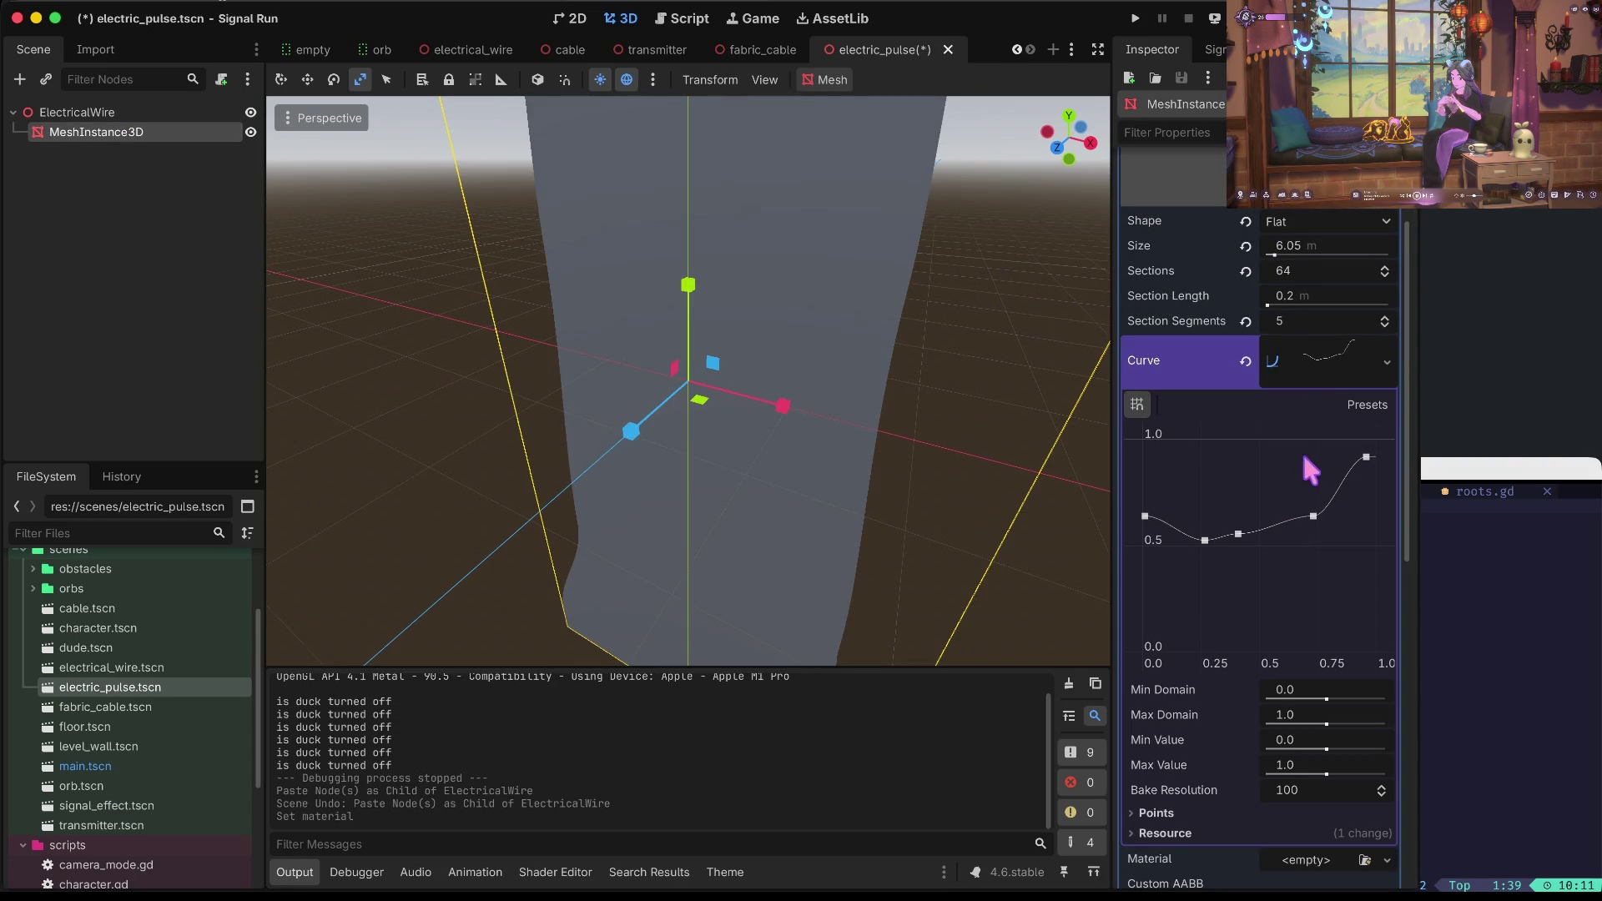
{"action": "left_click", "coordinate": [1340, 361]}
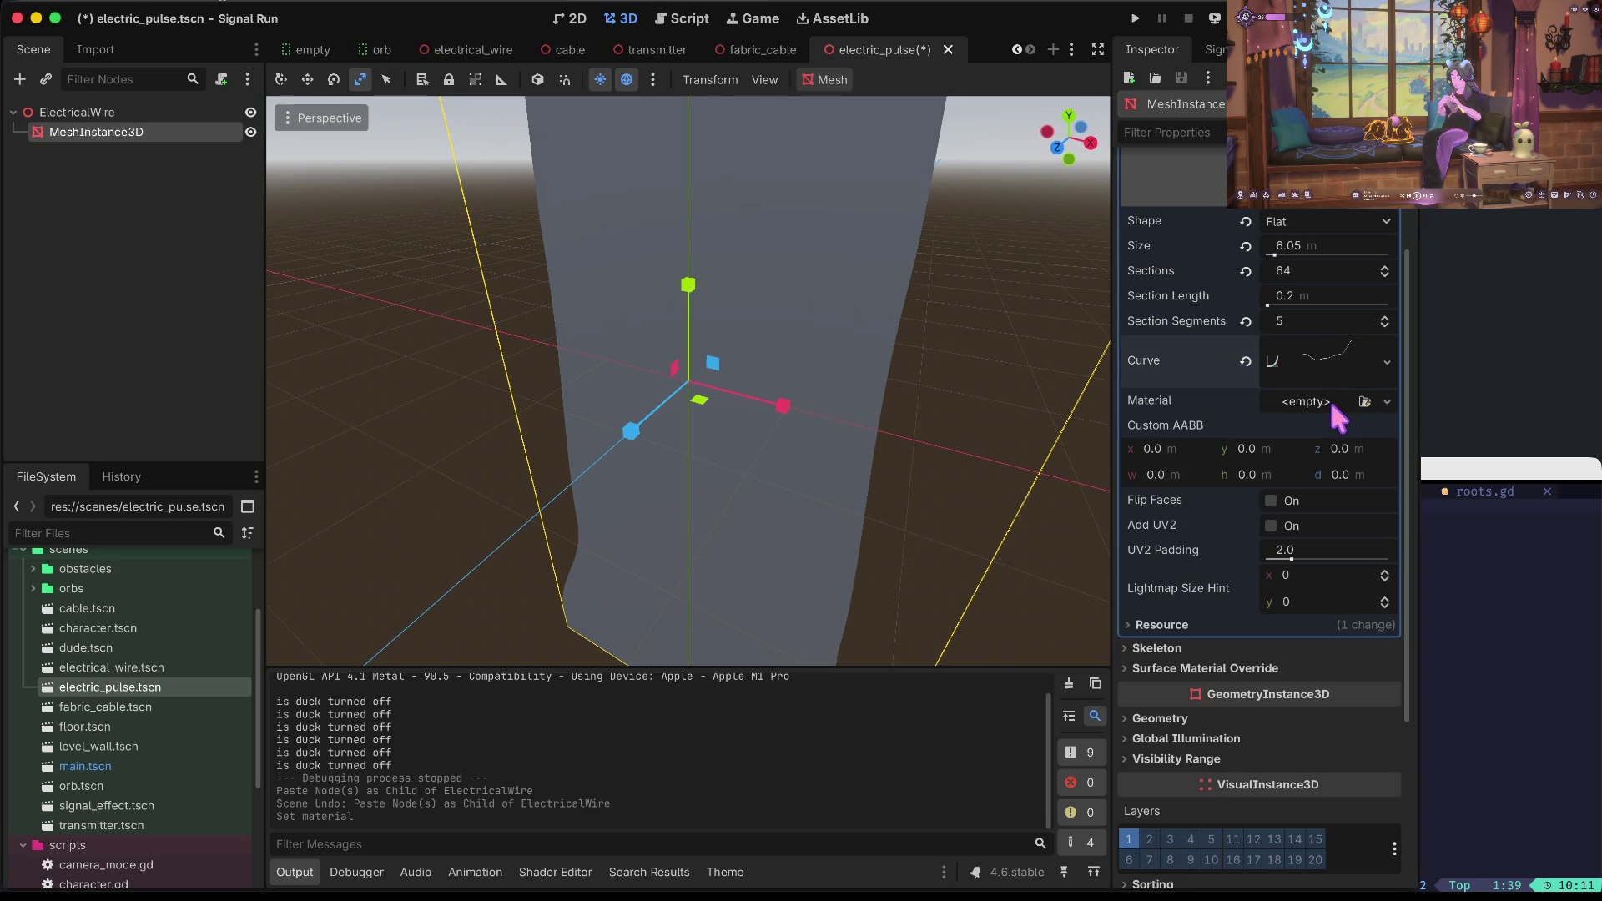
{"action": "left_click", "coordinate": [1340, 417]}
{"action": "left_click", "coordinate": [1327, 450]}
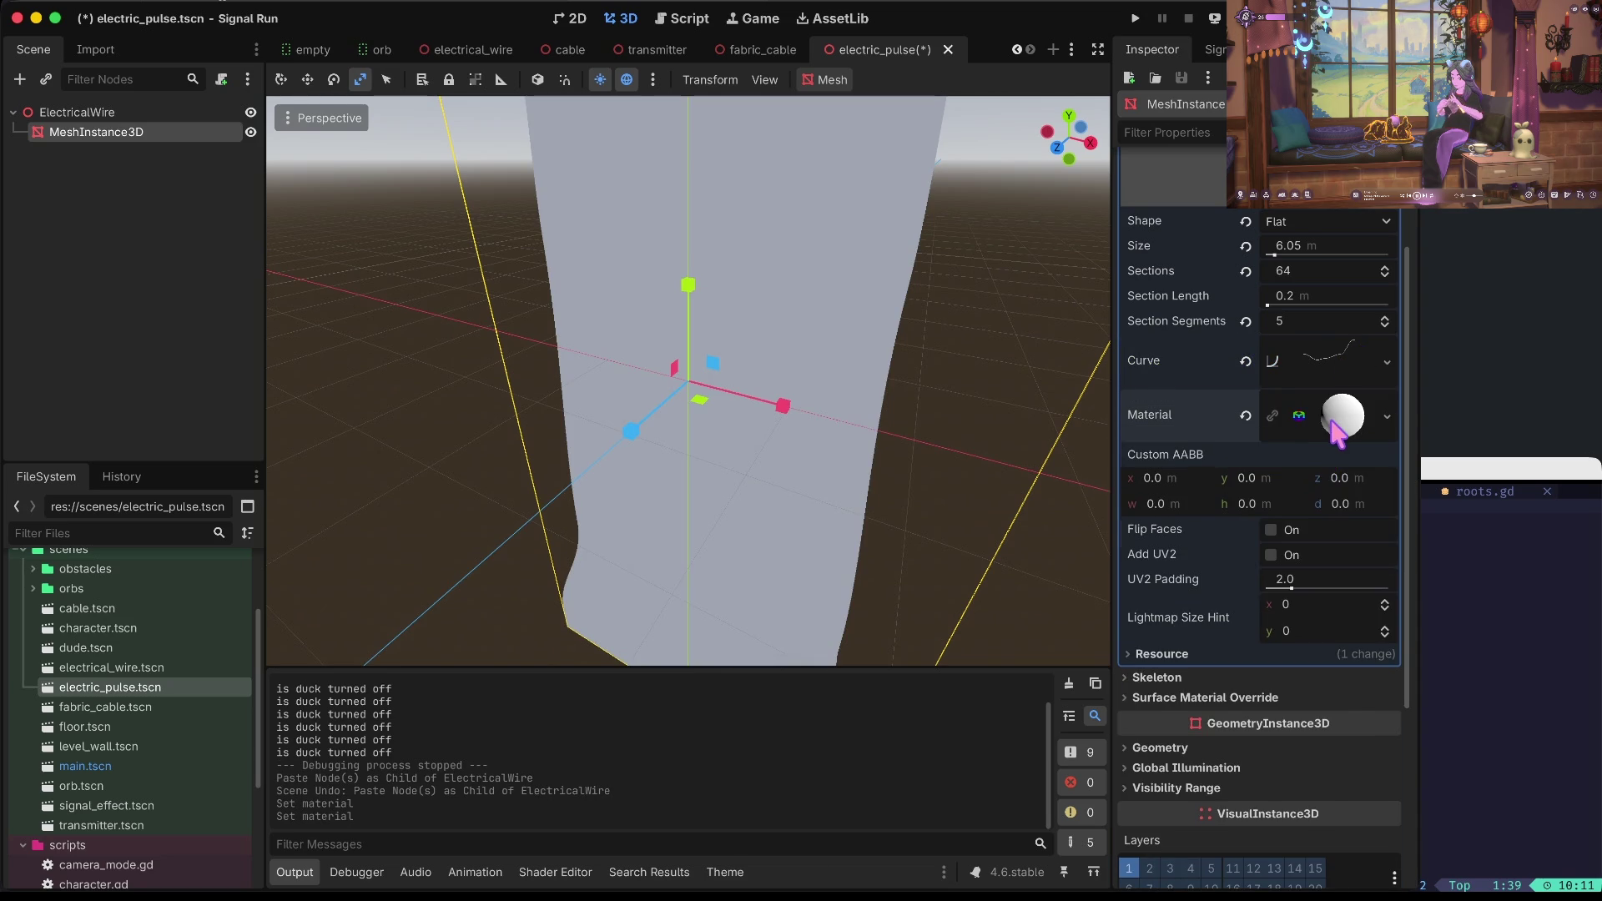
Set the material's Albedo Color to yellow ffff36 and save electric_pulse.
{"action": "left_click", "coordinate": [1333, 425]}
{"action": "scroll", "coordinate": [1262, 600], "scroll_direction": "down", "scroll_amount": 3}
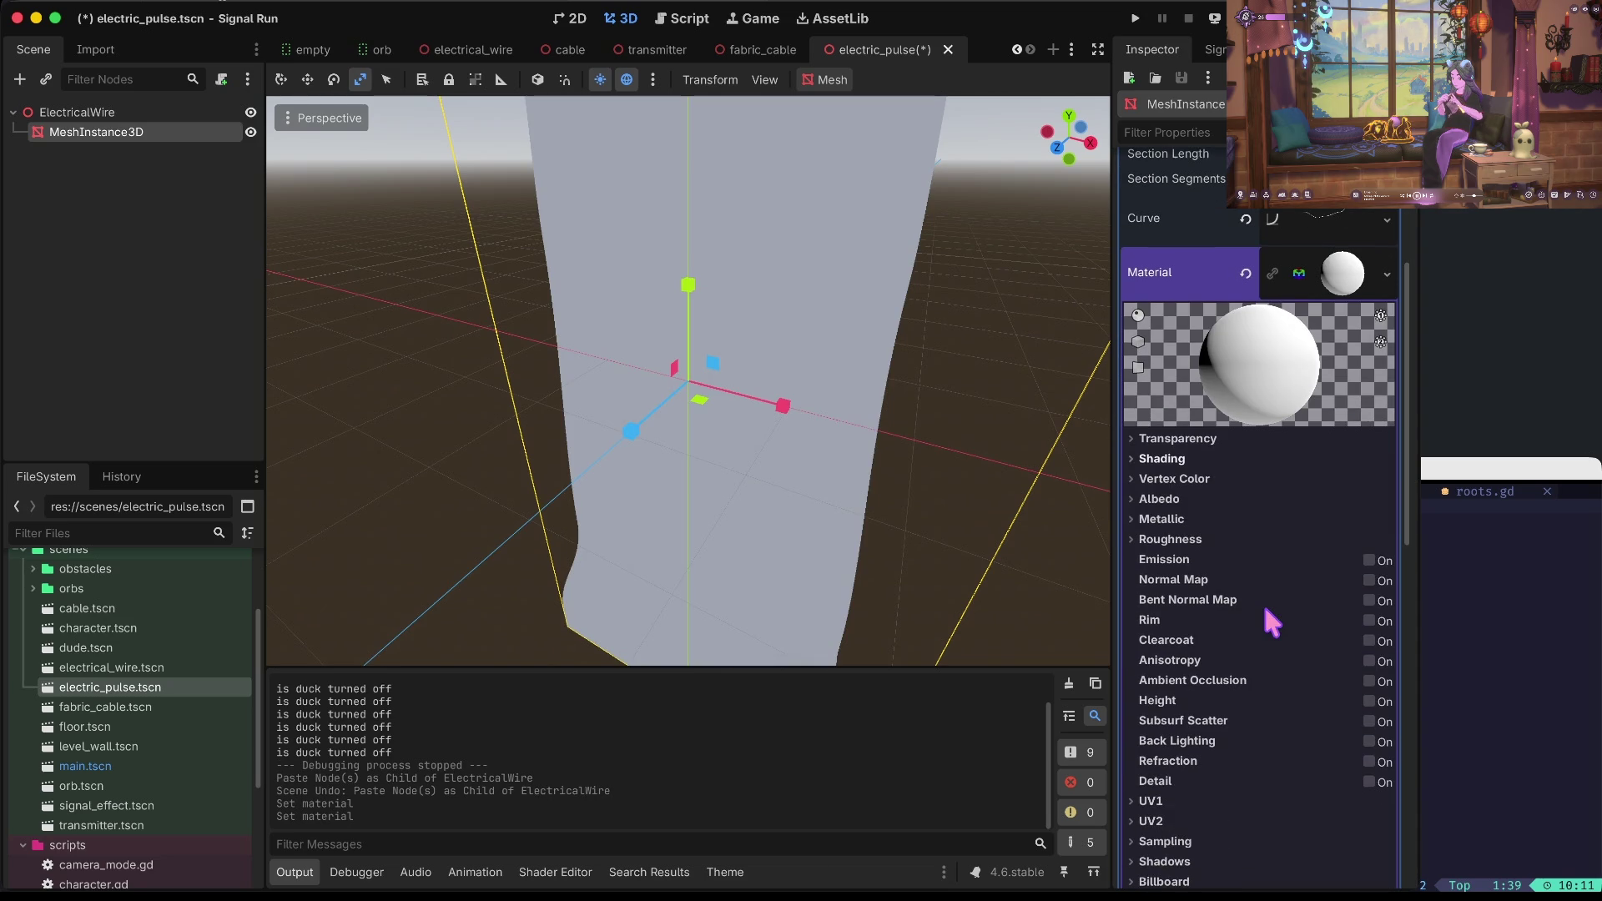
{"action": "left_click", "coordinate": [1193, 489]}
{"action": "left_click", "coordinate": [1313, 522]}
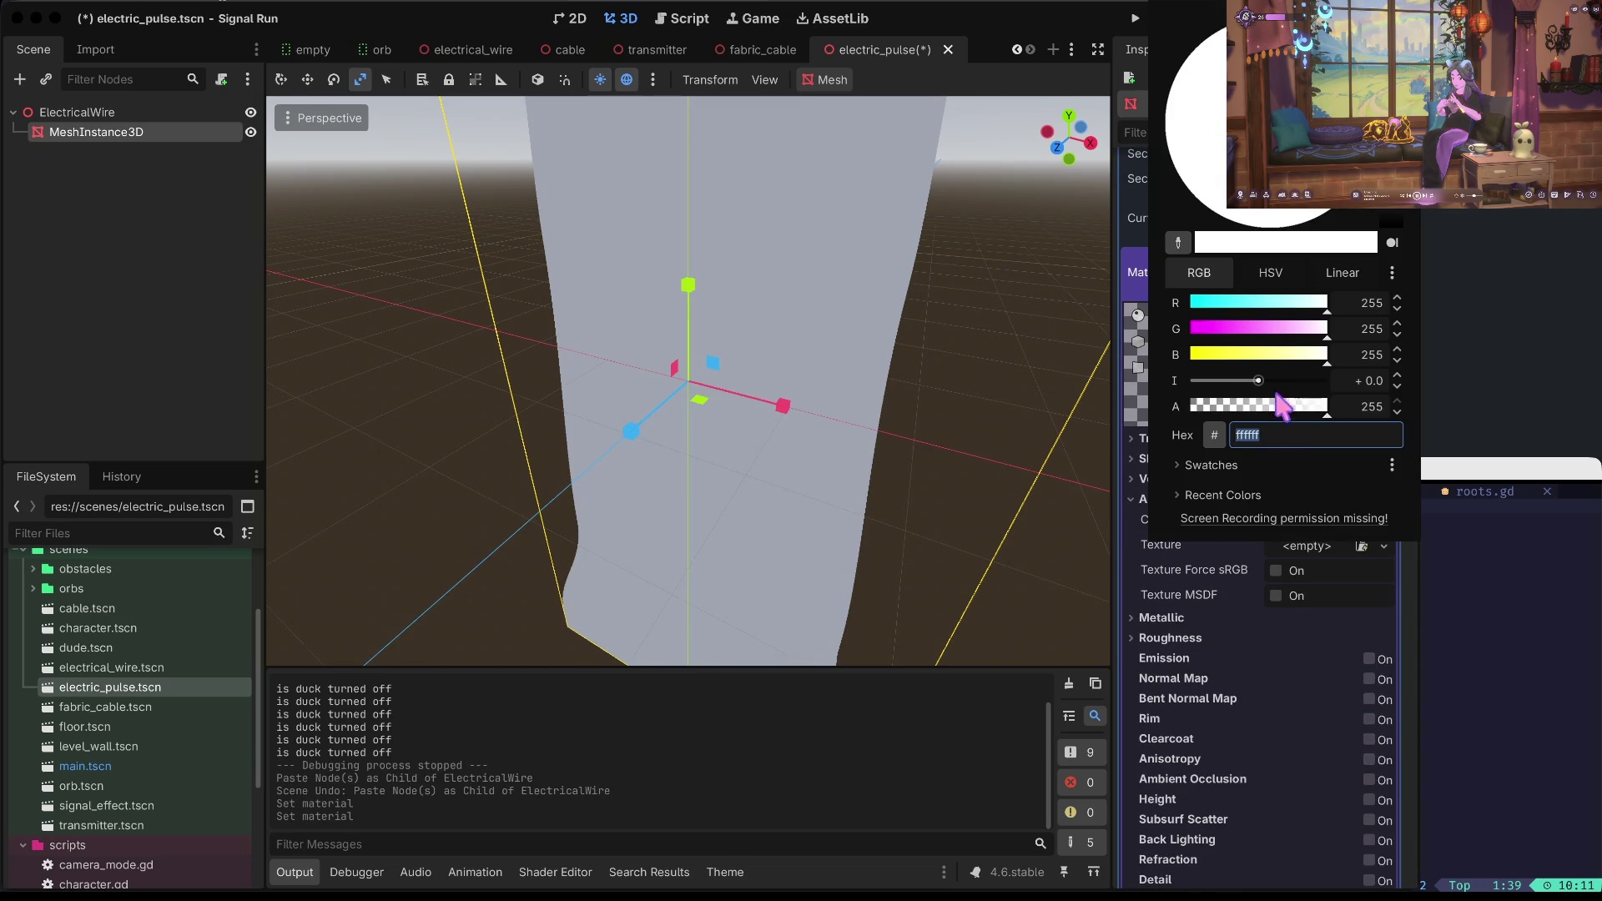
{"action": "left_click", "coordinate": [1219, 354]}
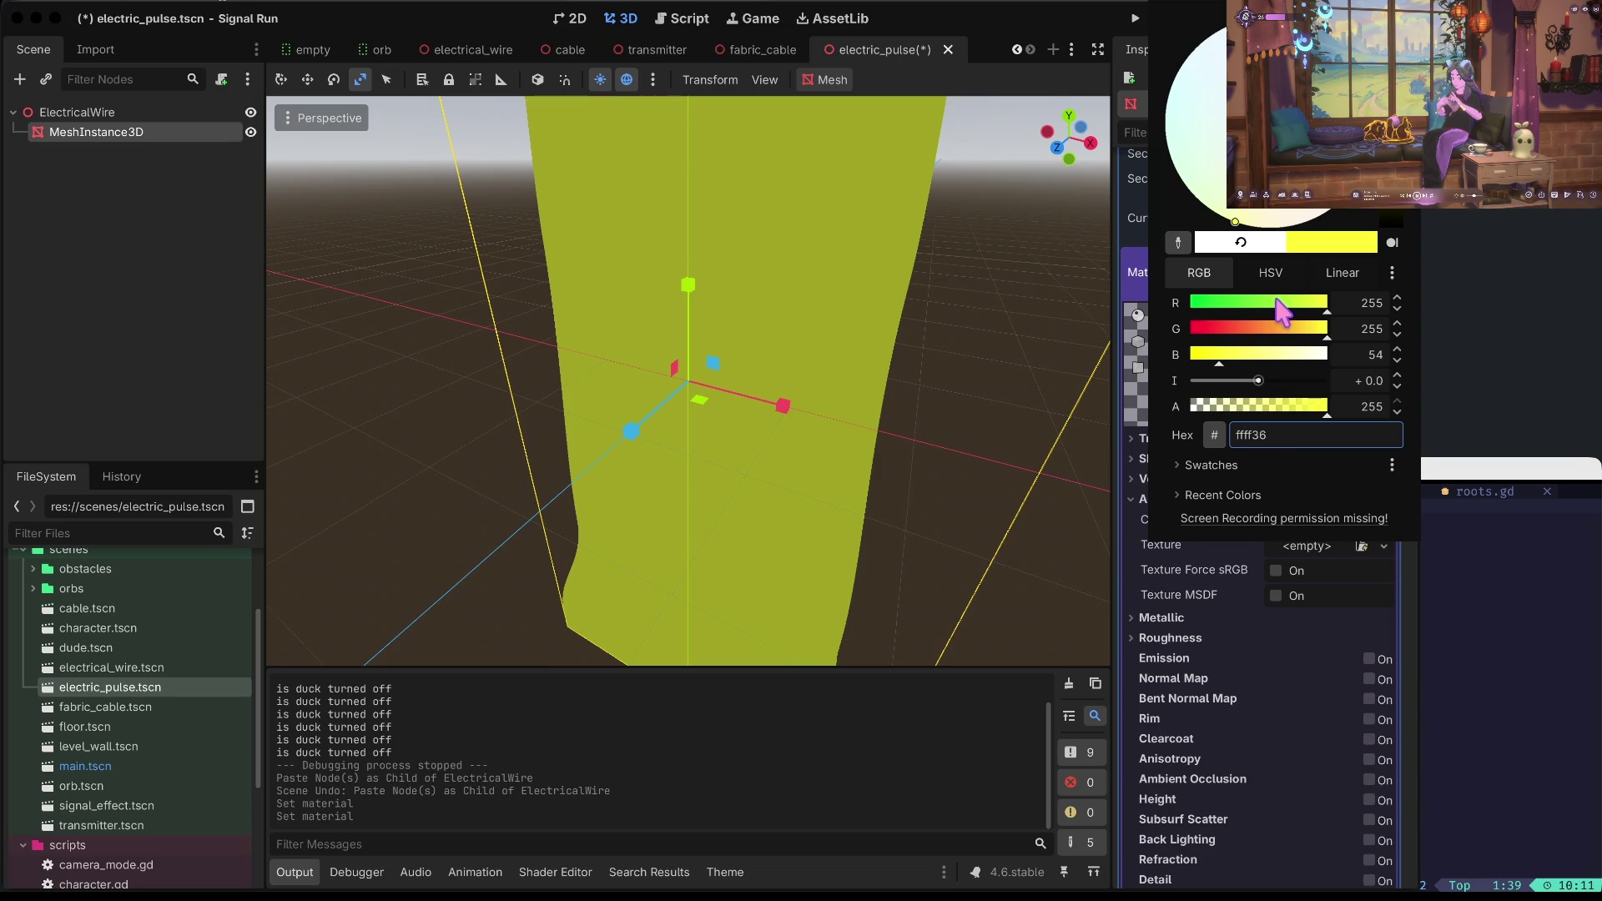
{"action": "left_click", "coordinate": [1238, 701]}
{"action": "key", "text": "ctrl+s"}
{"action": "scroll", "coordinate": [918, 488], "scroll_direction": "up", "scroll_amount": 5}
{"action": "scroll", "coordinate": [926, 501], "scroll_direction": "down", "scroll_amount": 3}
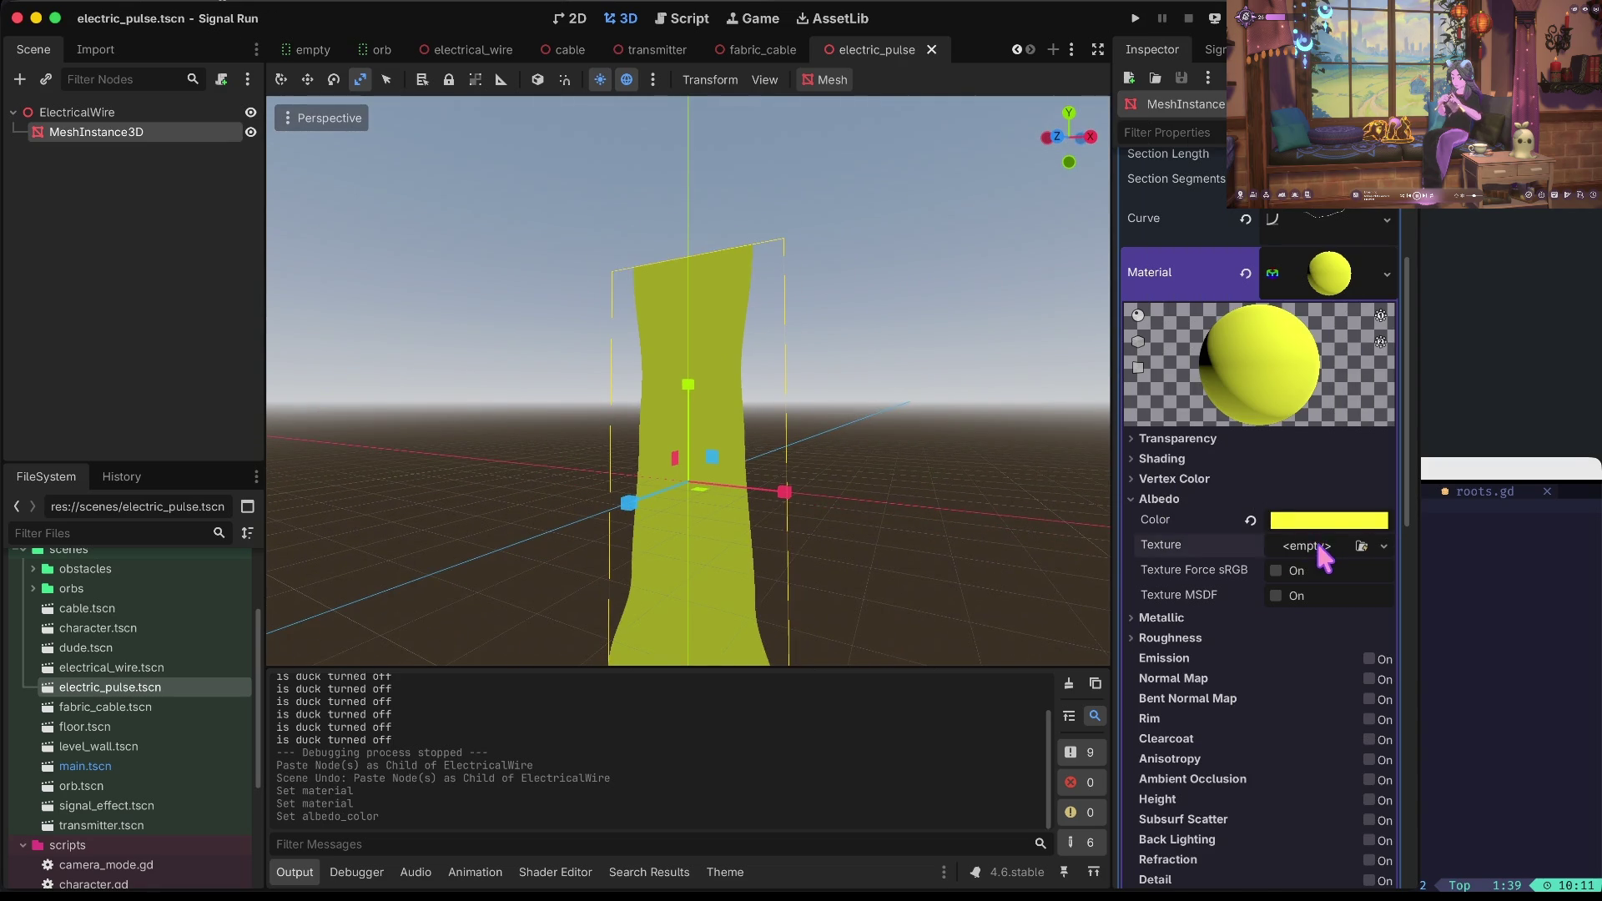
Set the Albedo Texture to a NoiseTexture2D using FastNoiseLite noise.
{"action": "left_click", "coordinate": [1320, 548]}
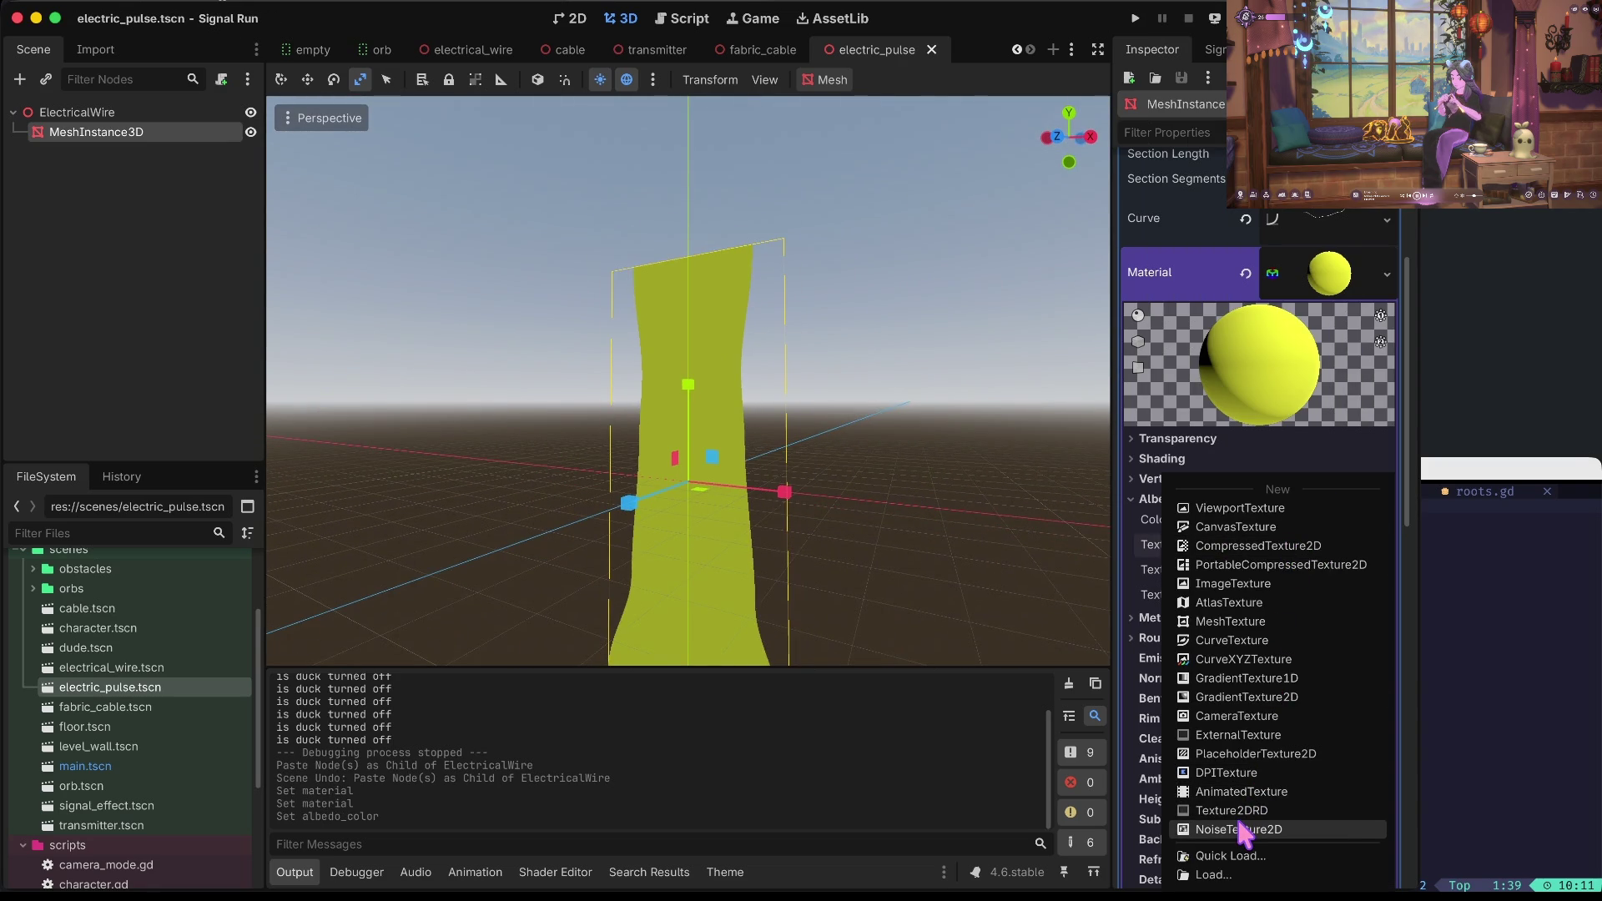
{"action": "left_click", "coordinate": [1238, 829]}
{"action": "left_click", "coordinate": [1338, 544]}
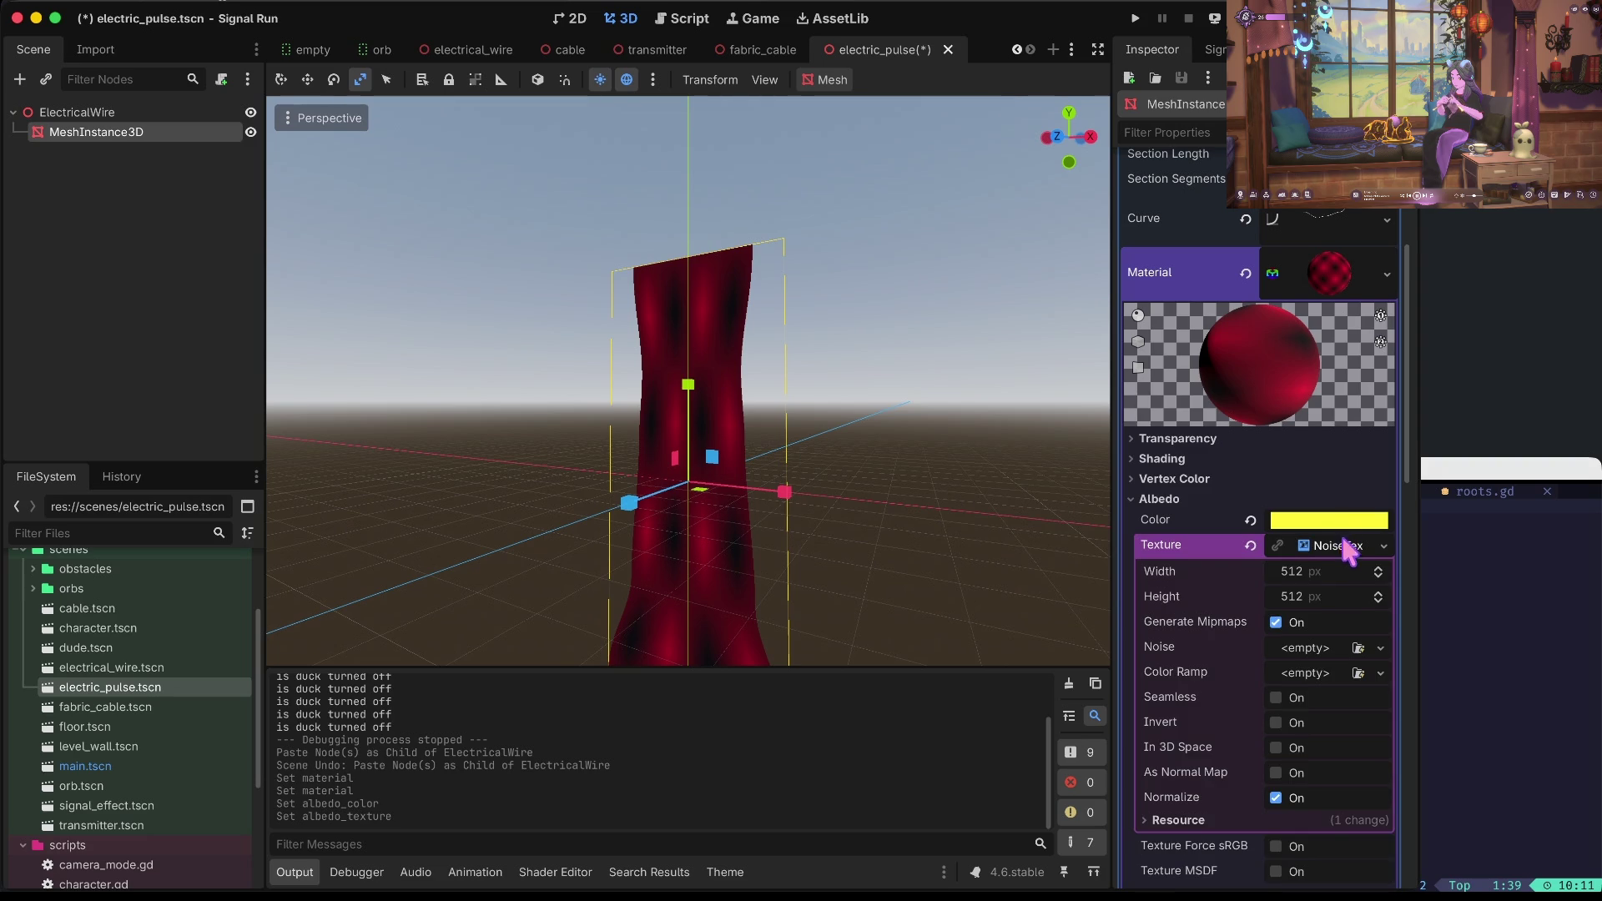
{"action": "left_click", "coordinate": [1334, 648]}
{"action": "left_click", "coordinate": [1332, 693]}
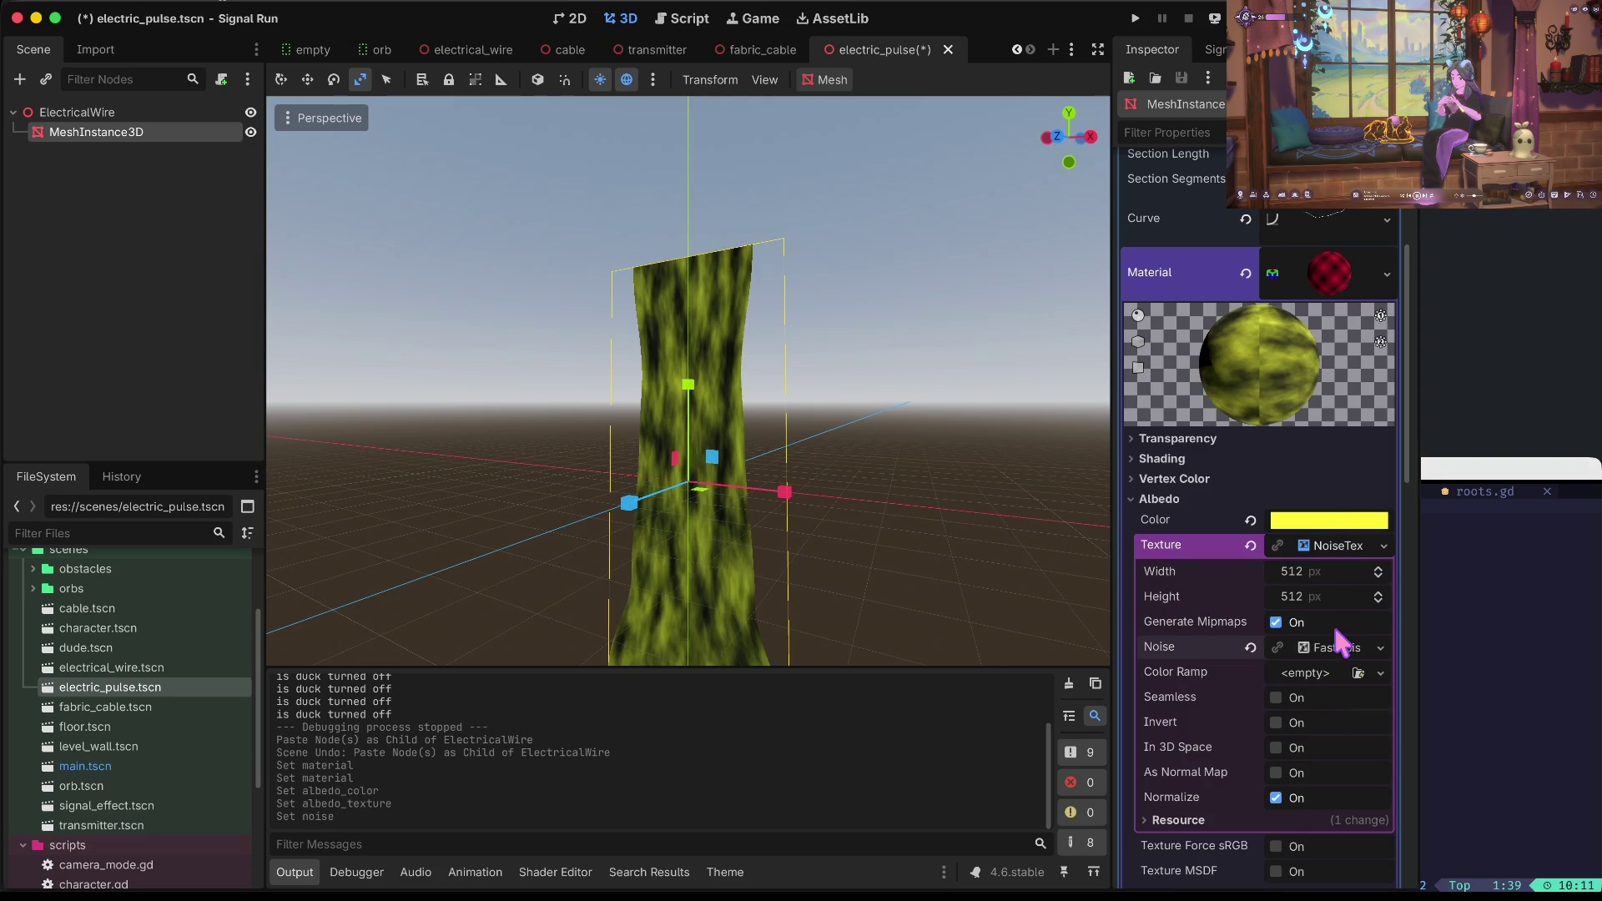
Give the noise texture a new Gradient colour ramp.
{"action": "left_click", "coordinate": [1327, 650]}
{"action": "scroll", "coordinate": [1336, 662], "scroll_direction": "down", "scroll_amount": 1}
{"action": "scroll", "coordinate": [1335, 659], "scroll_direction": "down", "scroll_amount": 4}
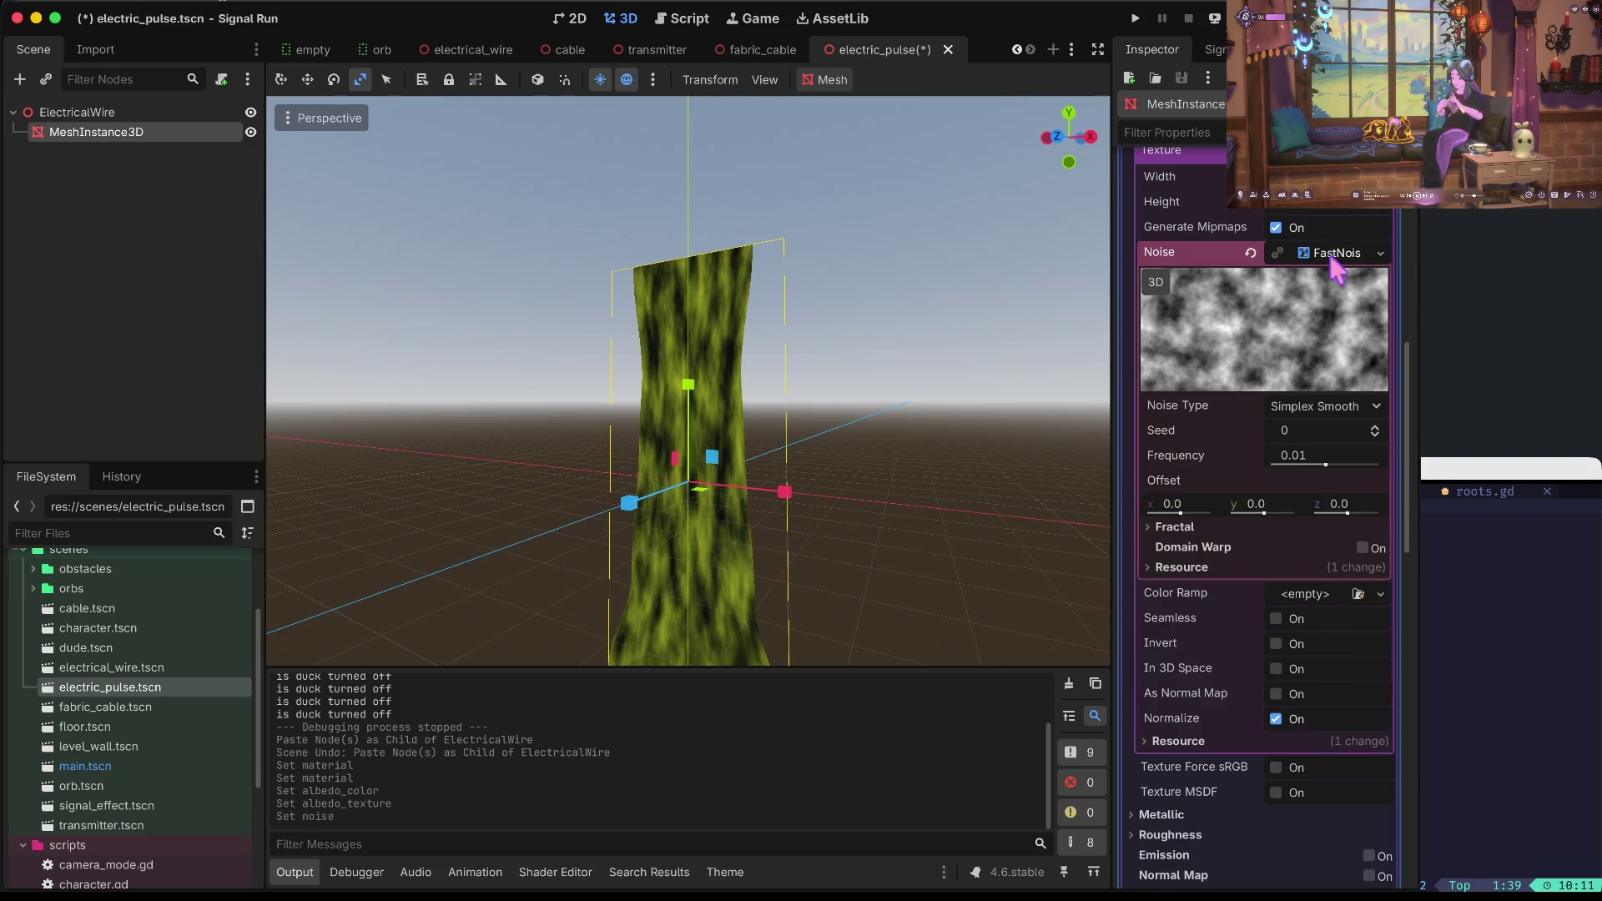
{"action": "left_click", "coordinate": [1332, 257]}
{"action": "left_click", "coordinate": [1327, 278]}
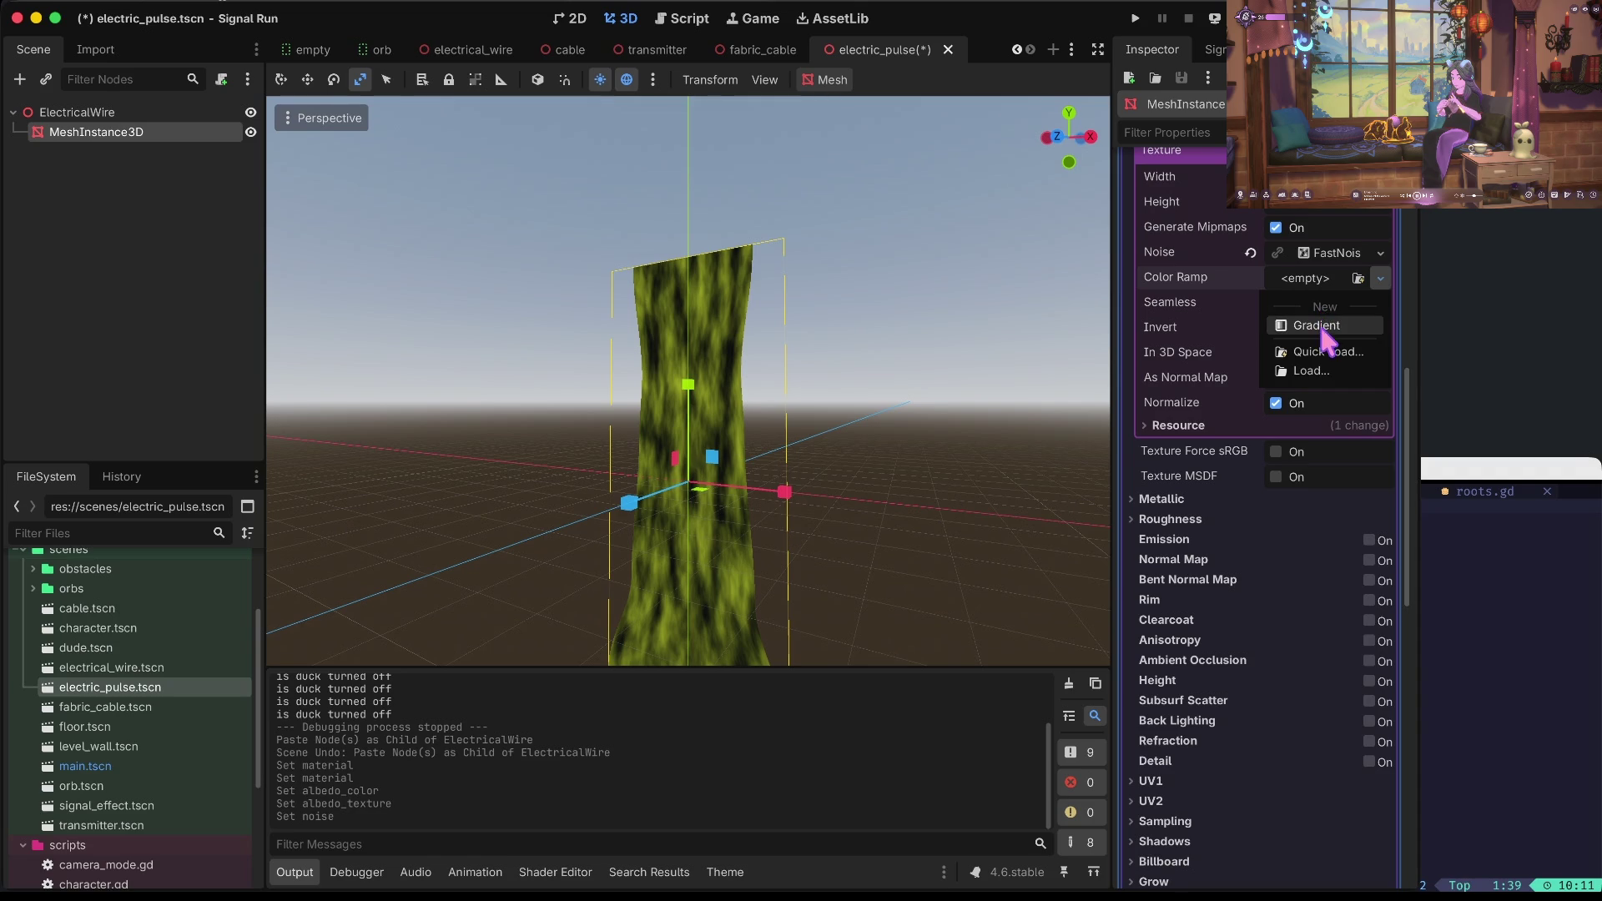
{"action": "left_click", "coordinate": [1320, 328]}
{"action": "left_click", "coordinate": [1327, 280]}
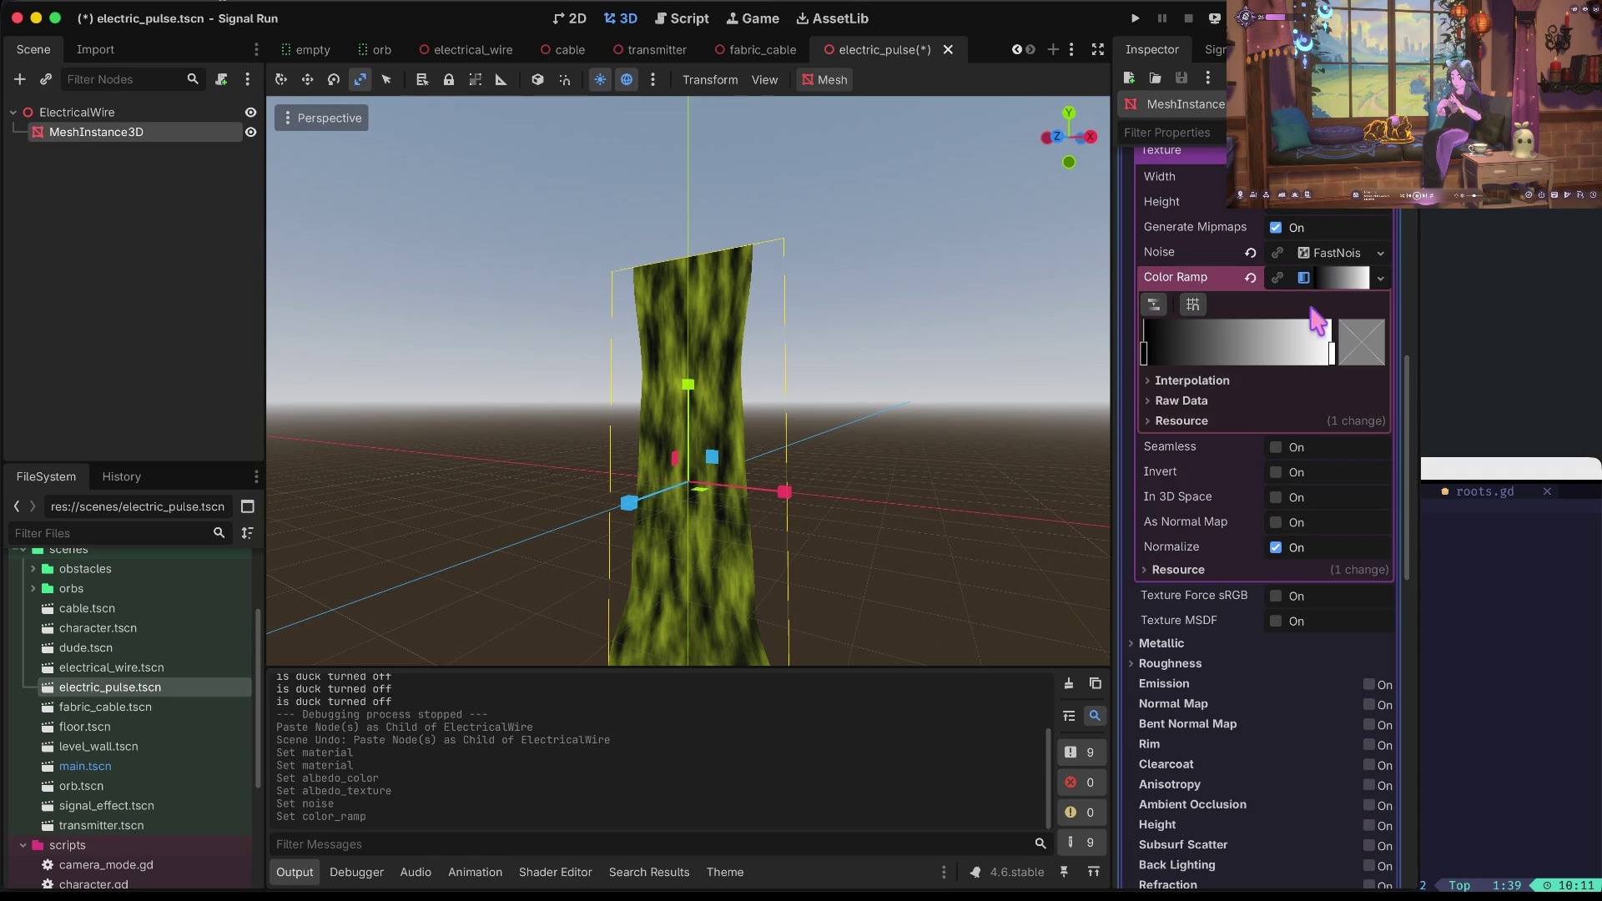
Colour the ramp's left point blue #485cff (G 92) and slide the white point toward the middle.
{"action": "left_click", "coordinate": [1144, 352]}
{"action": "double_click", "coordinate": [1144, 352]}
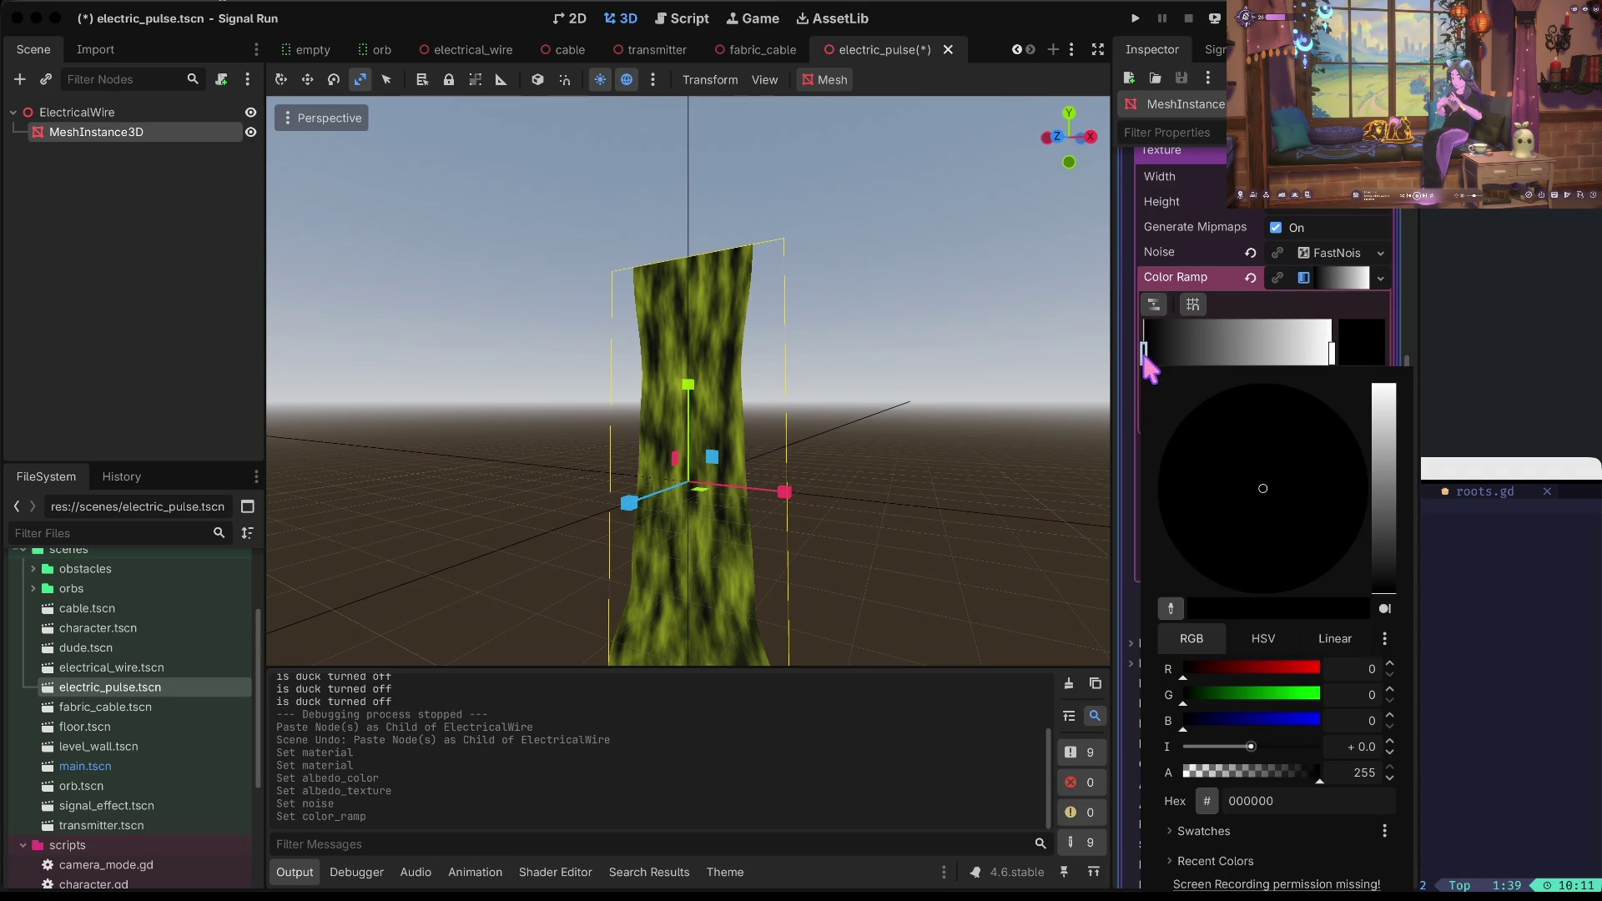
{"action": "left_click_drag", "start_coordinate": [1236, 721], "coordinate": [1312, 721]}
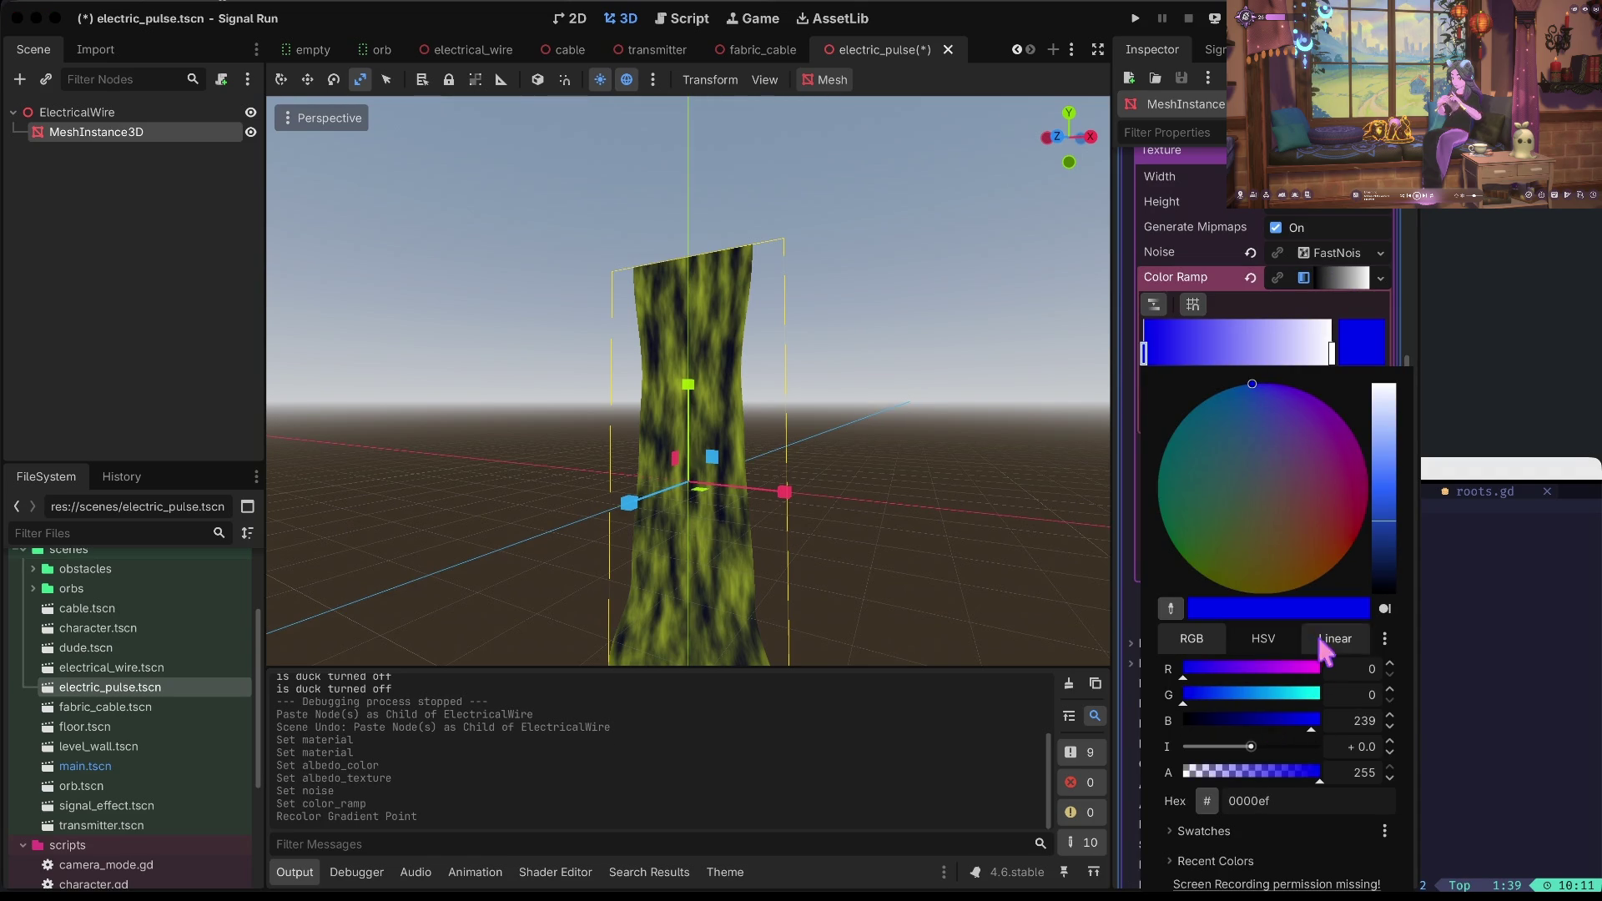
{"action": "mouse_move", "coordinate": [1390, 524]}
{"action": "left_mouse_down"}
{"action": "mouse_move", "coordinate": [1388, 428]}
{"action": "mouse_move", "coordinate": [1388, 484]}
{"action": "left_mouse_up"}
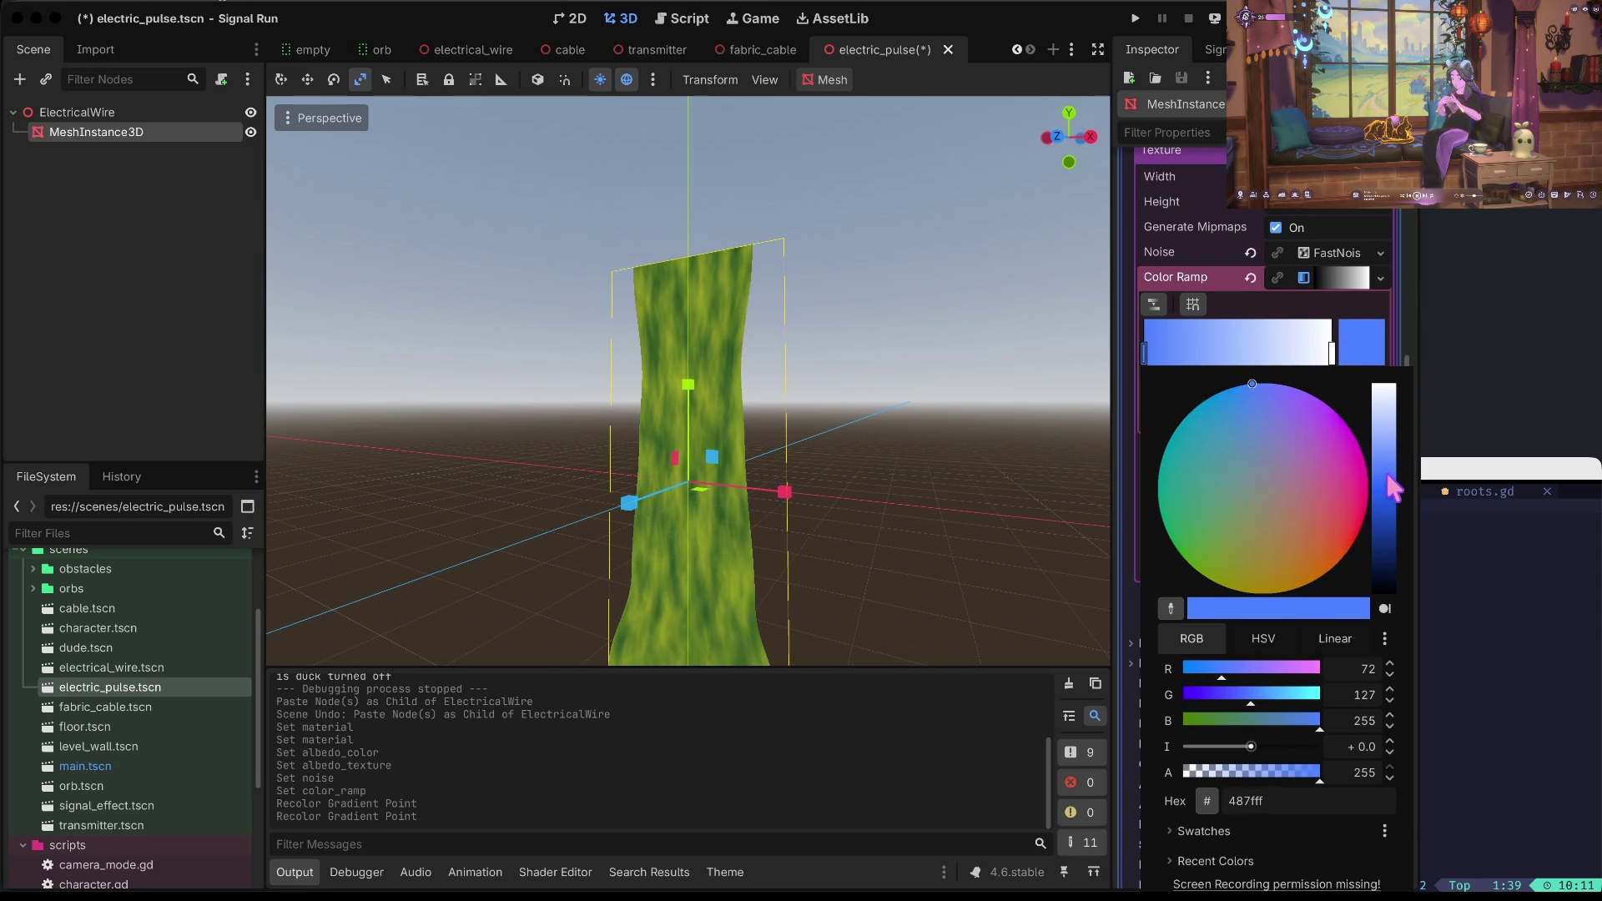
{"action": "left_click", "coordinate": [1223, 696]}
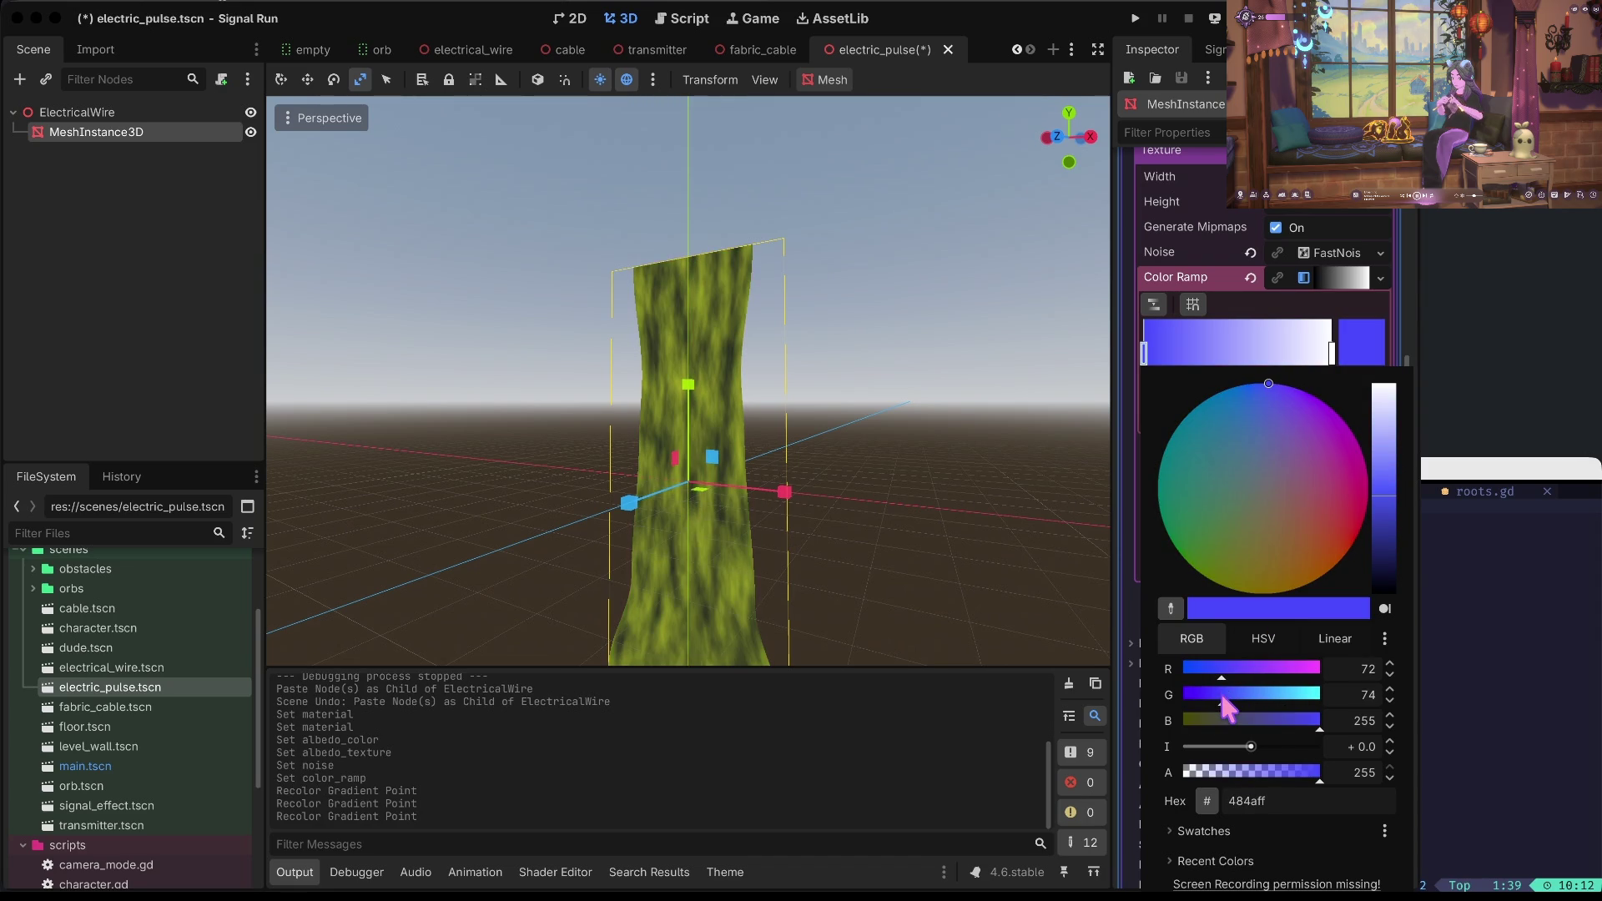
{"action": "left_click_drag", "start_coordinate": [1223, 700], "coordinate": [1231, 701]}
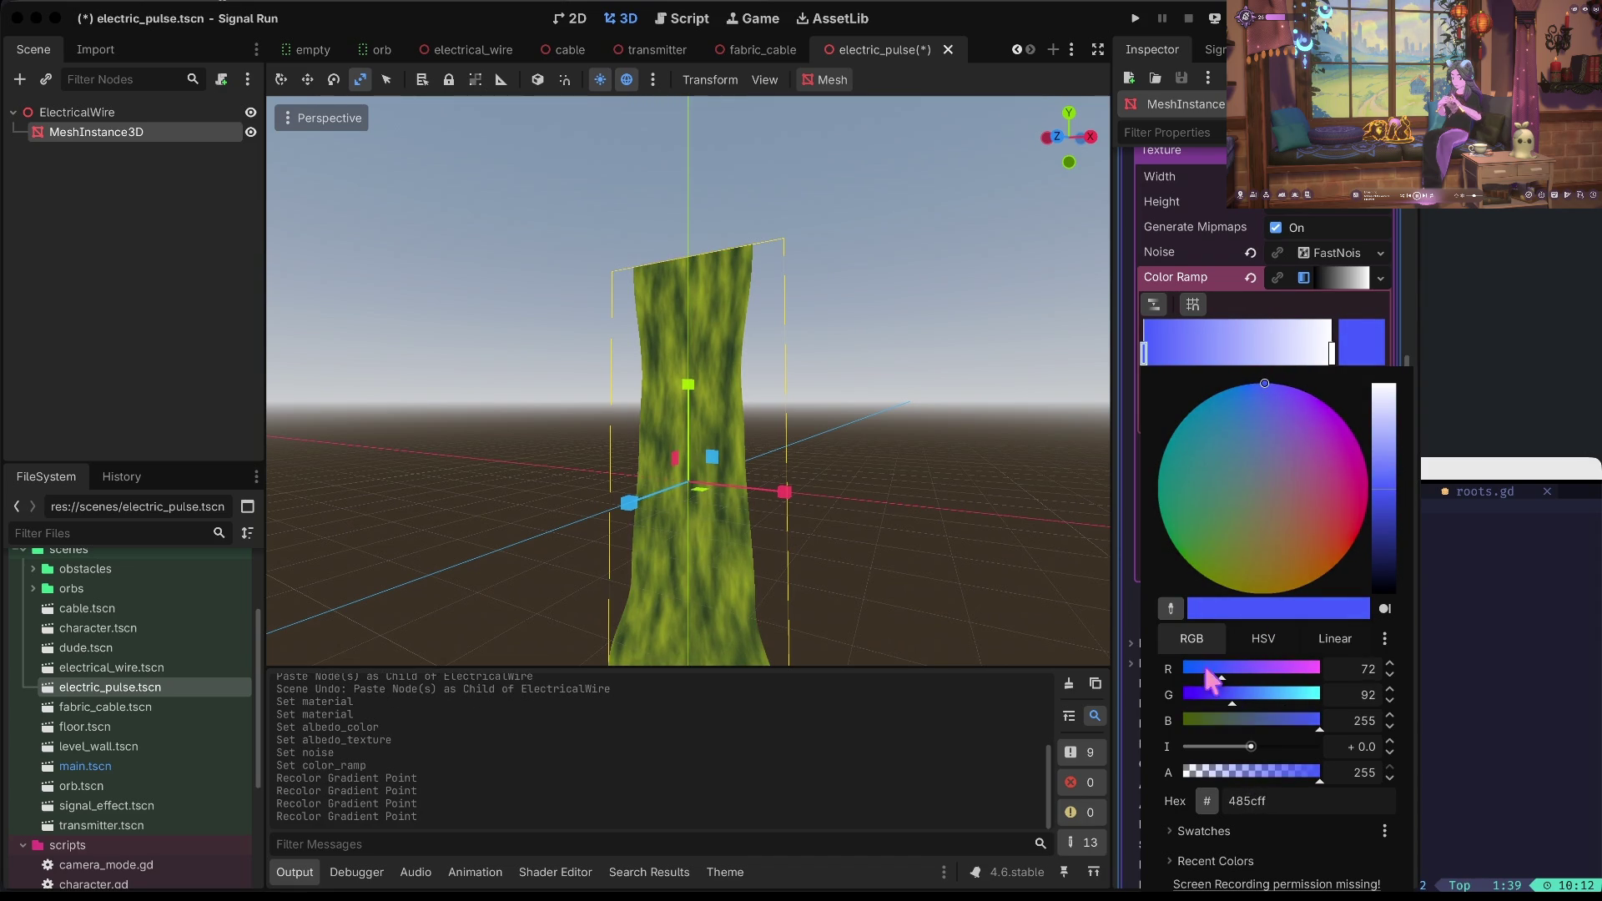
{"action": "left_click", "coordinate": [1285, 359]}
{"action": "mouse_move", "coordinate": [1332, 355]}
{"action": "left_mouse_down"}
{"action": "mouse_move", "coordinate": [1150, 374]}
{"action": "mouse_move", "coordinate": [1321, 369]}
{"action": "mouse_move", "coordinate": [1255, 366]}
{"action": "left_mouse_up"}
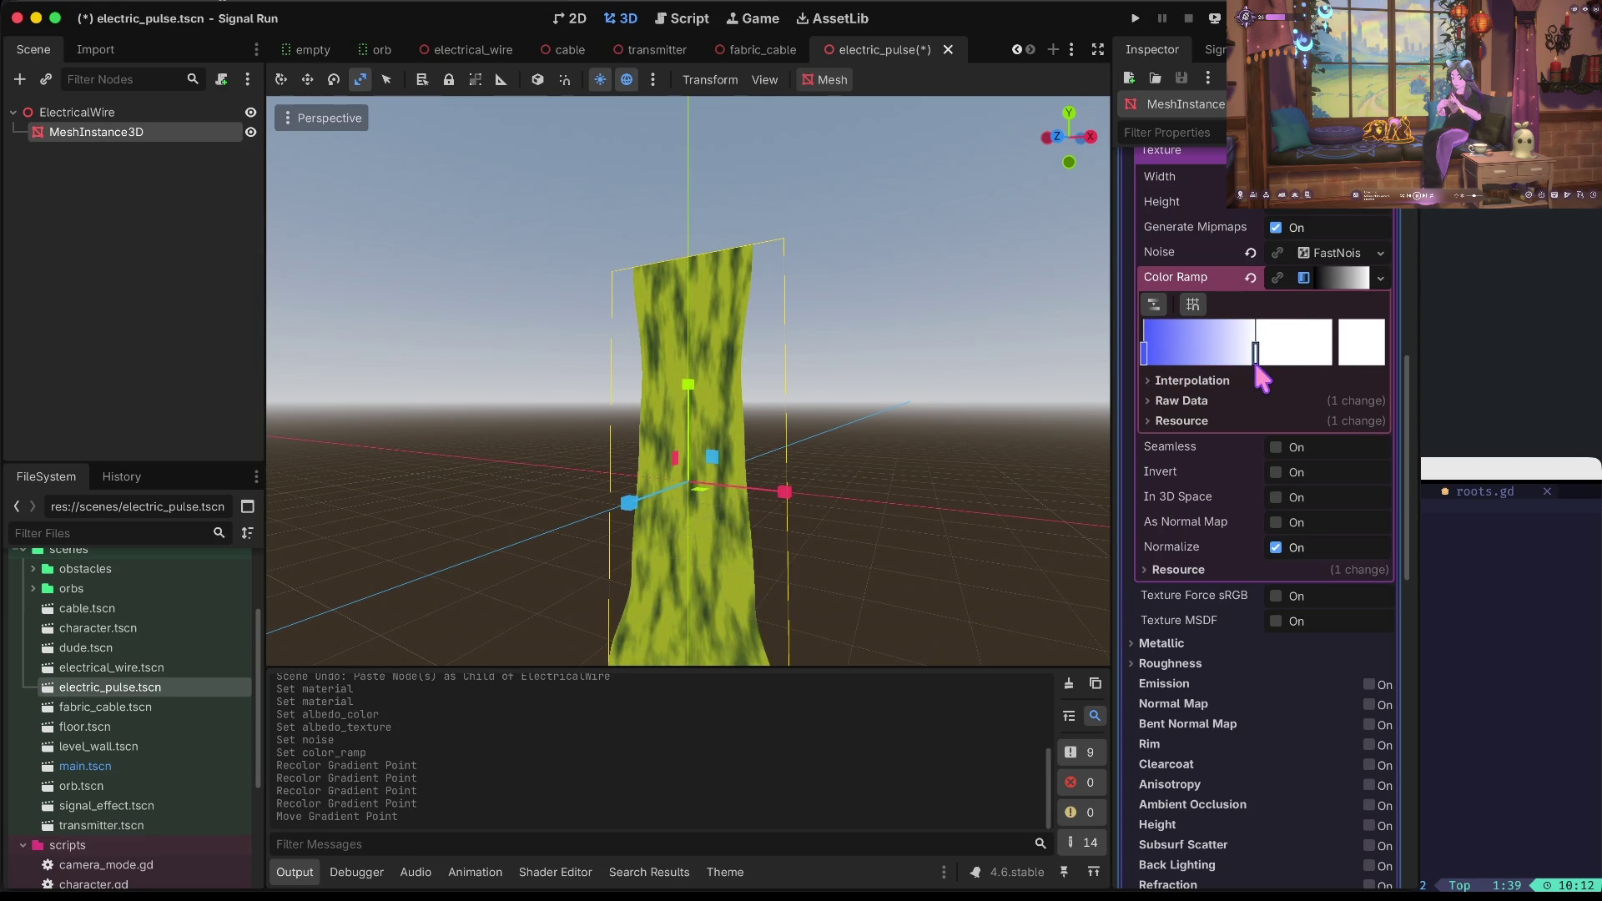
{"action": "double_click", "coordinate": [1144, 351]}
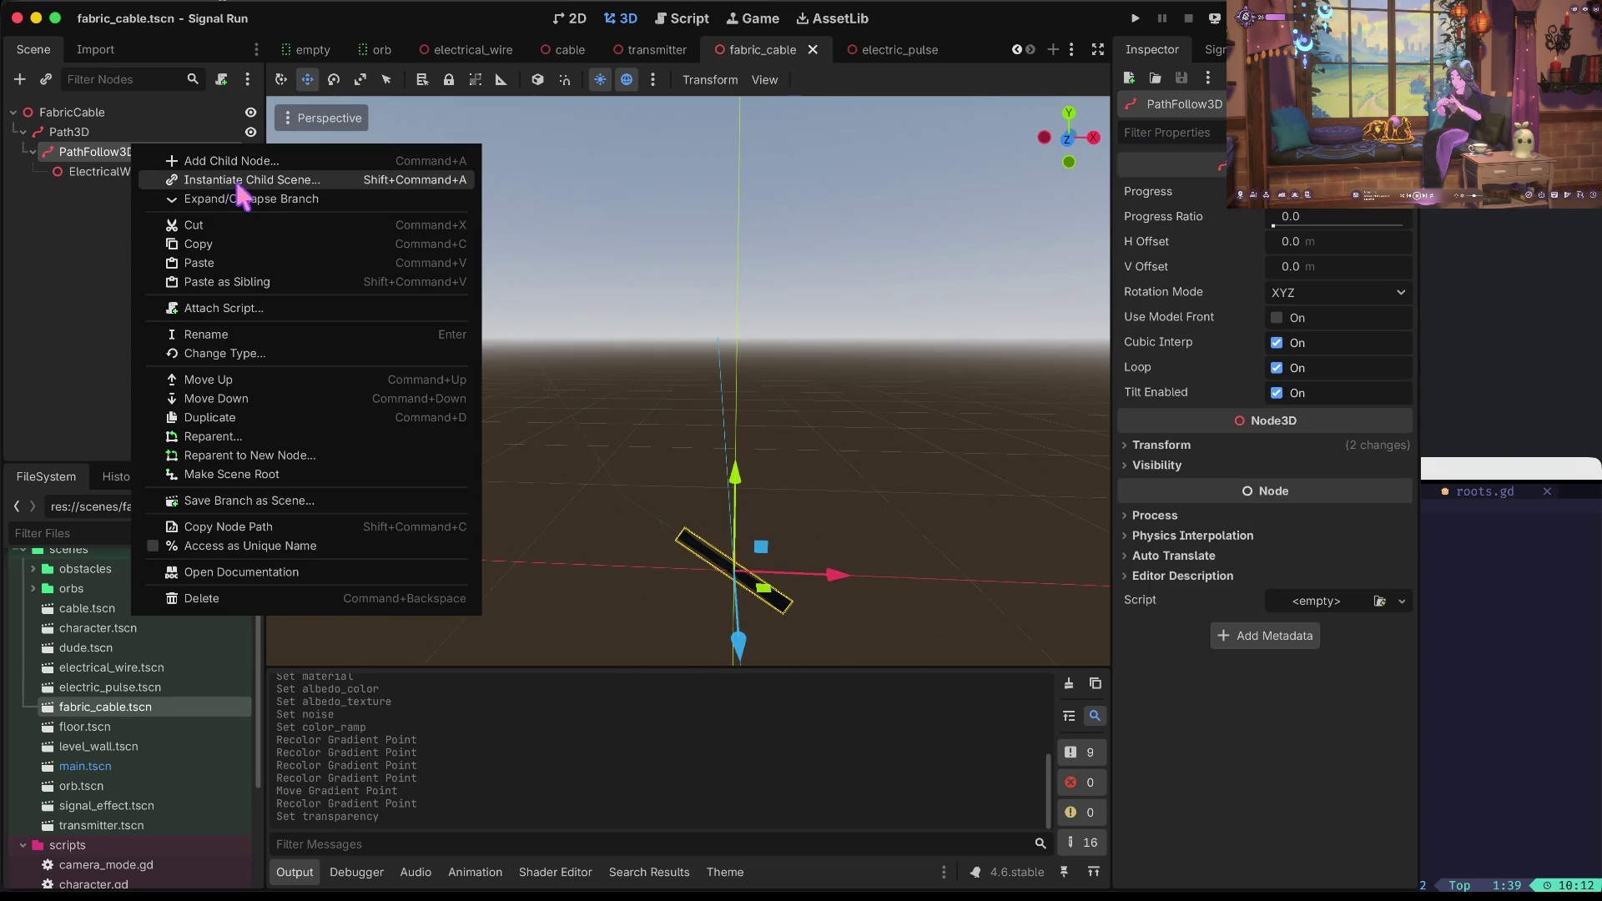
Instance electric_pulse.tscn as a child of PathFollow3D.
{"action": "left_click", "coordinate": [242, 173]}
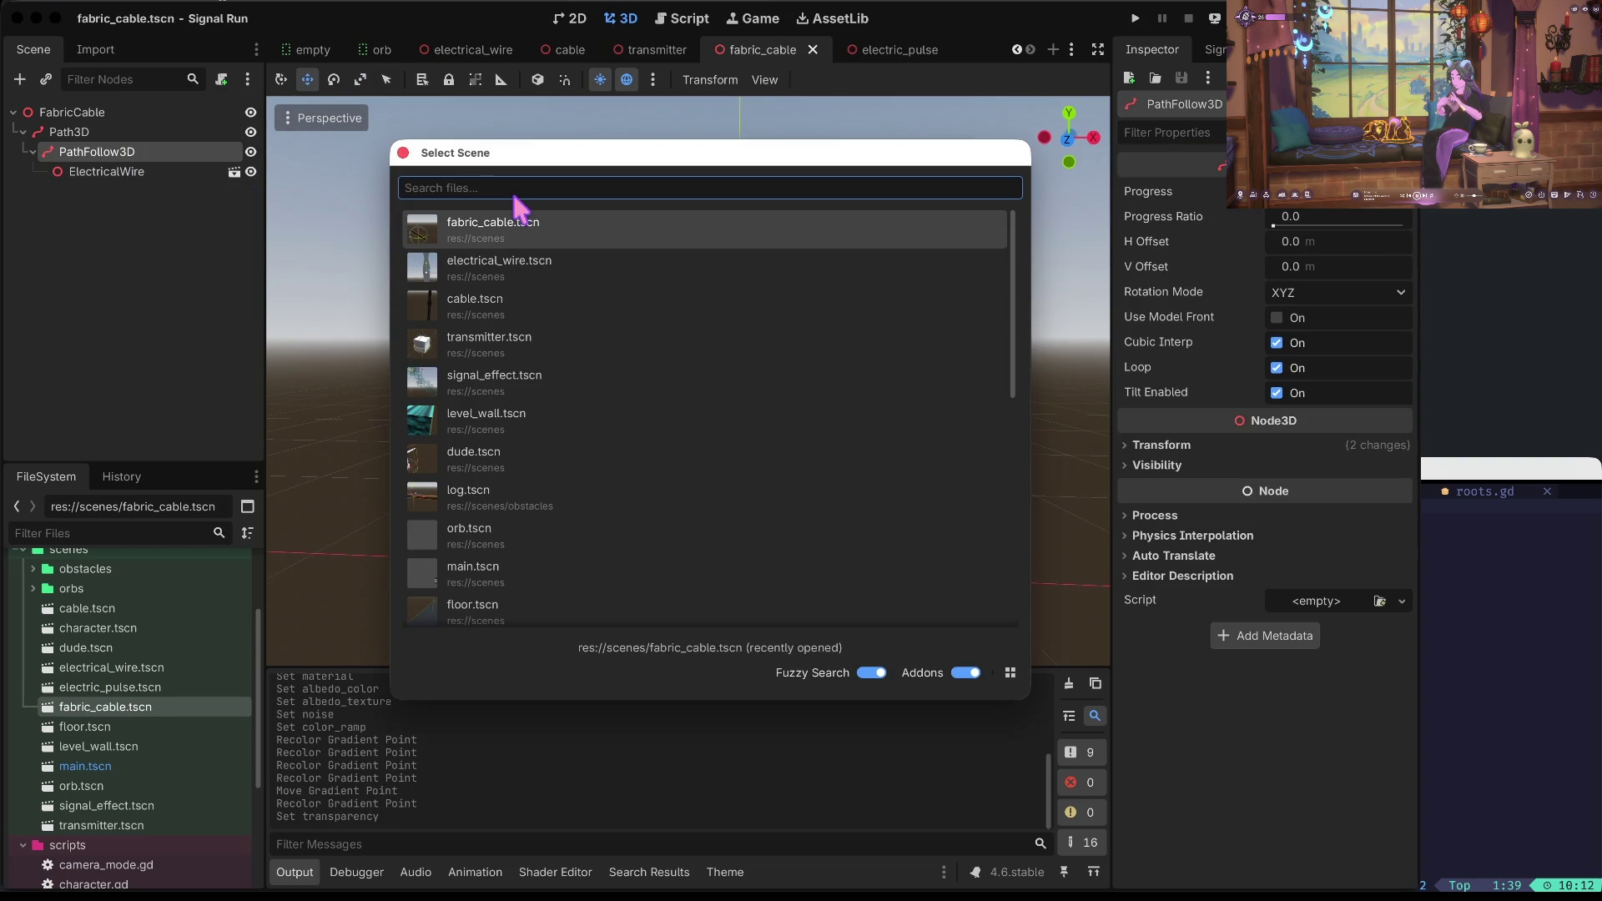
{"action": "type", "text": "pu"}
{"action": "key", "text": "Down"}
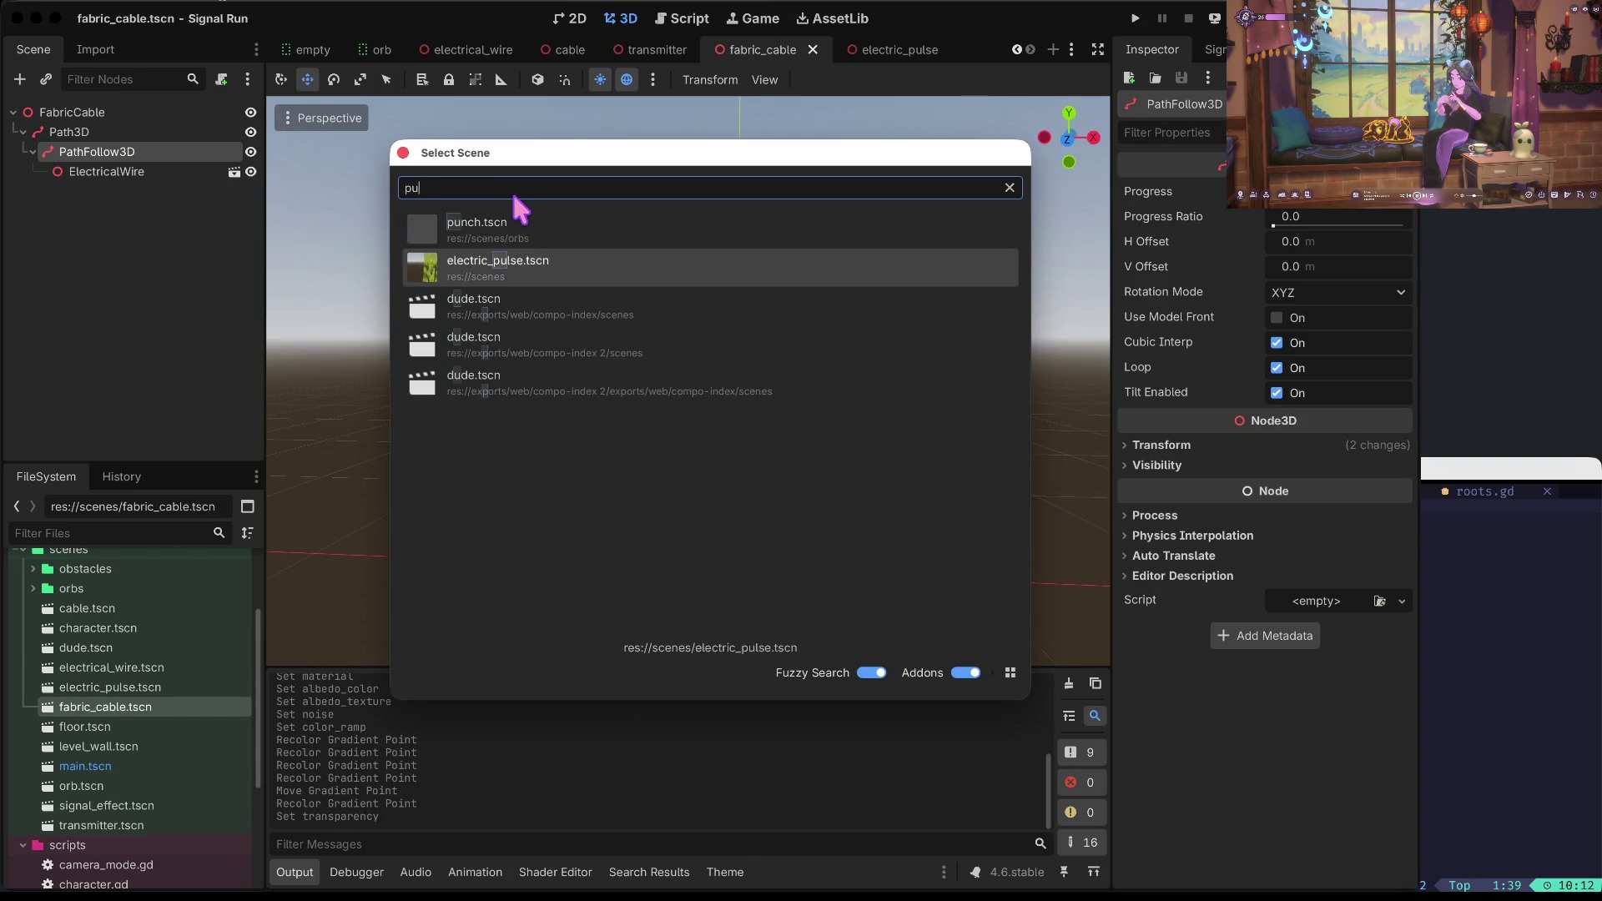
{"action": "key", "text": "Return"}
Hide the original ElectricalWire, keep ElectricalWire2 under PathFollow3D, and open electric_pulse.
{"action": "mouse_move", "coordinate": [434, 242]}
{"action": "left_mouse_down"}
{"action": "mouse_move", "coordinate": [450, 167]}
{"action": "mouse_move", "coordinate": [501, 159]}
{"action": "mouse_move", "coordinate": [517, 351]}
{"action": "mouse_move", "coordinate": [538, 283]}
{"action": "left_mouse_up"}
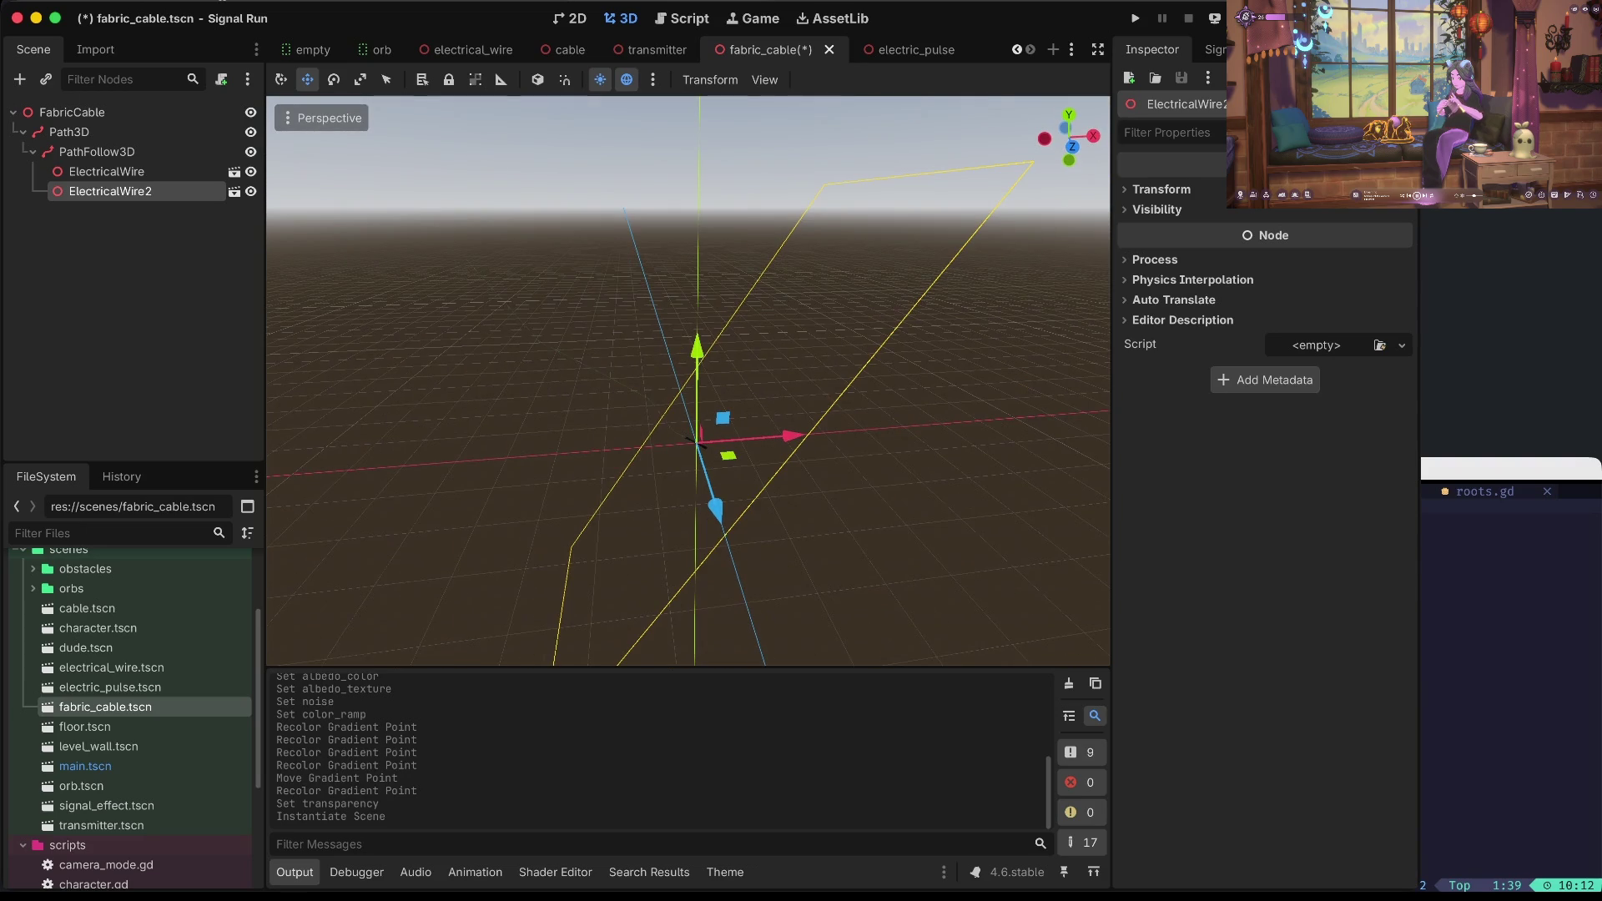
{"action": "double_click", "coordinate": [250, 192]}
{"action": "left_click", "coordinate": [143, 173]}
{"action": "left_click", "coordinate": [143, 191]}
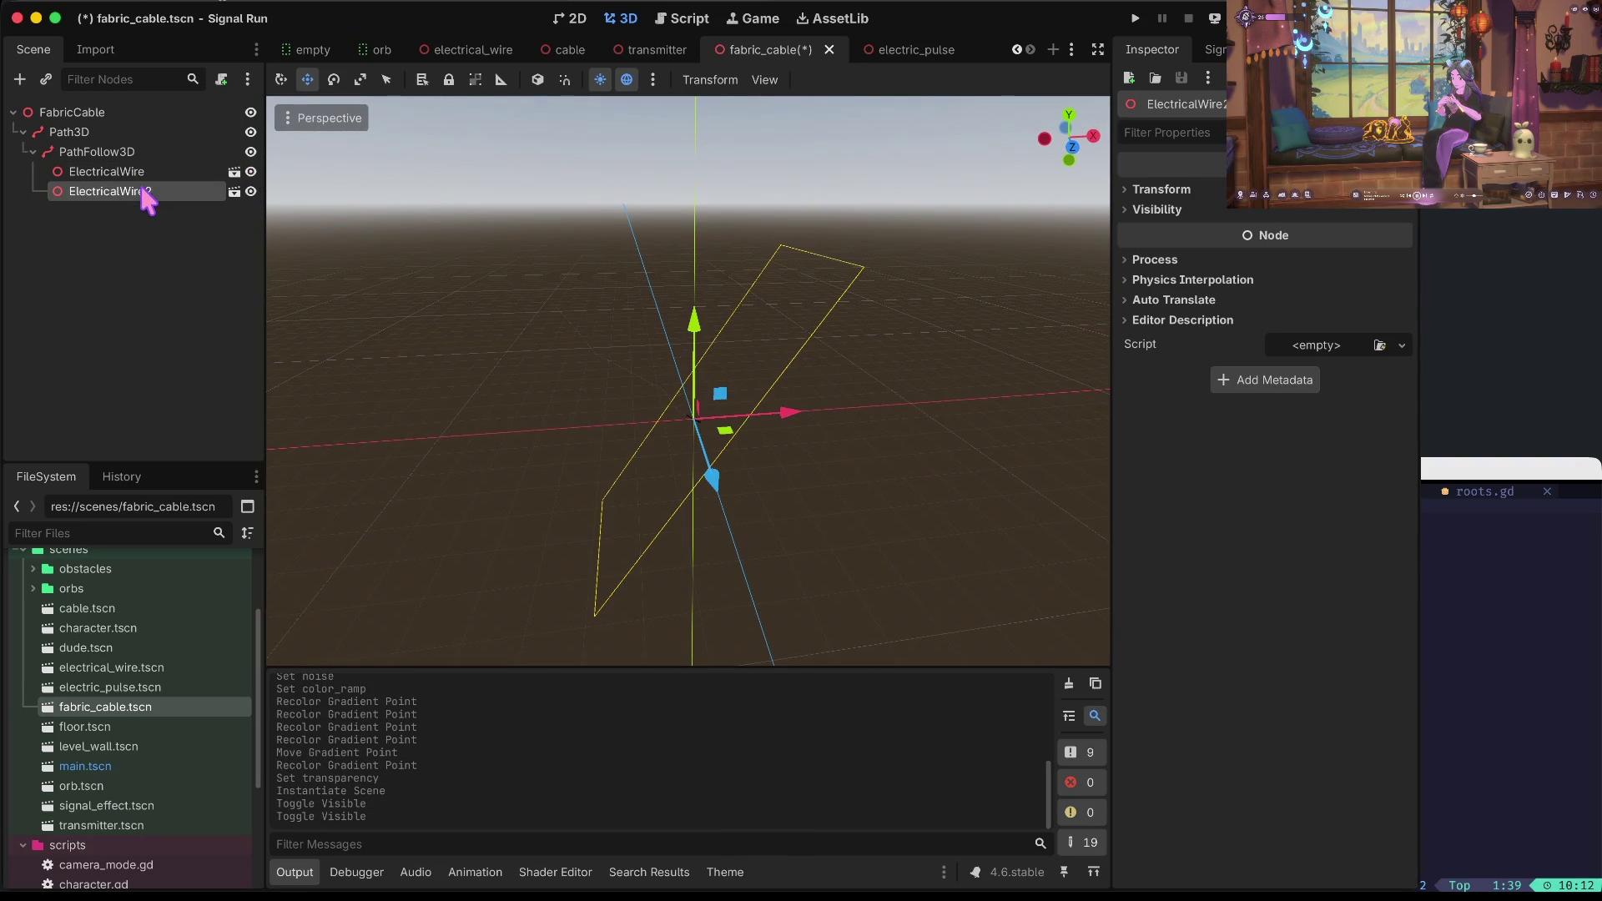
{"action": "mouse_move", "coordinate": [672, 458]}
{"action": "left_mouse_down"}
{"action": "mouse_move", "coordinate": [801, 417]}
{"action": "mouse_move", "coordinate": [743, 422]}
{"action": "left_mouse_up"}
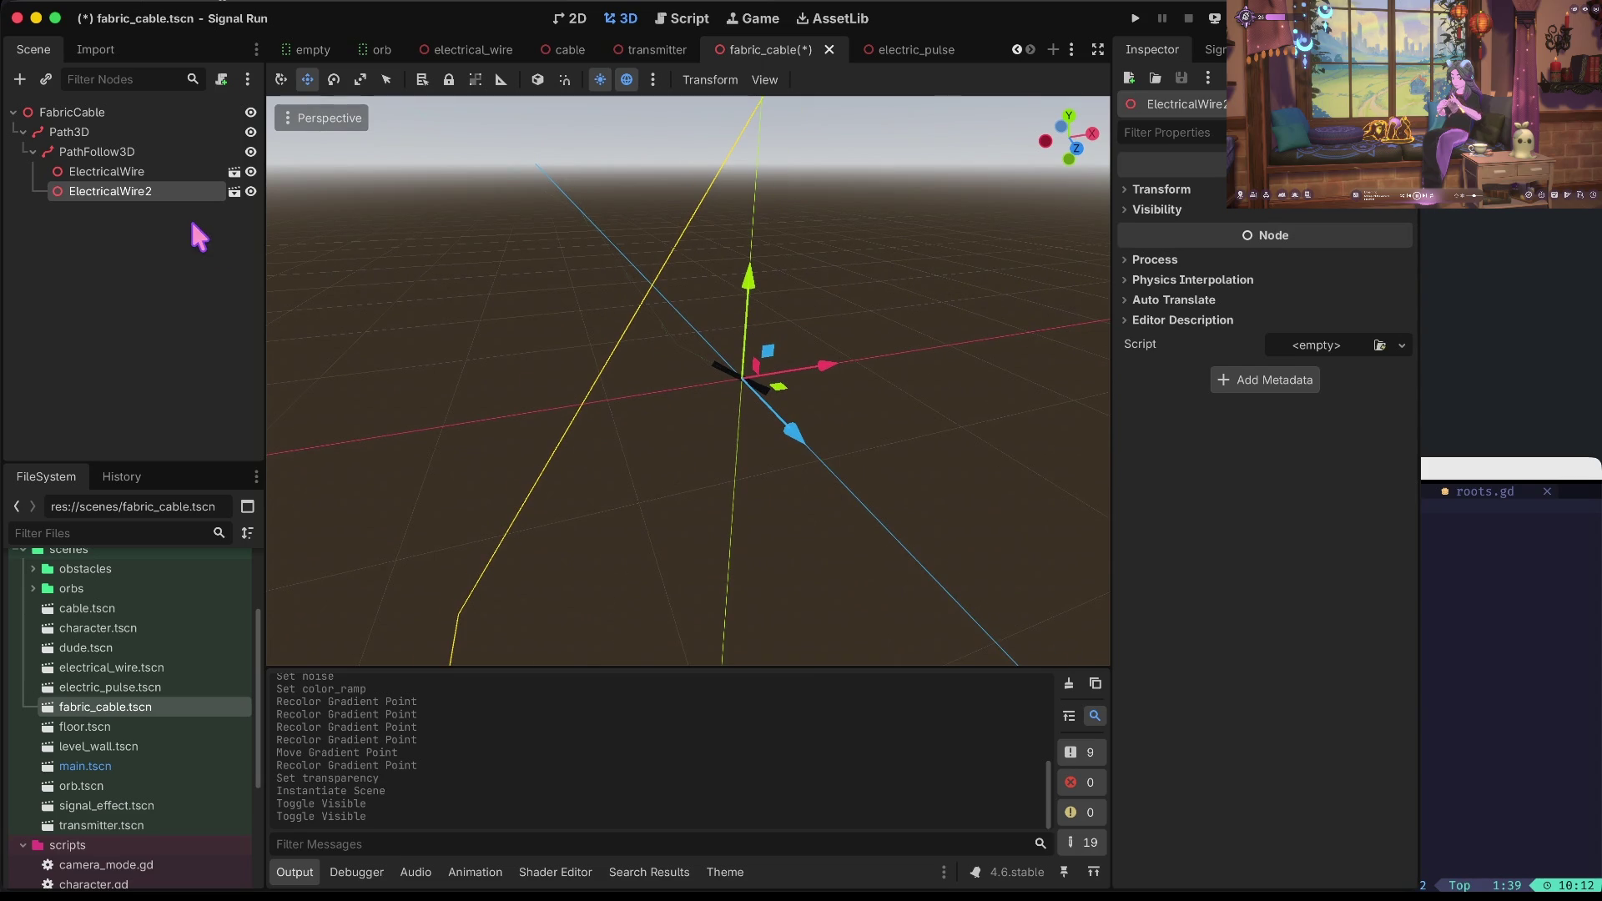
{"action": "left_click", "coordinate": [251, 171]}
{"action": "mouse_move", "coordinate": [164, 173]}
{"action": "left_mouse_down"}
{"action": "mouse_move", "coordinate": [179, 163]}
{"action": "mouse_move", "coordinate": [181, 187]}
{"action": "left_mouse_up"}
{"action": "key", "text": "ctrl+z"}
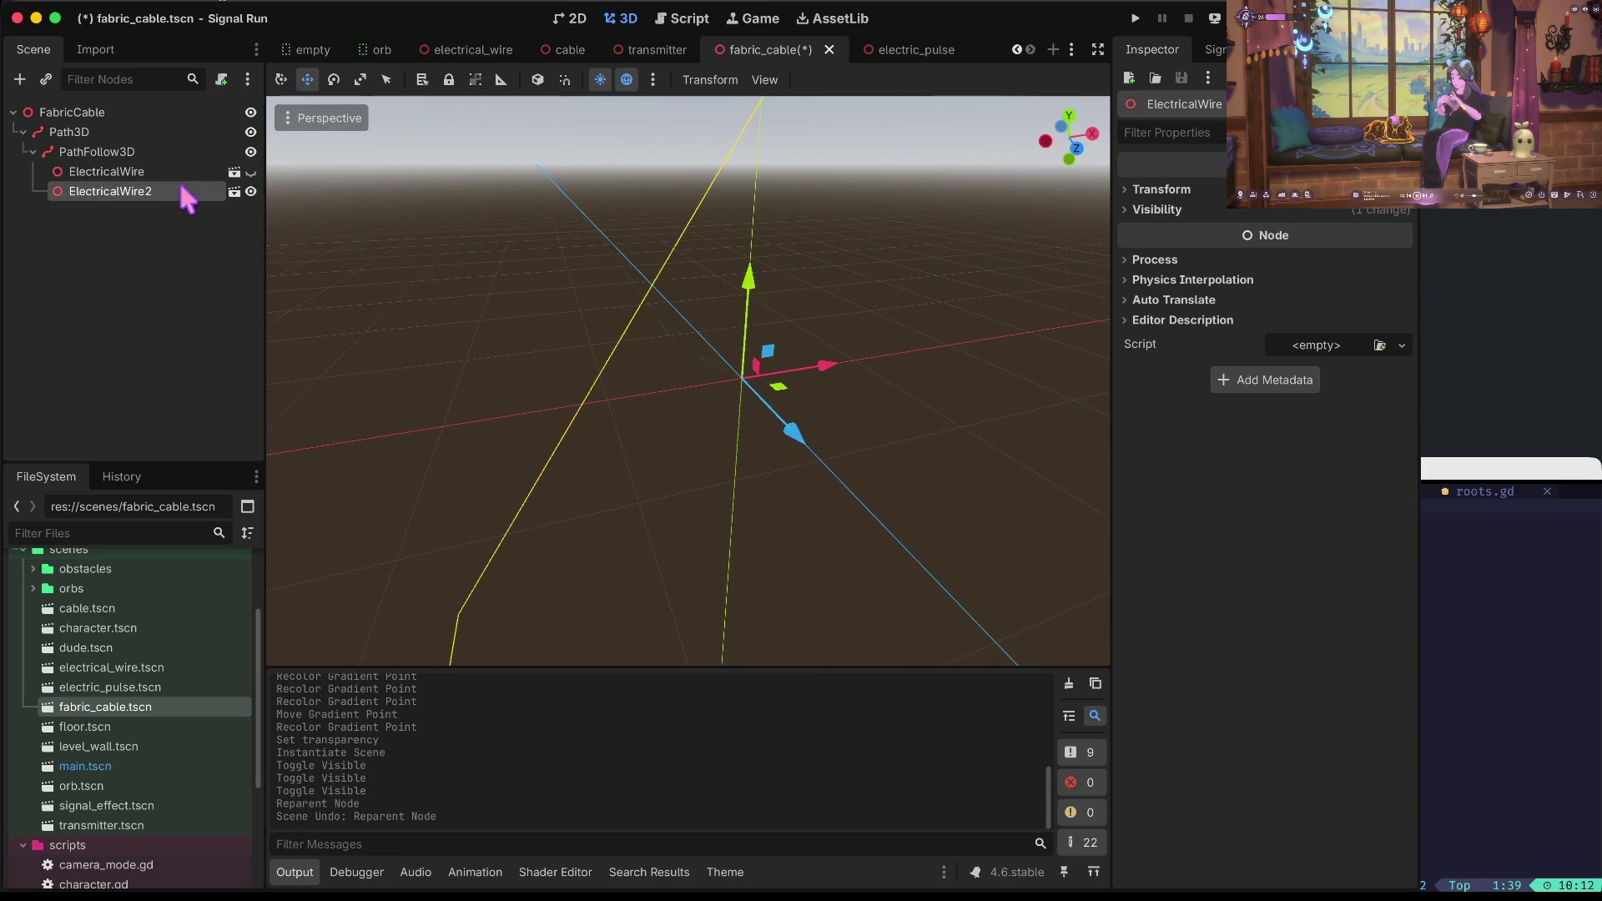
{"action": "left_click", "coordinate": [233, 191]}
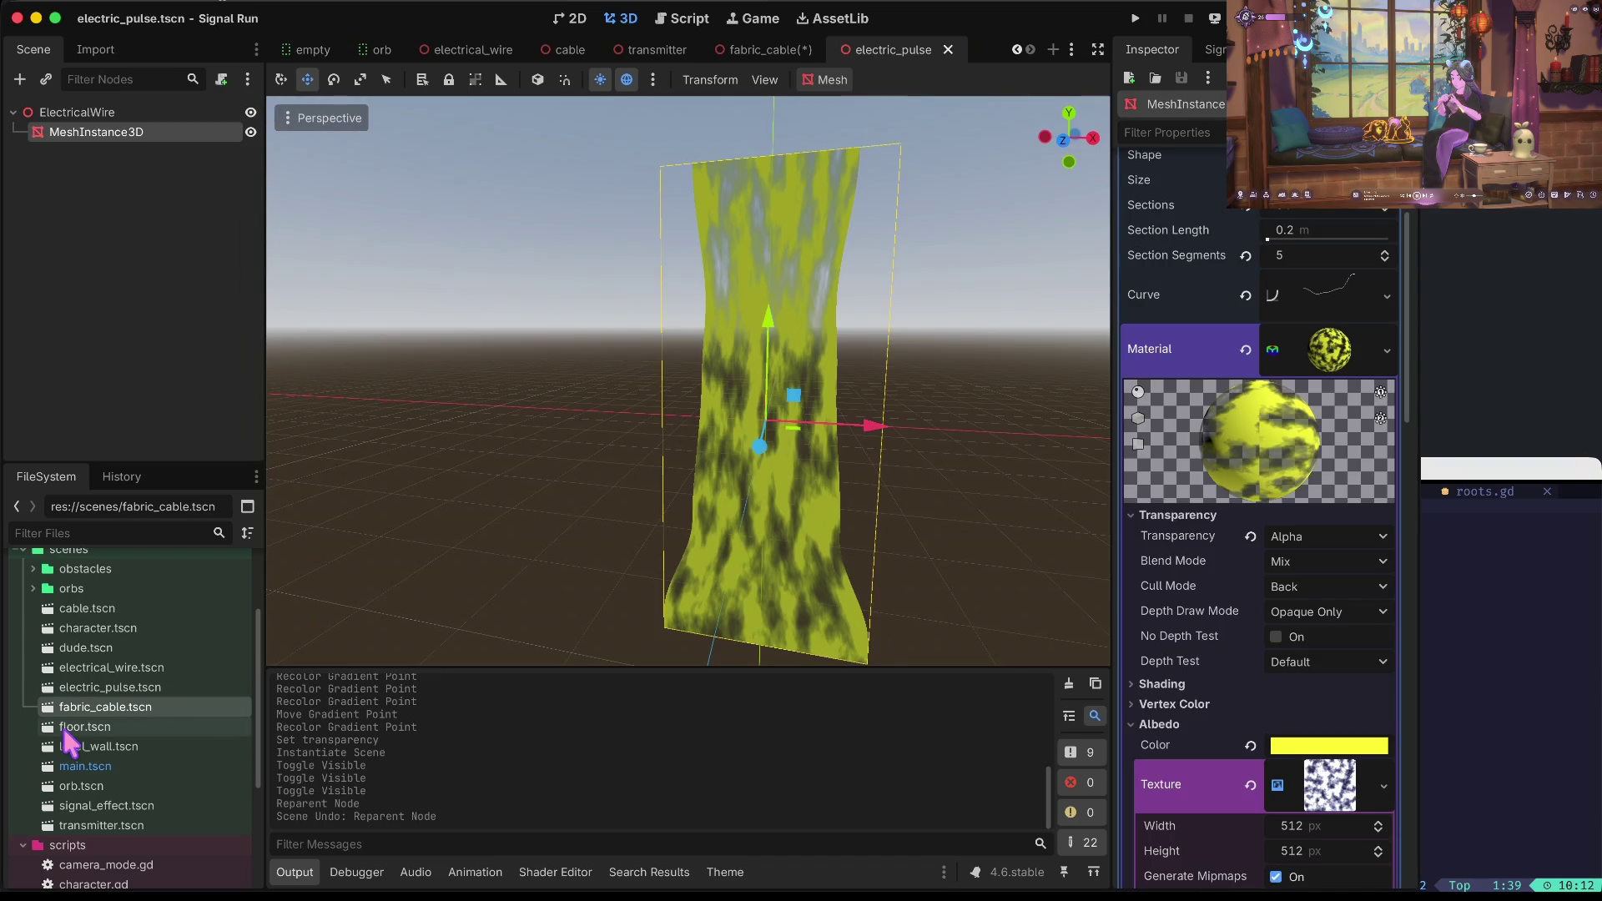
Back in fabric_cable, try scaling ElectricalWire2, then undo those scale changes.
{"action": "double_click", "coordinate": [91, 711]}
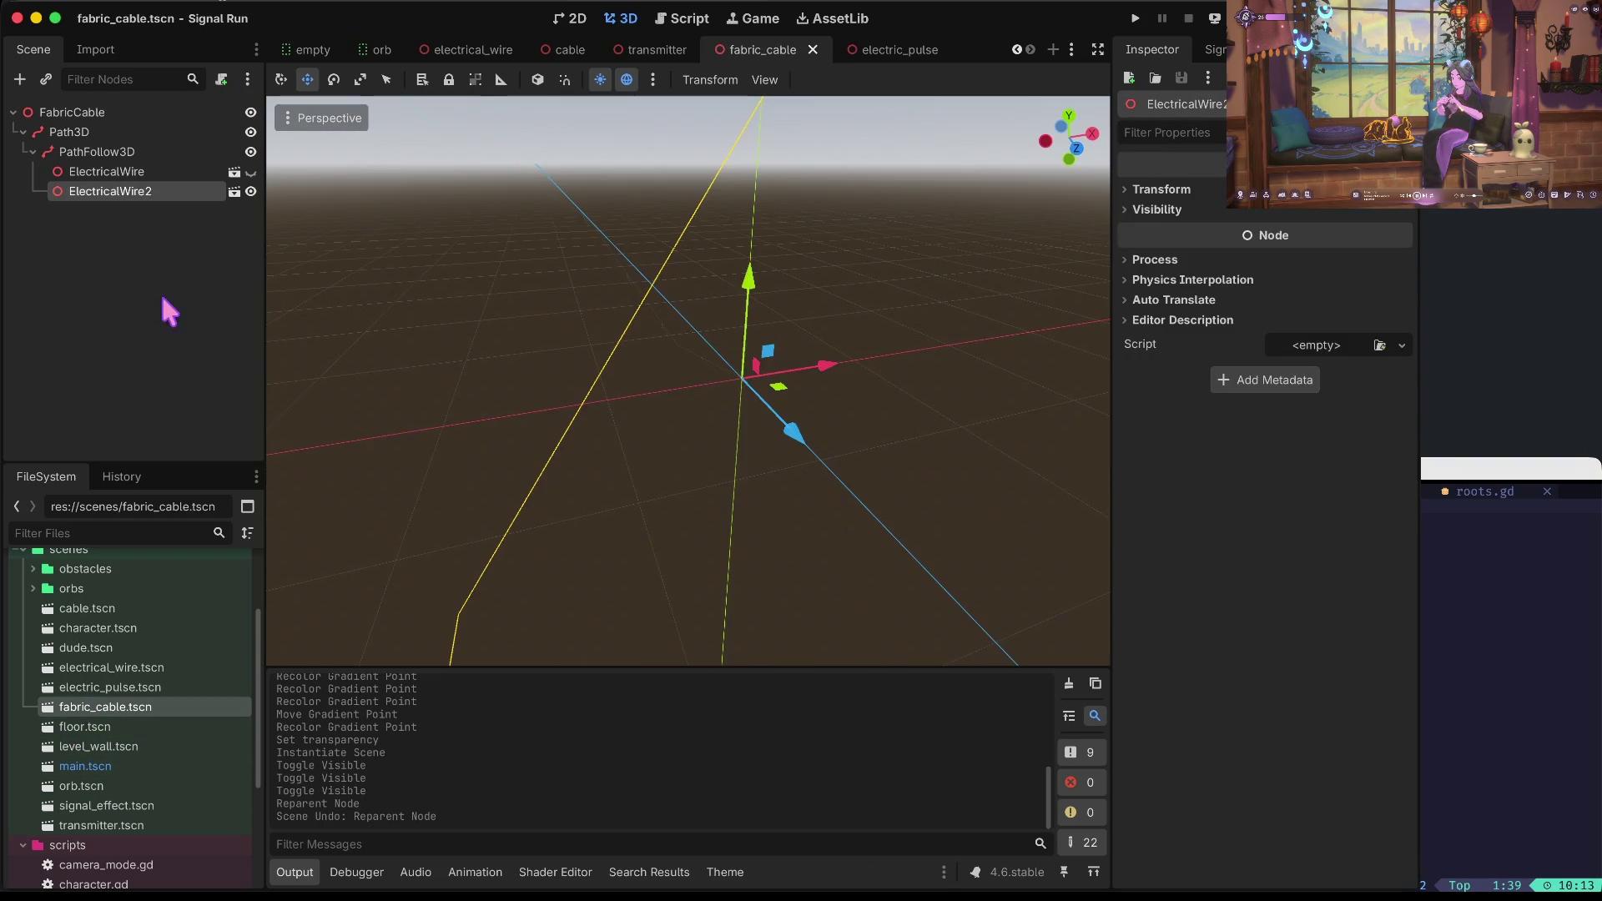
{"action": "key", "text": "r"}
{"action": "mouse_move", "coordinate": [749, 282]}
{"action": "left_mouse_down"}
{"action": "mouse_move", "coordinate": [741, 399]}
{"action": "mouse_move", "coordinate": [738, 380]}
{"action": "left_mouse_up"}
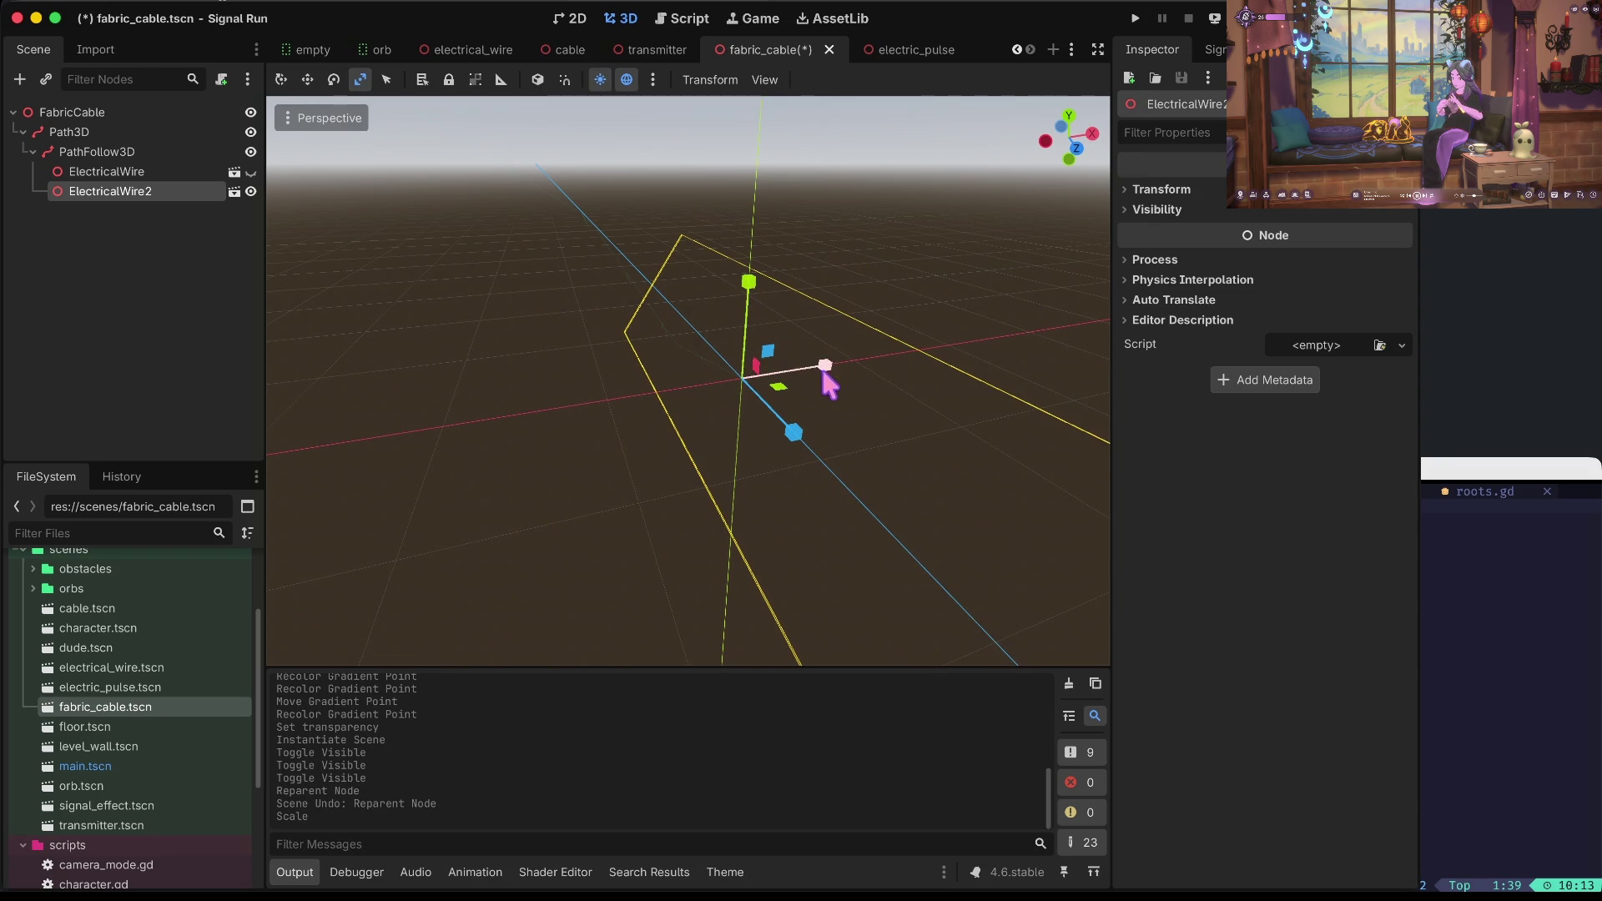
{"action": "left_click_drag", "start_coordinate": [797, 434], "coordinate": [794, 433]}
{"action": "key", "text": "ctrl+z"}
{"action": "scroll", "coordinate": [895, 366], "scroll_direction": "down", "scroll_amount": 5}
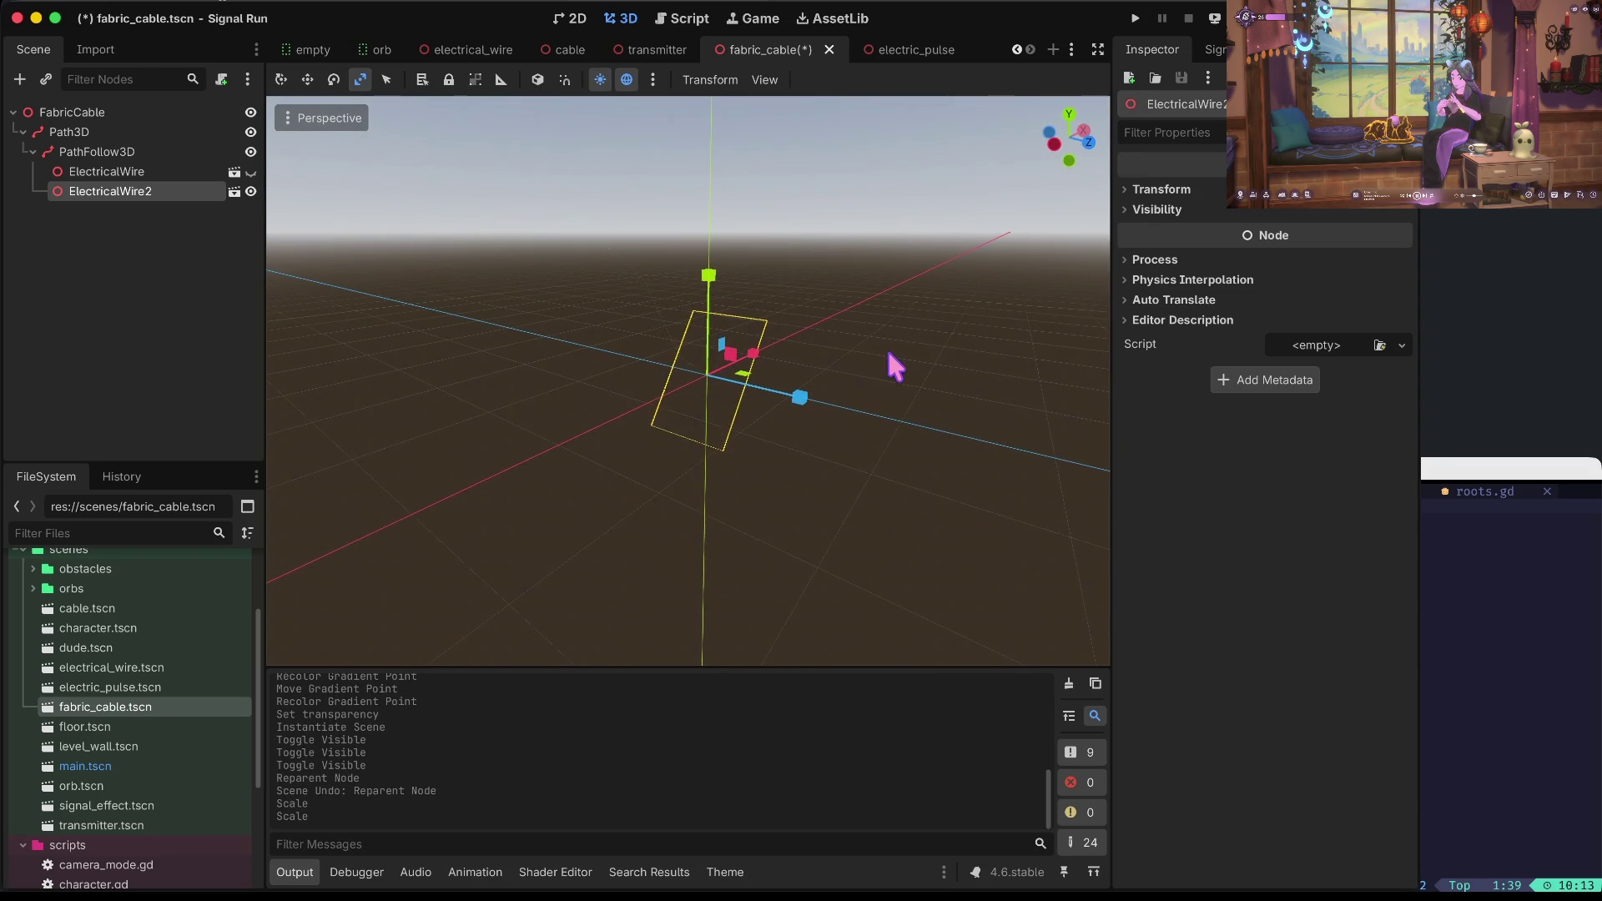
{"action": "key", "text": "ctrl+z"}
{"action": "key", "text": "ctrl+z"}
{"action": "key", "text": "ctrl+z"}
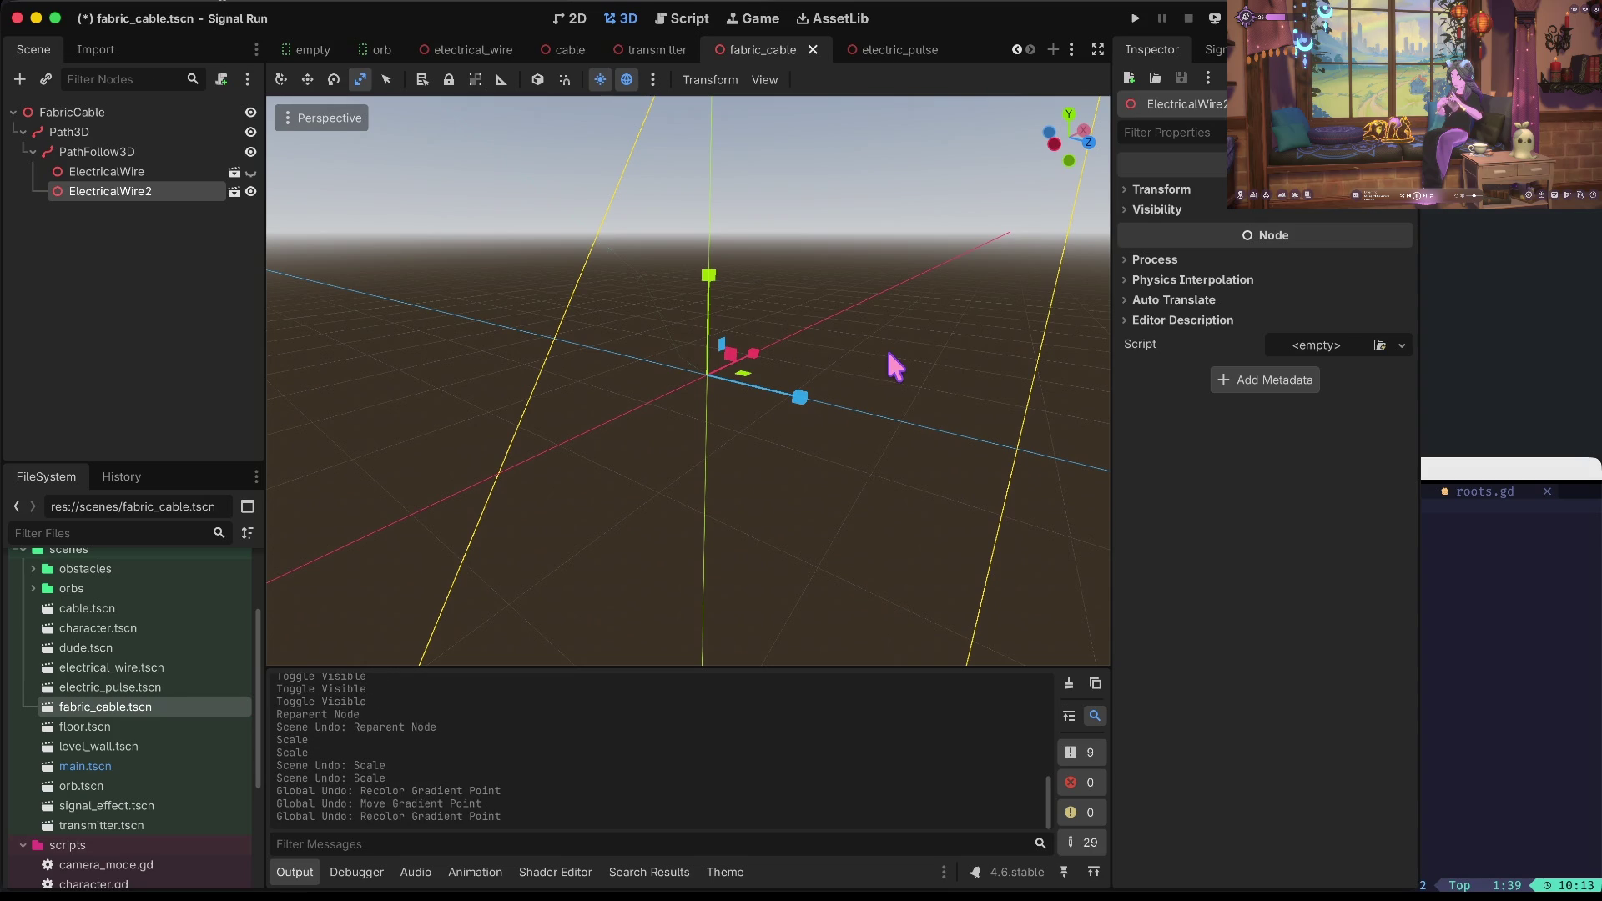
{"action": "key", "text": "ctrl+z"}
{"action": "key", "text": "ctrl+shift+z"}
{"action": "key", "text": "ctrl+shift+z"}
{"action": "key", "text": "ctrl+shift+z"}
{"action": "key", "text": "ctrl+shift+z"}
{"action": "key", "text": "ctrl+shift+z"}
{"action": "key", "text": "ctrl+shift+z"}
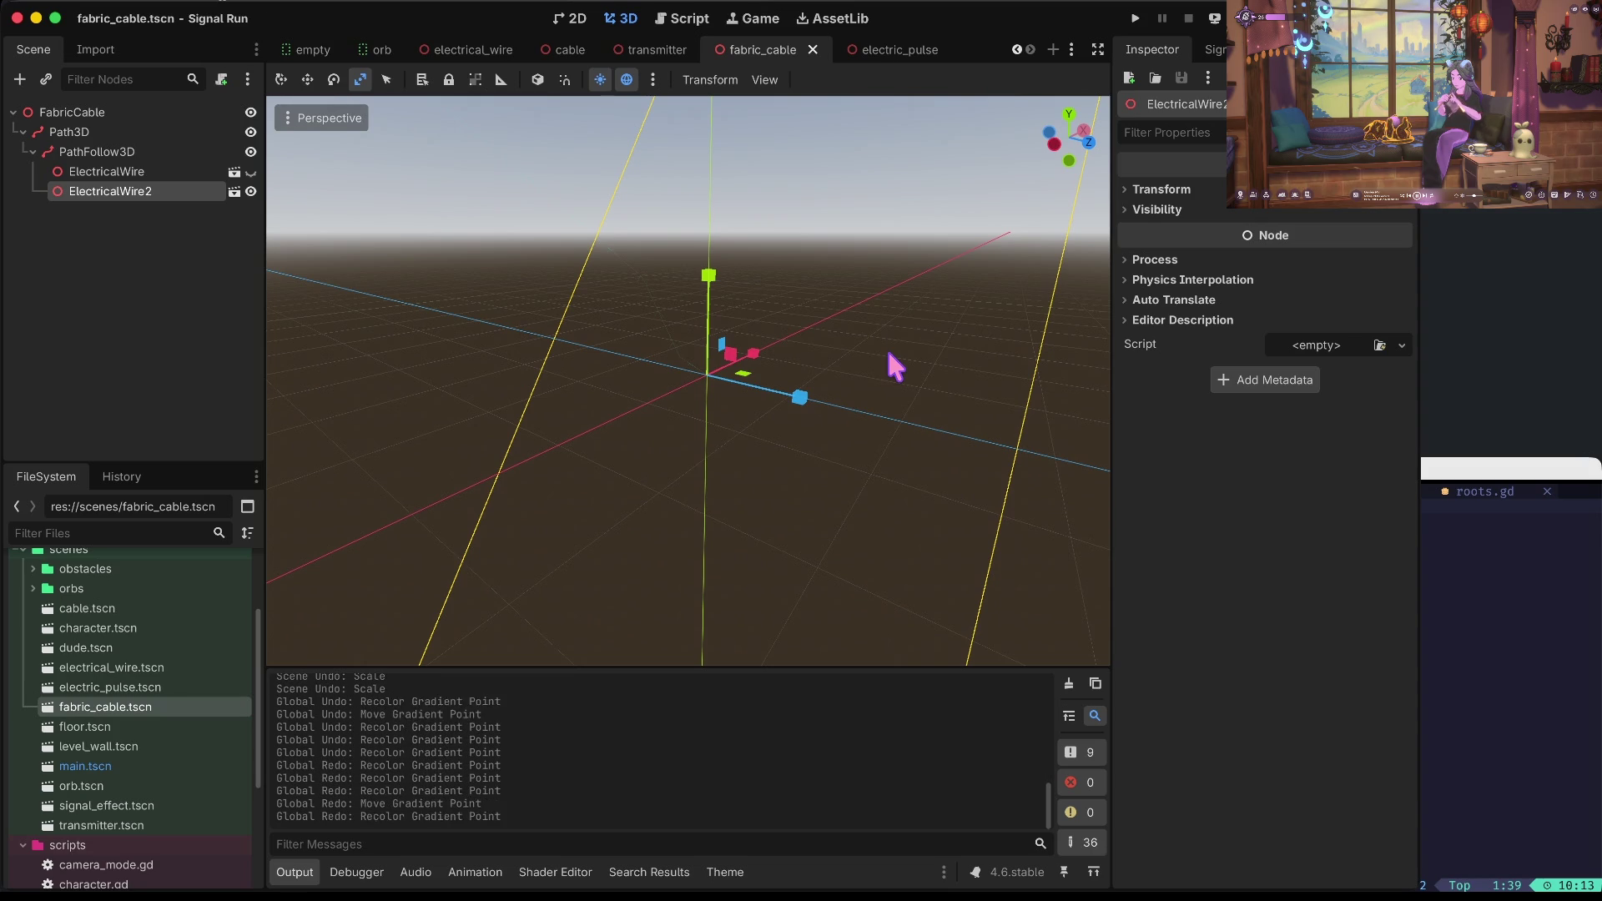
{"action": "key", "text": "ctrl+z"}
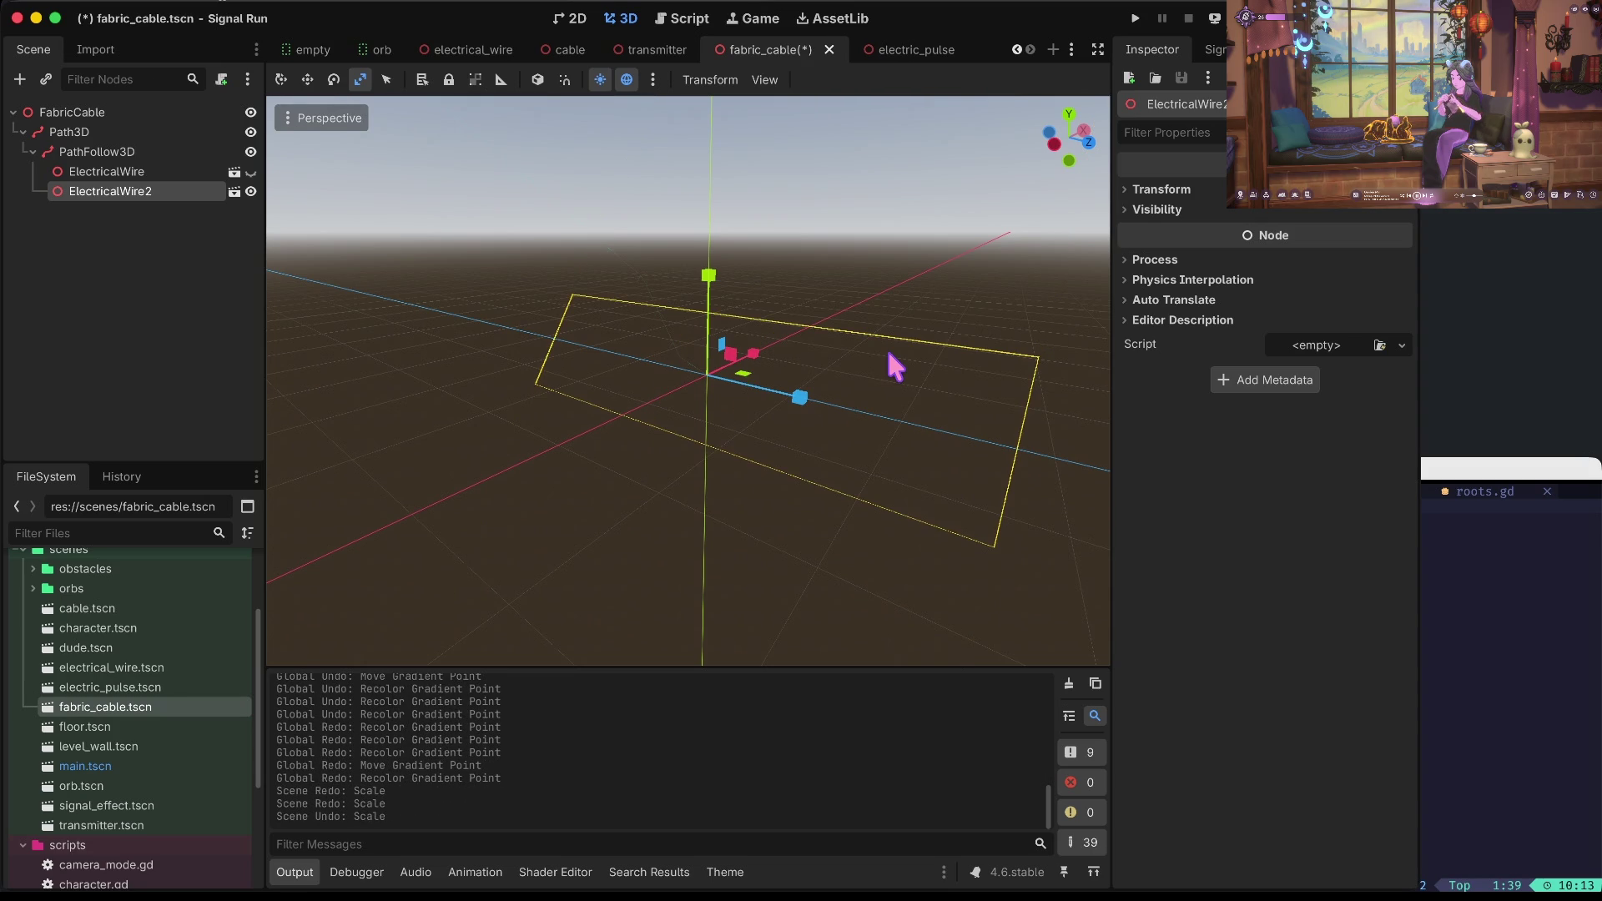
{"action": "key", "text": "ctrl+z"}
Save fabric_cable, test-run the game, and stop it.
{"action": "key", "text": "ctrl+s"}
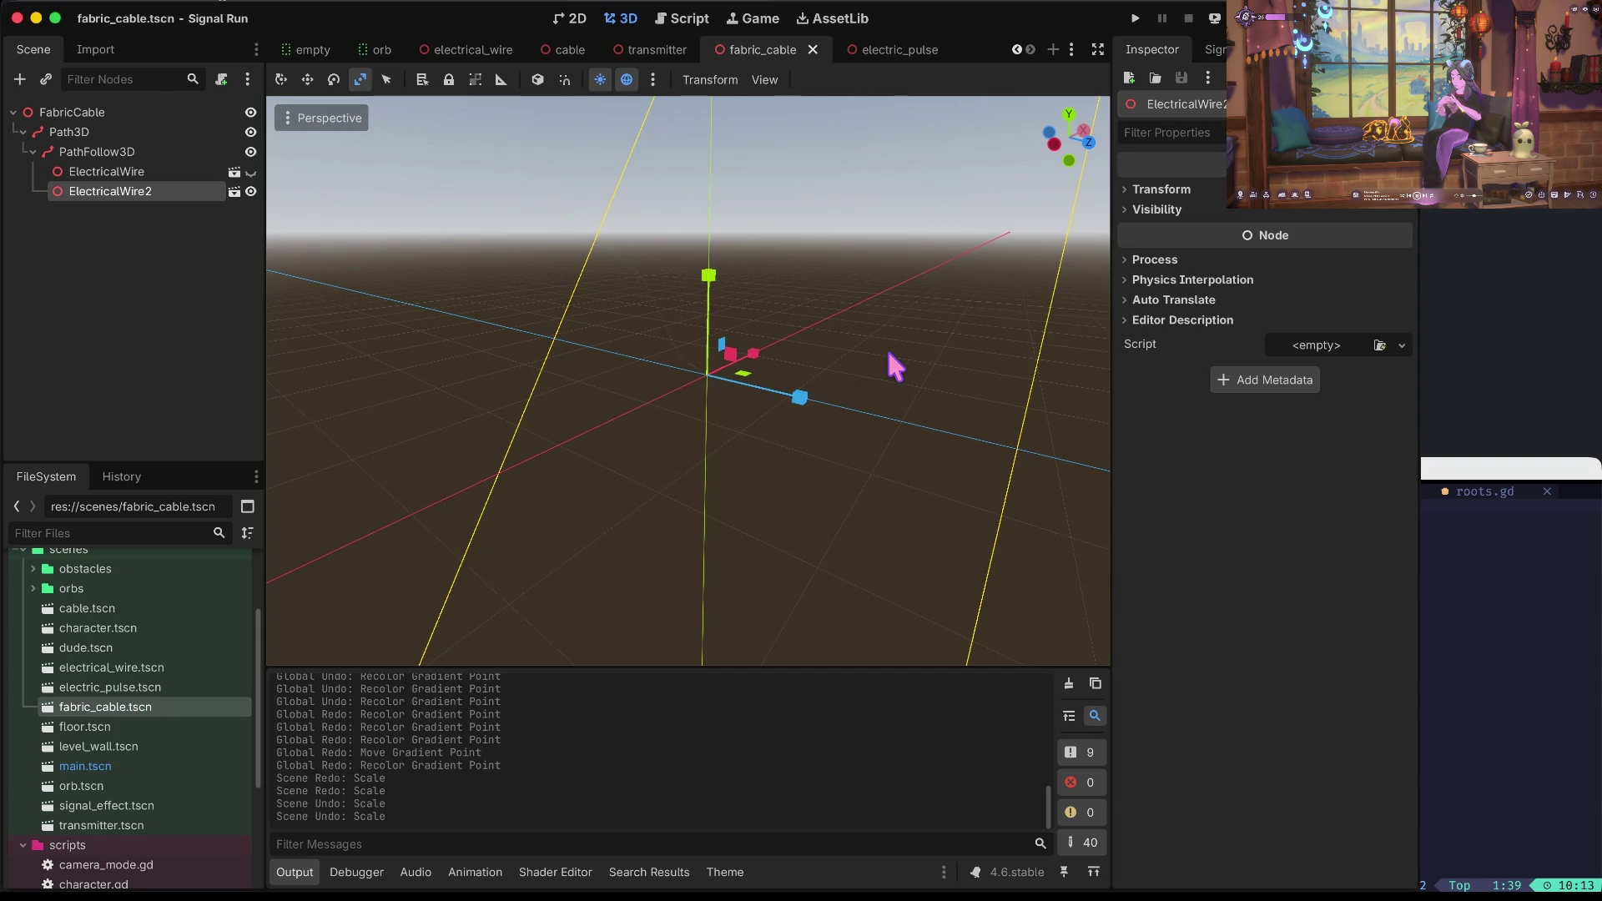
{"action": "key", "text": "super+b"}
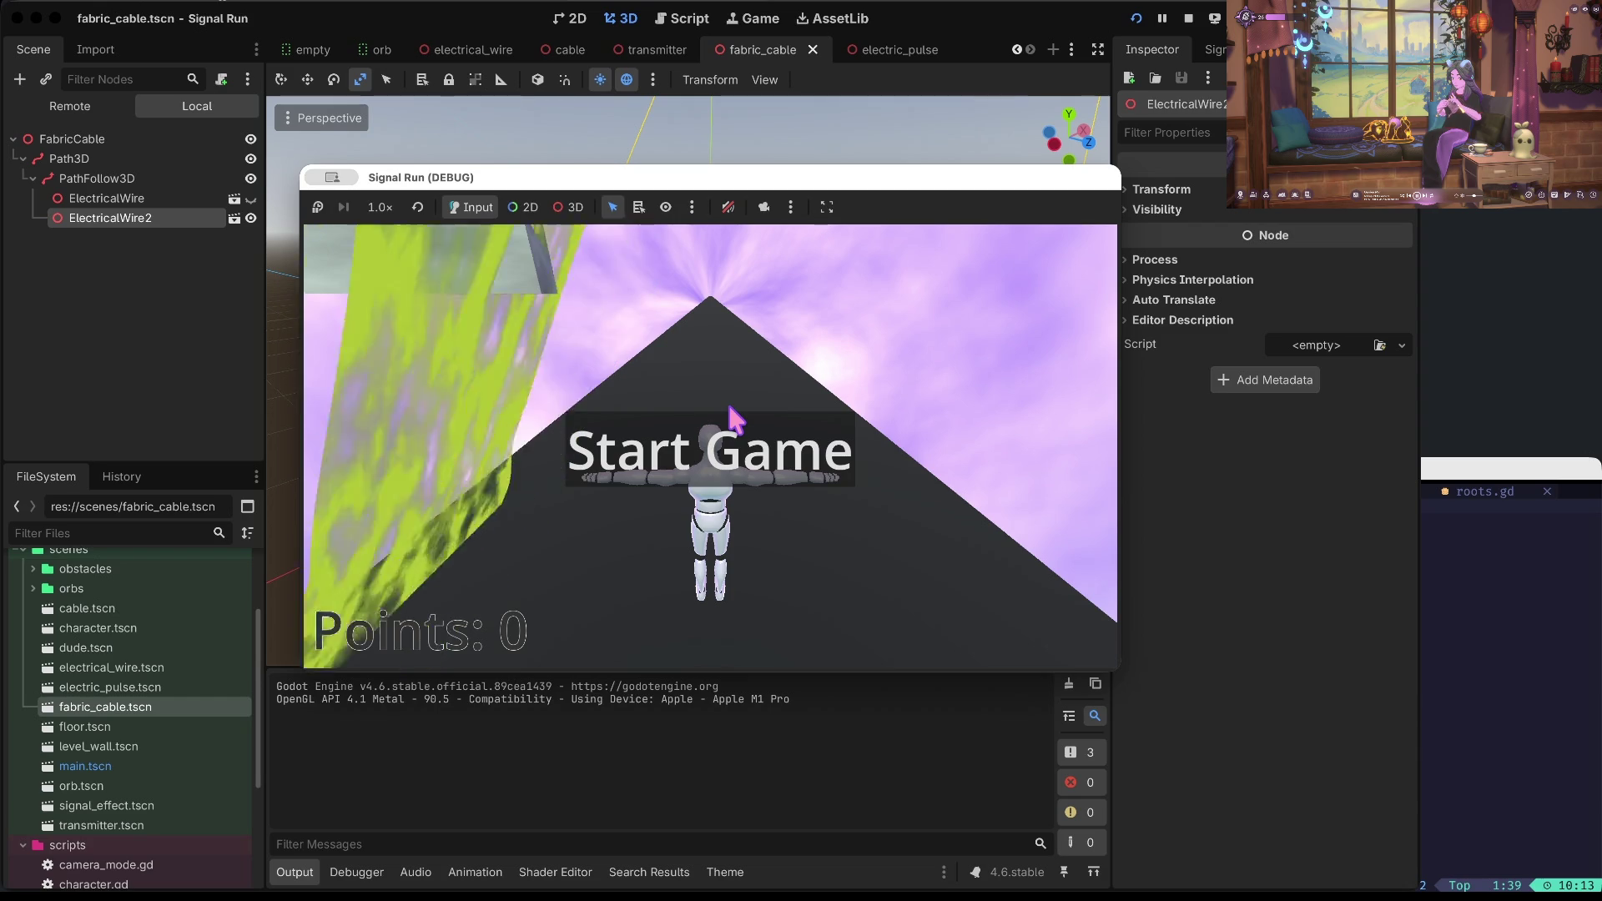
{"action": "left_click", "coordinate": [1189, 17]}
Rotate ElectricalWire2 around its vertical axis.
{"action": "key", "text": "e"}
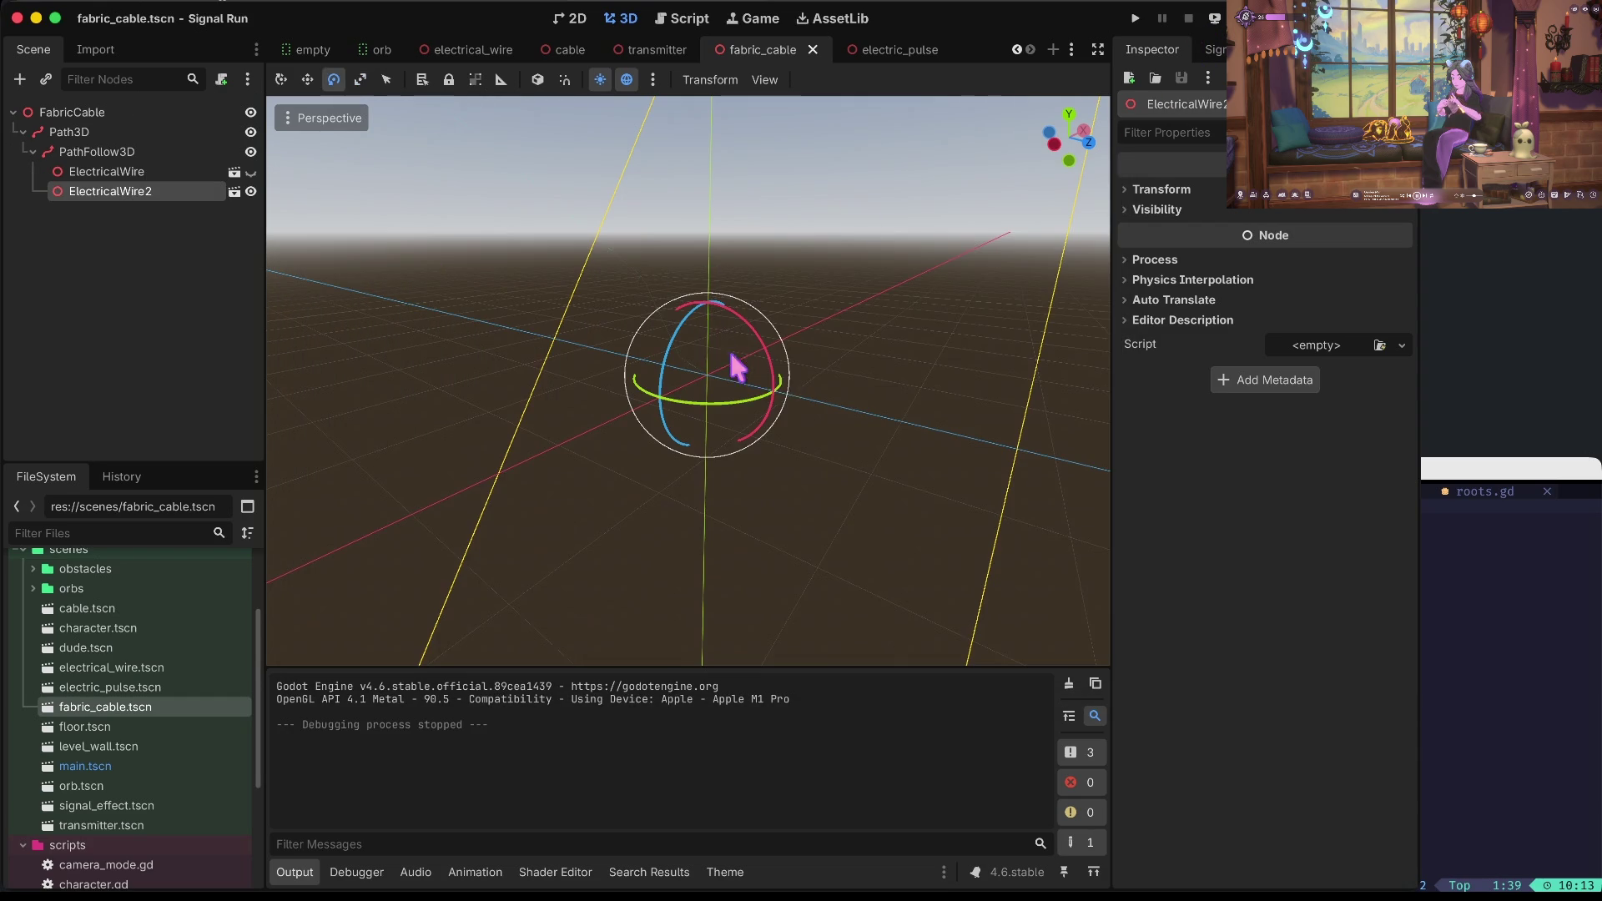
{"action": "left_click_drag", "start_coordinate": [758, 415], "coordinate": [659, 415]}
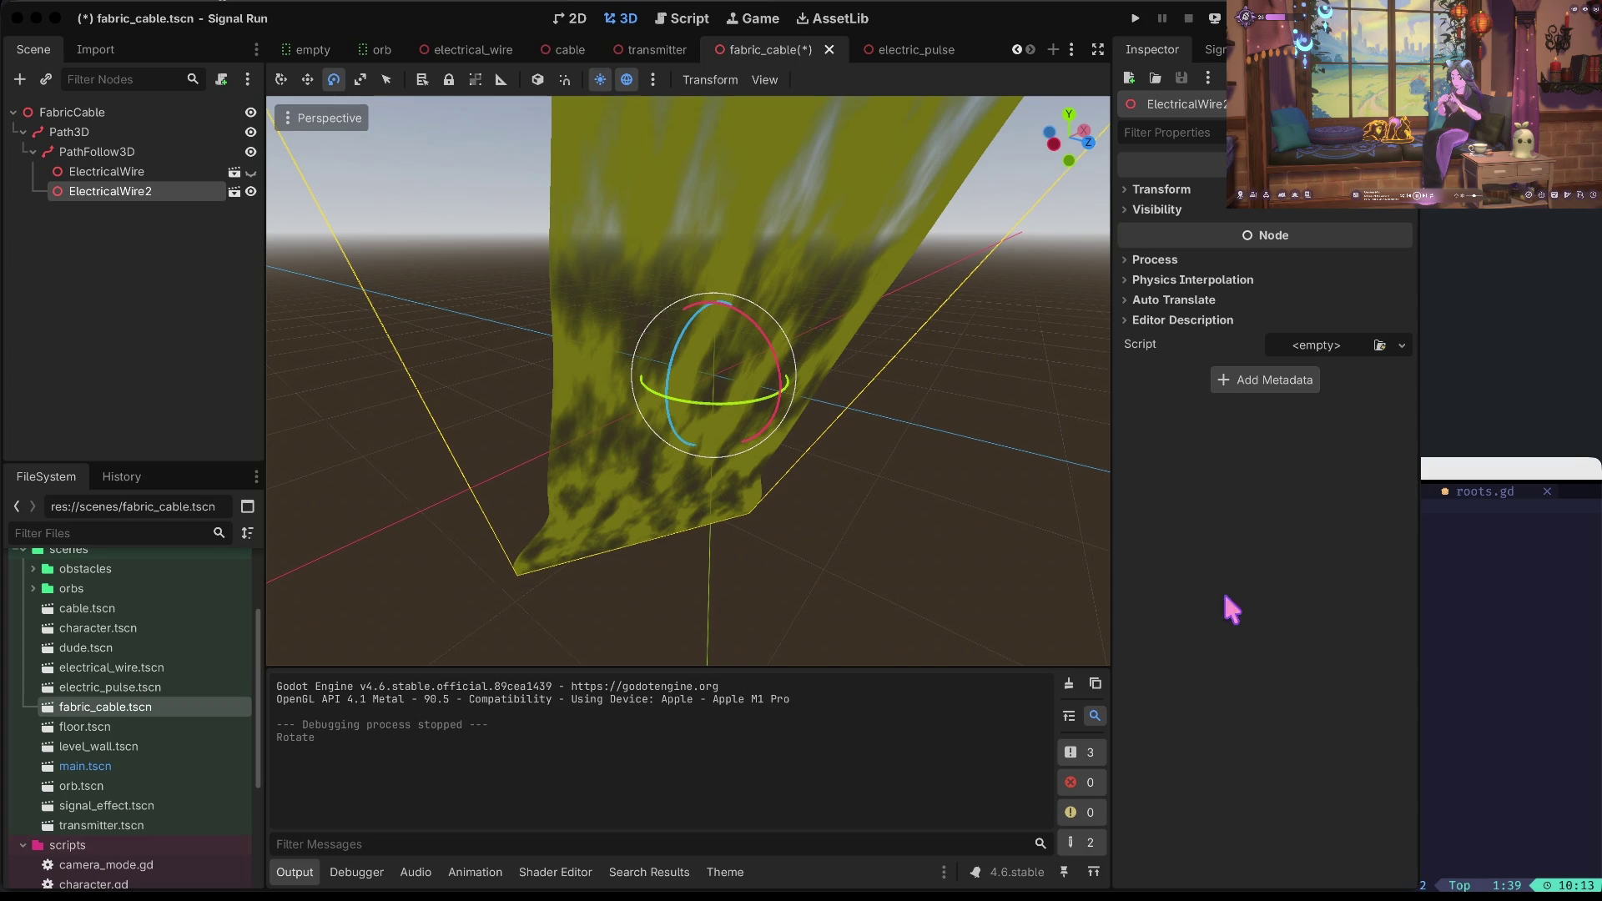
{"action": "mouse_move", "coordinate": [842, 440]}
{"action": "left_mouse_down"}
{"action": "mouse_move", "coordinate": [801, 401]}
{"action": "mouse_move", "coordinate": [699, 511]}
{"action": "mouse_move", "coordinate": [673, 407]}
{"action": "mouse_move", "coordinate": [606, 359]}
{"action": "left_mouse_up"}
{"action": "key", "text": "ctrl+z"}
{"action": "key", "text": "ctrl+z"}
{"action": "key", "text": "ctrl+z"}
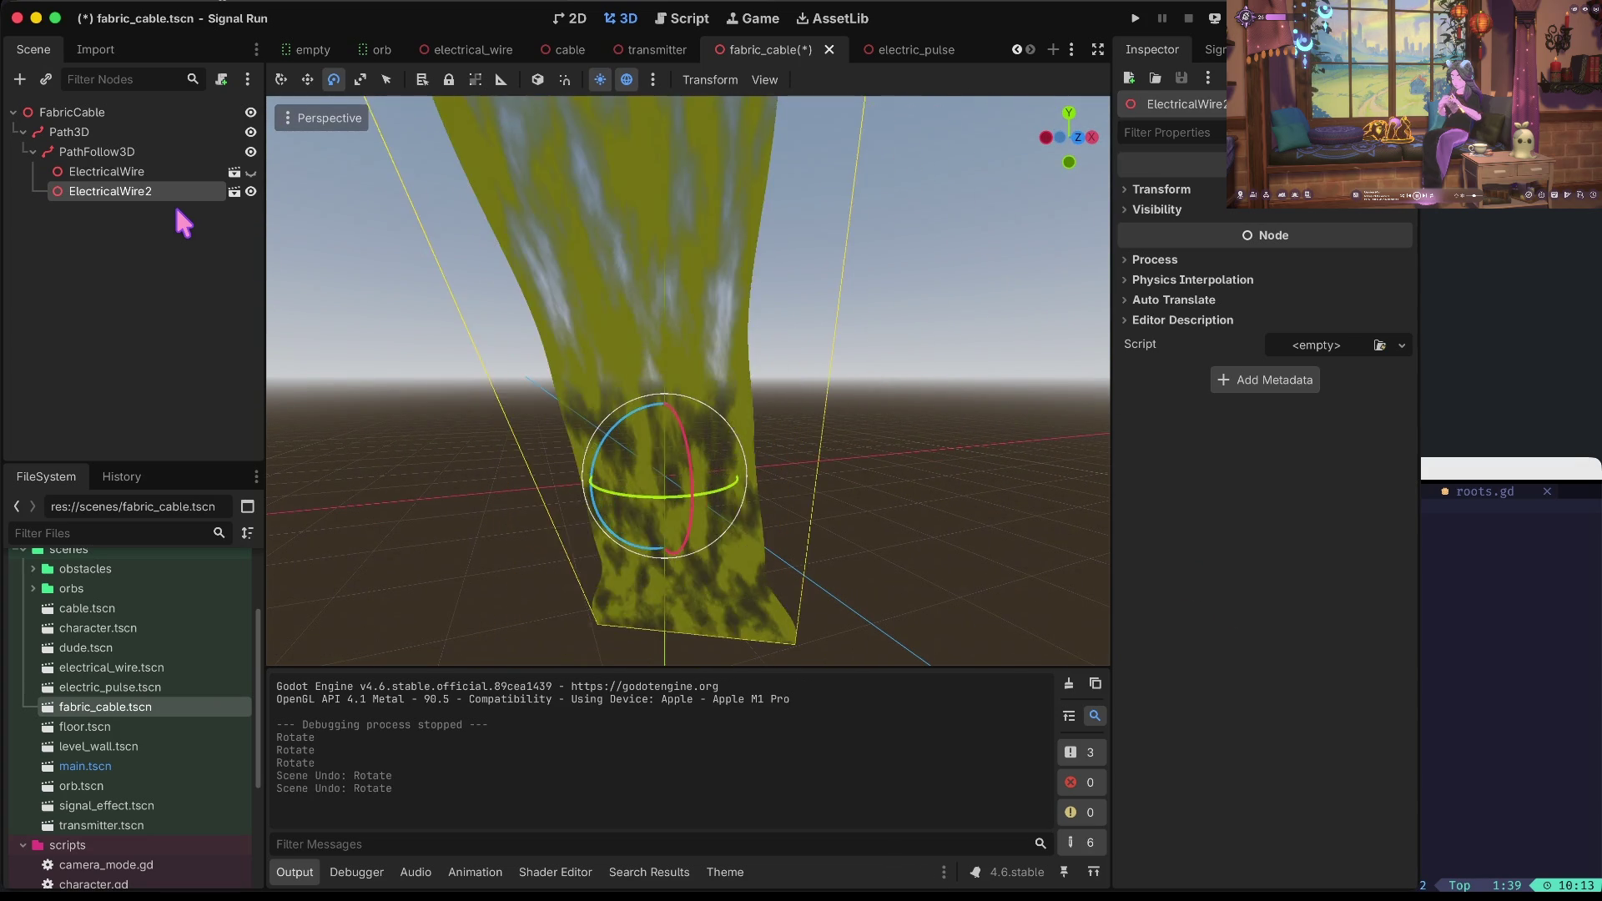
{"action": "key", "text": "ctrl+shift+z"}
{"action": "key", "text": "ctrl+shift+z"}
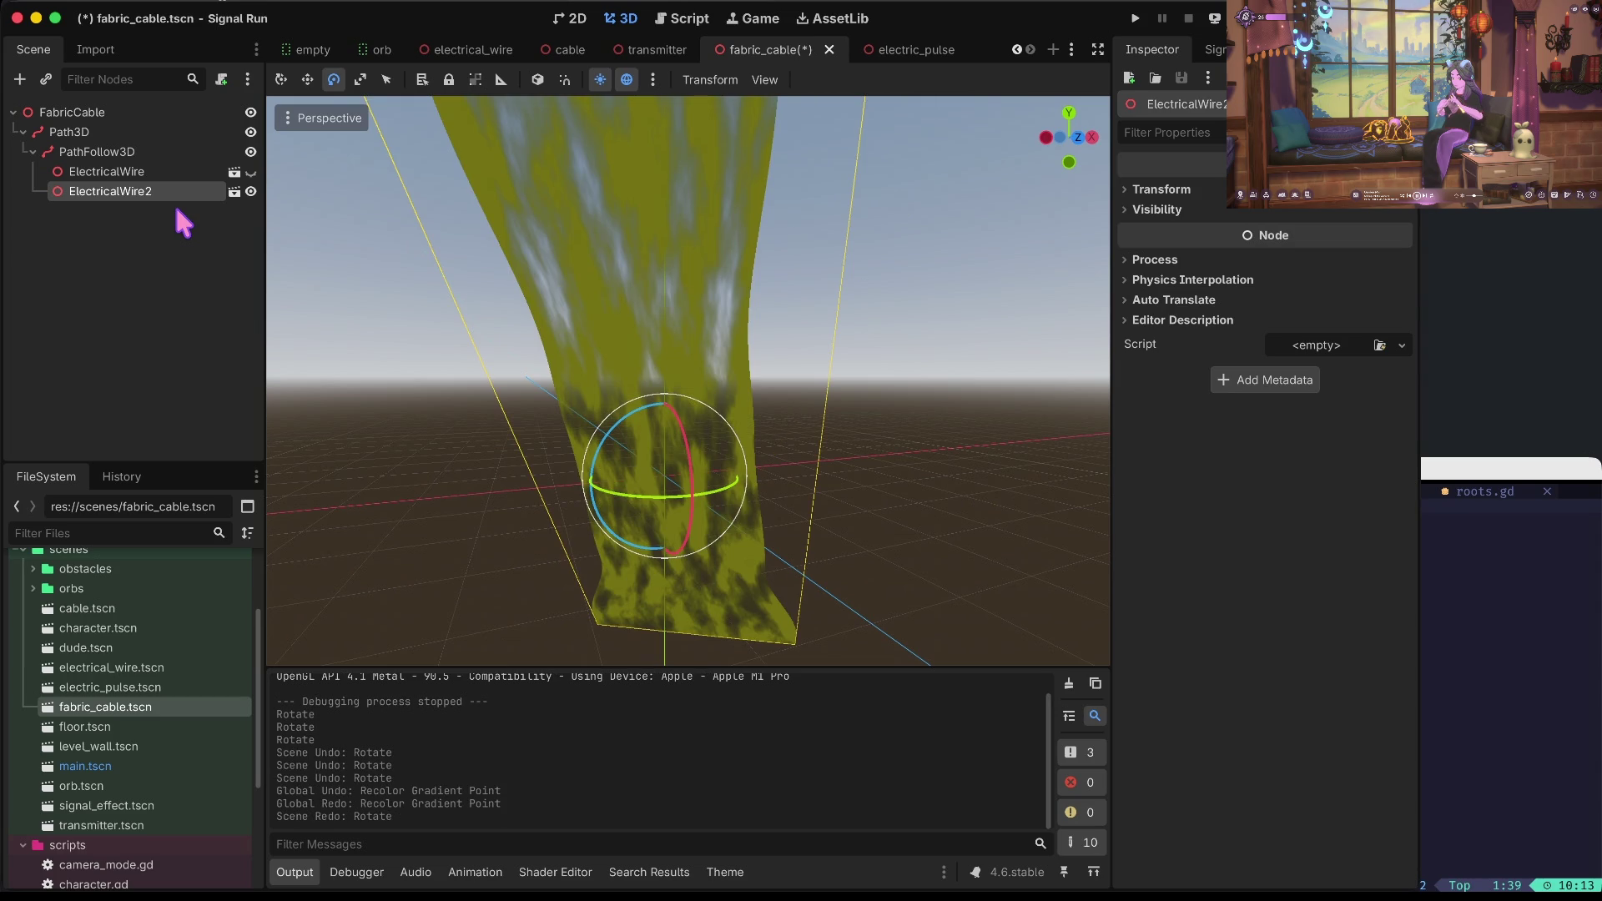
{"action": "mouse_move", "coordinate": [622, 501]}
{"action": "left_mouse_down"}
{"action": "mouse_move", "coordinate": [692, 501]}
{"action": "mouse_move", "coordinate": [649, 515]}
{"action": "mouse_move", "coordinate": [612, 434]}
{"action": "mouse_move", "coordinate": [554, 511]}
{"action": "mouse_move", "coordinate": [672, 476]}
{"action": "mouse_move", "coordinate": [662, 523]}
{"action": "left_mouse_up"}
Shrink ElectricalWire2 along Y and X, save fabric_cable, and run the game.
{"action": "key", "text": "r"}
{"action": "mouse_move", "coordinate": [666, 379]}
{"action": "left_mouse_down"}
{"action": "mouse_move", "coordinate": [655, 493]}
{"action": "mouse_move", "coordinate": [660, 480]}
{"action": "left_mouse_up"}
{"action": "left_click_drag", "start_coordinate": [762, 472], "coordinate": [689, 459]}
{"action": "left_click_drag", "start_coordinate": [665, 380], "coordinate": [672, 471]}
{"action": "scroll", "coordinate": [739, 576], "scroll_direction": "up", "scroll_amount": 5}
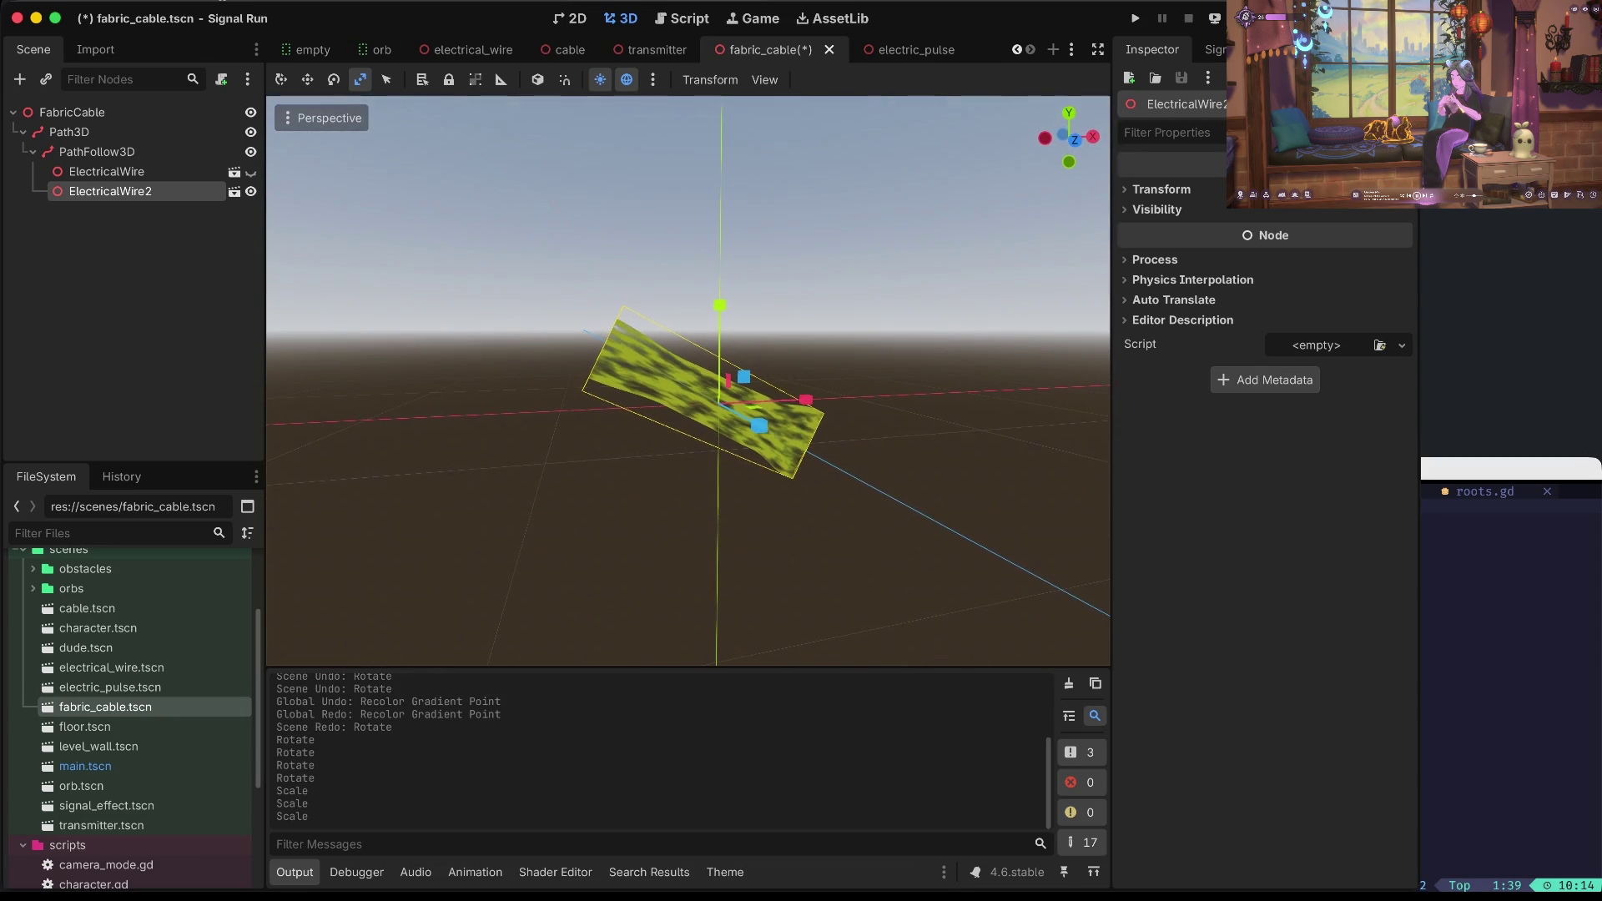
{"action": "key", "text": "ctrl+s"}
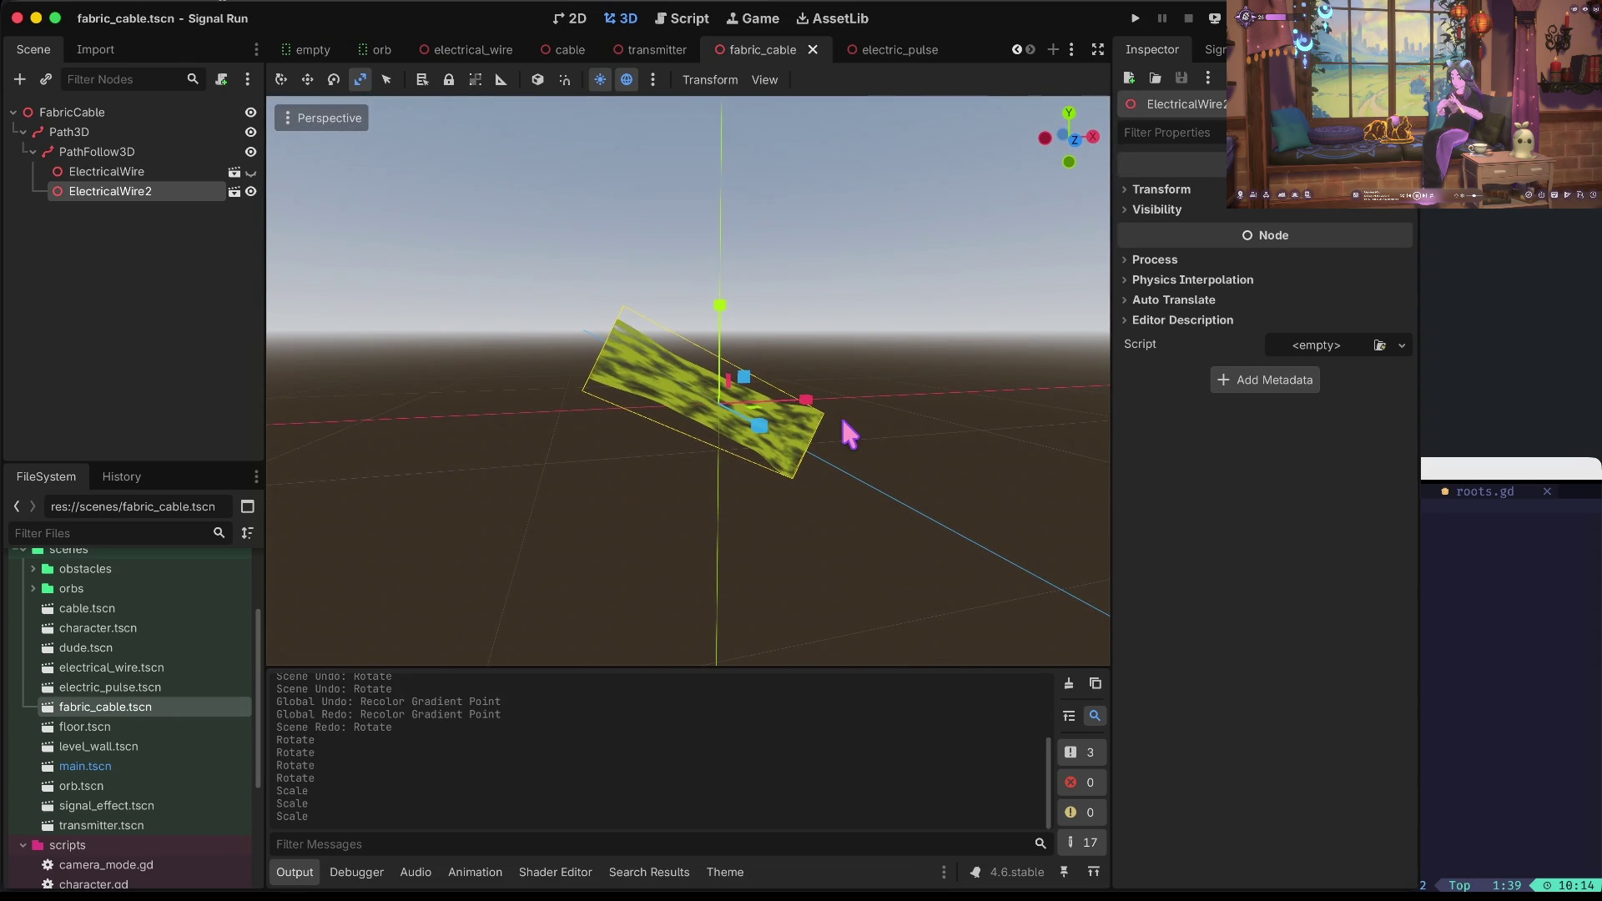
{"action": "key", "text": "super+b"}
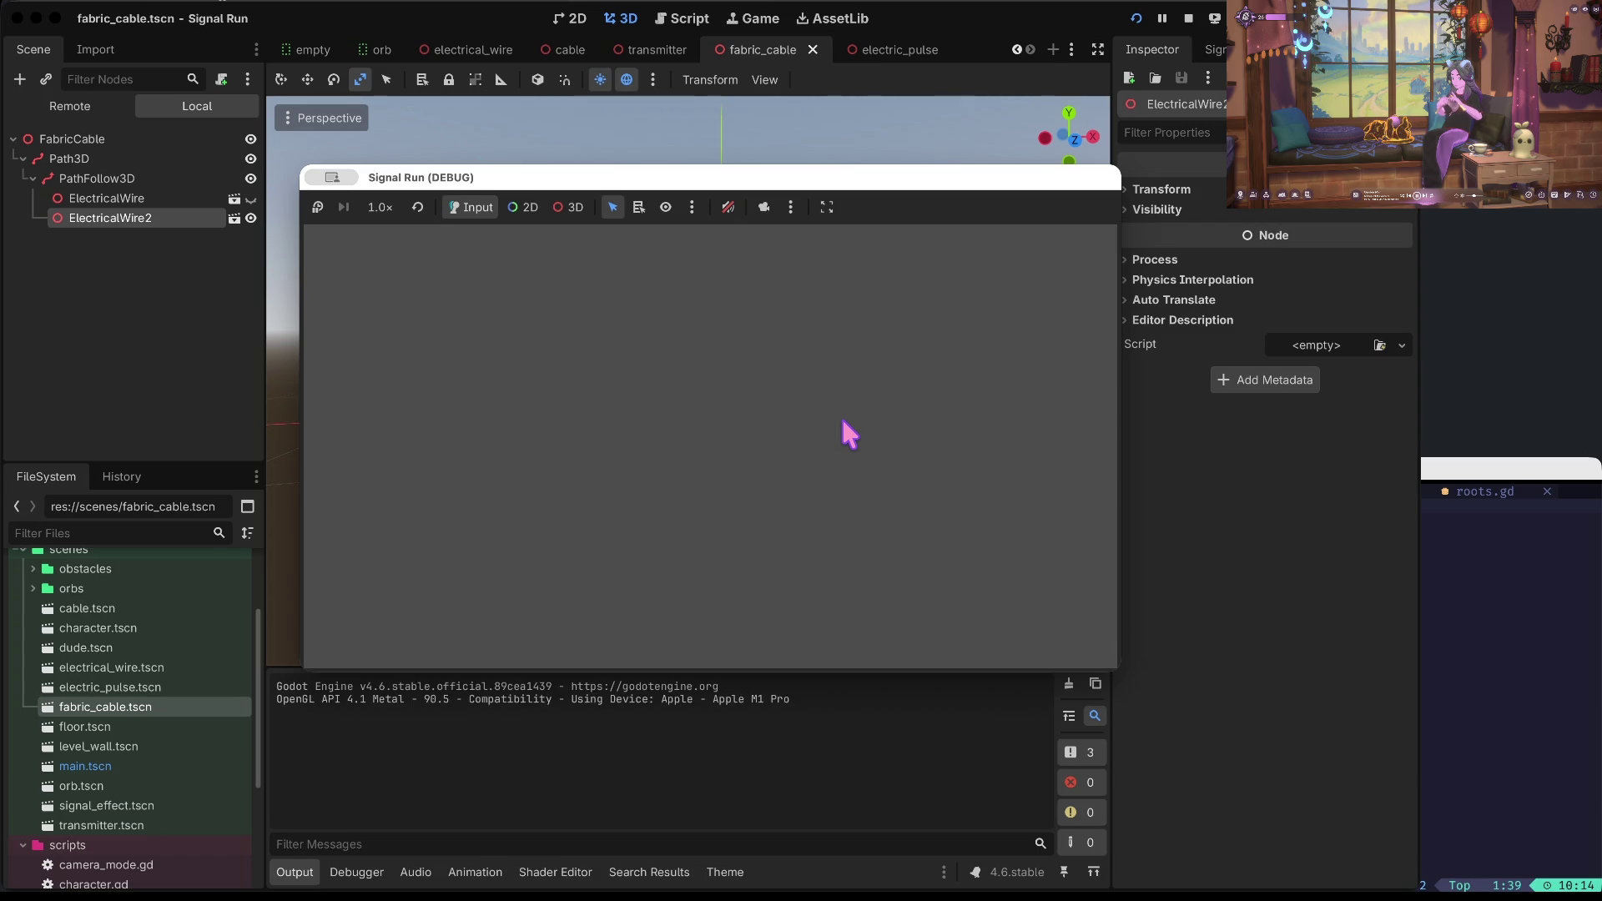
Shorten ElectricalWire2 along Y, save, and rerun the game.
{"action": "left_click", "coordinate": [1191, 12]}
{"action": "mouse_move", "coordinate": [720, 307]}
{"action": "left_mouse_down"}
{"action": "mouse_move", "coordinate": [707, 380]}
{"action": "mouse_move", "coordinate": [751, 413]}
{"action": "left_mouse_up"}
{"action": "key", "text": "ctrl+s"}
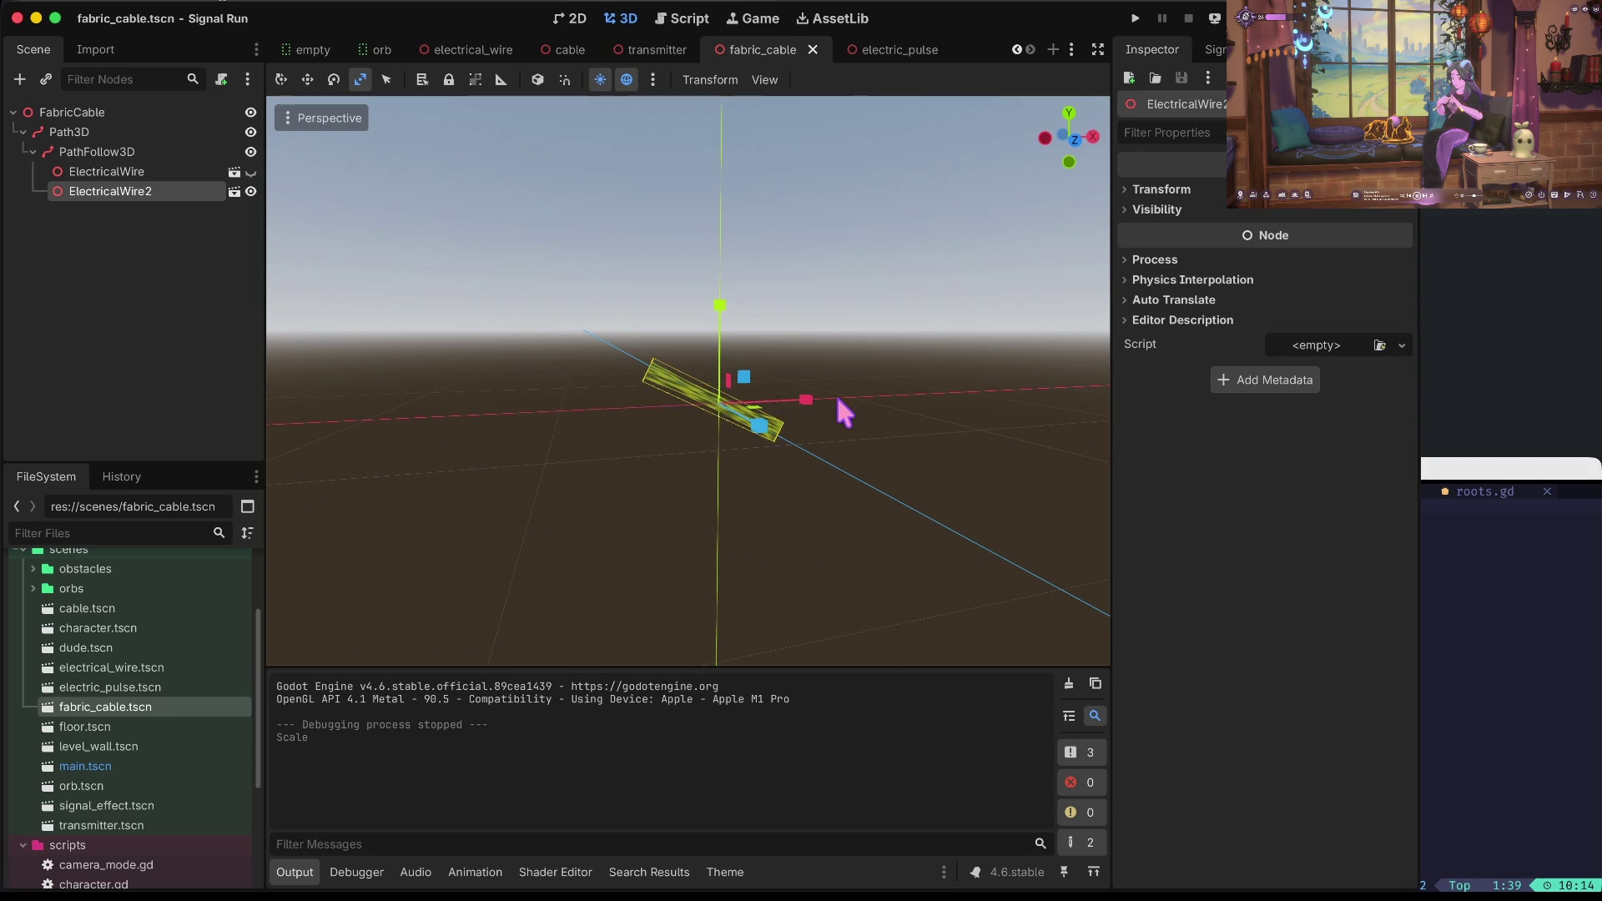
{"action": "key", "text": "F5"}
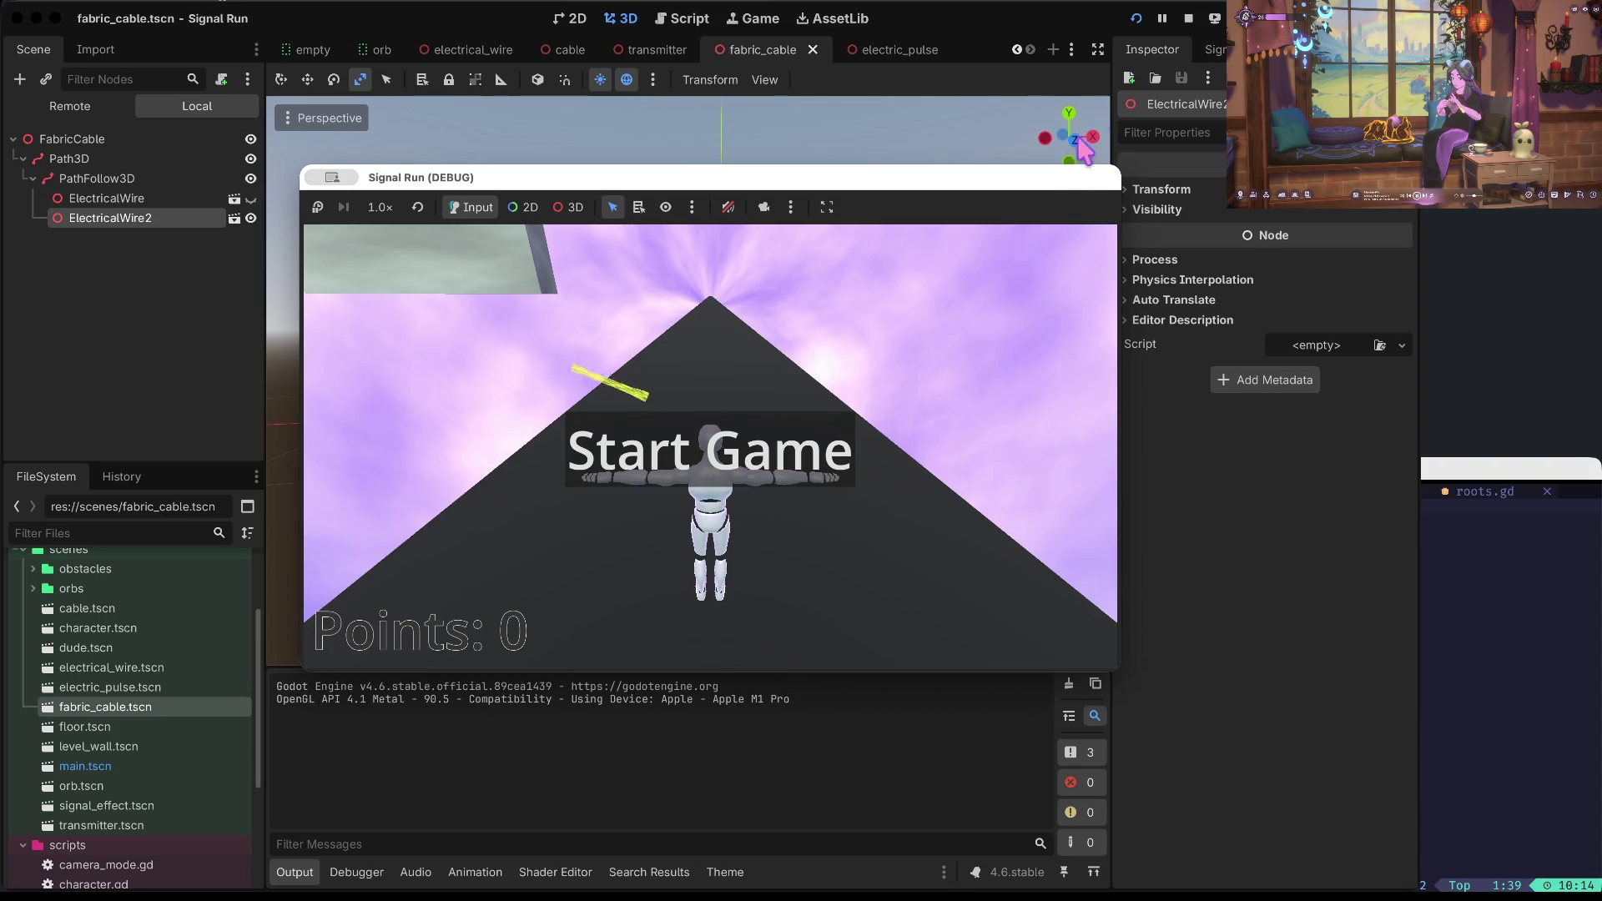
Try a slight rotation of ElectricalWire2 and unhide ElectricalWire, then undo the rotation.
{"action": "left_click", "coordinate": [1192, 17]}
{"action": "key", "text": "e"}
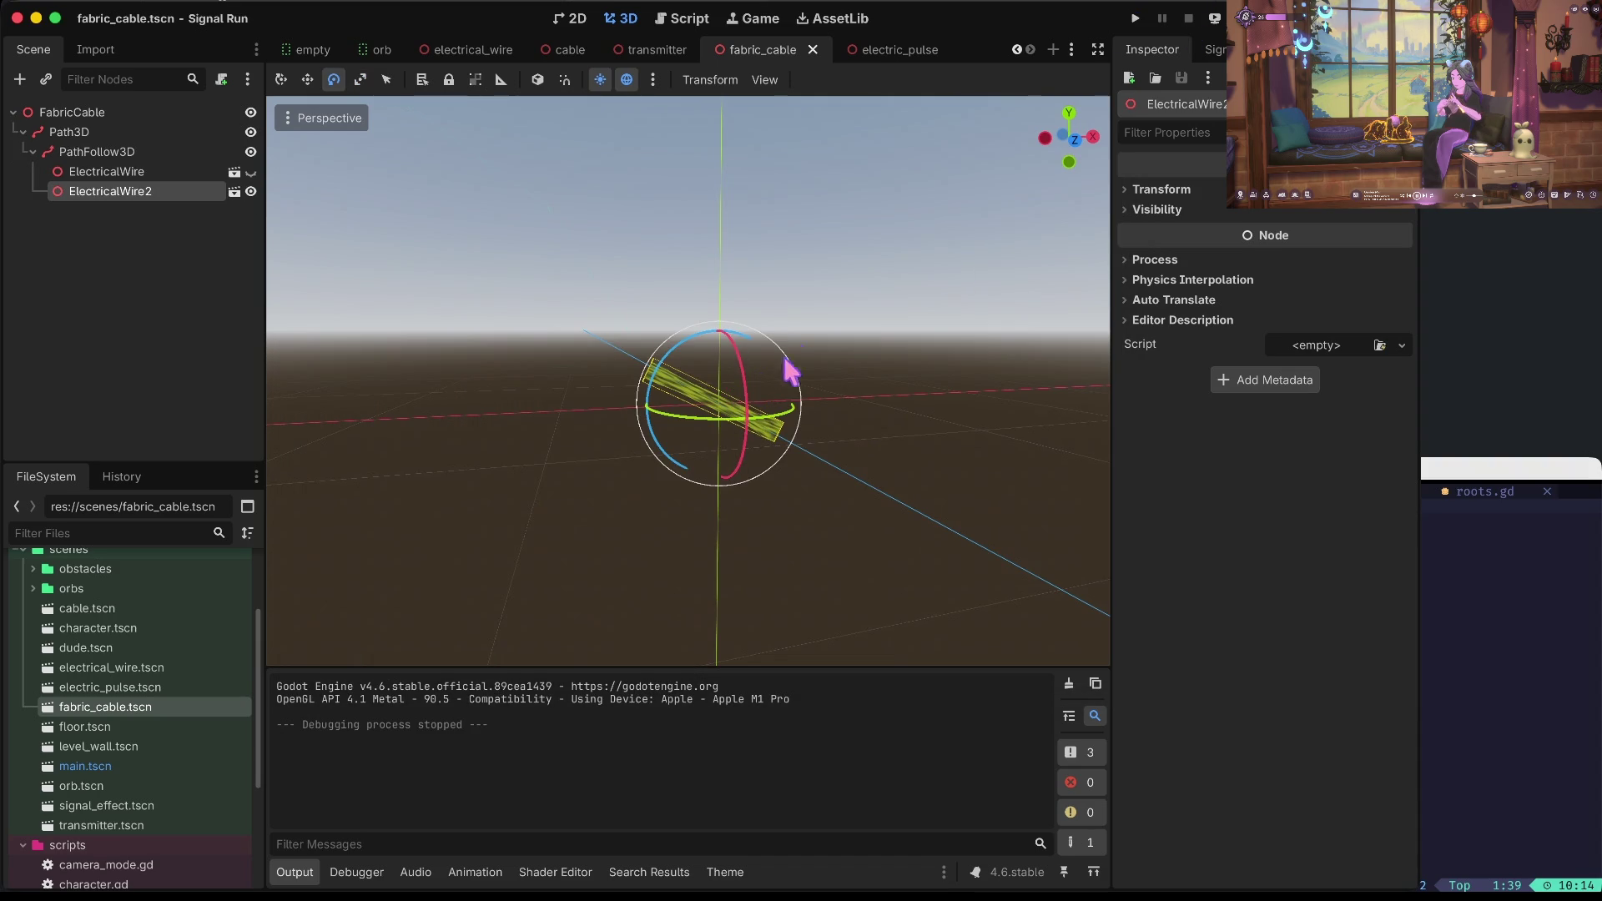
{"action": "left_click_drag", "start_coordinate": [741, 346], "coordinate": [839, 350]}
{"action": "left_click", "coordinate": [250, 172]}
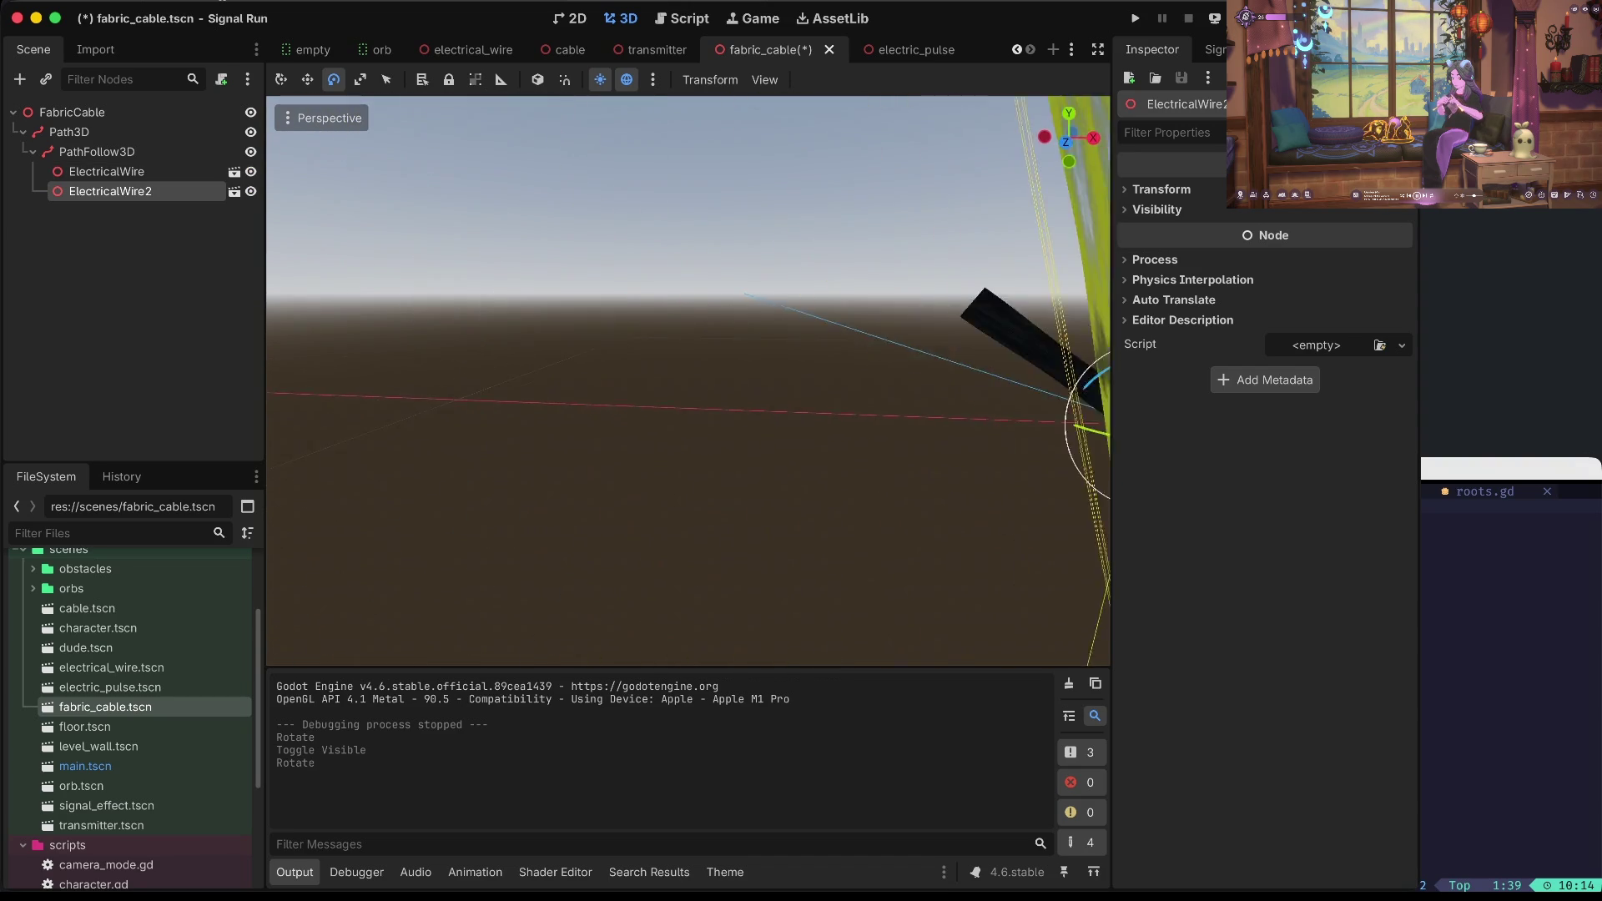
{"action": "key", "text": "ctrl+z"}
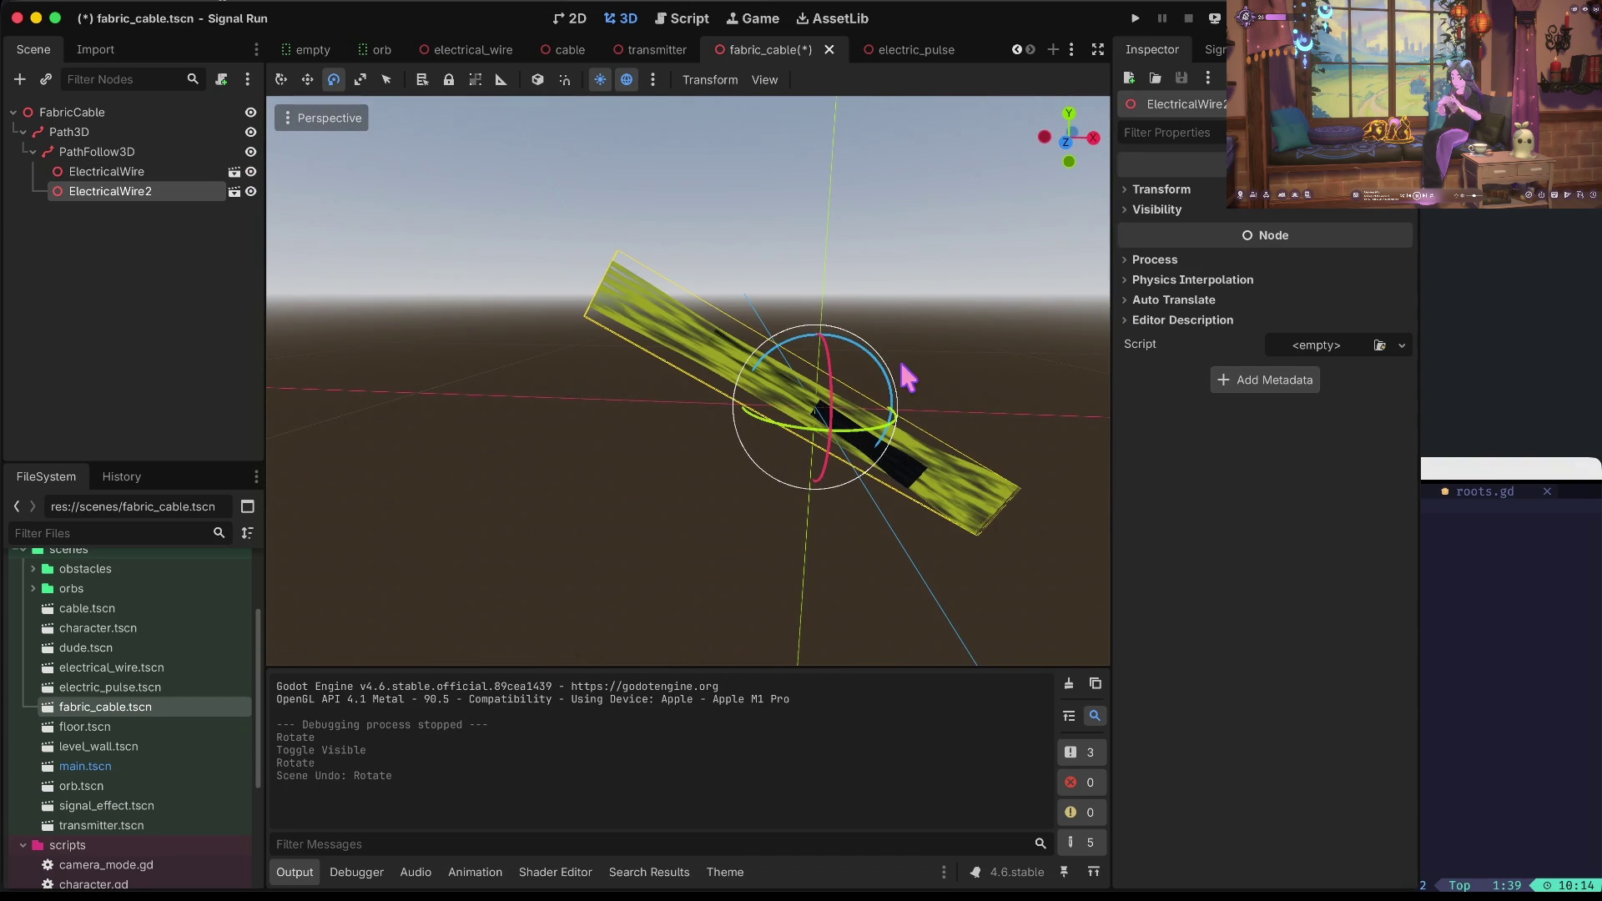
Shrink and tilt ElectricalWire2 a few degrees, thin it along Y, and save fabric_cable.
{"action": "key", "text": "r"}
{"action": "left_click_drag", "start_coordinate": [833, 307], "coordinate": [820, 367]}
{"action": "key", "text": "e"}
{"action": "mouse_move", "coordinate": [873, 443]}
{"action": "left_mouse_down"}
{"action": "mouse_move", "coordinate": [844, 440]}
{"action": "mouse_move", "coordinate": [869, 443]}
{"action": "left_mouse_up"}
{"action": "mouse_move", "coordinate": [898, 365]}
{"action": "left_mouse_down"}
{"action": "mouse_move", "coordinate": [878, 369]}
{"action": "mouse_move", "coordinate": [916, 418]}
{"action": "mouse_move", "coordinate": [878, 417]}
{"action": "left_mouse_up"}
{"action": "key", "text": "r"}
{"action": "left_click", "coordinate": [836, 437]}
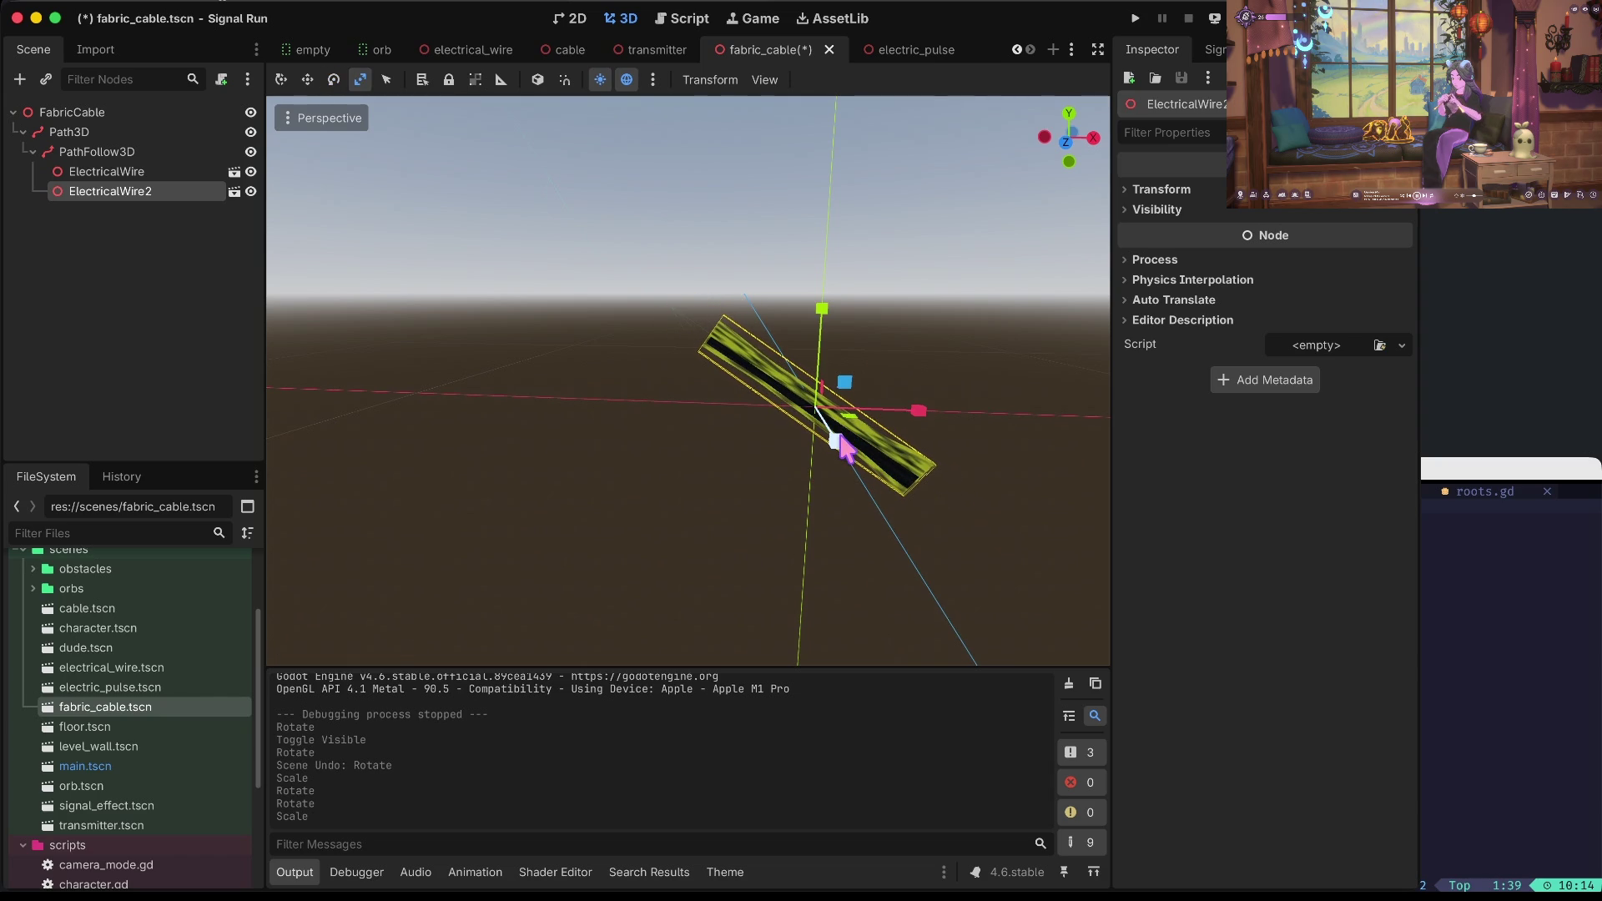
{"action": "left_click_drag", "start_coordinate": [822, 319], "coordinate": [808, 372]}
{"action": "key", "text": "super+s"}
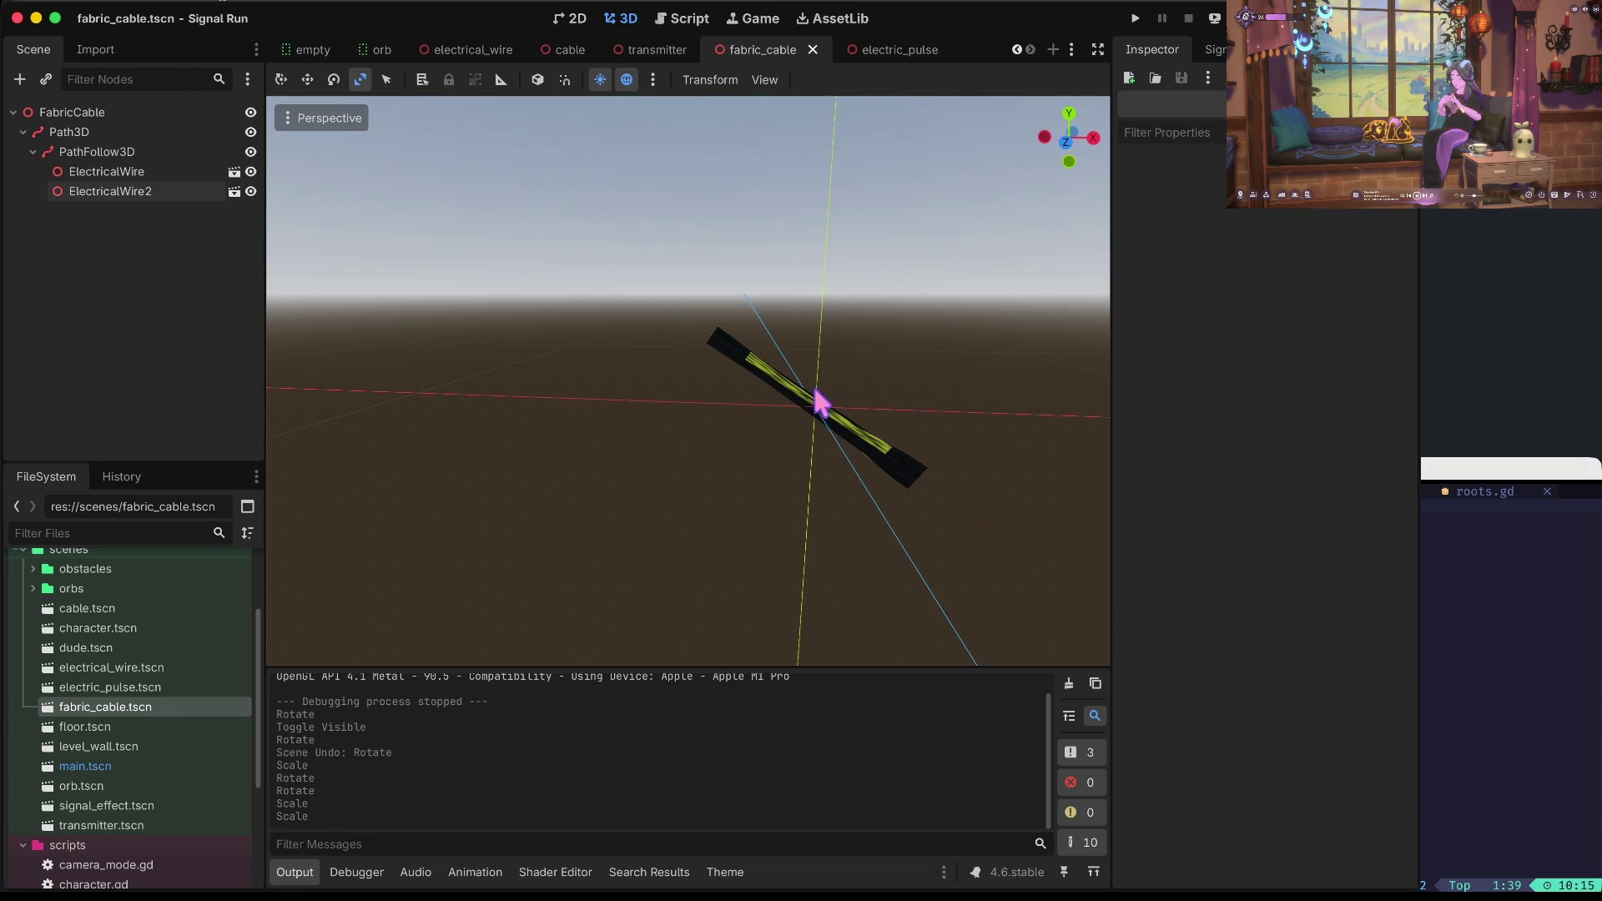
Stretch ElectricalWire2 longer along Y, select ElectricalWire, and launch Signal Run.
{"action": "mouse_move", "coordinate": [816, 309]}
{"action": "left_mouse_down"}
{"action": "mouse_move", "coordinate": [816, 295]}
{"action": "mouse_move", "coordinate": [820, 311]}
{"action": "left_mouse_up"}
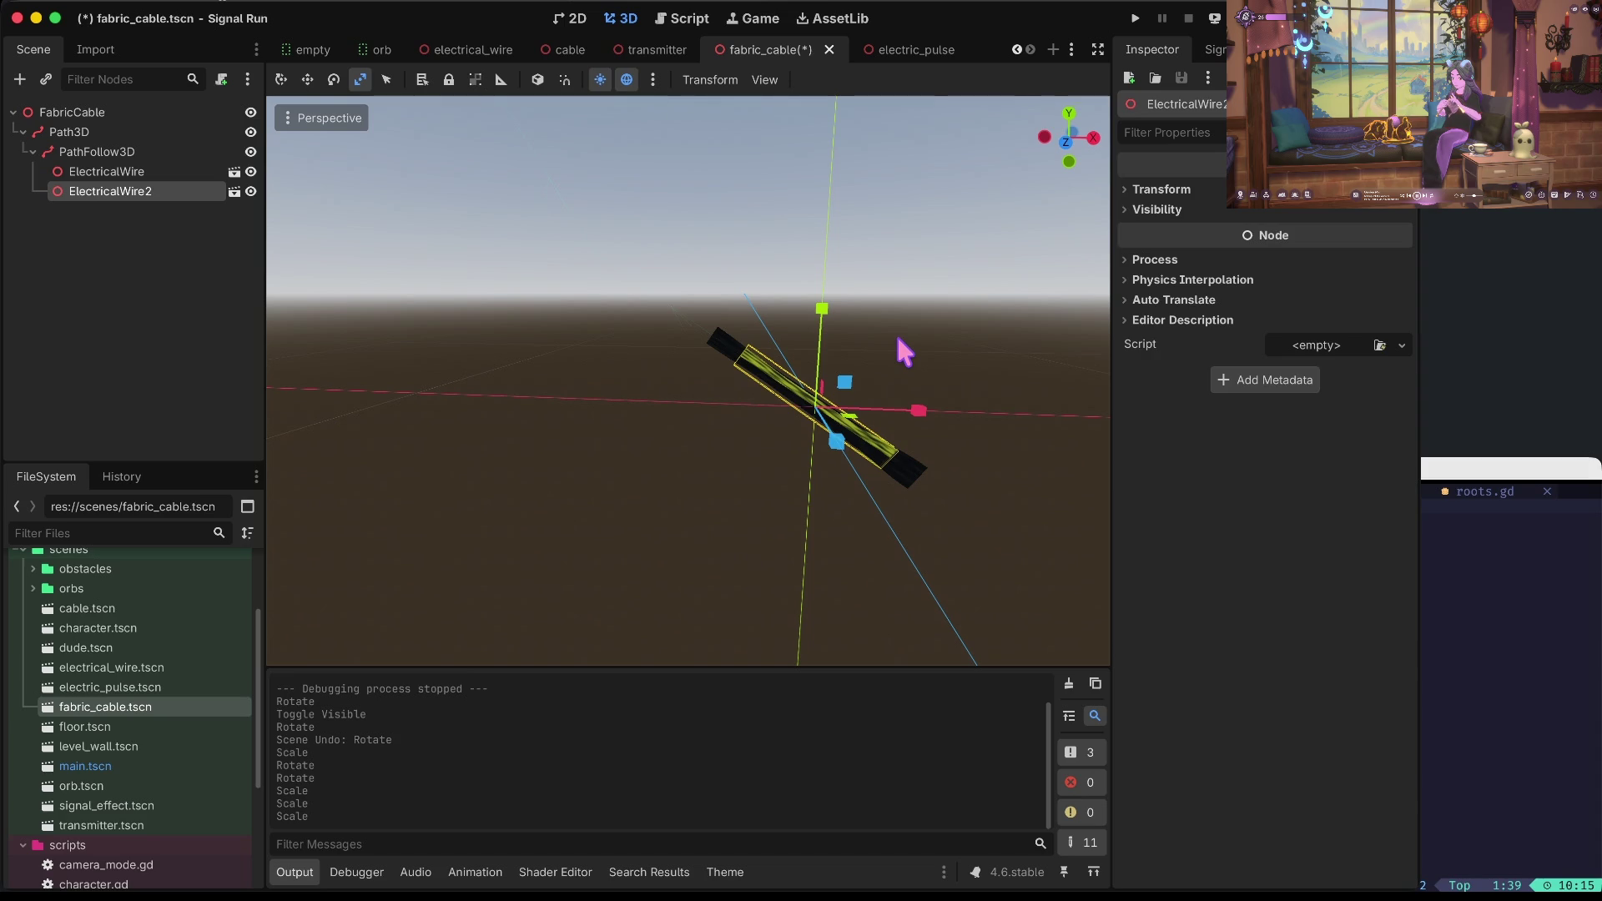
{"action": "left_click", "coordinate": [899, 338]}
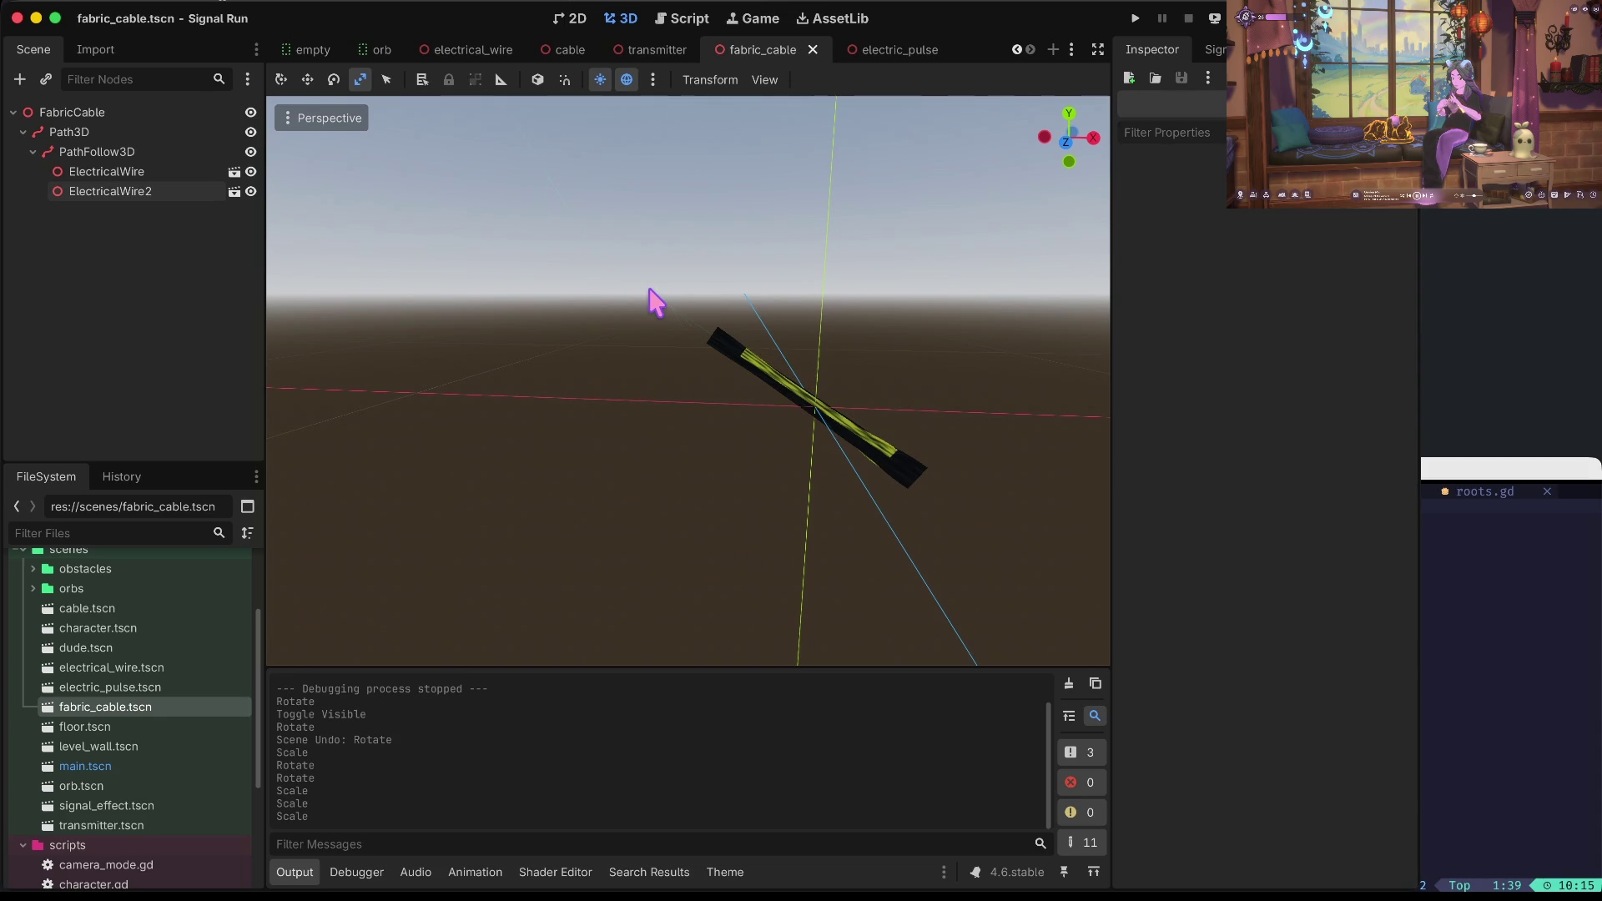
{"action": "left_click_drag", "start_coordinate": [603, 288], "coordinate": [584, 359]}
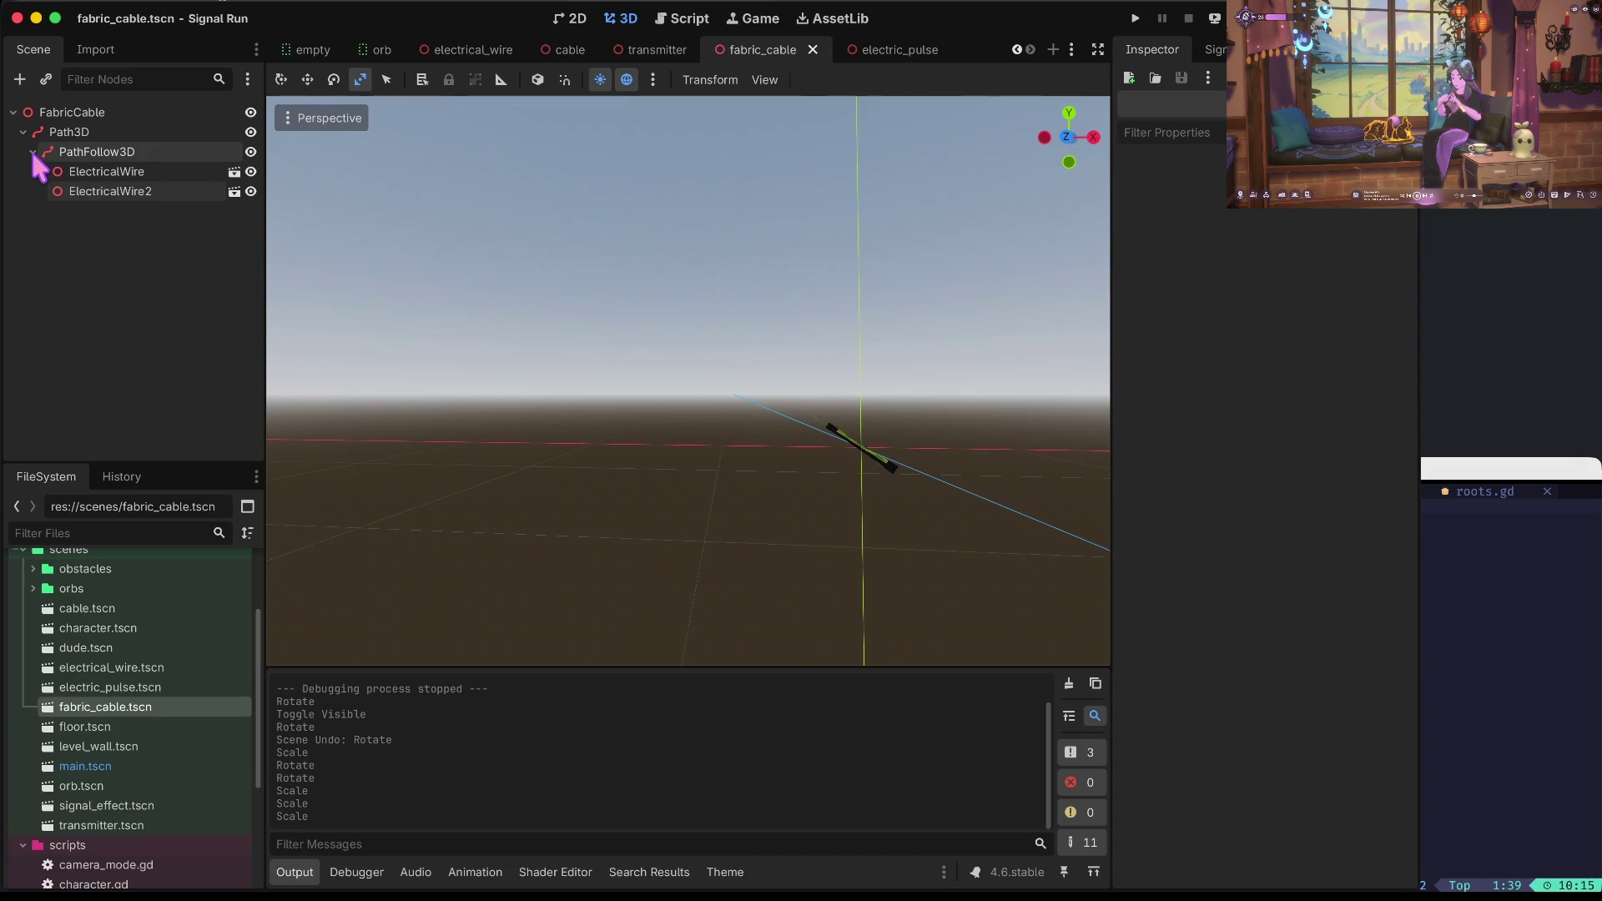
{"action": "left_click", "coordinate": [157, 170]}
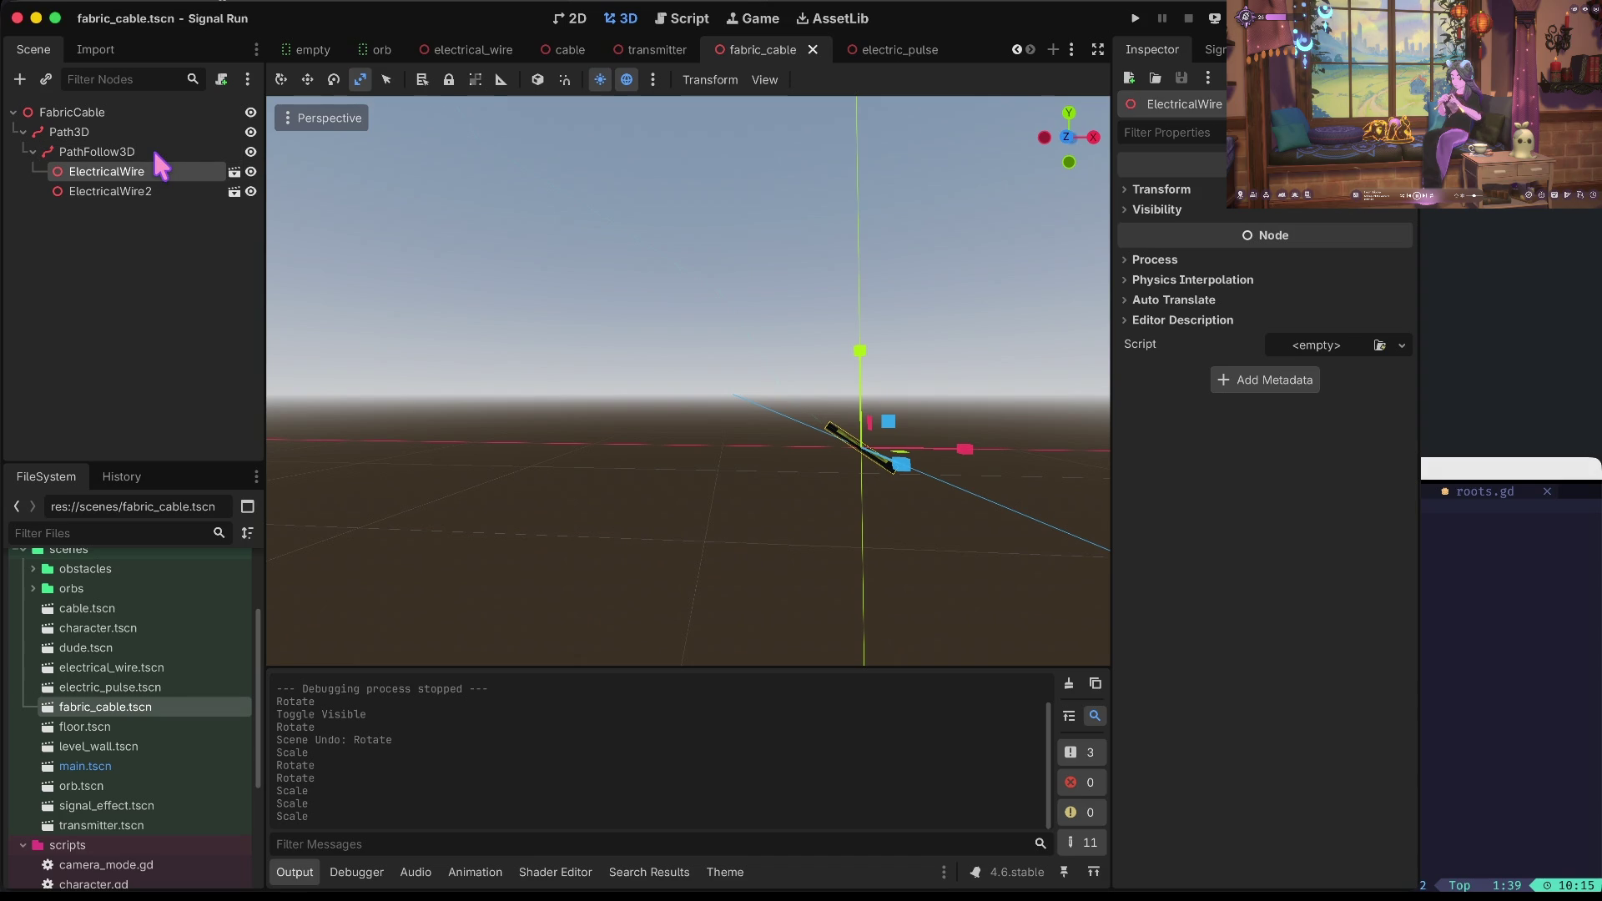
{"action": "key", "text": "super+r"}
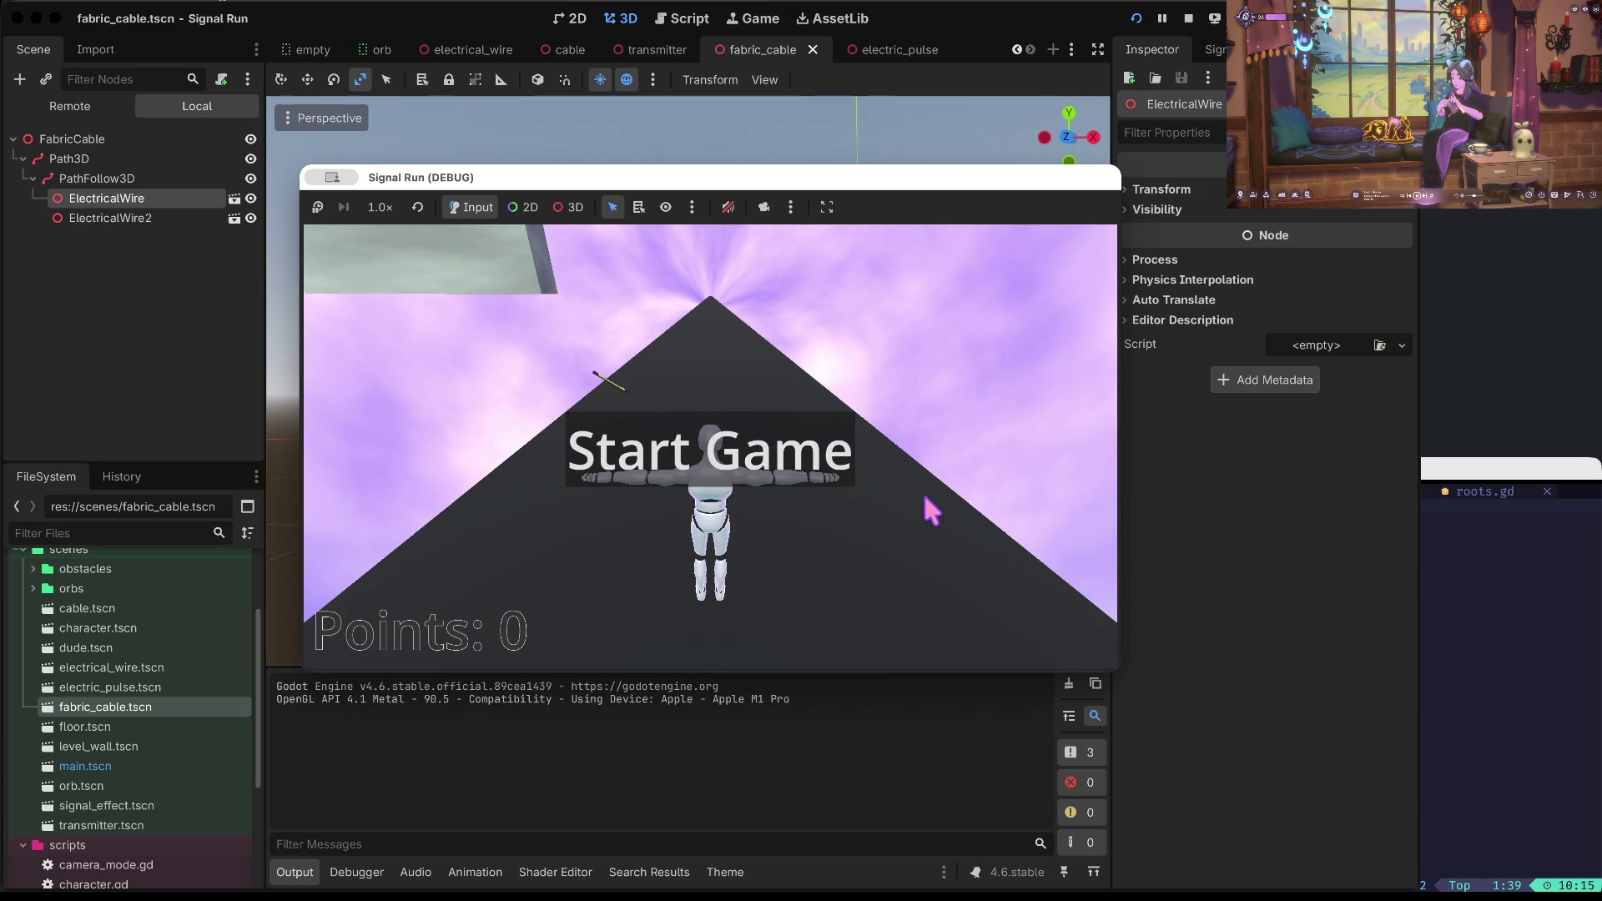
Play a quick run of Signal Run, ducking once, then stop the game.
{"action": "left_click", "coordinate": [925, 497]}
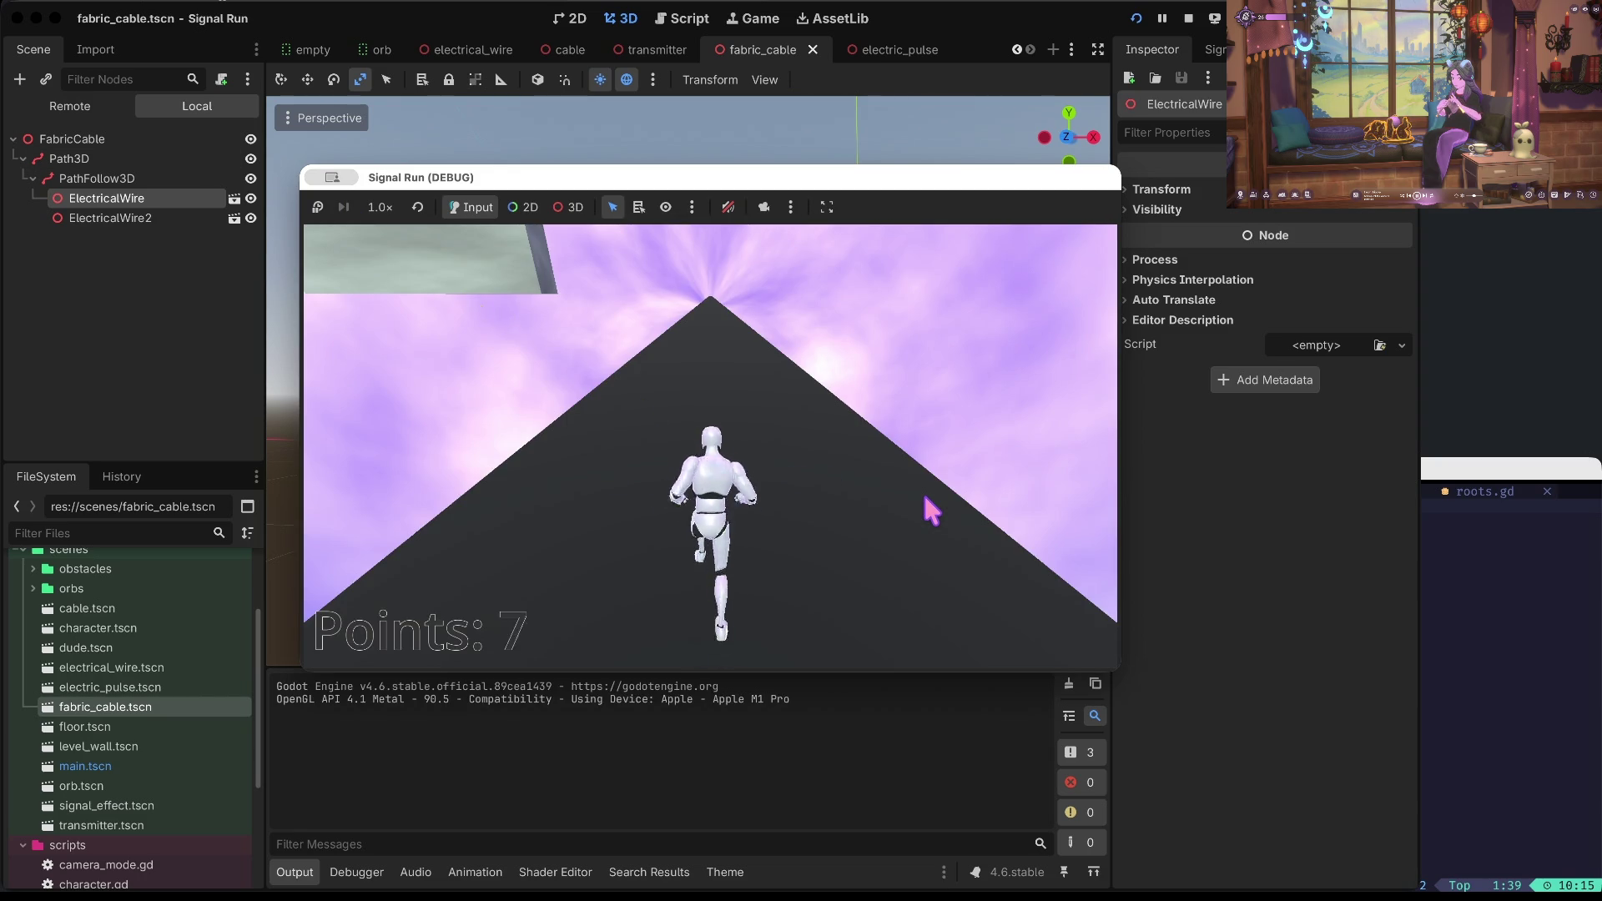
{"action": "key", "text": "Down"}
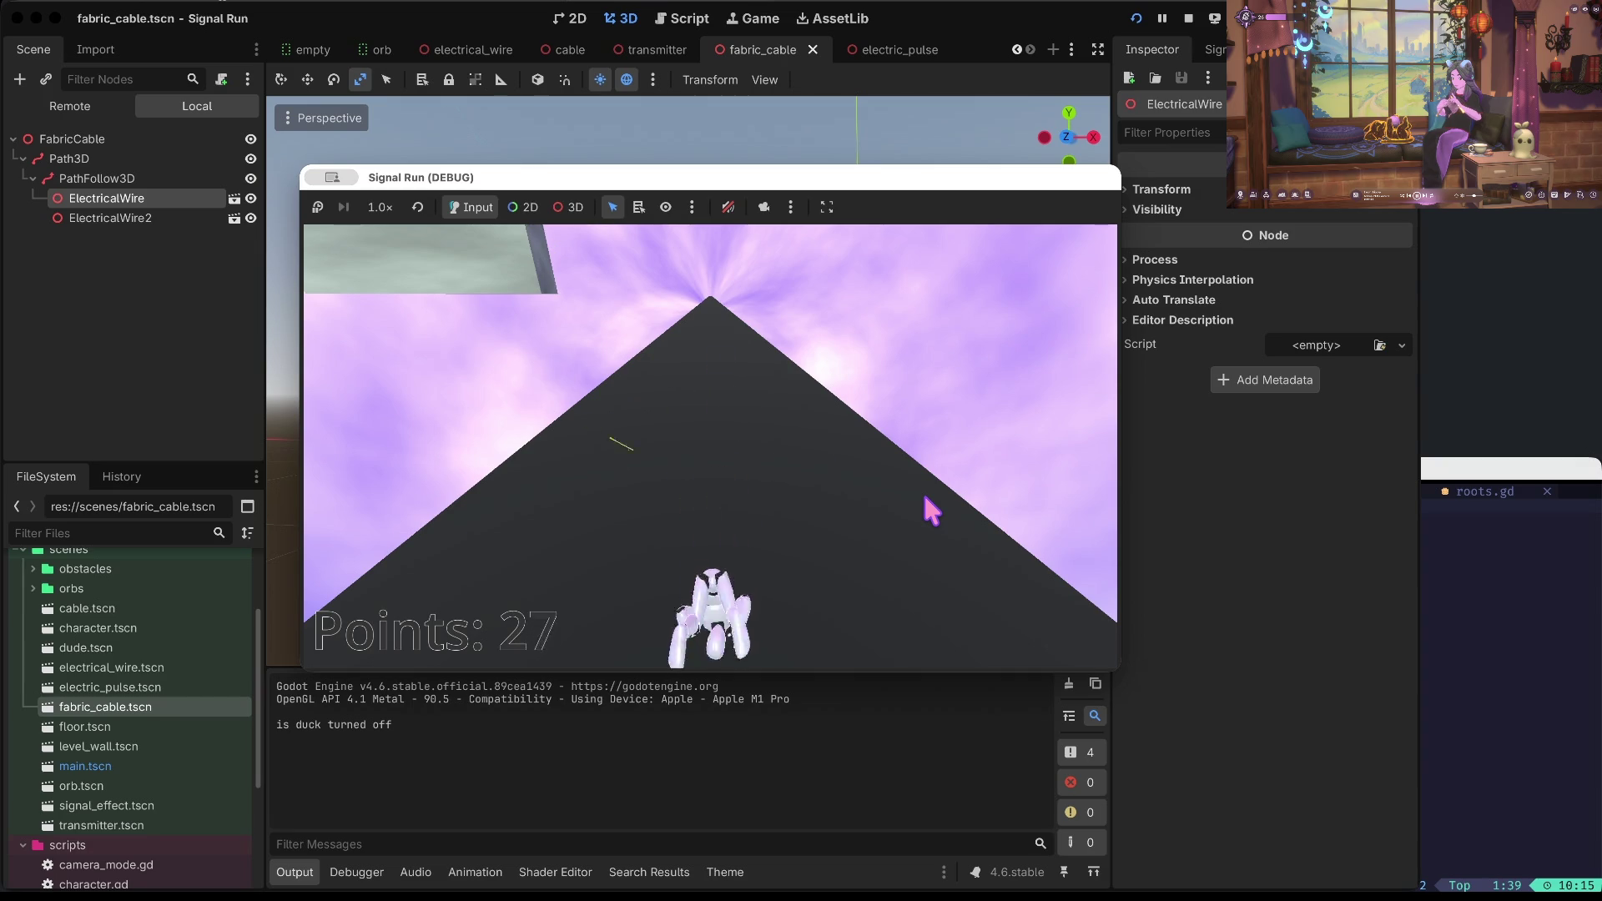
{"action": "left_click", "coordinate": [1188, 18]}
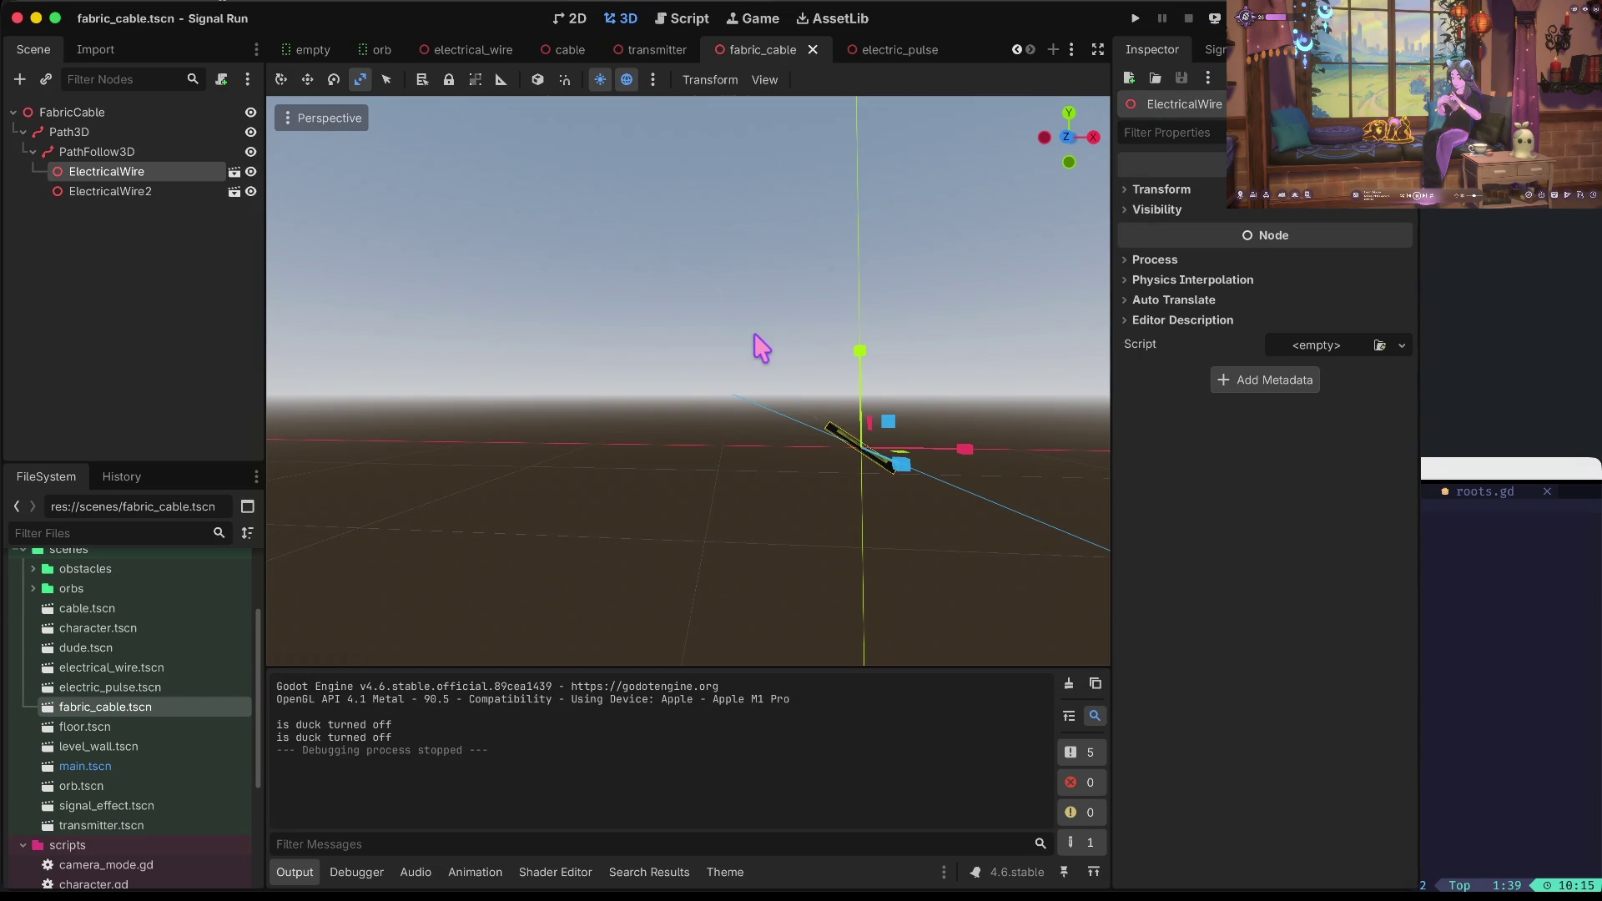
{"action": "scroll", "coordinate": [761, 349], "scroll_direction": "left", "scroll_amount": 5}
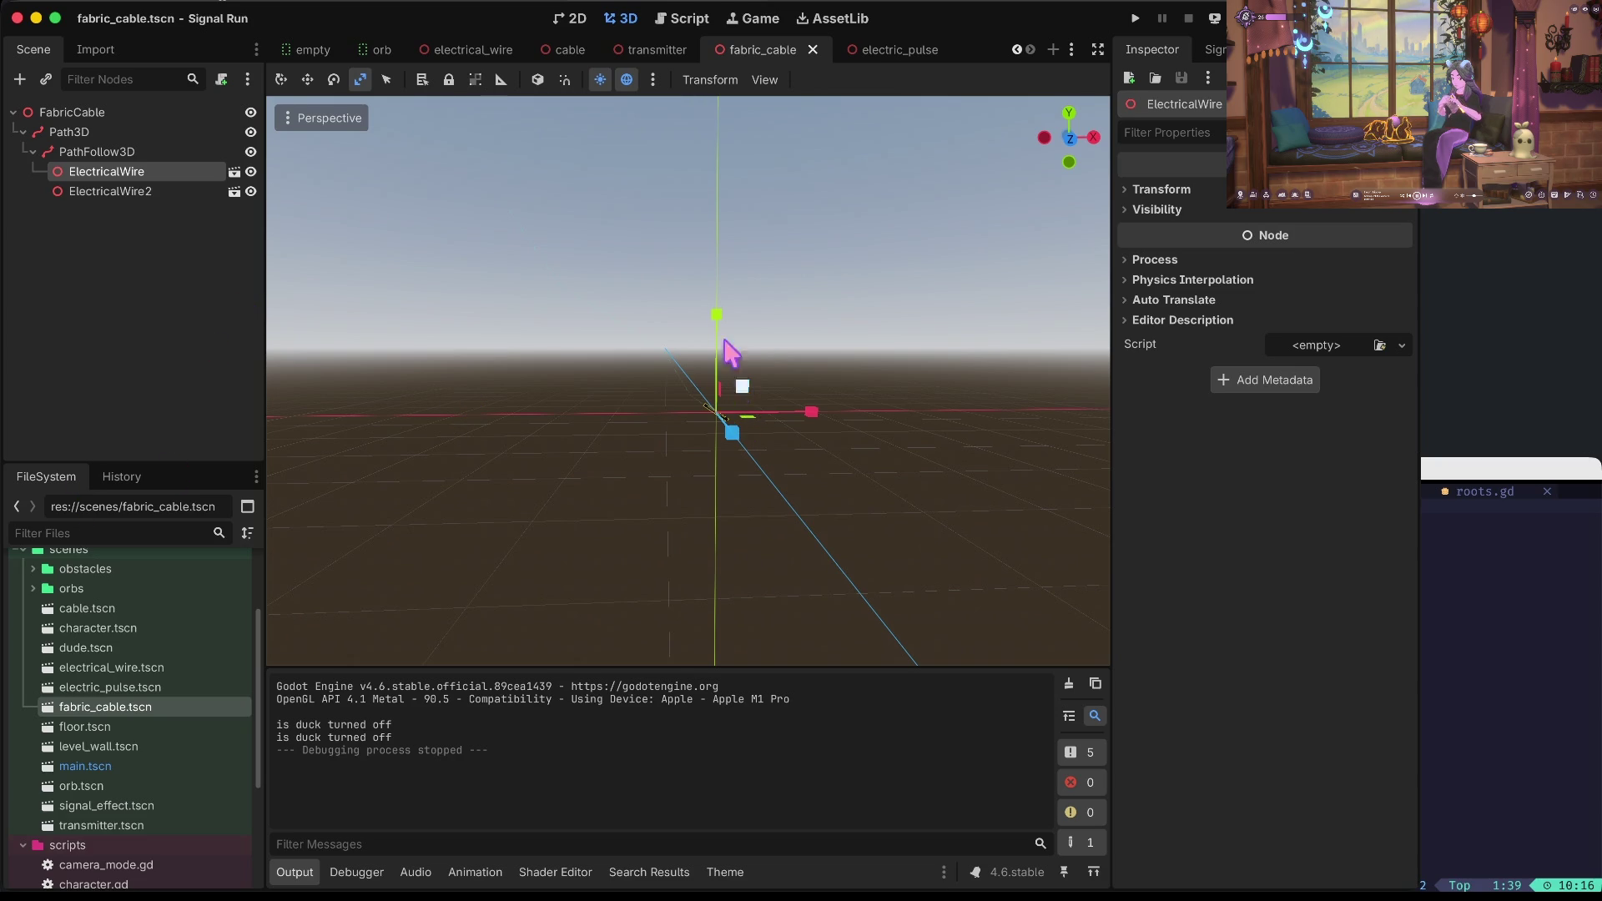
Stretch both ElectricalWire nodes longer along Y and playtest the longer wires.
{"action": "left_click_drag", "start_coordinate": [722, 311], "coordinate": [720, 272]}
{"action": "key", "text": "ctrl+z"}
{"action": "left_click", "coordinate": [157, 192], "text": "shift"}
{"action": "left_click_drag", "start_coordinate": [732, 217], "coordinate": [742, 182]}
{"action": "key", "text": "super+b"}
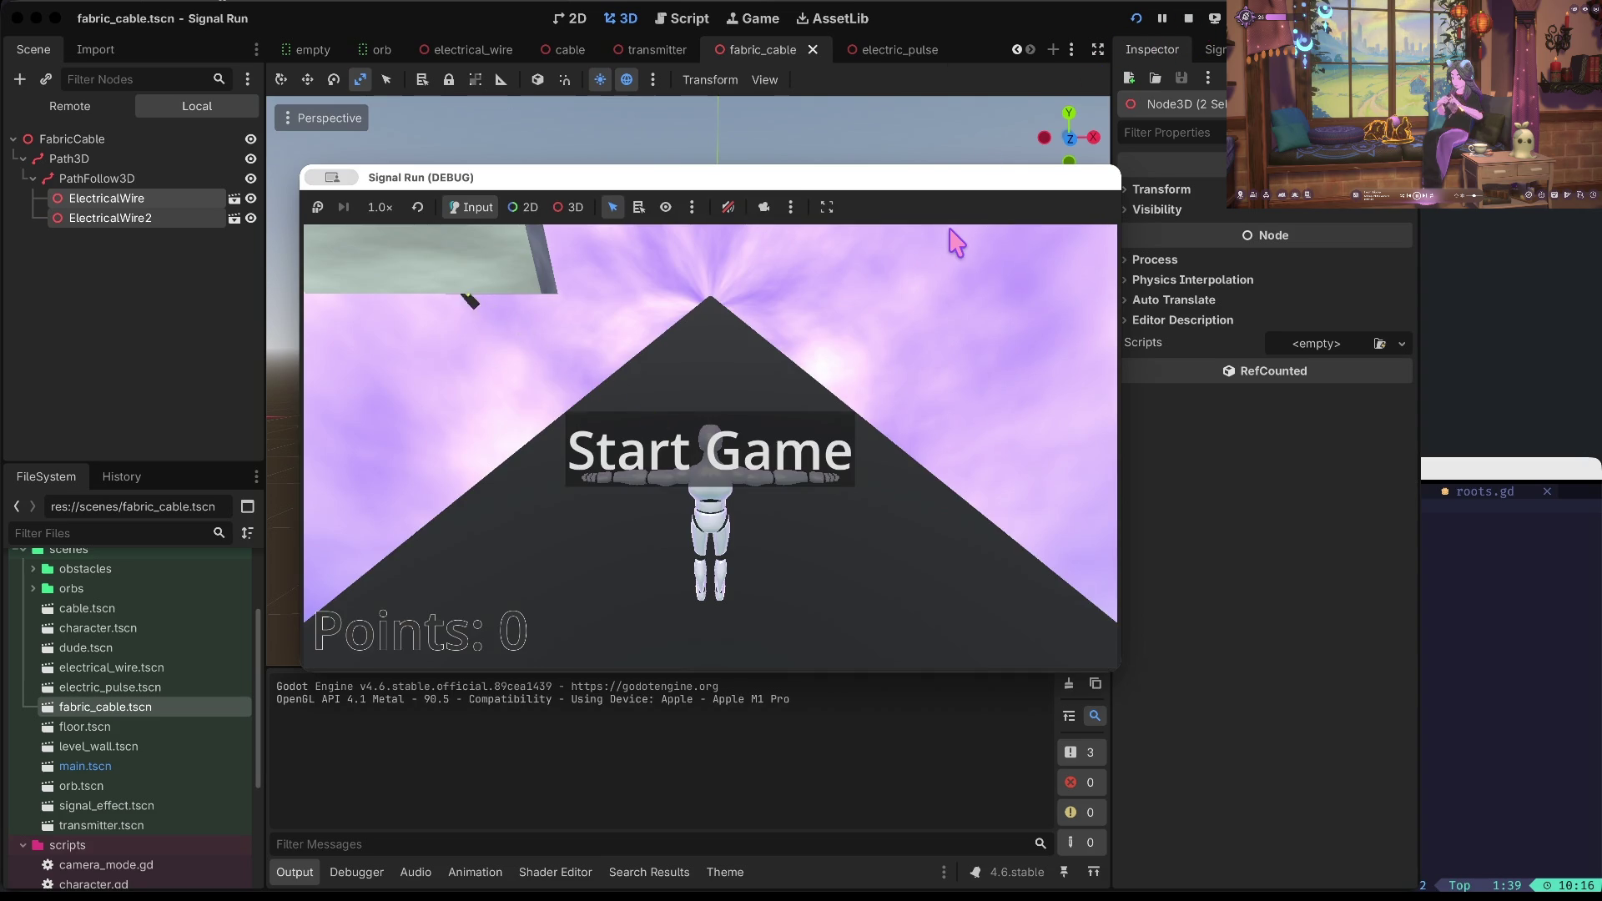
{"action": "key", "text": "space"}
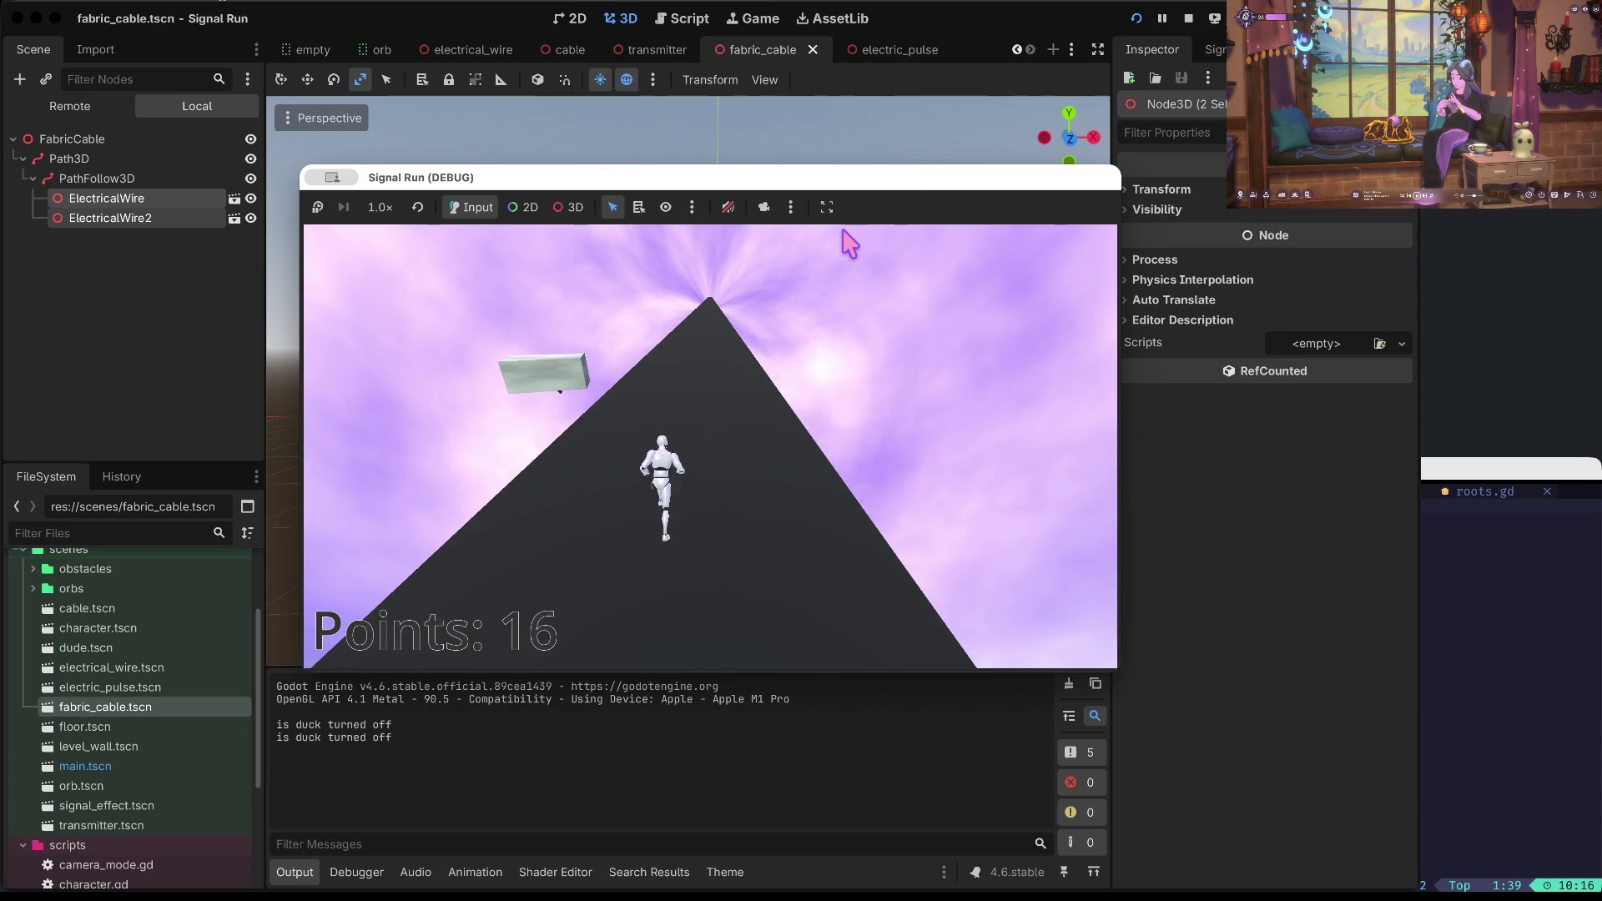
{"action": "left_click", "coordinate": [1189, 18]}
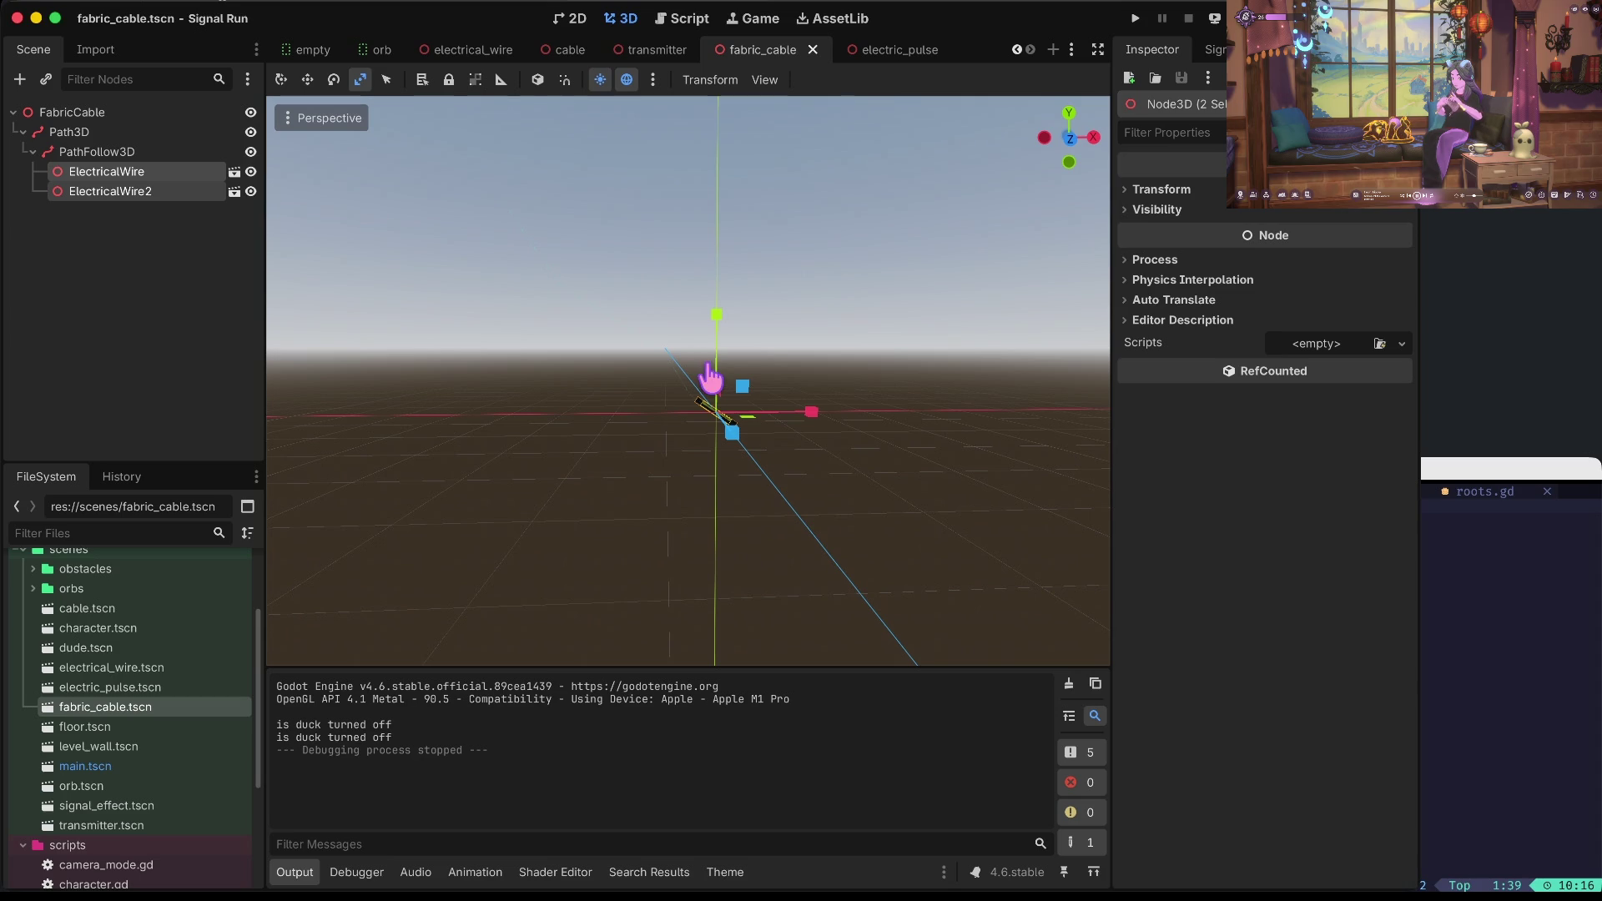
Undo the wire stretch, hide the electrical wires, and run the game again.
{"action": "key", "text": "super+Tab"}
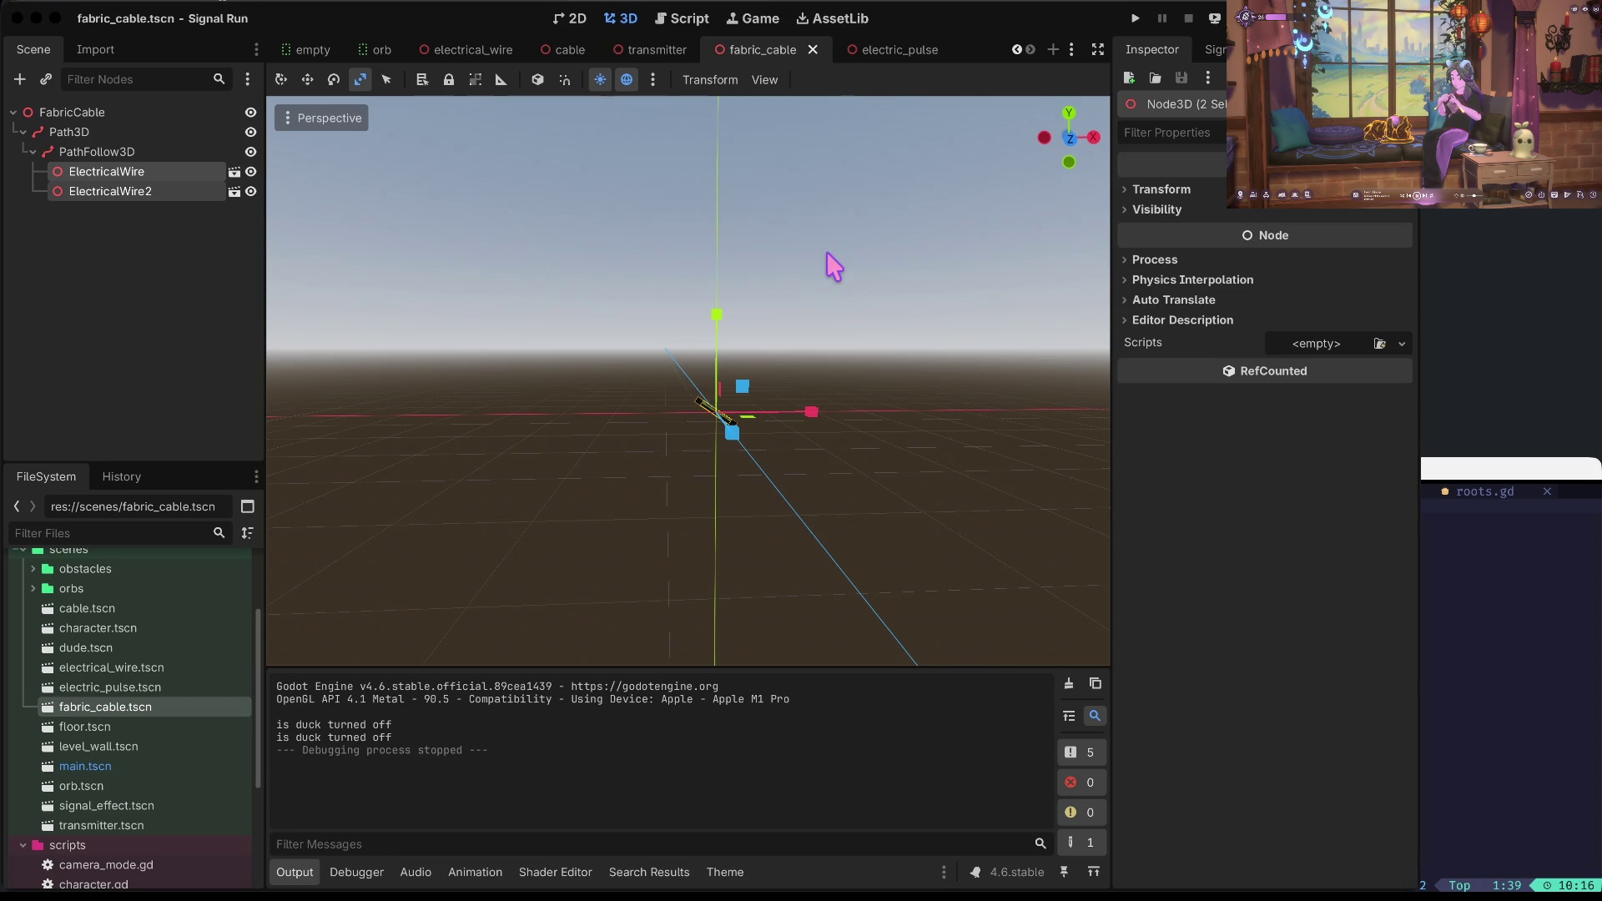
{"action": "key", "text": "super+Tab"}
{"action": "key", "text": "super+z"}
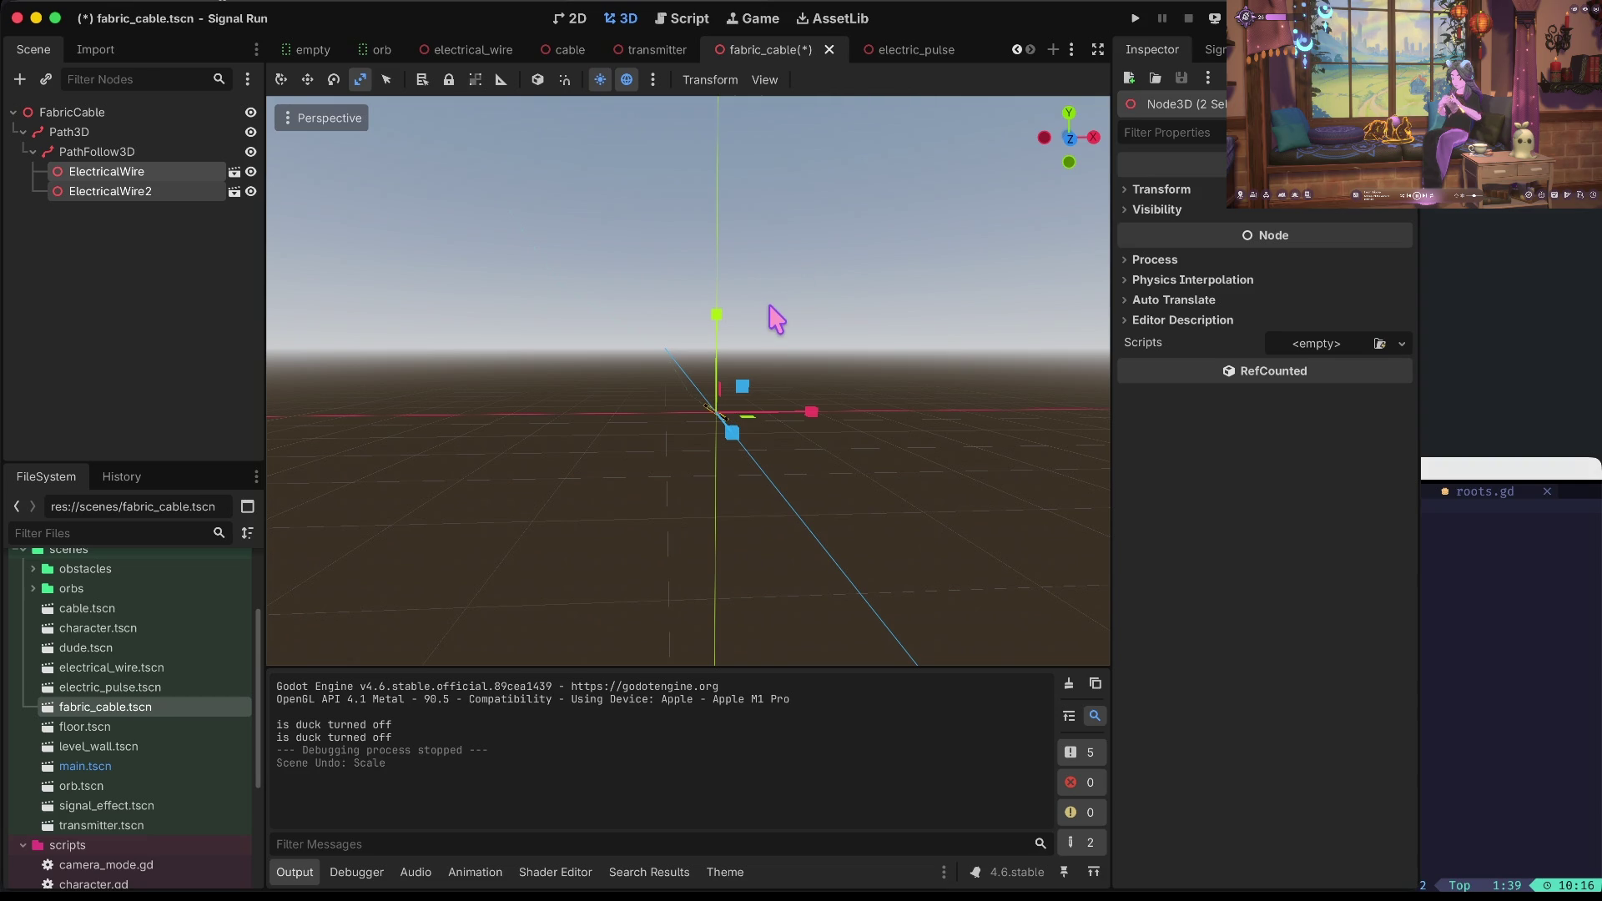
{"action": "left_click", "coordinate": [250, 172]}
{"action": "key", "text": "super+b"}
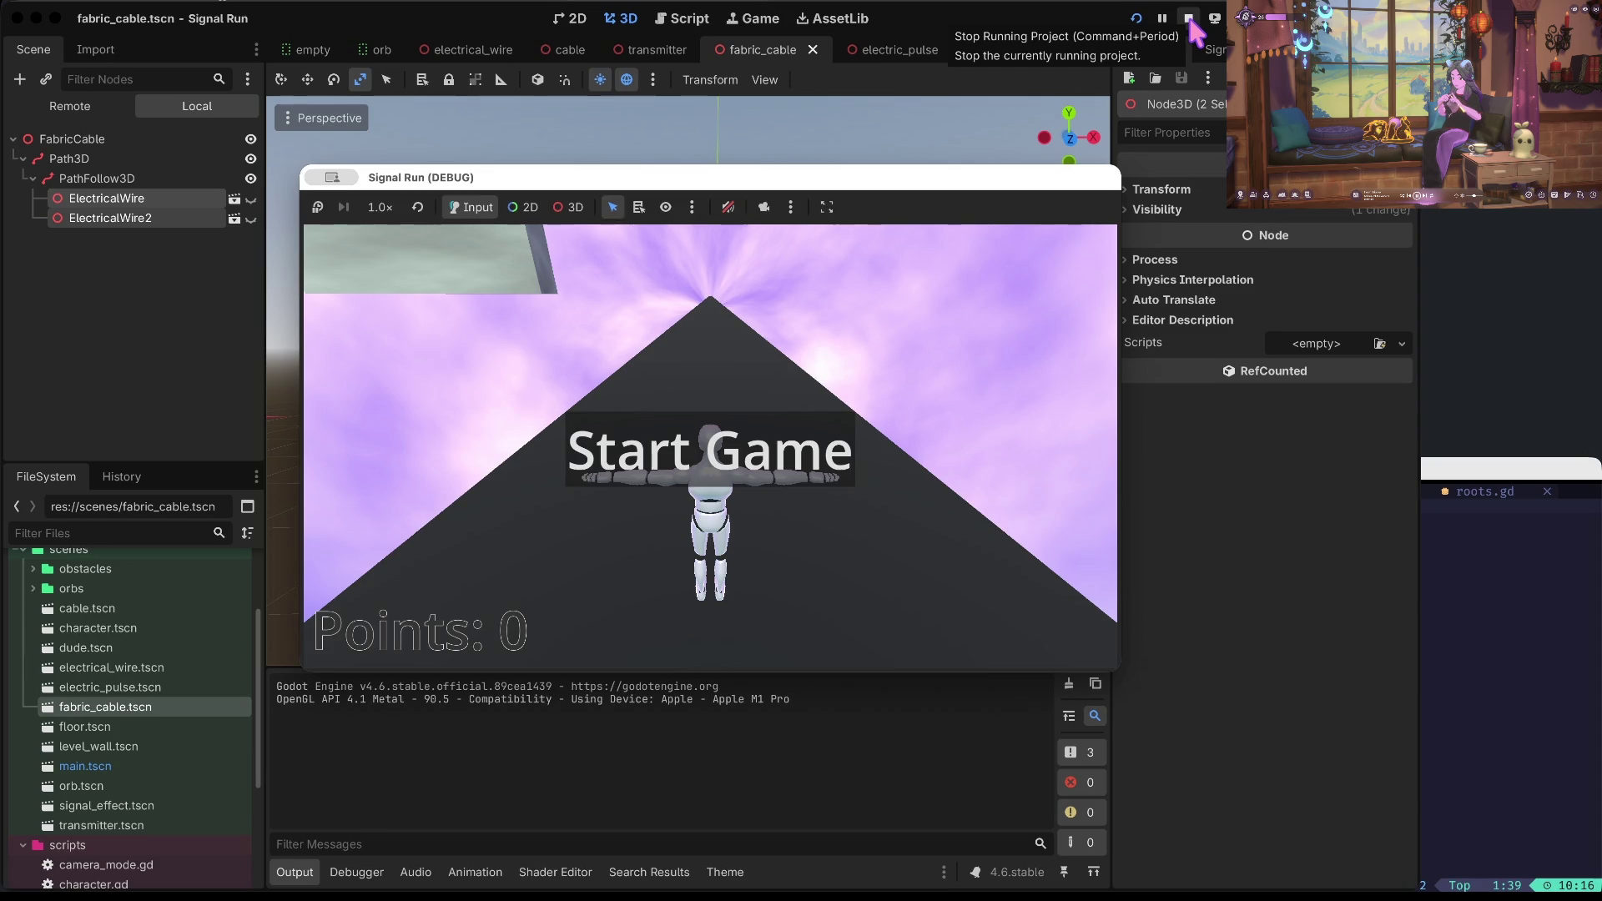
Stop the game and toggle the wires' visibility until both are shown again.
{"action": "left_click", "coordinate": [1189, 21]}
{"action": "scroll", "coordinate": [710, 298], "scroll_direction": "up", "scroll_amount": 3}
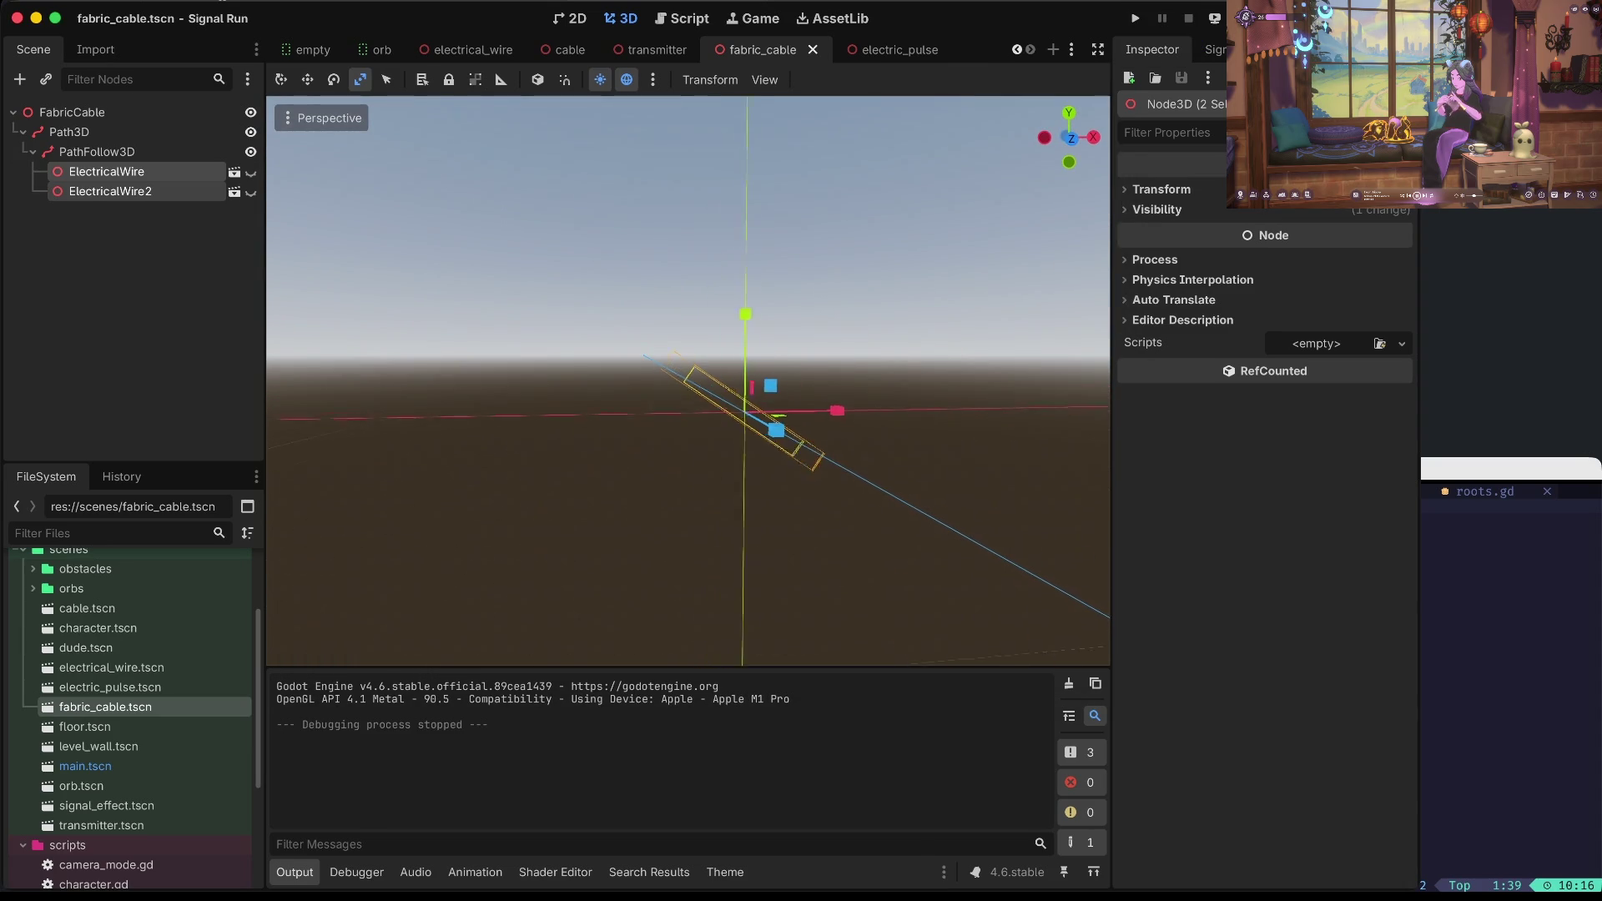
{"action": "left_click", "coordinate": [251, 192]}
{"action": "left_click", "coordinate": [251, 172]}
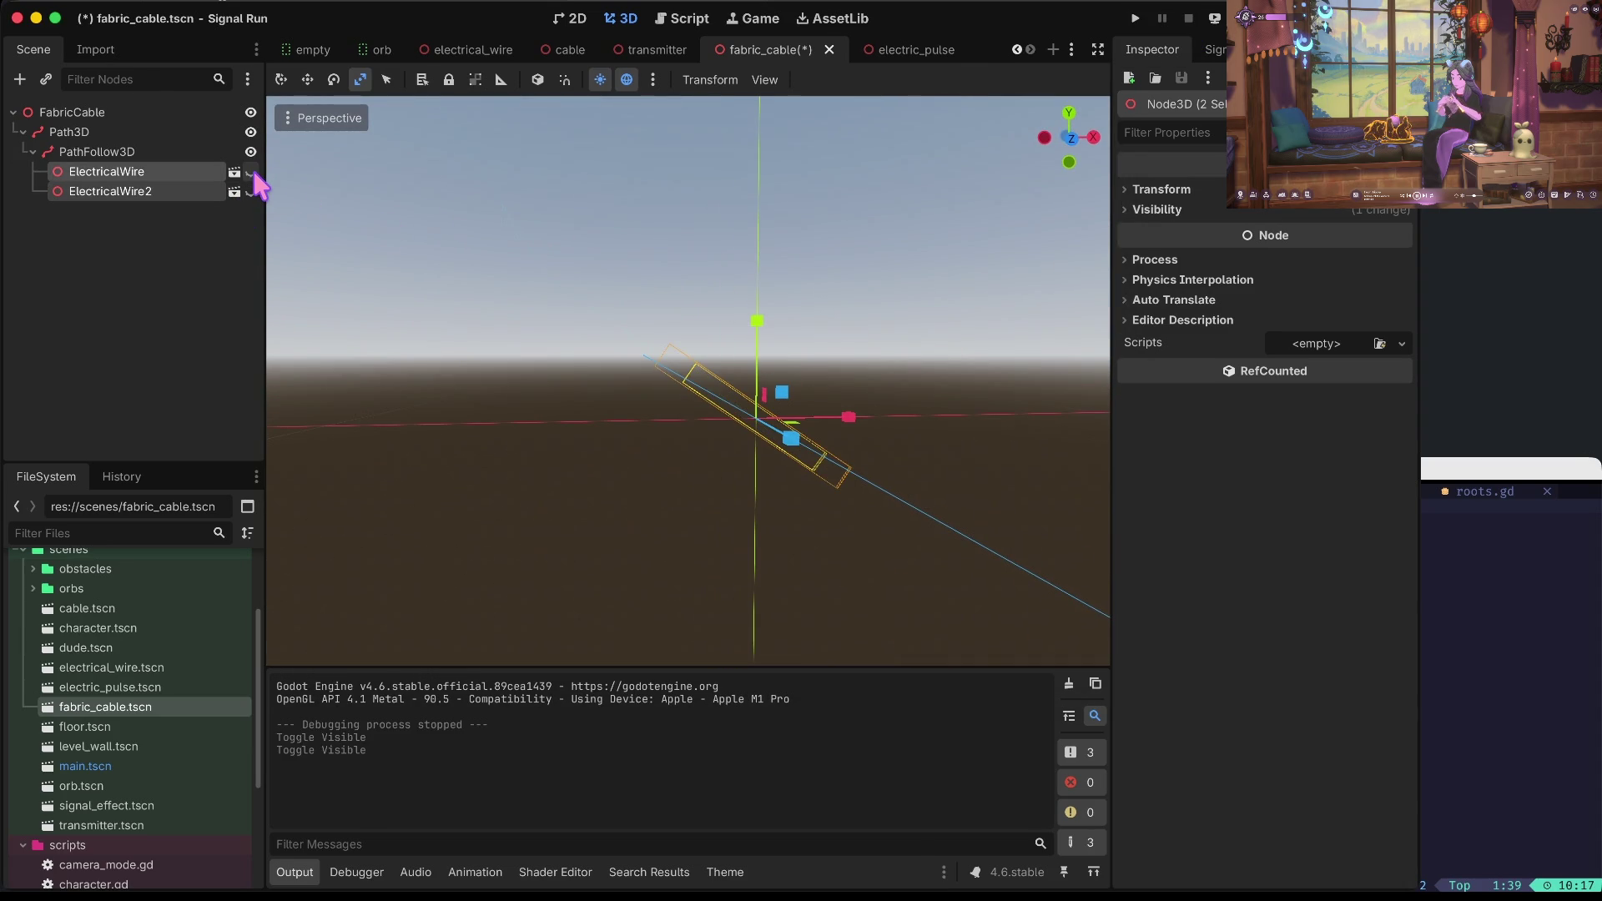
{"action": "left_click", "coordinate": [251, 173]}
{"action": "left_click", "coordinate": [251, 173]}
{"action": "left_click", "coordinate": [251, 173]}
{"action": "left_click", "coordinate": [183, 269]}
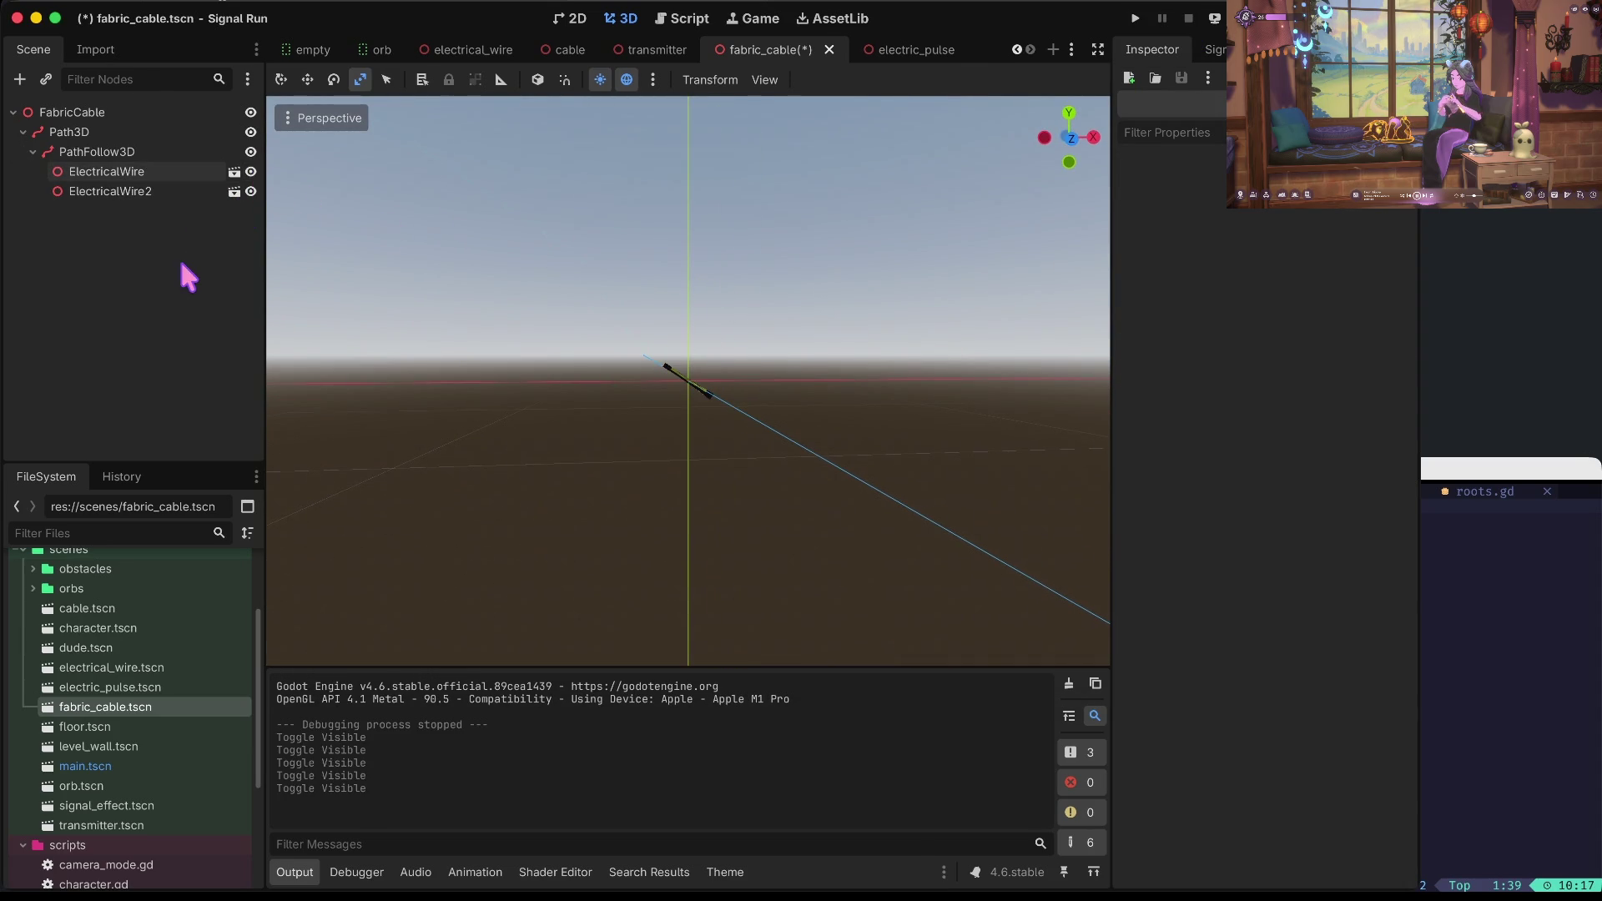
Hide only ElectricalWire, save fabric_cable, and playtest it before stopping.
{"action": "left_click", "coordinate": [189, 191]}
{"action": "left_click", "coordinate": [251, 172]}
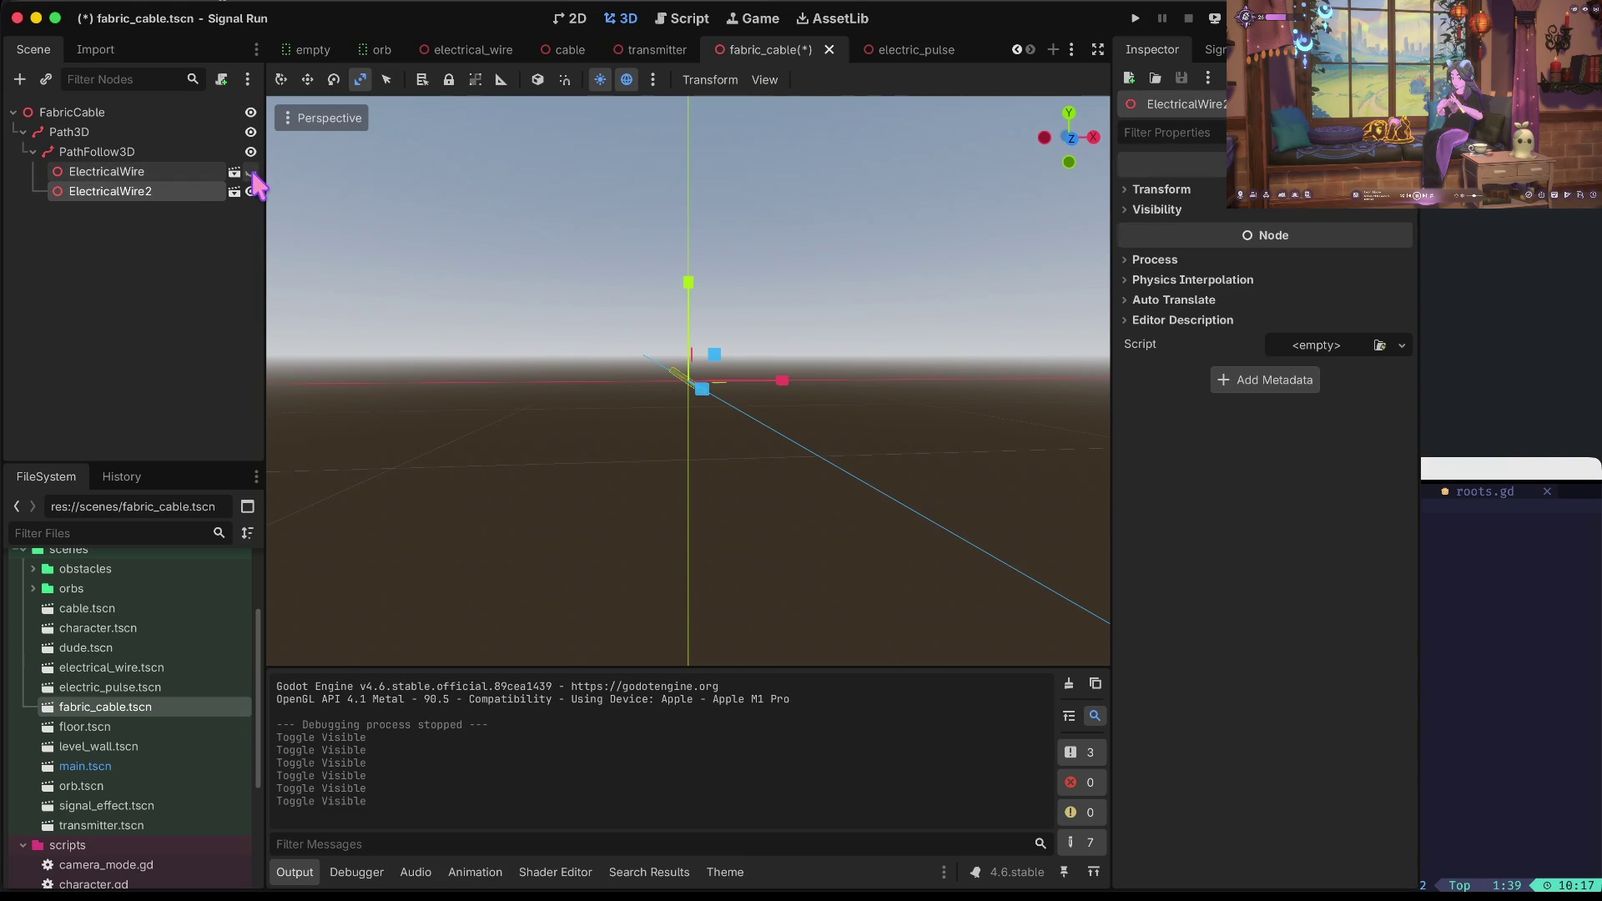
{"action": "key", "text": "super+s"}
{"action": "key", "text": "super+b"}
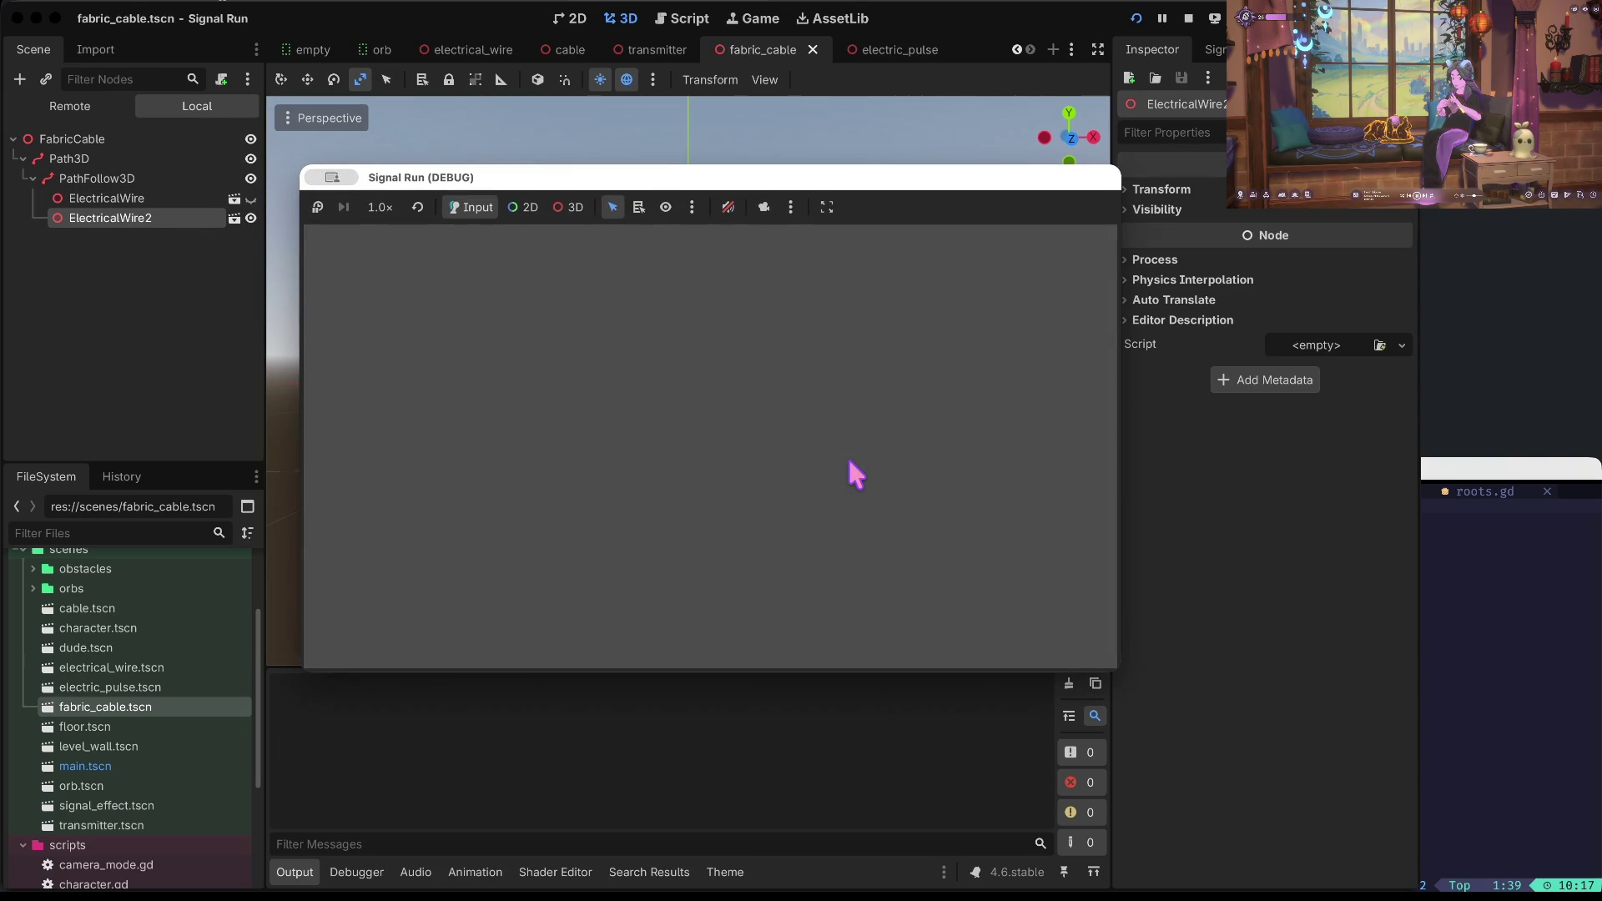
{"action": "left_click", "coordinate": [1188, 20]}
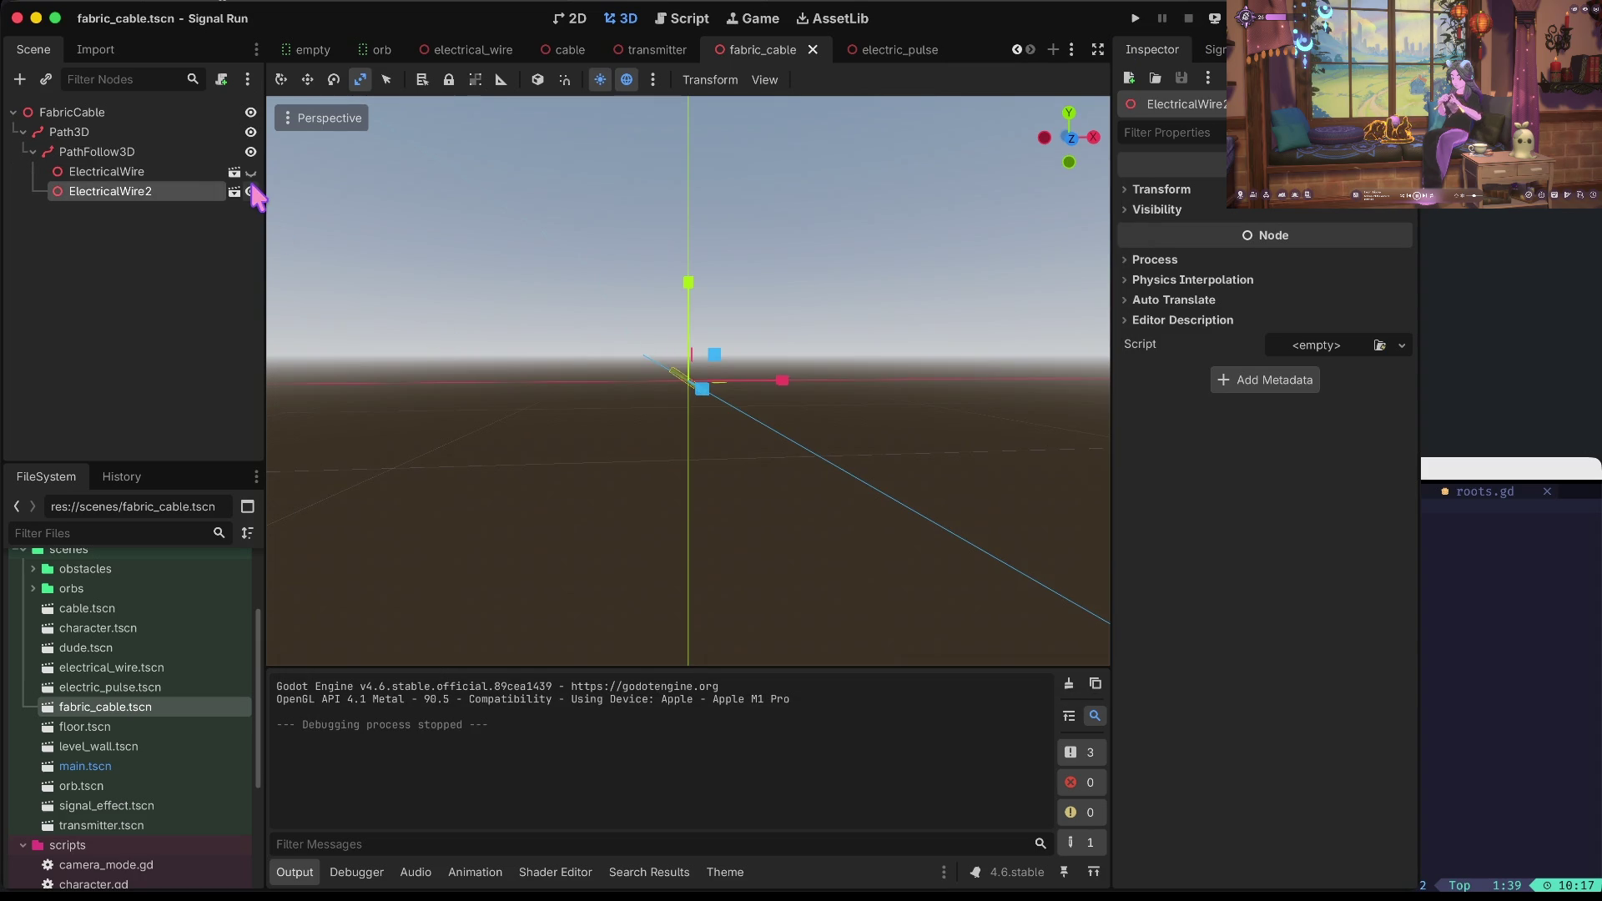
Open the main scene from the FileSystem dock.
{"action": "scroll", "coordinate": [91, 680], "scroll_direction": "up", "scroll_amount": 3}
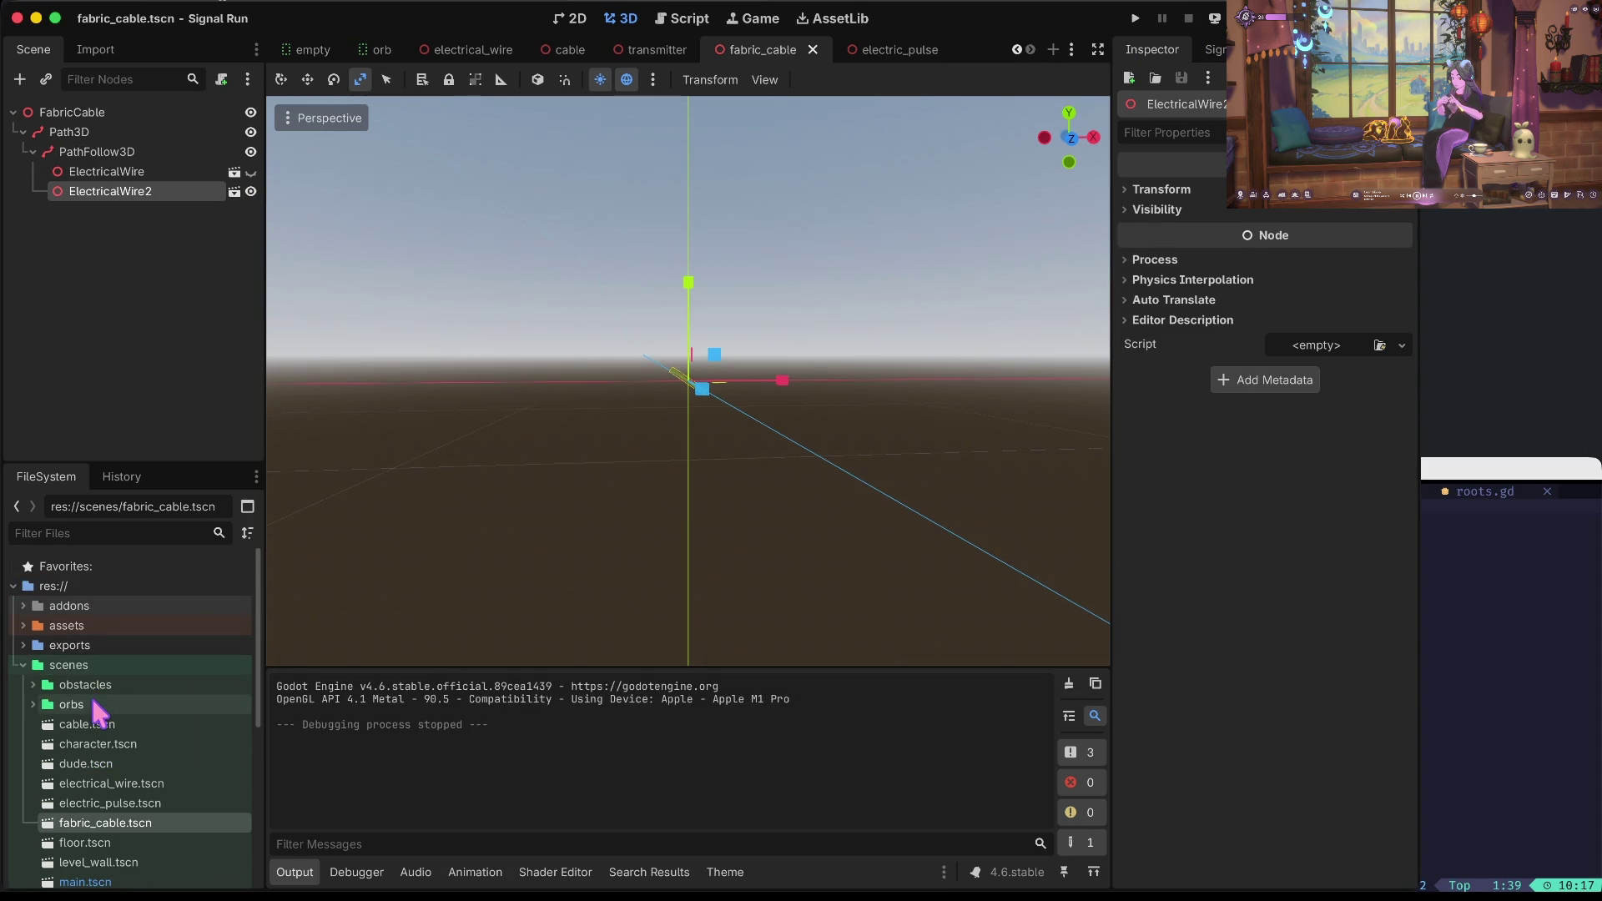
{"action": "scroll", "coordinate": [99, 714], "scroll_direction": "down", "scroll_amount": 2}
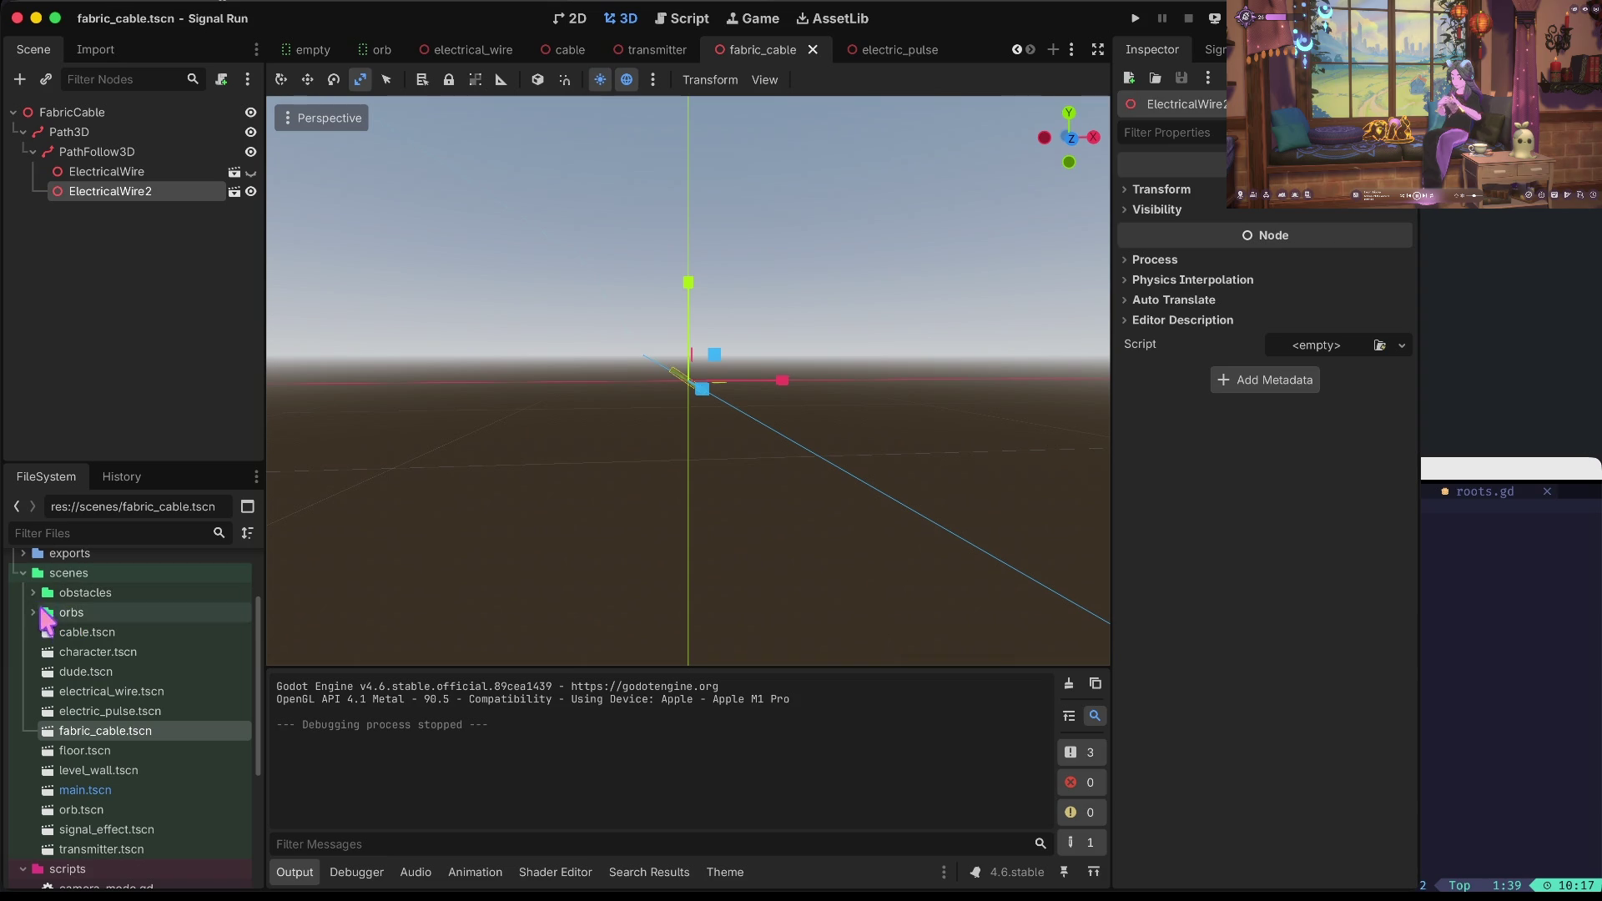
{"action": "double_click", "coordinate": [84, 790]}
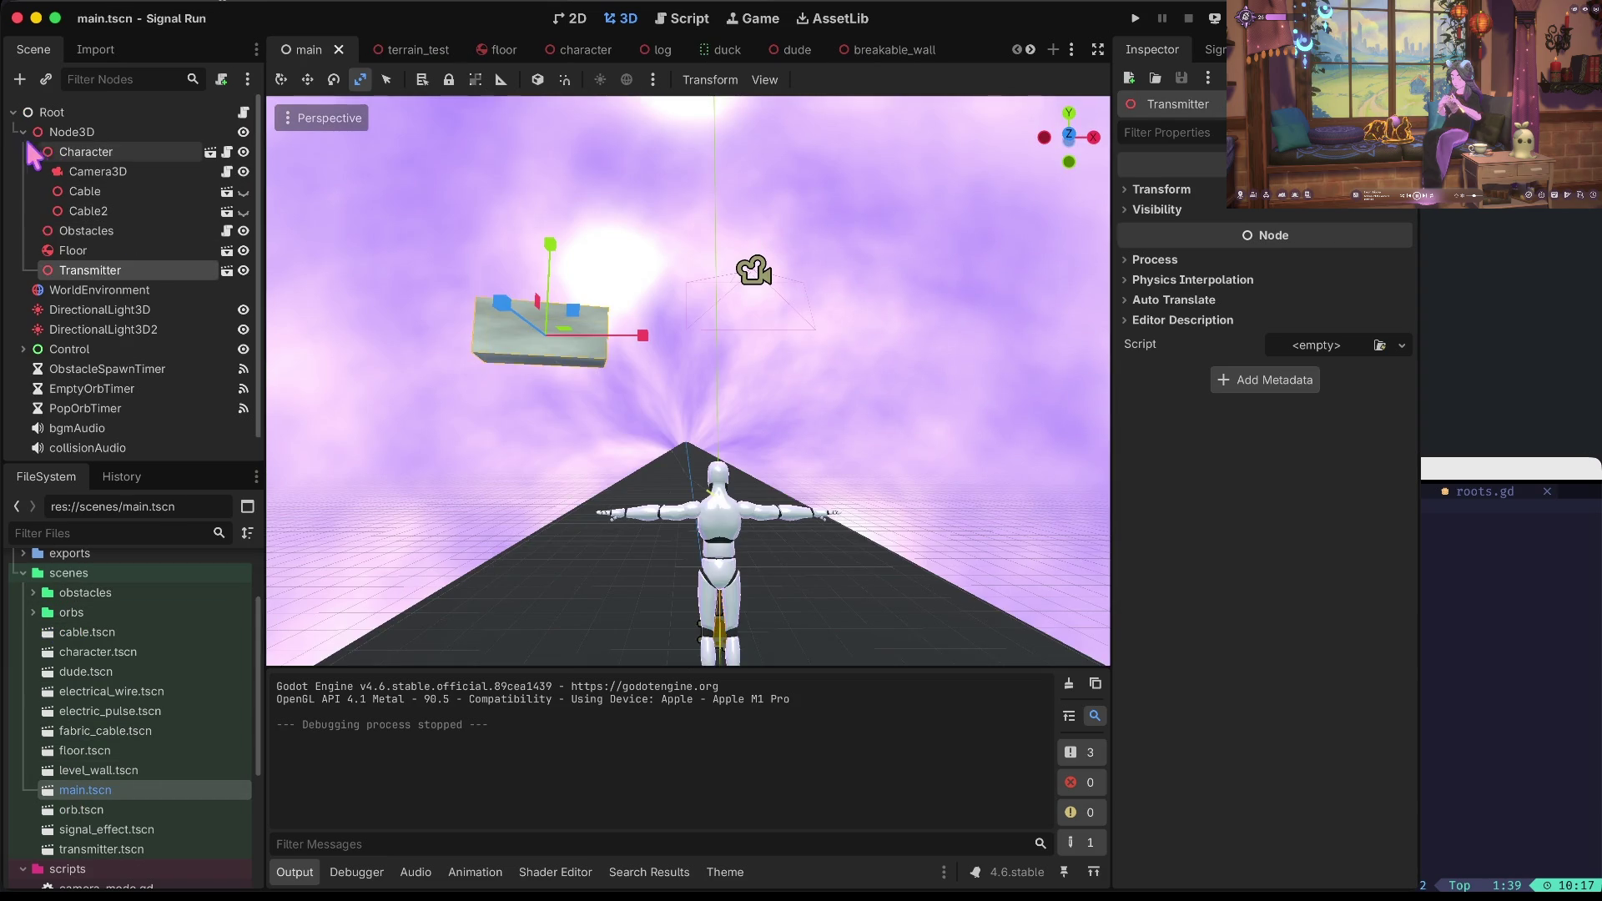
Move the Transmitter box right along X and save the main scene.
{"action": "key", "text": "e"}
{"action": "key", "text": "w"}
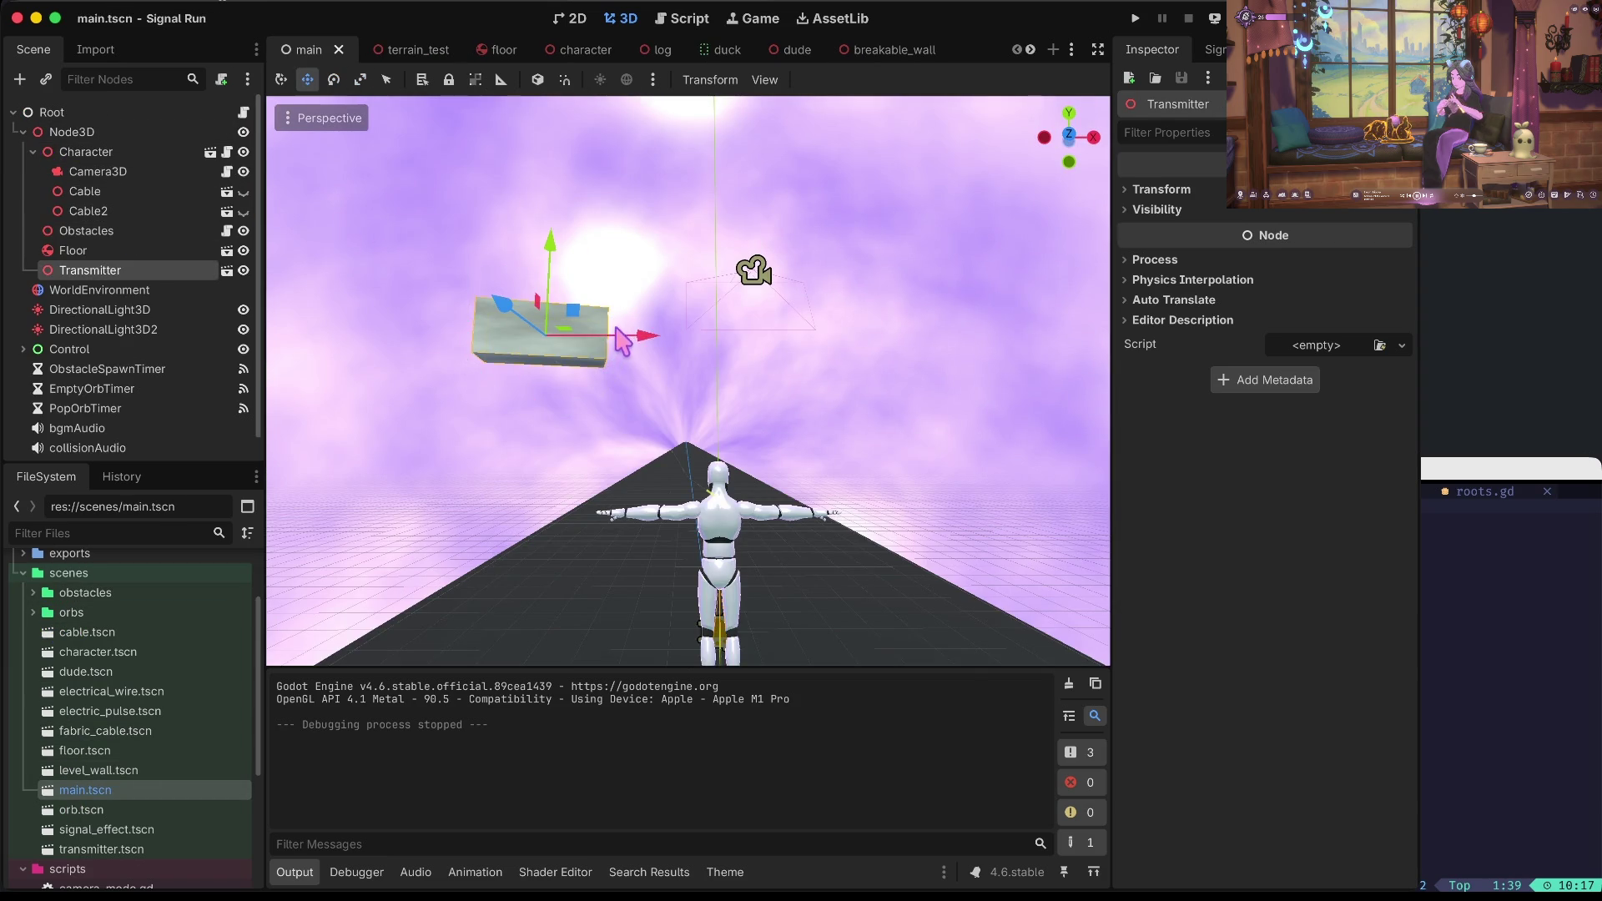
{"action": "mouse_move", "coordinate": [643, 346]}
{"action": "left_mouse_down"}
{"action": "mouse_move", "coordinate": [665, 343]}
{"action": "mouse_move", "coordinate": [597, 329]}
{"action": "left_mouse_up"}
{"action": "key", "text": "e"}
{"action": "key", "text": "ctrl+s"}
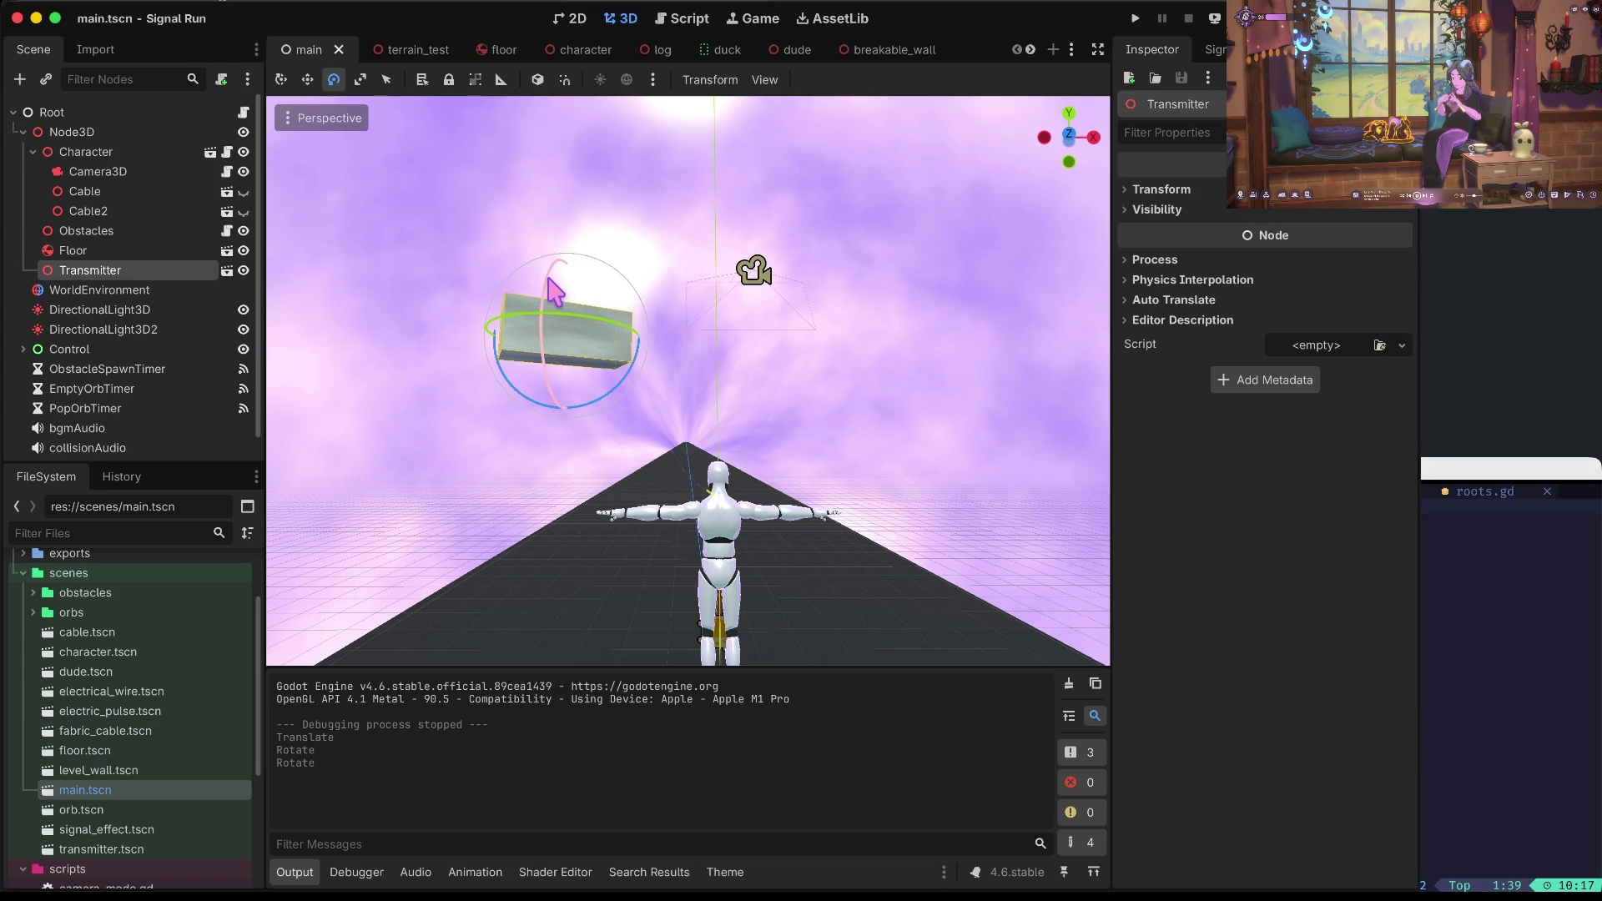
Tilt the Transmitter about -5.8 degrees in local space and save.
{"action": "left_click_drag", "start_coordinate": [550, 287], "coordinate": [554, 276]}
{"action": "key", "text": "ctrl+z"}
{"action": "left_click_drag", "start_coordinate": [564, 406], "coordinate": [570, 416]}
{"action": "key", "text": "ctrl+z"}
{"action": "scroll", "coordinate": [668, 358], "scroll_direction": "left", "scroll_amount": 5}
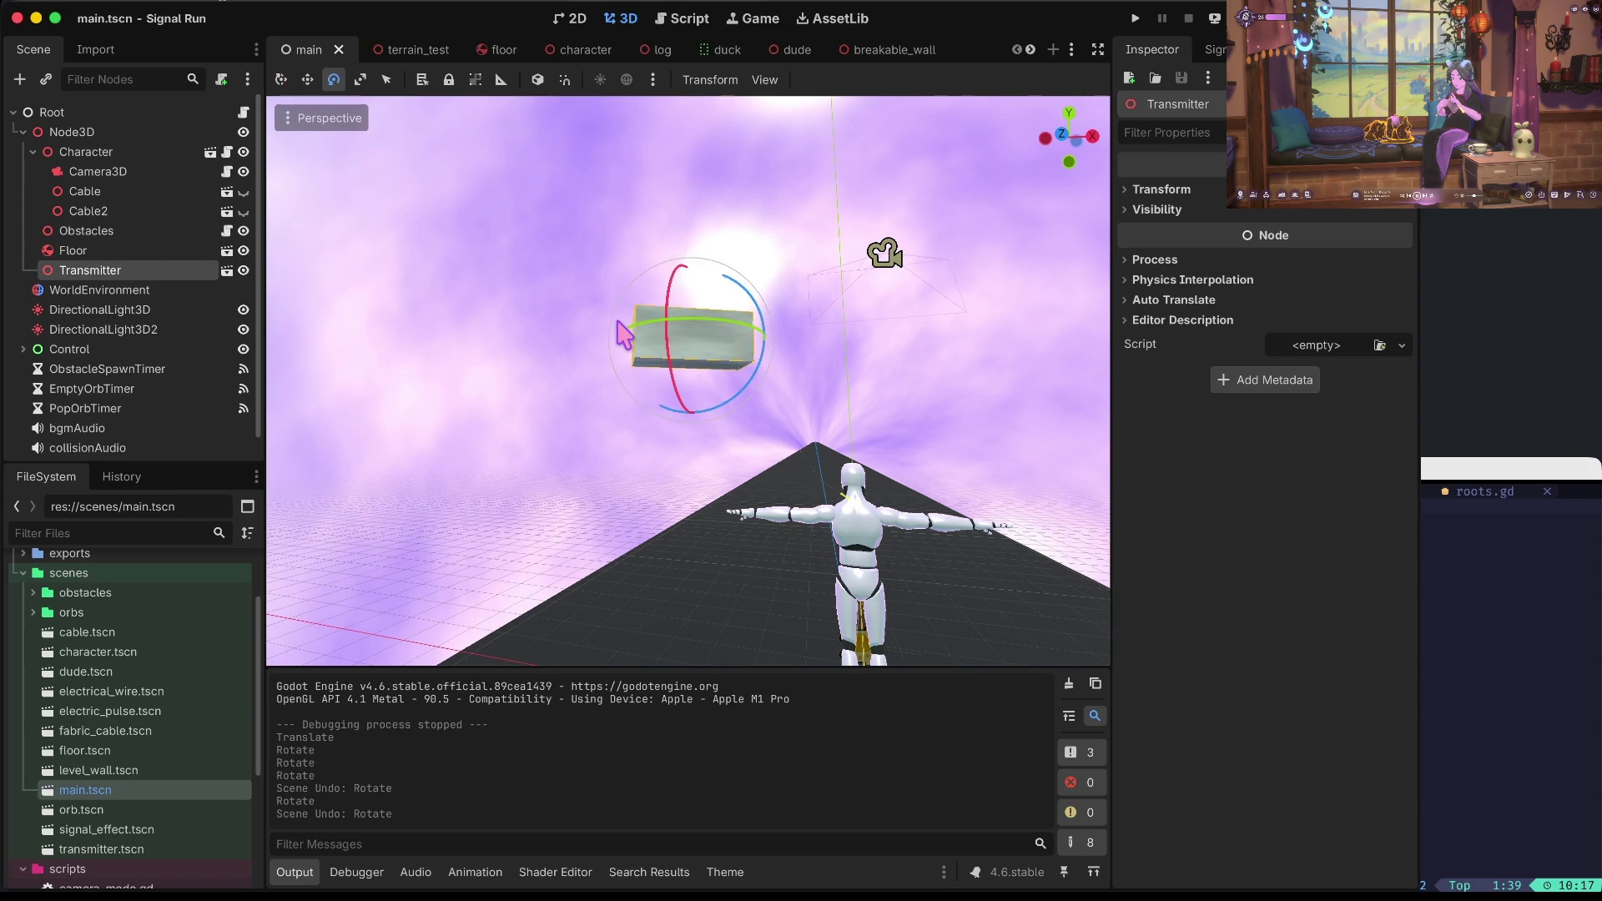
{"action": "left_click_drag", "start_coordinate": [684, 390], "coordinate": [673, 347]}
{"action": "key", "text": "super+z"}
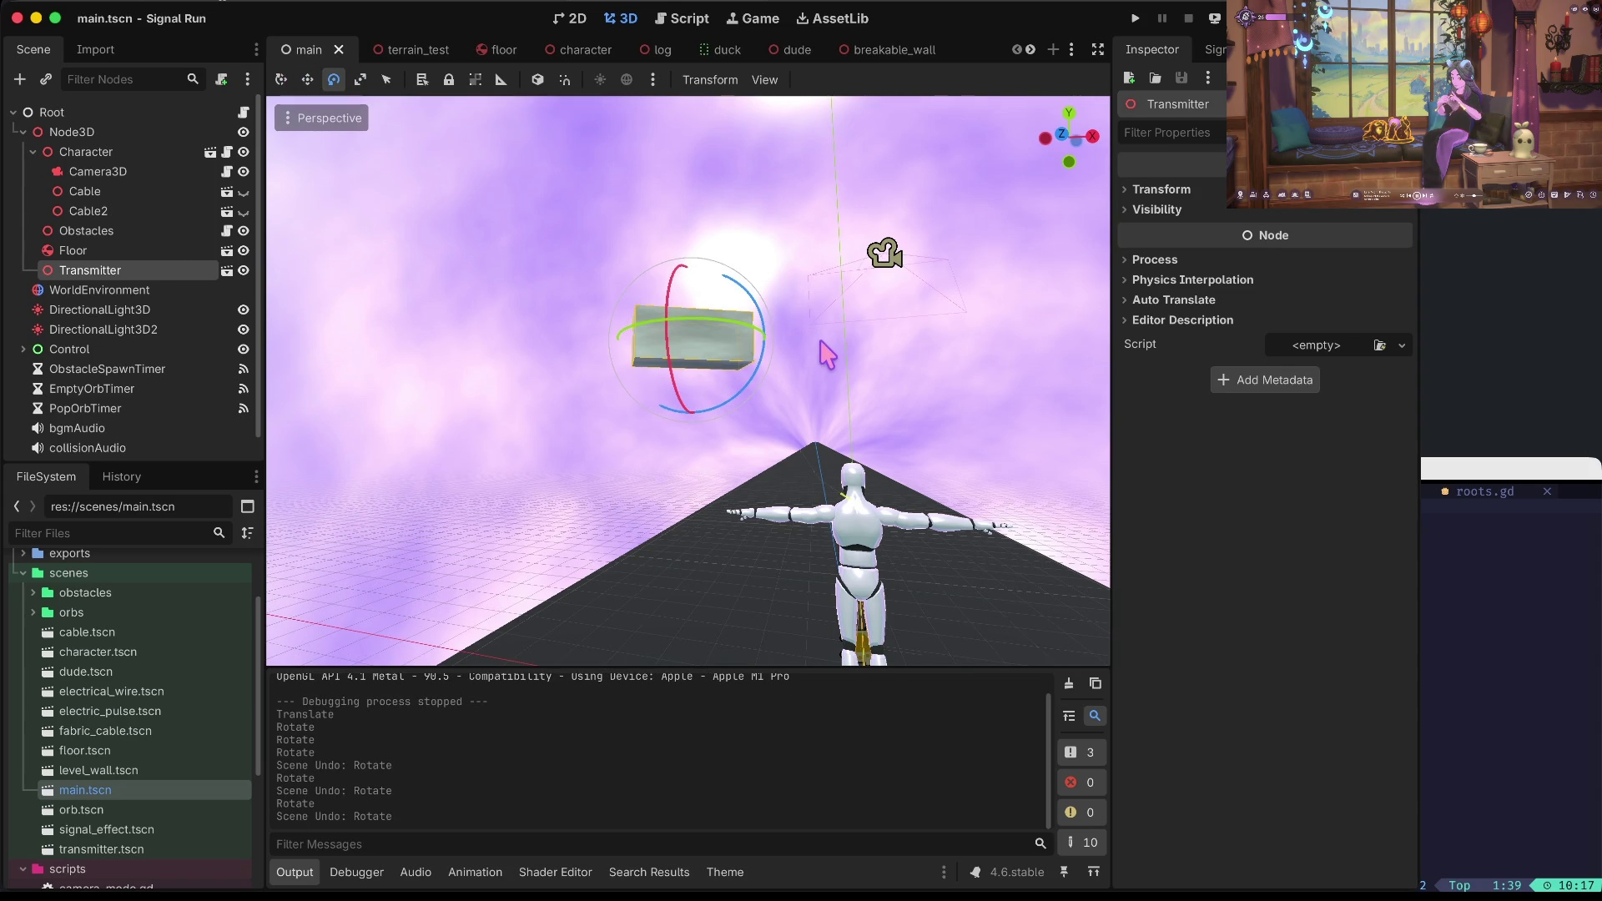
{"action": "left_click", "coordinate": [537, 79]}
{"action": "left_click_drag", "start_coordinate": [705, 373], "coordinate": [711, 361]}
{"action": "key", "text": "super+s"}
Lower the Transmitter slightly along Y and playtest its position.
{"action": "key", "text": "w"}
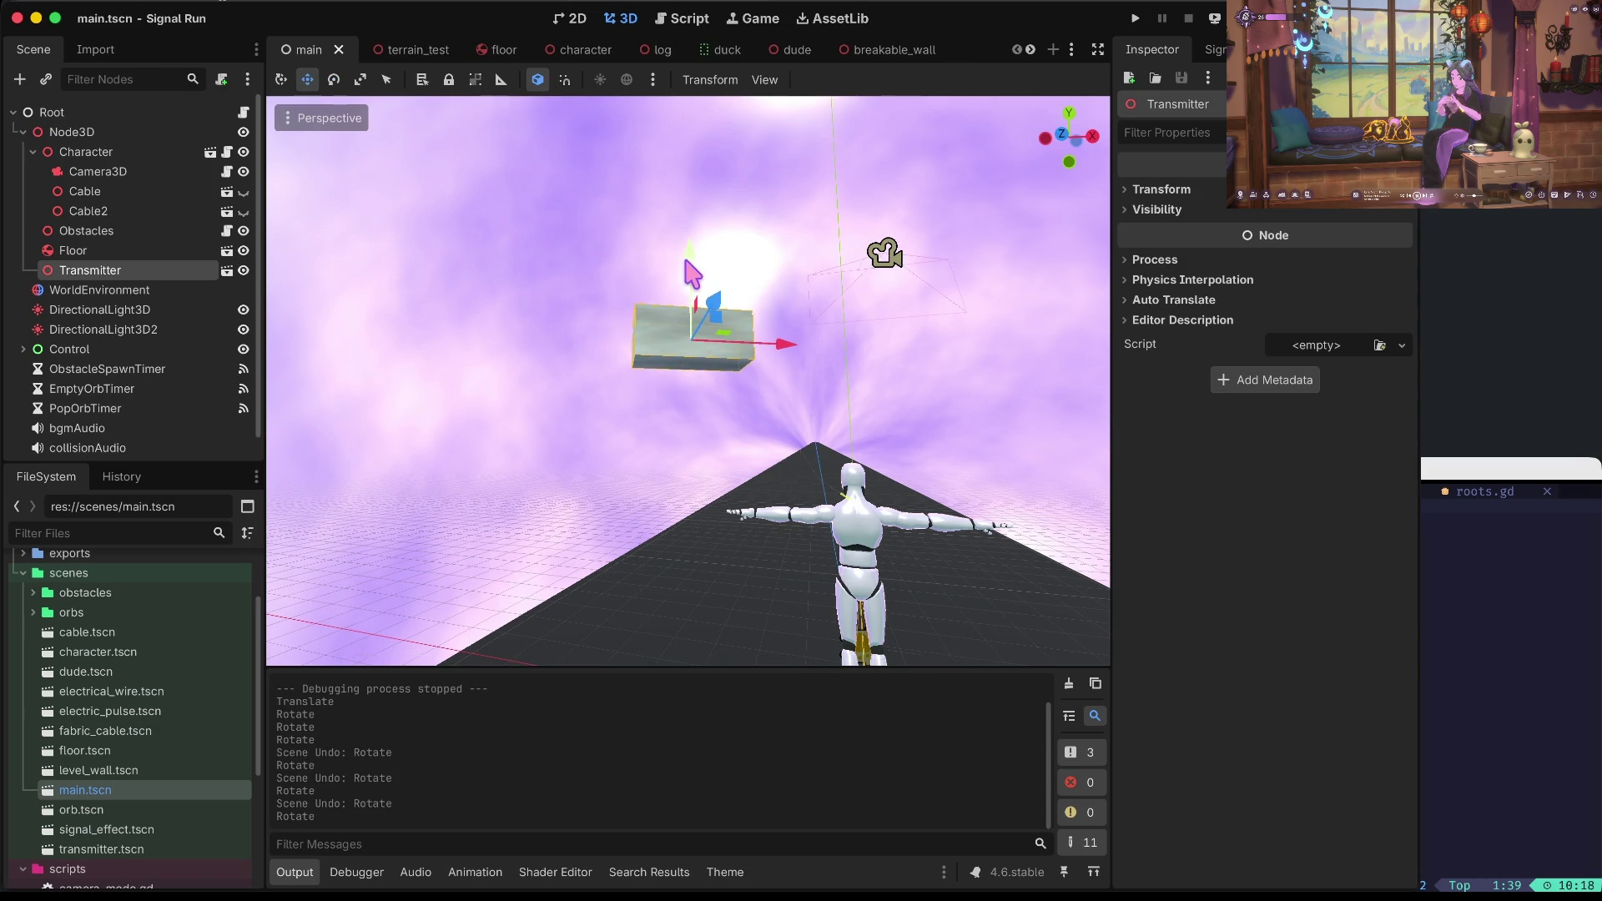
{"action": "left_click_drag", "start_coordinate": [692, 267], "coordinate": [692, 274]}
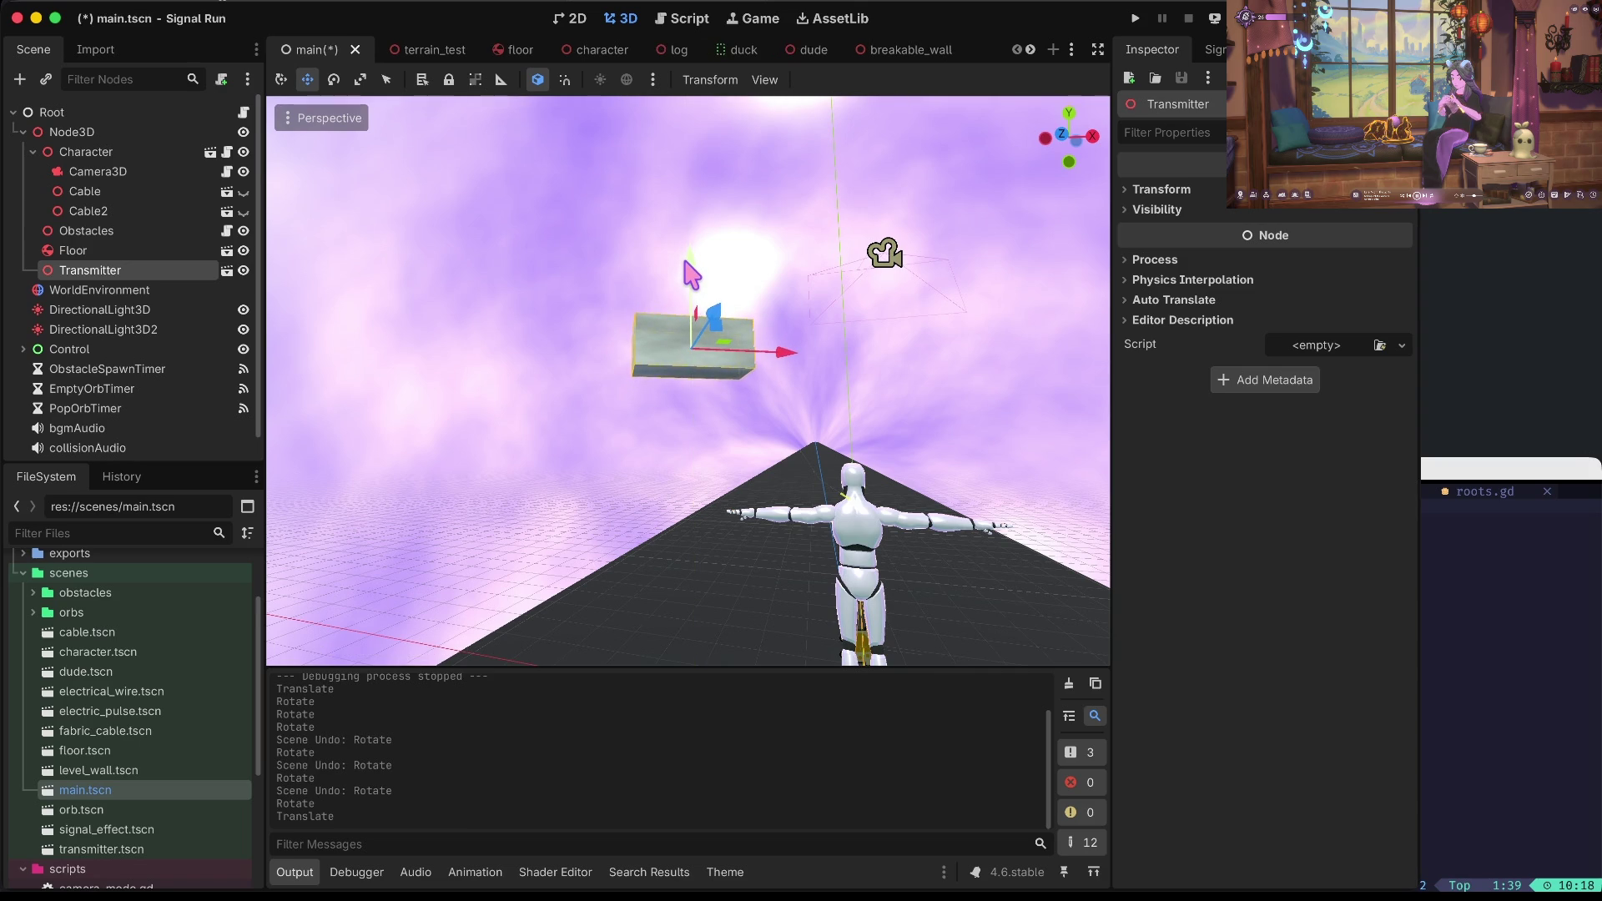
{"action": "key", "text": "super+b"}
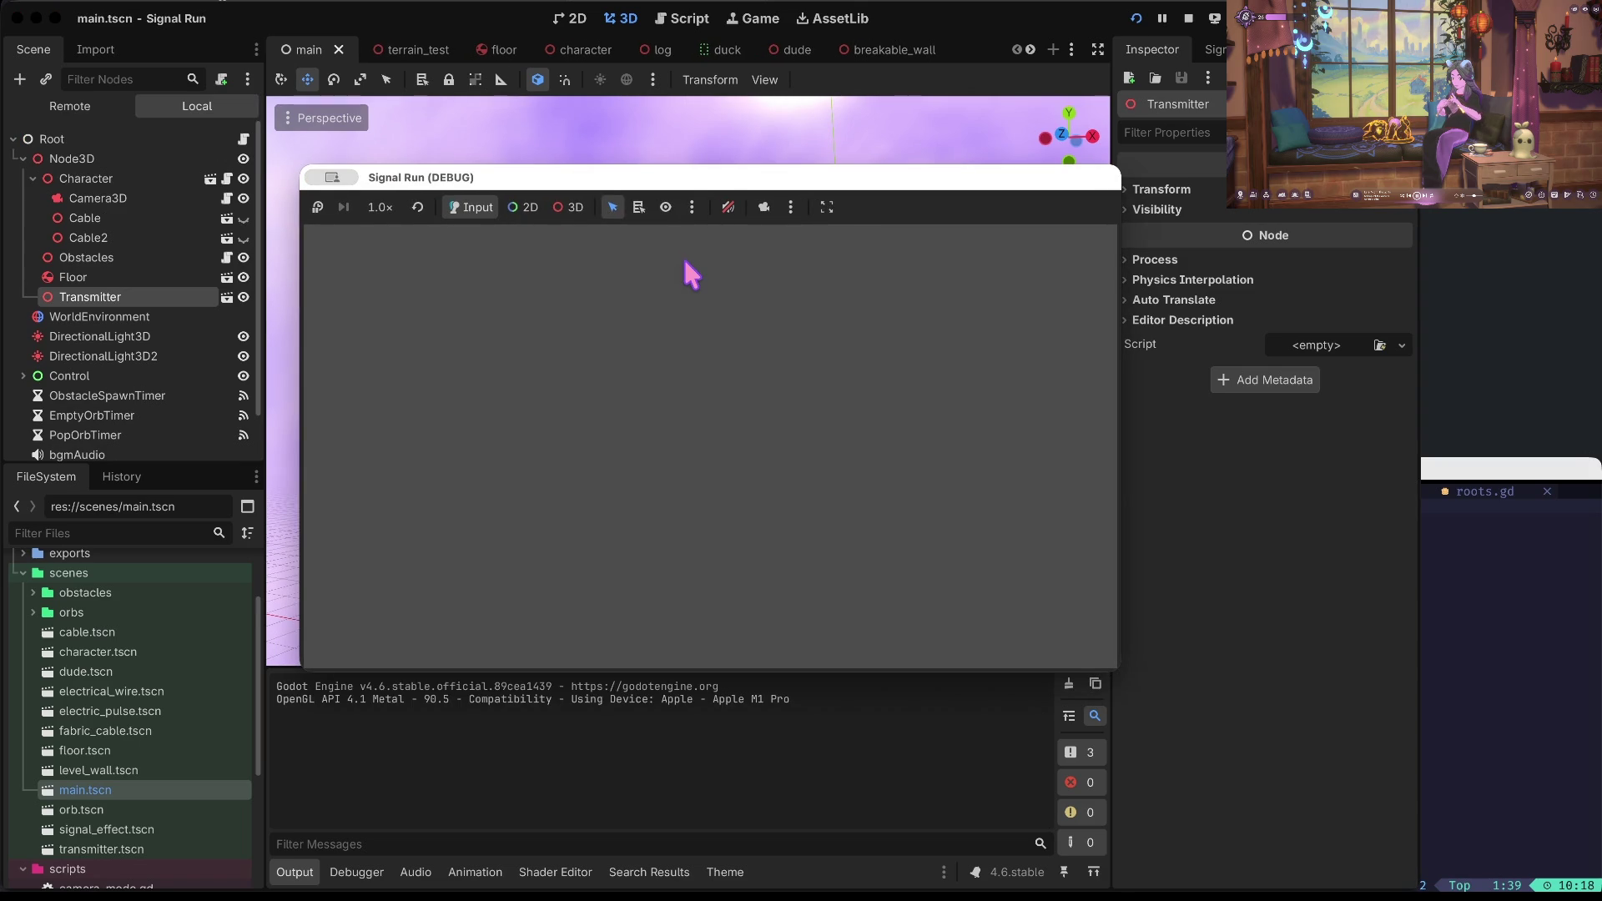
{"action": "left_click", "coordinate": [1188, 18]}
{"action": "key", "text": "r"}
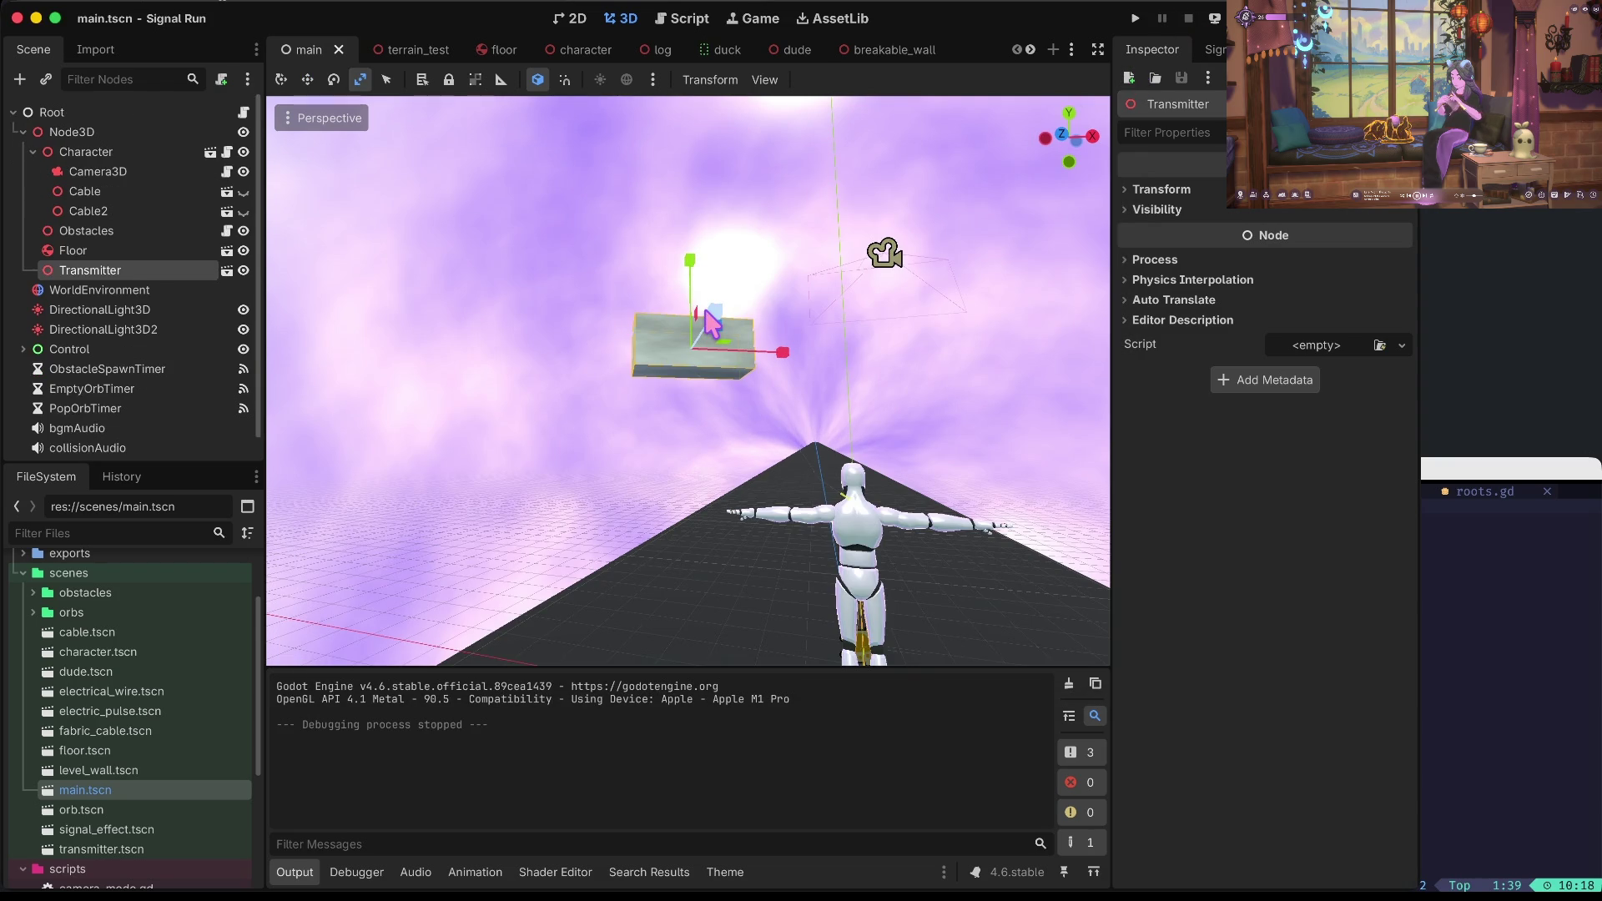
Increase the Transmitter's tilt, save, and test it in a game run.
{"action": "key", "text": "e"}
{"action": "mouse_move", "coordinate": [706, 316]}
{"action": "left_mouse_down"}
{"action": "mouse_move", "coordinate": [708, 329]}
{"action": "mouse_move", "coordinate": [692, 165]}
{"action": "left_mouse_up"}
{"action": "left_click_drag", "start_coordinate": [712, 347], "coordinate": [719, 274]}
{"action": "key", "text": "w"}
{"action": "key", "text": "ctrl+s"}
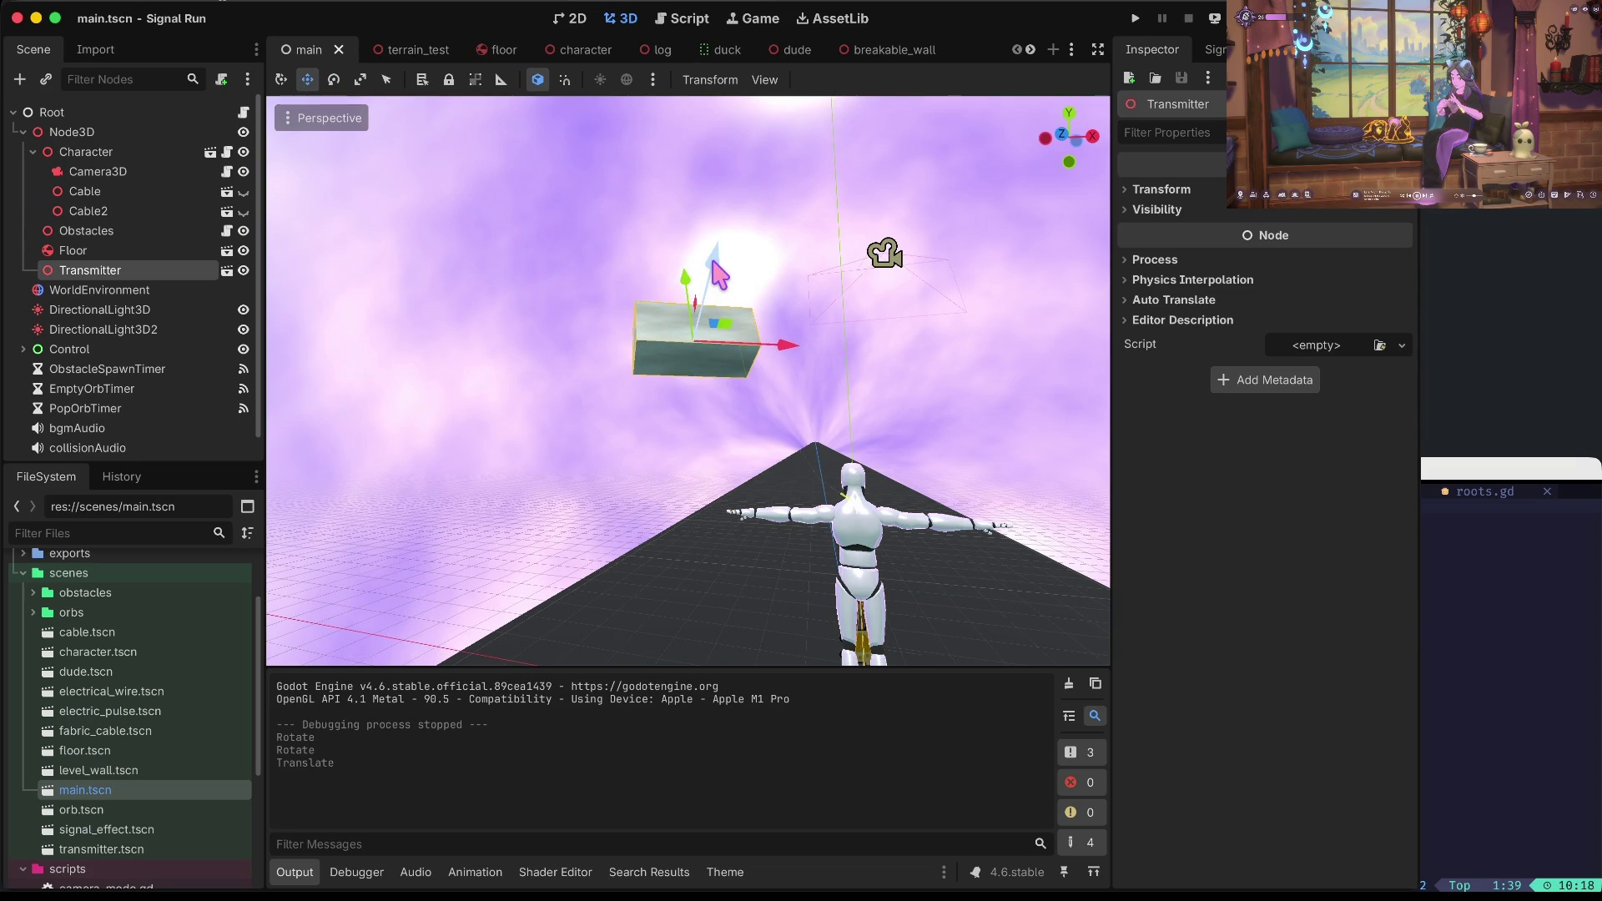
{"action": "key", "text": "super+b"}
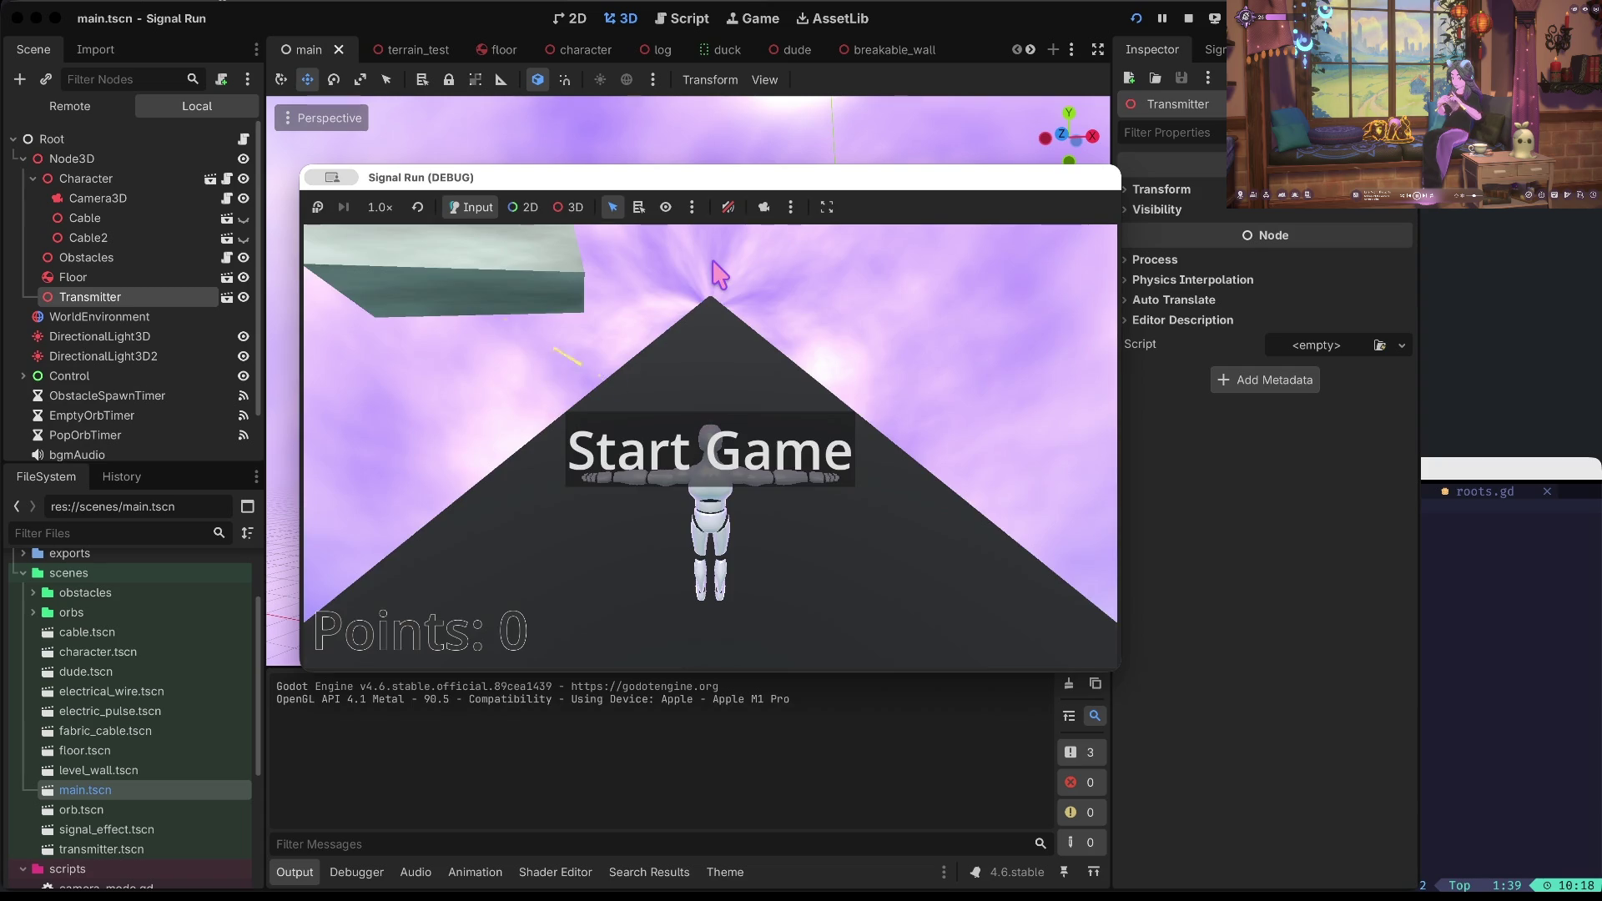
{"action": "key", "text": "super+period"}
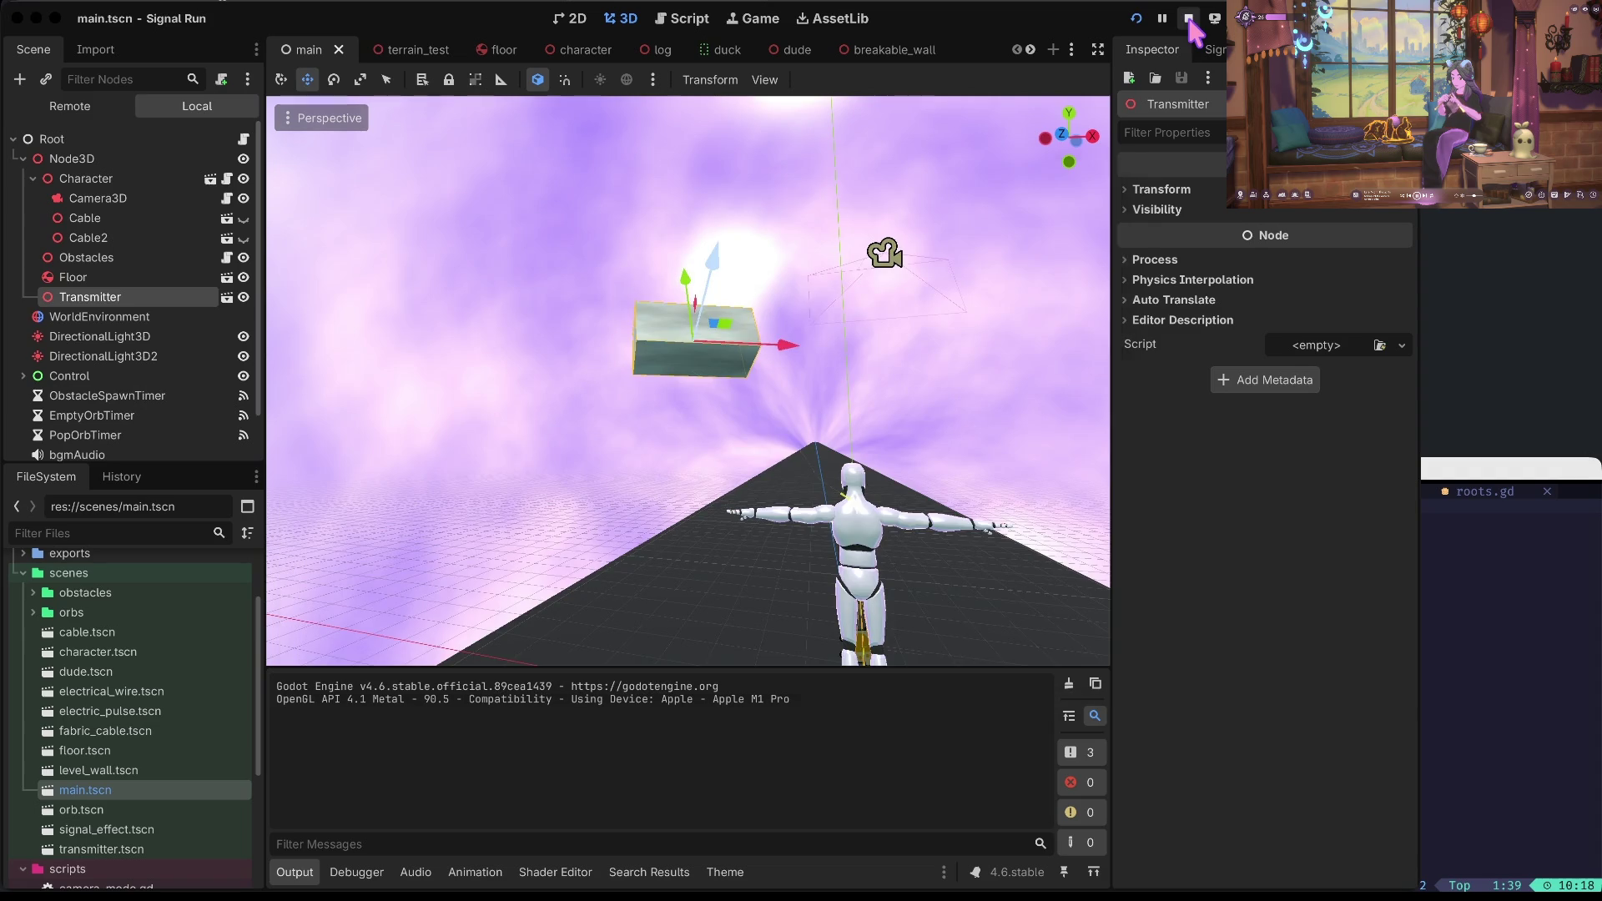
Rotate the Transmitter about 15 degrees, save, and run the game again.
{"action": "key", "text": "r"}
{"action": "key", "text": "e"}
{"action": "mouse_move", "coordinate": [712, 315]}
{"action": "left_mouse_down"}
{"action": "mouse_move", "coordinate": [709, 331]}
{"action": "mouse_move", "coordinate": [770, 358]}
{"action": "mouse_move", "coordinate": [749, 334]}
{"action": "left_mouse_up"}
{"action": "key", "text": "w"}
{"action": "key", "text": "e"}
{"action": "key", "text": "ctrl+s"}
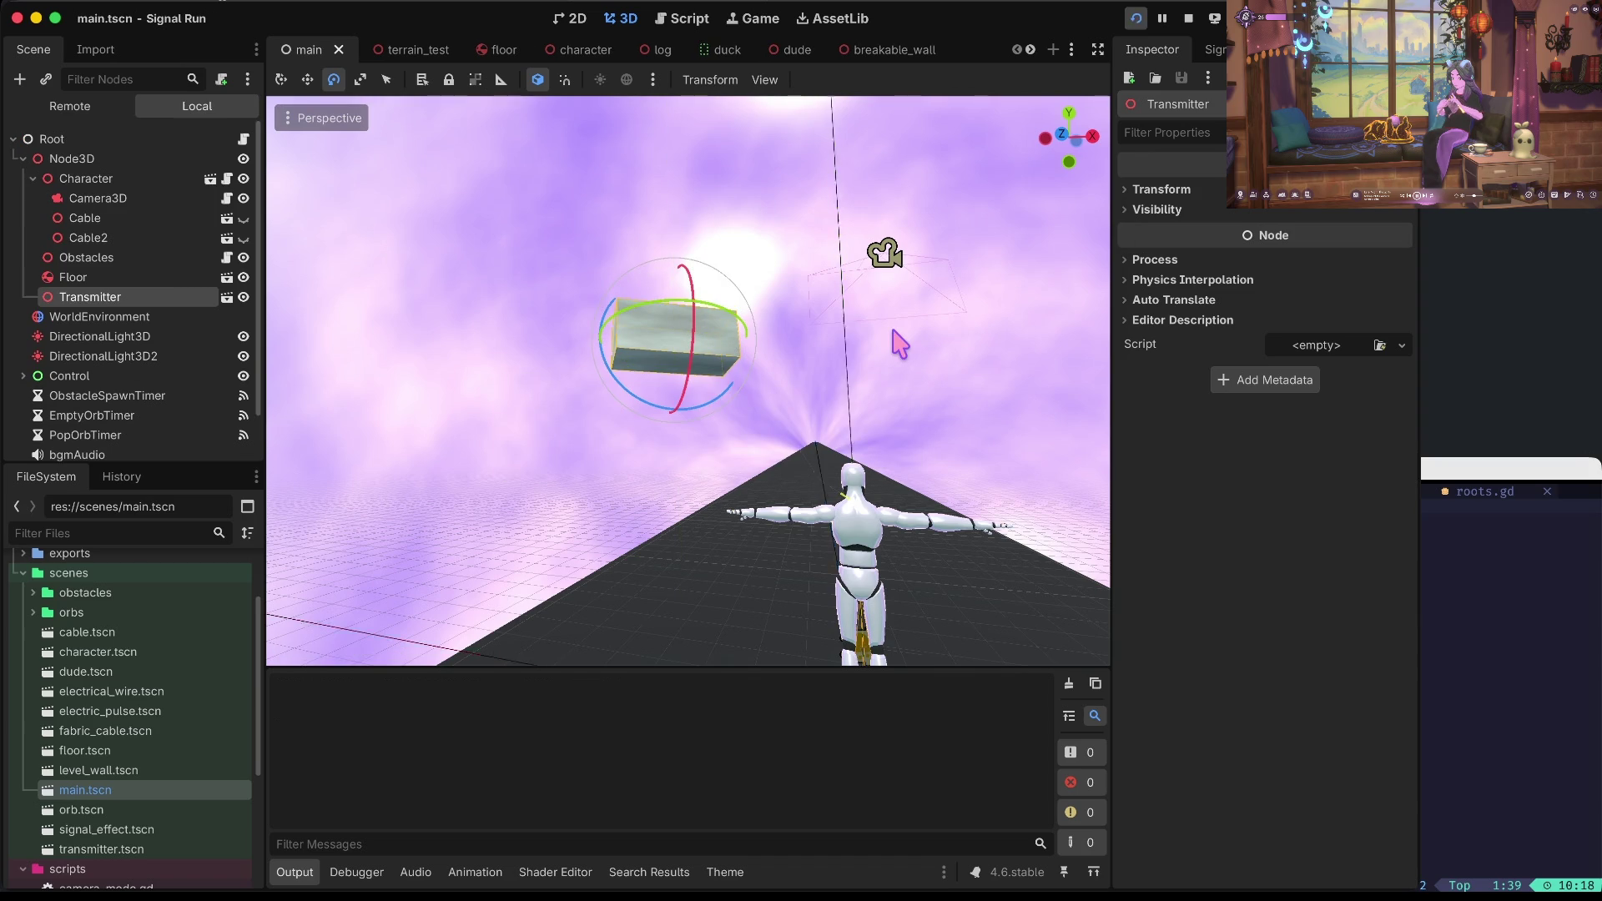
{"action": "key", "text": "super+b"}
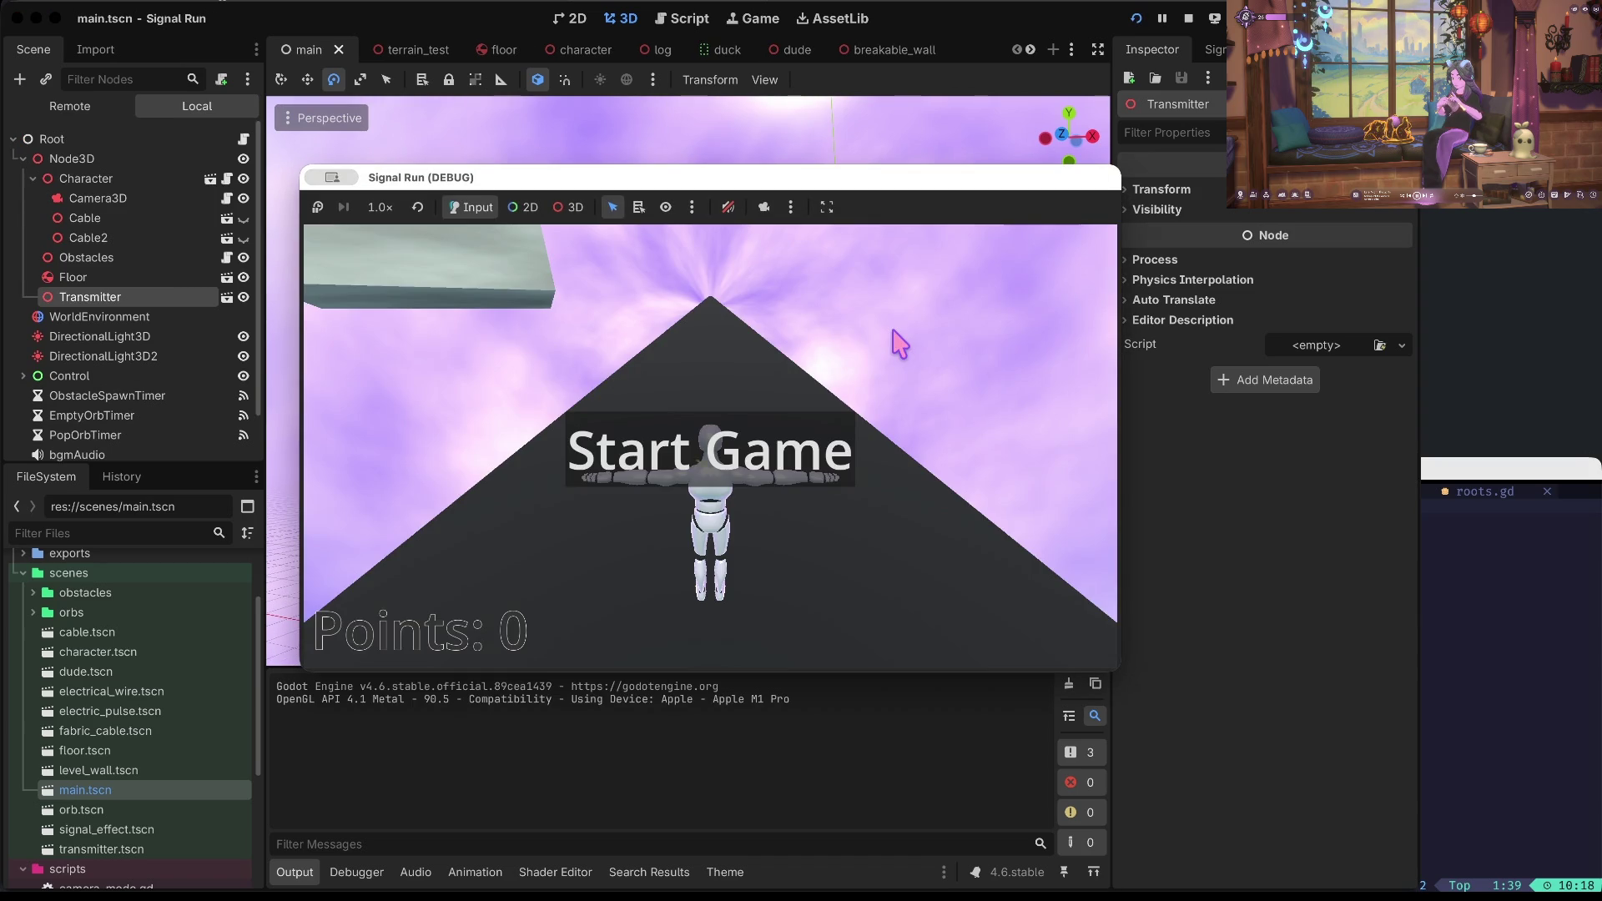
Play a test run dodging obstacles, save, and reparent Transmitter under Character.
{"action": "key", "text": "space"}
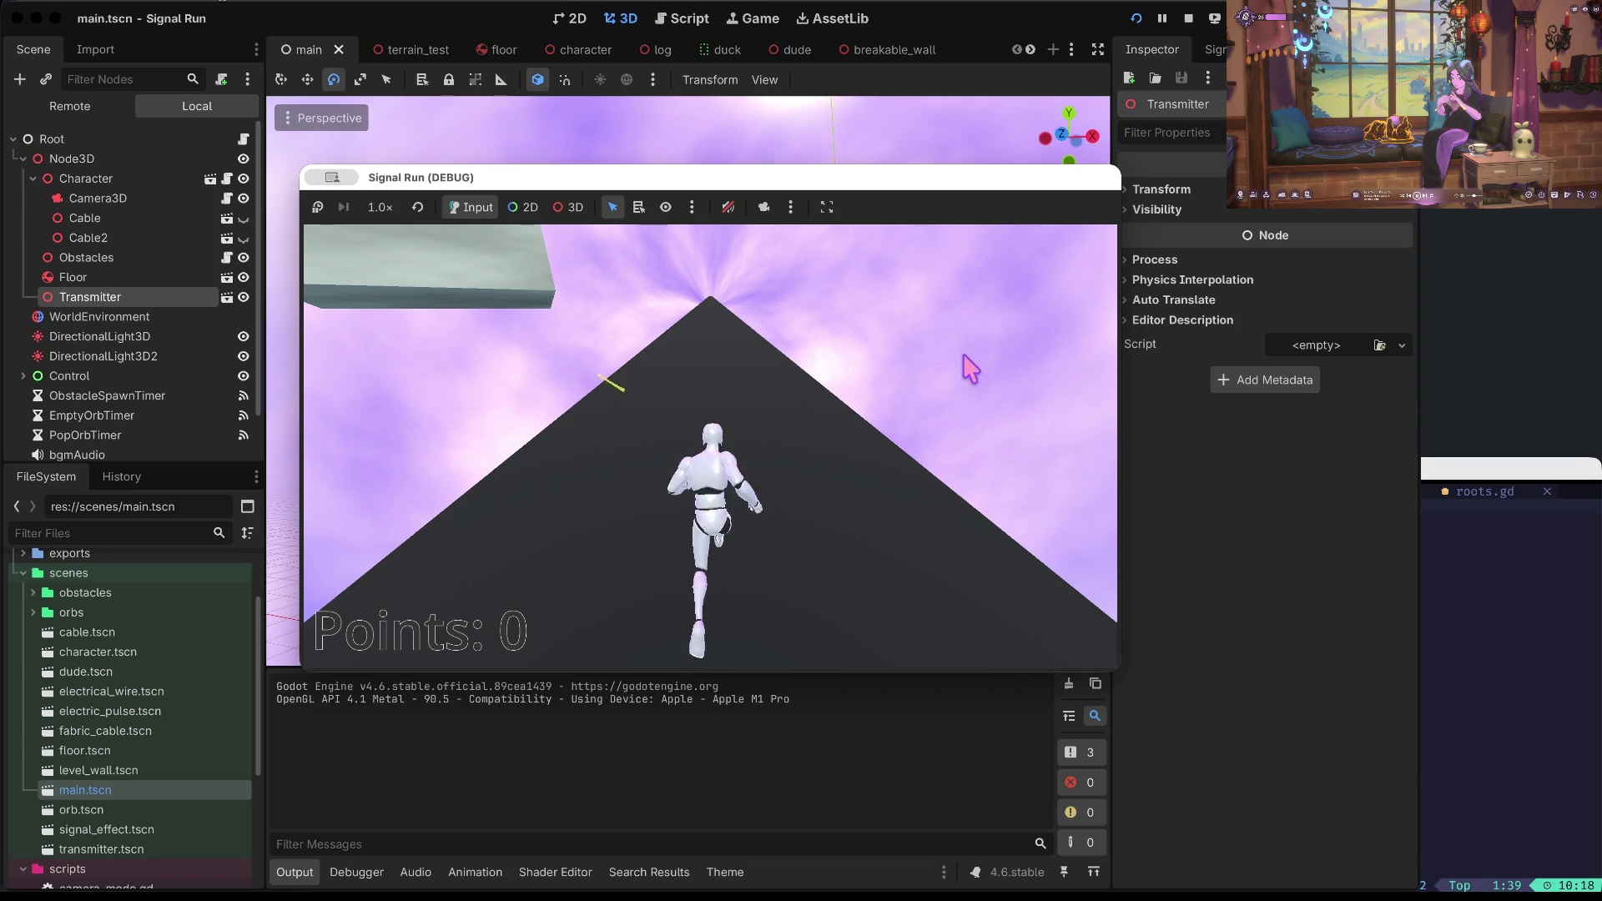
{"action": "key", "text": "Down"}
{"action": "key", "text": "Left"}
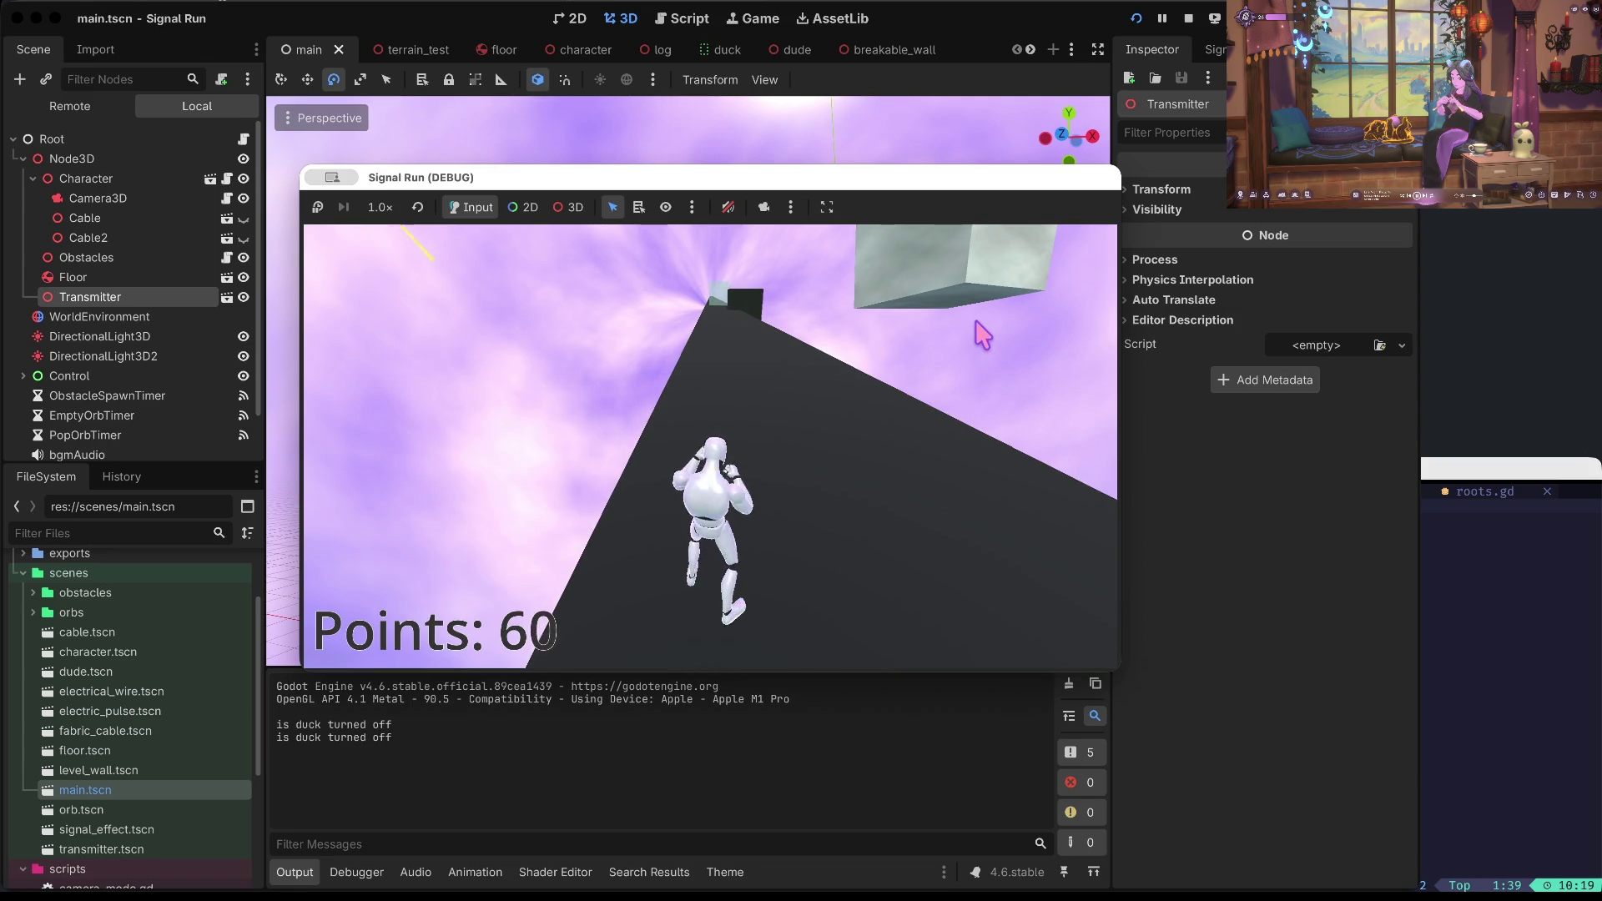
{"action": "left_click", "coordinate": [983, 335]}
{"action": "key", "text": "Right"}
{"action": "key", "text": "Down"}
{"action": "key", "text": "Right"}
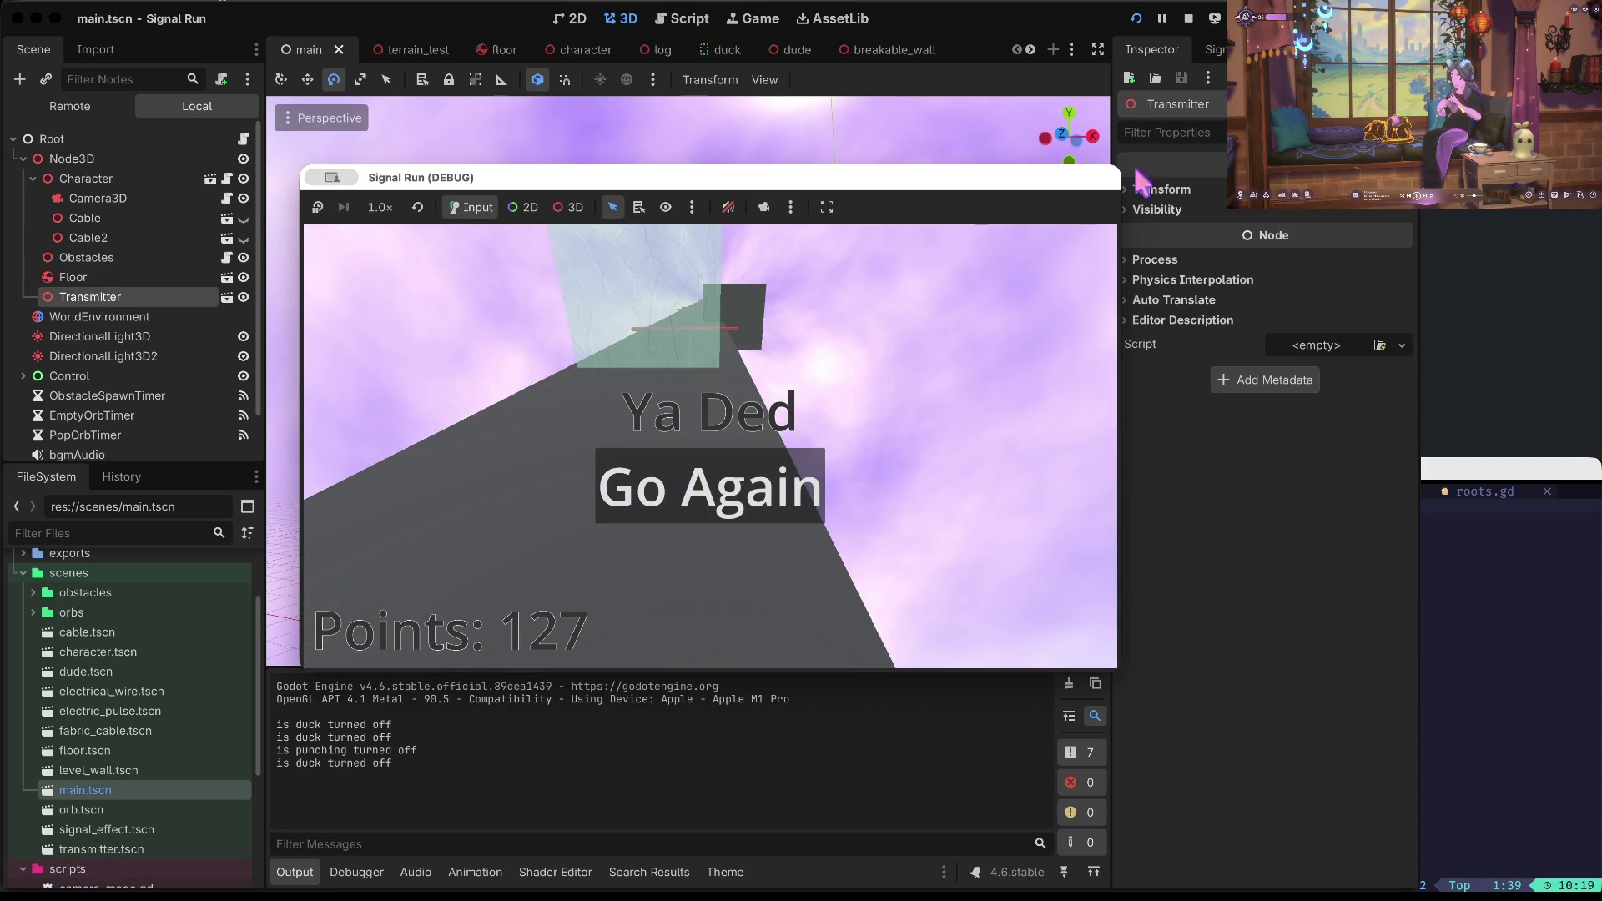
{"action": "left_click", "coordinate": [1188, 18]}
{"action": "key", "text": "ctrl+s"}
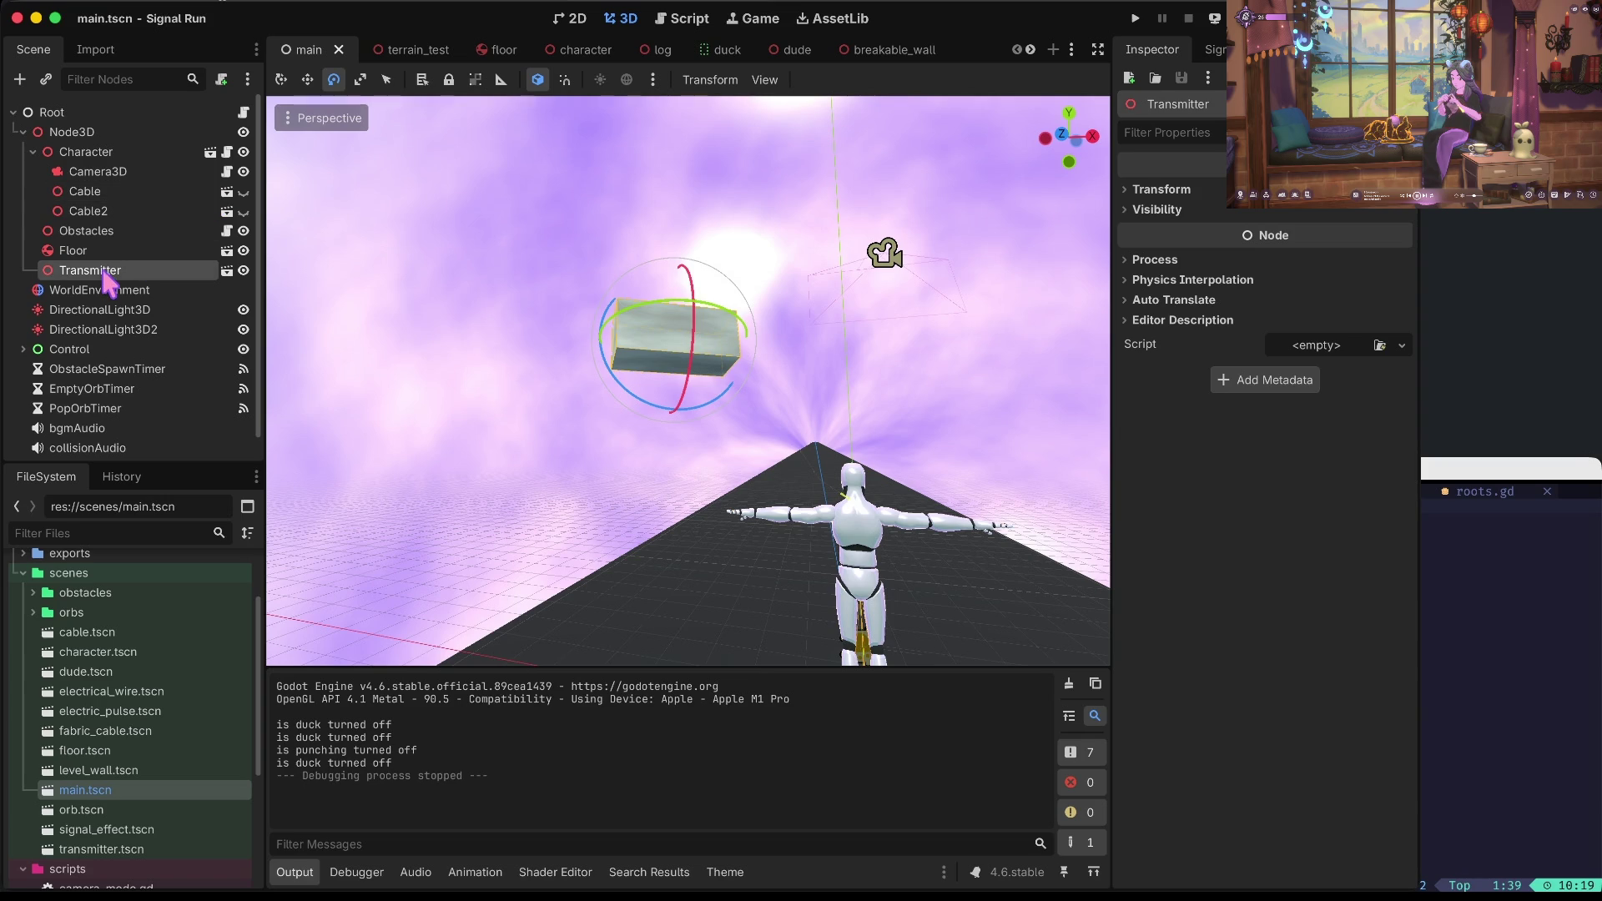
{"action": "mouse_move", "coordinate": [104, 274]}
{"action": "left_mouse_down"}
{"action": "mouse_move", "coordinate": [100, 161]}
{"action": "mouse_move", "coordinate": [100, 221]}
{"action": "left_mouse_up"}
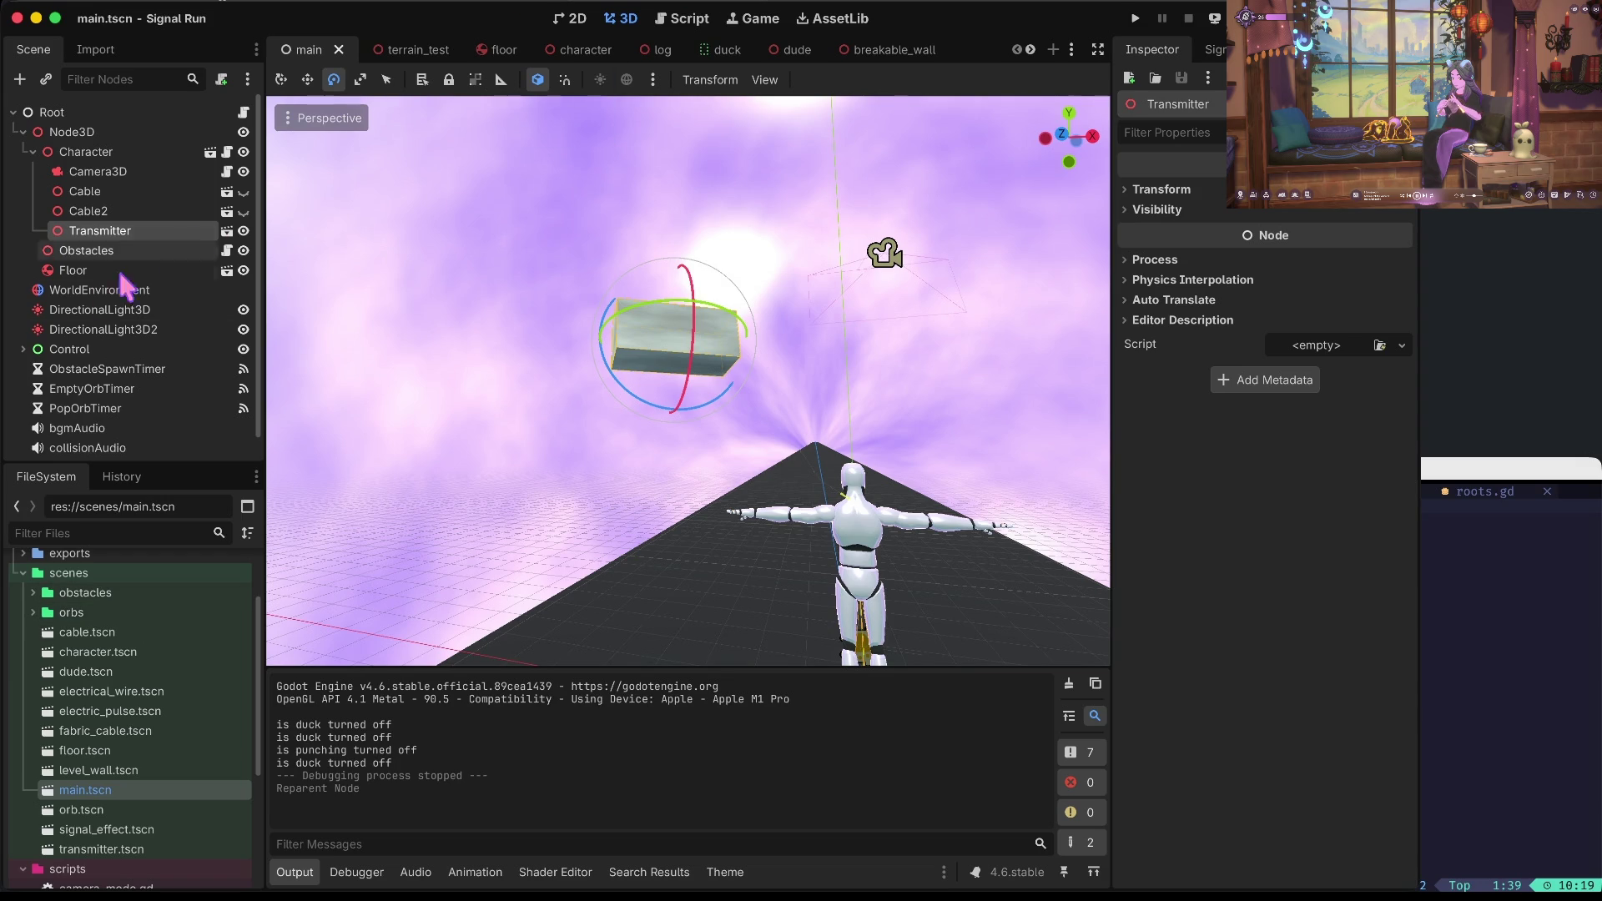
Expand Control and StartScreen in the Scene dock and switch to the 2D canvas.
{"action": "left_click", "coordinate": [22, 349]}
{"action": "scroll", "coordinate": [92, 334], "scroll_direction": "down", "scroll_amount": 5}
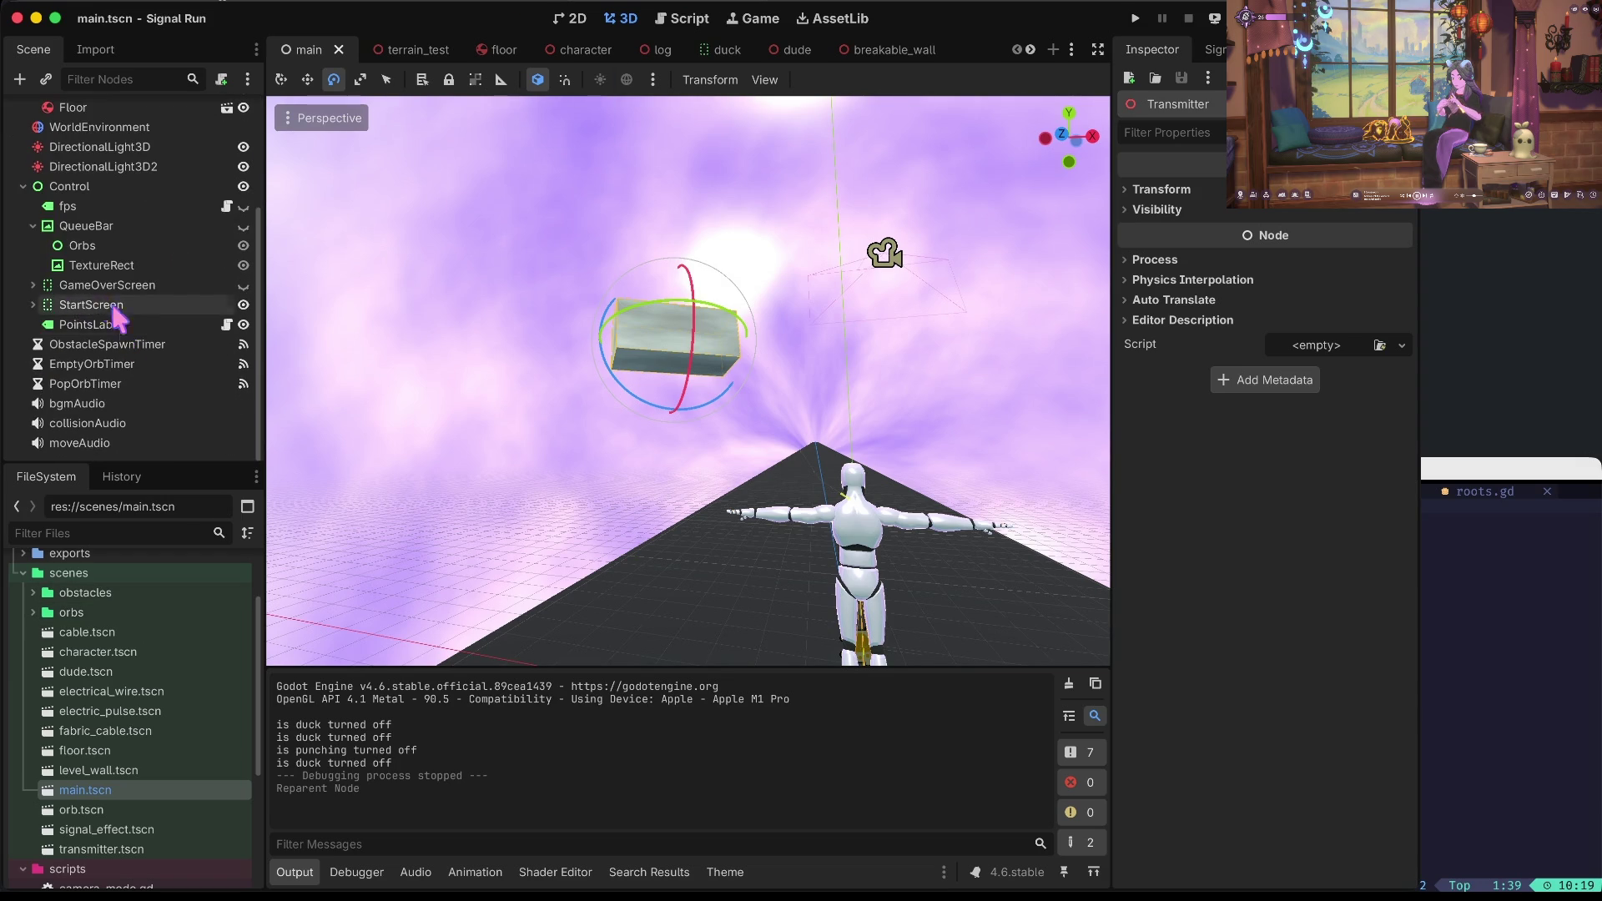
{"action": "left_click", "coordinate": [33, 305]}
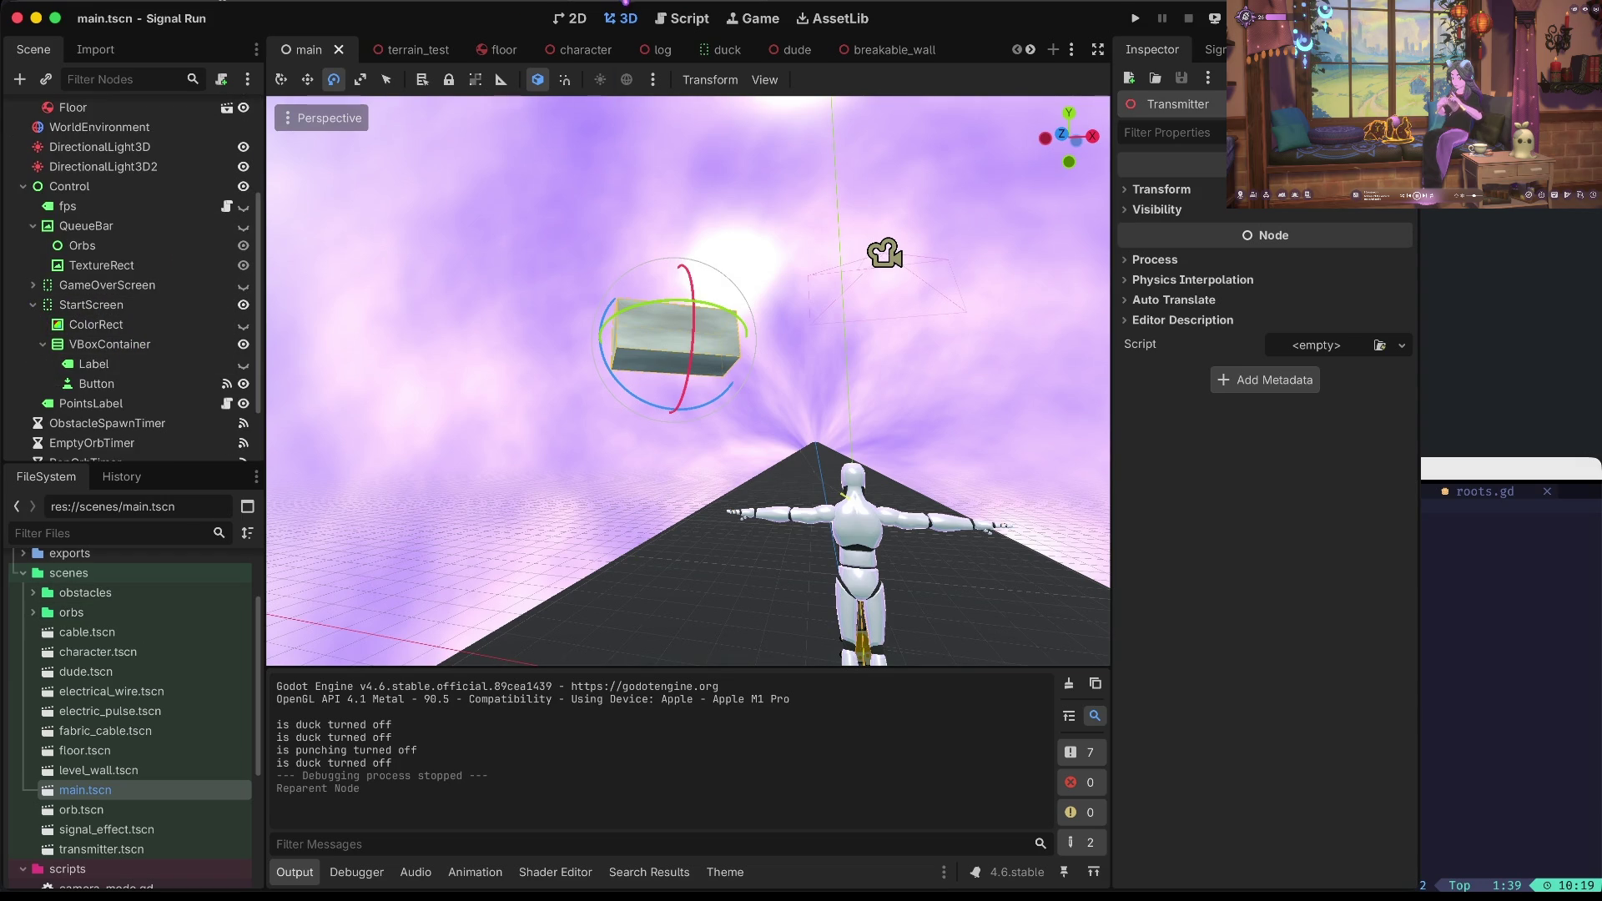
{"action": "left_click", "coordinate": [574, 19]}
{"action": "right_click", "coordinate": [751, 422]}
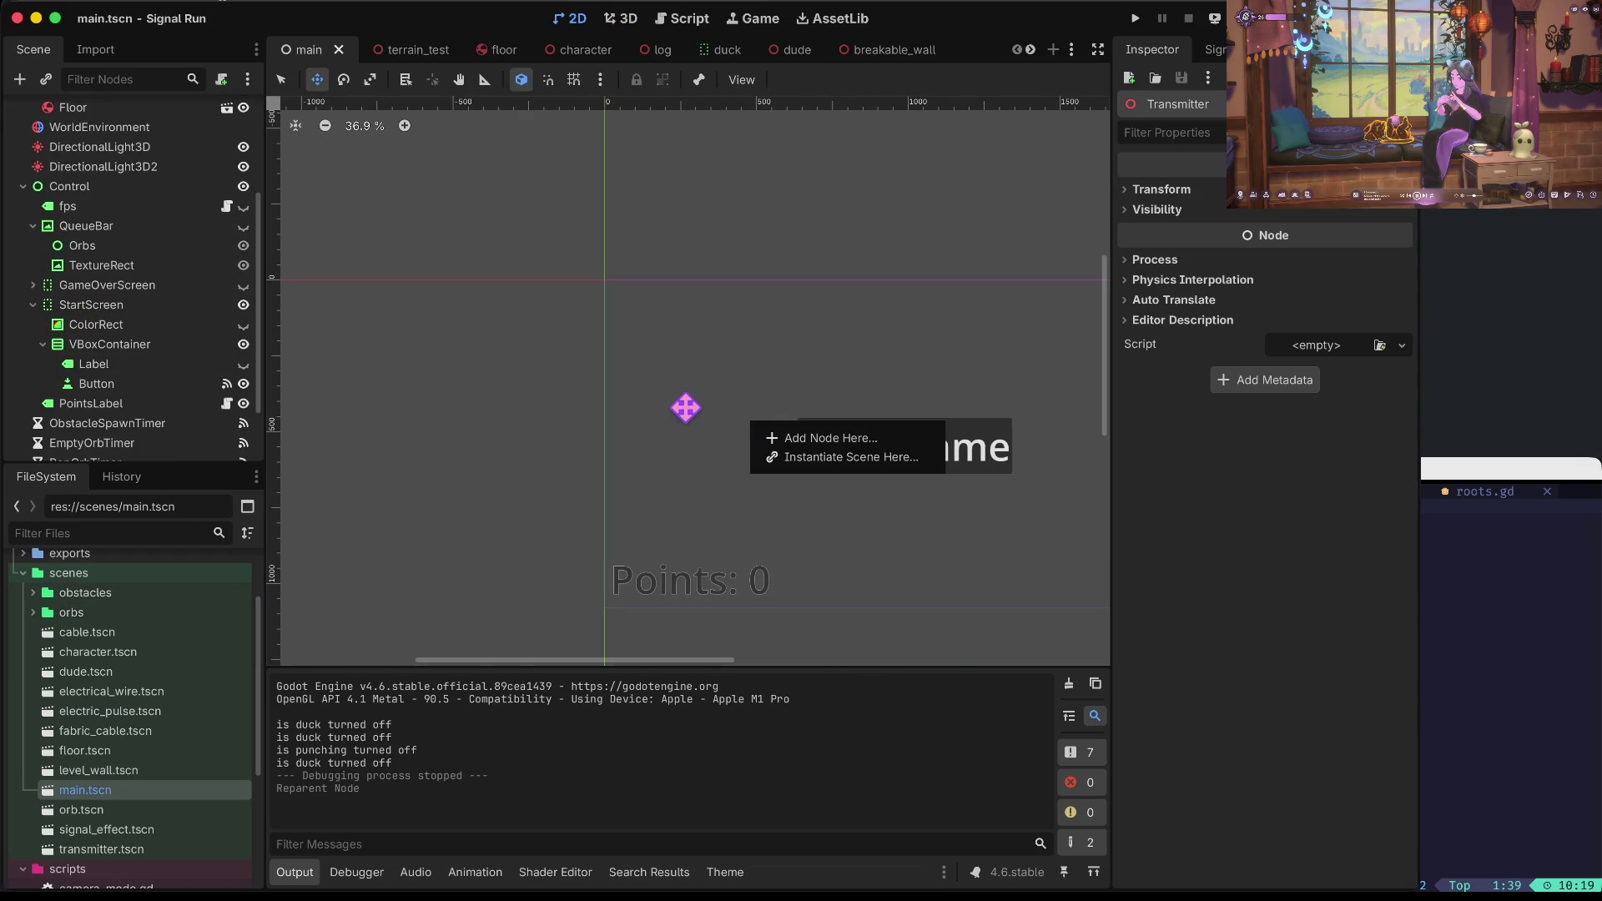
Inspect the StartScreen Label and Start Game button, including the button's theme settings.
{"action": "left_click", "coordinate": [454, 429]}
{"action": "scroll", "coordinate": [454, 429], "scroll_direction": "right", "scroll_amount": 8}
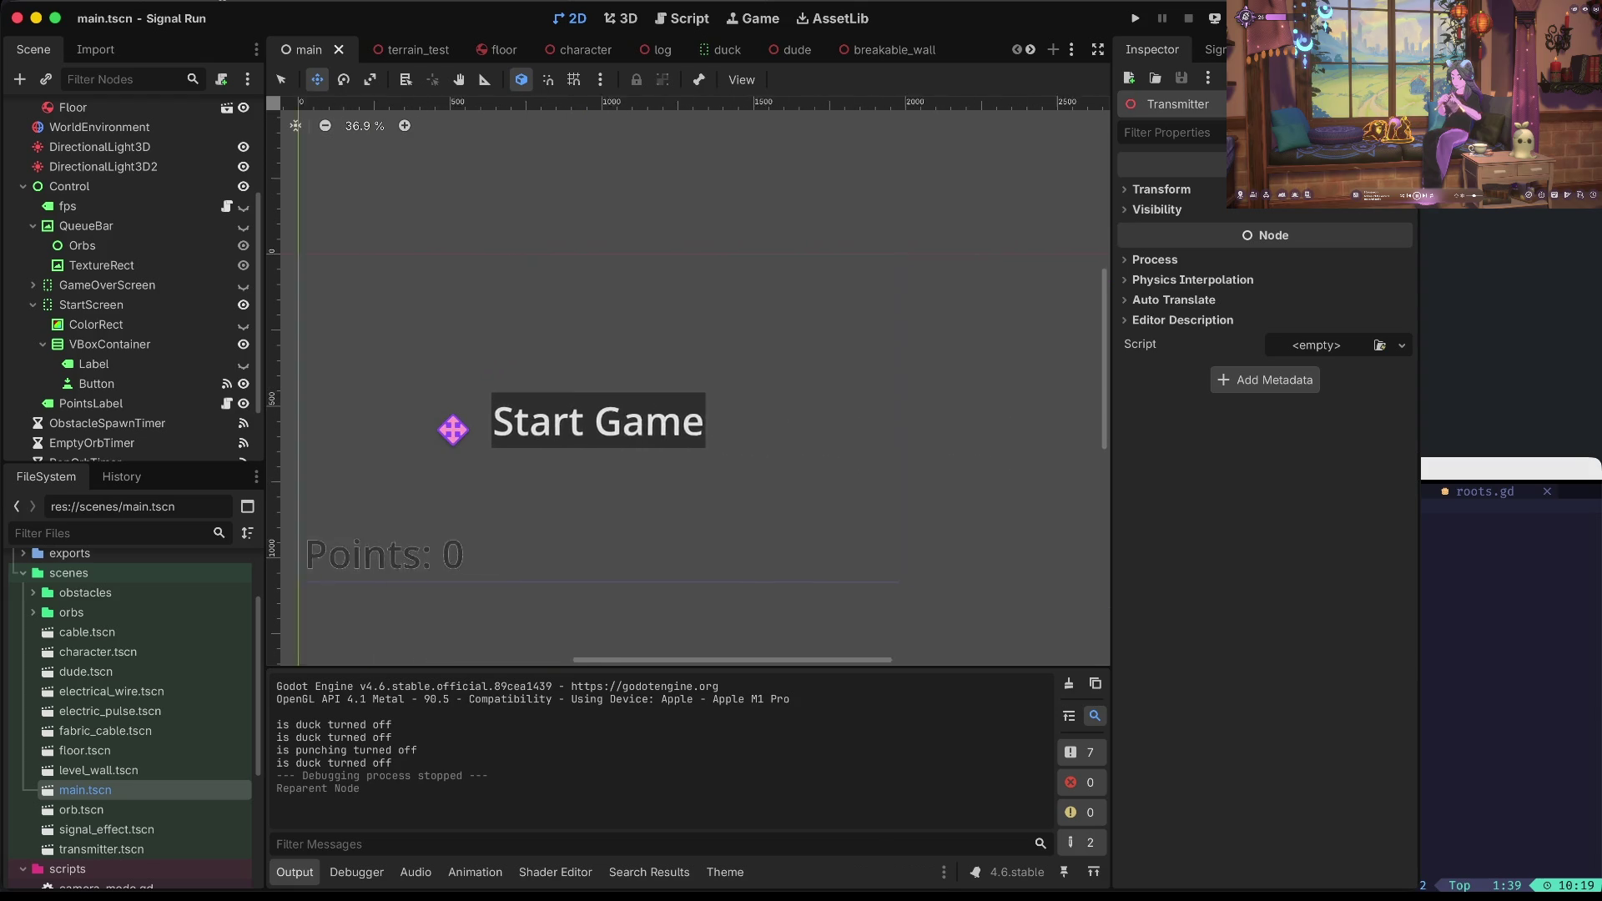
{"action": "left_click", "coordinate": [117, 365]}
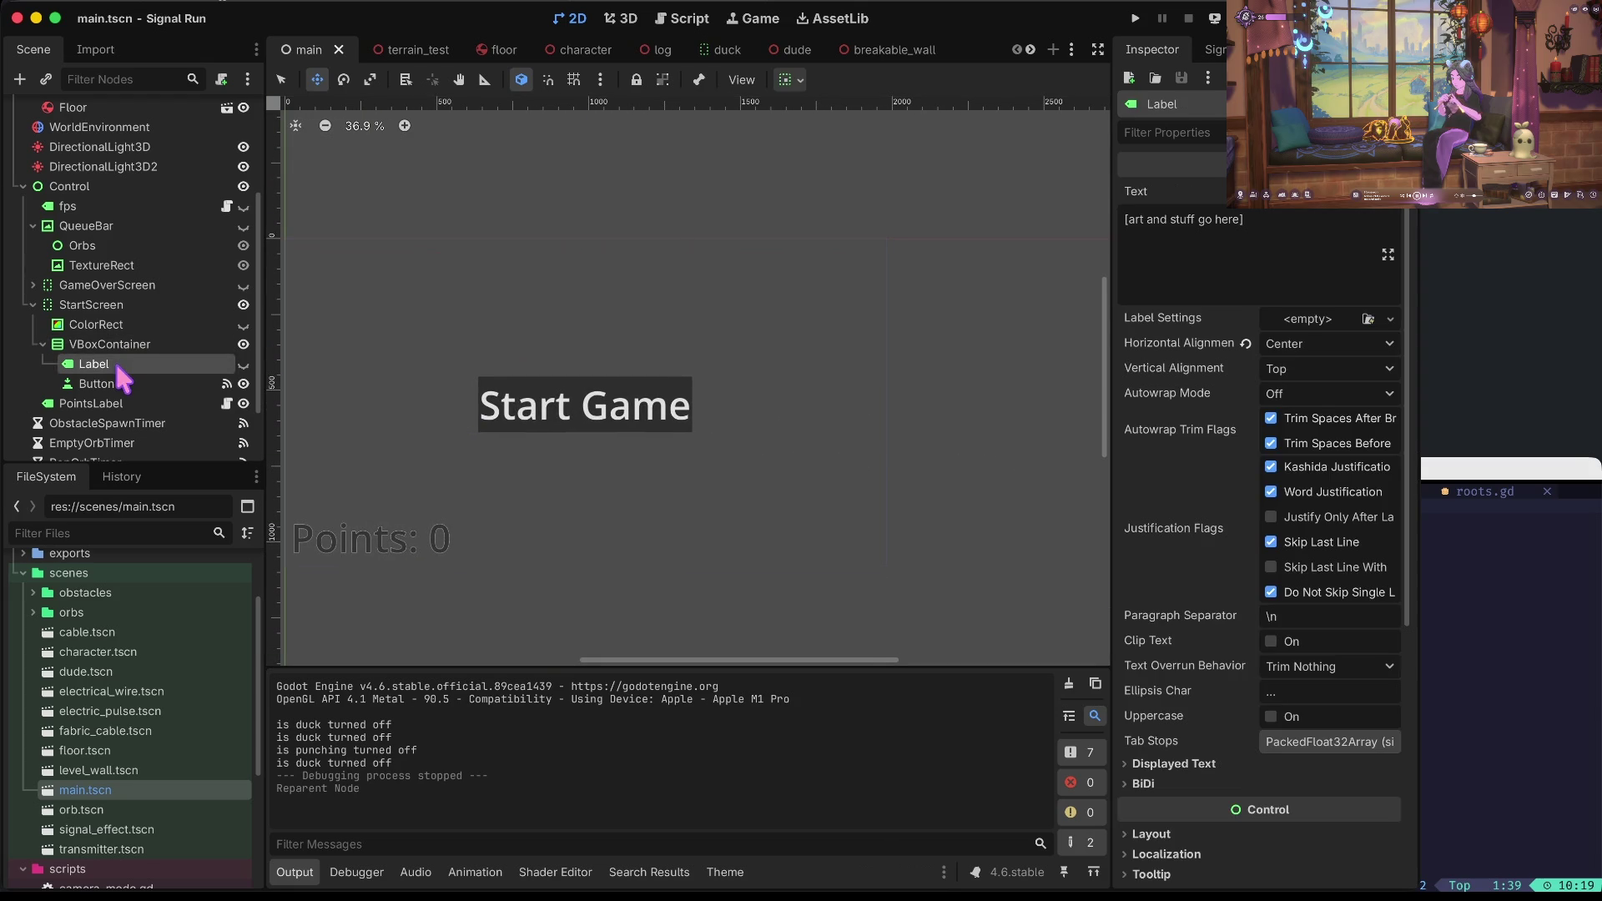
{"action": "left_click", "coordinate": [128, 383]}
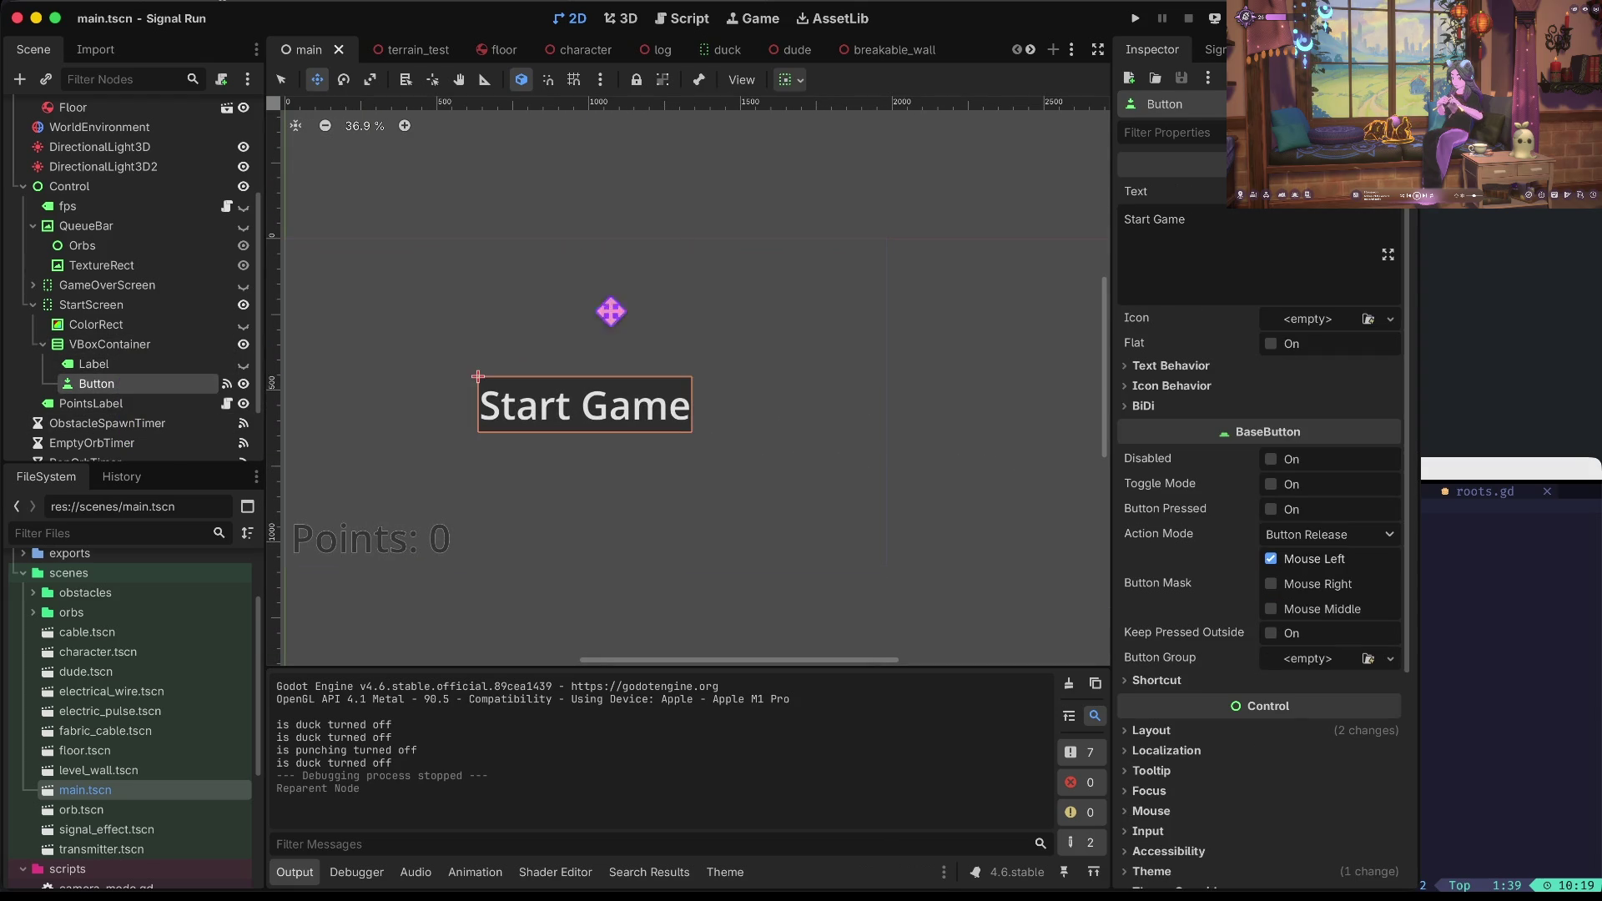
{"action": "left_click_drag", "start_coordinate": [529, 404], "coordinate": [722, 454]}
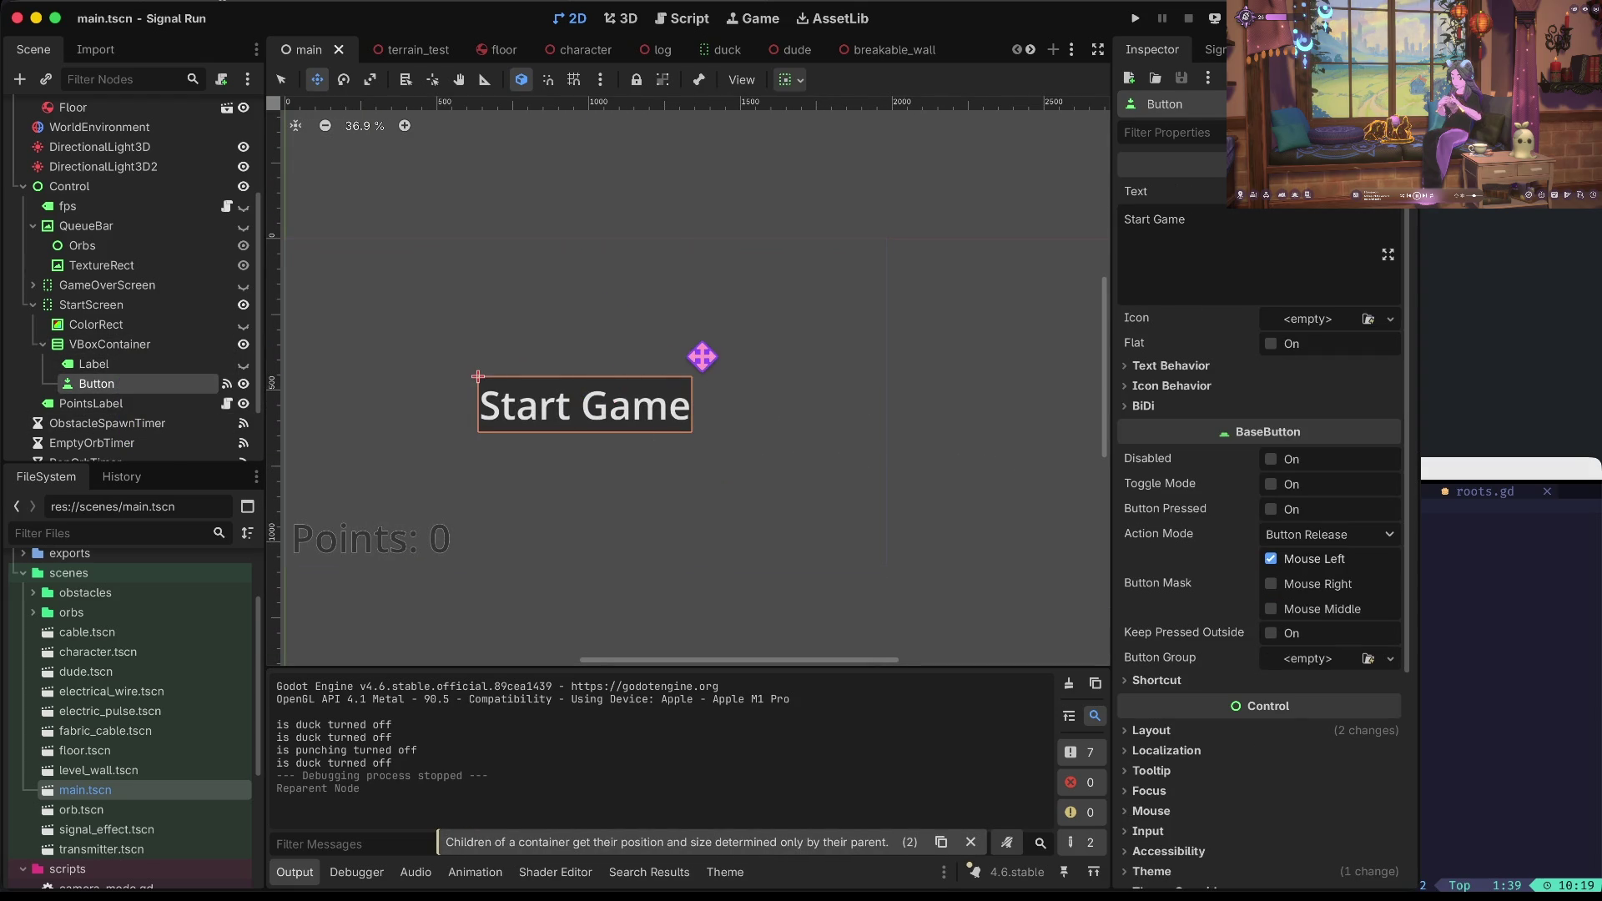
{"action": "scroll", "coordinate": [703, 356], "scroll_direction": "left", "scroll_amount": 5}
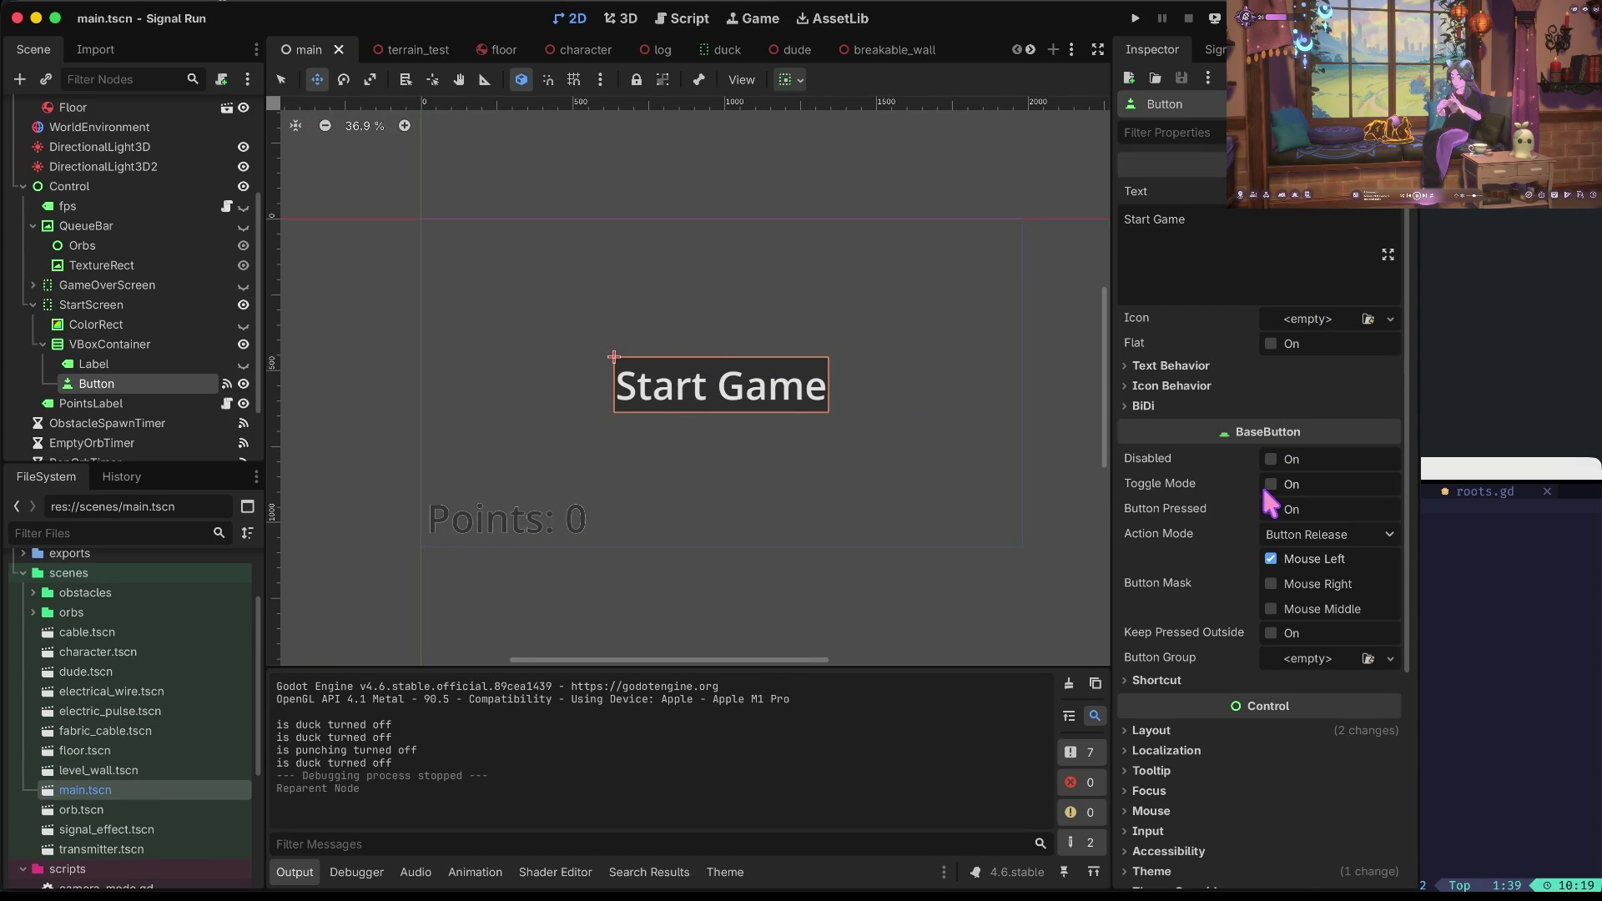
{"action": "scroll", "coordinate": [1270, 501], "scroll_direction": "down", "scroll_amount": 5}
{"action": "left_click", "coordinate": [1173, 571]}
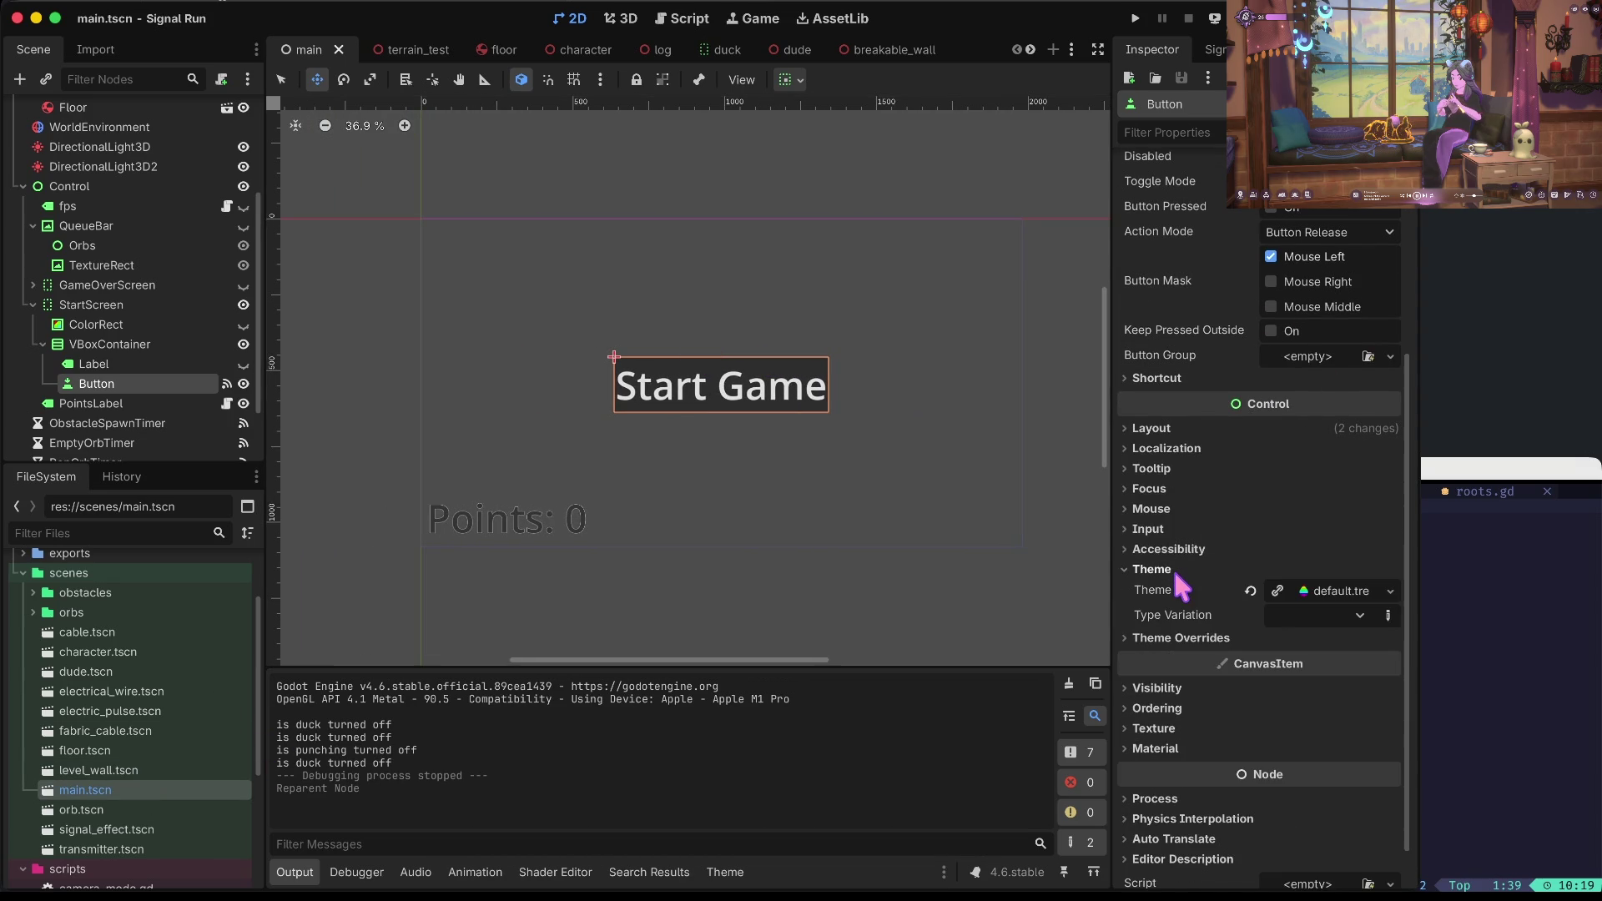
{"action": "scroll", "coordinate": [1213, 359], "scroll_direction": "up", "scroll_amount": 5}
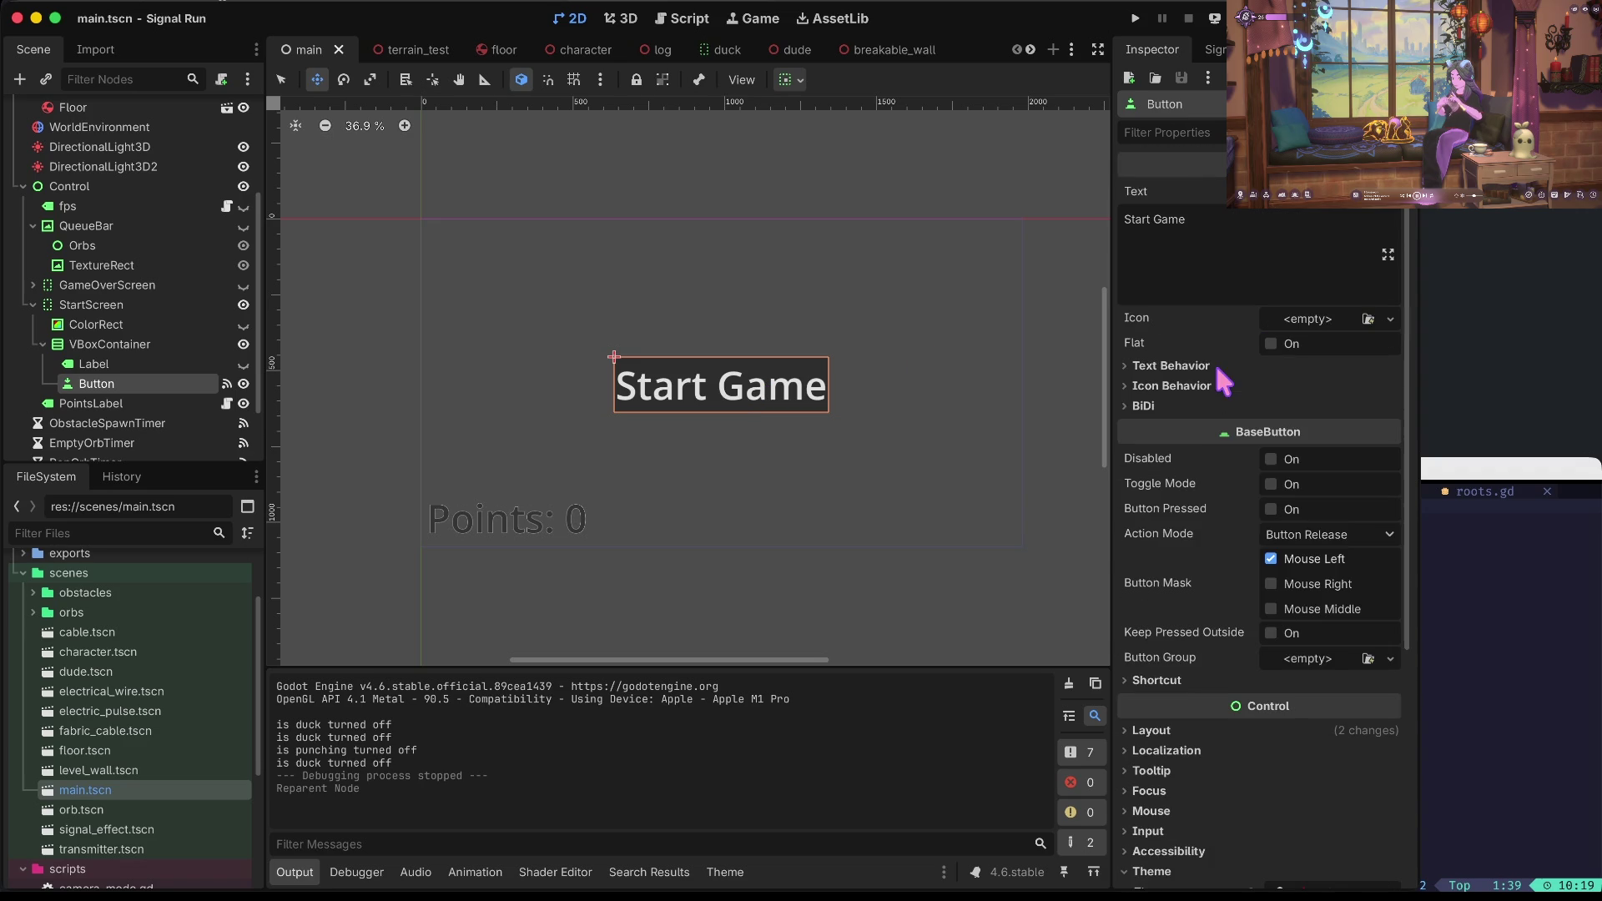
Keep the VBoxContainer centred and set its horizontal container sizing to Shrink Begin.
{"action": "left_click", "coordinate": [133, 345]}
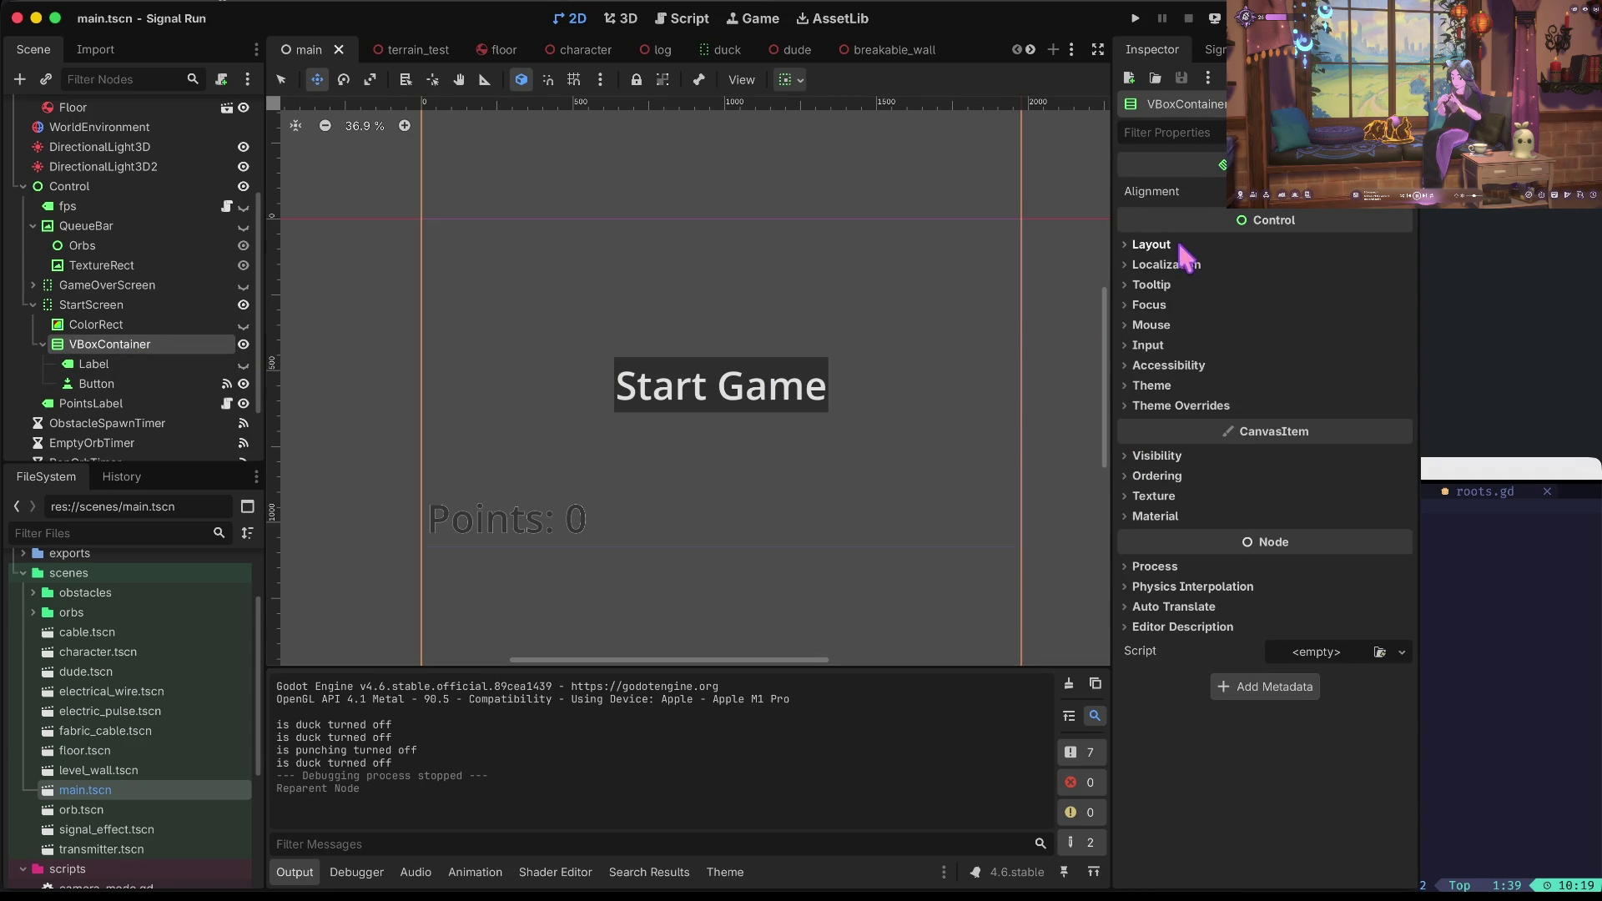
{"action": "left_click", "coordinate": [1180, 249]}
{"action": "left_click", "coordinate": [1326, 198]}
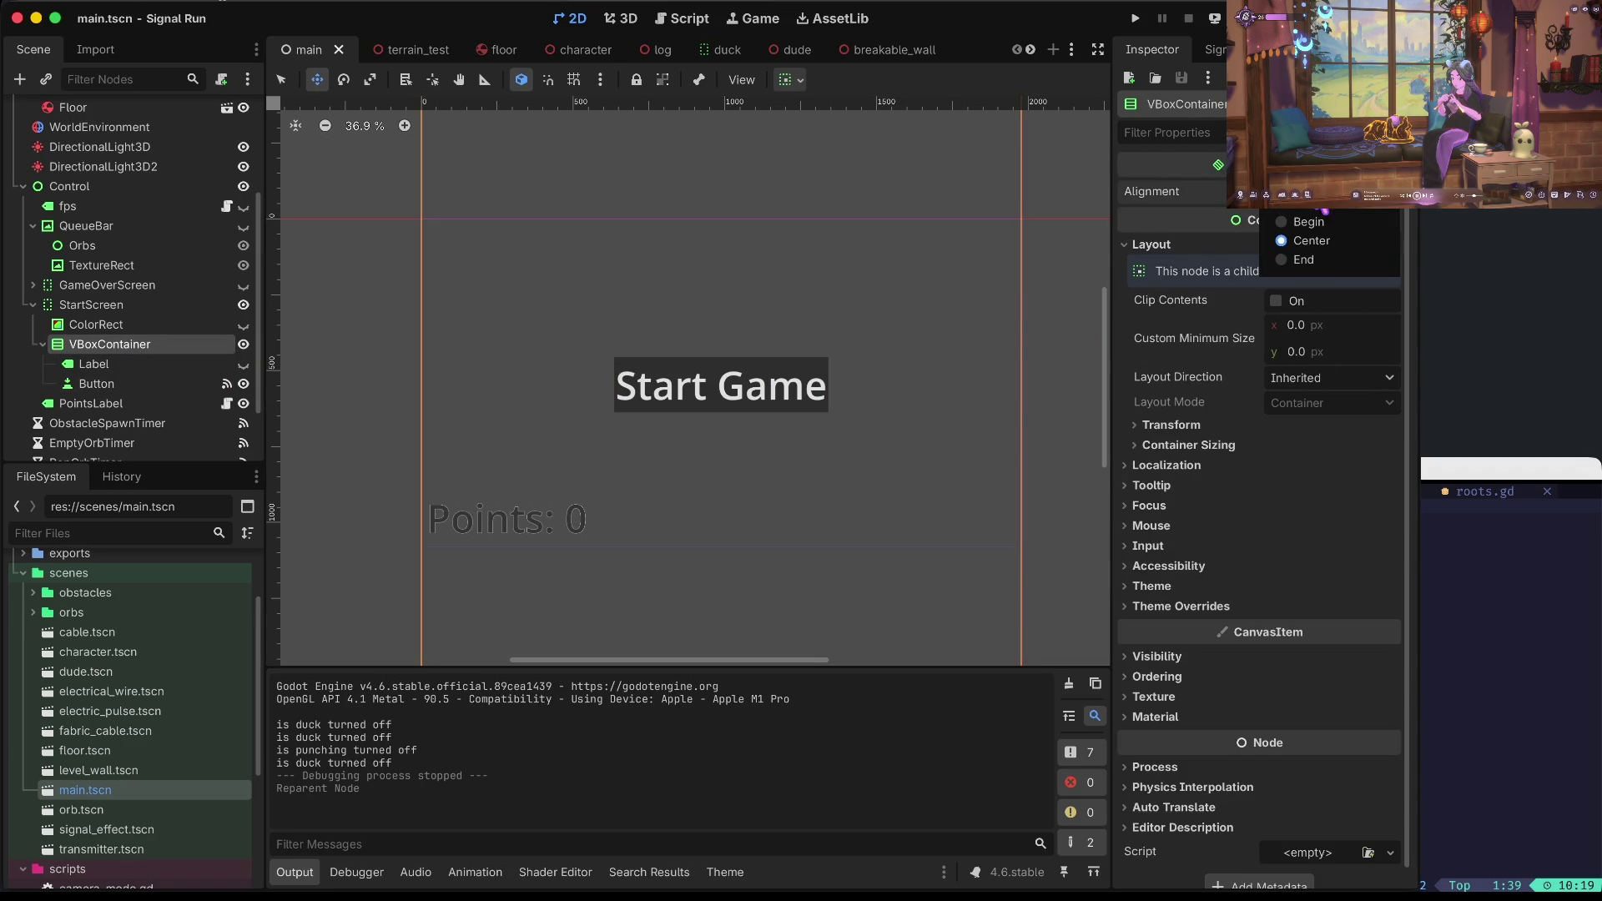
{"action": "left_click", "coordinate": [1316, 222]}
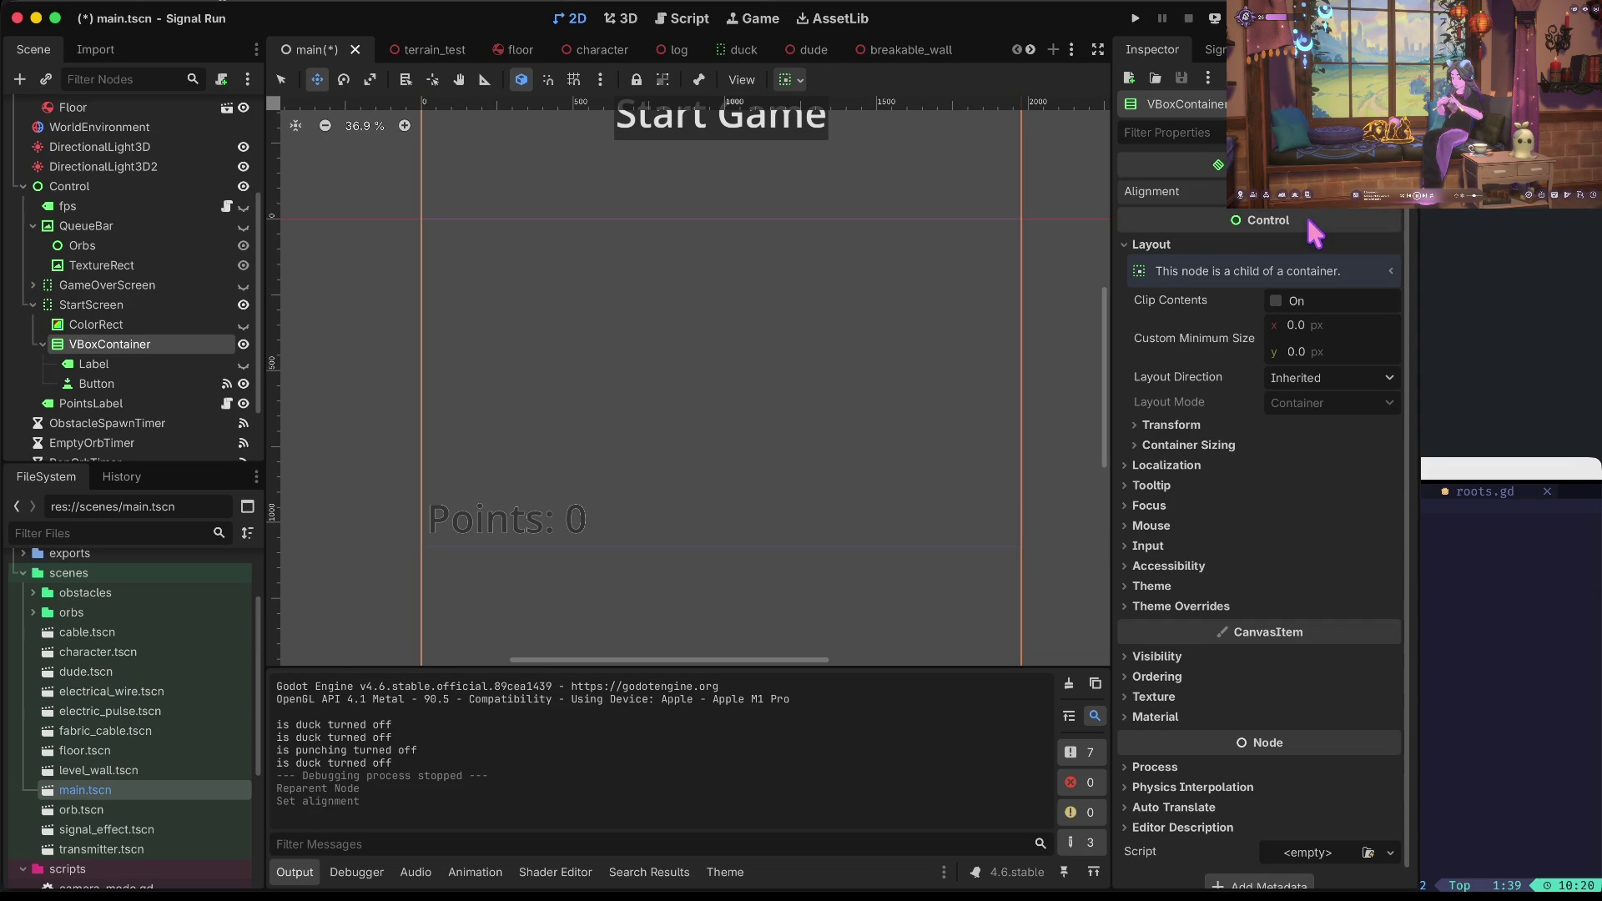
{"action": "left_click", "coordinate": [1324, 198]}
{"action": "left_click", "coordinate": [1312, 244]}
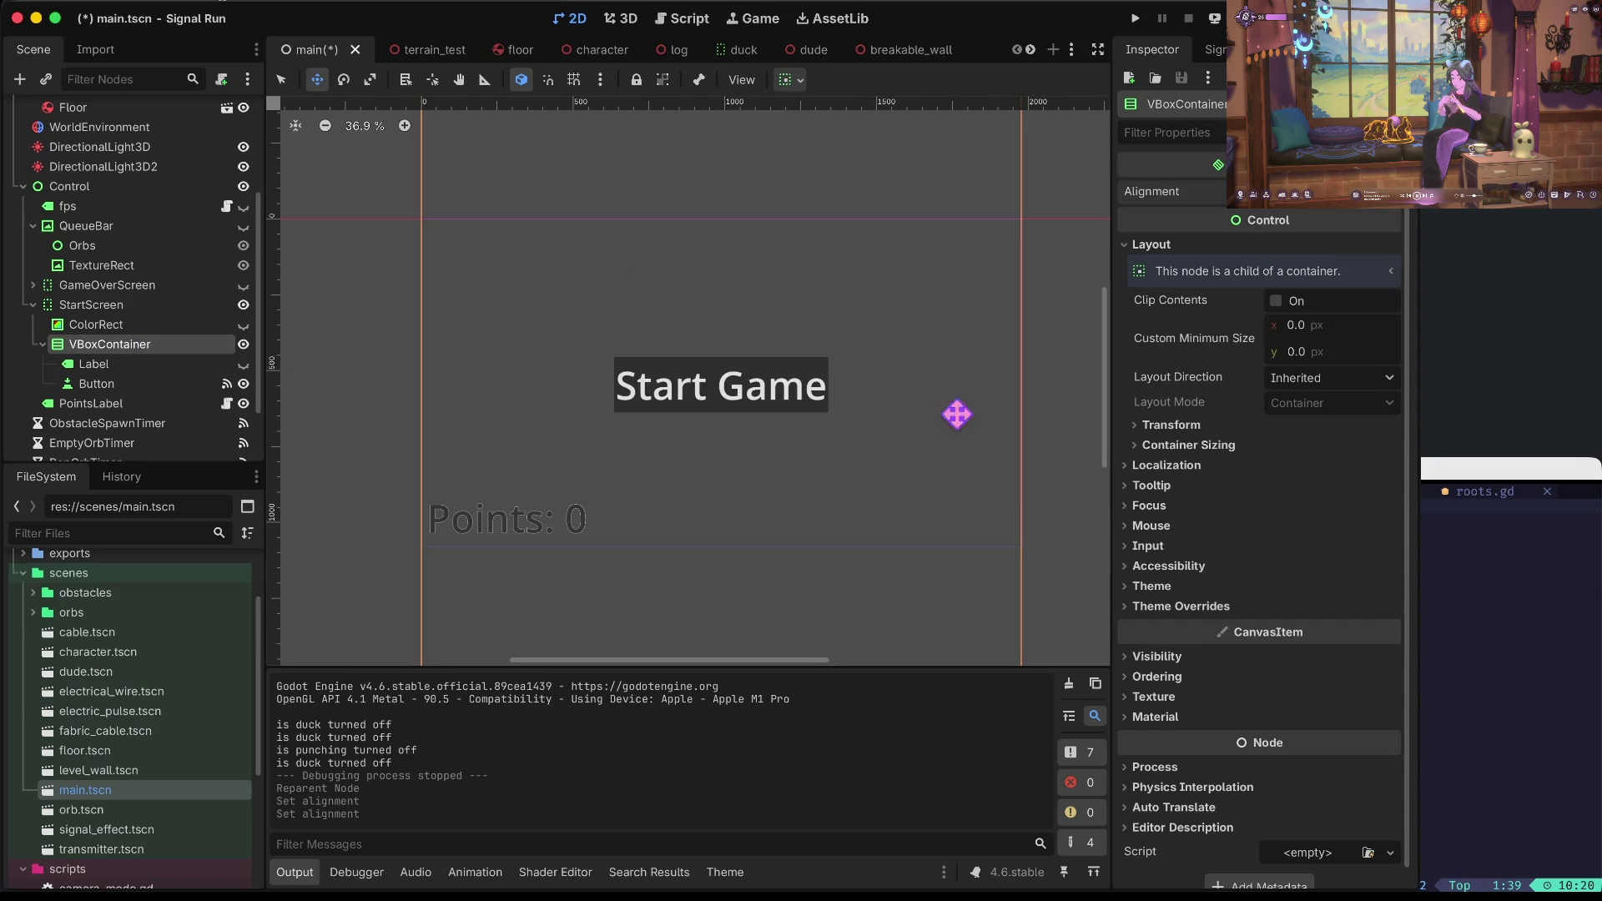
{"action": "left_click", "coordinate": [1199, 447]}
{"action": "left_click", "coordinate": [1313, 466]}
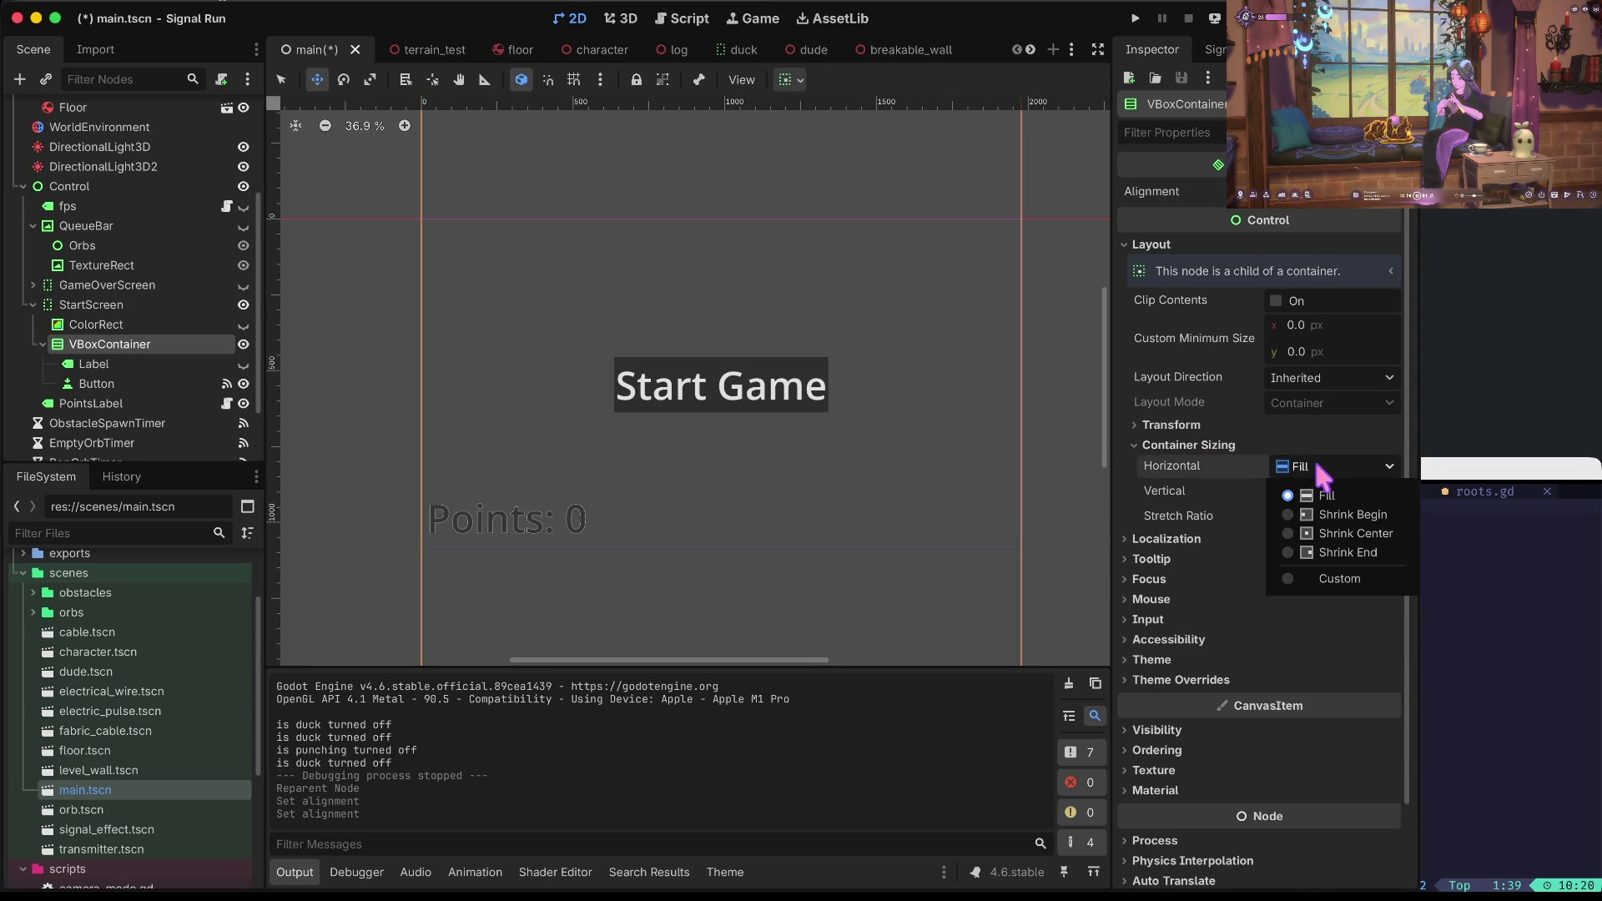
{"action": "left_click", "coordinate": [1340, 510]}
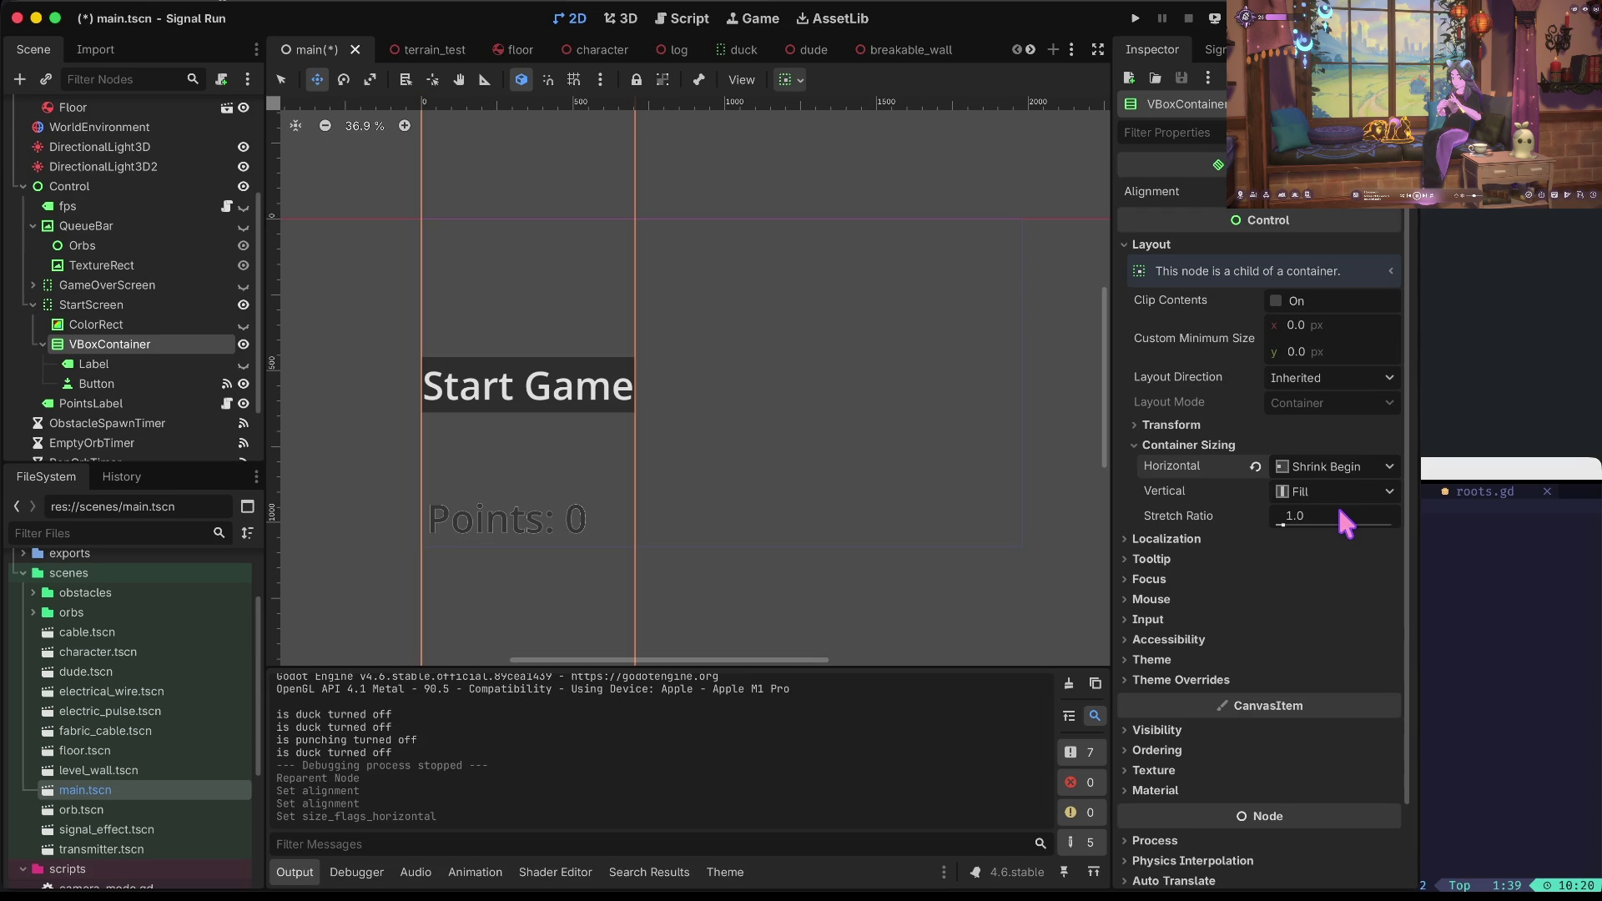
Save and playtest the start screen, then write the note '3d working nicely'.
{"action": "key", "text": "ctrl+s"}
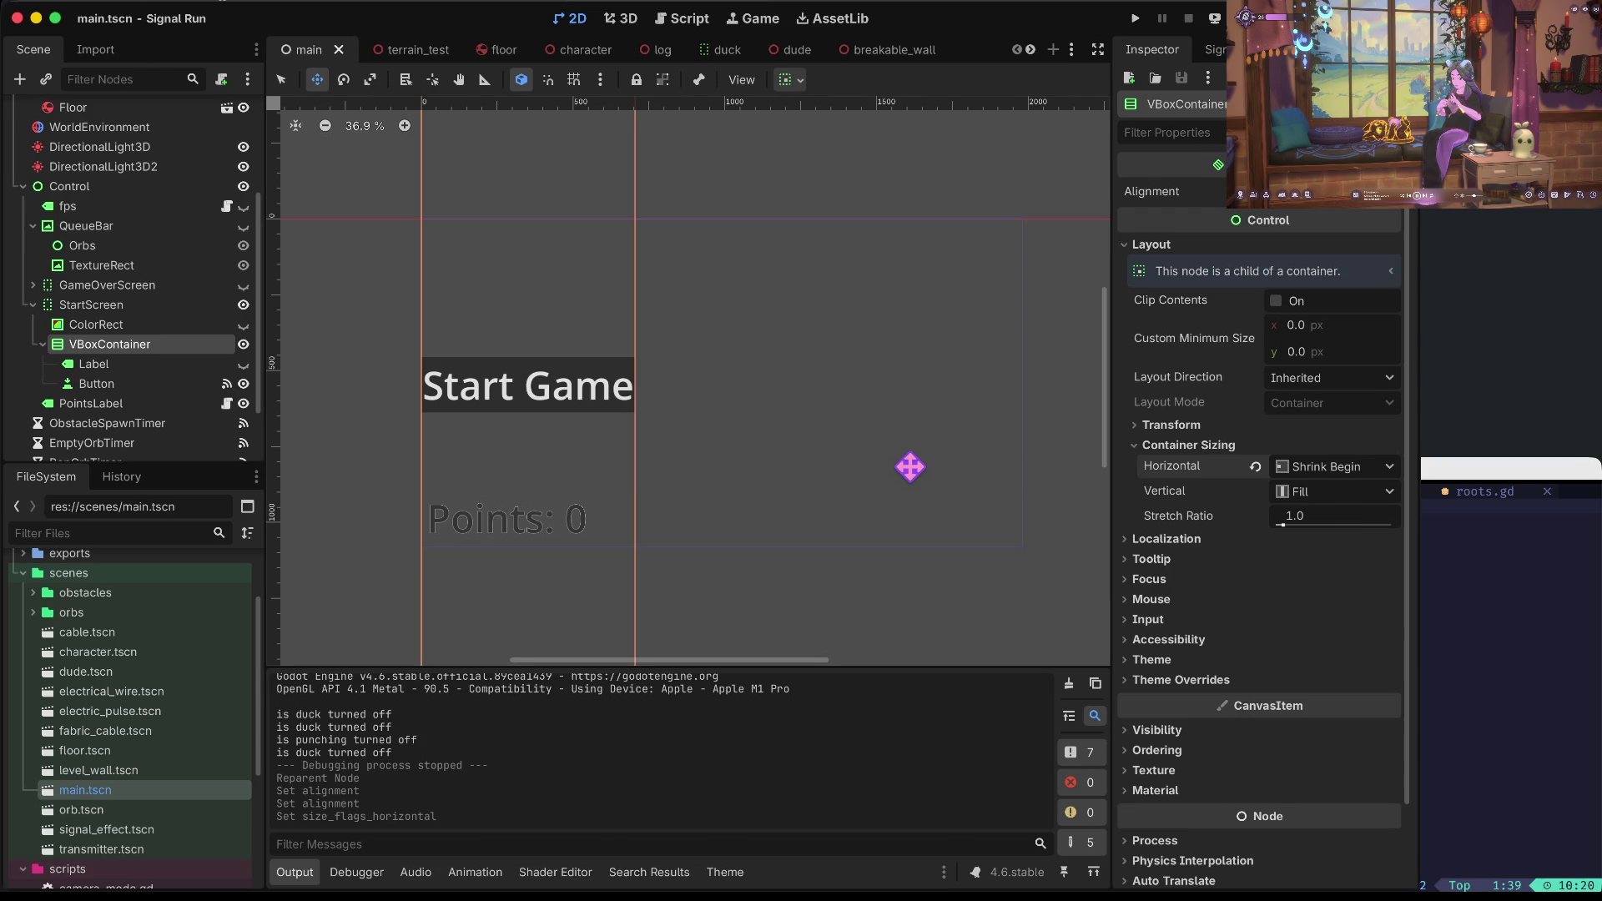
{"action": "key", "text": "super+b"}
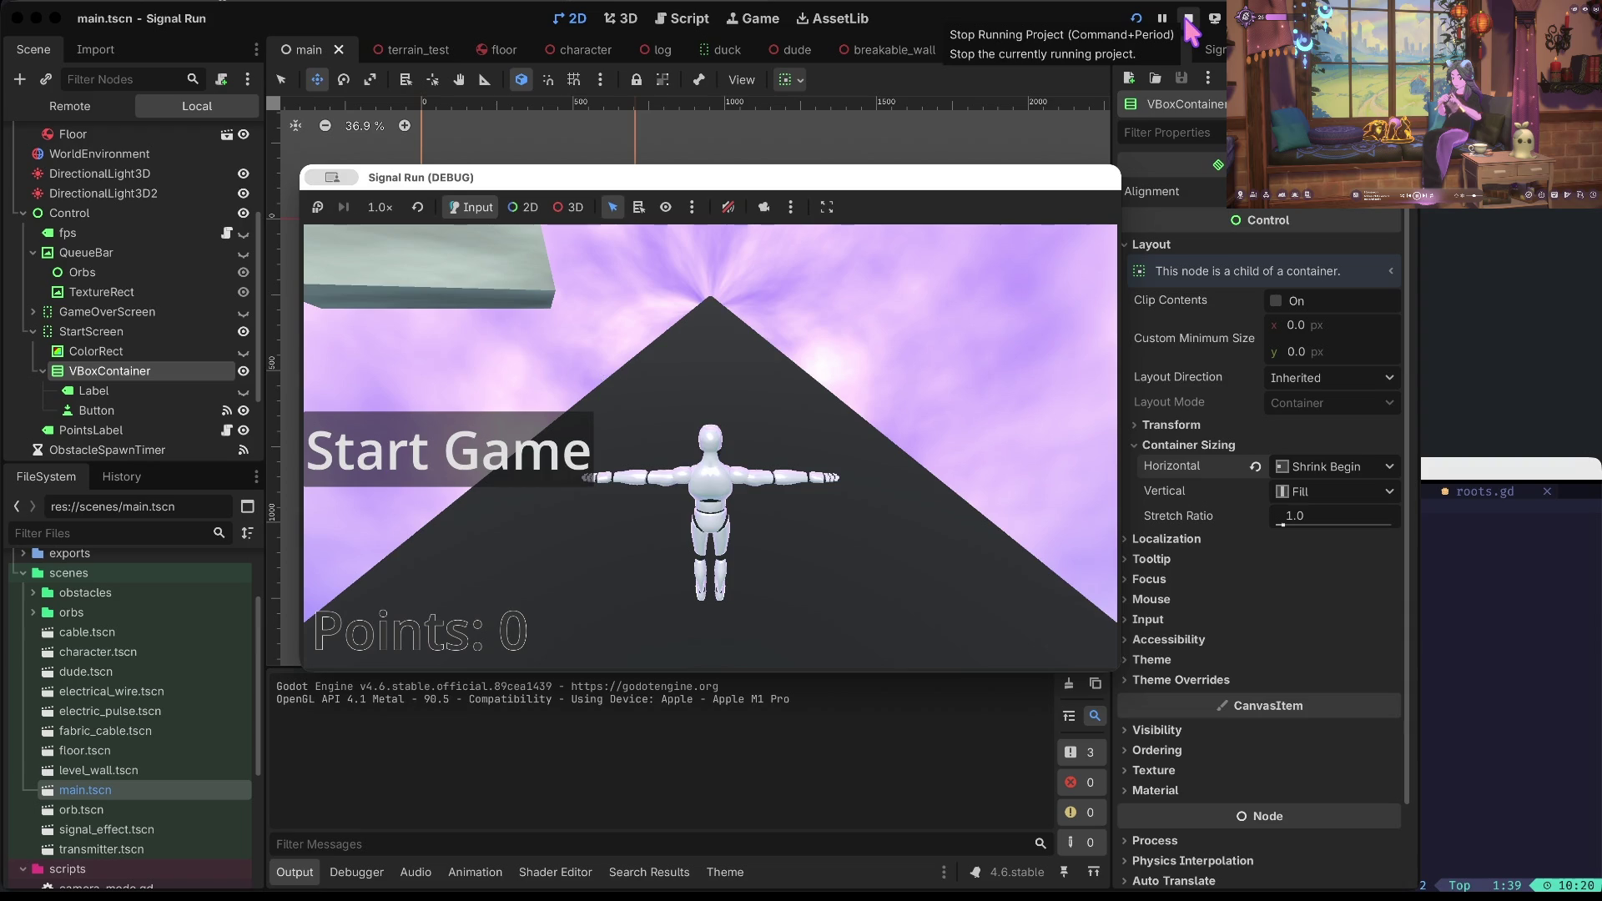
{"action": "left_click", "coordinate": [1189, 20]}
{"action": "key", "text": "super+s"}
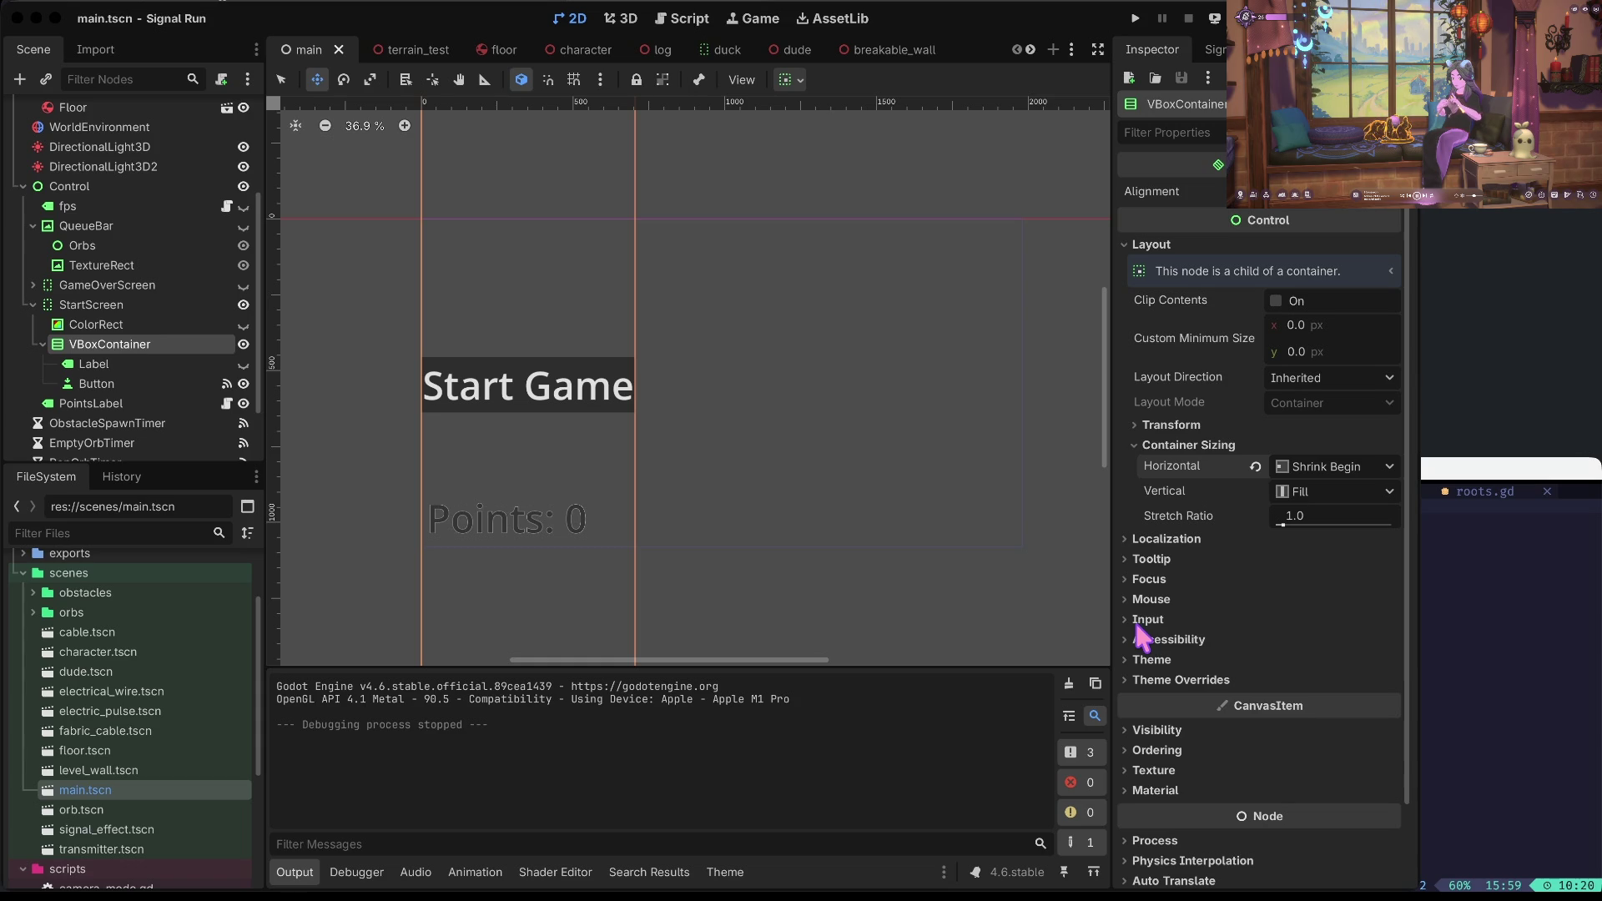
{"action": "type", "text": "3d "}
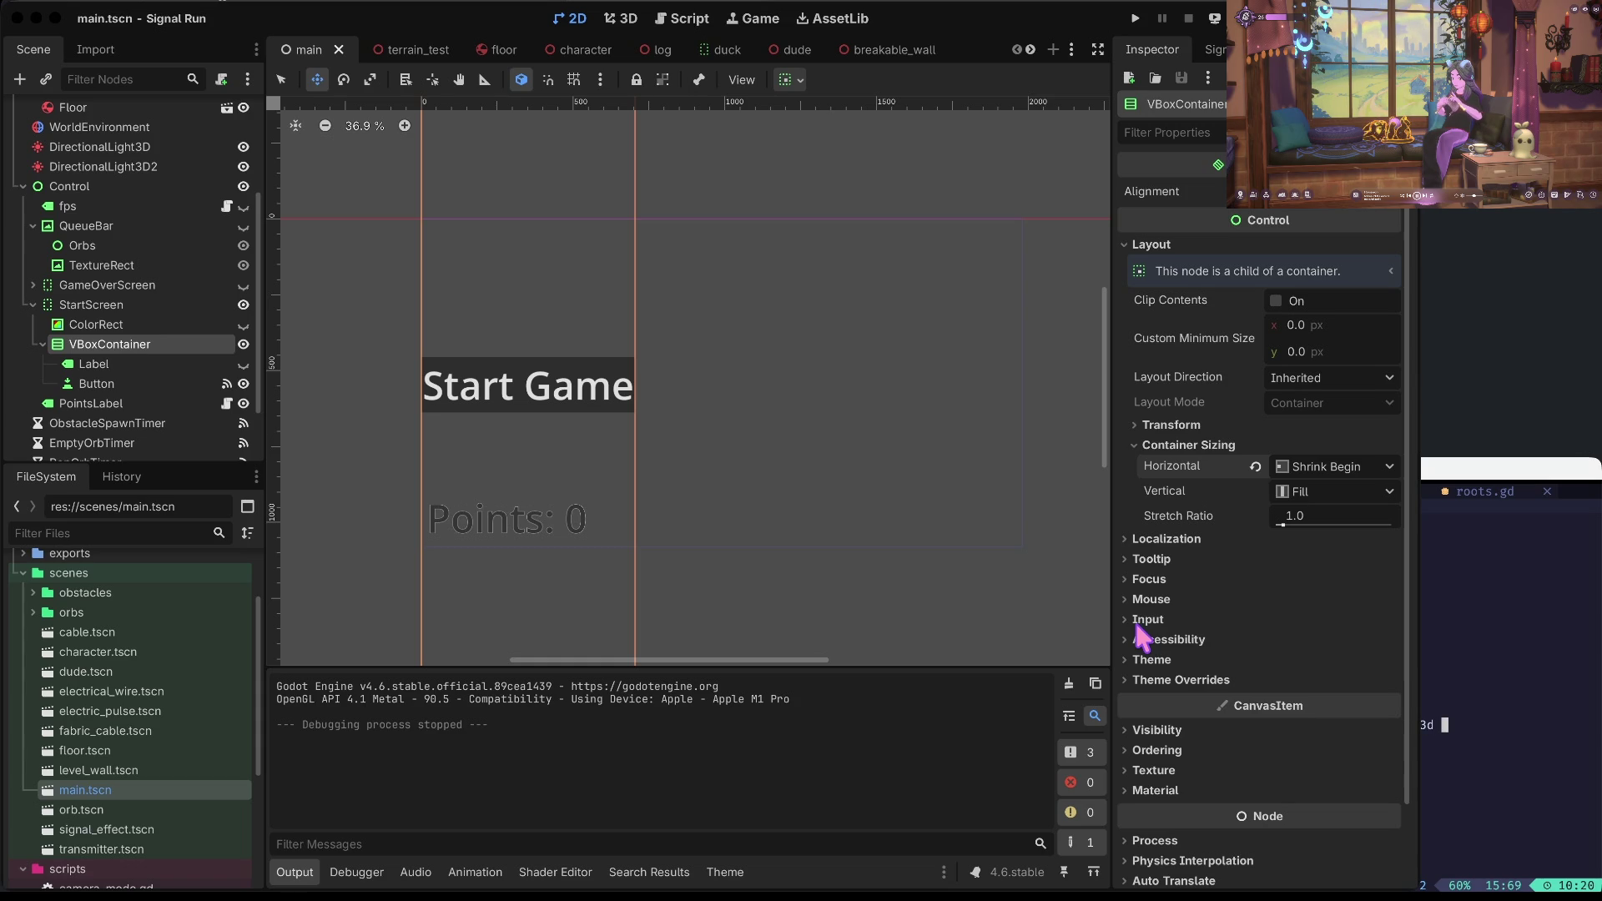
{"action": "type", "text": "working nicely\""}
{"action": "key", "text": "Return"}
Open the default.tres theme in the theme editor.
{"action": "left_click", "coordinate": [912, 461]}
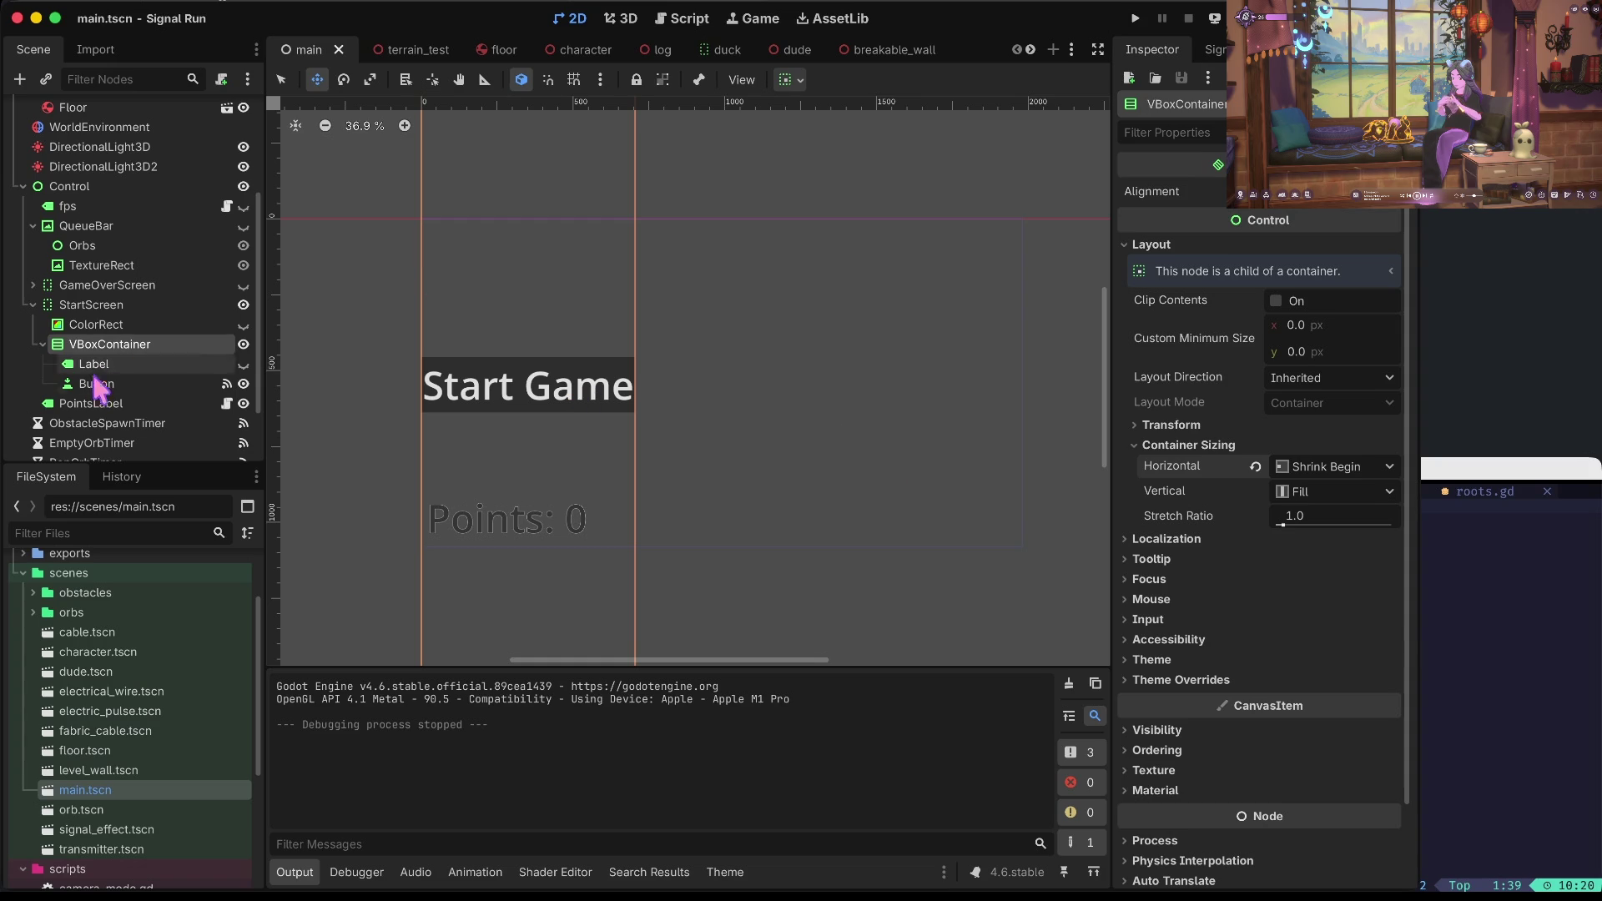
{"action": "left_click", "coordinate": [128, 324]}
{"action": "left_click", "coordinate": [130, 344]}
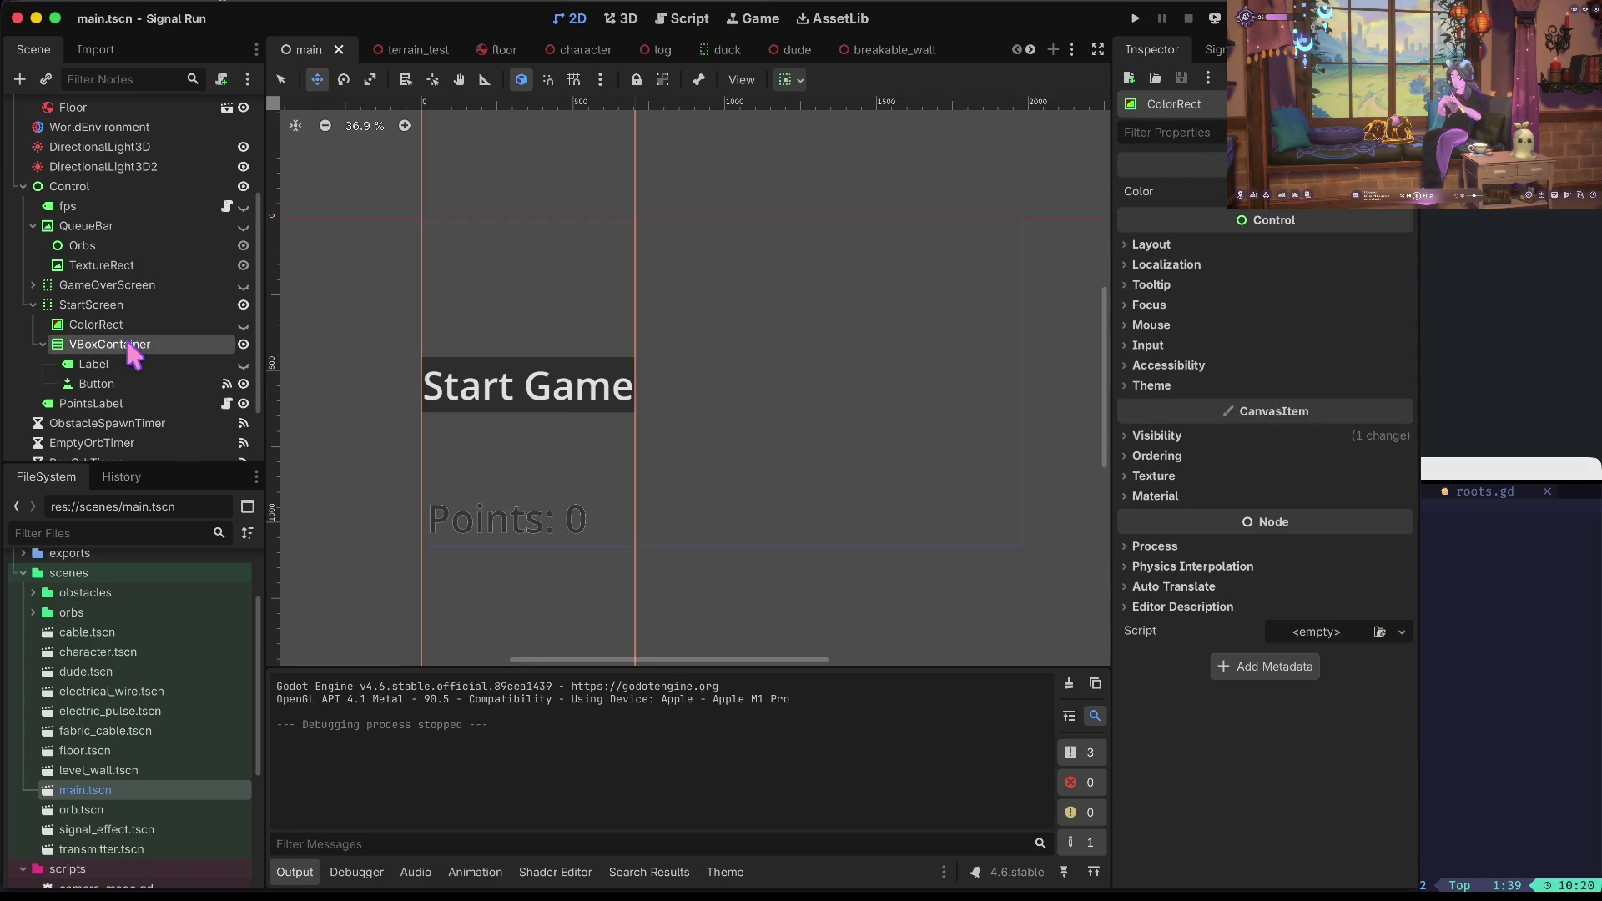
{"action": "scroll", "coordinate": [152, 769], "scroll_direction": "down", "scroll_amount": 5}
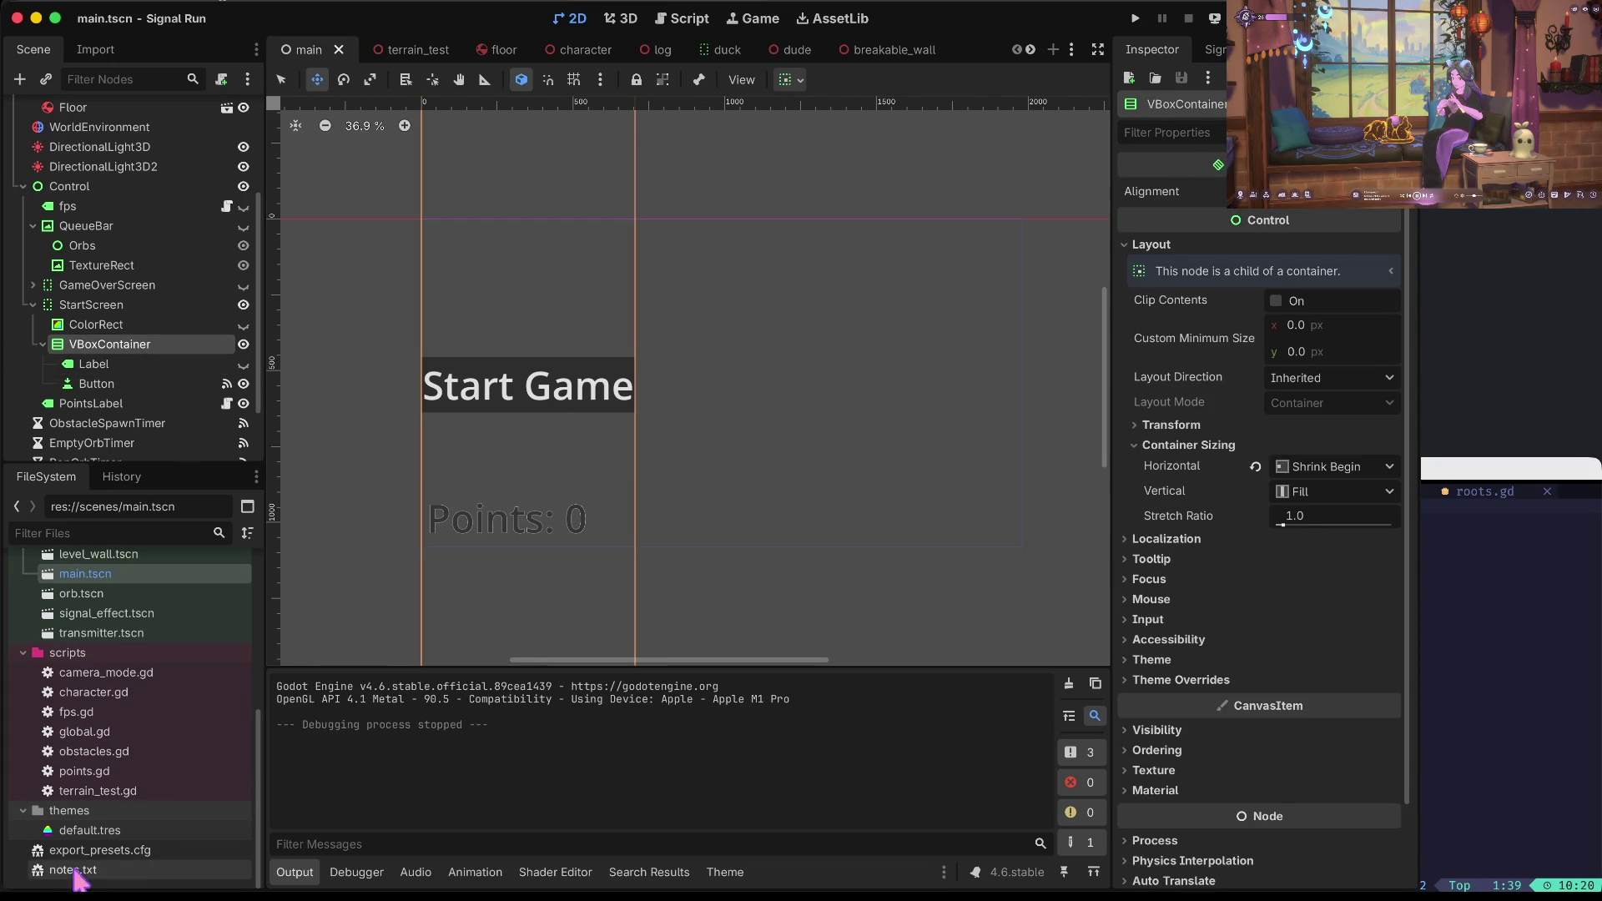
{"action": "double_click", "coordinate": [89, 832]}
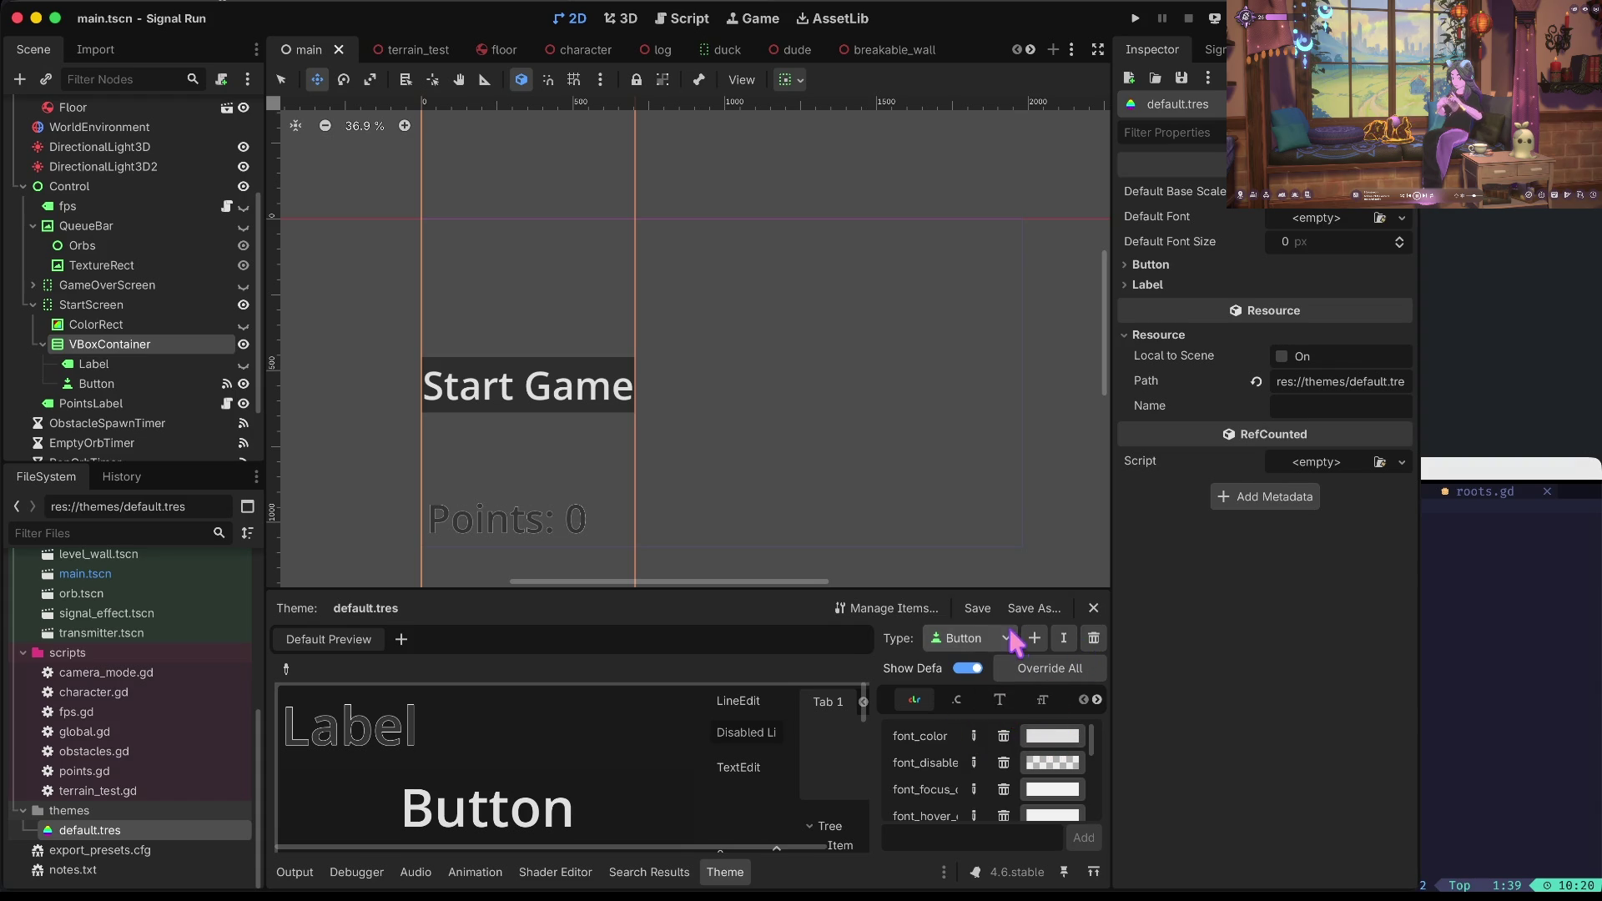
Enlarge the Theme editor panel and widen the scene/file dock and the theme item list.
{"action": "scroll", "coordinate": [1055, 734], "scroll_direction": "down", "scroll_amount": 1}
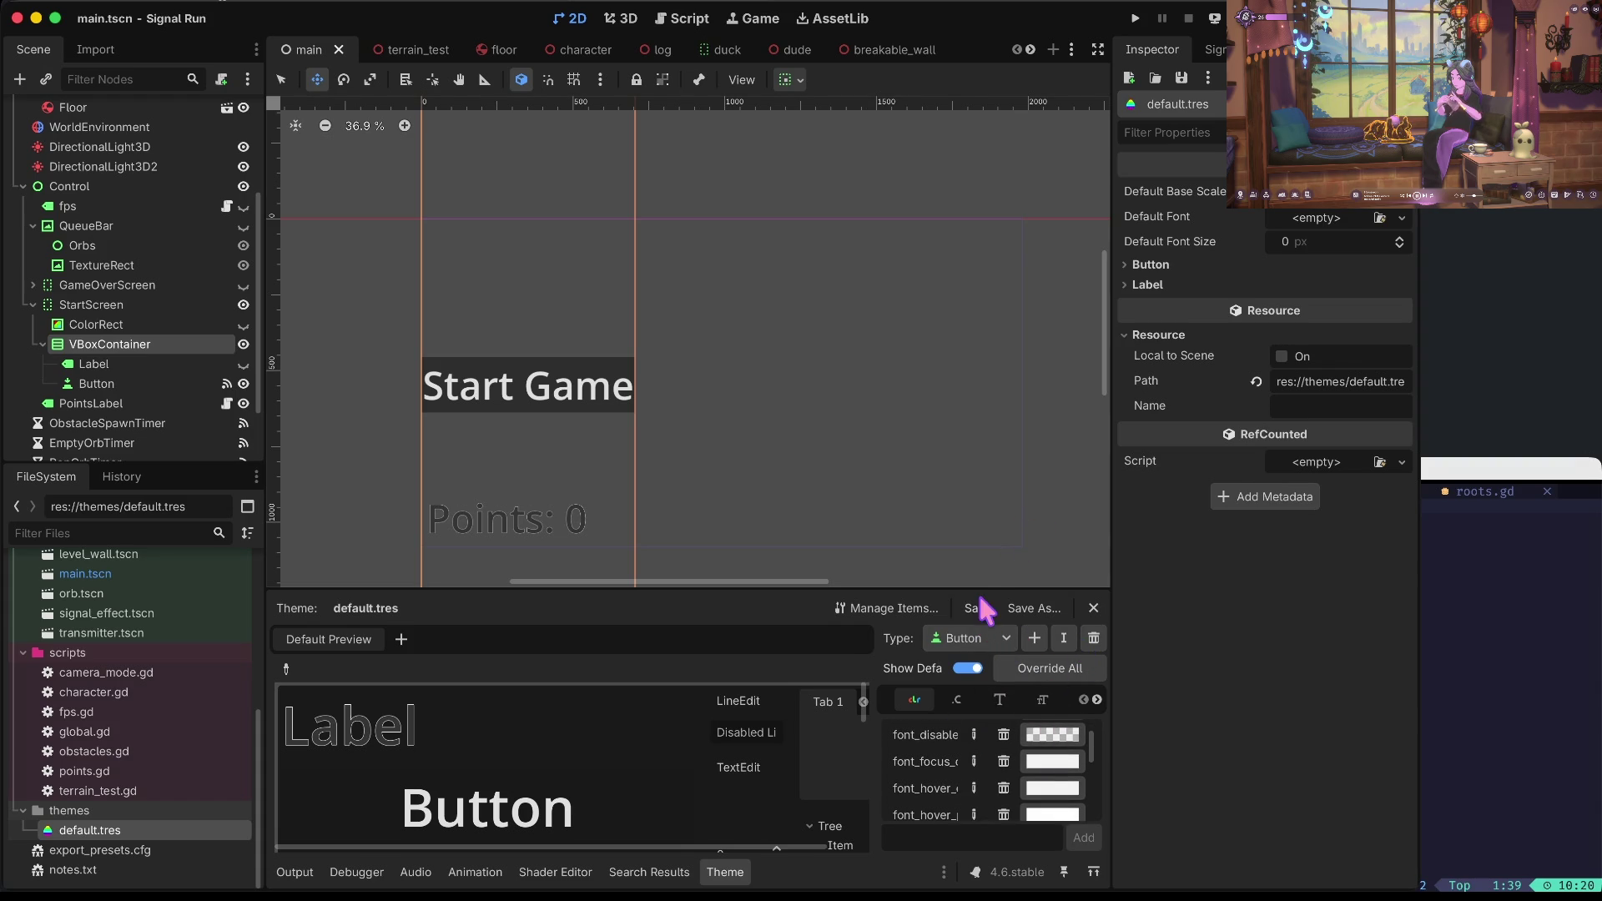
{"action": "left_click_drag", "start_coordinate": [979, 592], "coordinate": [985, 323]}
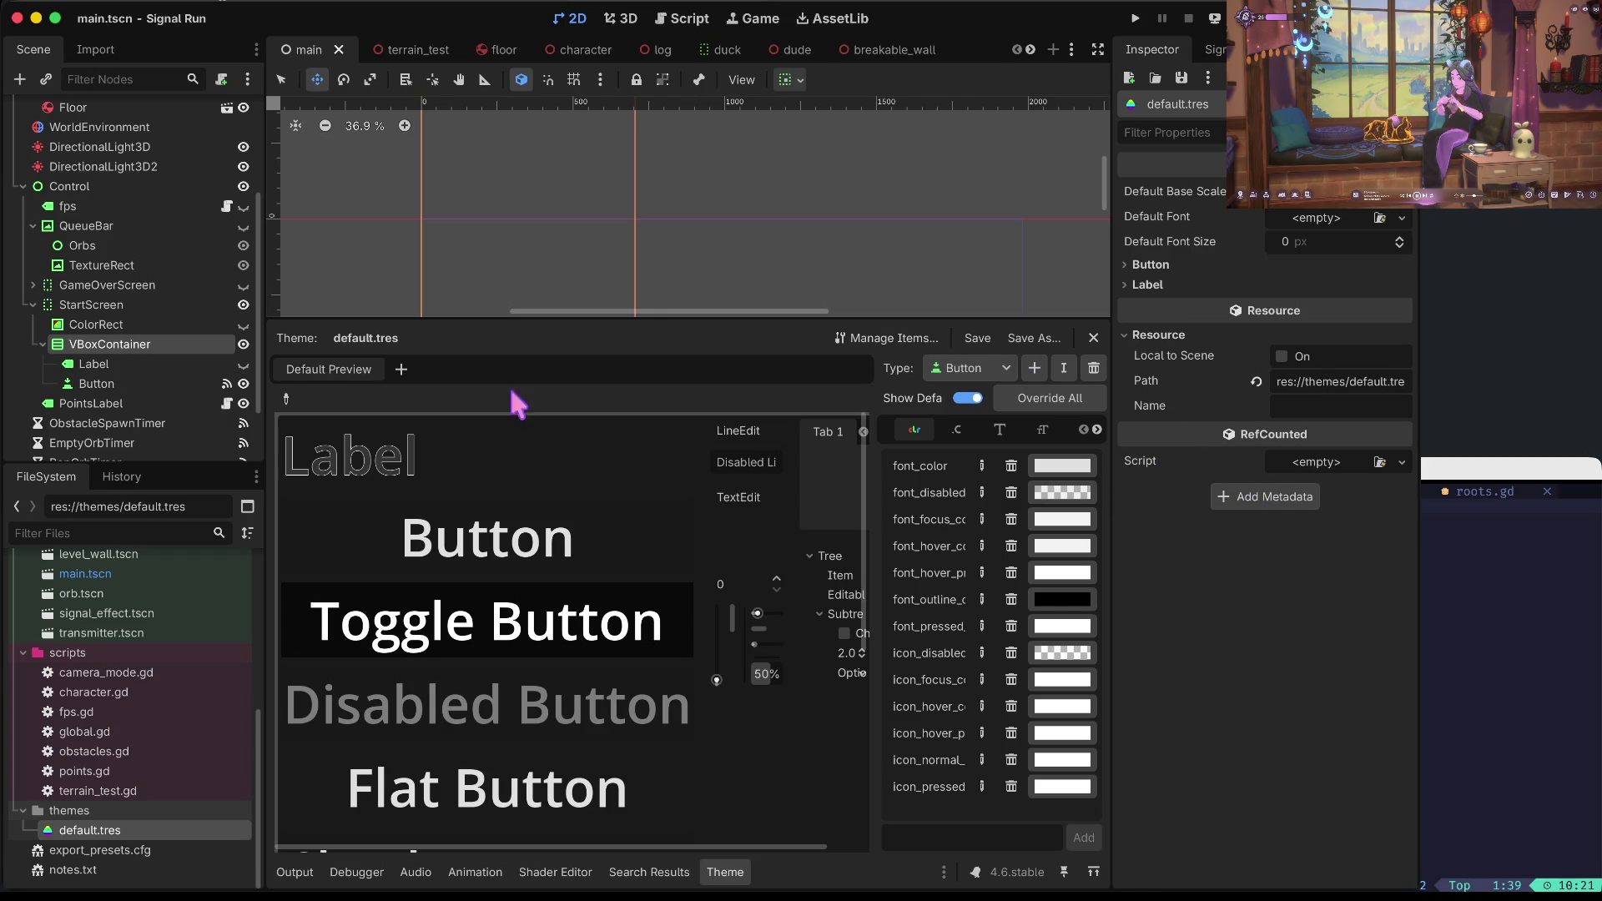
{"action": "mouse_move", "coordinate": [264, 393]}
{"action": "left_mouse_down"}
{"action": "mouse_move", "coordinate": [151, 394]}
{"action": "mouse_move", "coordinate": [305, 406]}
{"action": "mouse_move", "coordinate": [234, 404]}
{"action": "left_mouse_up"}
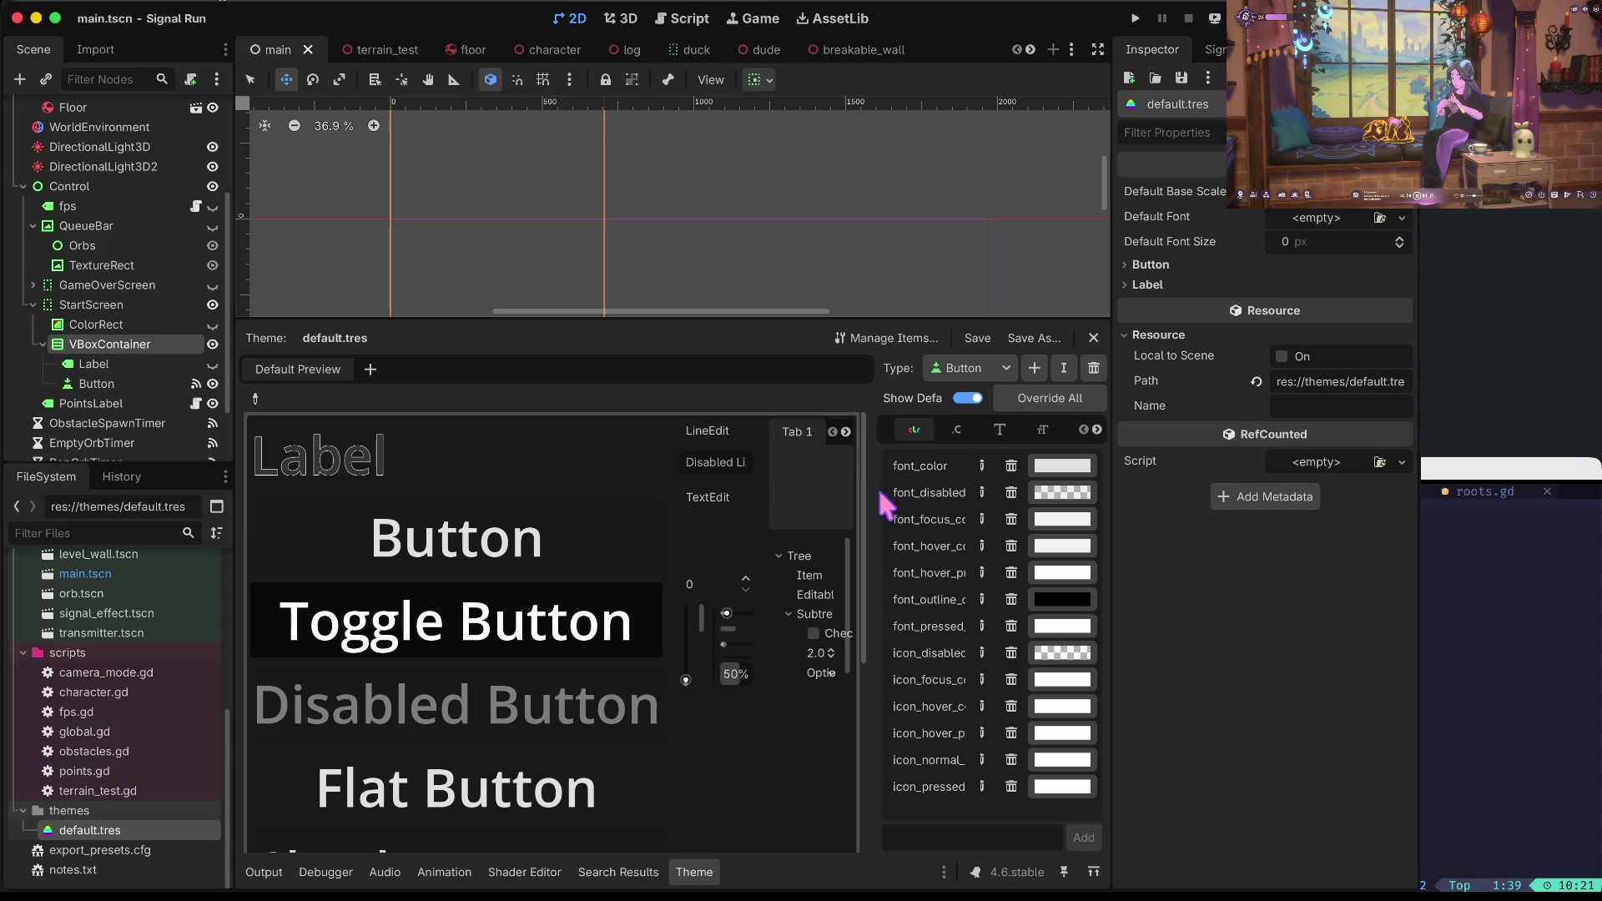
{"action": "mouse_move", "coordinate": [870, 431]}
{"action": "left_mouse_down"}
{"action": "mouse_move", "coordinate": [601, 467]}
{"action": "mouse_move", "coordinate": [755, 480]}
{"action": "mouse_move", "coordinate": [732, 493]}
{"action": "left_mouse_up"}
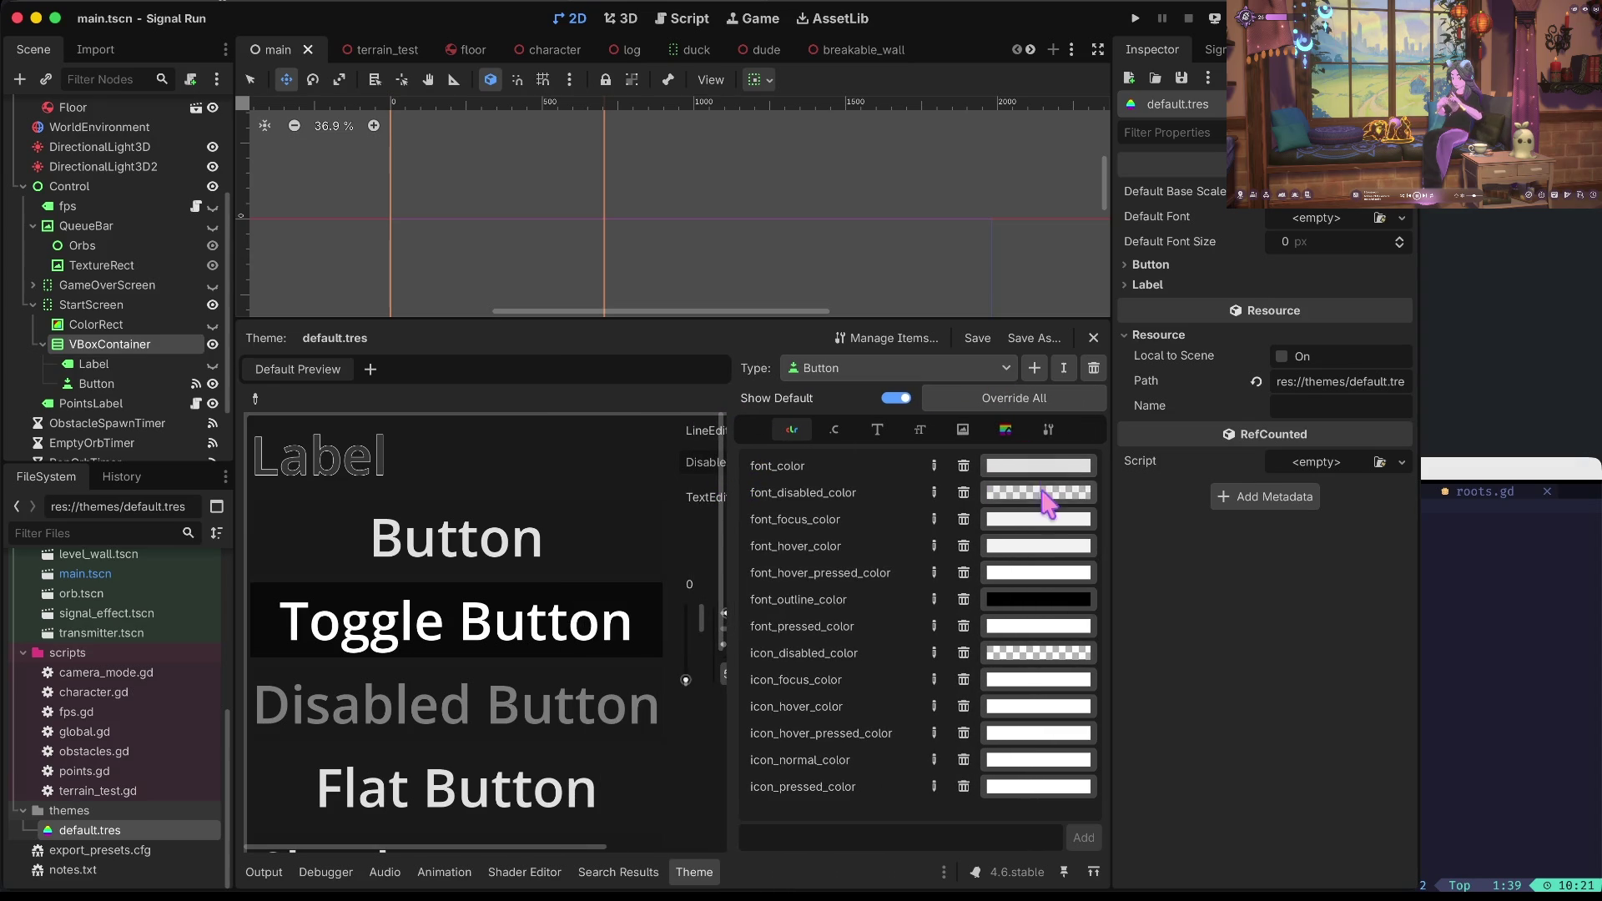
Set the Button type's outline_size constant to 2 and check the outlined preview button.
{"action": "left_click", "coordinate": [836, 430]}
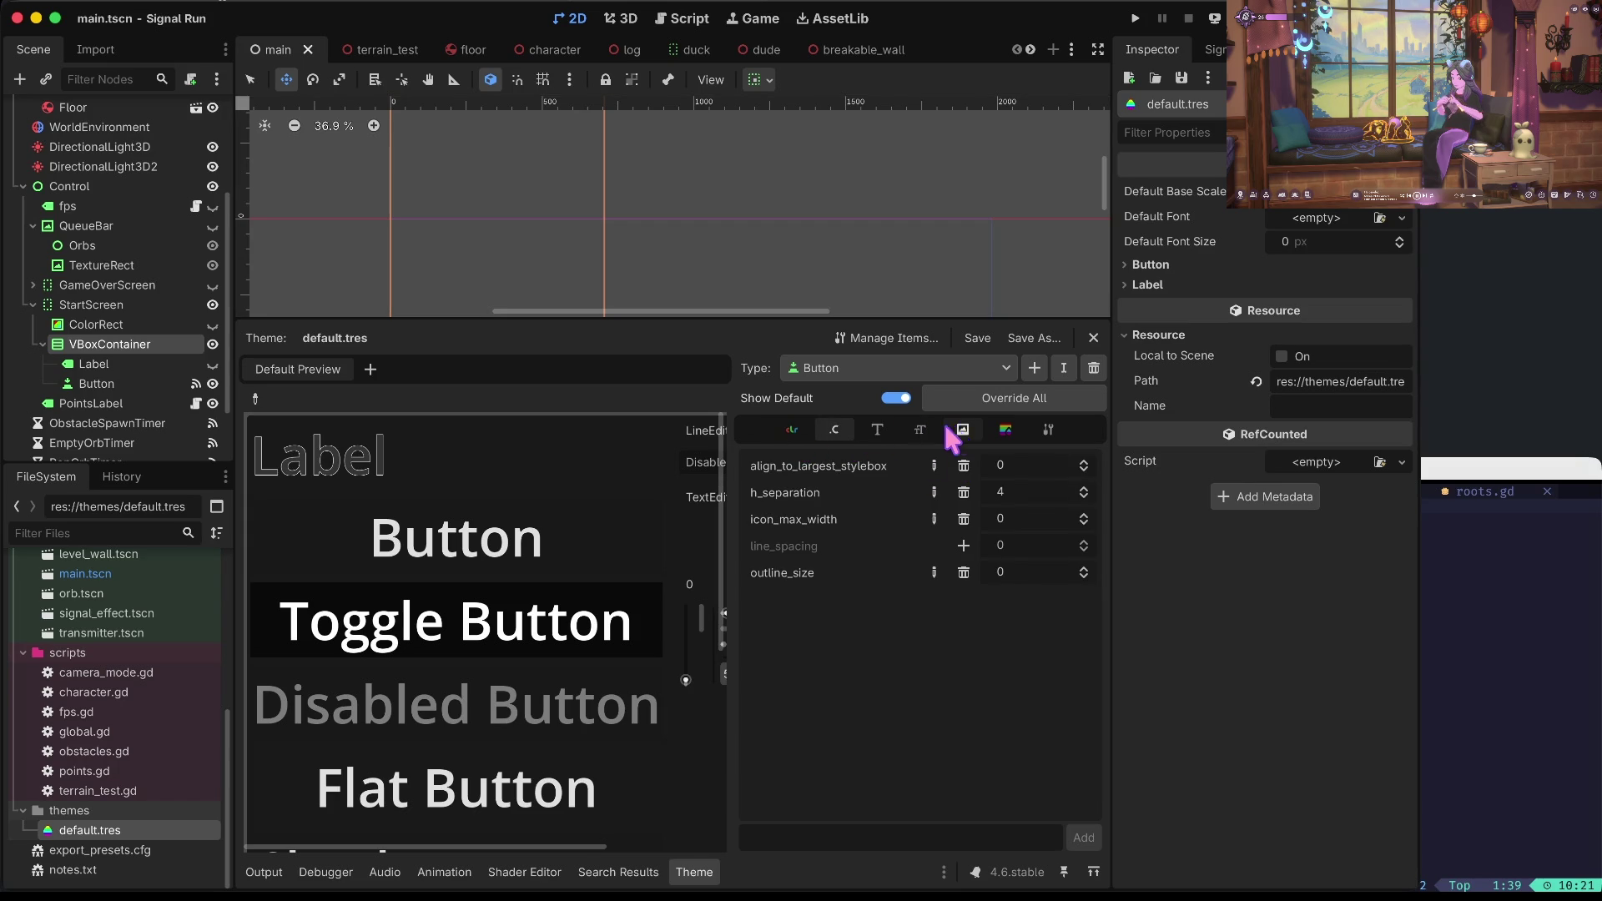
{"action": "left_click", "coordinate": [1032, 571]}
{"action": "type", "text": "2"}
{"action": "key", "text": "Tab"}
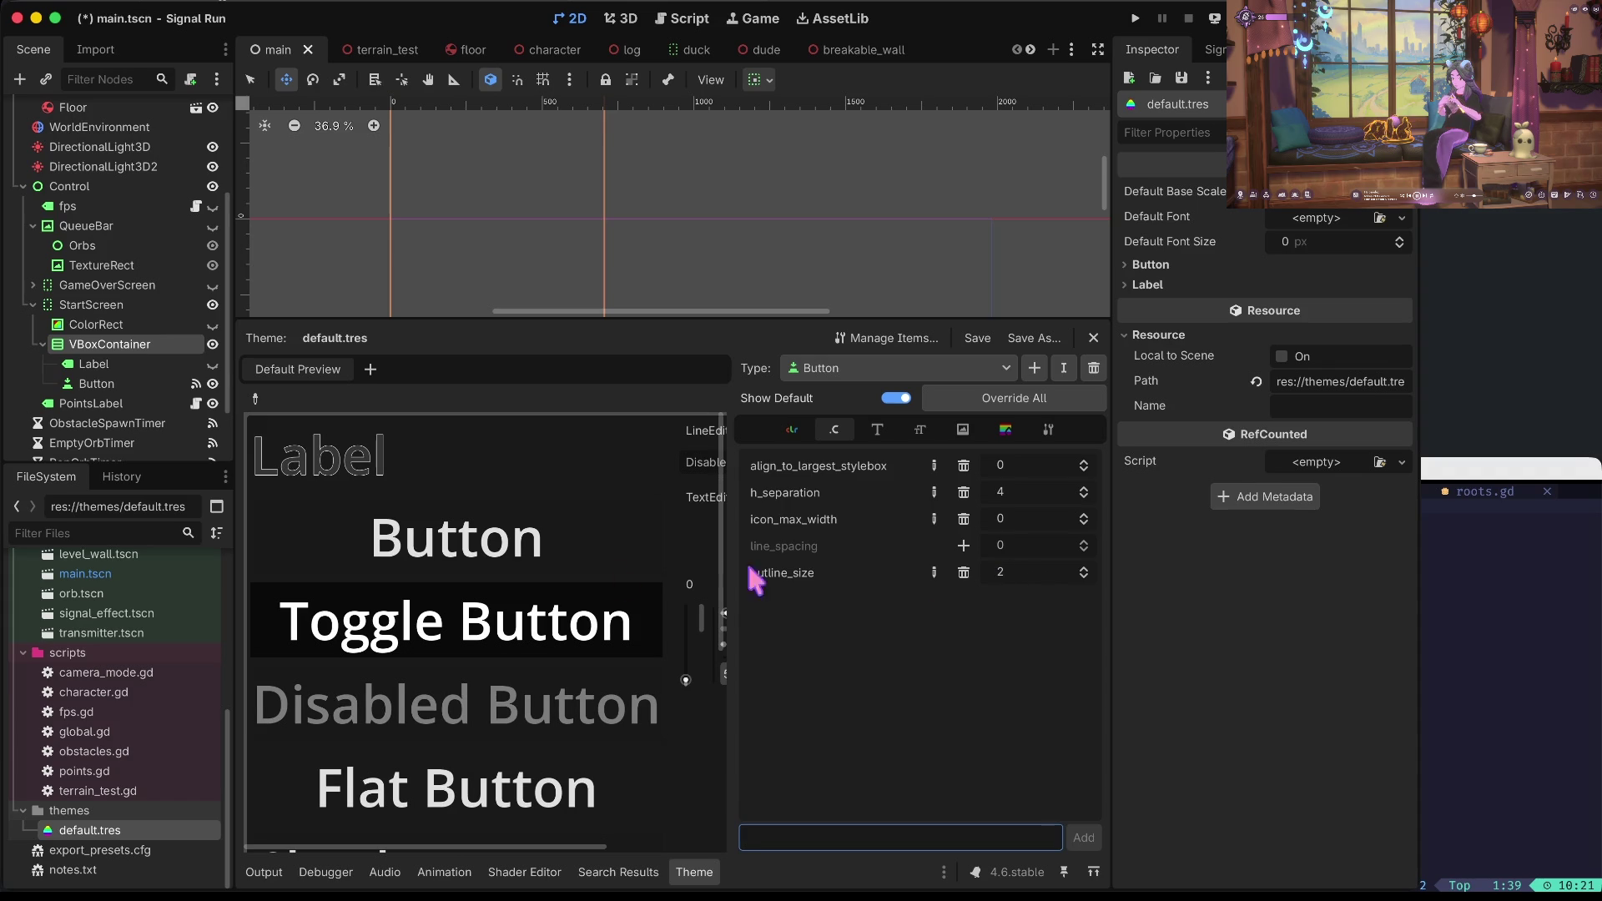
{"action": "left_click", "coordinate": [476, 534]}
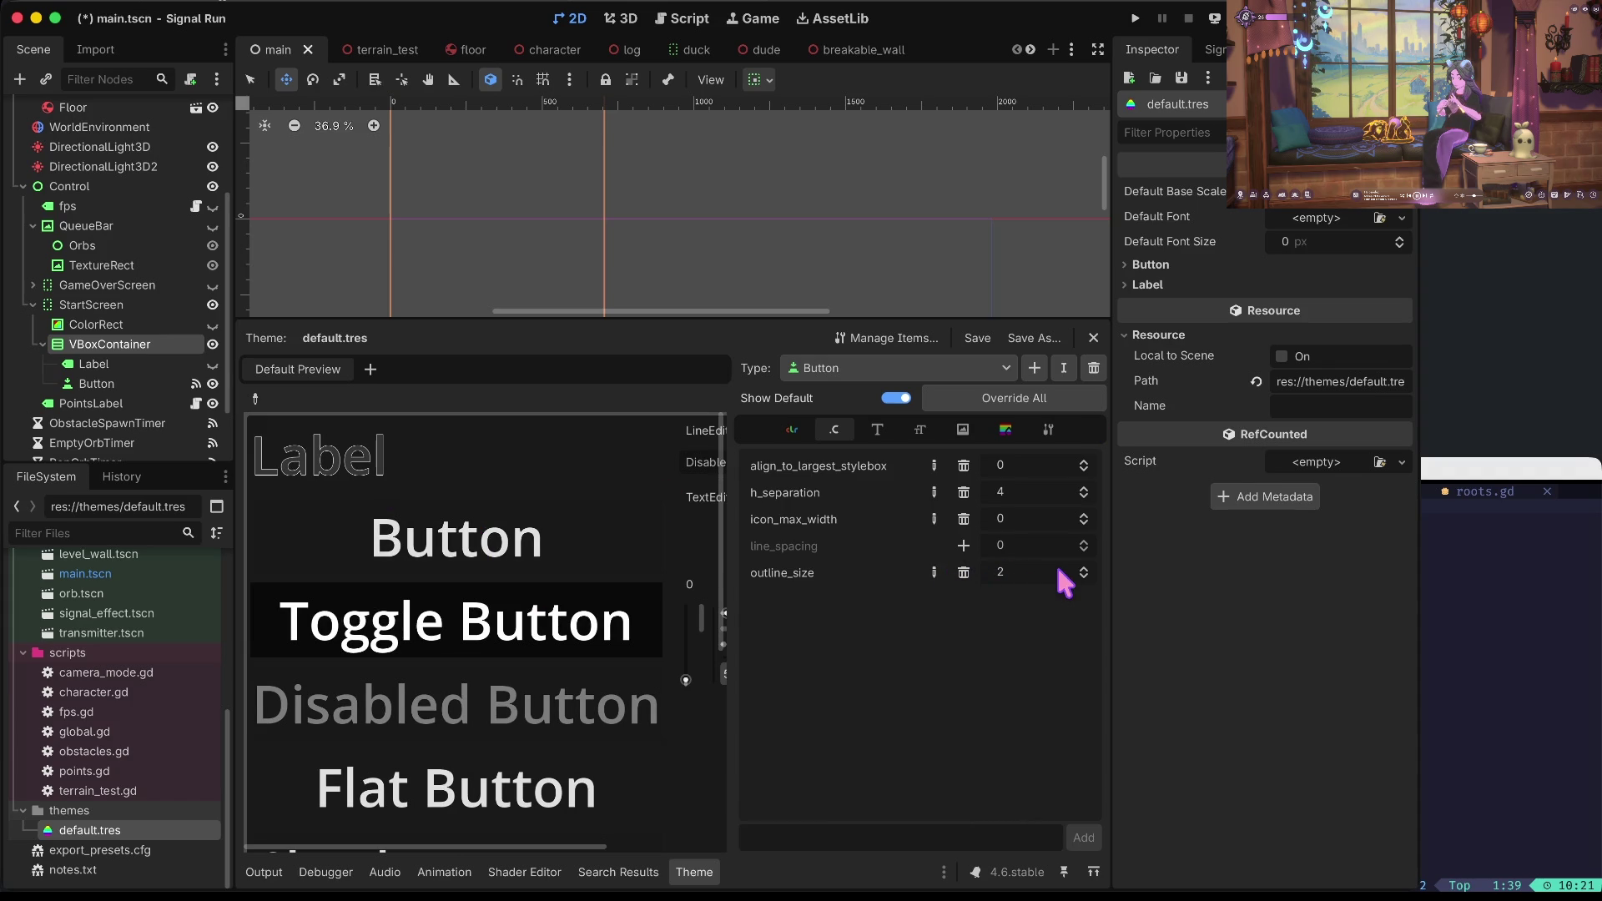
Browse the Button type's variation, style box, icon, font size, font, constant and colour items.
{"action": "left_click", "coordinate": [1048, 429]}
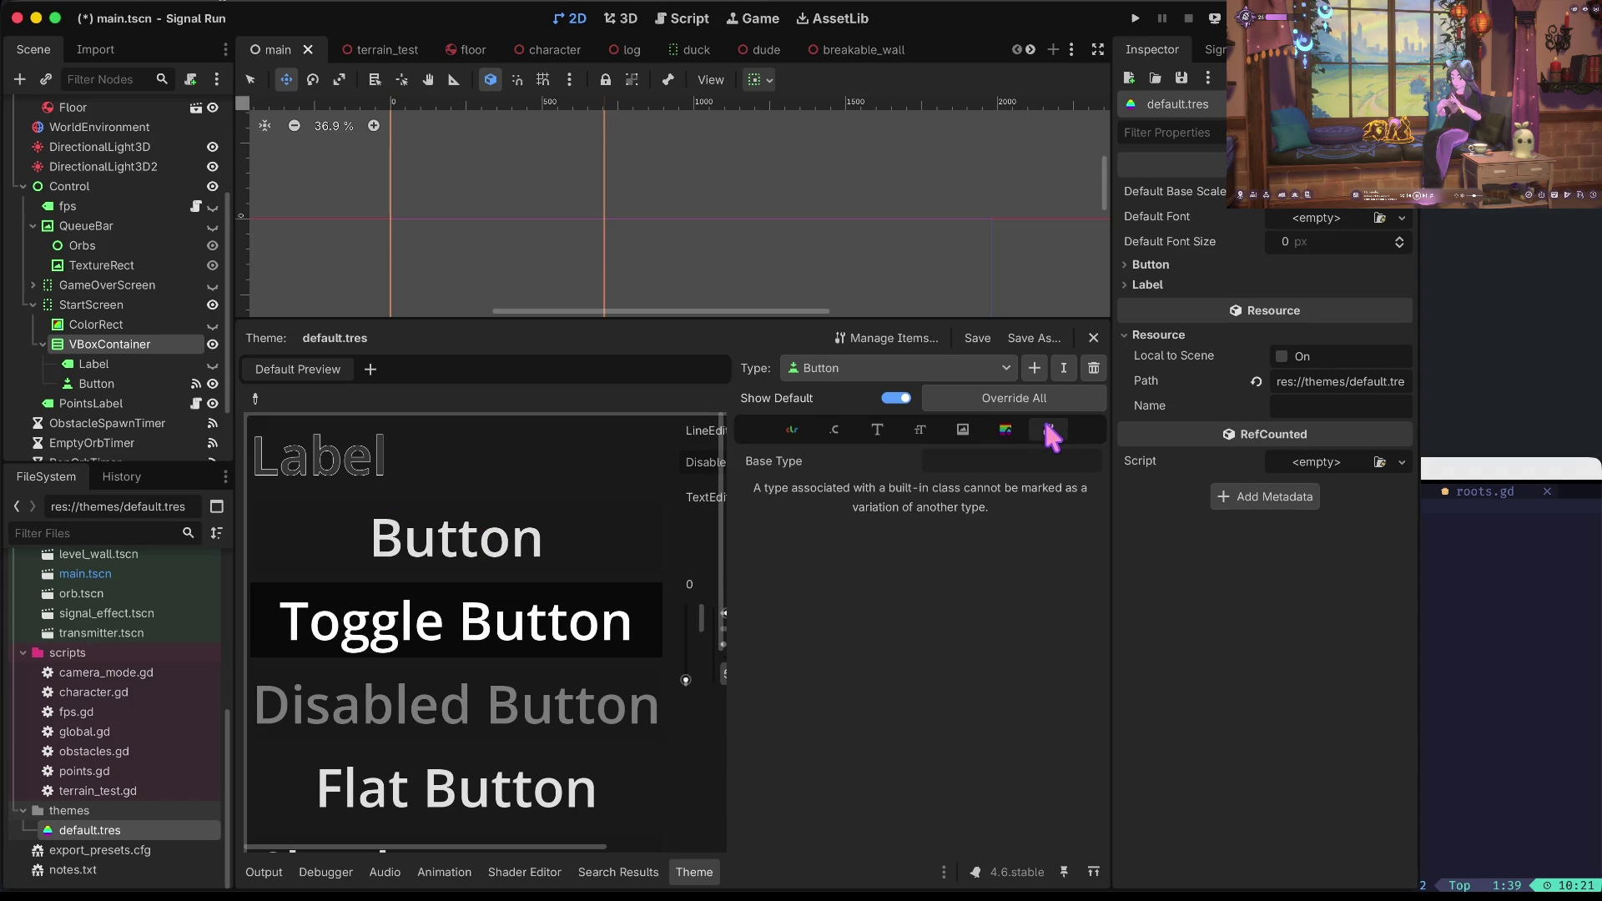
{"action": "left_click", "coordinate": [1015, 424]}
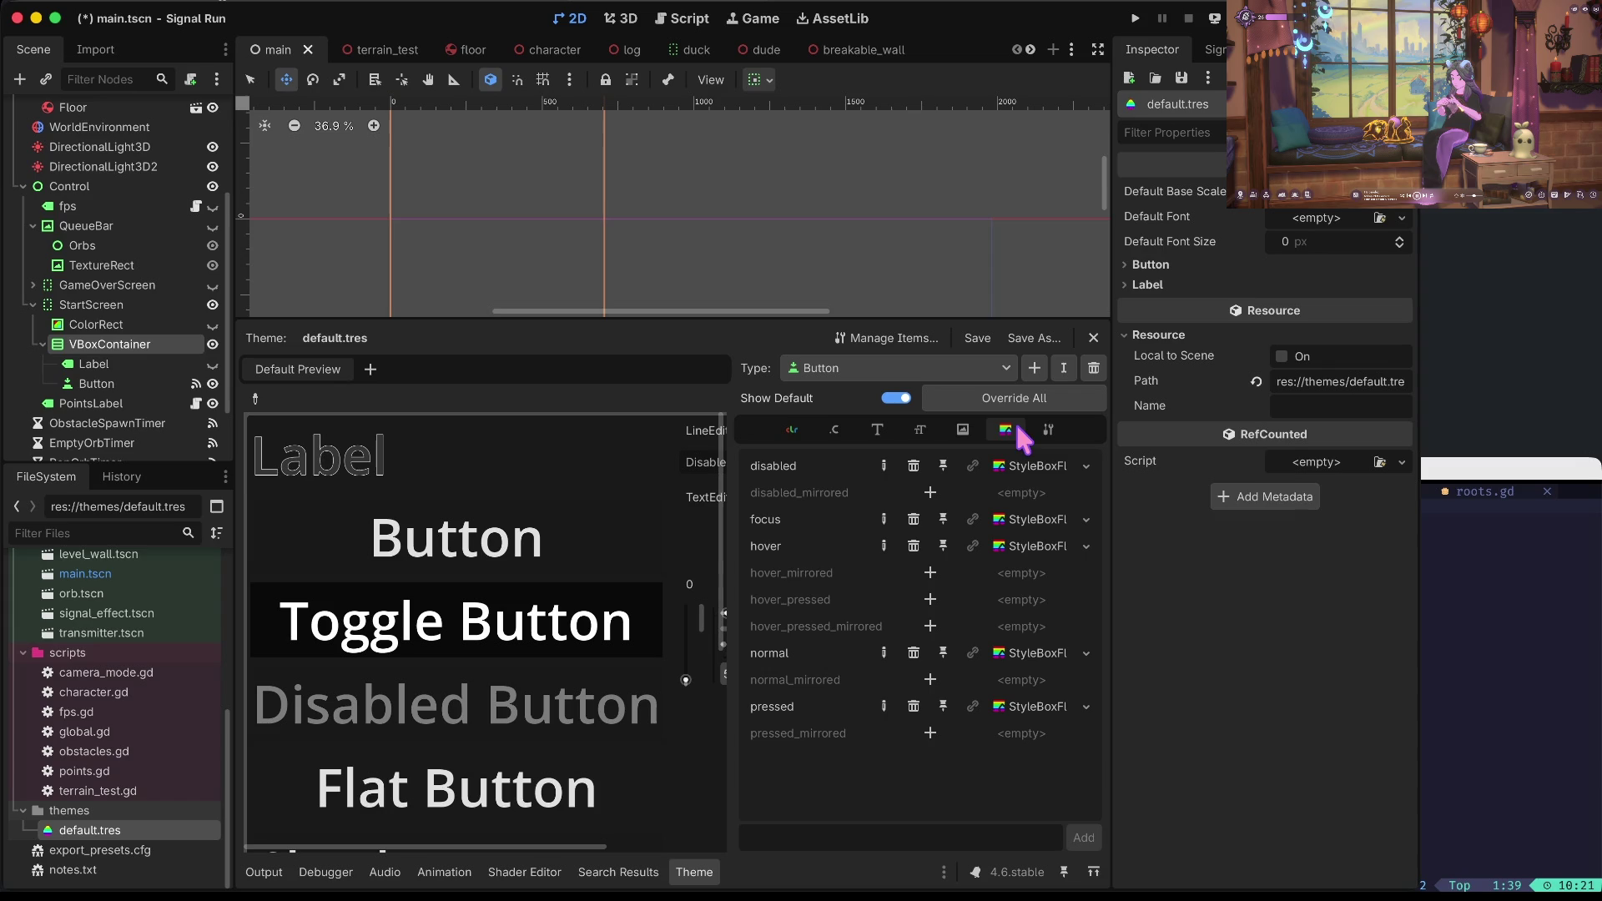
{"action": "left_click", "coordinate": [967, 423]}
{"action": "left_click", "coordinate": [922, 429]}
{"action": "left_click", "coordinate": [878, 430]}
{"action": "left_click", "coordinate": [835, 429]}
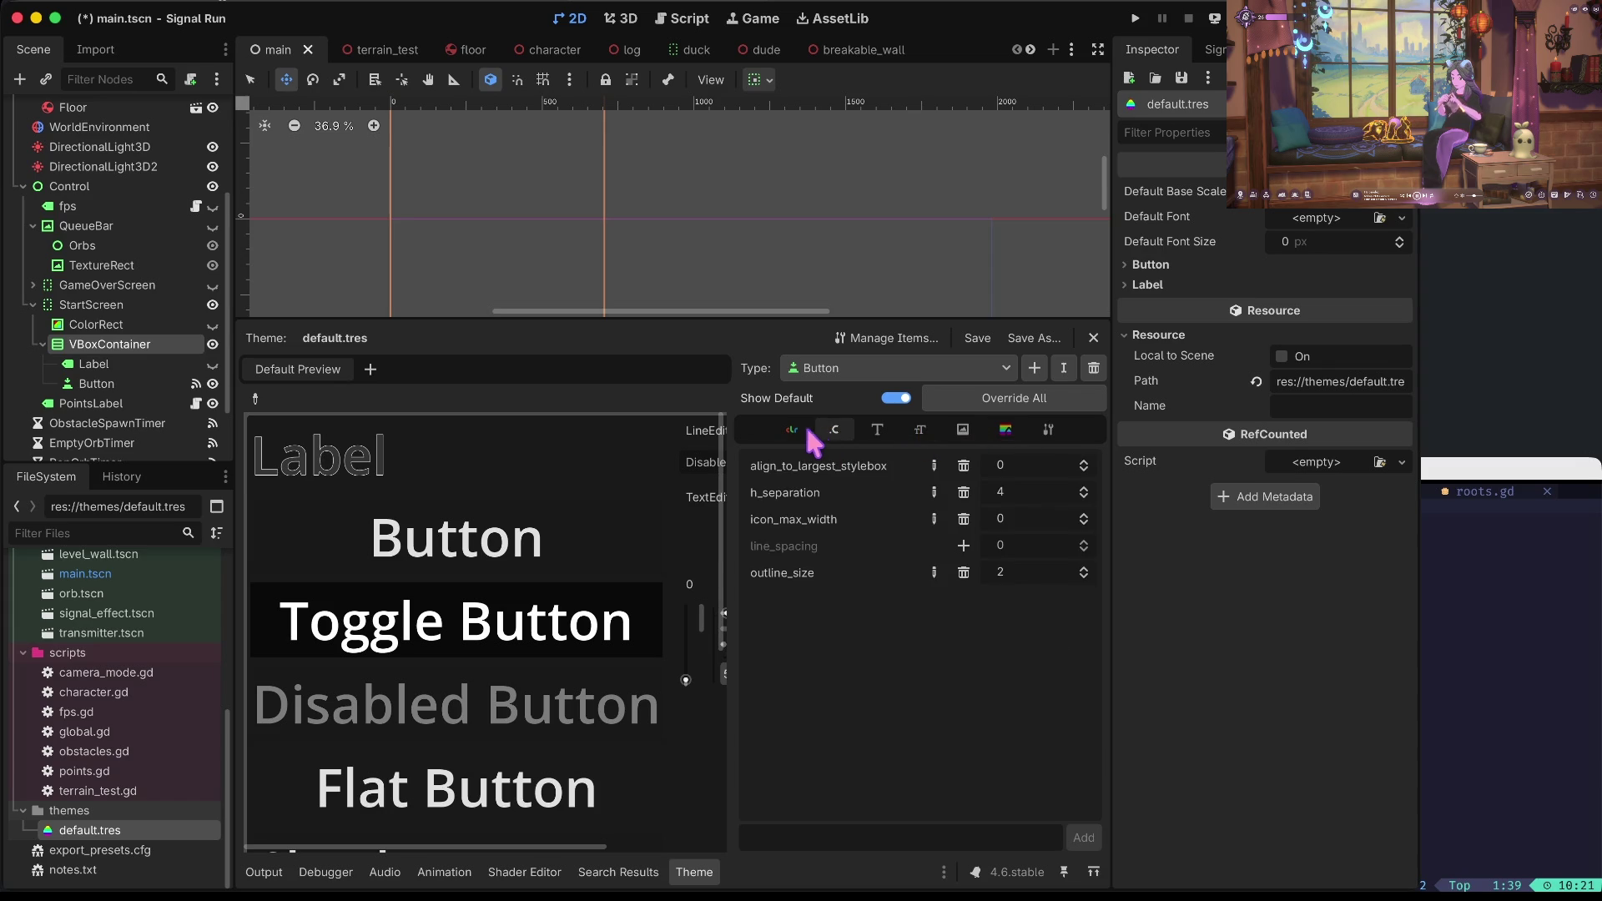
{"action": "left_click", "coordinate": [792, 430]}
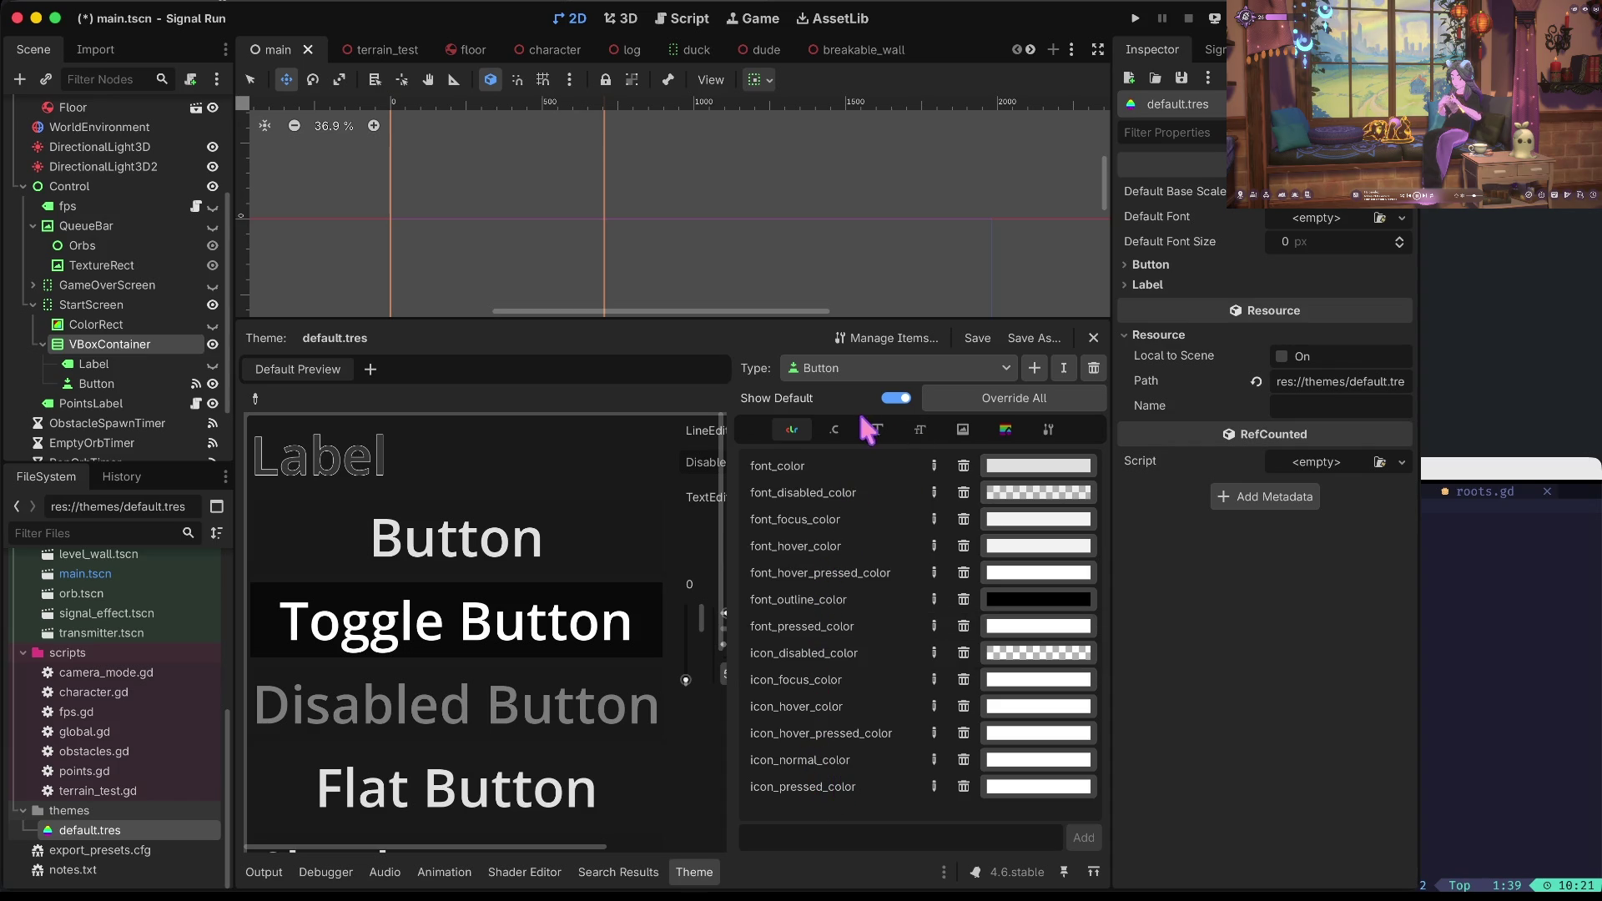
Assign a GradientTexture icon override to Button, then remove it again.
{"action": "left_click", "coordinate": [962, 429]}
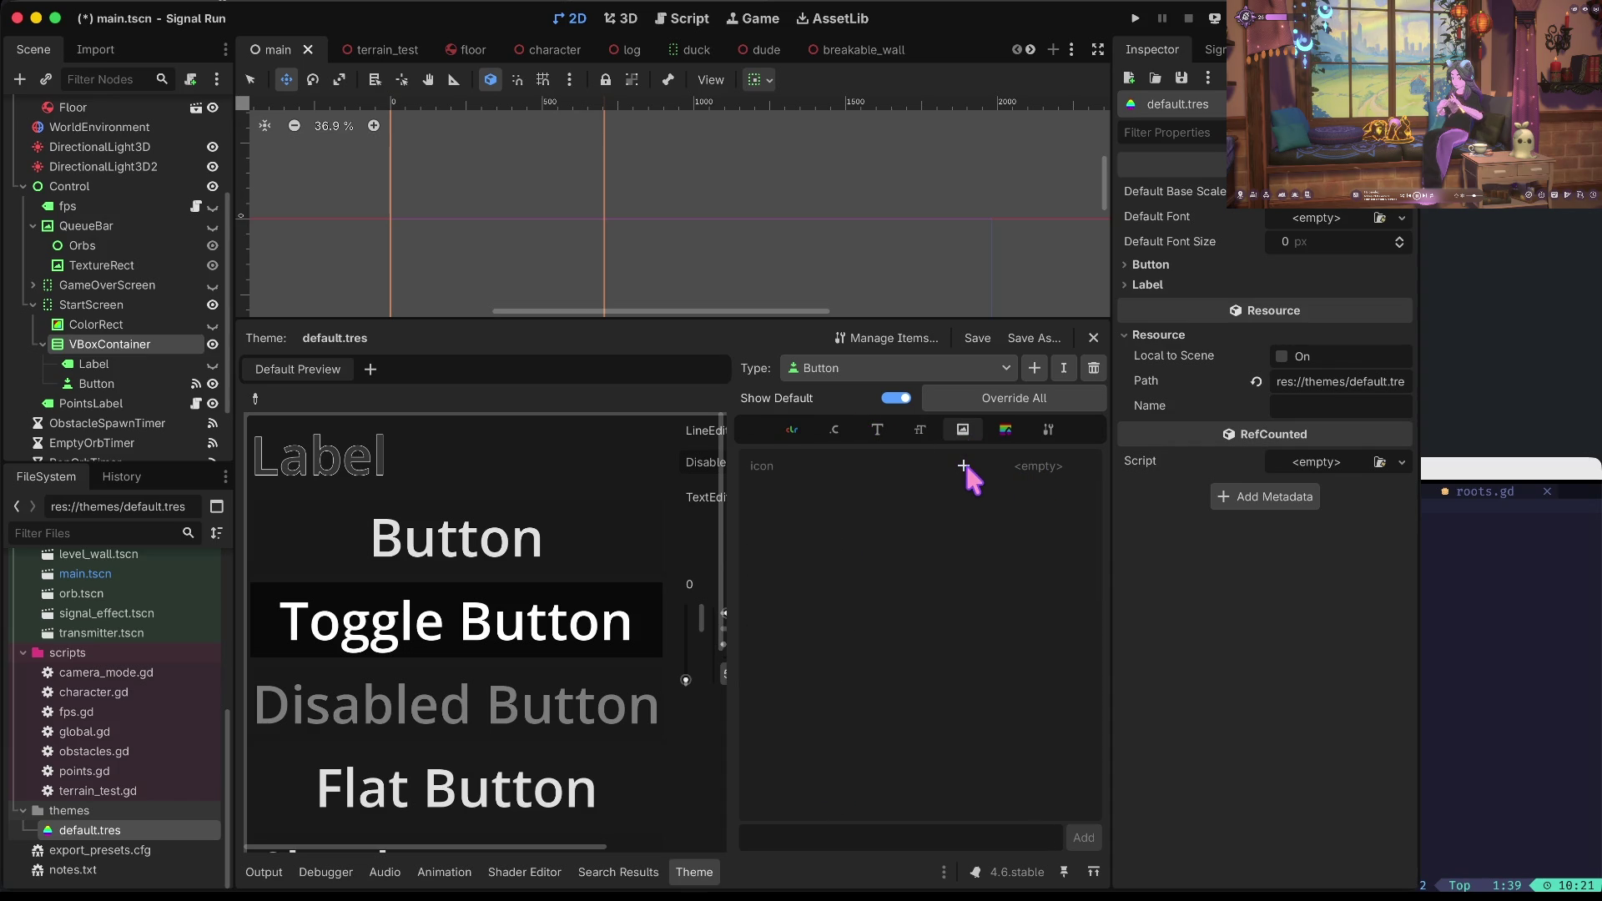
{"action": "left_click", "coordinate": [964, 465]}
{"action": "left_click", "coordinate": [1027, 469]}
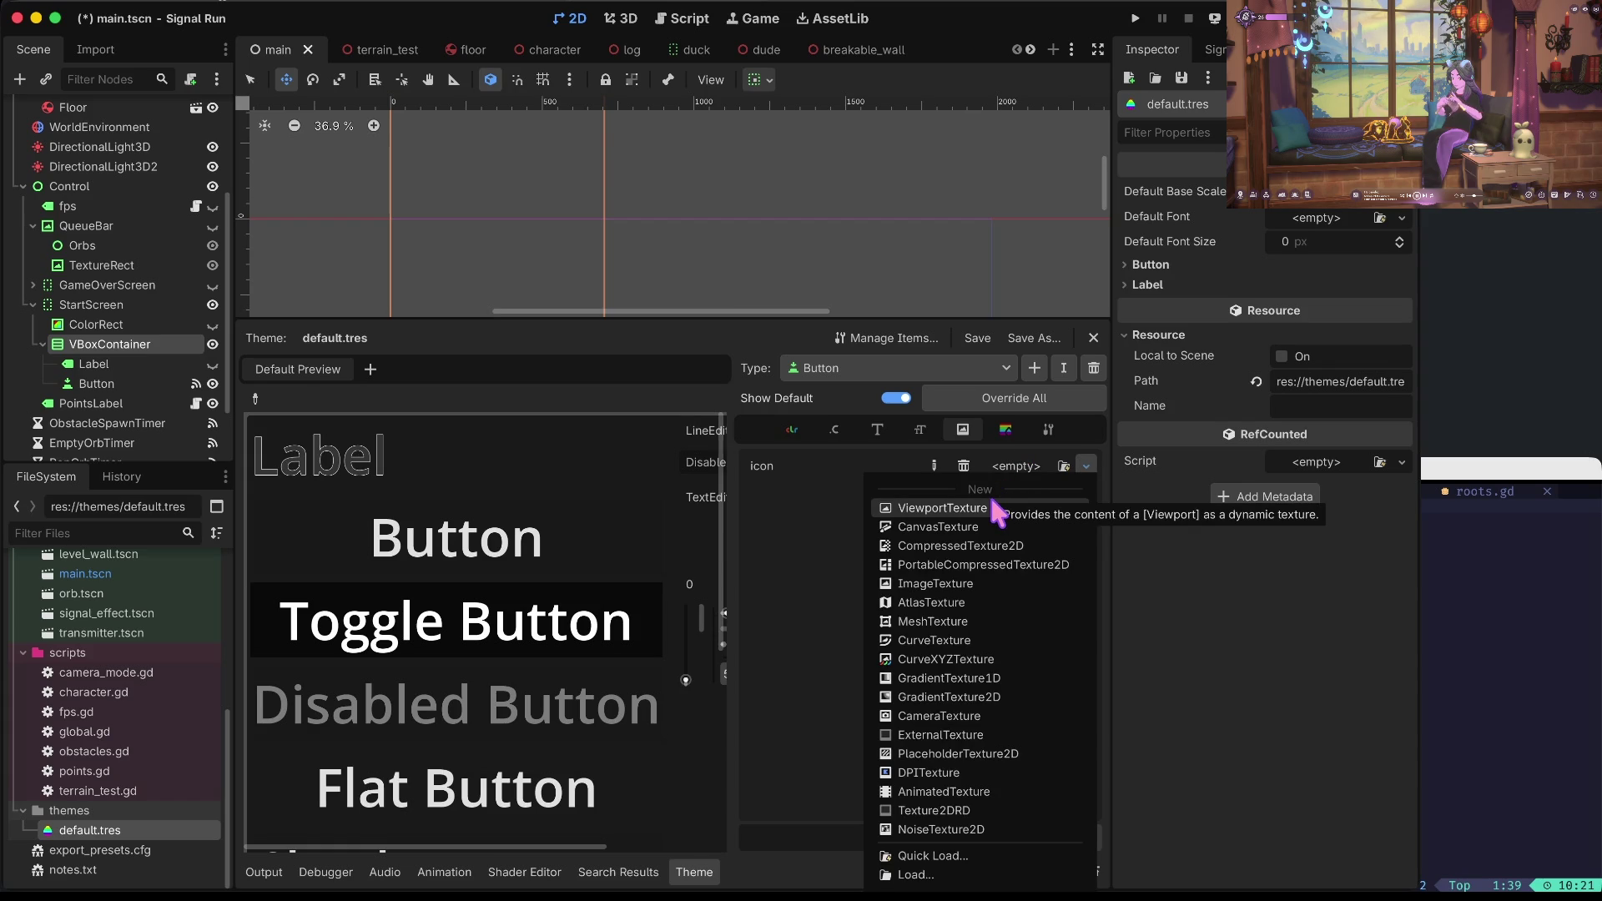
{"action": "left_click", "coordinate": [1002, 693]}
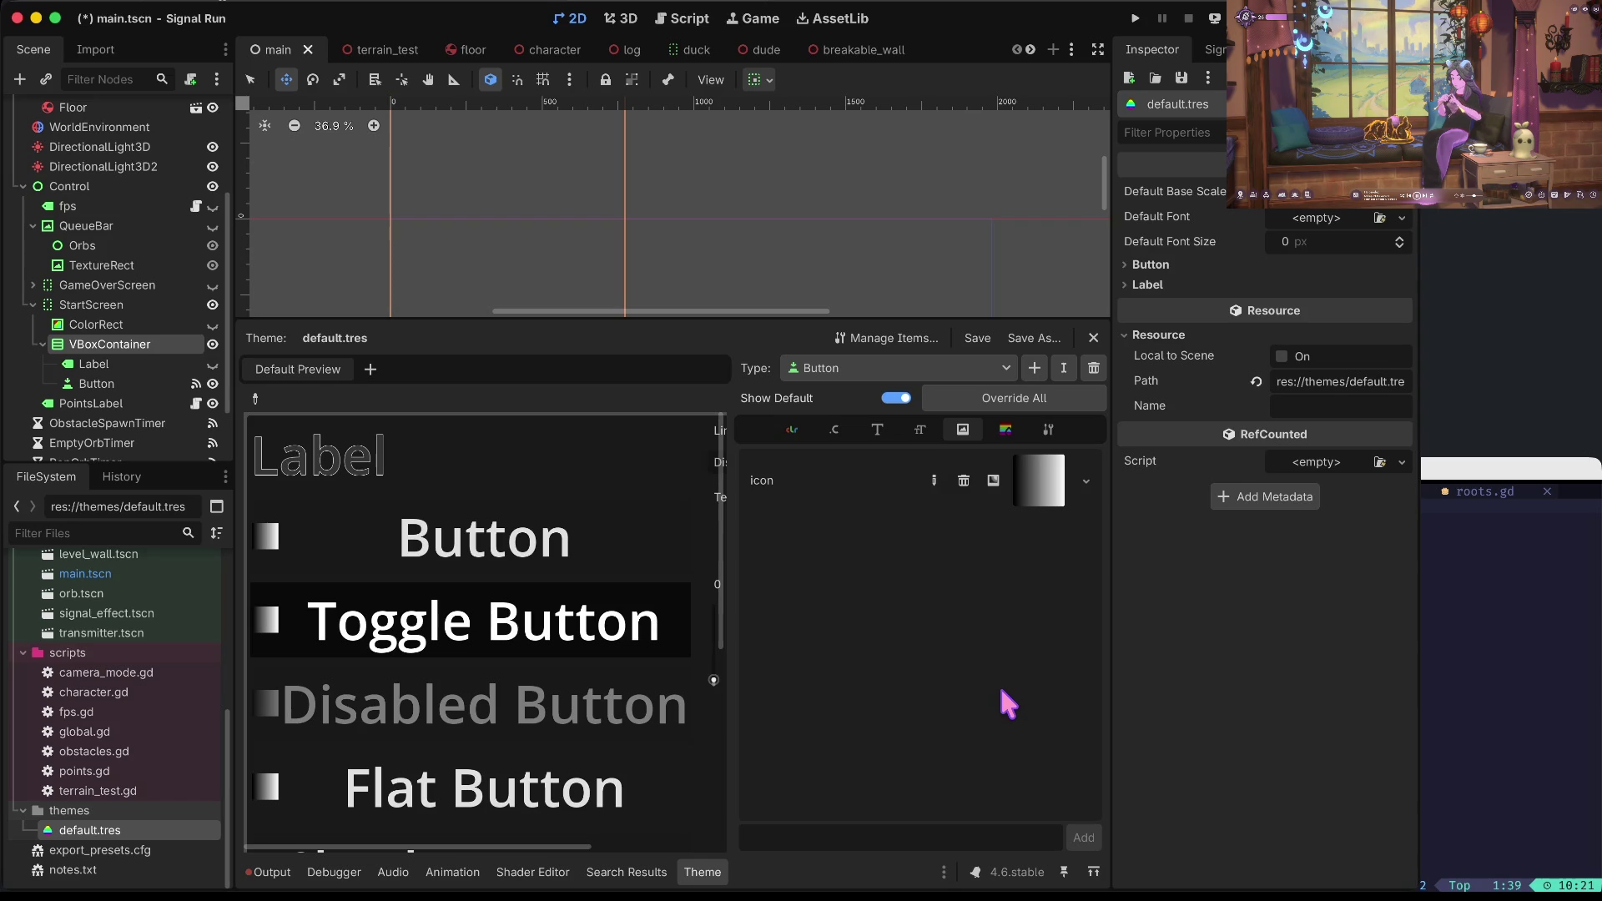
{"action": "left_click", "coordinate": [964, 481]}
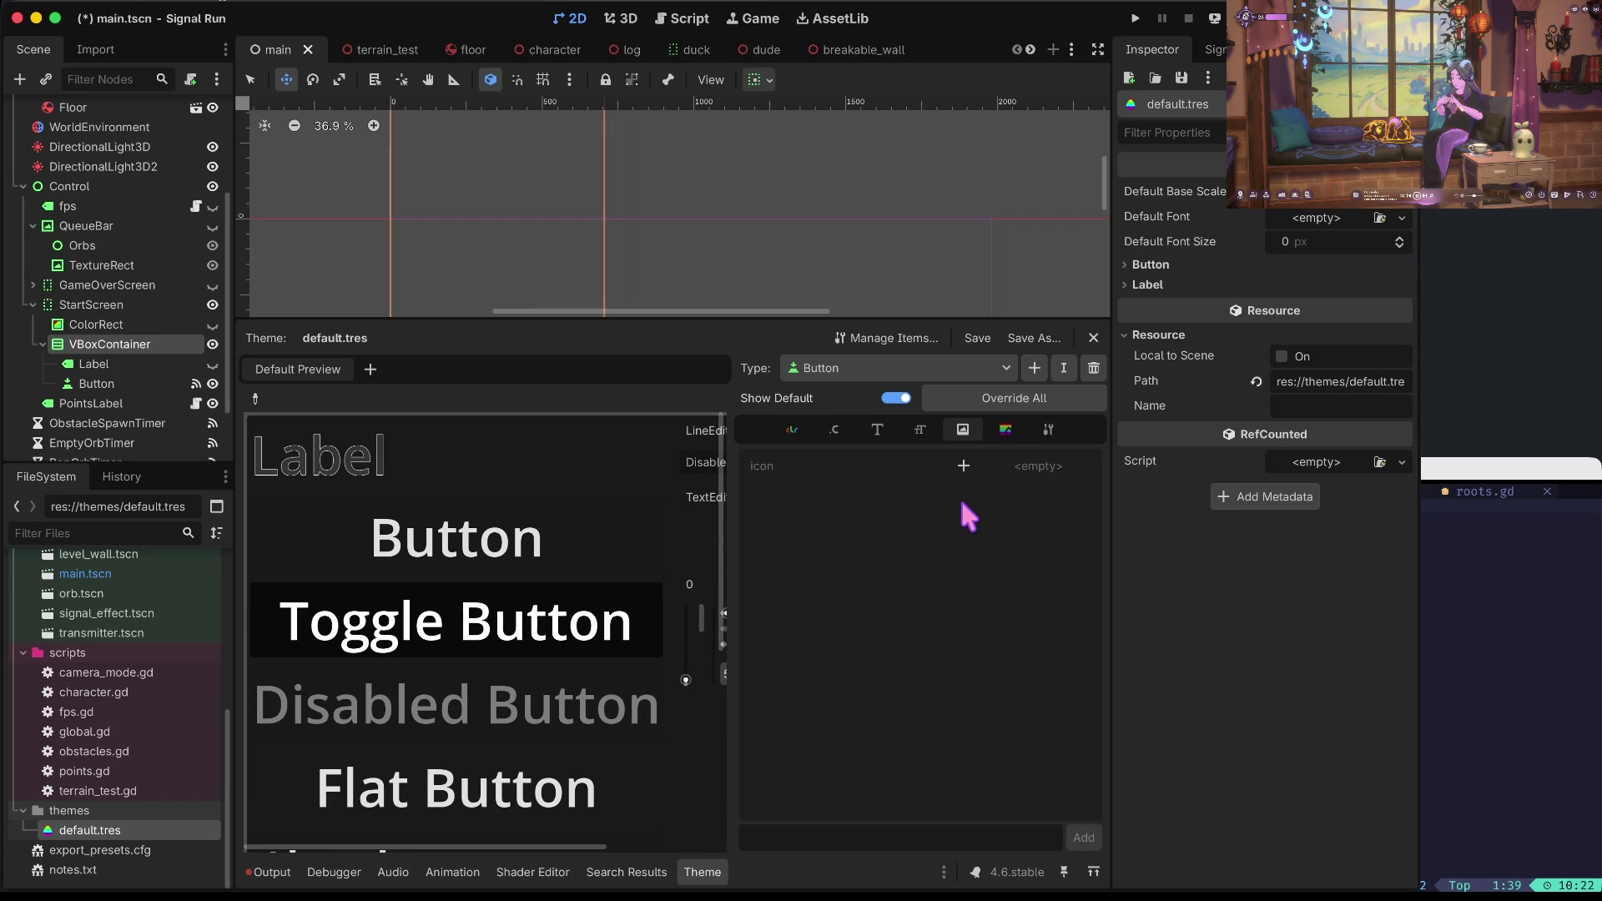
{"action": "left_click", "coordinate": [1005, 430]}
{"action": "left_click", "coordinate": [1044, 433]}
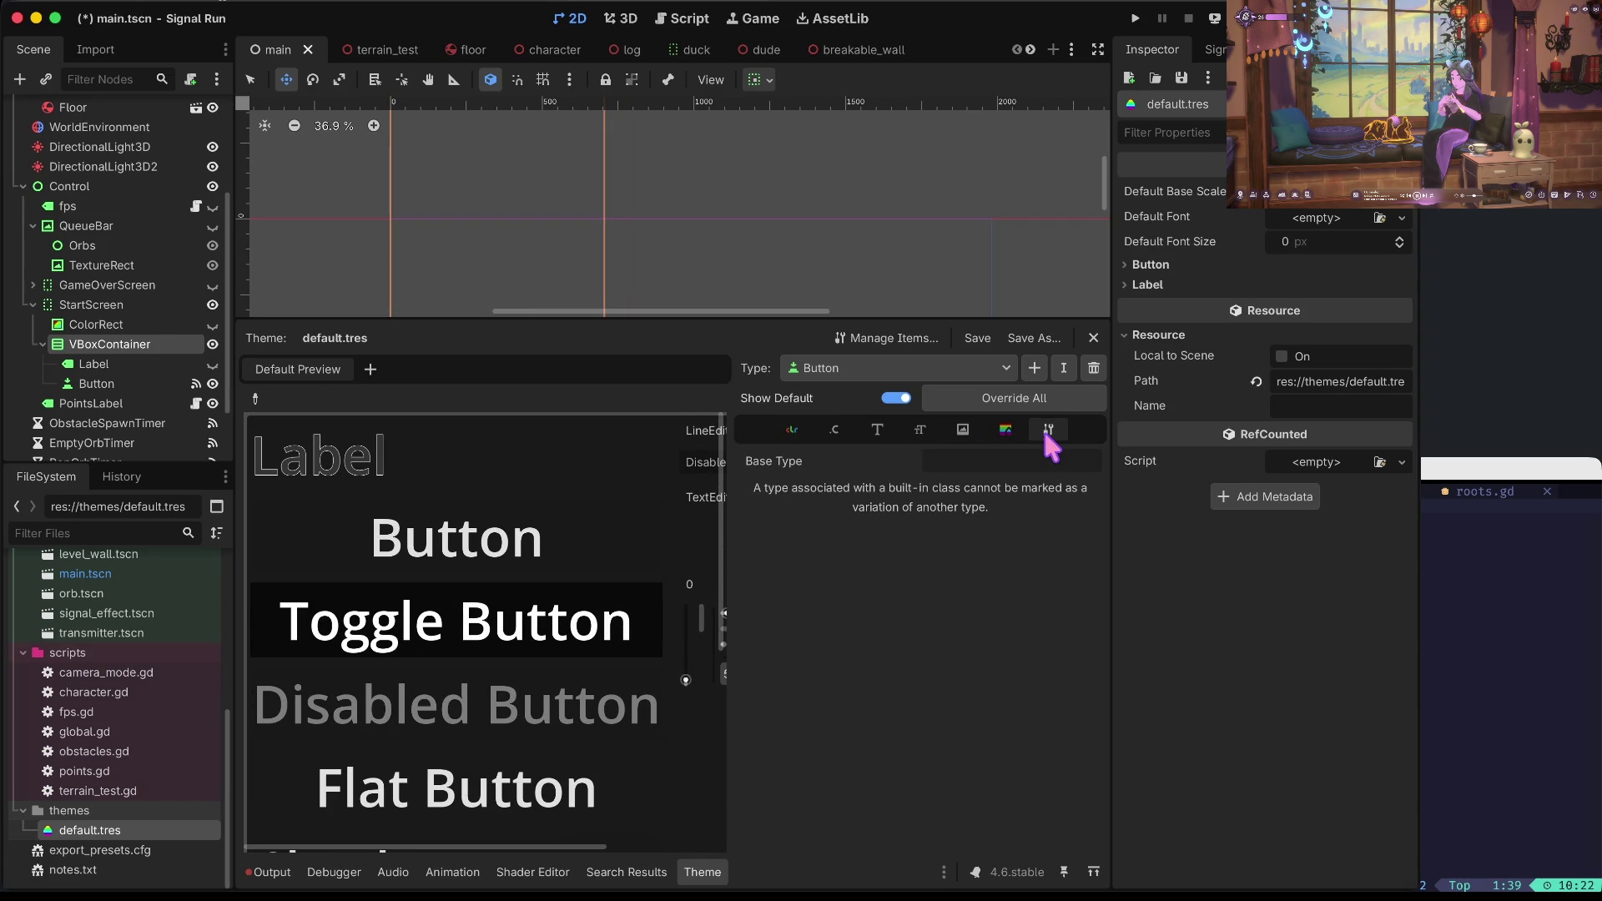
{"action": "left_click", "coordinate": [790, 430]}
Browse the node types available to add to the theme, then dismiss the list without adding one.
{"action": "left_click", "coordinate": [981, 368]}
{"action": "left_click", "coordinate": [983, 368]}
{"action": "left_click", "coordinate": [1033, 368]}
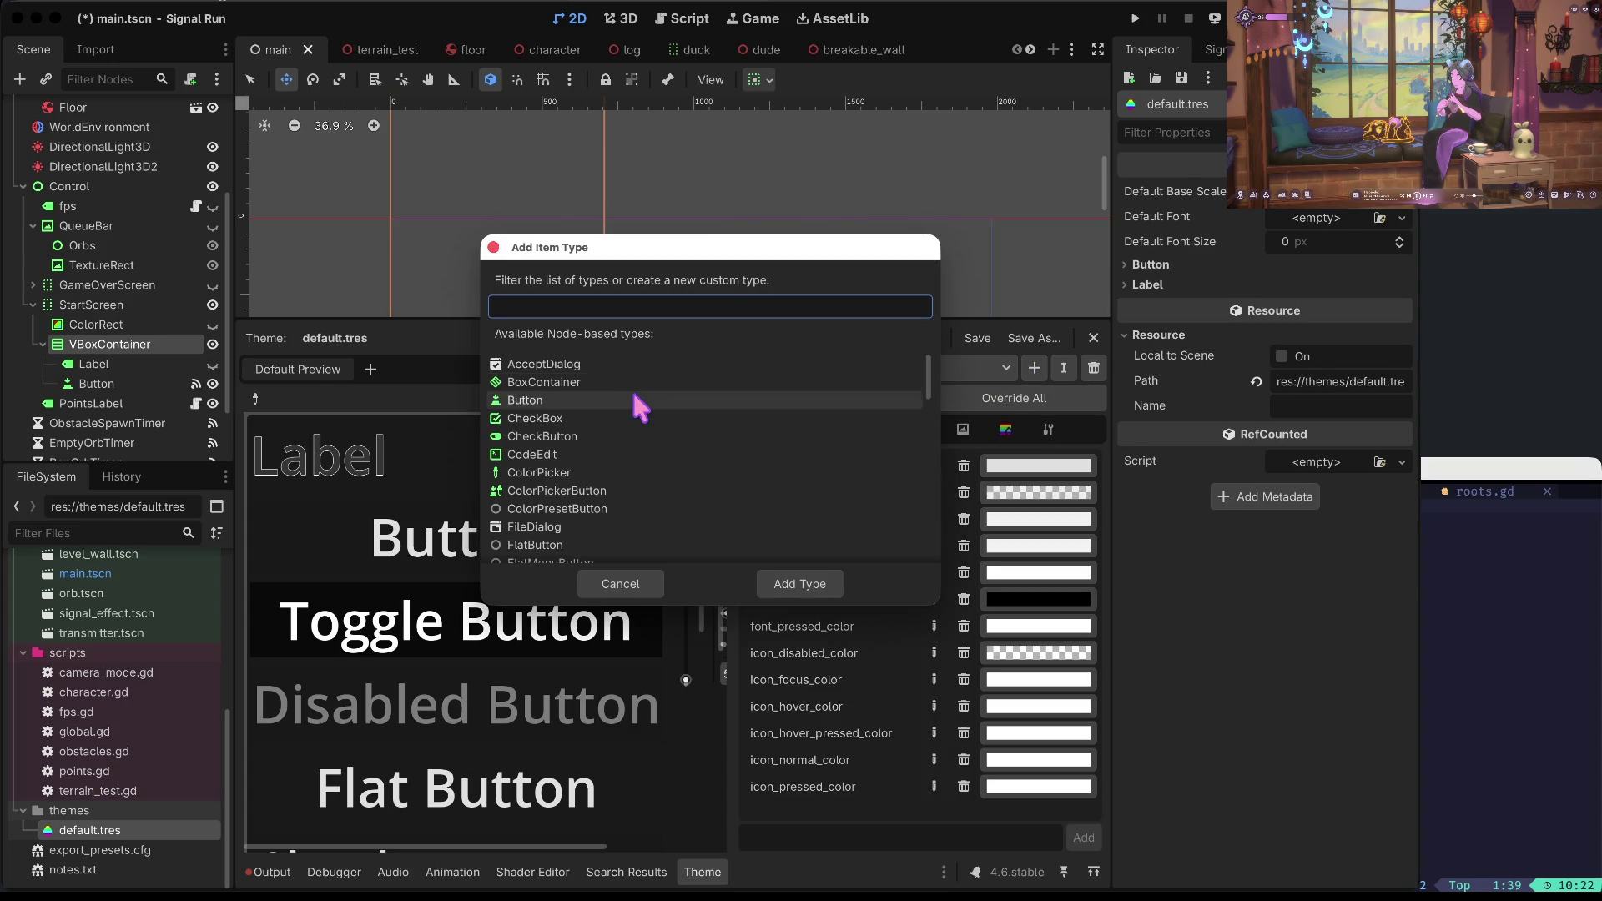
{"action": "scroll", "coordinate": [593, 464], "scroll_direction": "down", "scroll_amount": 2}
{"action": "scroll", "coordinate": [592, 466], "scroll_direction": "up", "scroll_amount": 2}
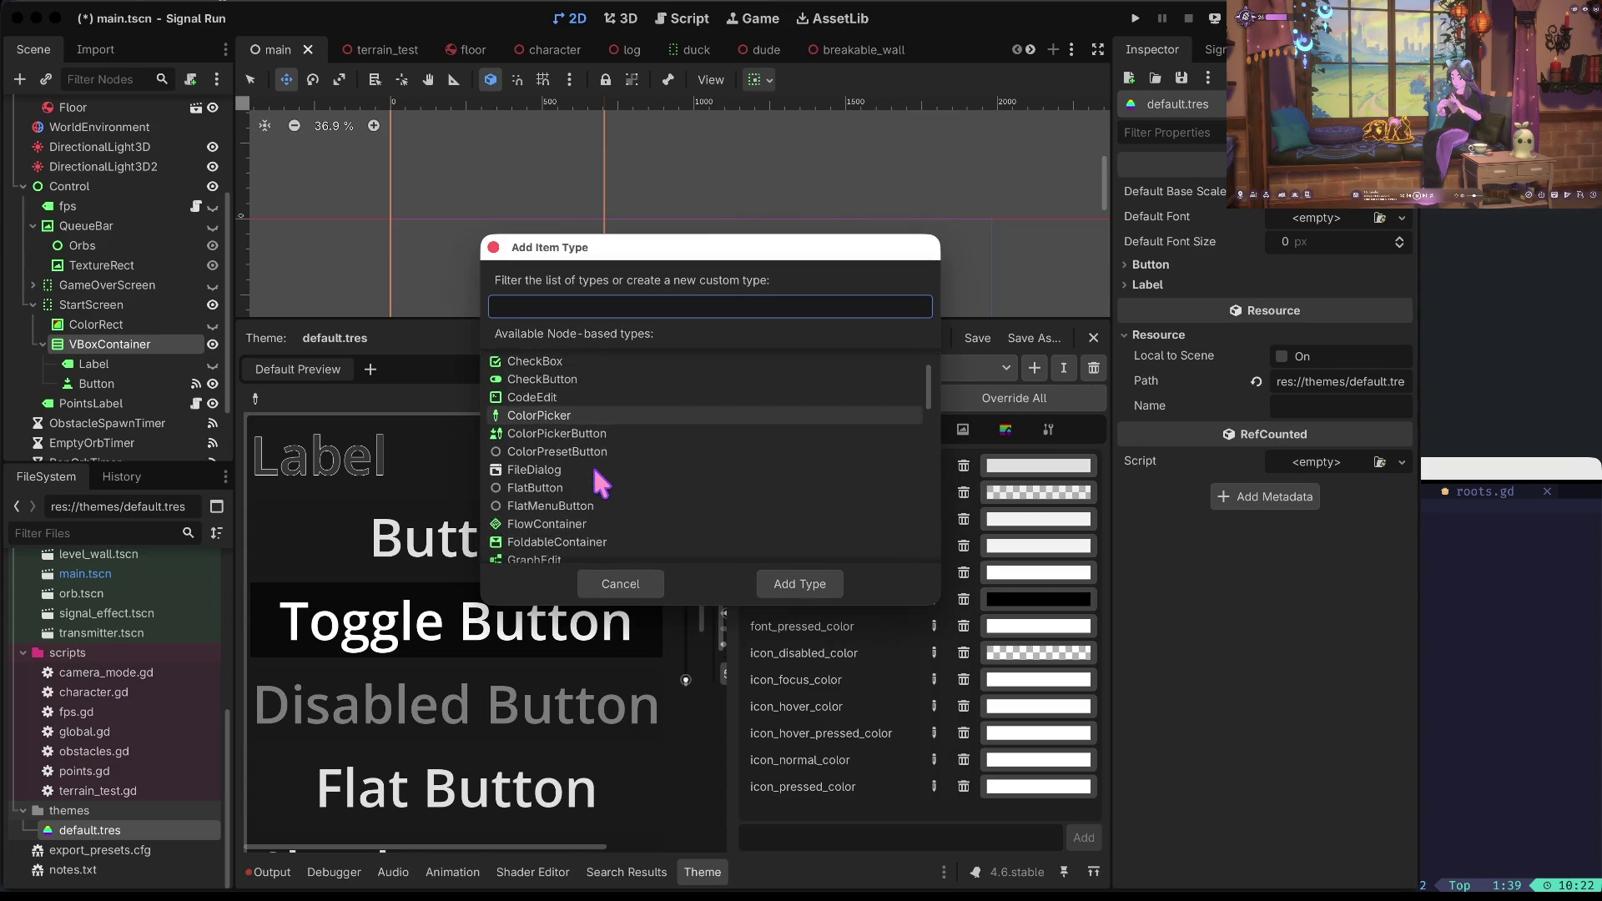
{"action": "scroll", "coordinate": [638, 422], "scroll_direction": "down", "scroll_amount": 5}
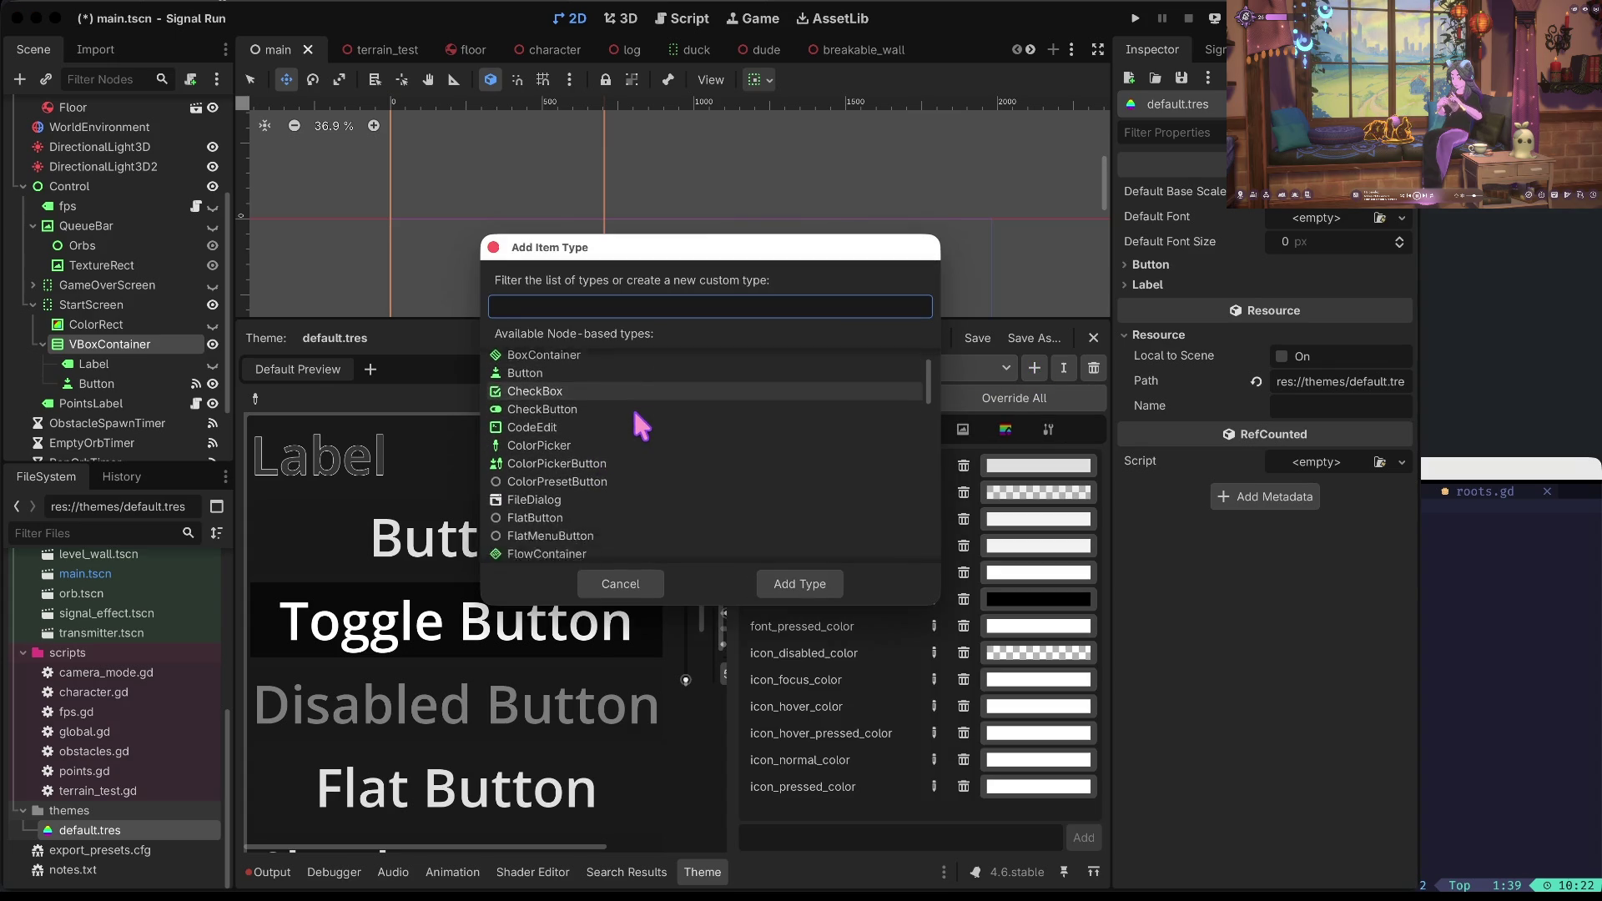
{"action": "scroll", "coordinate": [634, 413], "scroll_direction": "down", "scroll_amount": 10}
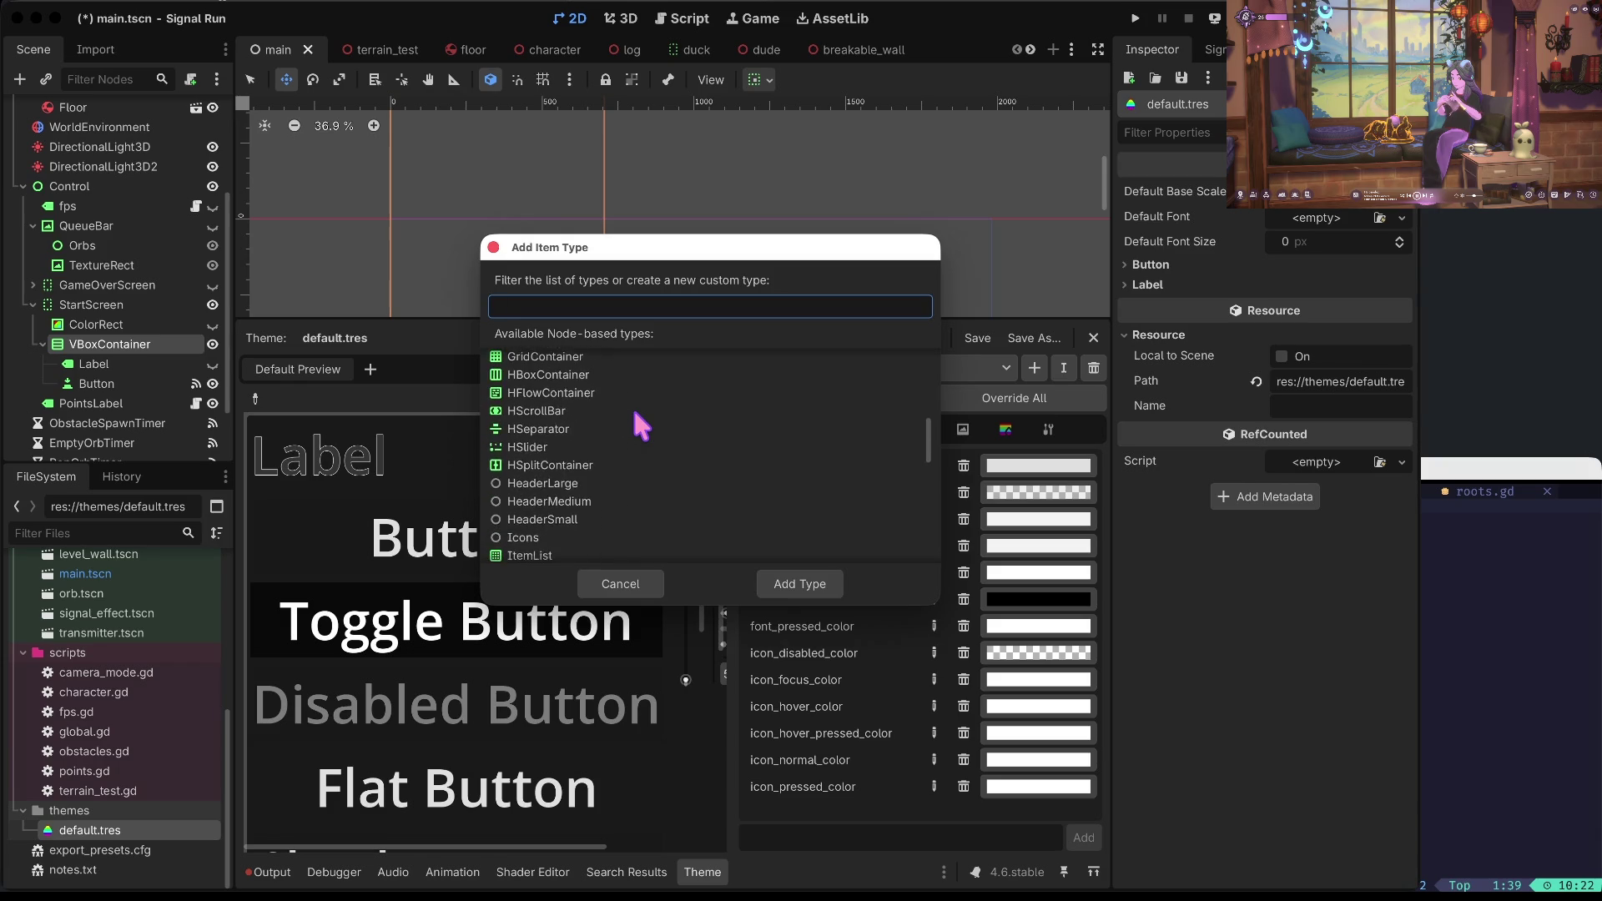
{"action": "scroll", "coordinate": [634, 413], "scroll_direction": "down", "scroll_amount": 2}
{"action": "scroll", "coordinate": [635, 413], "scroll_direction": "down", "scroll_amount": 4}
{"action": "scroll", "coordinate": [635, 413], "scroll_direction": "down", "scroll_amount": 3}
{"action": "left_click", "coordinate": [609, 581]}
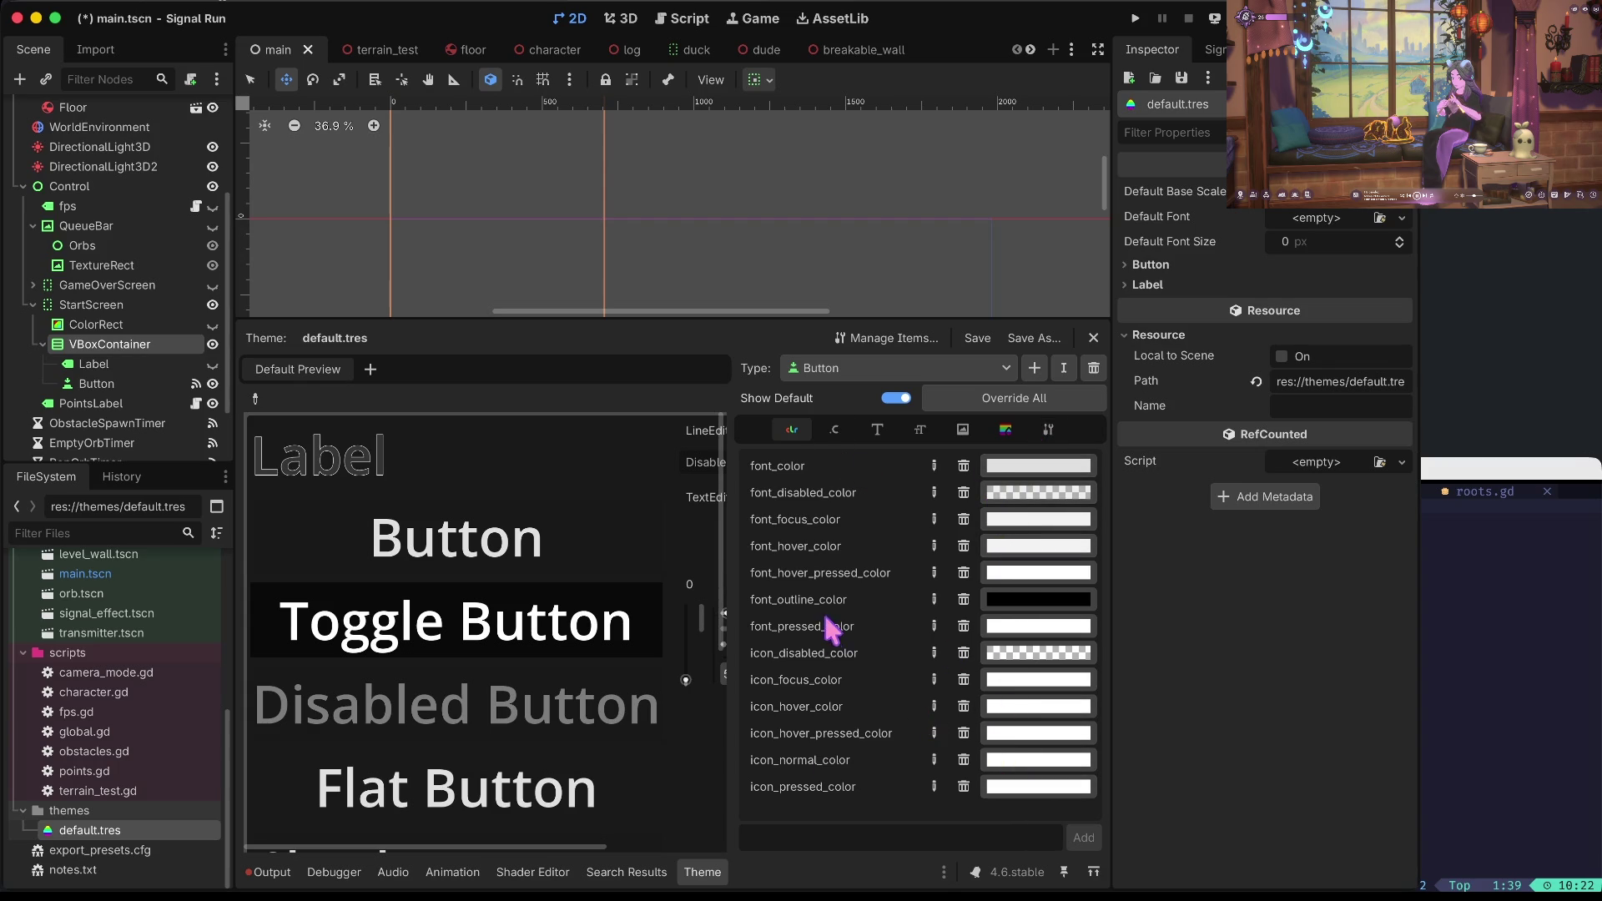
Review Button's constants, font file, font size 128, type variation and colour items.
{"action": "left_click", "coordinate": [835, 428]}
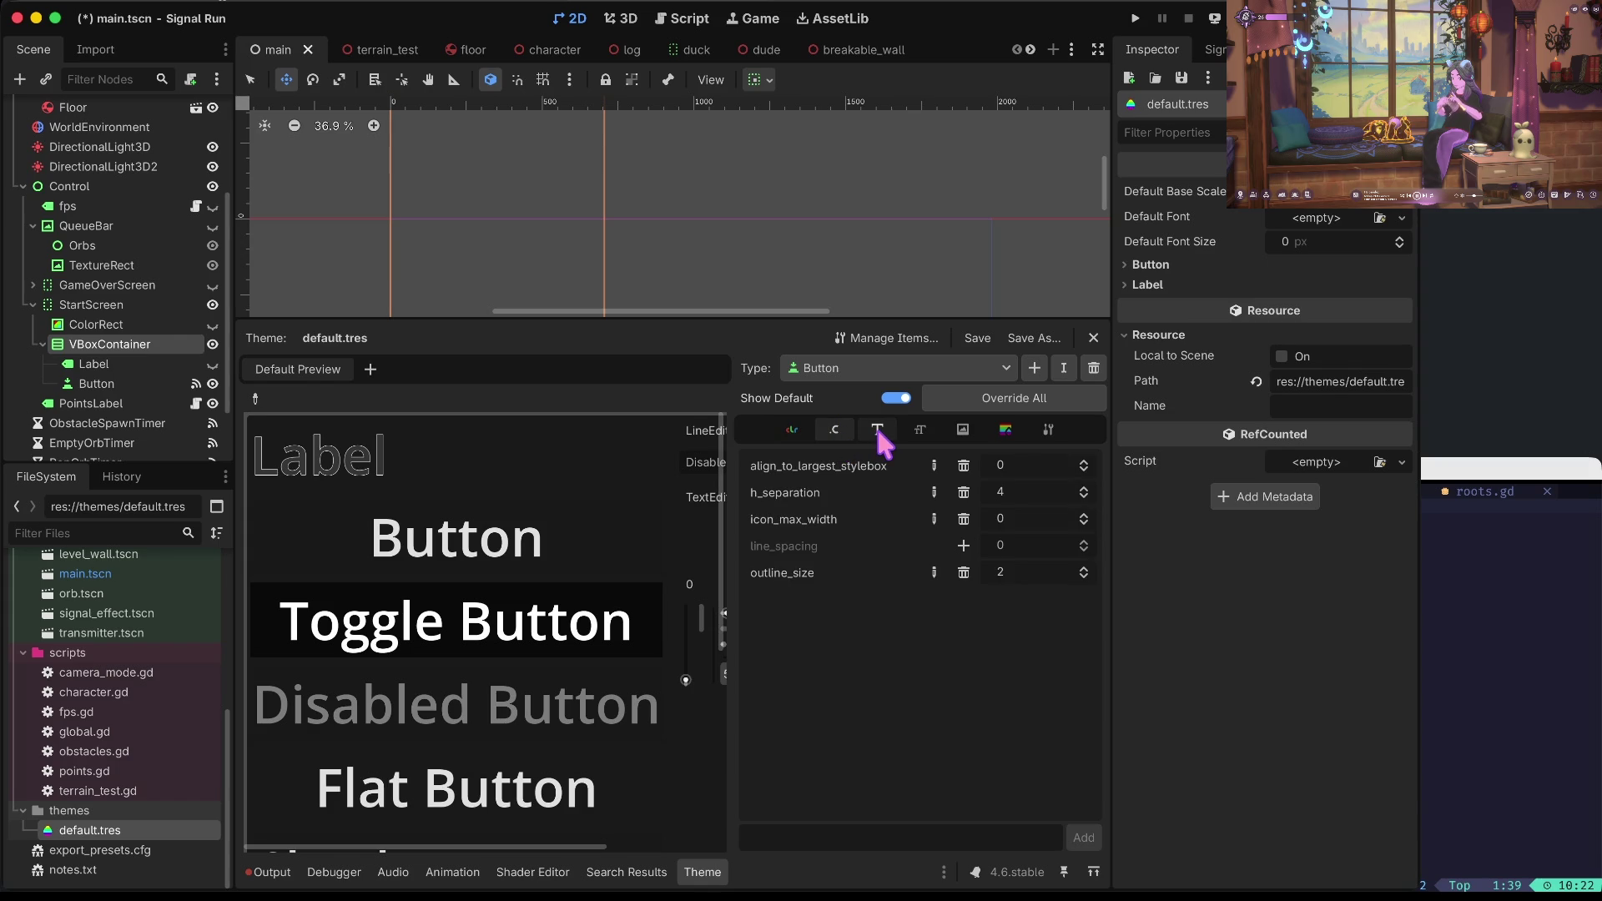
{"action": "left_click", "coordinate": [878, 430]}
{"action": "left_click", "coordinate": [919, 431]}
{"action": "left_click", "coordinate": [885, 434]}
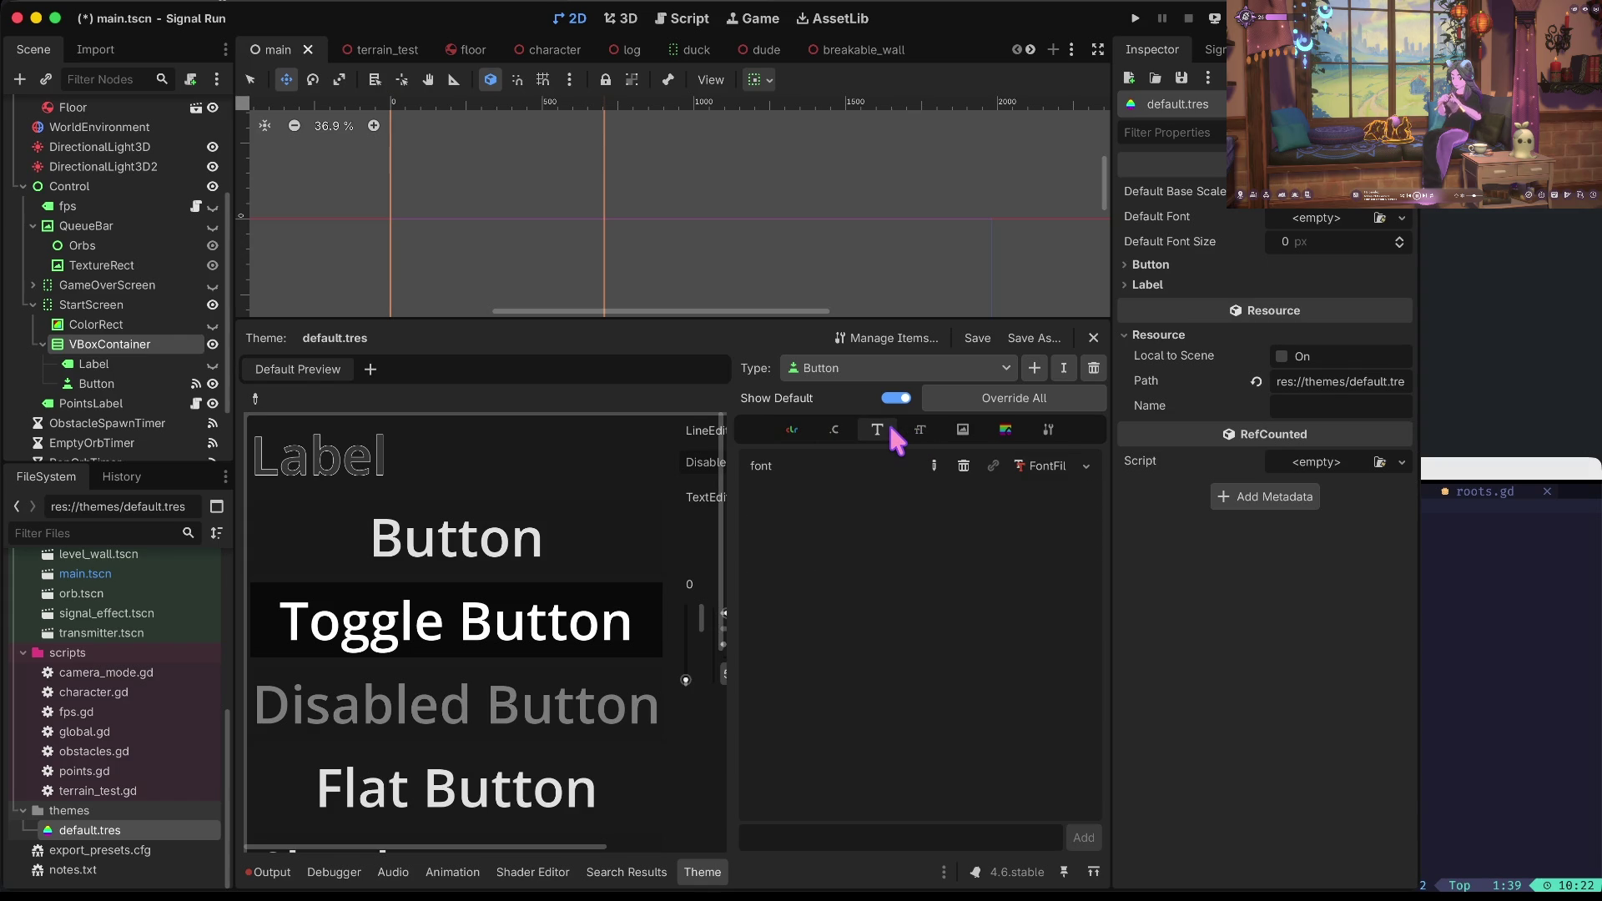
{"action": "left_click", "coordinate": [1046, 467]}
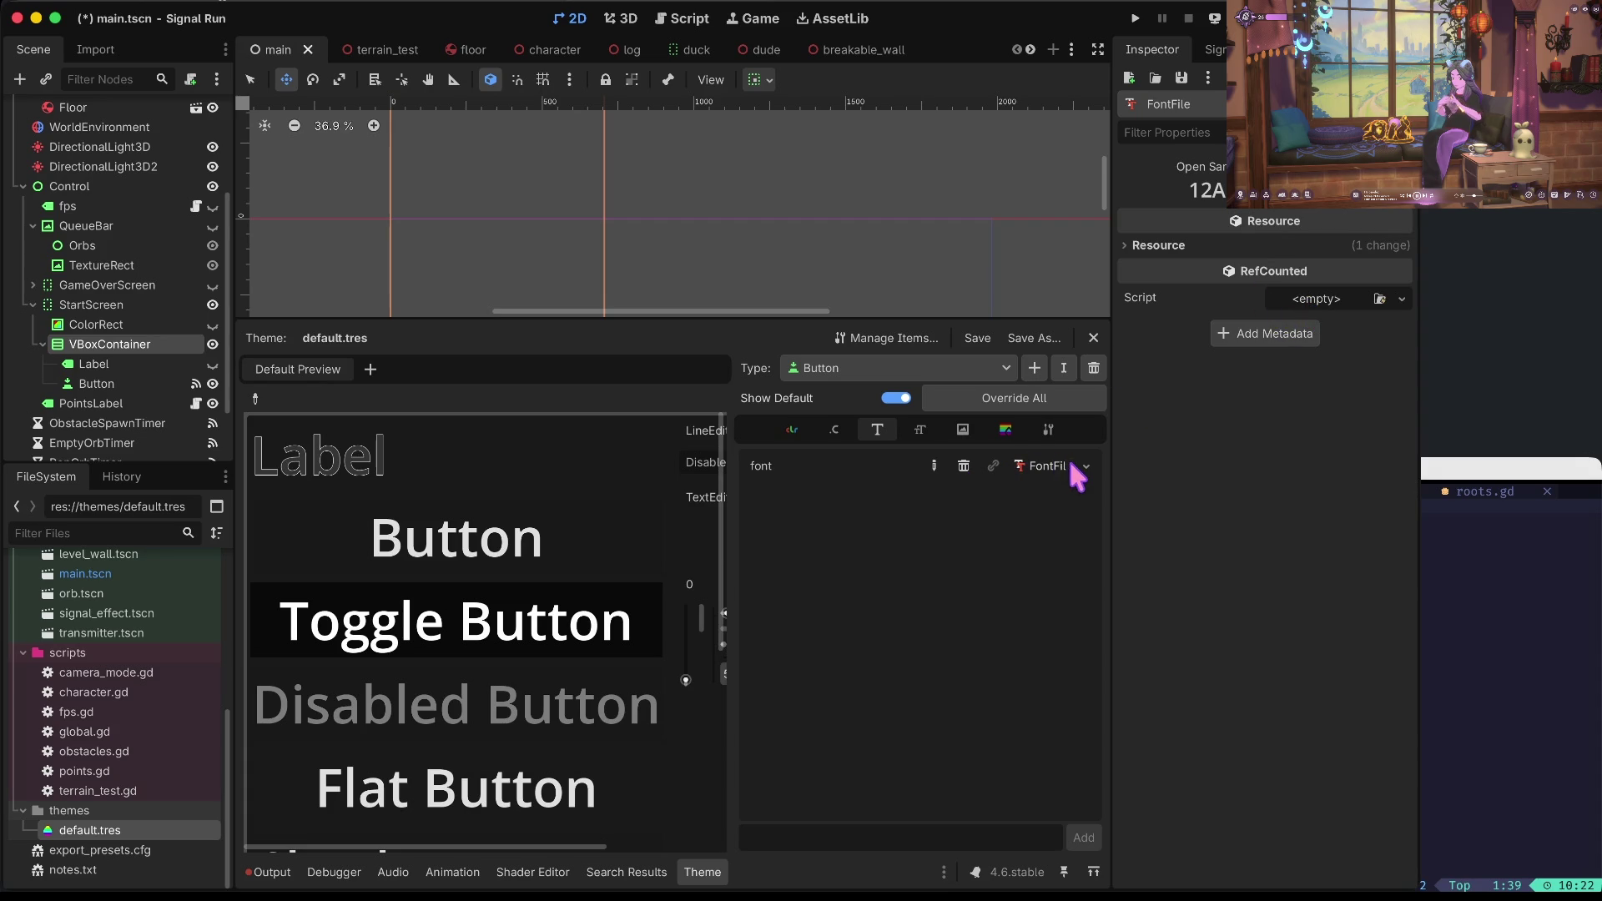
{"action": "left_click", "coordinate": [921, 431]}
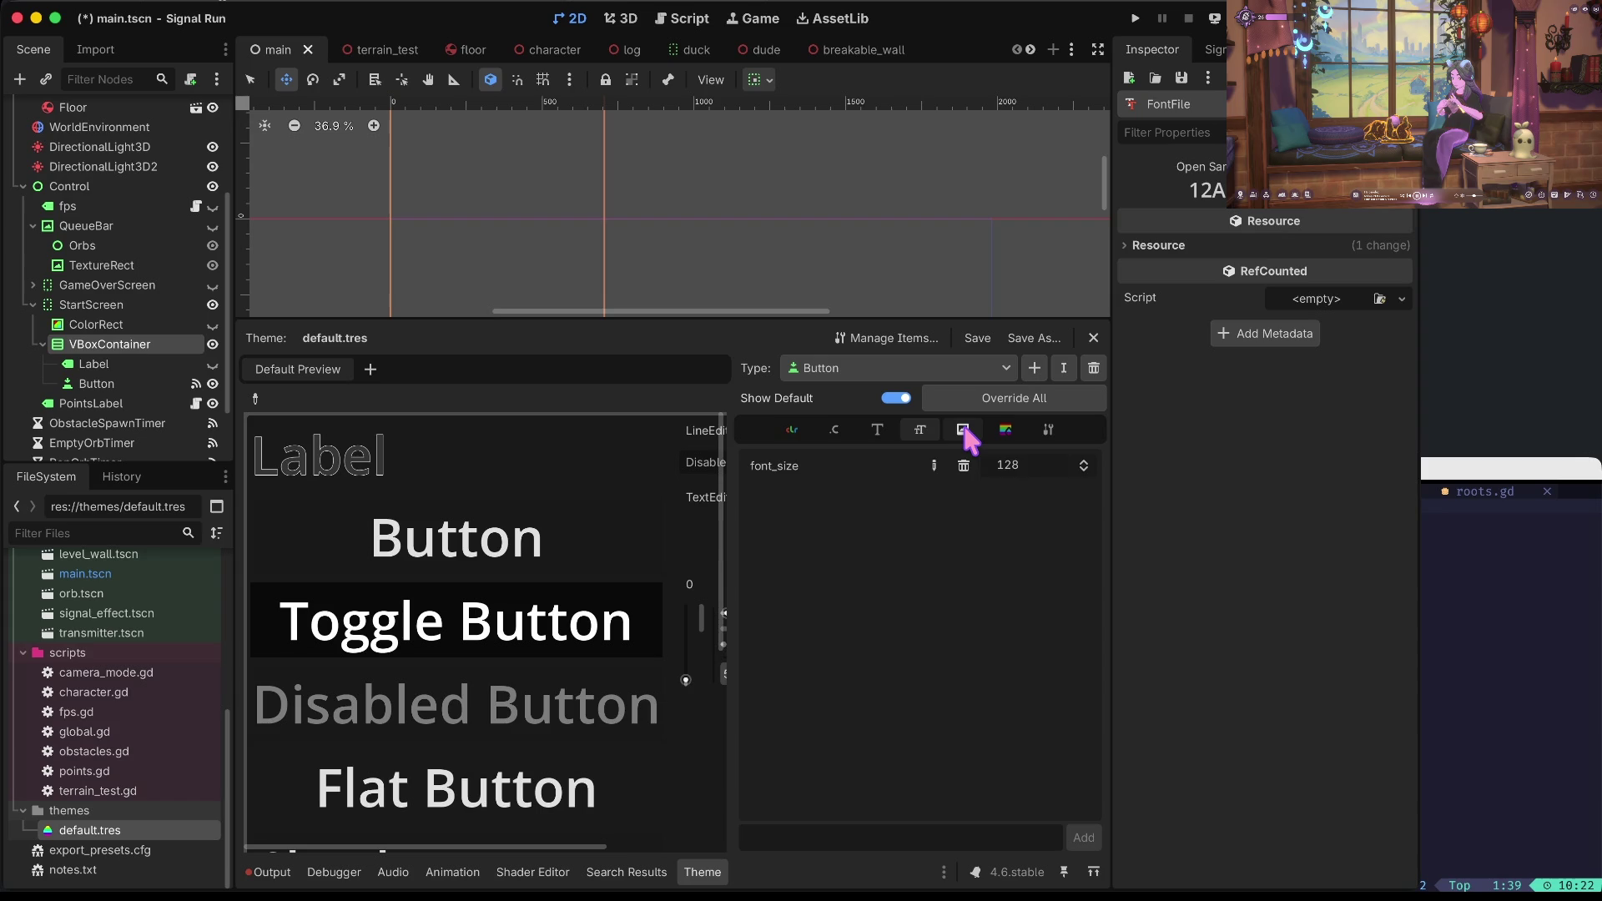
{"action": "left_click", "coordinate": [1048, 431]}
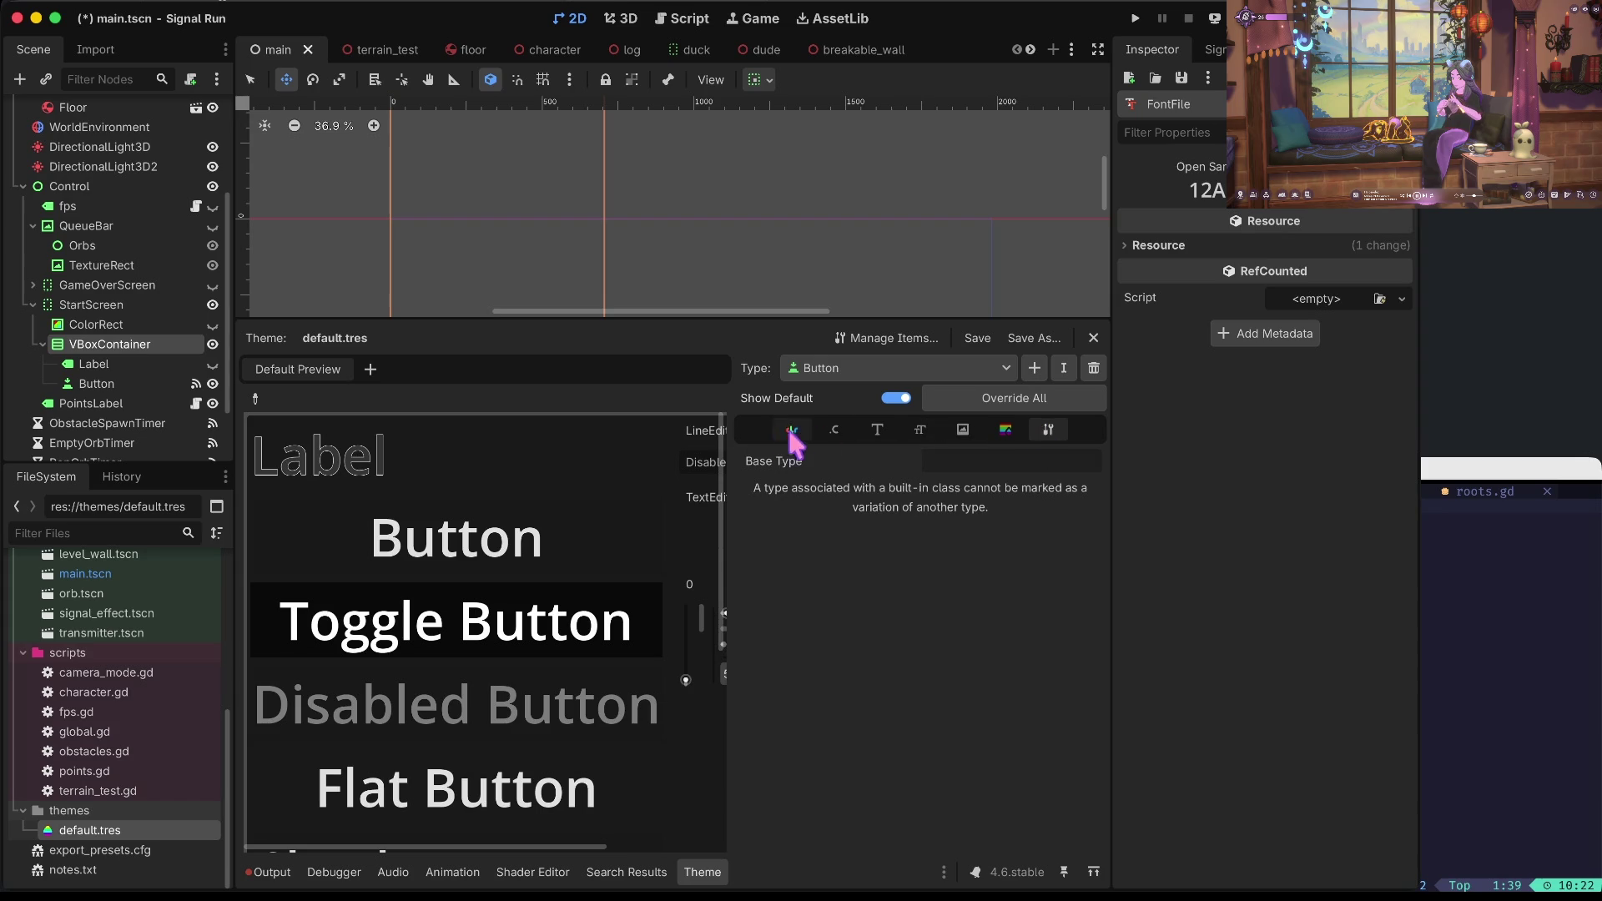
{"action": "left_click", "coordinate": [792, 431]}
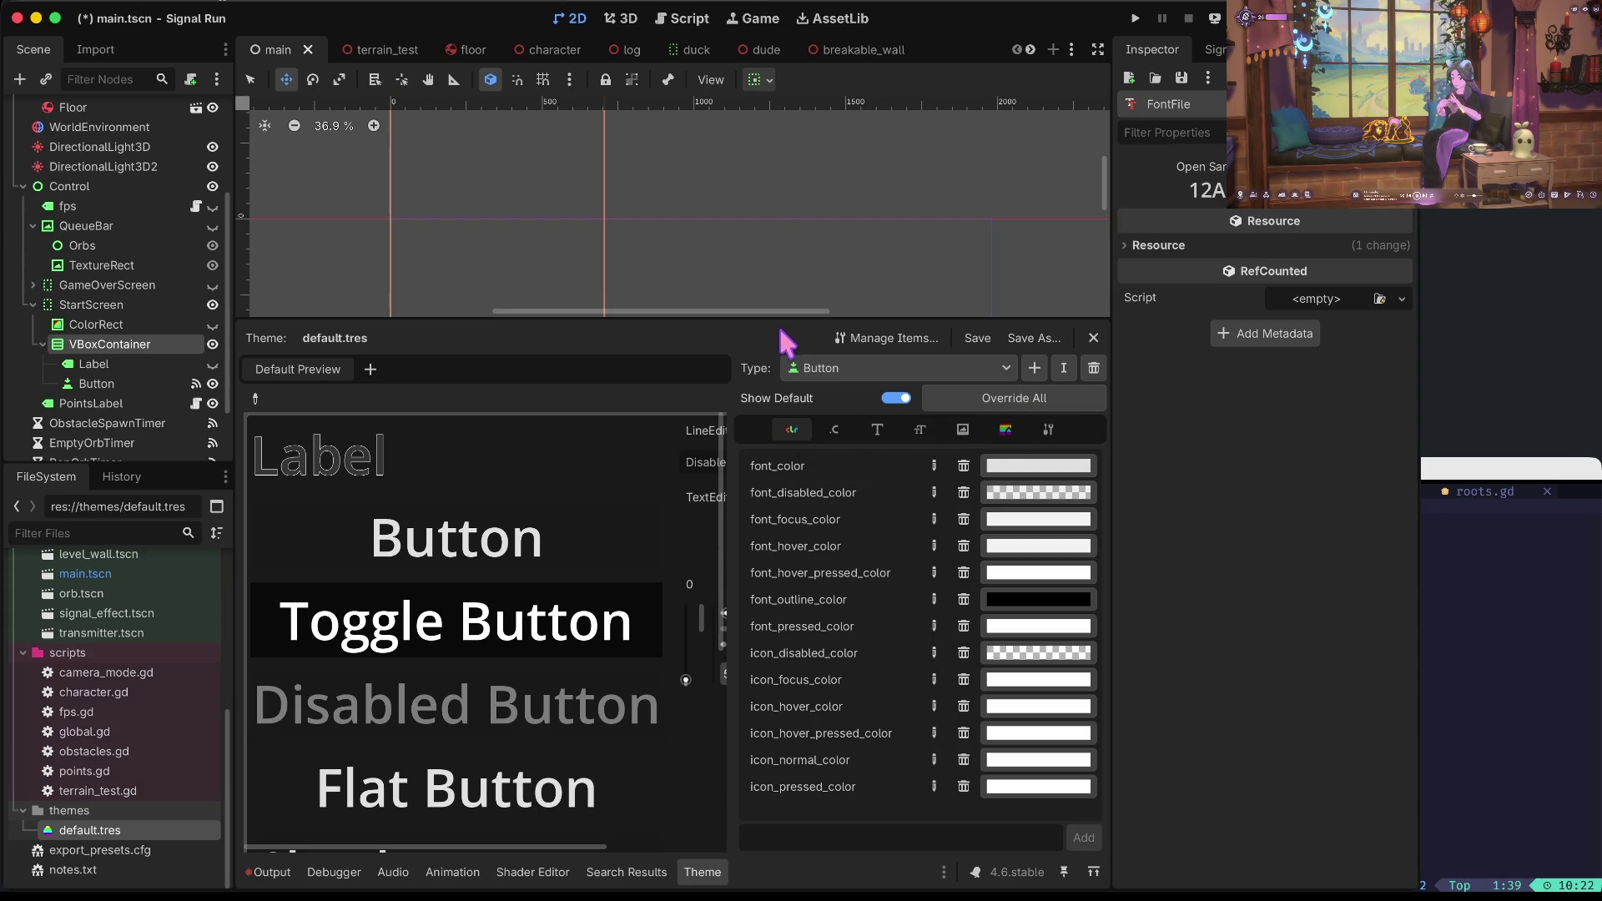
Shrink the Theme panel, try the preview Toggle Button, and save with Cmd+S.
{"action": "mouse_move", "coordinate": [770, 320]}
{"action": "left_mouse_down"}
{"action": "mouse_move", "coordinate": [766, 510]}
{"action": "mouse_move", "coordinate": [790, 347]}
{"action": "left_mouse_up"}
{"action": "left_click", "coordinate": [551, 660]}
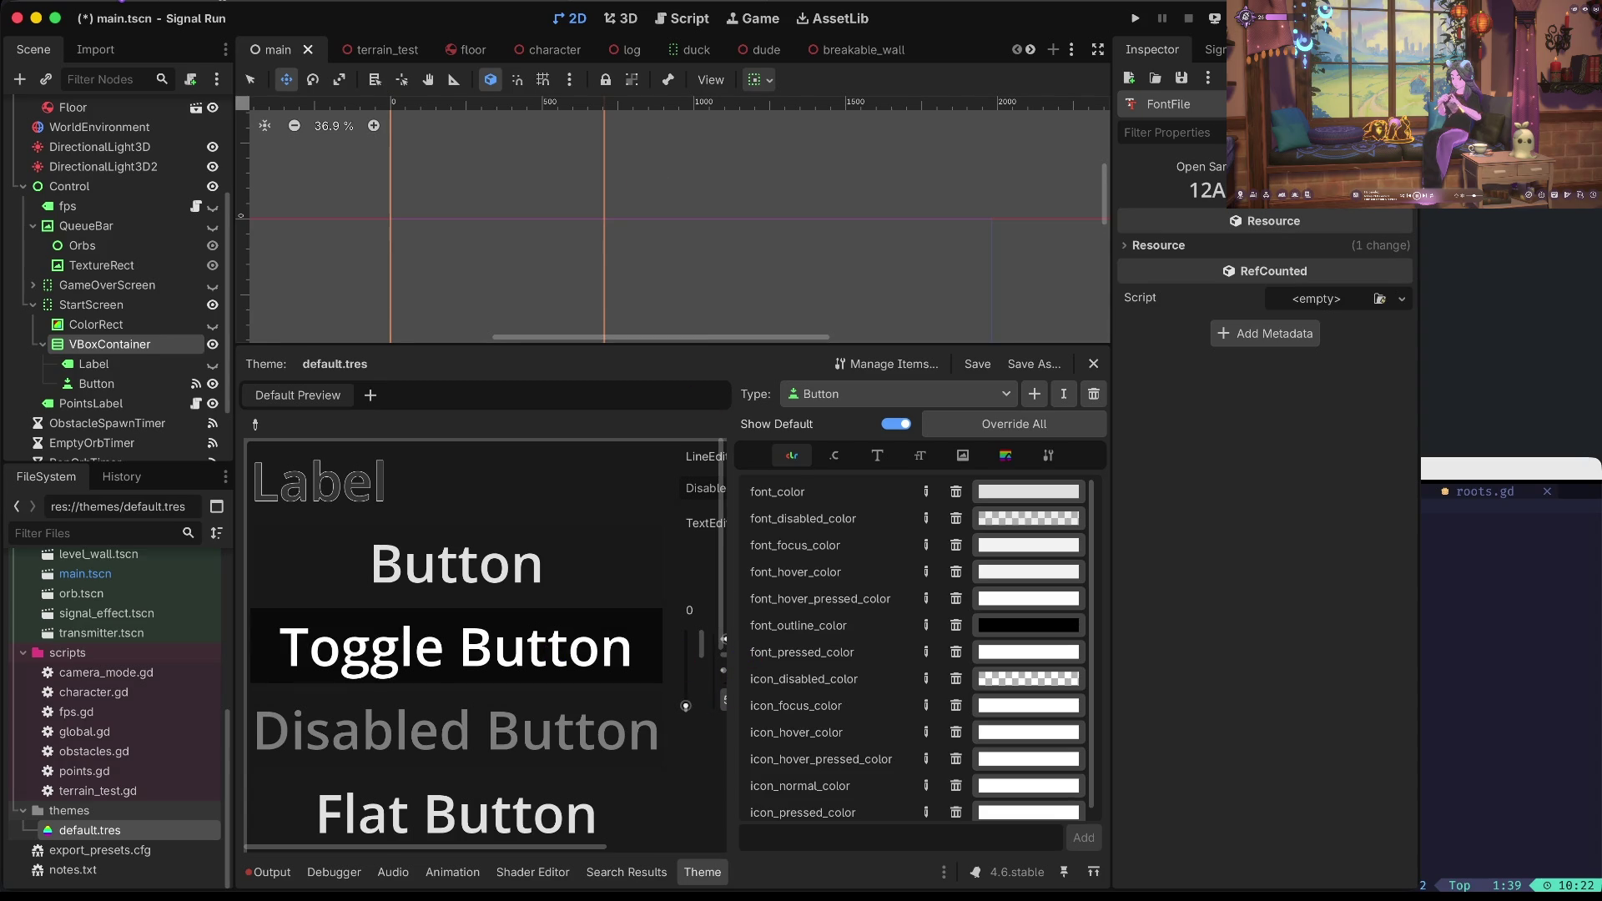
{"action": "key", "text": "super+s"}
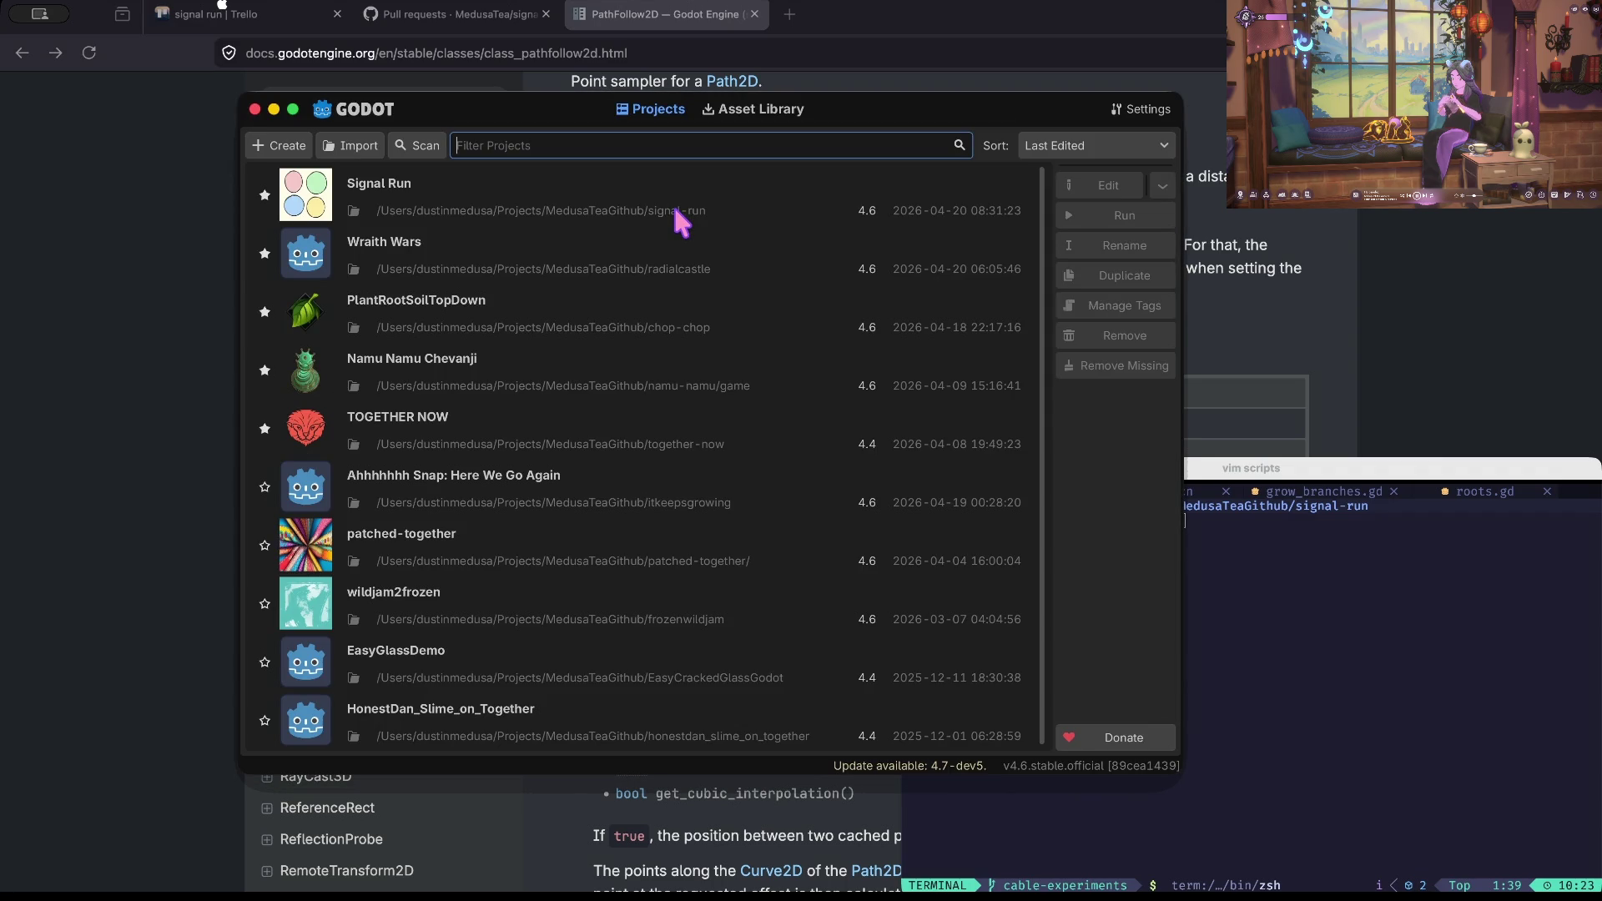
Open the TOGETHER NOW project and bring the editor back in front of the running game.
{"action": "double_click", "coordinate": [562, 430]}
{"action": "left_click", "coordinate": [692, 494]}
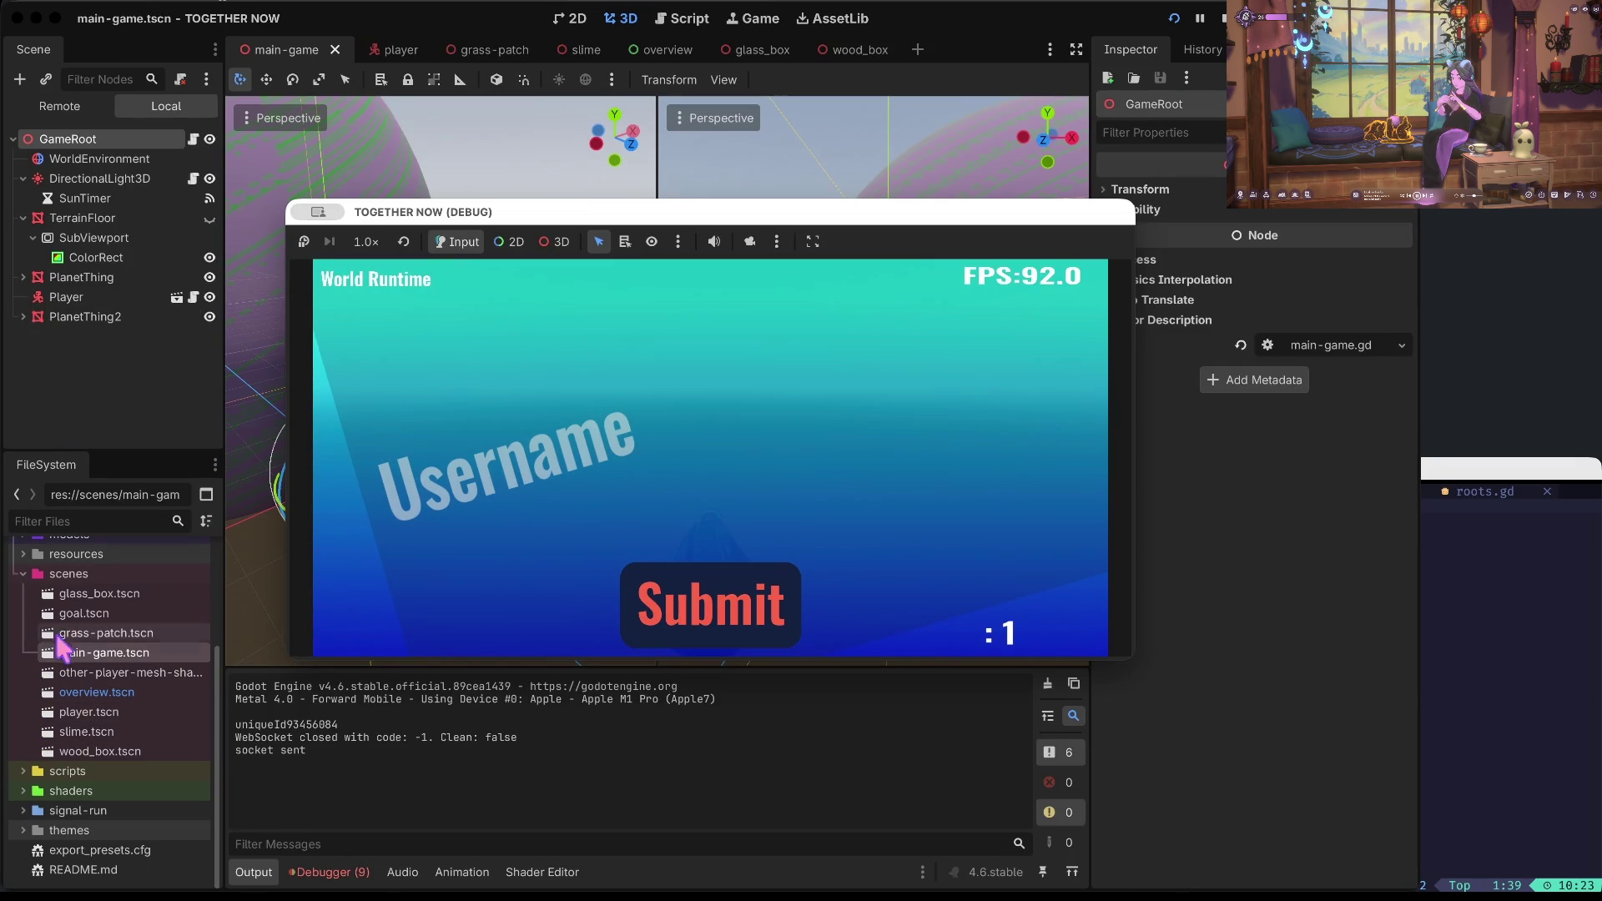
{"action": "left_click", "coordinate": [84, 692]}
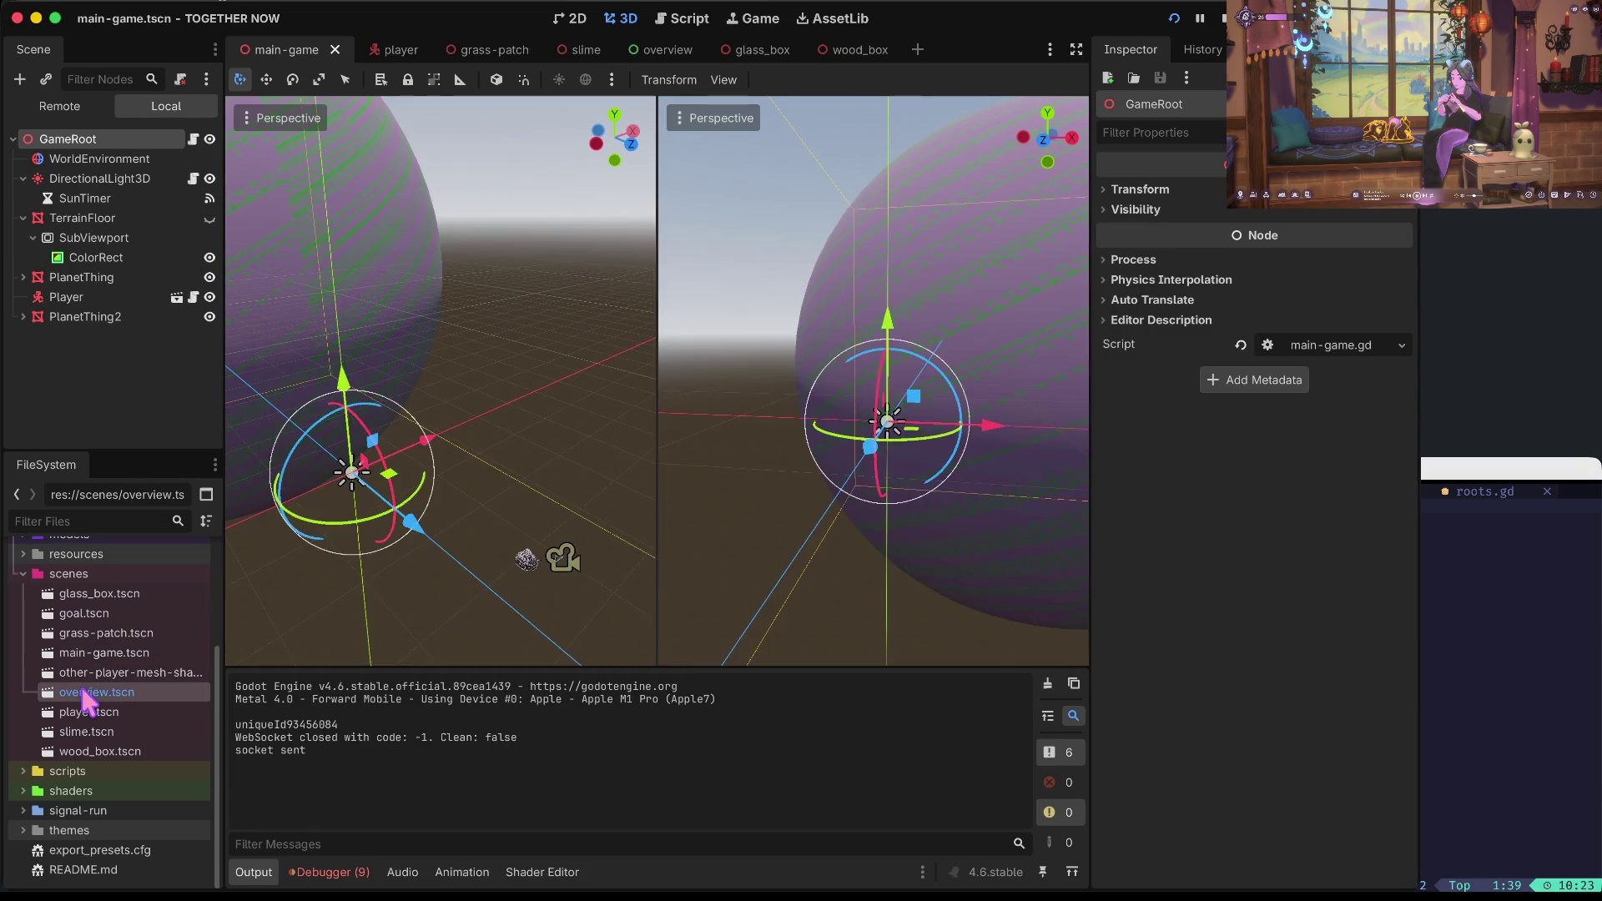
Open overview.tscn, select its Submit button, and inspect the themes/button.tres stylebox.
{"action": "double_click", "coordinate": [83, 692]}
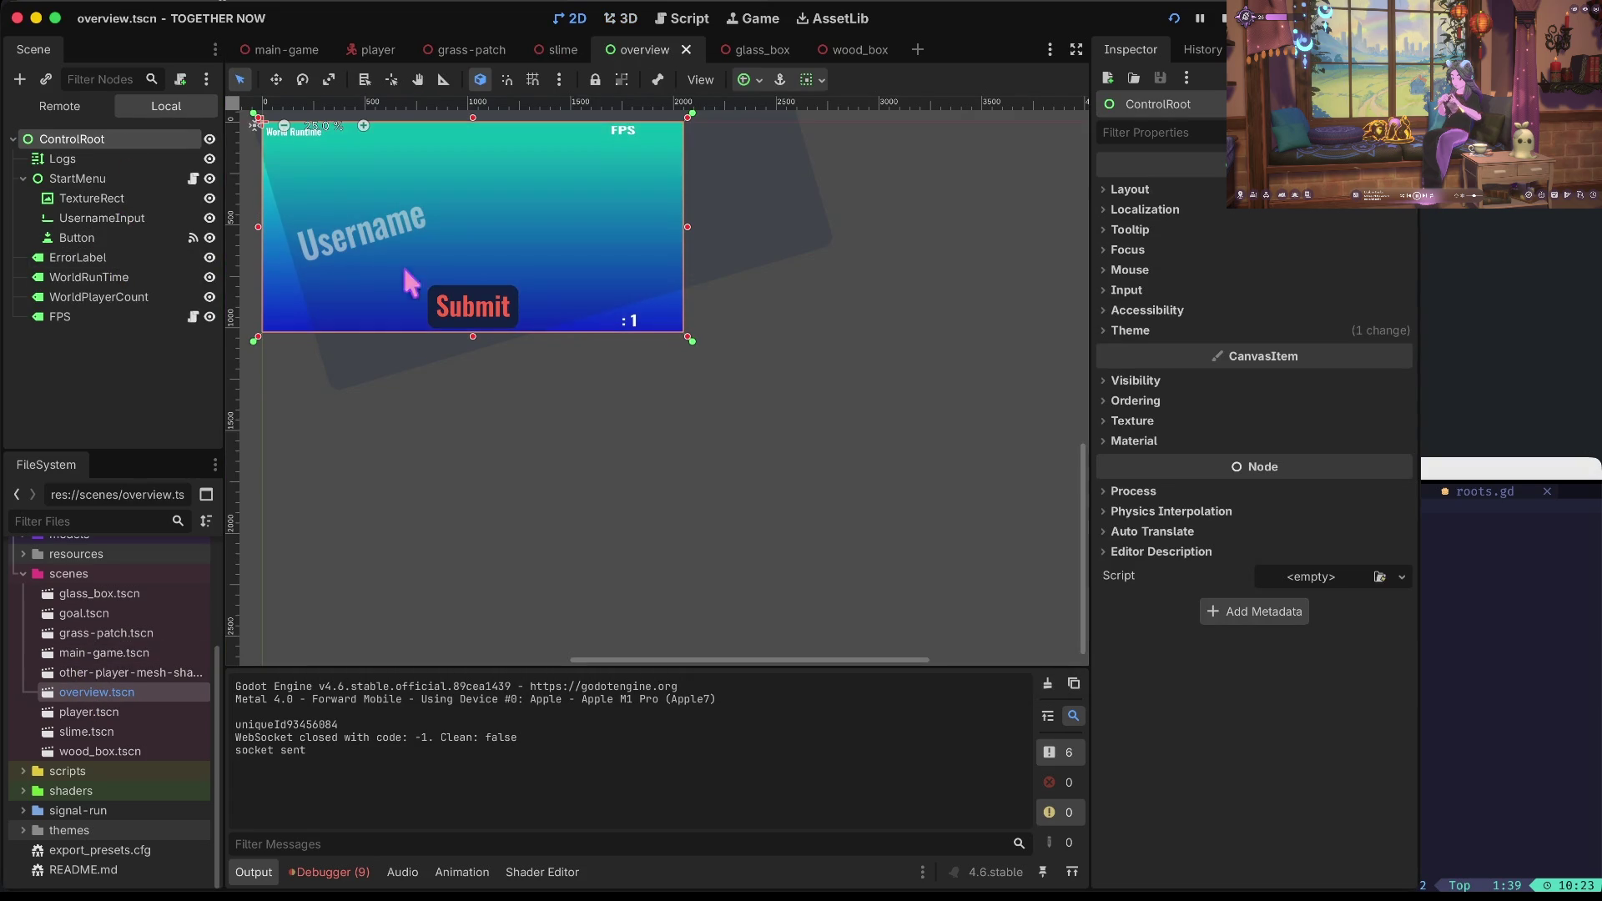
{"action": "left_click", "coordinate": [441, 307]}
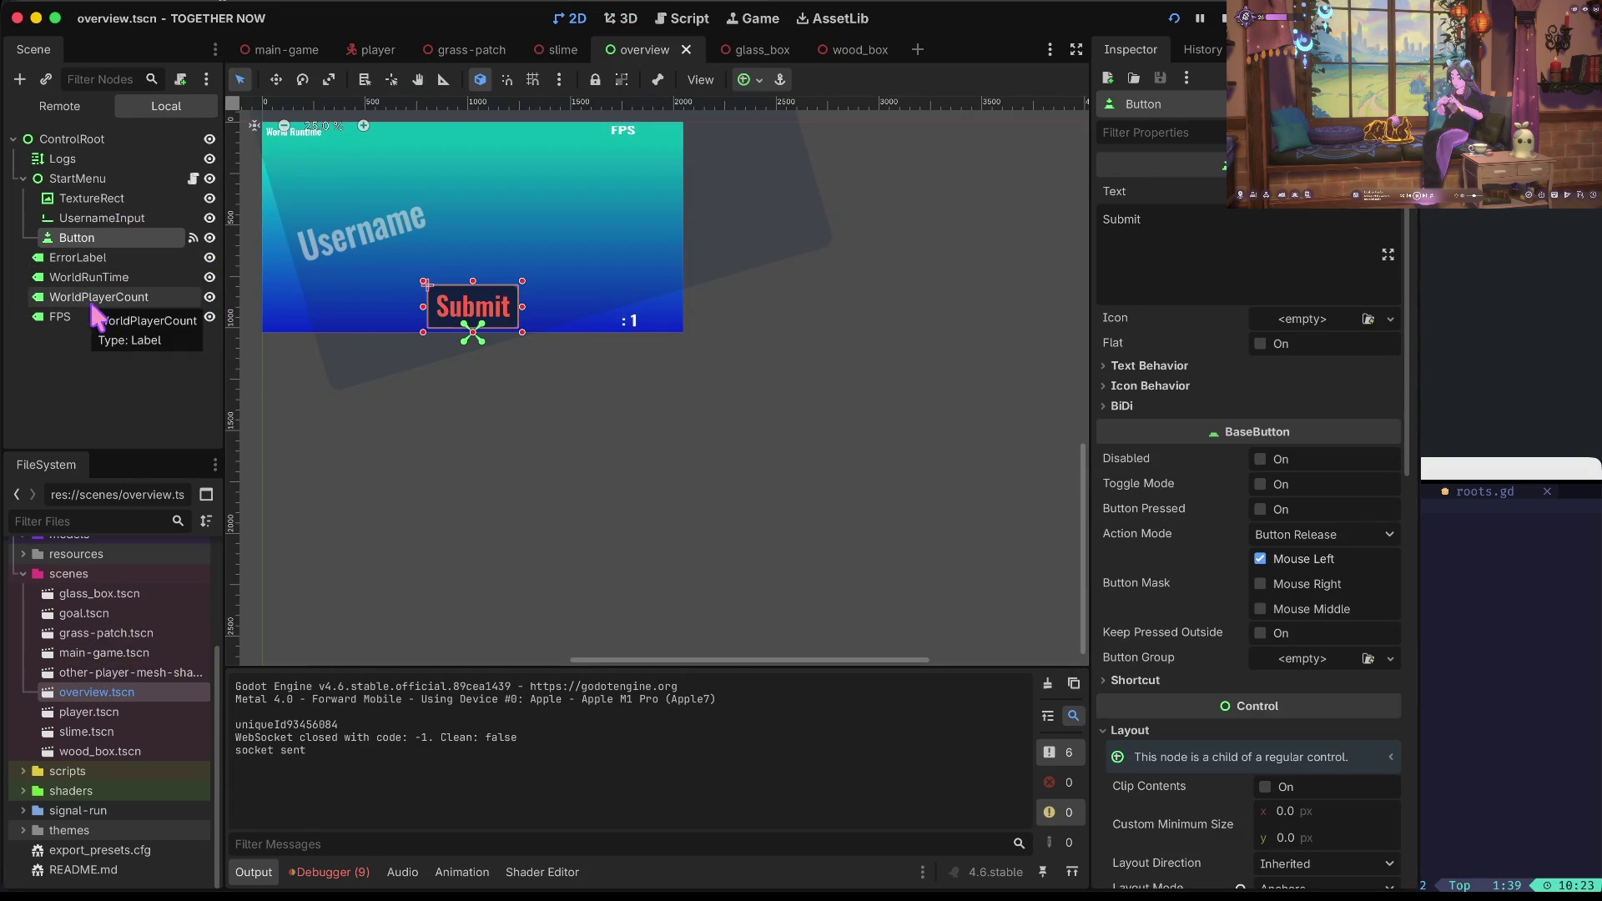
{"action": "left_click", "coordinate": [23, 830]}
{"action": "scroll", "coordinate": [108, 801], "scroll_direction": "down", "scroll_amount": 3}
{"action": "left_click", "coordinate": [87, 771]}
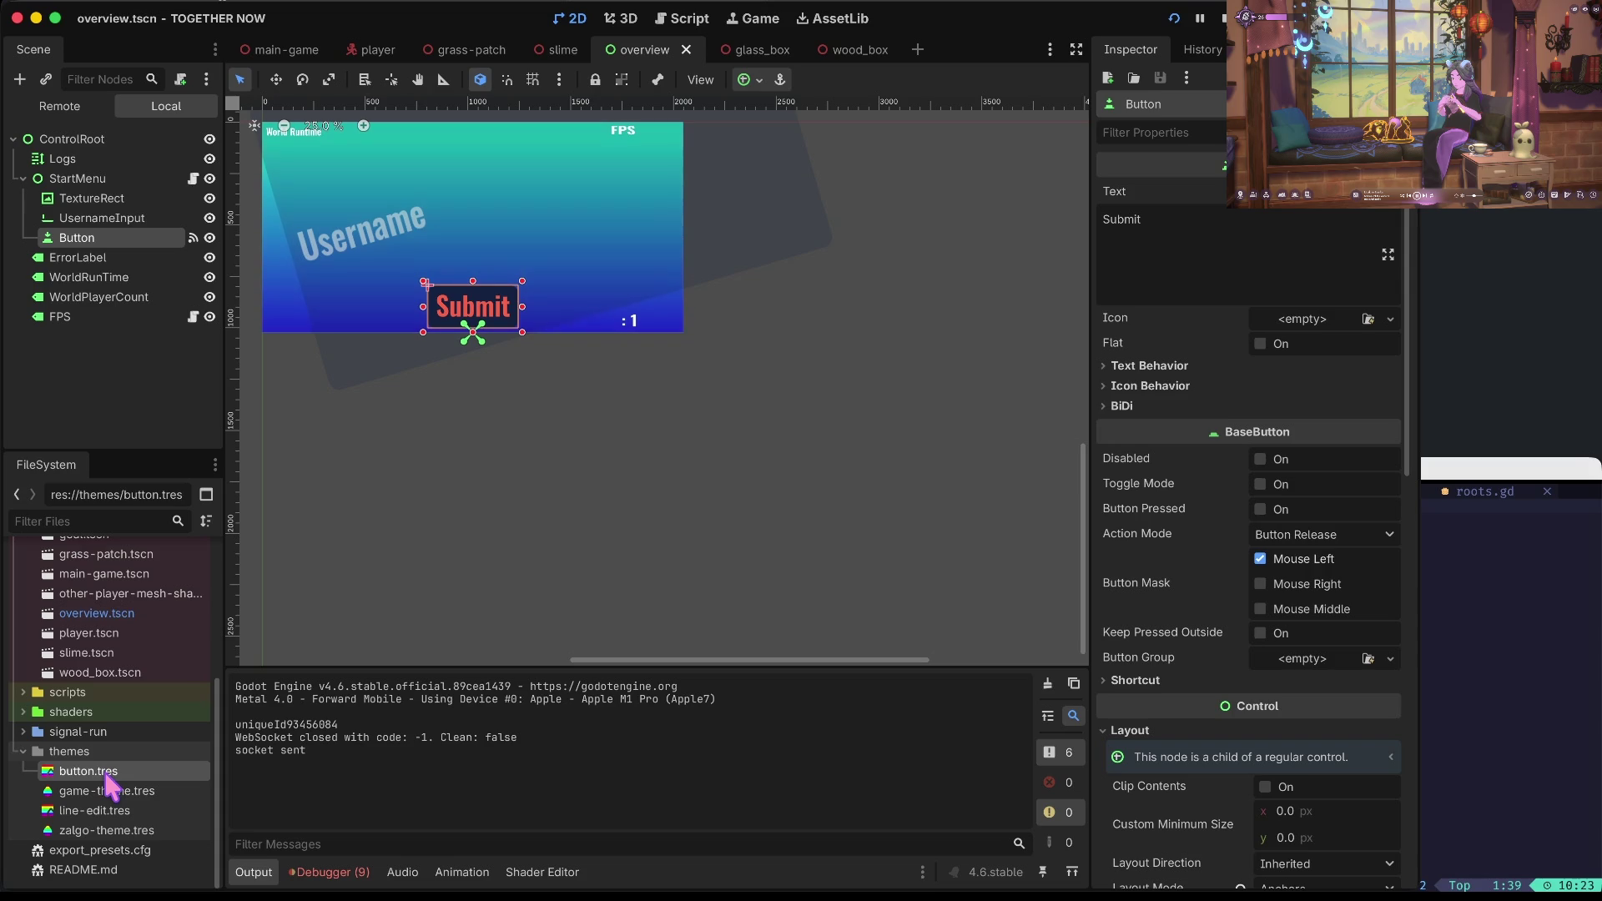
{"action": "double_click", "coordinate": [106, 773]}
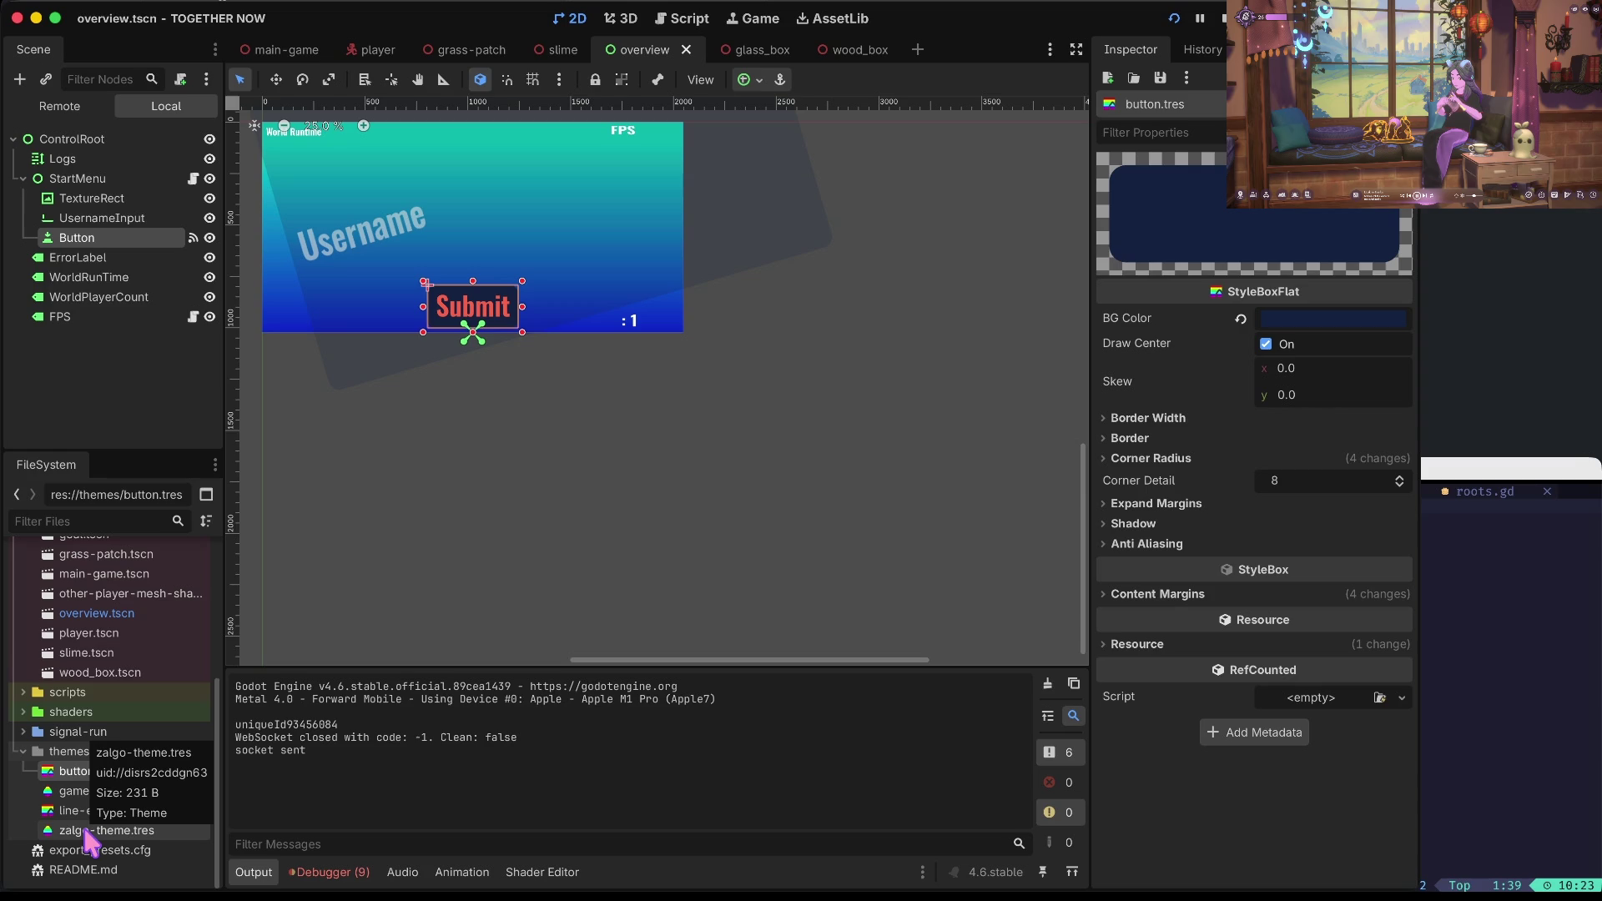
Load game-theme.tres into the Theme editor to preview its Button styles.
{"action": "key", "text": "Down"}
{"action": "key", "text": "Down"}
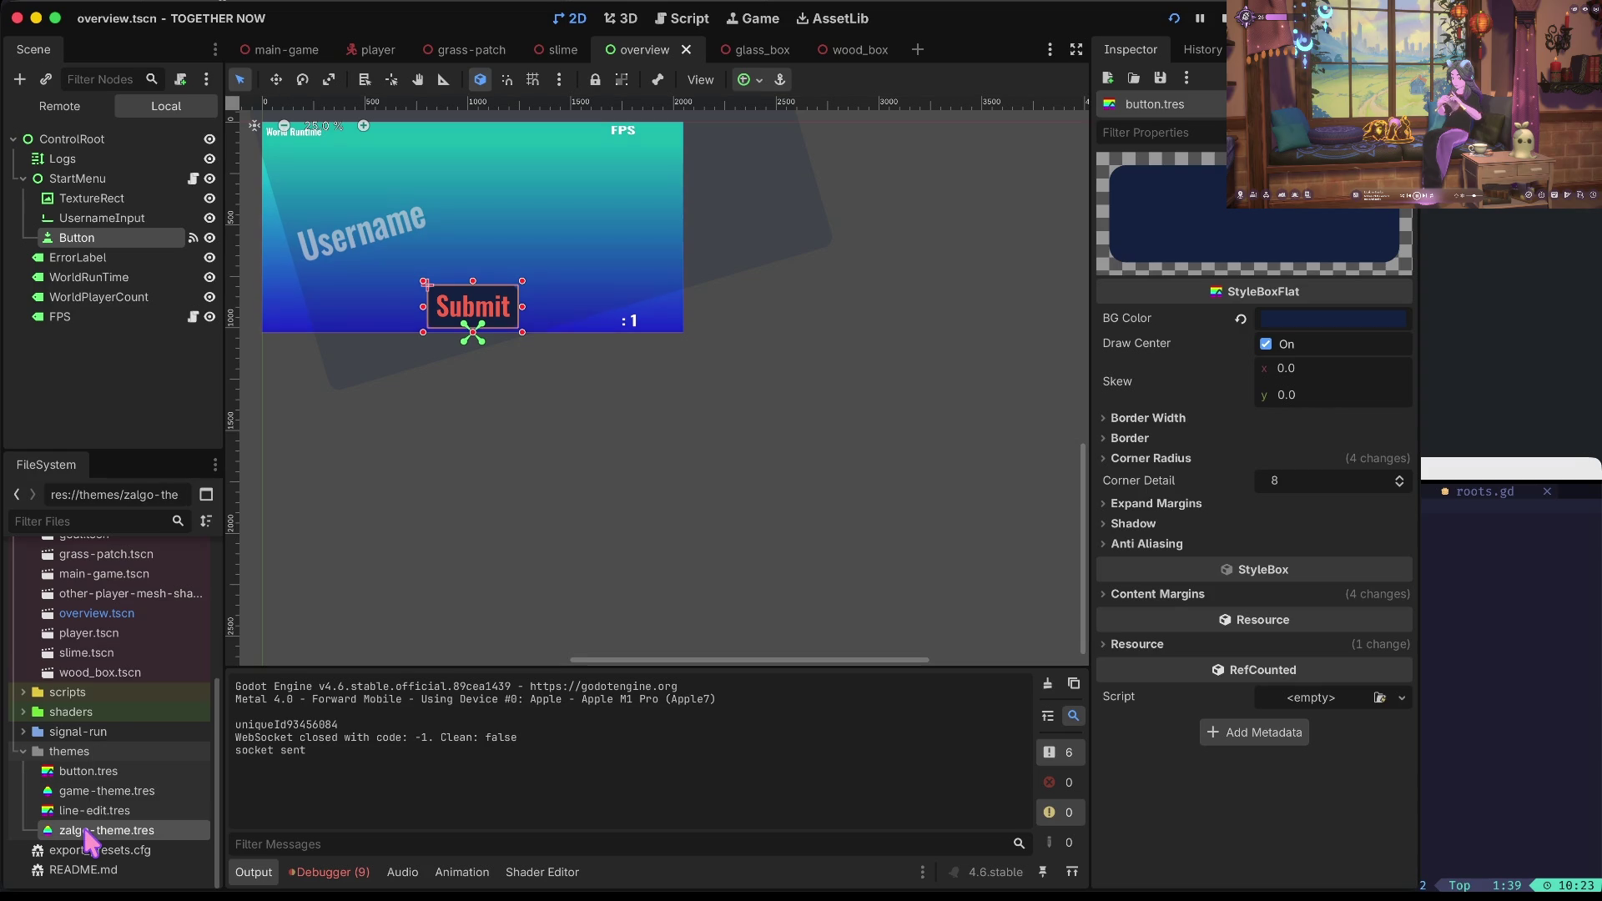
{"action": "key", "text": "Down"}
{"action": "double_click", "coordinate": [108, 791]}
{"action": "scroll", "coordinate": [531, 716], "scroll_direction": "down", "scroll_amount": 3}
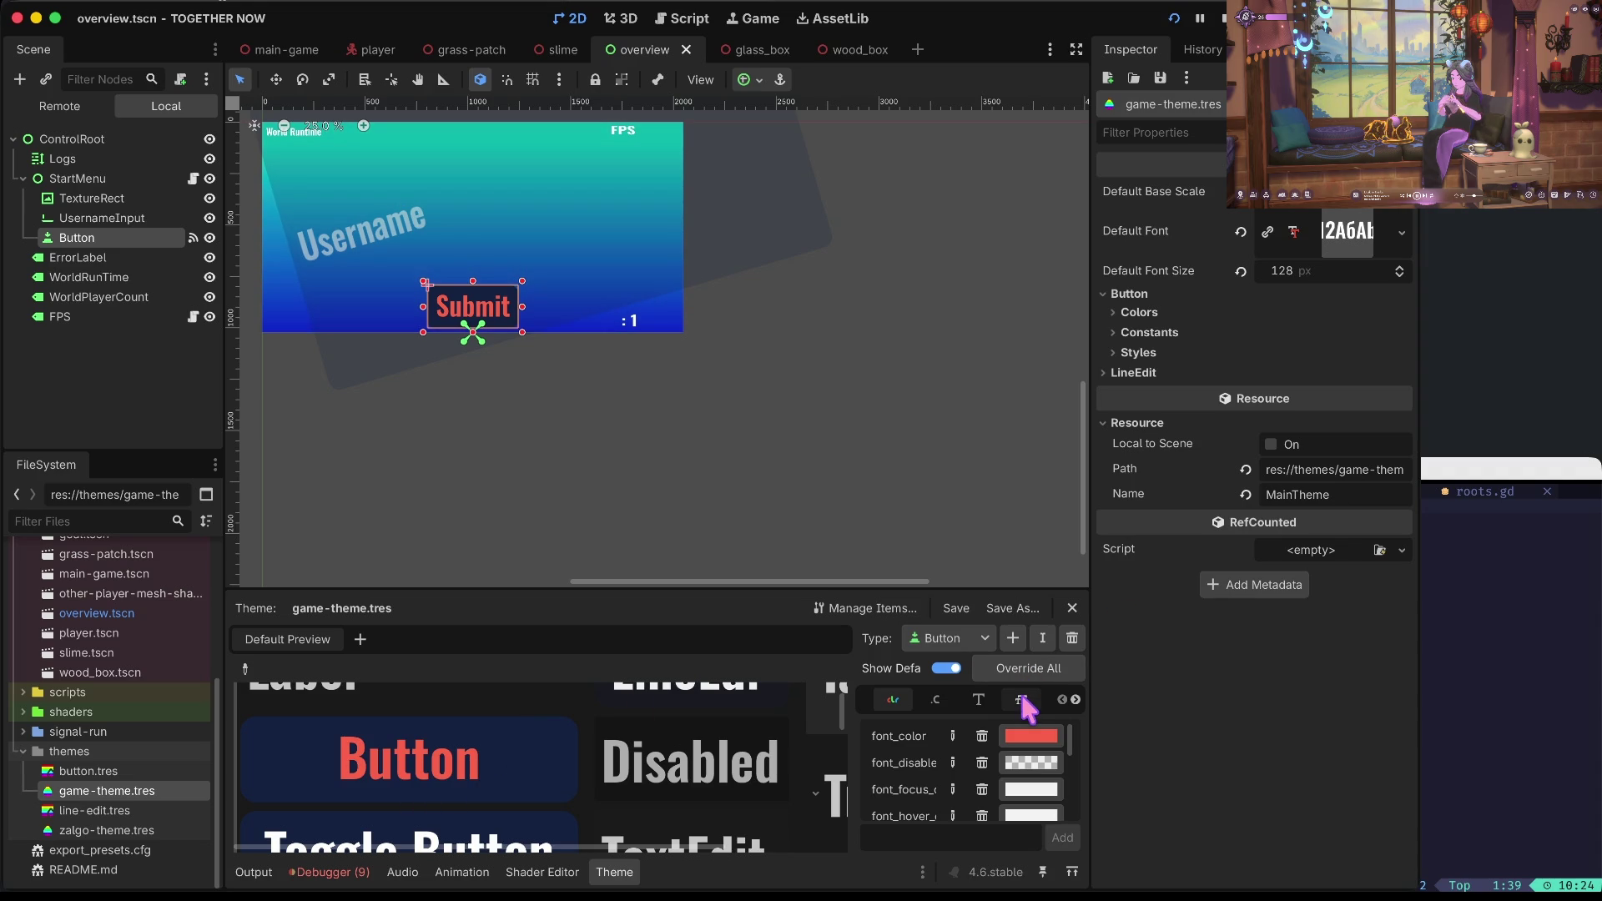
Compare button.tres with the Submit Button node and scroll to its Layout anchor points.
{"action": "left_click", "coordinate": [1150, 298]}
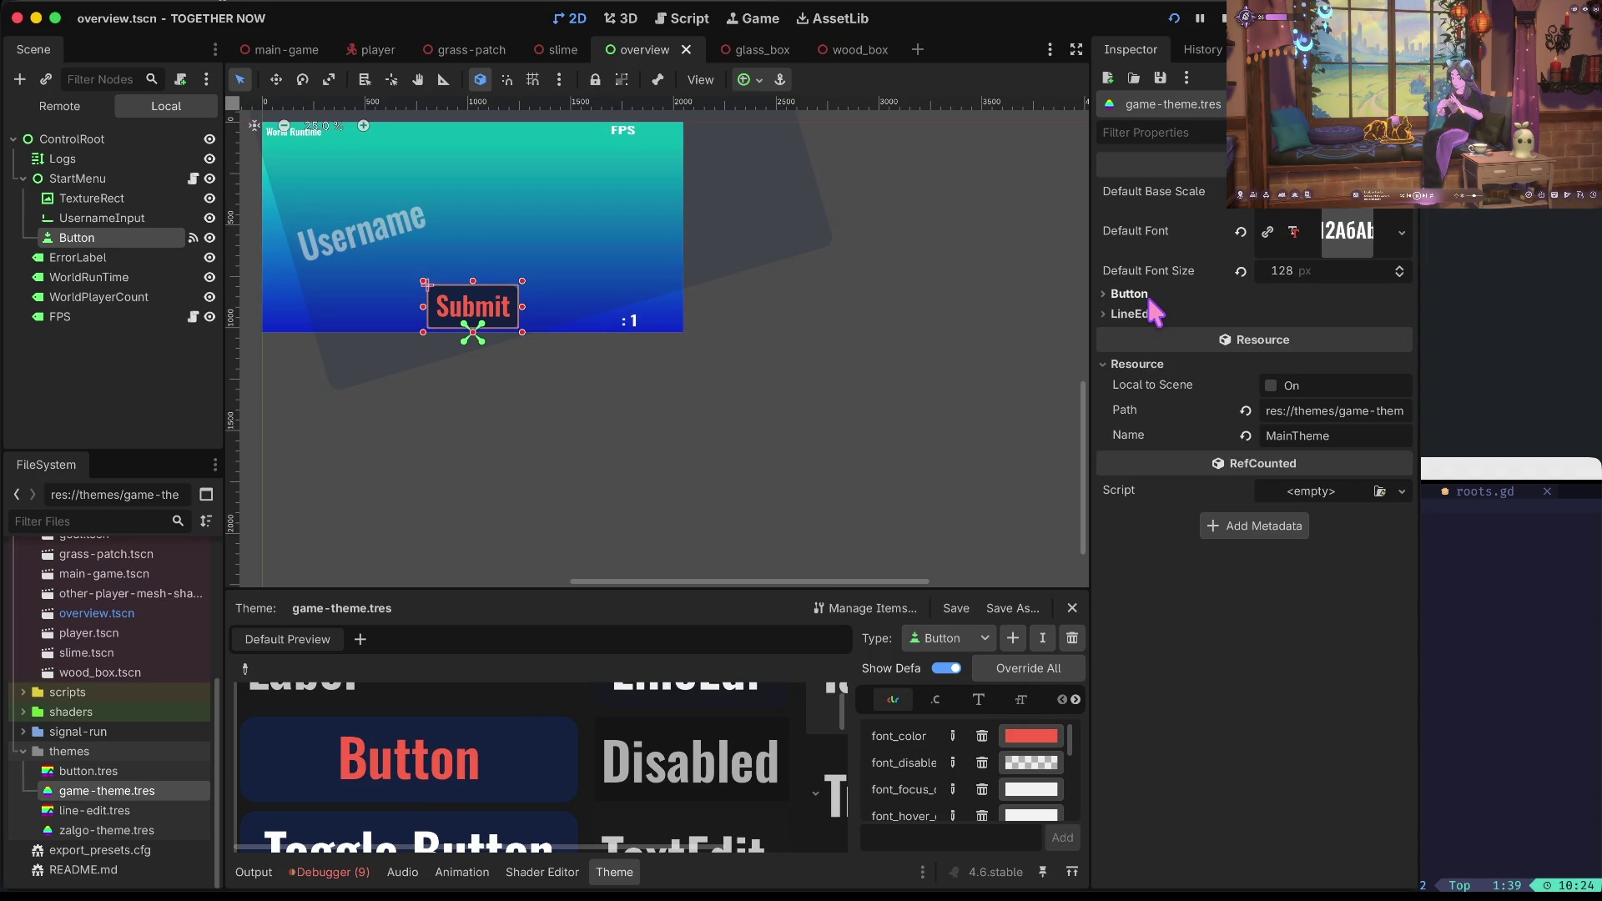
{"action": "left_click", "coordinate": [1149, 299]}
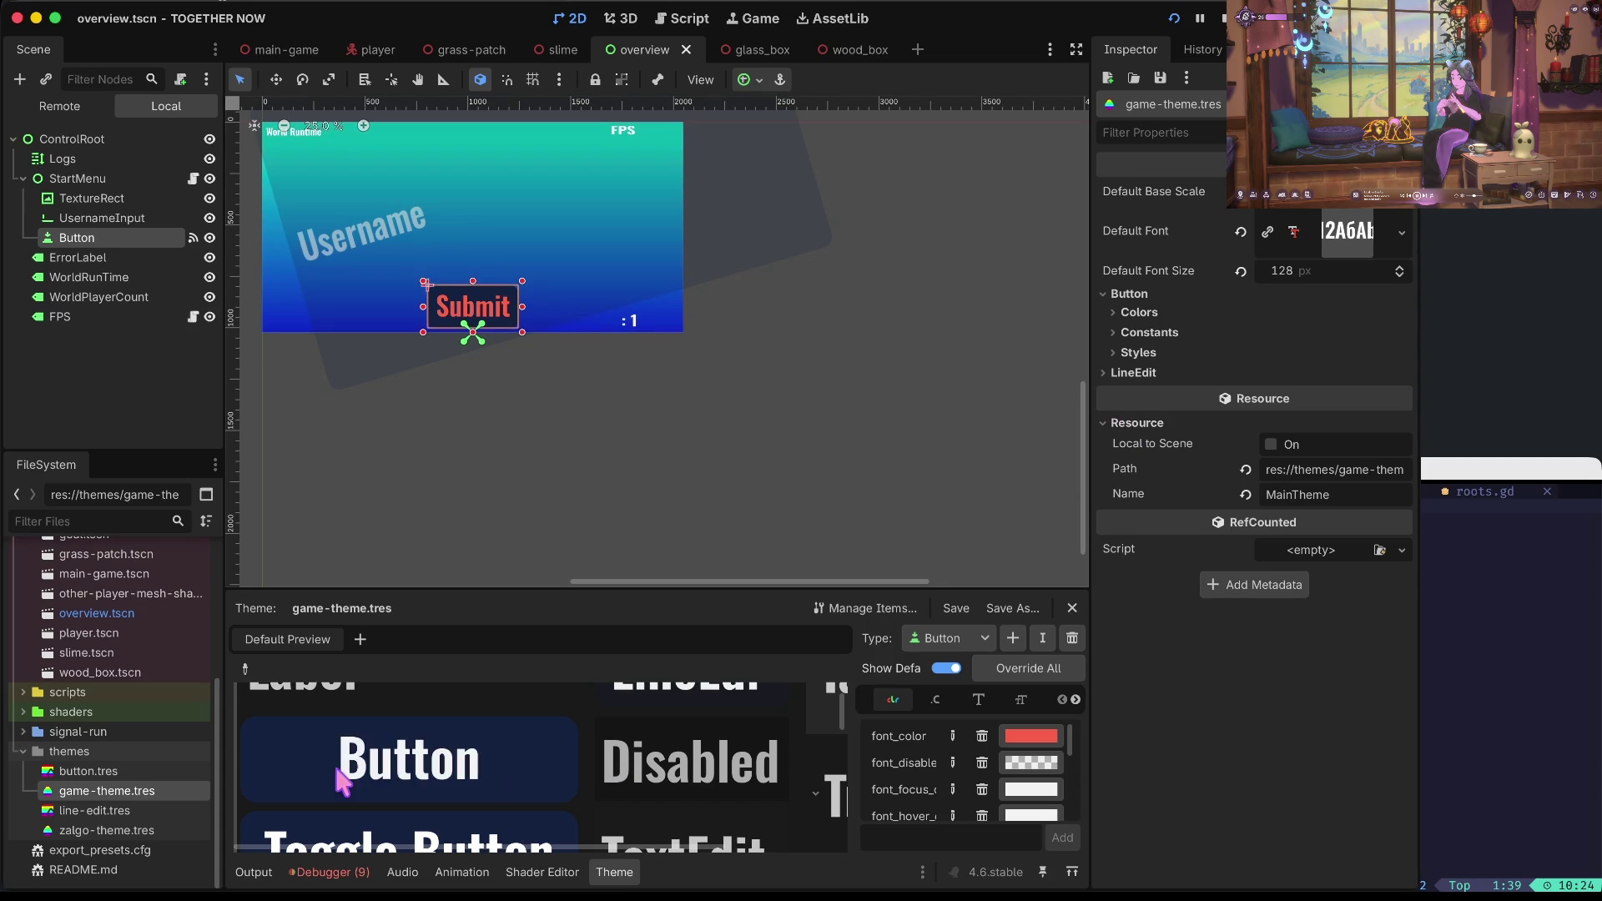
{"action": "left_click", "coordinate": [109, 773]}
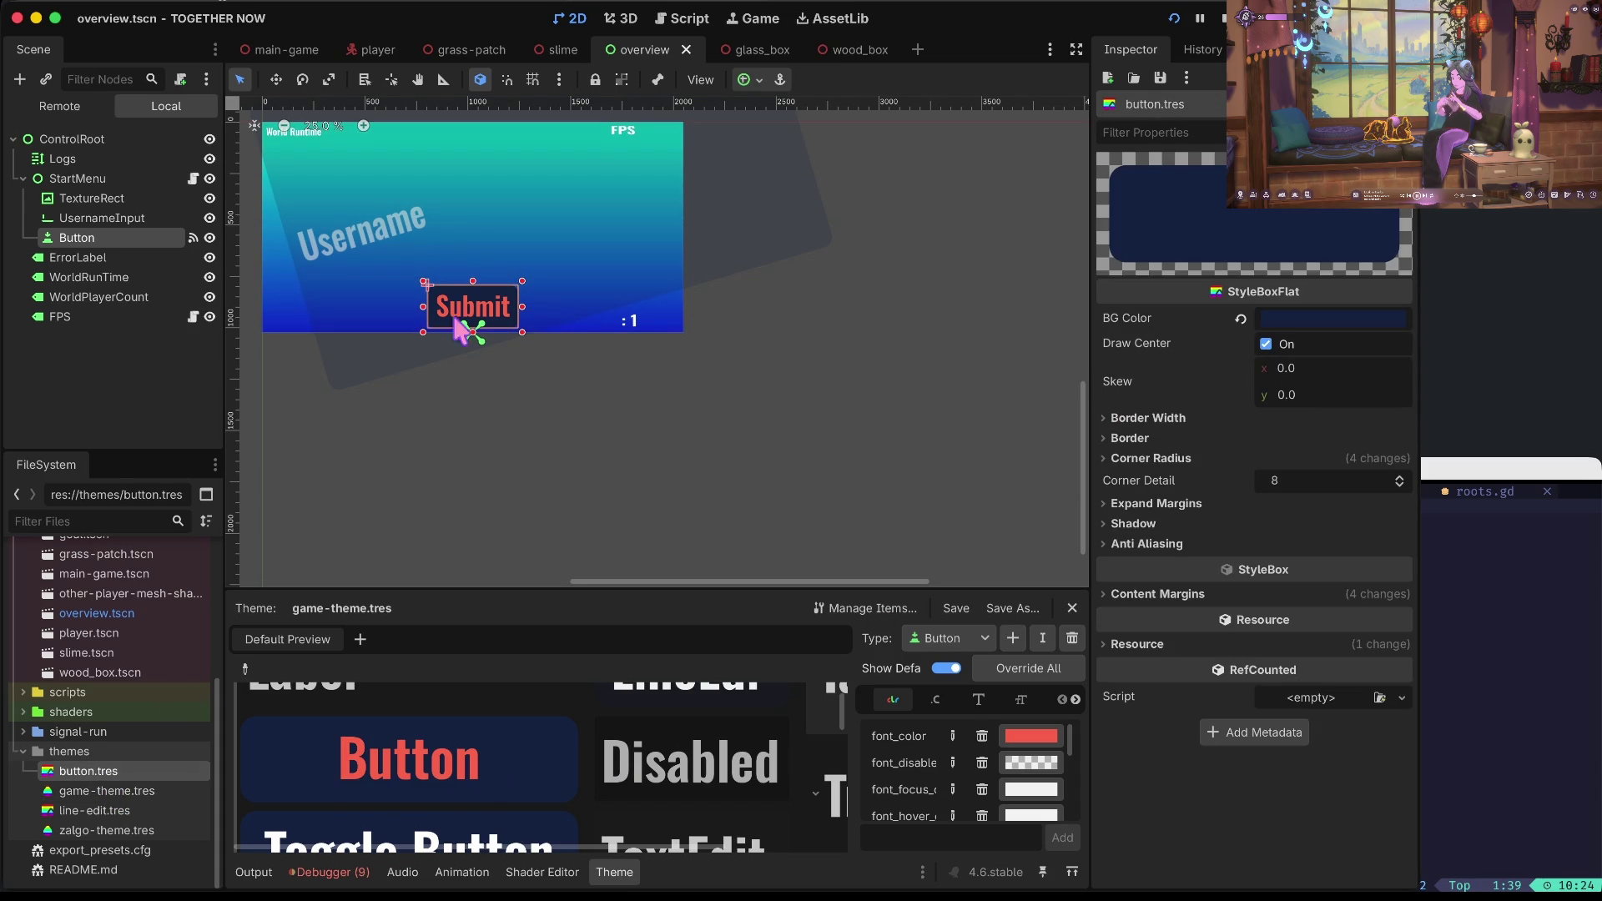
{"action": "left_click", "coordinate": [110, 220]}
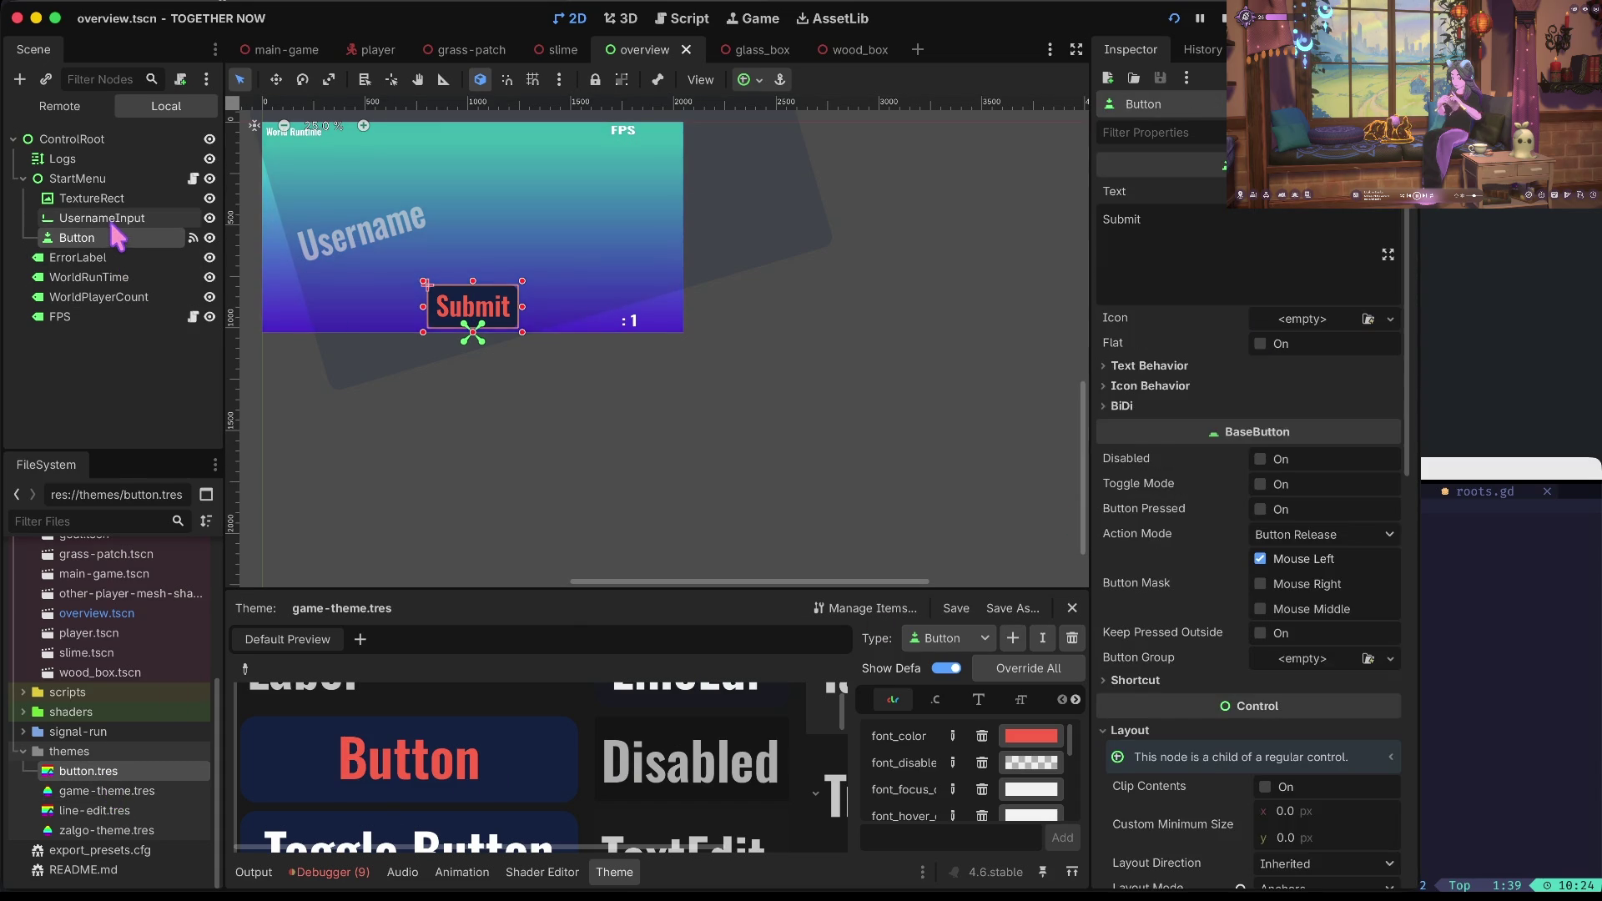
{"action": "left_click", "coordinate": [113, 238]}
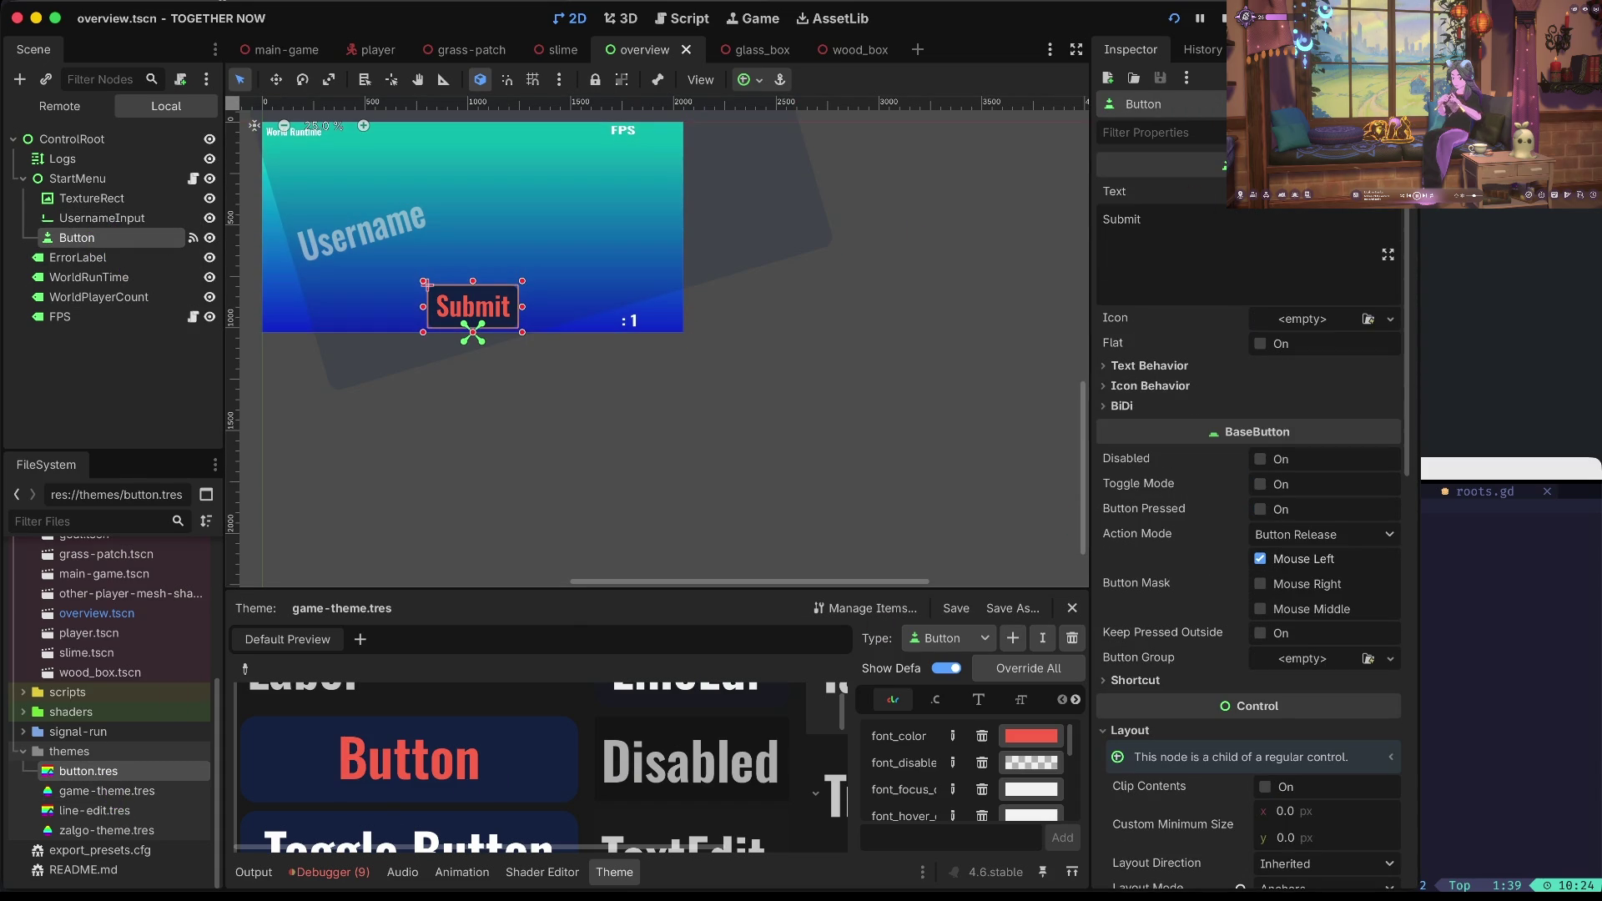
{"action": "left_click", "coordinate": [522, 384]}
{"action": "left_click", "coordinate": [505, 316]}
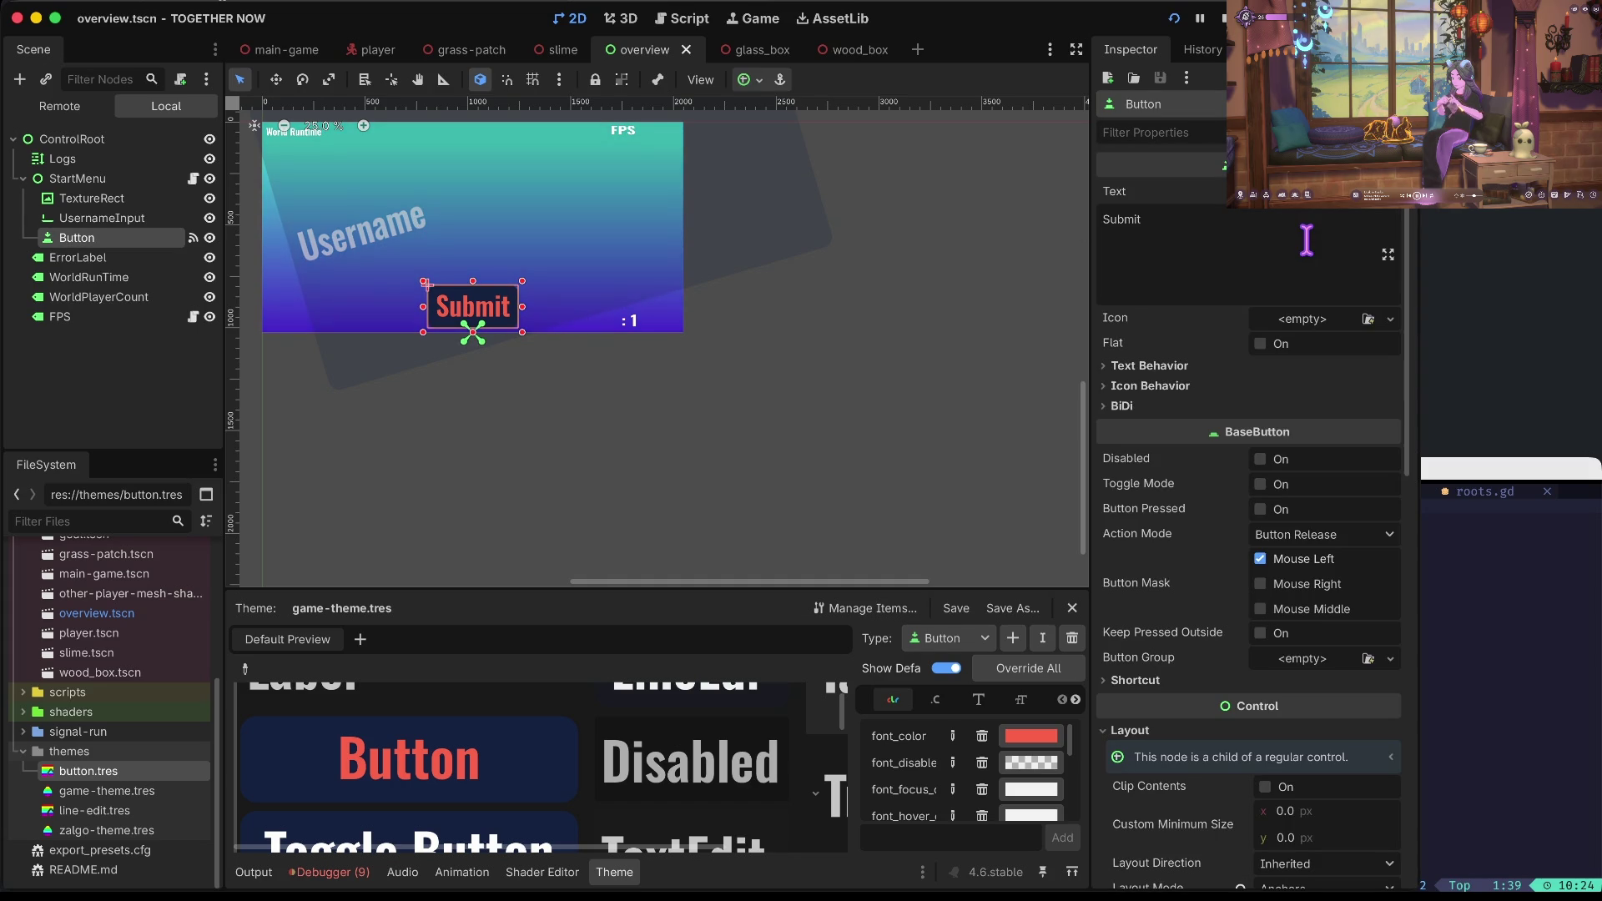
{"action": "scroll", "coordinate": [1287, 314], "scroll_direction": "down", "scroll_amount": 10}
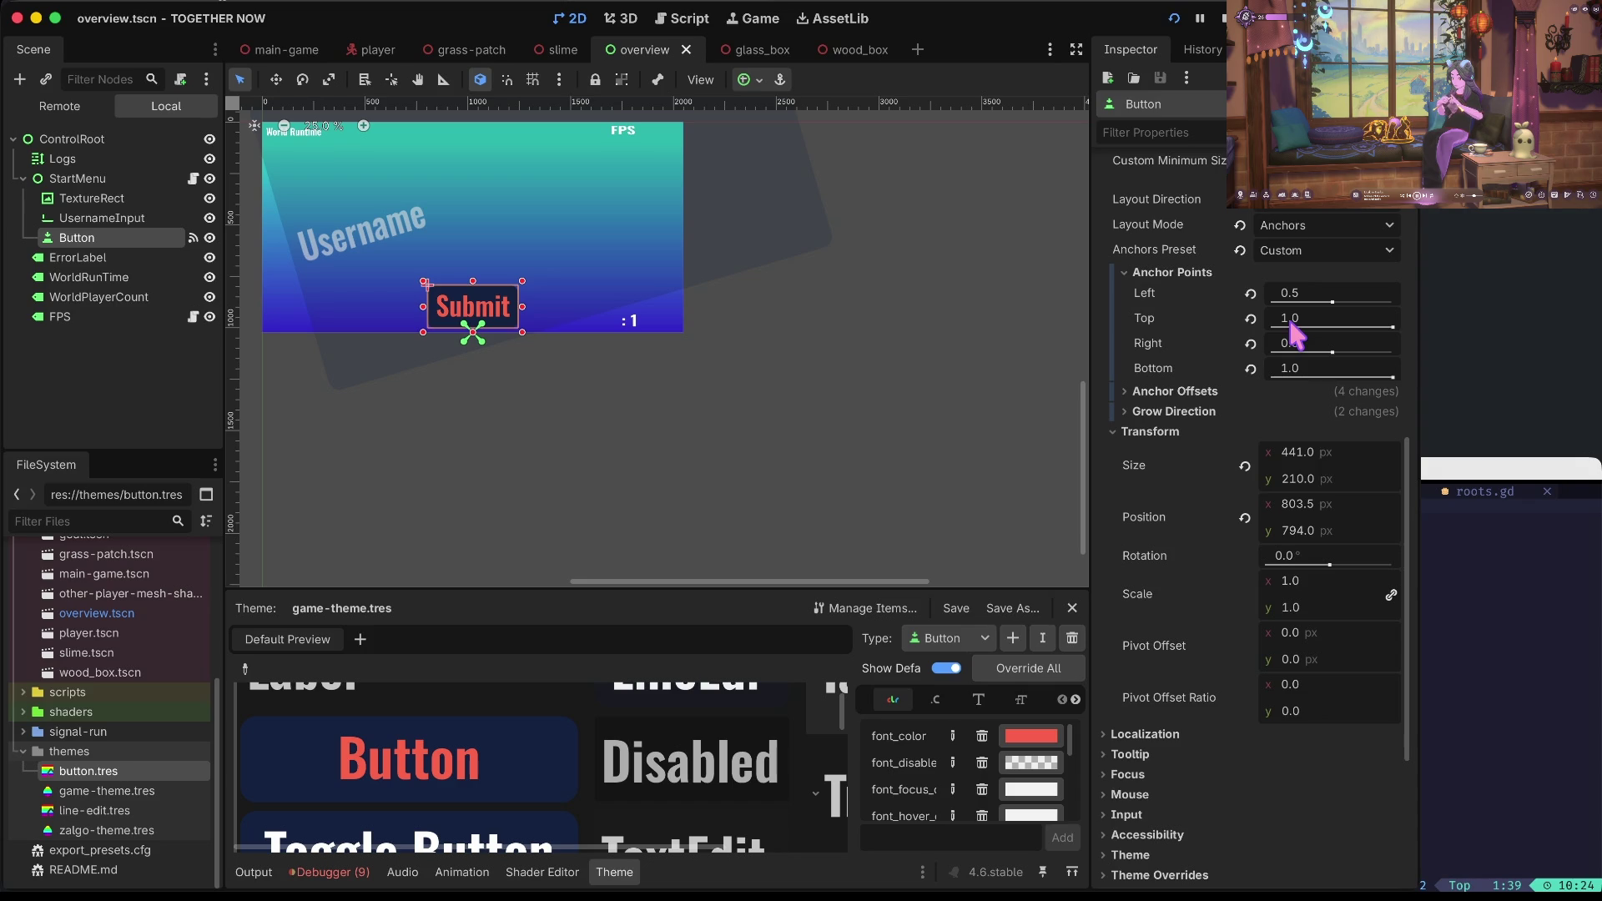
Check the theme's Button constants, keeping Button as the selected item type.
{"action": "scroll", "coordinate": [1291, 326], "scroll_direction": "down", "scroll_amount": 4}
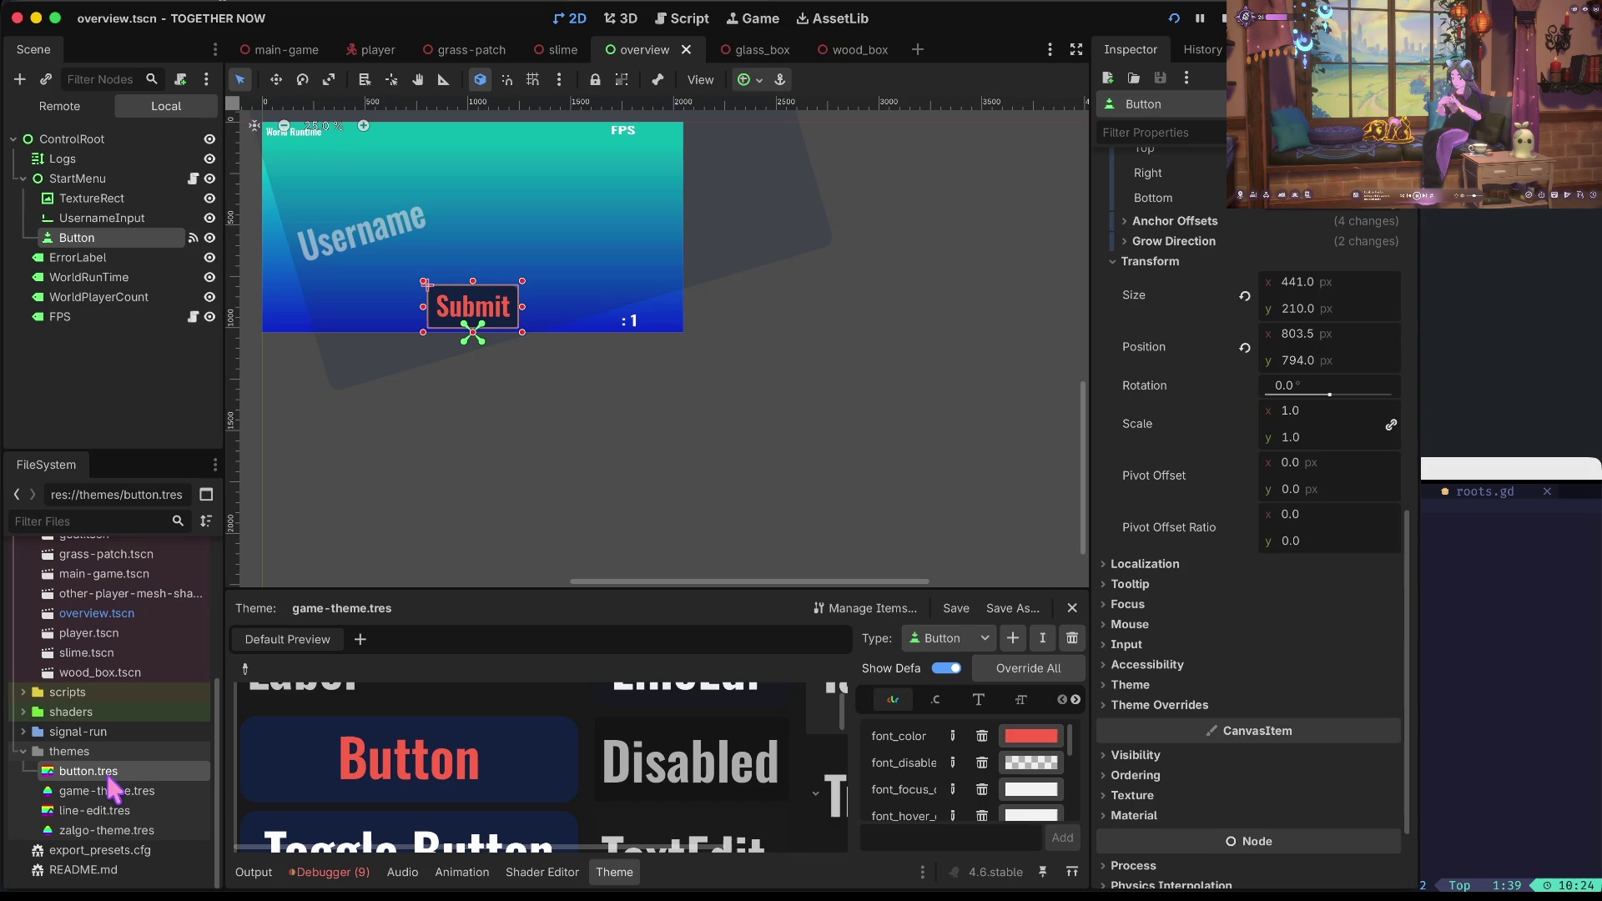
{"action": "scroll", "coordinate": [934, 740], "scroll_direction": "down", "scroll_amount": 4}
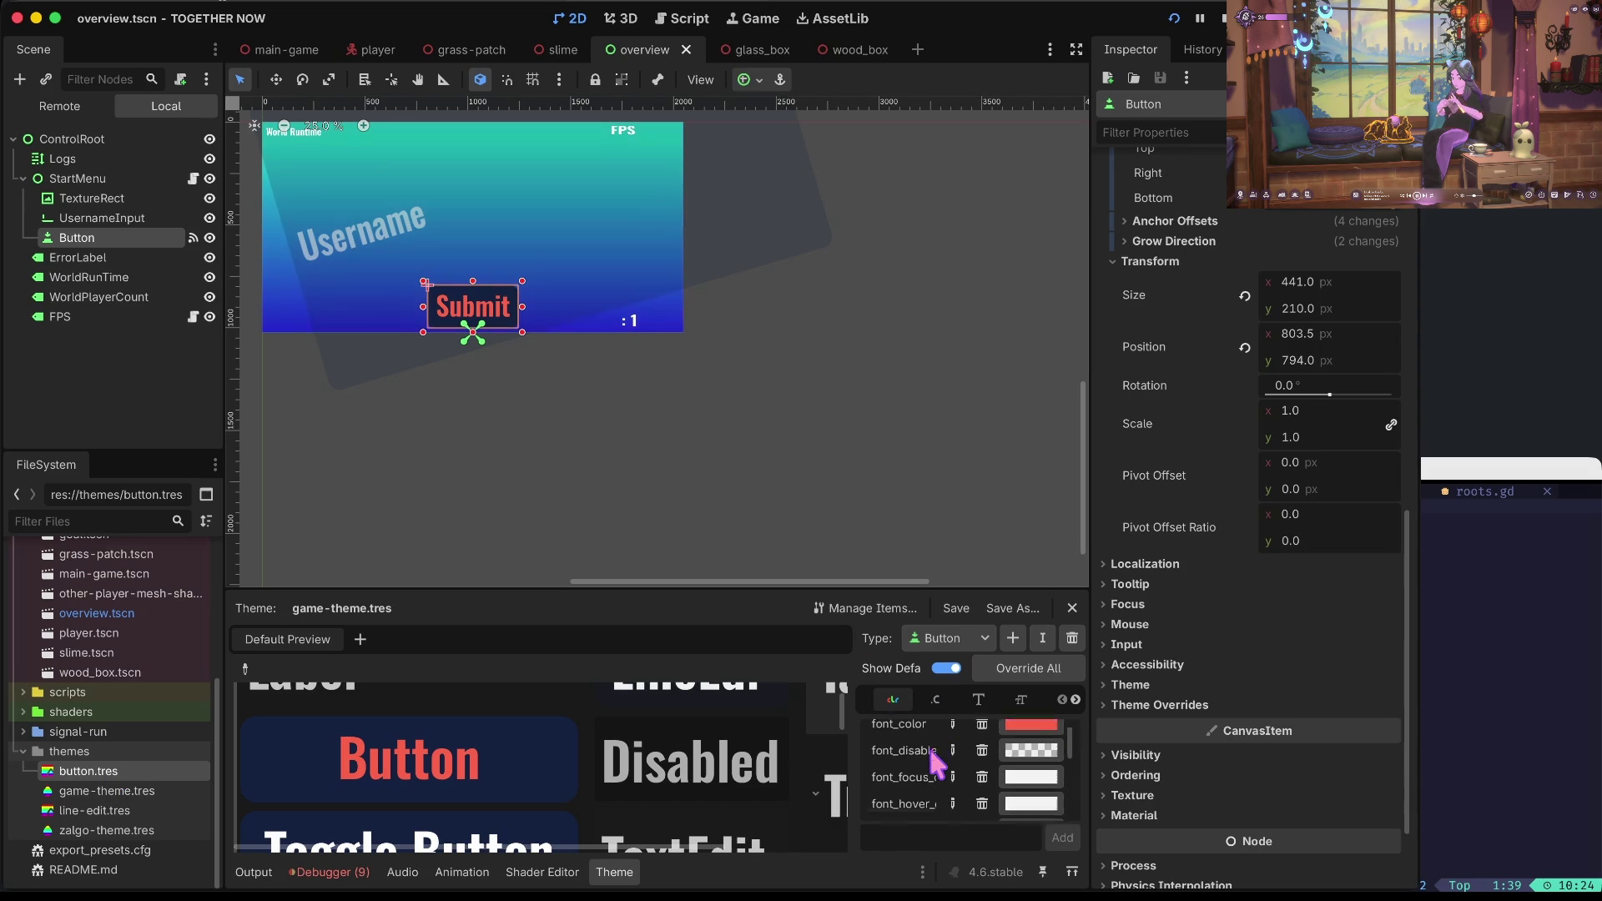
{"action": "left_click", "coordinate": [936, 699]}
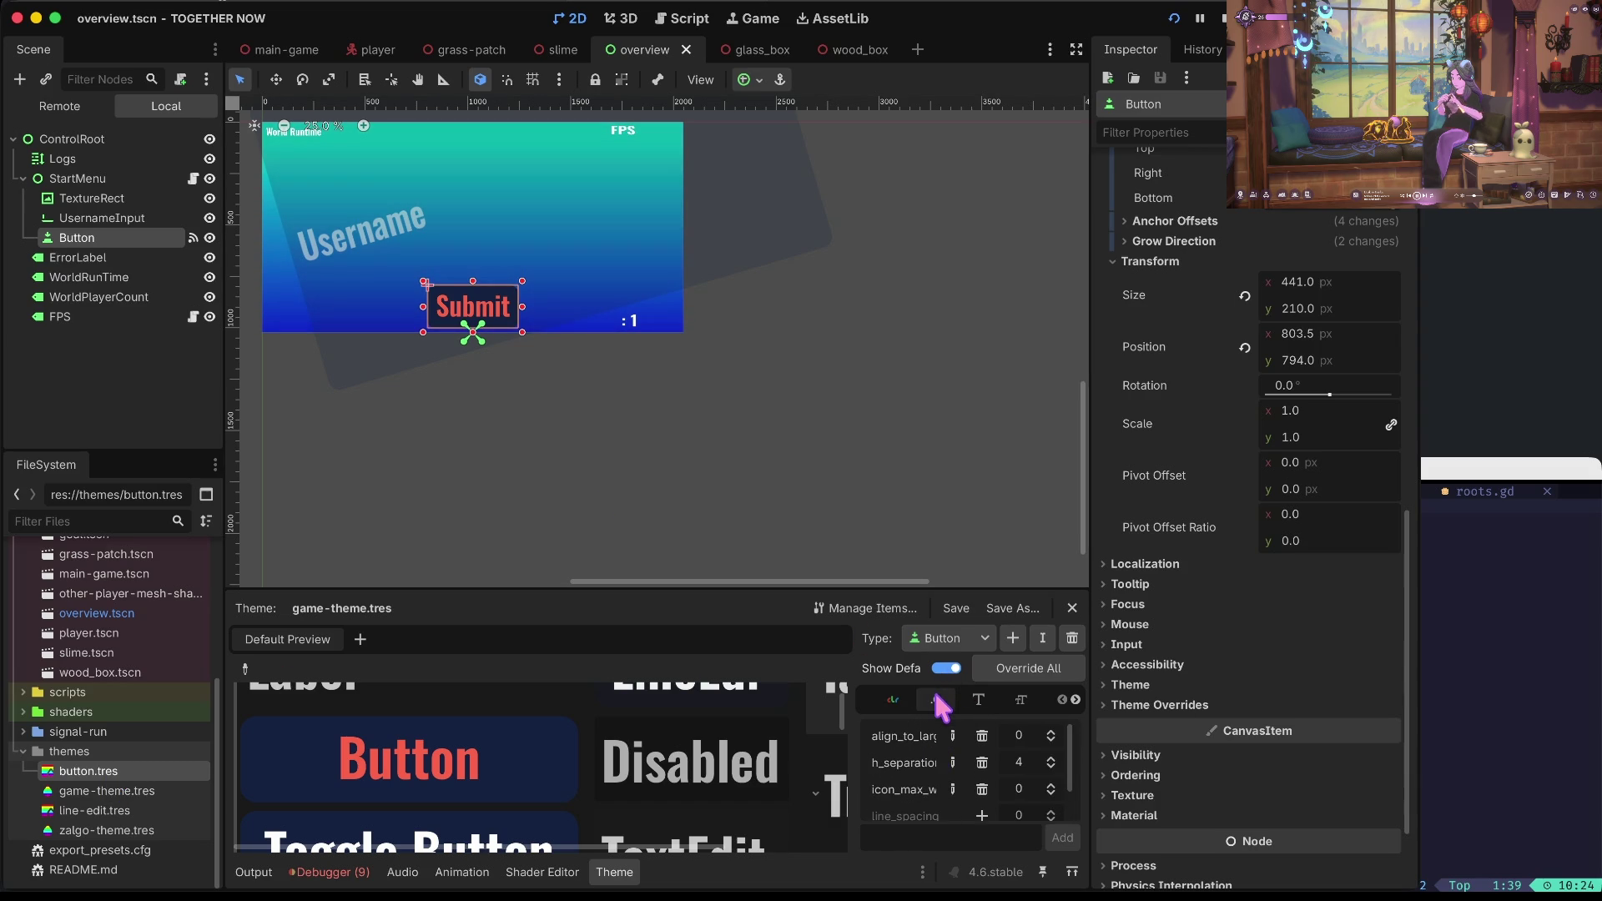
{"action": "left_click", "coordinate": [978, 638]}
{"action": "left_click", "coordinate": [982, 641]}
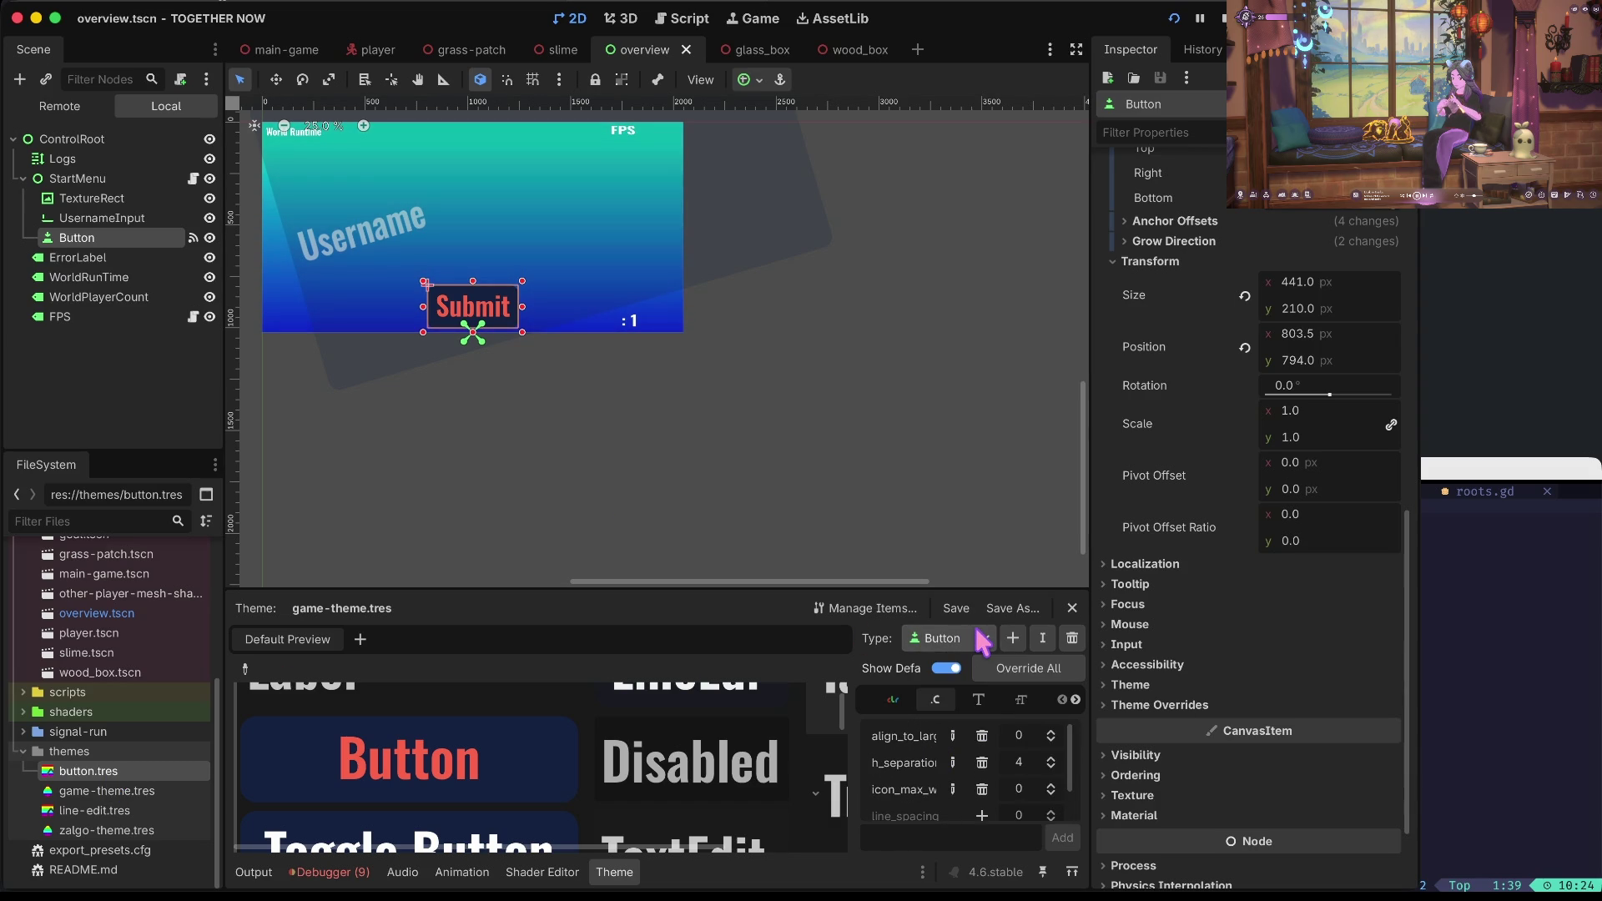
Reselect the Button node and scroll its Inspector down to the layout settings.
{"action": "left_click", "coordinate": [34, 280]}
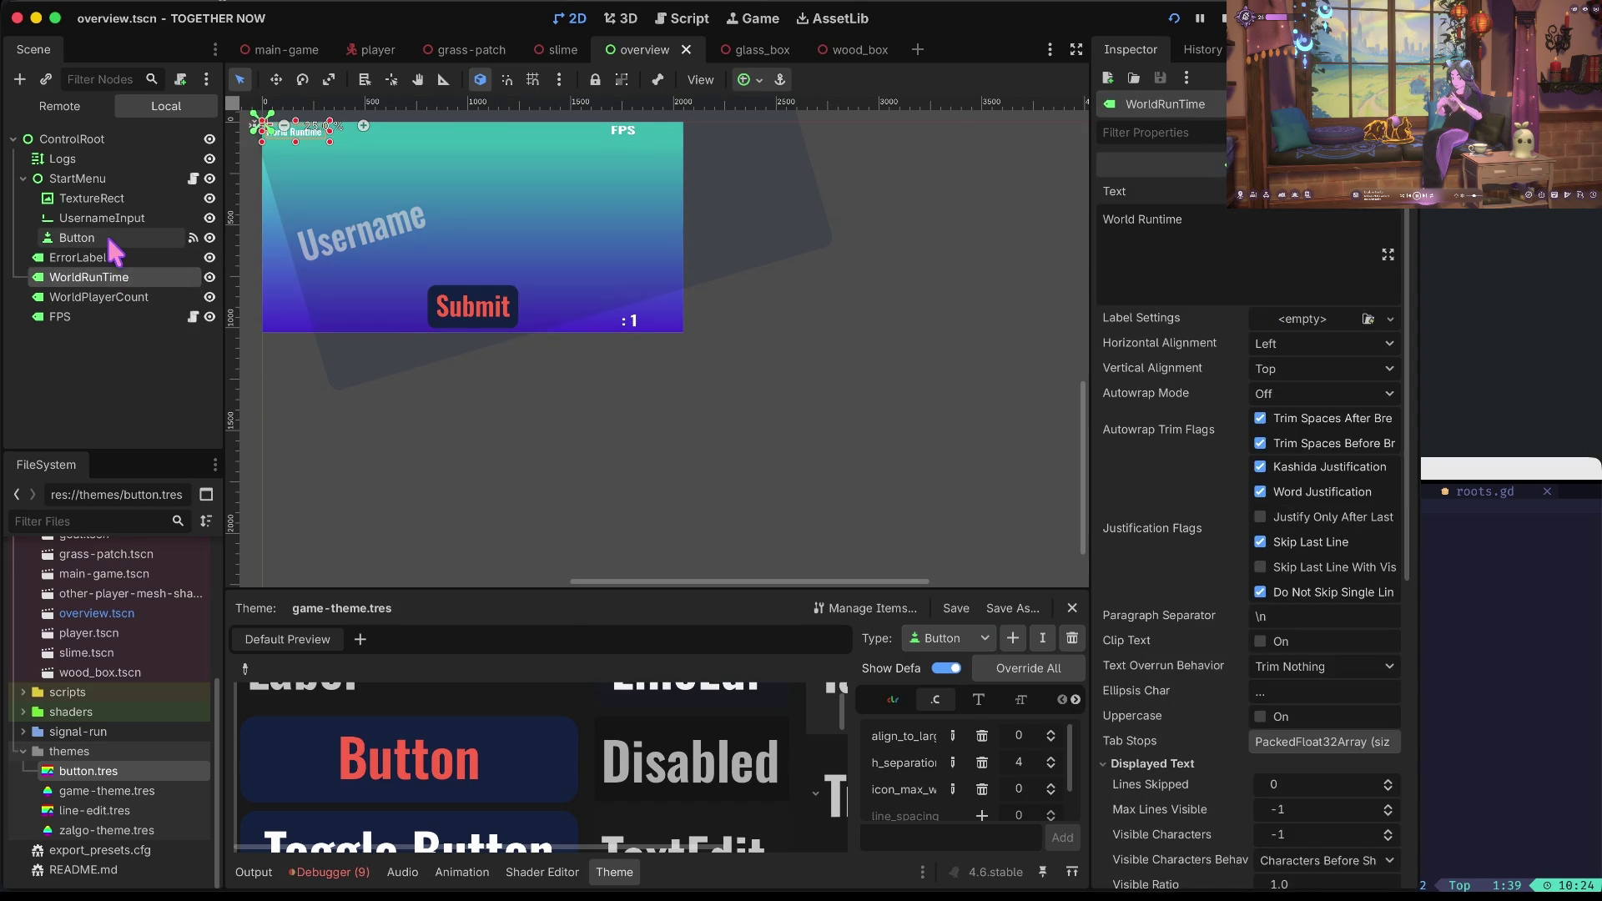
{"action": "left_click", "coordinate": [107, 234]}
{"action": "scroll", "coordinate": [1253, 343], "scroll_direction": "up", "scroll_amount": 10}
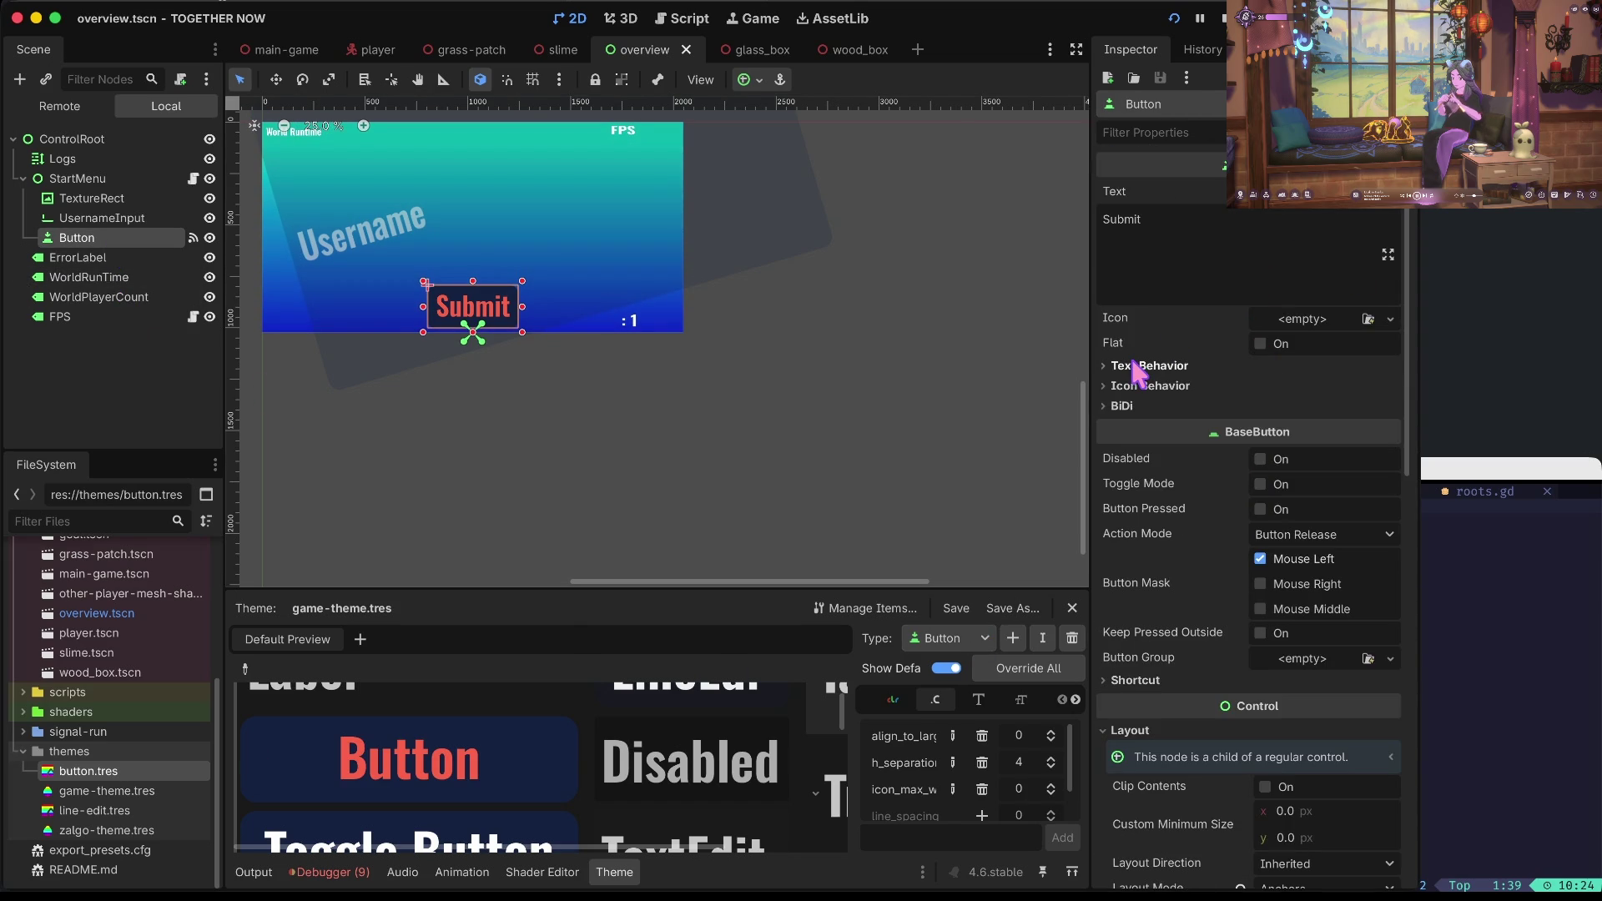
{"action": "scroll", "coordinate": [1165, 551], "scroll_direction": "down", "scroll_amount": 5}
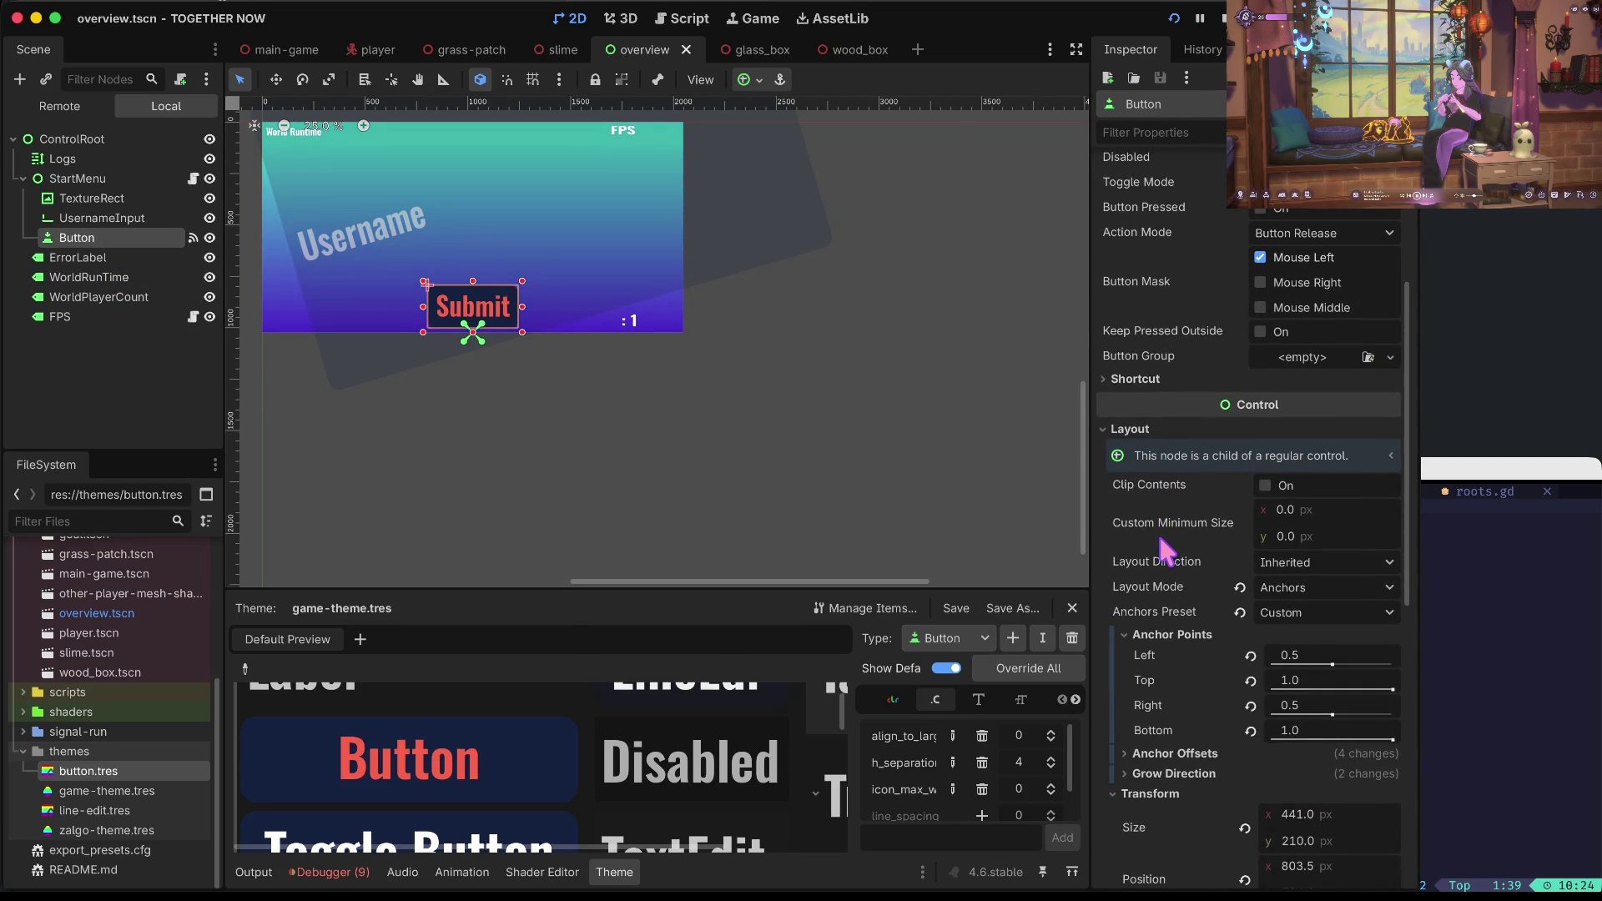
{"action": "scroll", "coordinate": [1166, 551], "scroll_direction": "down", "scroll_amount": 2}
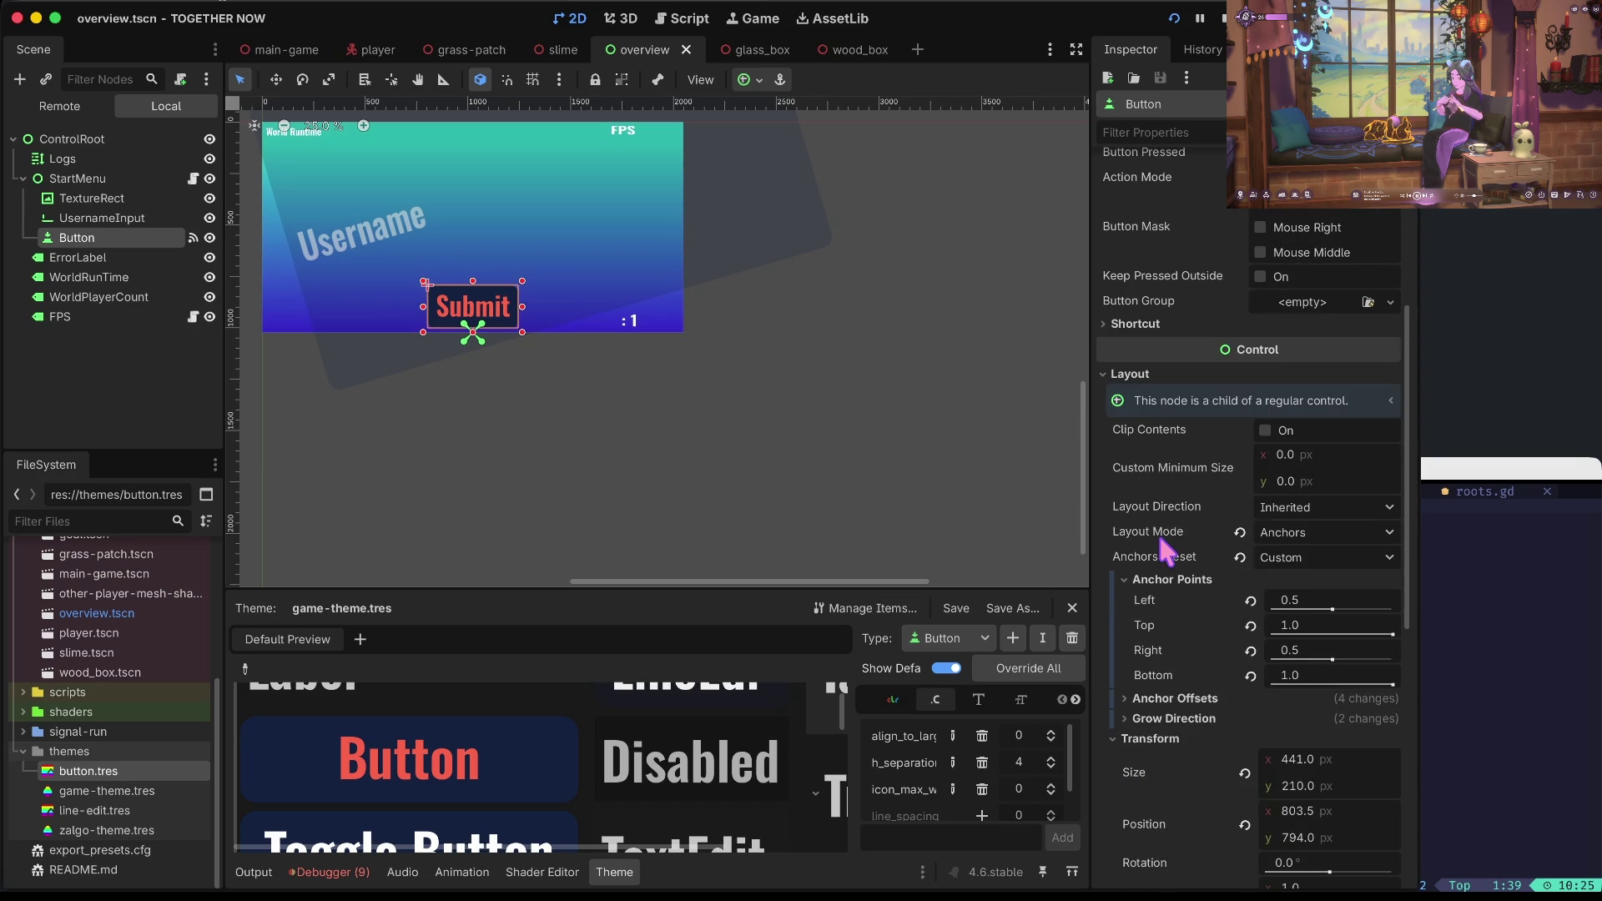
{"action": "scroll", "coordinate": [1160, 538], "scroll_direction": "down", "scroll_amount": 6}
Expand the Button's anchor offsets and grow direction, then reopen the button.tres stylebox.
{"action": "left_click", "coordinate": [1202, 332]}
{"action": "left_click", "coordinate": [1202, 314]}
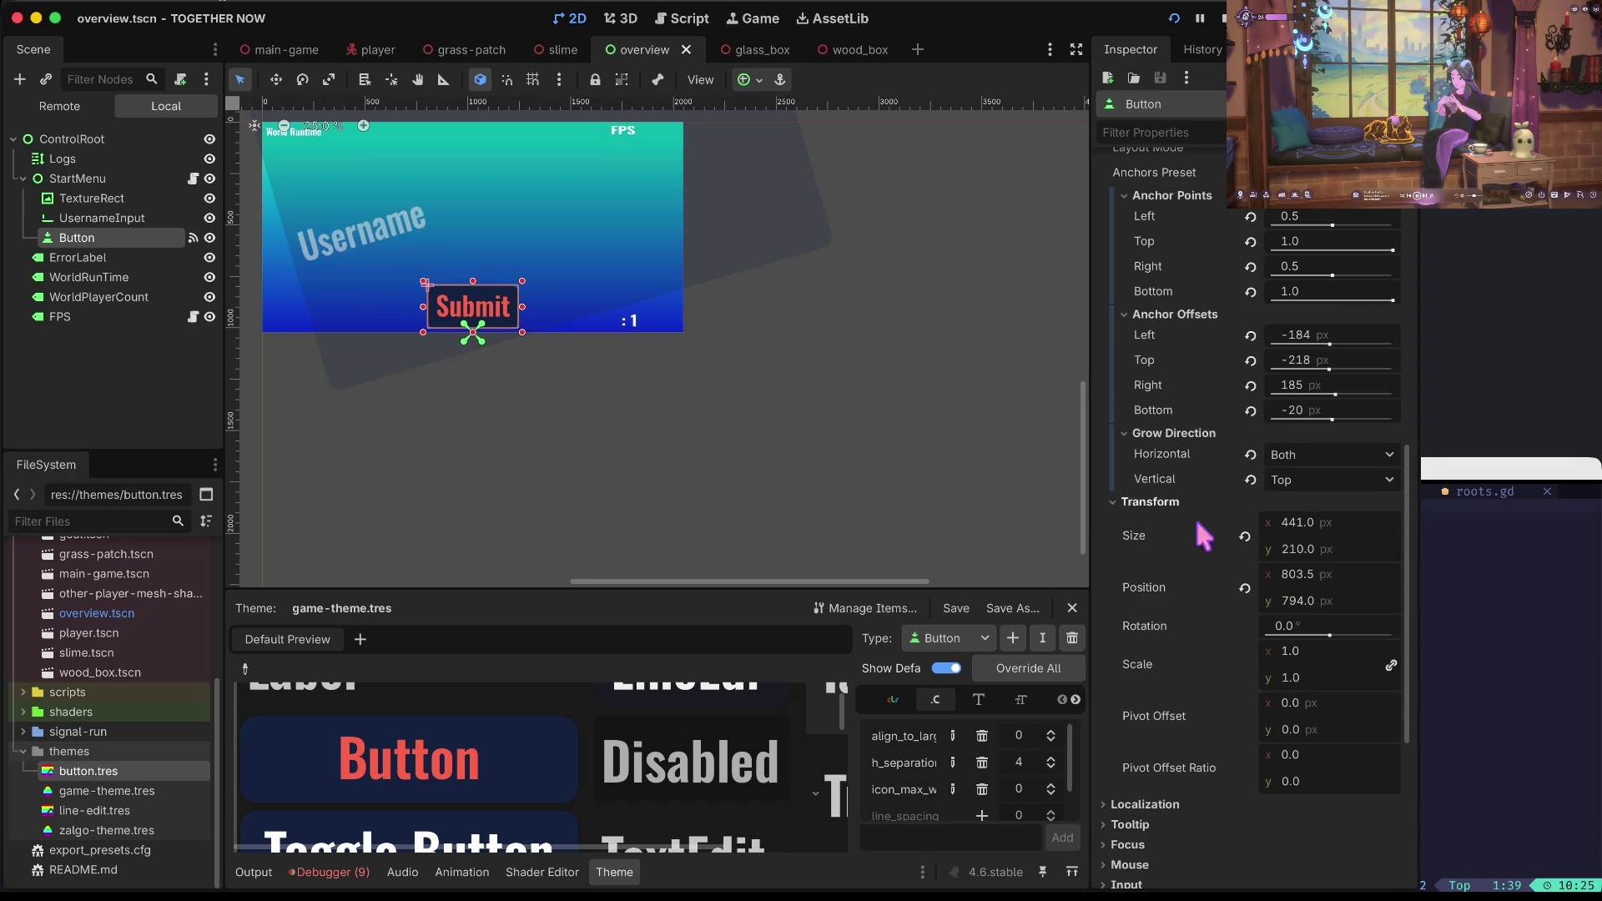
{"action": "scroll", "coordinate": [1196, 614], "scroll_direction": "down", "scroll_amount": 5}
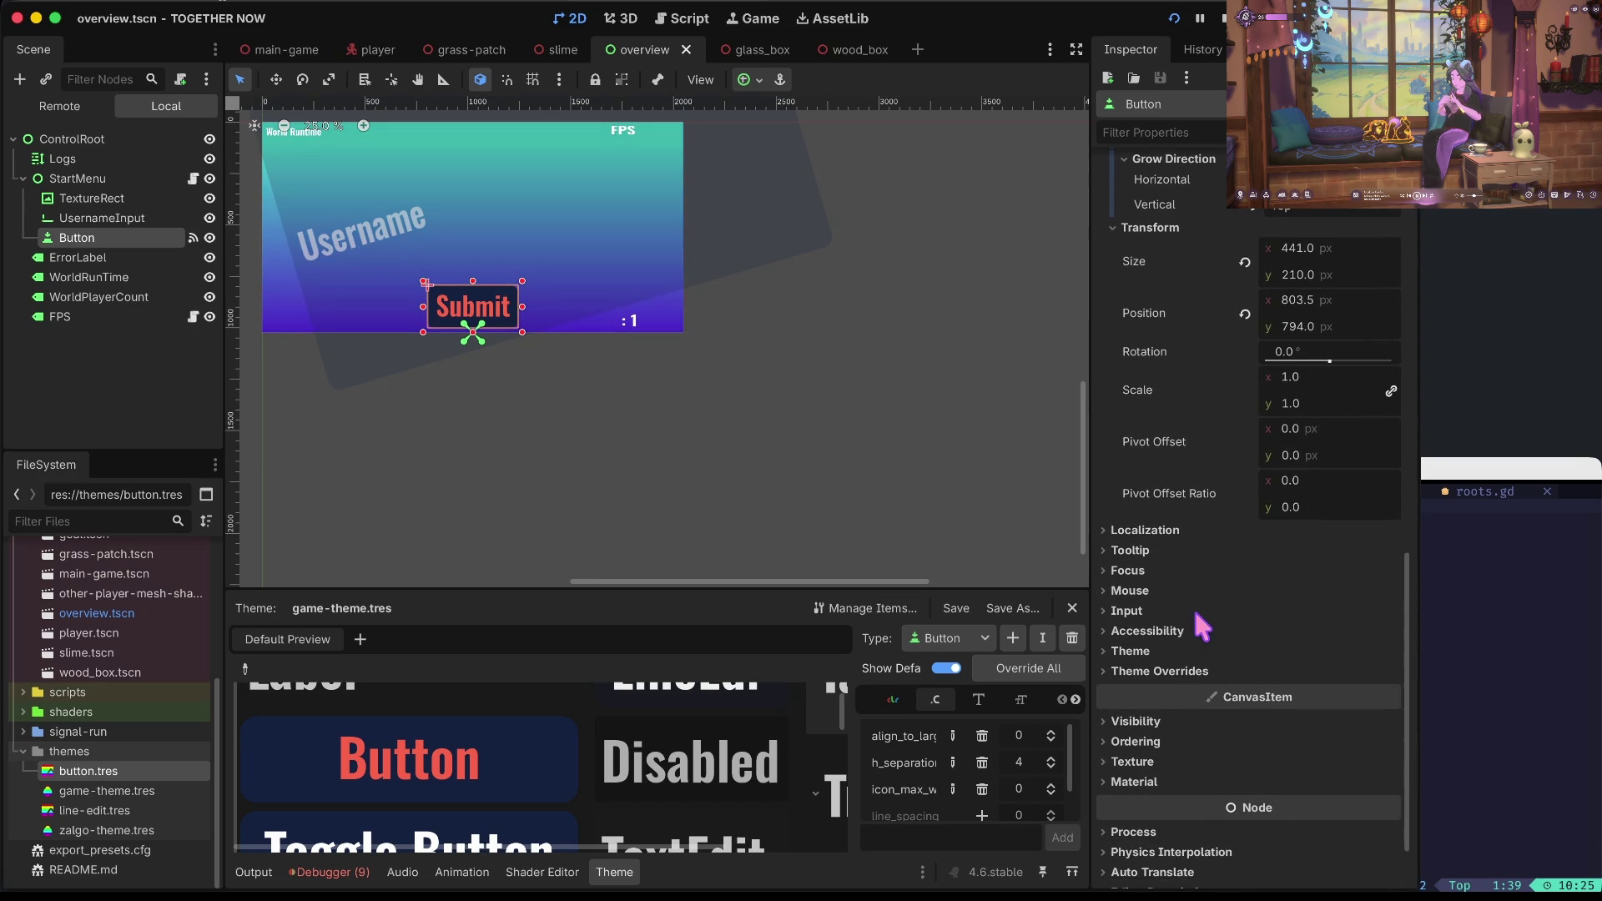
{"action": "scroll", "coordinate": [1197, 615], "scroll_direction": "down", "scroll_amount": 2}
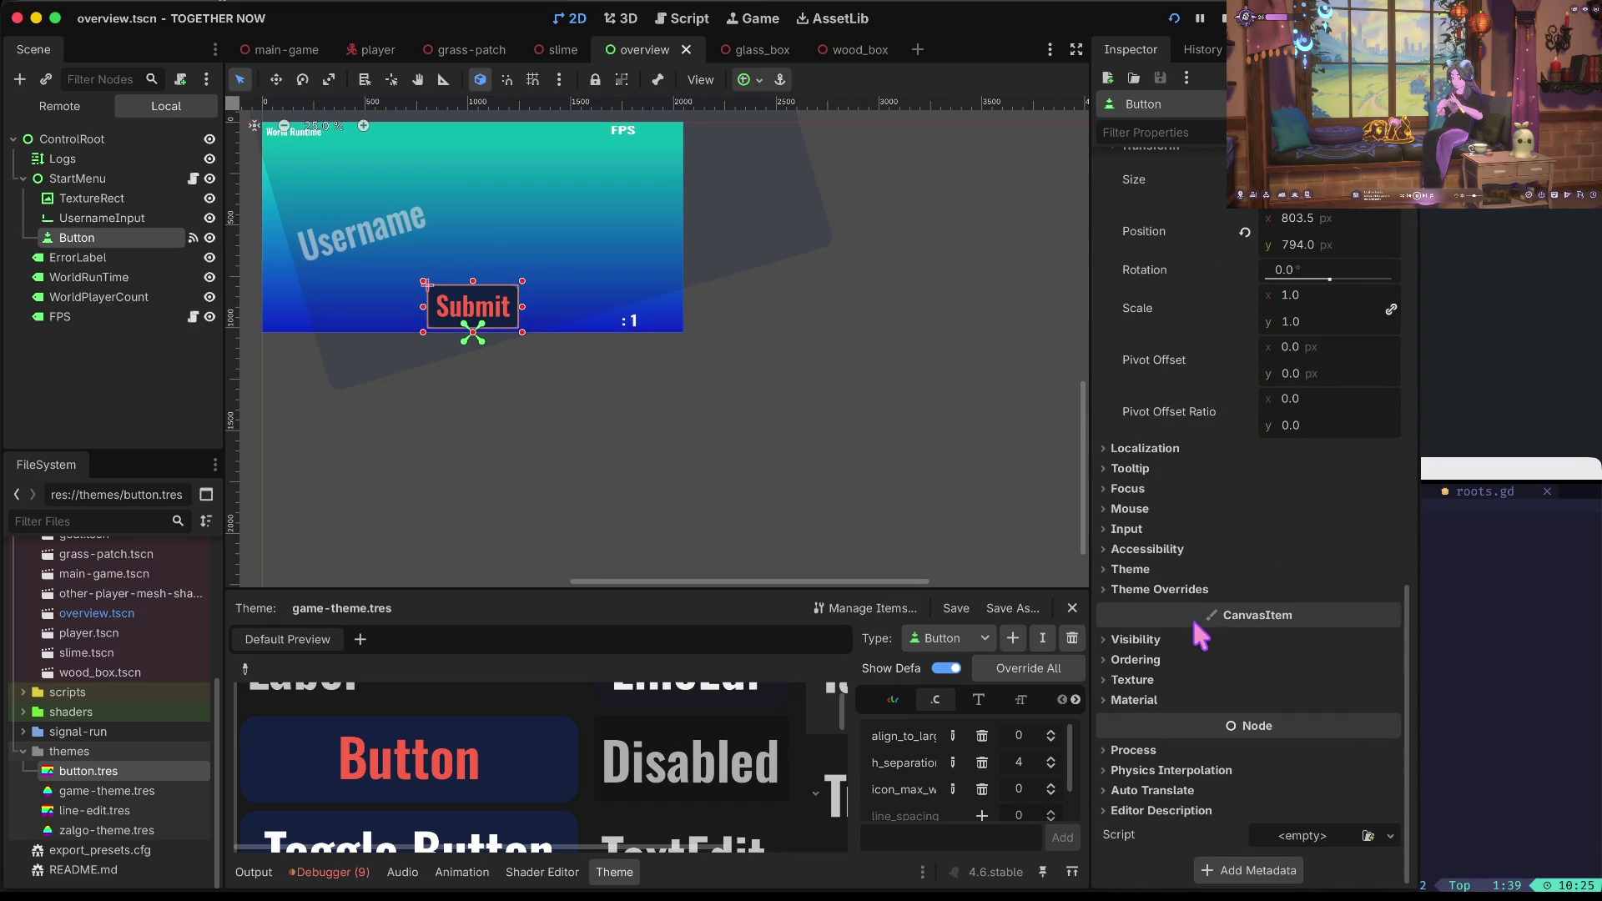
{"action": "scroll", "coordinate": [1193, 623], "scroll_direction": "up", "scroll_amount": 15}
{"action": "left_click", "coordinate": [170, 793]}
{"action": "double_click", "coordinate": [119, 772]}
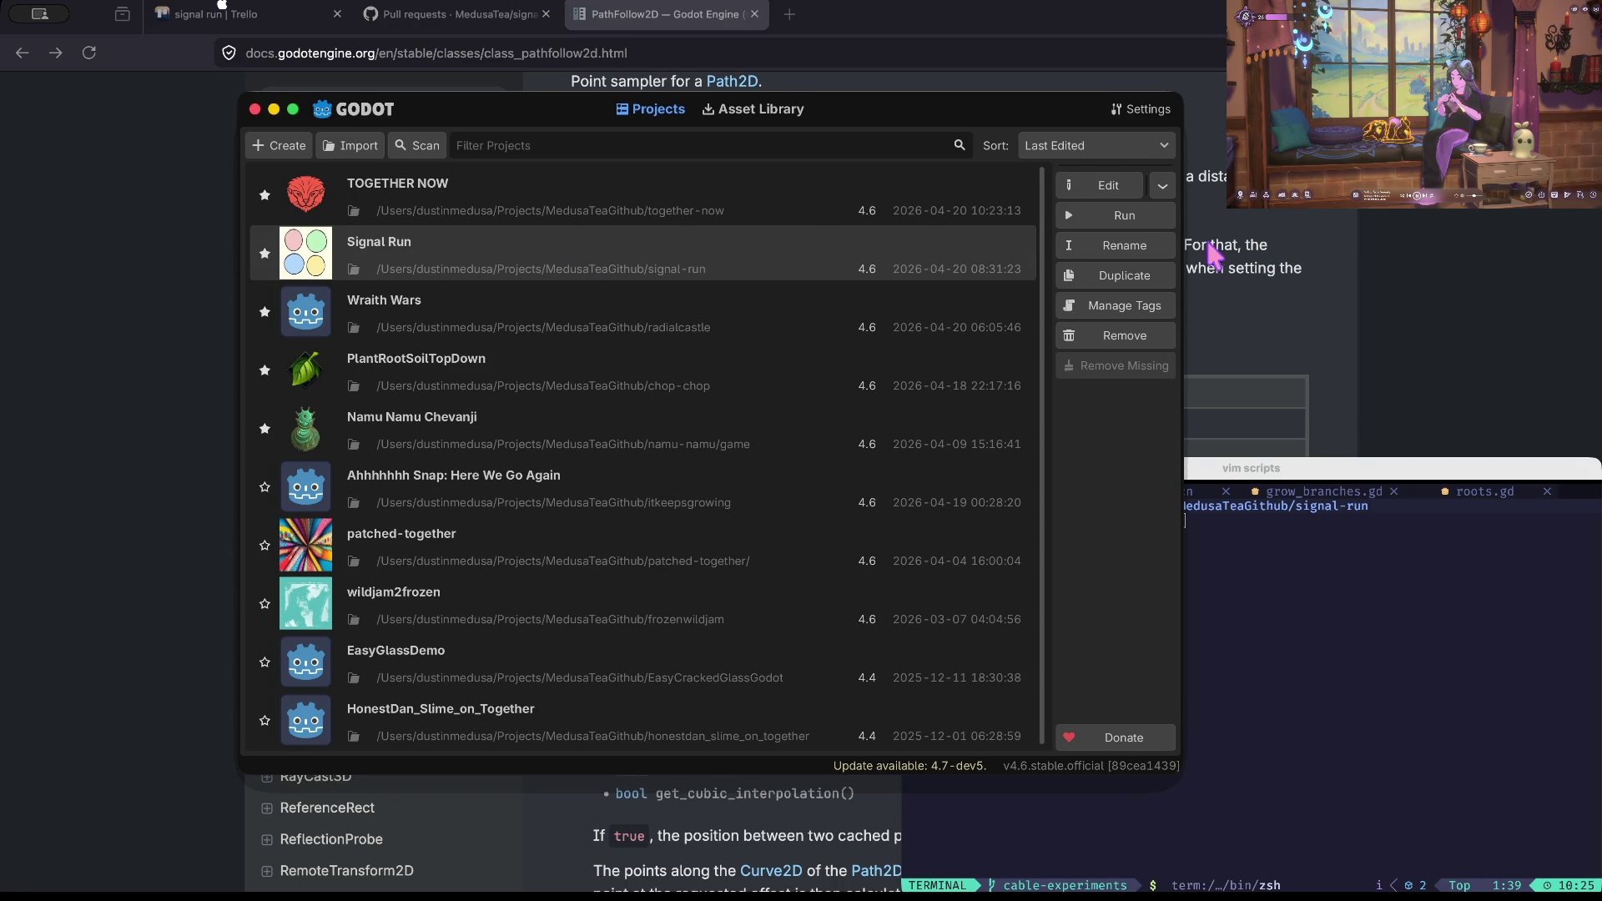
Open the Signal Run project and load themes/default.tres in the Theme editor.
{"action": "double_click", "coordinate": [683, 250]}
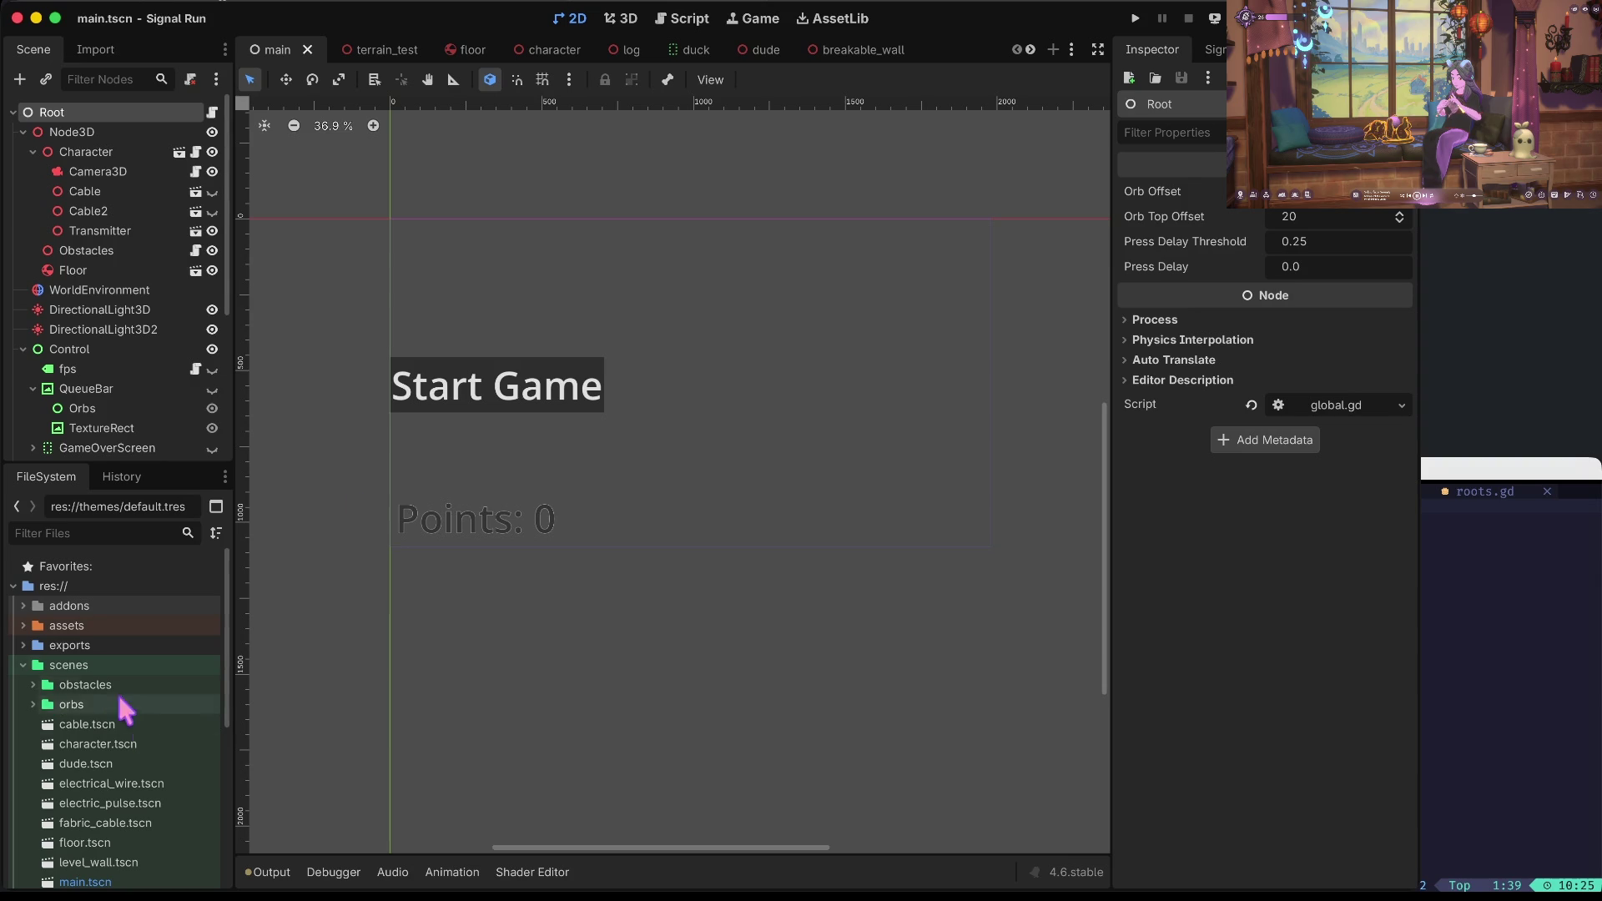
{"action": "left_click", "coordinate": [23, 666]}
{"action": "left_click", "coordinate": [23, 705]}
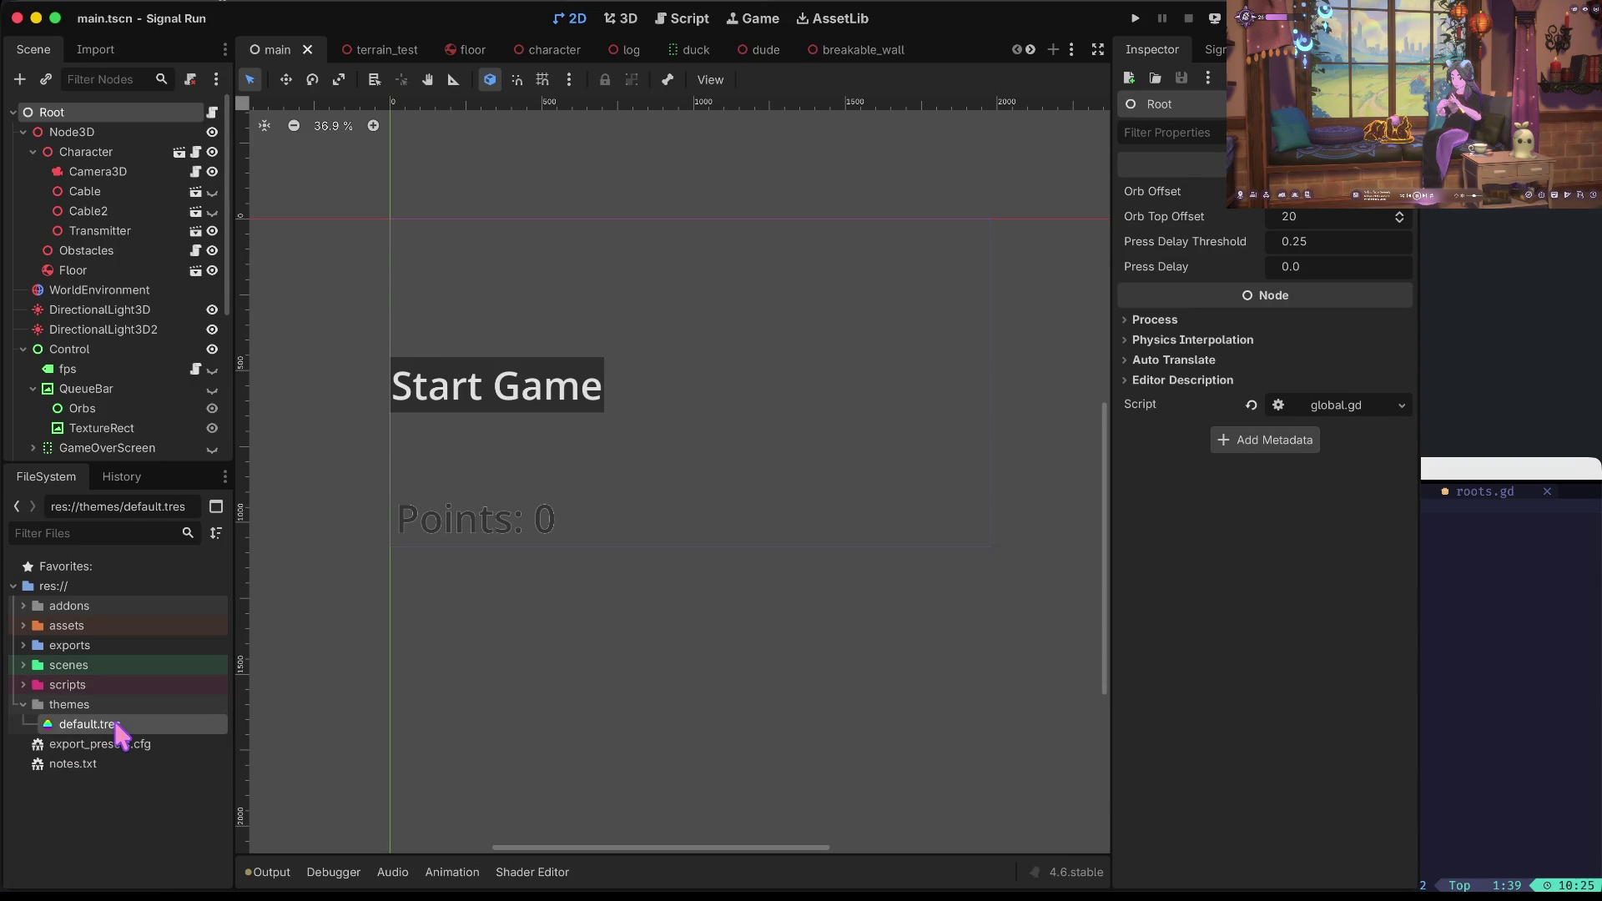
{"action": "double_click", "coordinate": [89, 724]}
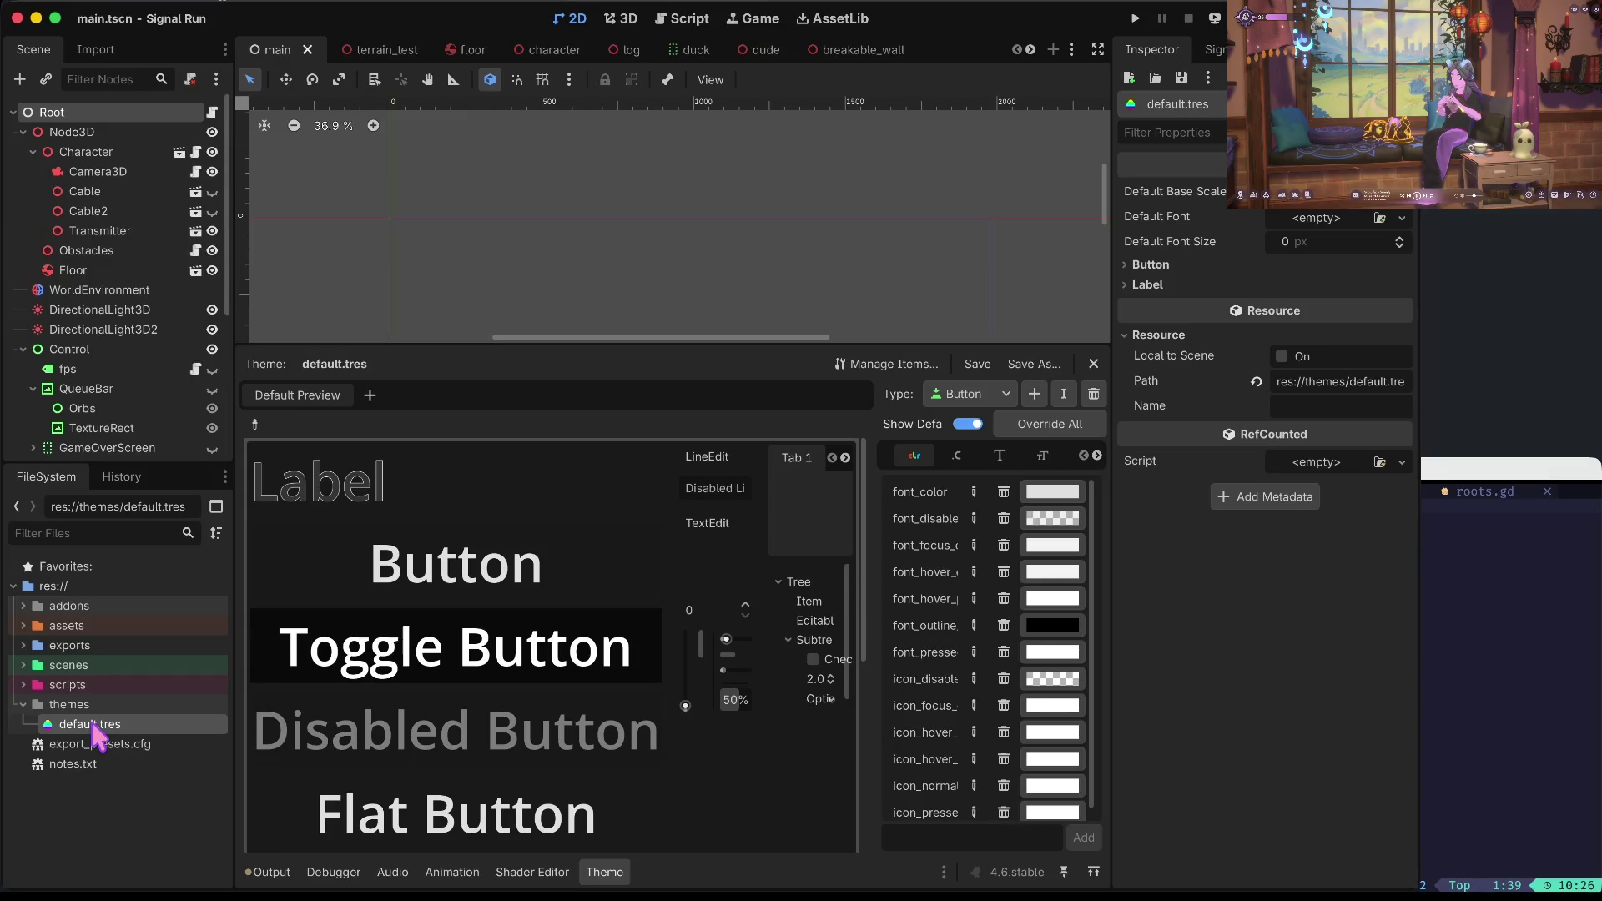
Bring up the themes folder's context menu to create a new resource there.
{"action": "left_click", "coordinate": [74, 705]}
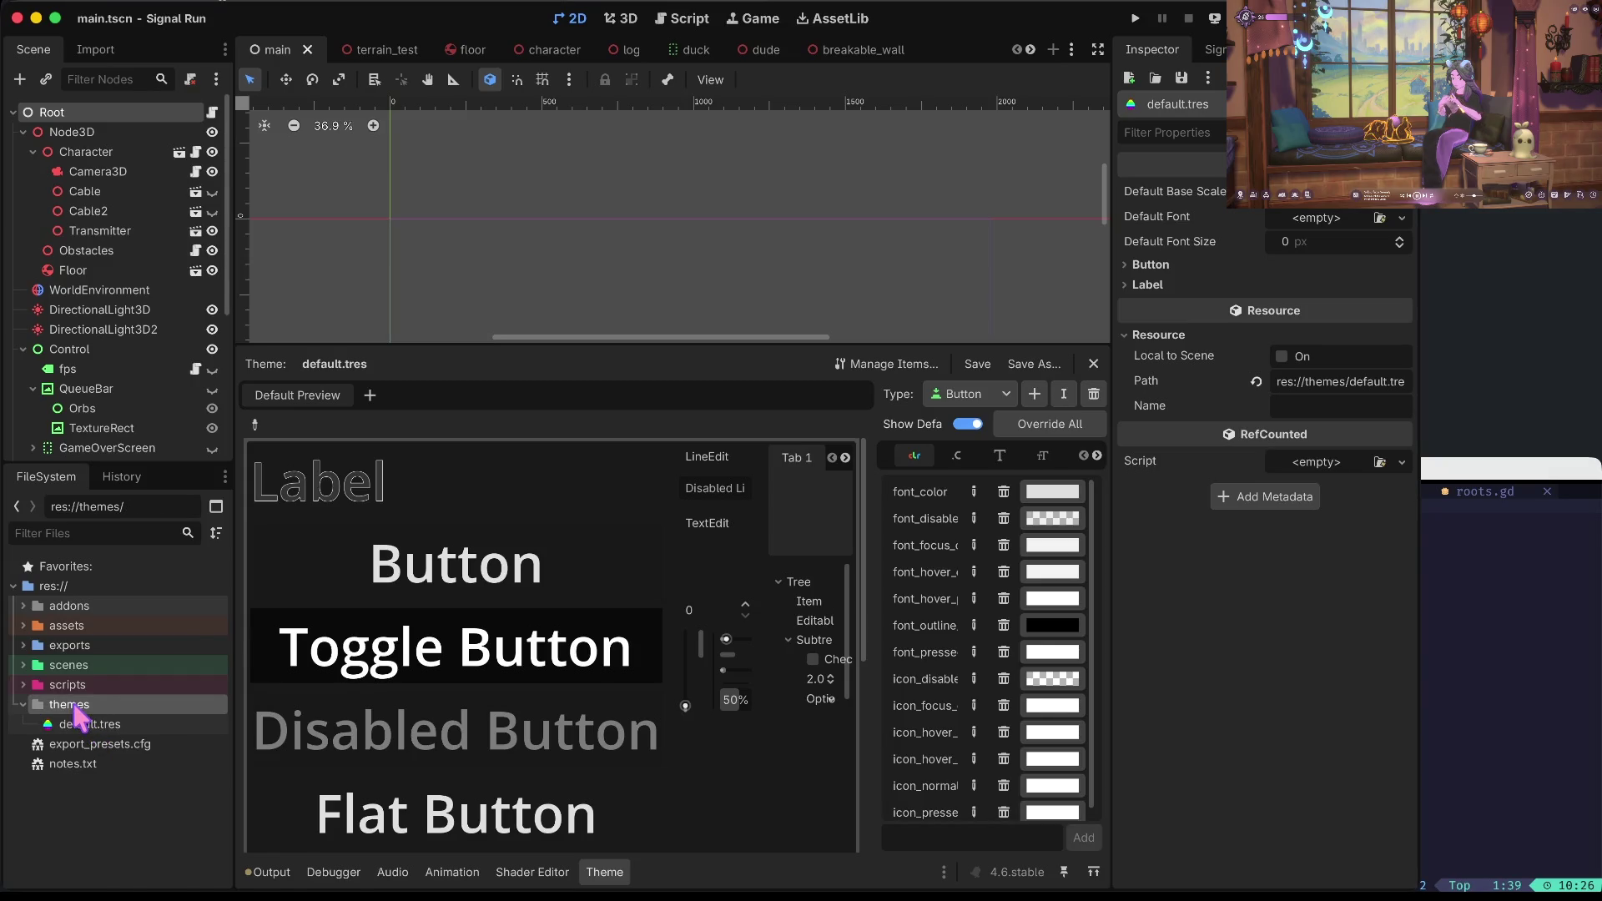
{"action": "right_click", "coordinate": [75, 705]}
{"action": "mouse_move", "coordinate": [190, 615]}
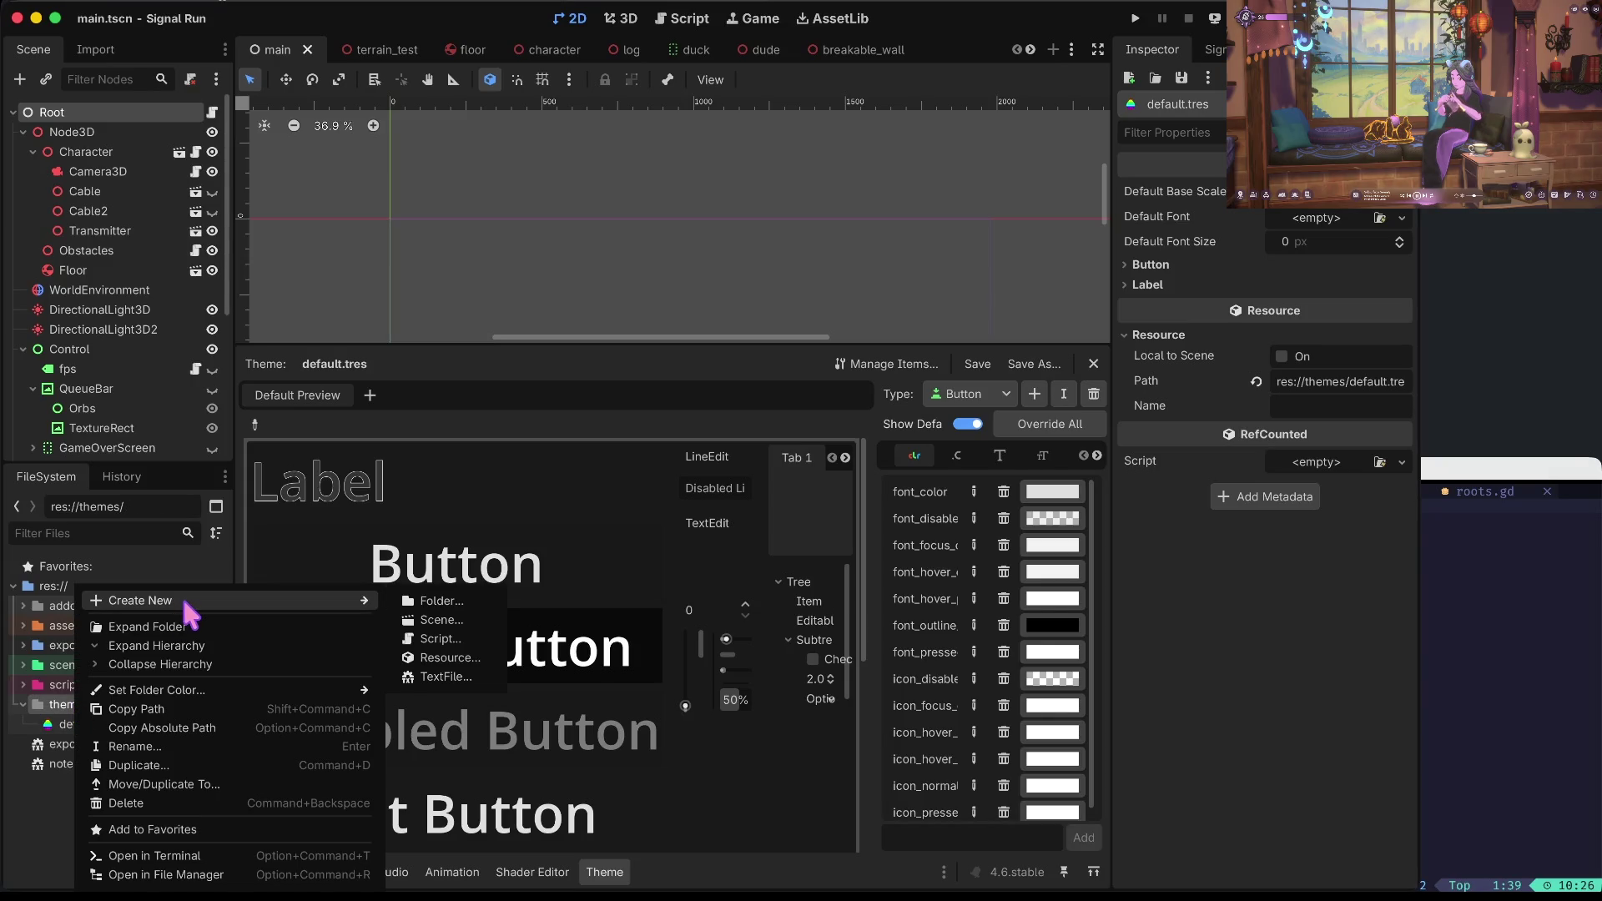
Create a new Theme resource and save it as button.tres in res://themes.
{"action": "left_click", "coordinate": [456, 665]}
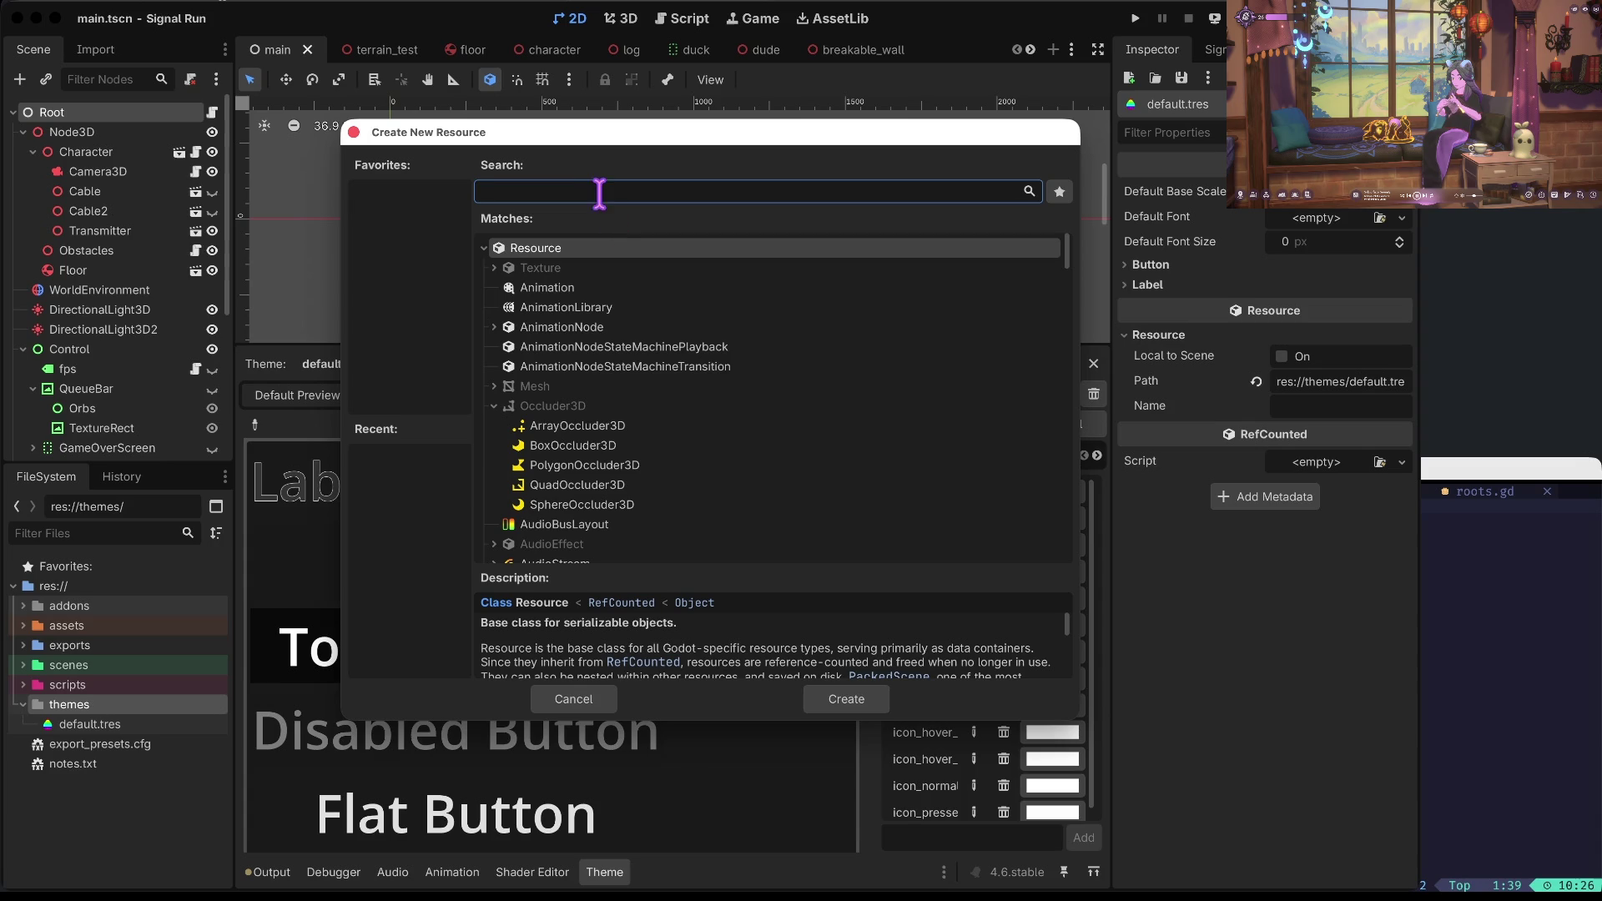
{"action": "type", "text": "theme"}
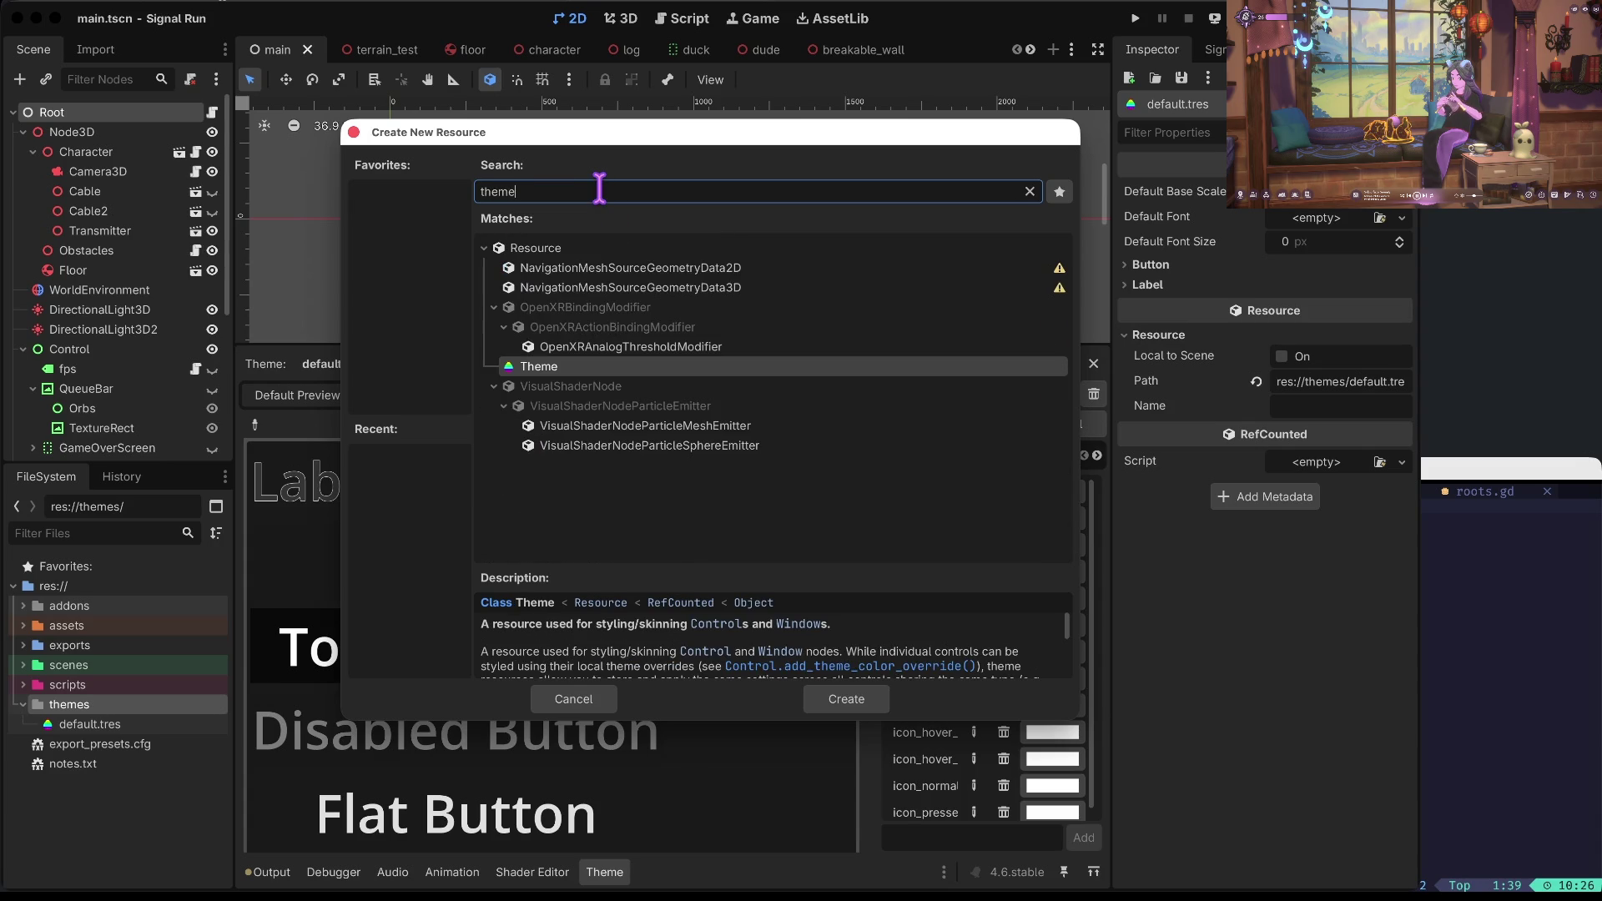
{"action": "key", "text": "BackSpace"}
{"action": "key", "text": "BackSpace"}
{"action": "key", "text": "BackSpace"}
{"action": "type", "text": "button"}
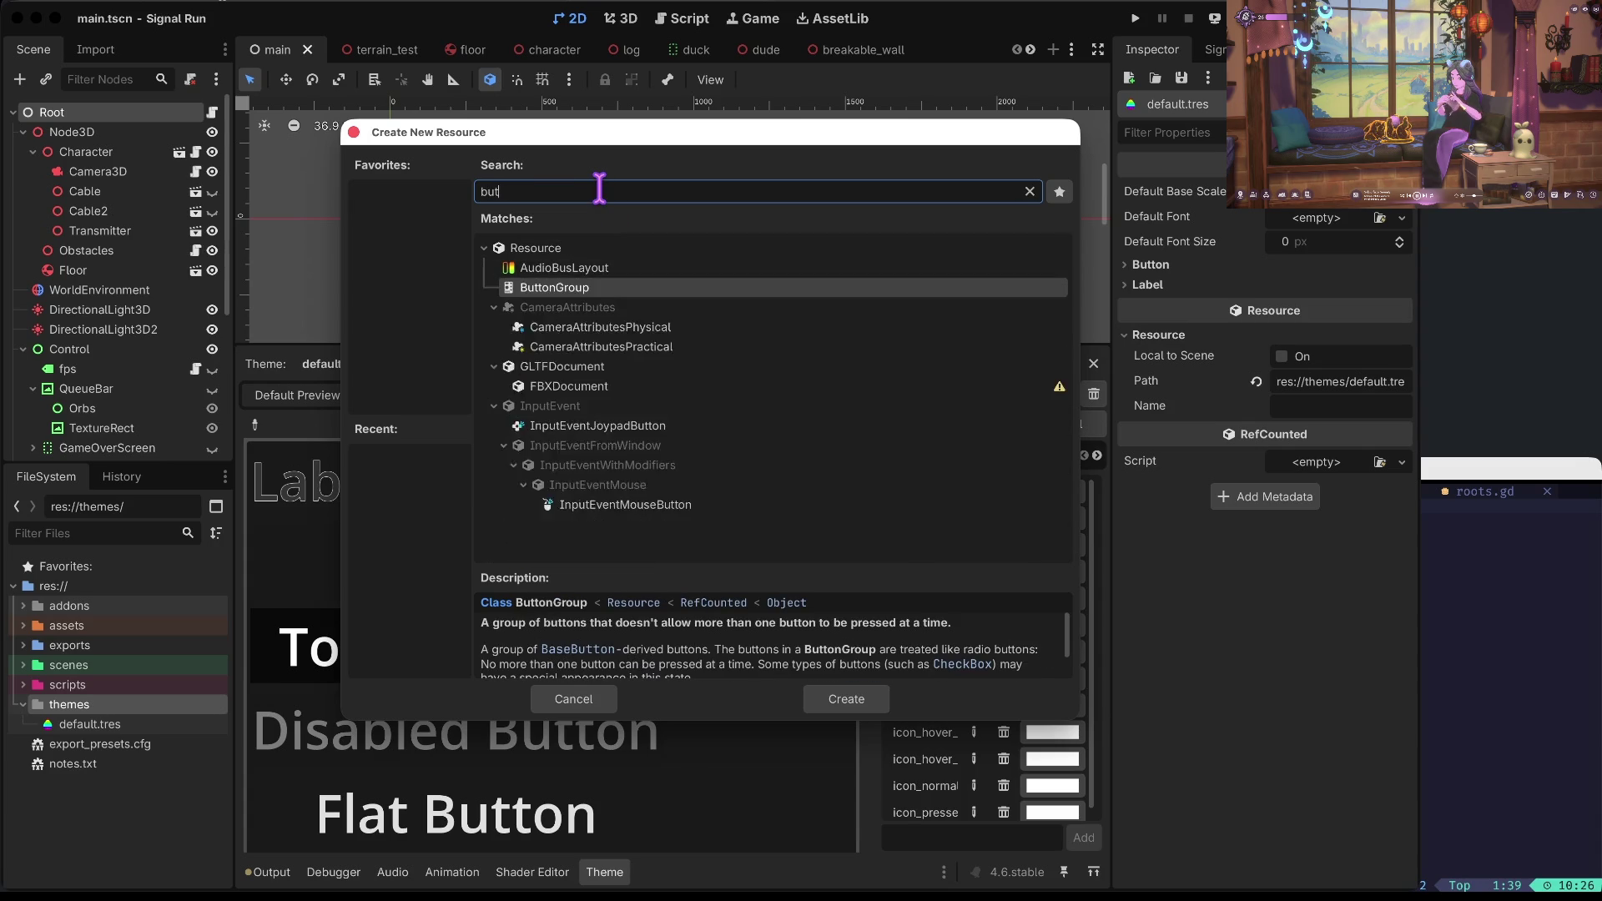
{"action": "key", "text": "BackSpace"}
{"action": "key", "text": "BackSpace"}
{"action": "key", "text": "BackSpace"}
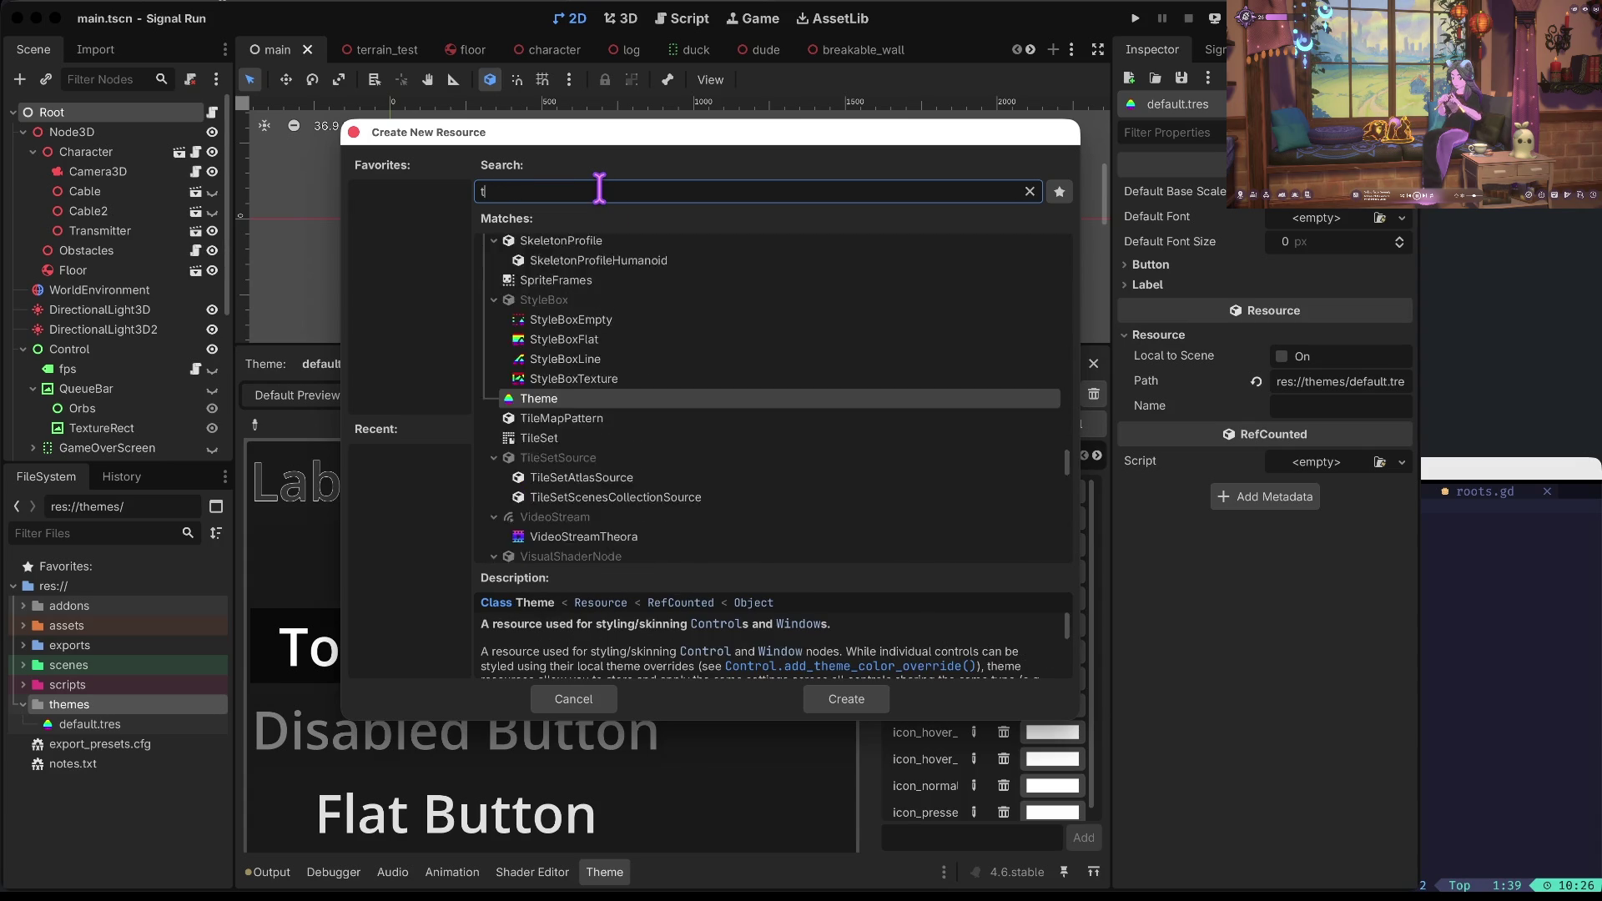
{"action": "type", "text": "theme"}
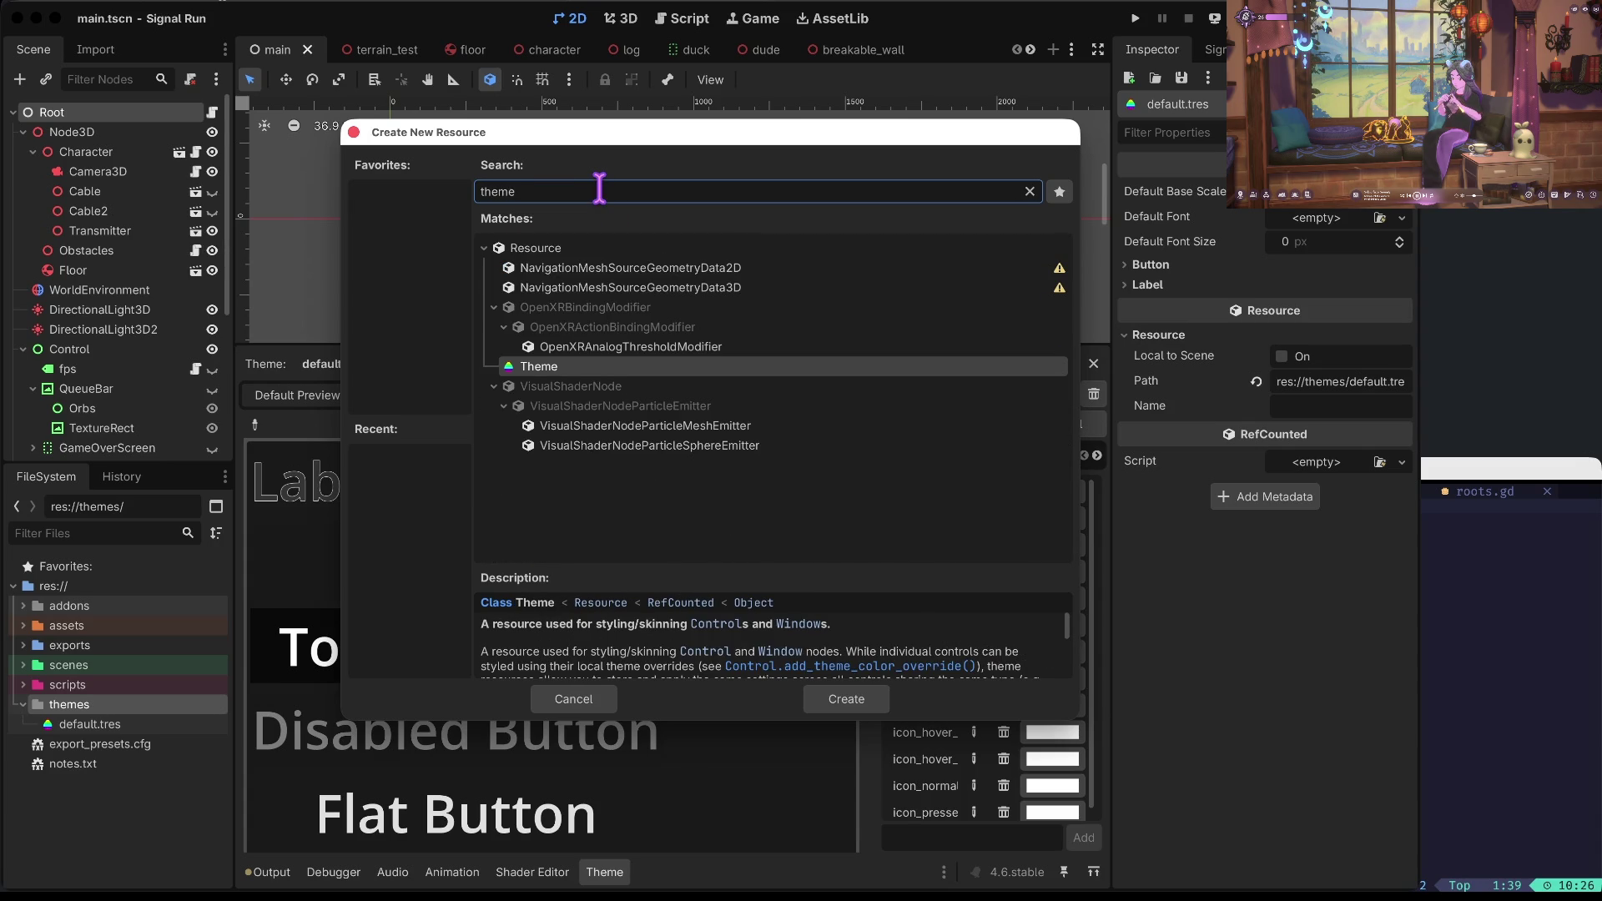
{"action": "key", "text": "Return"}
{"action": "type", "text": "button.tres"}
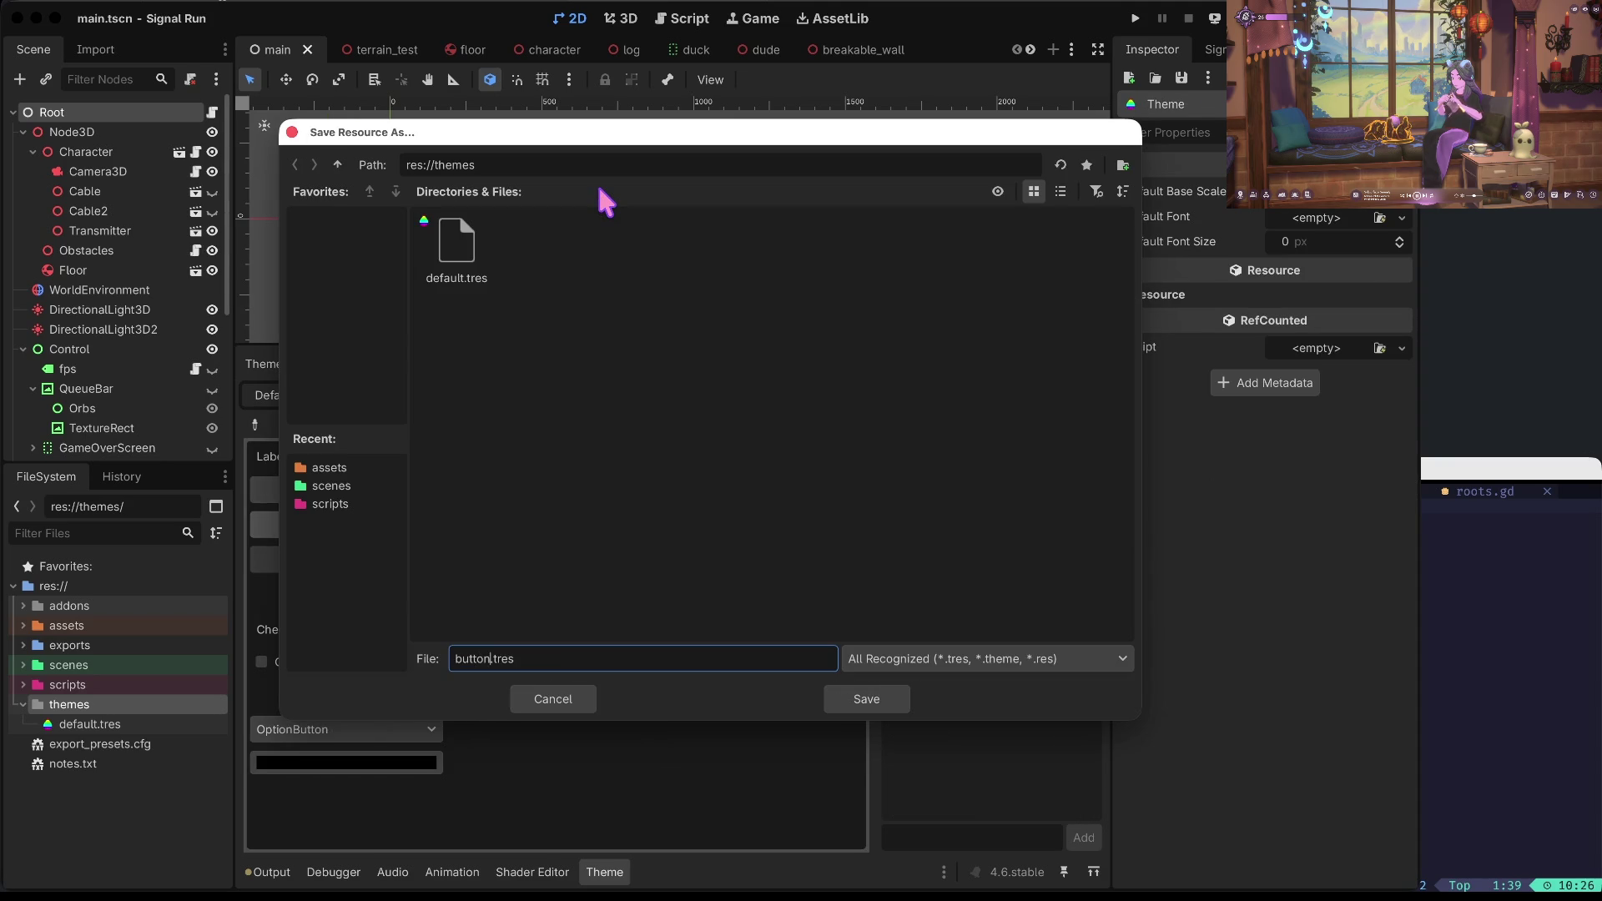
{"action": "key", "text": "Return"}
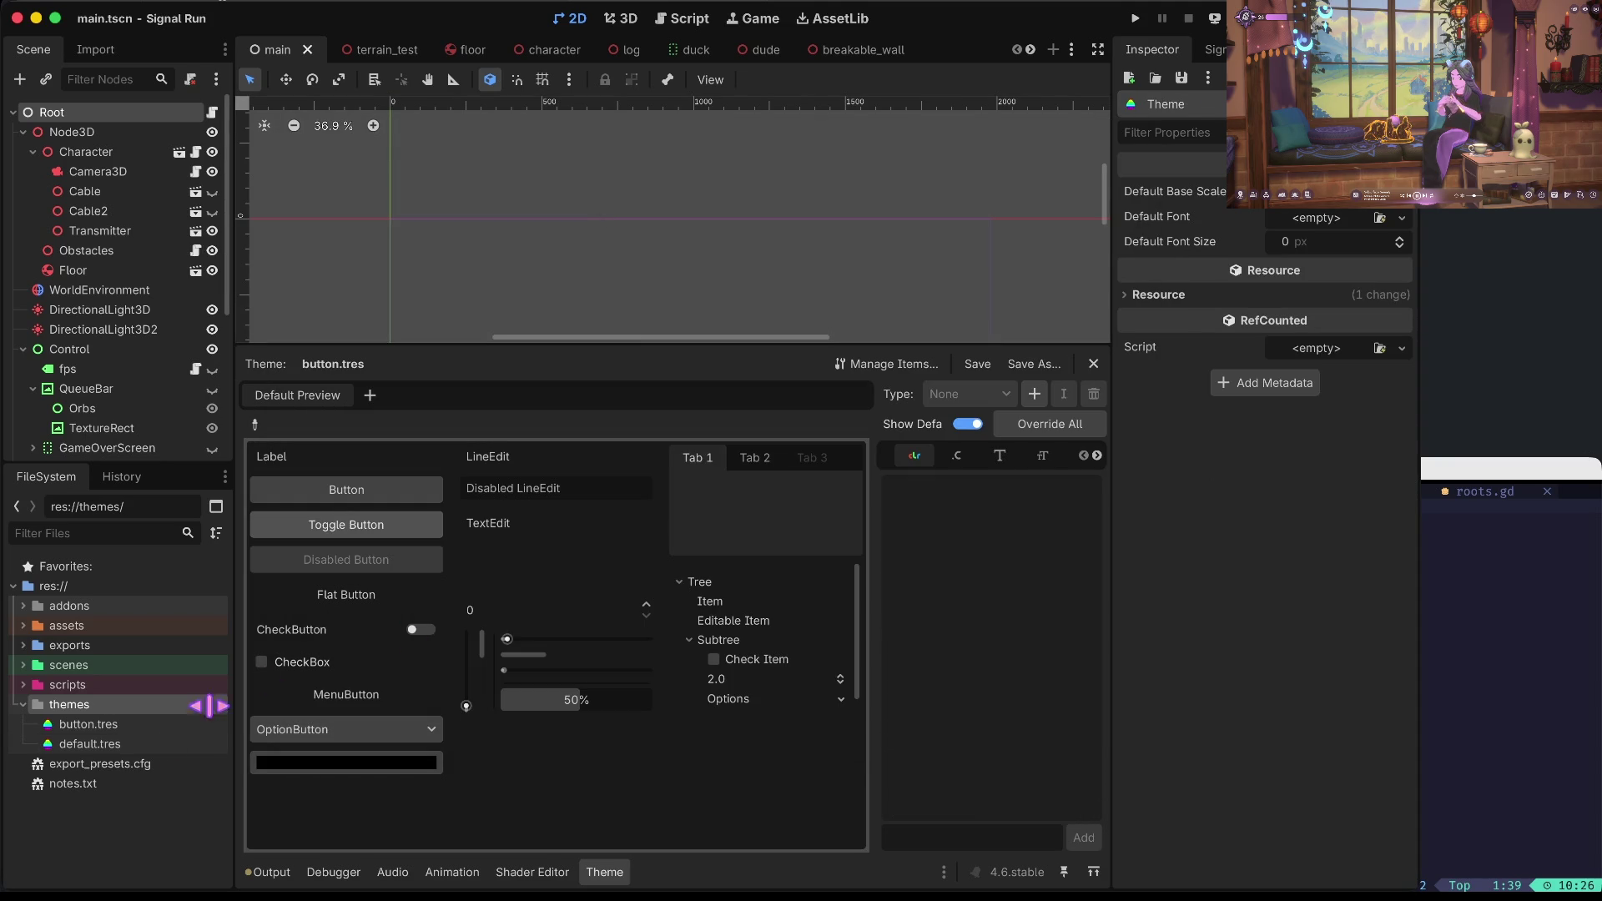
{"action": "left_click", "coordinate": [127, 726]}
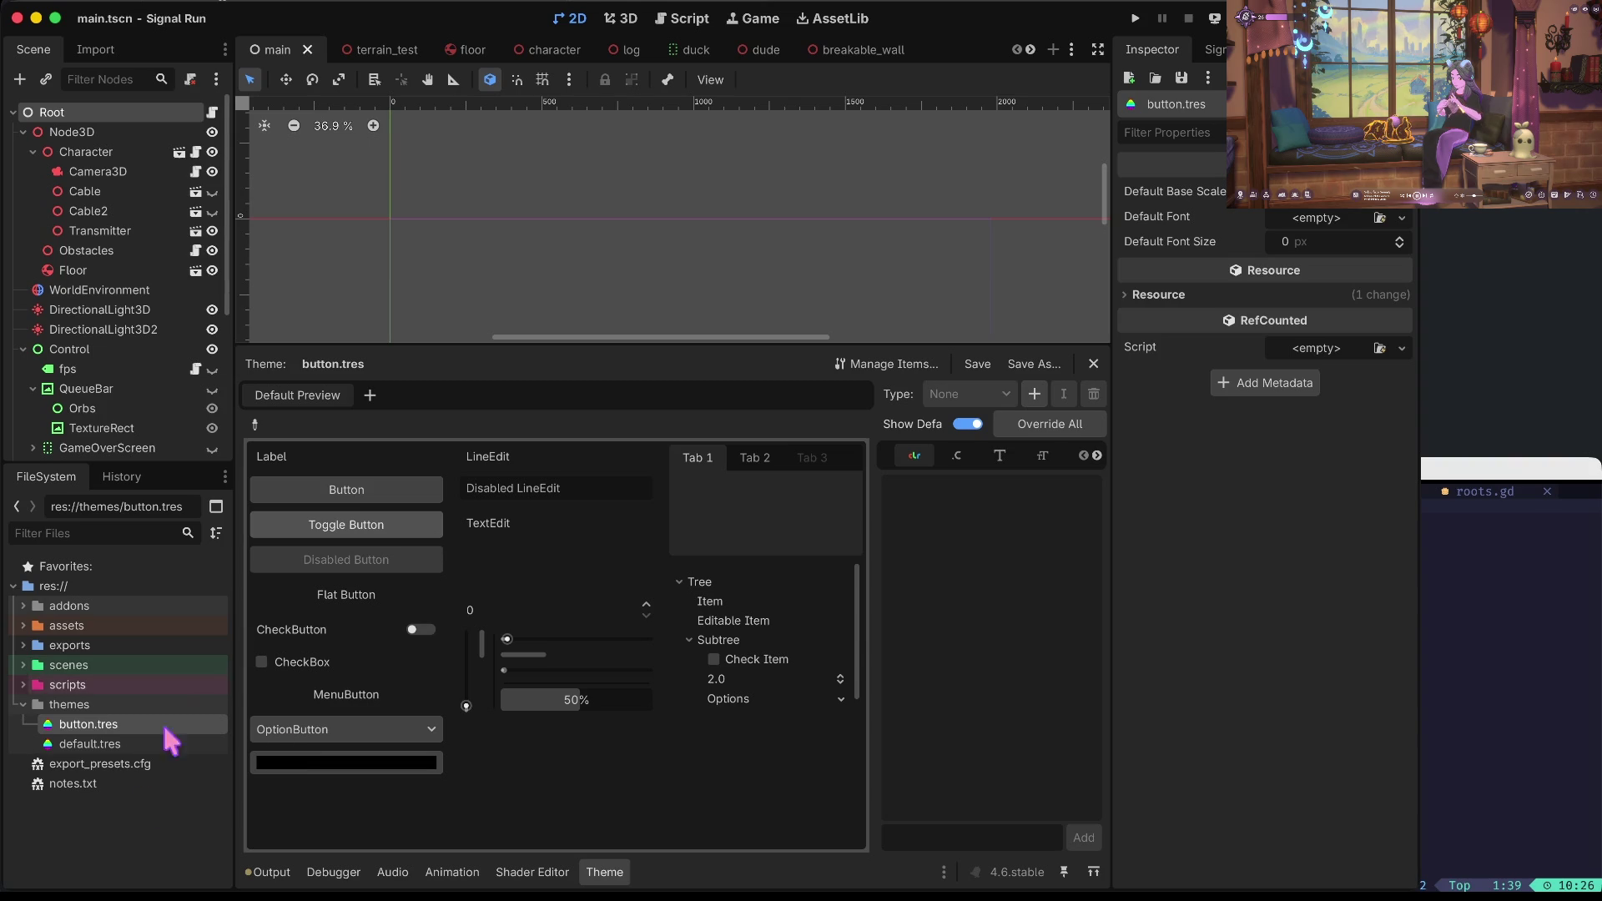
Delete themes/button.tres from the project, confirming the removal.
{"action": "right_click", "coordinate": [136, 728]}
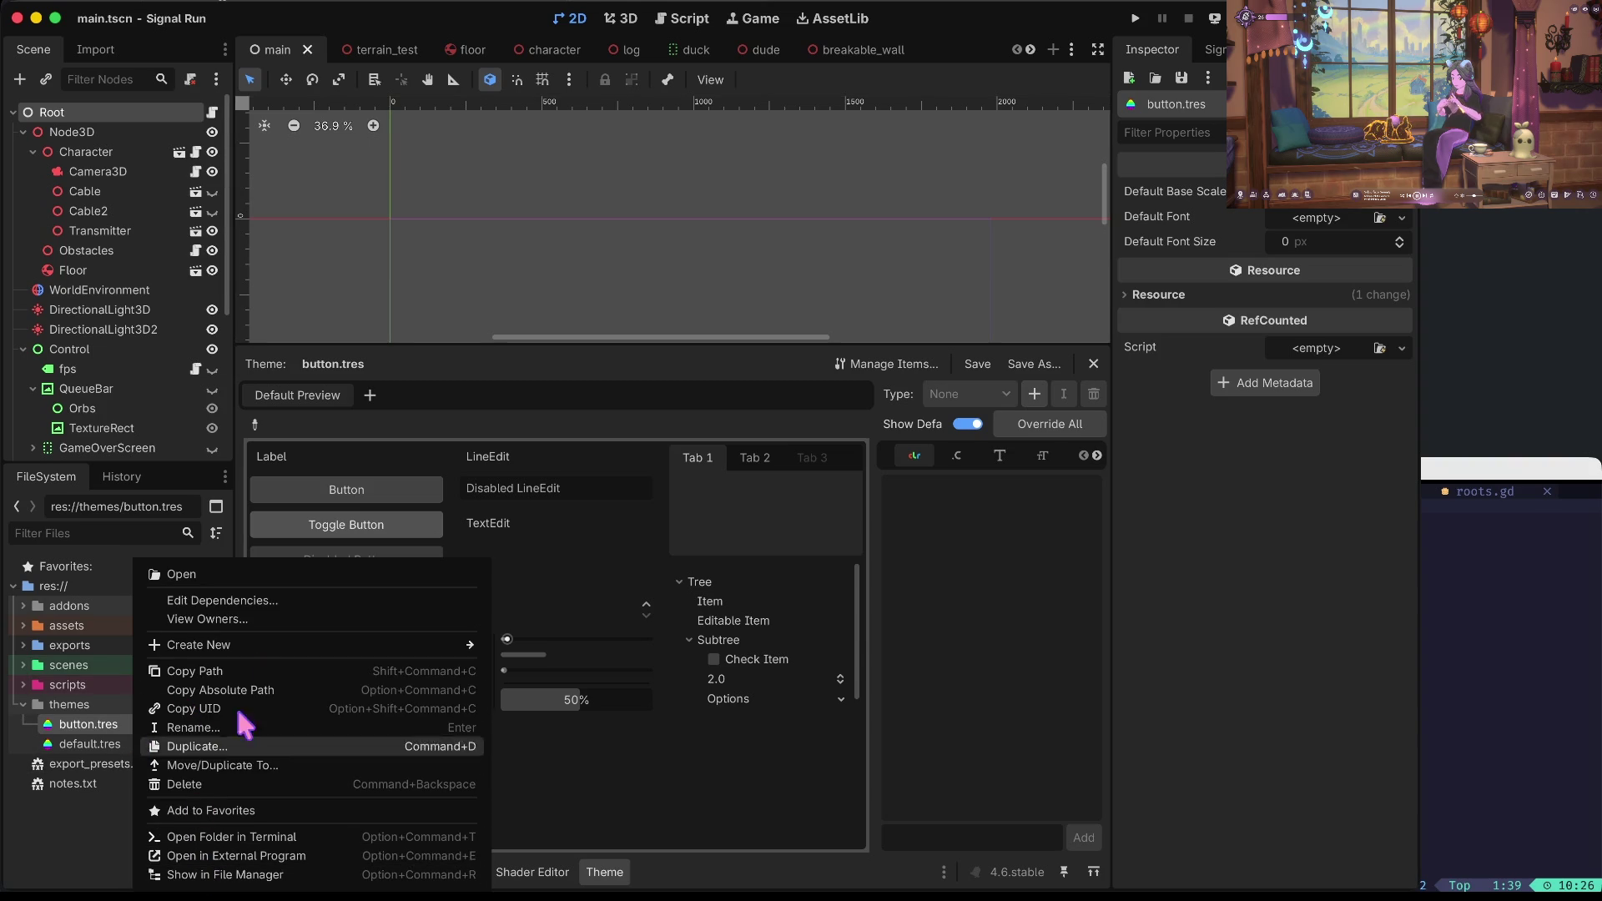
{"action": "left_click", "coordinate": [210, 784]}
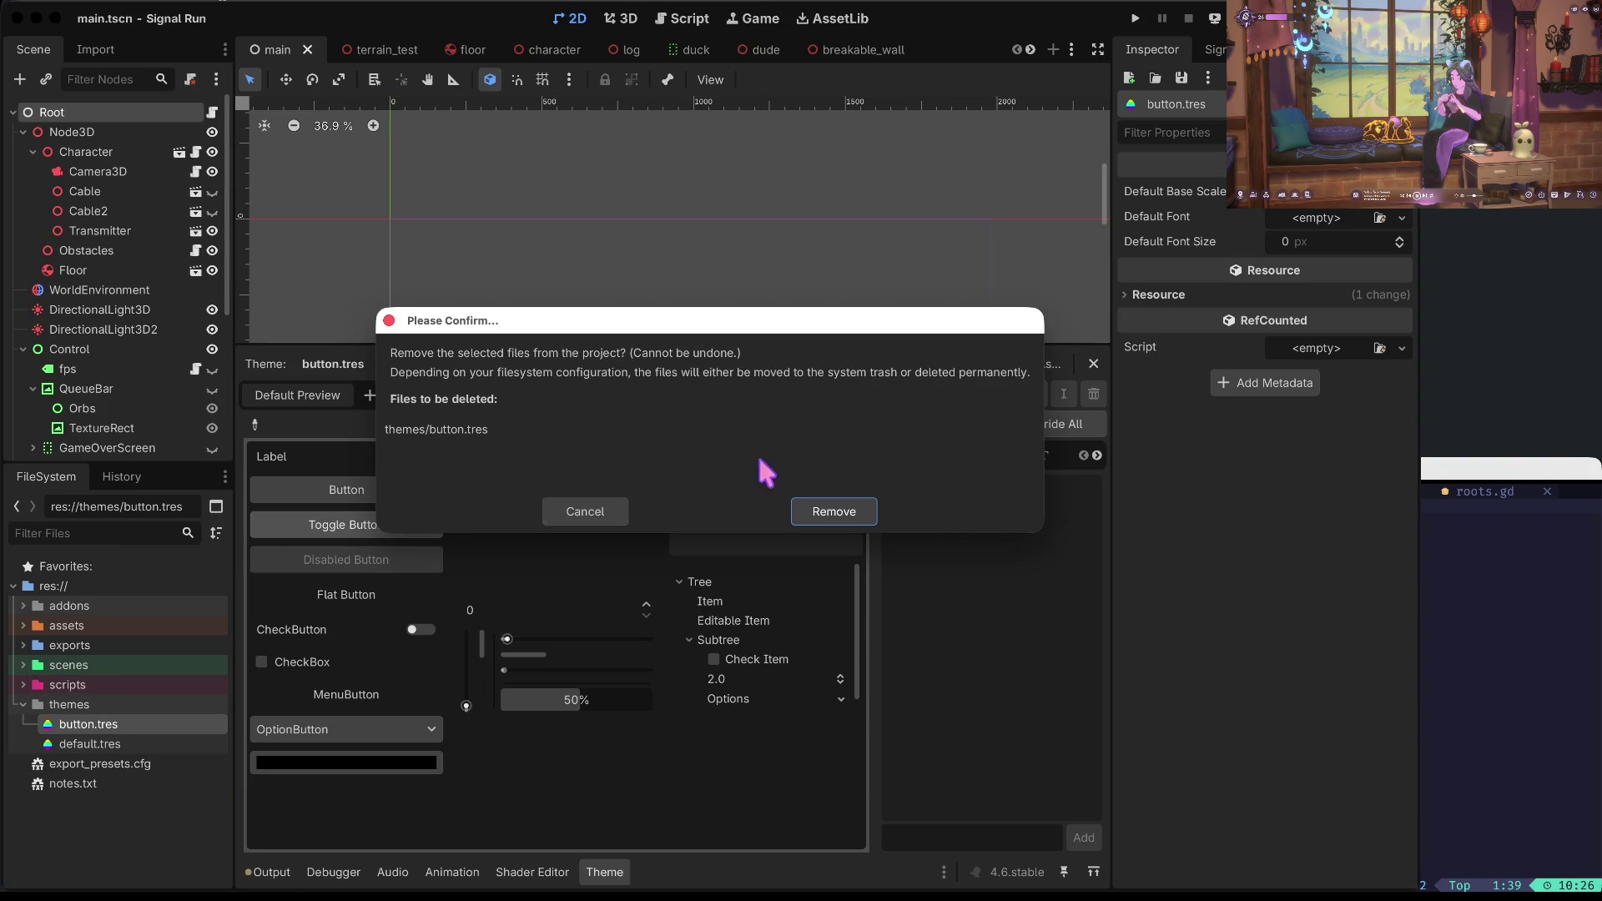
{"action": "left_click", "coordinate": [844, 511]}
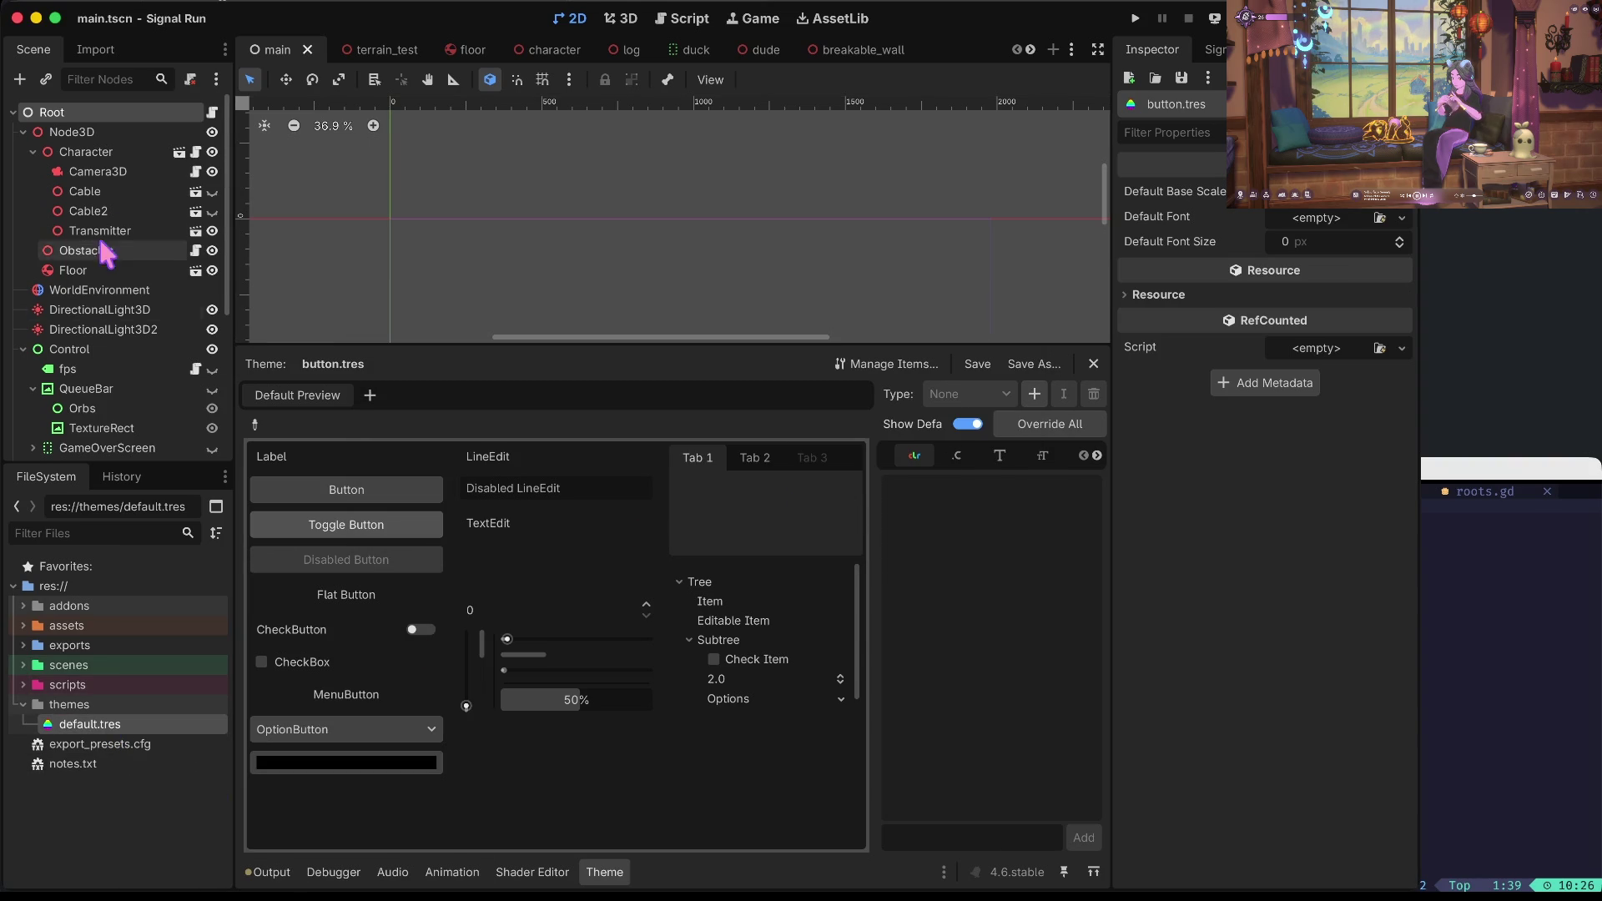
Select the StartScreen/VBoxContainer Button node and confirm its Theme is default.tres.
{"action": "scroll", "coordinate": [100, 372], "scroll_direction": "down", "scroll_amount": 2}
{"action": "scroll", "coordinate": [102, 378], "scroll_direction": "down", "scroll_amount": 4}
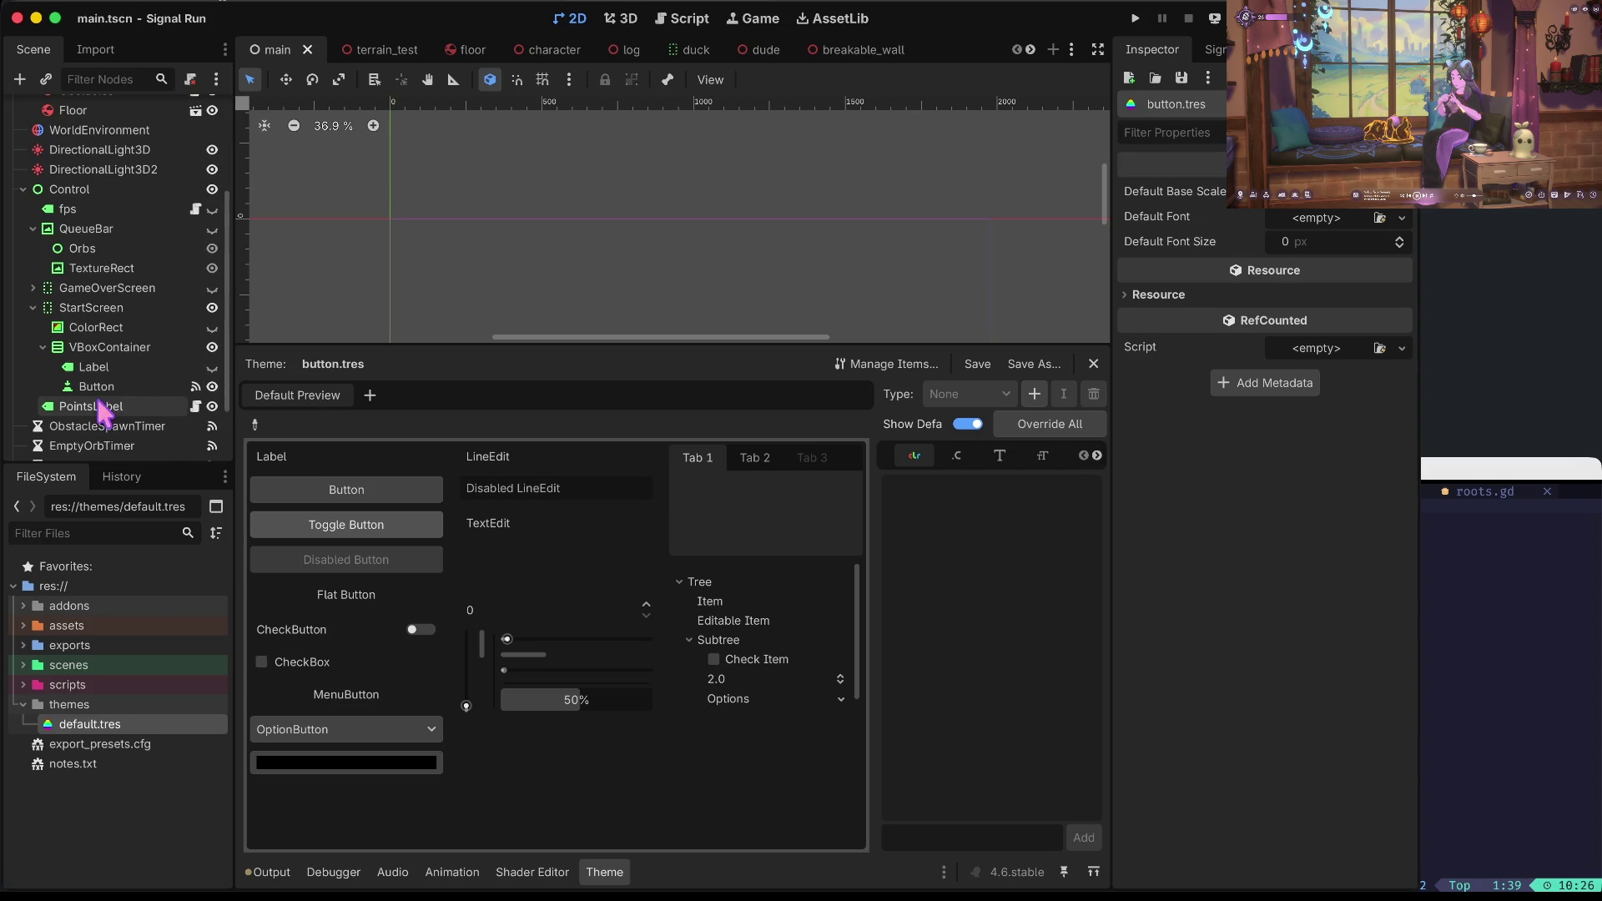
{"action": "left_click", "coordinate": [103, 391]}
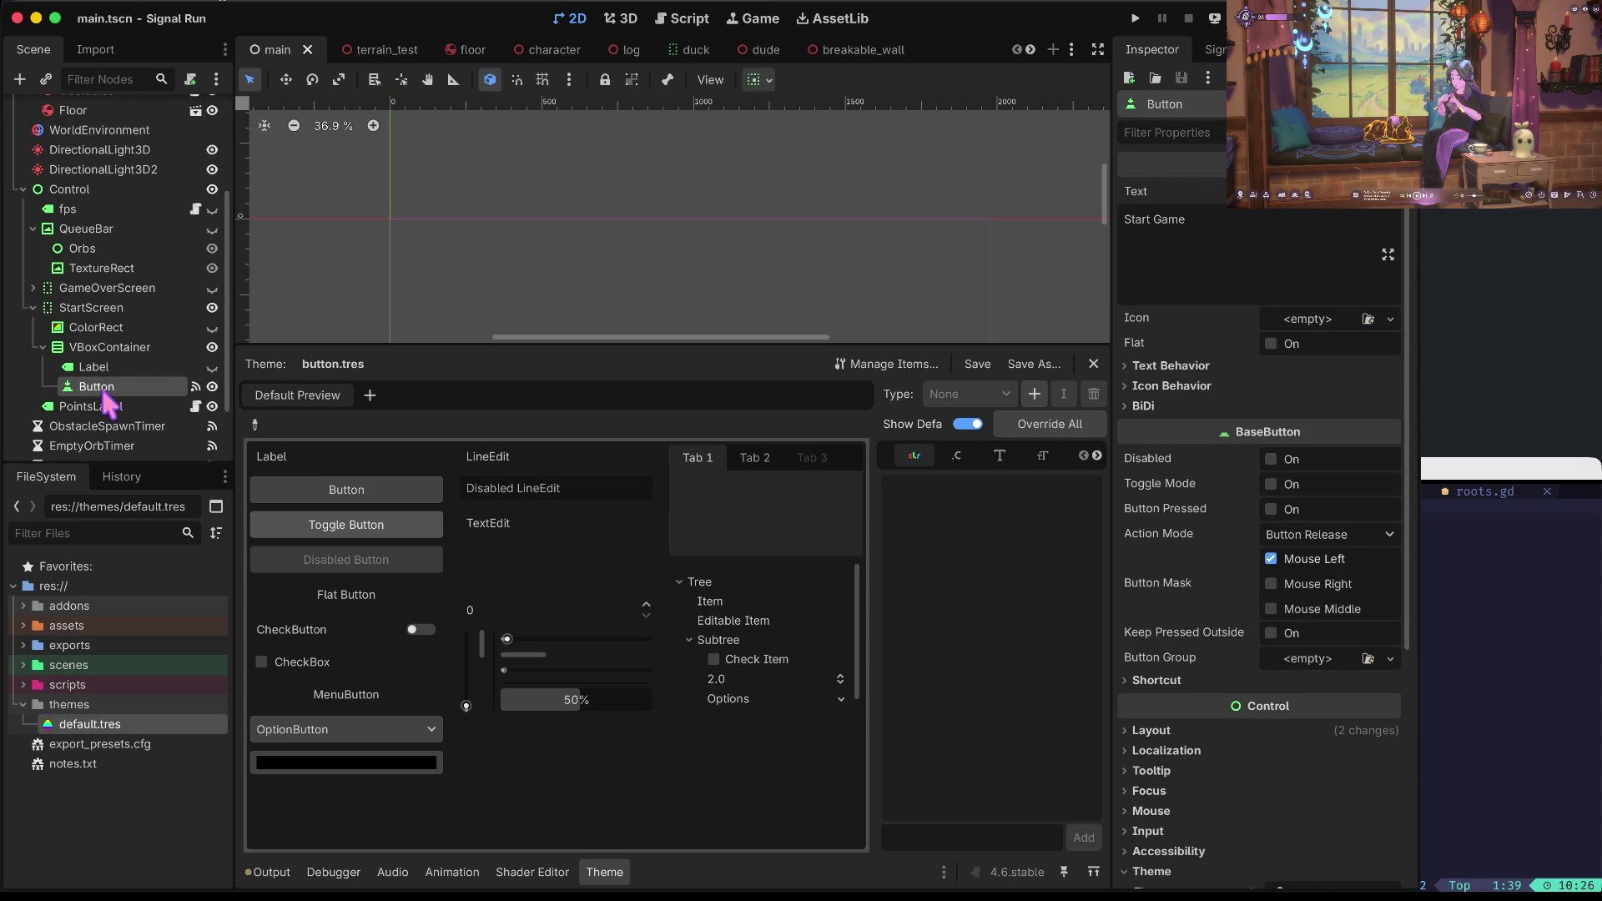
{"action": "scroll", "coordinate": [1258, 349], "scroll_direction": "down", "scroll_amount": 2}
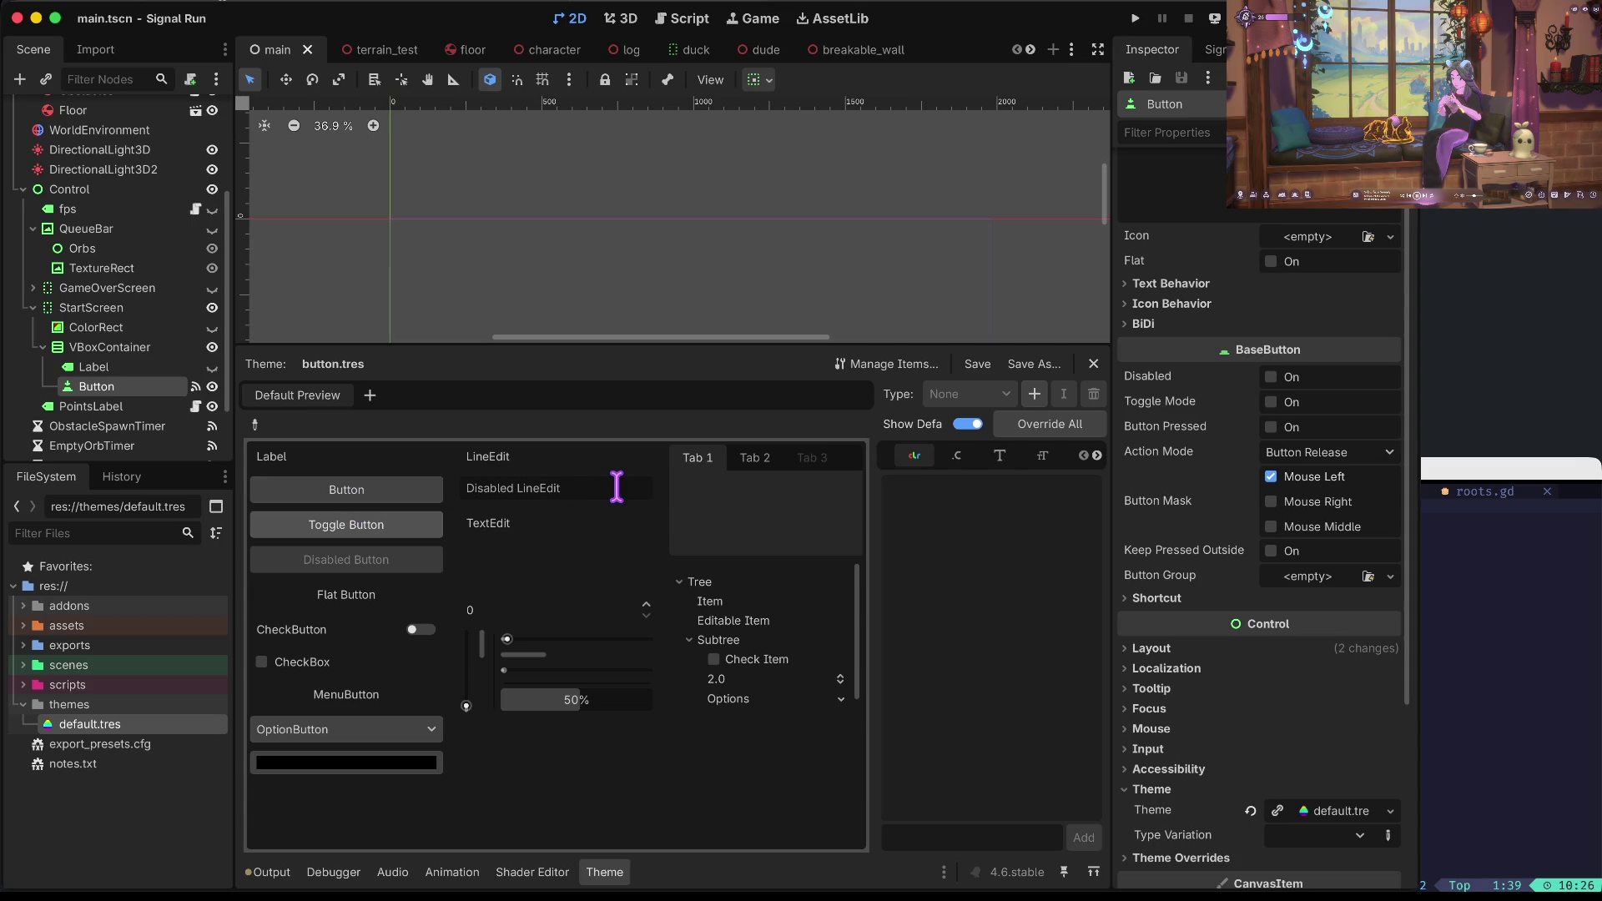
Test-run the game with F5, mute and stop it, then select default.tres.
{"action": "key", "text": "F5"}
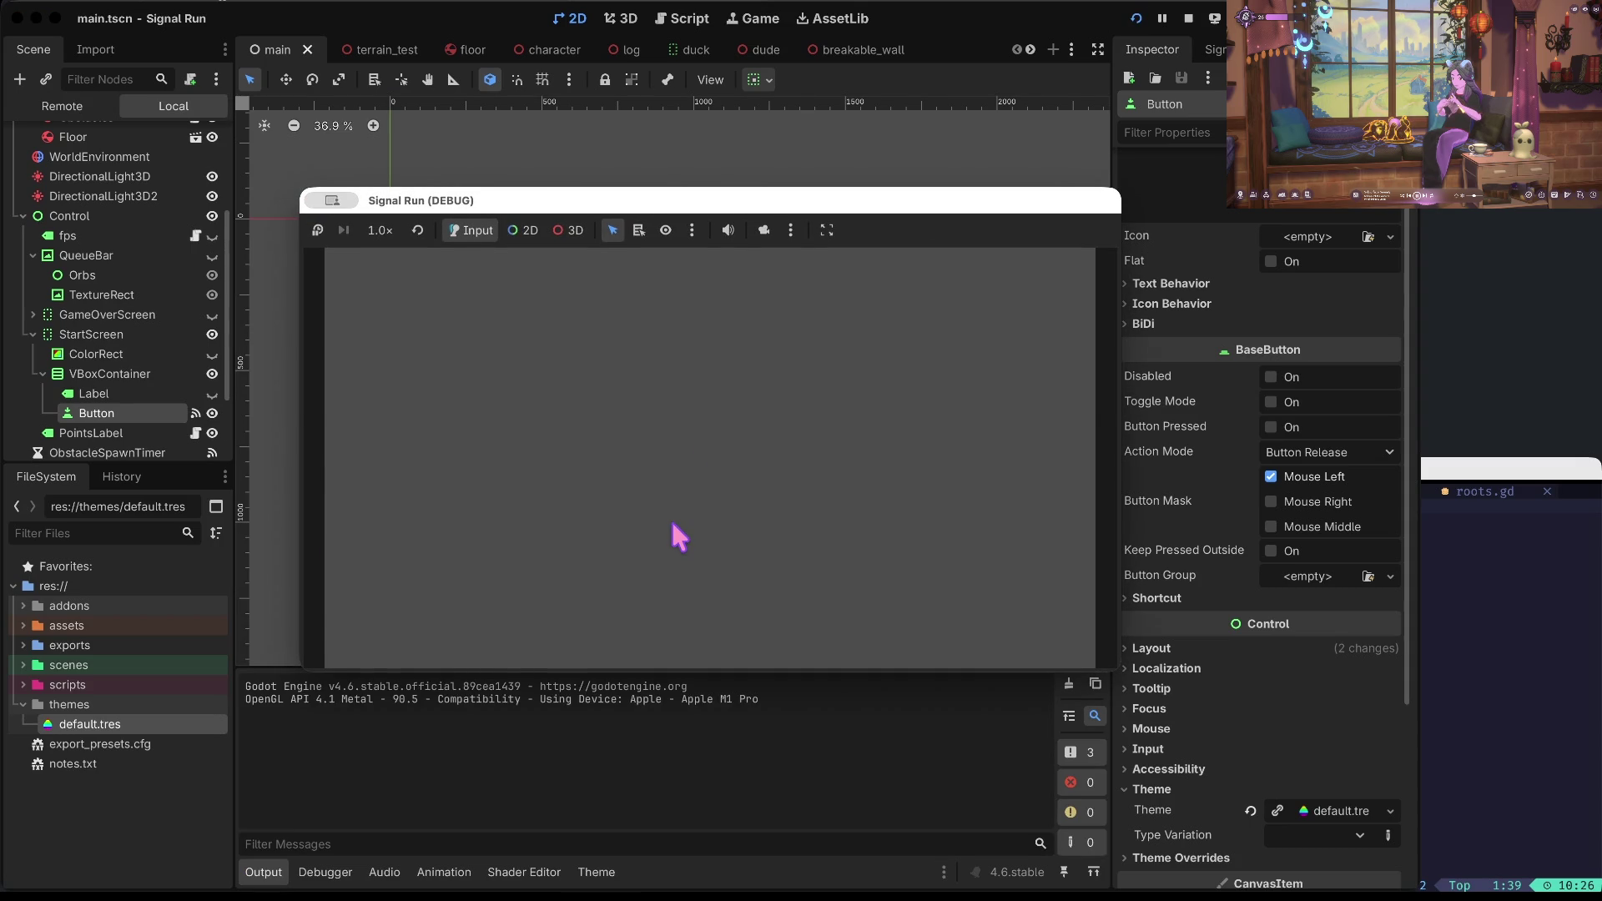
{"action": "left_click", "coordinate": [728, 230]}
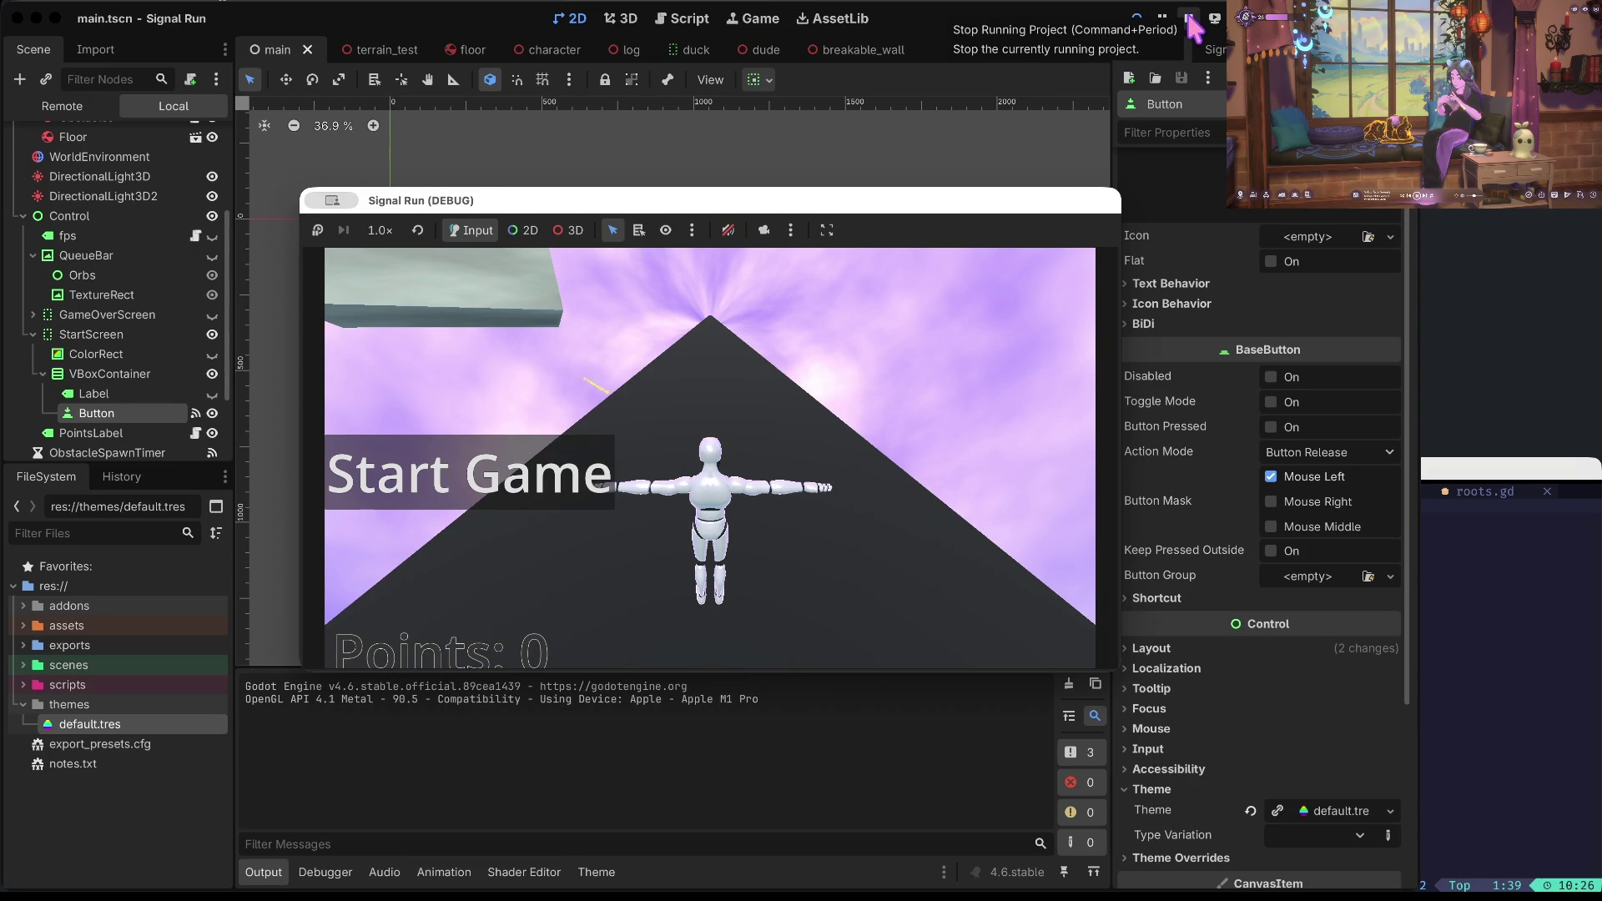
{"action": "left_click", "coordinate": [1191, 24]}
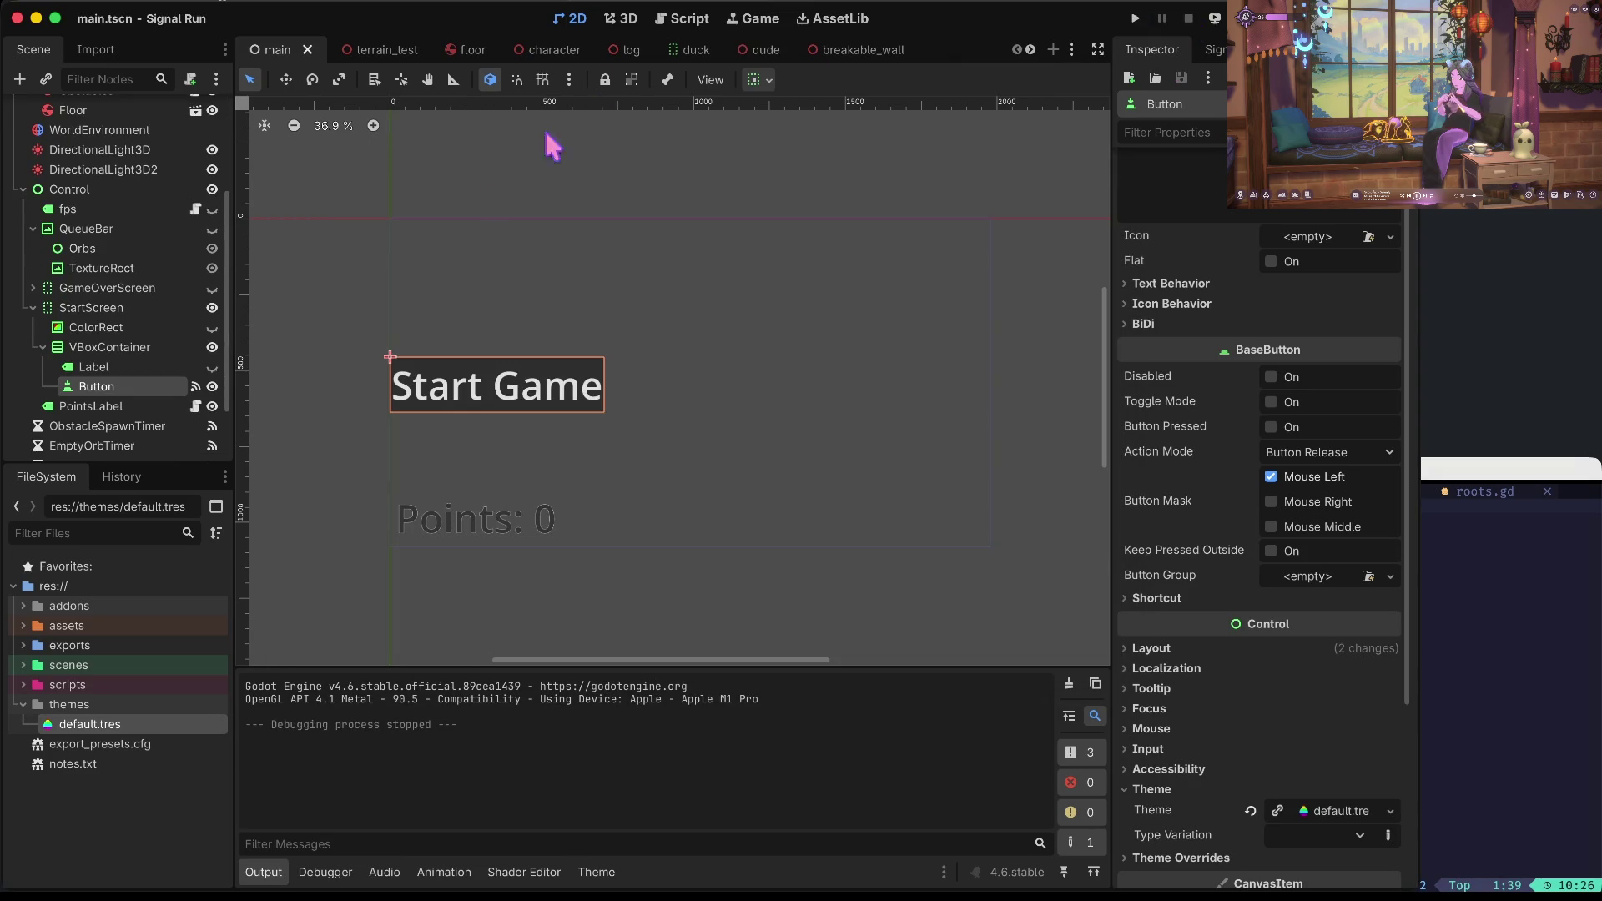
{"action": "left_click", "coordinate": [96, 744]}
Open default.tres and review Button's Styles, Fonts, Font Sizes, Constants and Colors, then collapse Button.
{"action": "left_click", "coordinate": [98, 726]}
{"action": "double_click", "coordinate": [98, 728]}
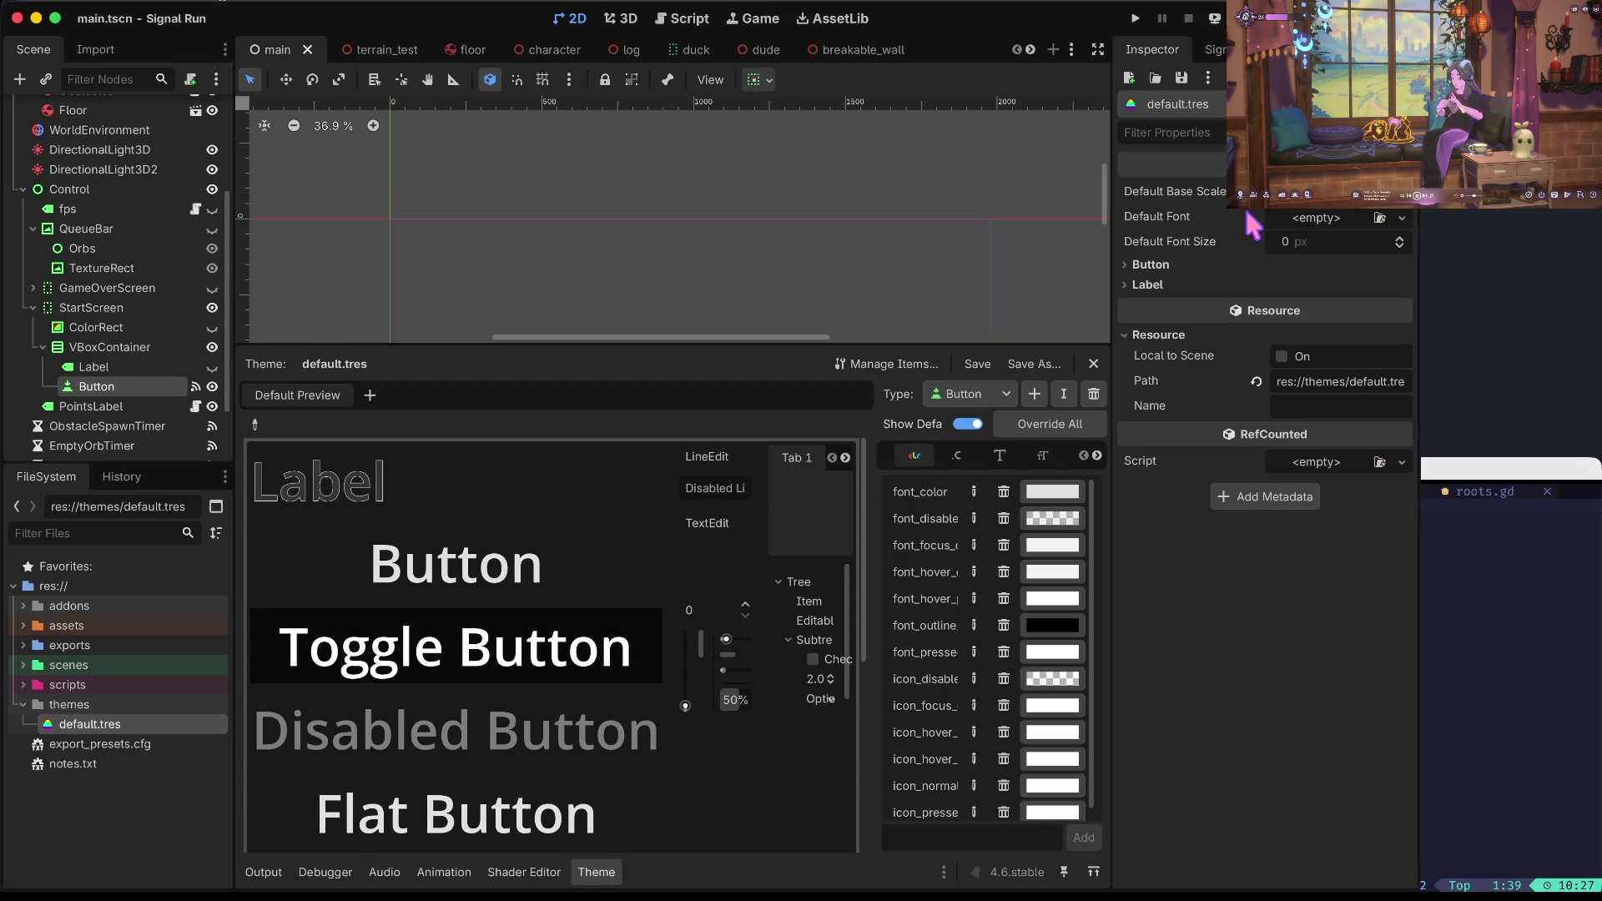
{"action": "left_click", "coordinate": [1144, 265]}
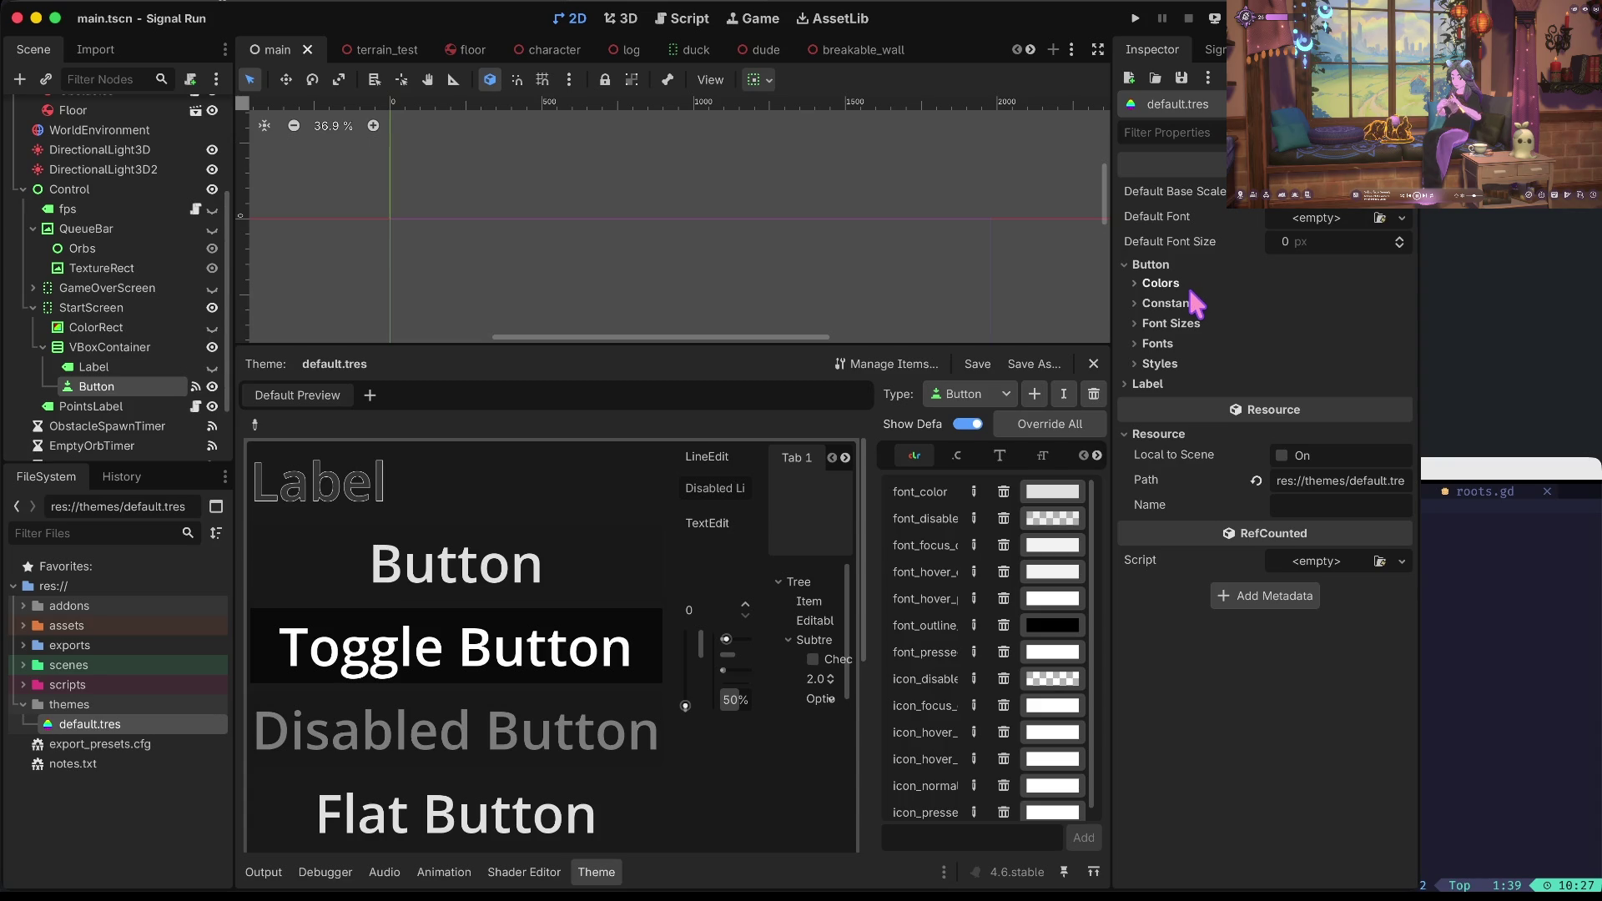
{"action": "left_click", "coordinate": [1178, 364]}
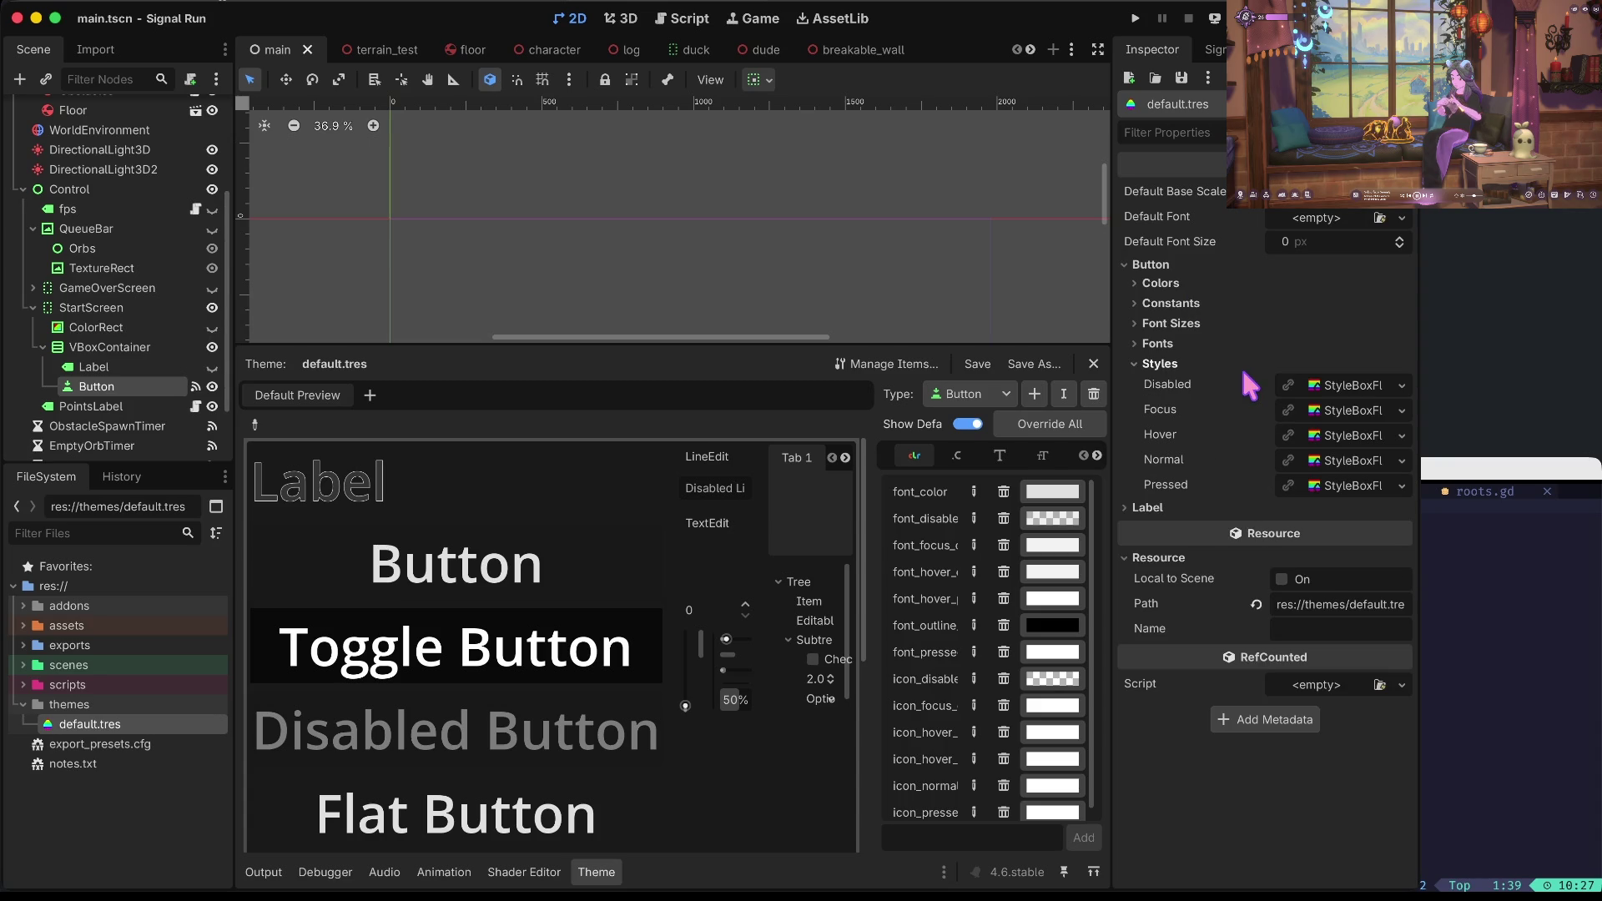
{"action": "left_click", "coordinate": [1177, 343]}
{"action": "left_click", "coordinate": [1183, 325]}
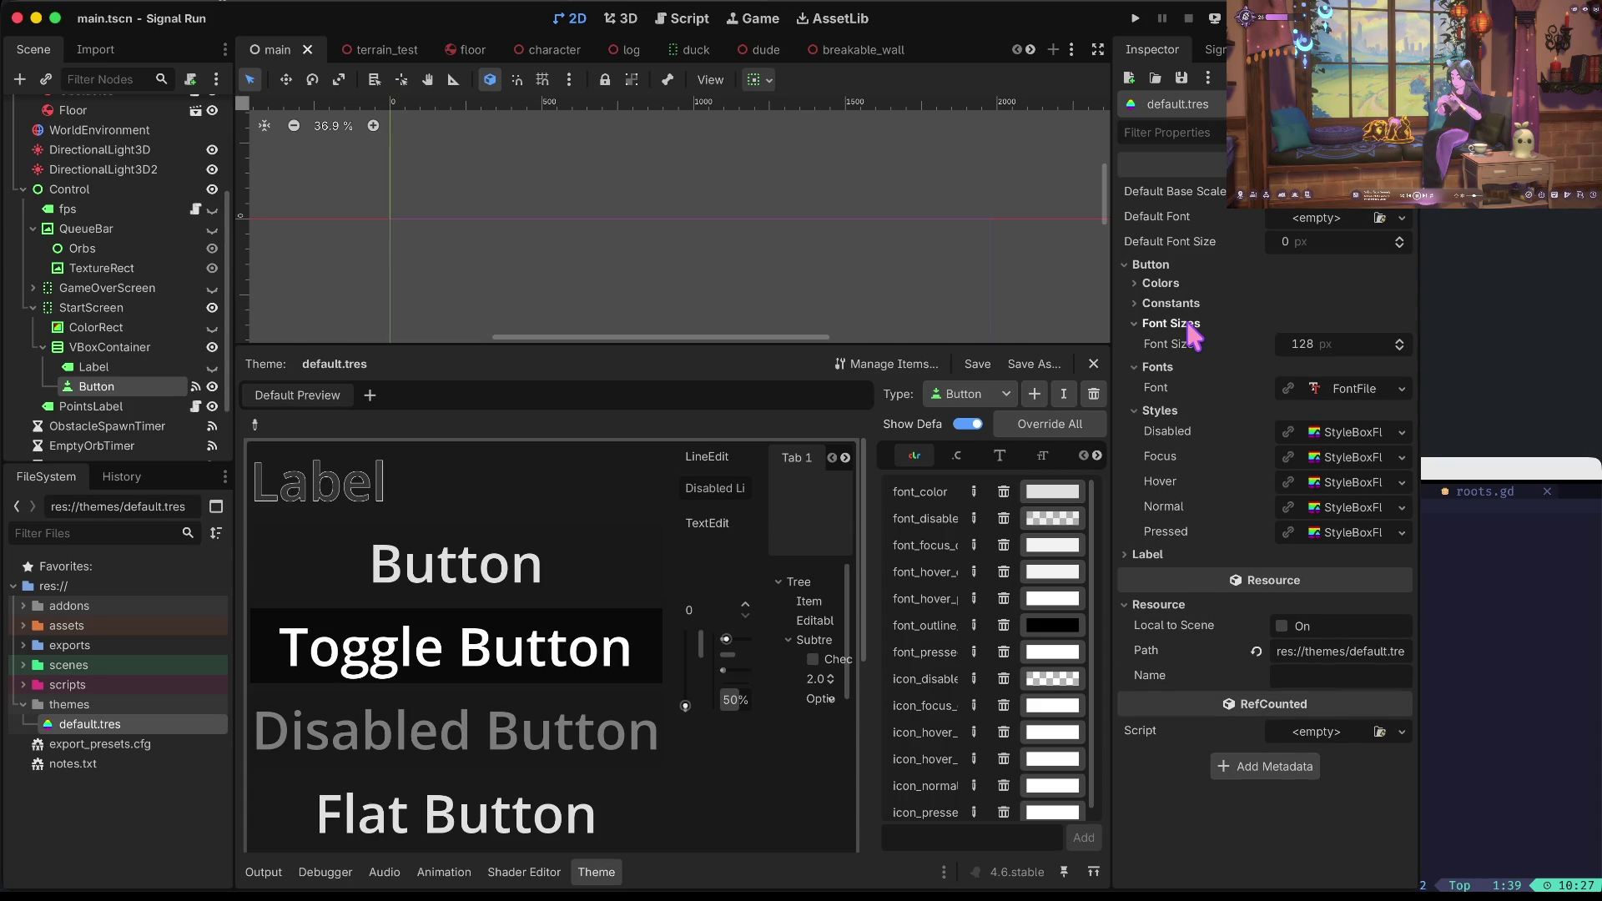
{"action": "left_click", "coordinate": [1189, 304]}
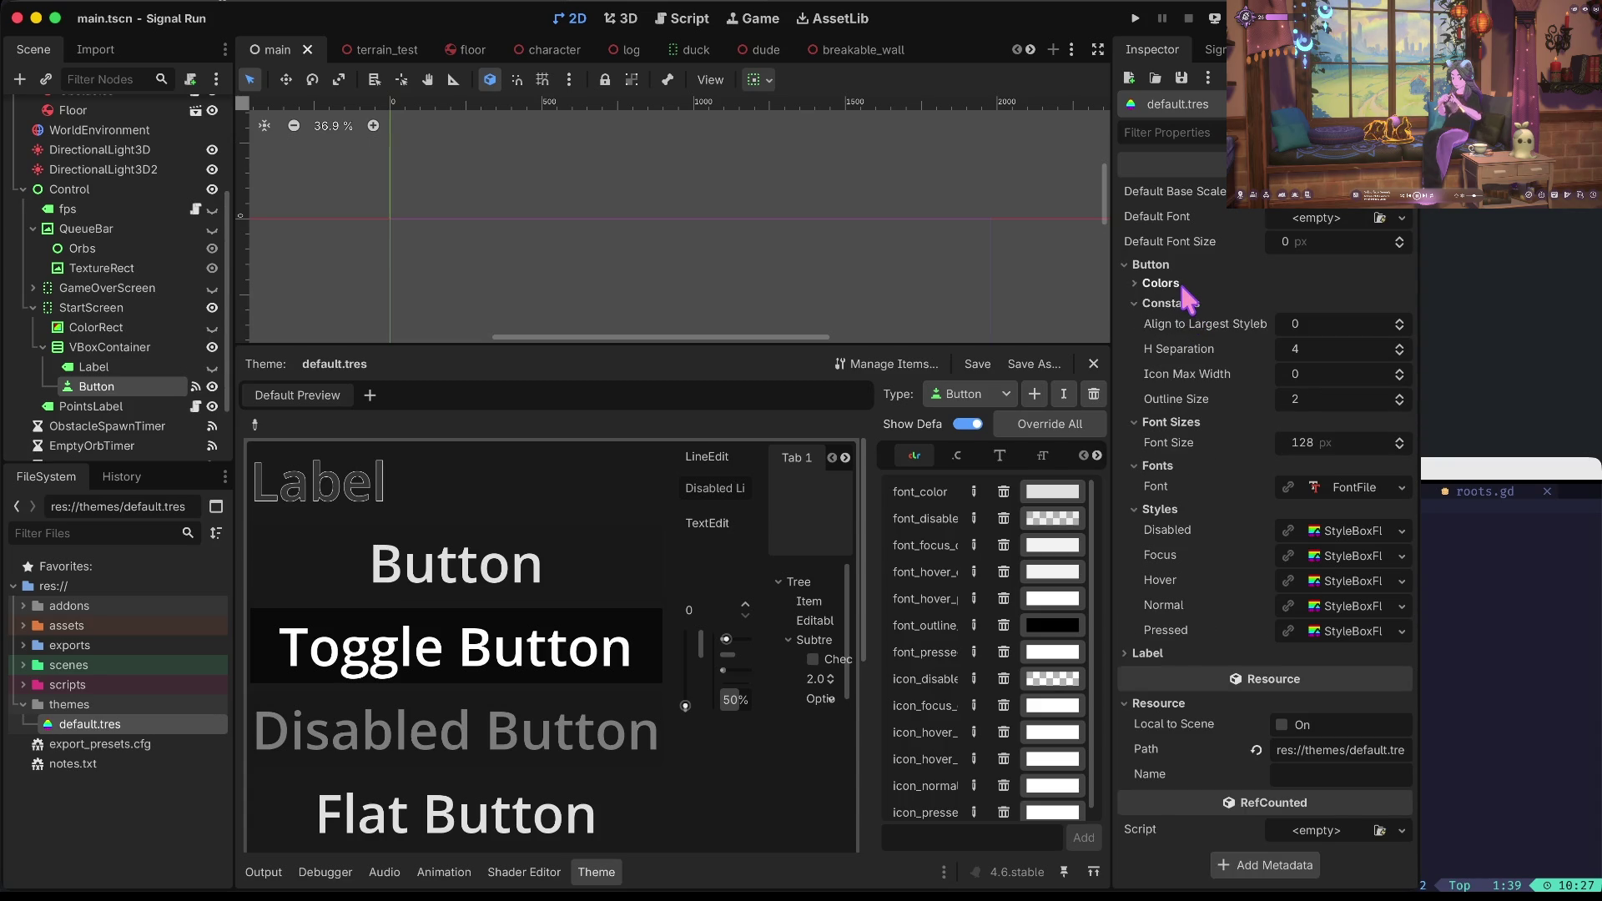
{"action": "left_click", "coordinate": [1181, 283]}
{"action": "left_click", "coordinate": [1160, 264]}
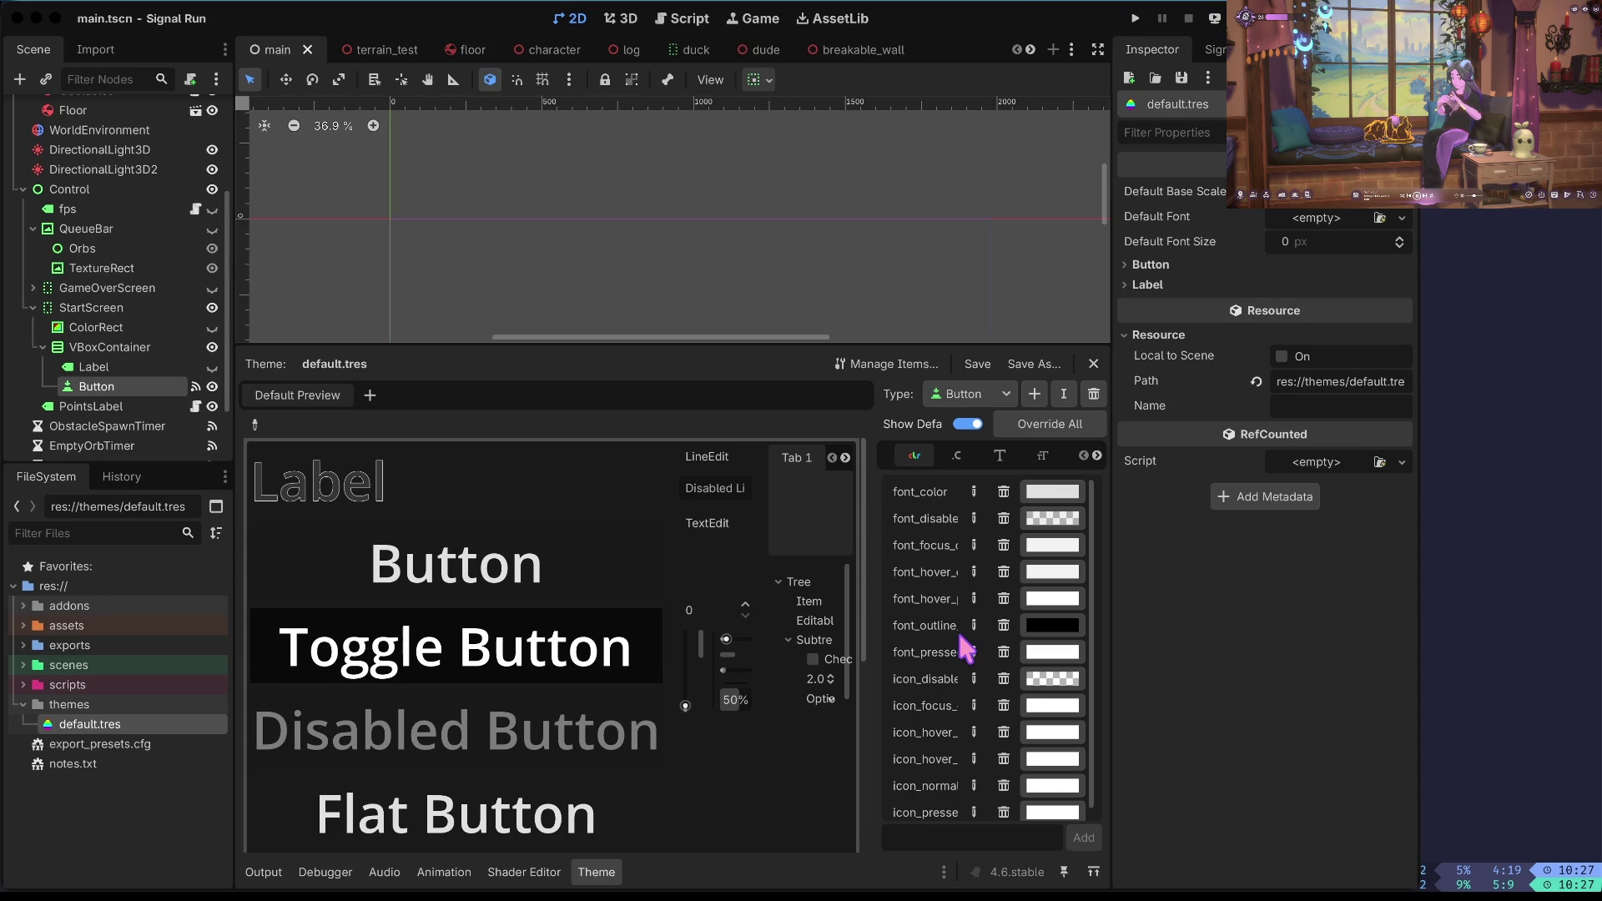
In Neovim, browse the file explorer to signal-run's themes folder and open default.tres.
{"action": "key", "text": "alt+Tab"}
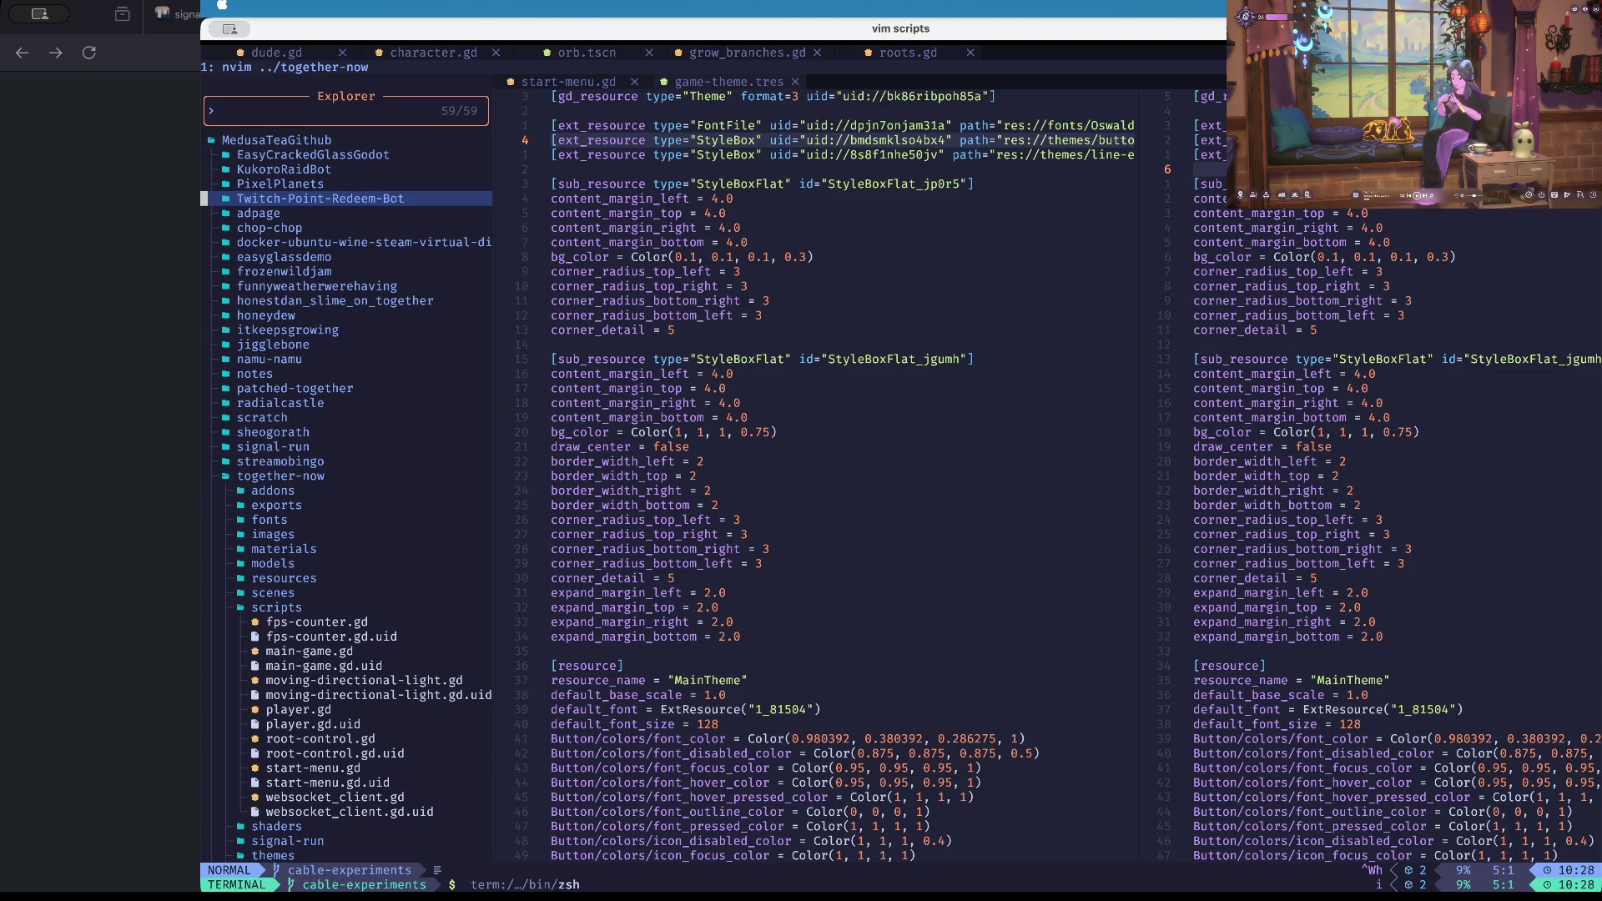
{"action": "type", "text": "s"}
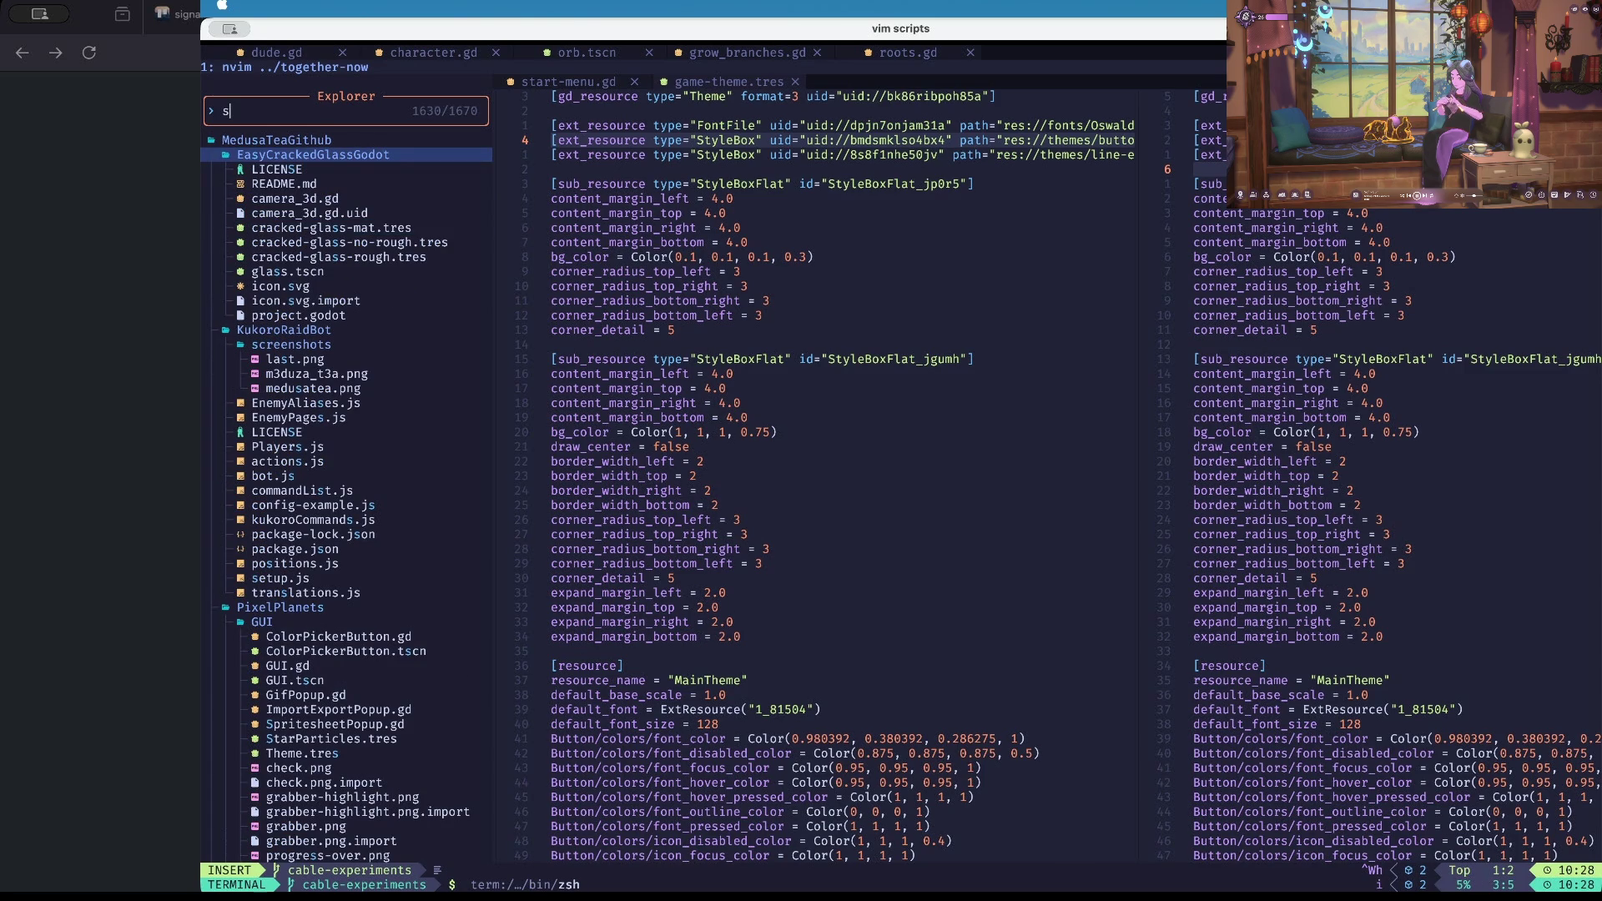
{"action": "type", "text": "ignal"}
{"action": "key", "text": "Return"}
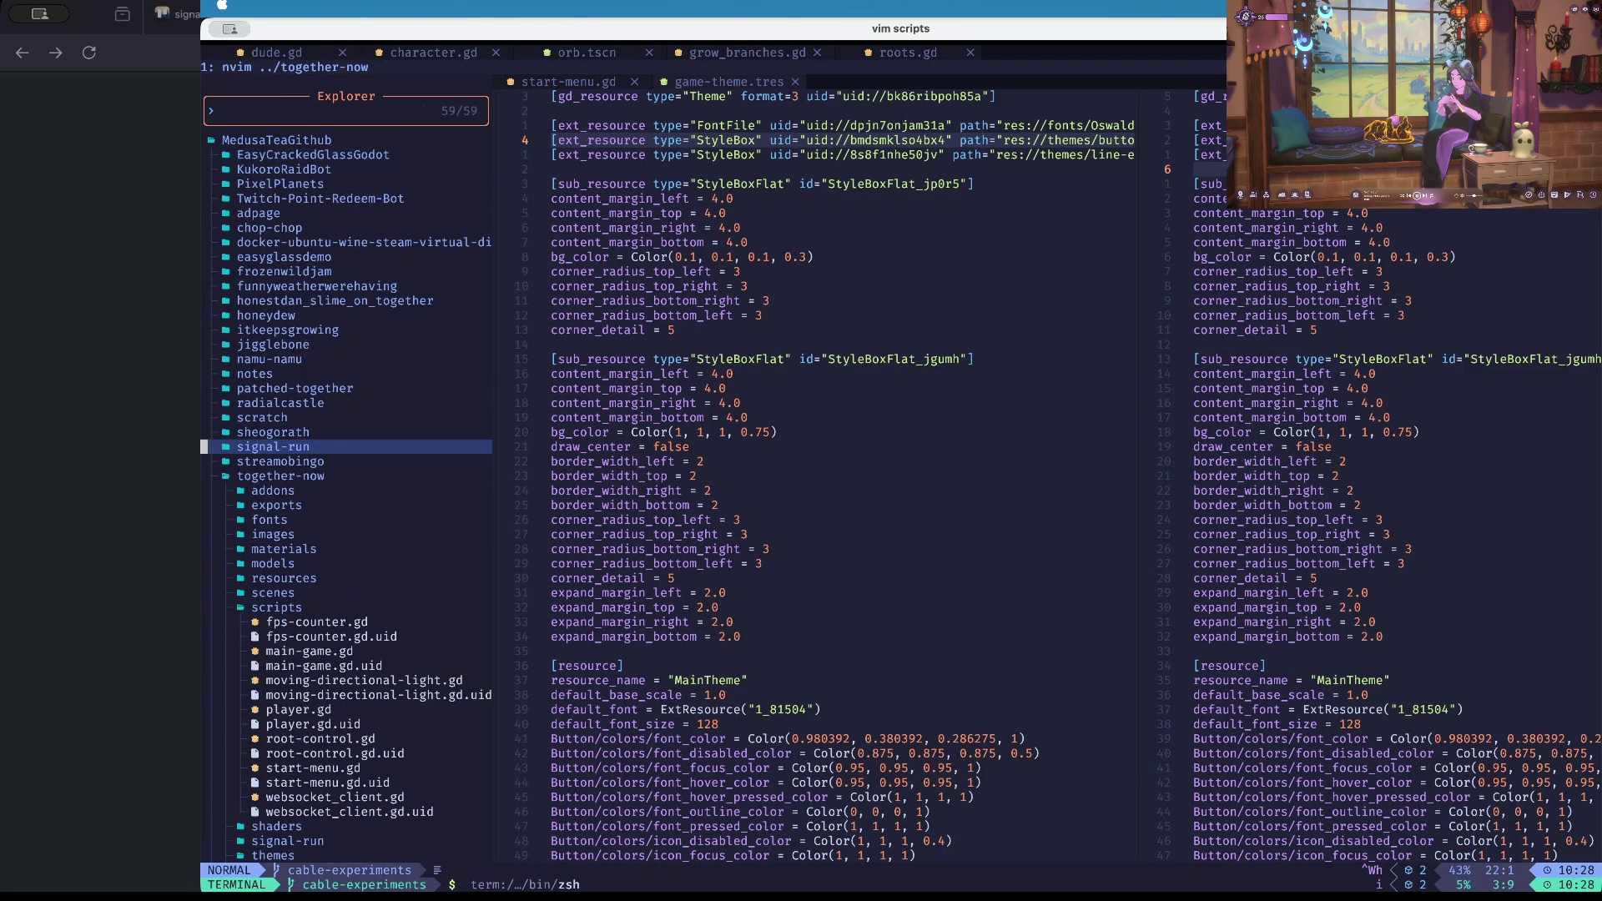
{"action": "key", "text": "l"}
{"action": "key", "text": "j"}
{"action": "key", "text": "j"}
{"action": "key", "text": "j"}
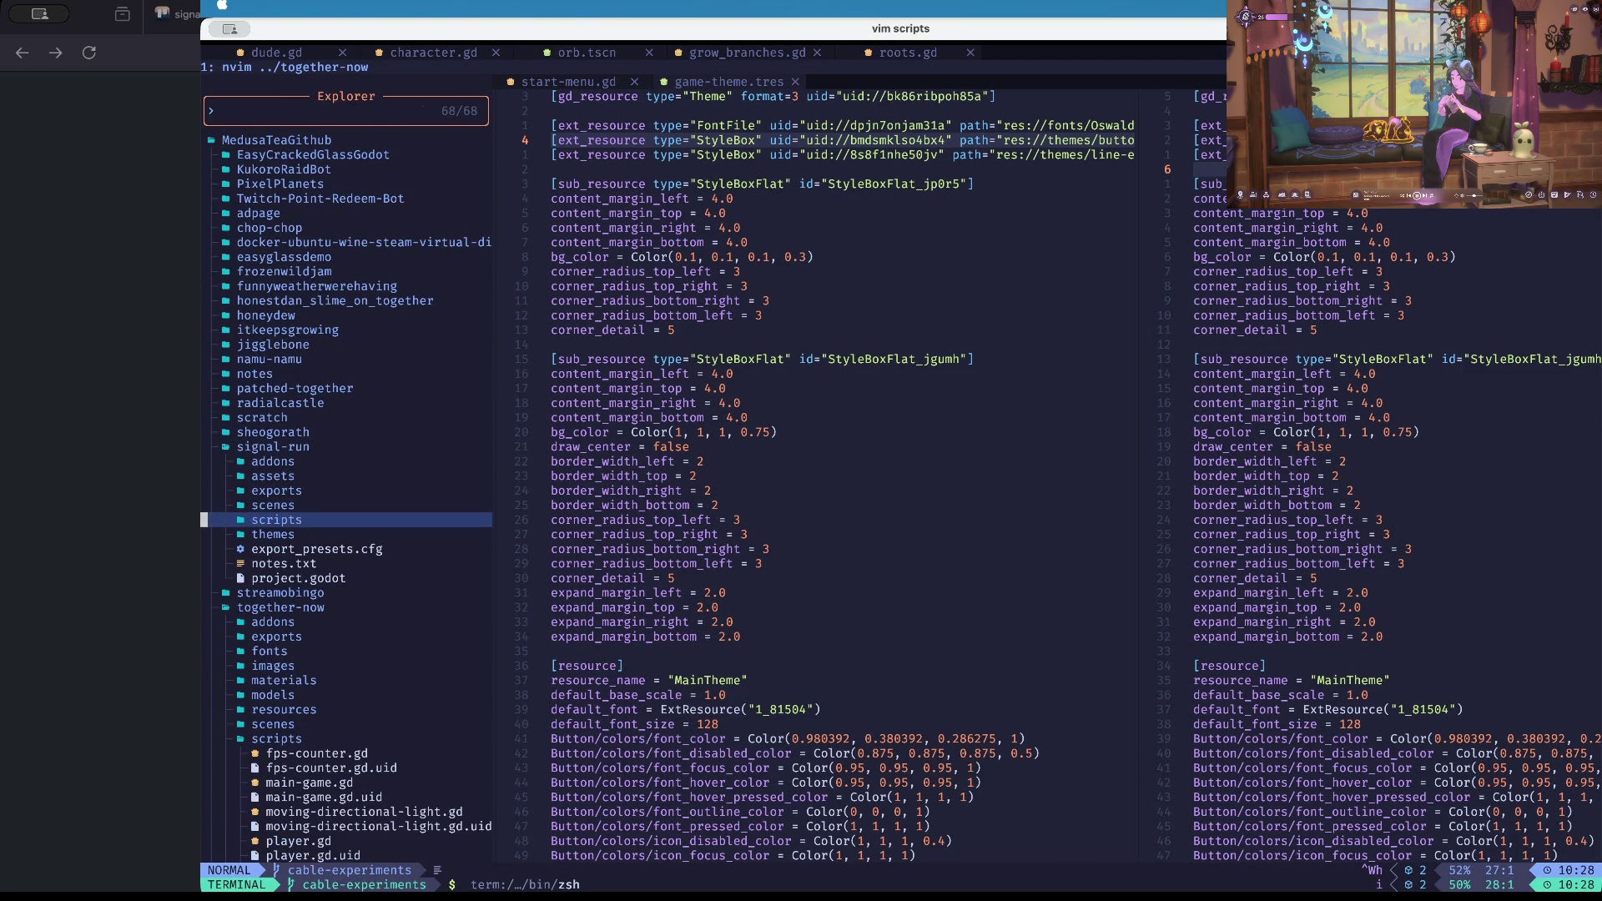
{"action": "key", "text": "j"}
{"action": "key", "text": "j"}
{"action": "key", "text": "j"}
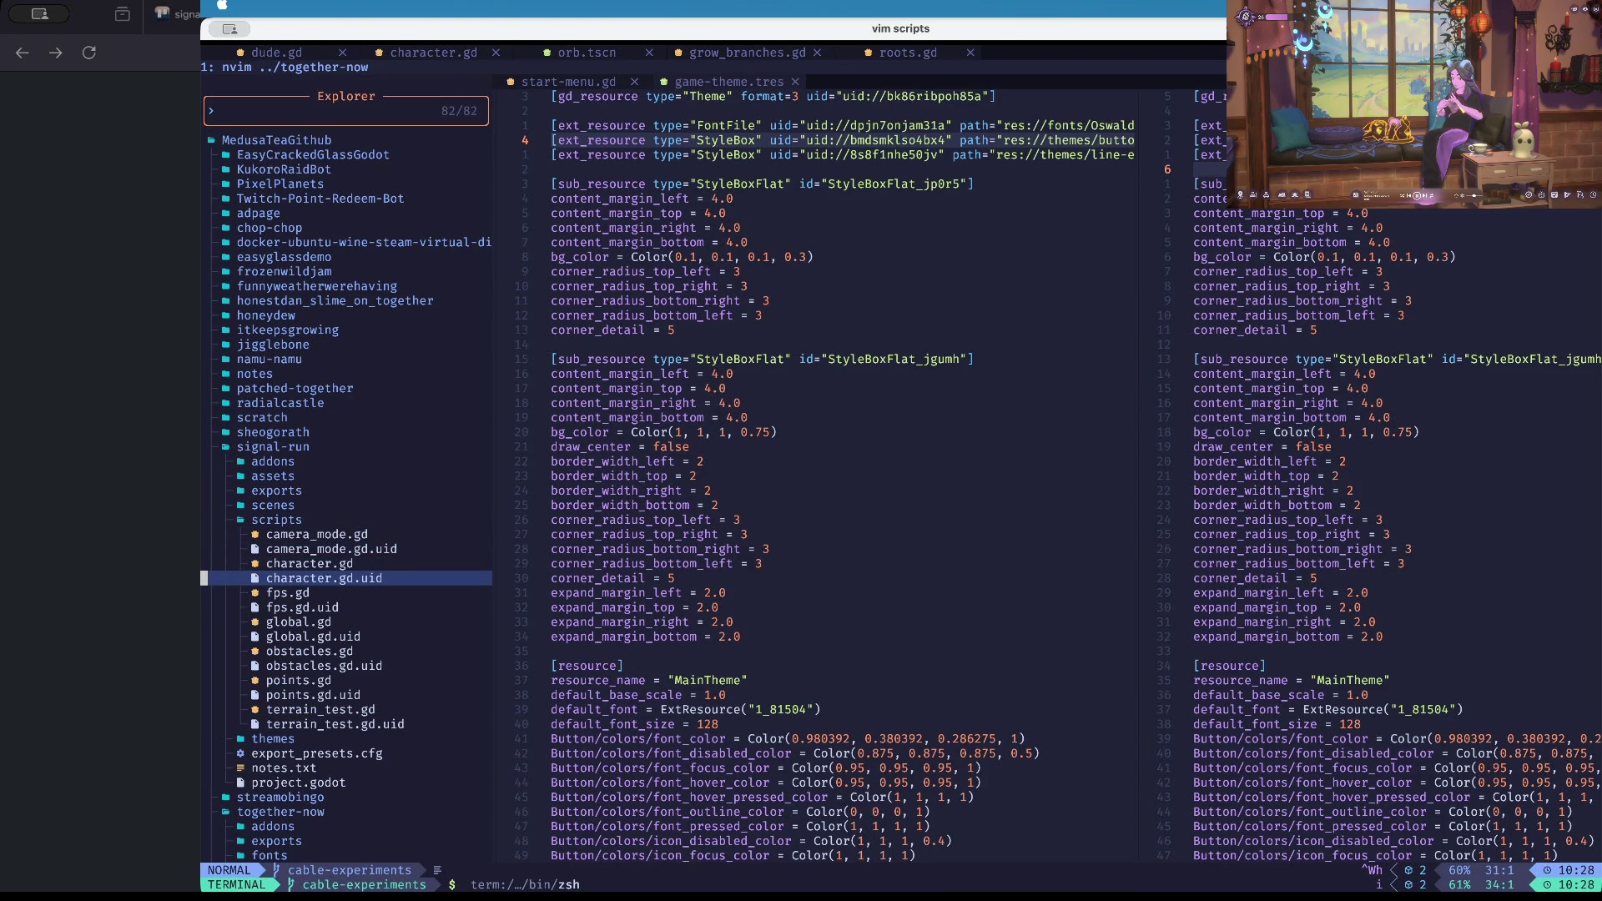
{"action": "key", "text": "j"}
{"action": "key", "text": "j"}
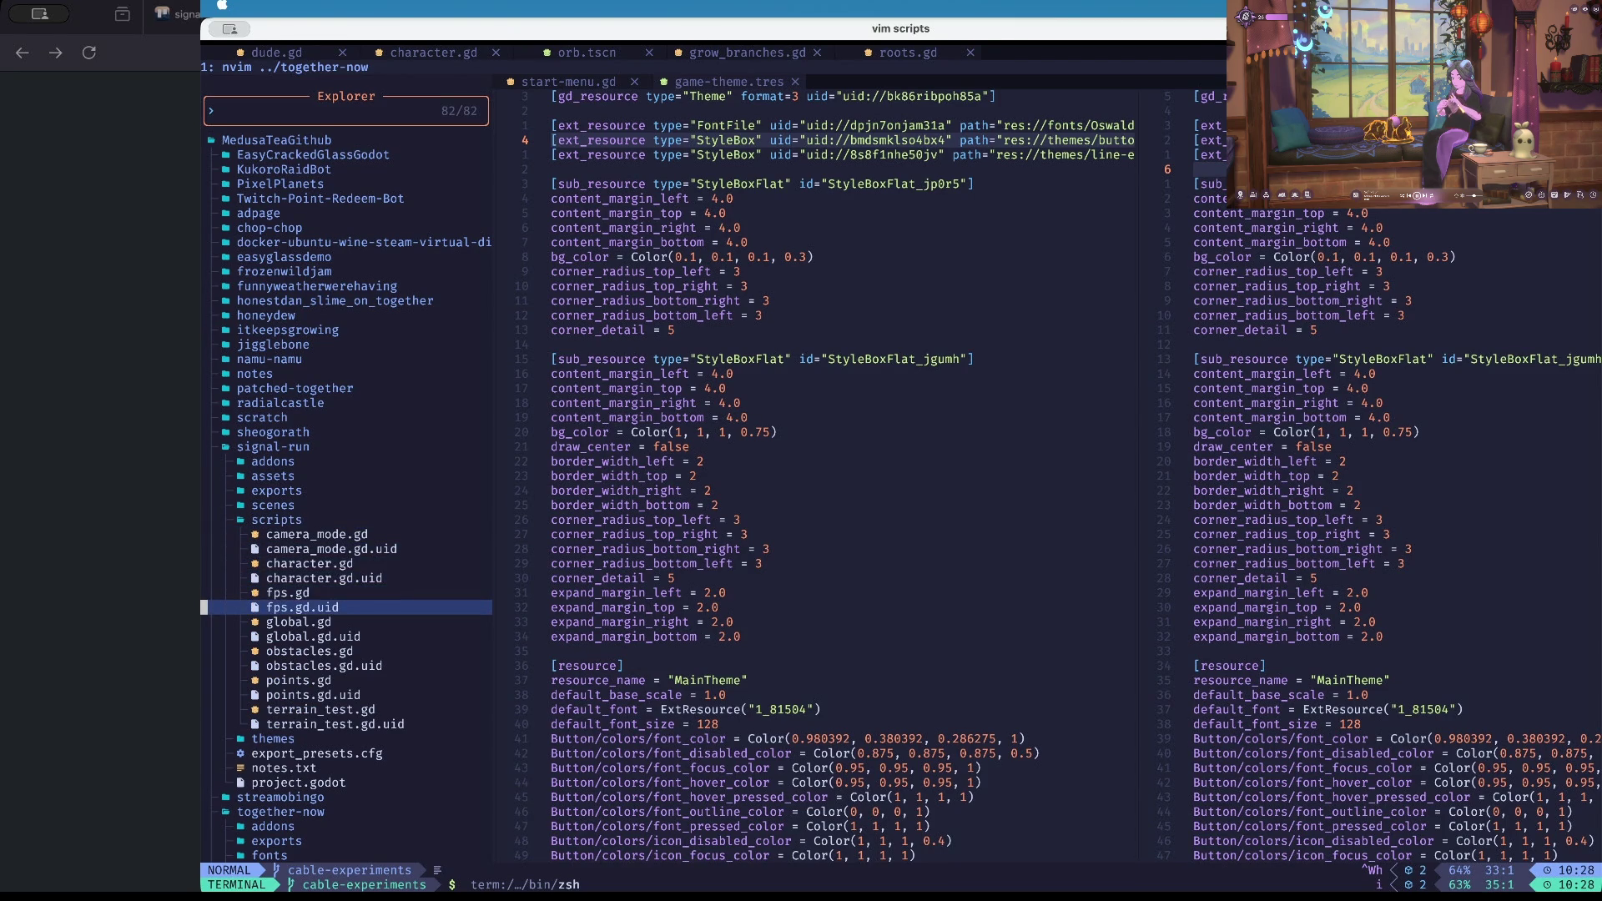
{"action": "key", "text": "h"}
{"action": "key", "text": "j"}
{"action": "key", "text": "l"}
{"action": "key", "text": "j"}
{"action": "key", "text": "l"}
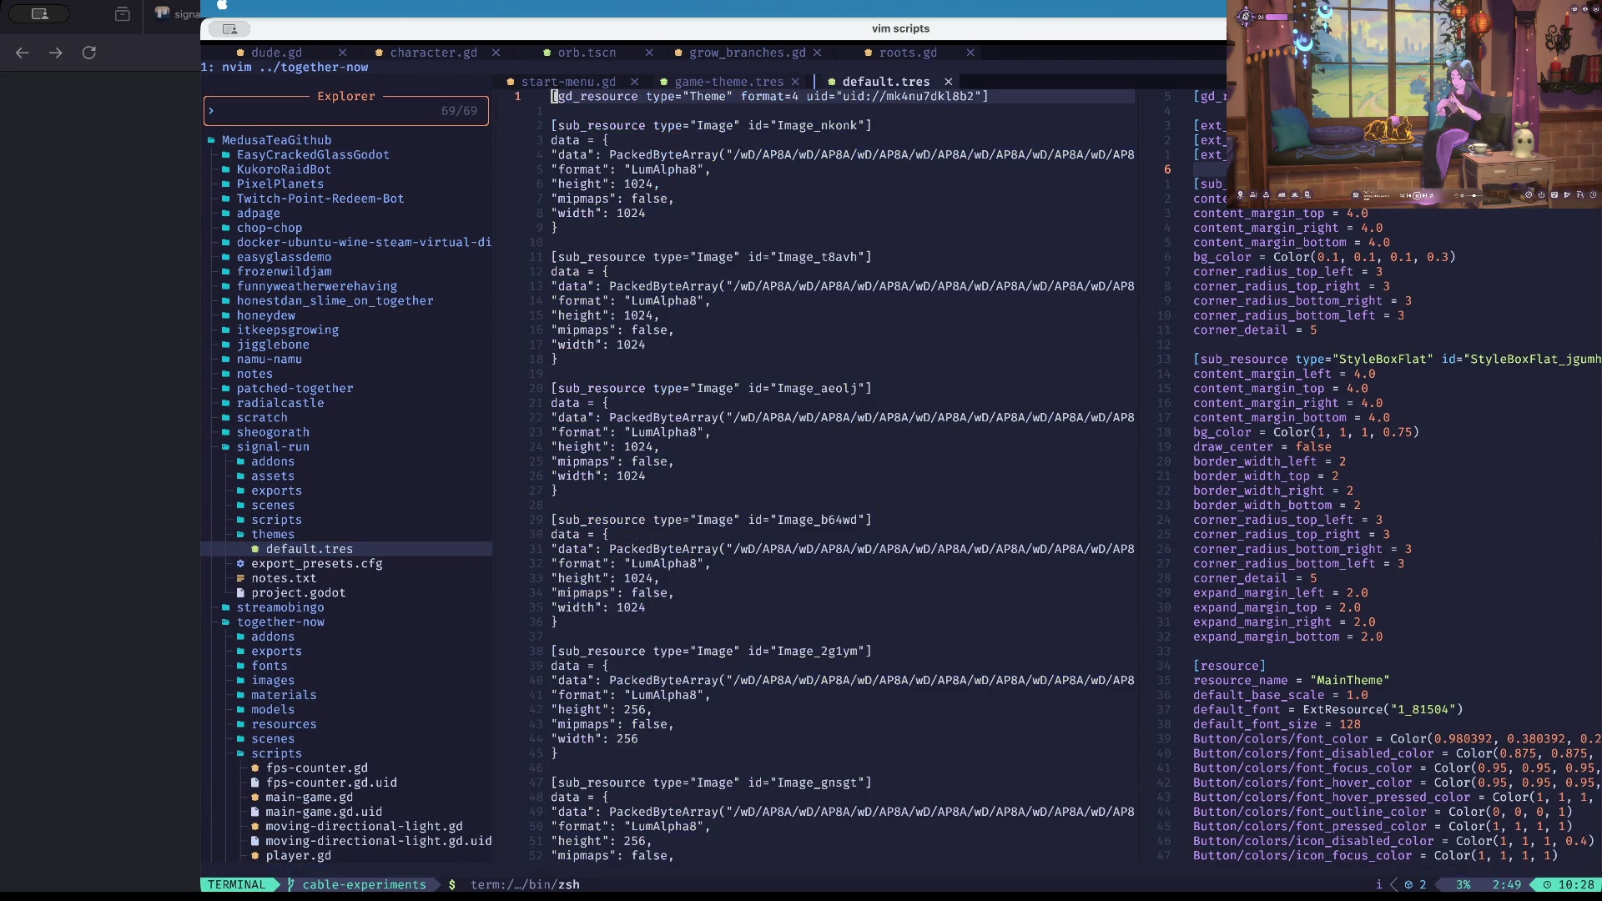
Give the two open files more room and move down to default.tres's first image data line.
{"action": "key", "text": "k"}
{"action": "key", "text": "ctrl+w"}
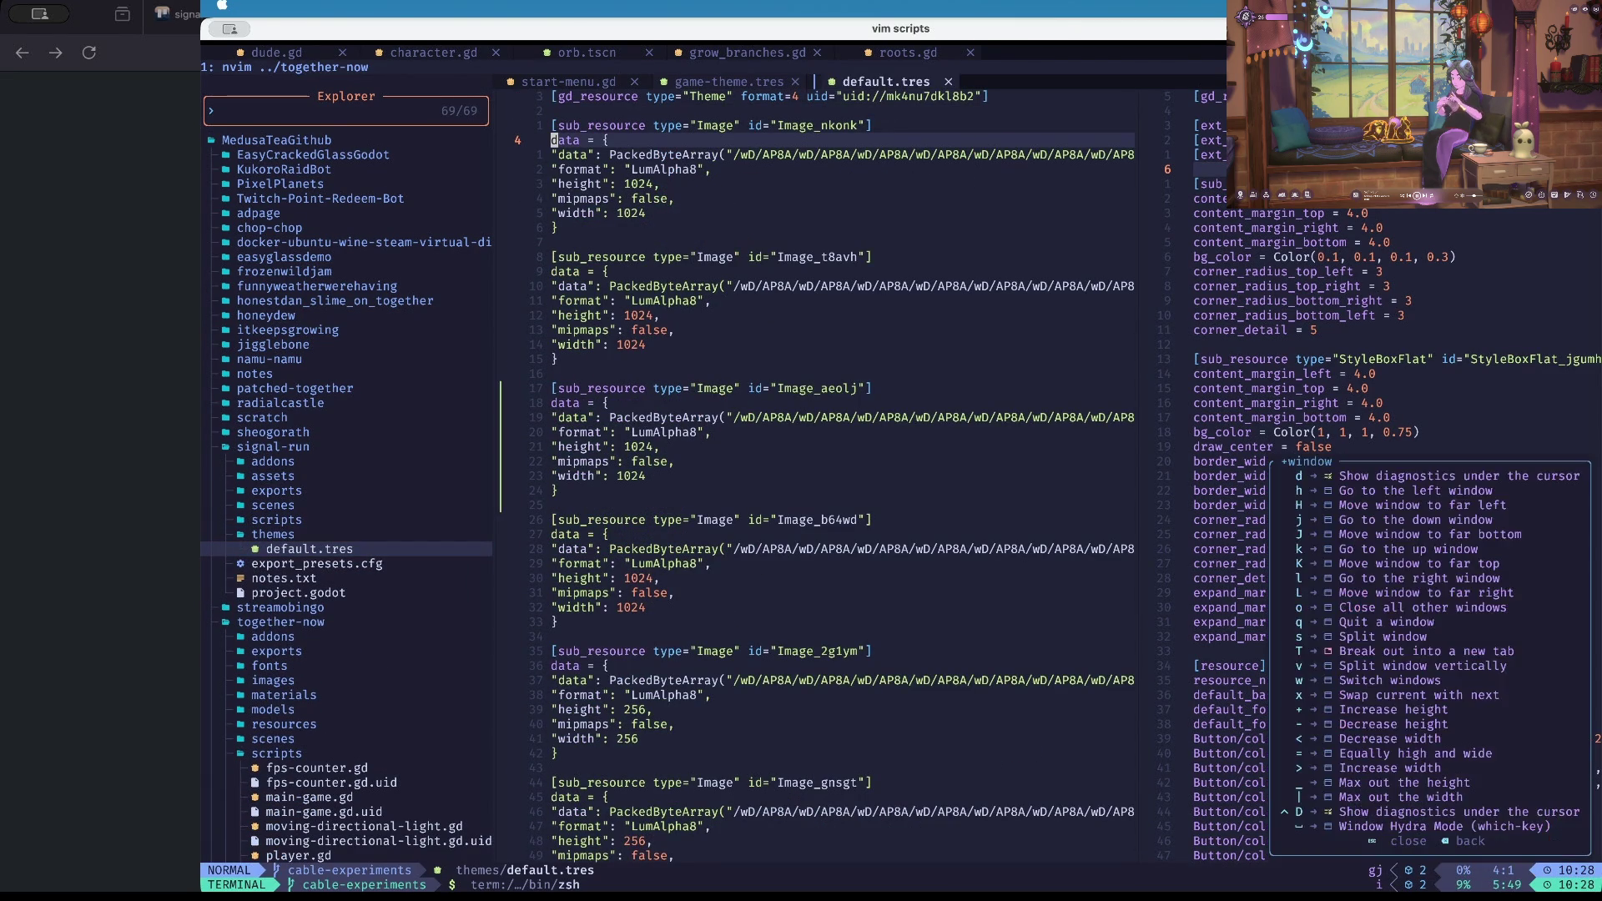
{"action": "key", "text": "space"}
{"action": "key", "text": "e"}
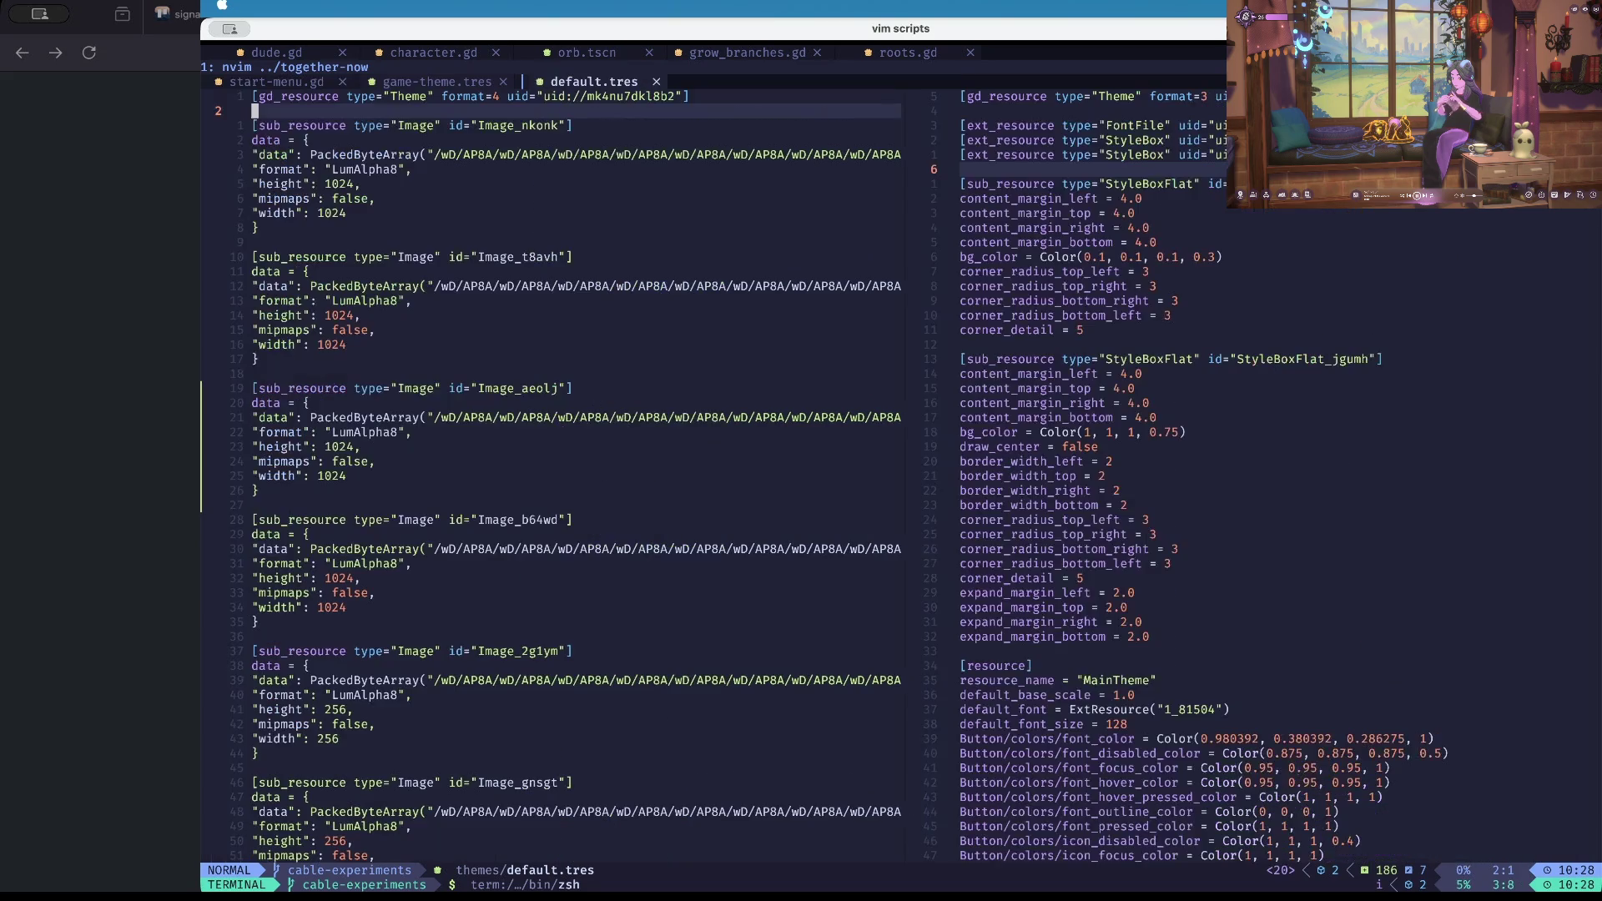
{"action": "key", "text": "j"}
{"action": "key", "text": "j"}
{"action": "key", "text": "w"}
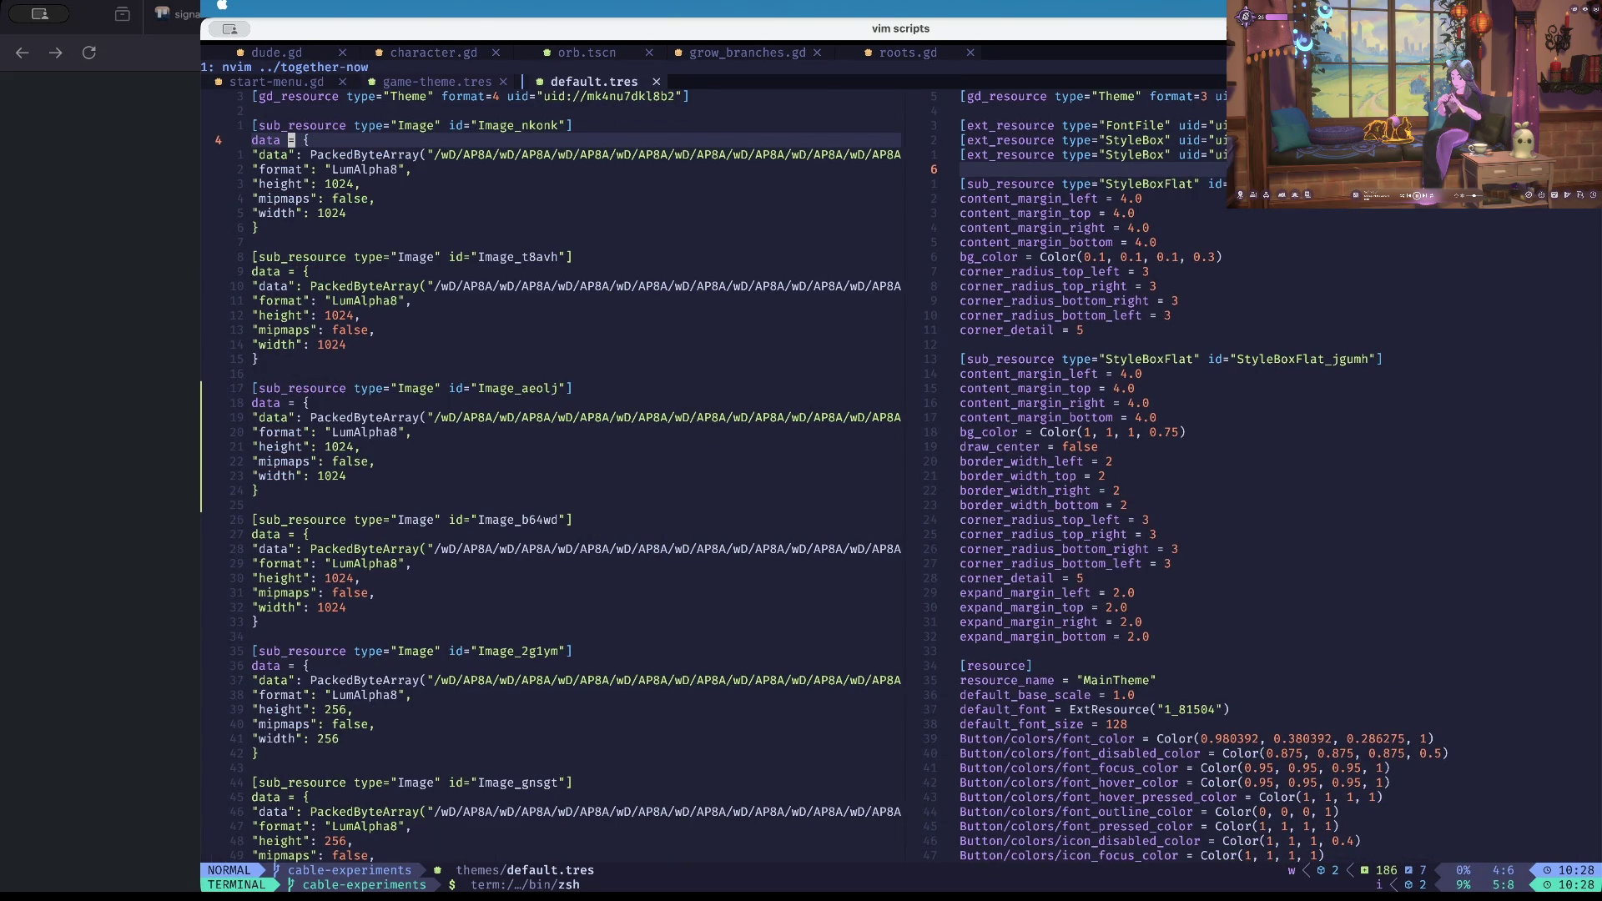
{"action": "key", "text": "j"}
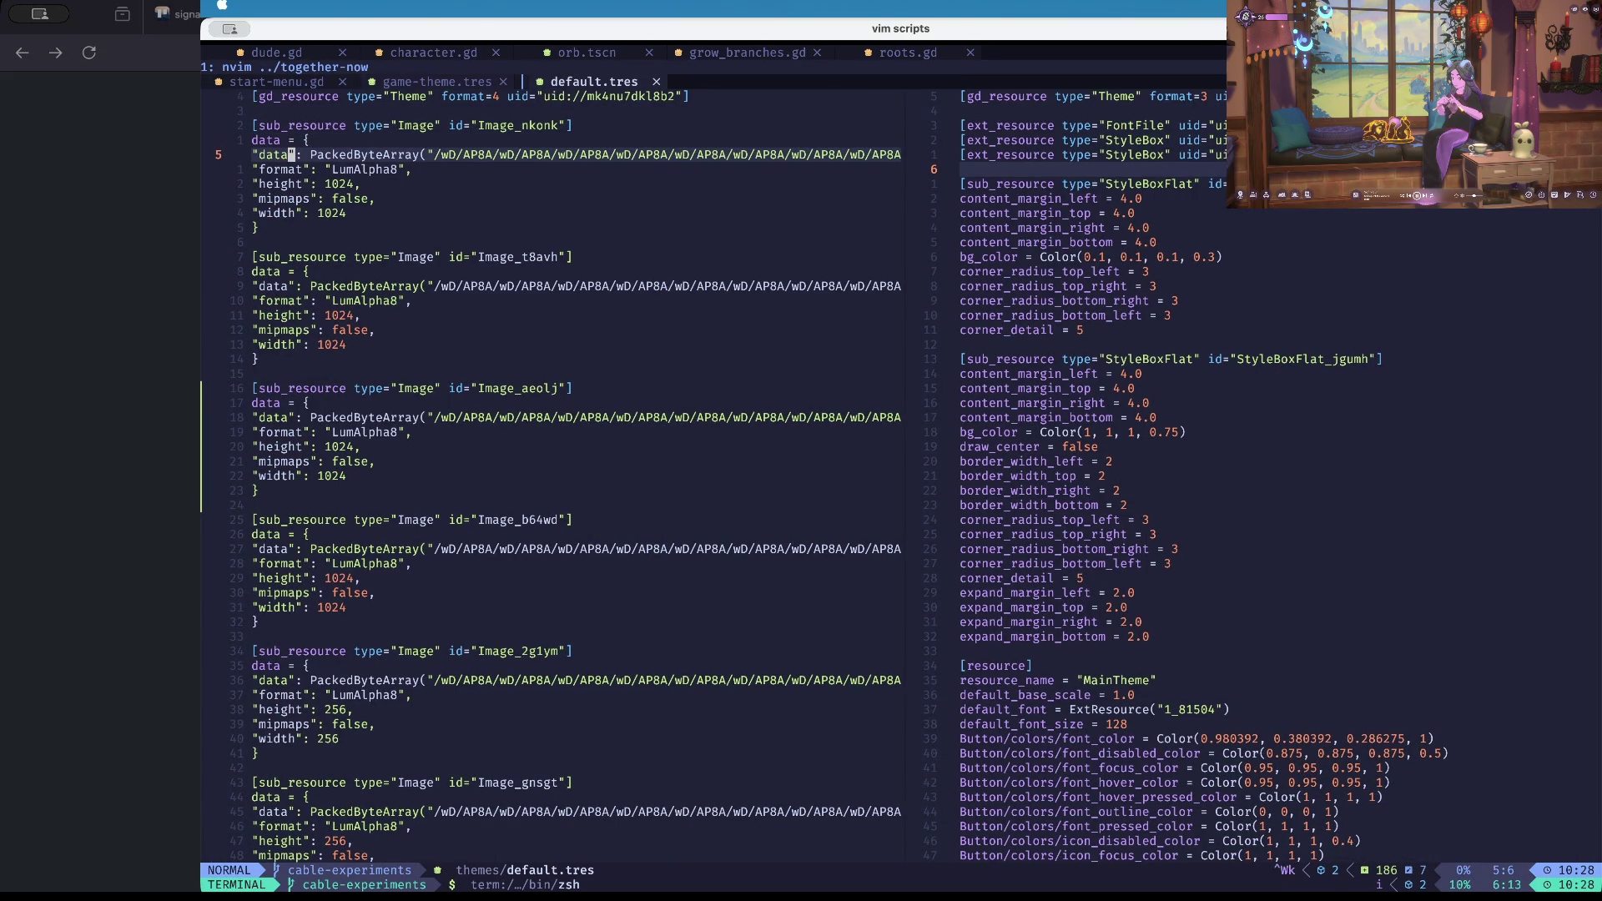
Move between the splits and bring game-theme.tres's StyleBoxFlat content margin settings into view.
{"action": "left_click", "coordinate": [1178, 417]}
{"action": "key", "text": "g"}
{"action": "key", "text": "g"}
{"action": "key", "text": "j"}
{"action": "key", "text": "j"}
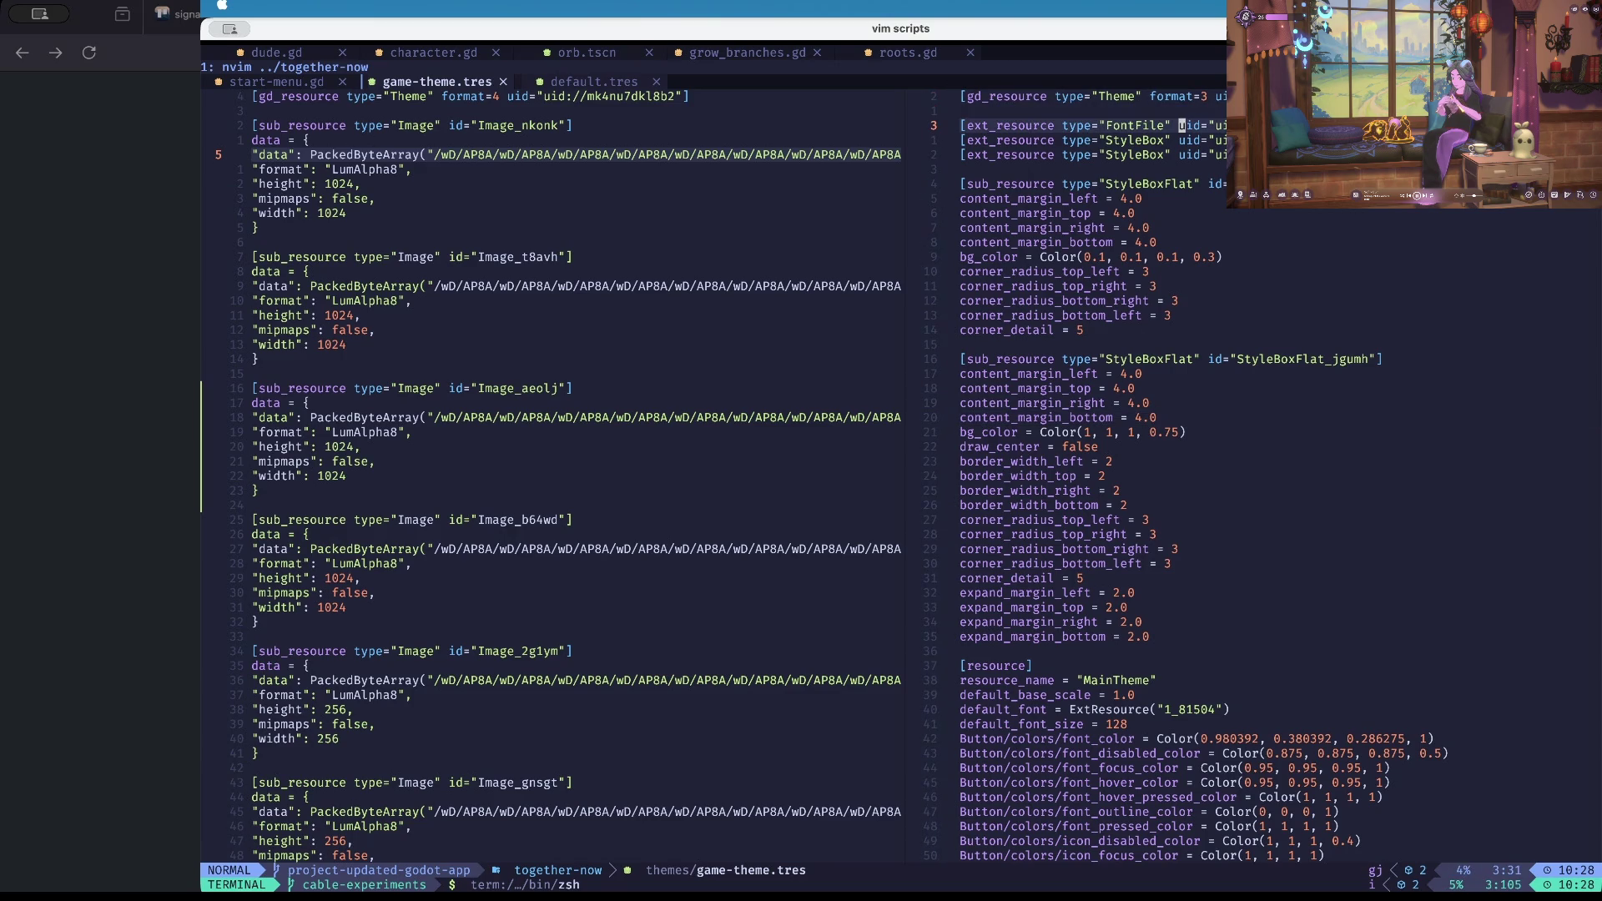
{"action": "key", "text": "ctrl+w"}
{"action": "key", "text": "h"}
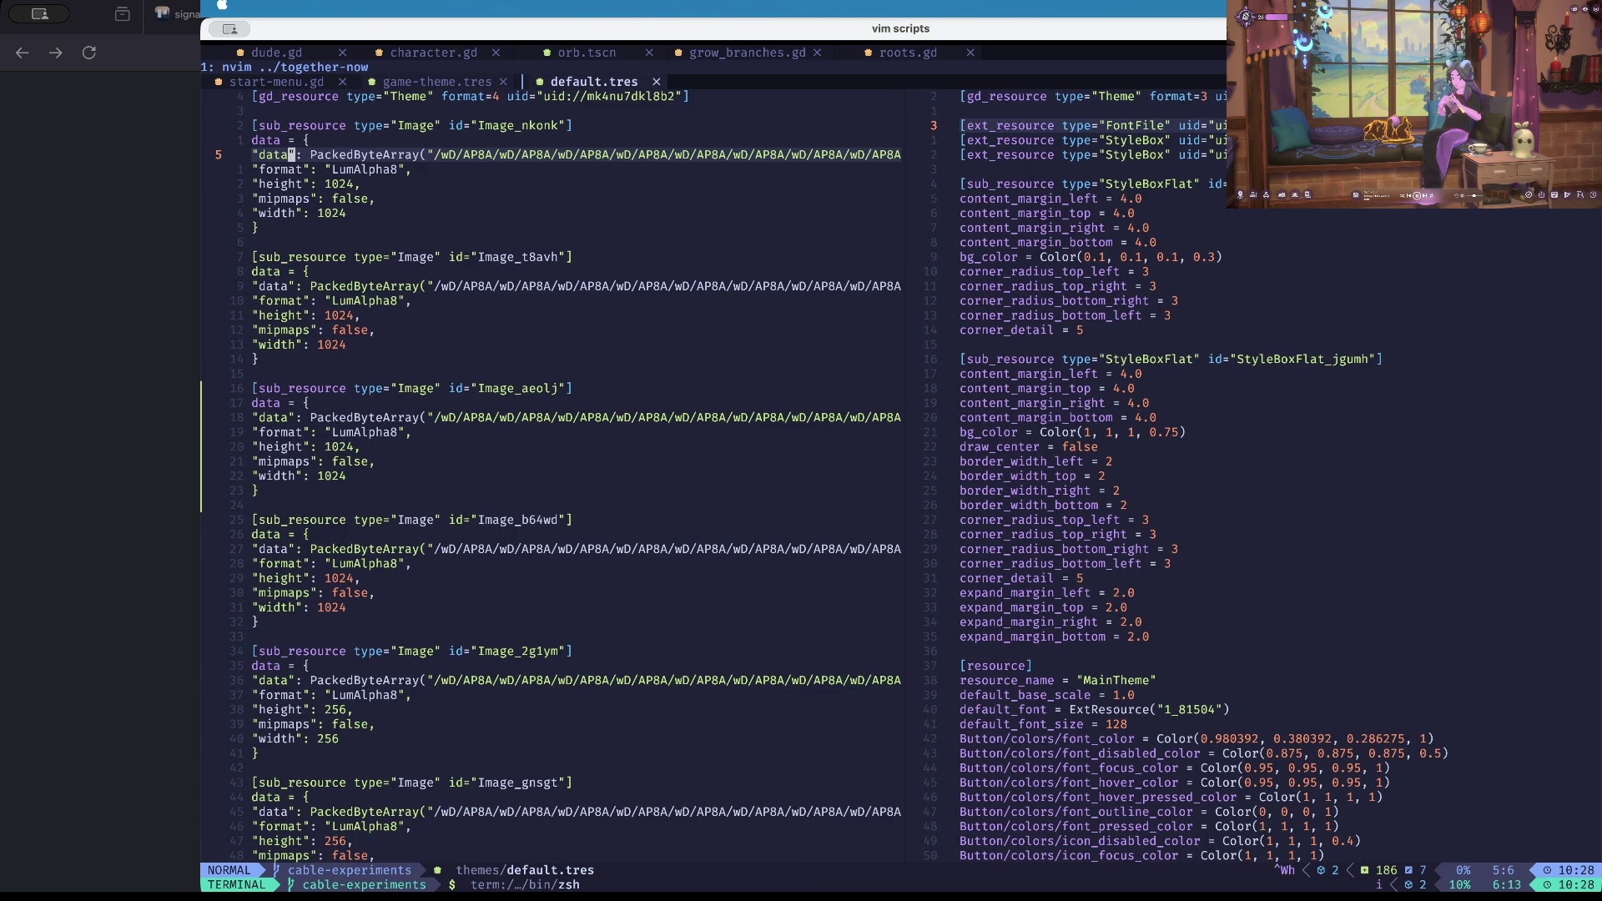
{"action": "key", "text": "ctrl+w"}
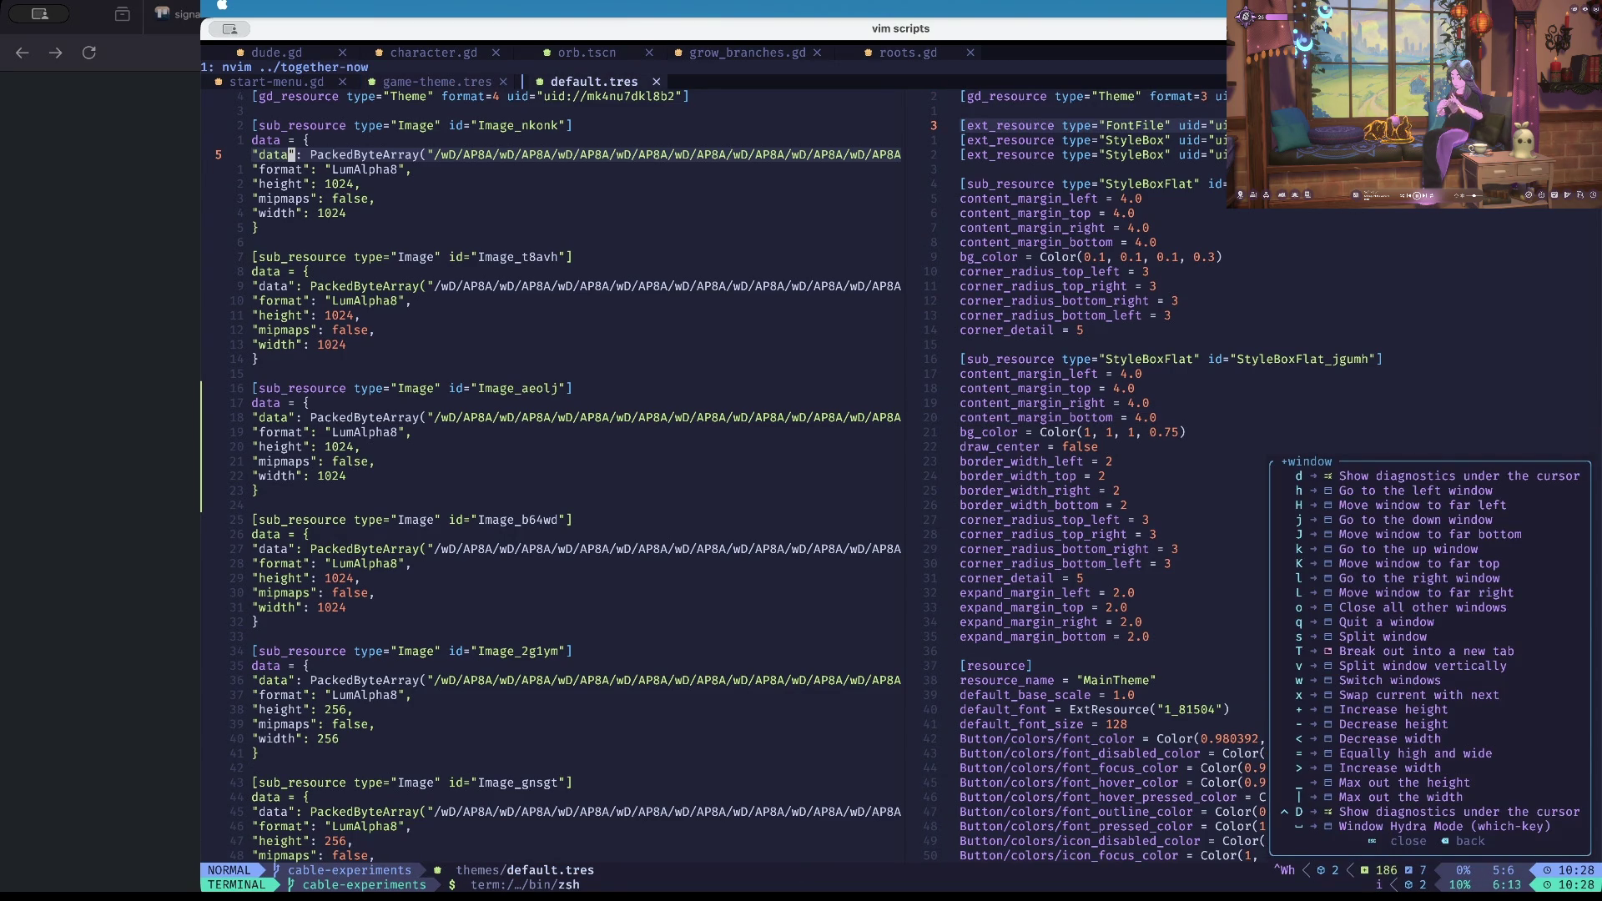
{"action": "key", "text": "Escape"}
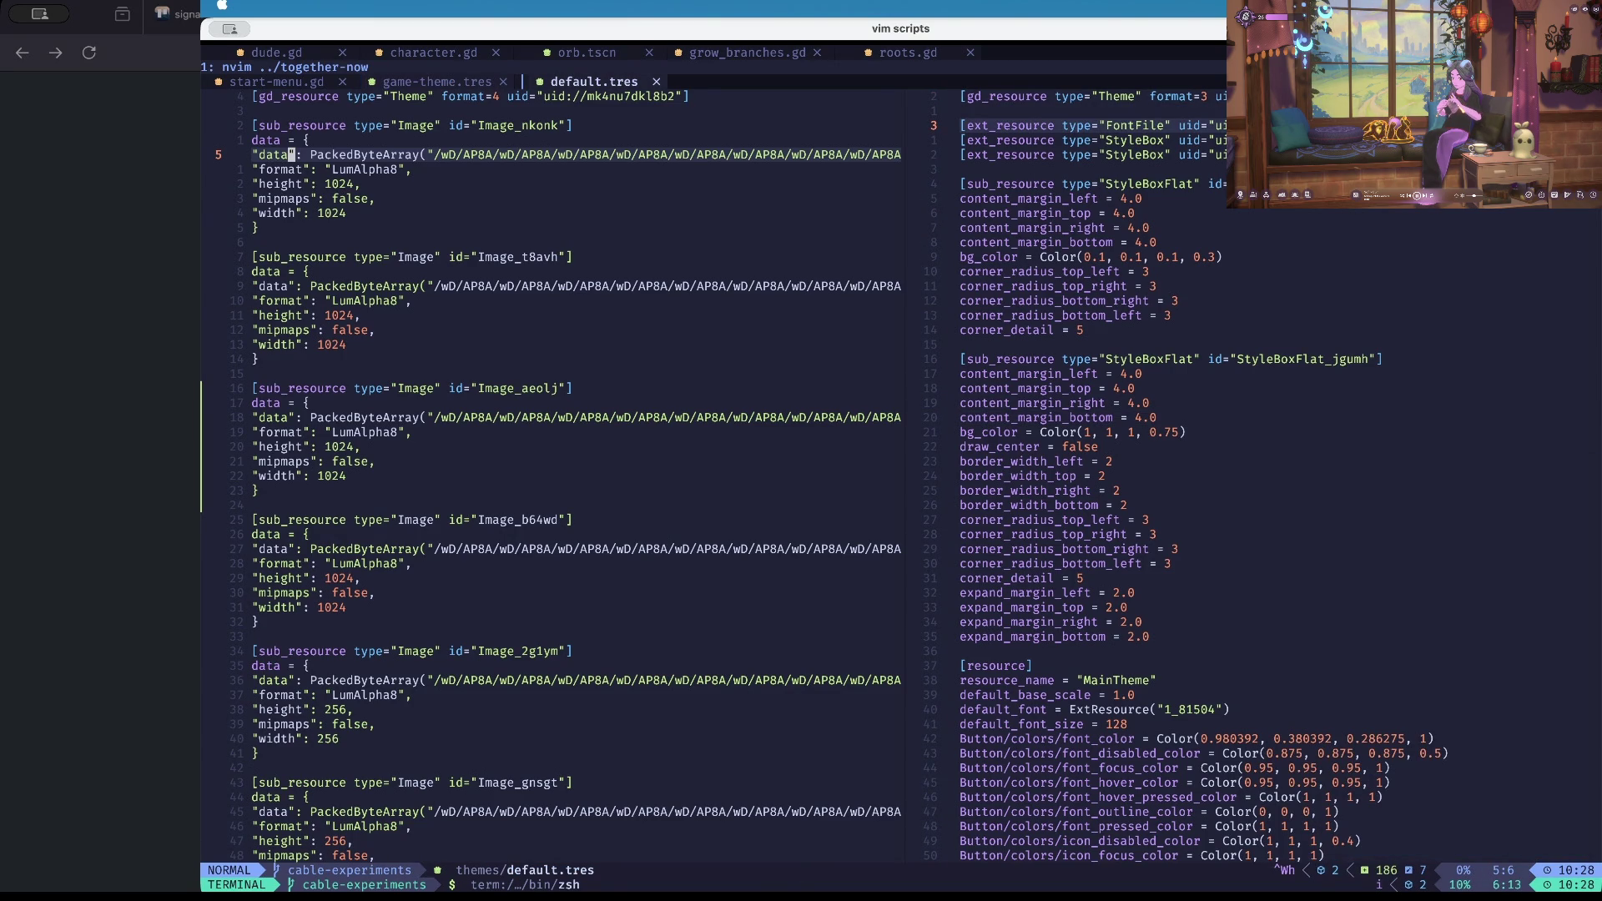
{"action": "left_click", "coordinate": [1152, 417]}
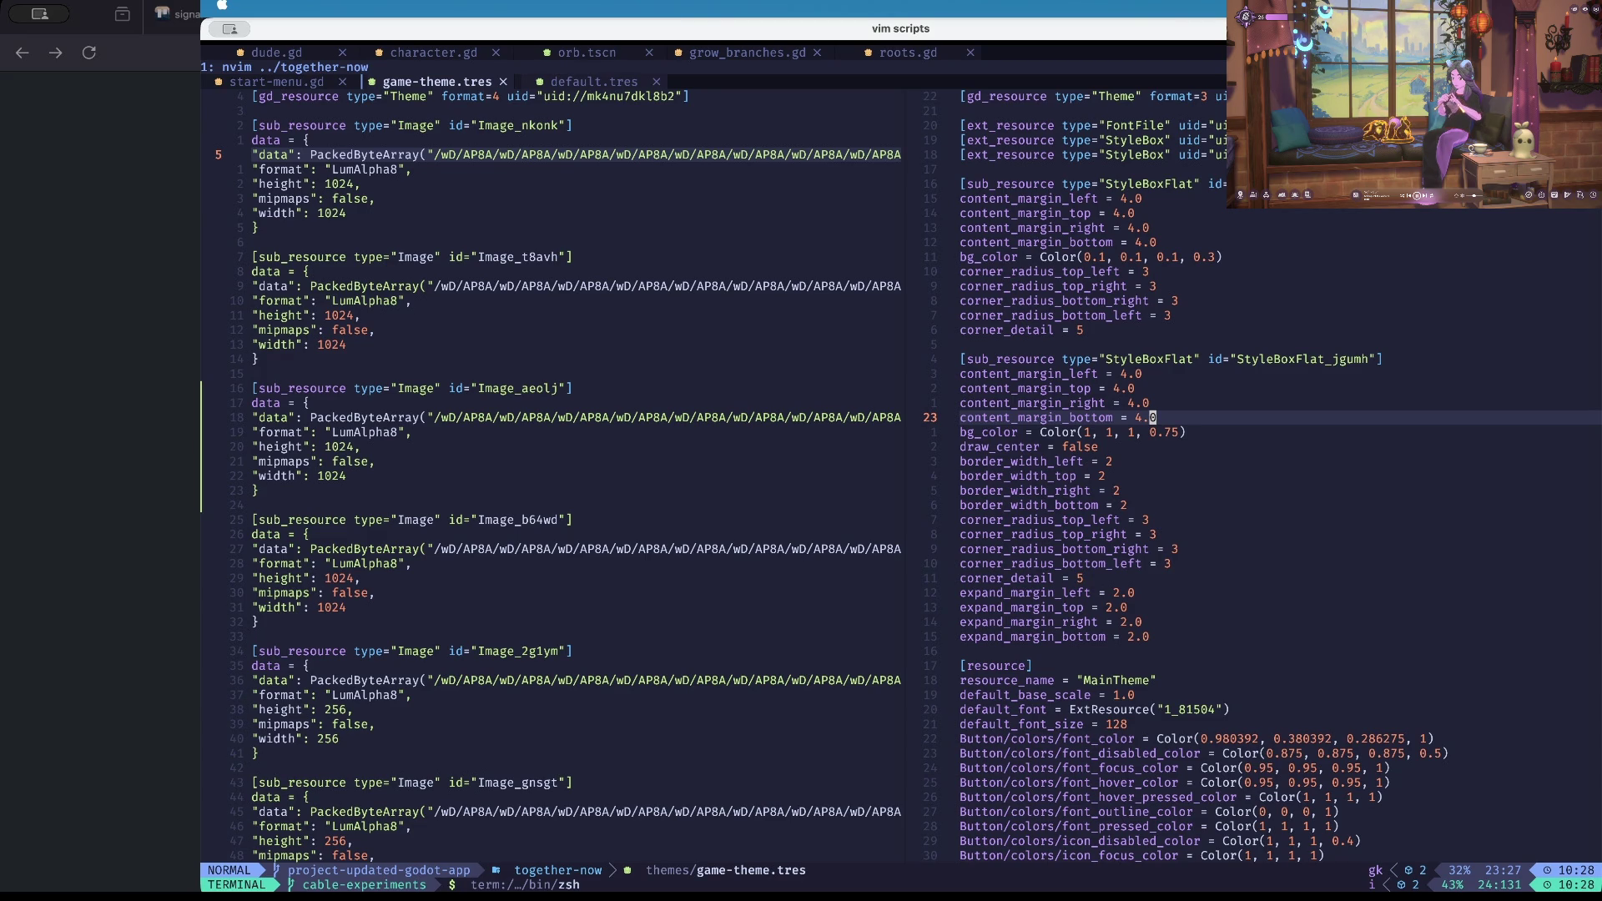
{"action": "key", "text": "k"}
{"action": "key", "text": "k"}
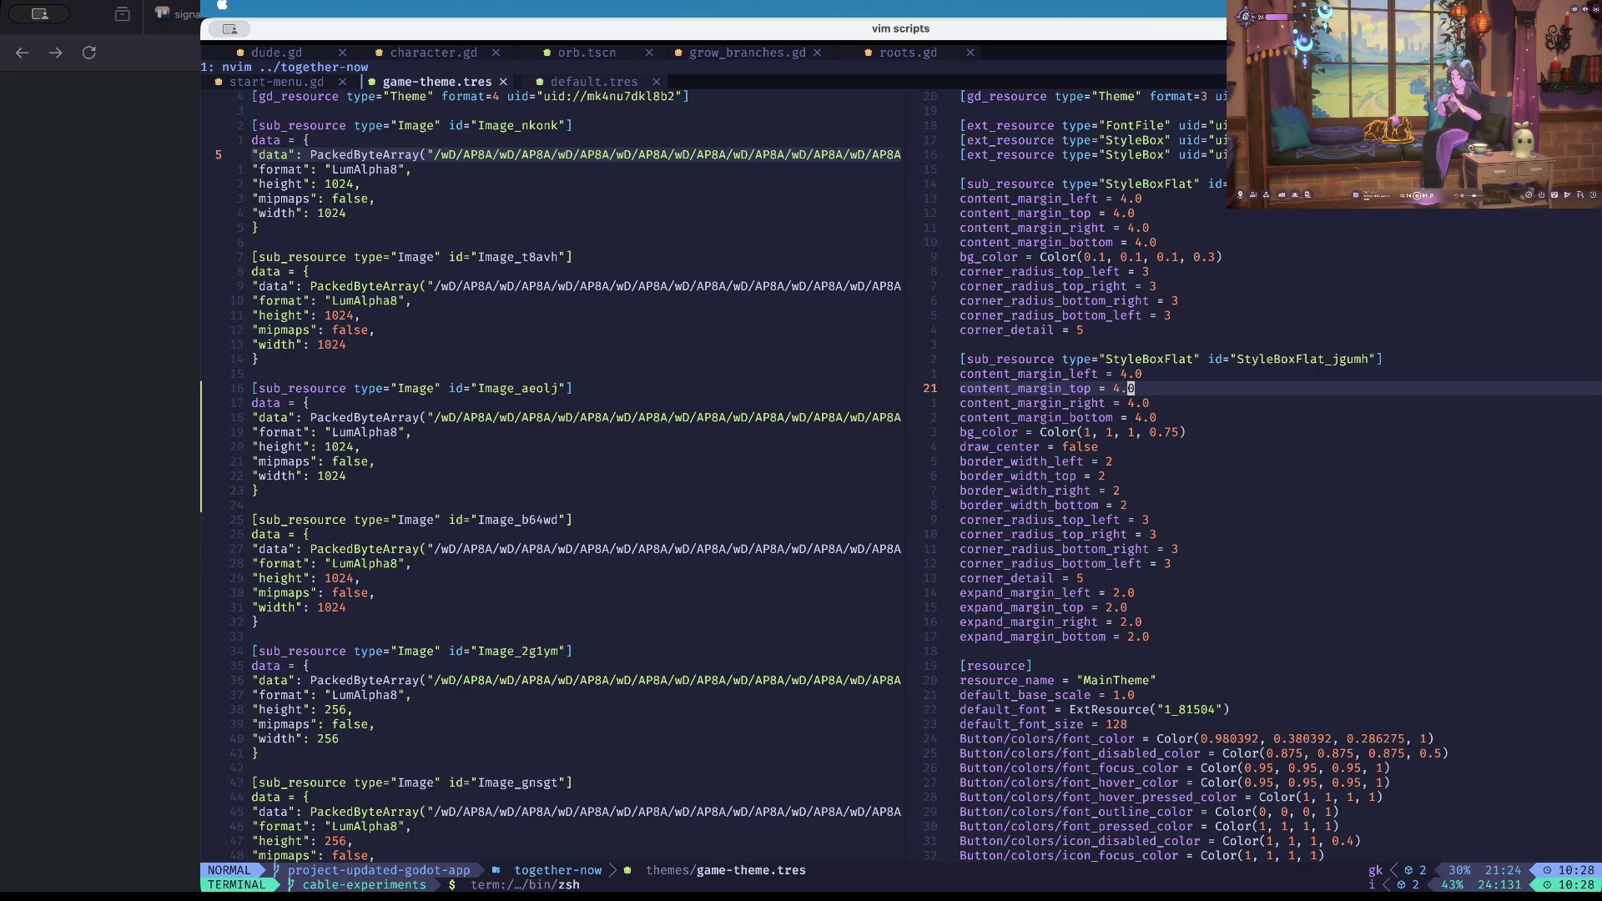
{"action": "key", "text": "space"}
{"action": "key", "text": "slash"}
Search the project for uid bmdsmklso4bx4, preview the matching button.tres StyleBoxFlat, and return to Godot.
{"action": "type", "text": "bmdsmklso4bx4"}
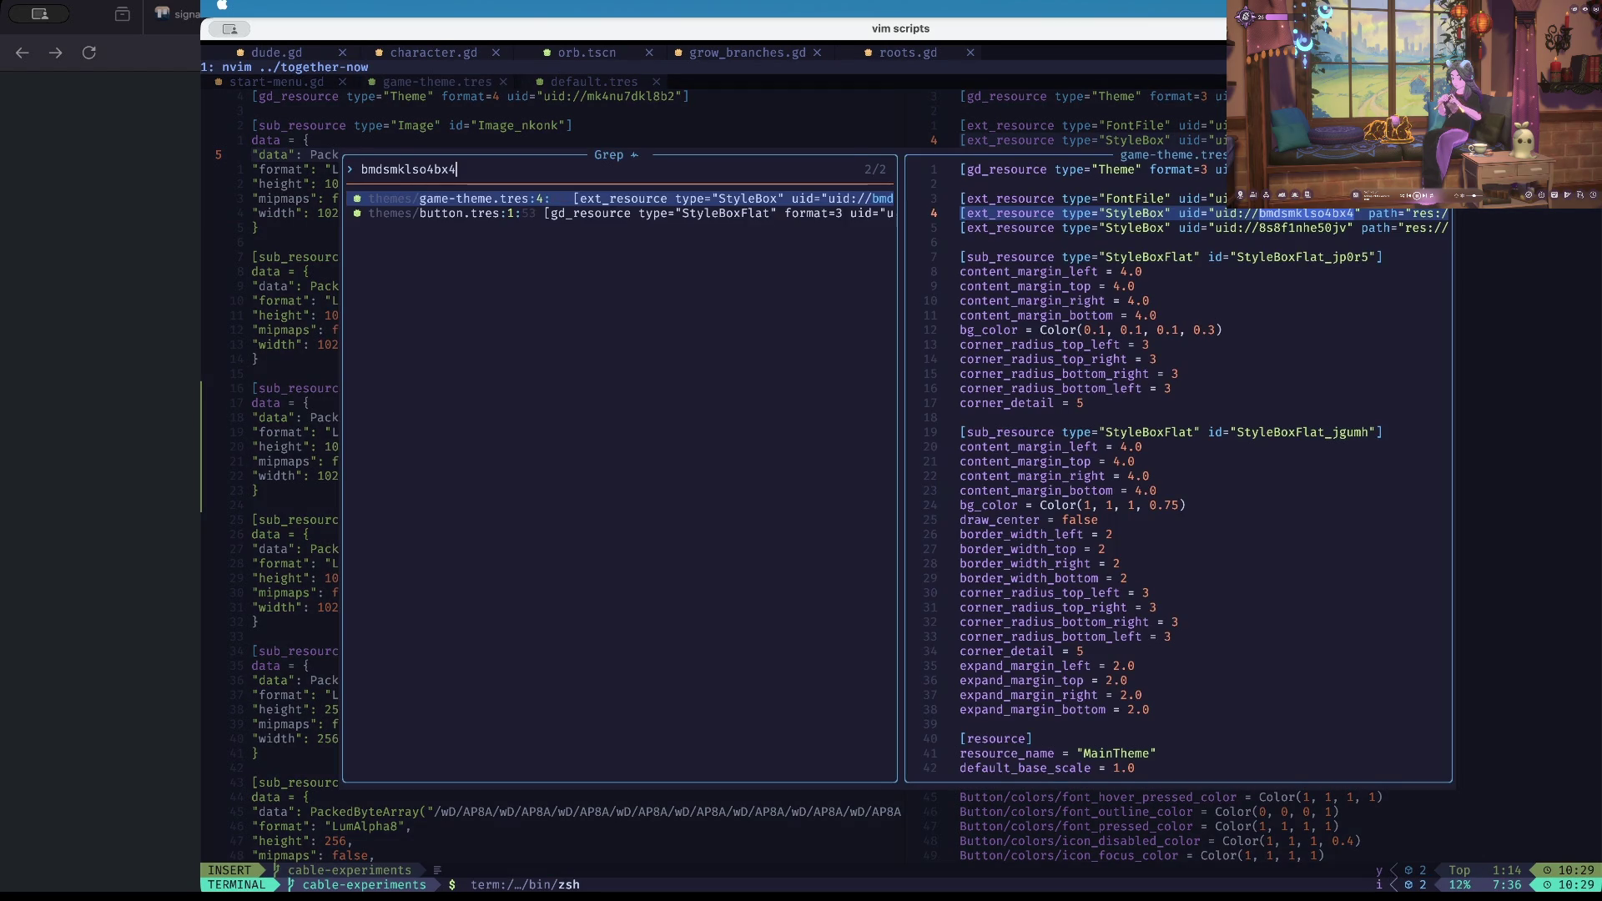
{"action": "left_click", "coordinate": [467, 214]}
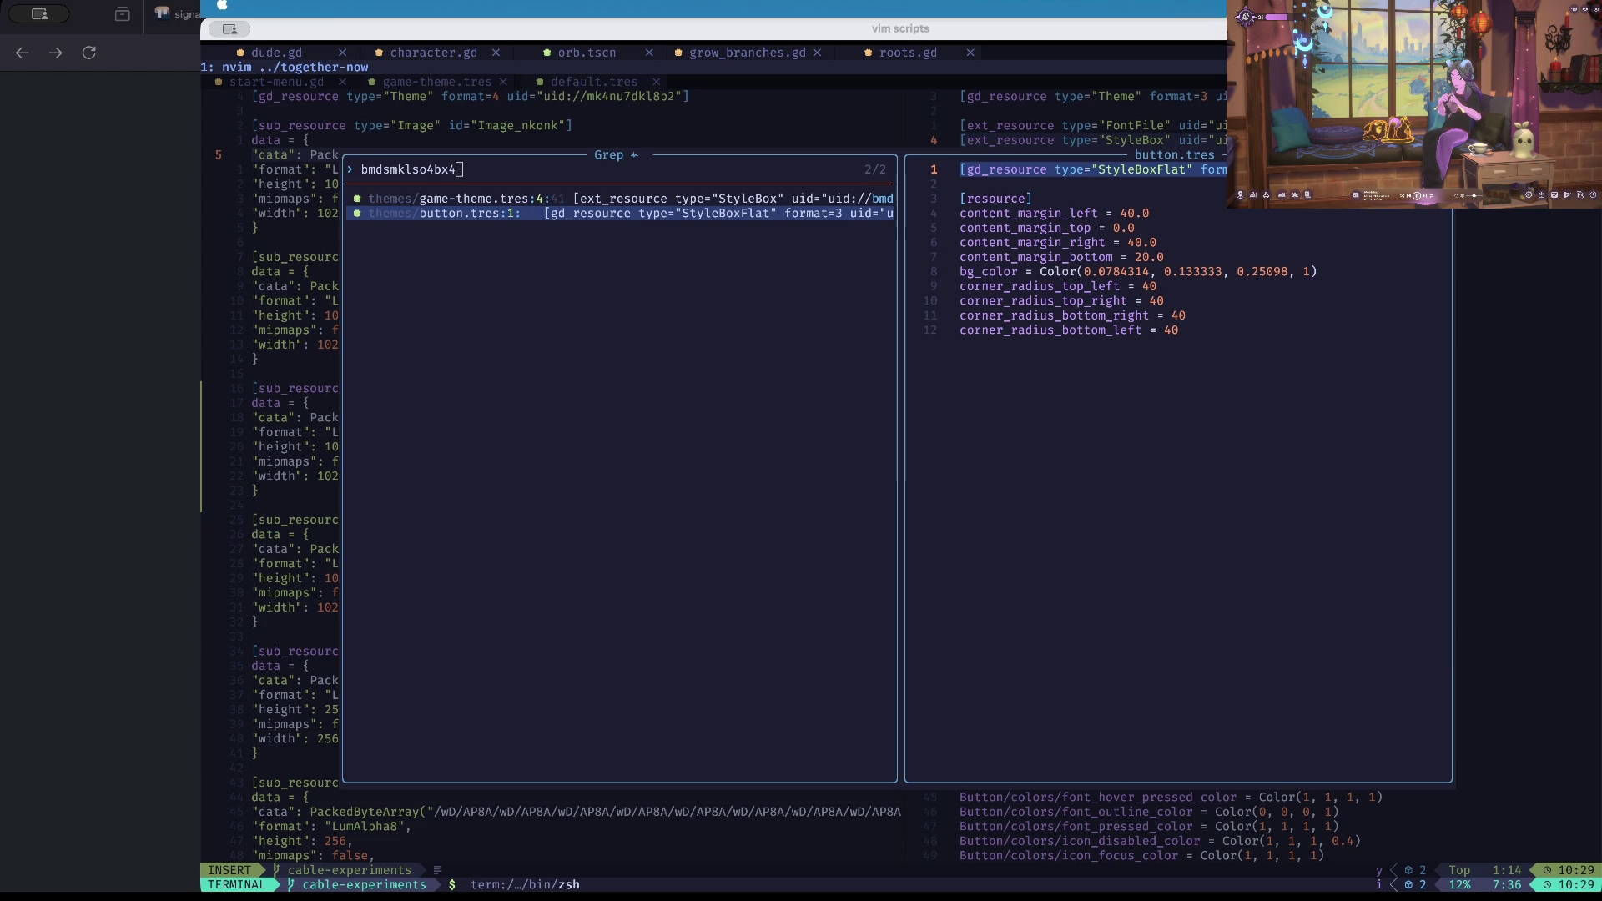
{"action": "key", "text": "super+Tab"}
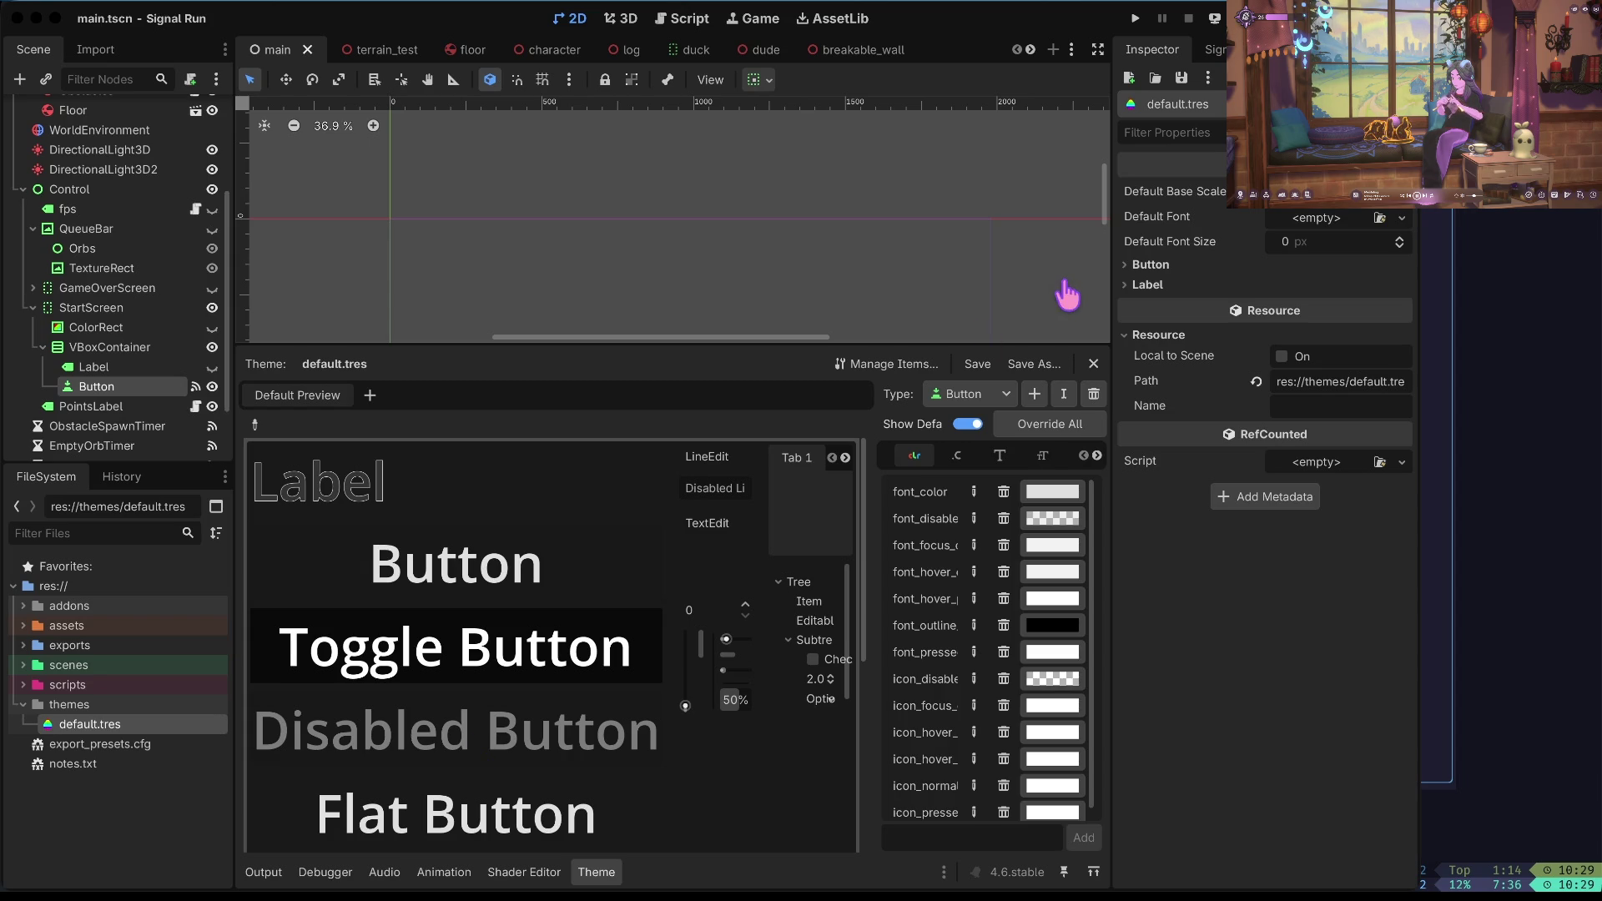
Start creating a new resource in Signal Run's themes folder.
{"action": "left_click", "coordinate": [1064, 282]}
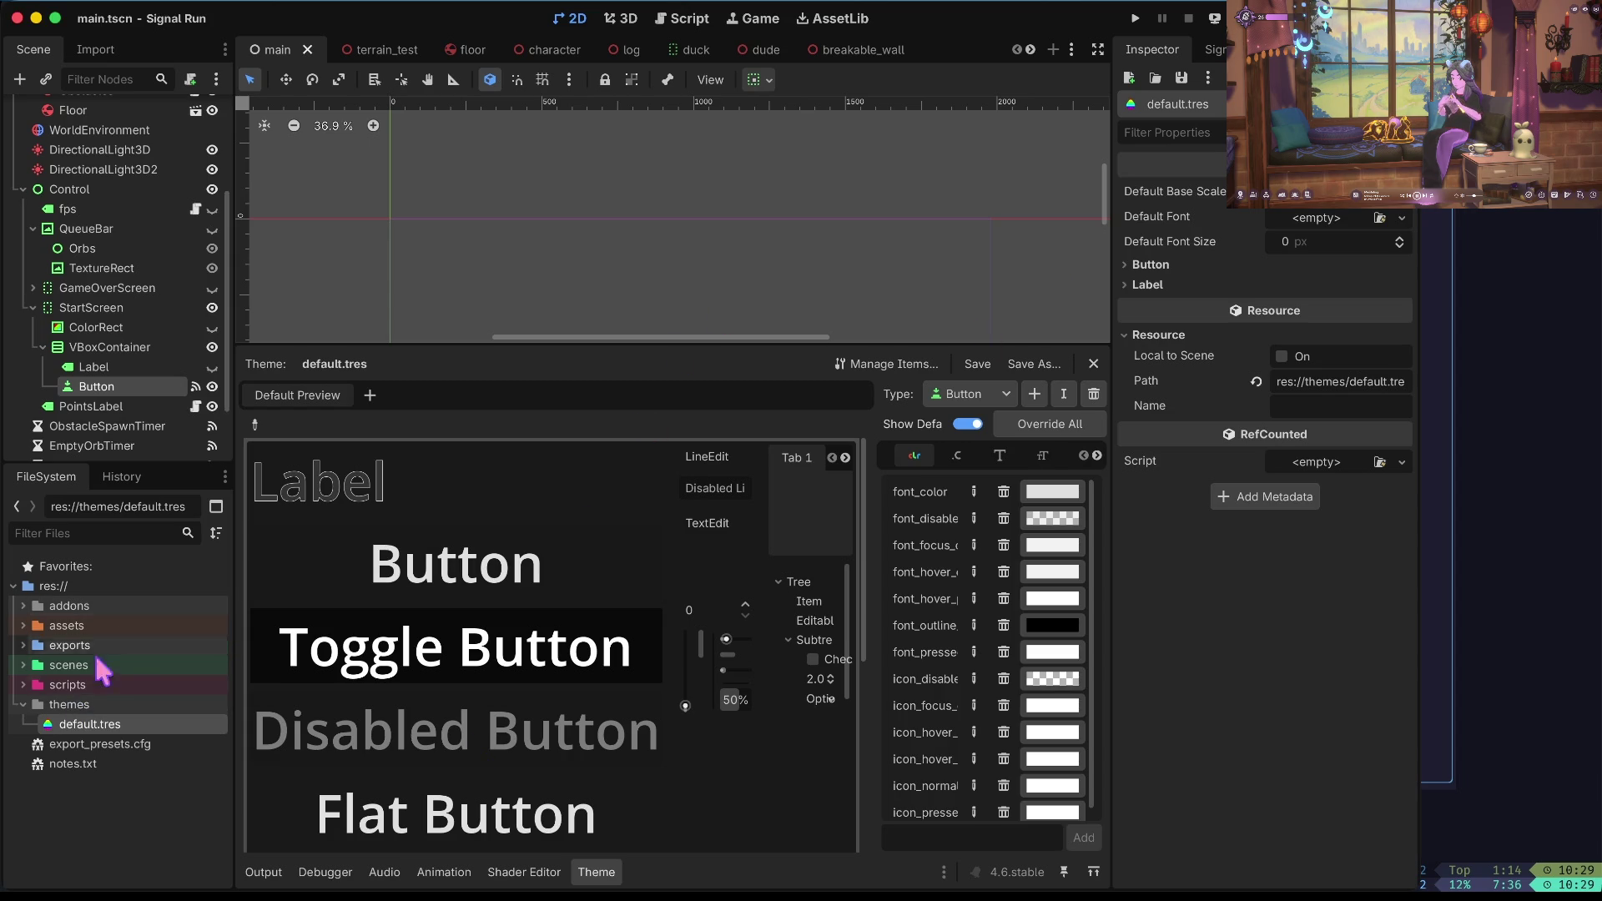
{"action": "left_click", "coordinate": [80, 706]}
{"action": "left_click", "coordinate": [77, 726]}
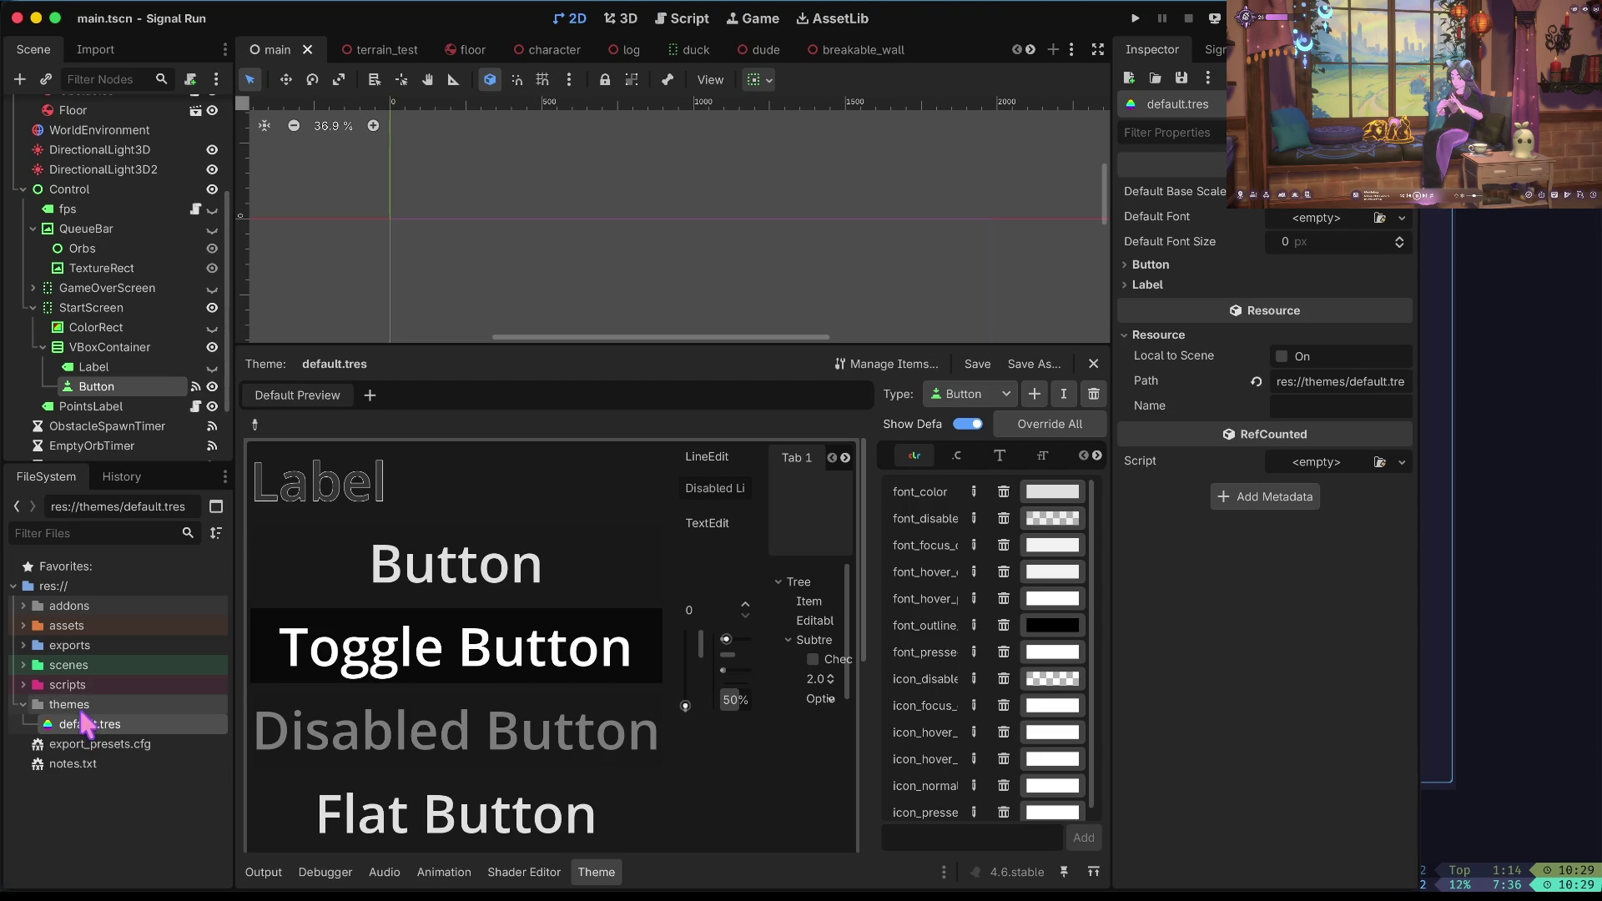
{"action": "left_click", "coordinate": [84, 707]}
{"action": "right_click", "coordinate": [85, 707]}
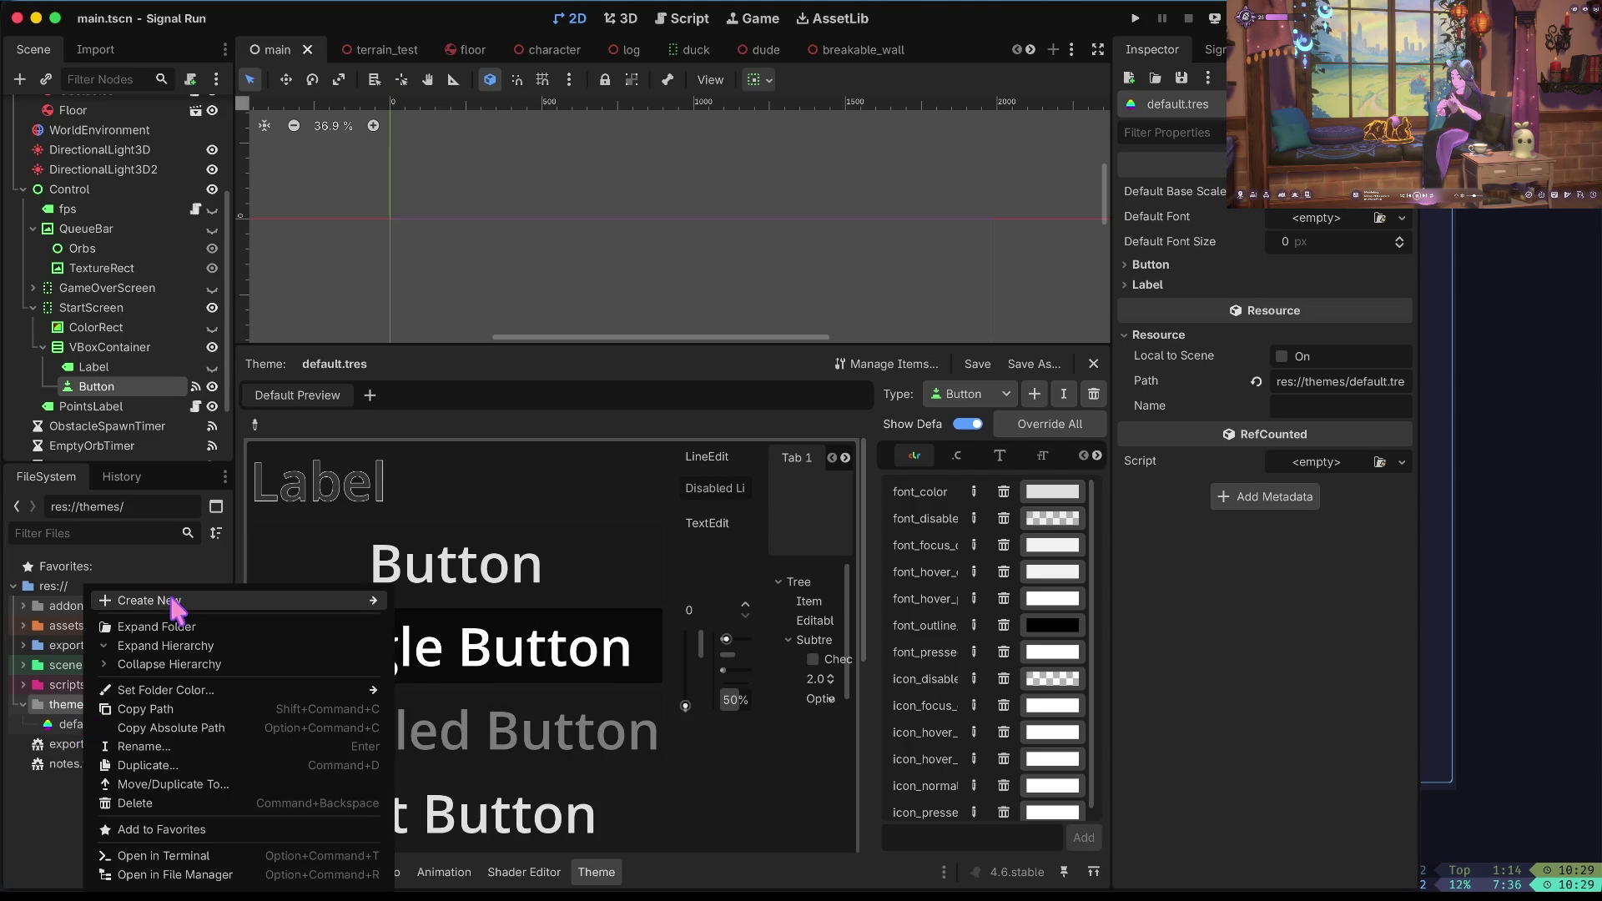
{"action": "mouse_move", "coordinate": [175, 603]}
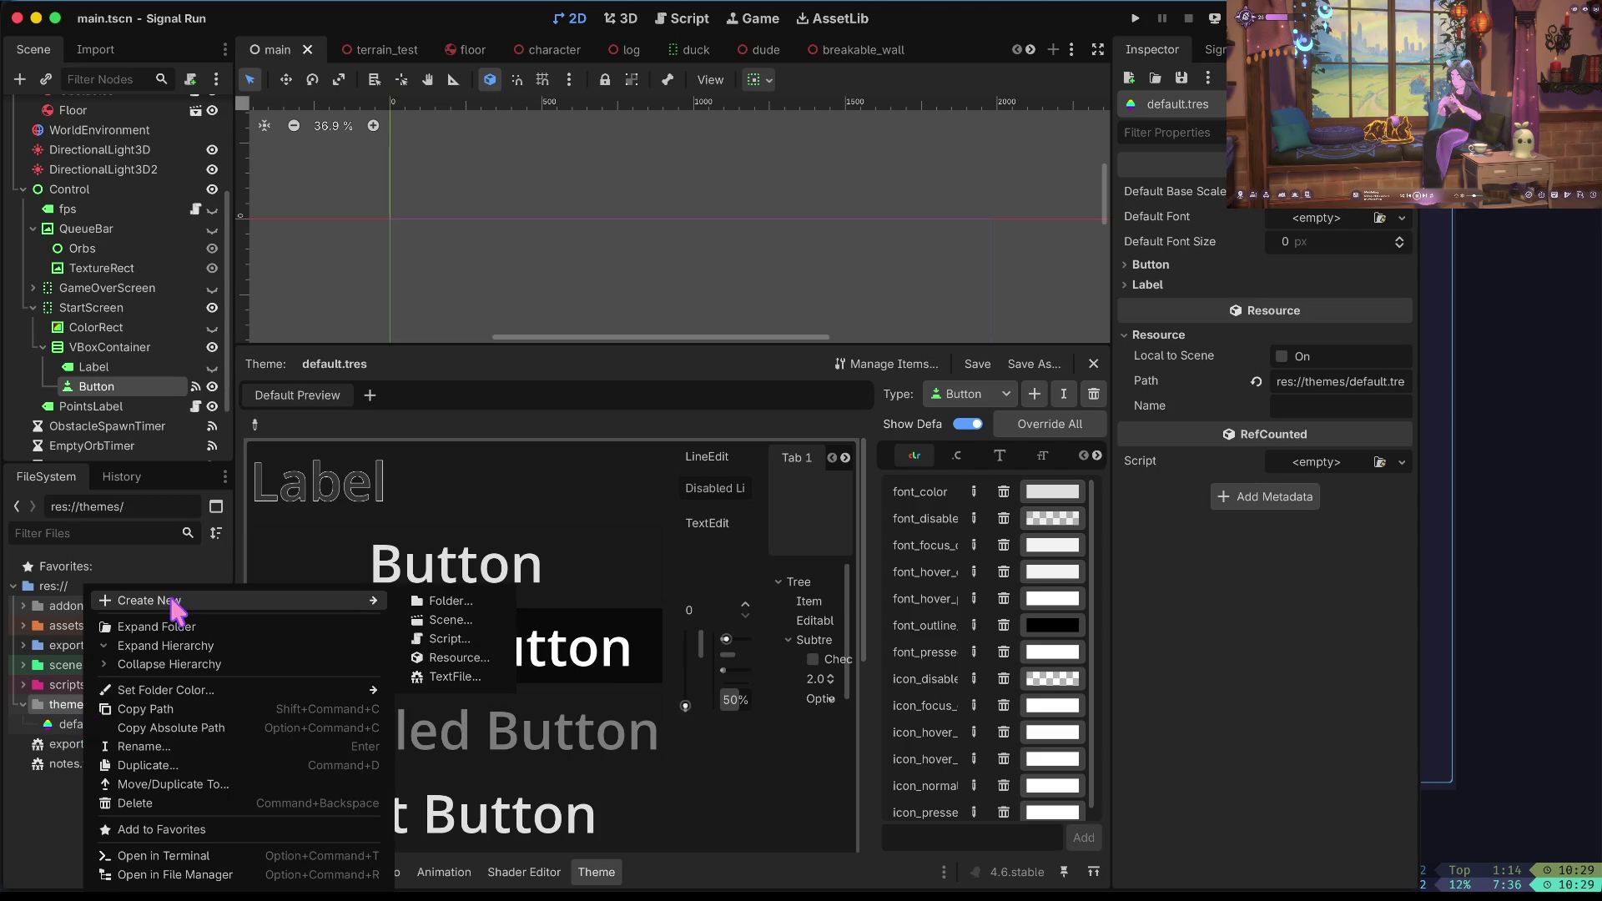
{"action": "left_click", "coordinate": [483, 657]}
Create a StyleBoxFlat resource, save it as button.tres, and open it for editing.
{"action": "type", "text": "but"}
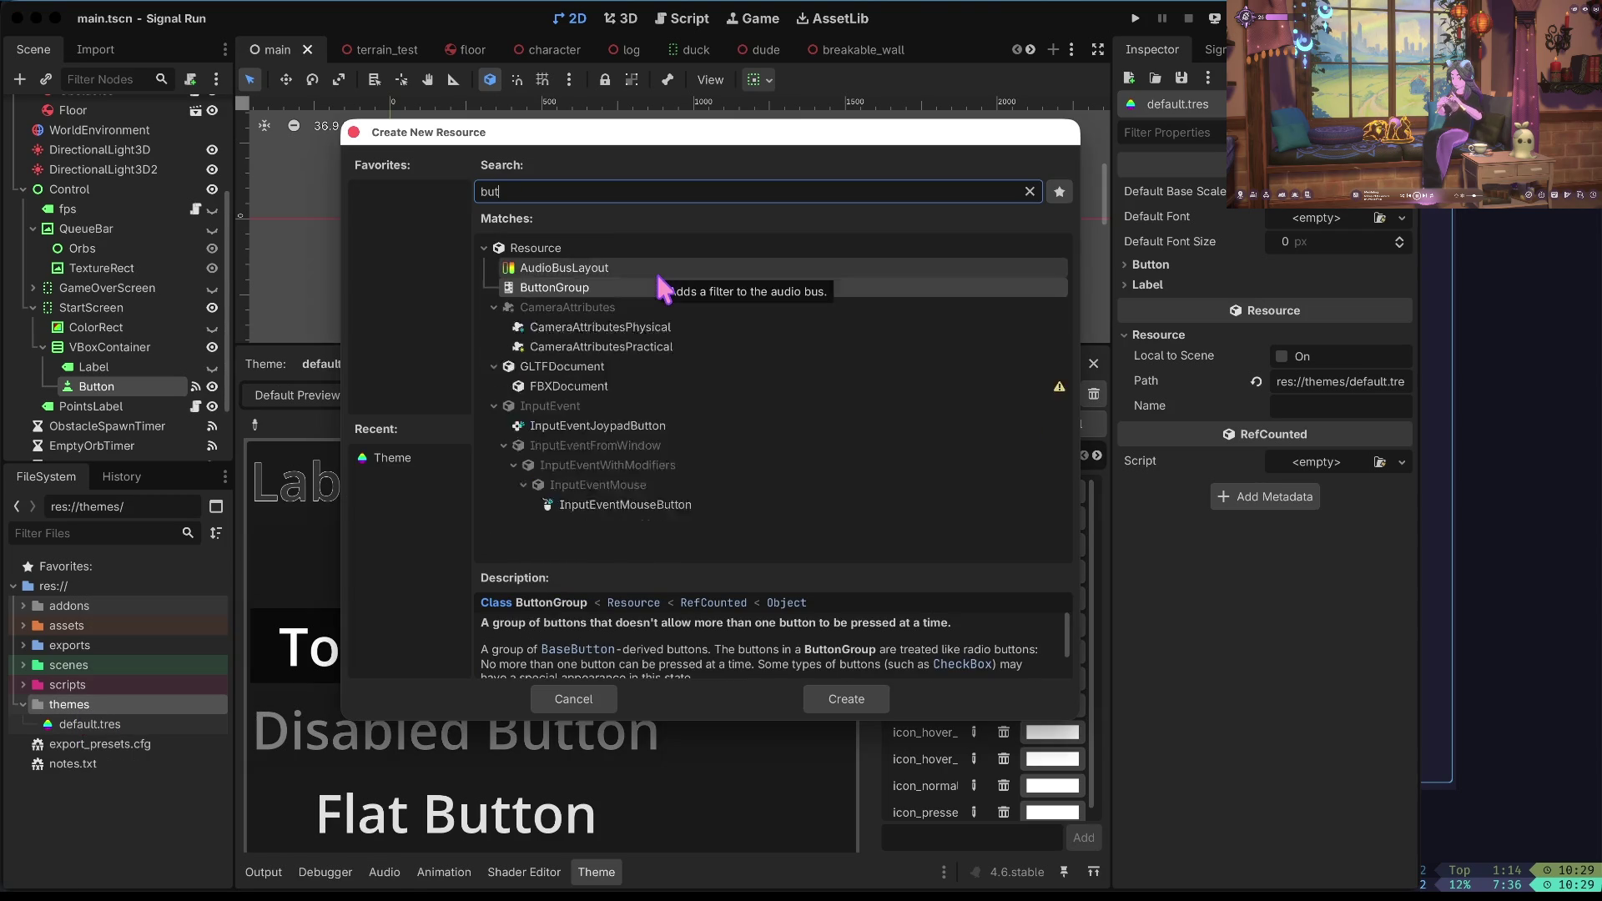
{"action": "key", "text": "BackSpace"}
{"action": "key", "text": "BackSpace"}
{"action": "key", "text": "BackSpace"}
{"action": "type", "text": "stylebox"}
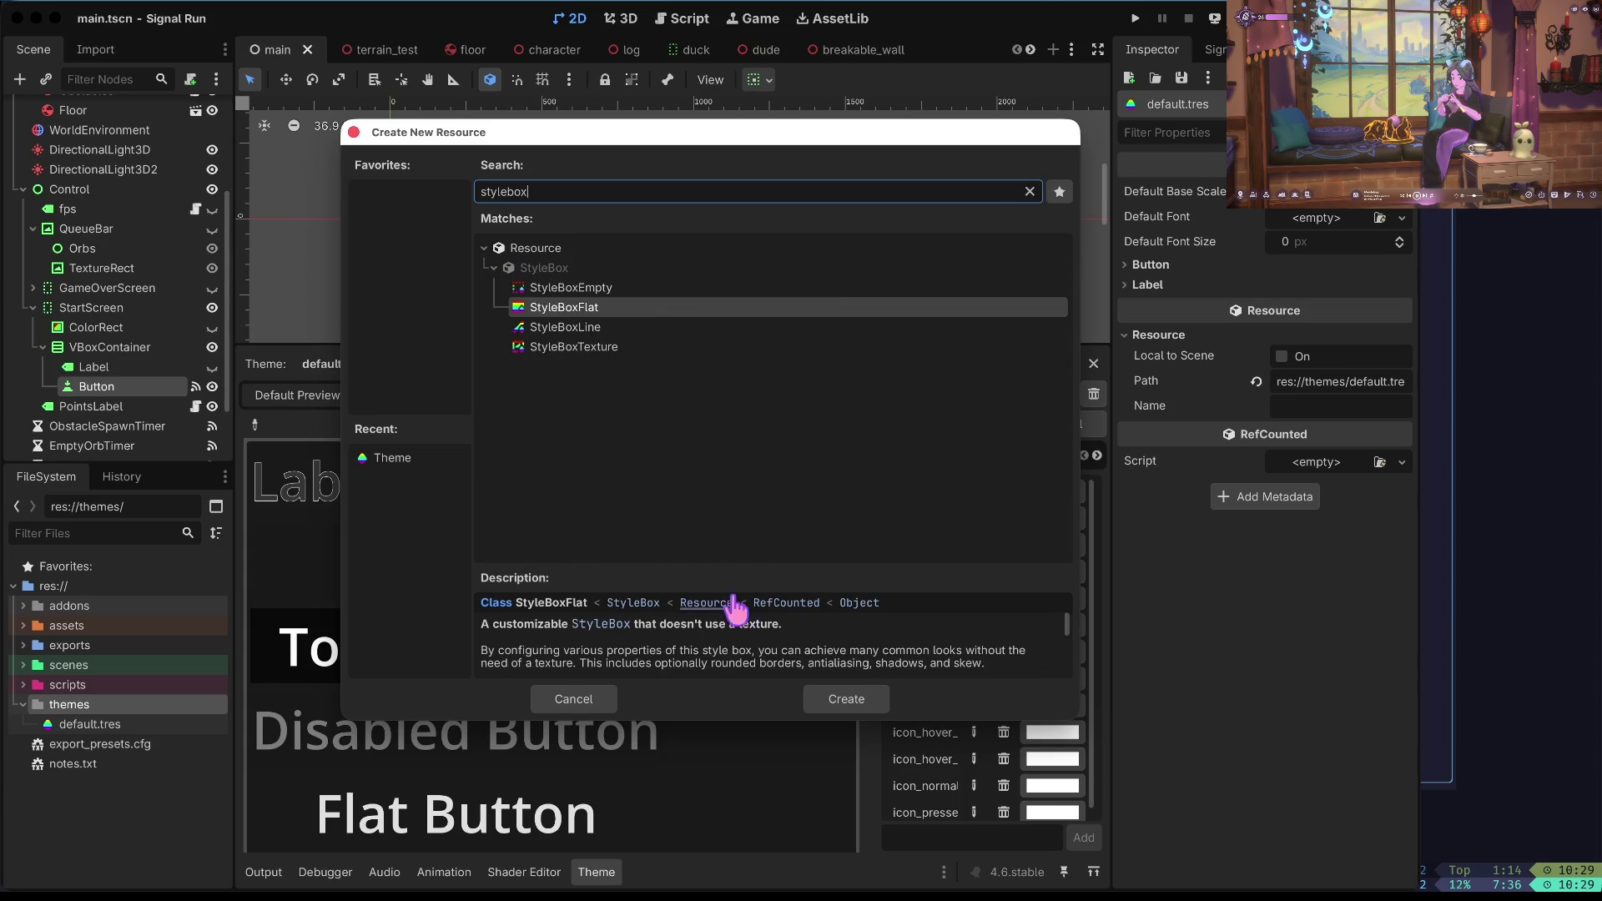
{"action": "left_click", "coordinate": [674, 287]}
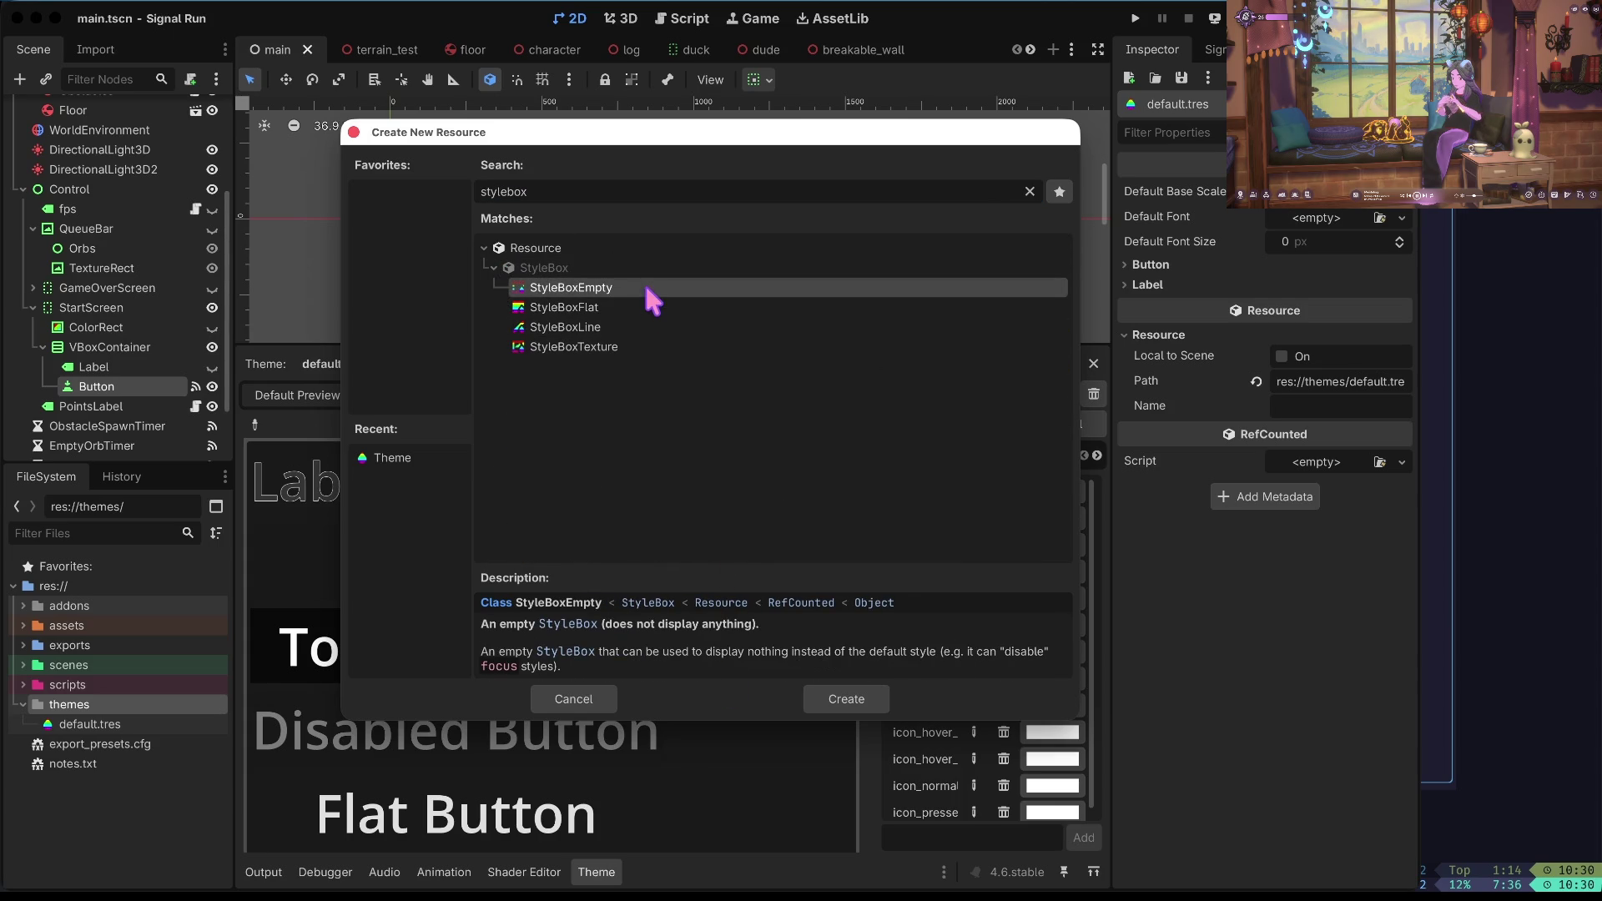
{"action": "left_click", "coordinate": [643, 307]}
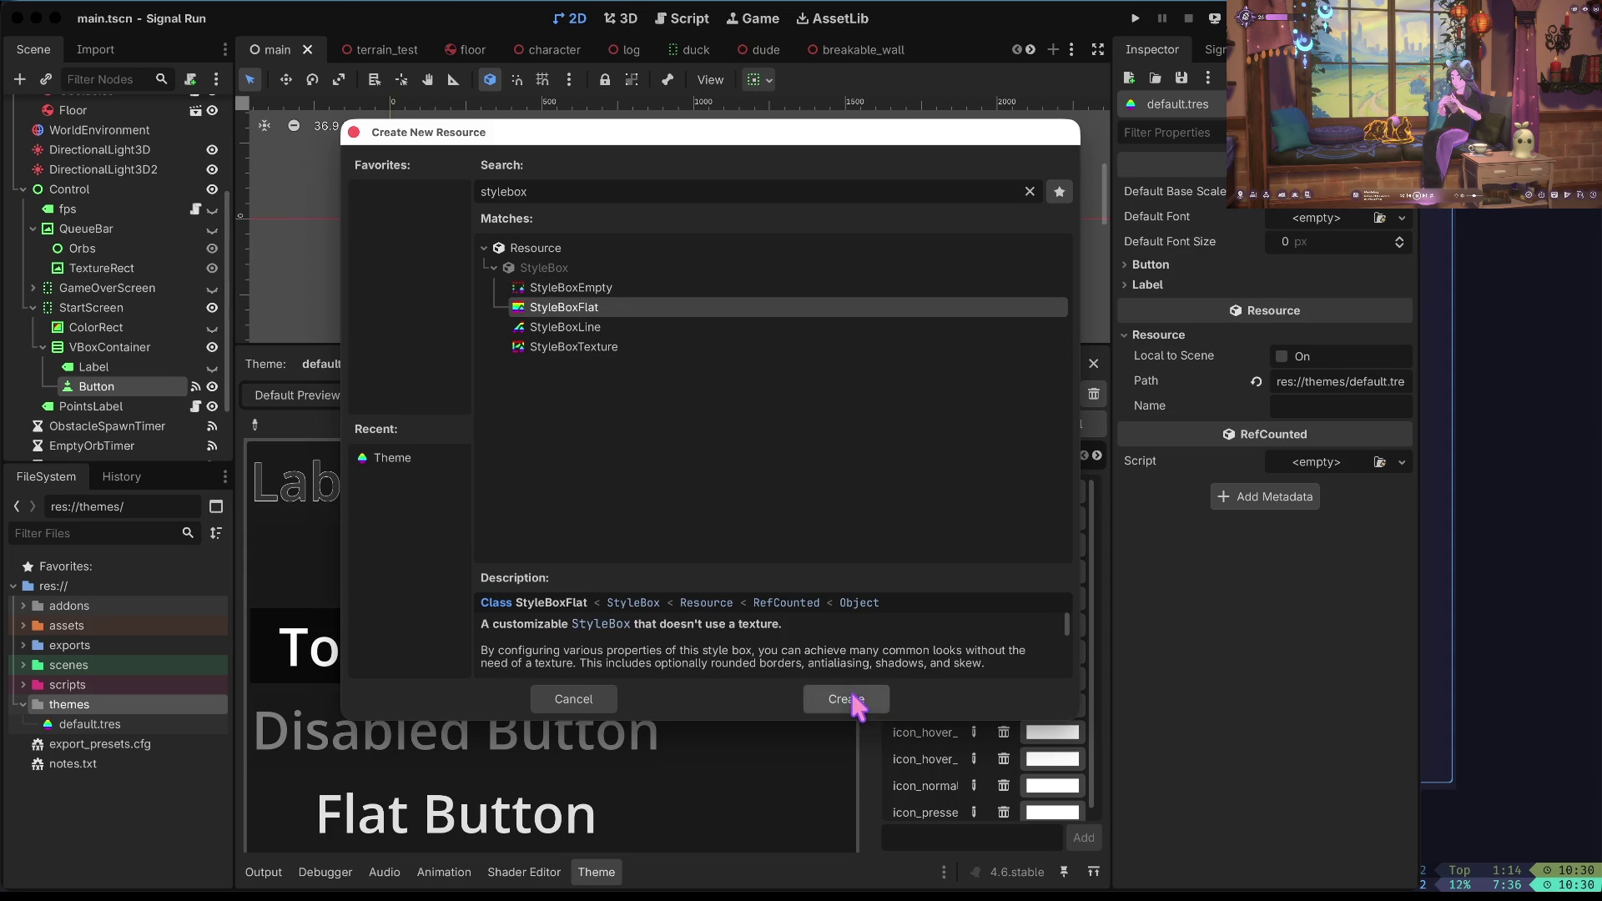
{"action": "left_click", "coordinate": [858, 703]}
{"action": "type", "text": "button"}
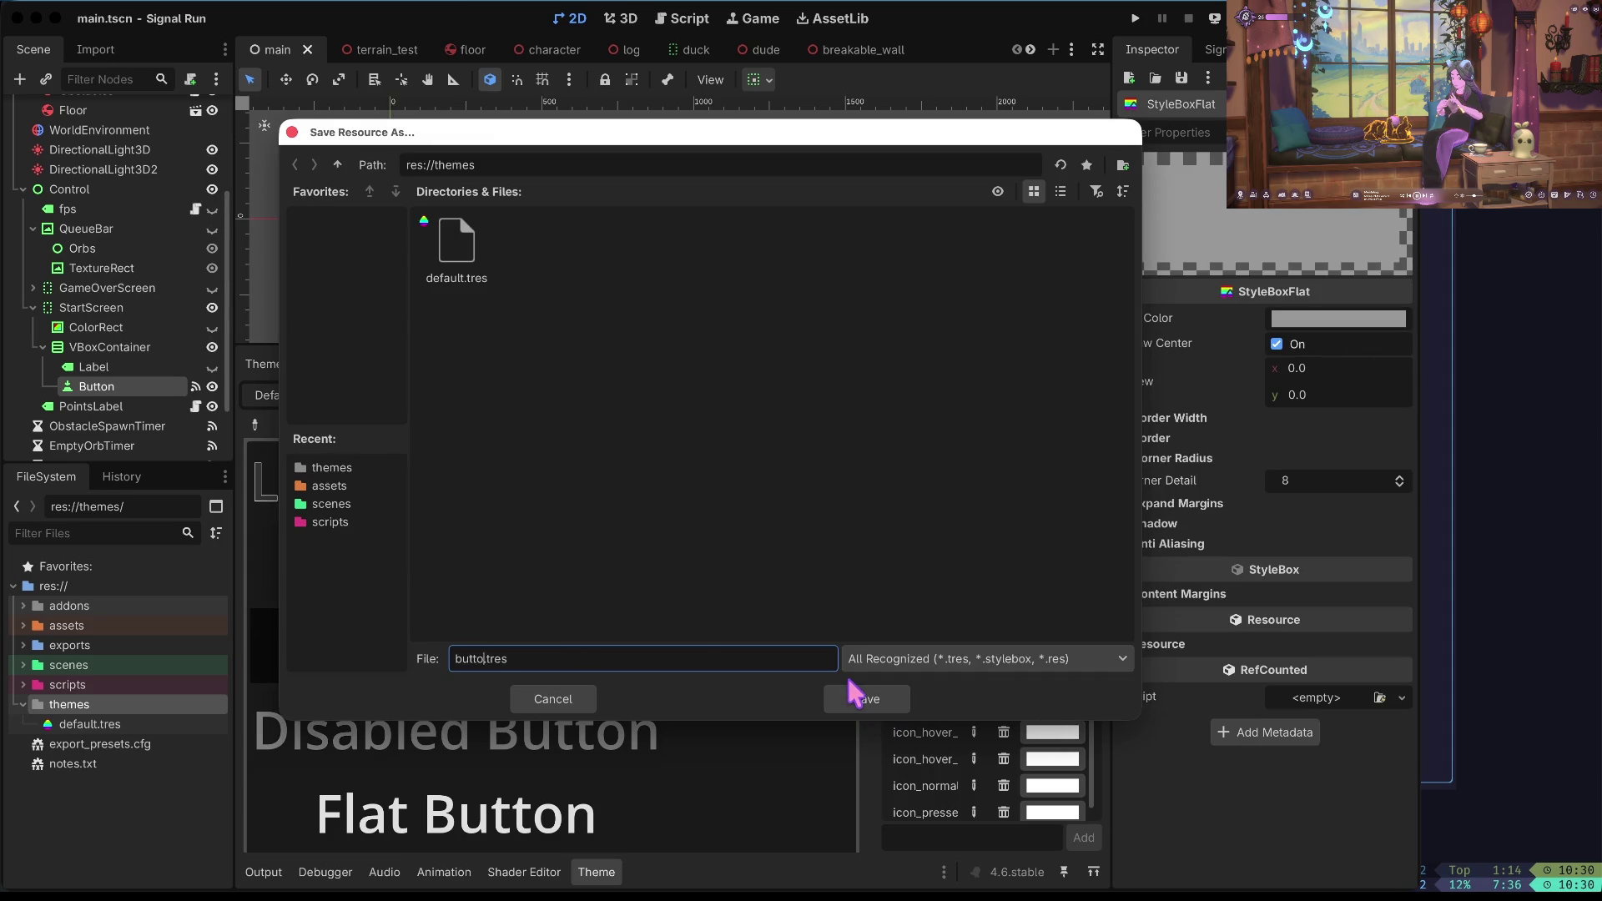
{"action": "left_click", "coordinate": [855, 698]}
{"action": "left_click", "coordinate": [111, 727]}
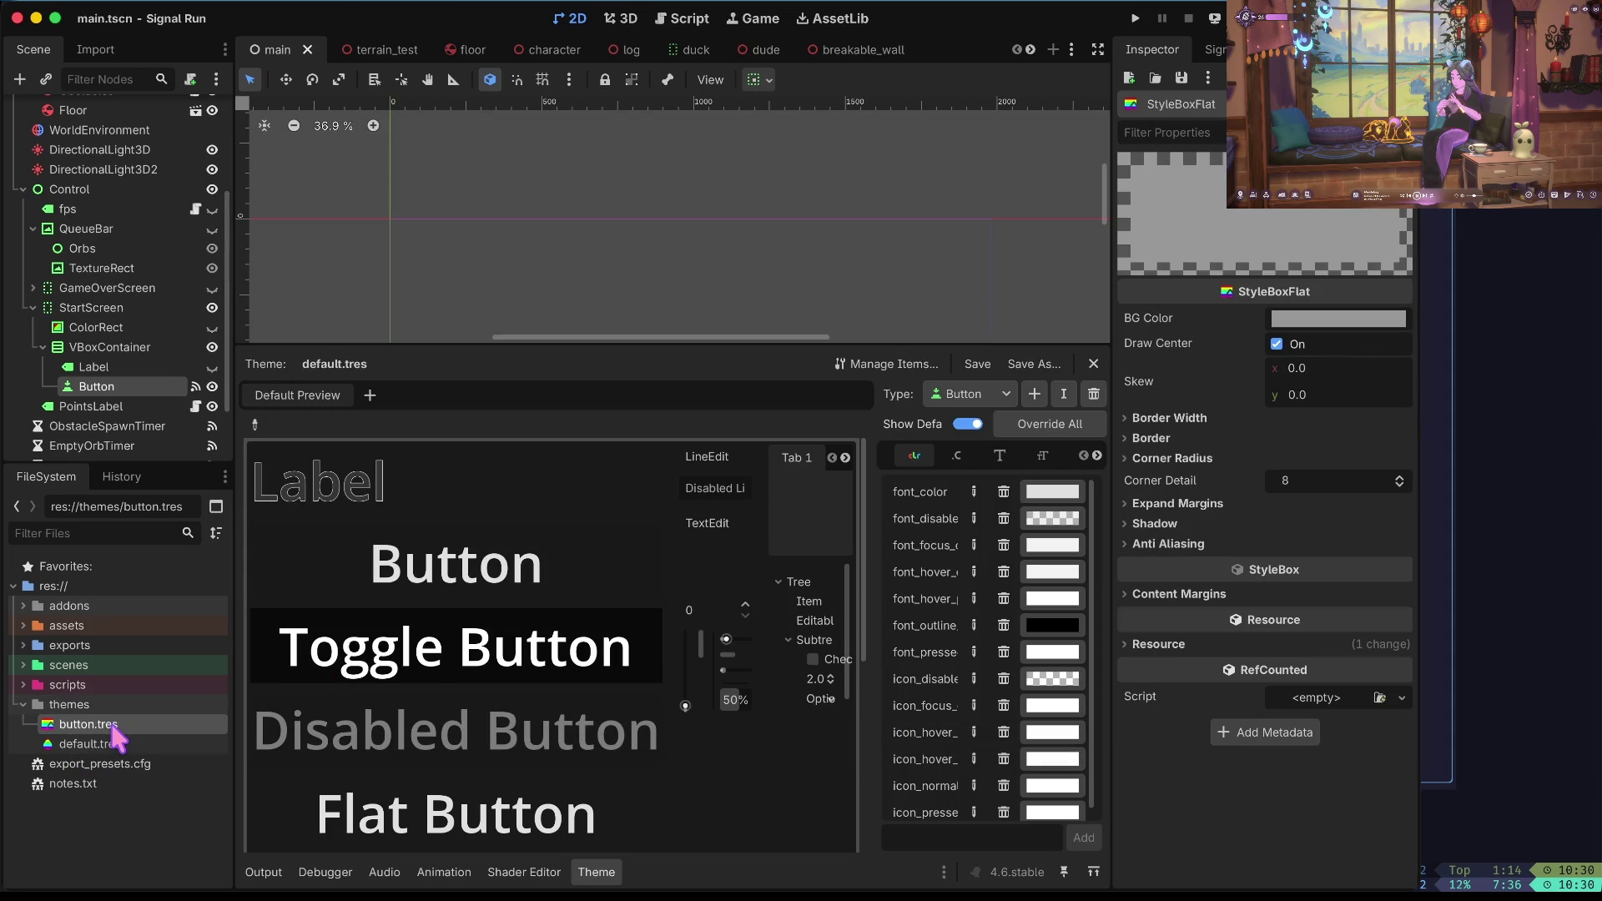
Set the style box background colour to a muted green and save.
{"action": "left_click", "coordinate": [1332, 318]}
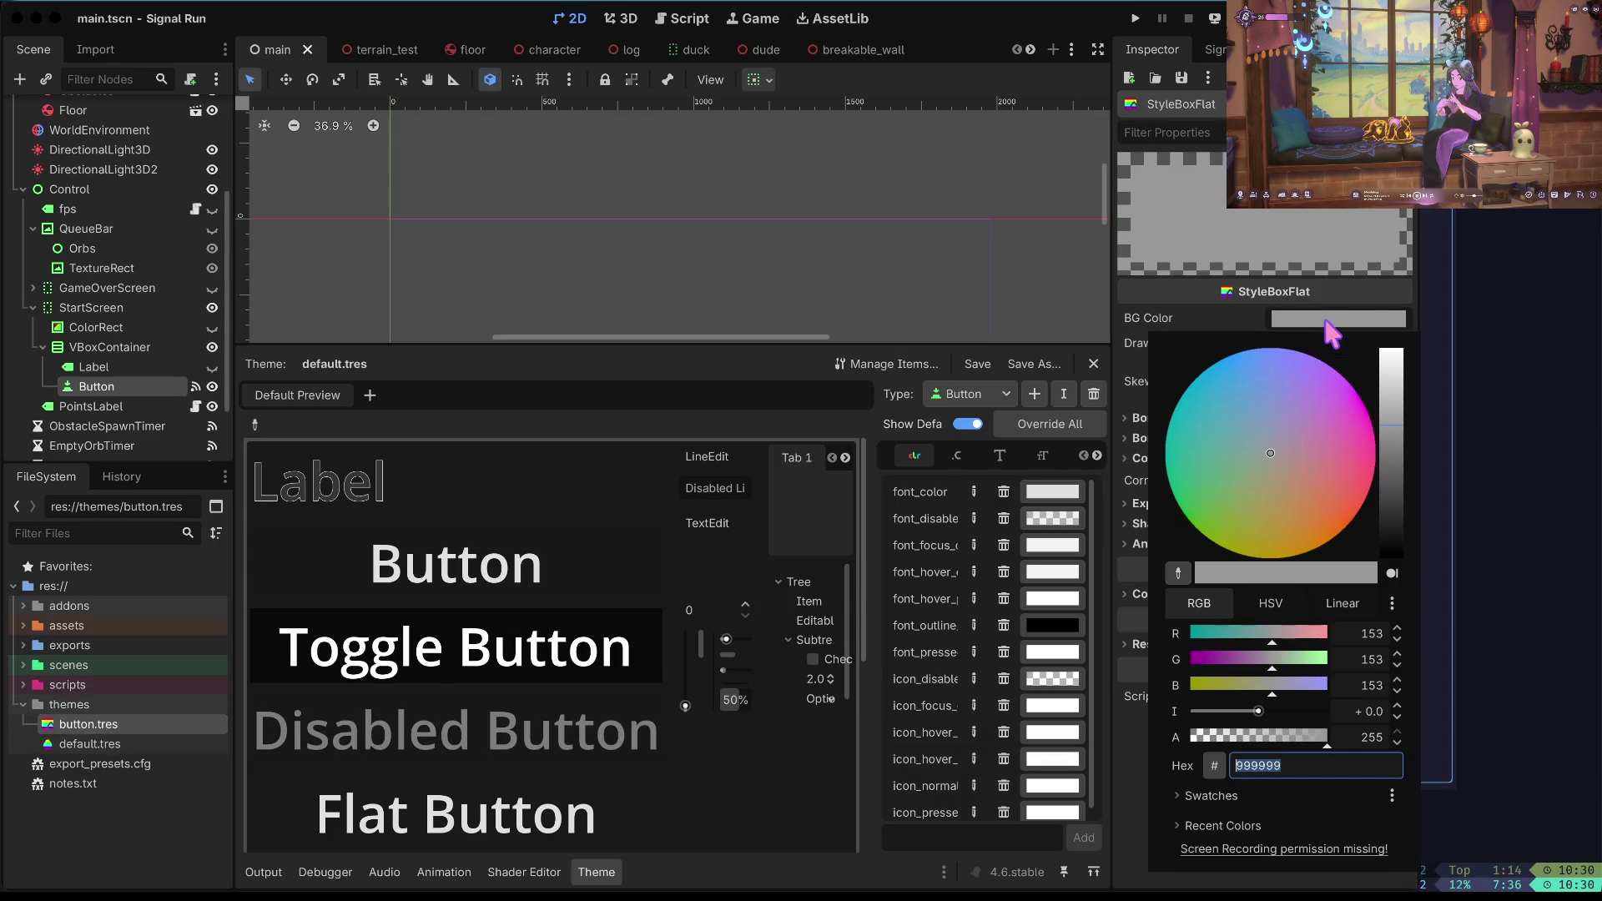
{"action": "mouse_move", "coordinate": [1289, 436]}
{"action": "left_mouse_down"}
{"action": "mouse_move", "coordinate": [1227, 429]}
{"action": "mouse_move", "coordinate": [1257, 491]}
{"action": "left_mouse_up"}
{"action": "mouse_move", "coordinate": [1207, 479]}
{"action": "left_mouse_down"}
{"action": "mouse_move", "coordinate": [1196, 469]}
{"action": "mouse_move", "coordinate": [1209, 478]}
{"action": "left_mouse_up"}
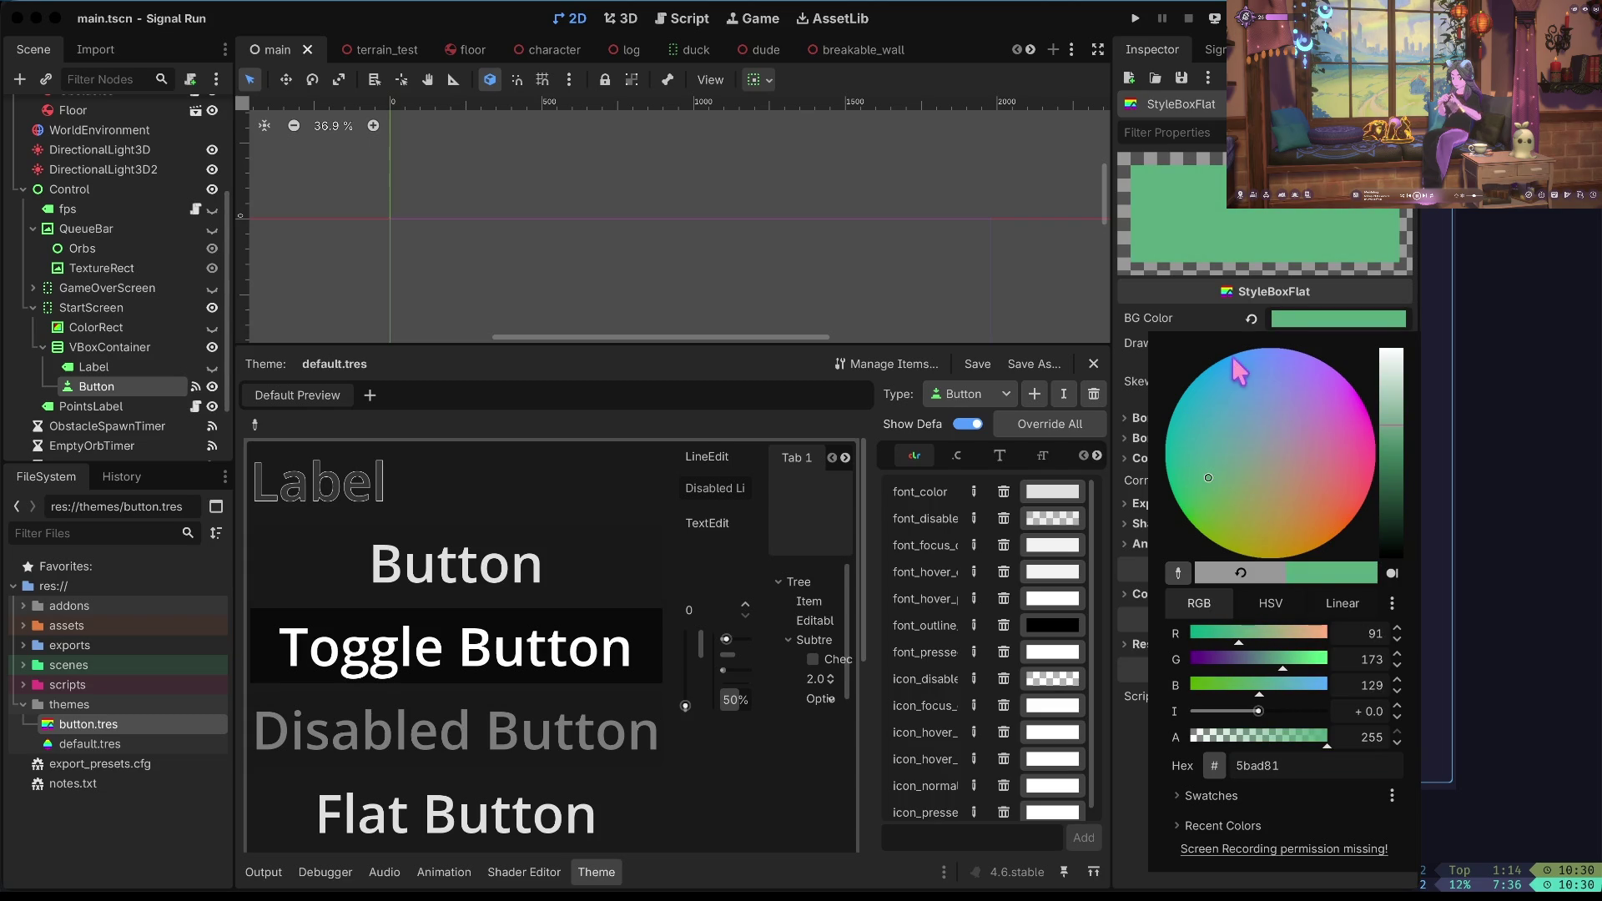
{"action": "left_click", "coordinate": [1212, 308]}
{"action": "key", "text": "ctrl+s"}
Give the style box a 10 px left border width.
{"action": "left_click", "coordinate": [1200, 439]}
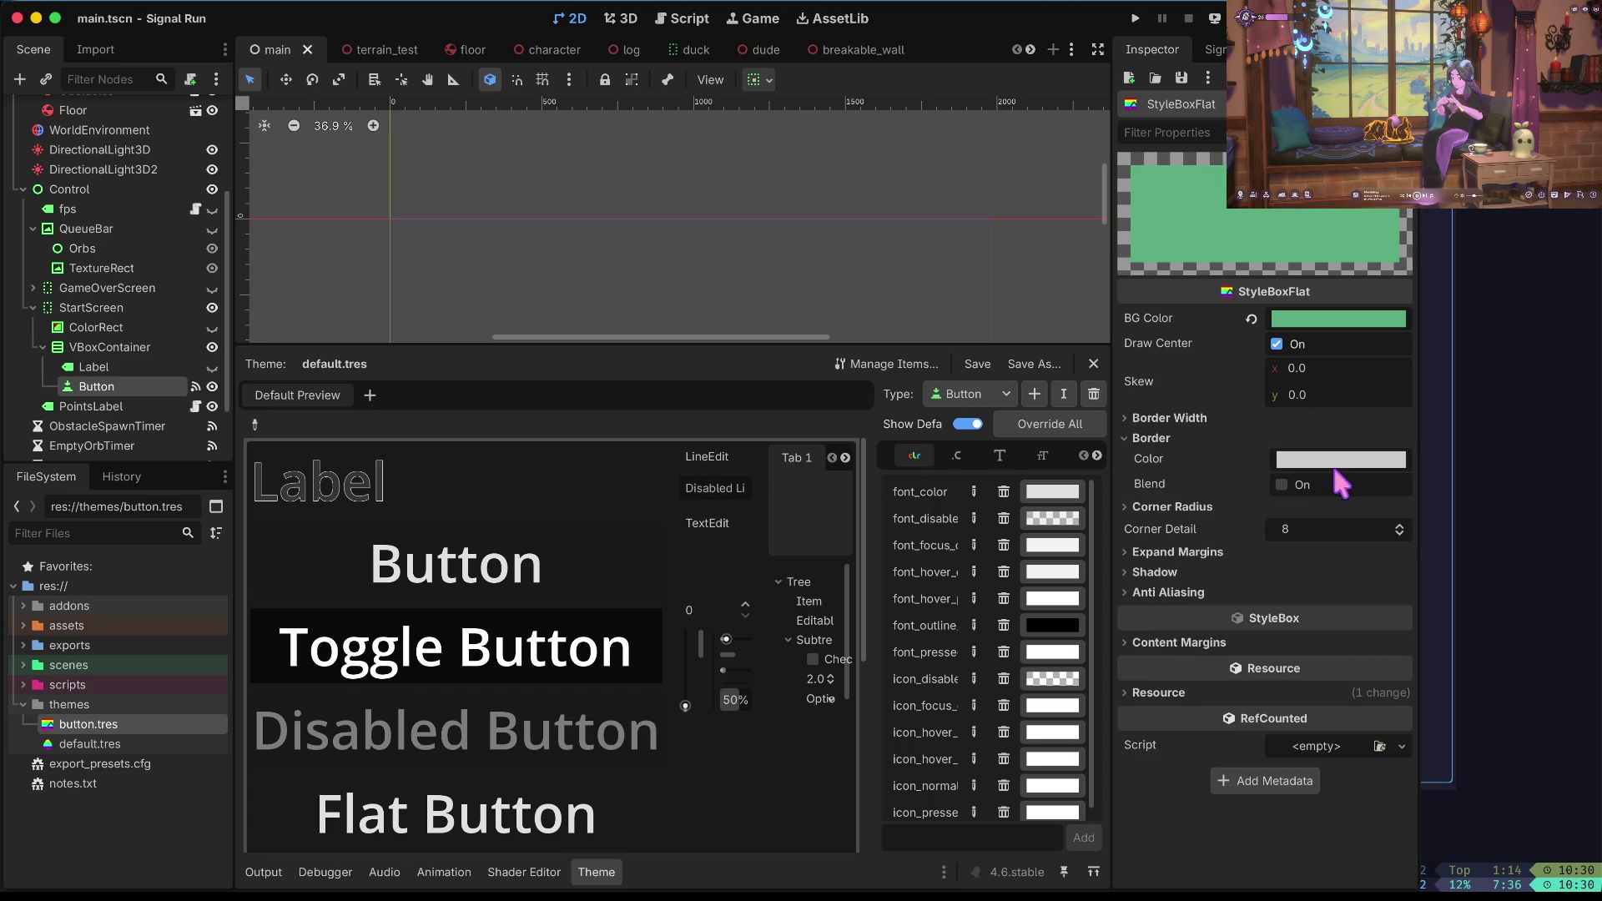
{"action": "left_click", "coordinate": [1169, 419]}
{"action": "left_click", "coordinate": [1325, 434]}
{"action": "type", "text": "10"}
{"action": "key", "text": "Tab"}
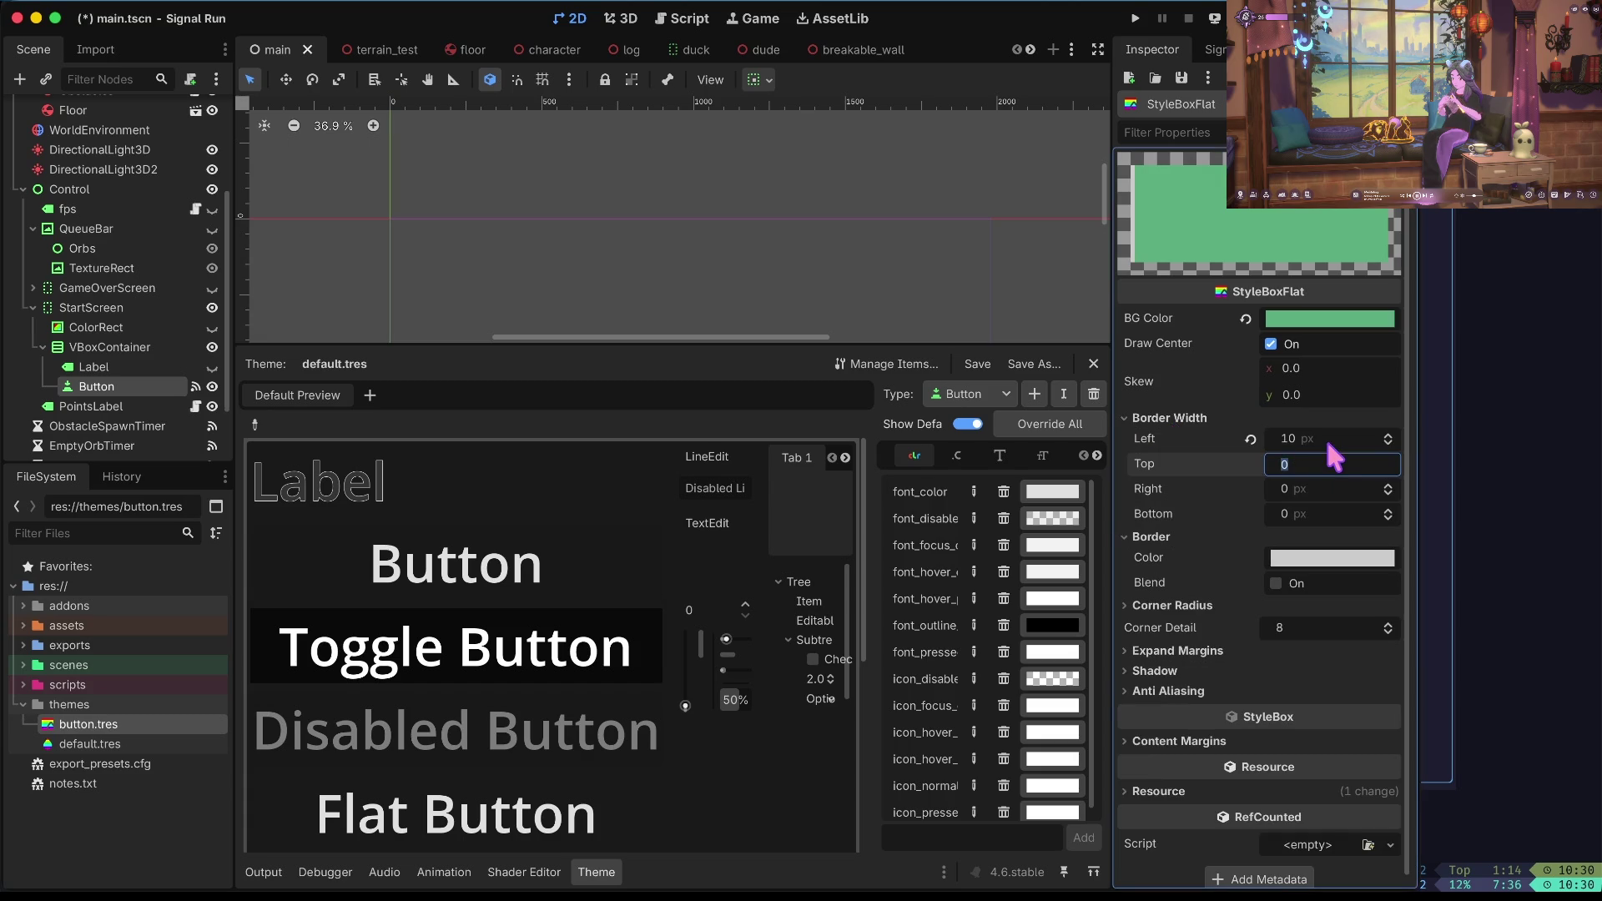
{"action": "left_click", "coordinate": [1209, 417]}
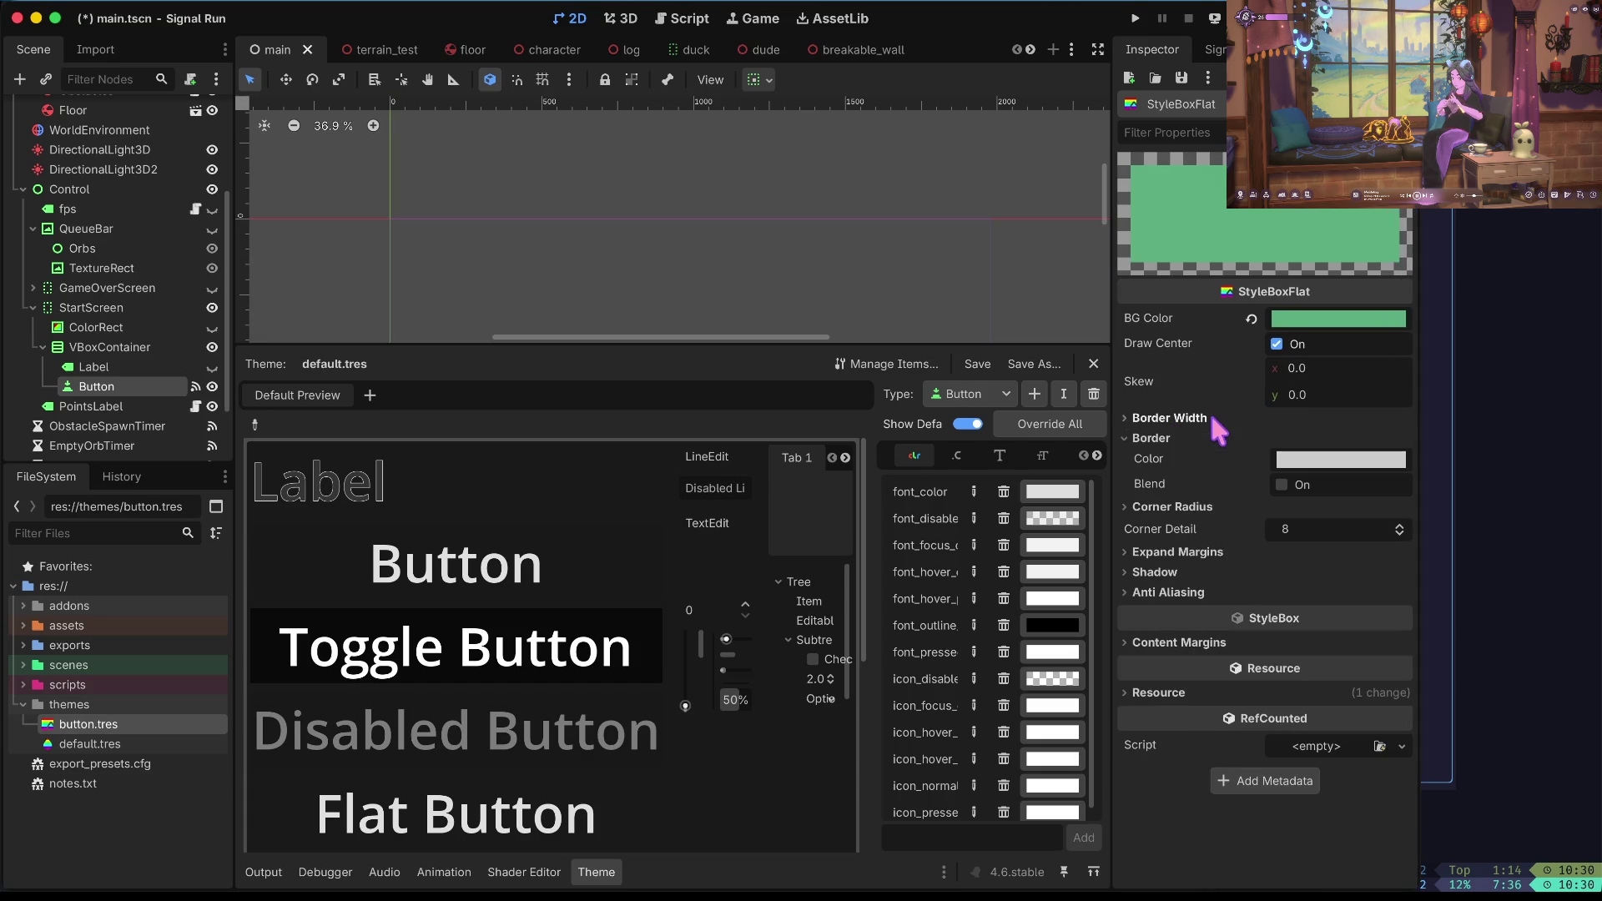
Set the style box's top-left corner radius to 100 px.
{"action": "left_click", "coordinate": [1211, 505]}
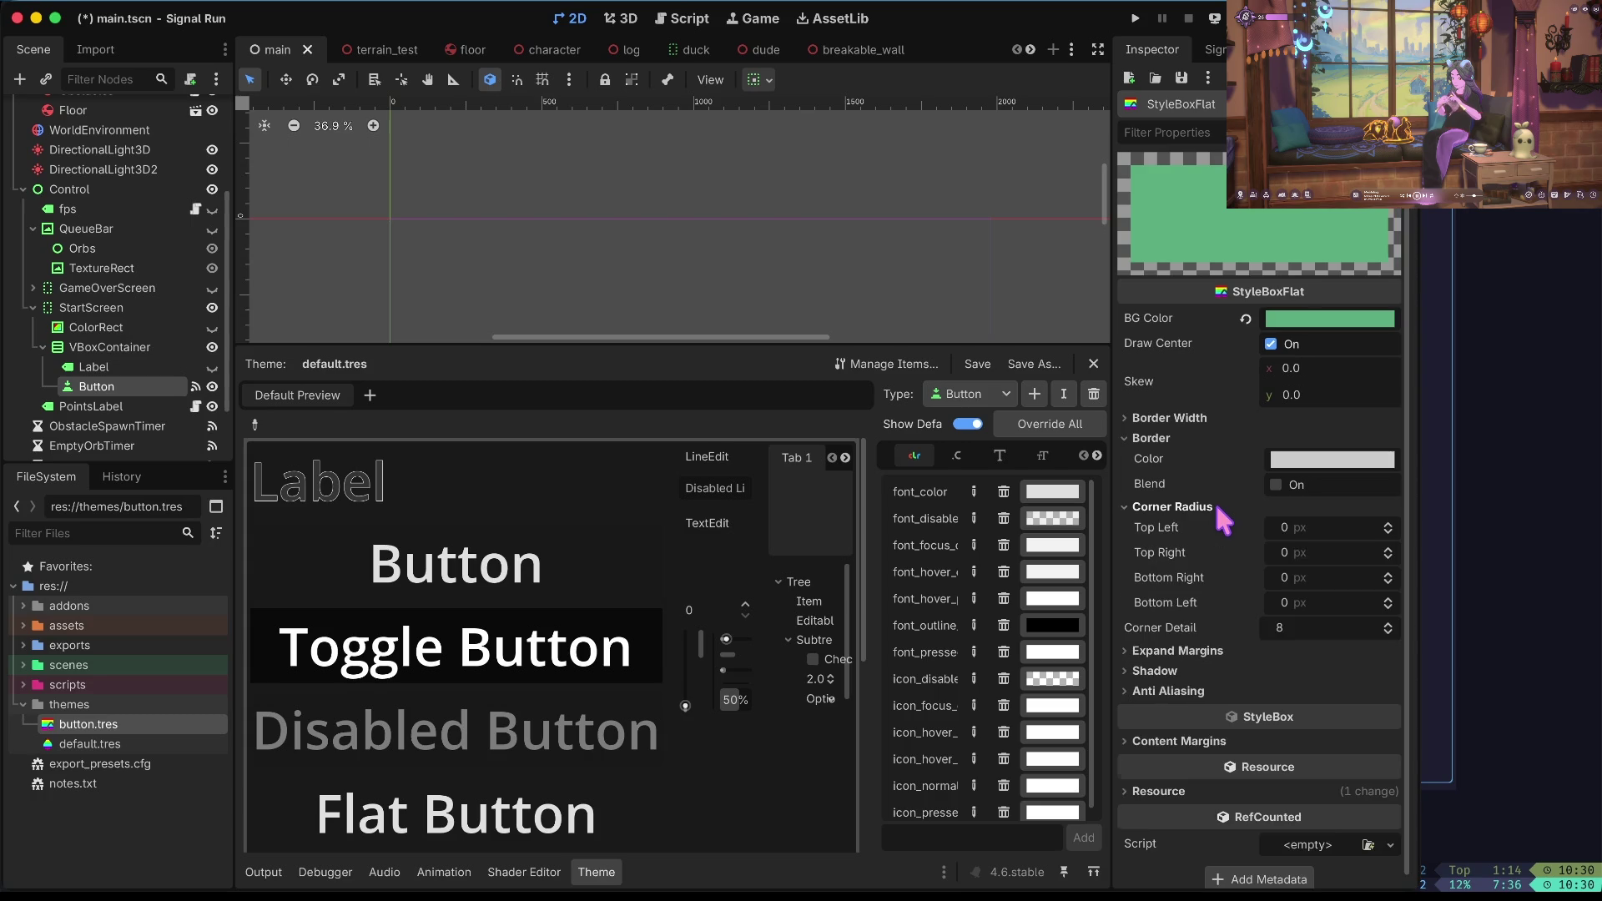
{"action": "left_click", "coordinate": [1286, 529]}
{"action": "type", "text": "10"}
{"action": "key", "text": "Tab"}
{"action": "type", "text": "10"}
{"action": "key", "text": "Tab"}
{"action": "key", "text": "shift+Tab"}
{"action": "key", "text": "shift+Tab"}
{"action": "type", "text": "100"}
{"action": "key", "text": "Tab"}
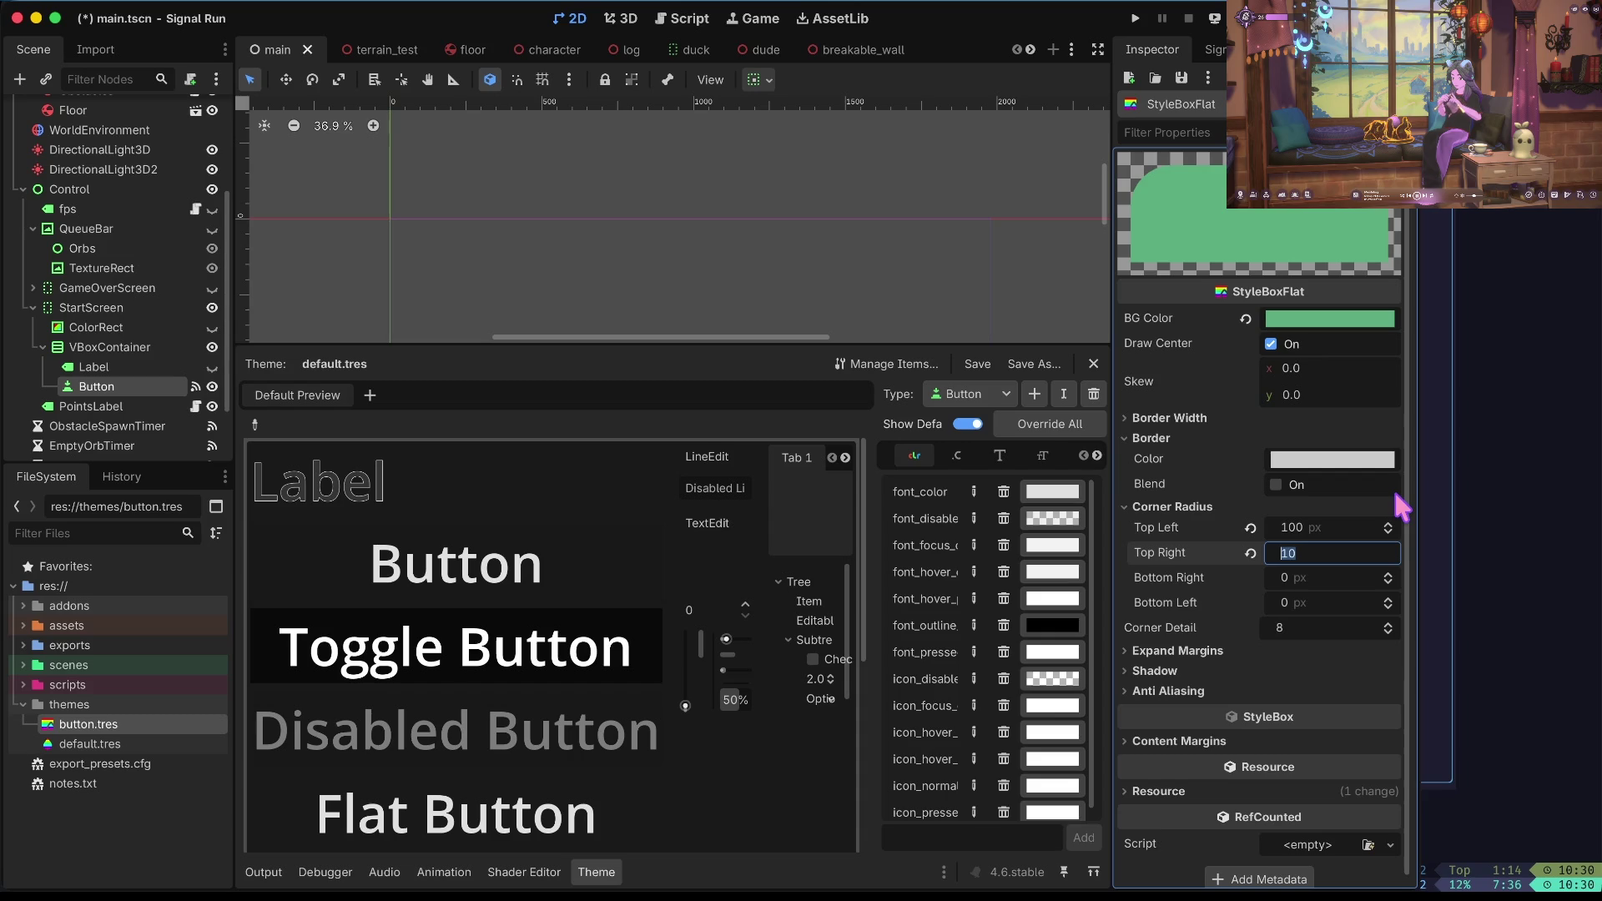
{"action": "type", "text": "0"}
Set the top-right corner radius to 0 and the bottom-right radius to 100 px, then save.
{"action": "key", "text": "Tab"}
{"action": "key", "text": "Tab"}
{"action": "type", "text": "100"}
{"action": "key", "text": "Tab"}
{"action": "key", "text": "shift+Tab"}
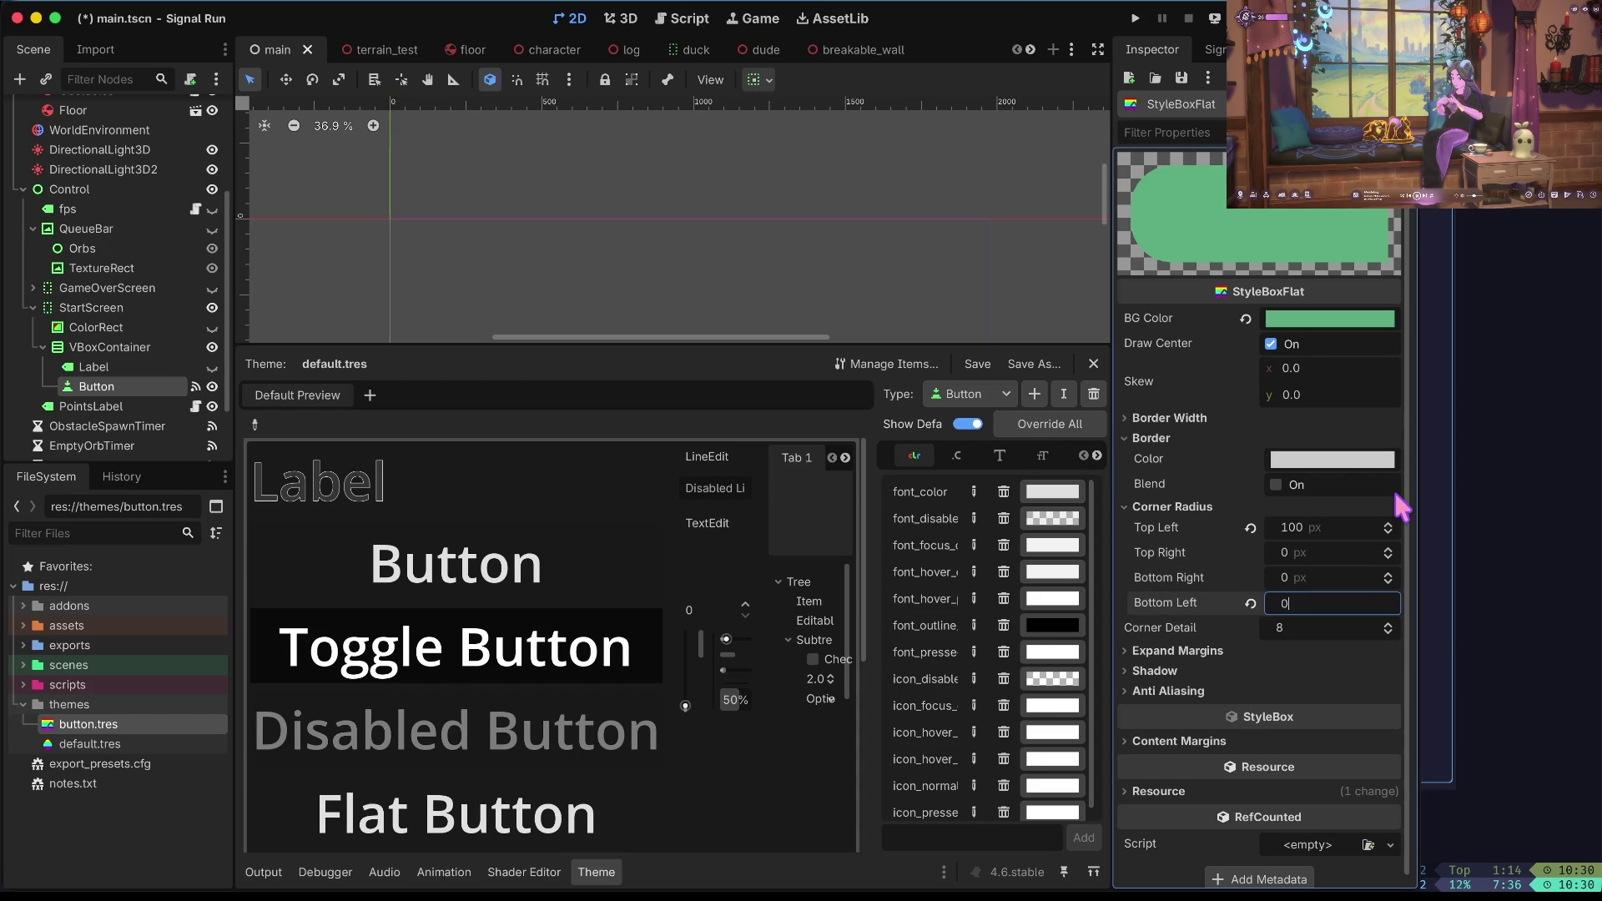
{"action": "type", "text": "0"}
{"action": "key", "text": "shift+Tab"}
{"action": "type", "text": "100"}
{"action": "key", "text": "Tab"}
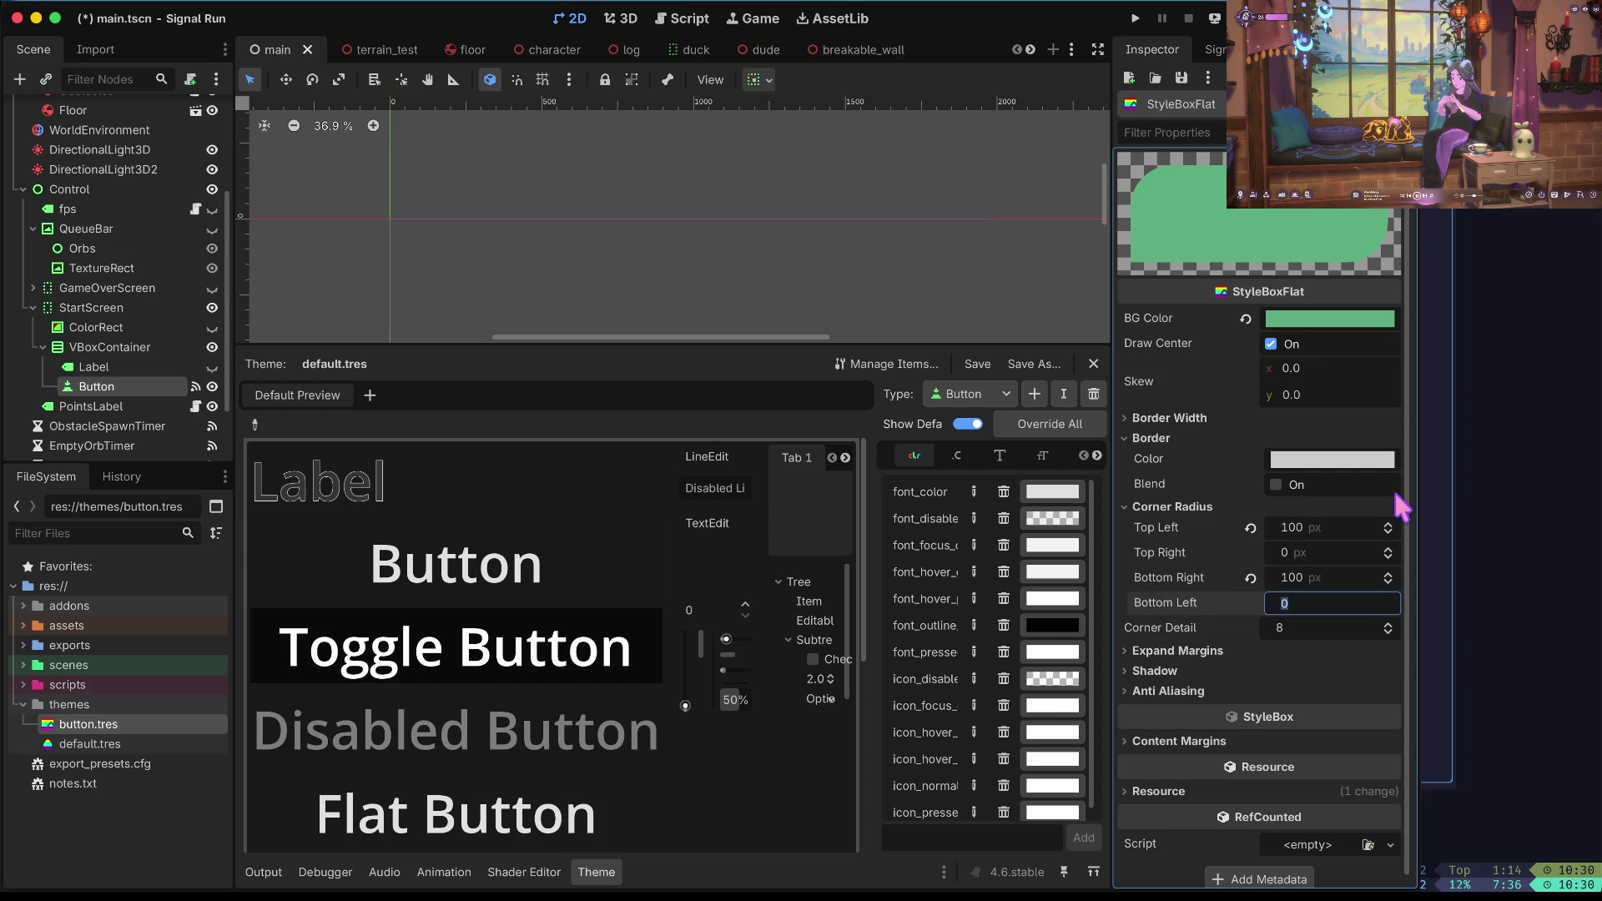
{"action": "key", "text": "ctrl+s"}
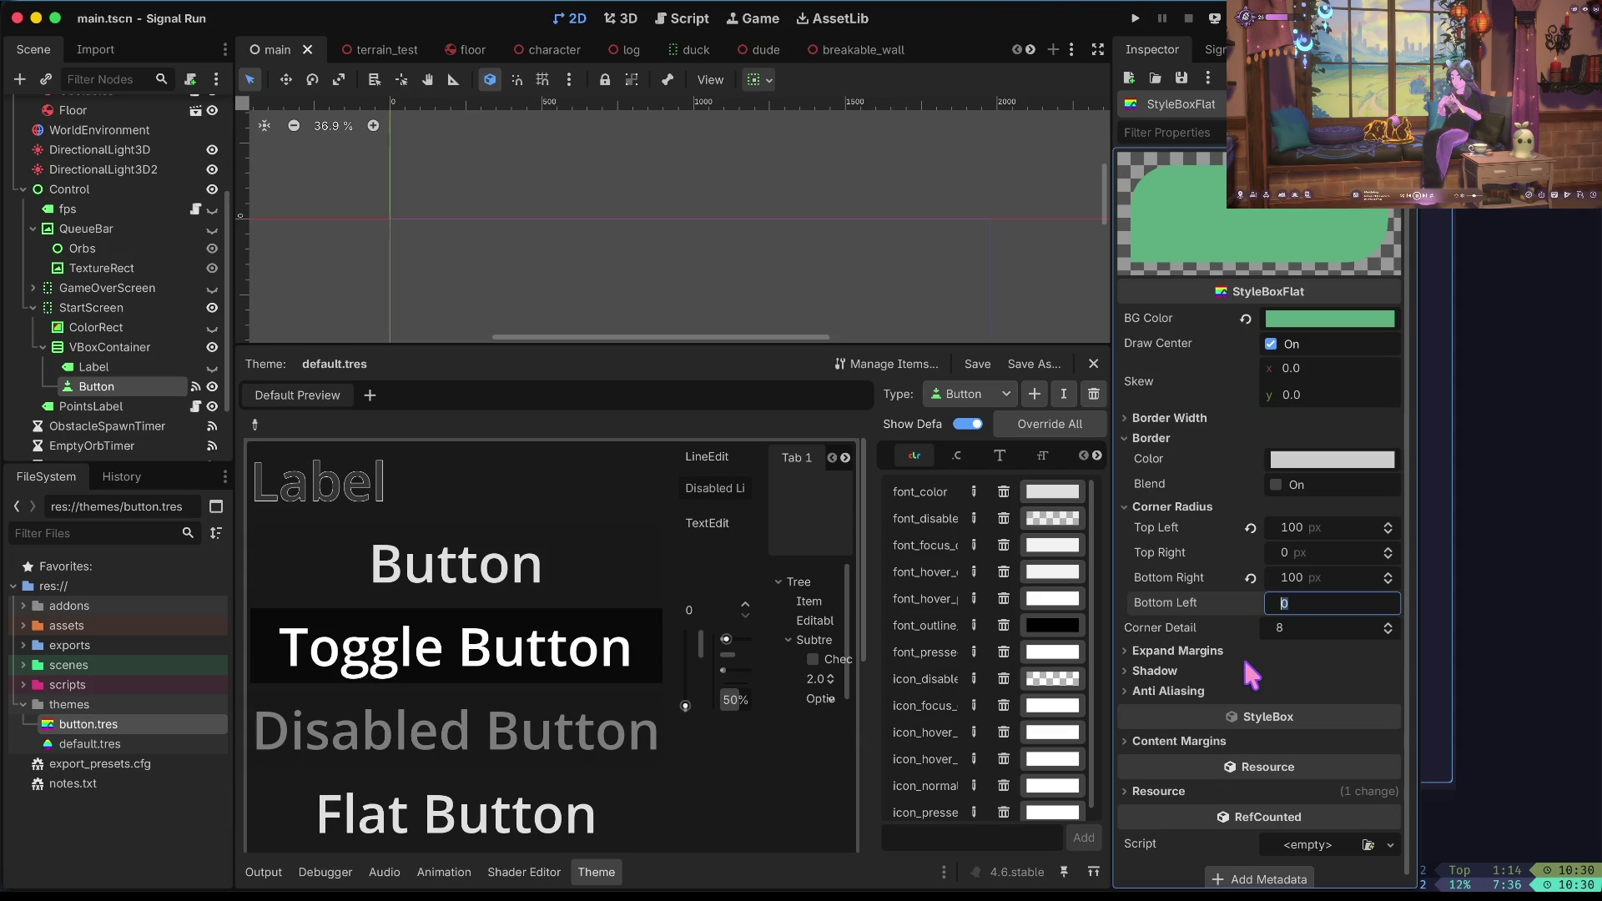
Give the style box a shadow of size 20 with a vertical offset of 20, and save.
{"action": "left_click", "coordinate": [1243, 663]}
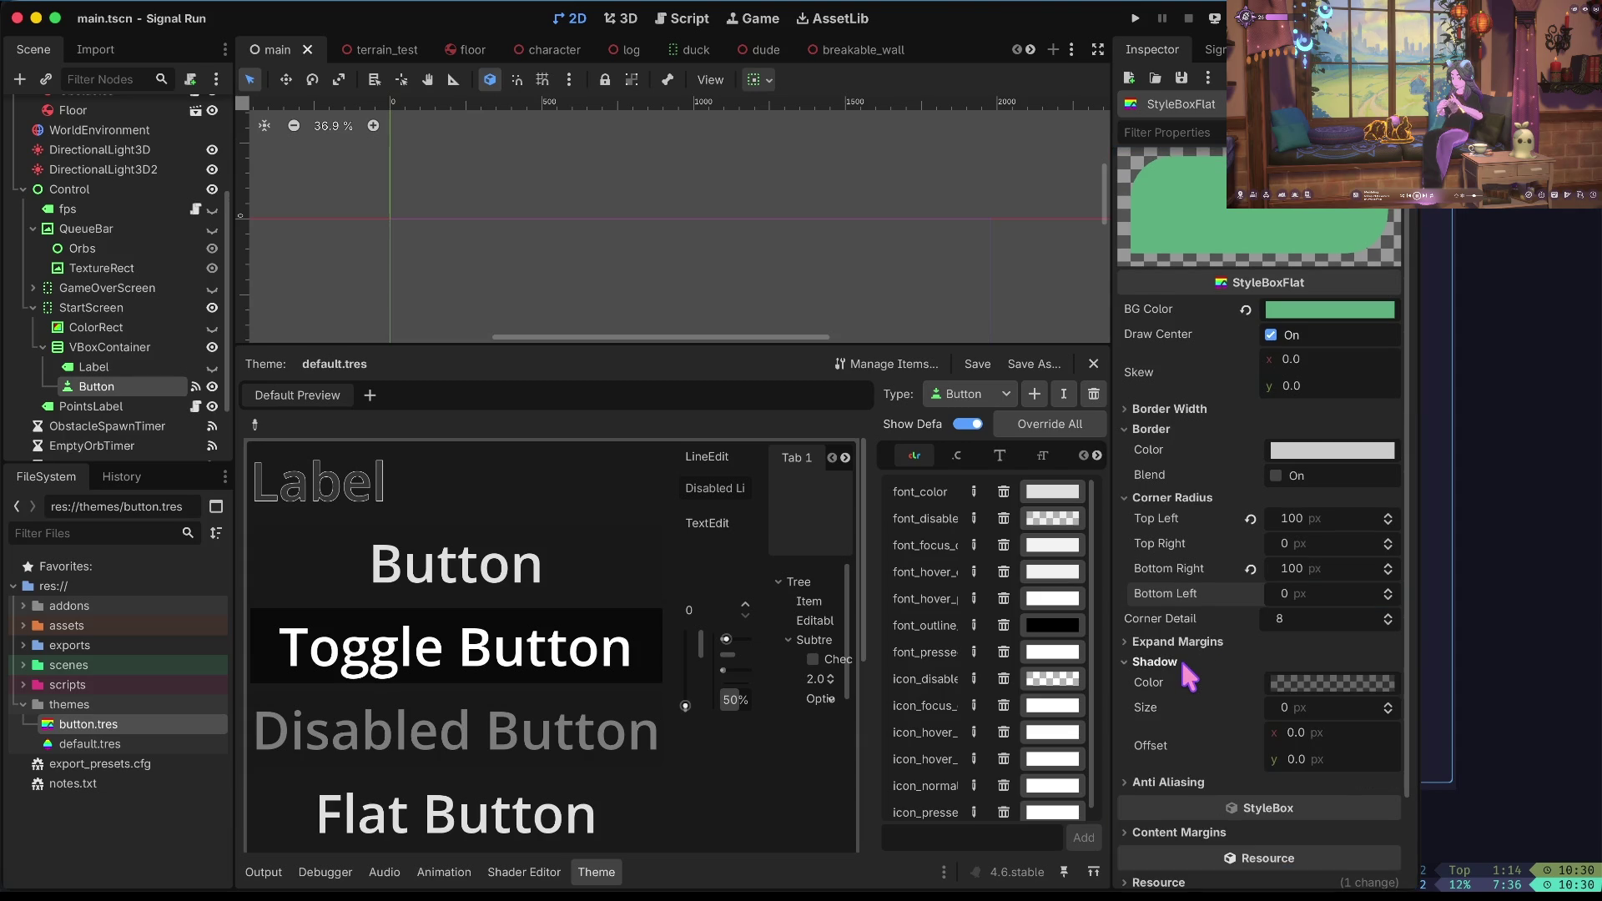
{"action": "left_click", "coordinate": [1319, 705]}
{"action": "type", "text": "20"}
{"action": "key", "text": "Tab"}
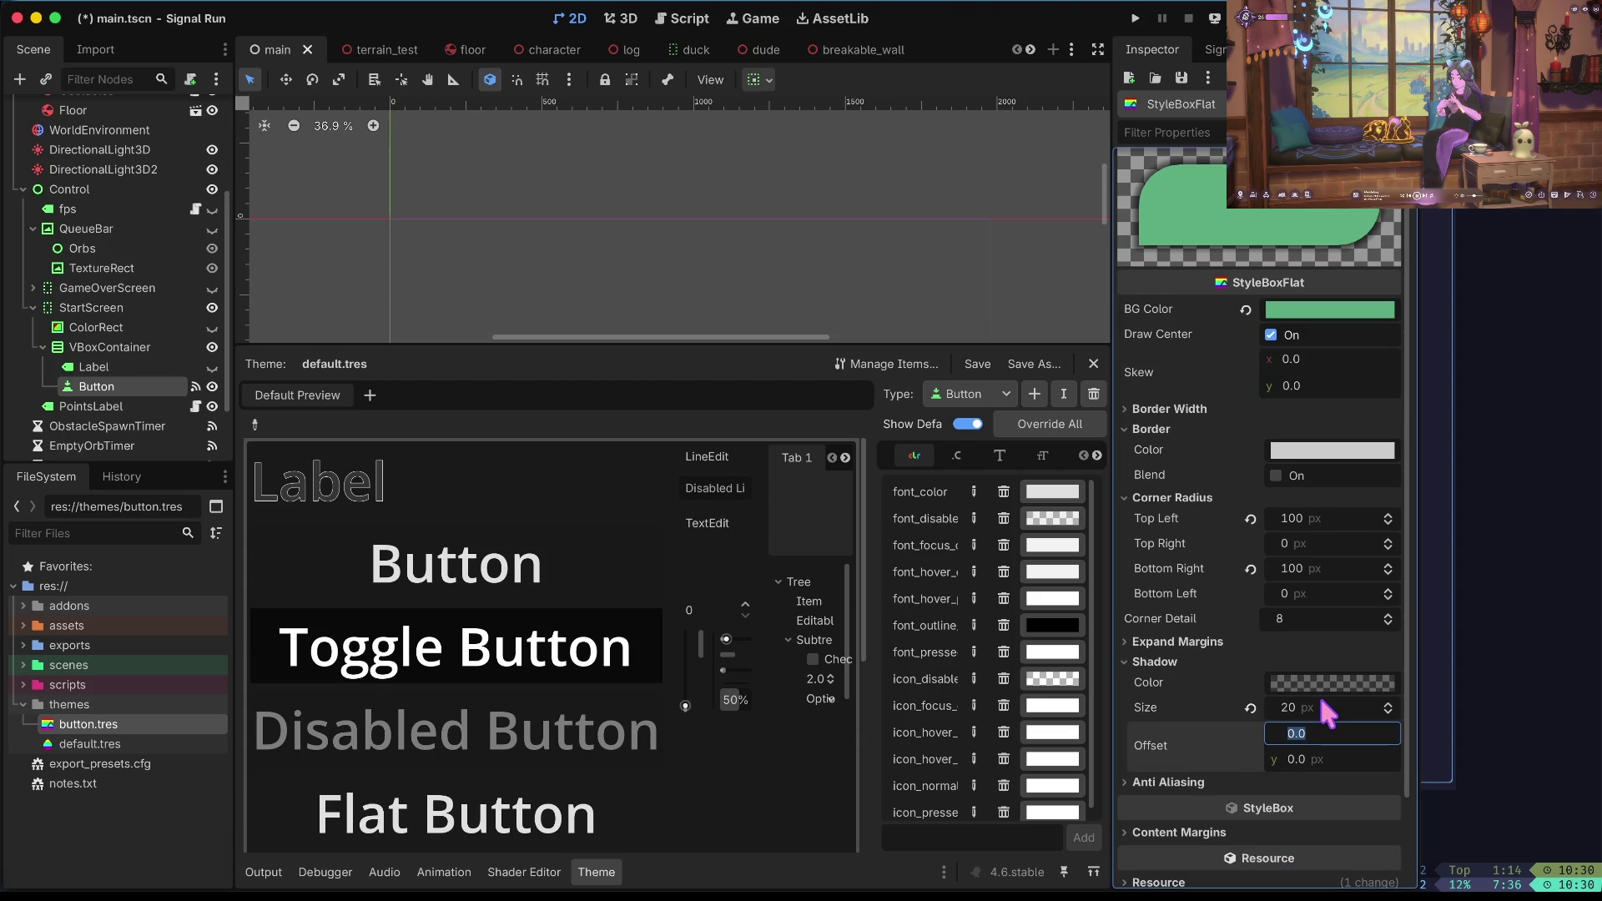
{"action": "key", "text": "Tab"}
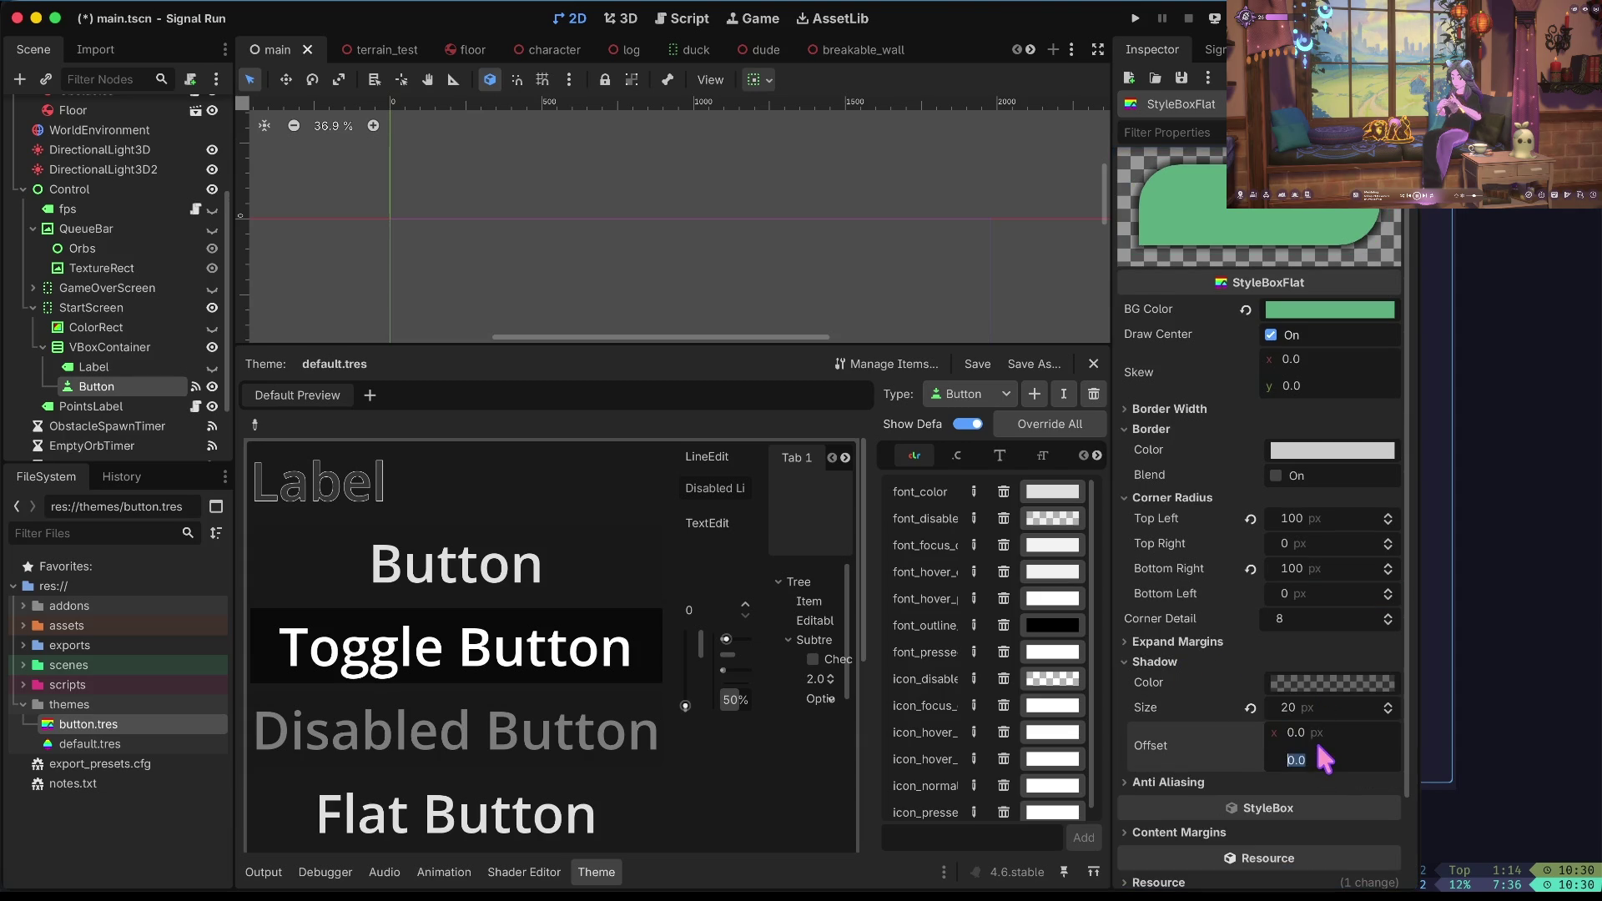
{"action": "type", "text": "10"}
{"action": "key", "text": "Return"}
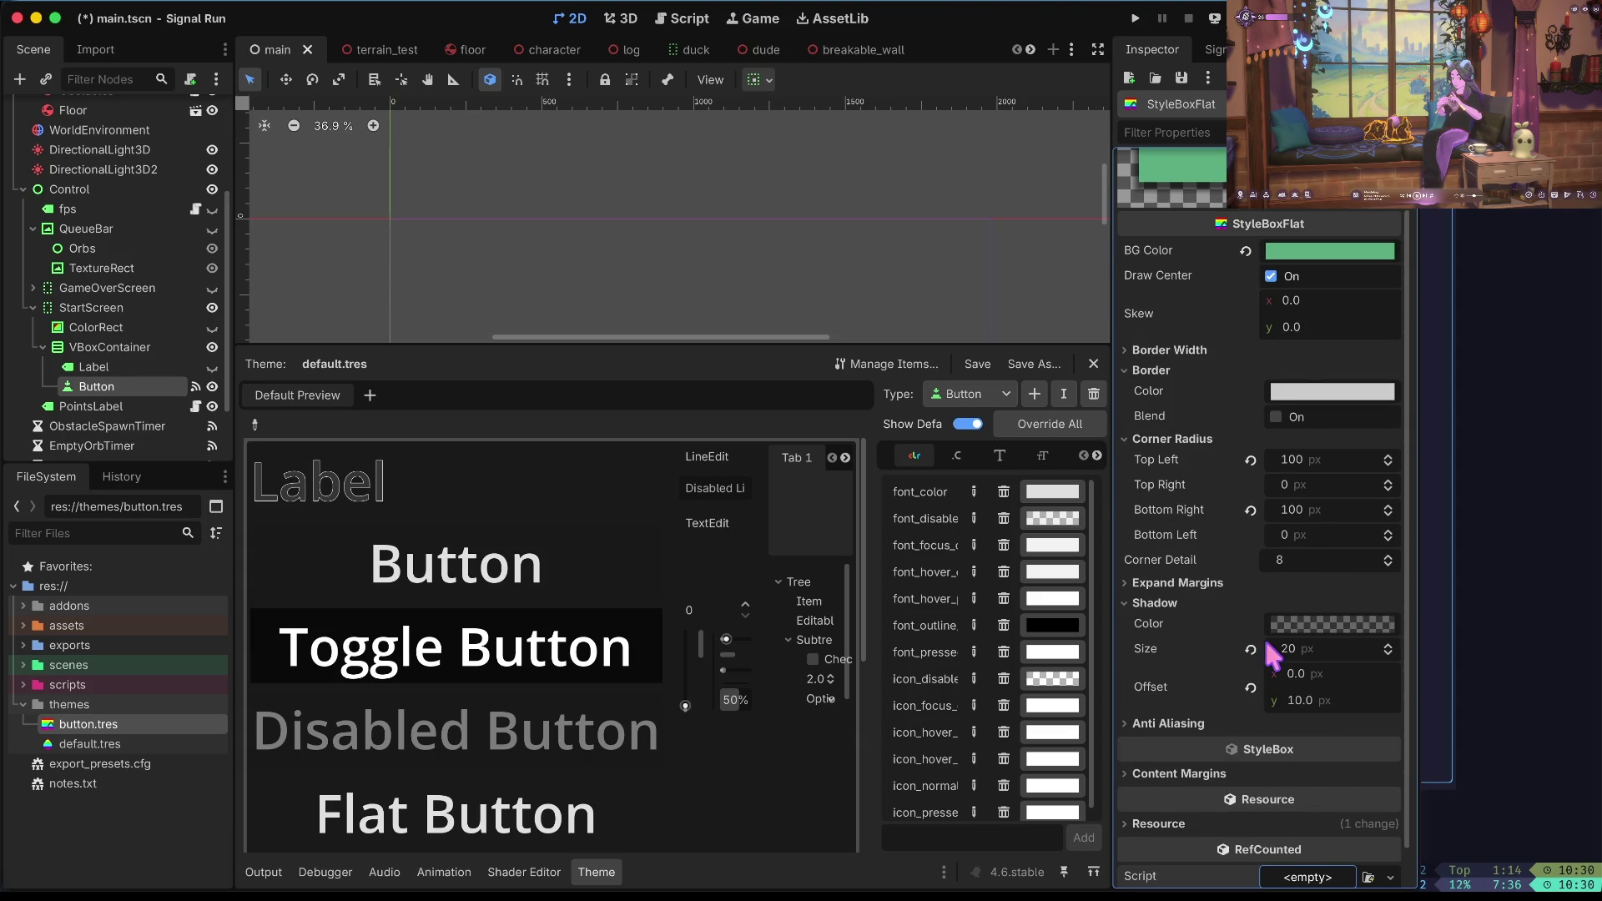
{"action": "left_click", "coordinate": [1334, 762]}
{"action": "type", "text": "20"}
{"action": "key", "text": "Return"}
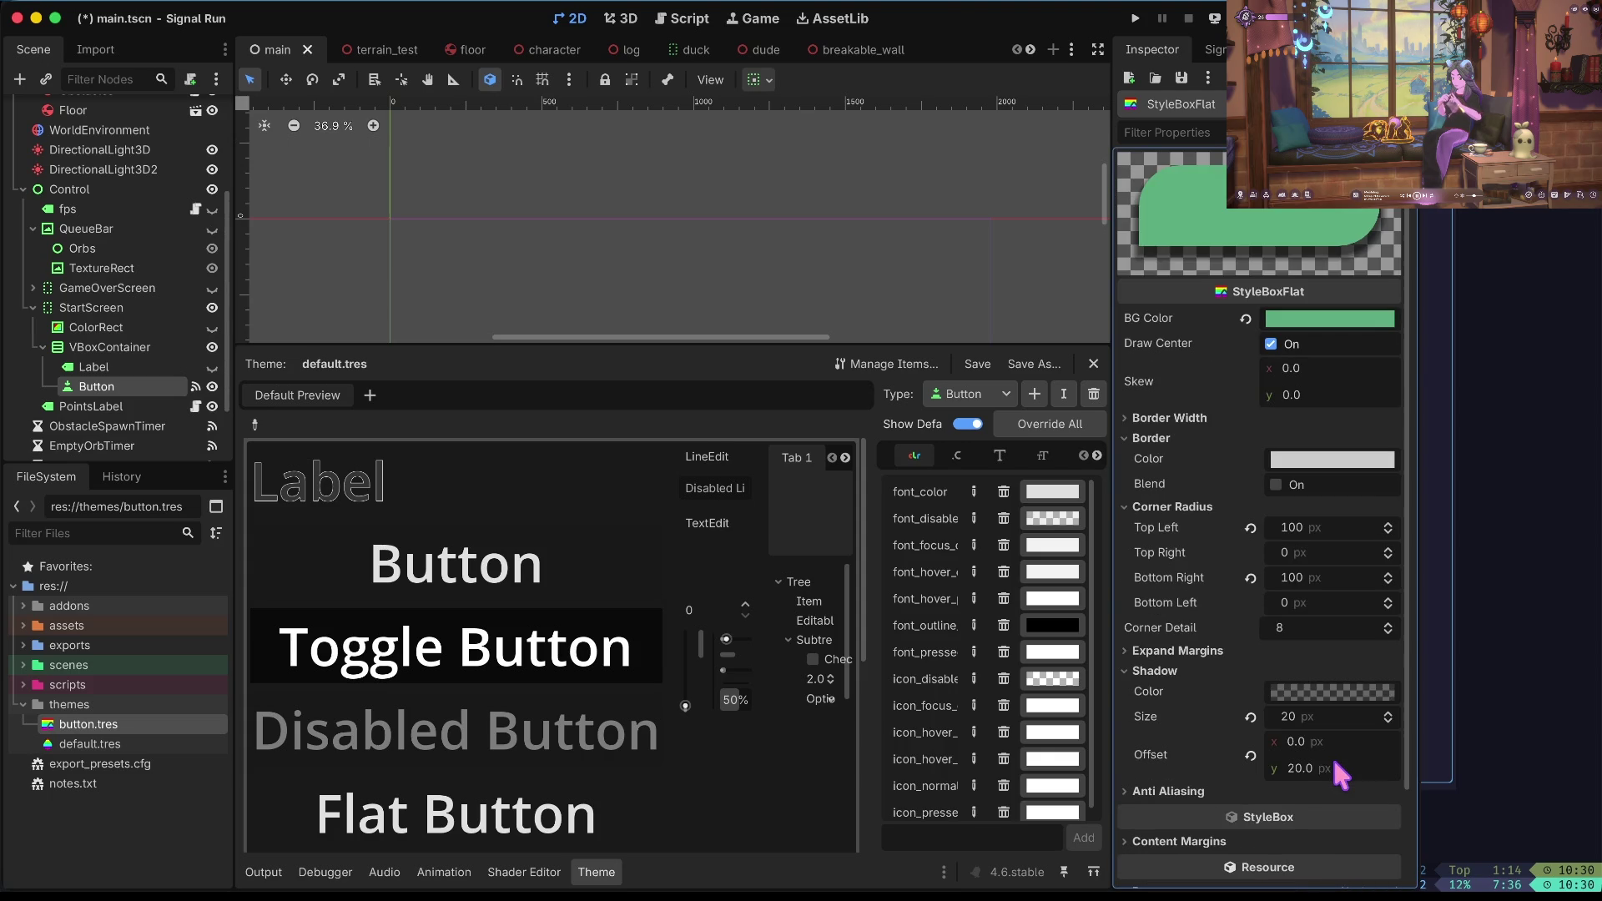
{"action": "key", "text": "ctrl+s"}
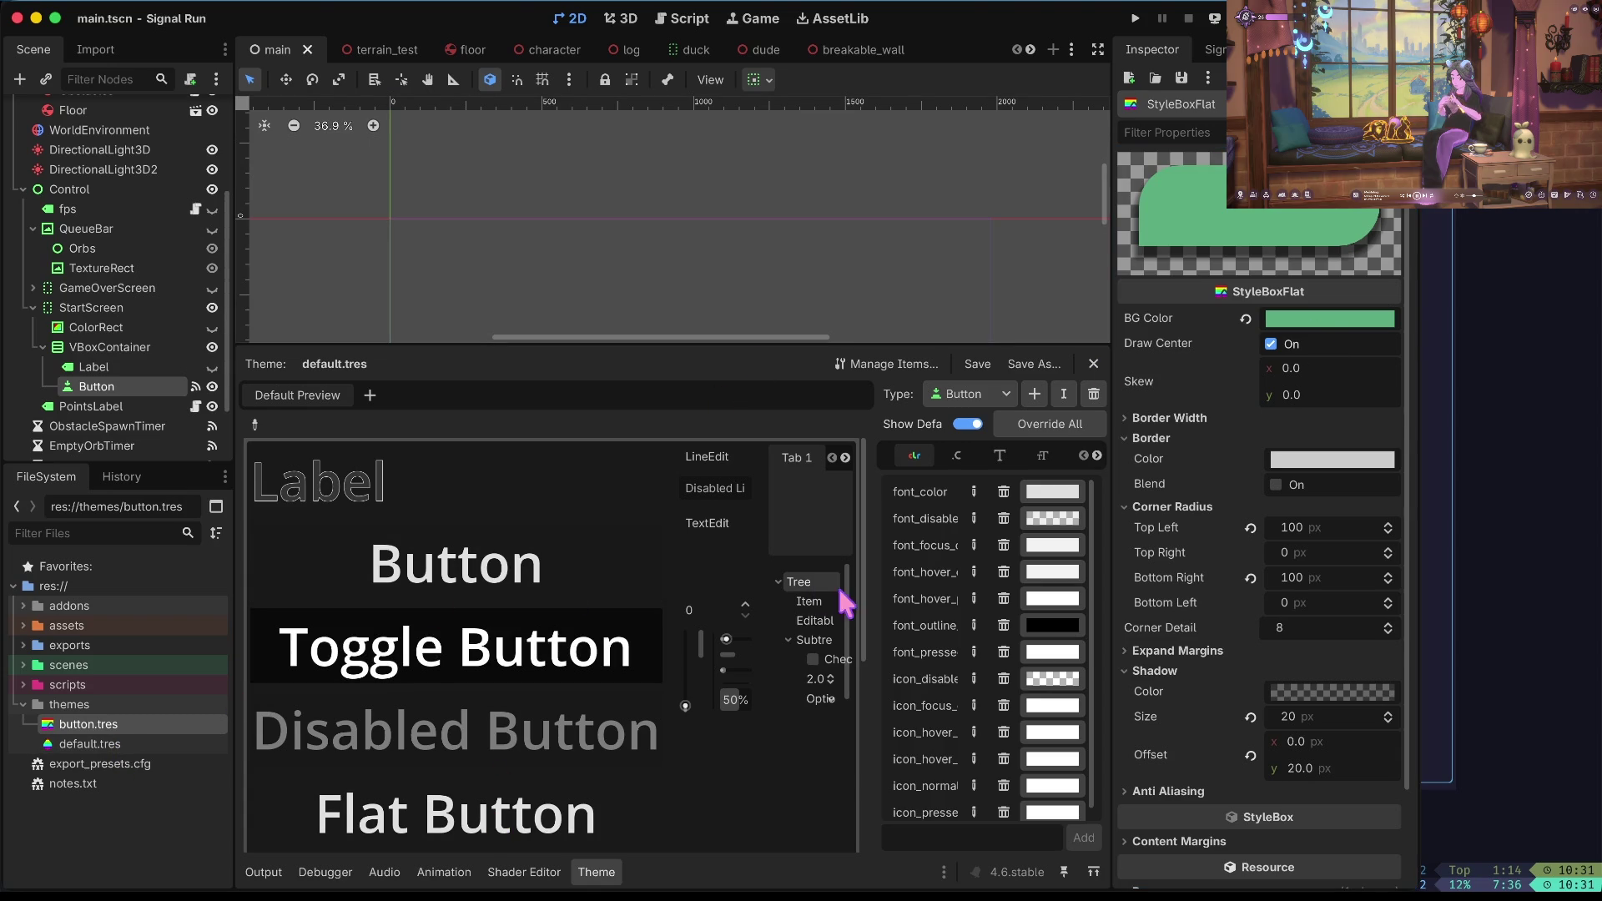
In default.tres, Quick Load button.tres as the Button type's Normal style box.
{"action": "left_click", "coordinate": [102, 742]}
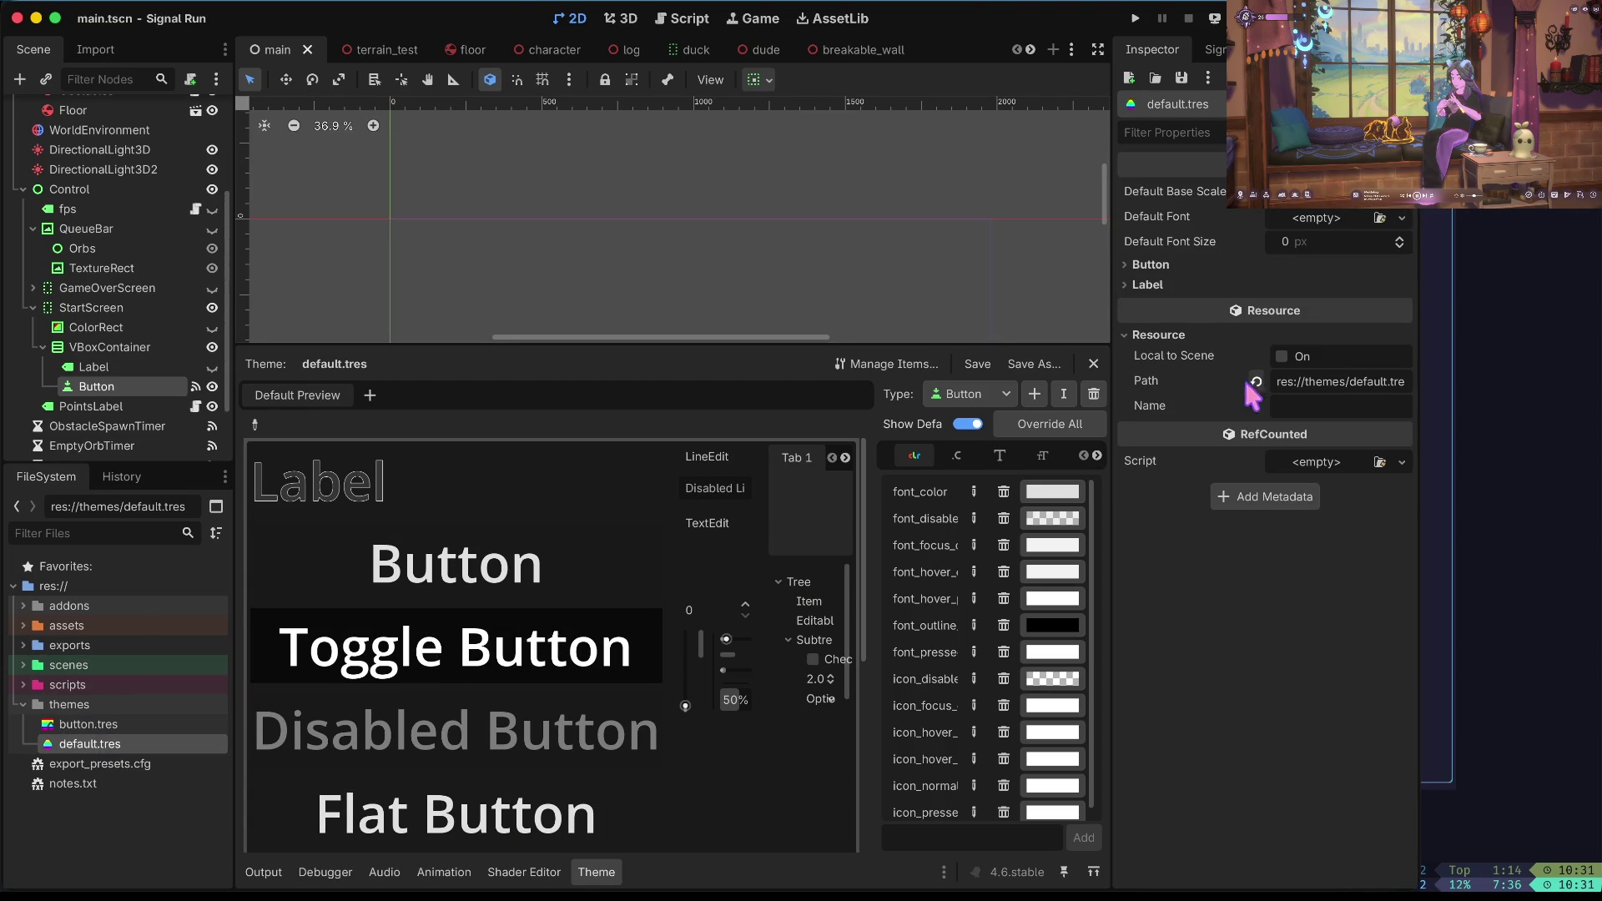
{"action": "left_click", "coordinate": [1152, 265]}
{"action": "left_click", "coordinate": [1166, 280]}
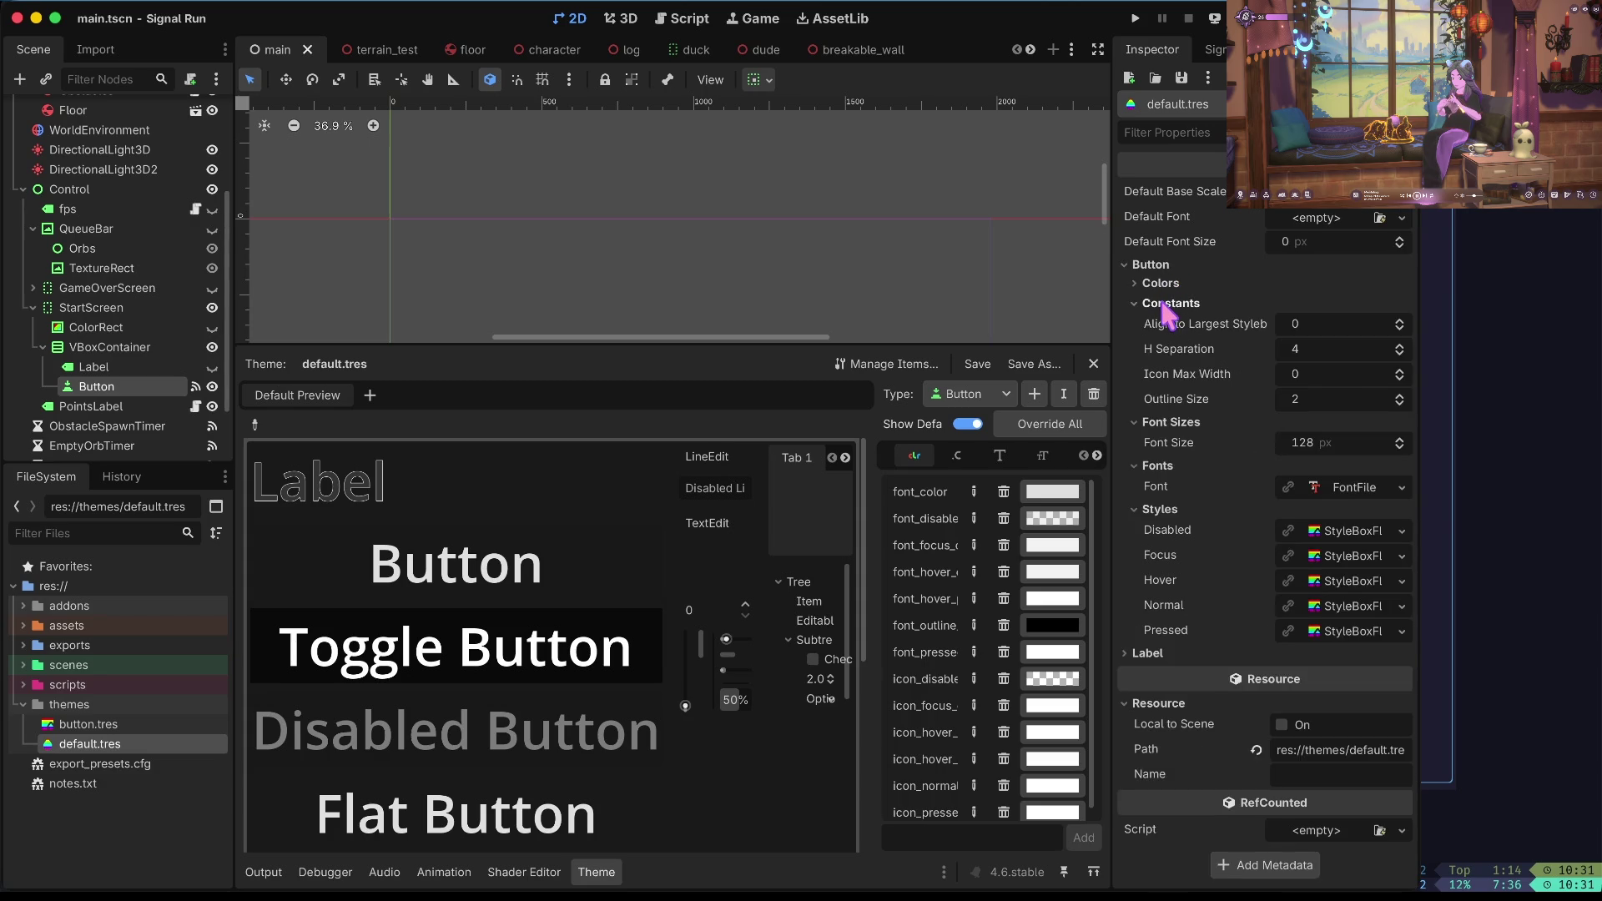
{"action": "left_click", "coordinate": [1168, 303]}
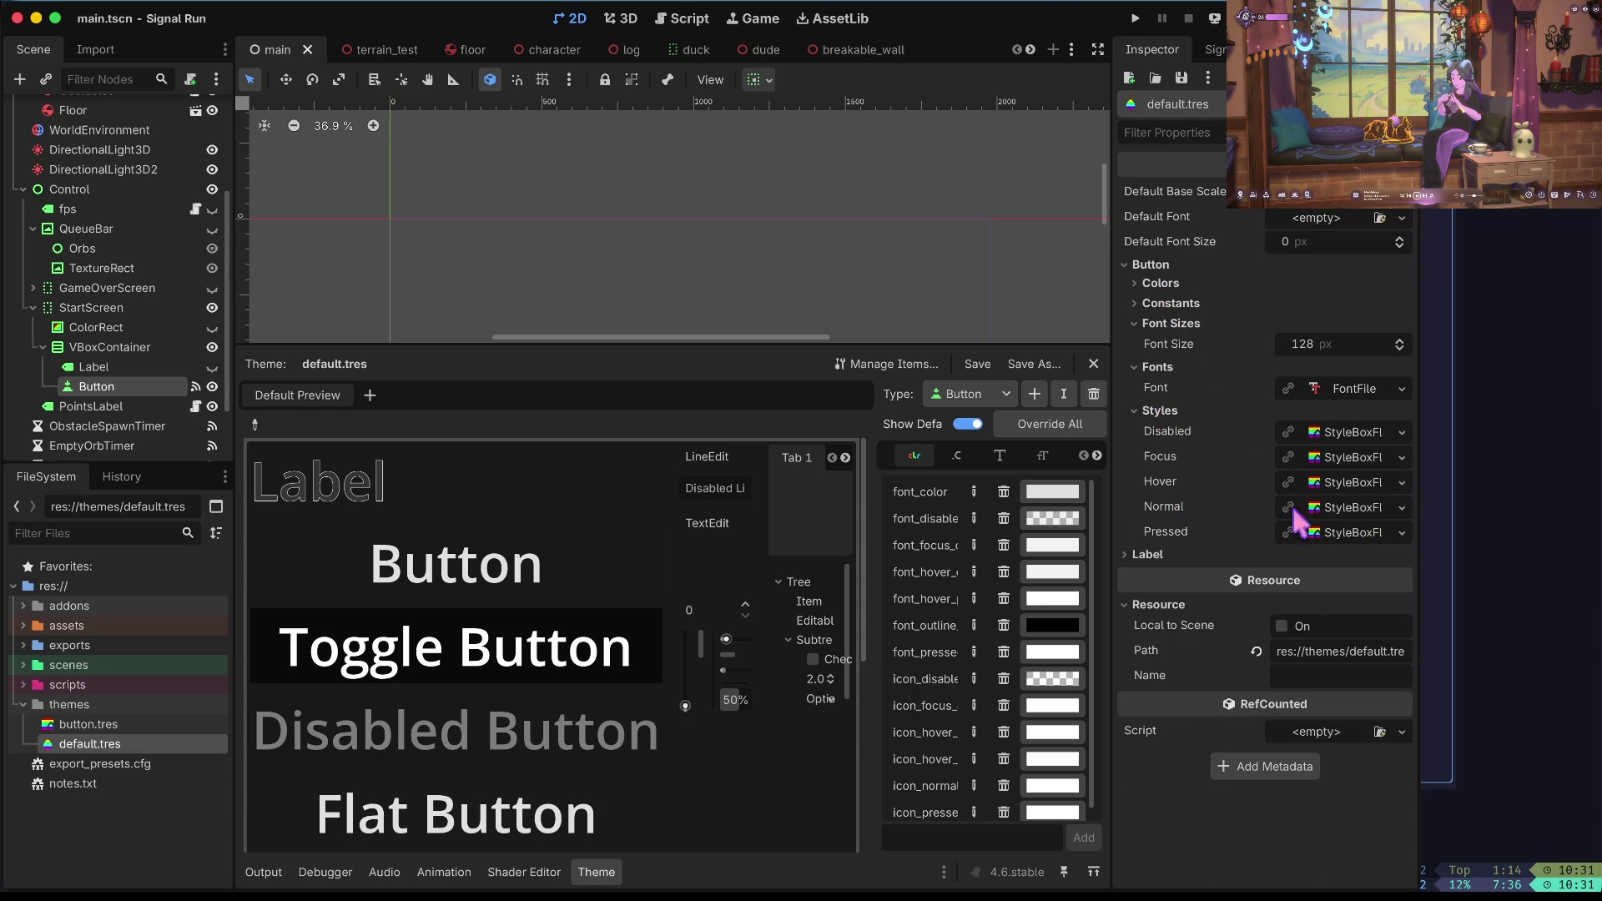
{"action": "left_click", "coordinate": [1336, 507]}
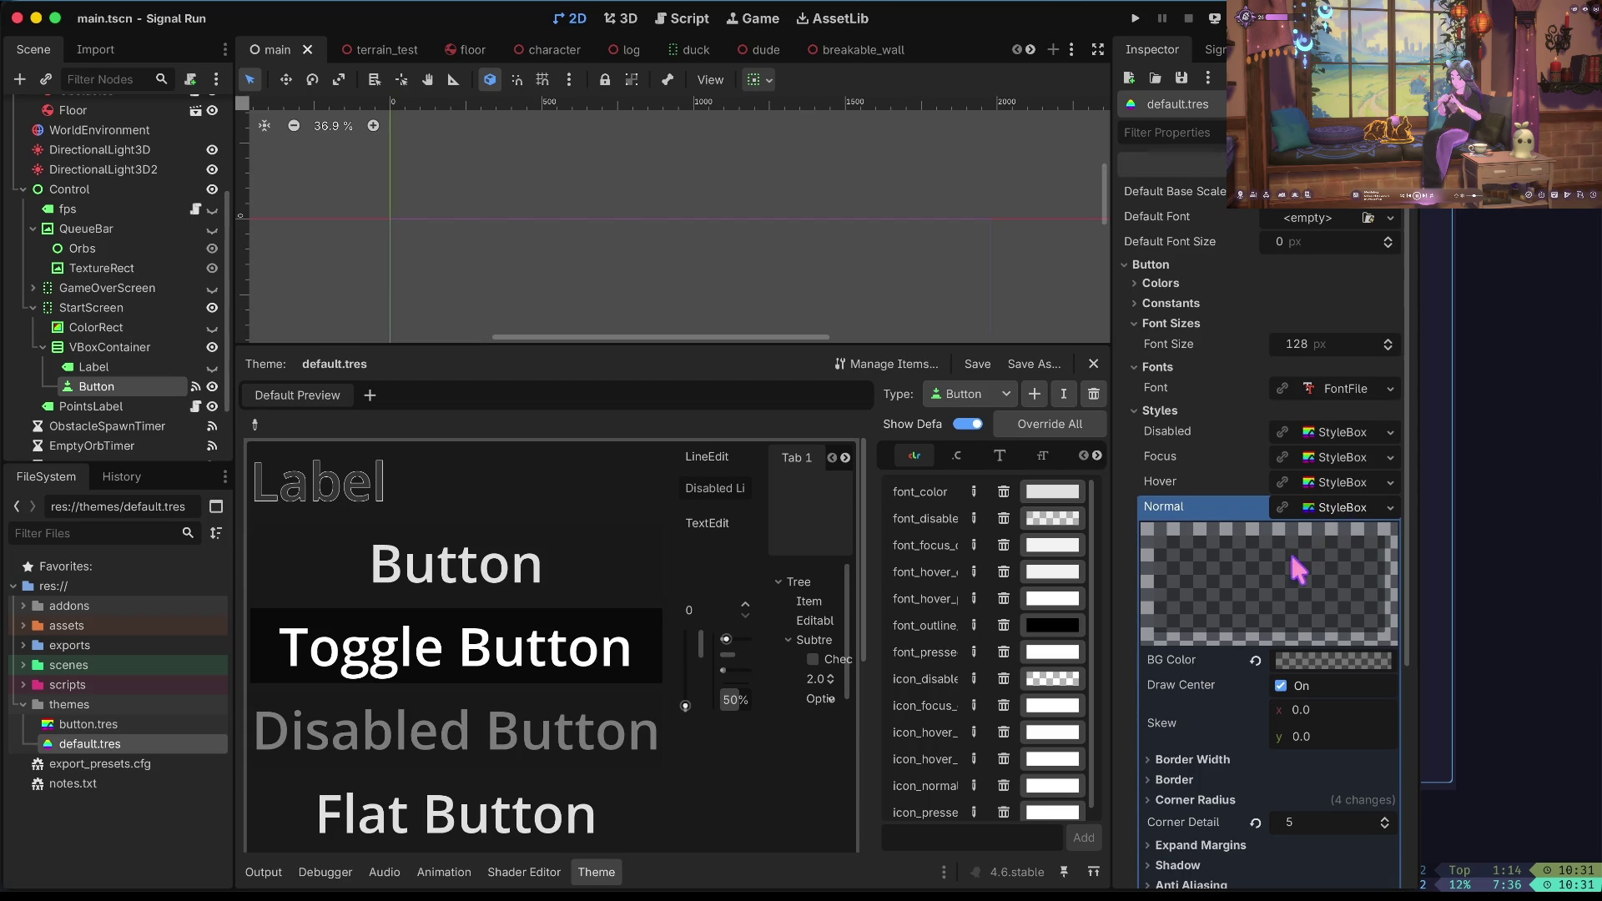
{"action": "scroll", "coordinate": [1289, 551], "scroll_direction": "down", "scroll_amount": 3}
{"action": "scroll", "coordinate": [1322, 492], "scroll_direction": "down", "scroll_amount": 1}
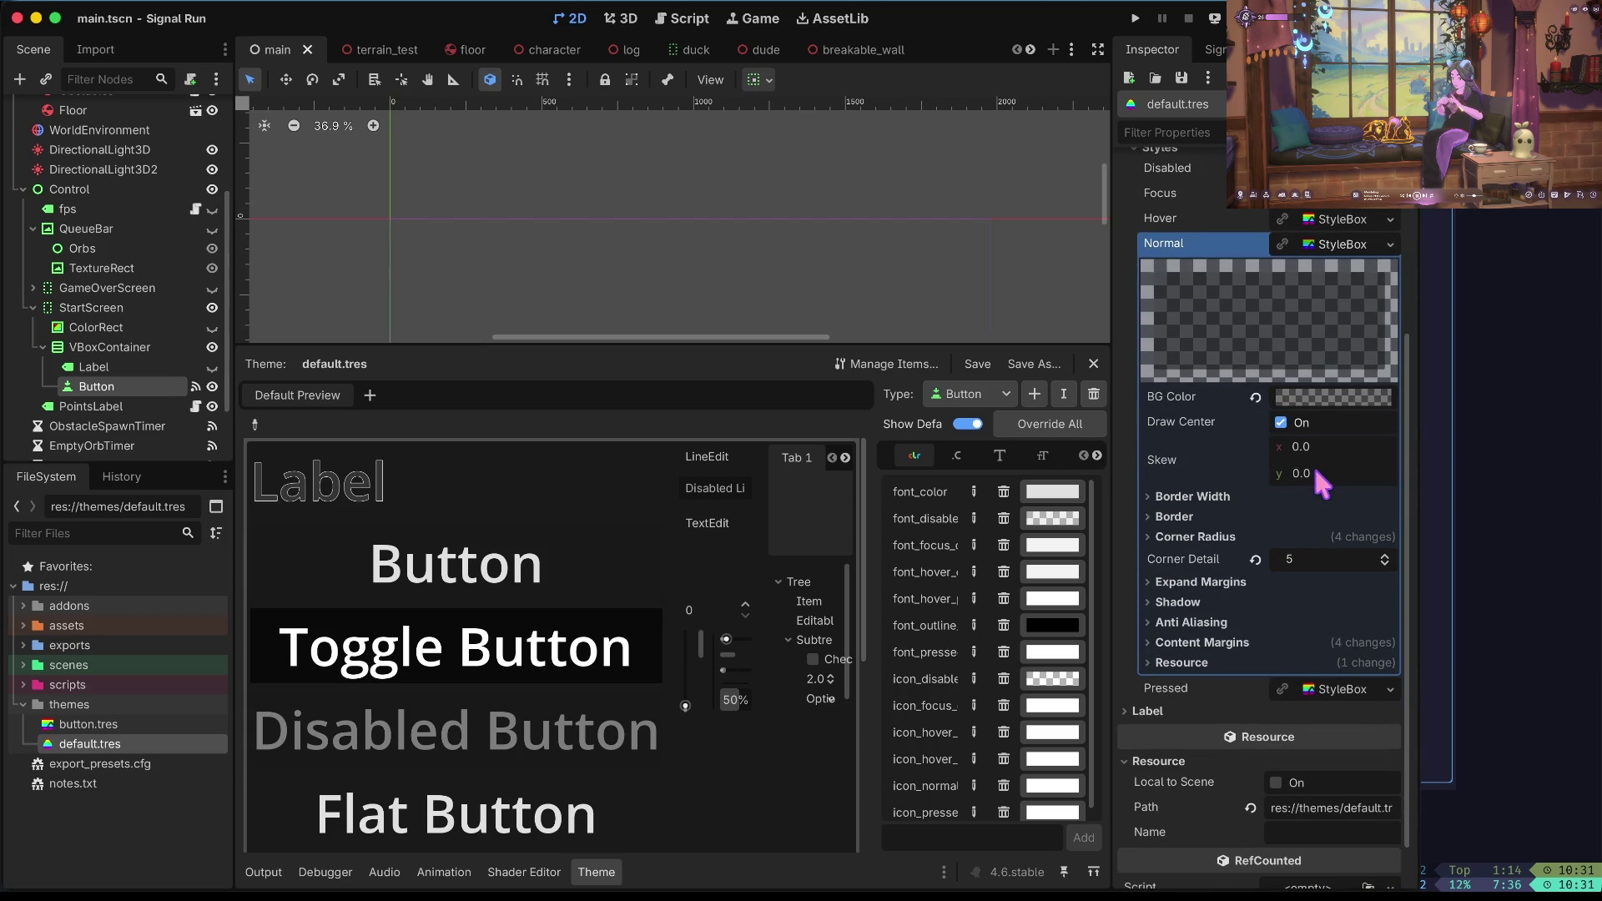
{"action": "left_click", "coordinate": [1339, 659]}
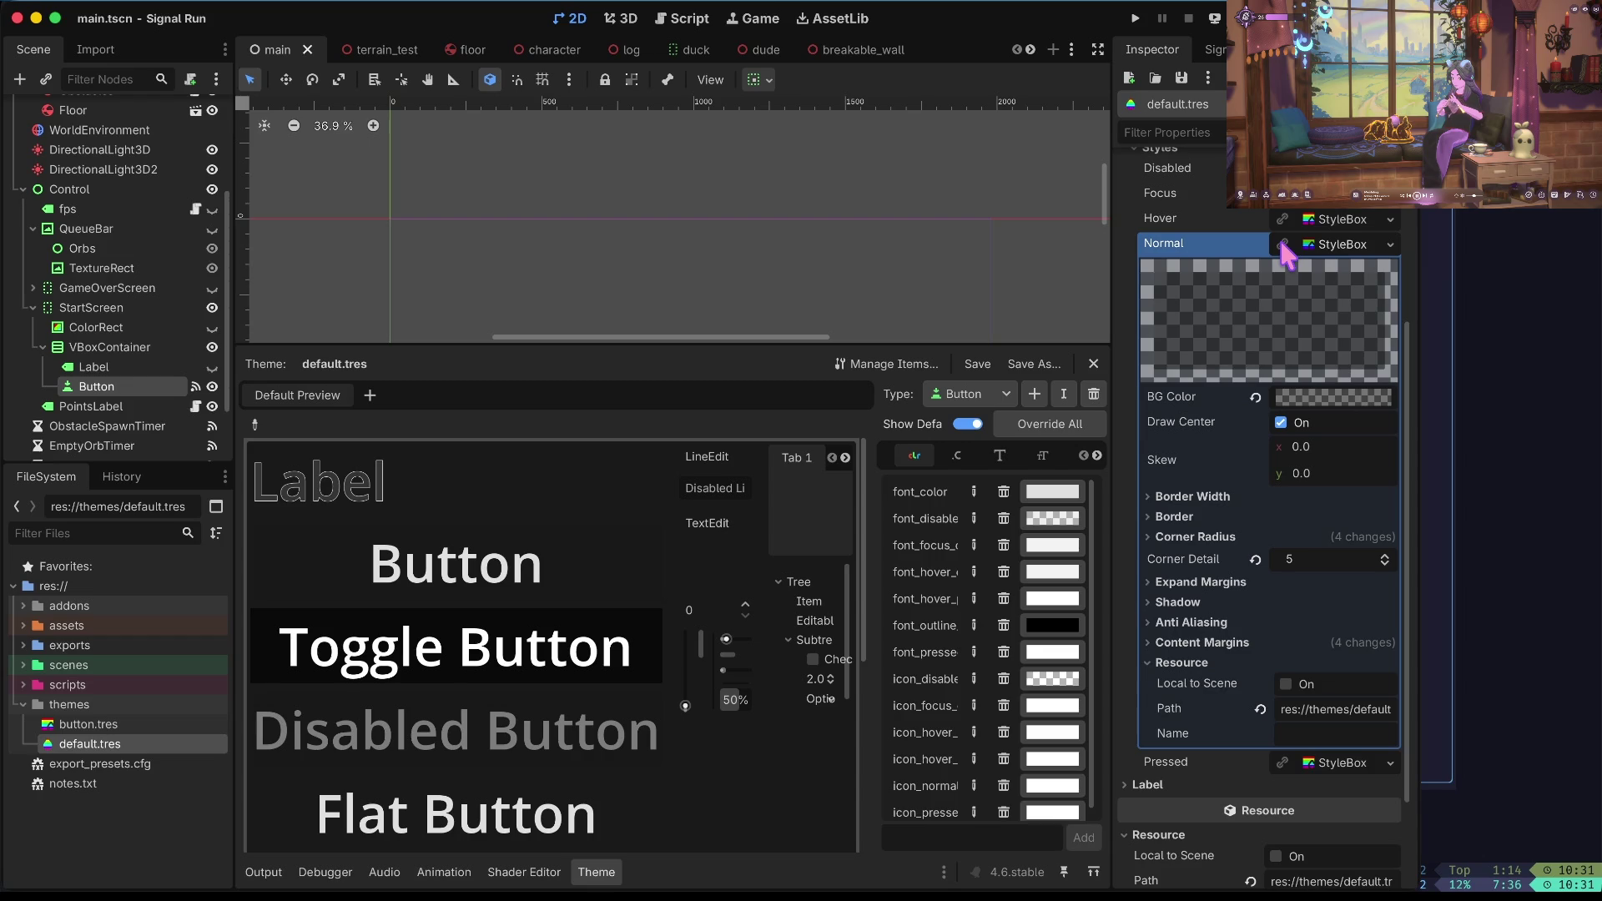
{"action": "left_click", "coordinate": [1390, 244]}
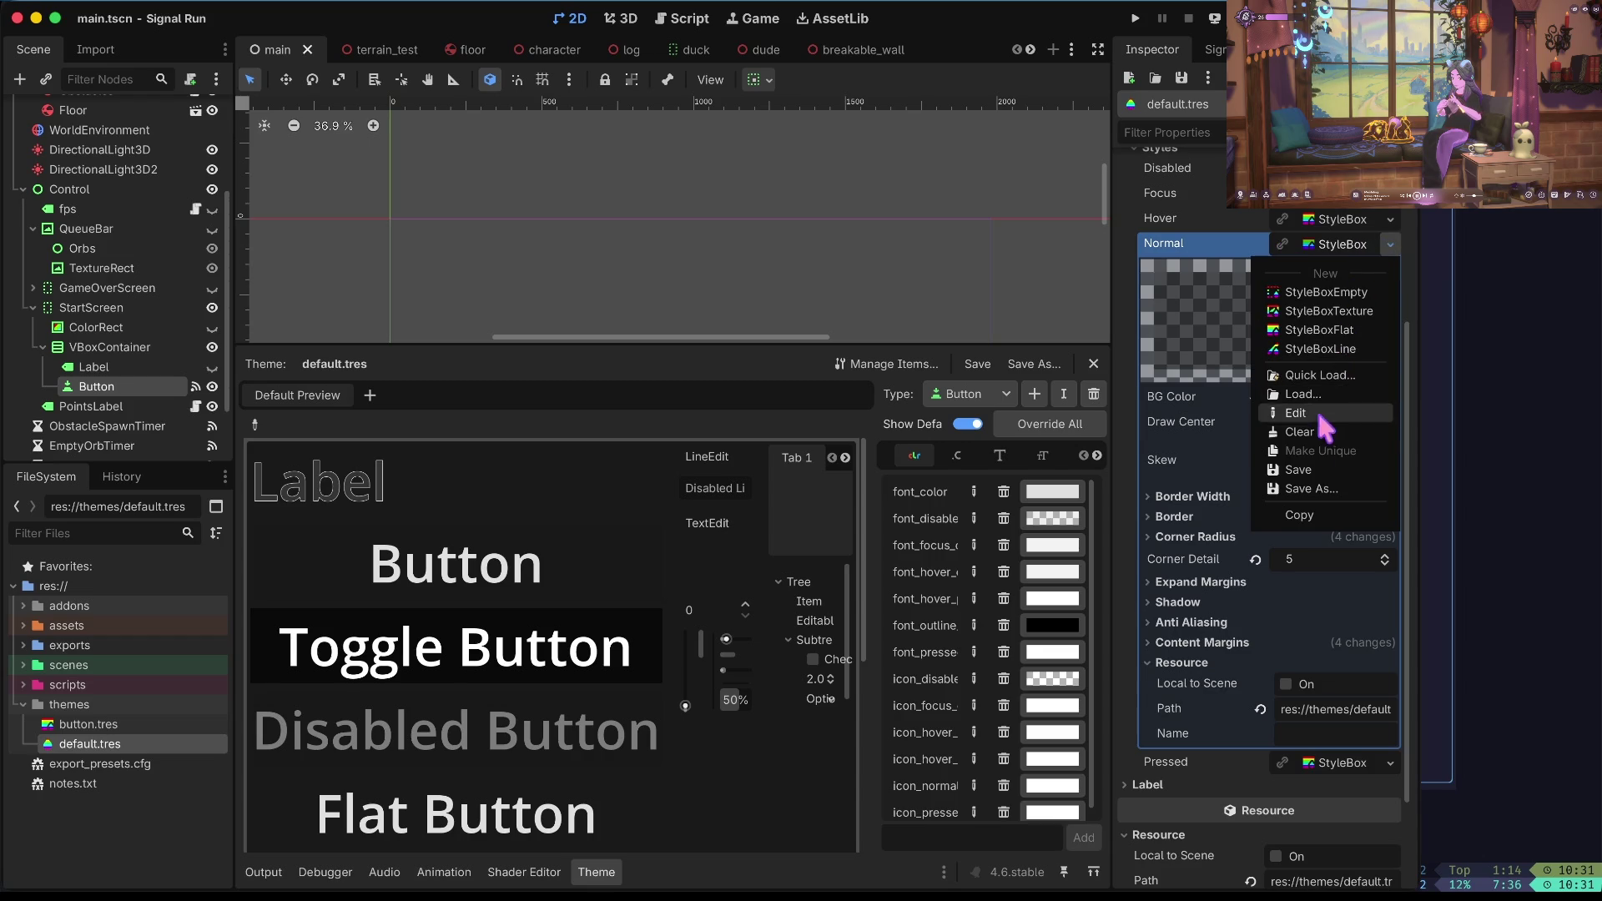
{"action": "left_click", "coordinate": [1320, 374]}
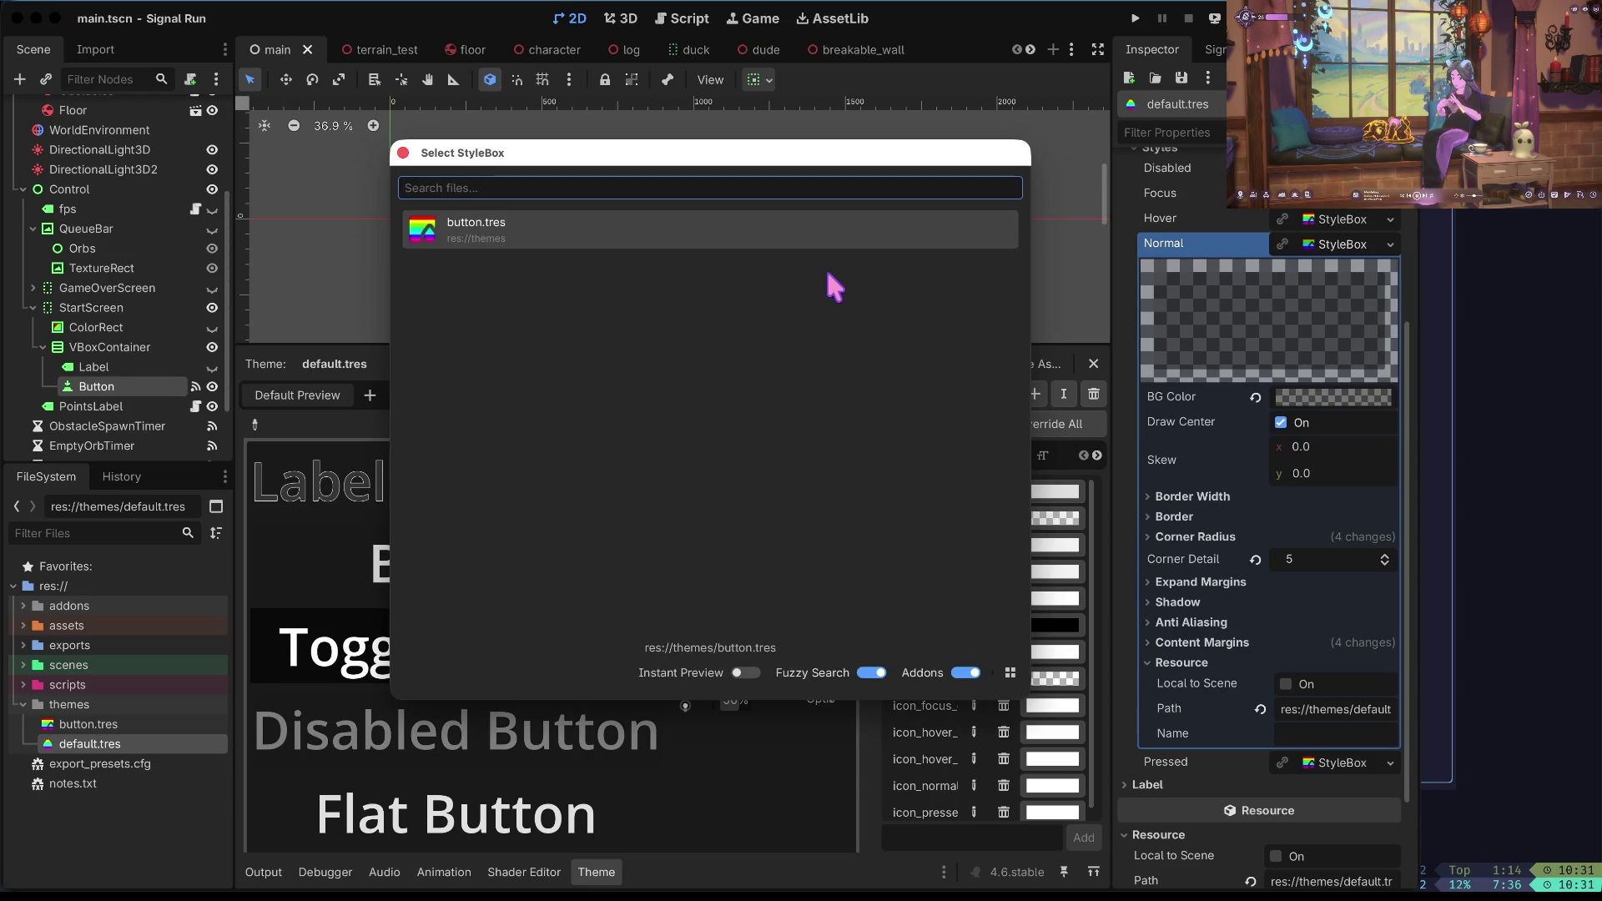
{"action": "double_click", "coordinate": [583, 220]}
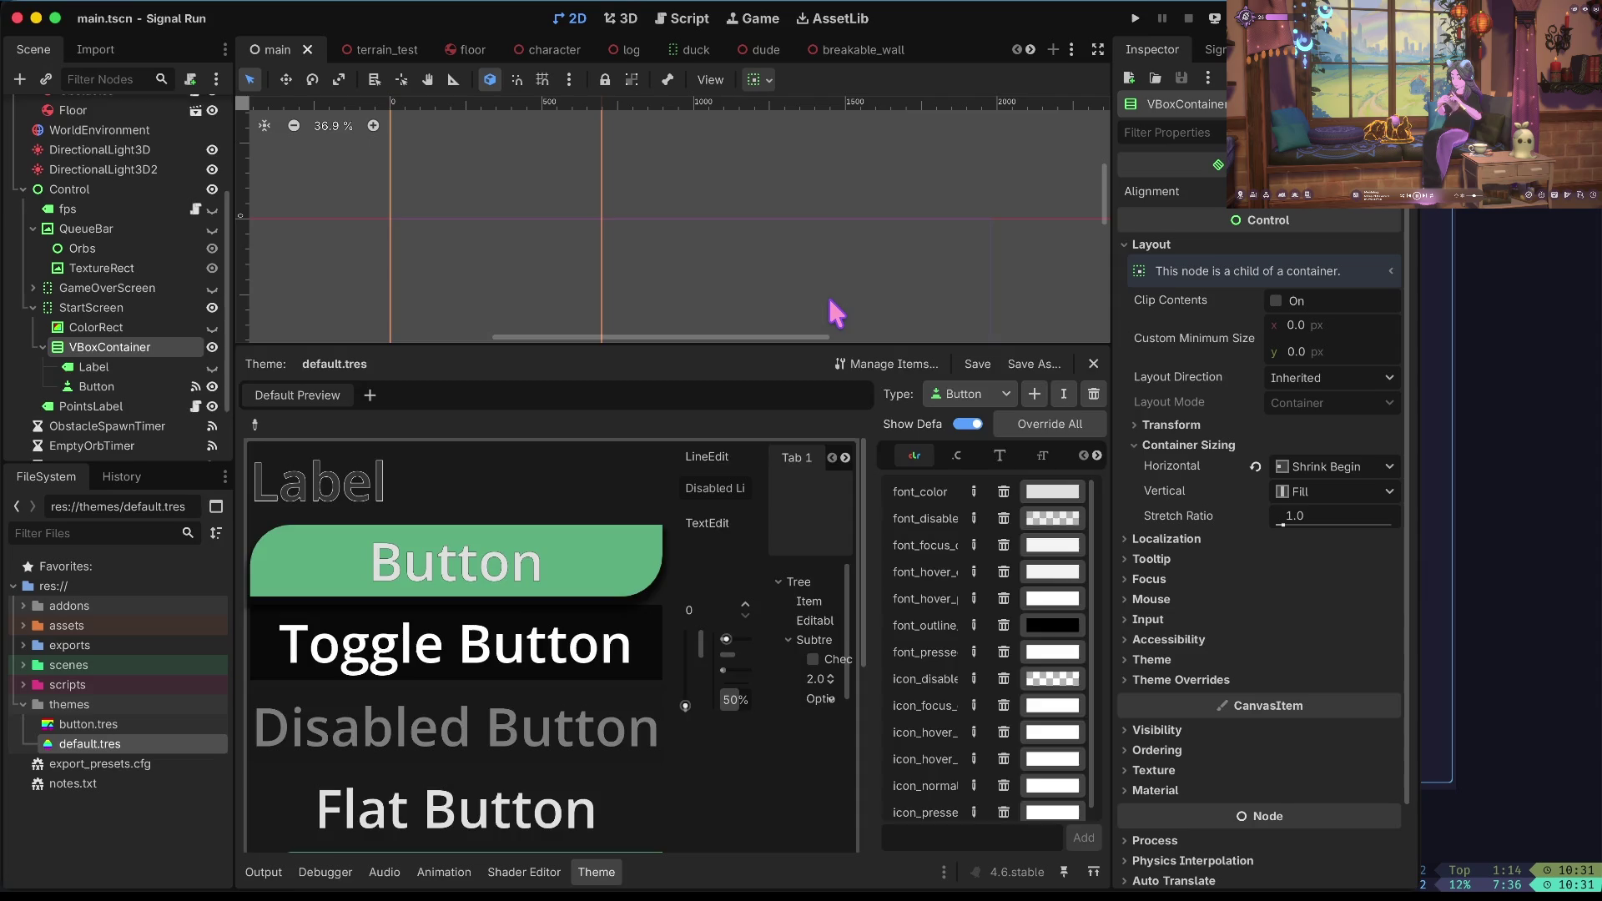
Run the game with F5 to check the green Start Game button, then stop it.
{"action": "key", "text": "F5"}
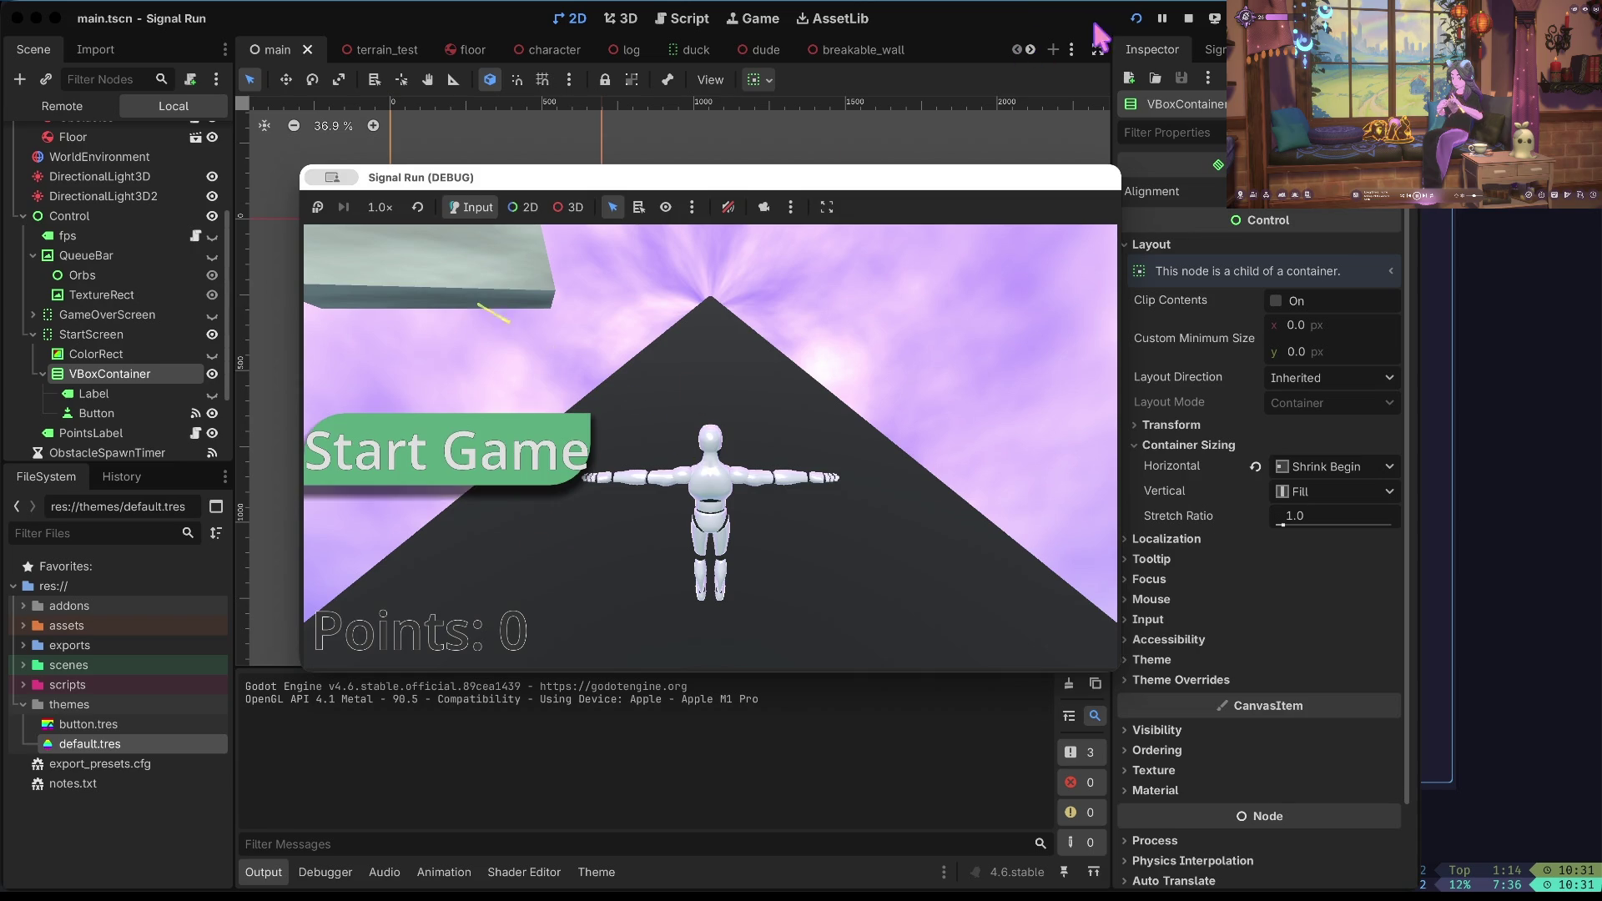
{"action": "left_click", "coordinate": [1188, 19]}
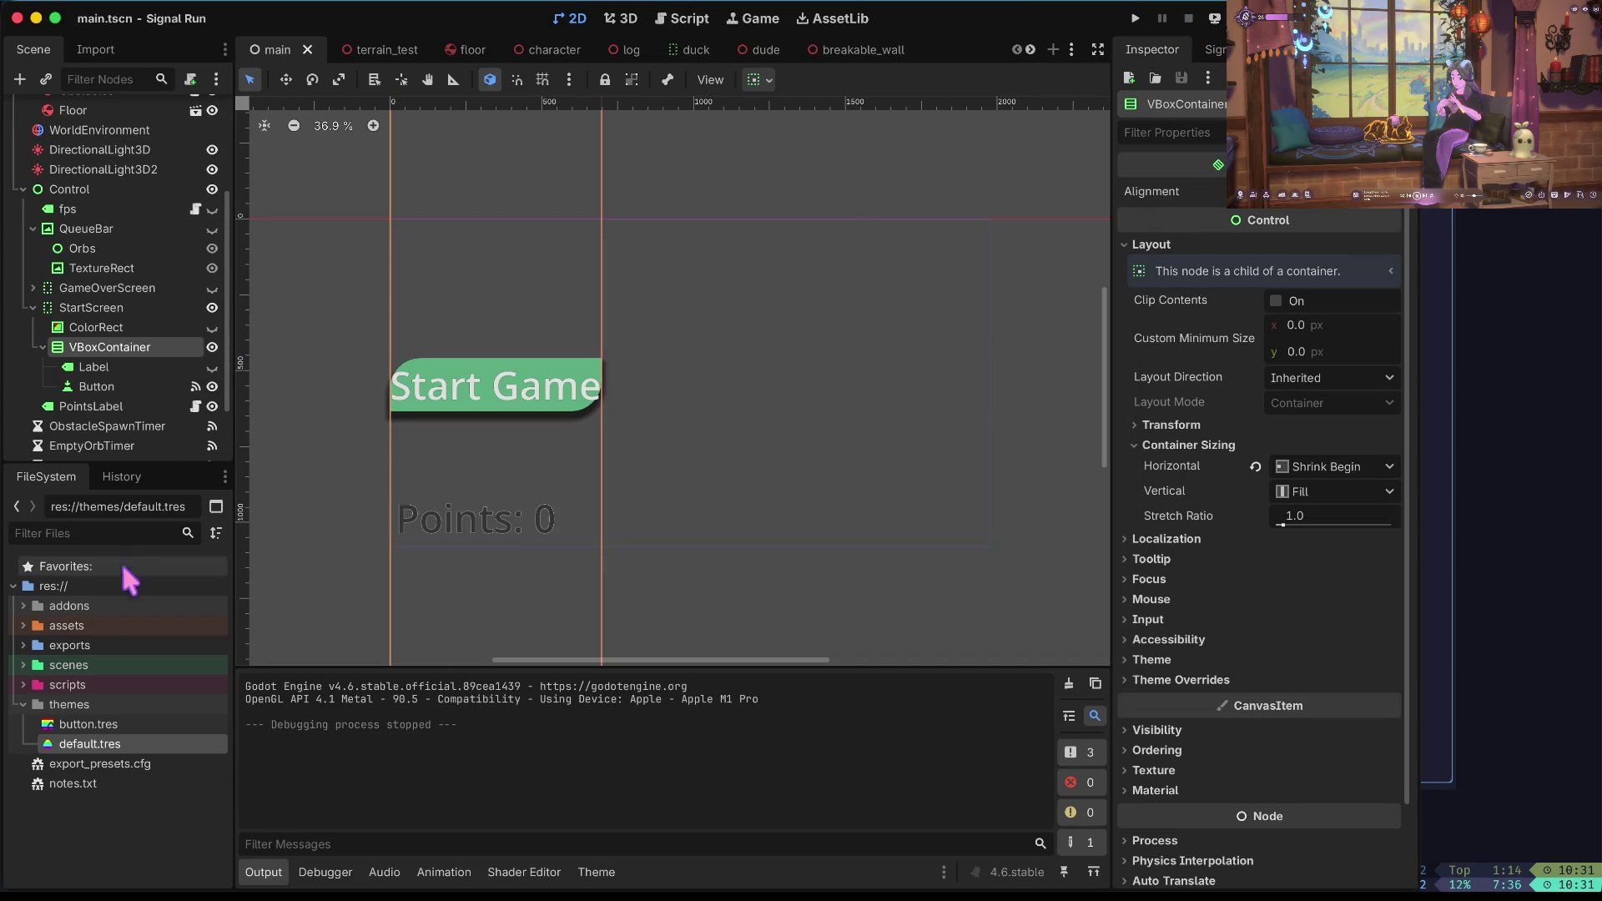
{"action": "left_click", "coordinate": [89, 726]}
Set the Button font_size in default.tres's Theme editor to 96 and save.
{"action": "double_click", "coordinate": [86, 743]}
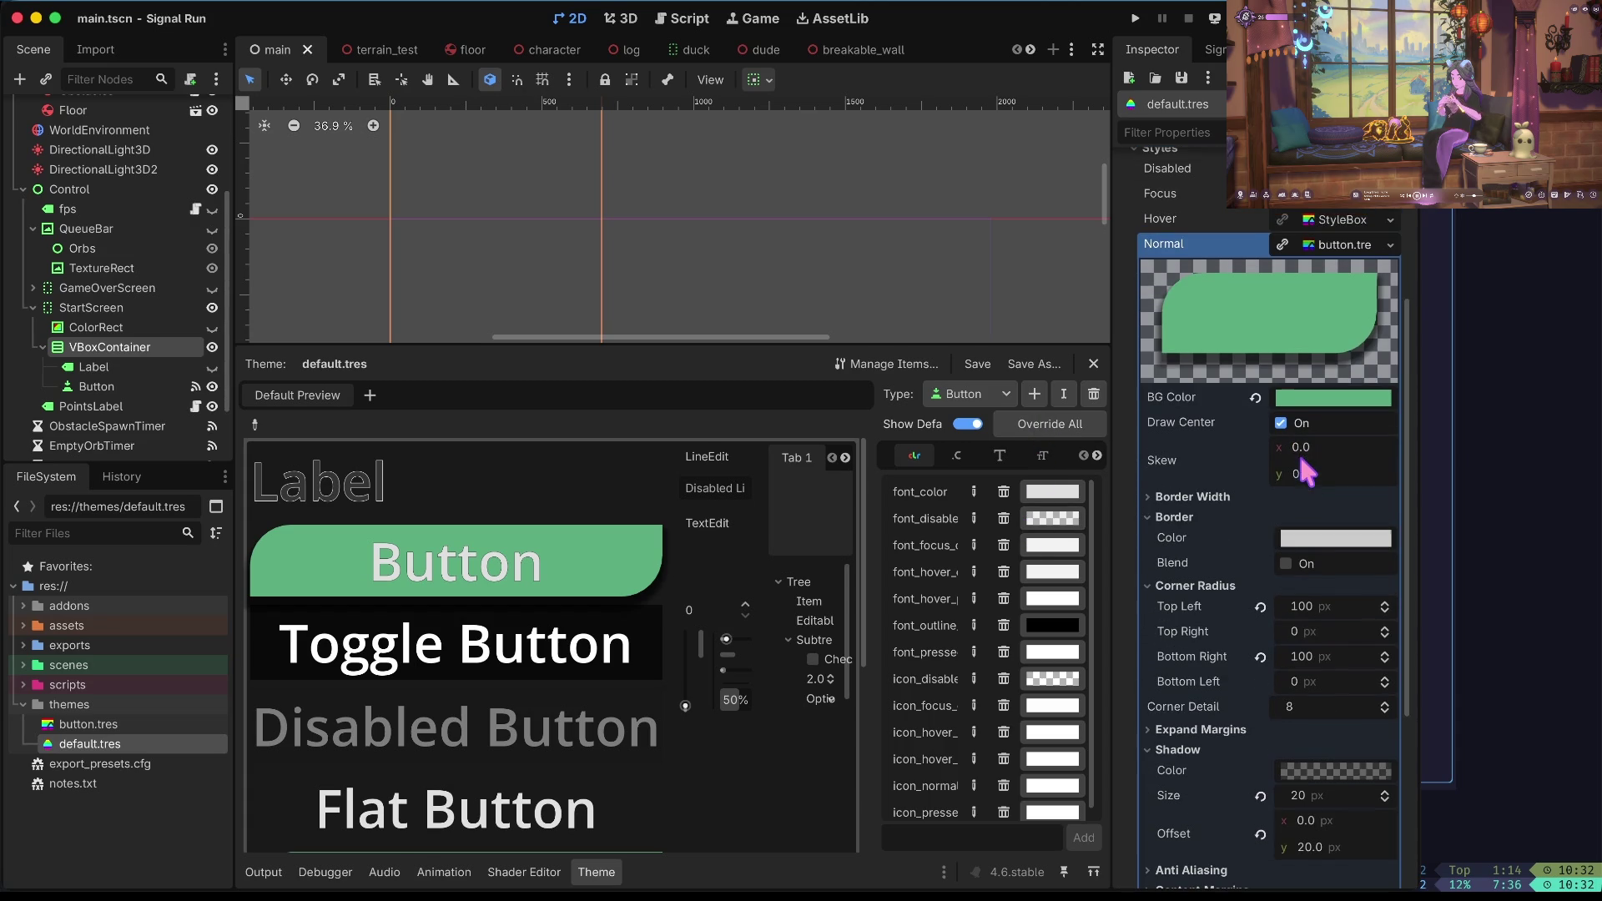
{"action": "scroll", "coordinate": [1229, 505], "scroll_direction": "down", "scroll_amount": 5}
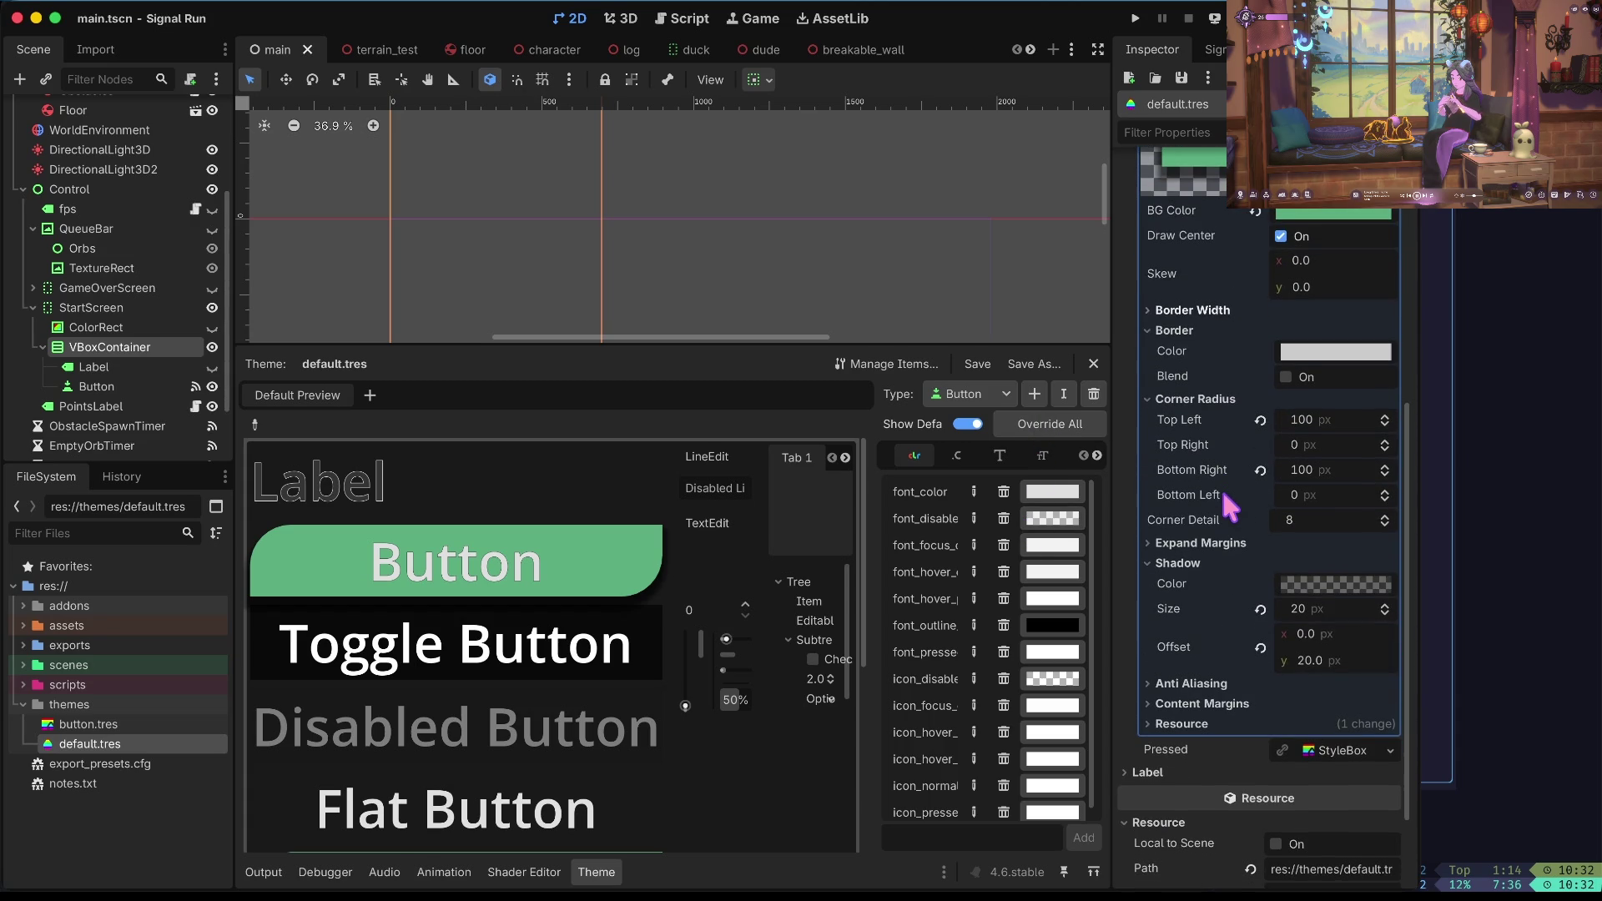
{"action": "scroll", "coordinate": [1210, 527], "scroll_direction": "down", "scroll_amount": 3}
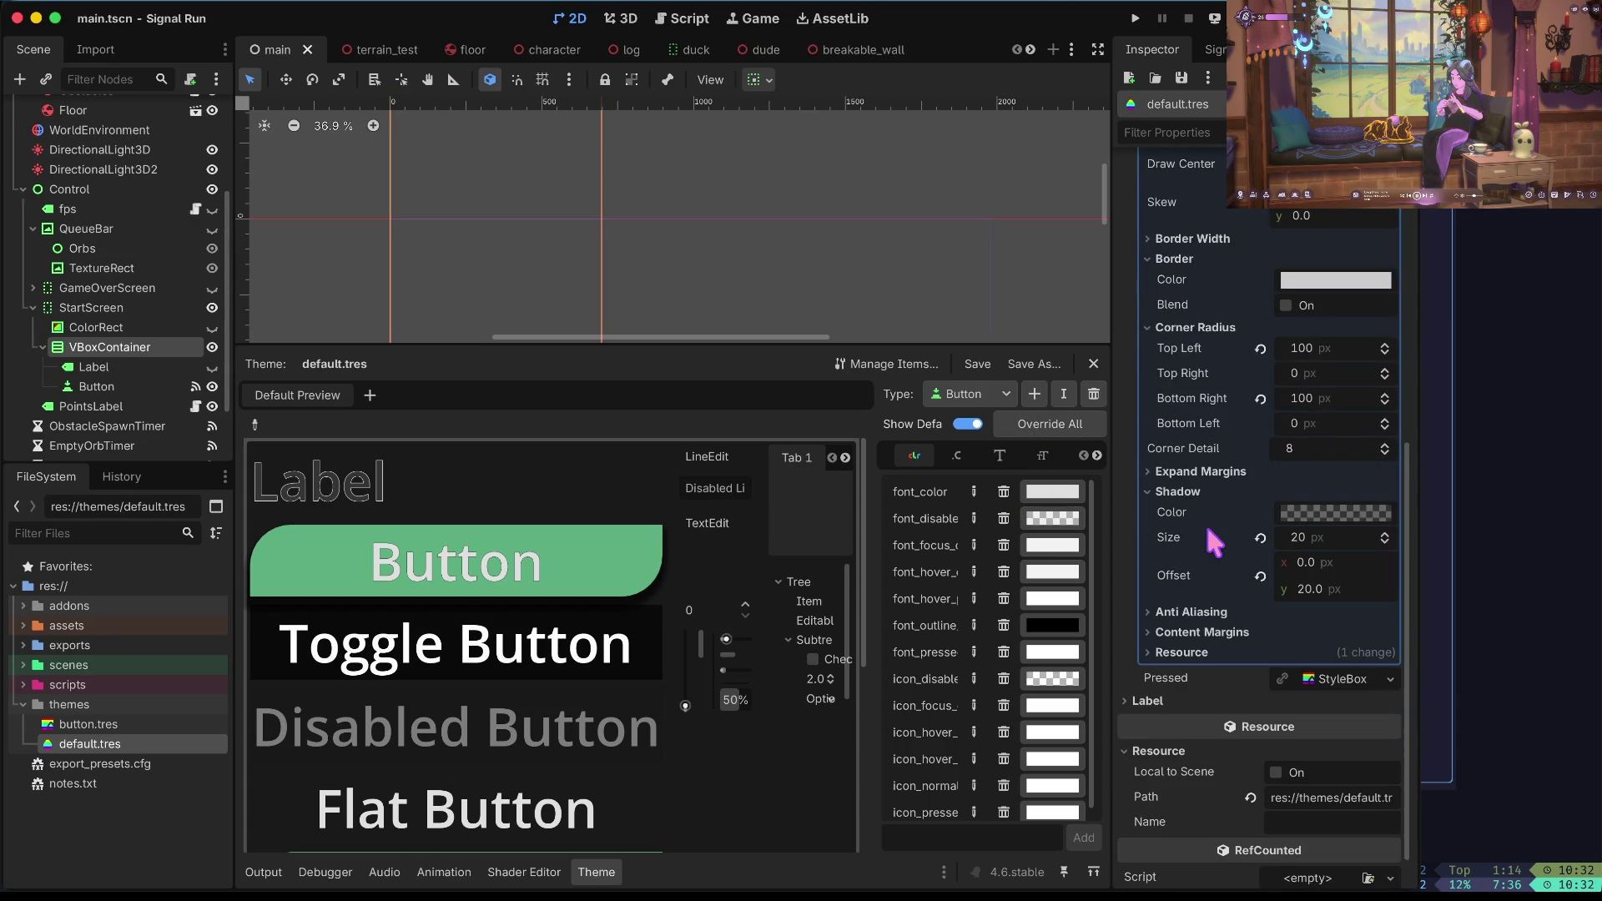
{"action": "scroll", "coordinate": [1205, 524], "scroll_direction": "up", "scroll_amount": 15}
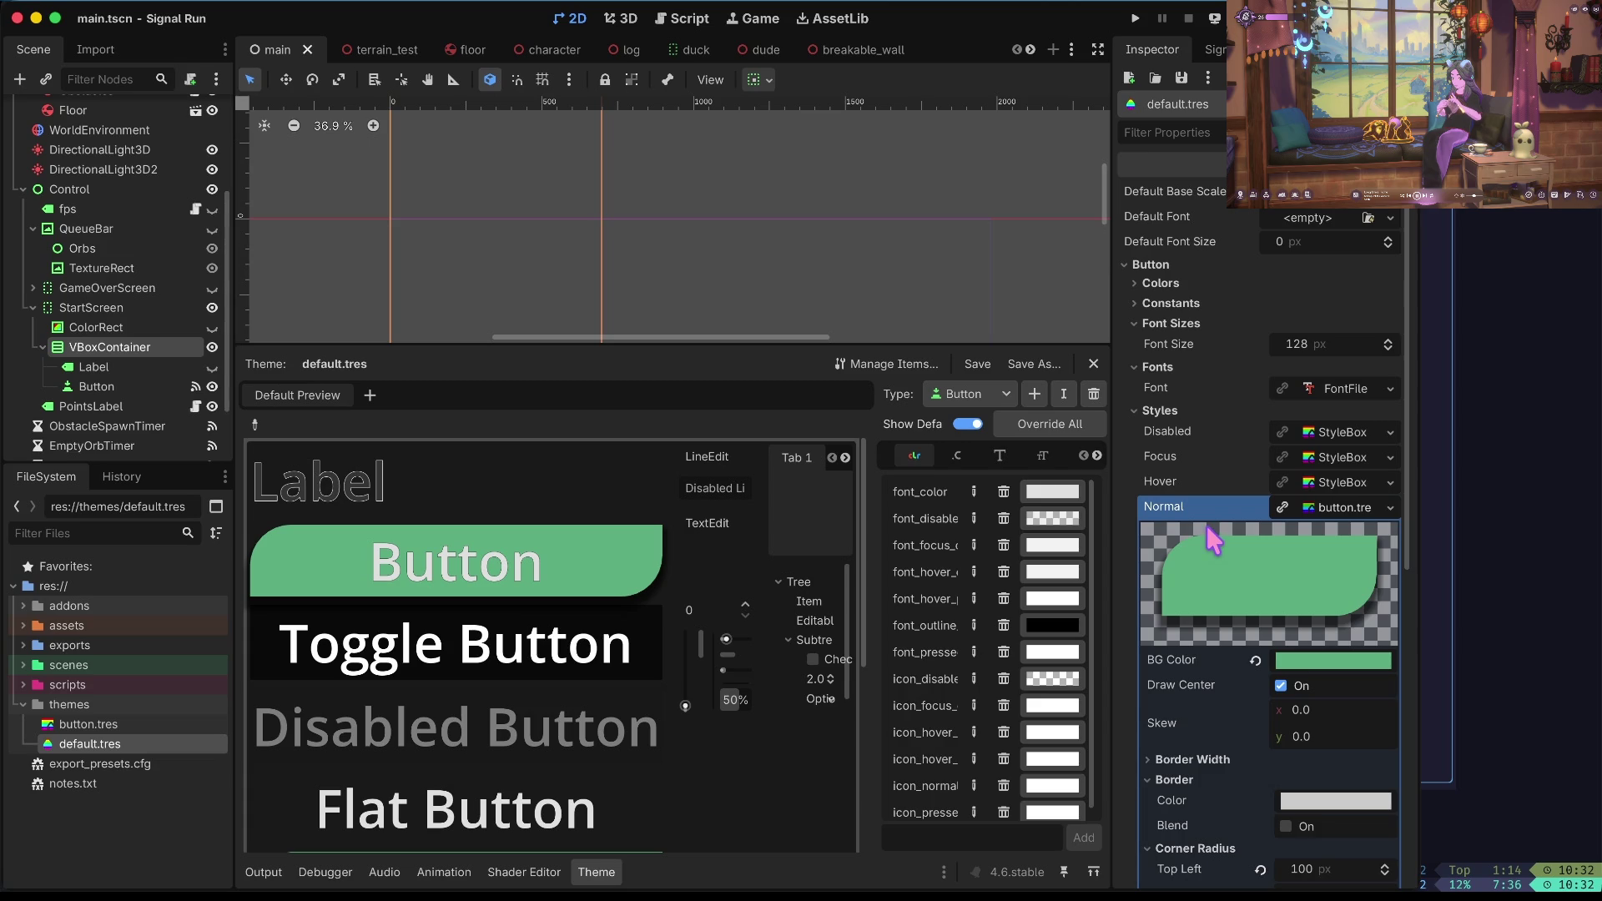
{"action": "left_click", "coordinate": [1044, 456]}
{"action": "left_click", "coordinate": [1055, 492]}
{"action": "type", "text": "96"}
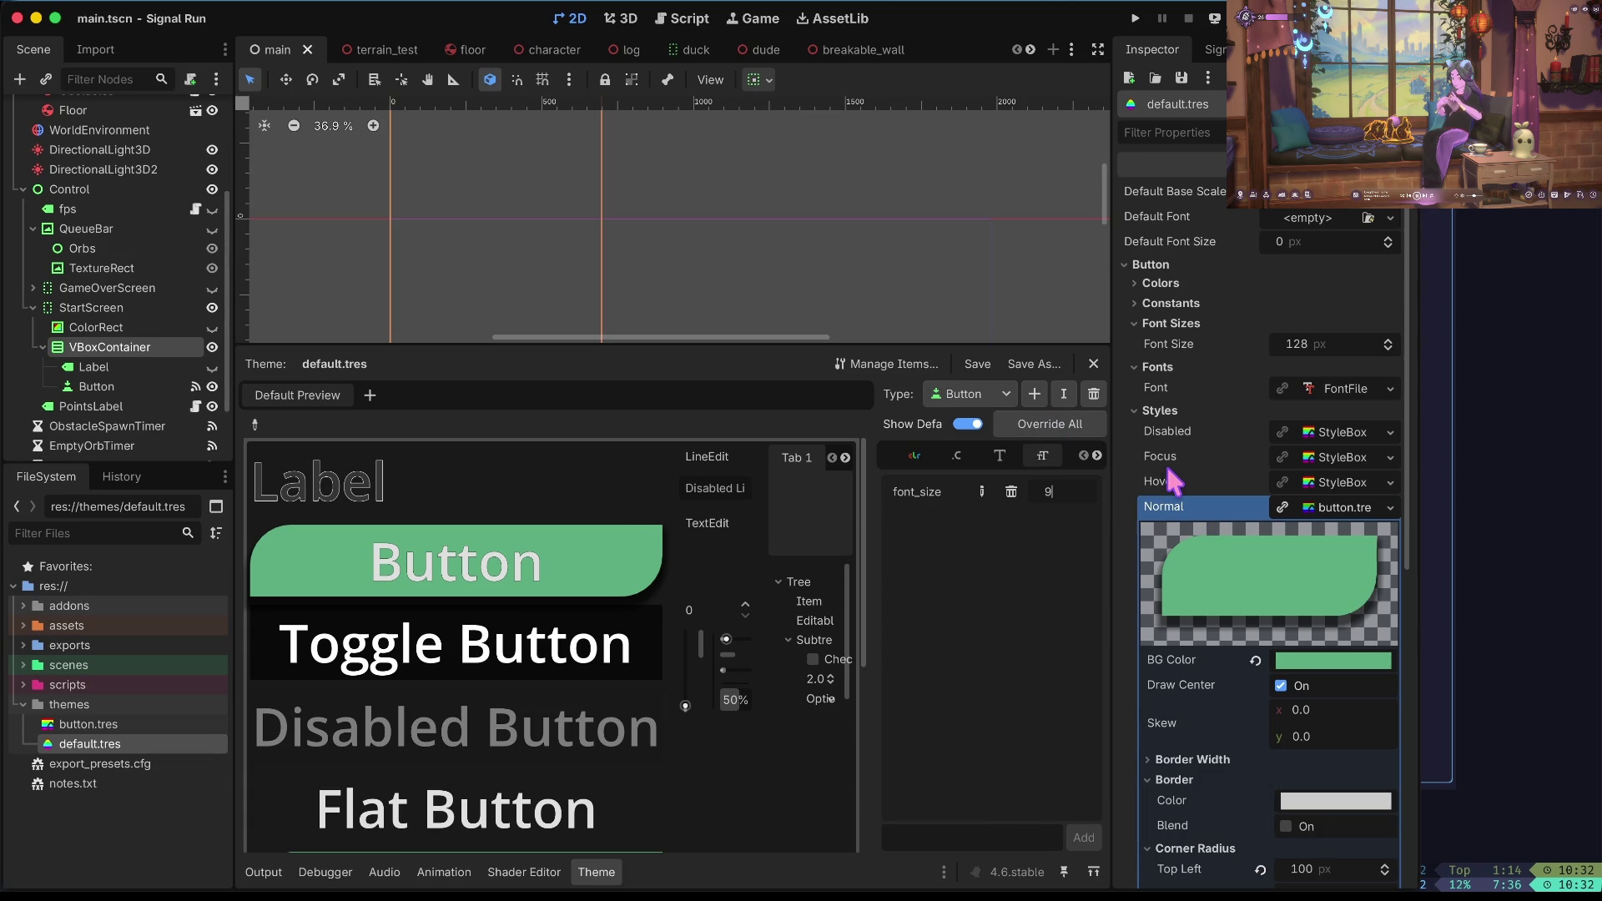
{"action": "key", "text": "Return"}
{"action": "key", "text": "ctrl+s"}
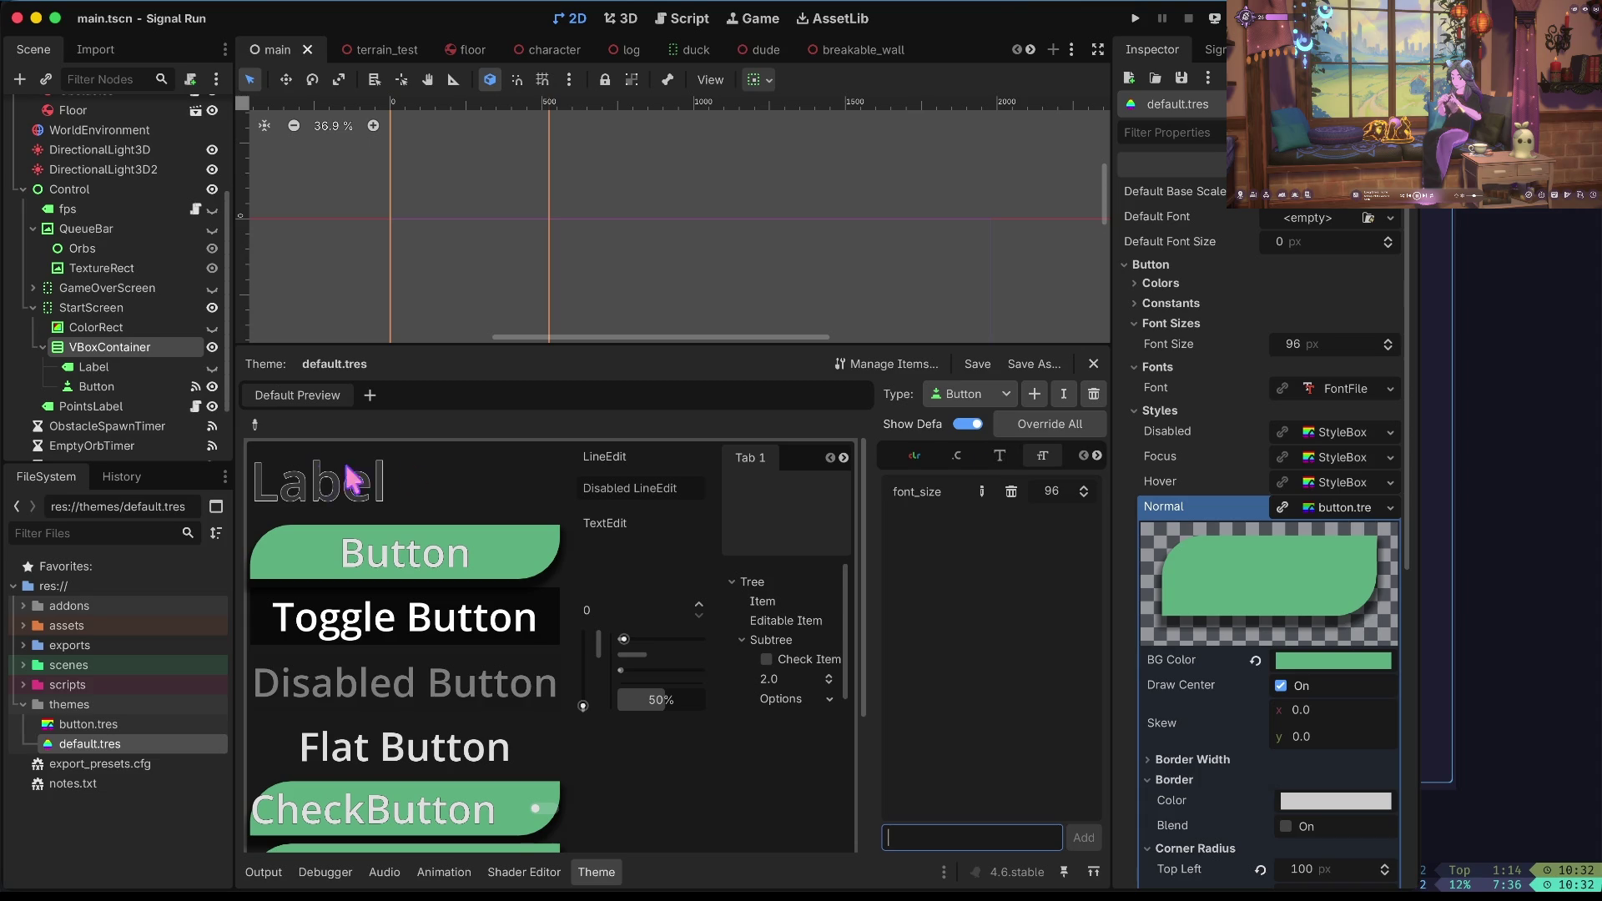
Switch the Theme editor to the Label type, save, and run the game to see the smaller button.
{"action": "left_click", "coordinate": [972, 399]}
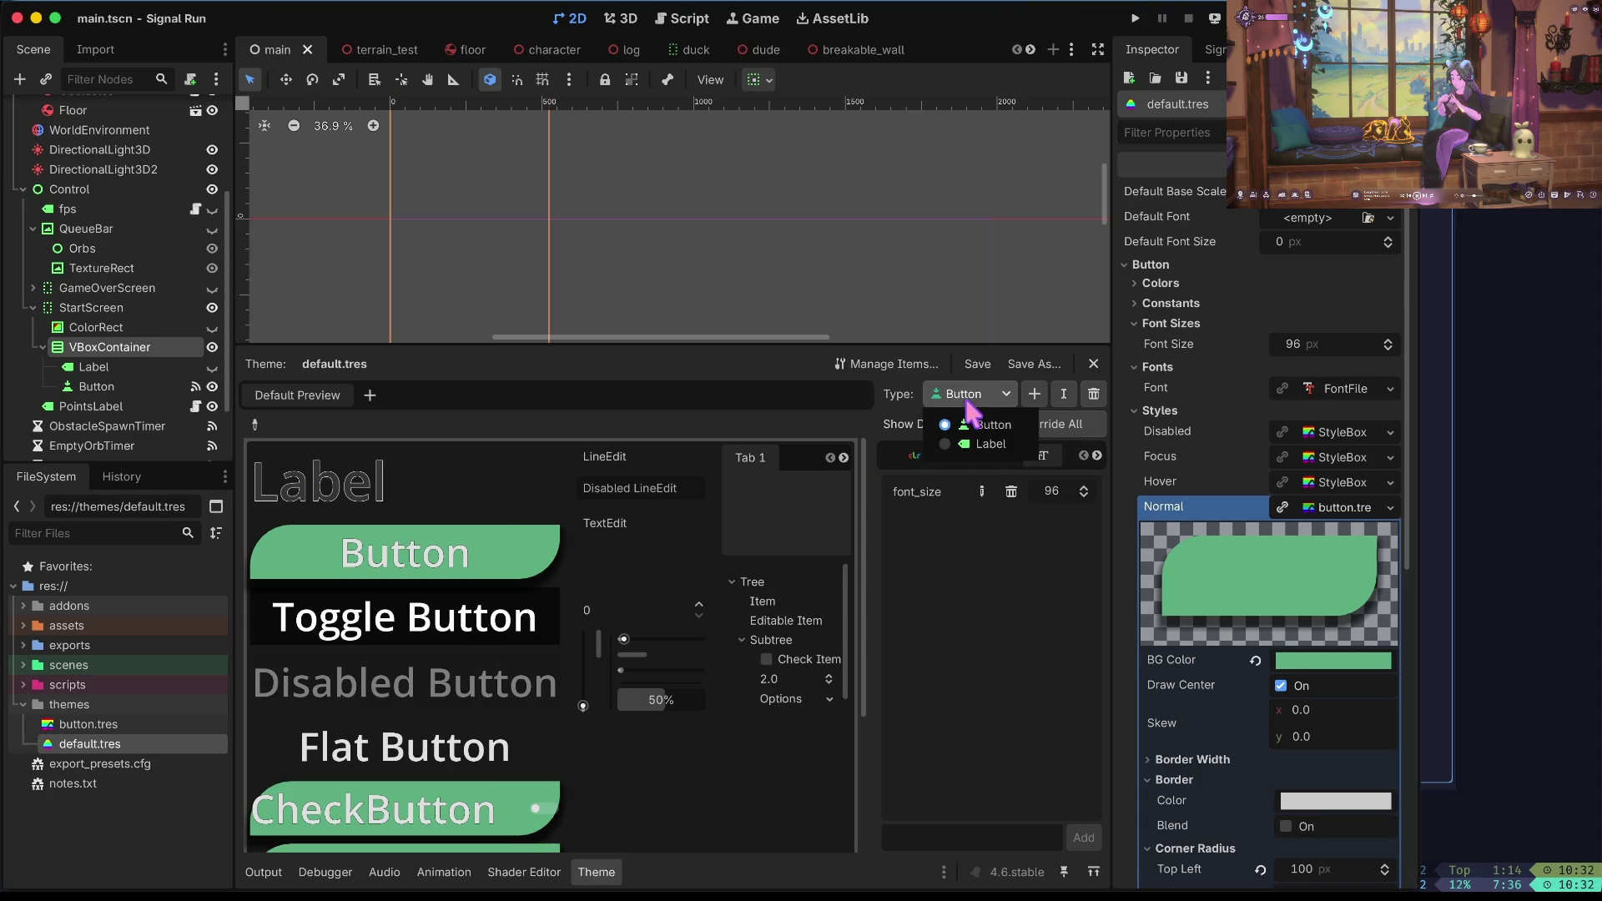
{"action": "left_click", "coordinate": [996, 444]}
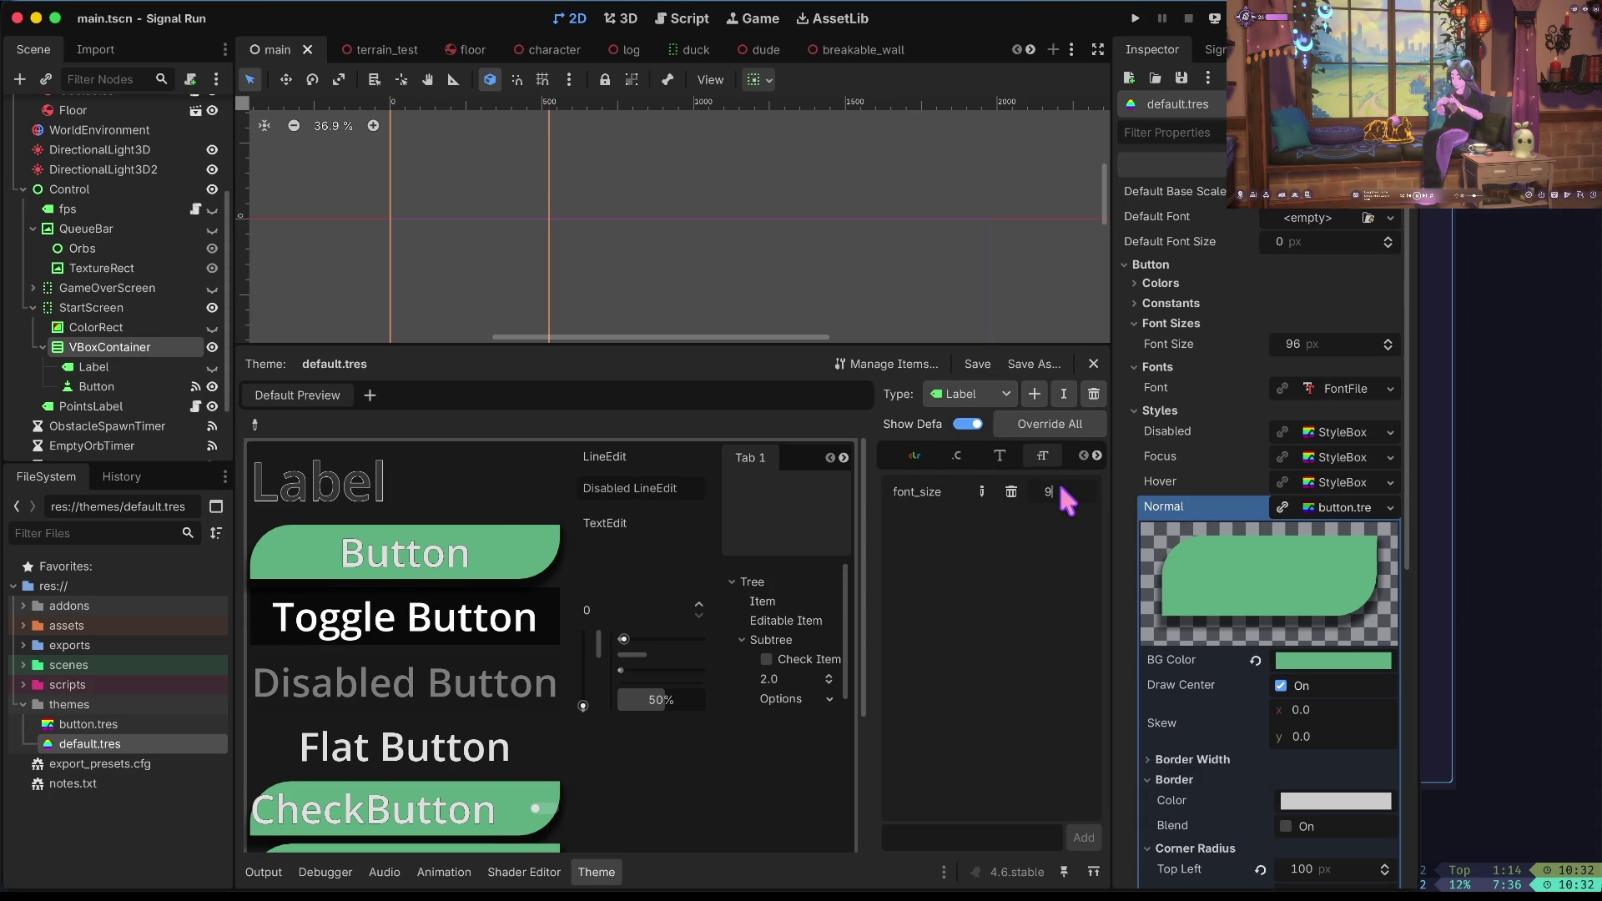
{"action": "key", "text": "ctrl+s"}
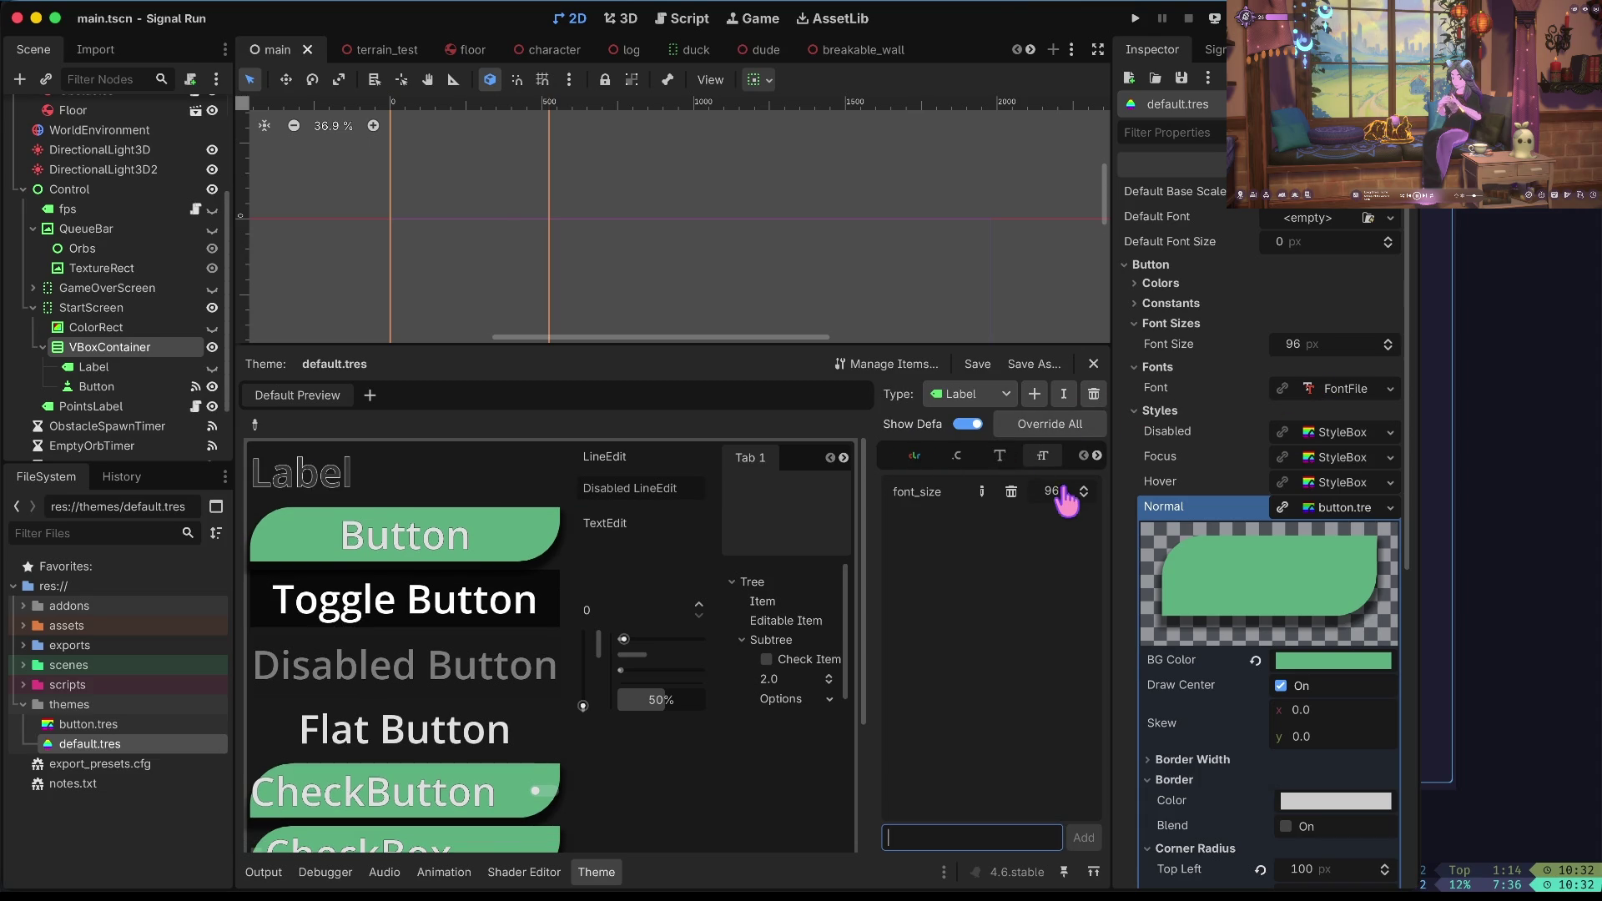
{"action": "key", "text": "super+b"}
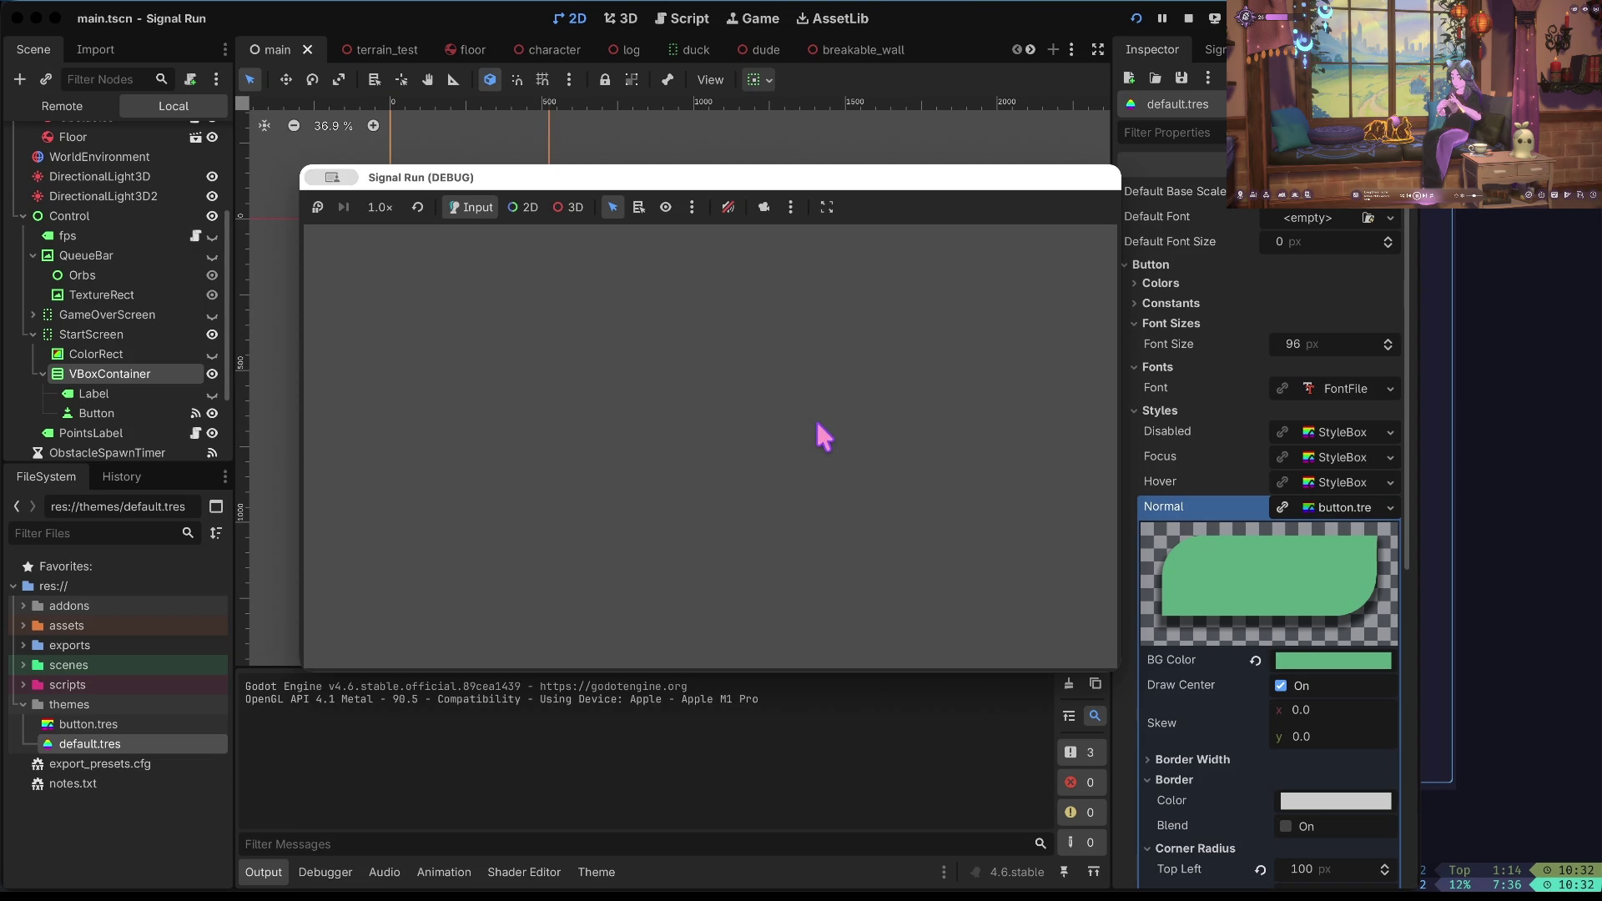
Stop the game, revert default.tres's Button font size to 128, and save.
{"action": "left_click", "coordinate": [1187, 23]}
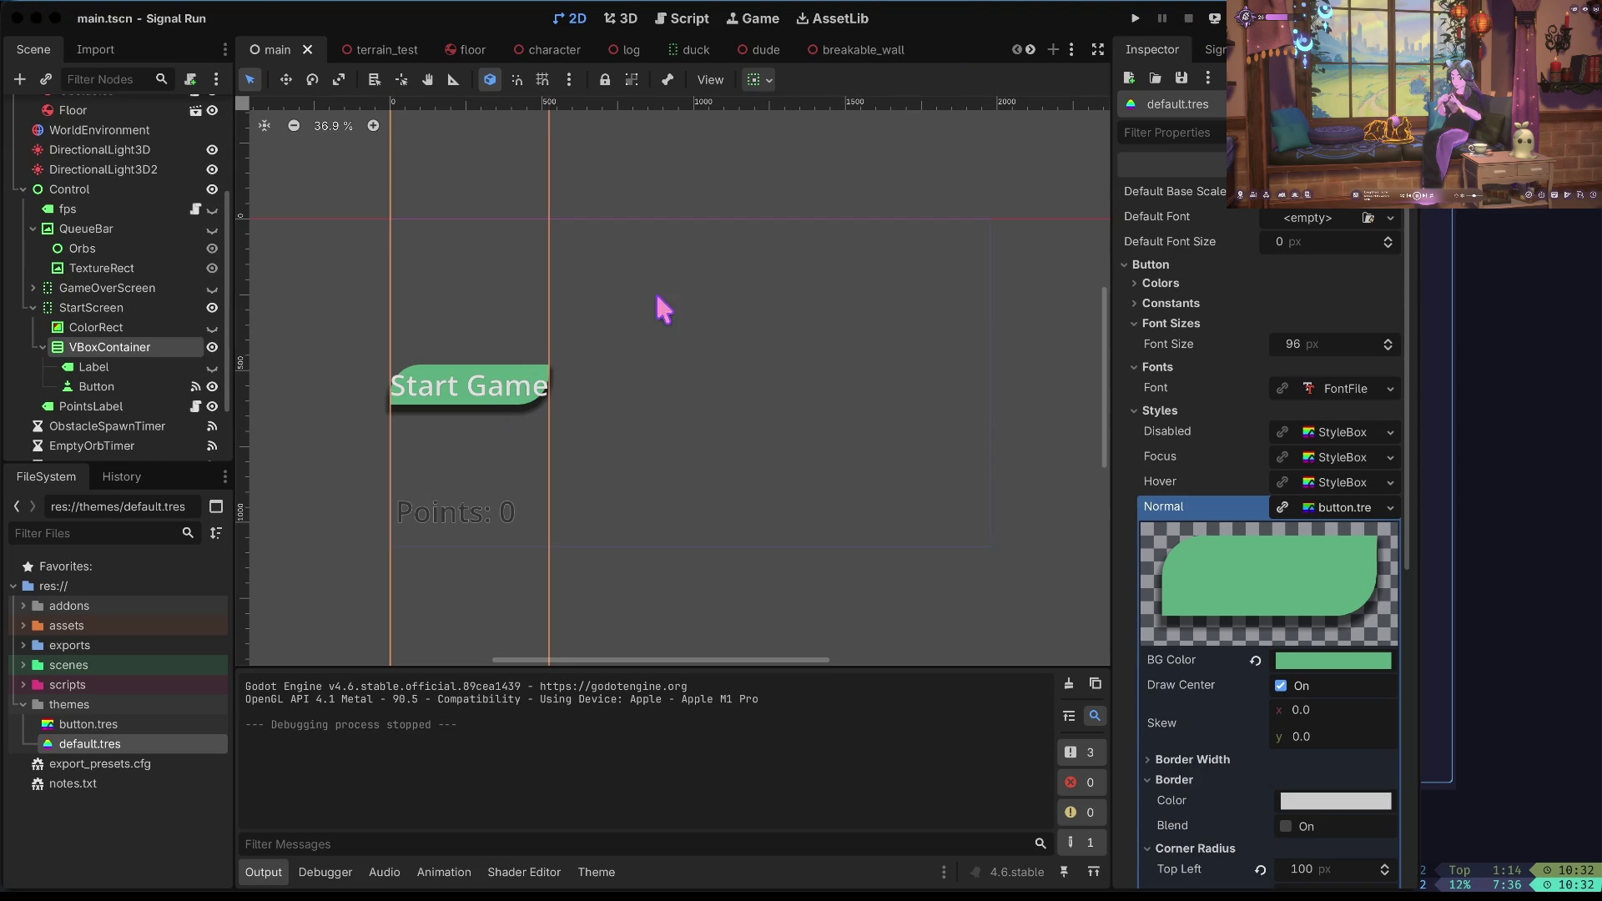
{"action": "key", "text": "ctrl+z"}
{"action": "key", "text": "ctrl+shift+z"}
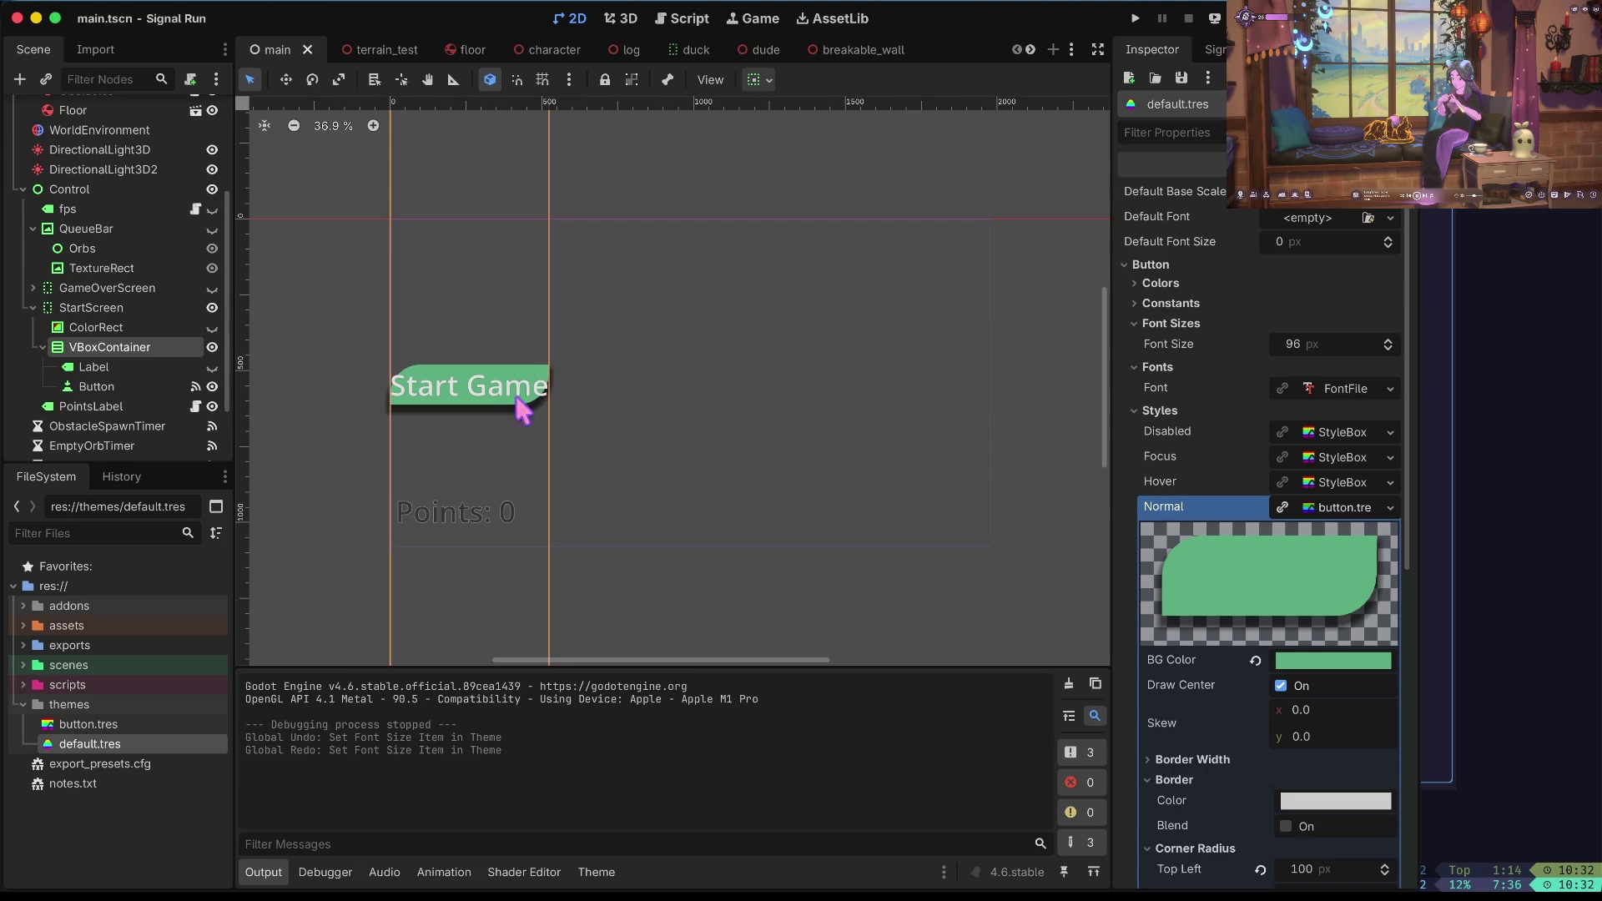
{"action": "left_click", "coordinate": [91, 725]}
{"action": "left_click", "coordinate": [107, 744]}
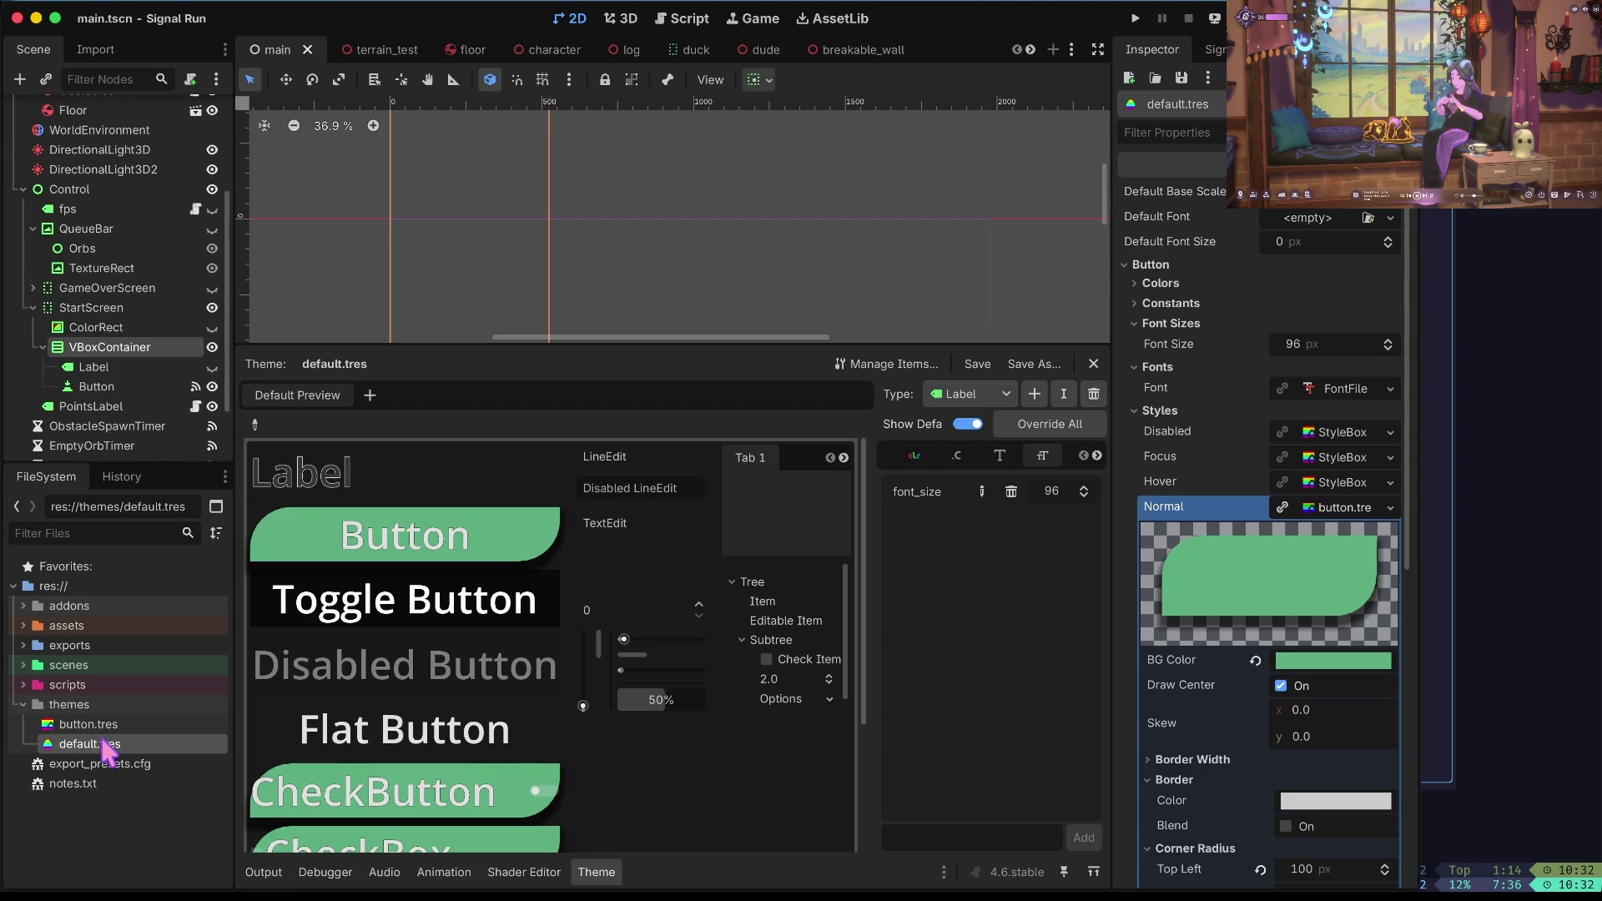
{"action": "key", "text": "ctrl+z"}
{"action": "key", "text": "ctrl+s"}
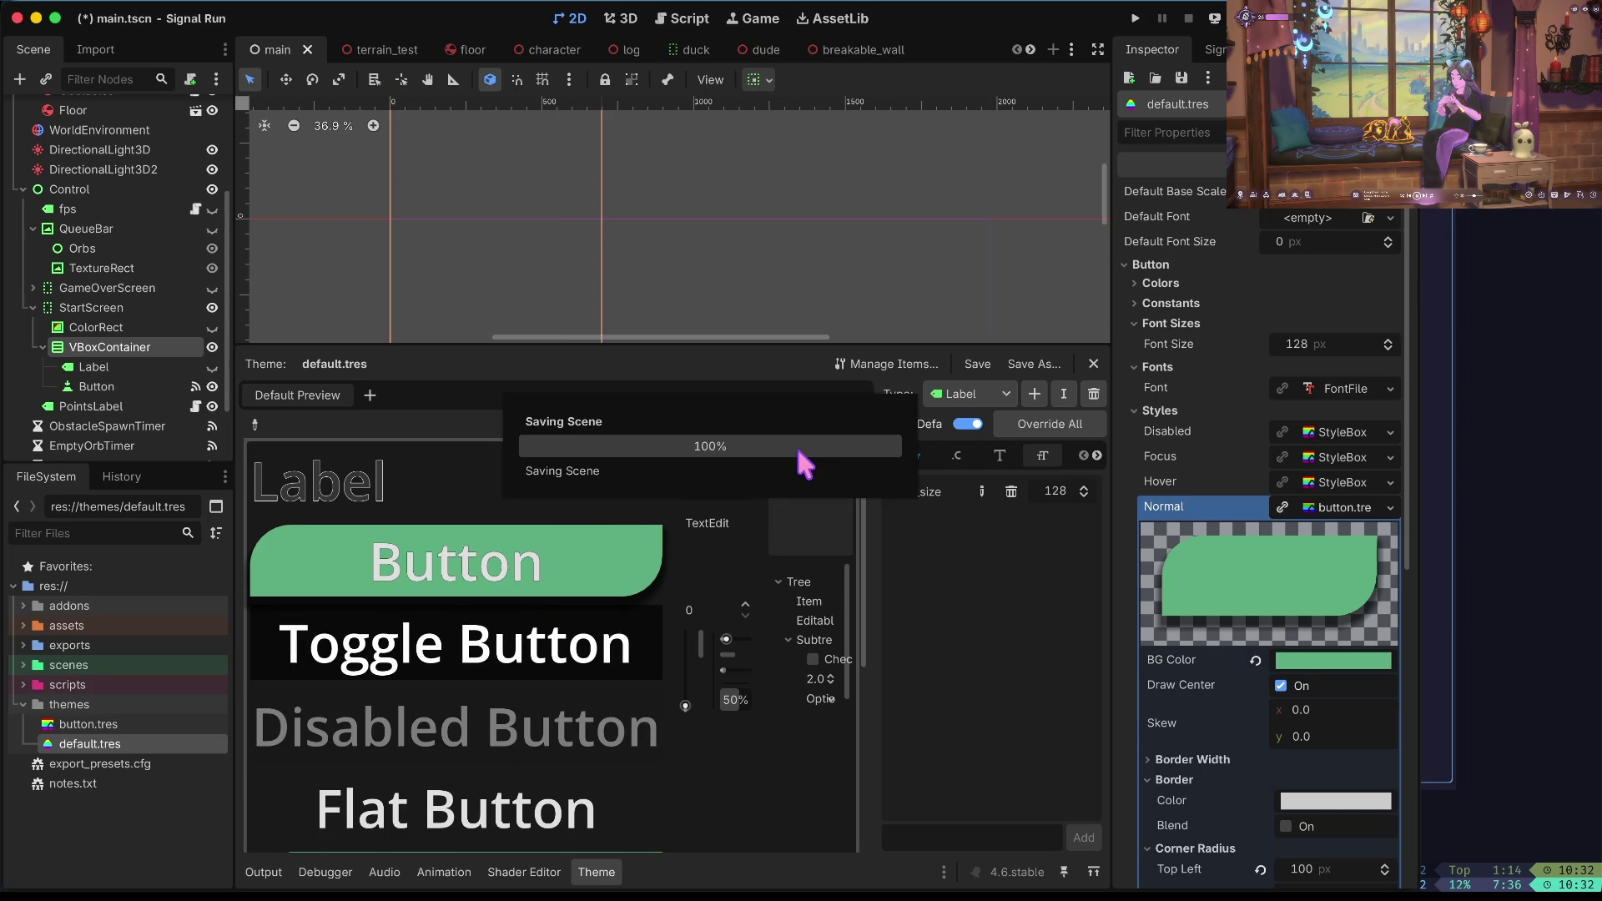
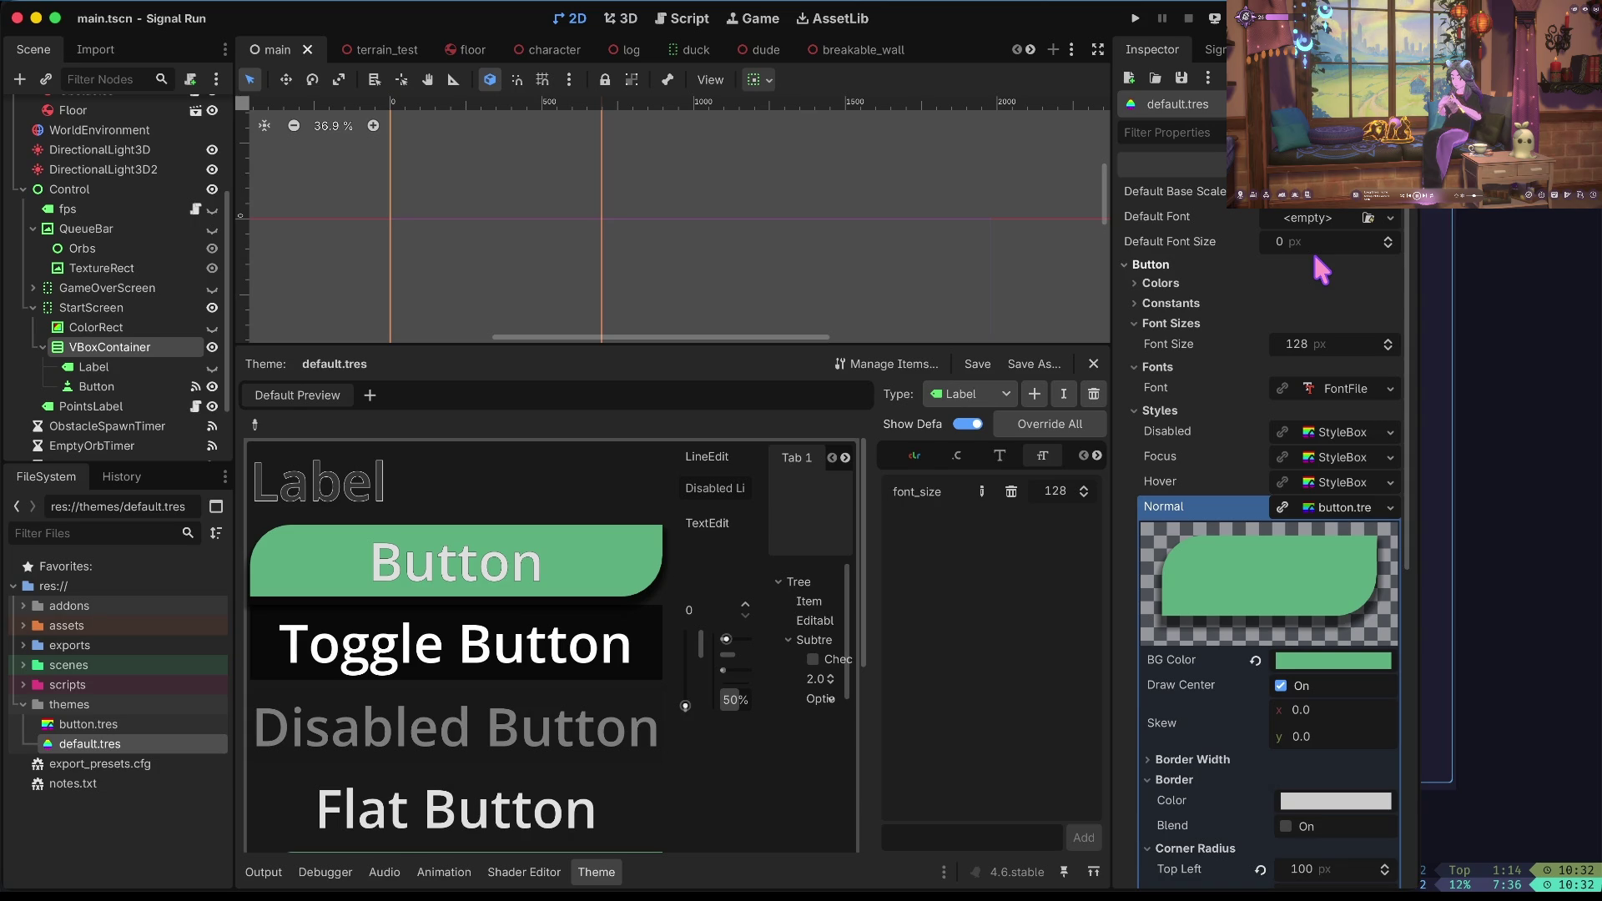
Test-run the game to check the Start Game button, stop it, and select the Button node.
{"action": "key", "text": "F5"}
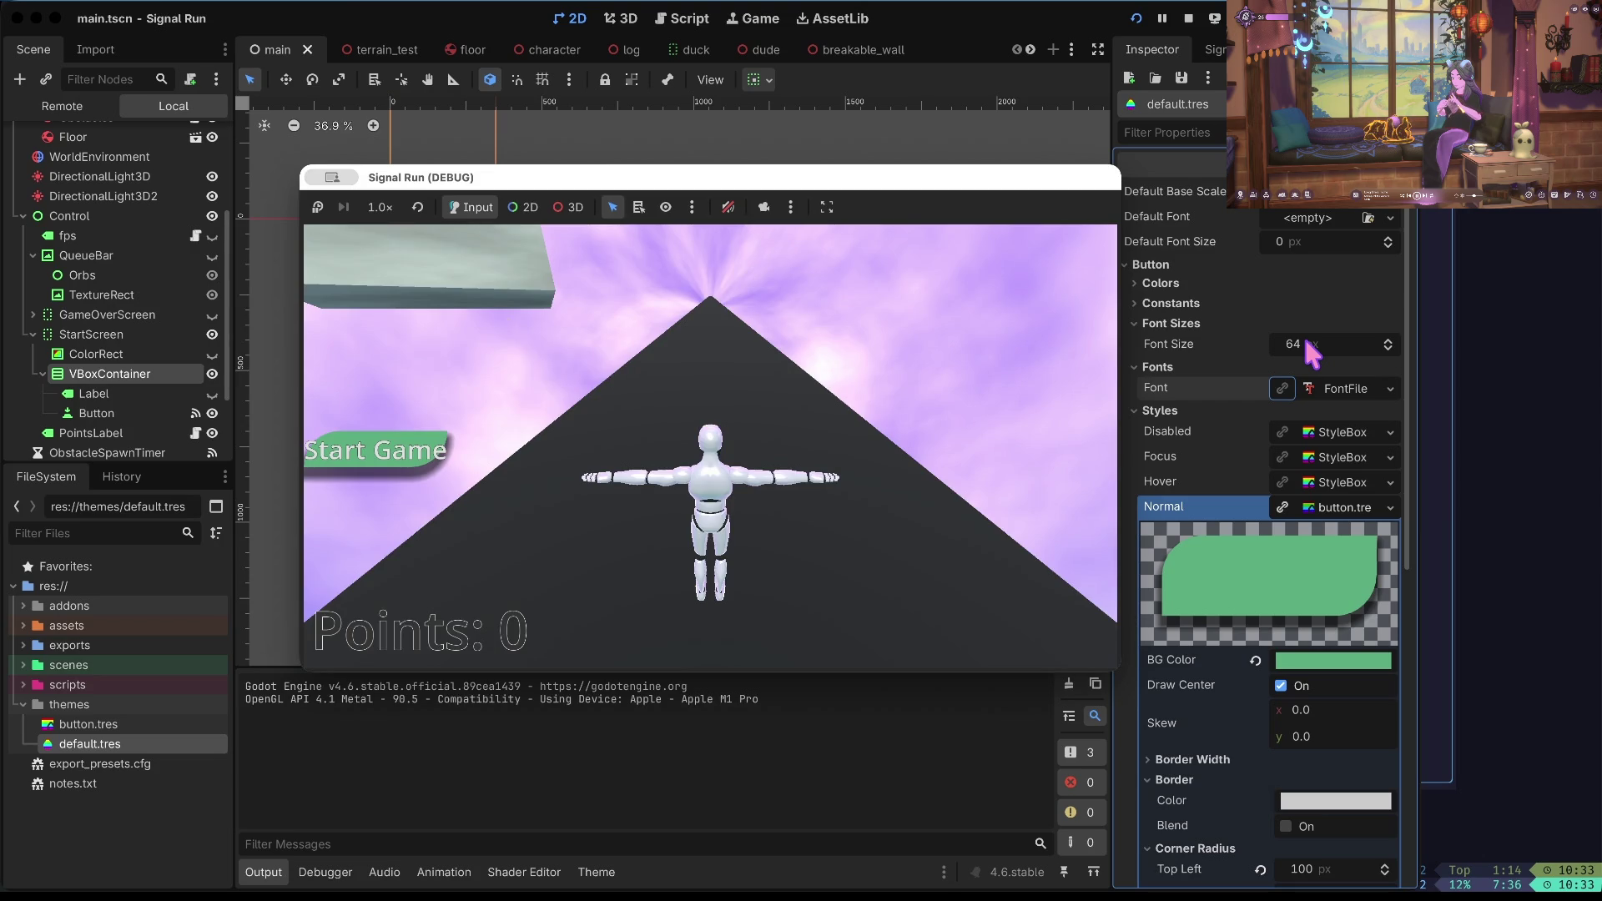
{"action": "left_click", "coordinate": [1185, 20]}
{"action": "left_click", "coordinate": [448, 389]}
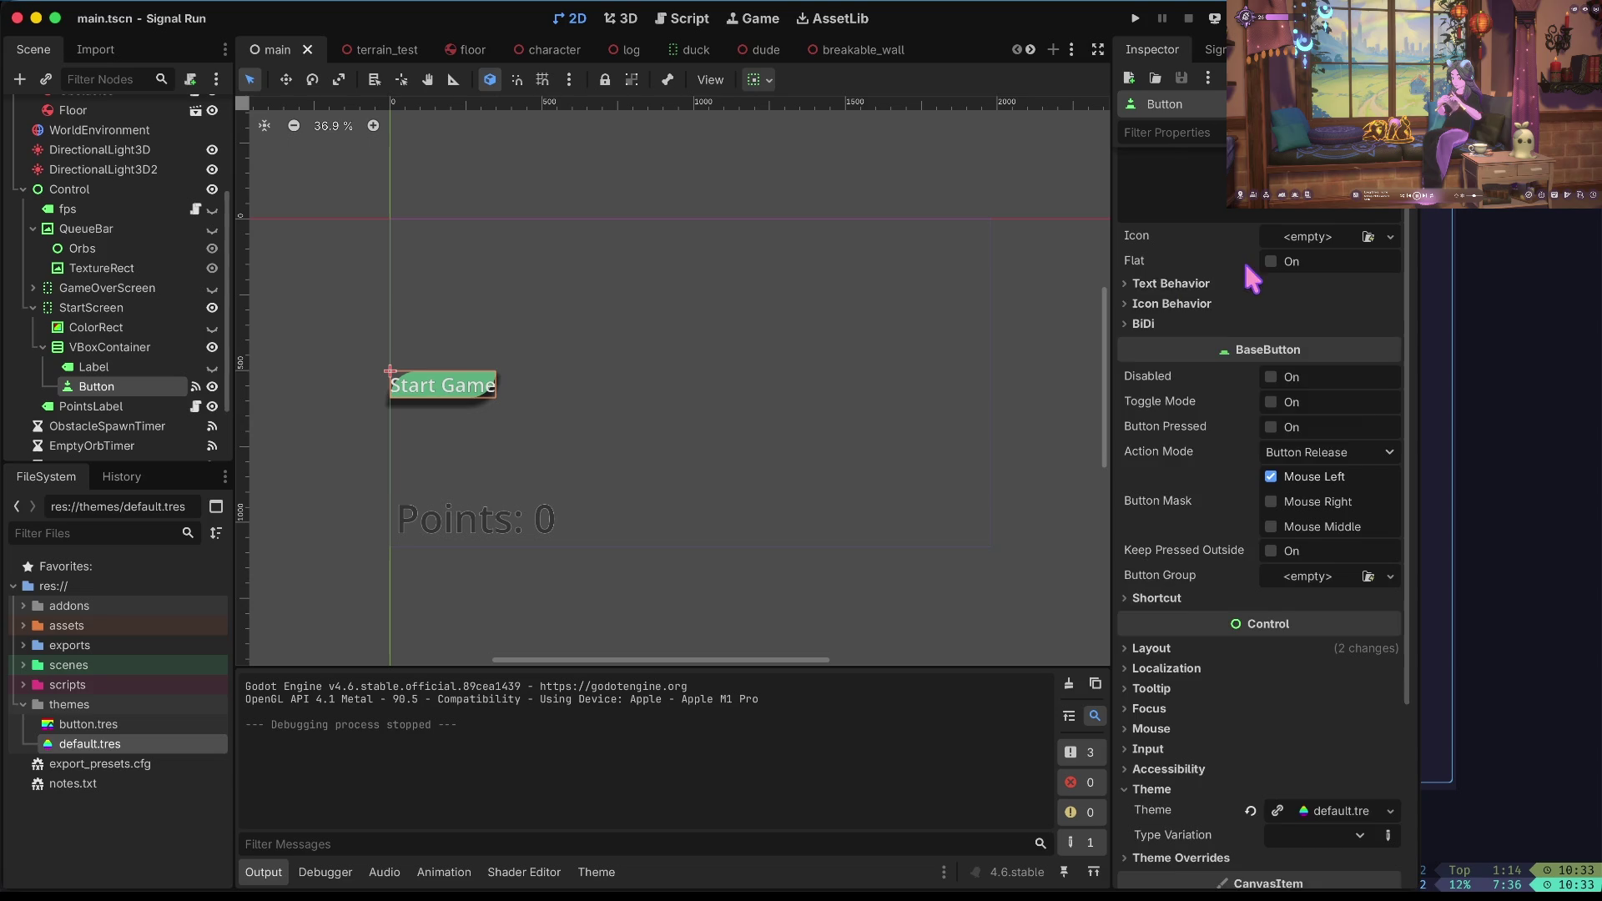
{"action": "scroll", "coordinate": [1243, 257], "scroll_direction": "up", "scroll_amount": 2}
{"action": "scroll", "coordinate": [1243, 257], "scroll_direction": "down", "scroll_amount": 8}
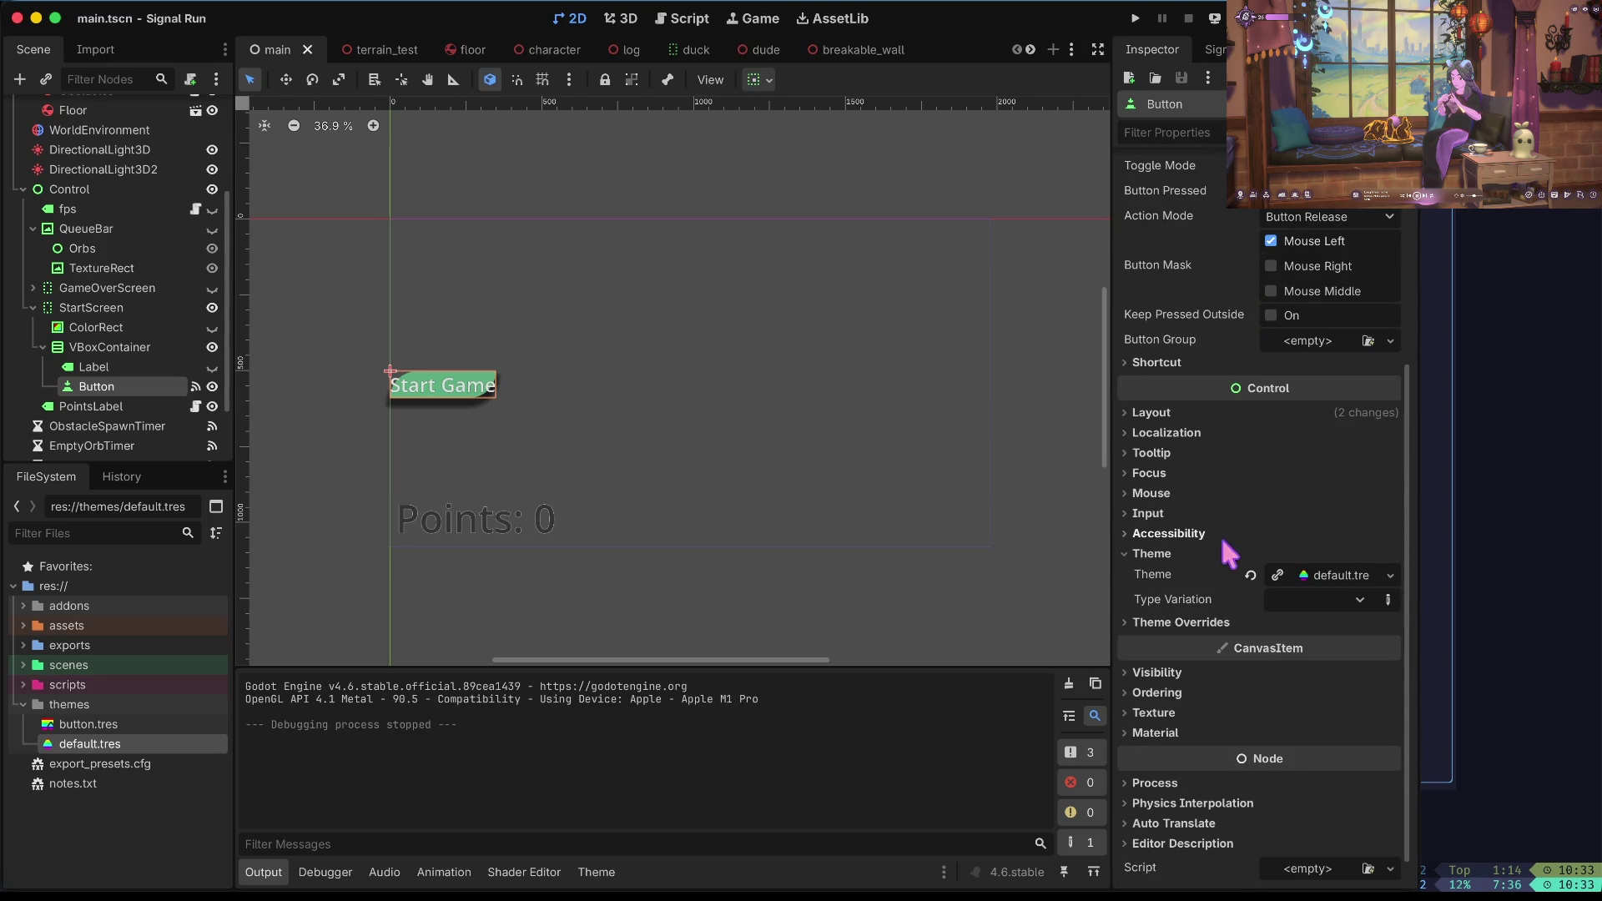
{"action": "left_click", "coordinate": [1195, 626]}
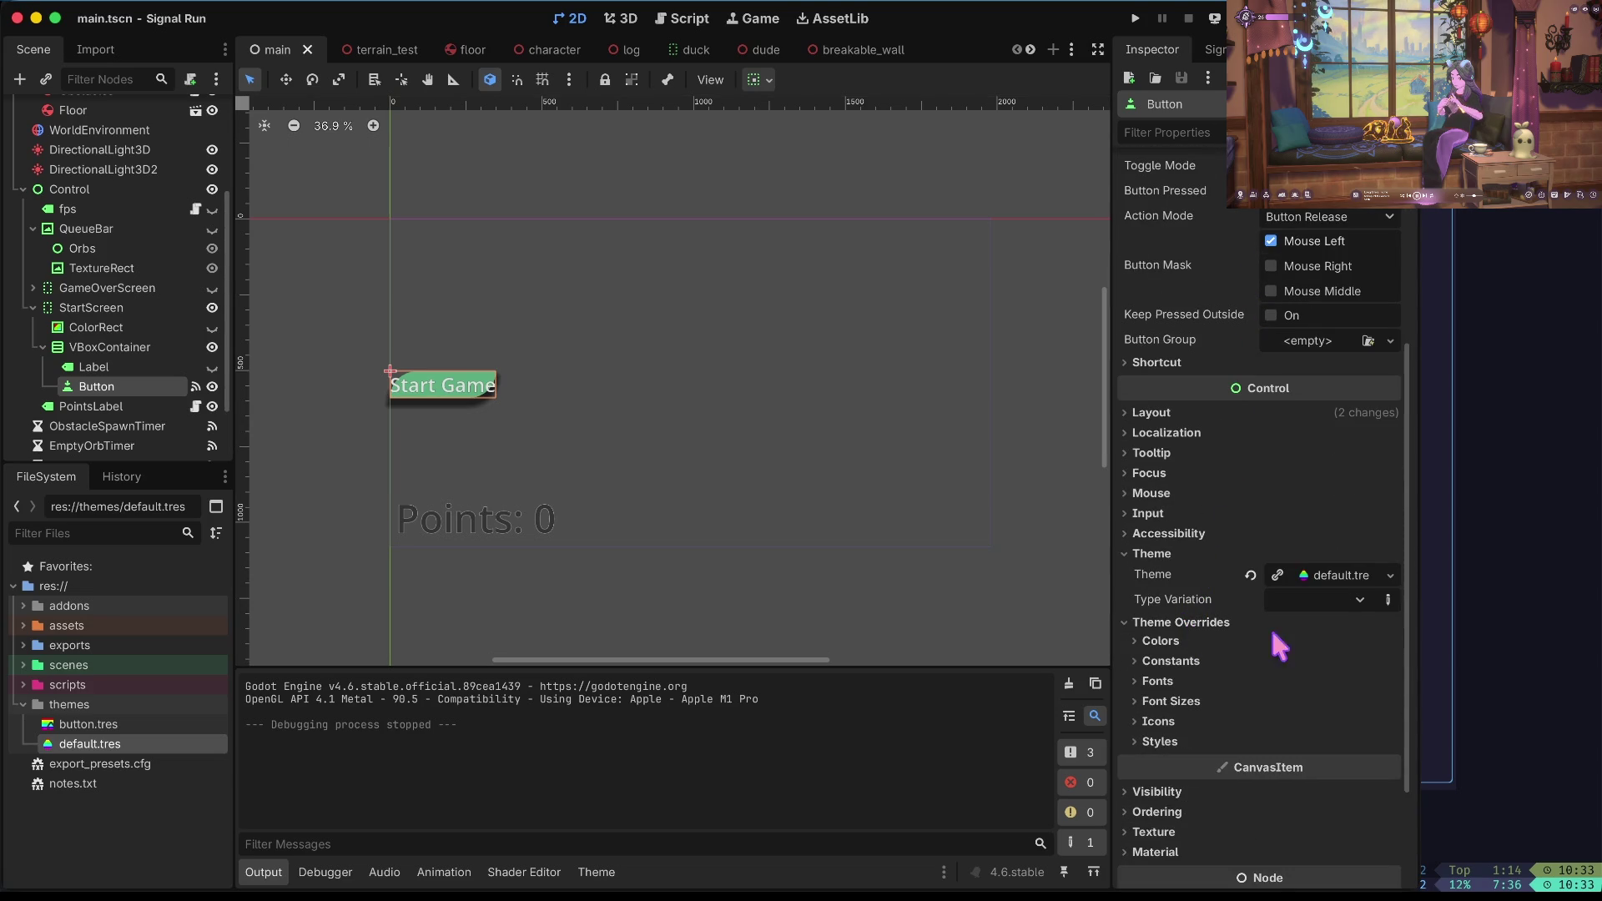
{"action": "left_click", "coordinate": [1193, 706]}
{"action": "left_click", "coordinate": [1317, 722]}
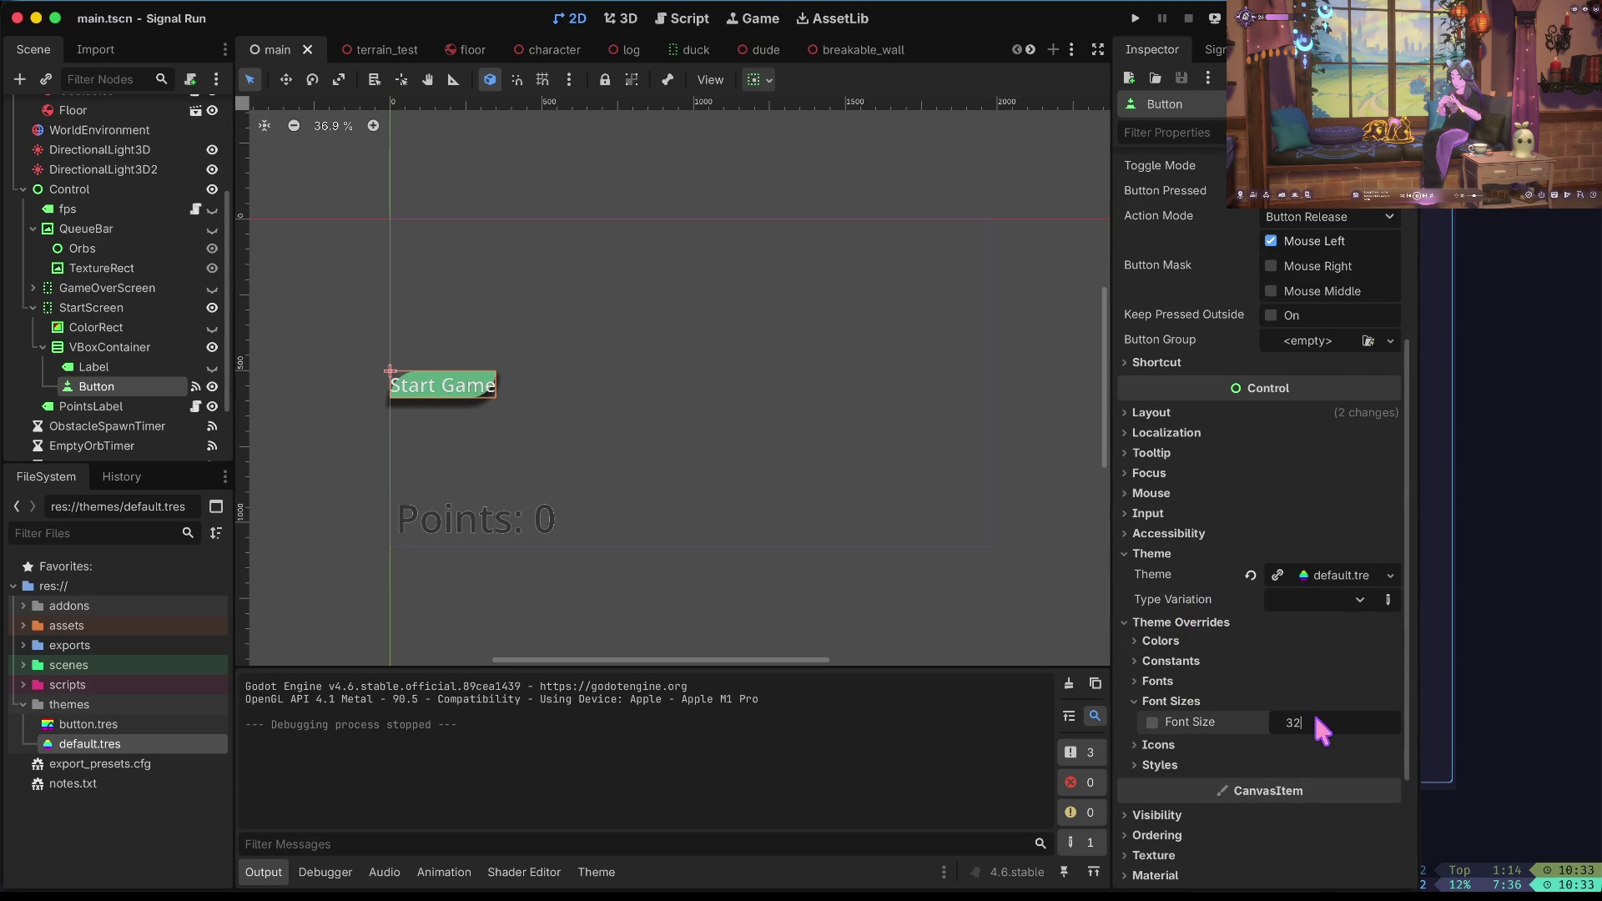
{"action": "key", "text": "Return"}
{"action": "scroll", "coordinate": [1317, 719], "scroll_direction": "down", "scroll_amount": 3}
{"action": "key", "text": "ctrl+z"}
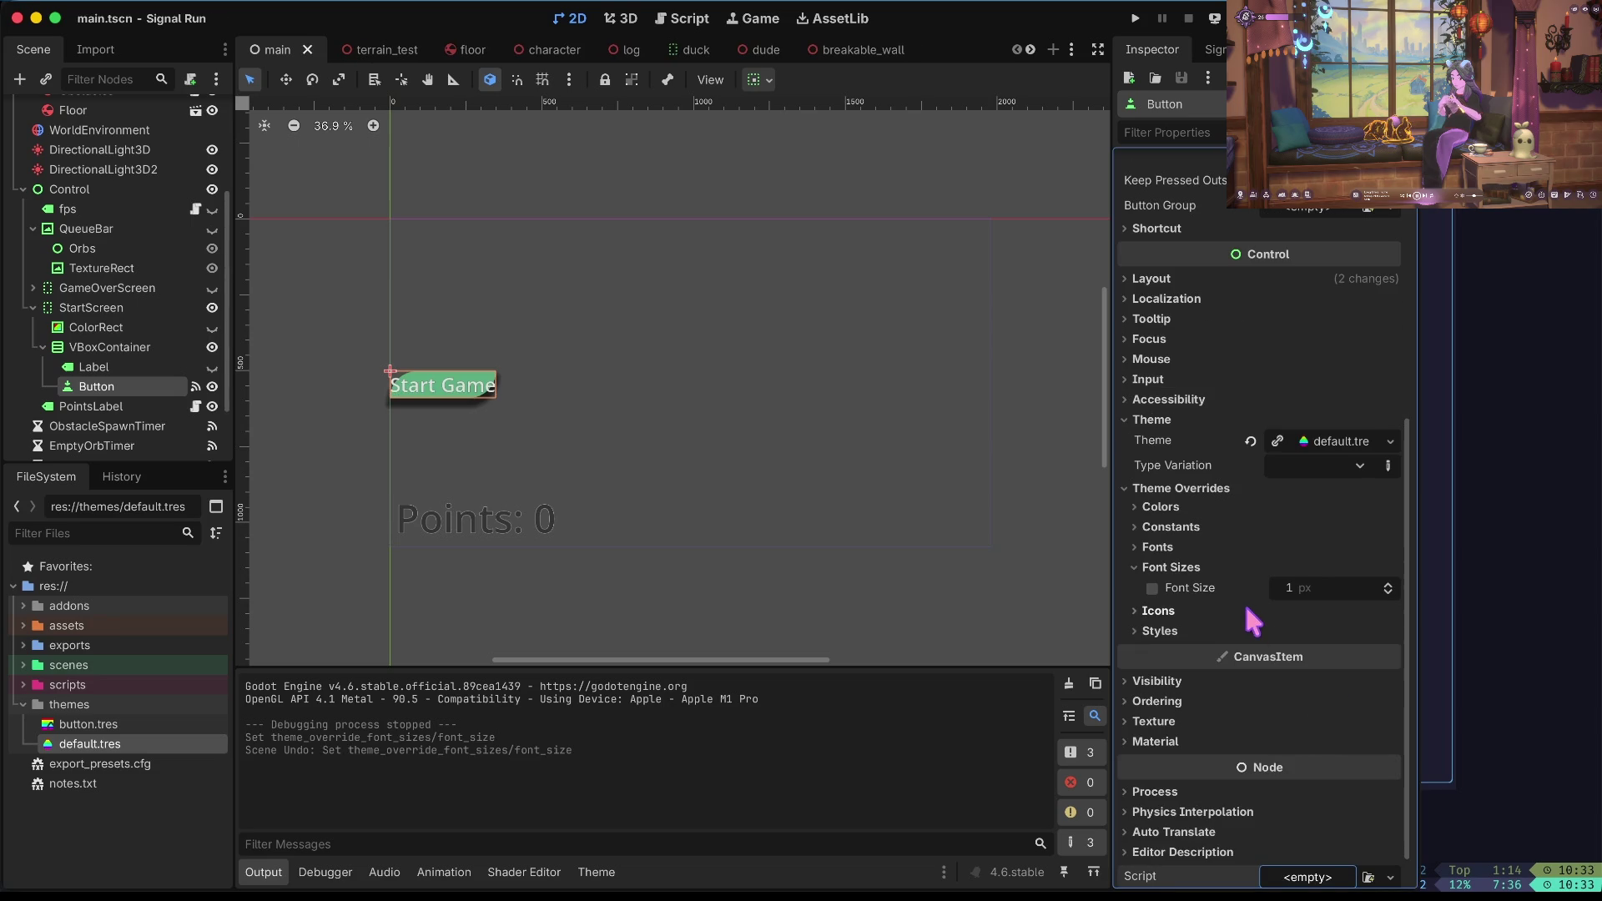
{"action": "key", "text": "ctrl+z"}
{"action": "key", "text": "ctrl+shift+z"}
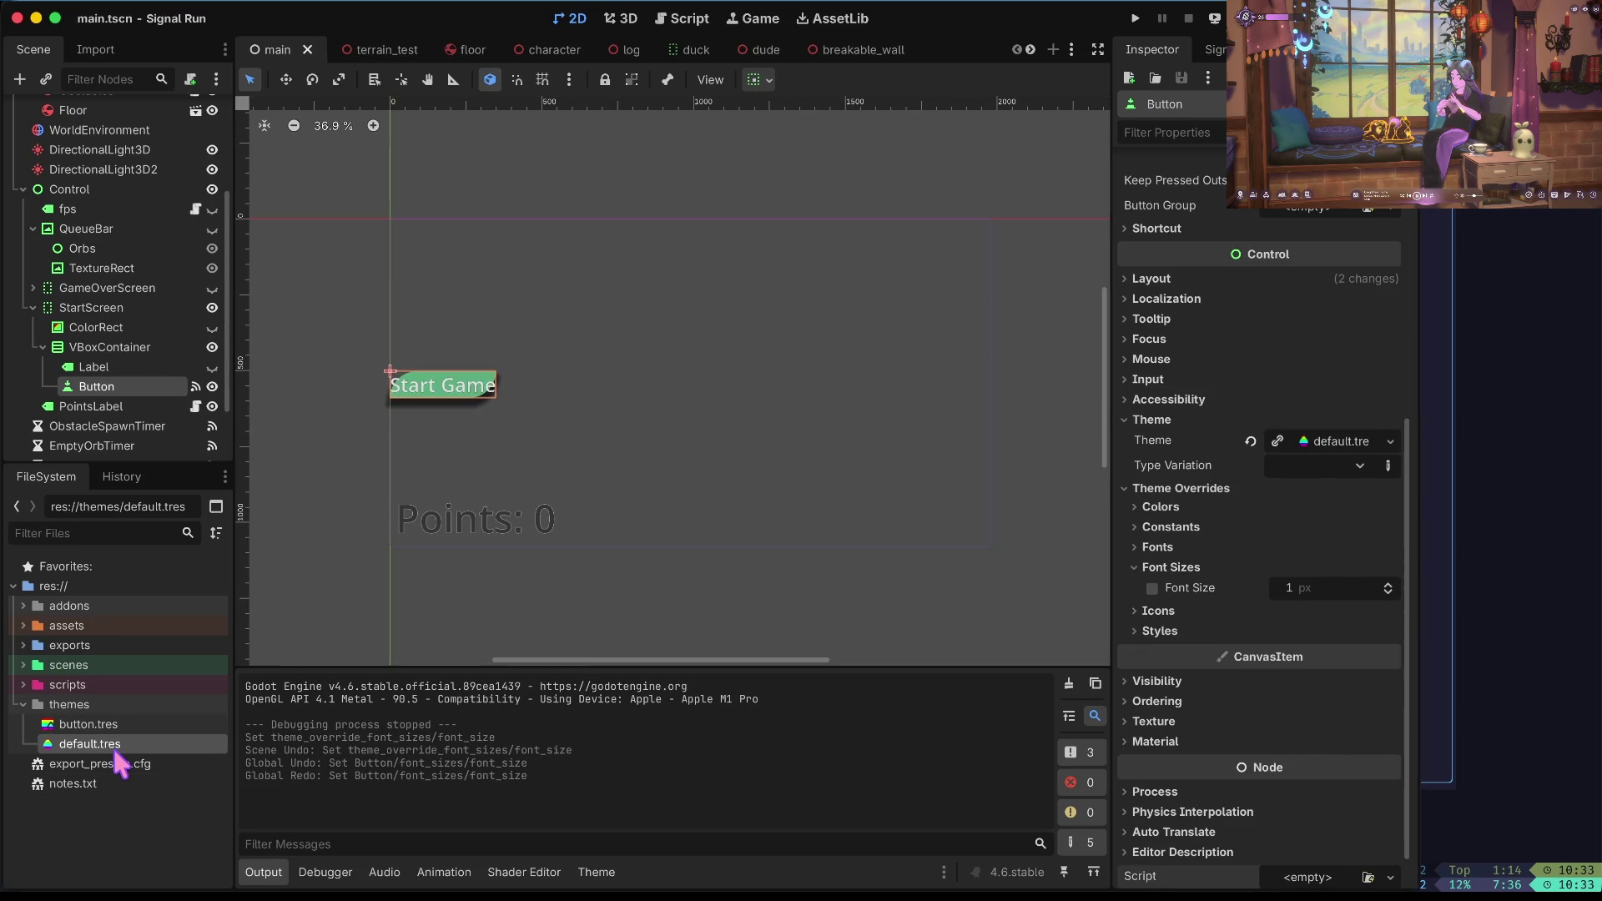
{"action": "left_click", "coordinate": [109, 730]}
{"action": "double_click", "coordinate": [113, 744]}
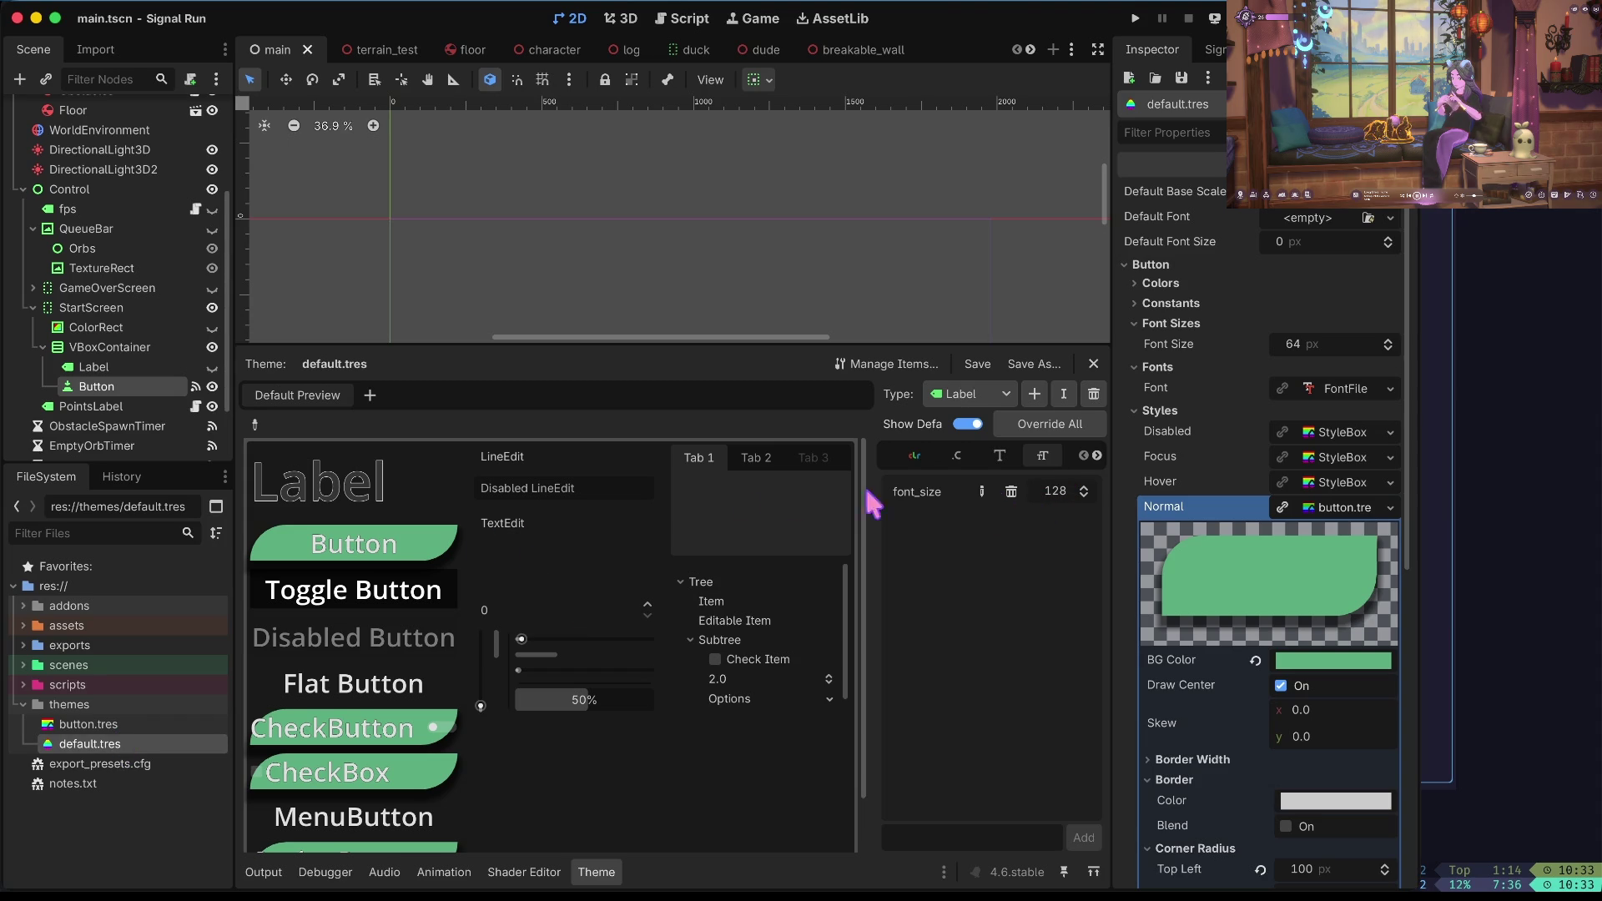
Restore the theme's Button font size to 96, save, and browse the Label's Constants and Colors items.
{"action": "key", "text": "ctrl+z"}
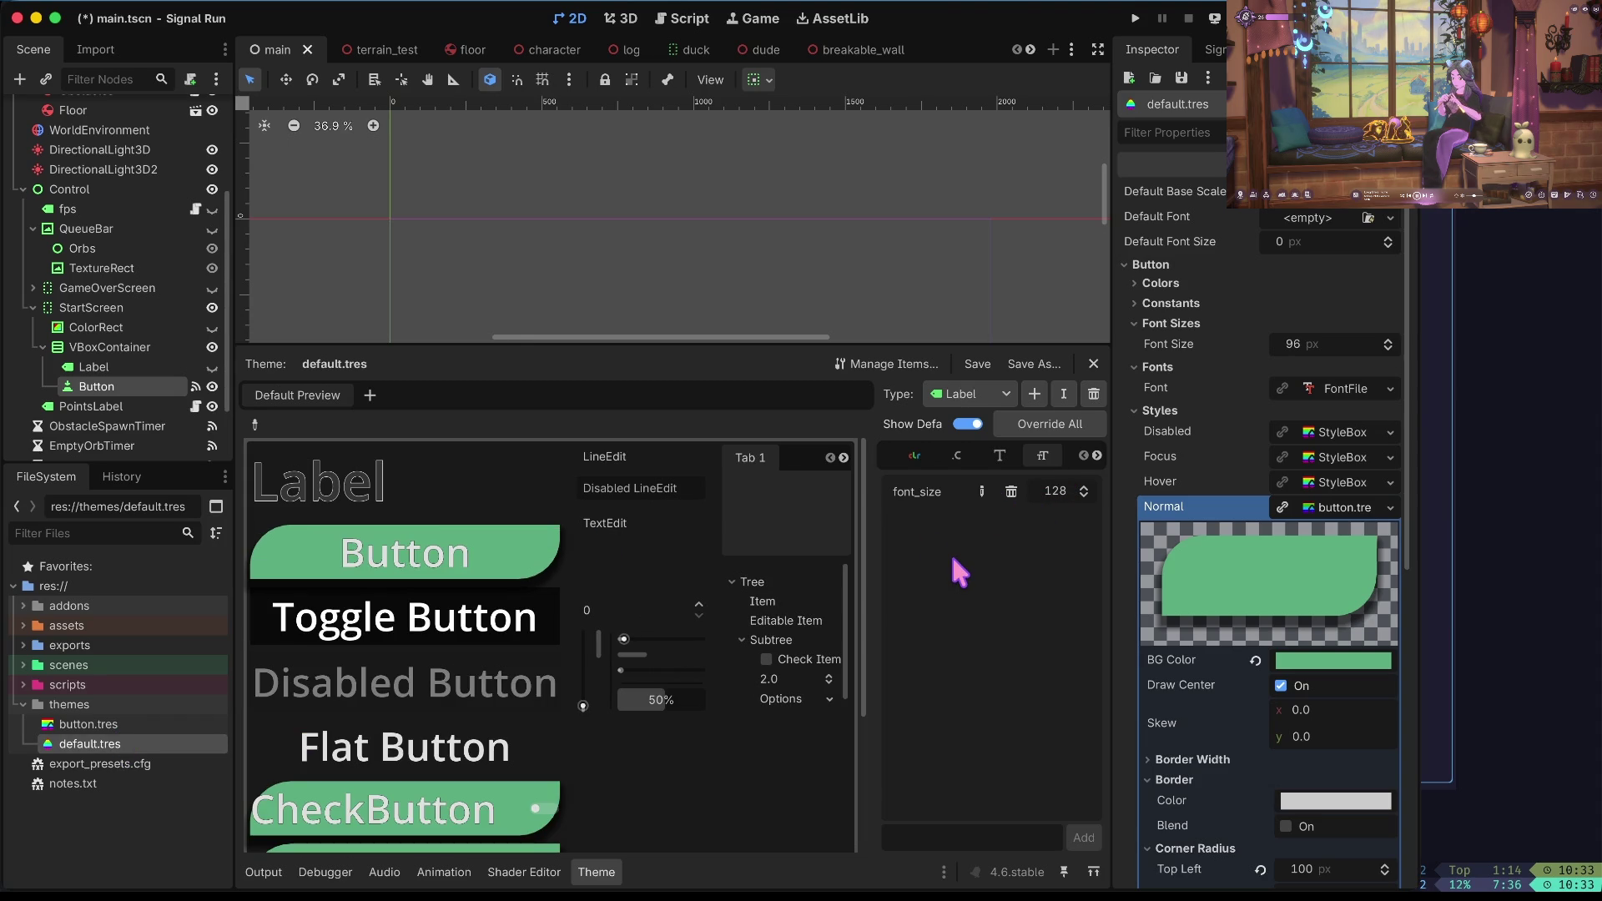
{"action": "key", "text": "ctrl+s"}
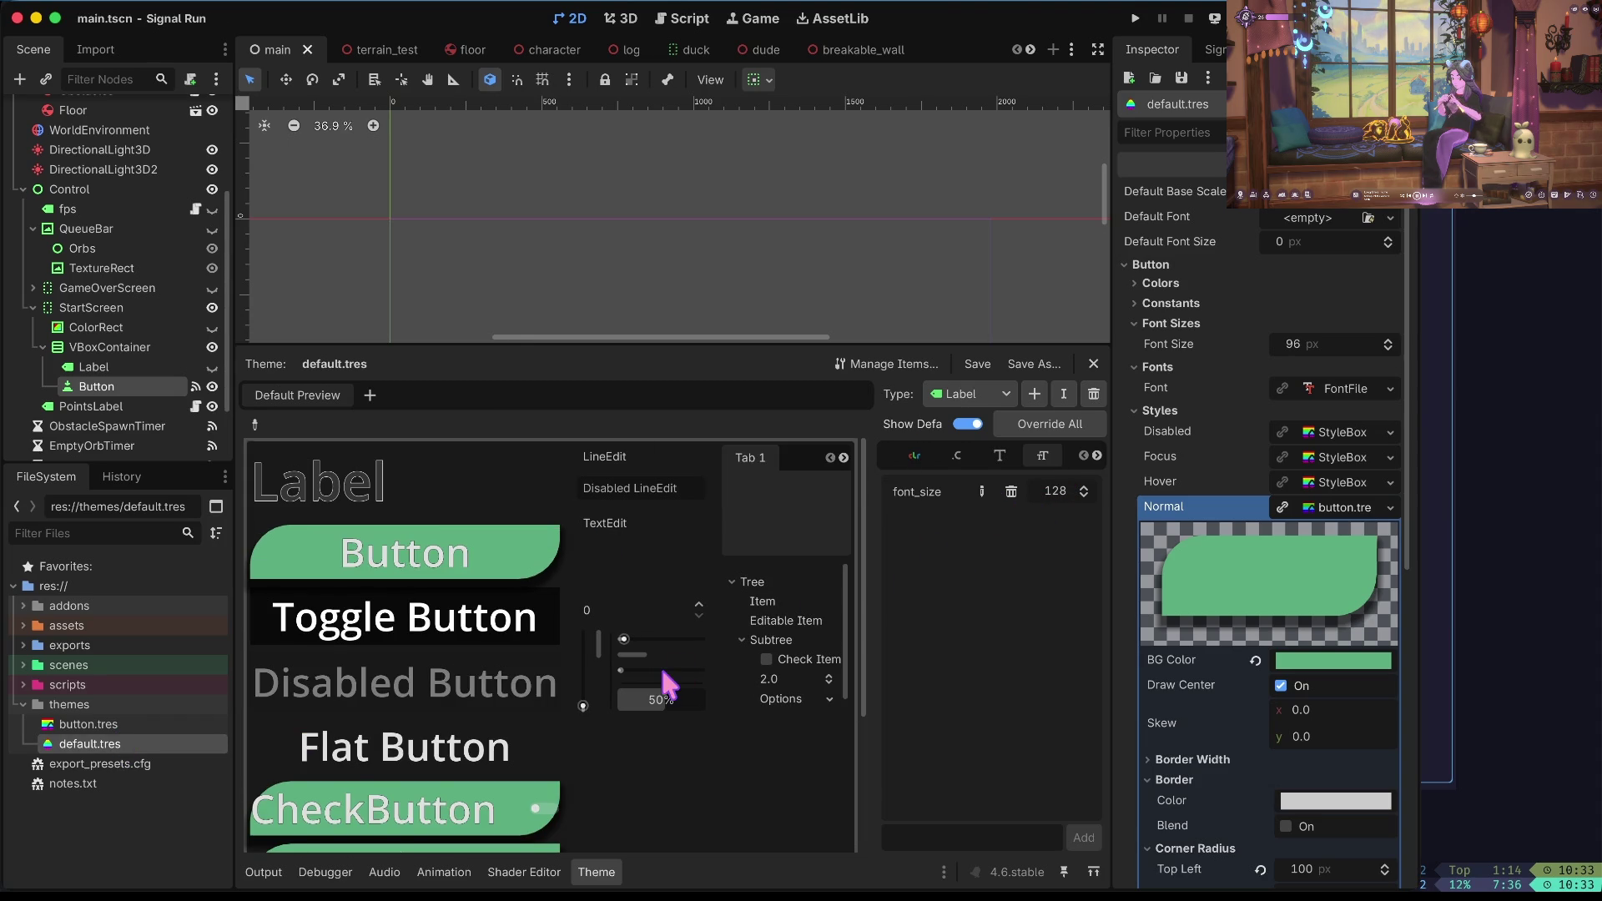
{"action": "scroll", "coordinate": [670, 684], "scroll_direction": "down", "scroll_amount": 5}
{"action": "scroll", "coordinate": [671, 685], "scroll_direction": "up", "scroll_amount": 5}
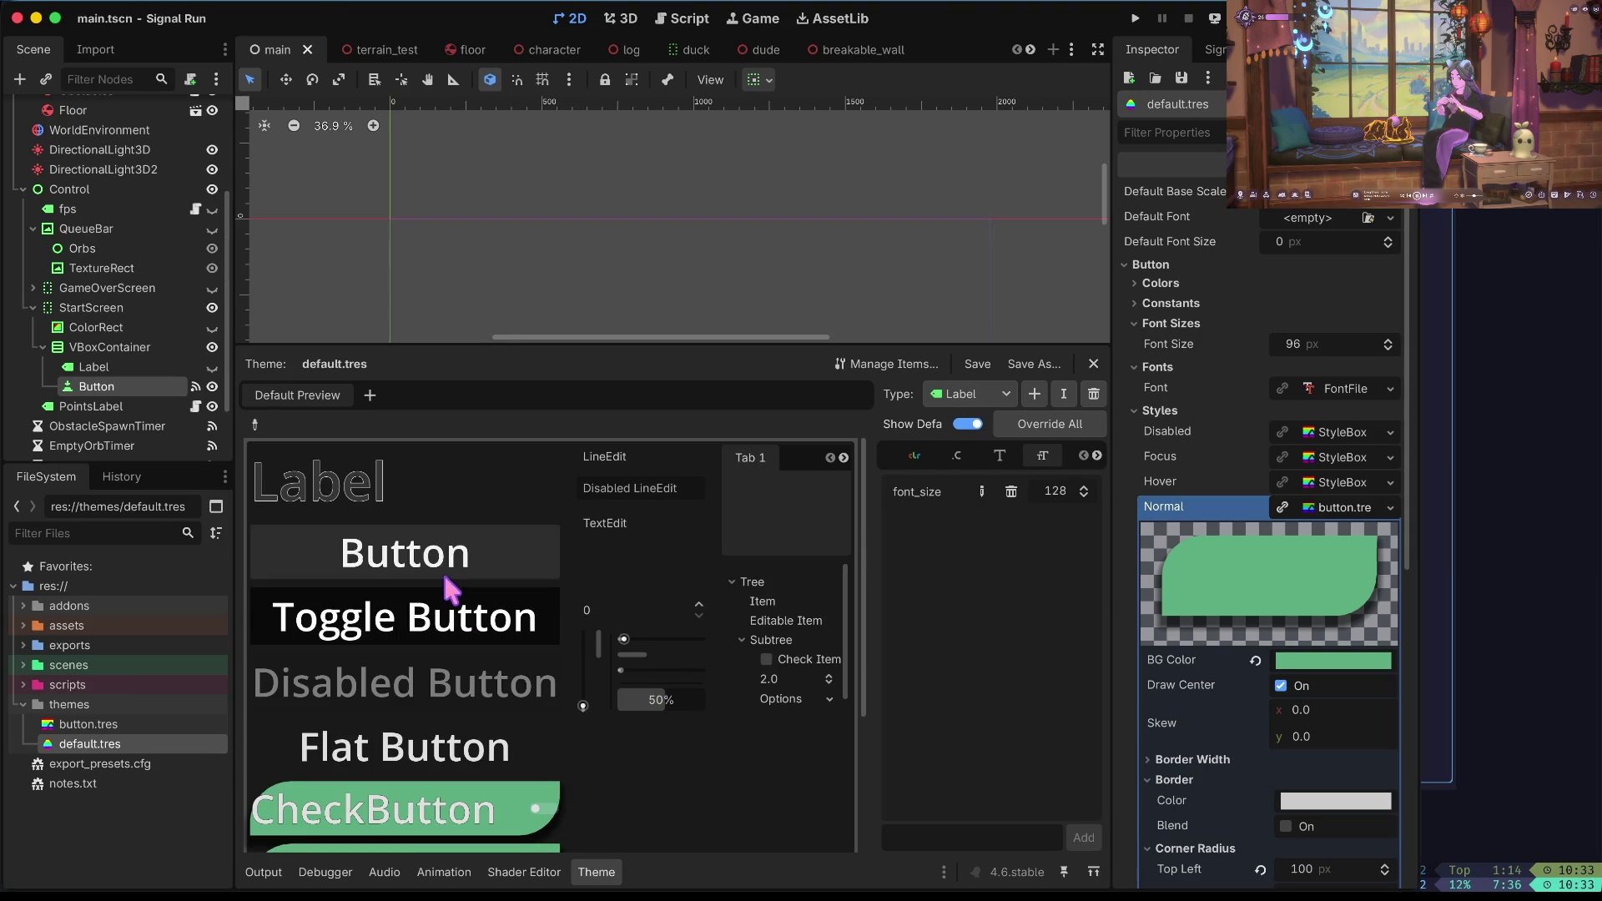
{"action": "left_click", "coordinate": [958, 456]}
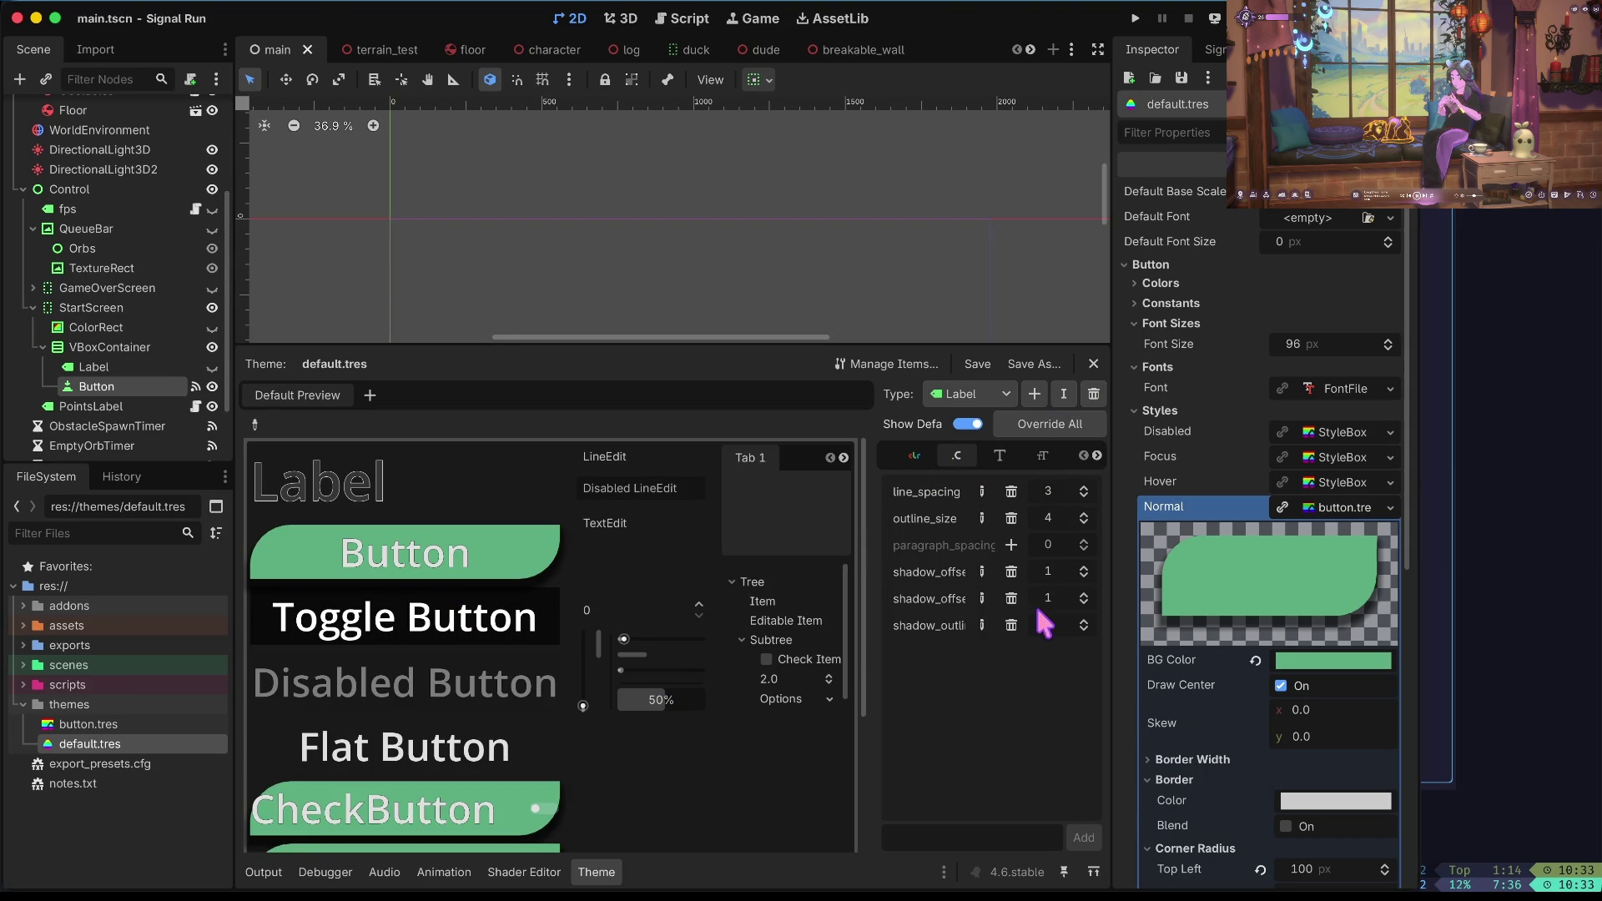
{"action": "left_click", "coordinate": [918, 458]}
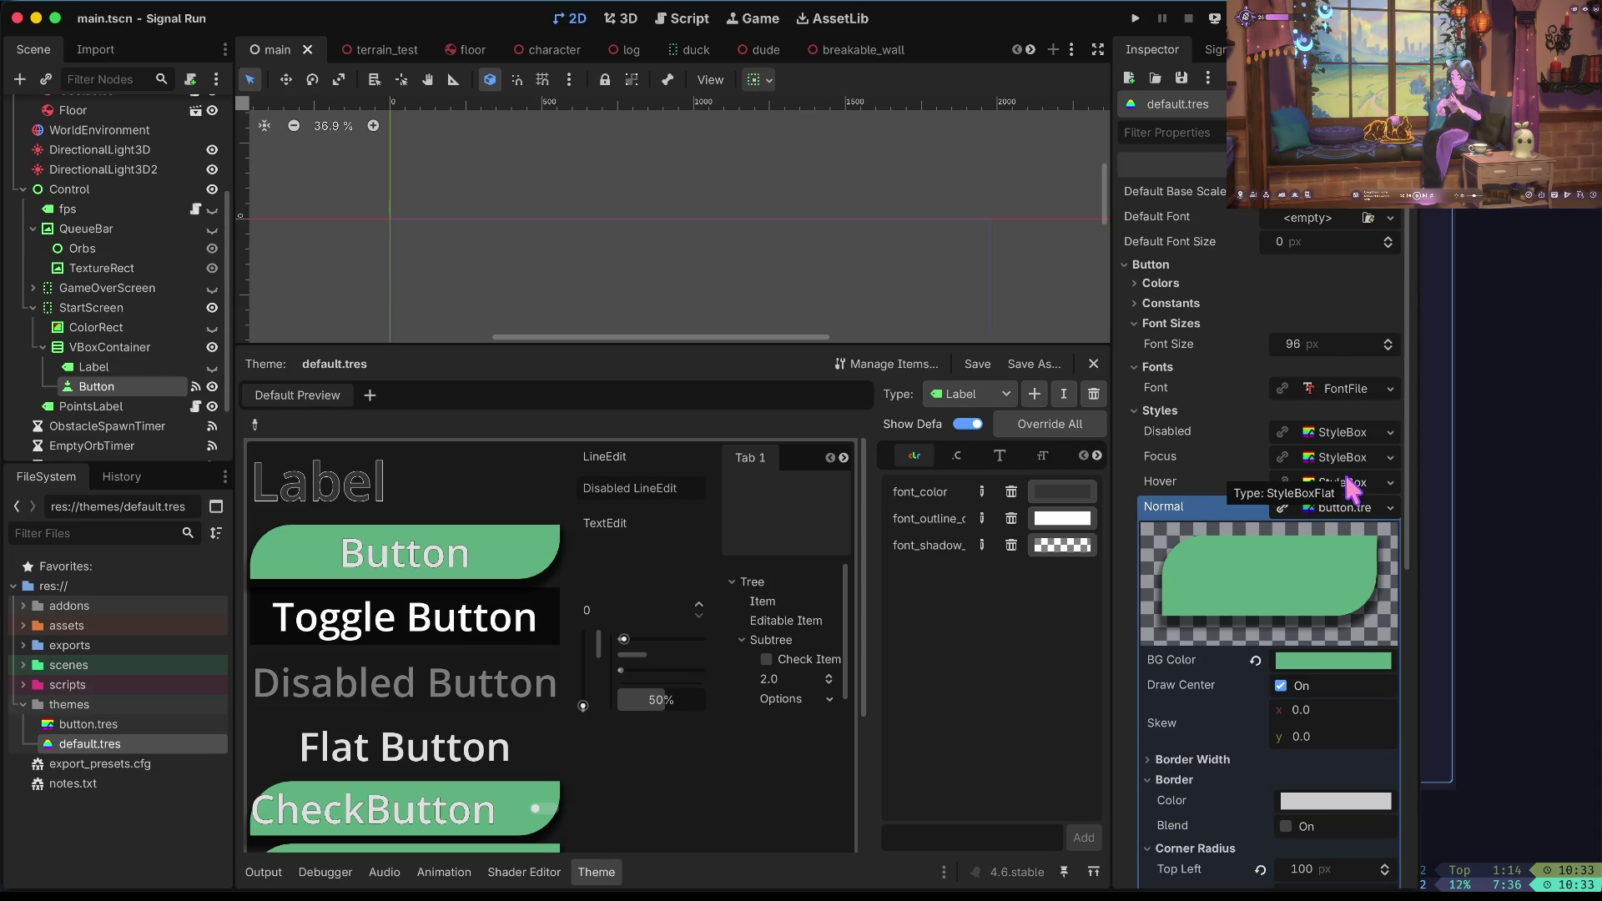
Quick-load button.tres as the theme's Button Hover style.
{"action": "left_click", "coordinate": [1390, 481]}
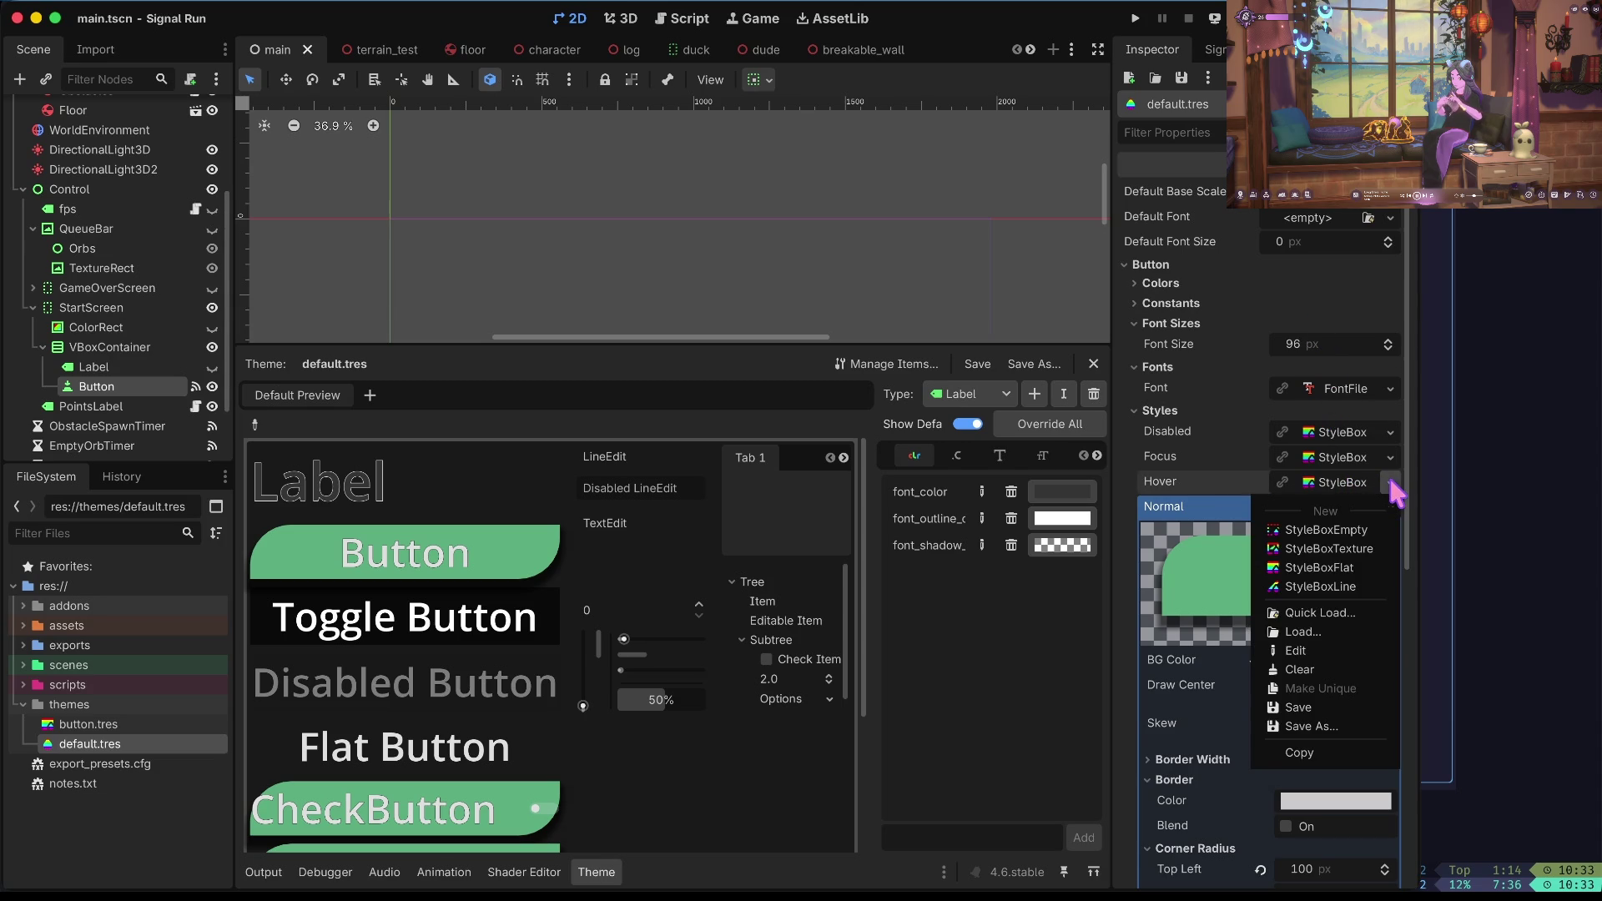
{"action": "left_click", "coordinate": [1391, 482]}
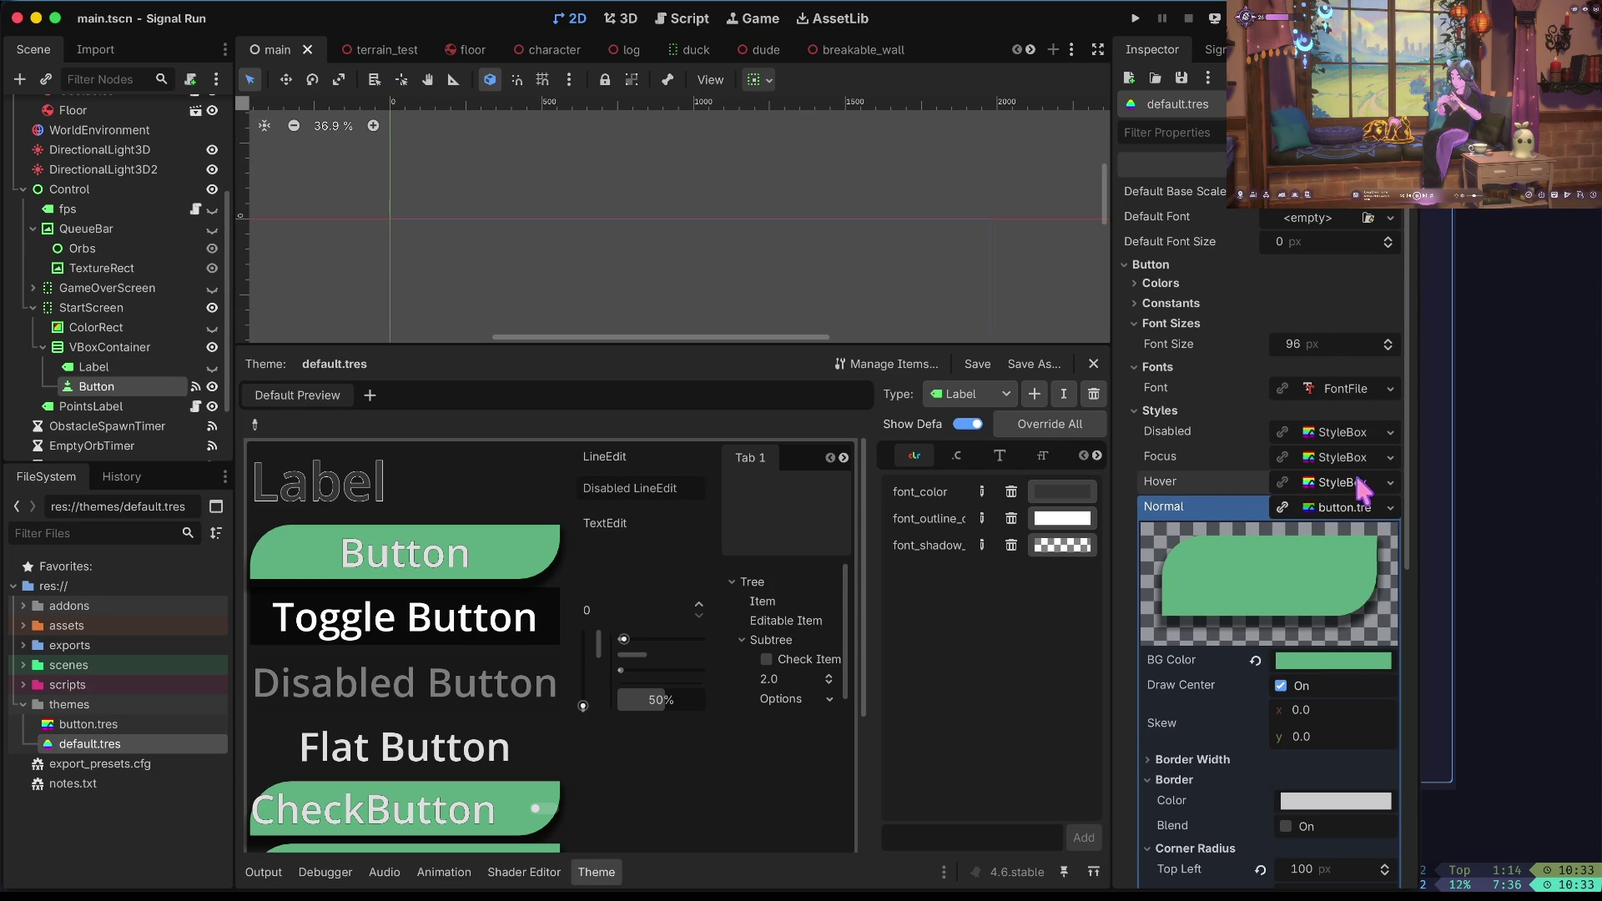
{"action": "left_click", "coordinate": [1385, 482]}
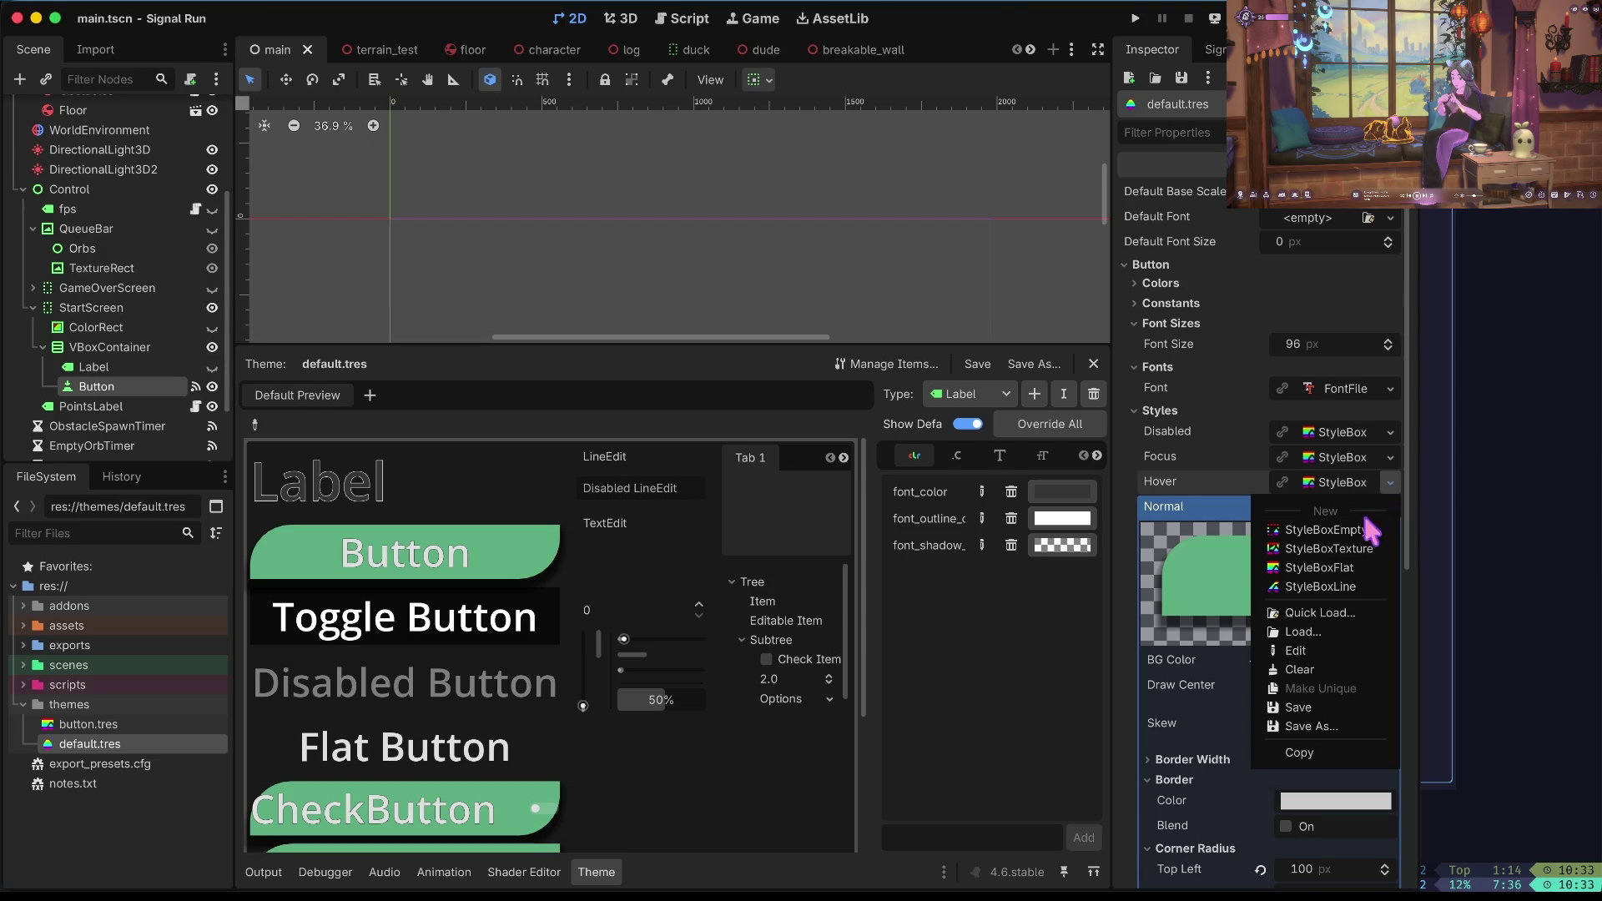
{"action": "left_click", "coordinate": [1327, 615]}
{"action": "double_click", "coordinate": [698, 225]}
{"action": "left_click", "coordinate": [698, 226]}
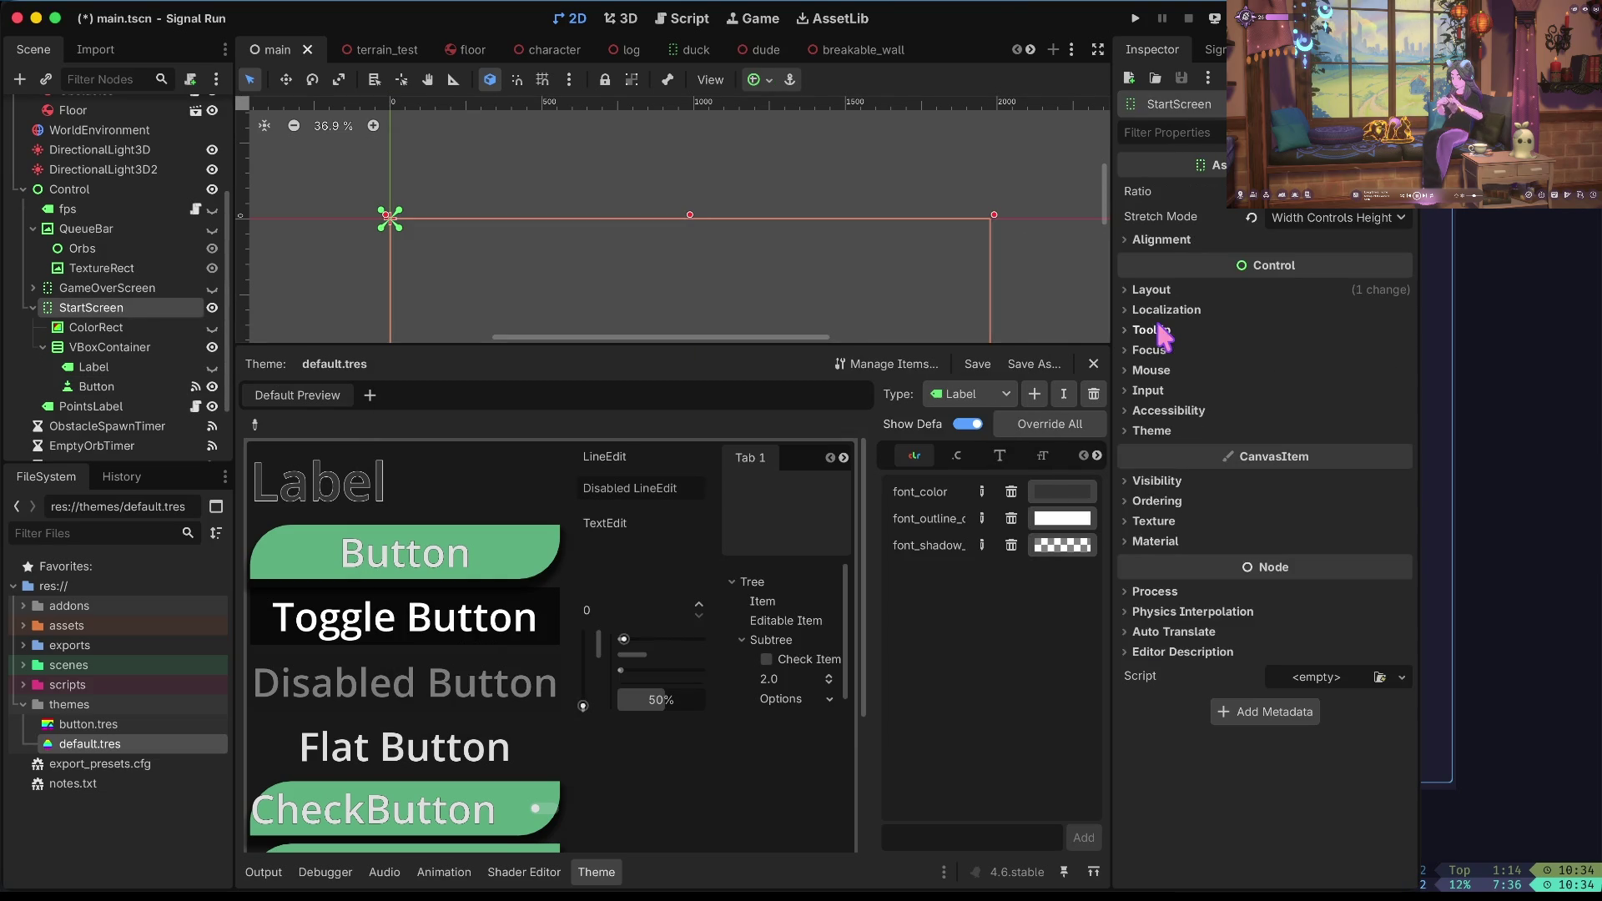
{"action": "left_click", "coordinate": [1252, 429]}
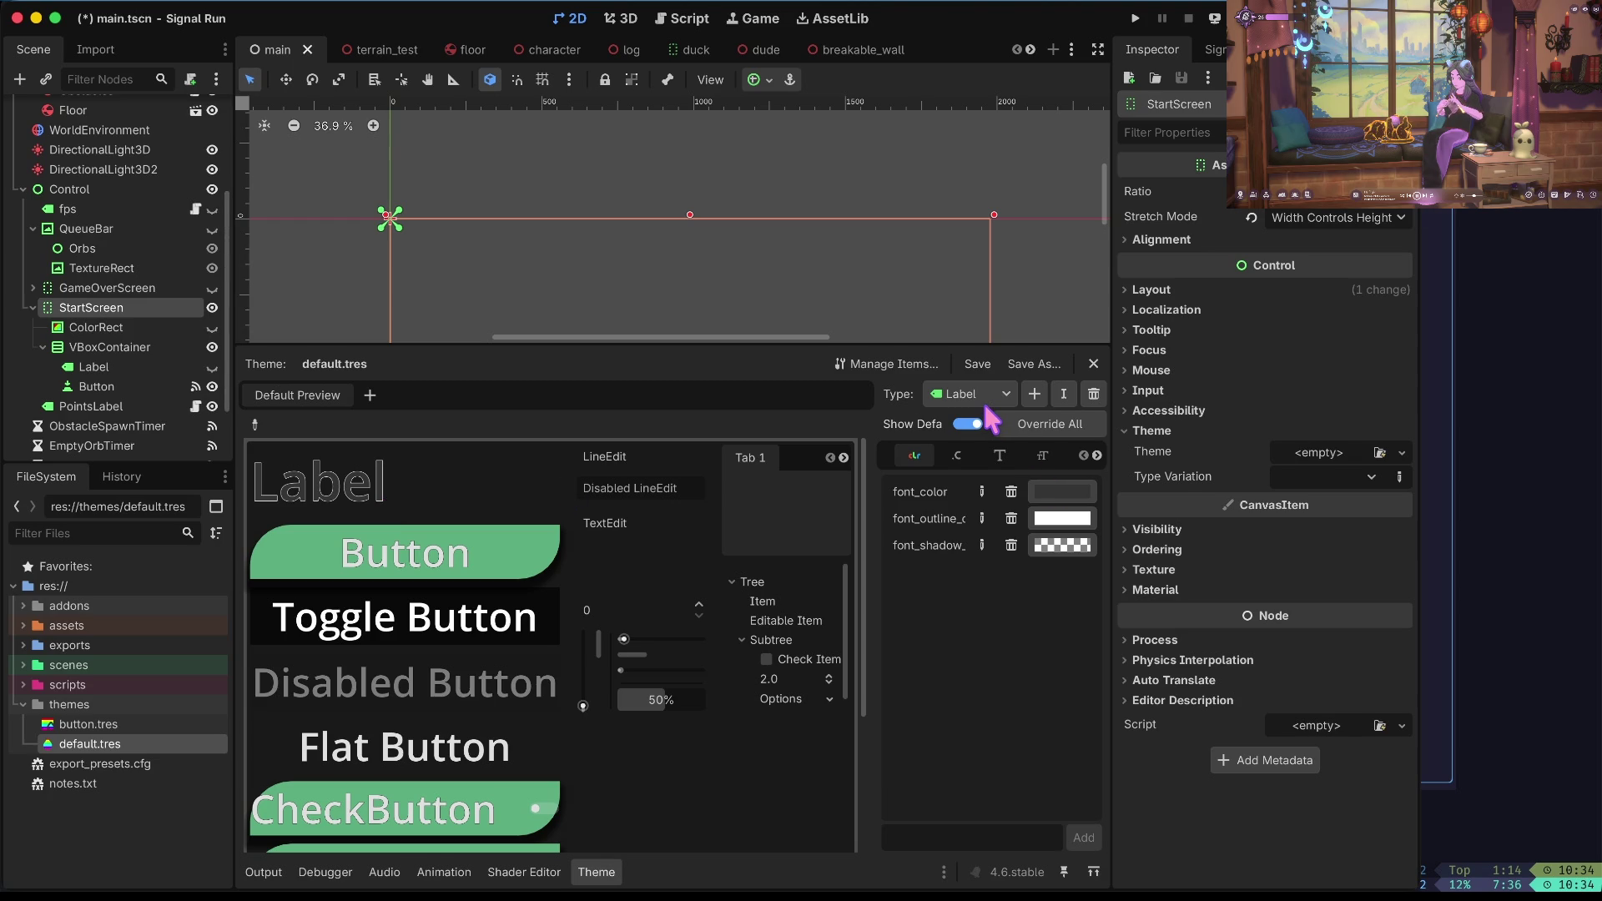
{"action": "scroll", "coordinate": [987, 407], "scroll_direction": "up", "scroll_amount": 1}
{"action": "left_click", "coordinate": [101, 743]}
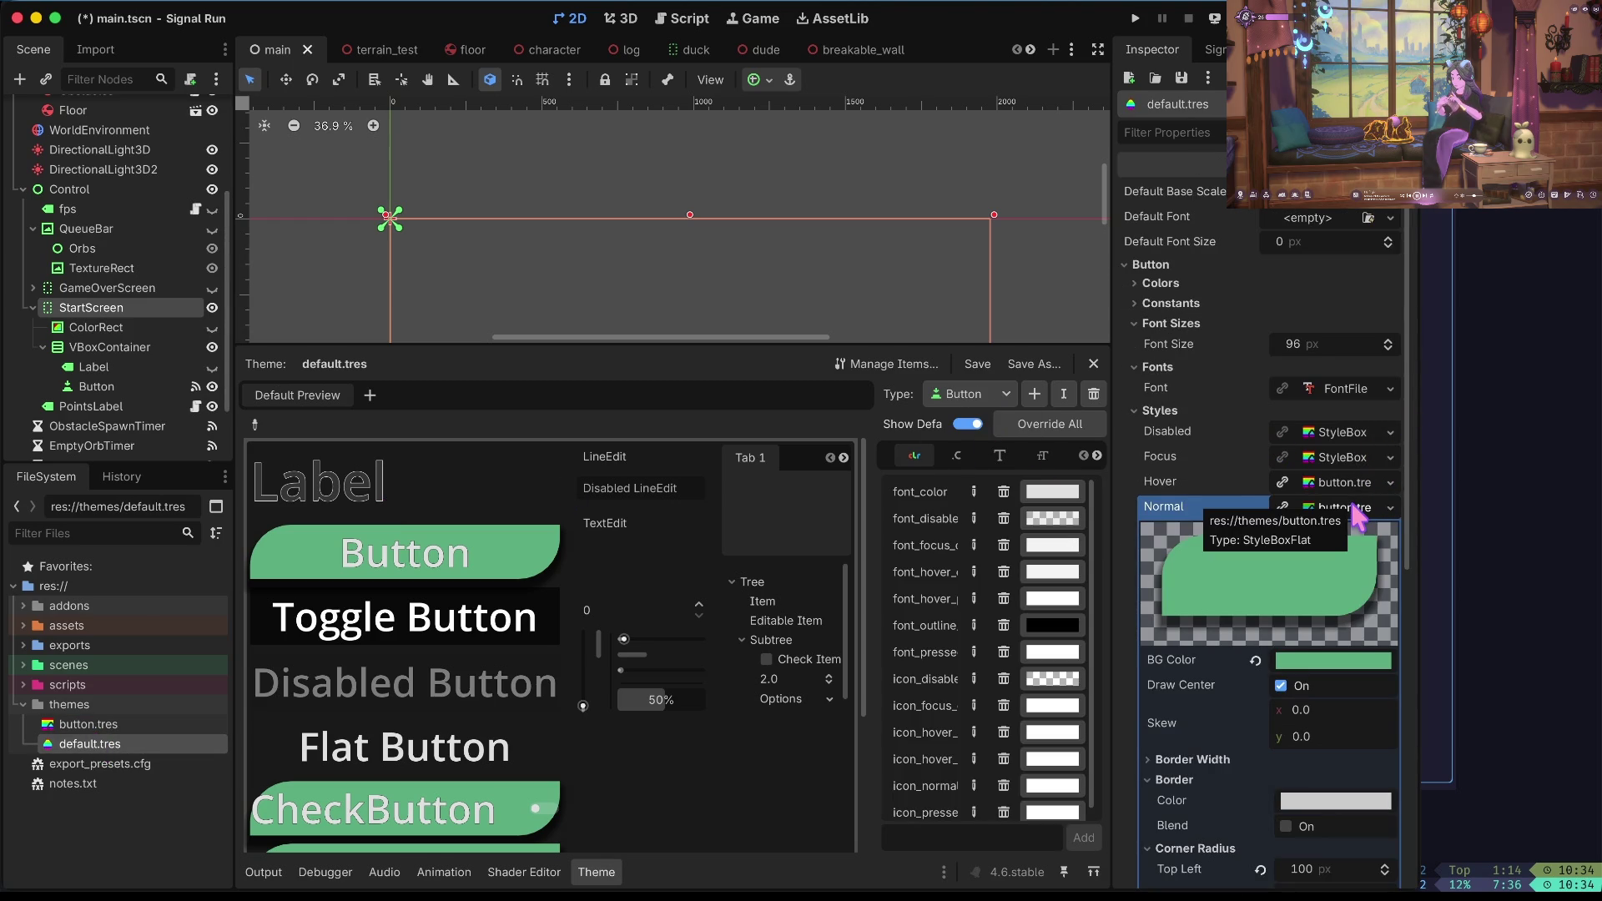
Assign button.tres to the Button Focus and Disabled styles.
{"action": "left_click", "coordinate": [1390, 457]}
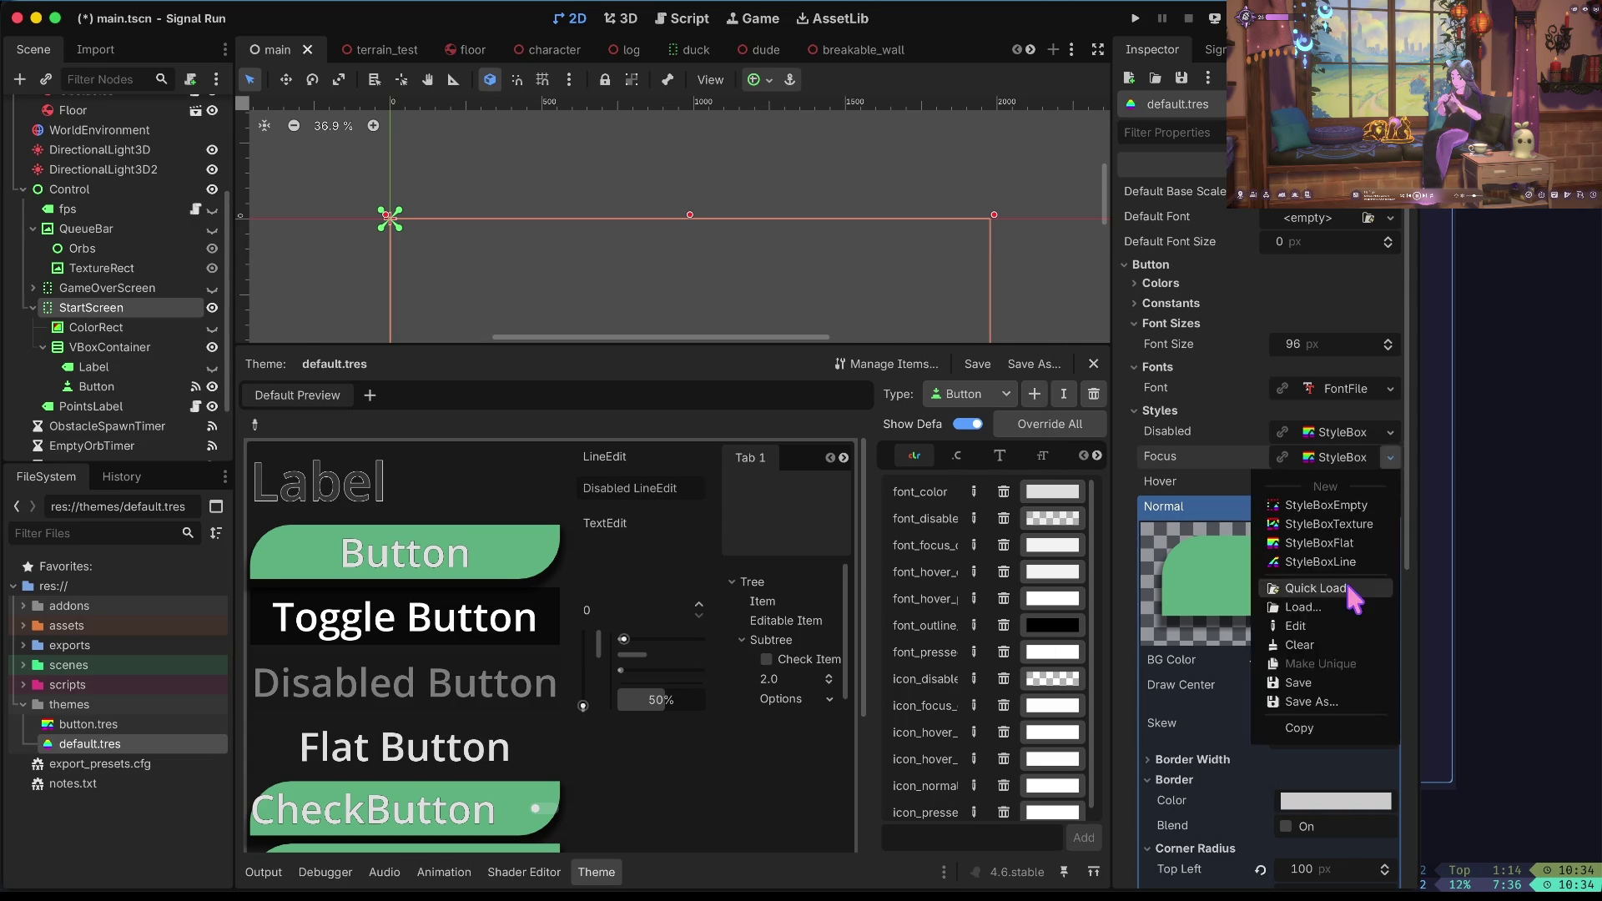
{"action": "left_click", "coordinate": [1250, 597]}
{"action": "left_click", "coordinate": [751, 250]}
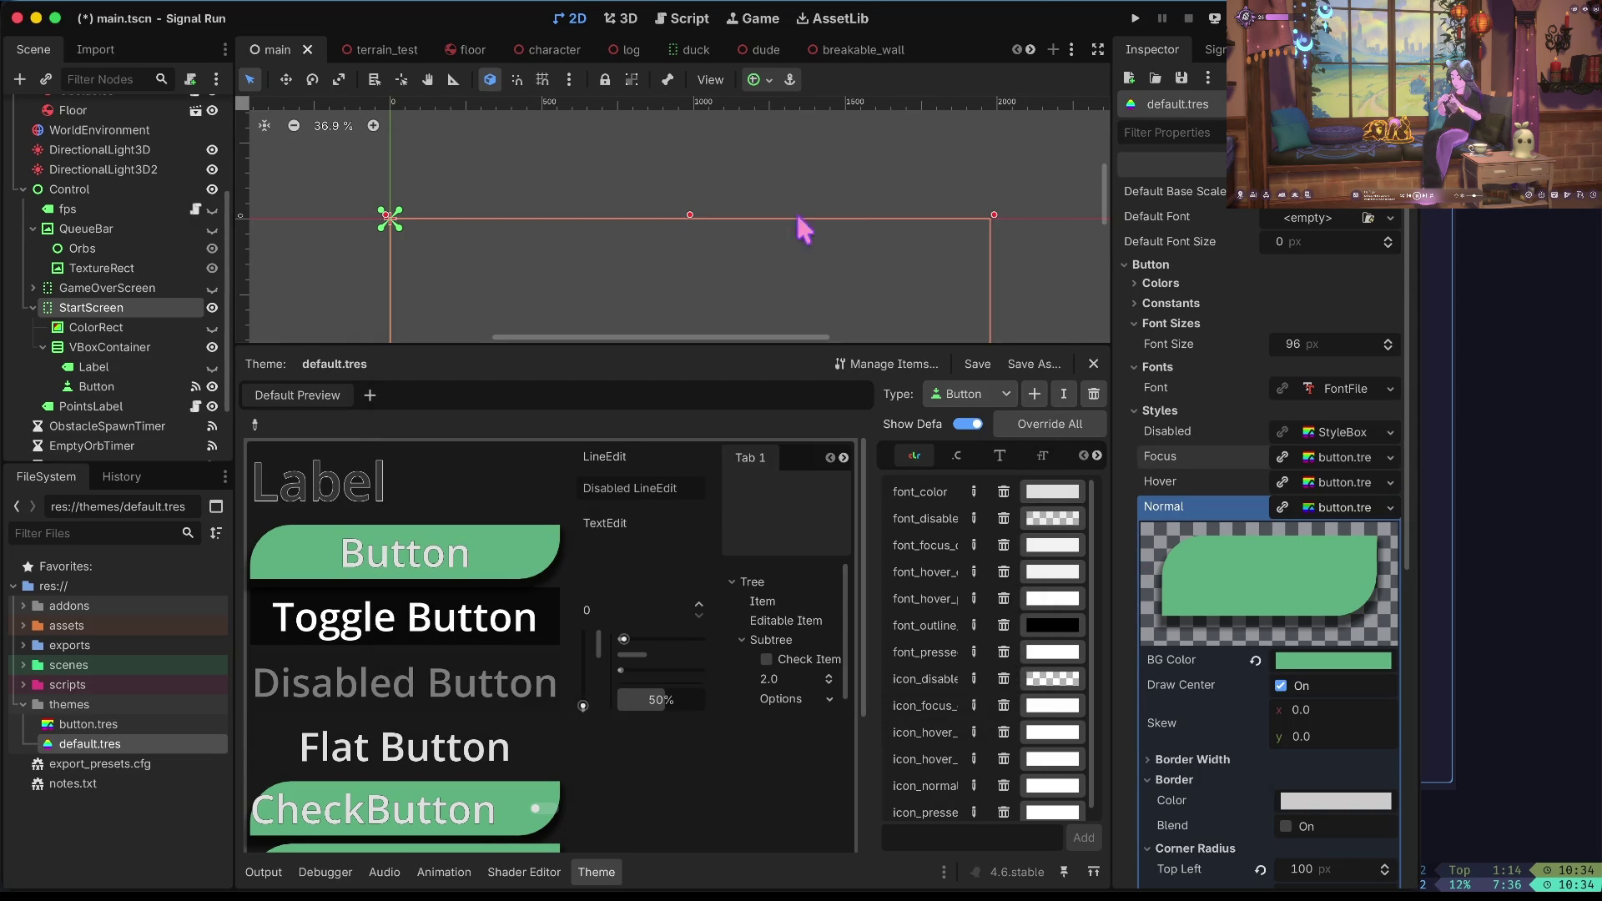
{"action": "left_click", "coordinate": [1390, 433]}
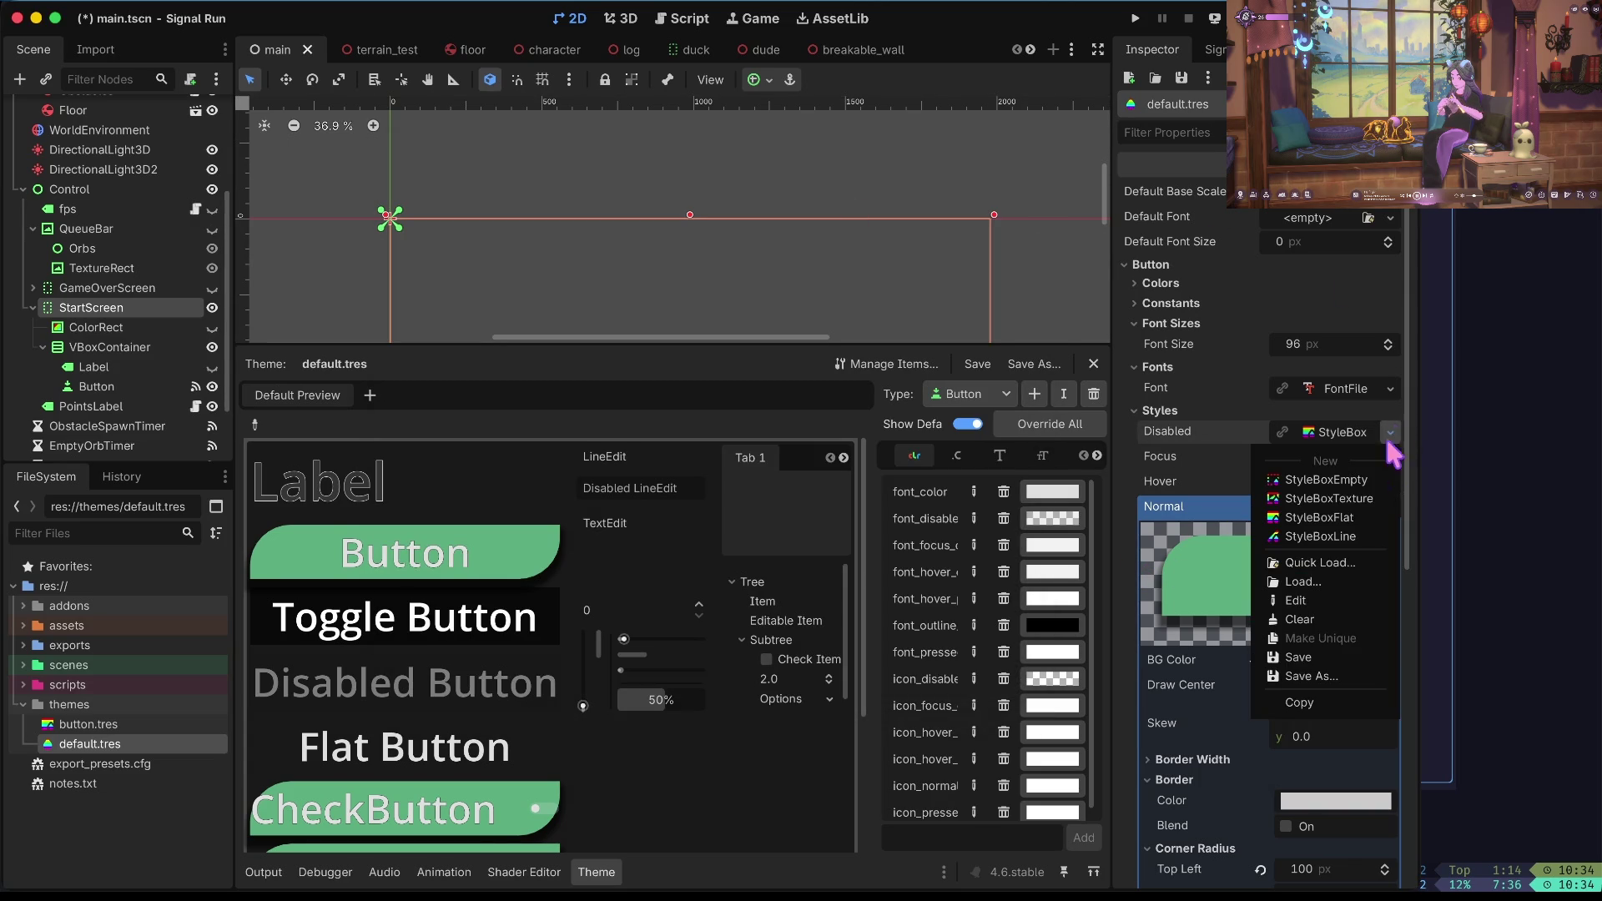
{"action": "left_click", "coordinate": [1319, 563]}
{"action": "left_click", "coordinate": [626, 218]}
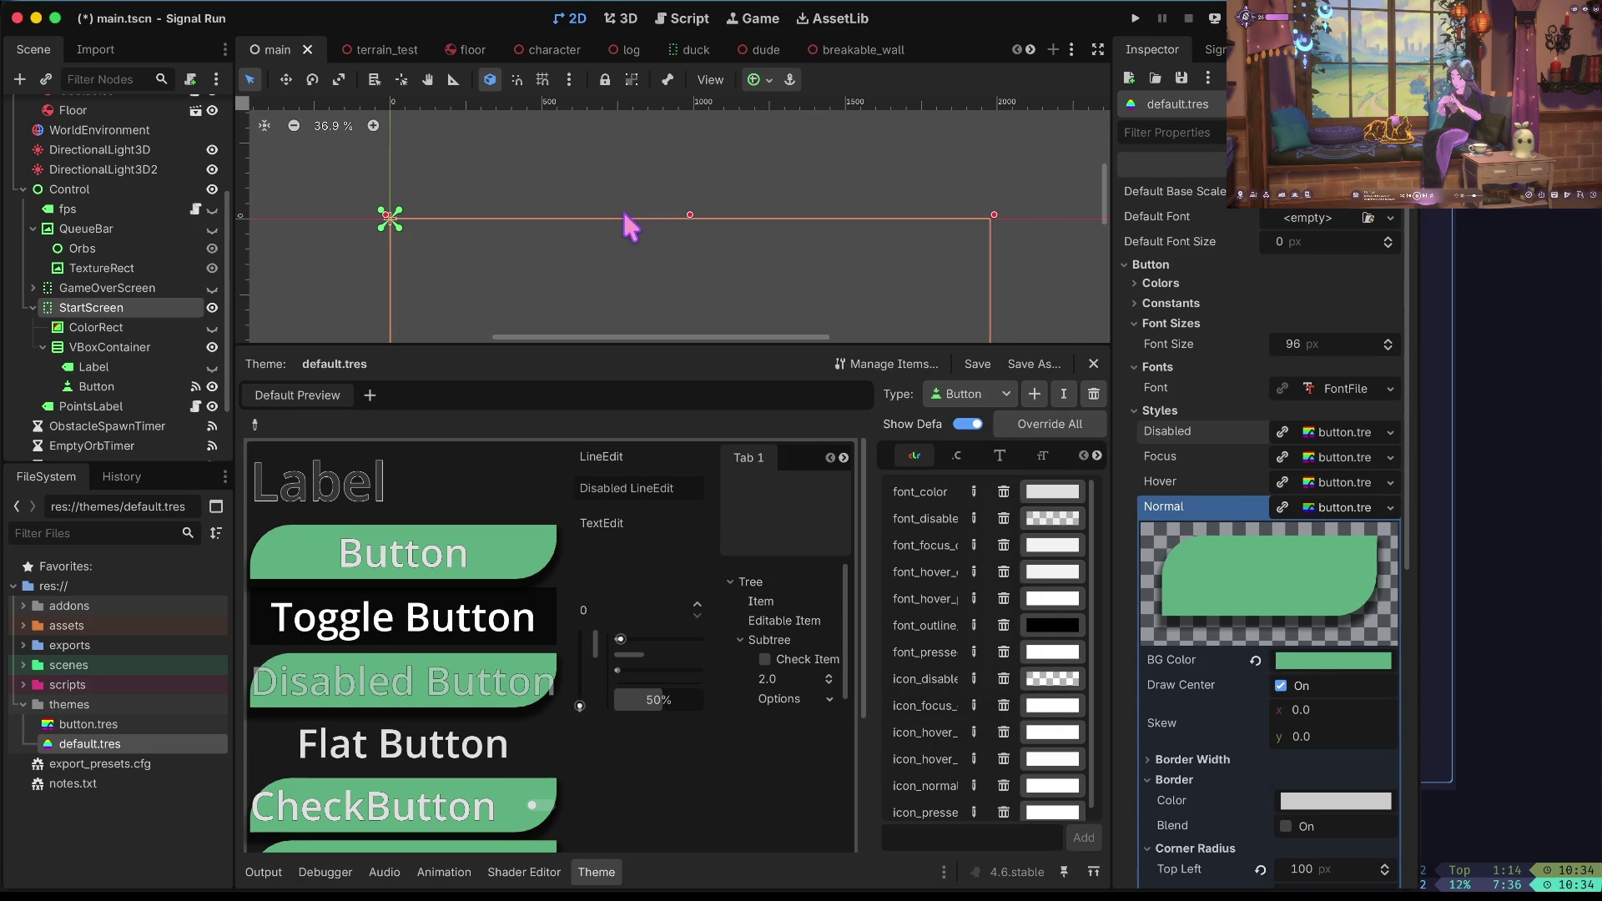
Assign button.tres to the Button Normal style and expand its stylebox settings.
{"action": "left_click", "coordinate": [1391, 508]}
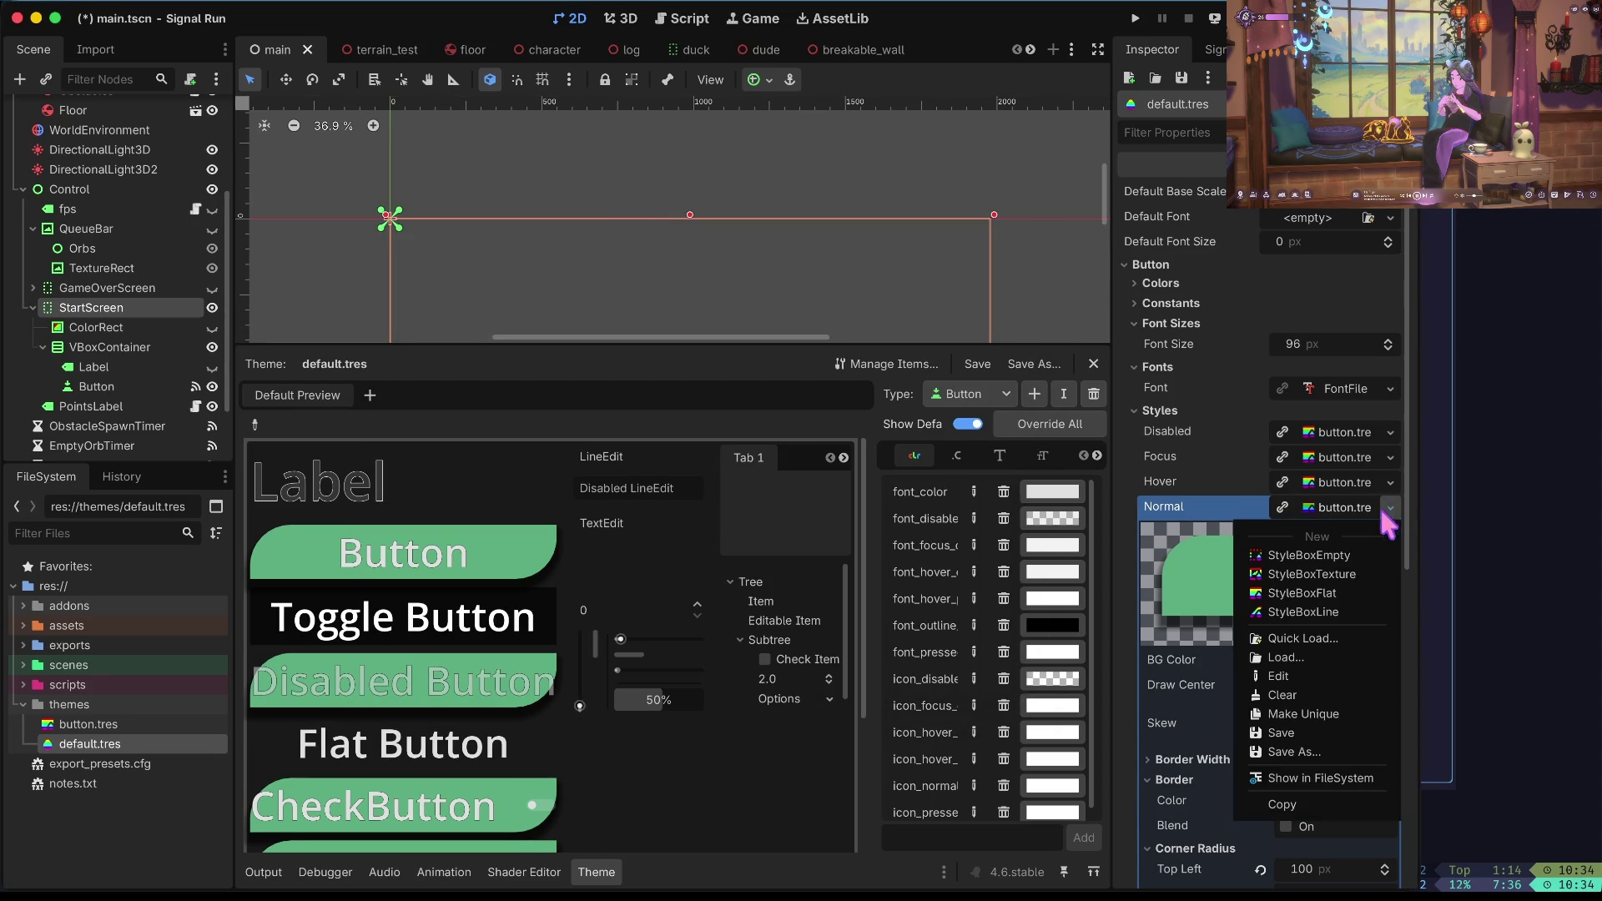
{"action": "left_click", "coordinate": [1319, 641]}
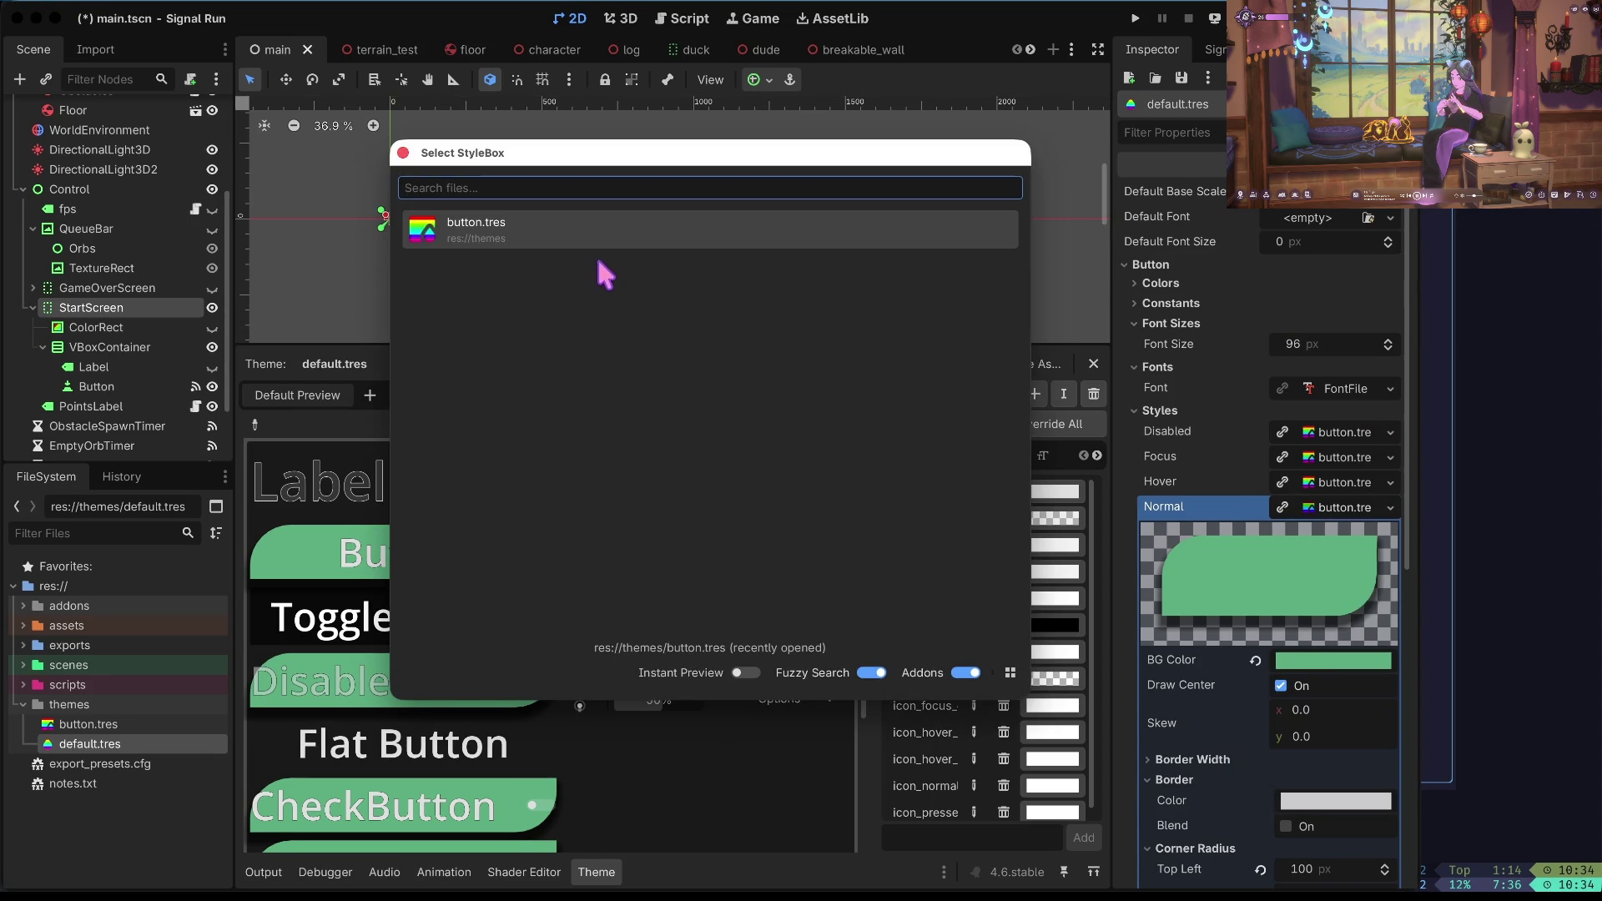
{"action": "left_click", "coordinate": [589, 232]}
{"action": "scroll", "coordinate": [1256, 472], "scroll_direction": "down", "scroll_amount": 2}
{"action": "scroll", "coordinate": [1256, 470], "scroll_direction": "down", "scroll_amount": 2}
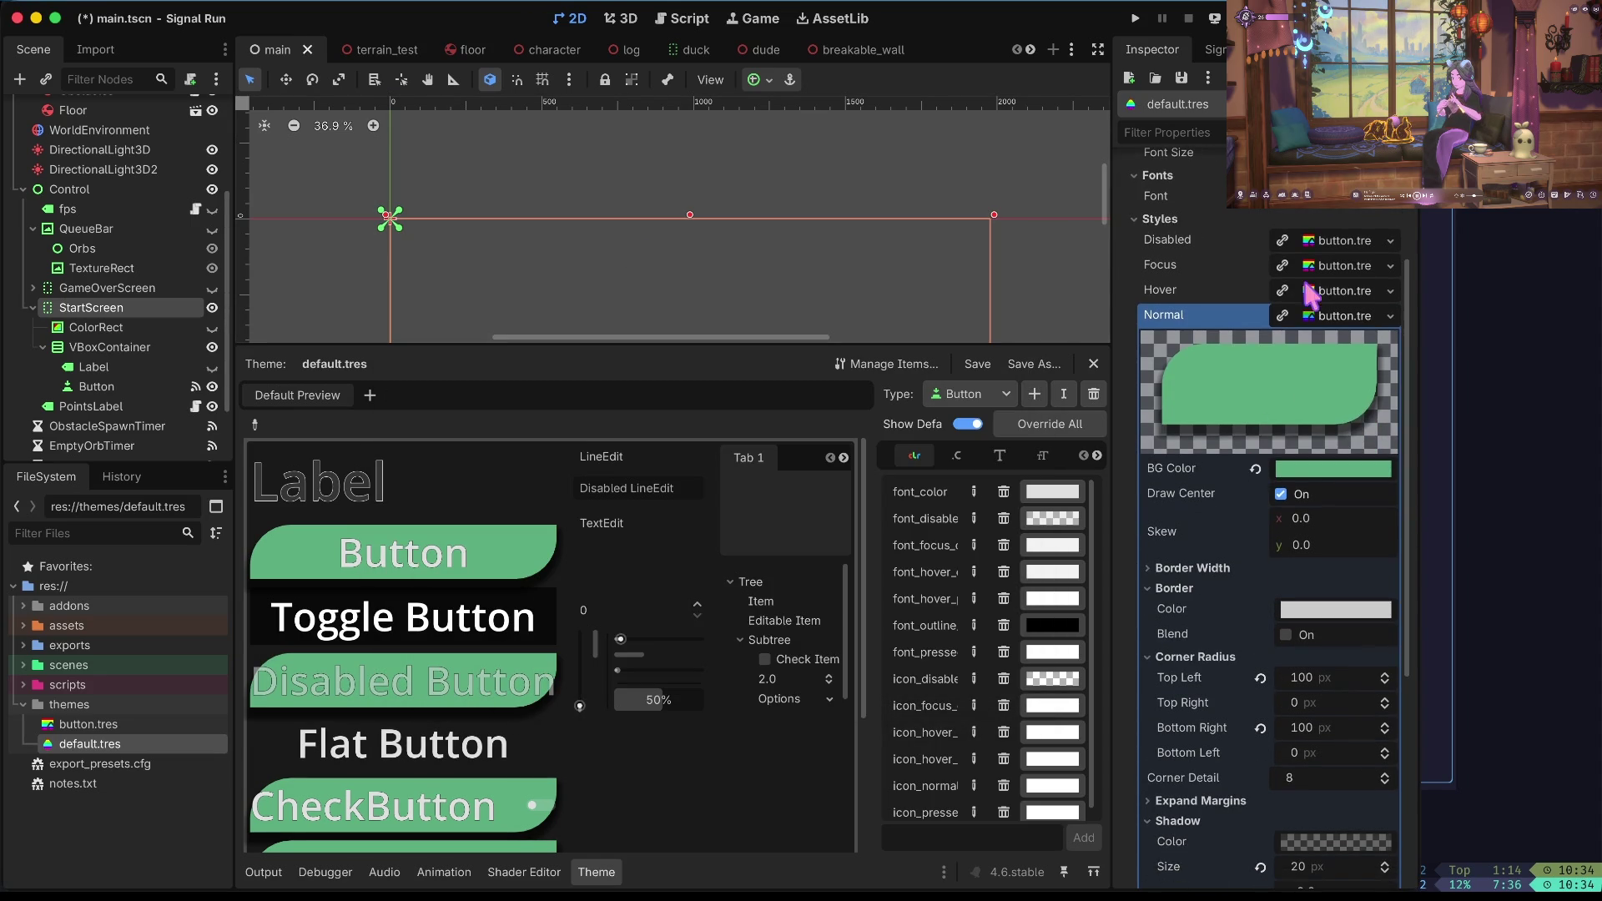
{"action": "left_click", "coordinate": [1340, 292]}
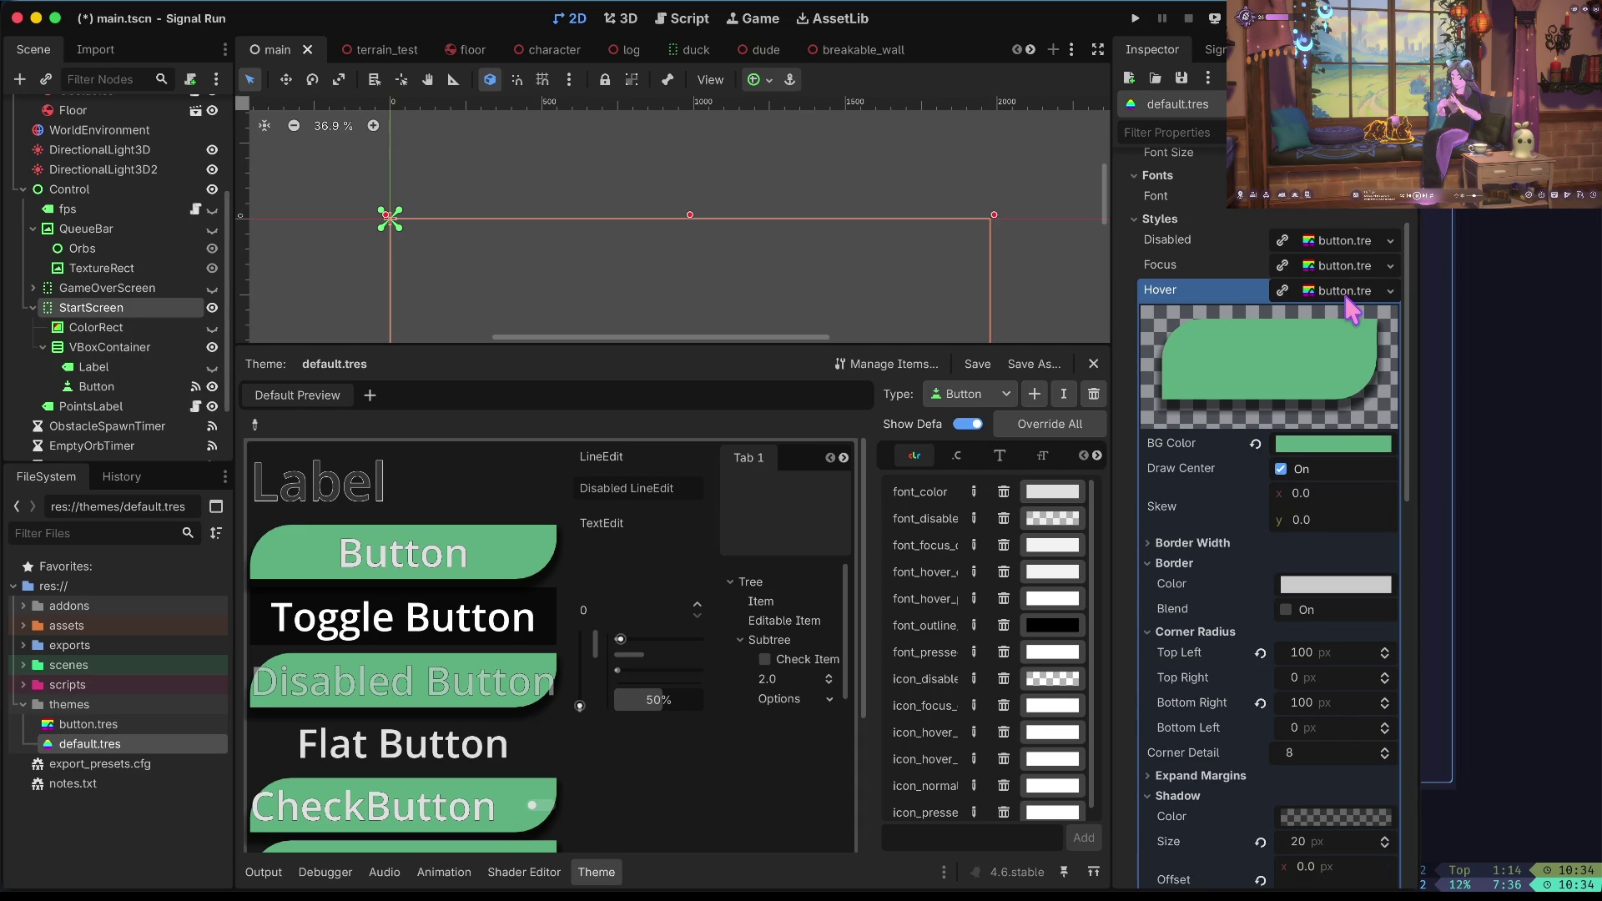
Save, then expand the Normal stylebox's Border Width section, collapsing Border and Corner Radius.
{"action": "left_click", "coordinate": [1339, 292]}
{"action": "scroll", "coordinate": [1306, 476], "scroll_direction": "down", "scroll_amount": 1}
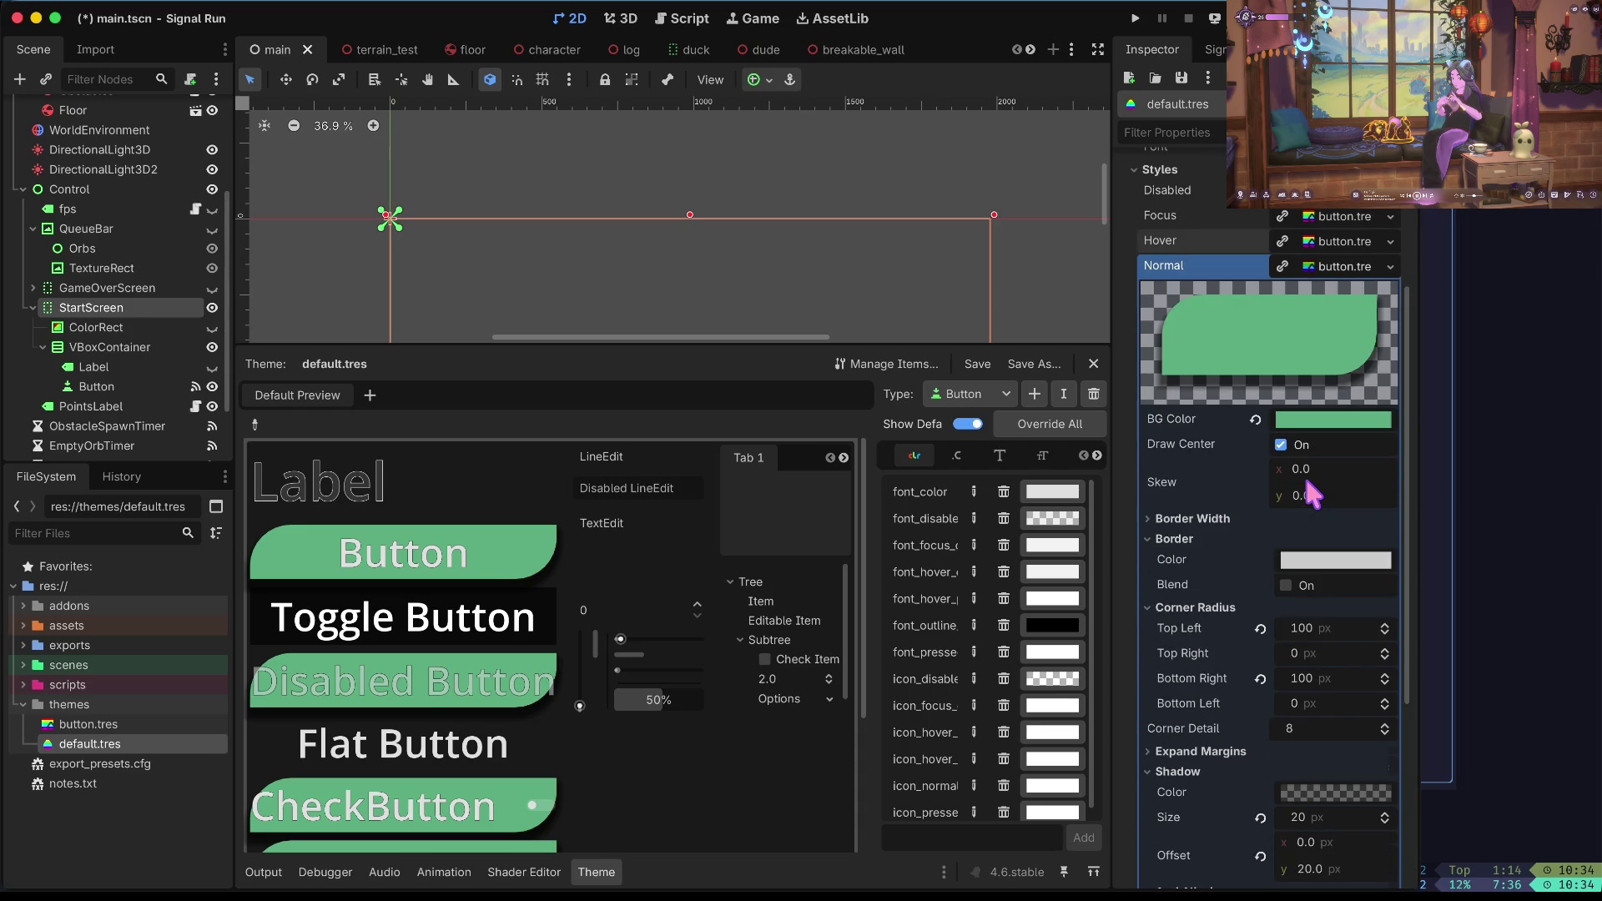
{"action": "key", "text": "ctrl+s"}
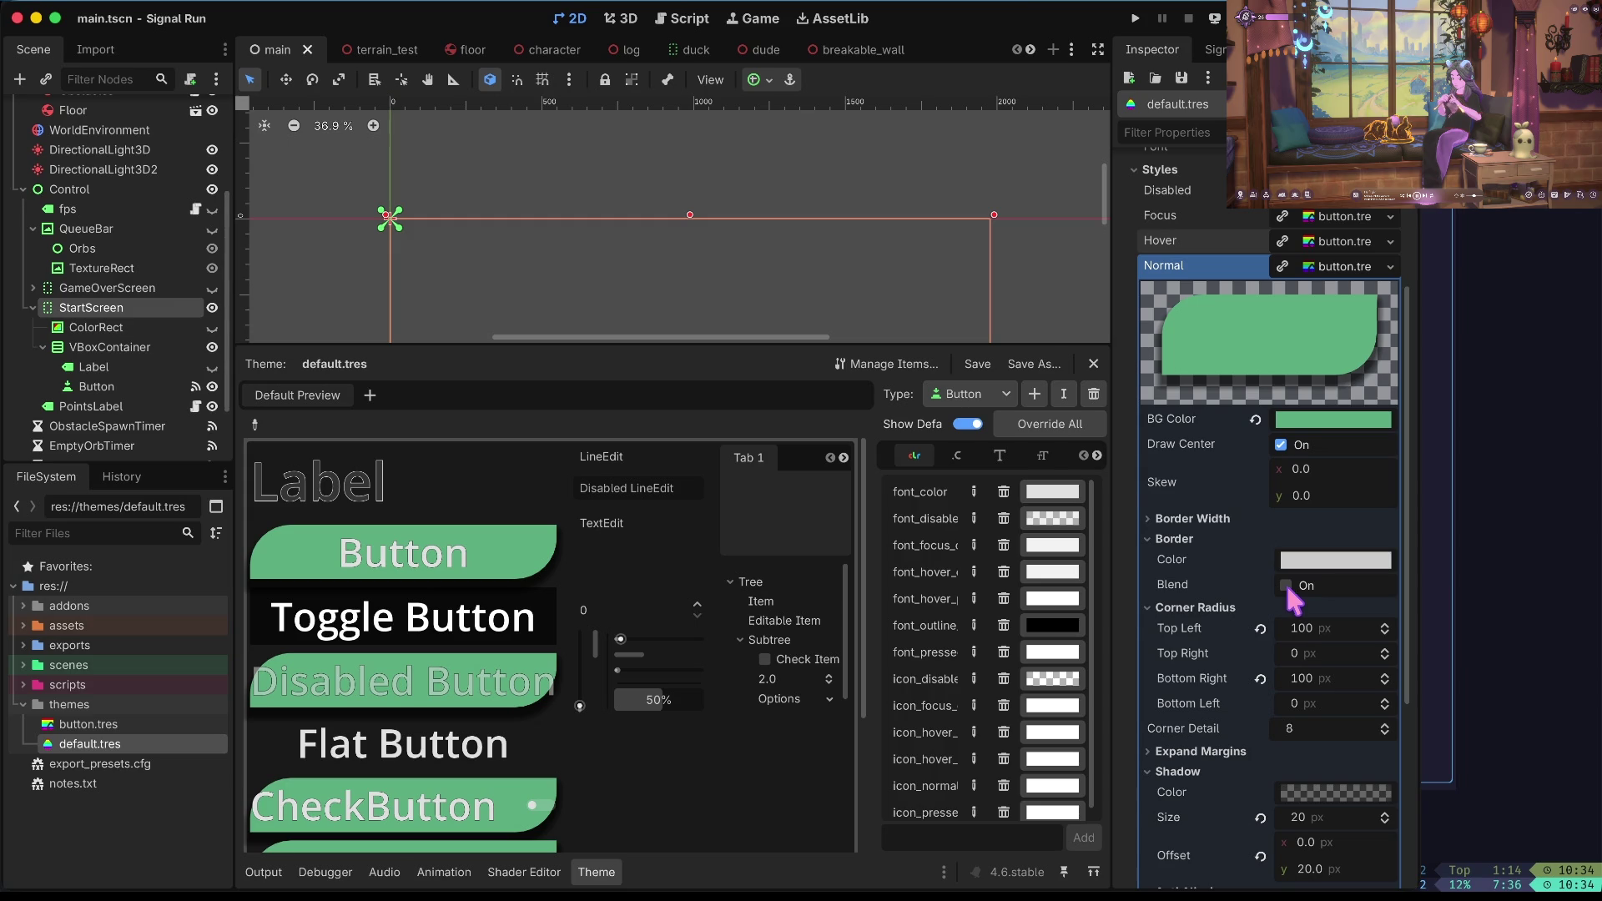
{"action": "scroll", "coordinate": [1290, 574], "scroll_direction": "up", "scroll_amount": 2}
{"action": "scroll", "coordinate": [1288, 577], "scroll_direction": "down", "scroll_amount": 2}
{"action": "left_click", "coordinate": [1208, 550]}
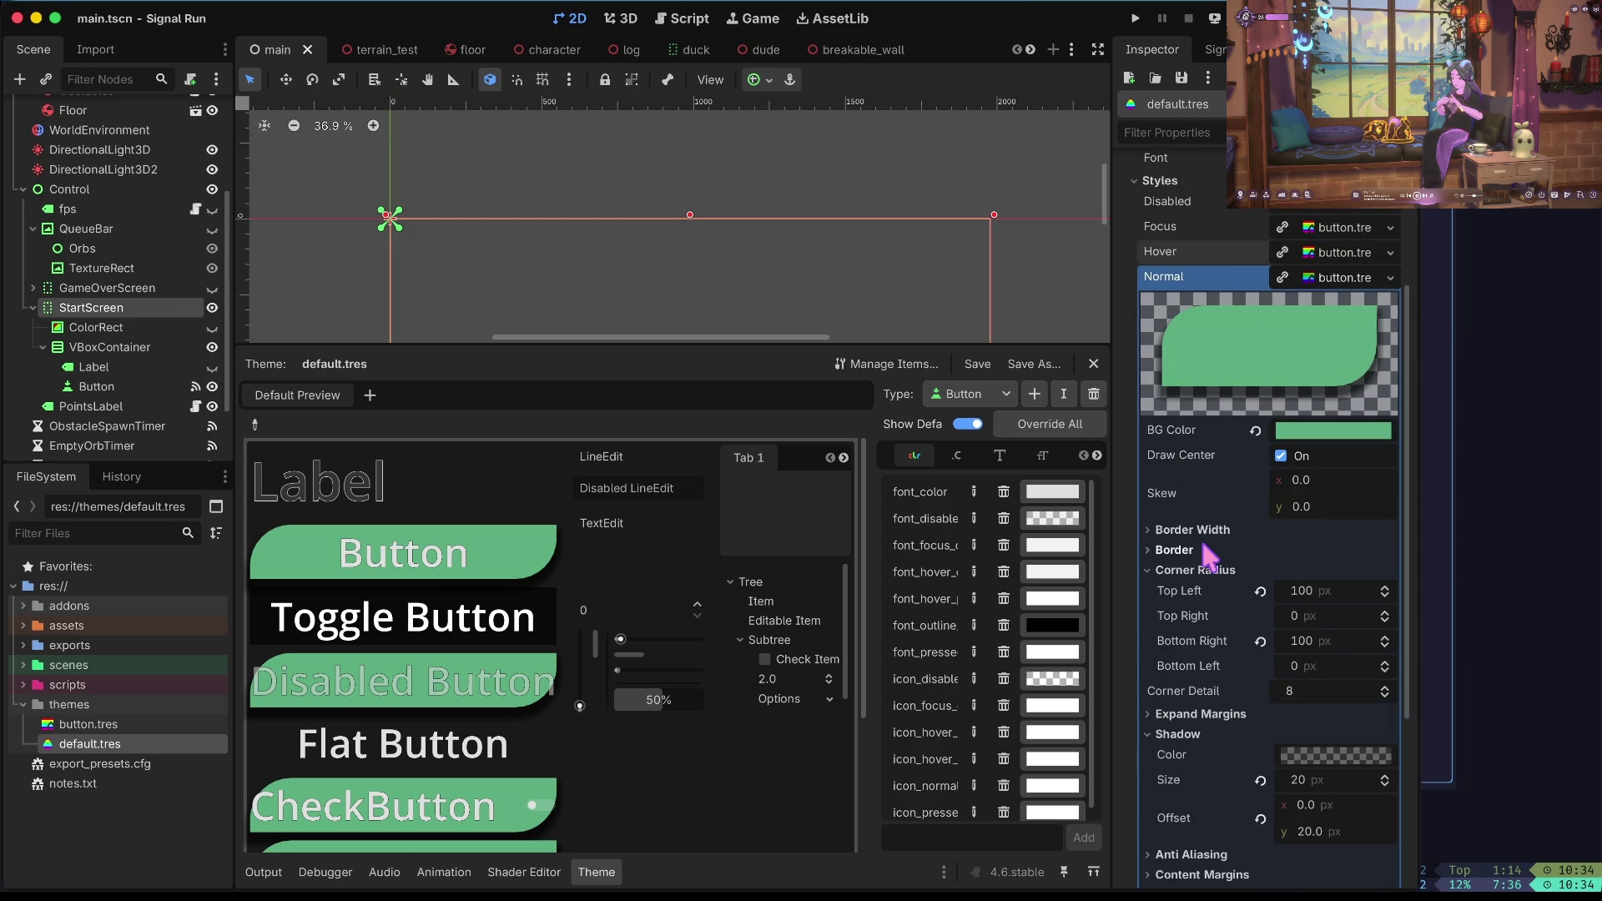
{"action": "left_click", "coordinate": [1210, 570]}
{"action": "left_click", "coordinate": [1215, 533]}
Try trial border widths such as left 50 then 20, top 30 then 5, right 4, bottom 2.
{"action": "left_click", "coordinate": [1332, 547]}
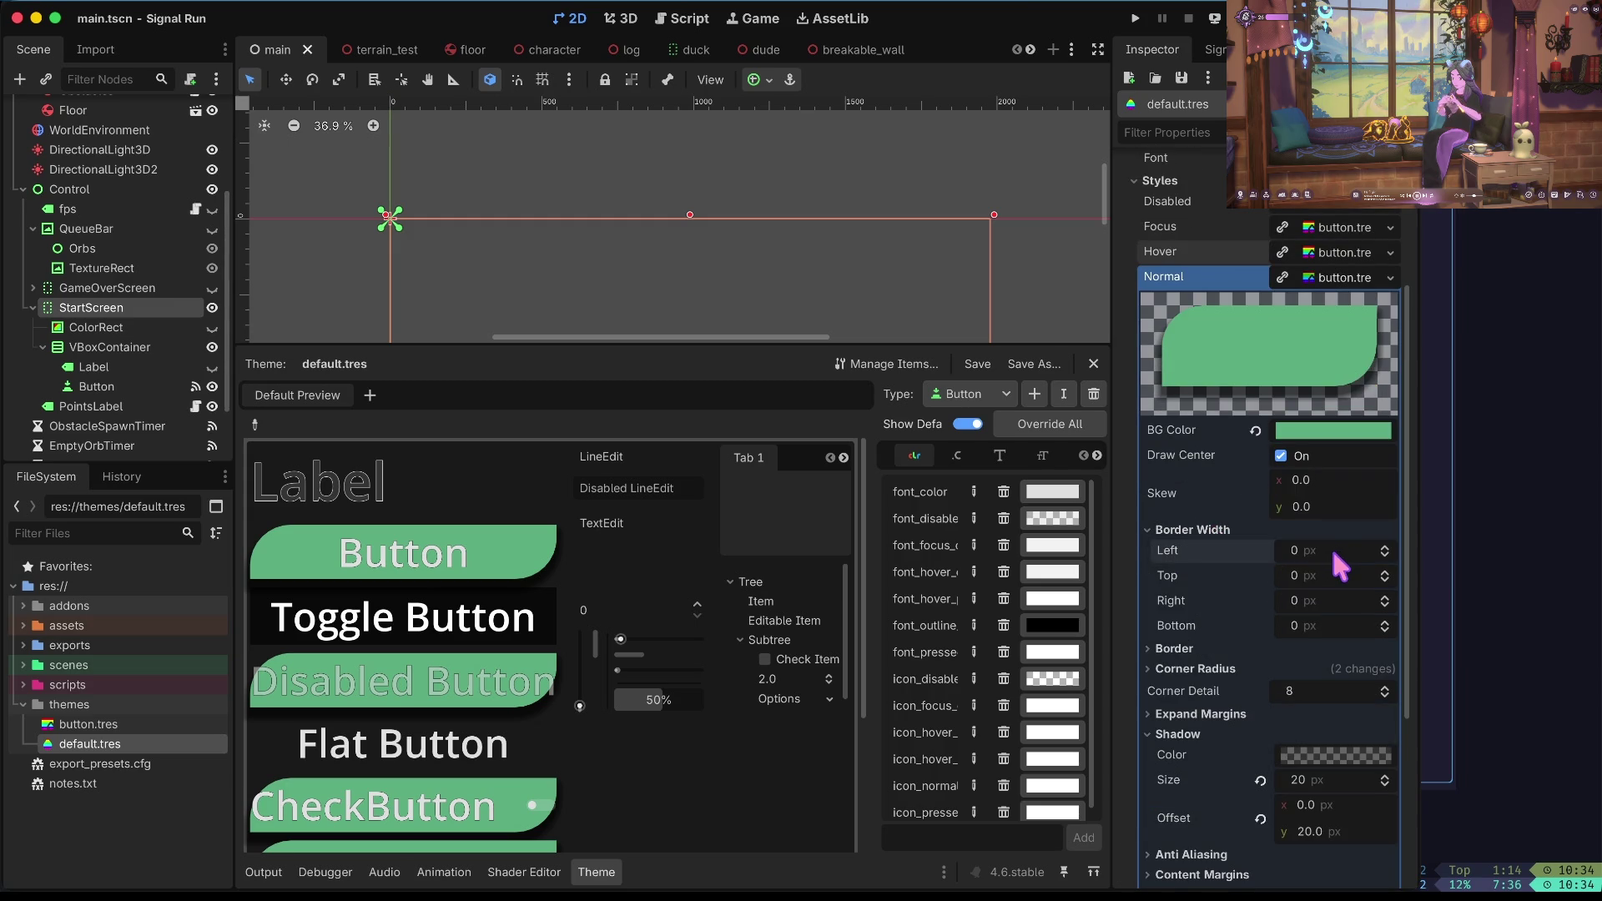
{"action": "scroll", "coordinate": [1334, 551], "scroll_direction": "up", "scroll_amount": 4}
{"action": "type", "text": "2"}
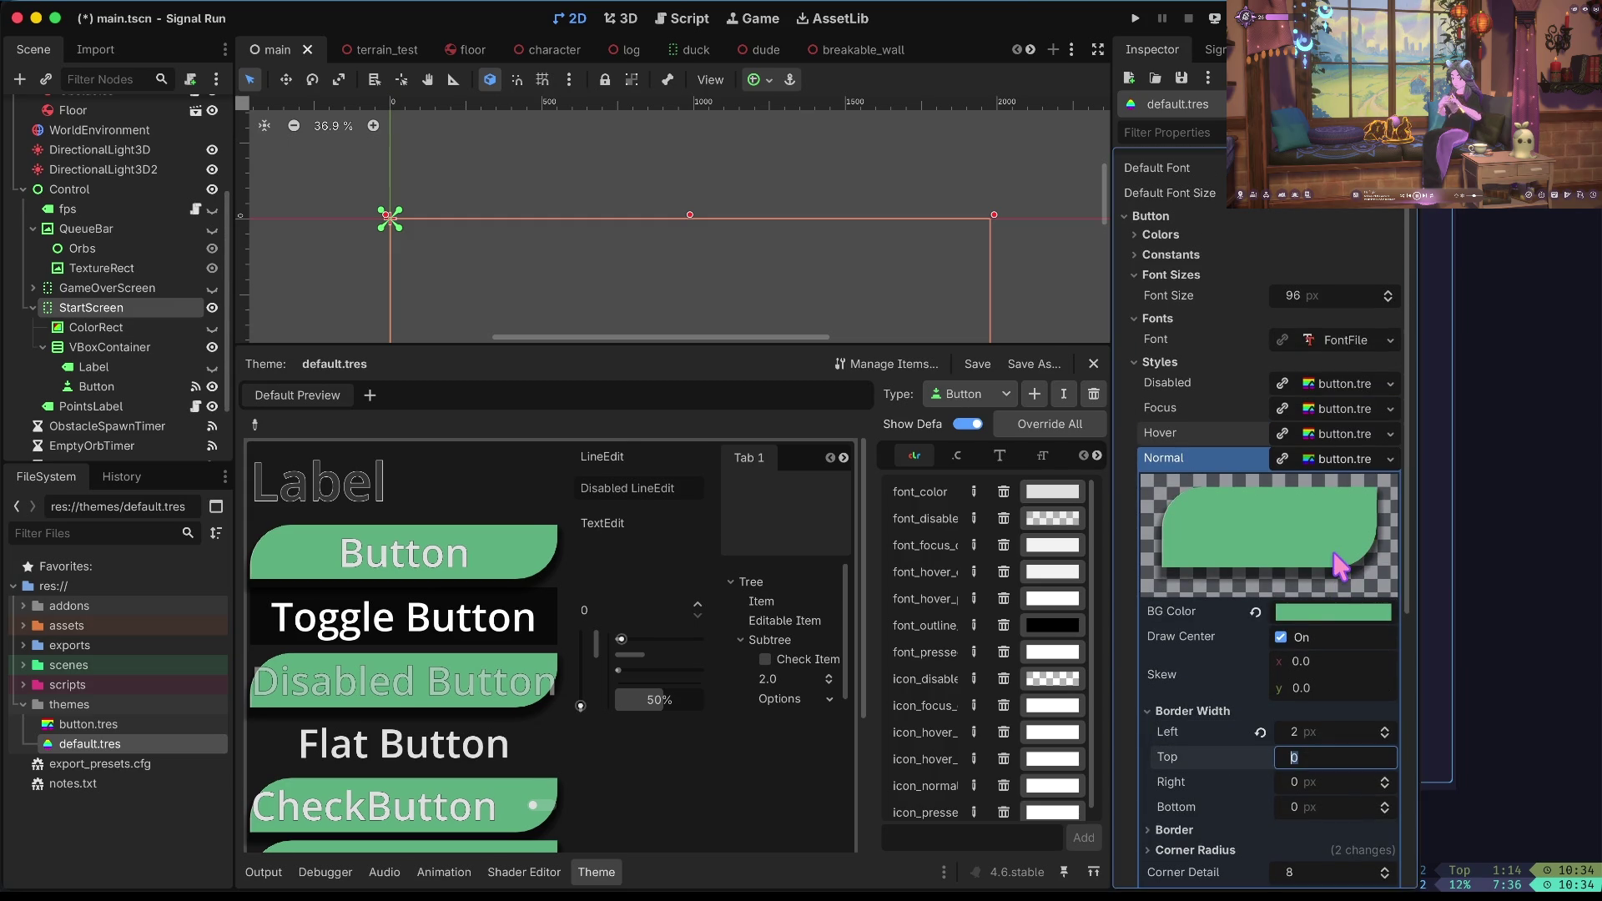
{"action": "key", "text": "Return"}
{"action": "type", "text": "10"}
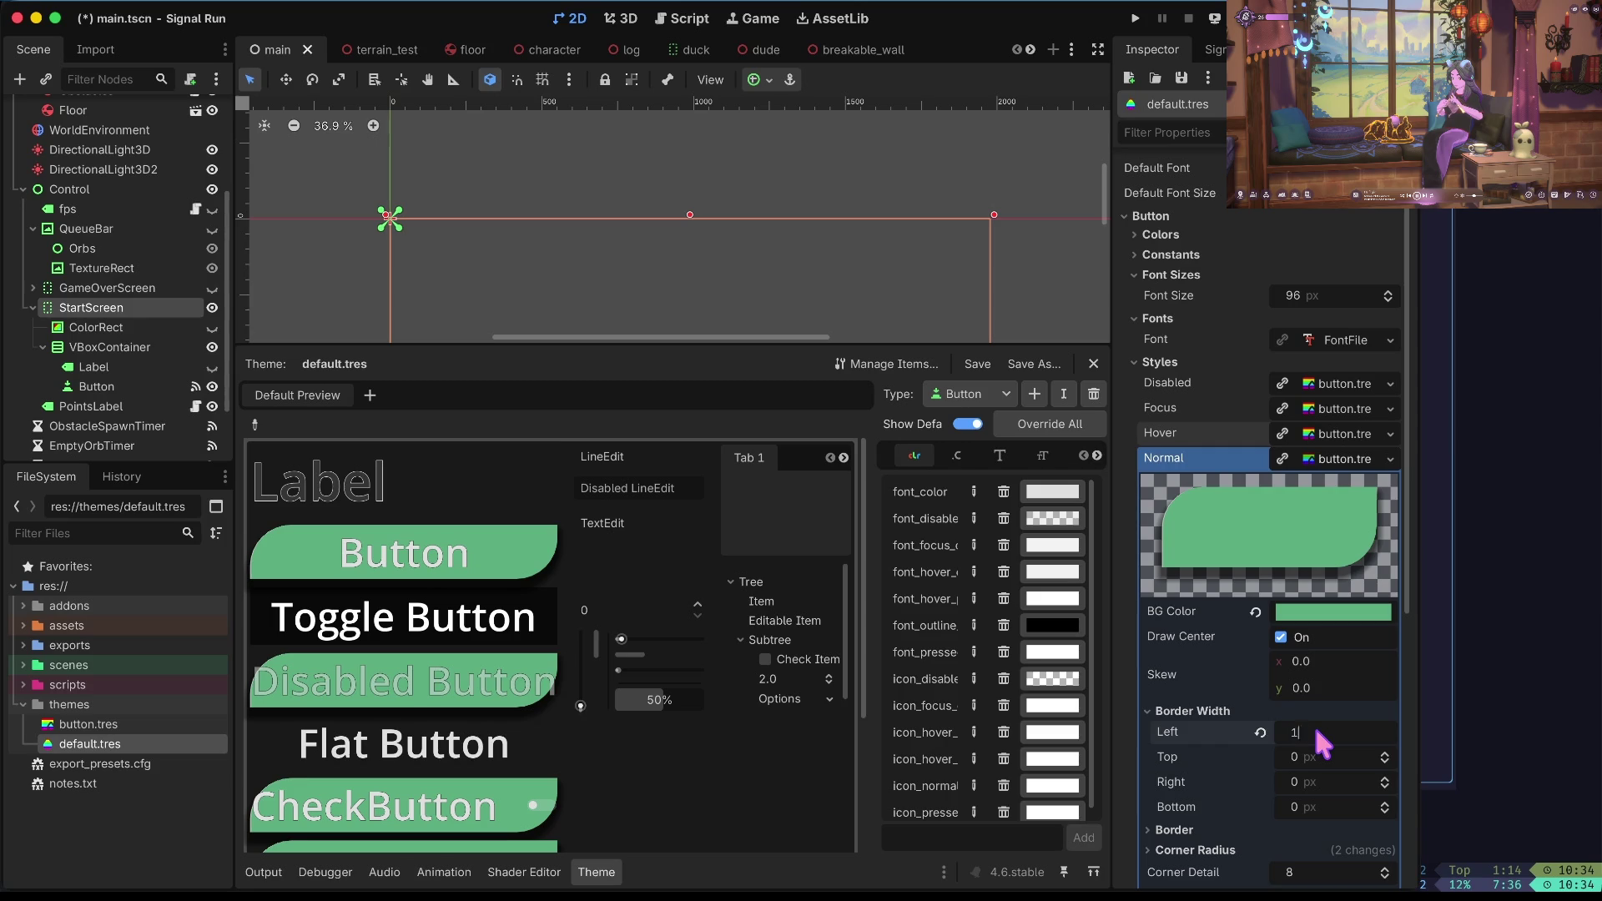
{"action": "key", "text": "Tab"}
{"action": "scroll", "coordinate": [1319, 740], "scroll_direction": "up", "scroll_amount": 10}
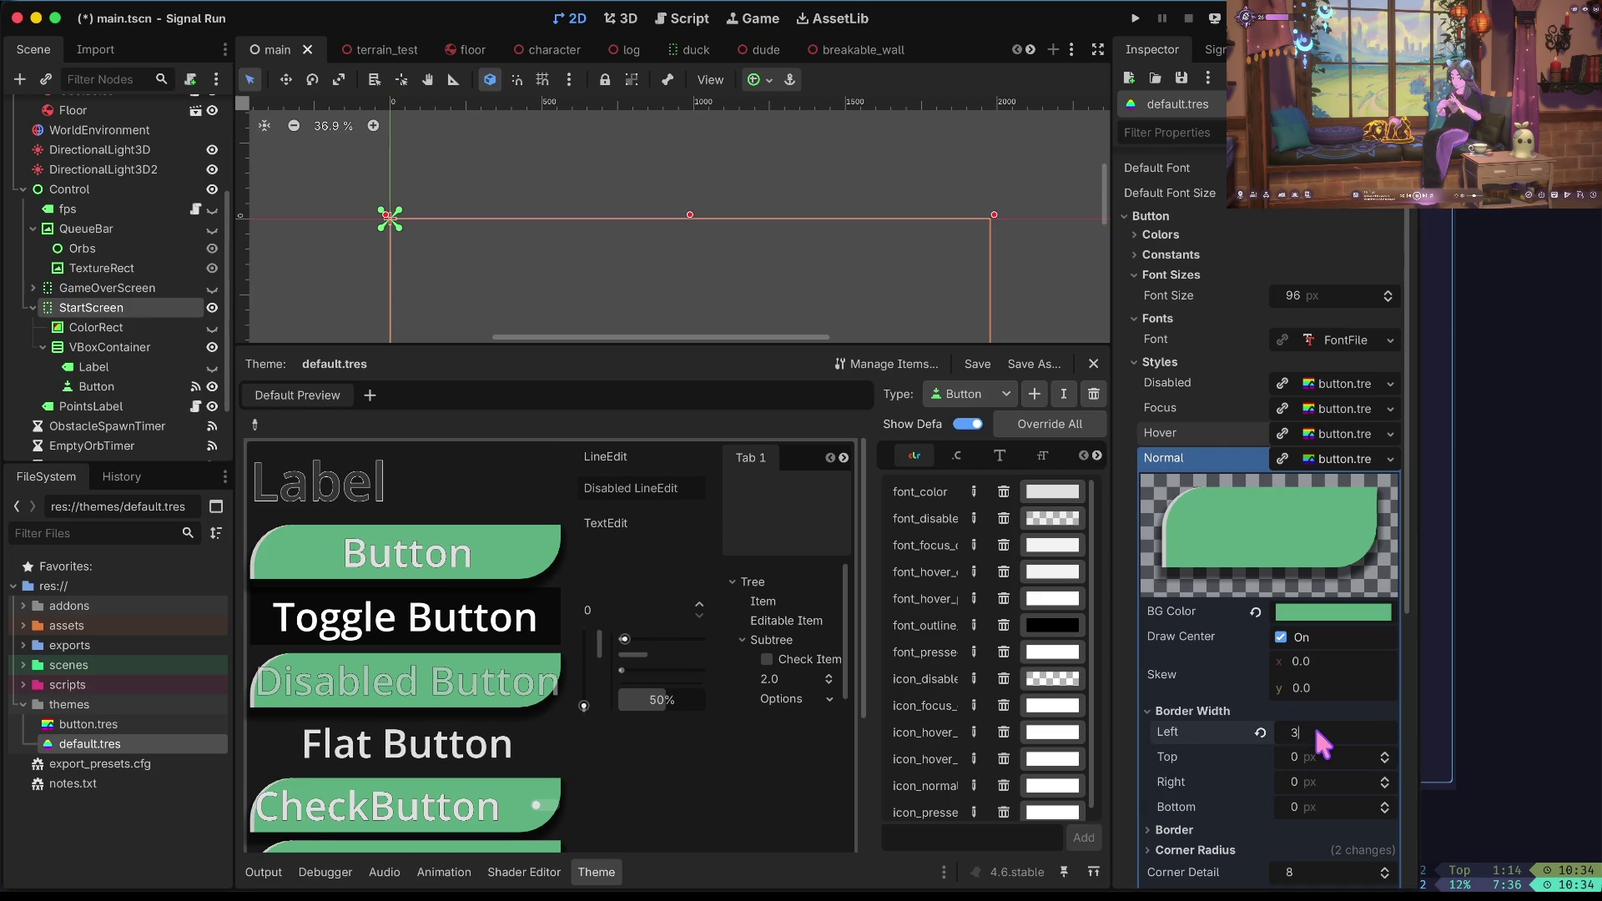
{"action": "left_click", "coordinate": [1321, 742]}
{"action": "type", "text": "50"}
{"action": "key", "text": "Tab"}
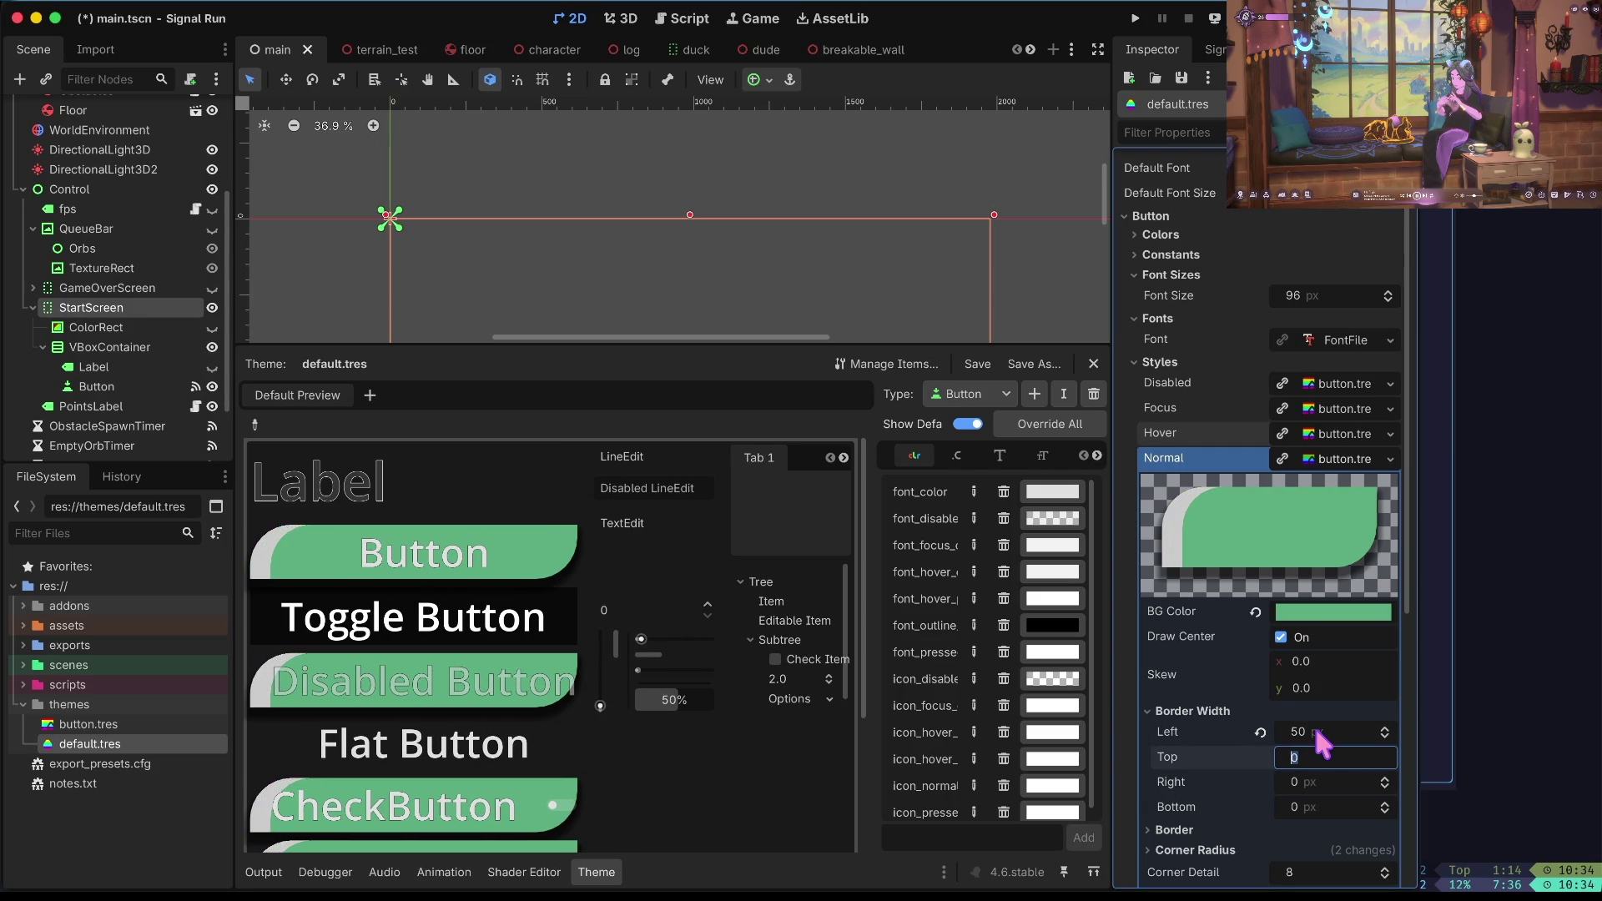
{"action": "type", "text": "3"}
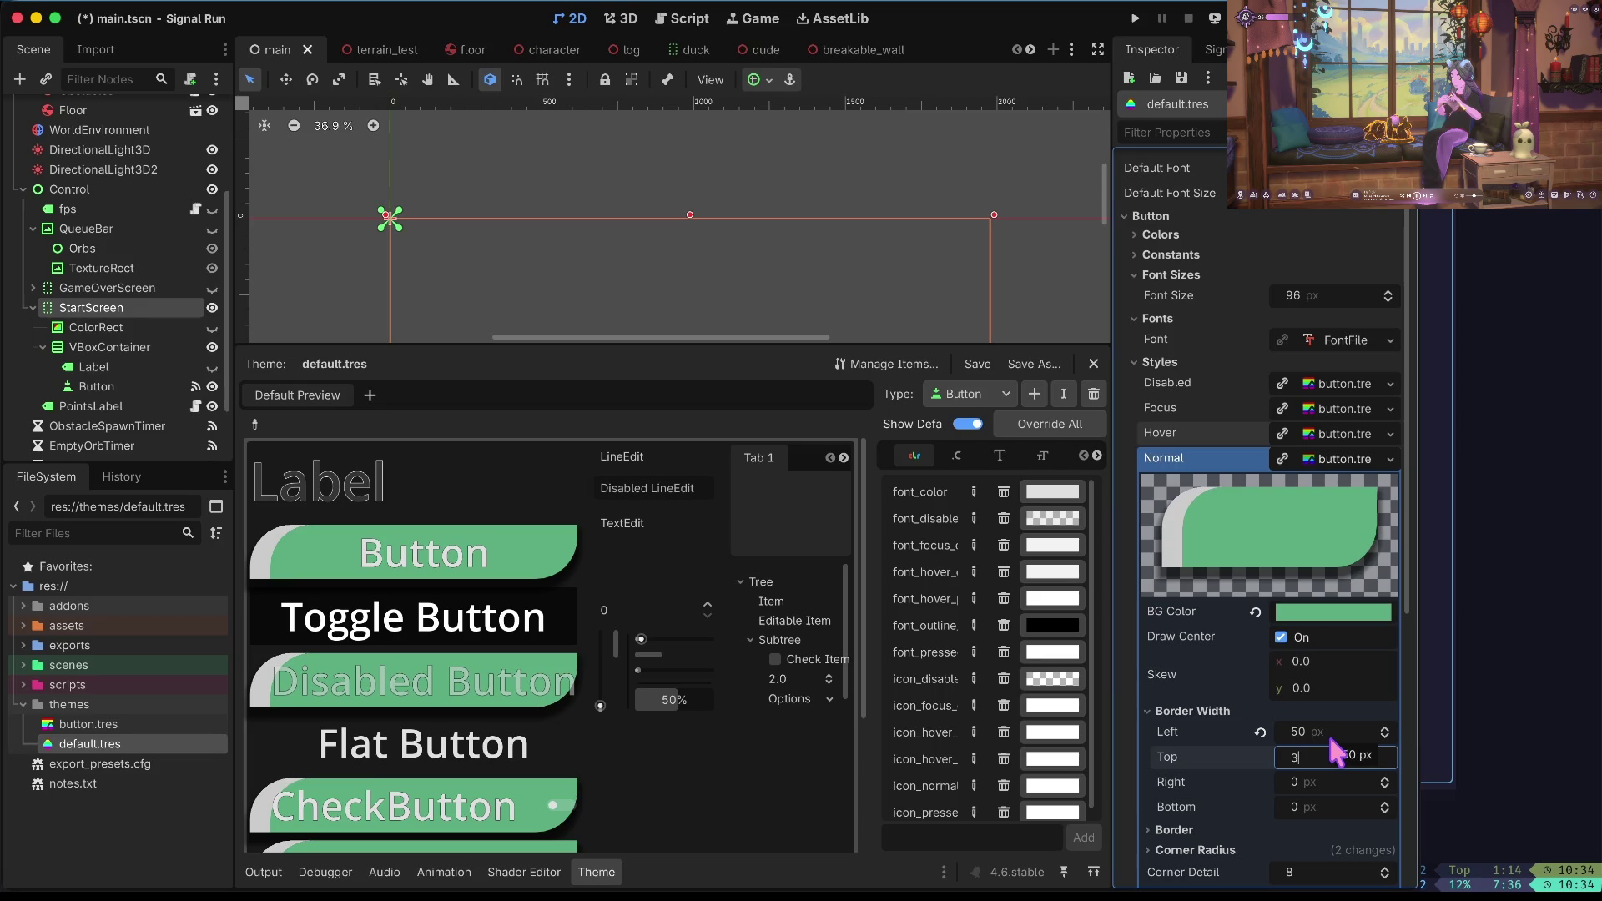
{"action": "type", "text": "0"}
{"action": "key", "text": "Tab"}
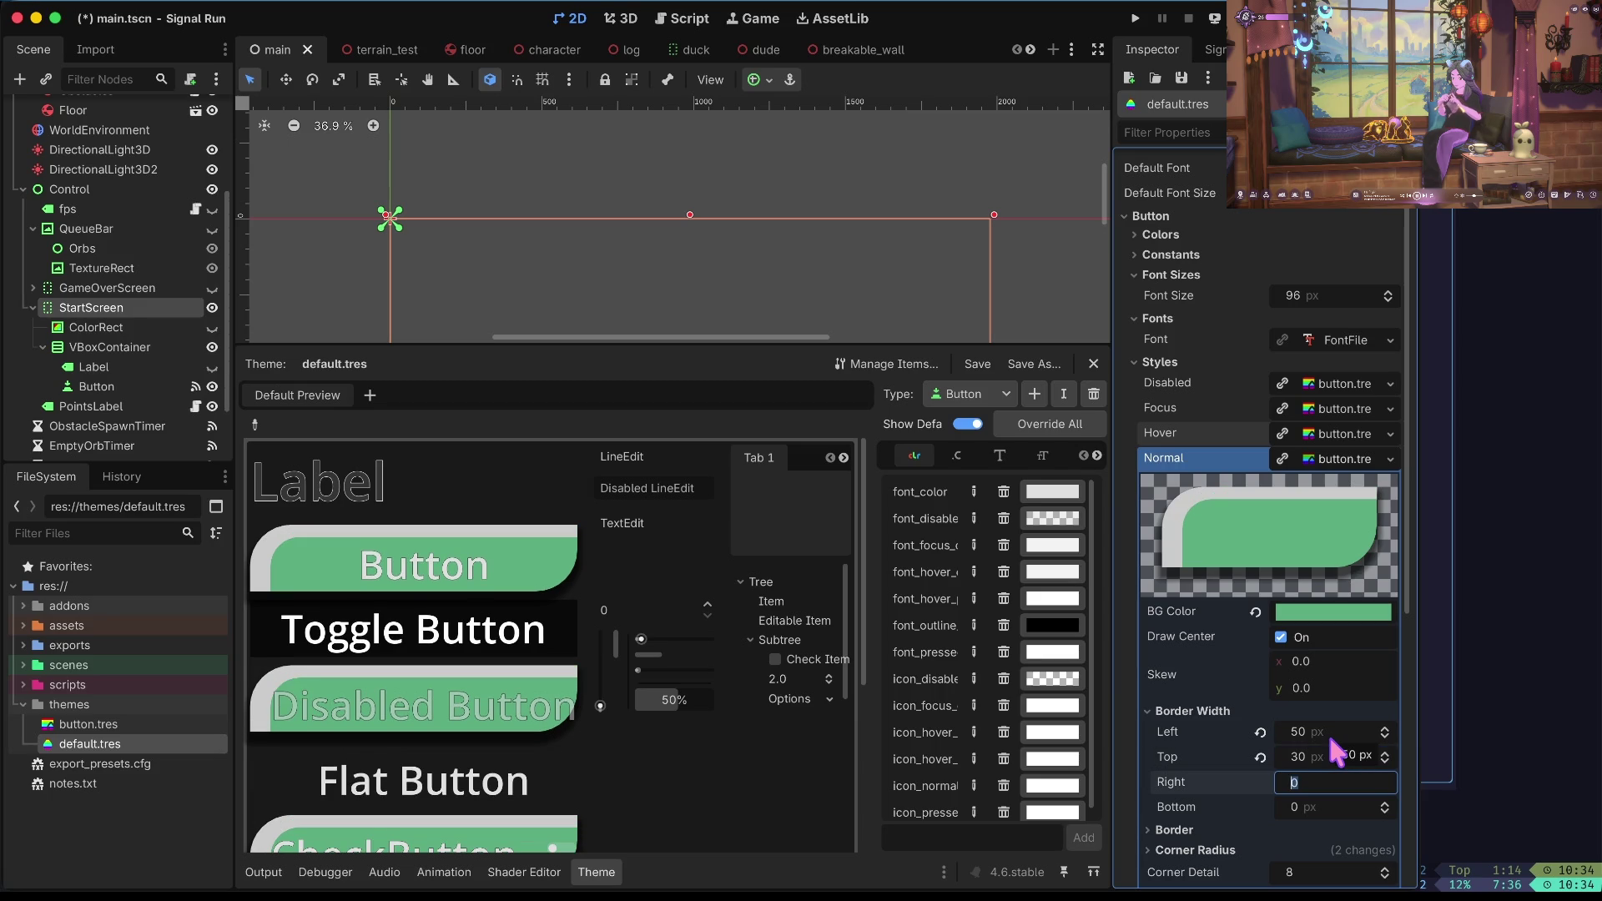
{"action": "left_click_drag", "start_coordinate": [1331, 754], "coordinate": [1338, 761]}
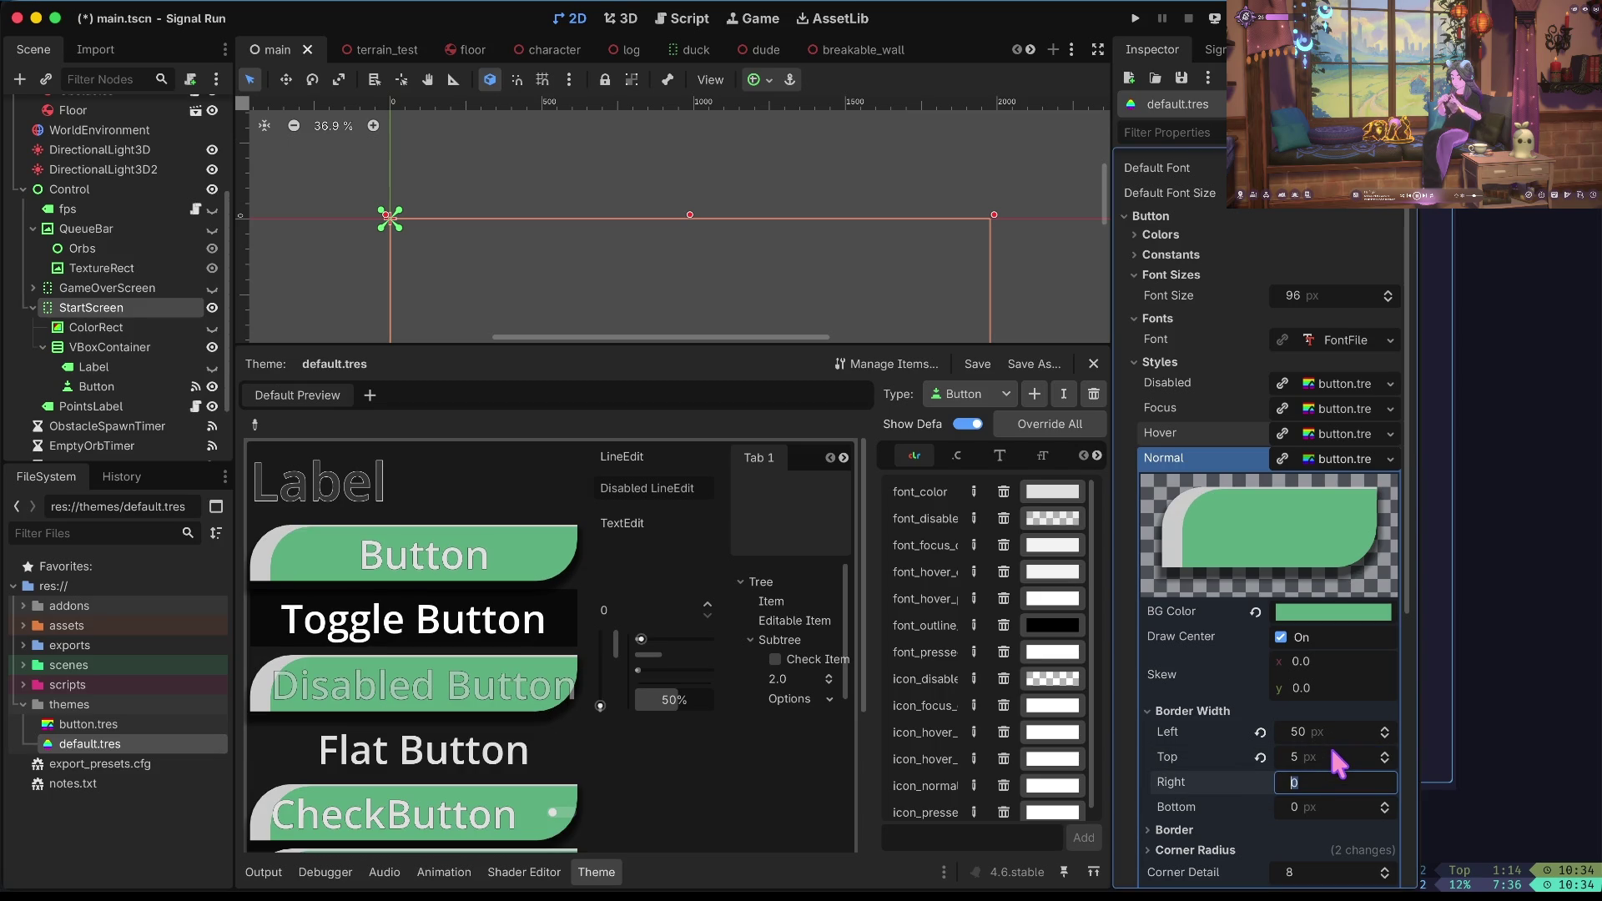
{"action": "left_click", "coordinate": [1325, 732]}
{"action": "type", "text": "20"}
{"action": "key", "text": "Tab"}
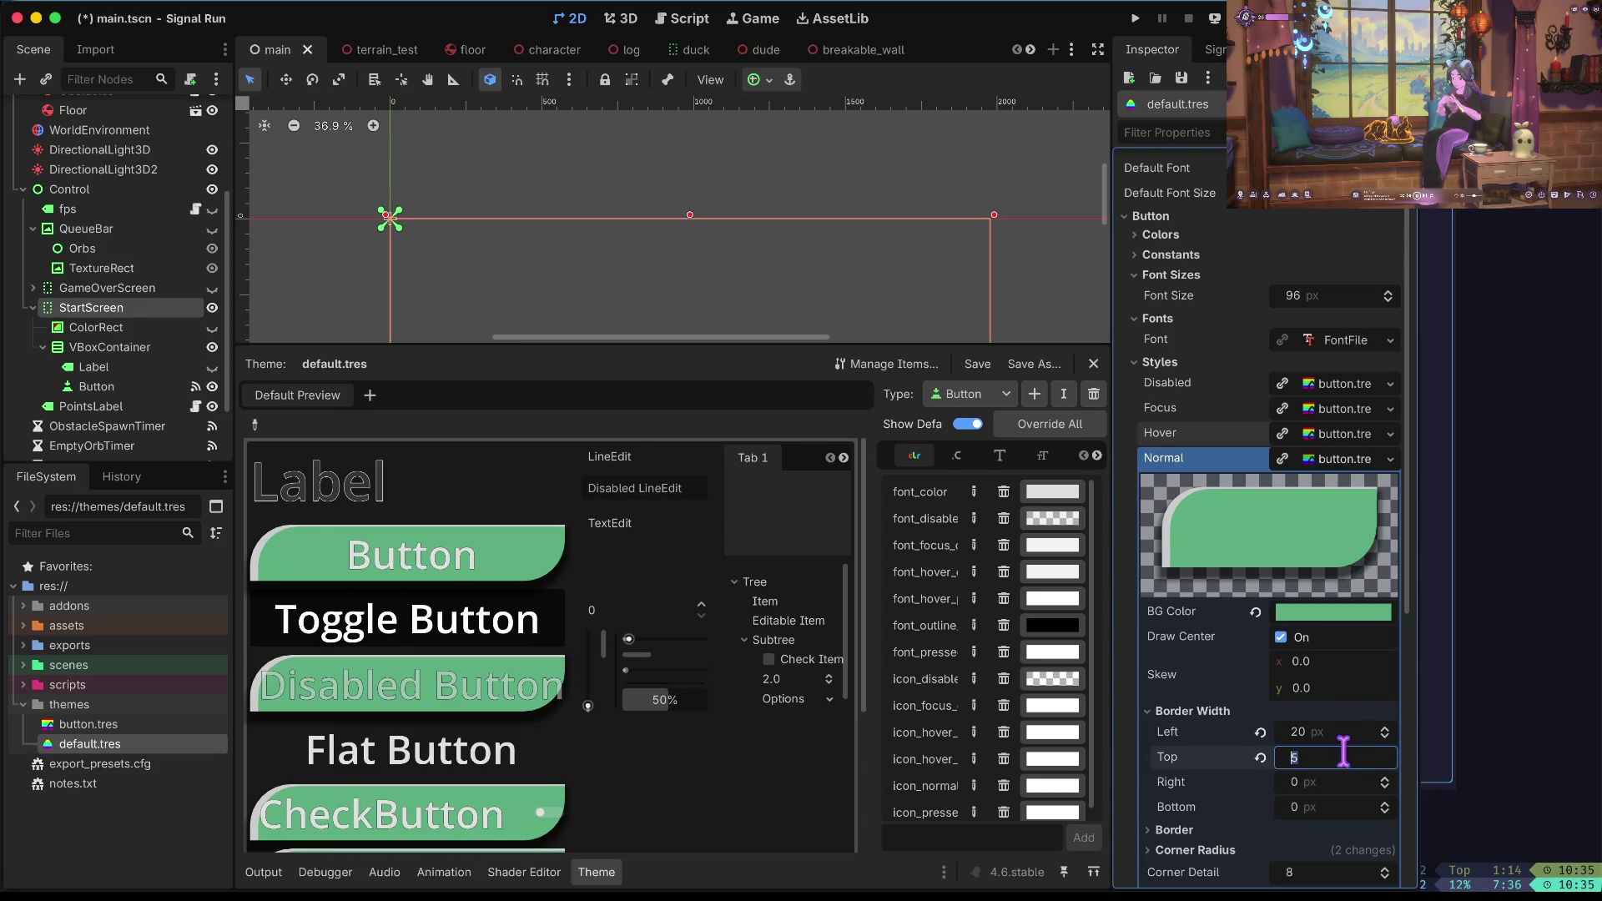
{"action": "left_click", "coordinate": [1324, 784]}
{"action": "type", "text": "4"}
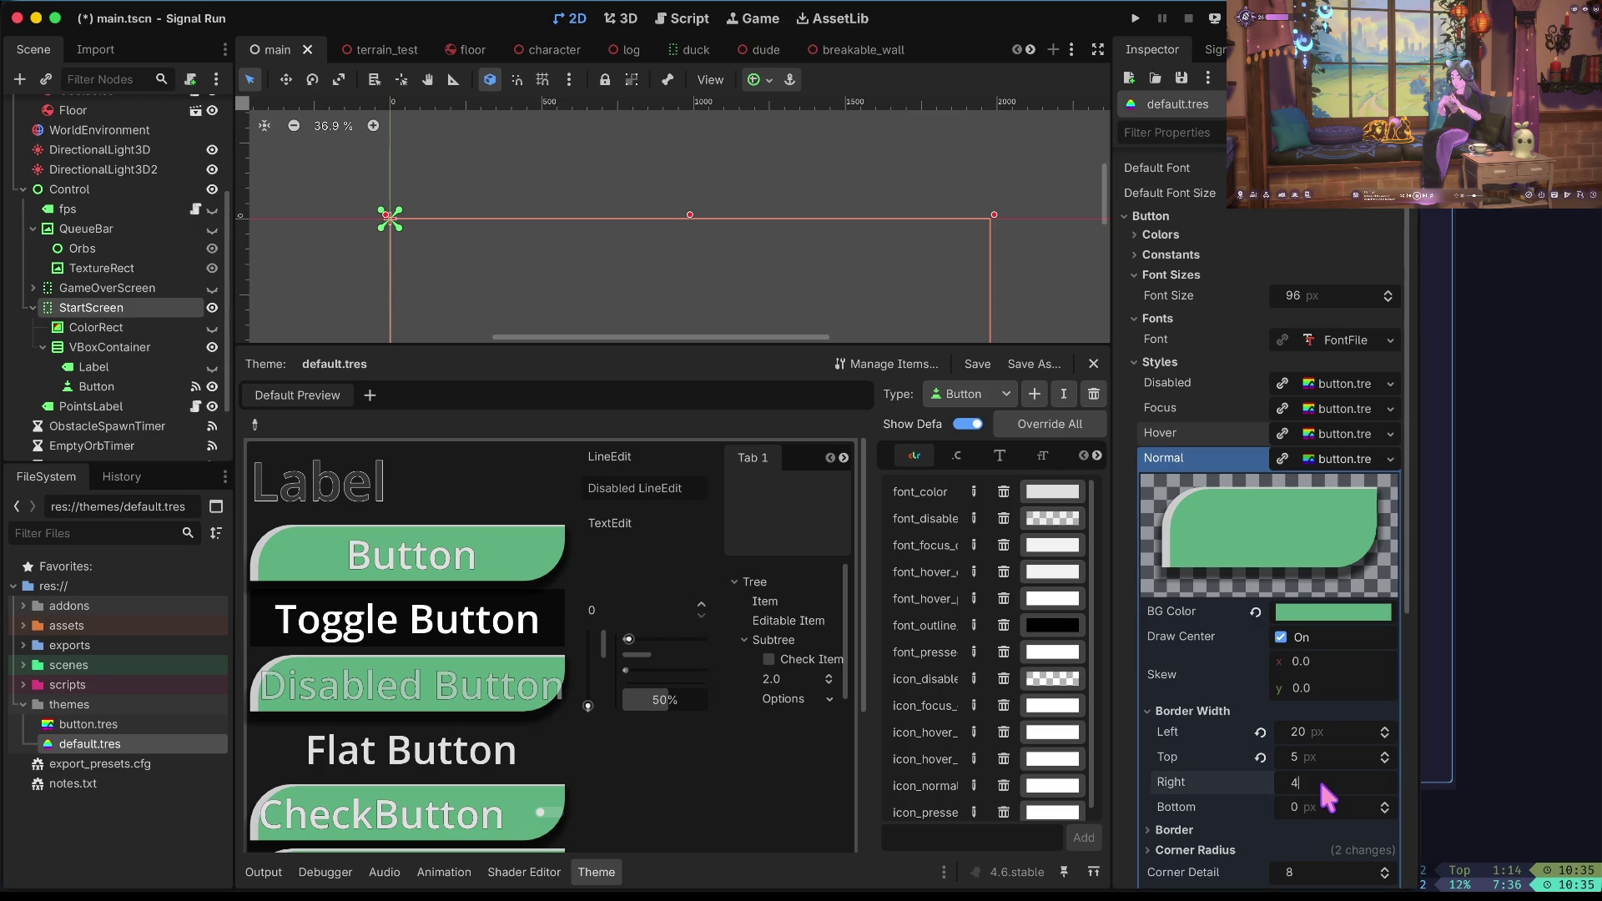
{"action": "key", "text": "Tab"}
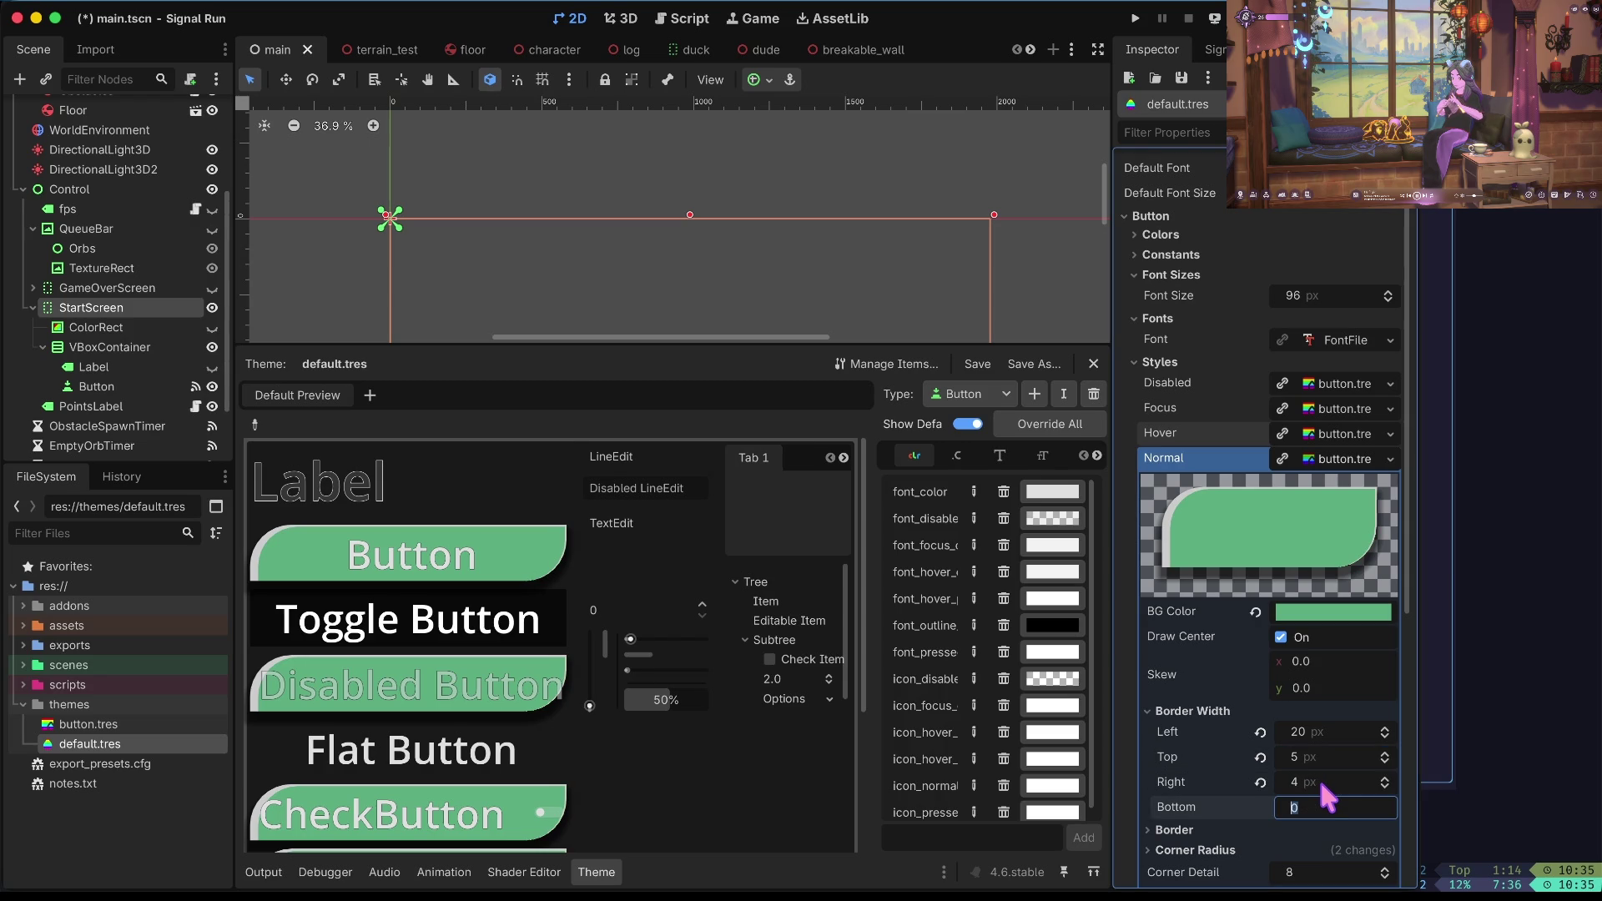
{"action": "type", "text": "2"}
{"action": "key", "text": "Tab"}
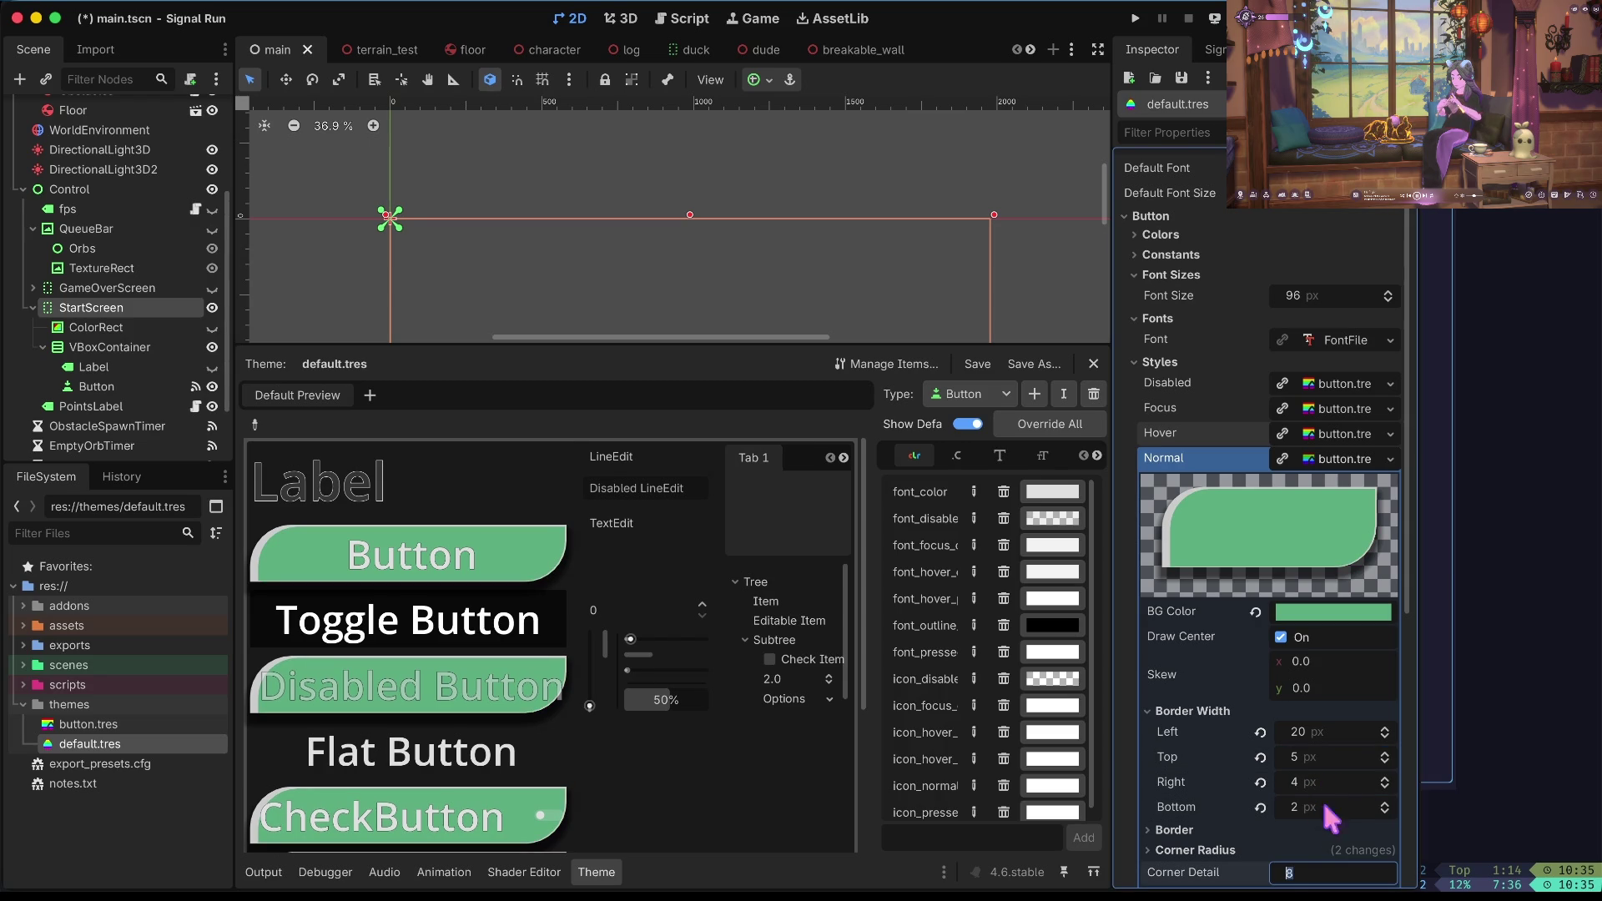
Set the top border width to 8 and adjust the left width between 30 and 40.
{"action": "left_click", "coordinate": [1327, 755]}
{"action": "type", "text": "2"}
{"action": "key", "text": "Tab"}
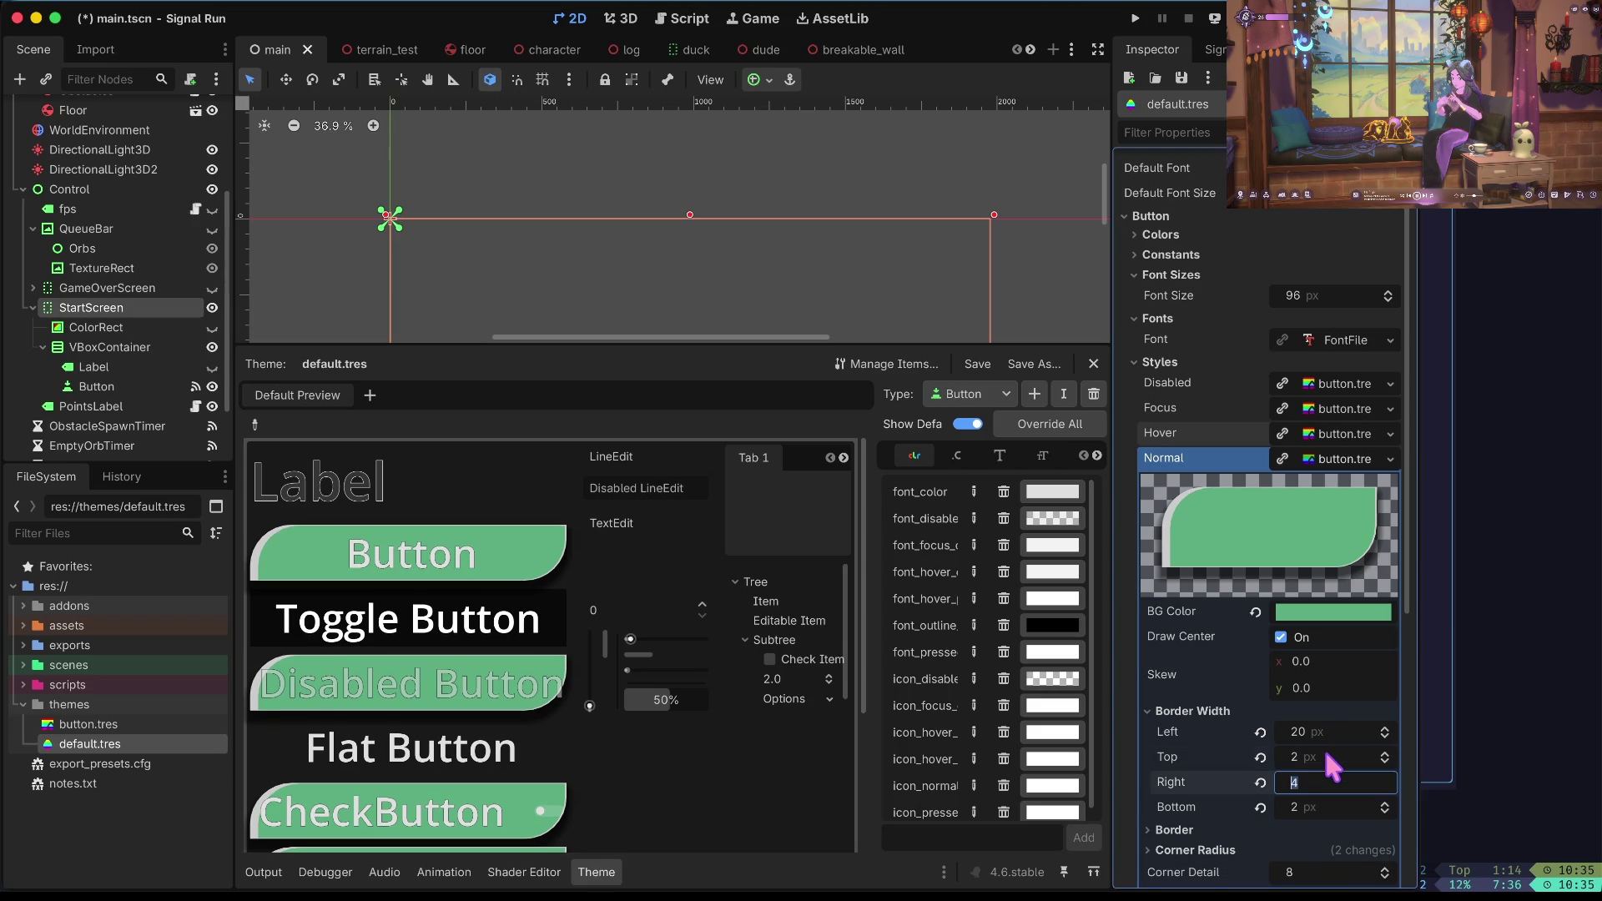
{"action": "key", "text": "Return"}
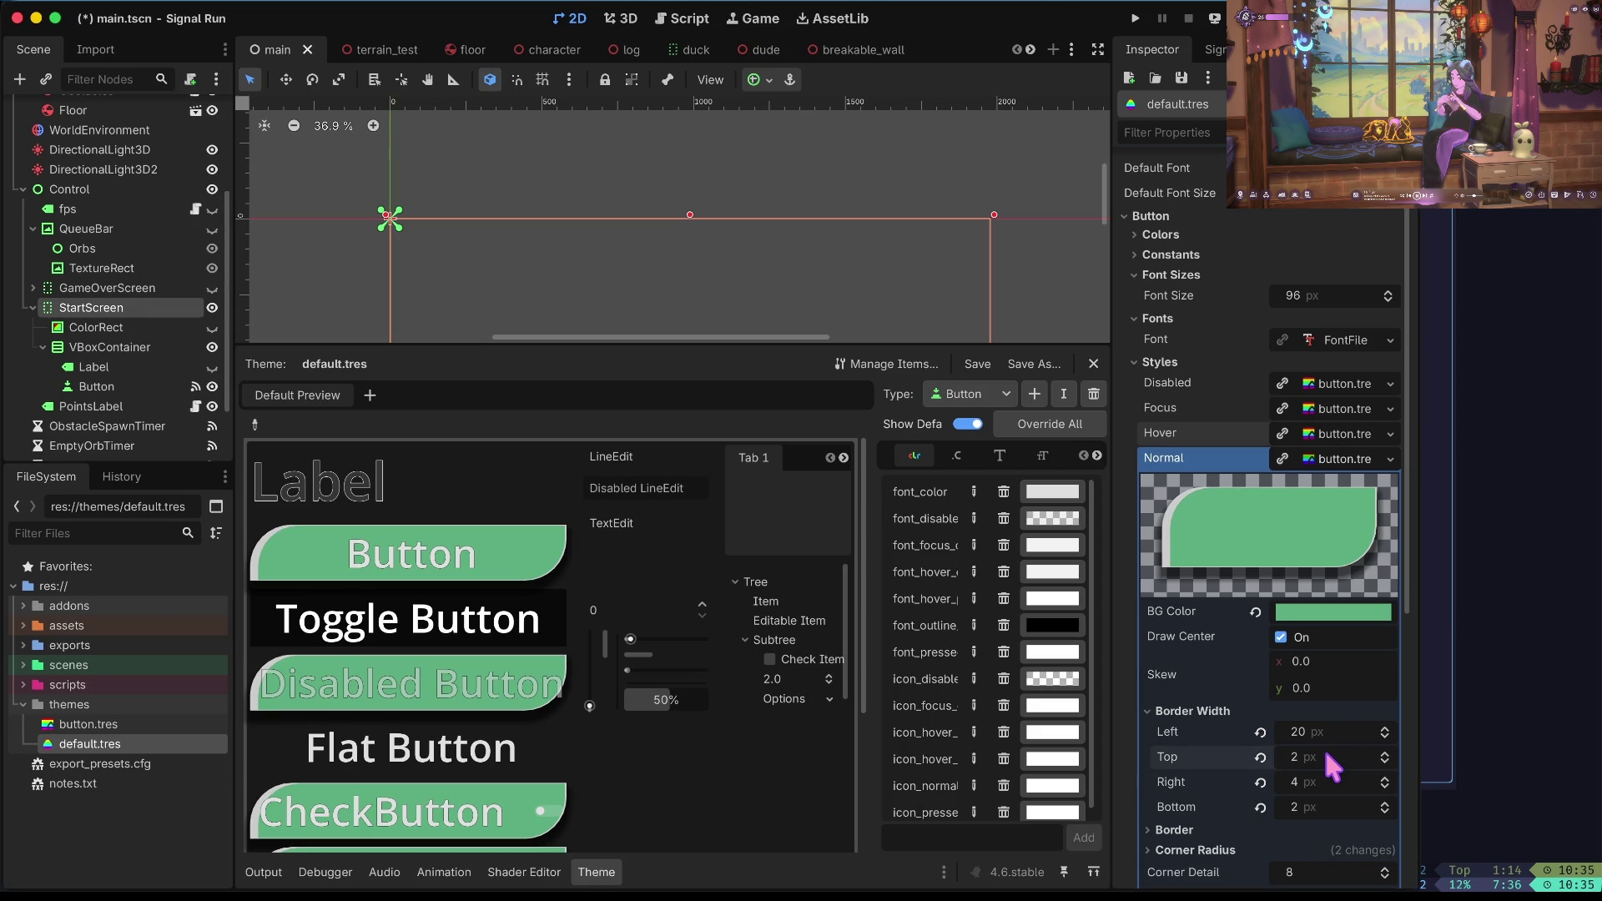
{"action": "left_click", "coordinate": [1326, 755]}
{"action": "type", "text": "8"}
{"action": "key", "text": "Tab"}
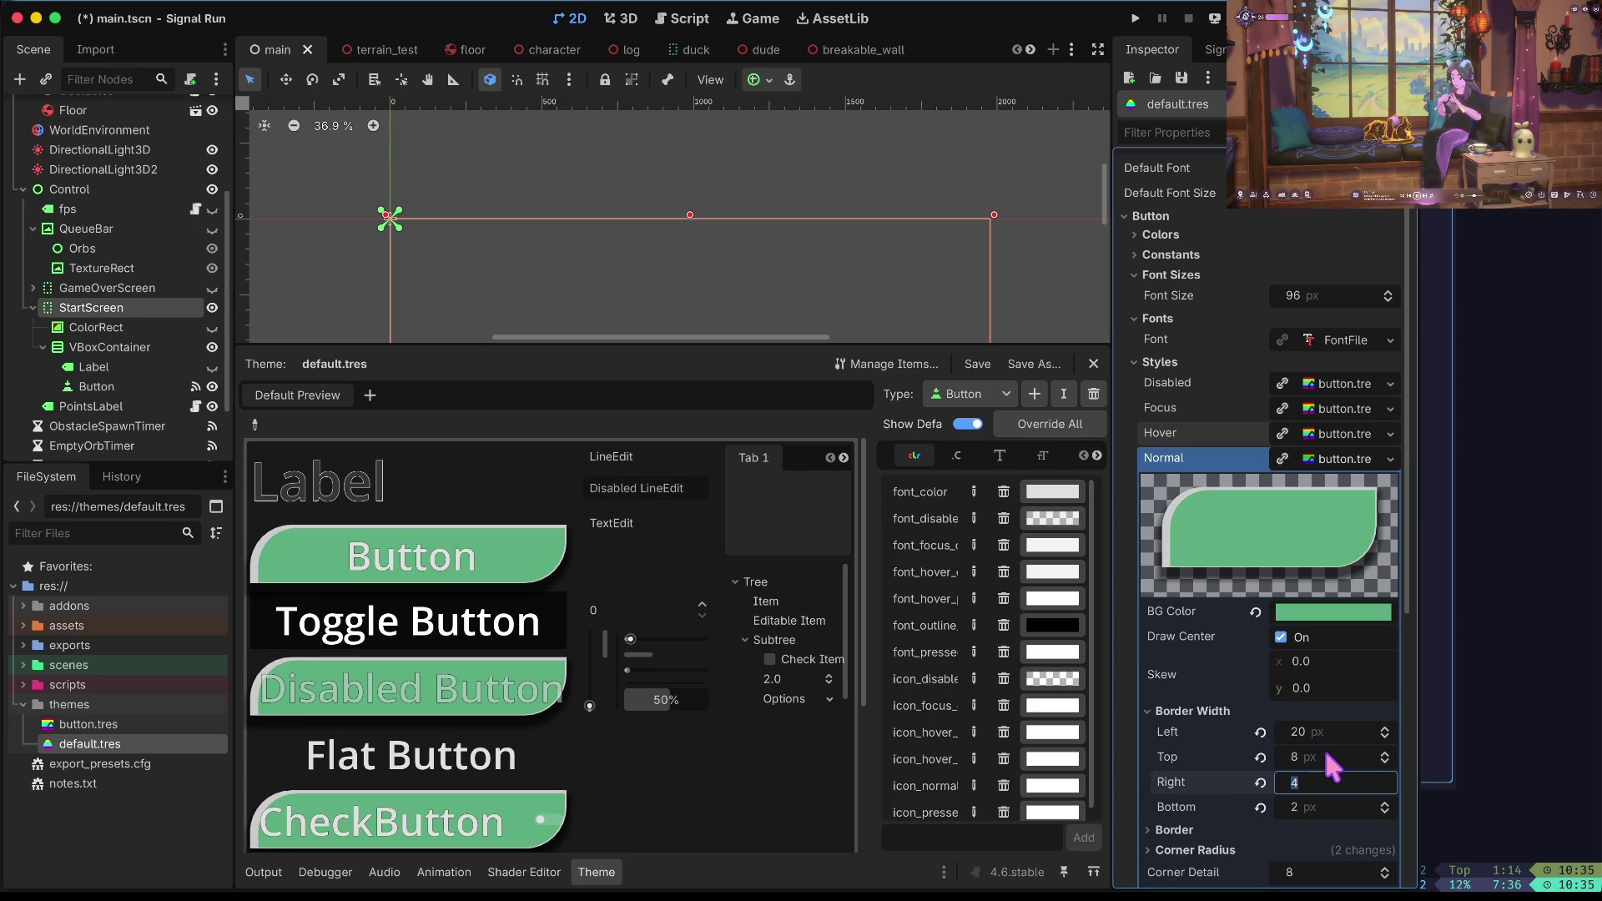
{"action": "left_click", "coordinate": [1327, 737]}
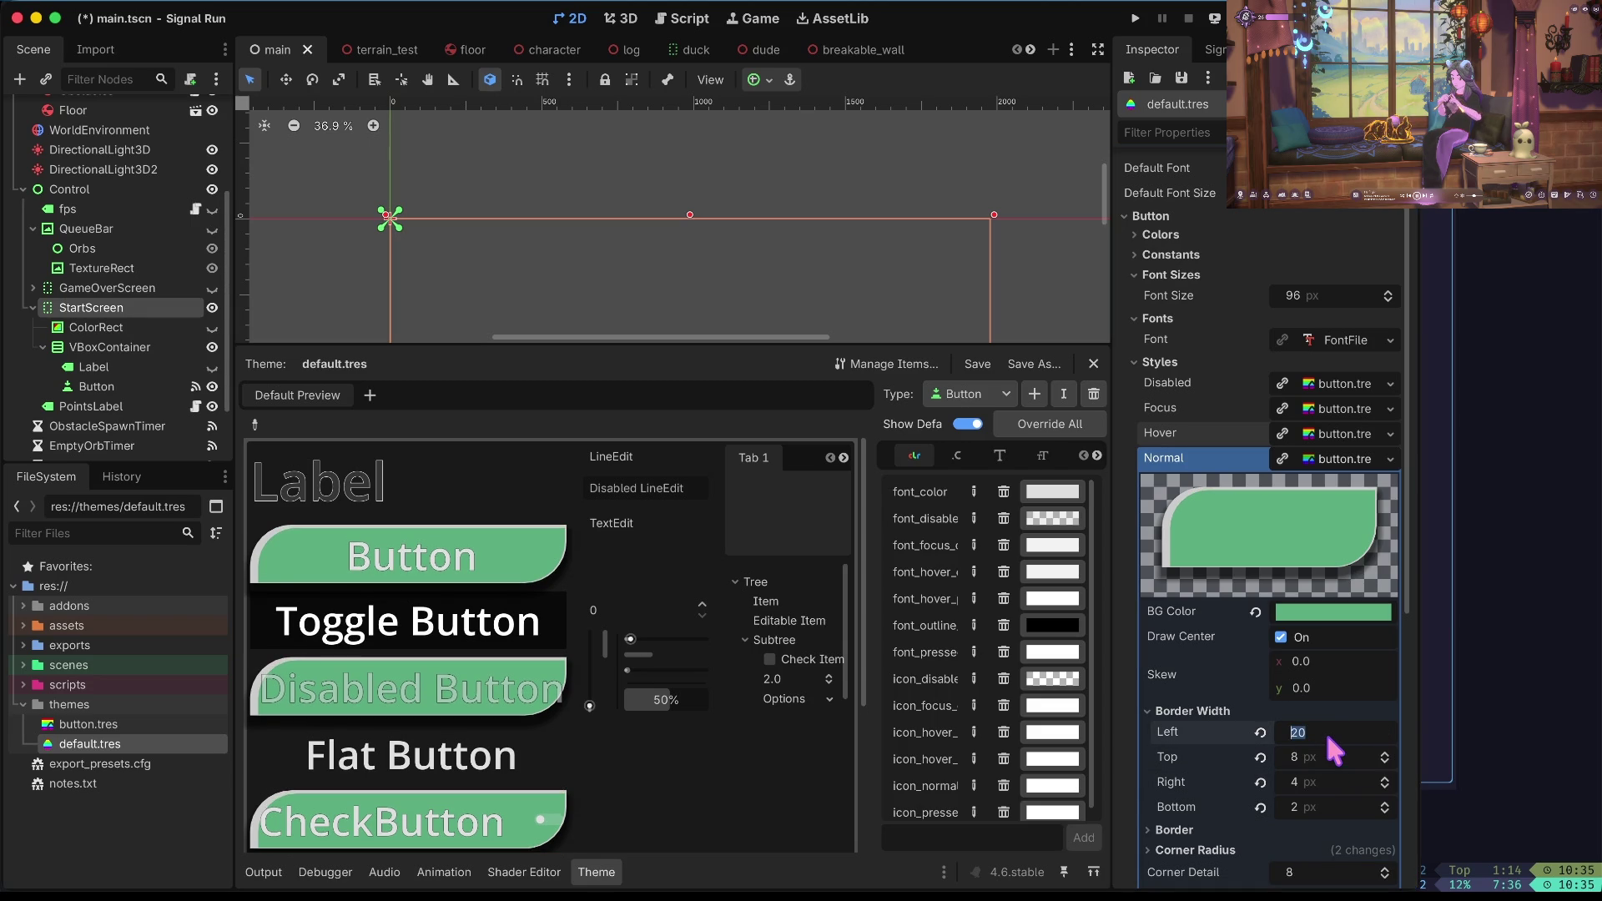
{"action": "type", "text": "30"}
{"action": "key", "text": "Return"}
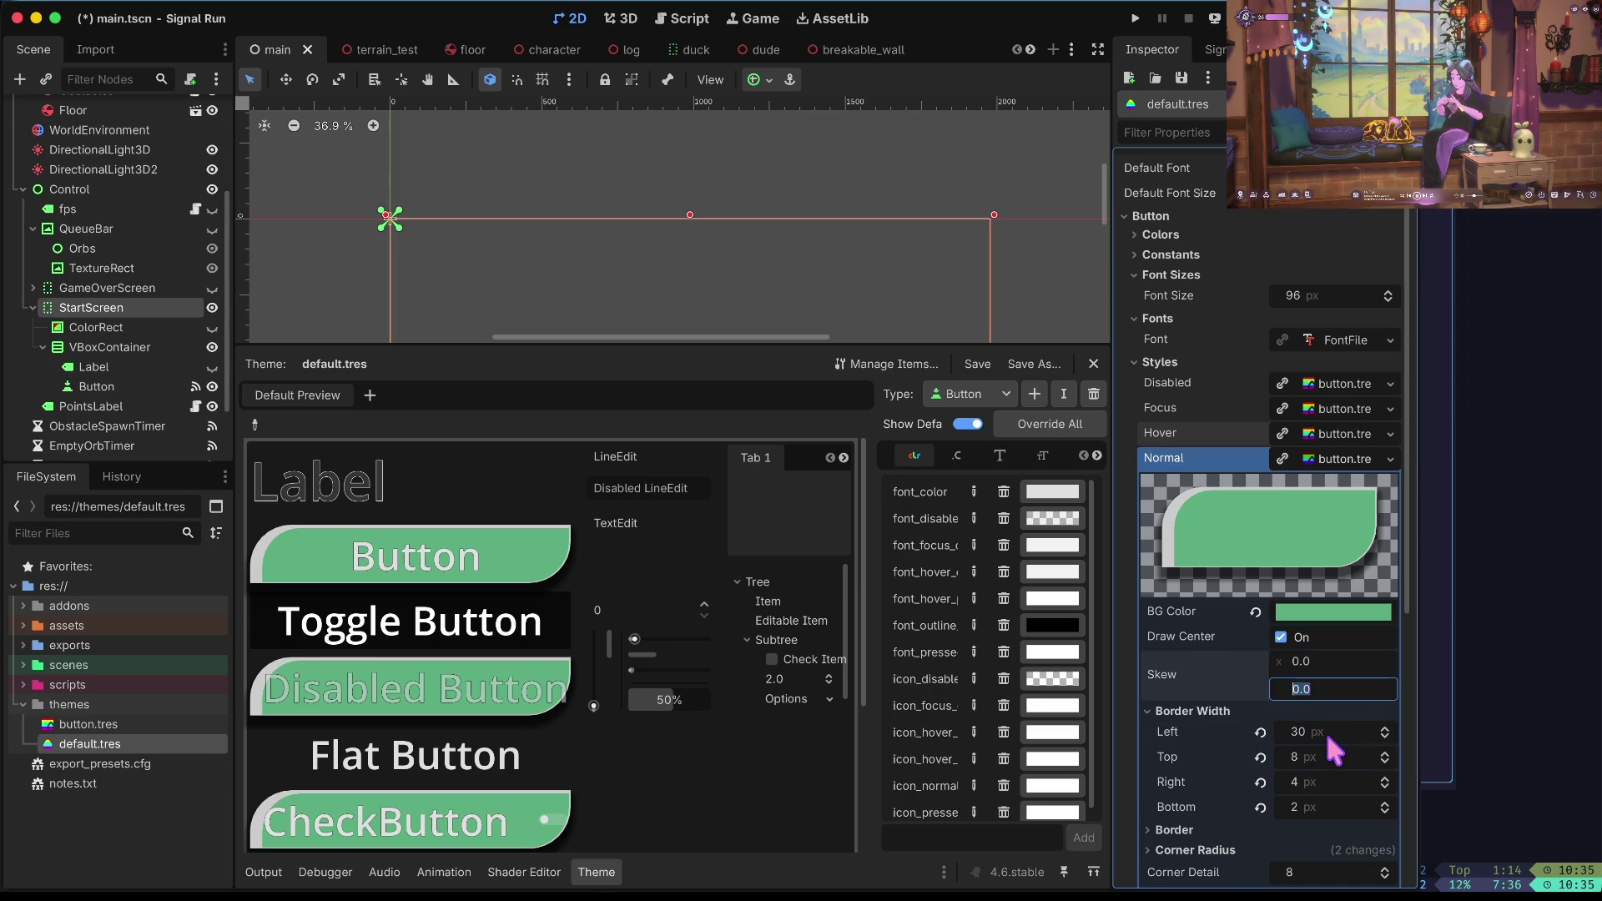
{"action": "type", "text": "40"}
{"action": "key", "text": "Tab"}
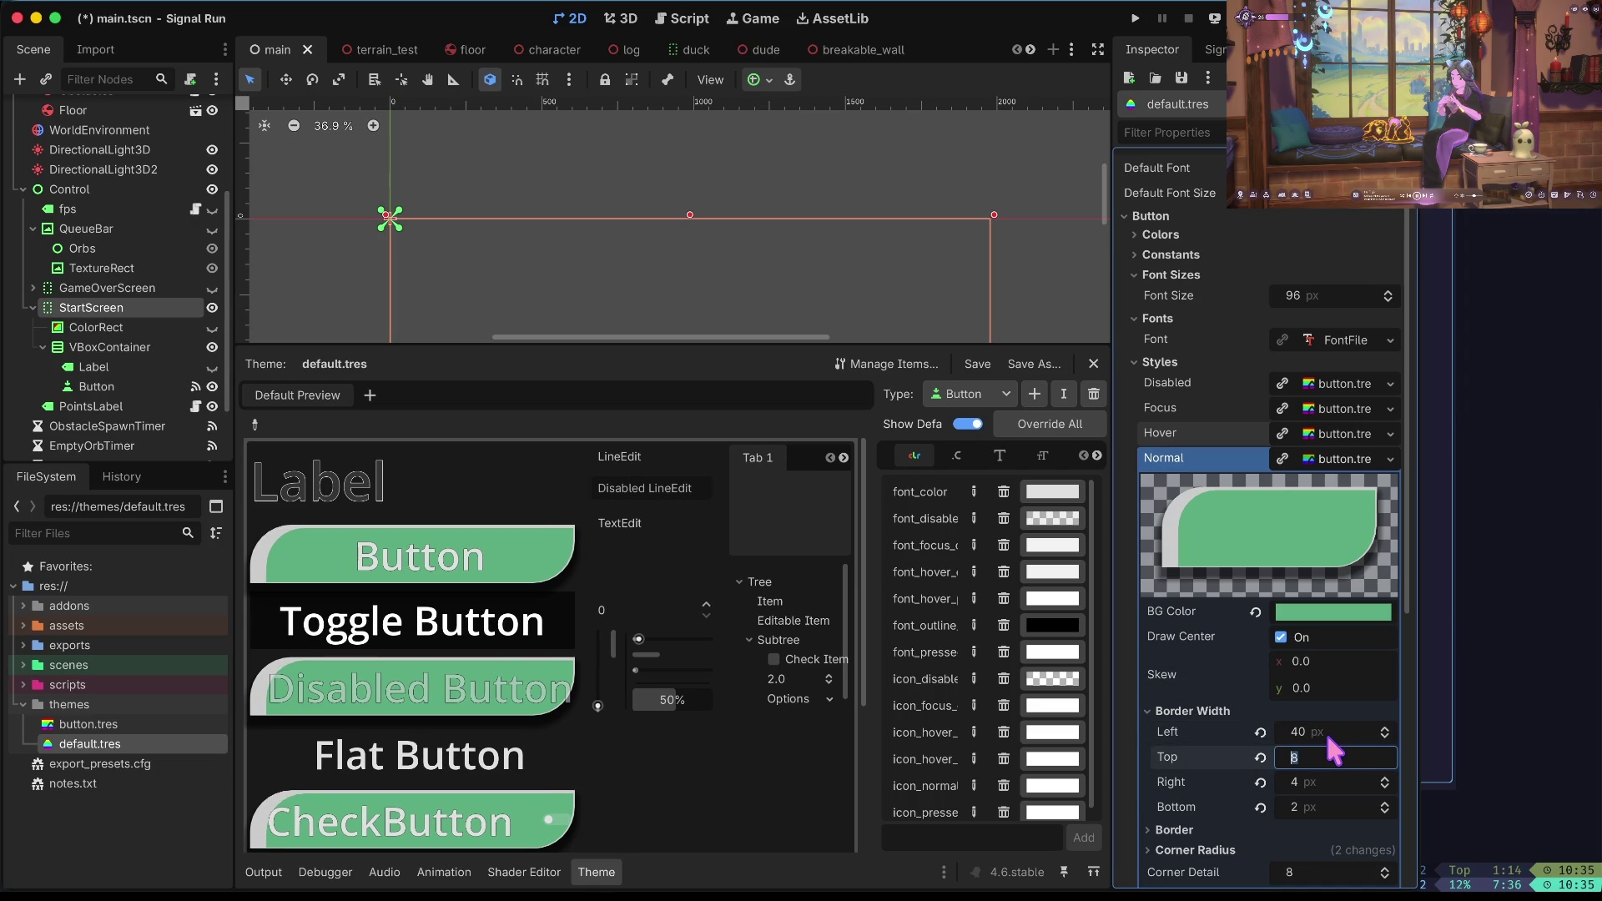
Finalize border widths at left 30, top 8, right 4, bottom 0 and save the scene.
{"action": "left_click", "coordinate": [1327, 737]}
{"action": "type", "text": "0"}
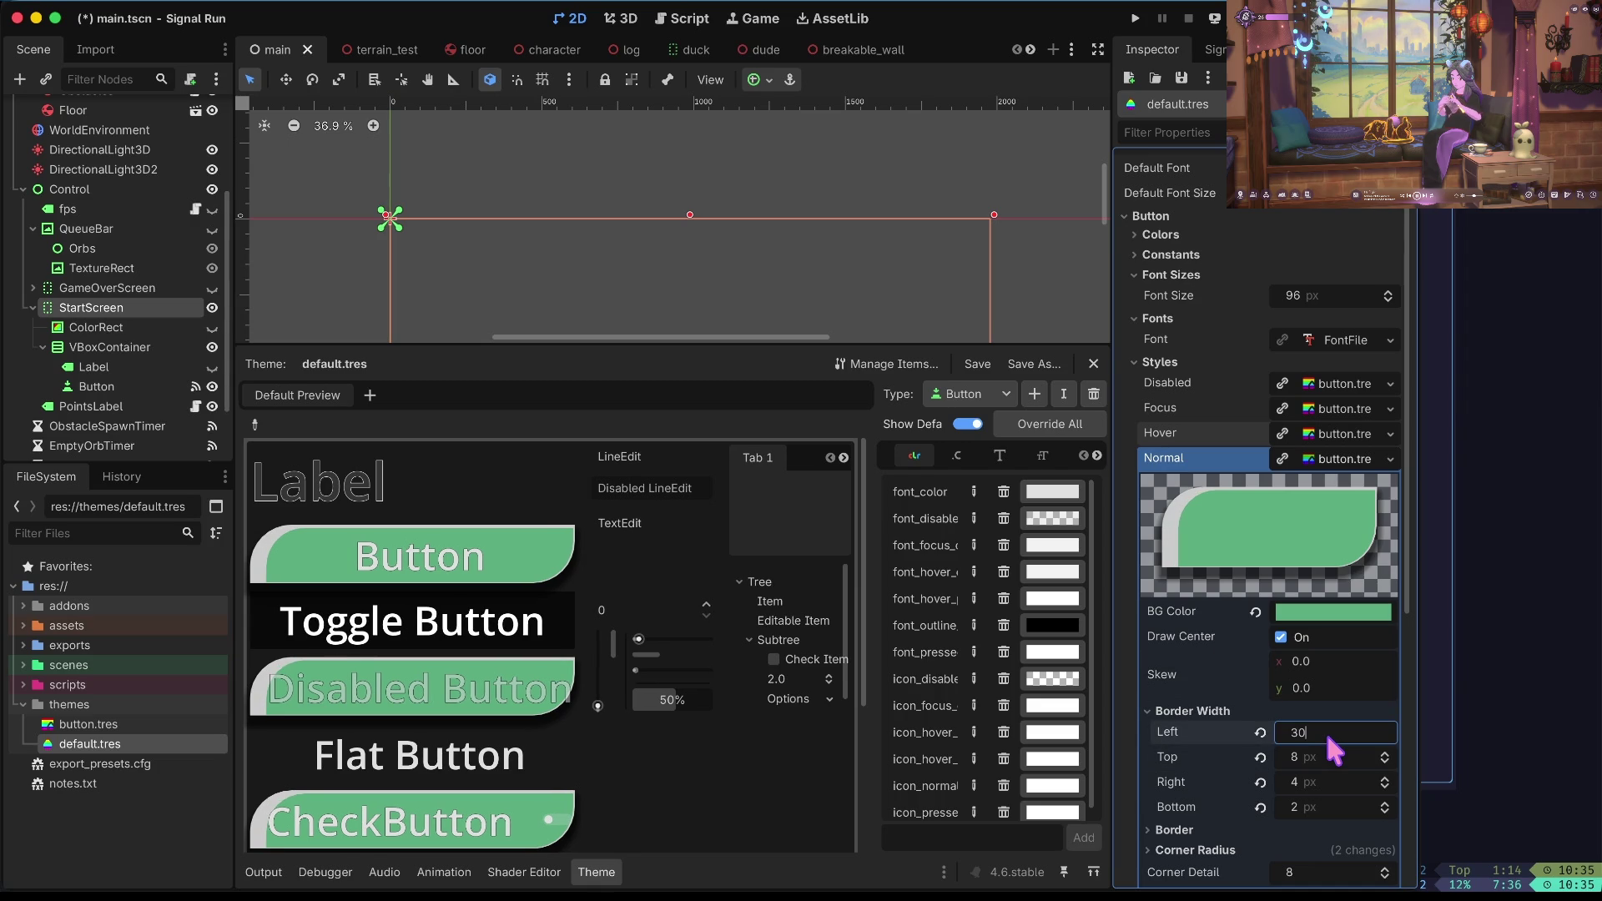
{"action": "key", "text": "Tab"}
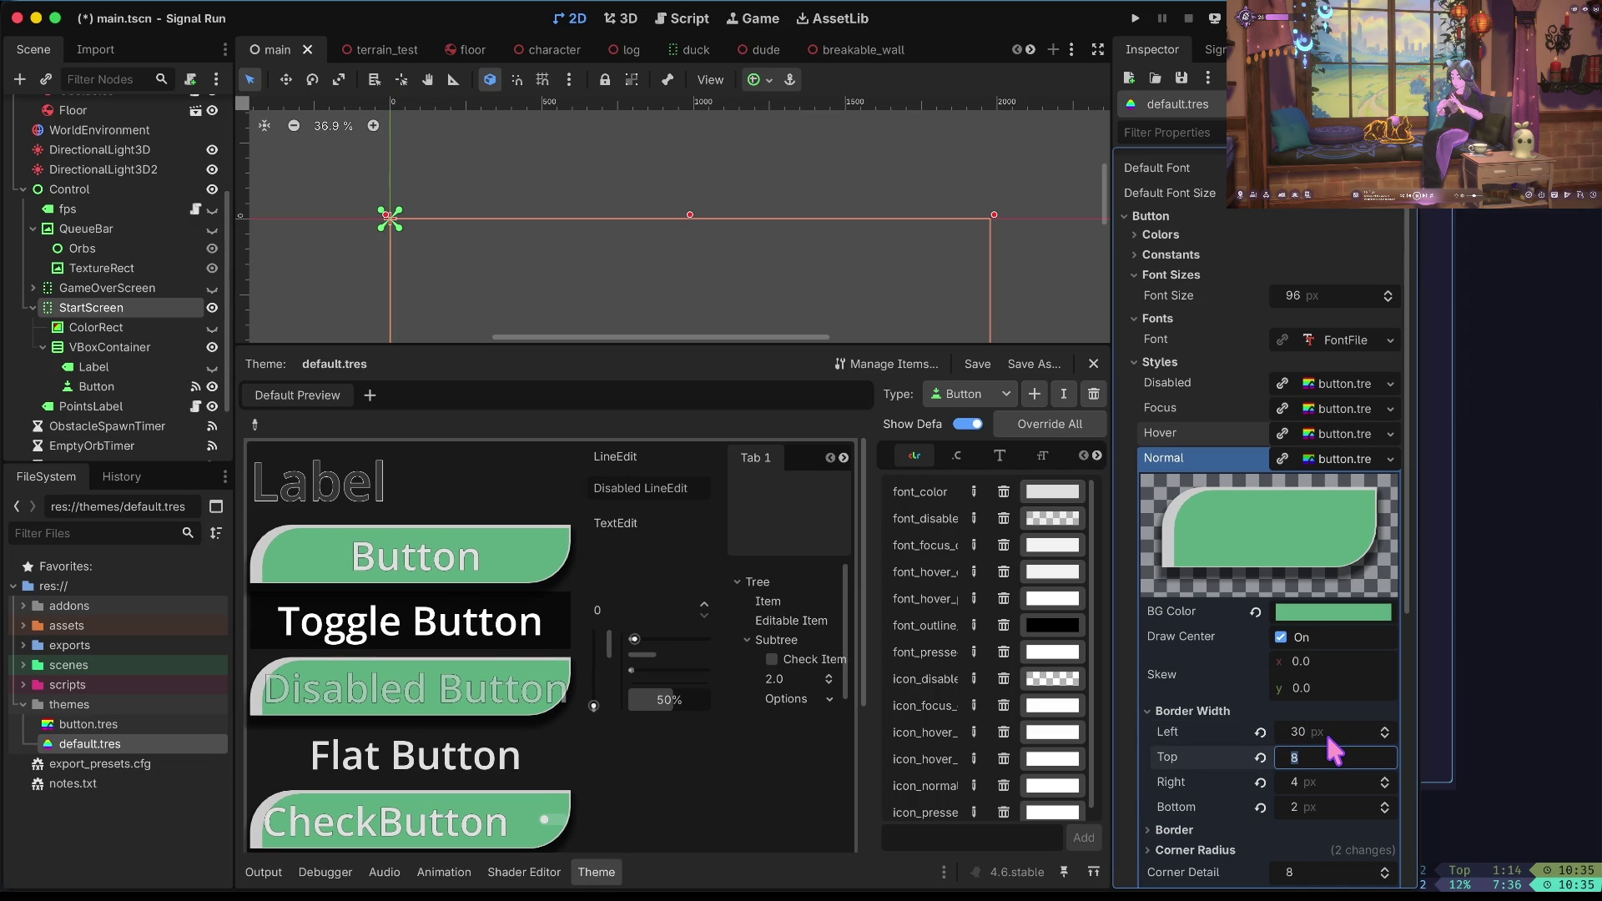
{"action": "type", "text": "16"}
{"action": "key", "text": "Tab"}
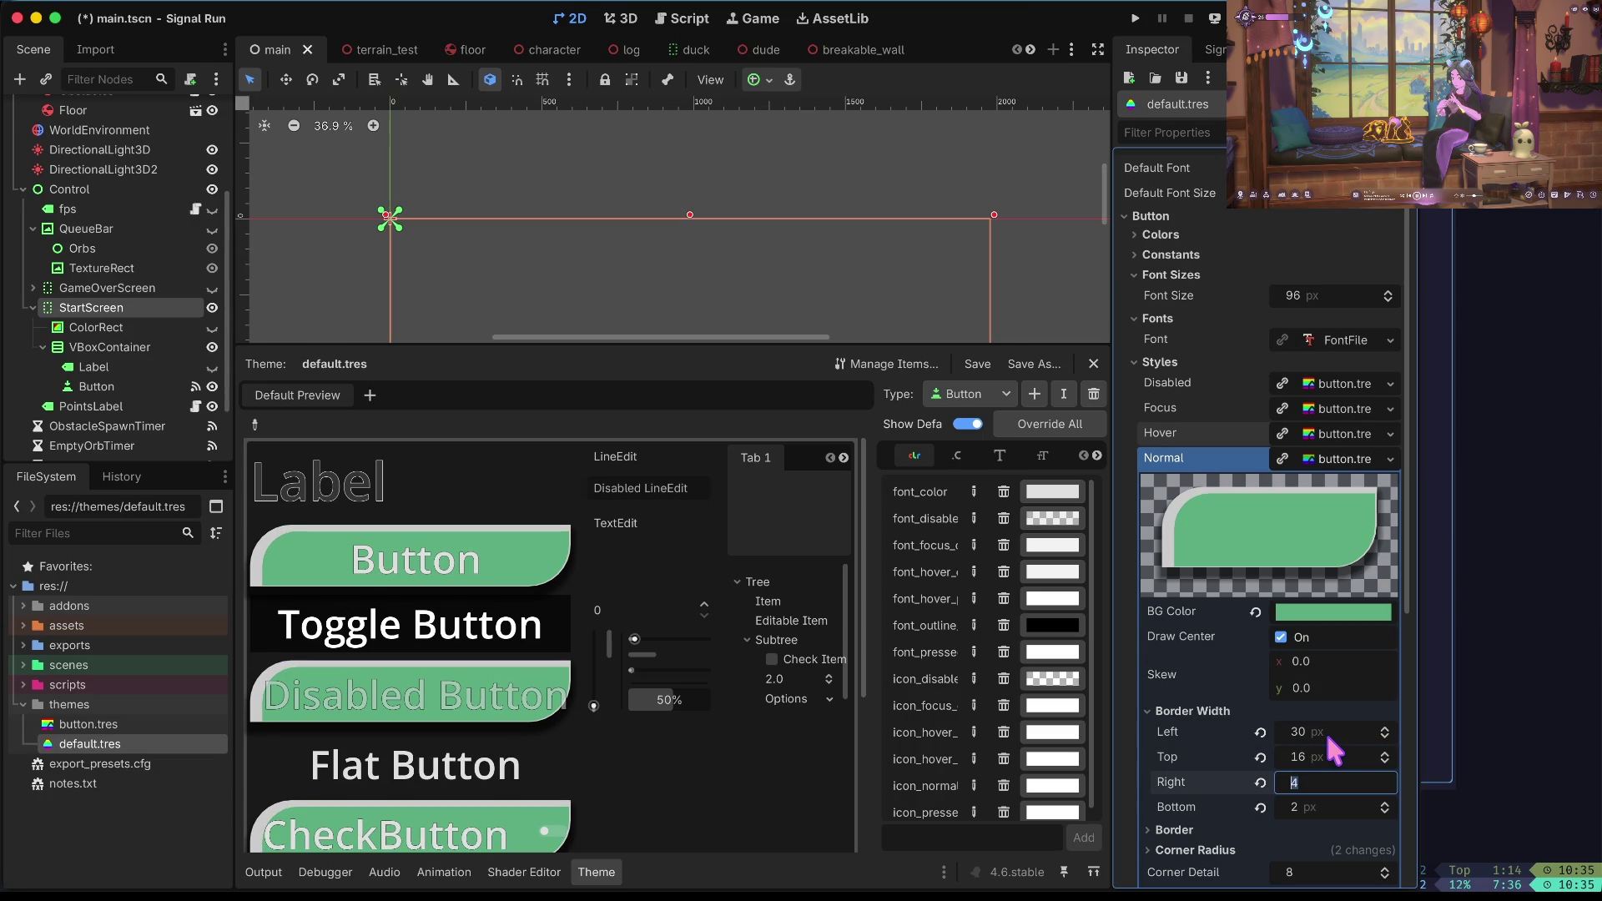
{"action": "key", "text": "ctrl+z"}
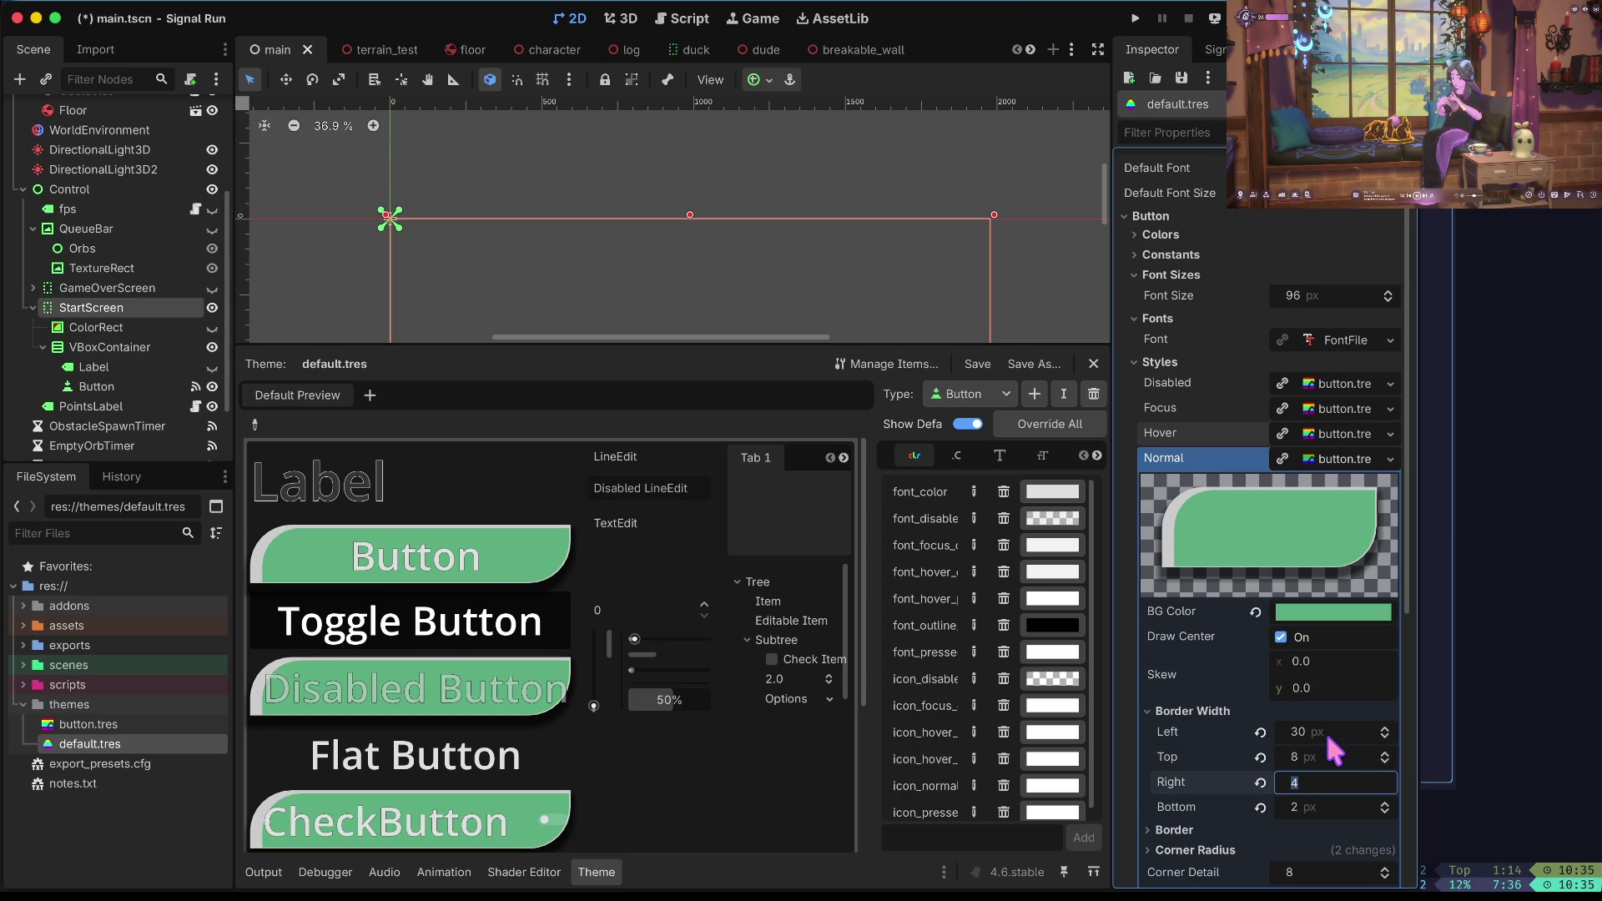
{"action": "type", "text": "2"}
{"action": "key", "text": "Tab"}
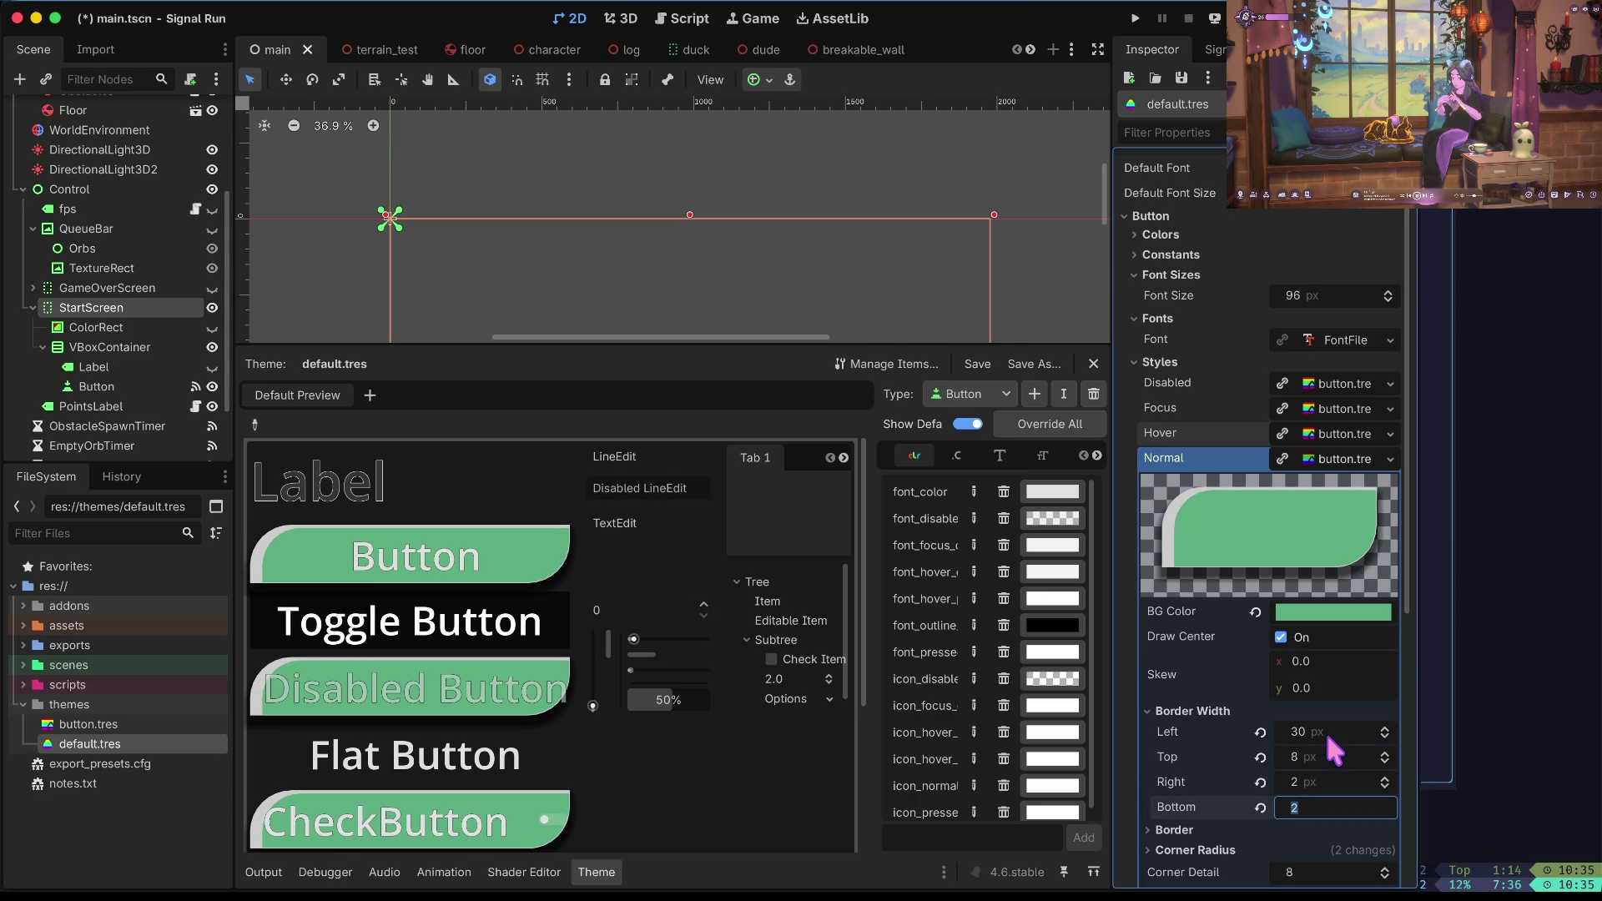
{"action": "key", "text": "shift+Tab"}
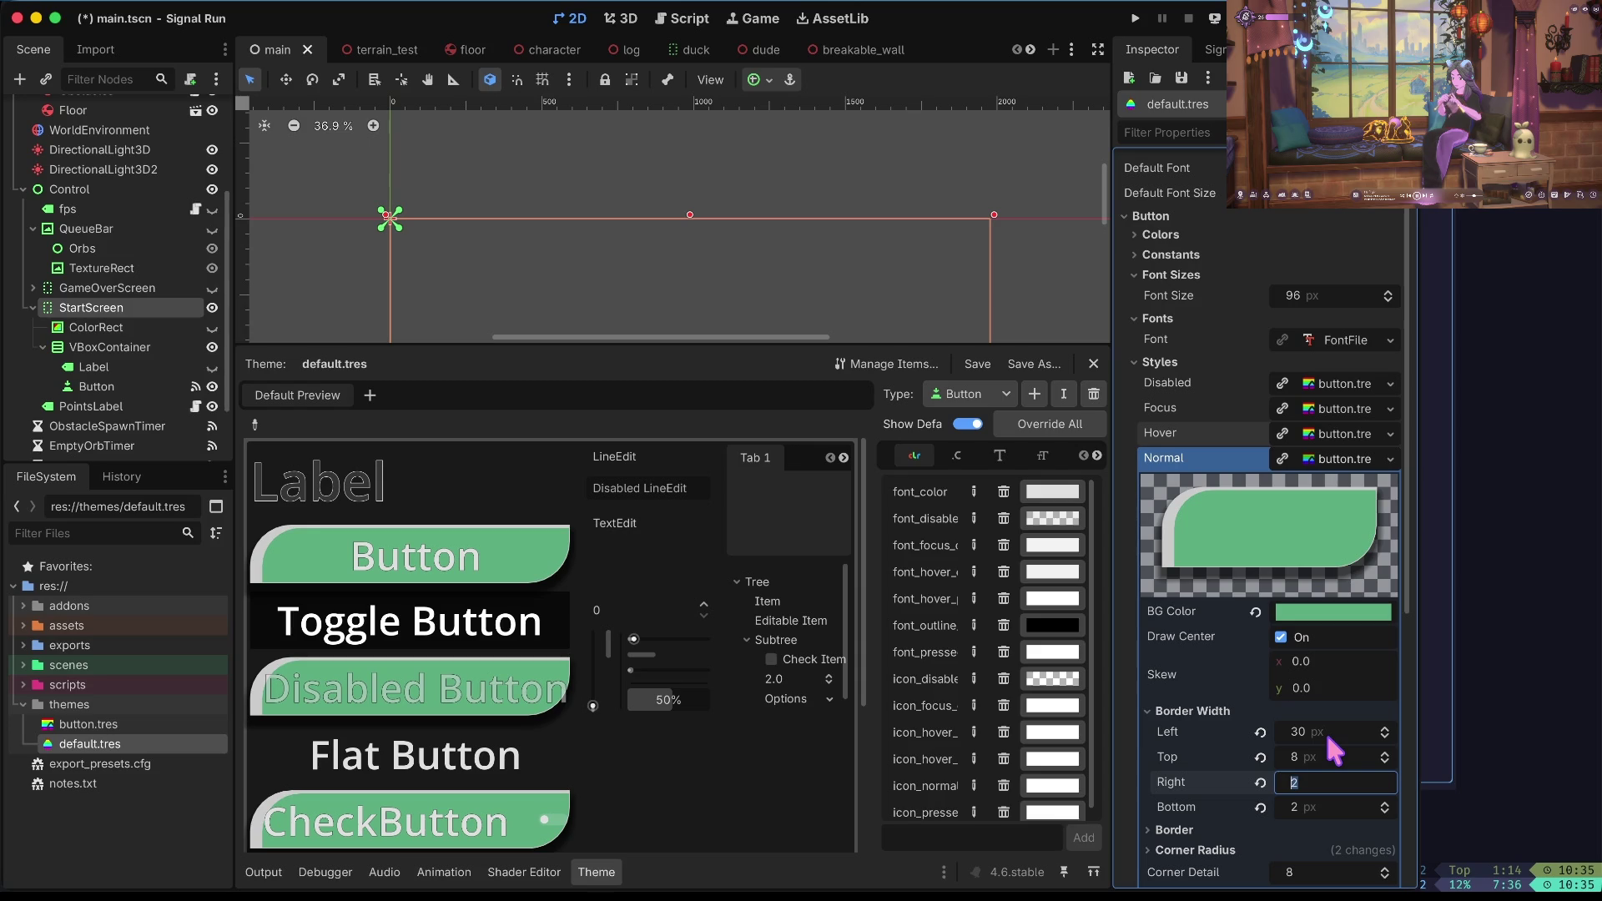
{"action": "type", "text": "4"}
{"action": "key", "text": "Tab"}
{"action": "type", "text": "0"}
{"action": "key", "text": "Tab"}
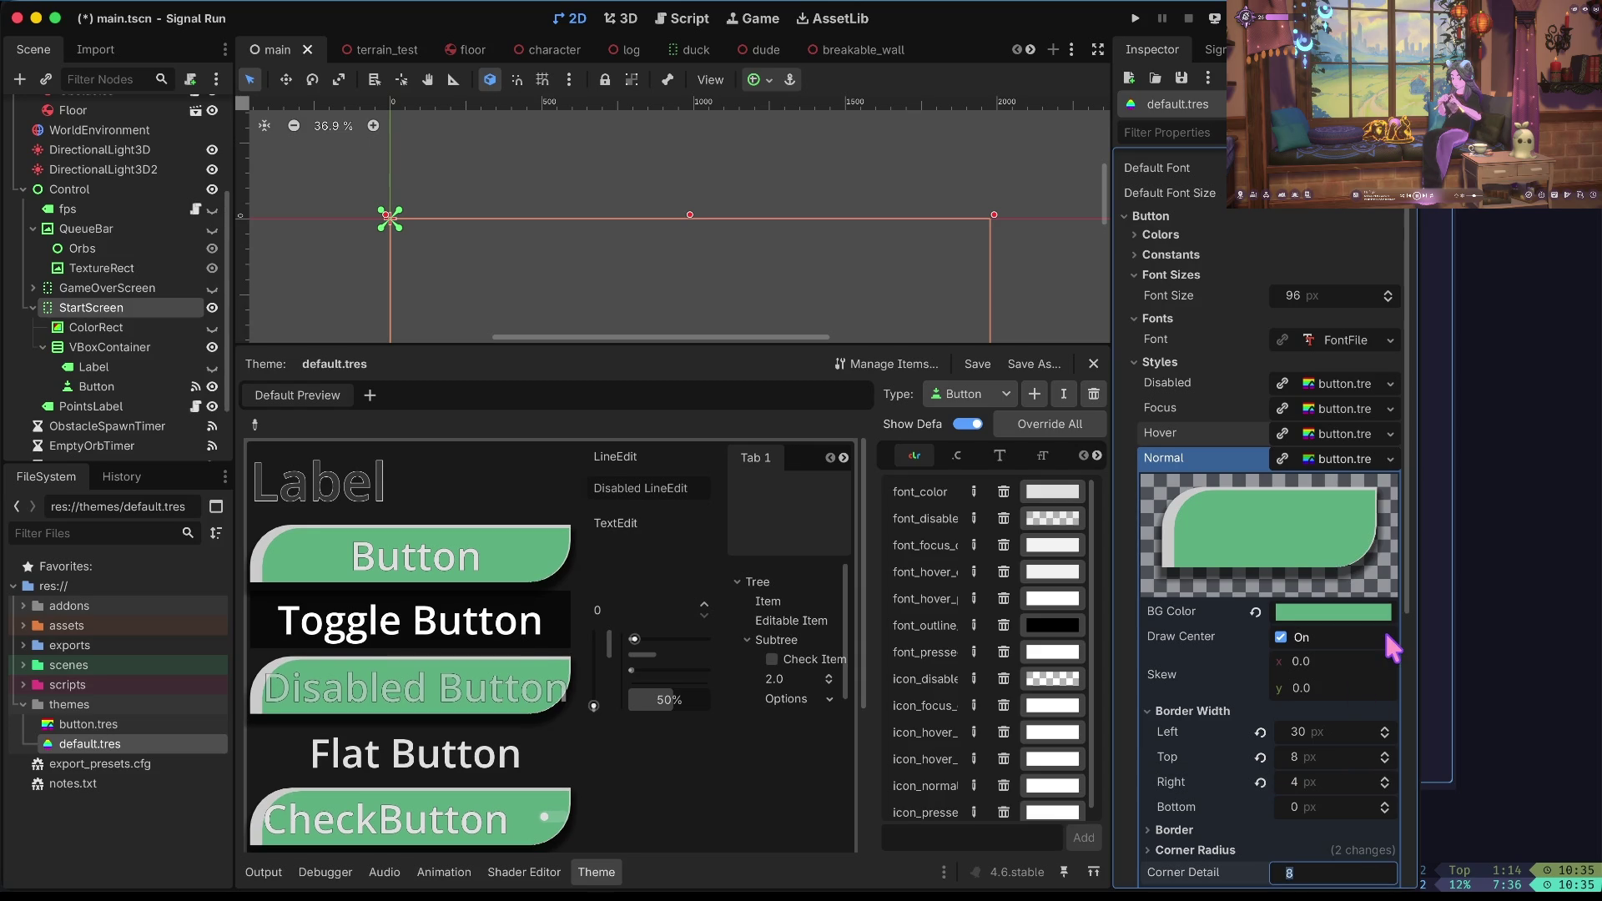
{"action": "key", "text": "ctrl+s"}
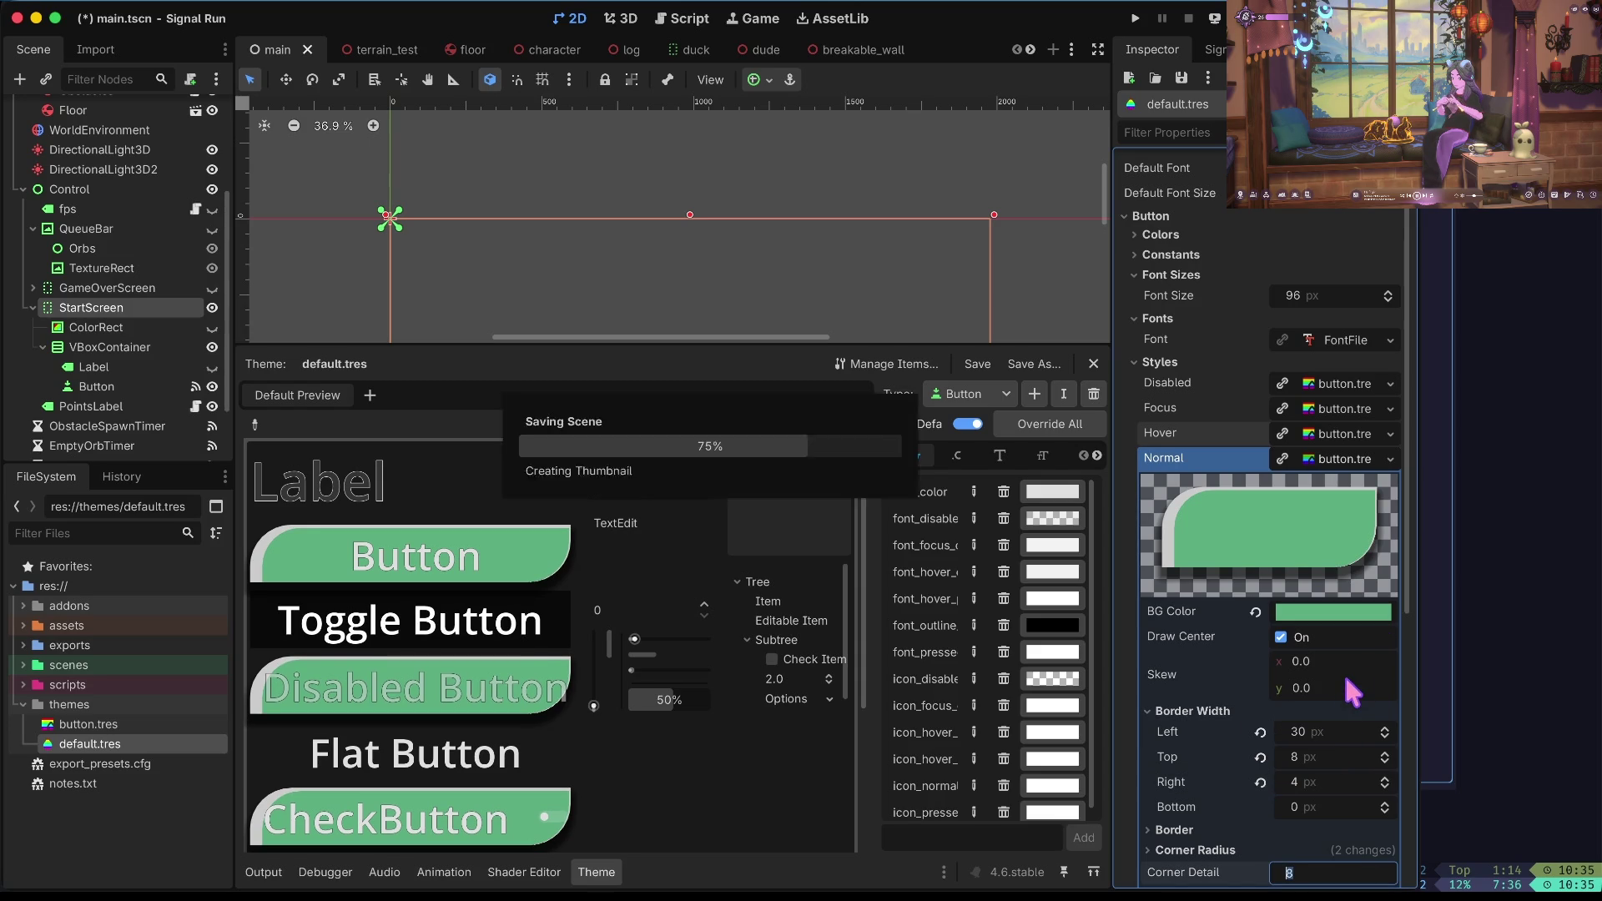
Play a test round until the 'Ya Ded' screen, click Go Again, and return to the editor.
{"action": "scroll", "coordinate": [655, 634], "scroll_direction": "down", "scroll_amount": 1}
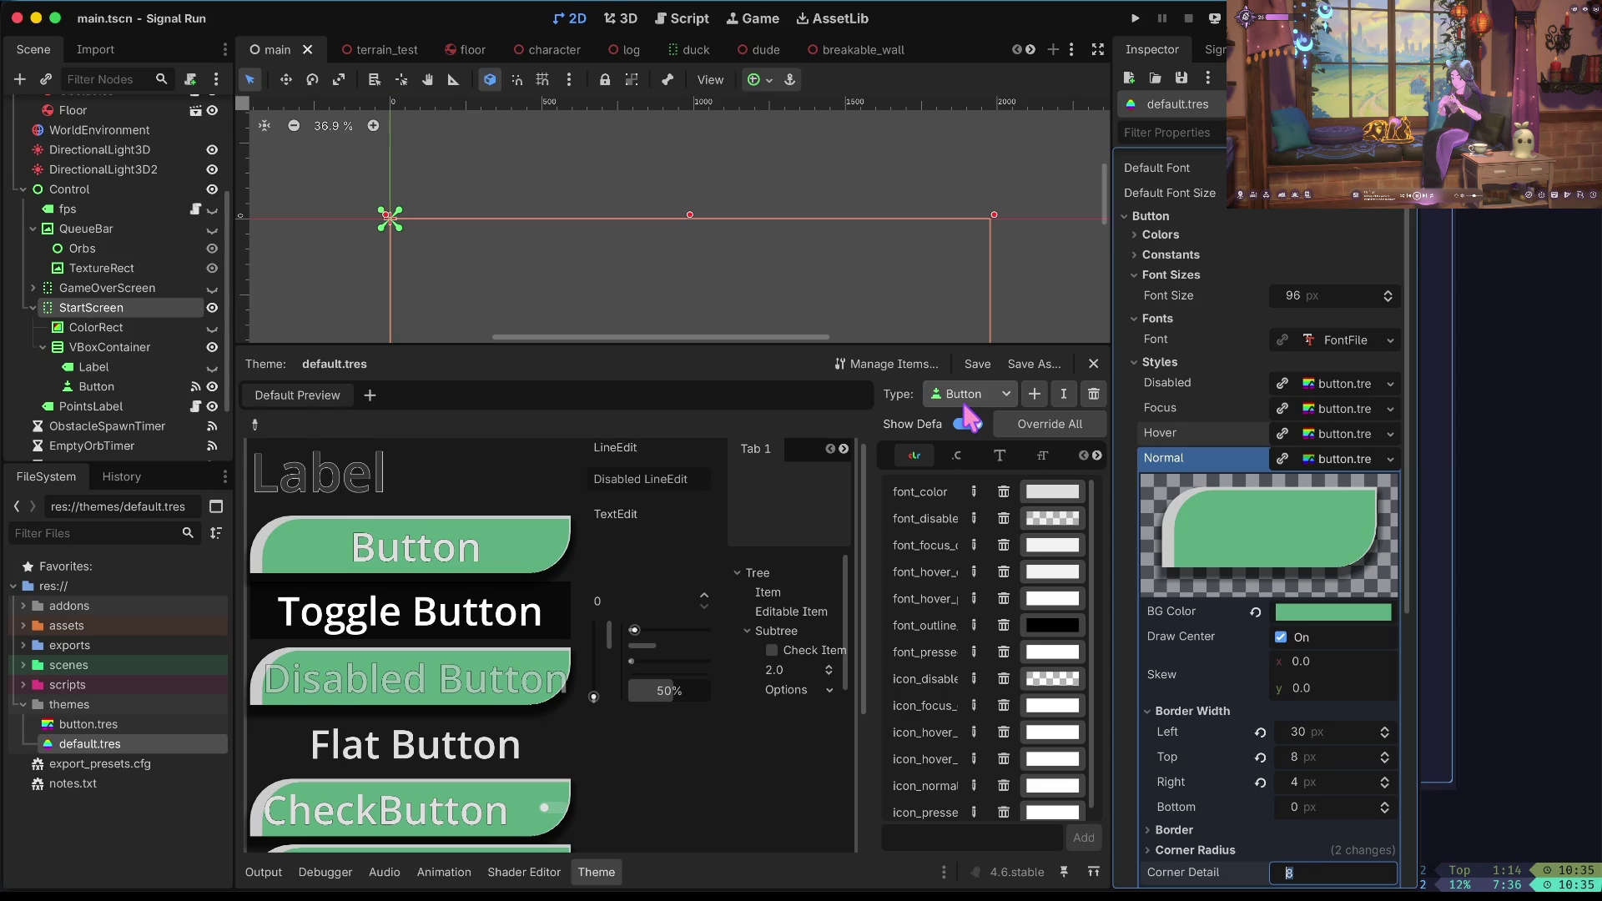
{"action": "key", "text": "F5"}
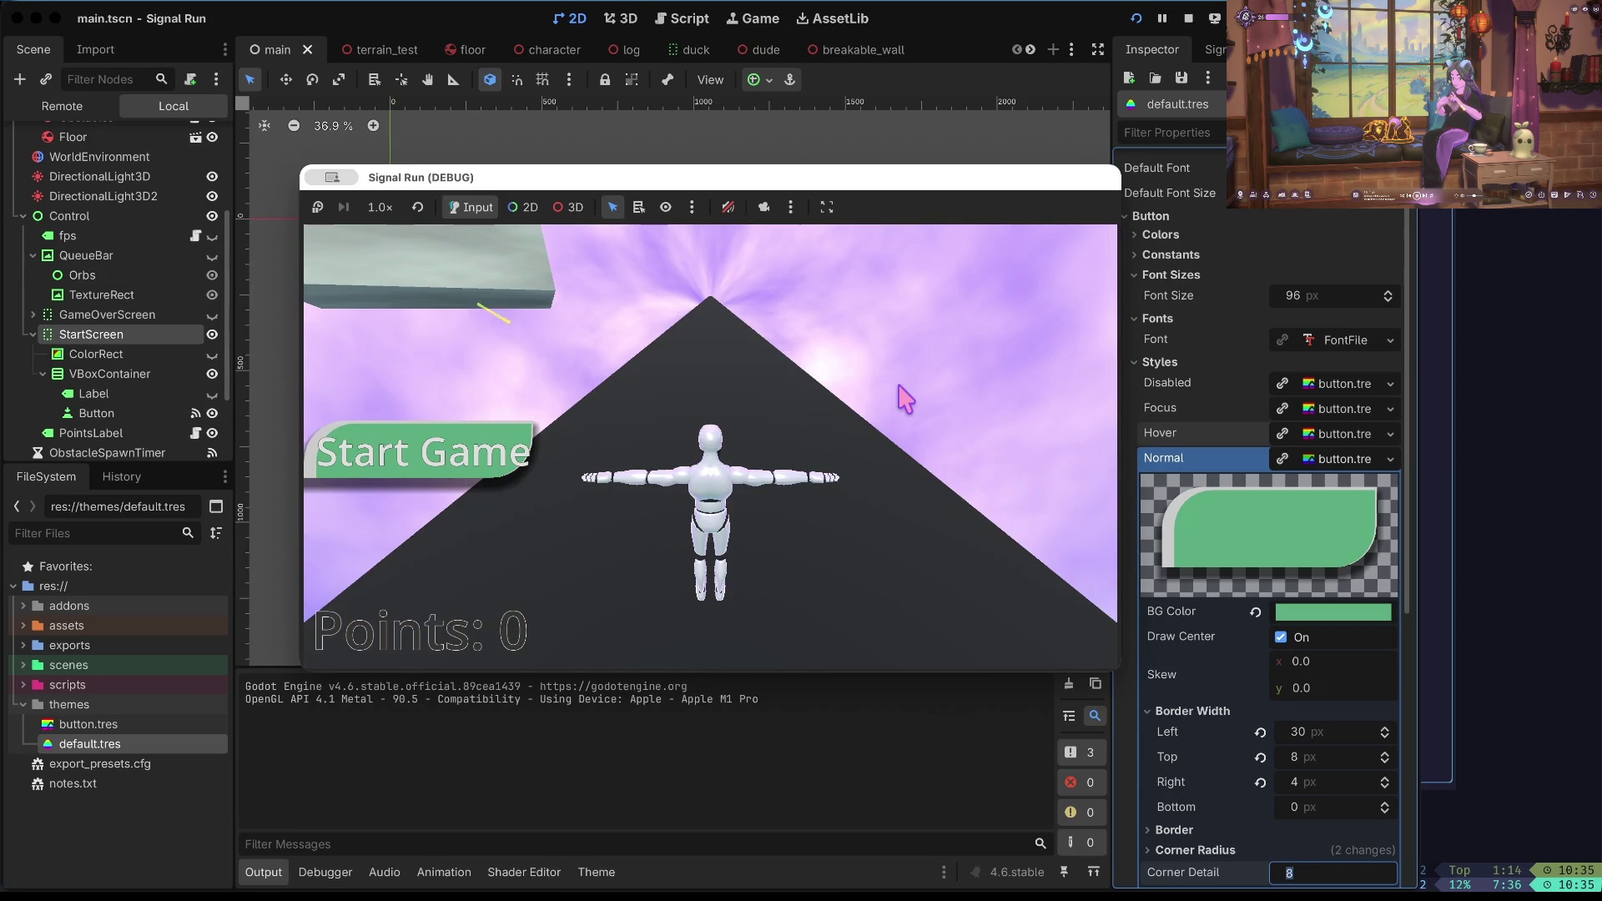
{"action": "left_click", "coordinate": [474, 465]}
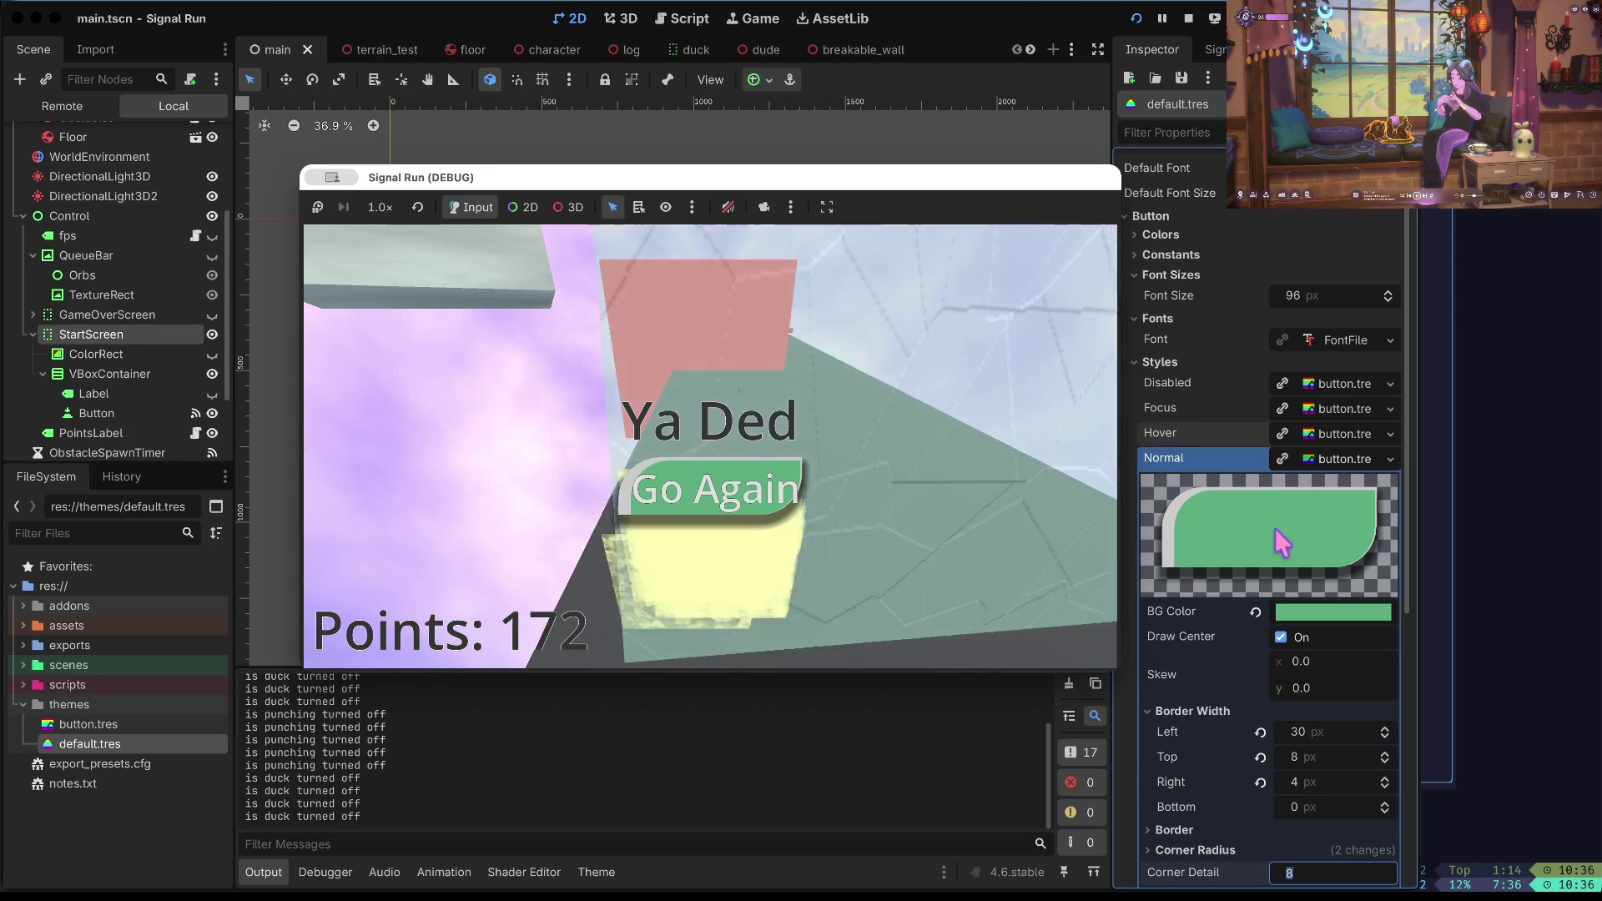
{"action": "left_click", "coordinate": [797, 482]}
{"action": "left_click", "coordinate": [1242, 509]}
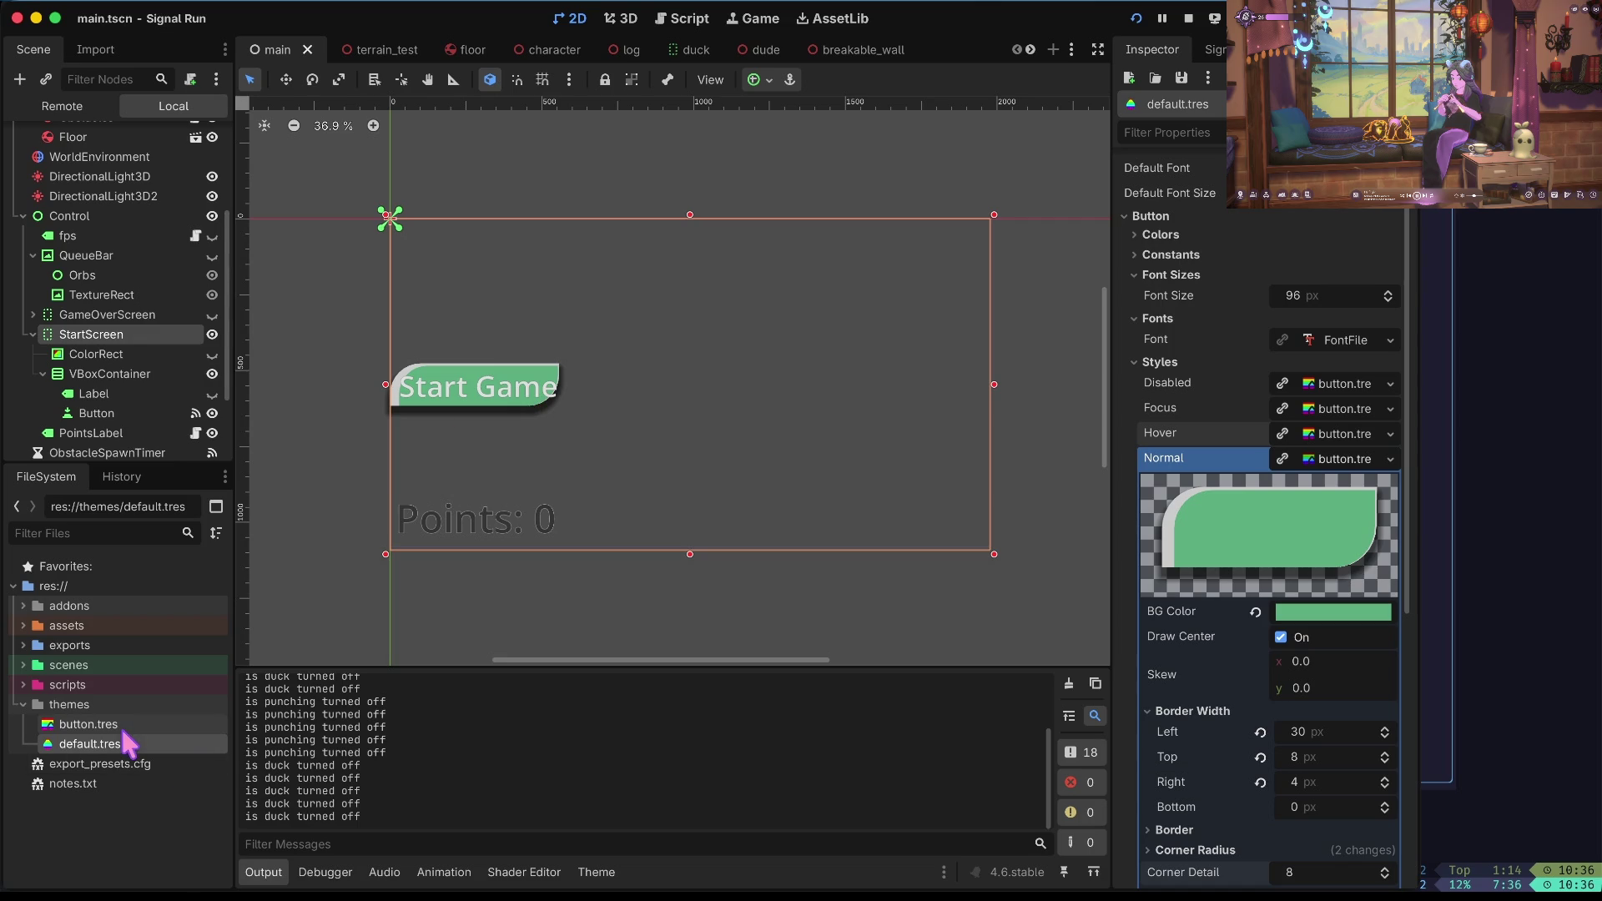
Set the Normal stylebox's left and bottom border widths to 0 and save.
{"action": "key", "text": "ctrl+z"}
{"action": "key", "text": "ctrl+z"}
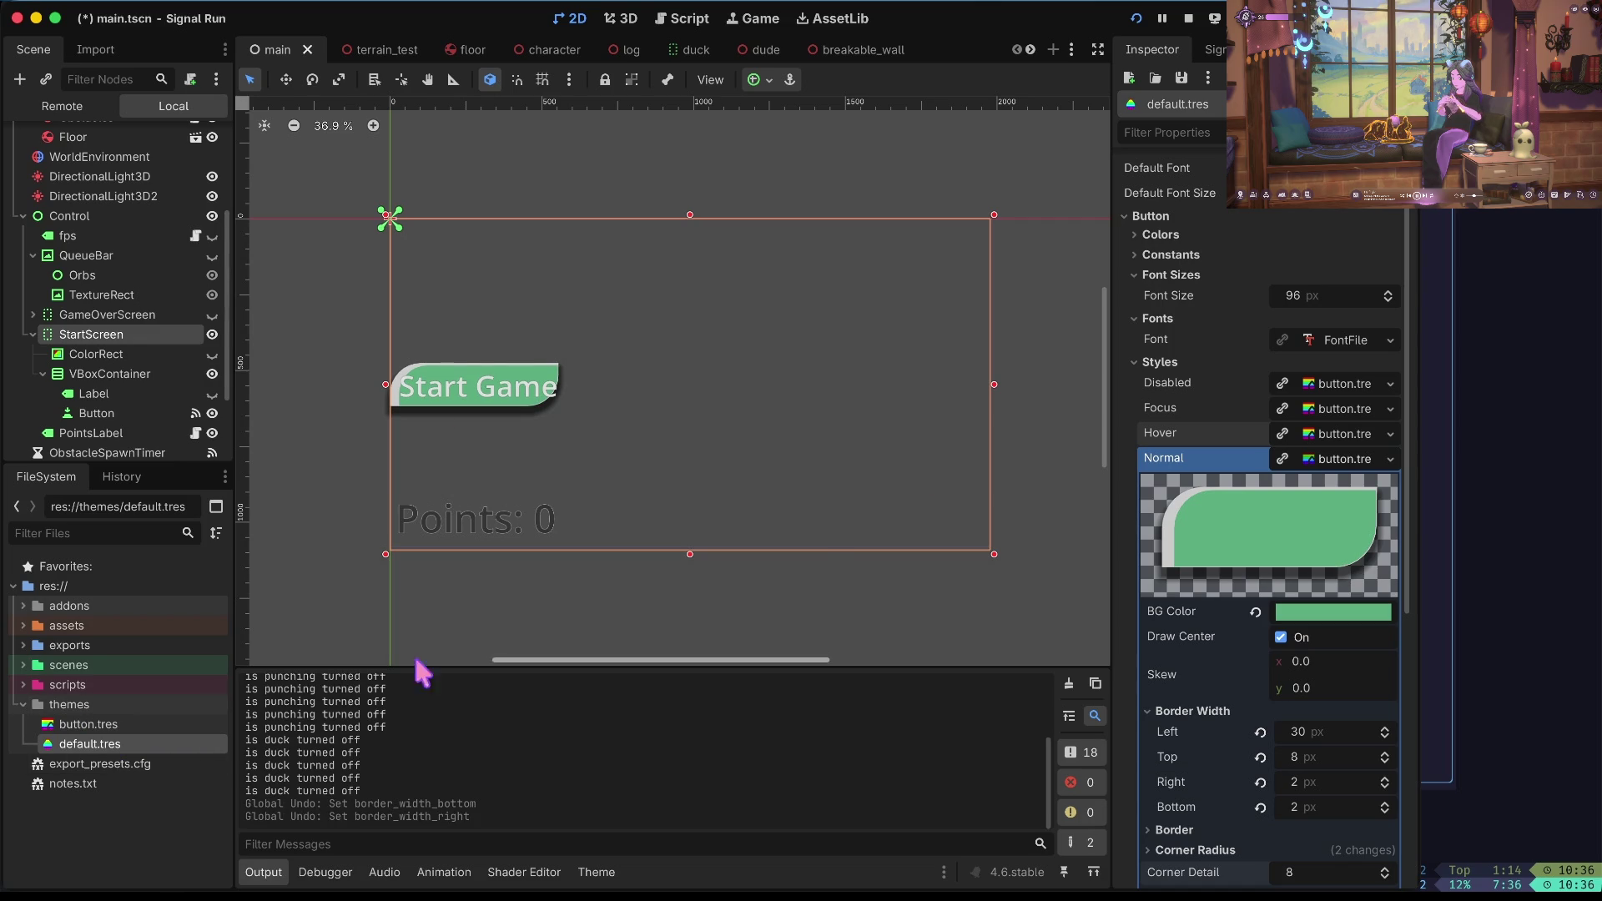
{"action": "key", "text": "ctrl+shift+z"}
{"action": "key", "text": "ctrl+shift+z"}
{"action": "key", "text": "ctrl+z"}
{"action": "key", "text": "ctrl+z"}
{"action": "key", "text": "ctrl+z"}
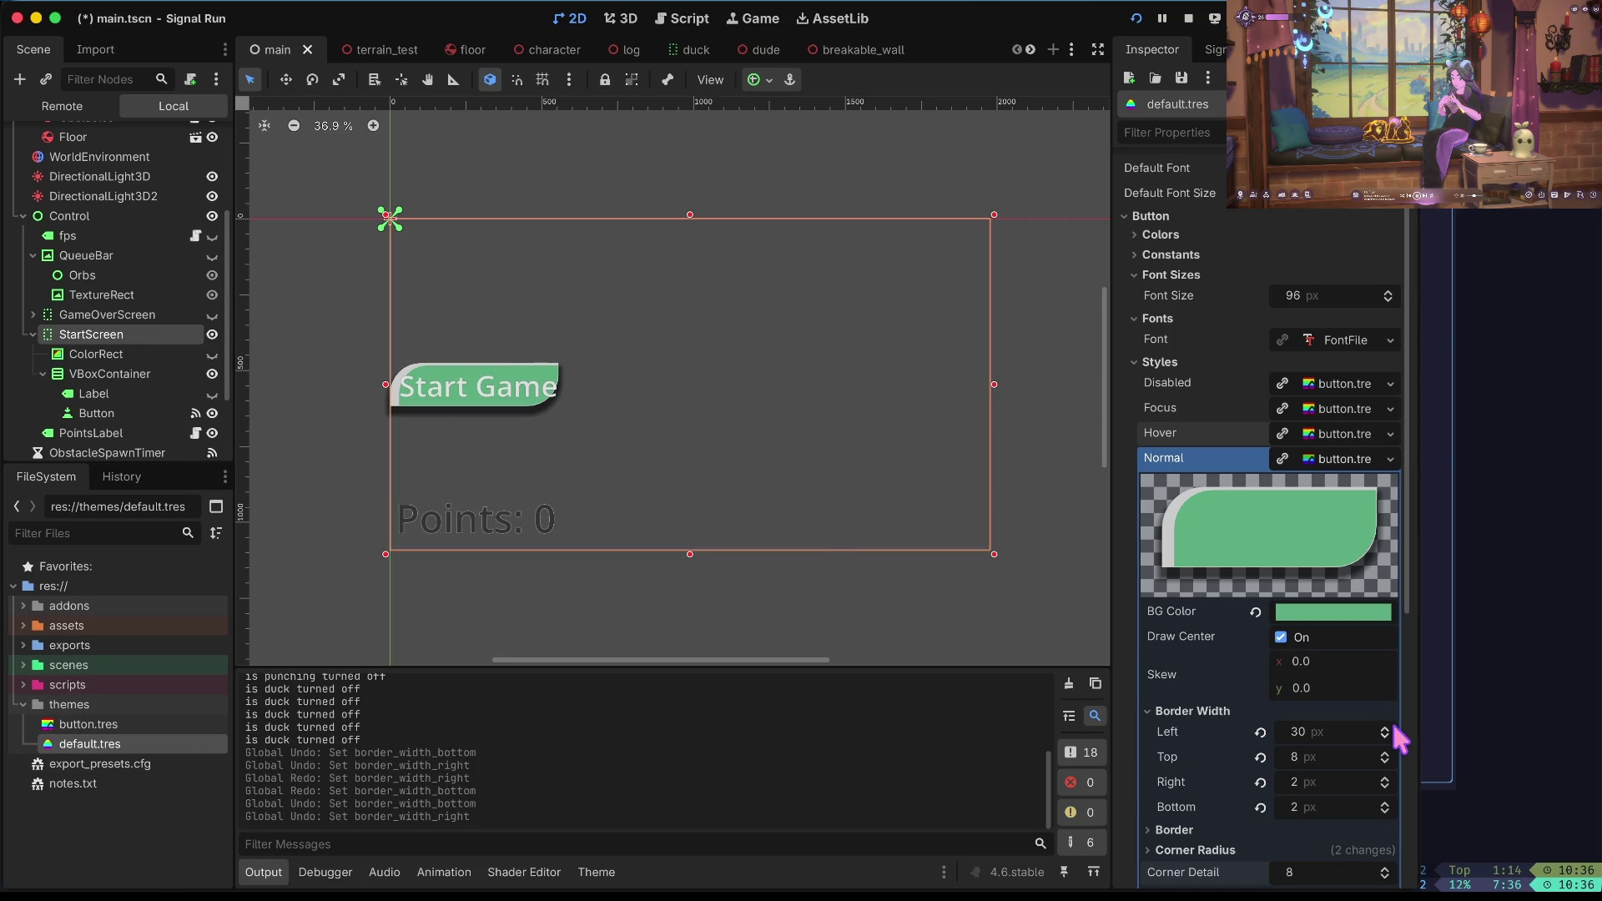
{"action": "left_click", "coordinate": [1321, 741]}
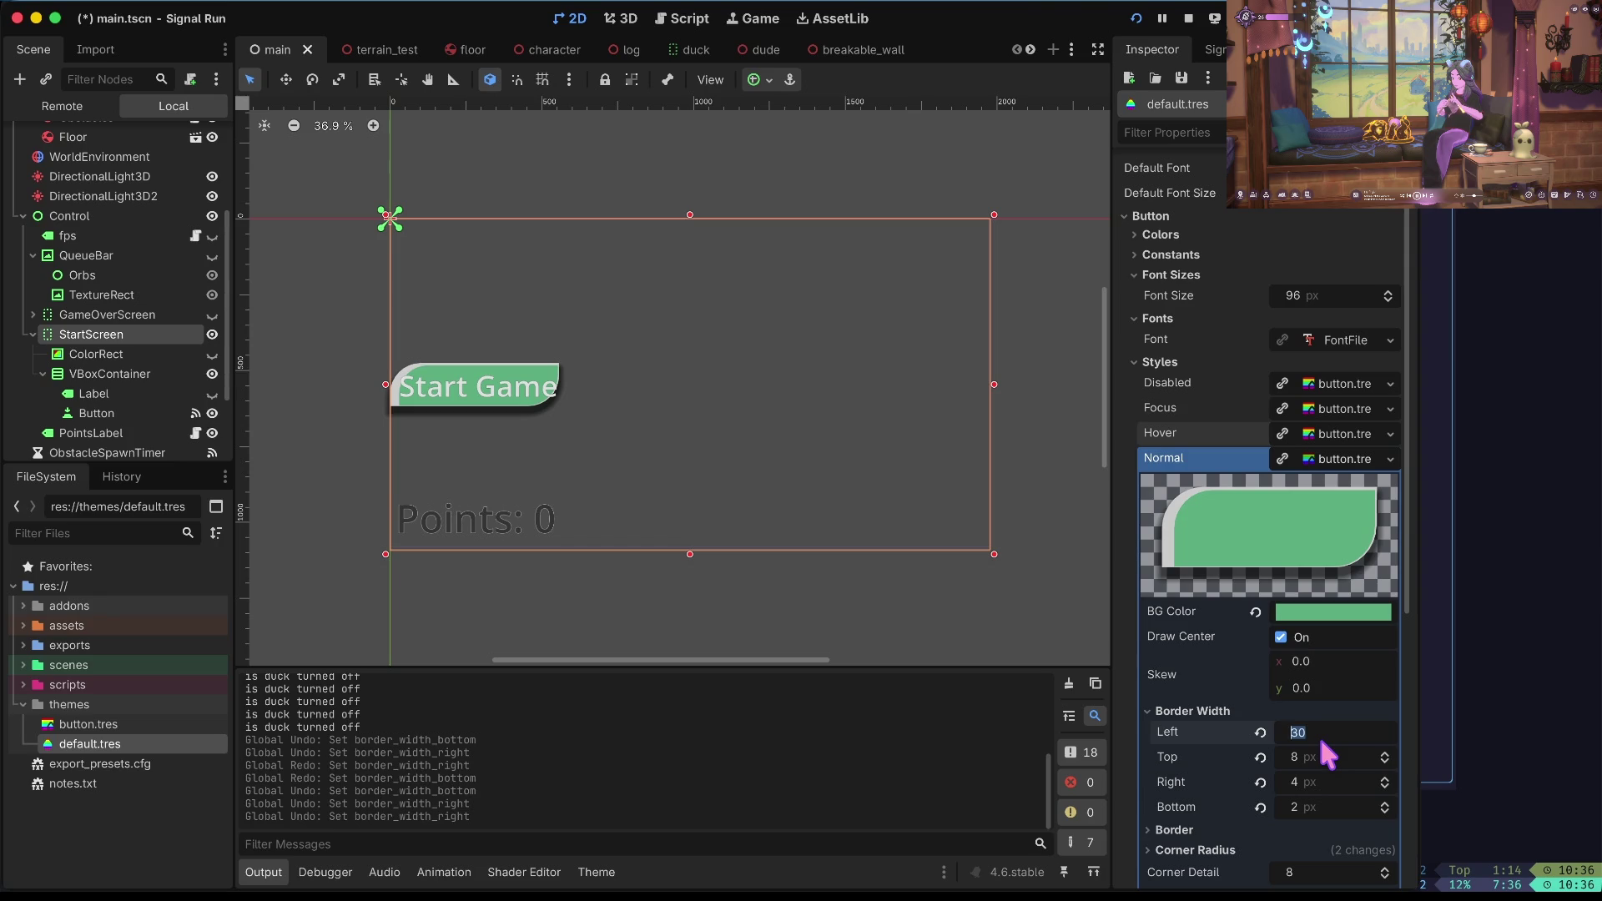
{"action": "type", "text": "0"}
{"action": "key", "text": "Tab"}
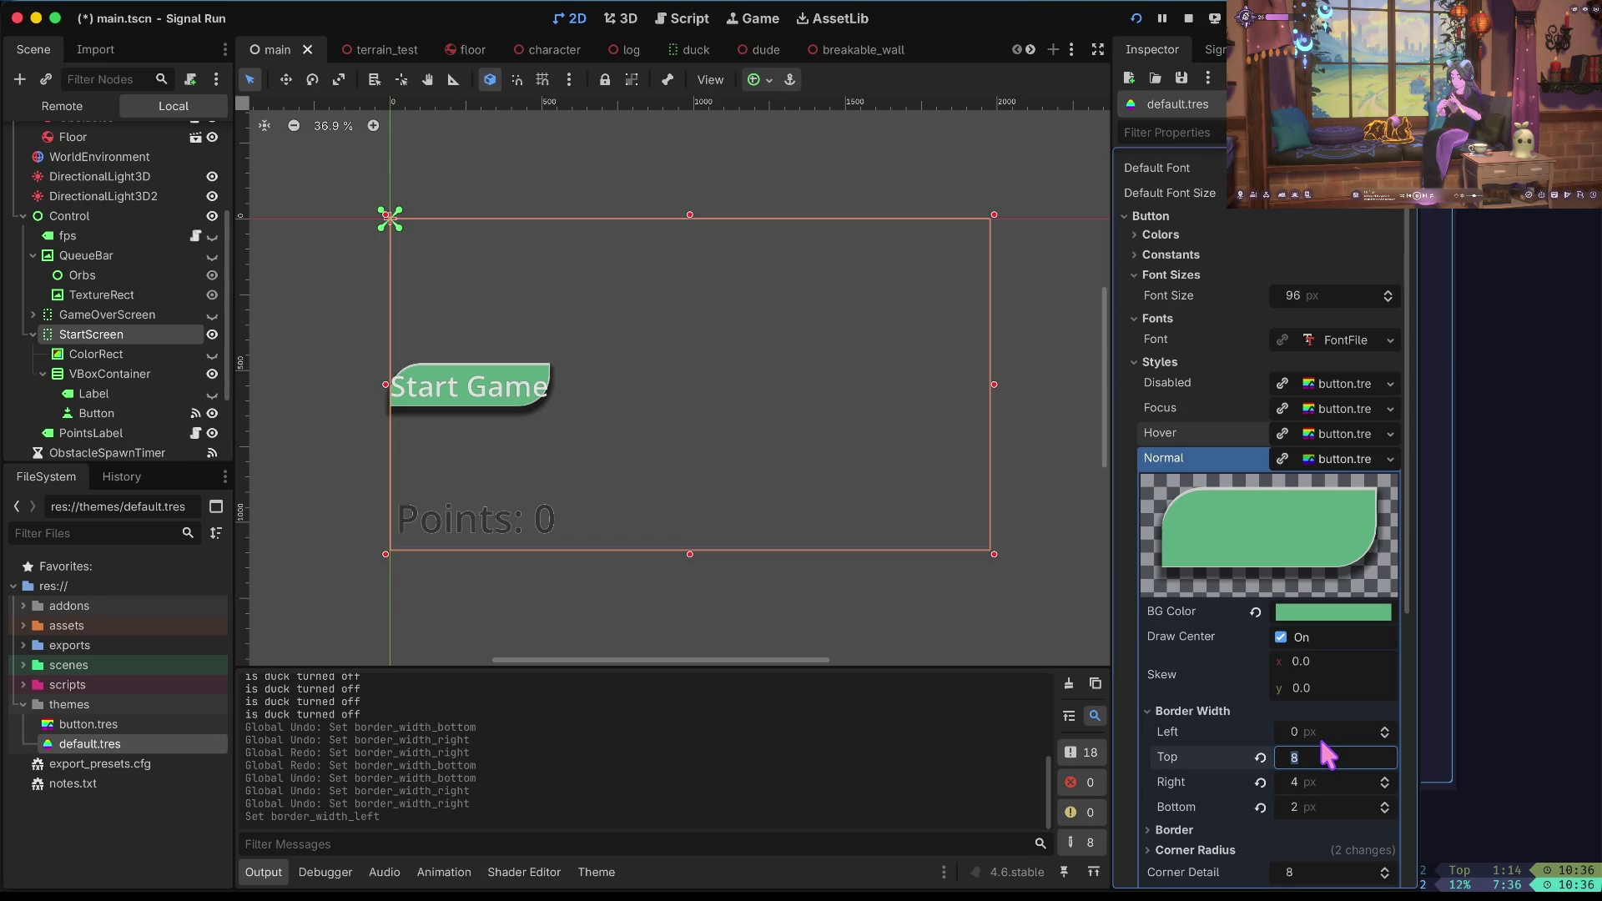
{"action": "key", "text": "Tab"}
{"action": "key", "text": "Tab"}
{"action": "type", "text": "0"}
{"action": "key", "text": "Tab"}
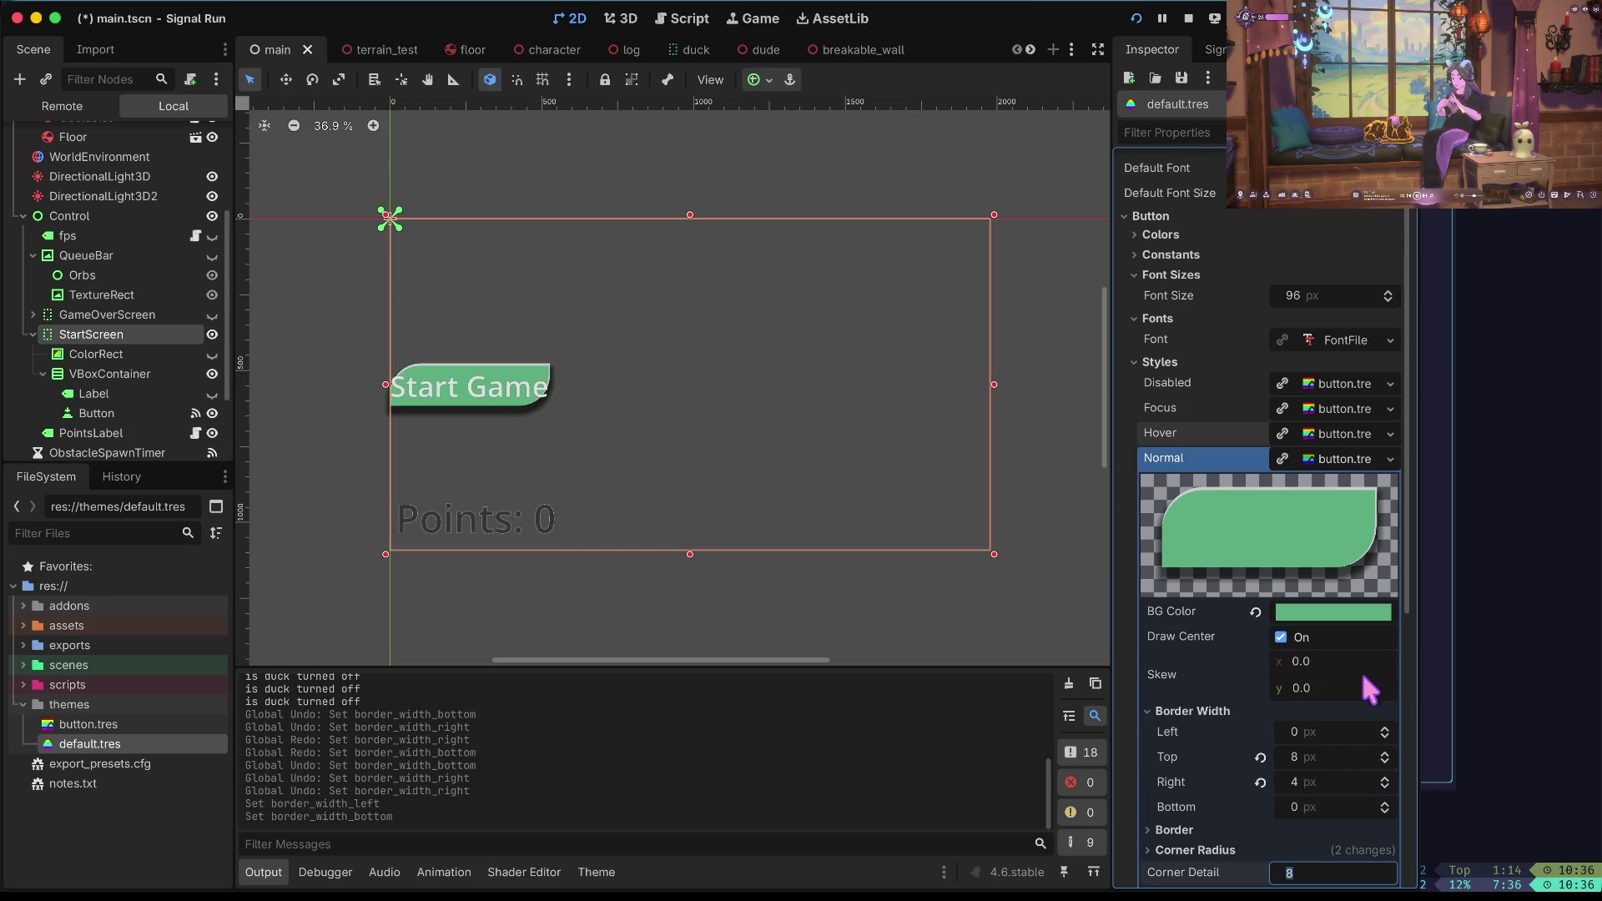
{"action": "key", "text": "ctrl+s"}
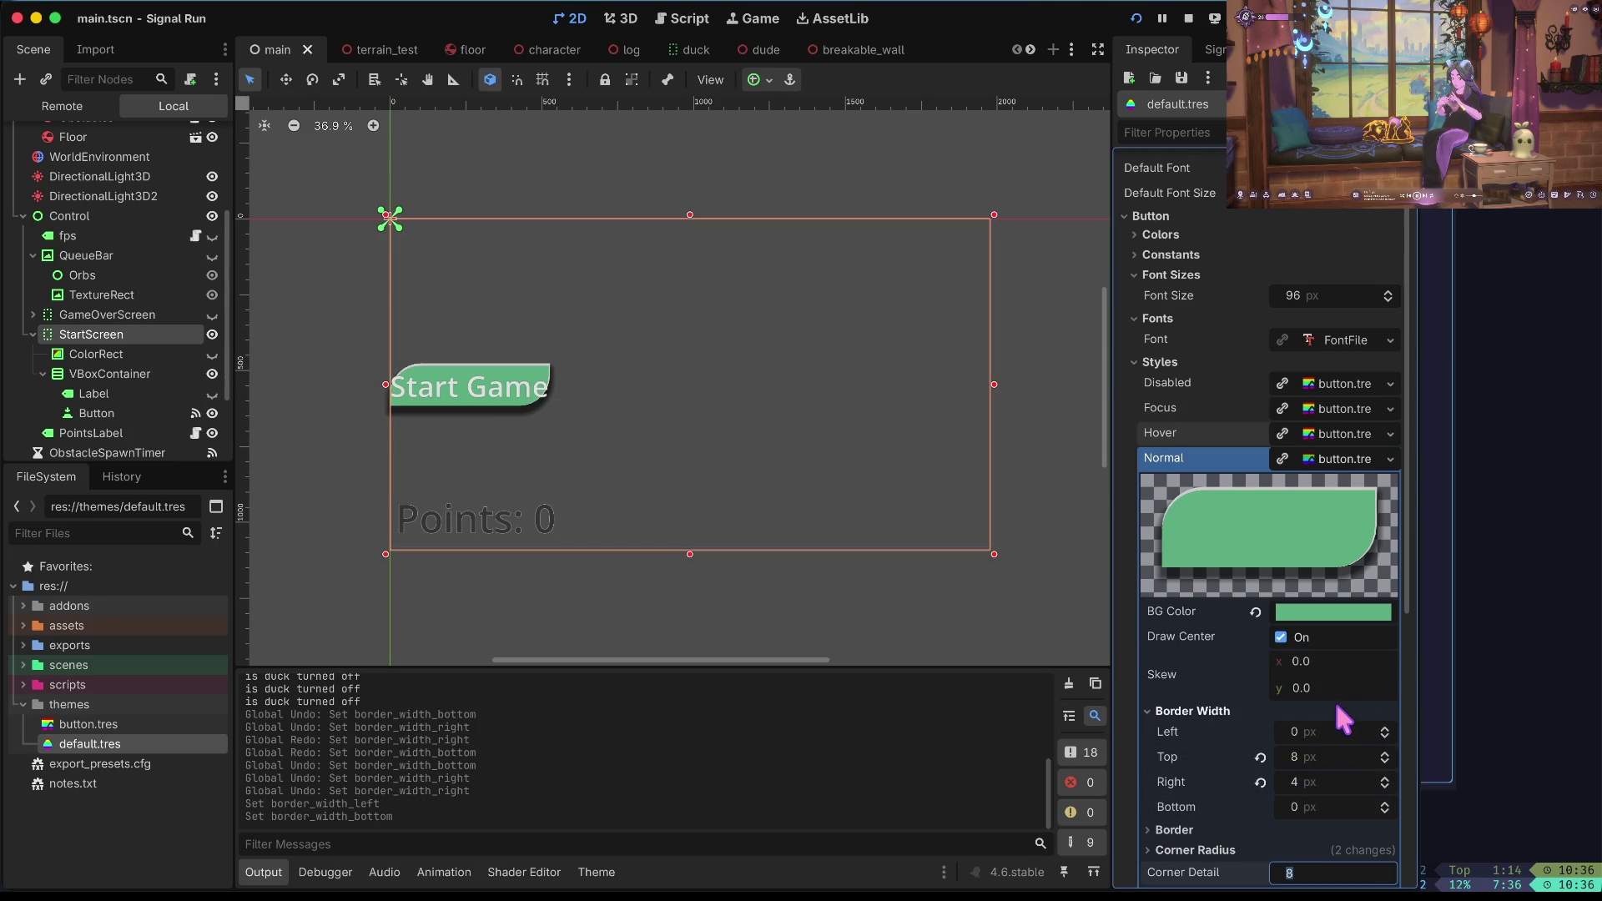
{"action": "left_click", "coordinate": [1327, 760]}
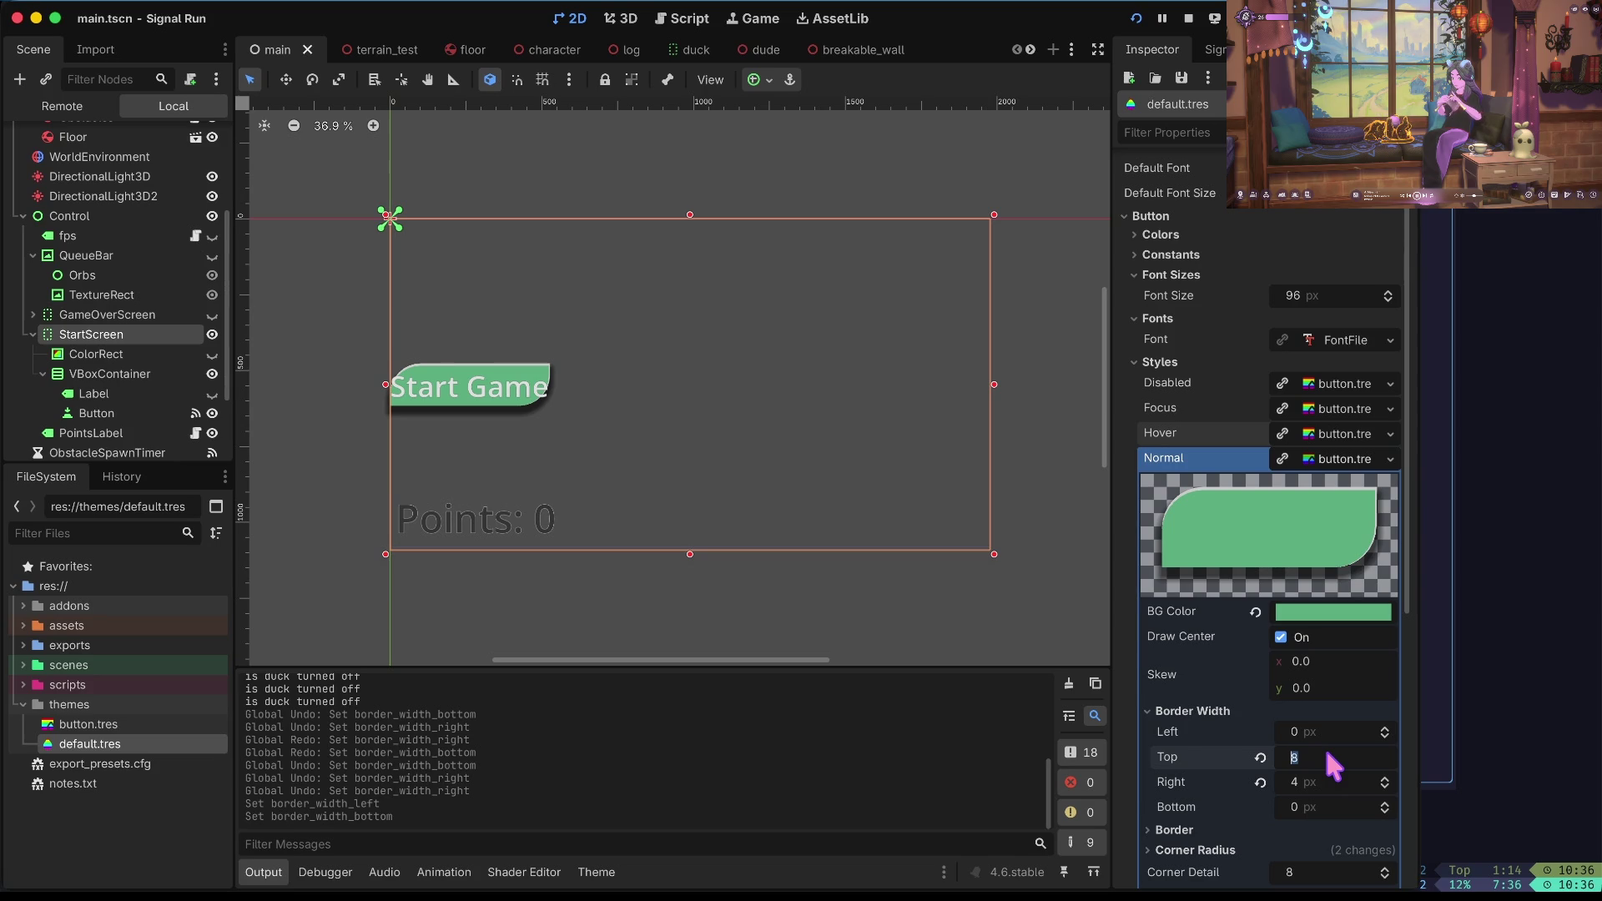
{"action": "left_click", "coordinate": [656, 544]}
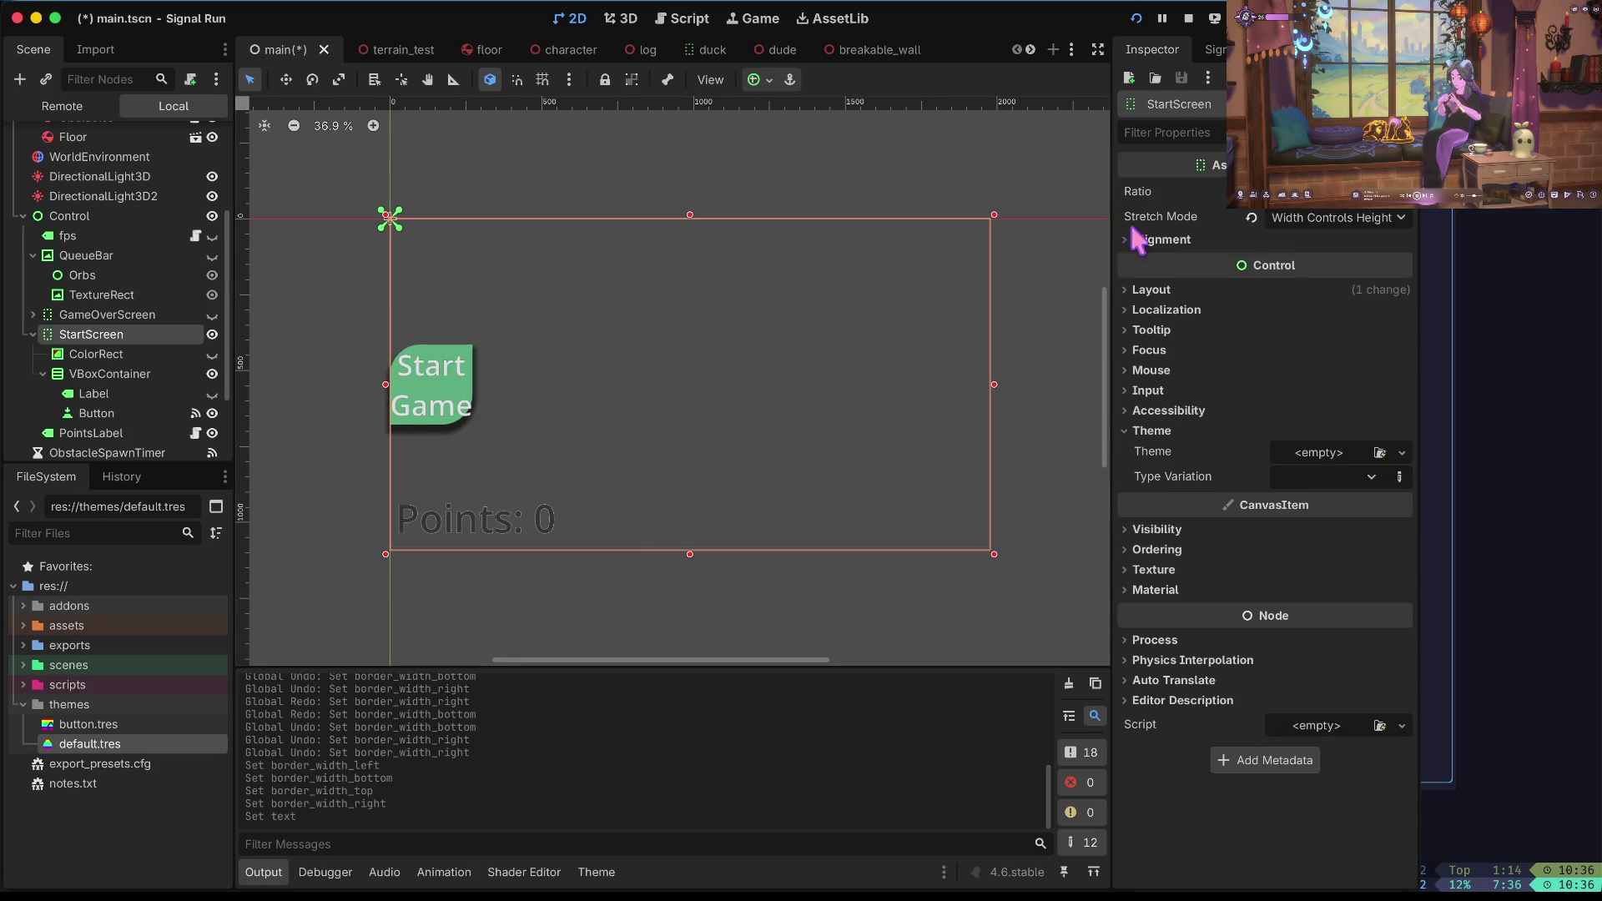
Undo the stray text edit and change the Button's label to 'Start', after trying 'Begin'.
{"action": "key", "text": "ctrl+z"}
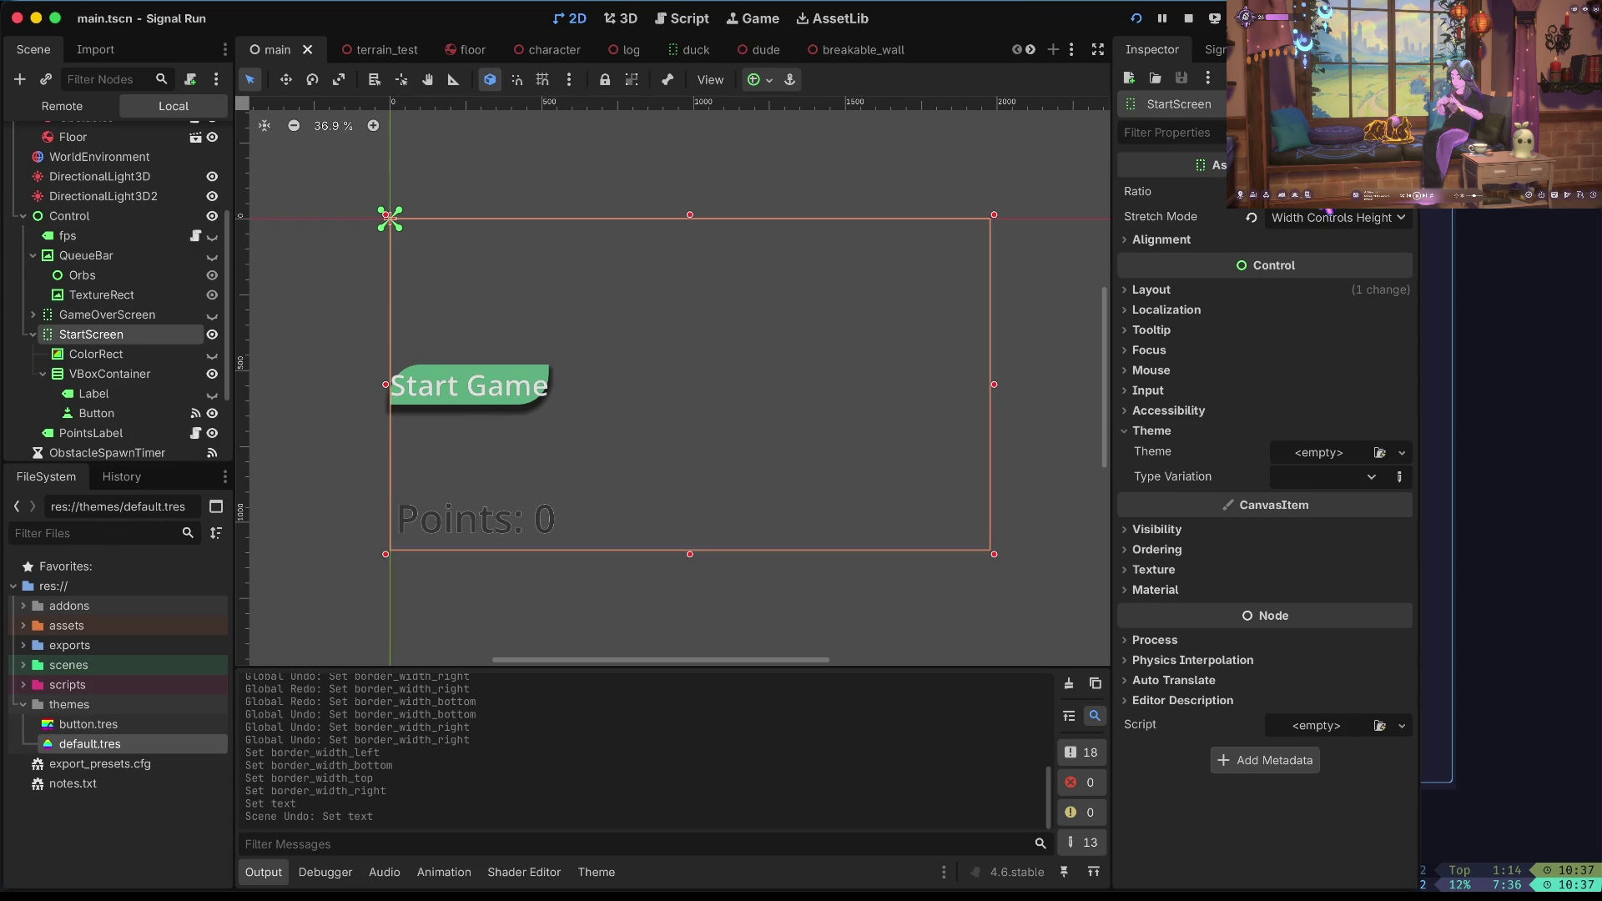
{"action": "left_click", "coordinate": [119, 275]}
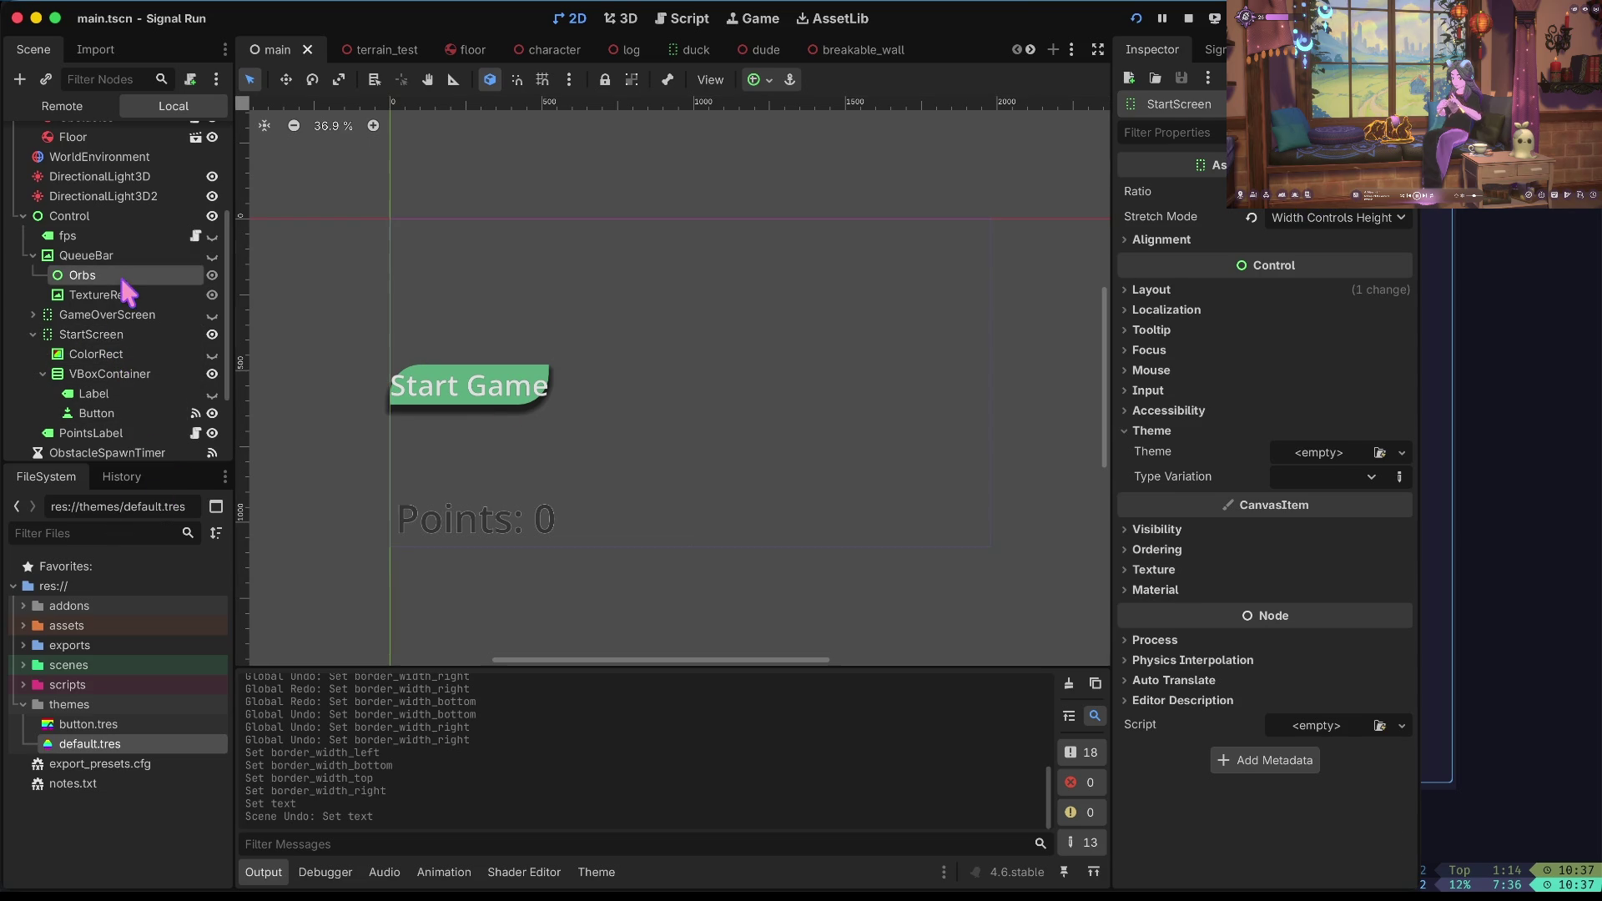
{"action": "left_click", "coordinate": [123, 414]}
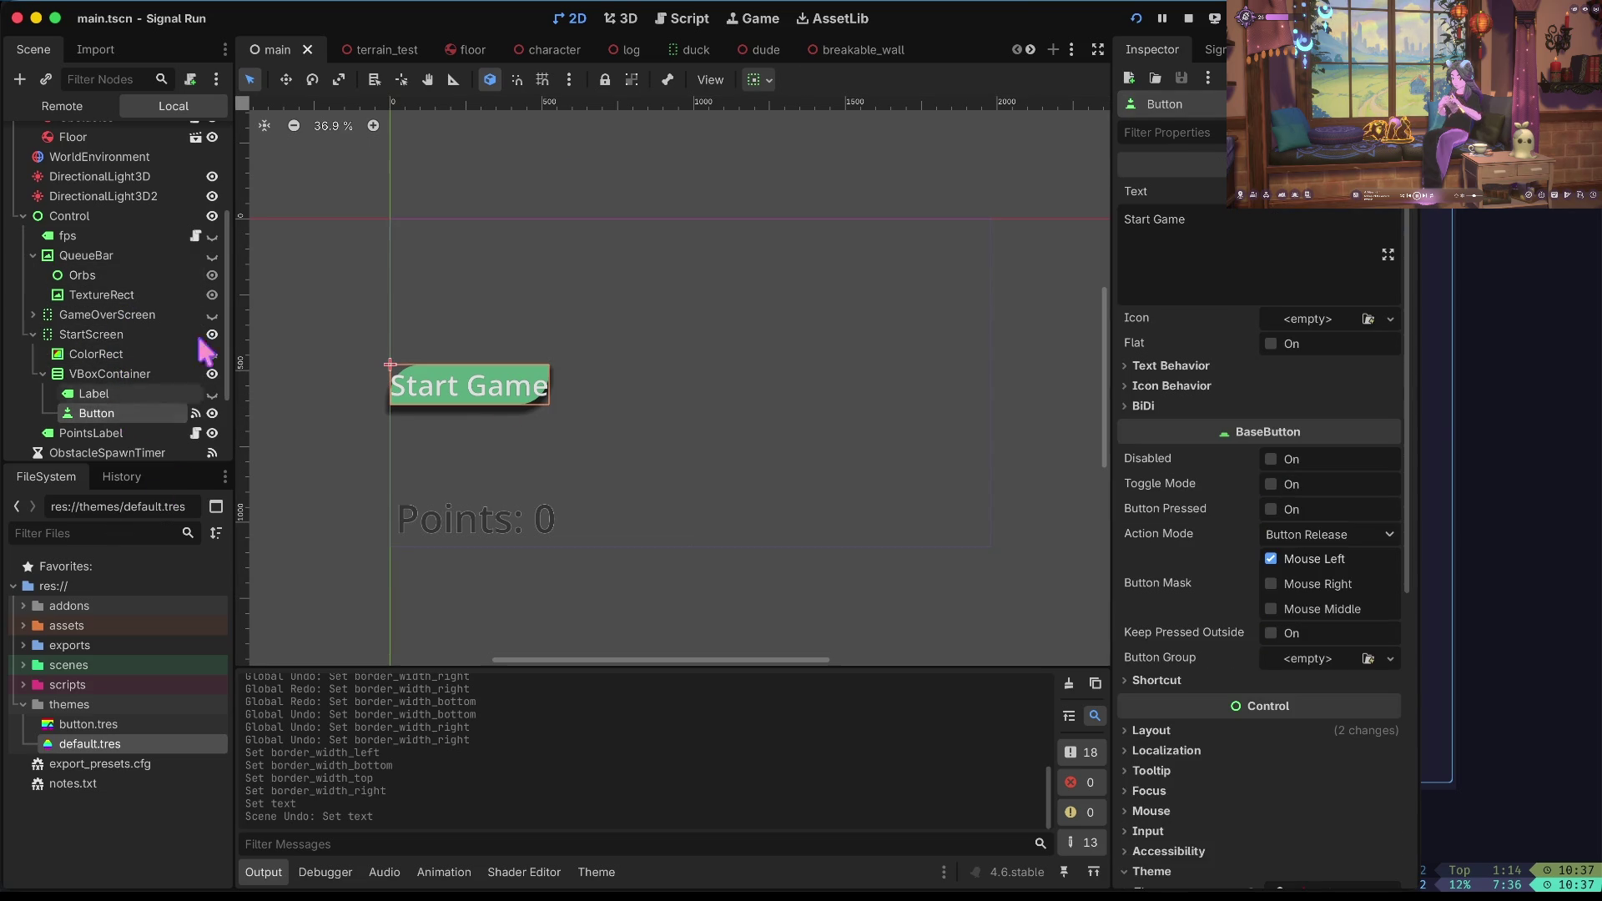
{"action": "left_click", "coordinate": [1240, 230]}
{"action": "key", "text": "BackSpace"}
{"action": "key", "text": "BackSpace"}
{"action": "key", "text": "BackSpace"}
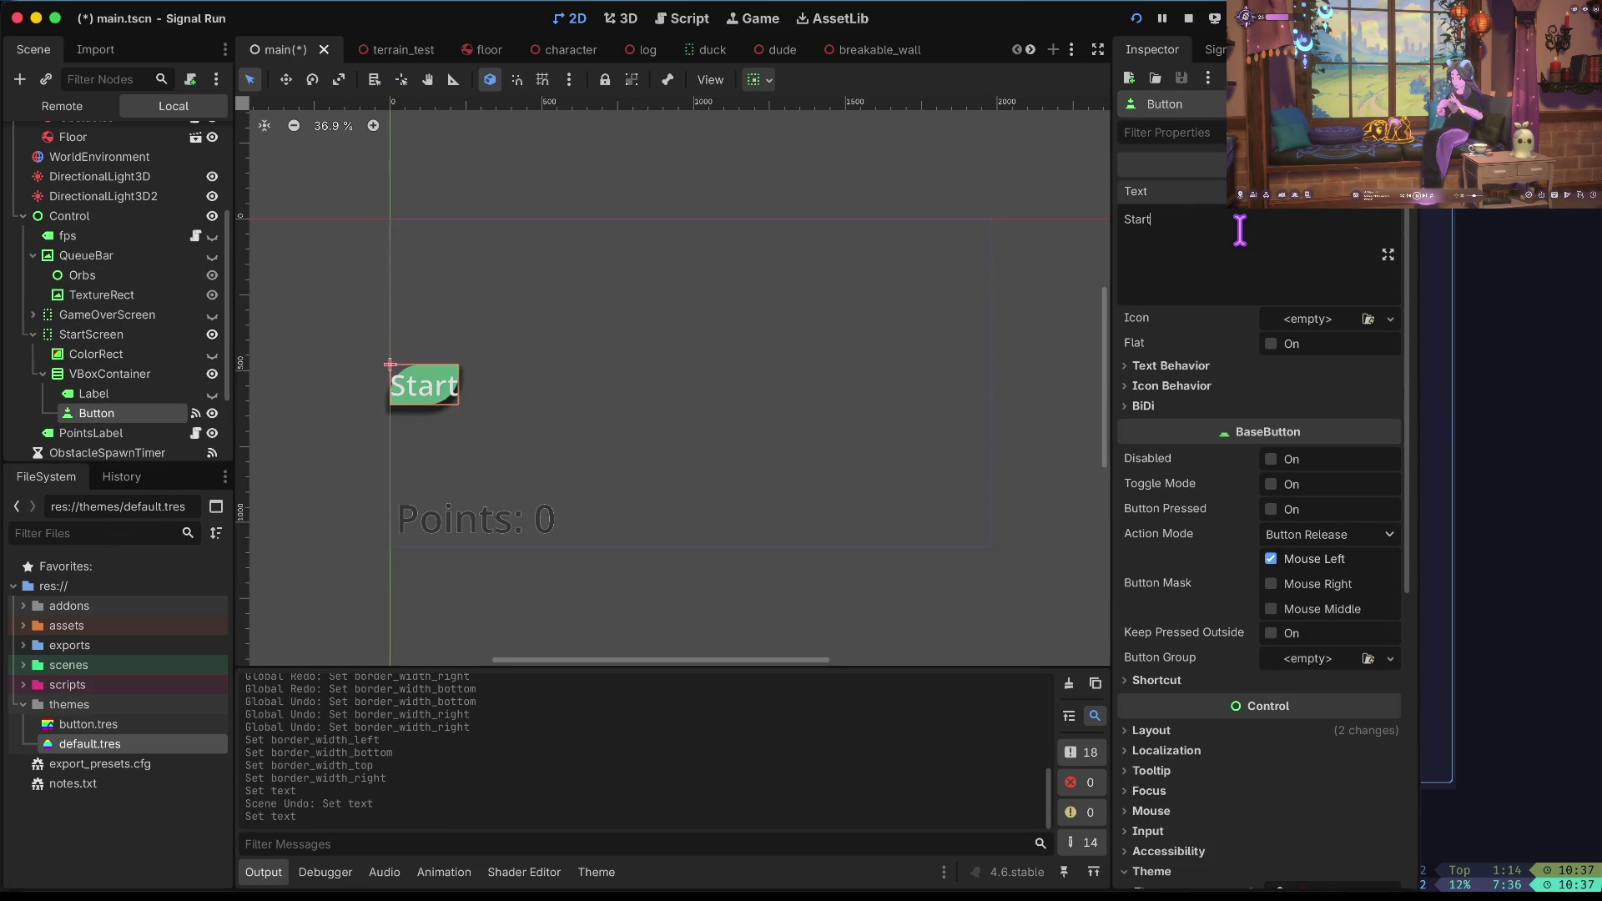
{"action": "key", "text": "BackSpace"}
{"action": "key", "text": "BackSpace"}
{"action": "key", "text": "BackSpace"}
{"action": "type", "text": "Begin"}
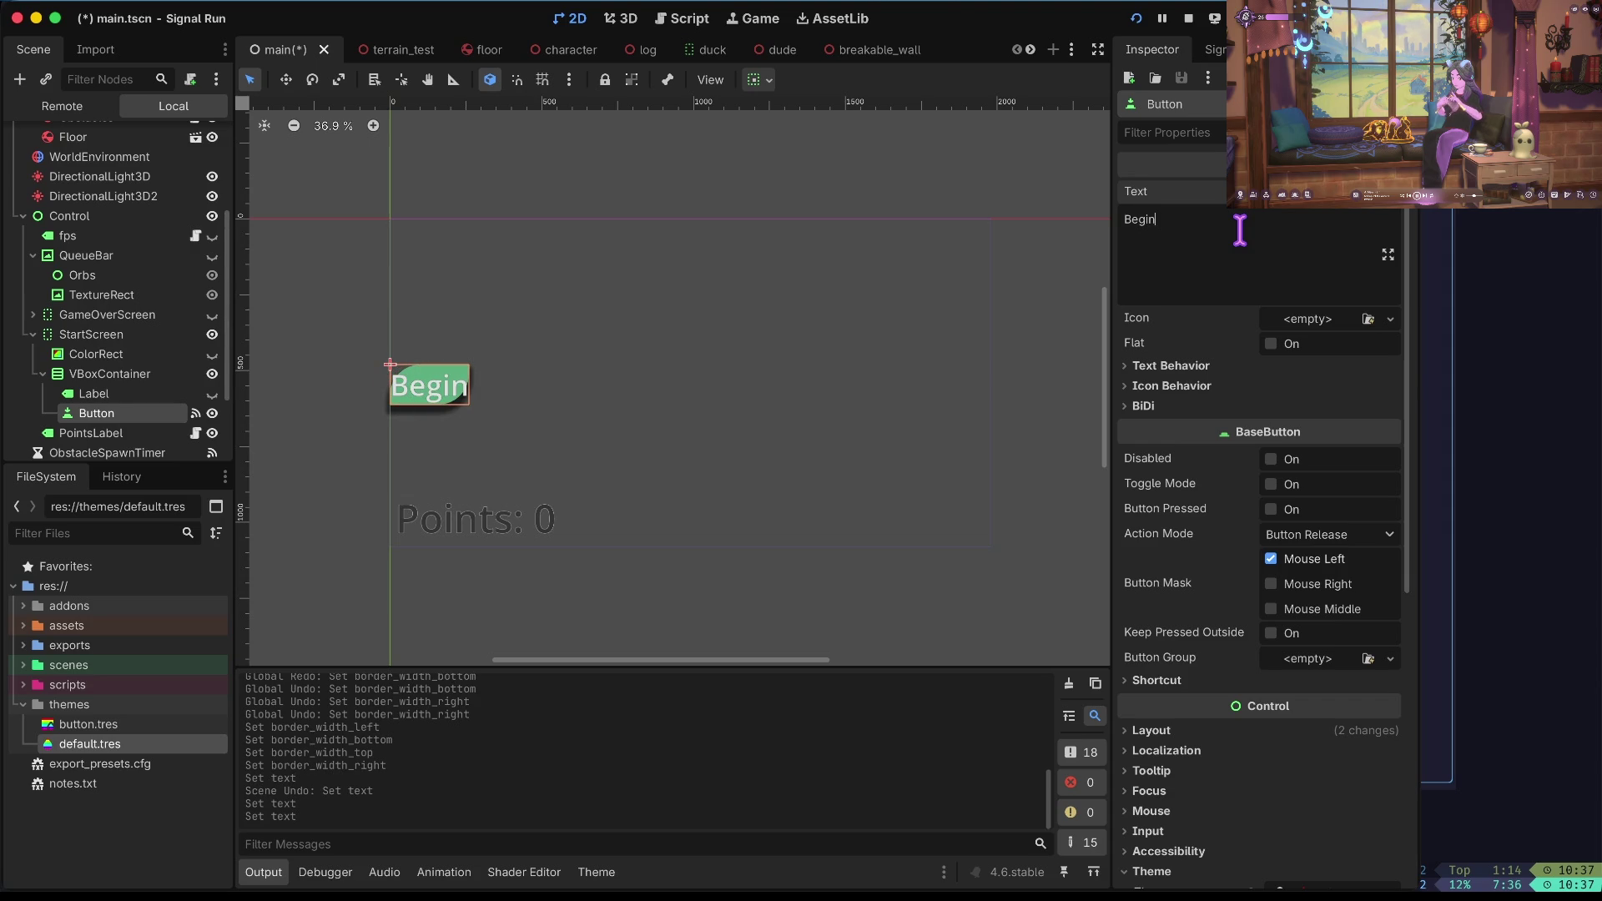
{"action": "key", "text": "BackSpace"}
{"action": "key", "text": "BackSpace"}
{"action": "key", "text": "BackSpace"}
{"action": "type", "text": "Start"}
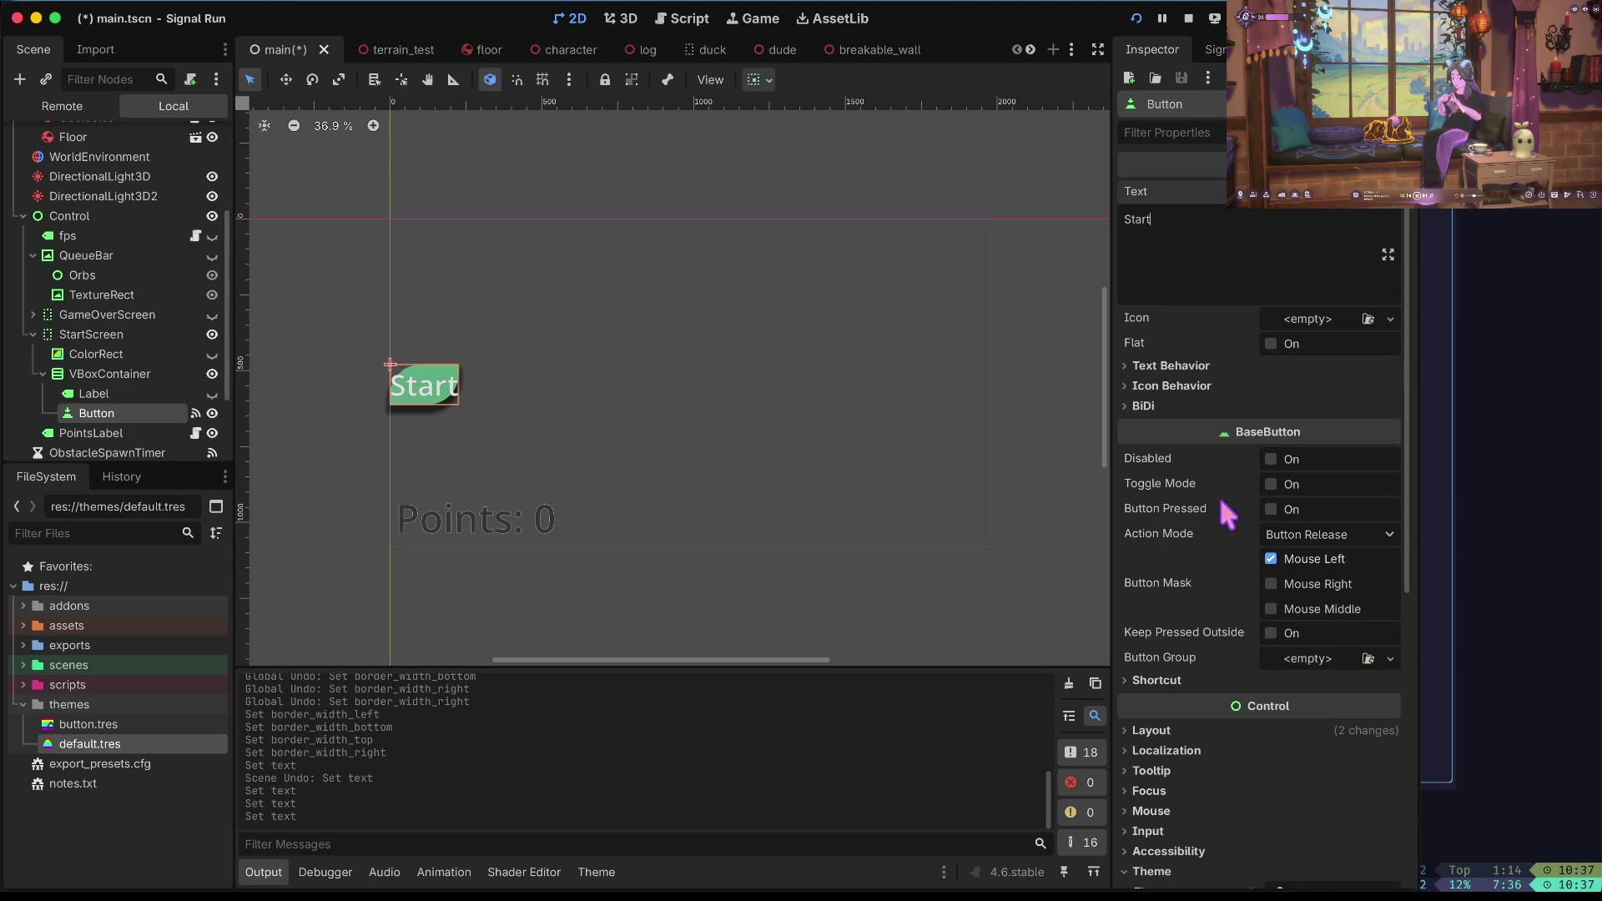
Set the Button's text alignment to Left under Text Behavior.
{"action": "left_click", "coordinate": [1210, 359]}
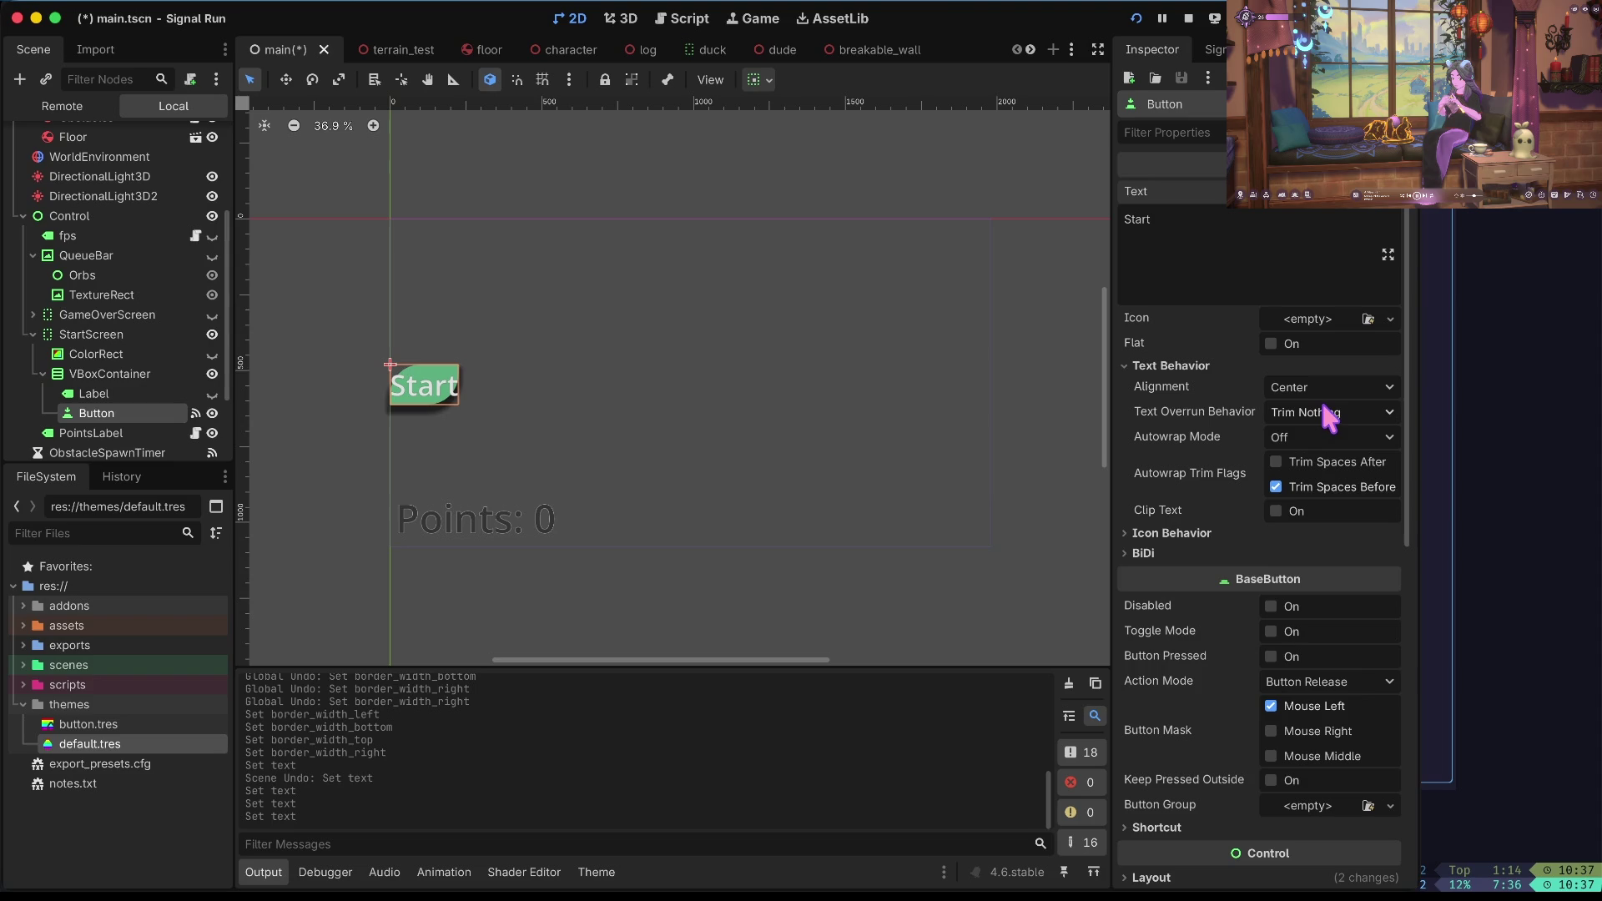
{"action": "left_click", "coordinate": [1325, 414]}
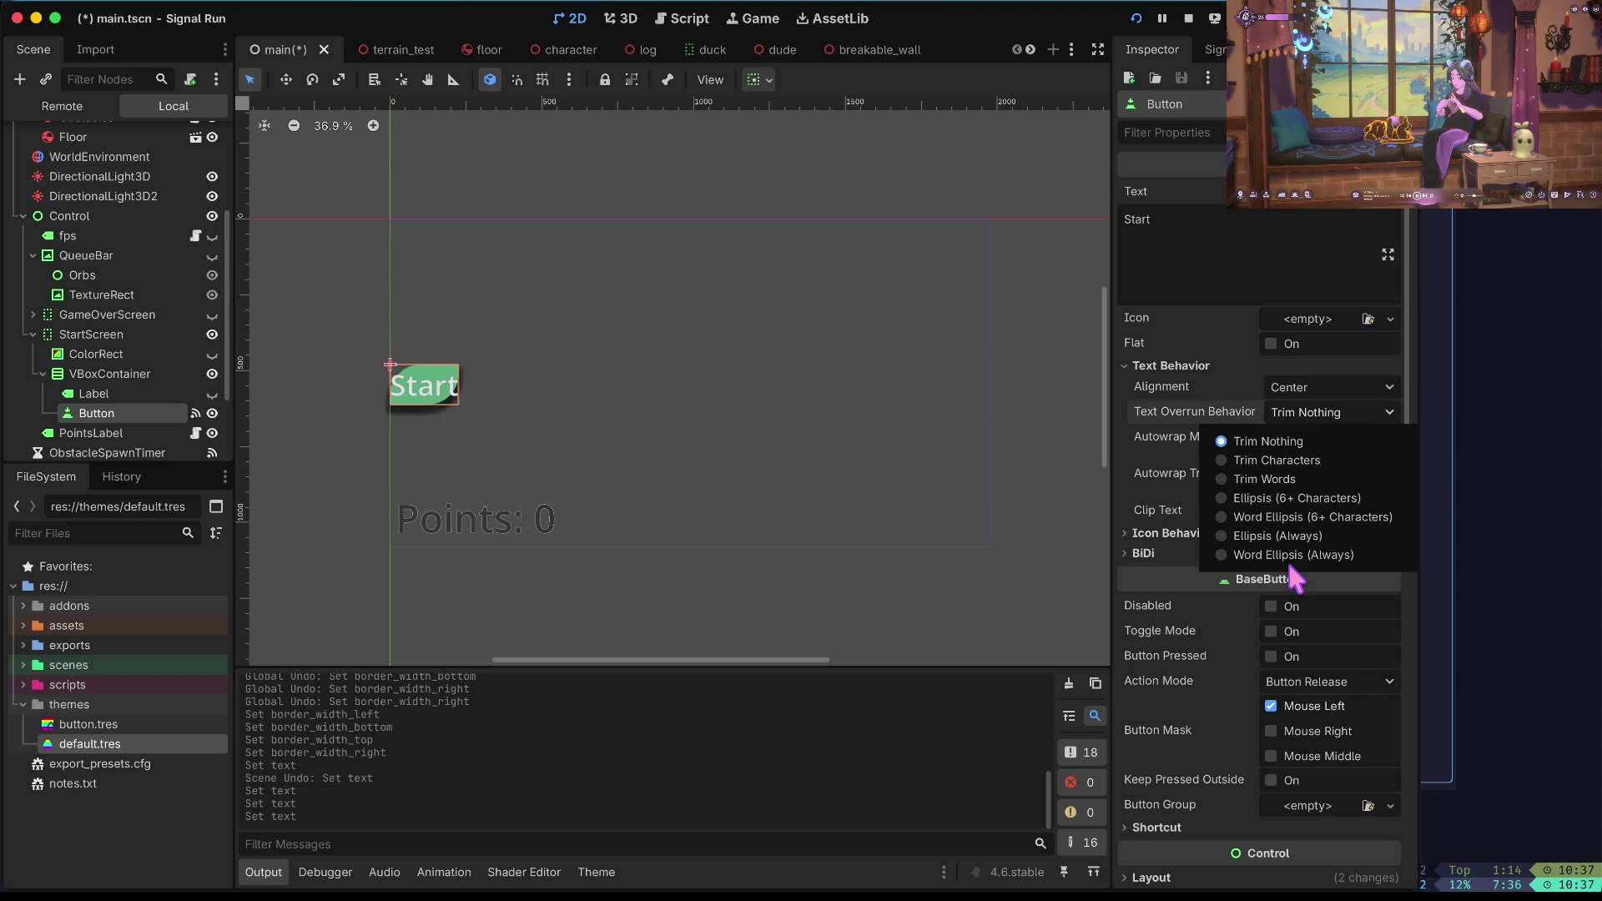
{"action": "left_click", "coordinate": [1225, 654]}
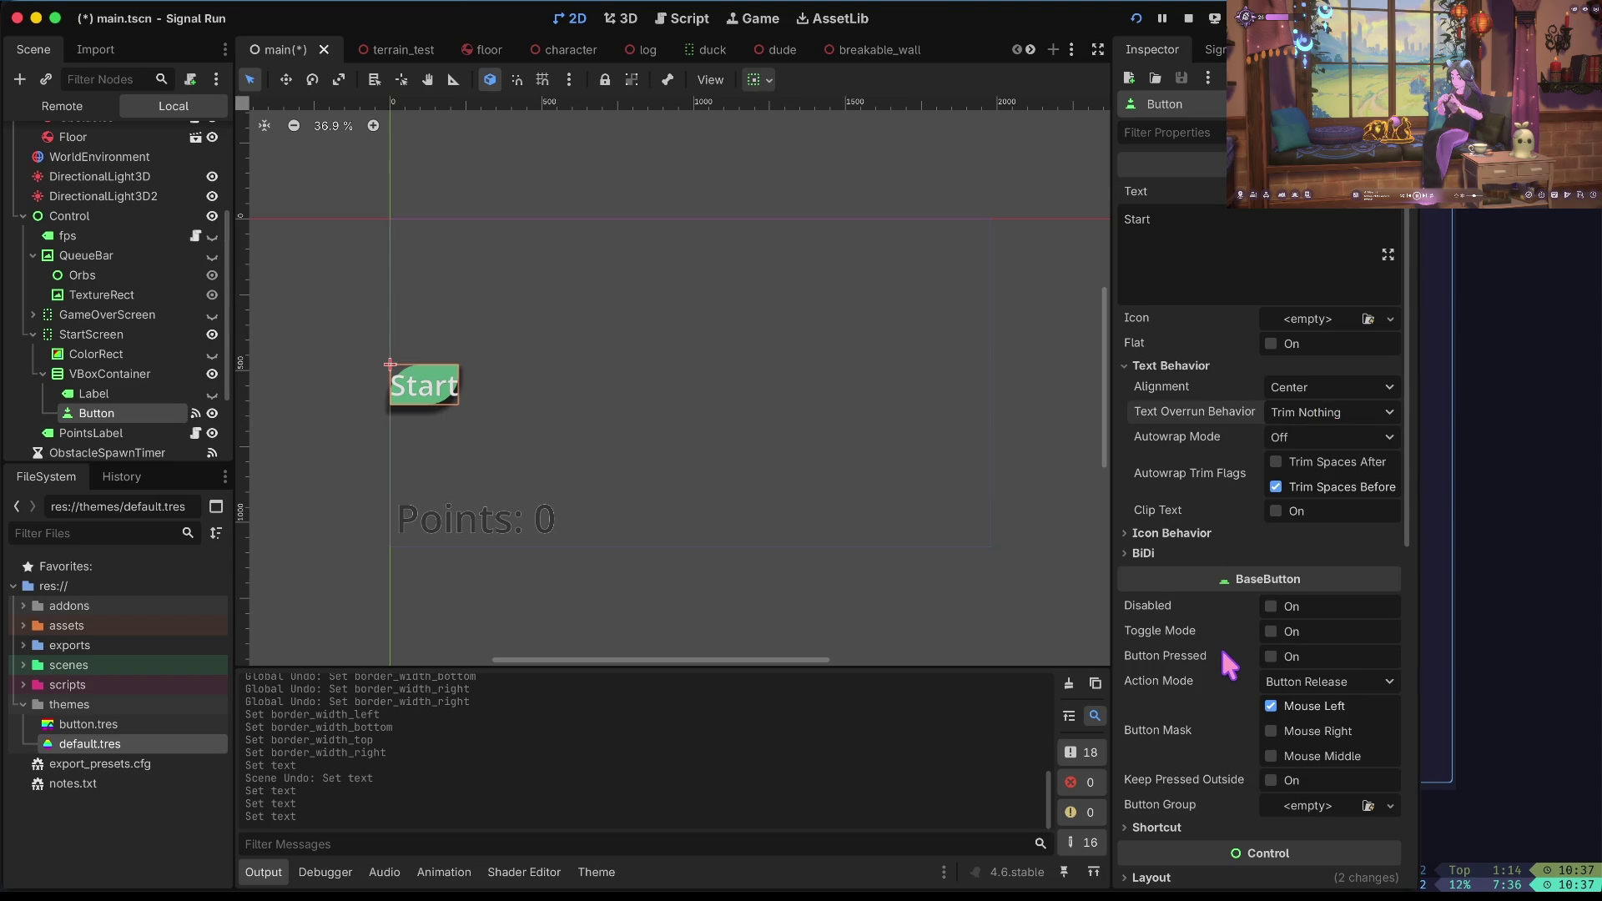
{"action": "left_click", "coordinate": [1337, 389]}
{"action": "left_click", "coordinate": [1336, 412]}
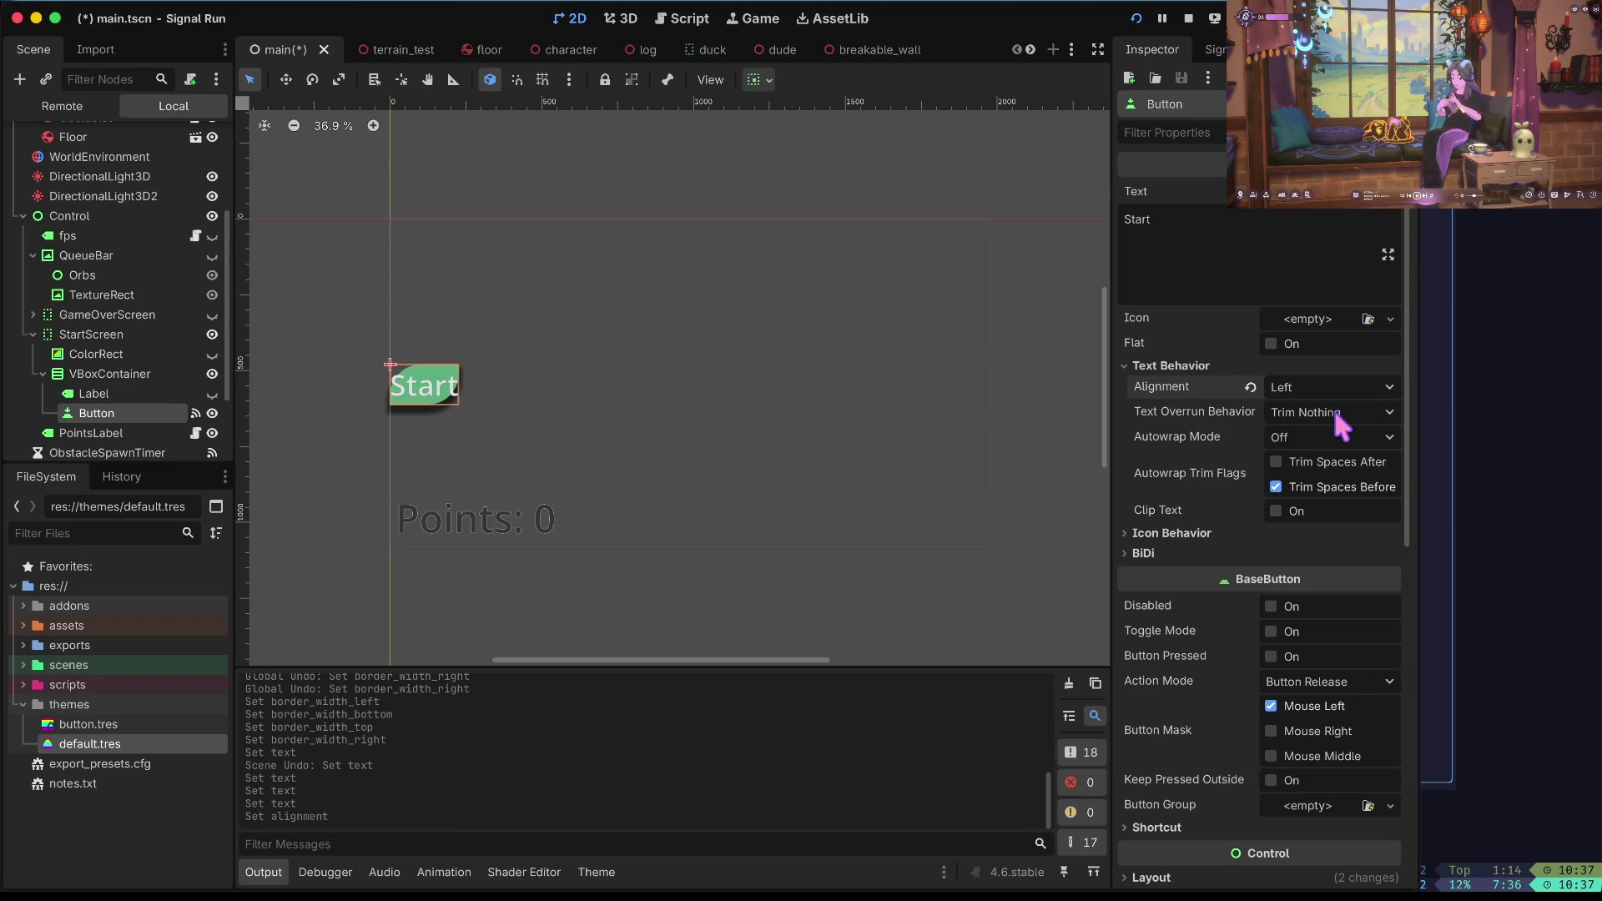
{"action": "left_click", "coordinate": [125, 726]}
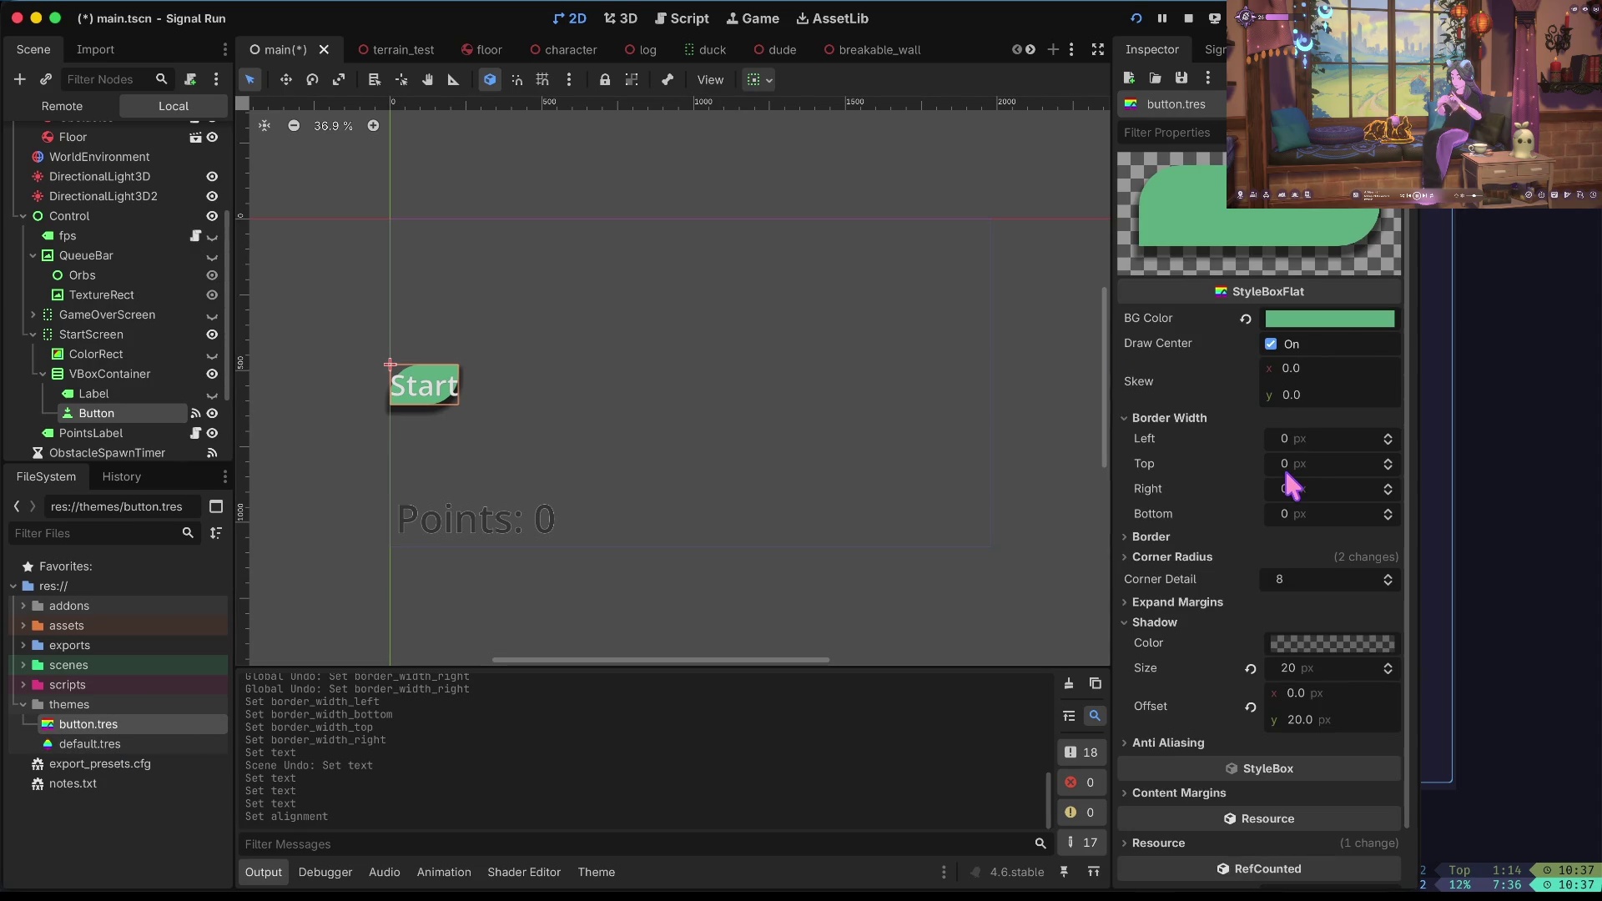
{"action": "left_click", "coordinate": [1307, 389]}
{"action": "type", "text": "20"}
{"action": "key", "text": "Tab"}
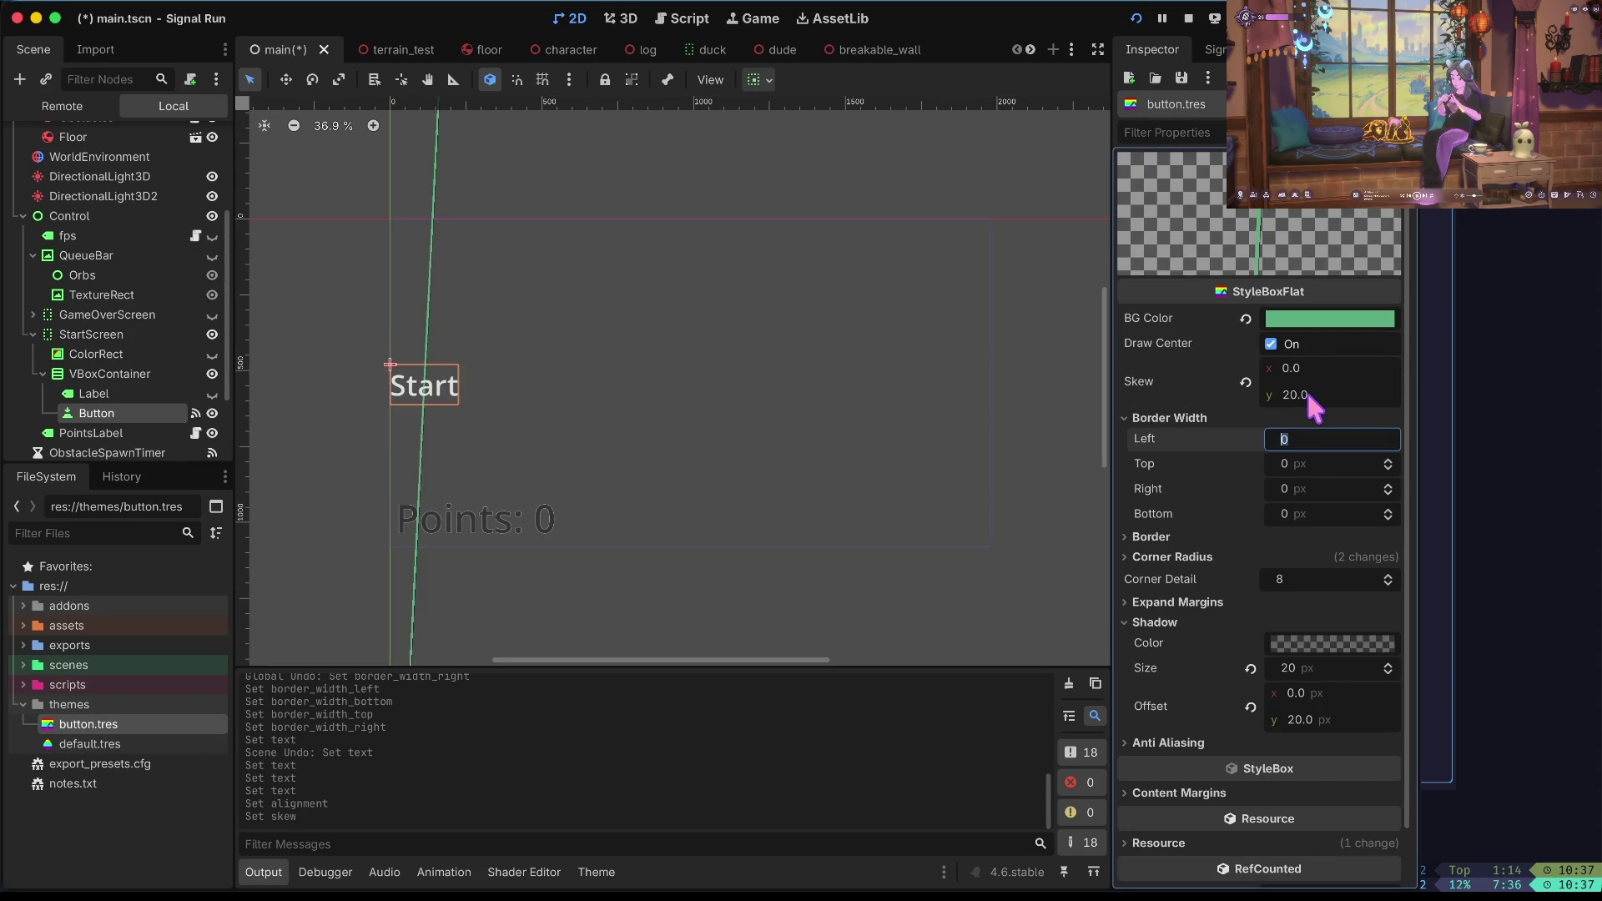
{"action": "left_click", "coordinate": [1308, 394]}
{"action": "type", "text": "1"}
{"action": "key", "text": "Tab"}
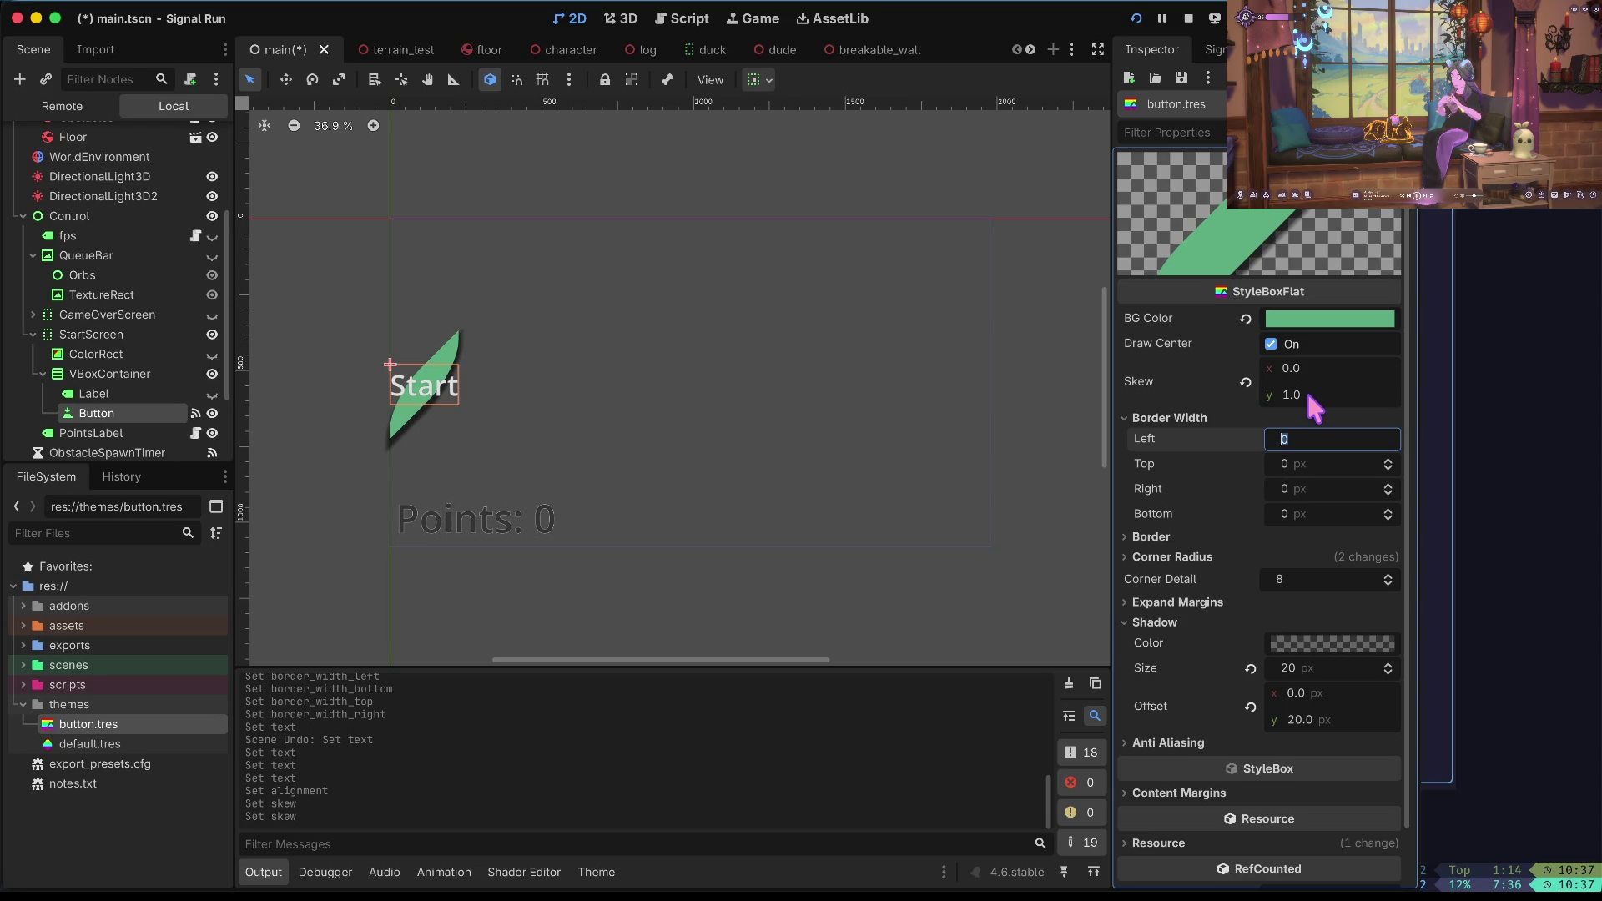
{"action": "left_click", "coordinate": [1319, 371]}
{"action": "type", "text": "2"}
{"action": "key", "text": "Tab"}
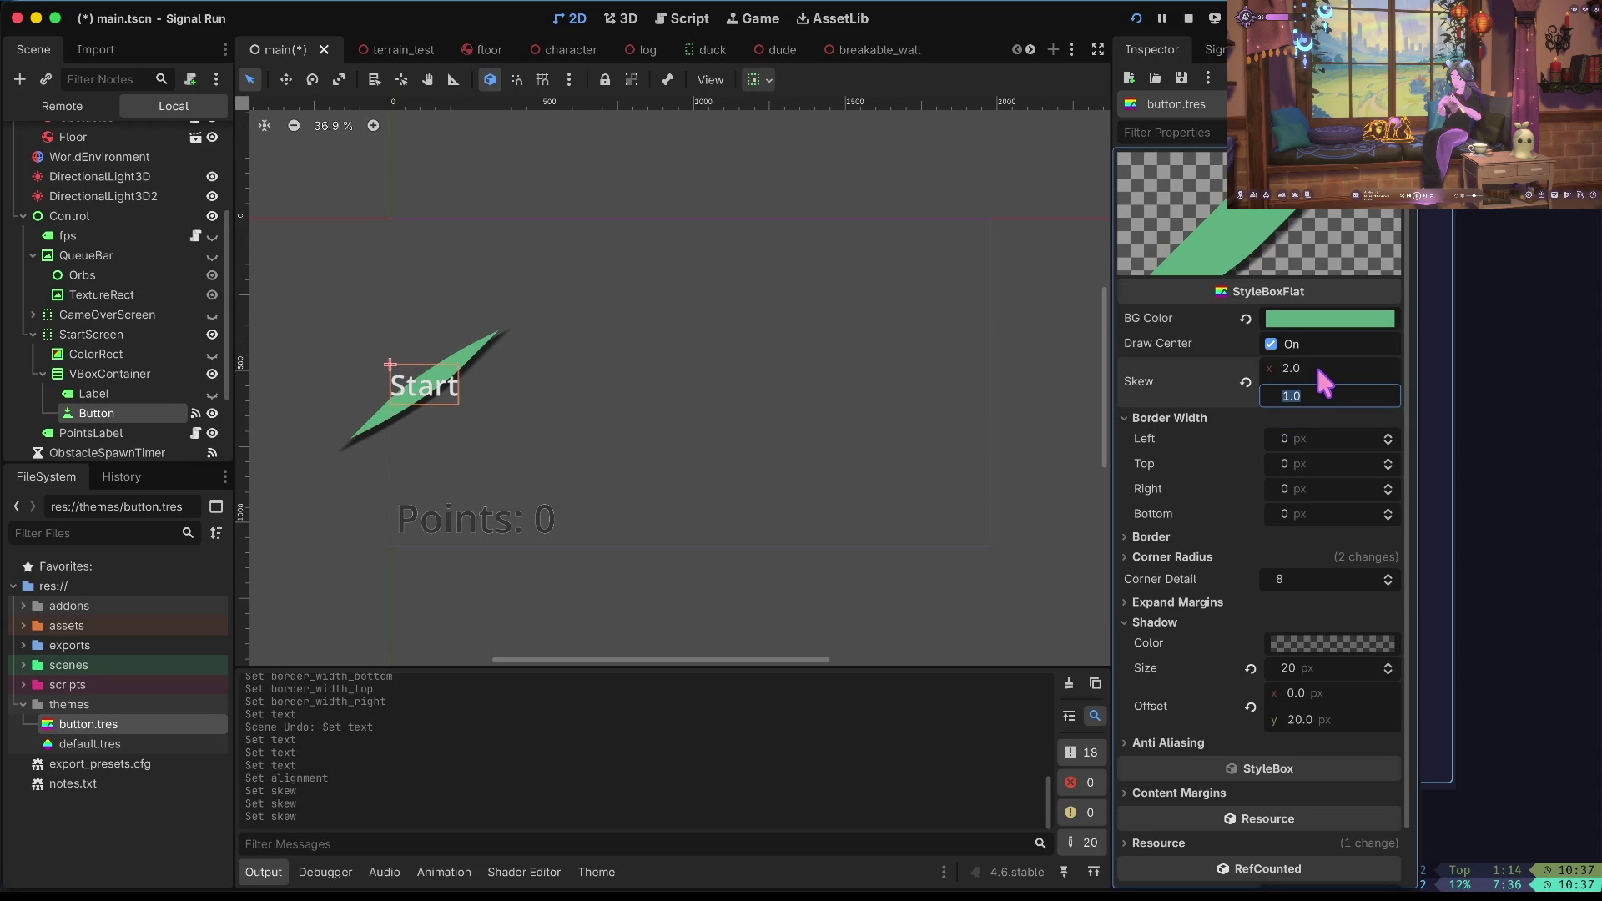
{"action": "left_click", "coordinate": [1245, 382]}
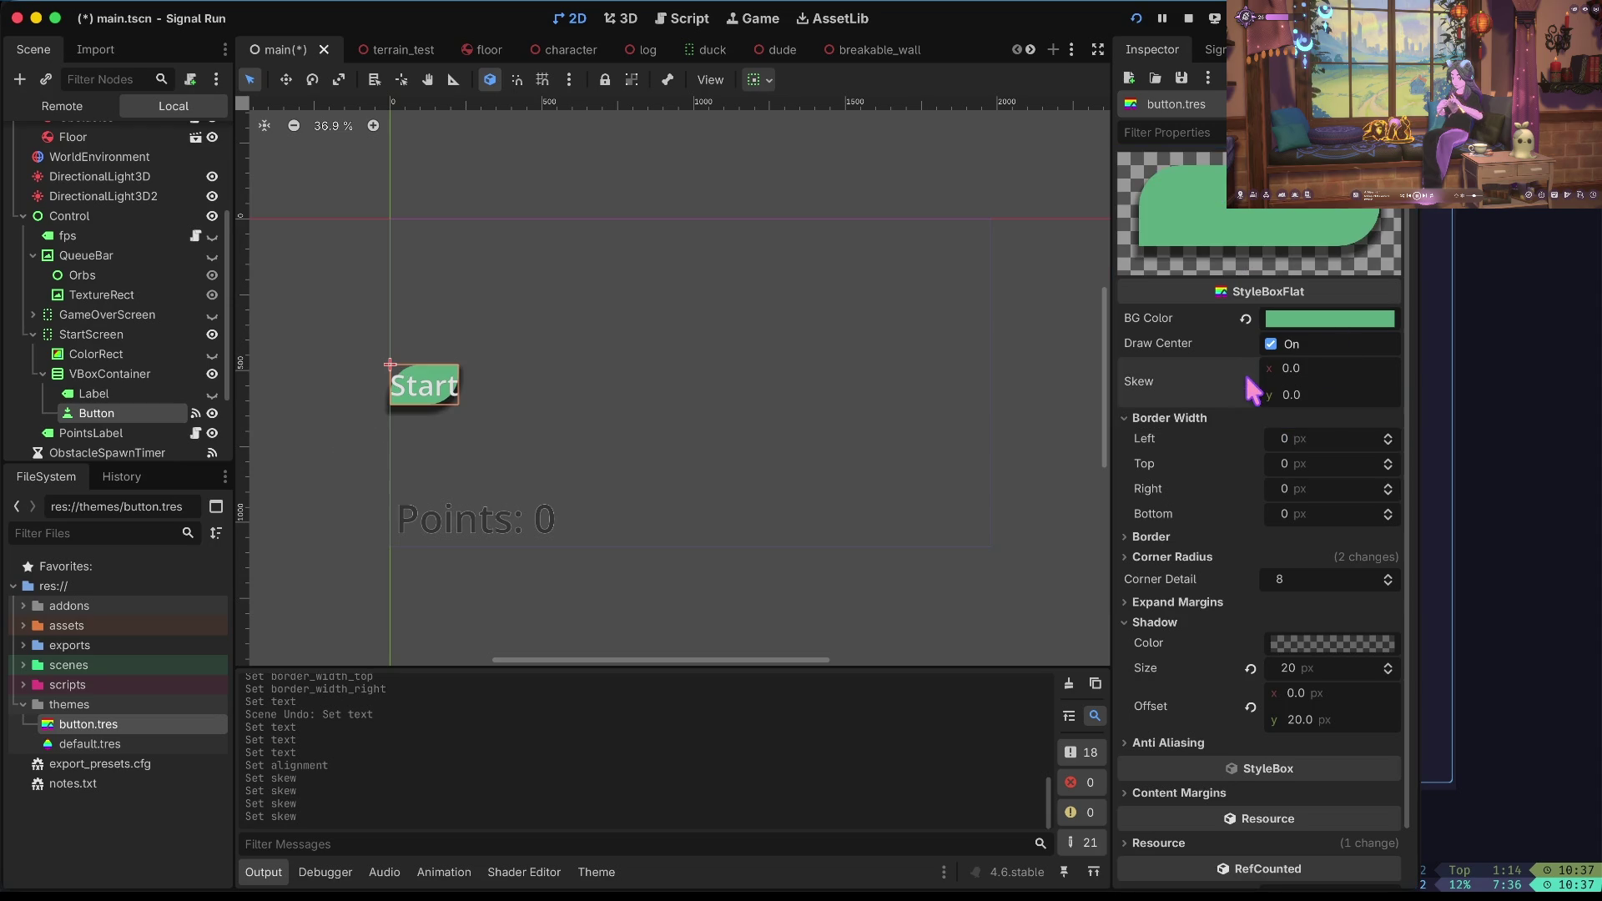
{"action": "scroll", "coordinate": [1241, 468], "scroll_direction": "down", "scroll_amount": 2}
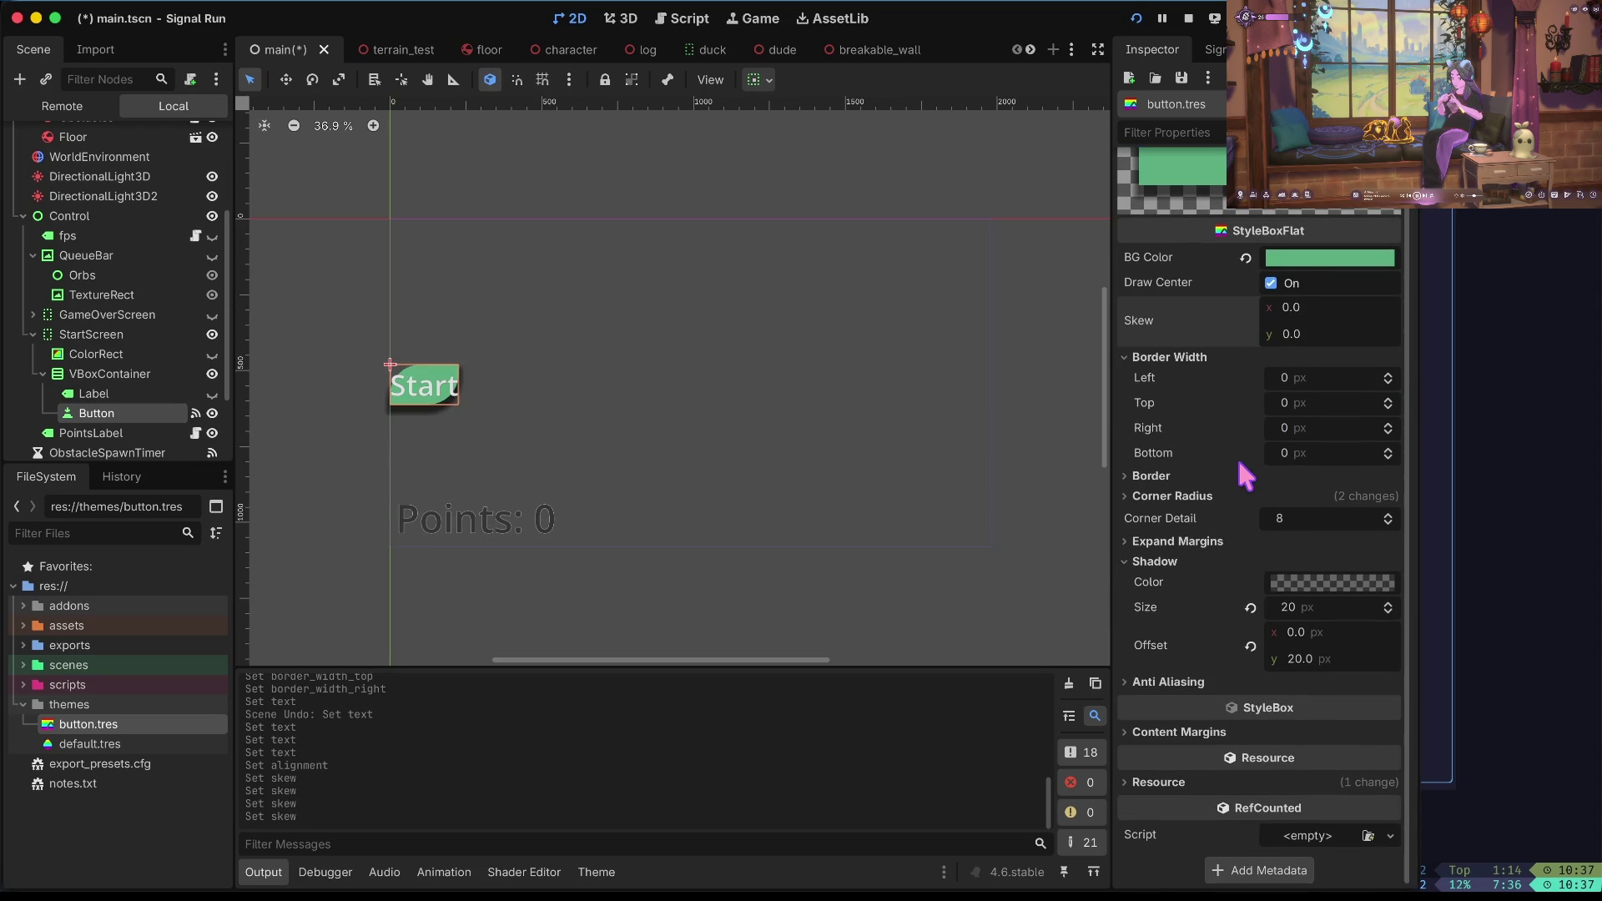
{"action": "left_click", "coordinate": [1270, 283]}
{"action": "left_click", "coordinate": [1270, 284]}
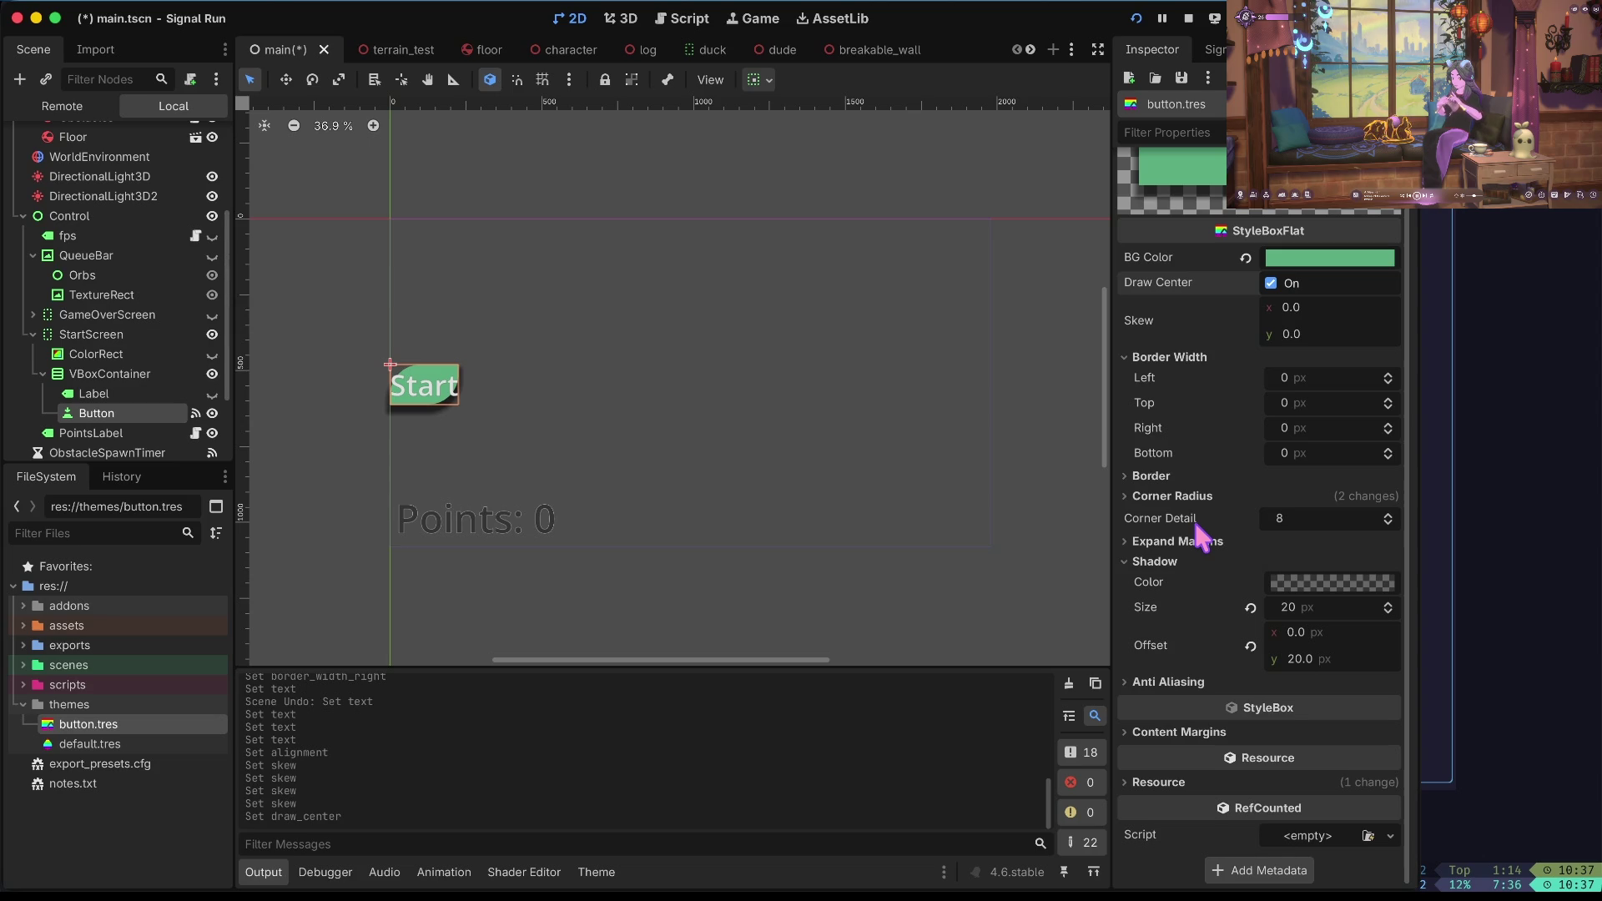
Give button.tres an 80 px left expand margin and save the scene.
{"action": "left_click", "coordinate": [1202, 540]}
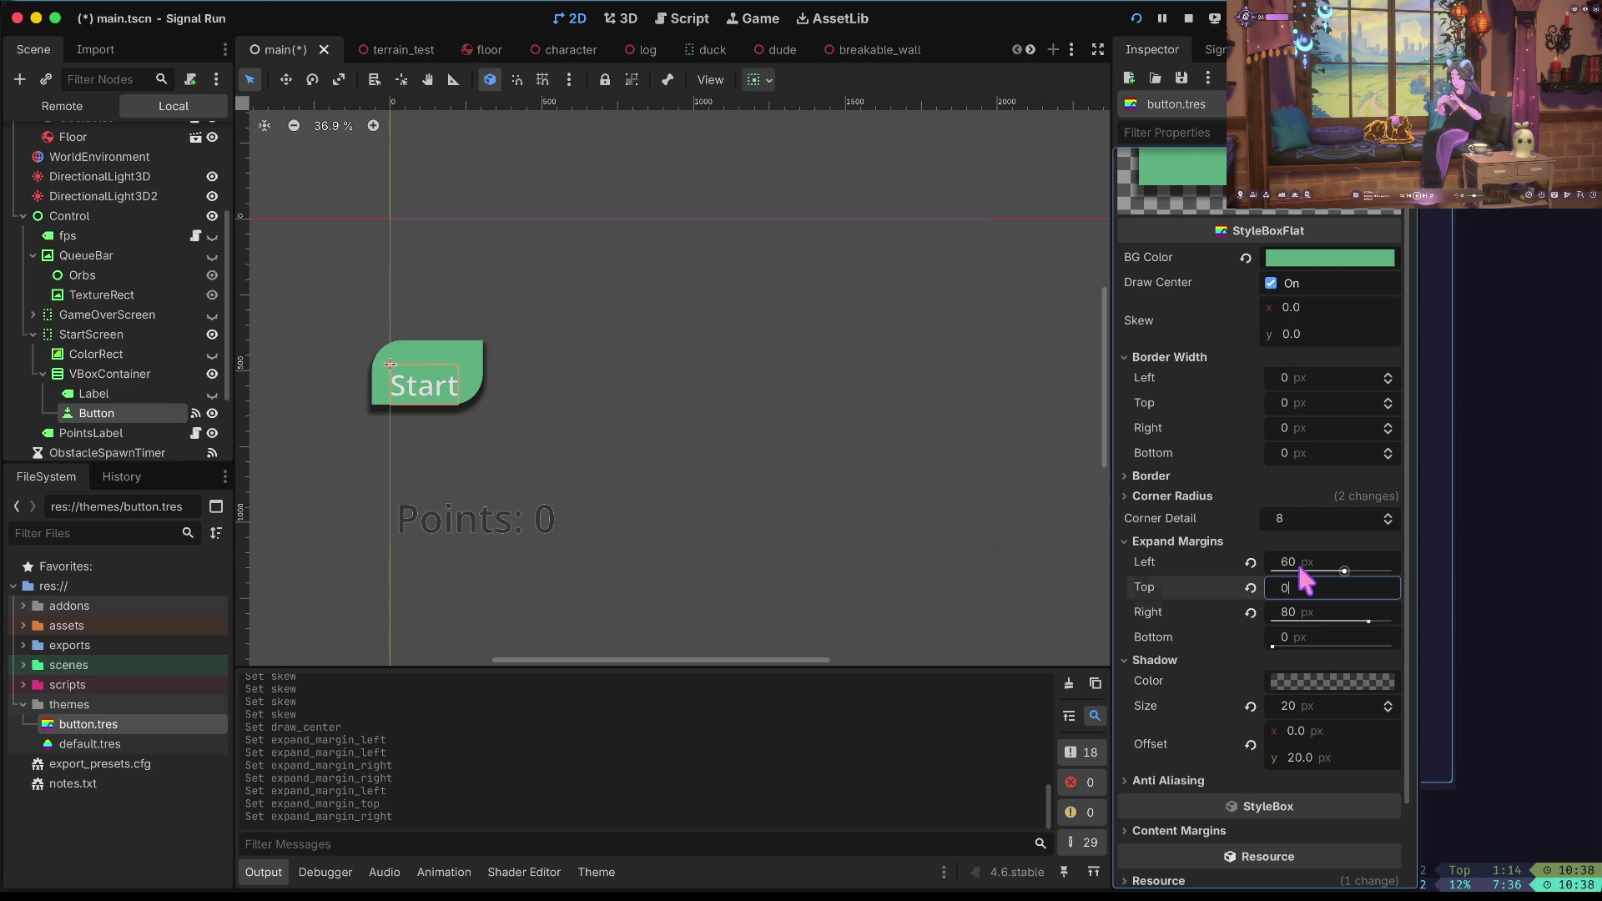
{"action": "left_click", "coordinate": [1300, 568]}
{"action": "type", "text": "80"}
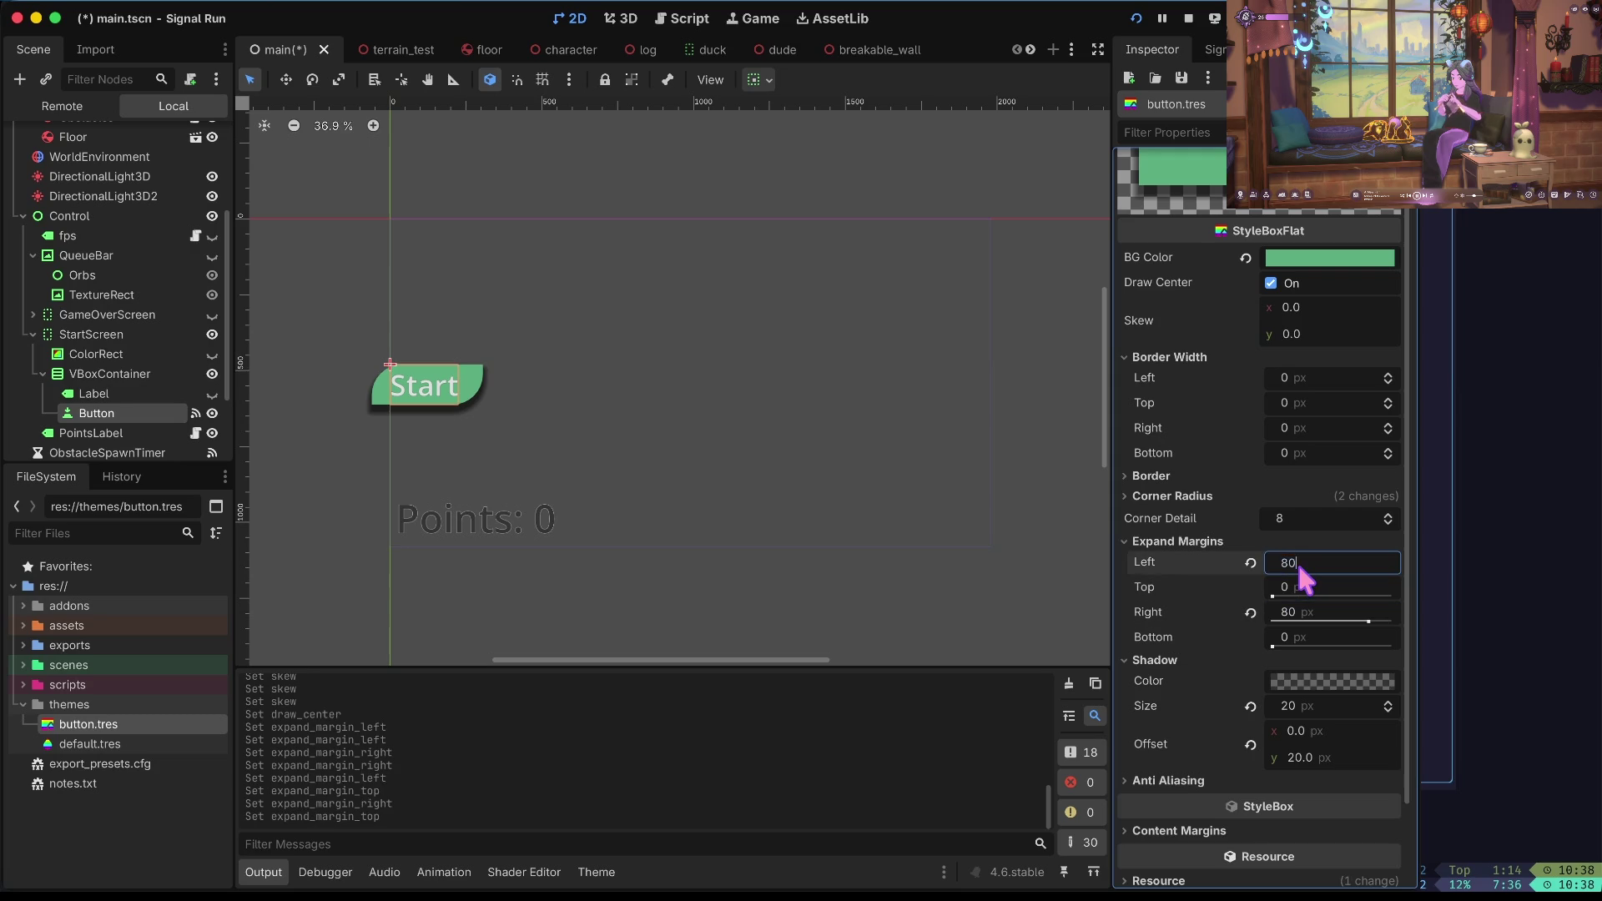
{"action": "key", "text": "Tab"}
{"action": "key", "text": "ctrl+s"}
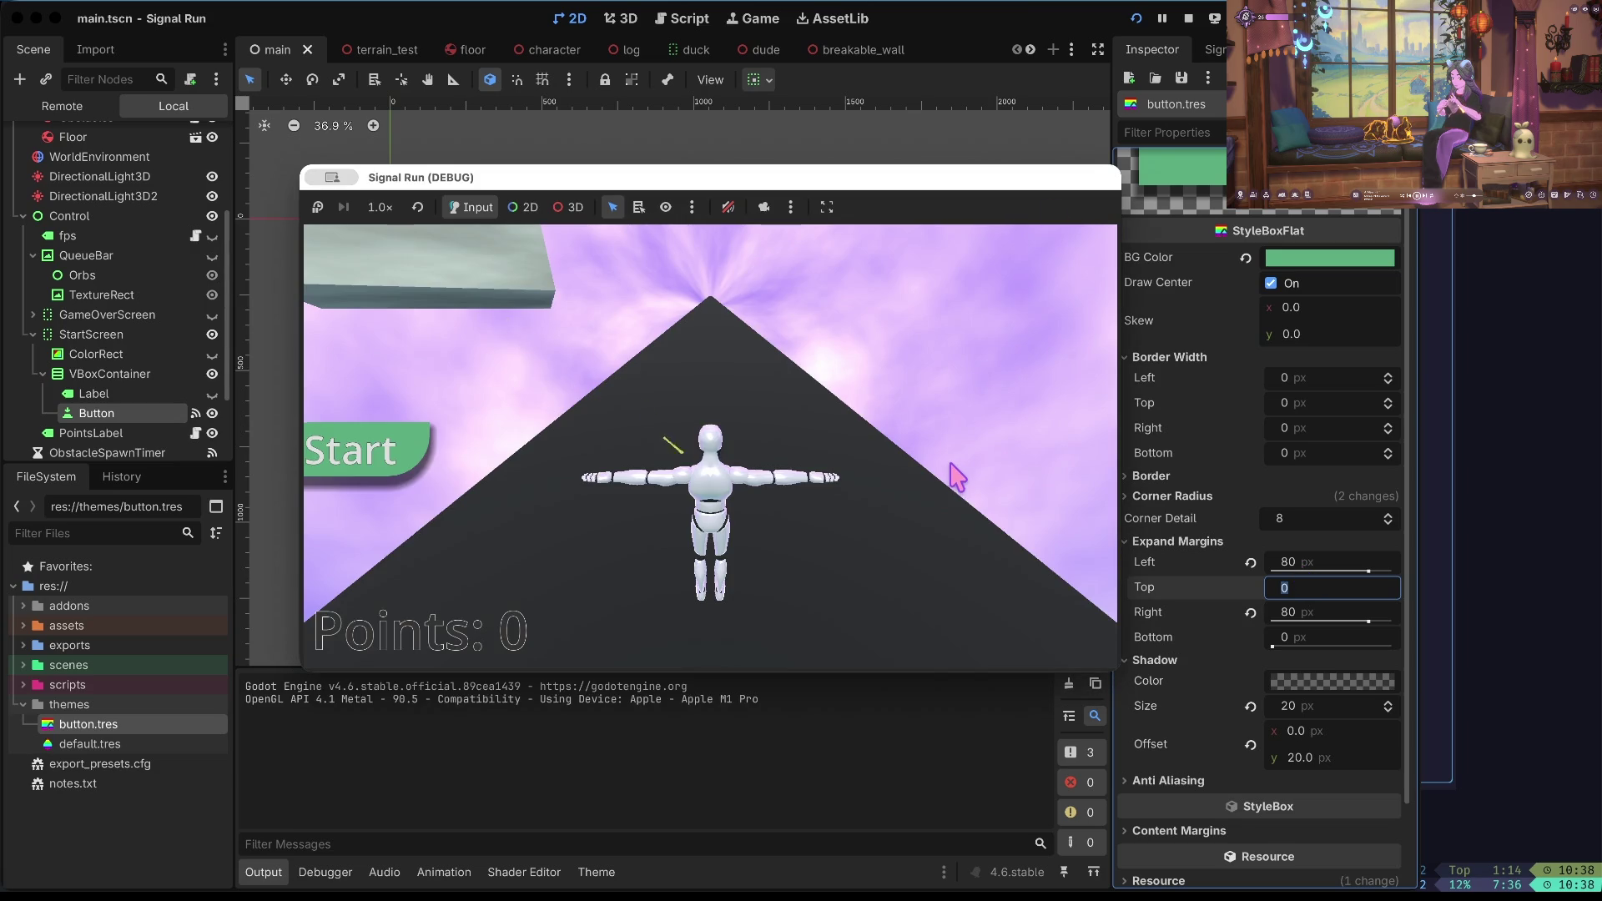
Stop the running test and inspect the Label node under VBoxContainer.
{"action": "left_click", "coordinate": [1189, 18]}
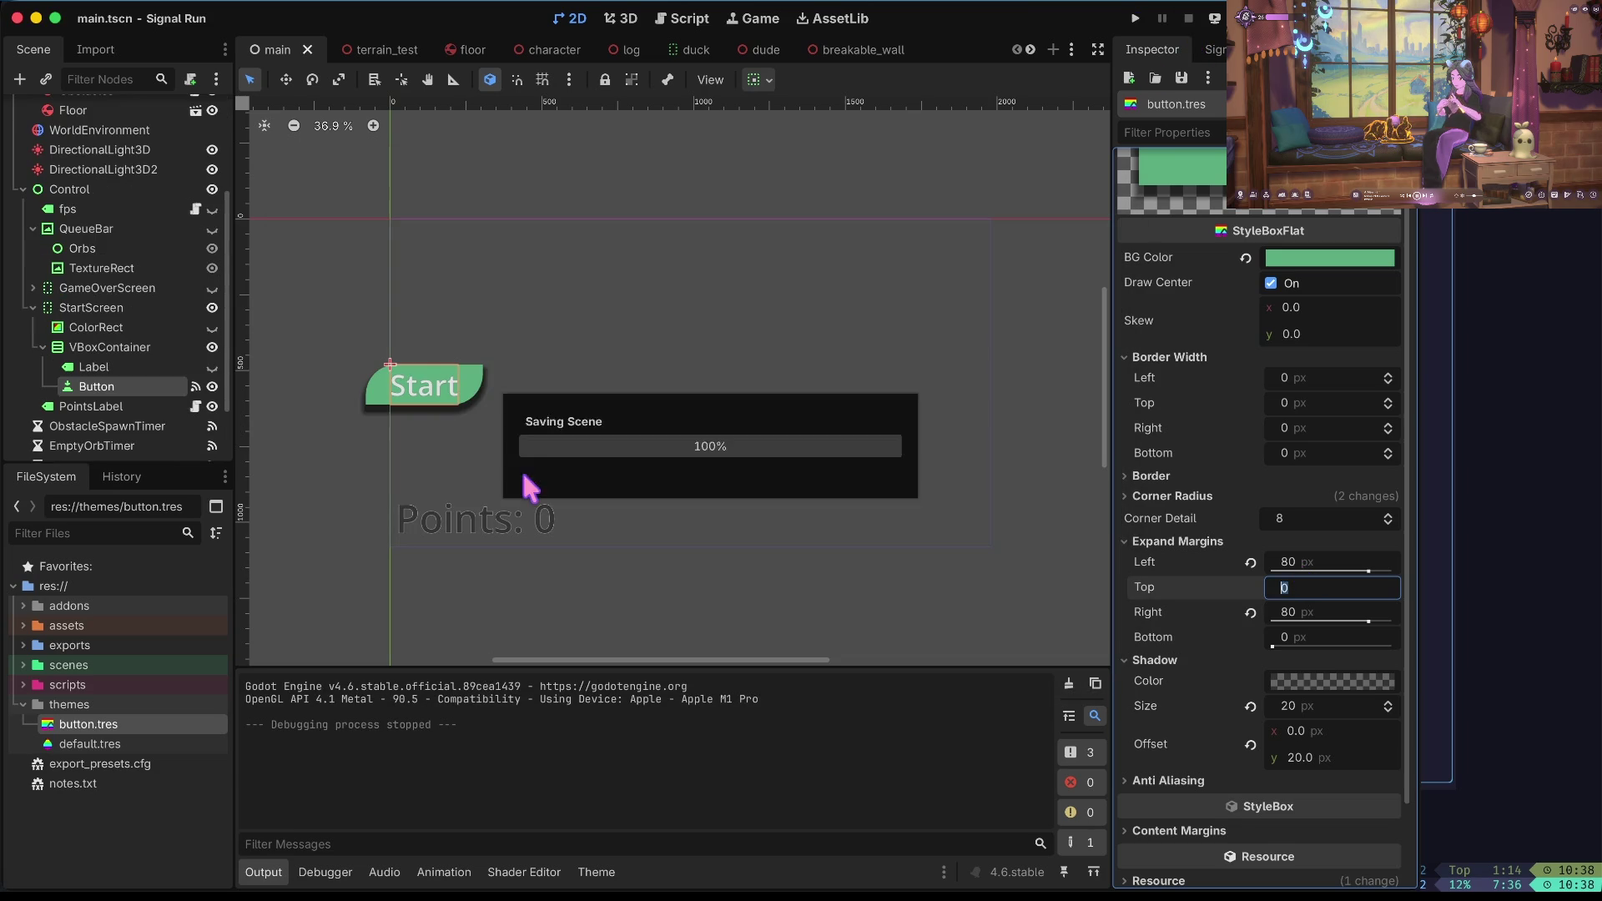
{"action": "left_click", "coordinate": [128, 349]}
{"action": "left_click", "coordinate": [129, 367]}
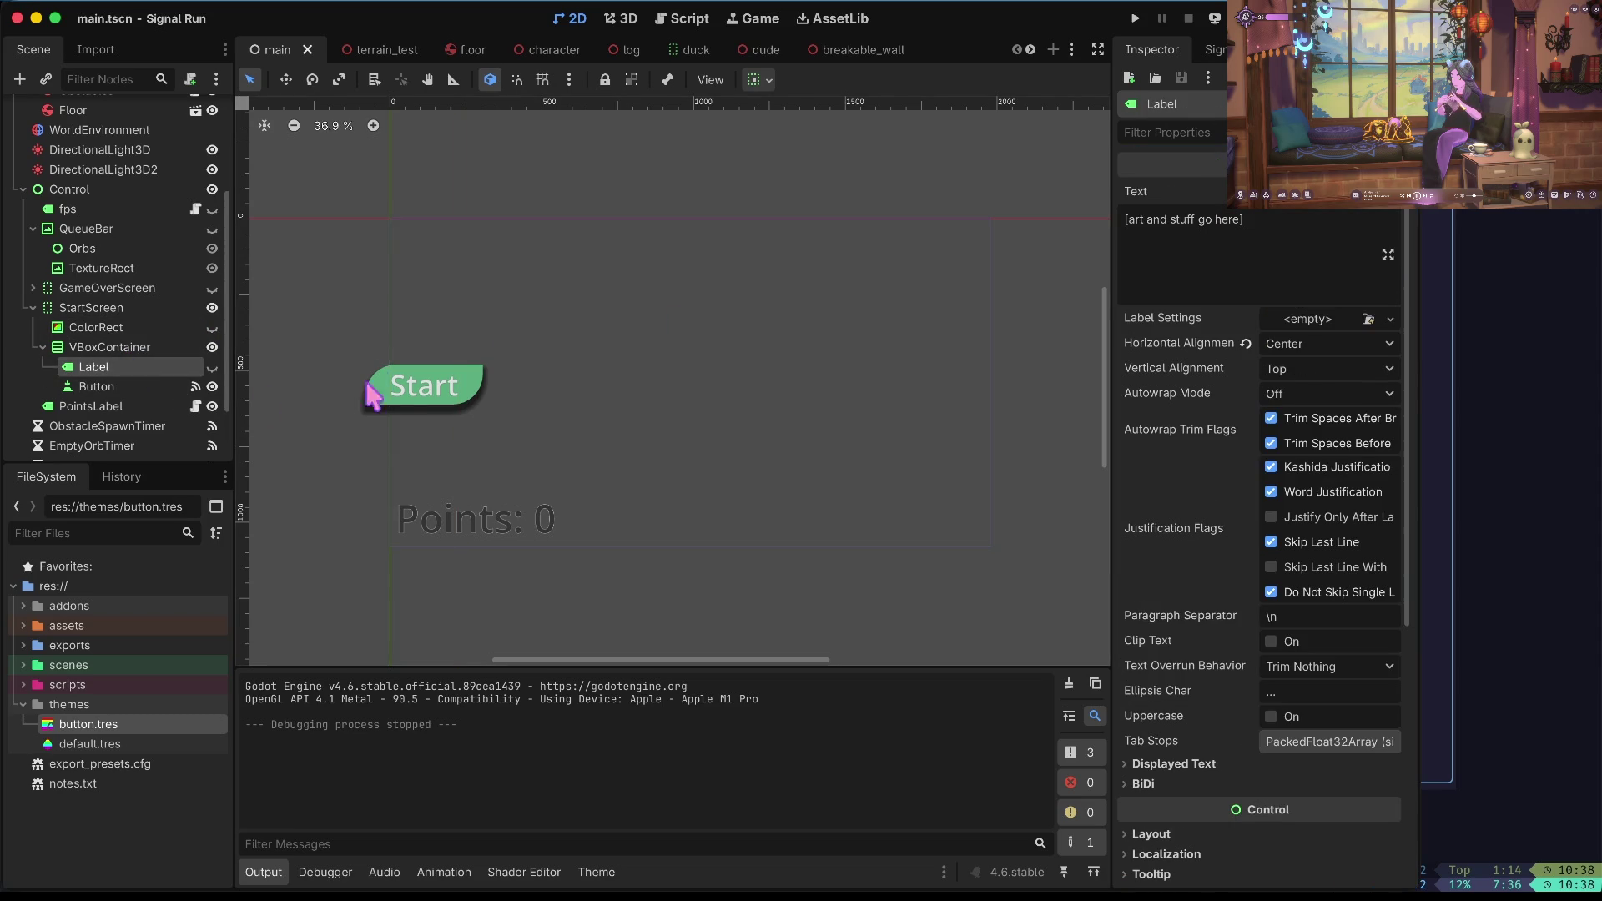
Reparent the Button from VBoxContainer to be a direct child of StartScreen.
{"action": "left_click", "coordinate": [146, 386]}
{"action": "key", "text": "w"}
{"action": "left_click_drag", "start_coordinate": [429, 385], "coordinate": [635, 383]}
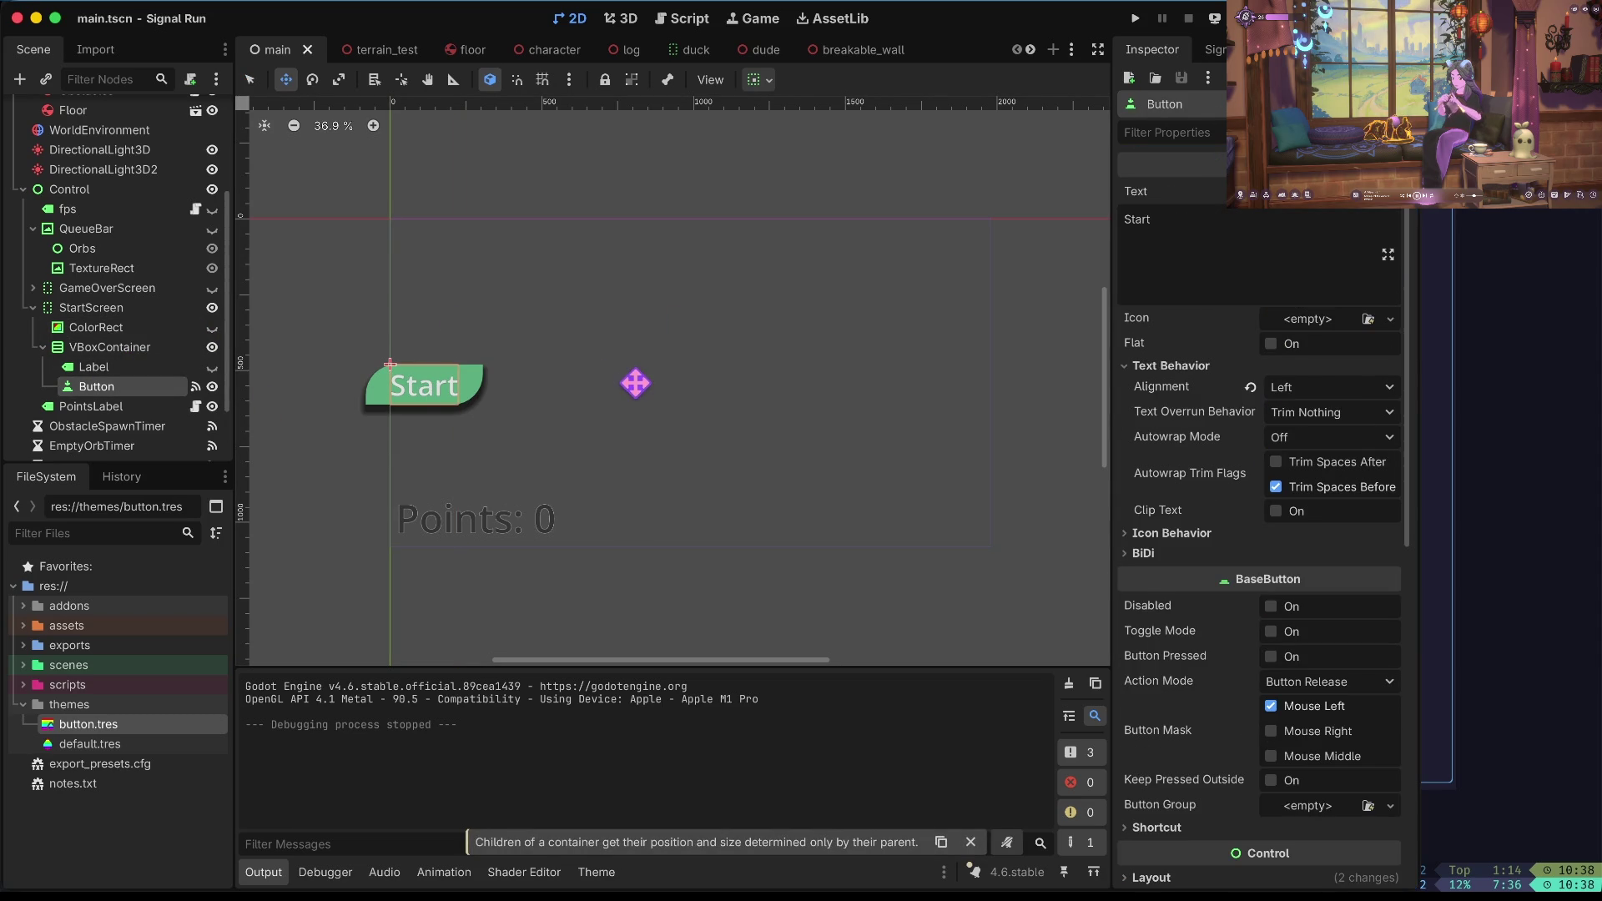
{"action": "left_click", "coordinate": [125, 348]}
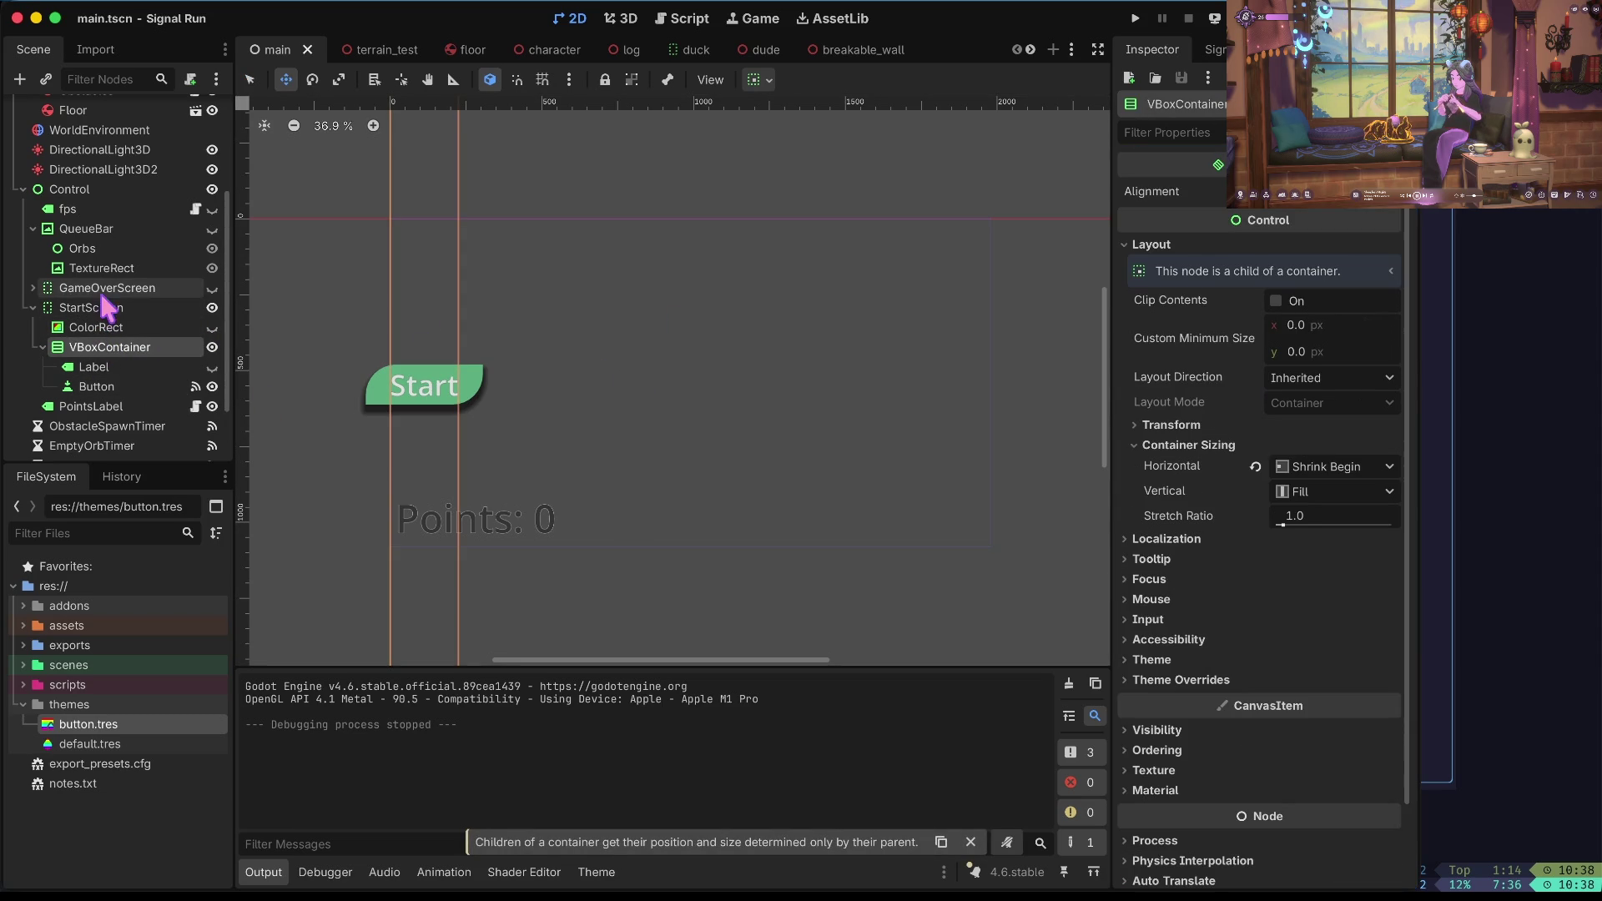
{"action": "left_click", "coordinate": [104, 386]}
{"action": "left_click_drag", "start_coordinate": [105, 386], "coordinate": [92, 307]}
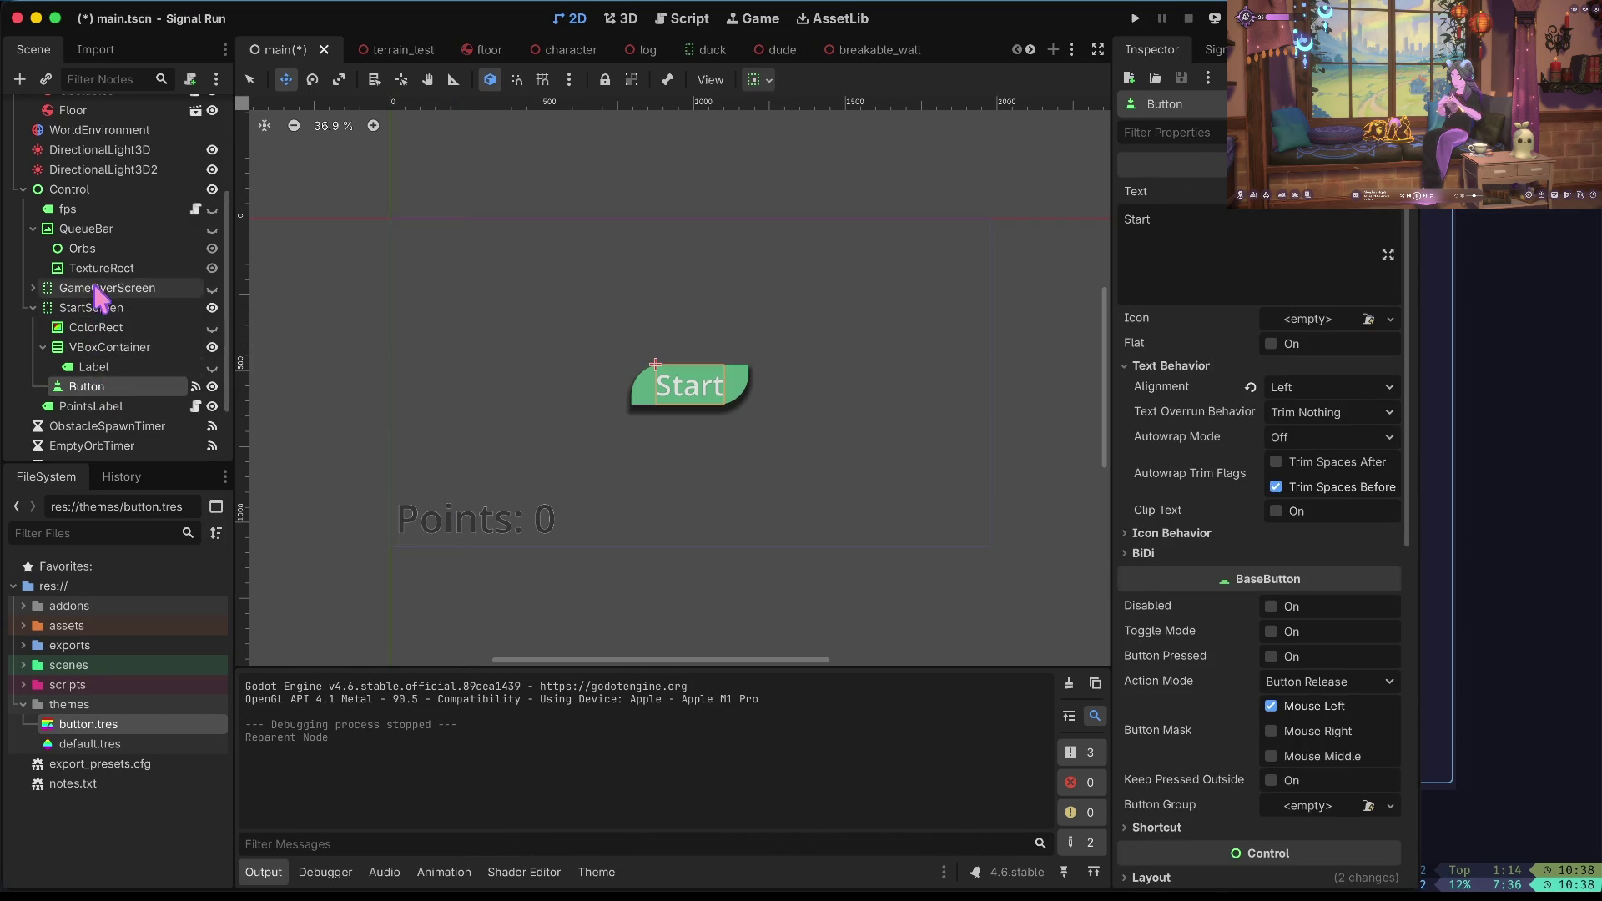
{"action": "left_click", "coordinate": [94, 308]}
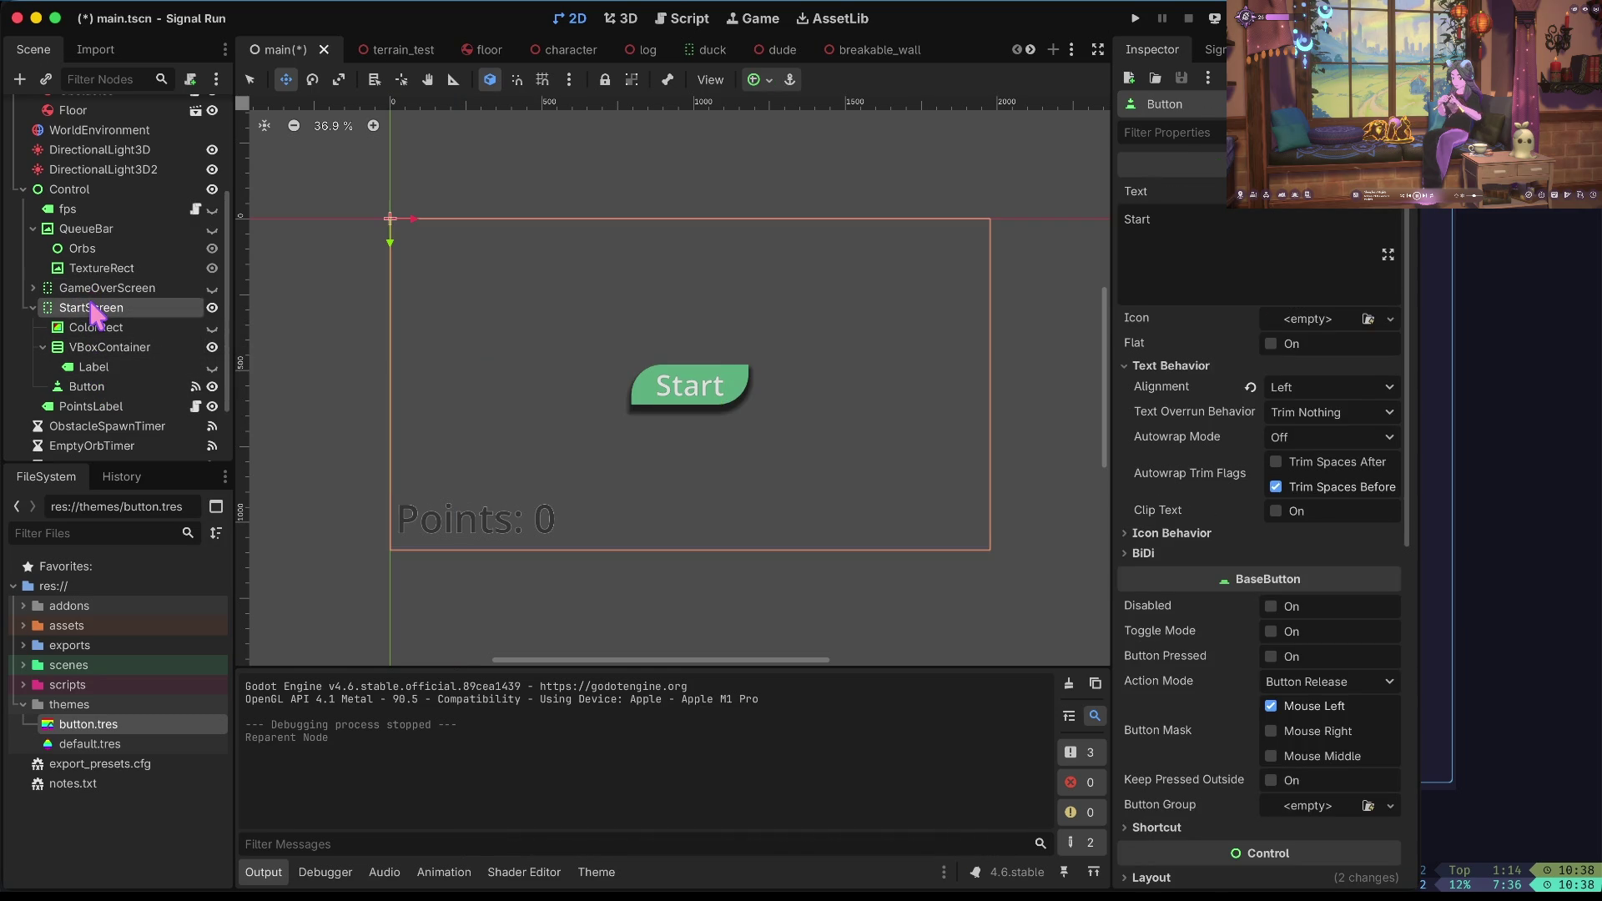
Inspect the Start button's layout, container sizing, and size and position values.
{"action": "left_click", "coordinate": [90, 386]}
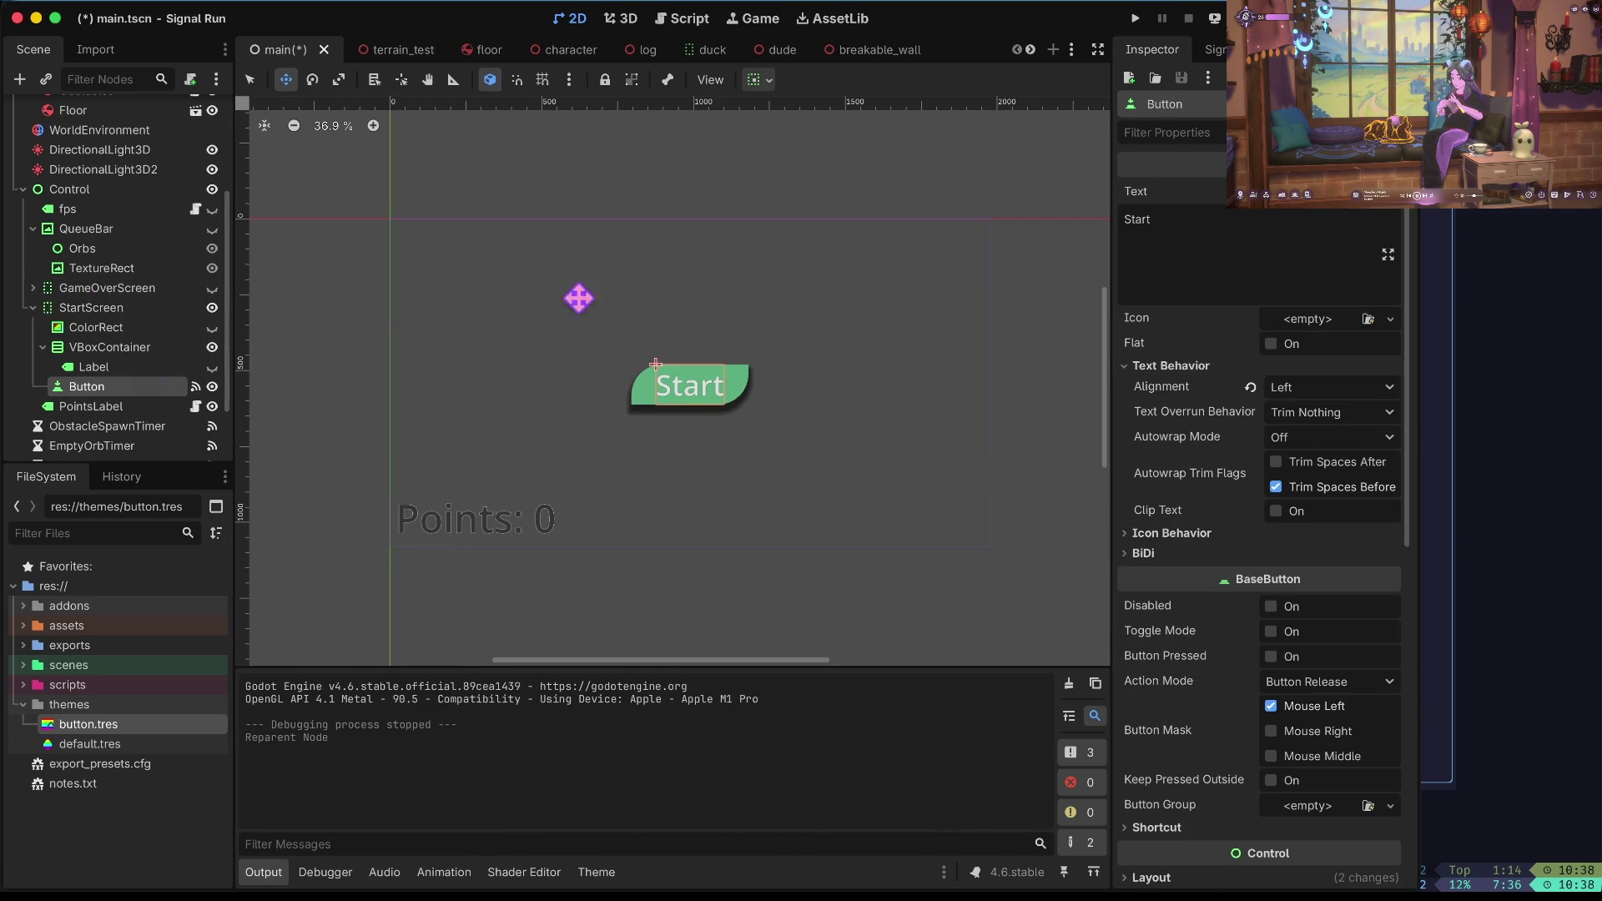
{"action": "left_click_drag", "start_coordinate": [665, 404], "coordinate": [794, 329]}
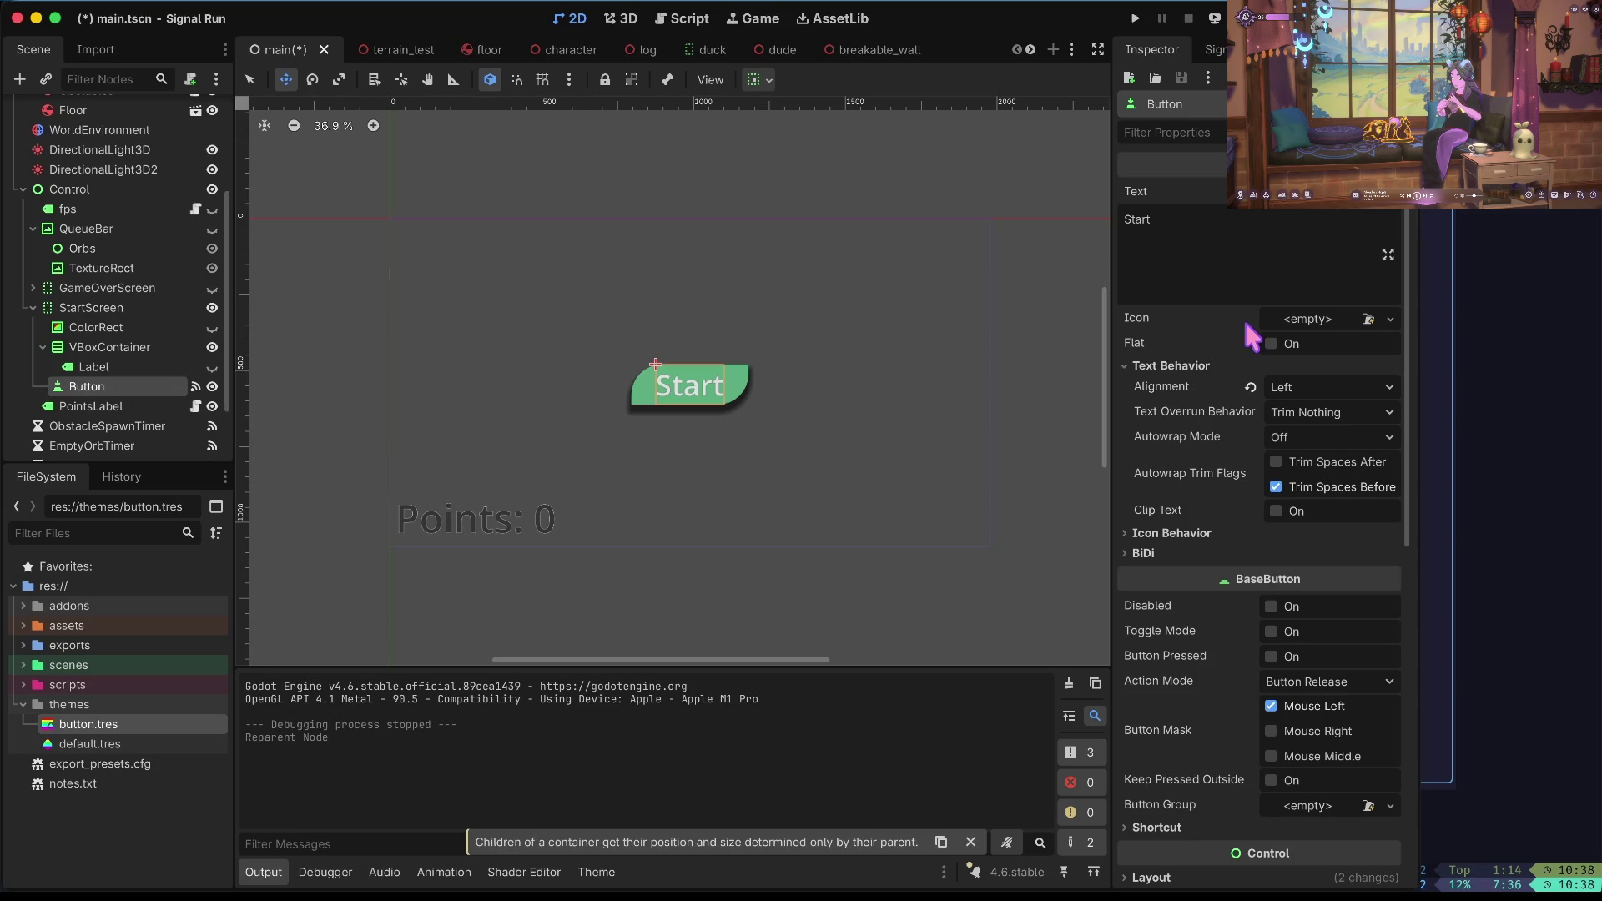
{"action": "left_click", "coordinate": [1176, 366]}
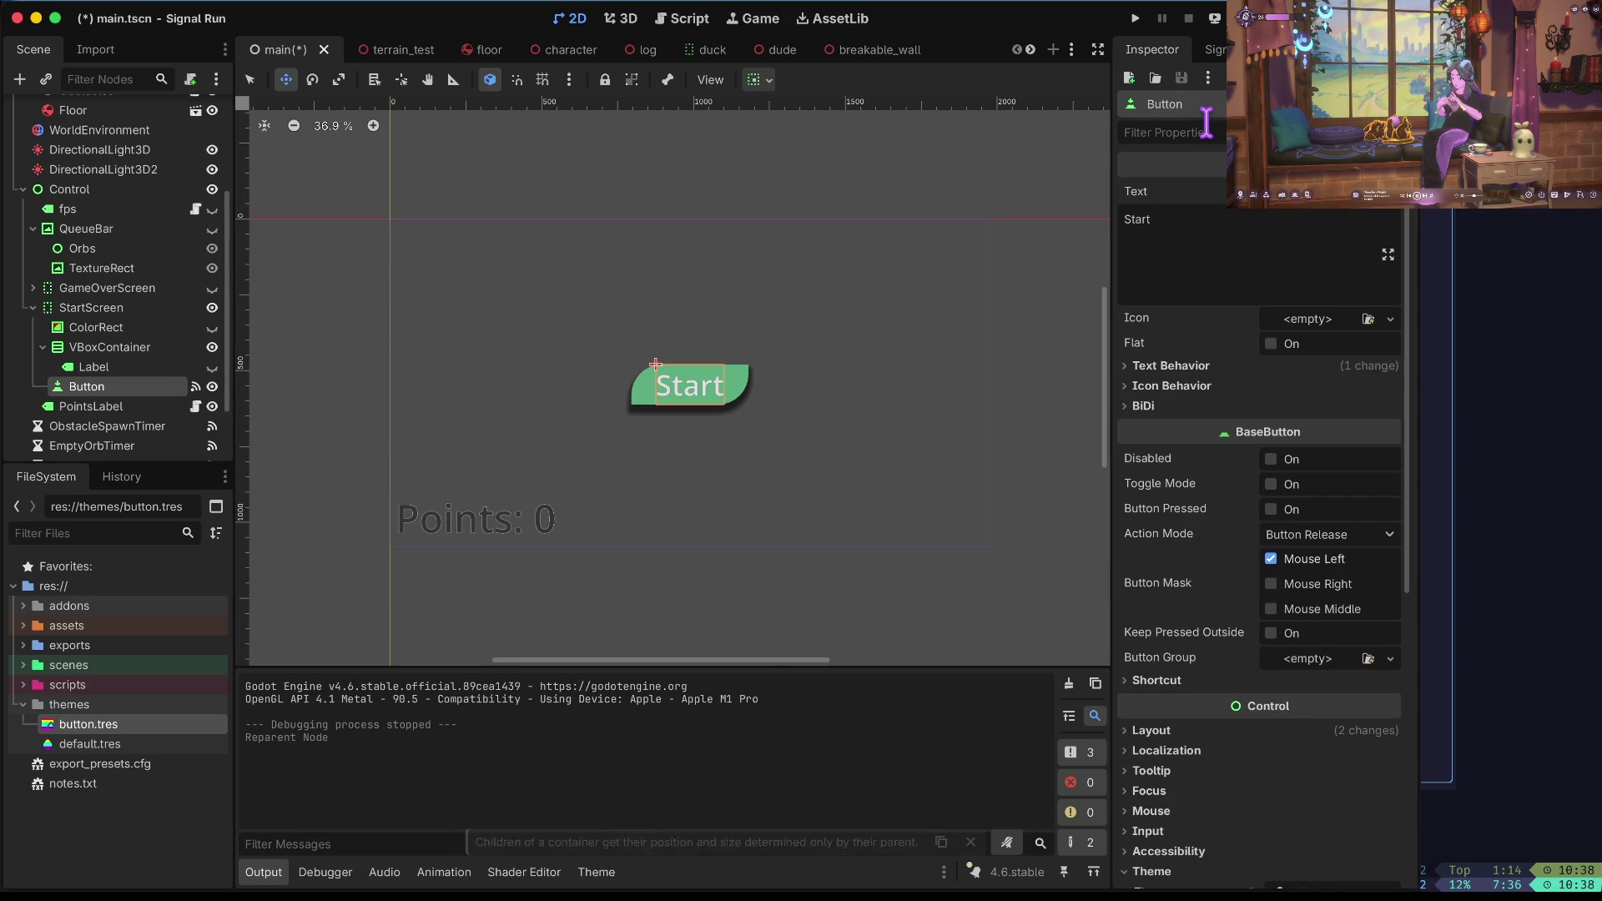
{"action": "left_click", "coordinate": [1152, 730]}
{"action": "scroll", "coordinate": [1169, 734], "scroll_direction": "down", "scroll_amount": 5}
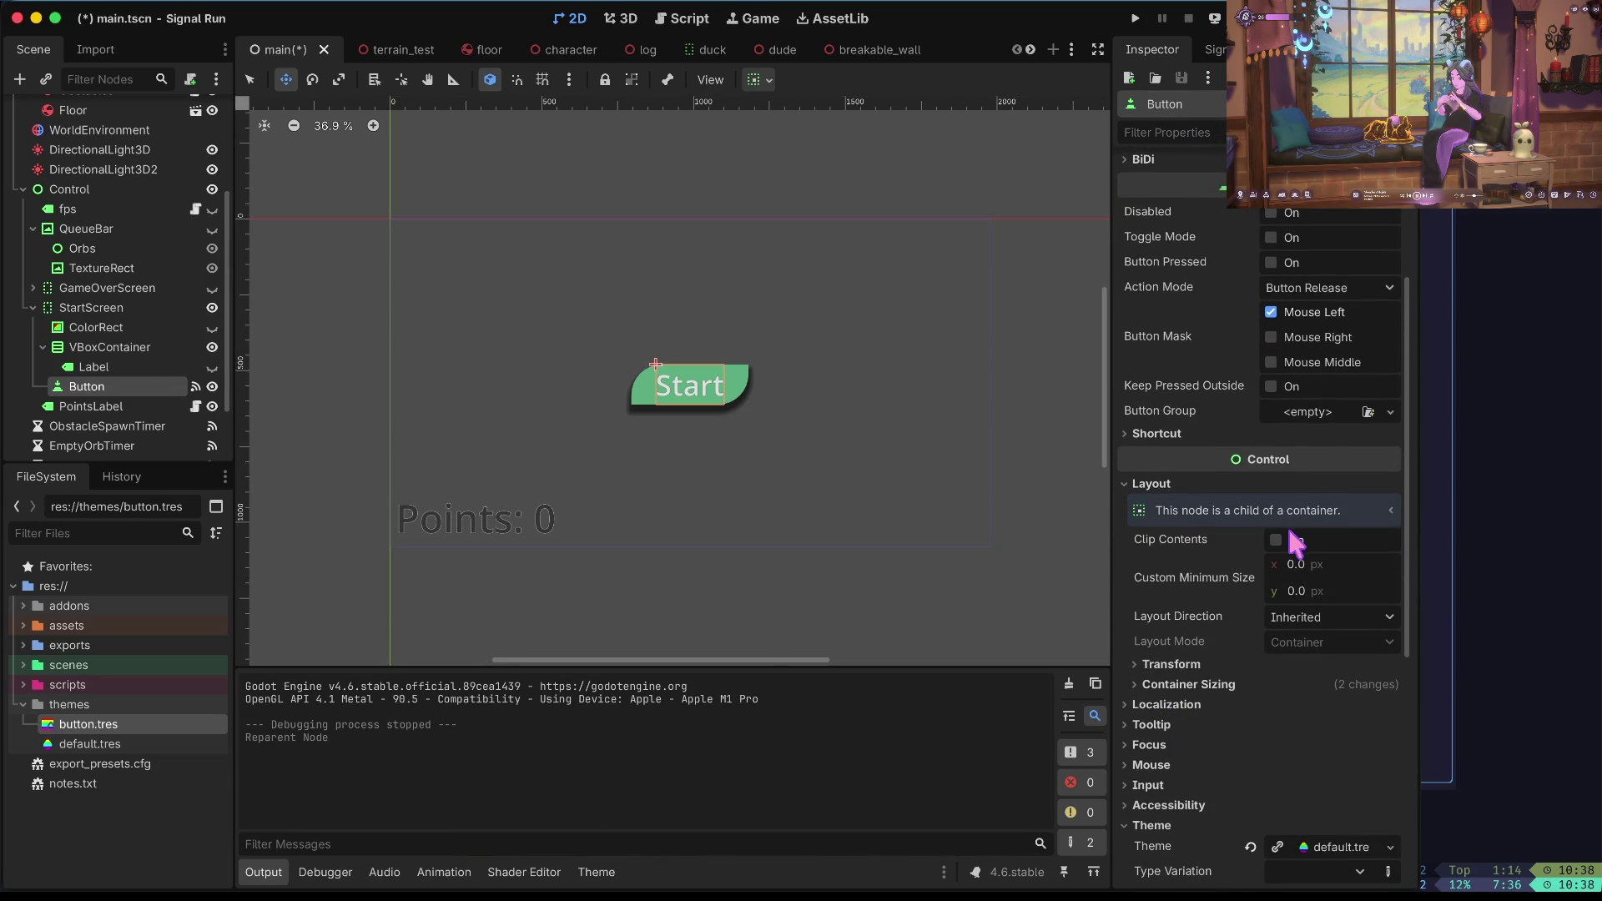
{"action": "left_click", "coordinate": [1214, 689]}
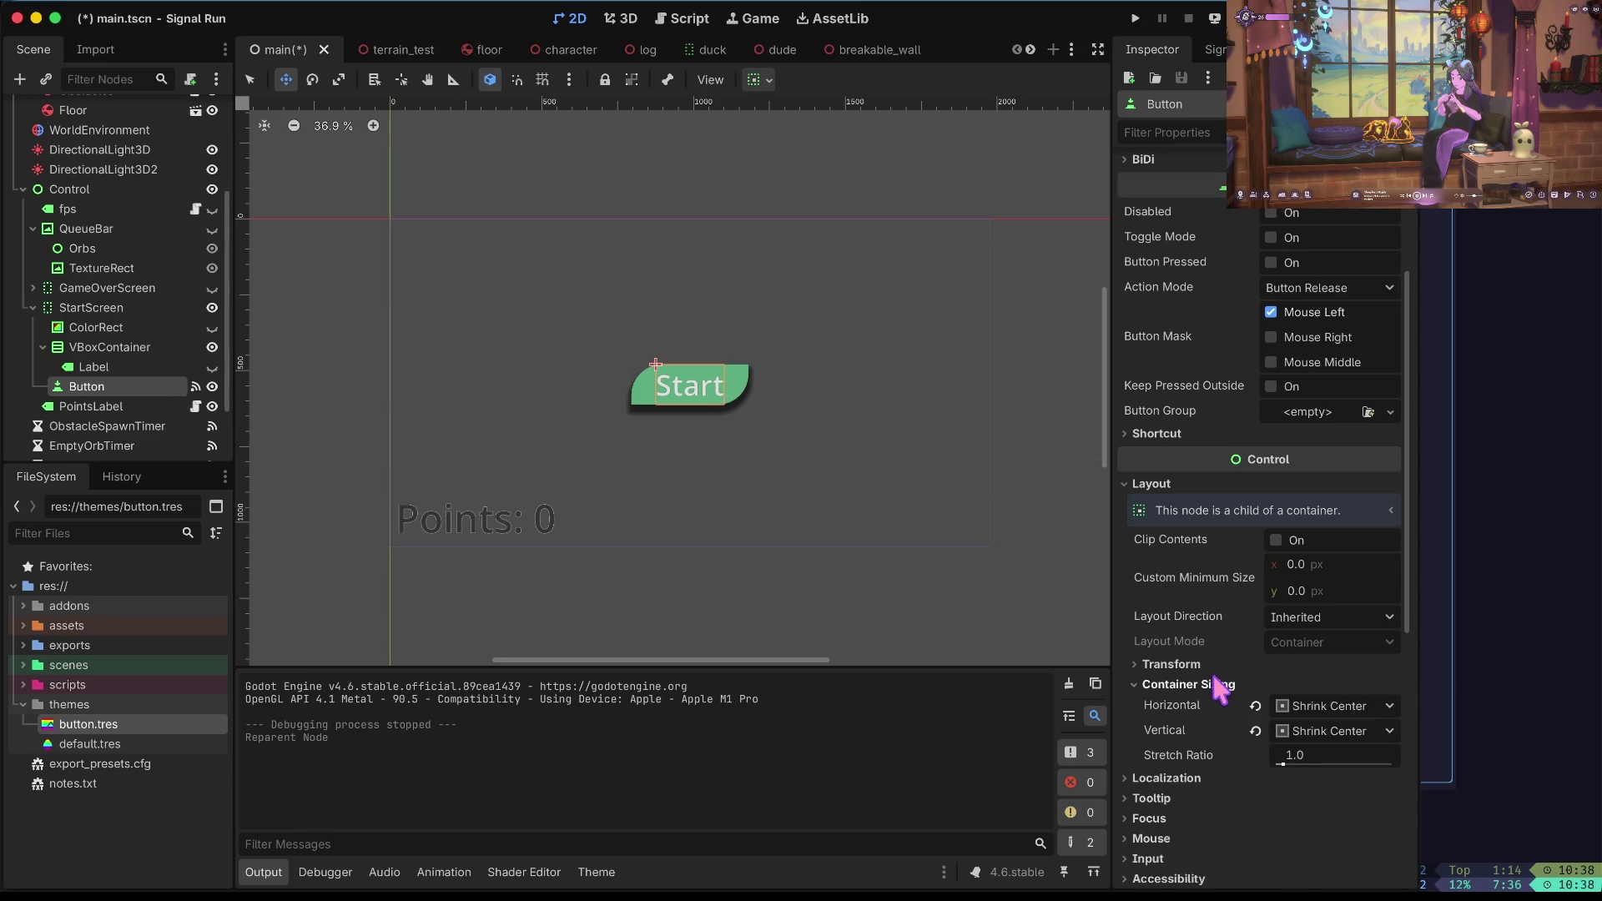
{"action": "left_click", "coordinate": [1201, 666]}
{"action": "scroll", "coordinate": [1199, 665], "scroll_direction": "down", "scroll_amount": 1}
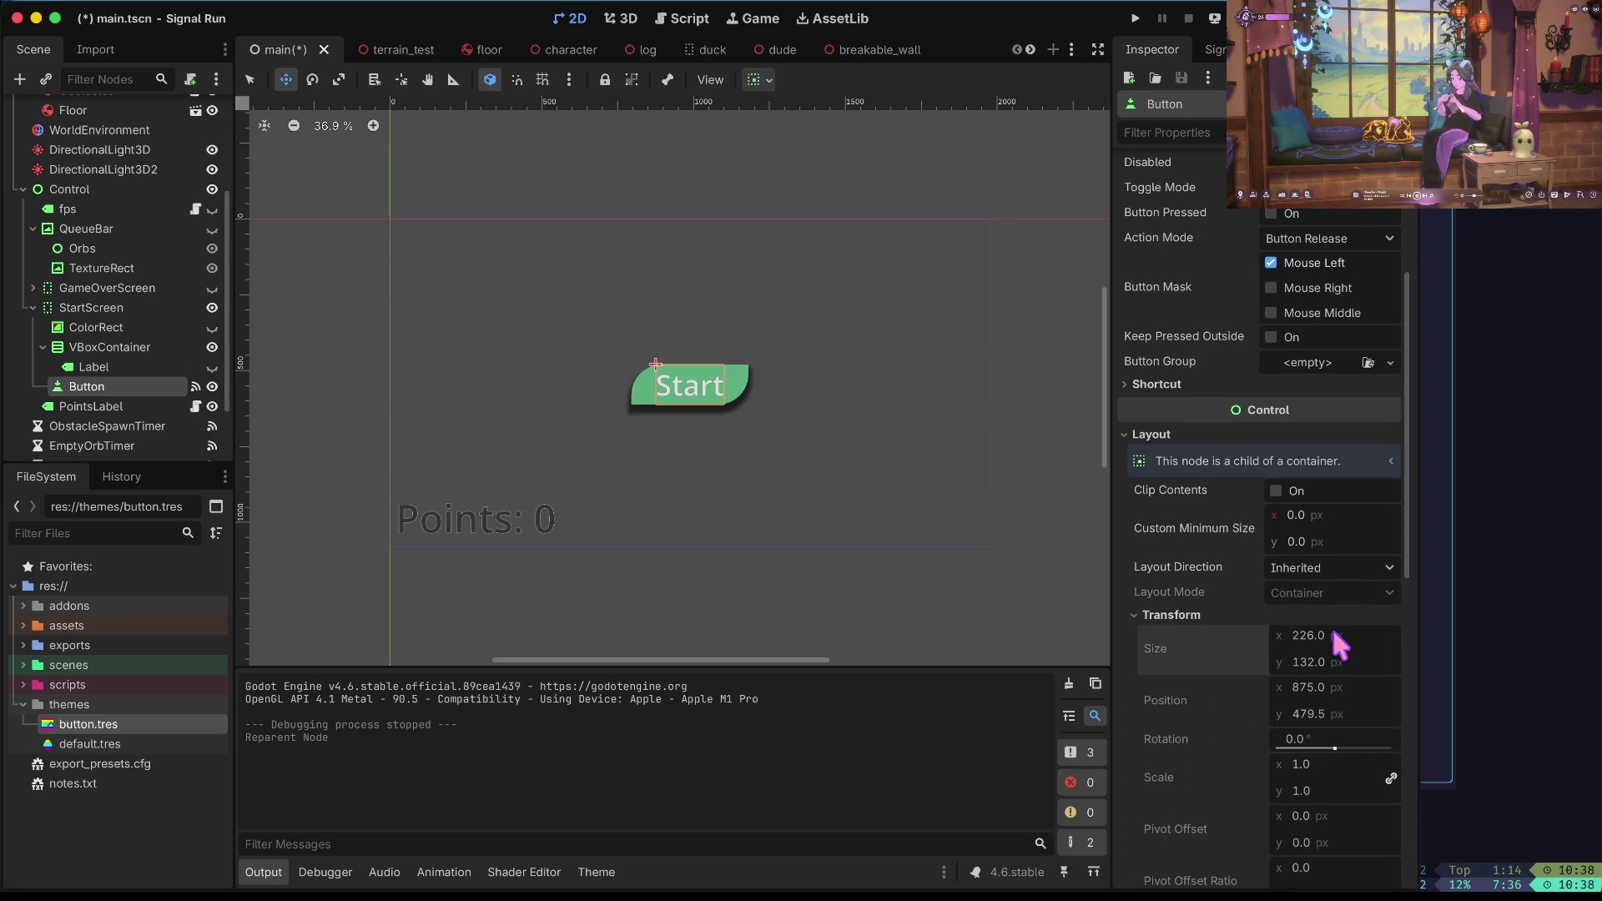
{"action": "left_click", "coordinate": [147, 307]}
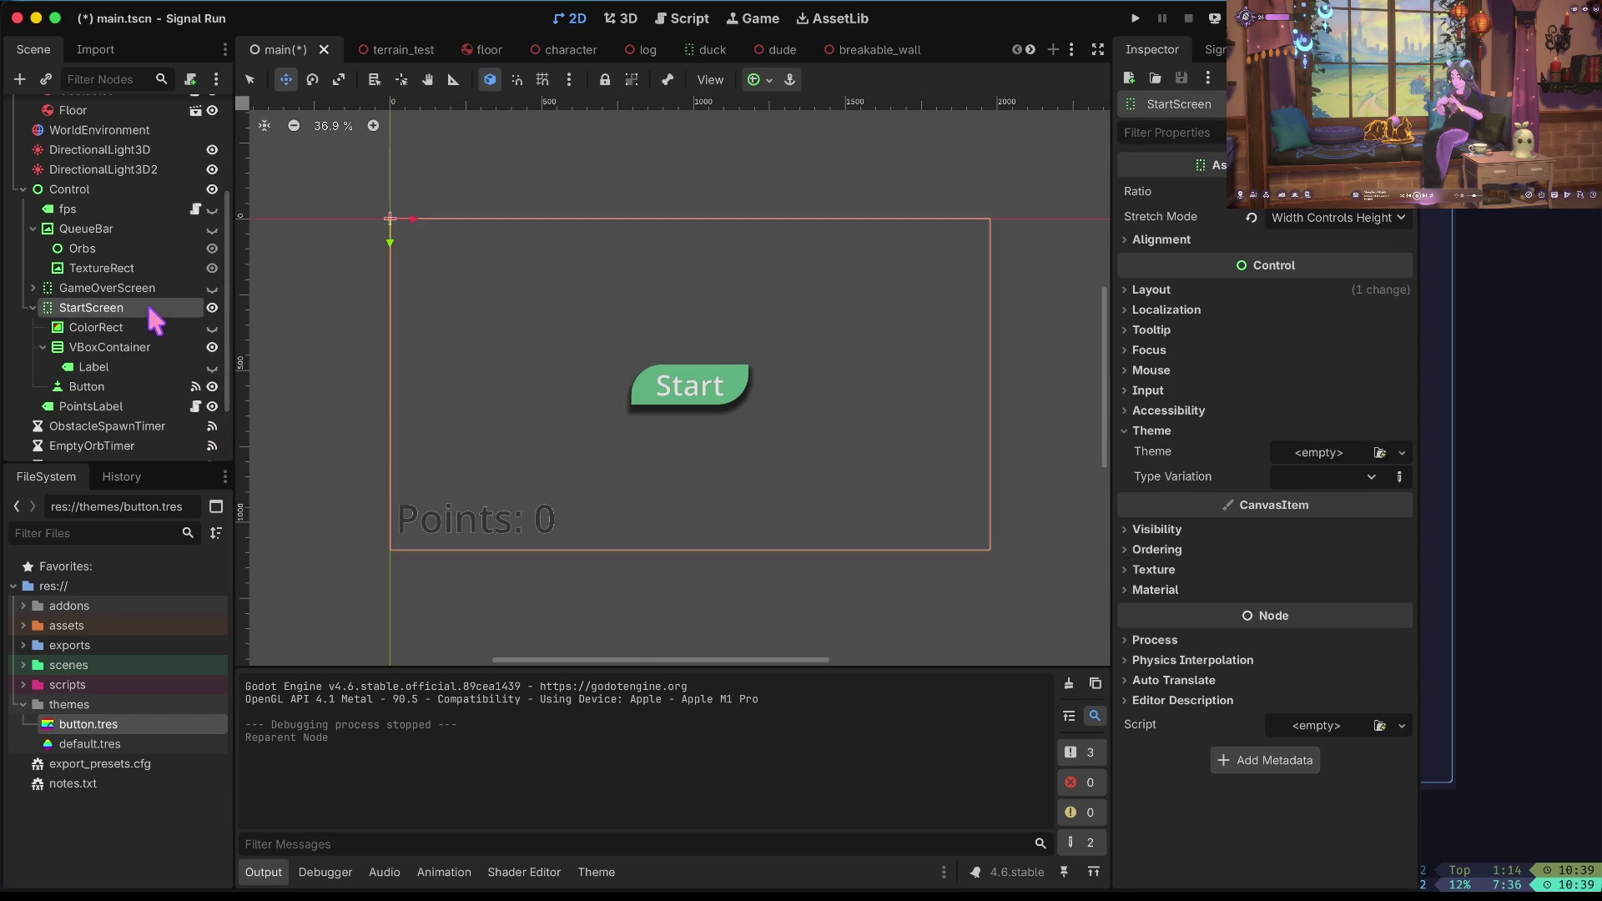
Switch StartScreen's Layout Mode from Position to Anchors, keeping the Top Left preset.
{"action": "right_click", "coordinate": [88, 309]}
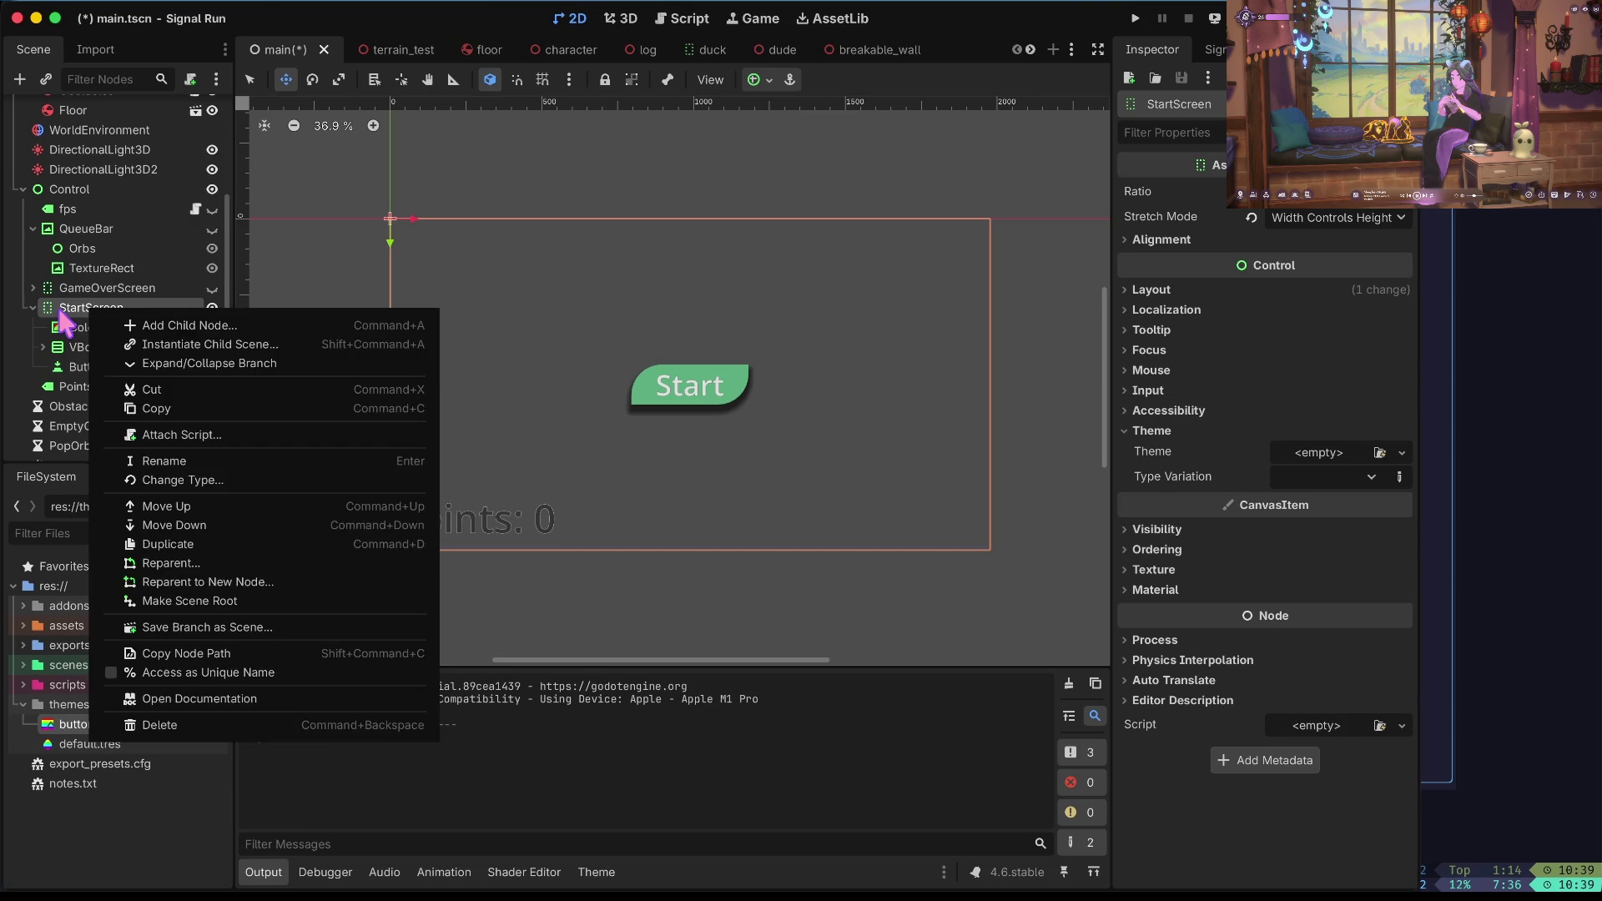
{"action": "left_click", "coordinate": [133, 308]}
{"action": "left_click", "coordinate": [1153, 289]}
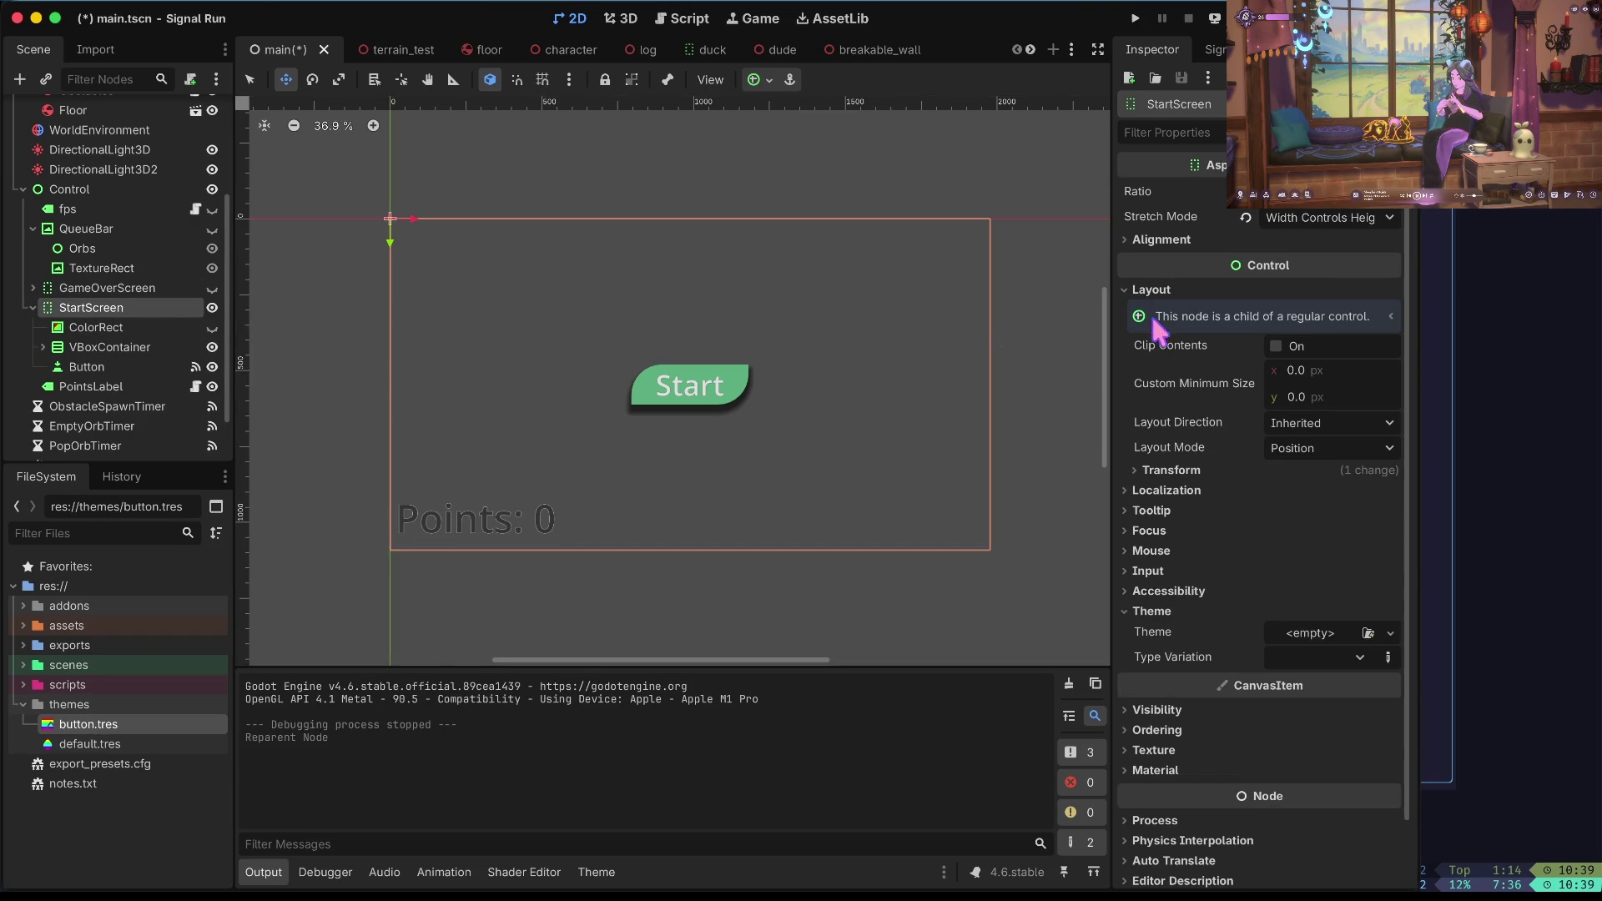
{"action": "left_click", "coordinate": [1296, 426]}
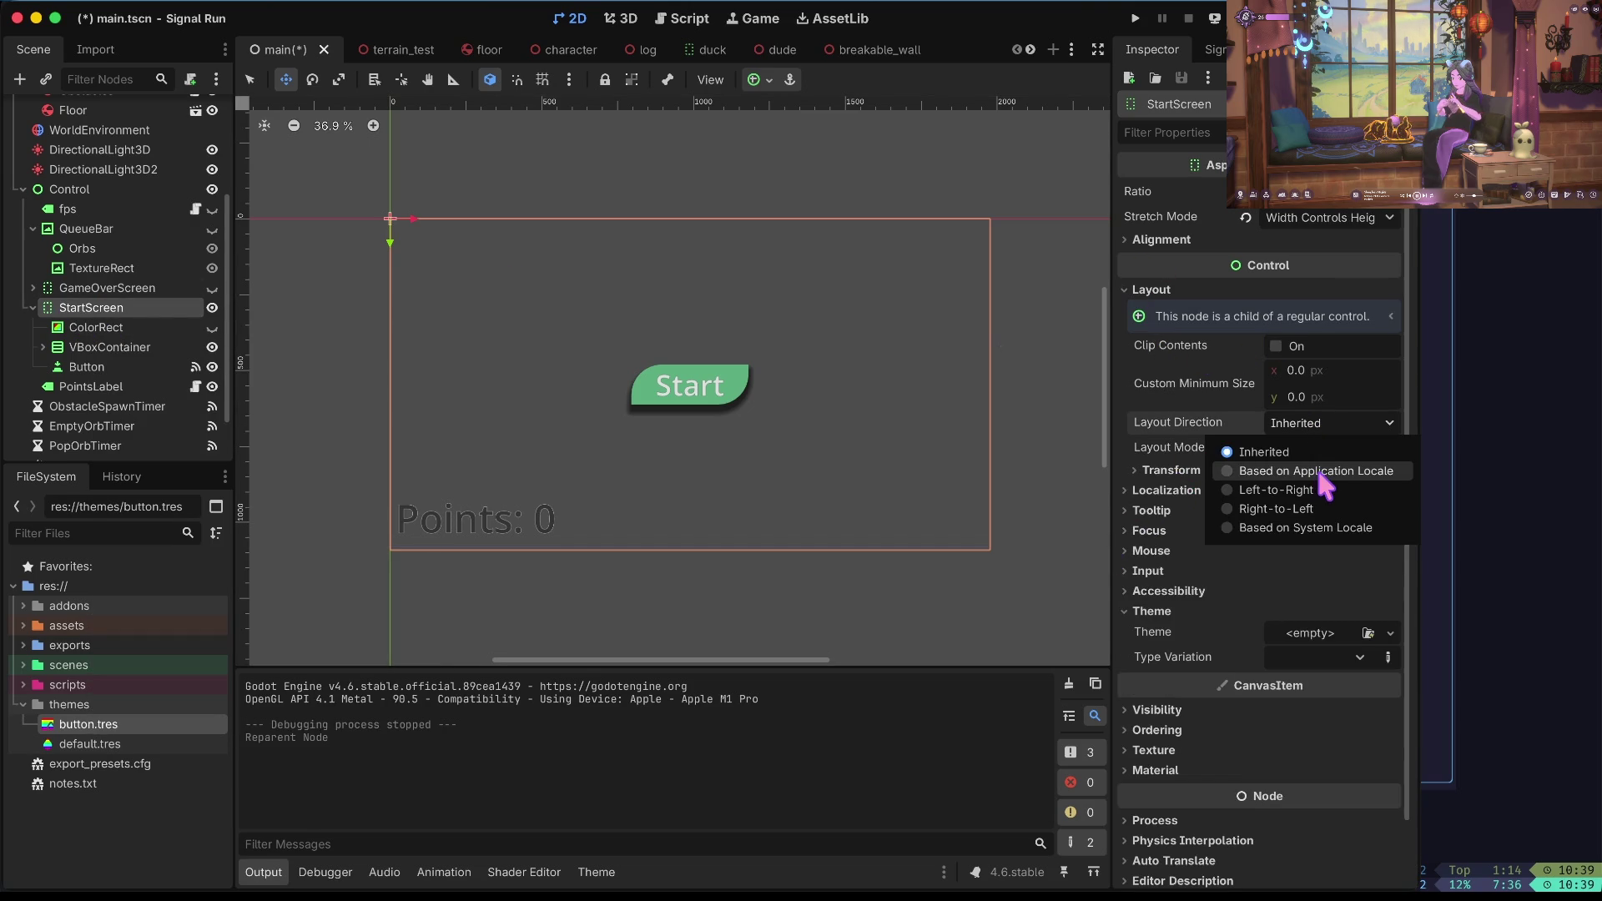
{"action": "left_click", "coordinate": [1202, 609]}
{"action": "left_click", "coordinate": [1335, 448]}
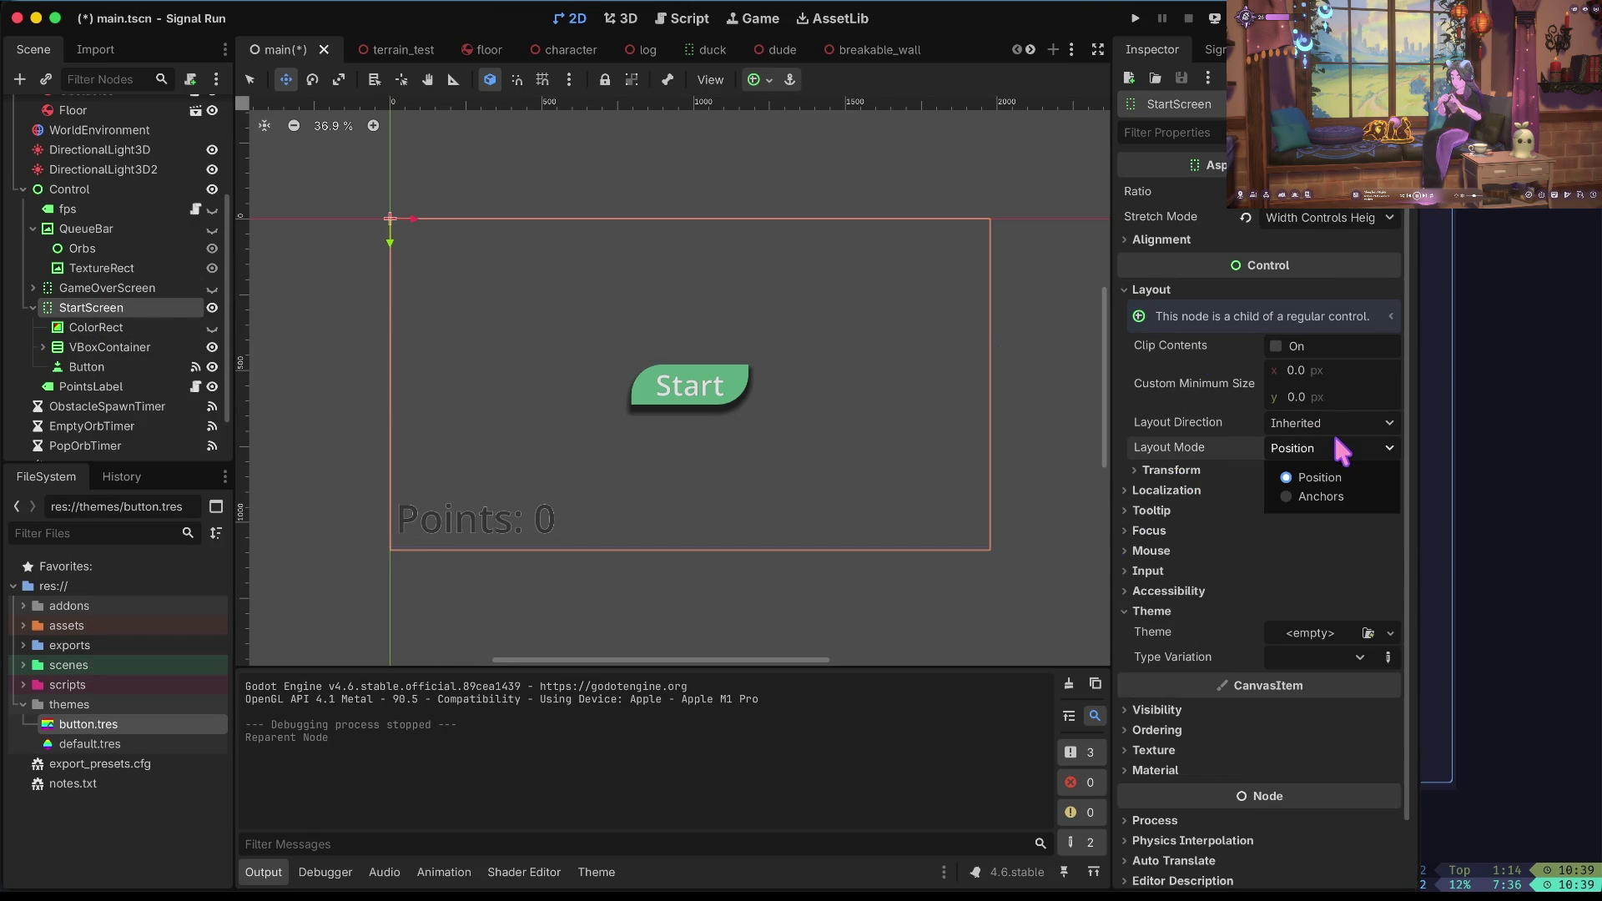
{"action": "left_click", "coordinate": [1326, 497]}
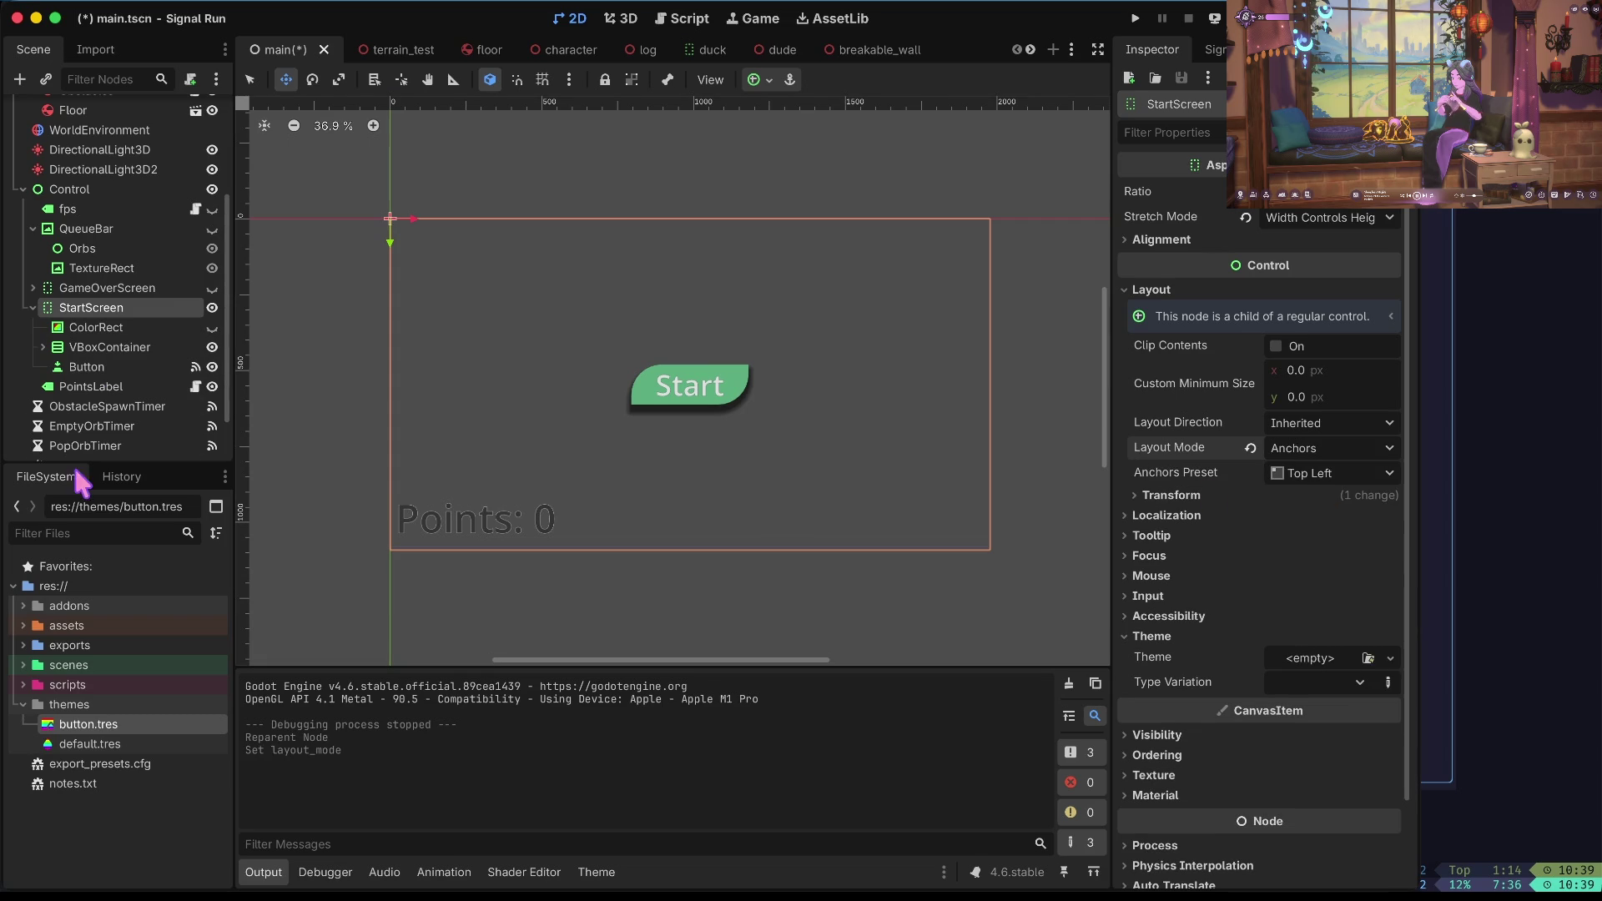
{"action": "left_click", "coordinate": [121, 367]}
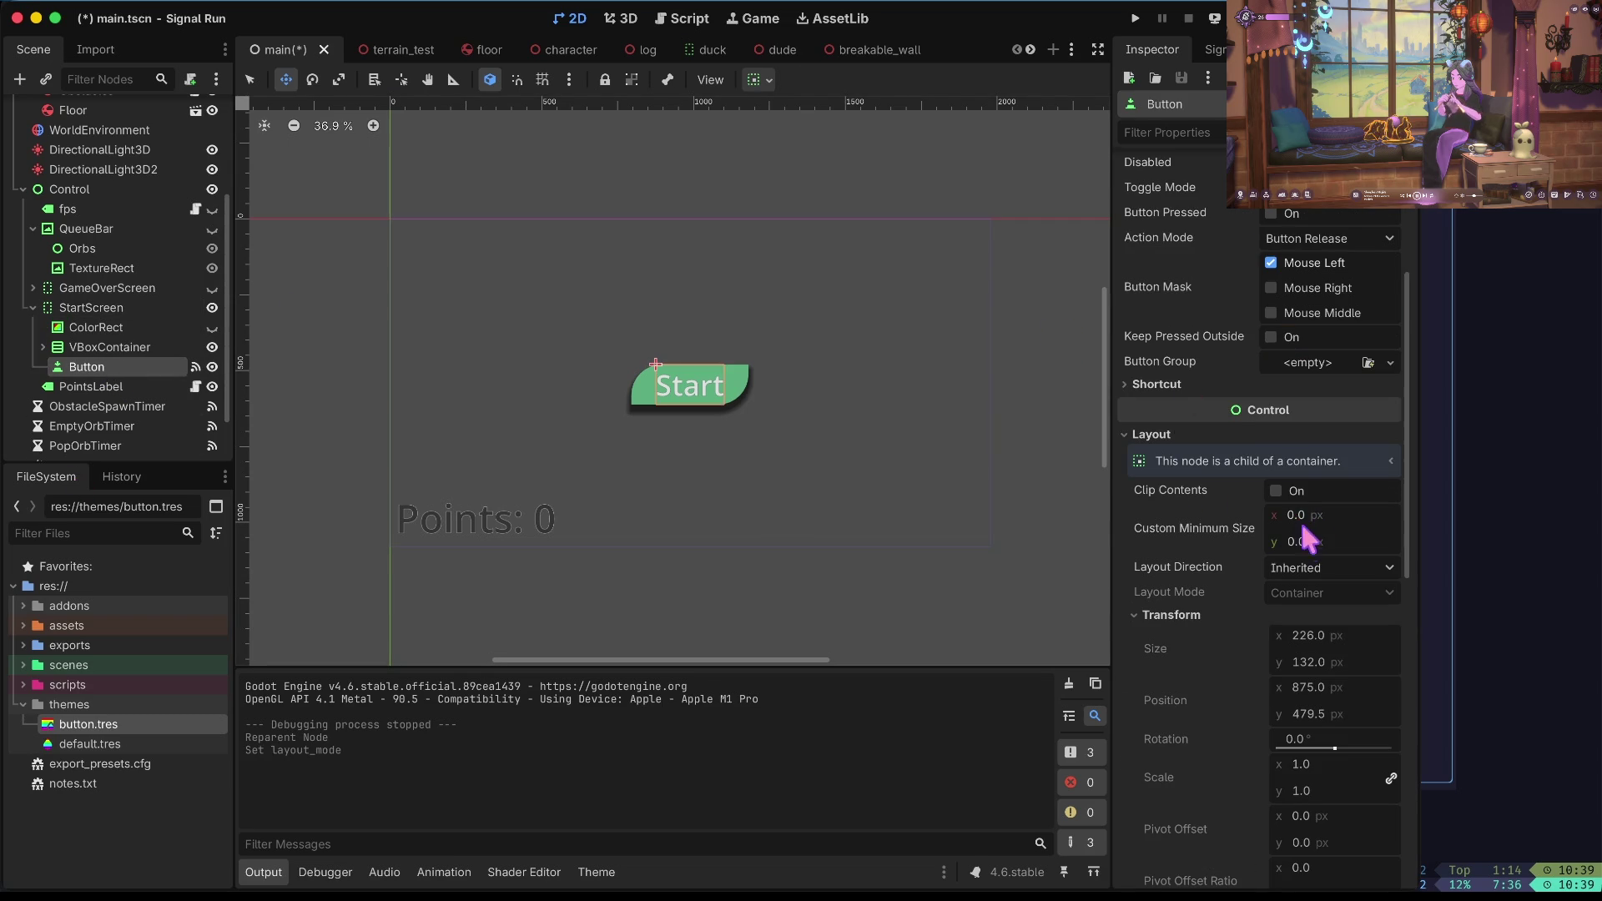
Set the Button's vertical container sizing to Shrink End, leaving layout direction Inherited.
{"action": "scroll", "coordinate": [1306, 521], "scroll_direction": "down", "scroll_amount": 3}
{"action": "left_click", "coordinate": [1296, 440]}
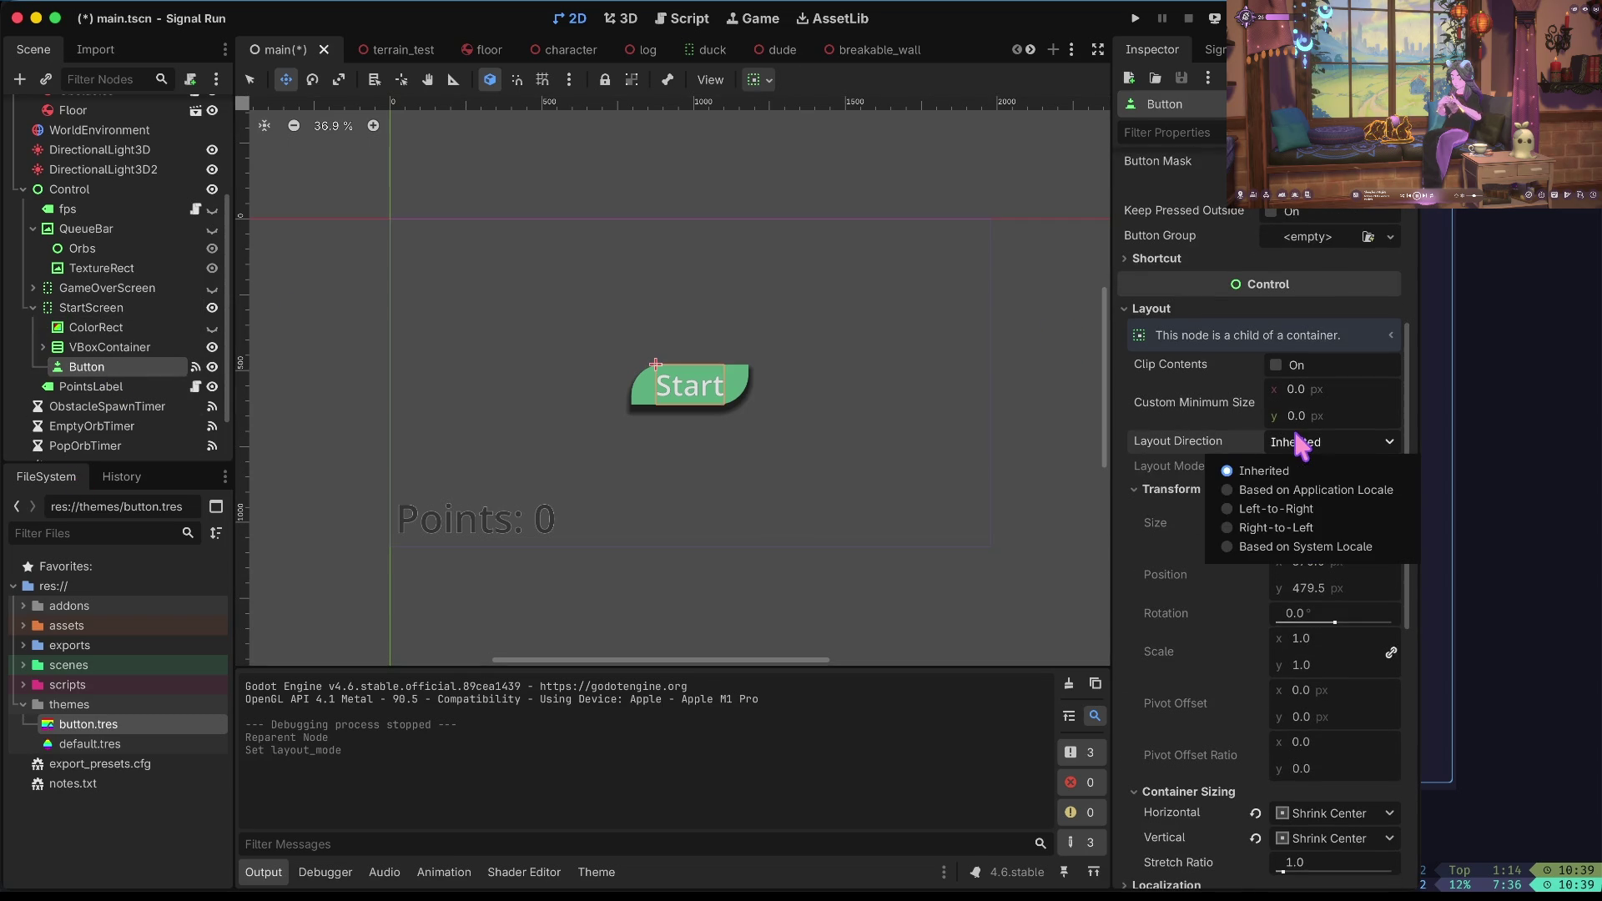
{"action": "left_click", "coordinate": [1292, 510]}
{"action": "left_click", "coordinate": [1251, 439]}
{"action": "scroll", "coordinate": [1252, 544], "scroll_direction": "down", "scroll_amount": 3}
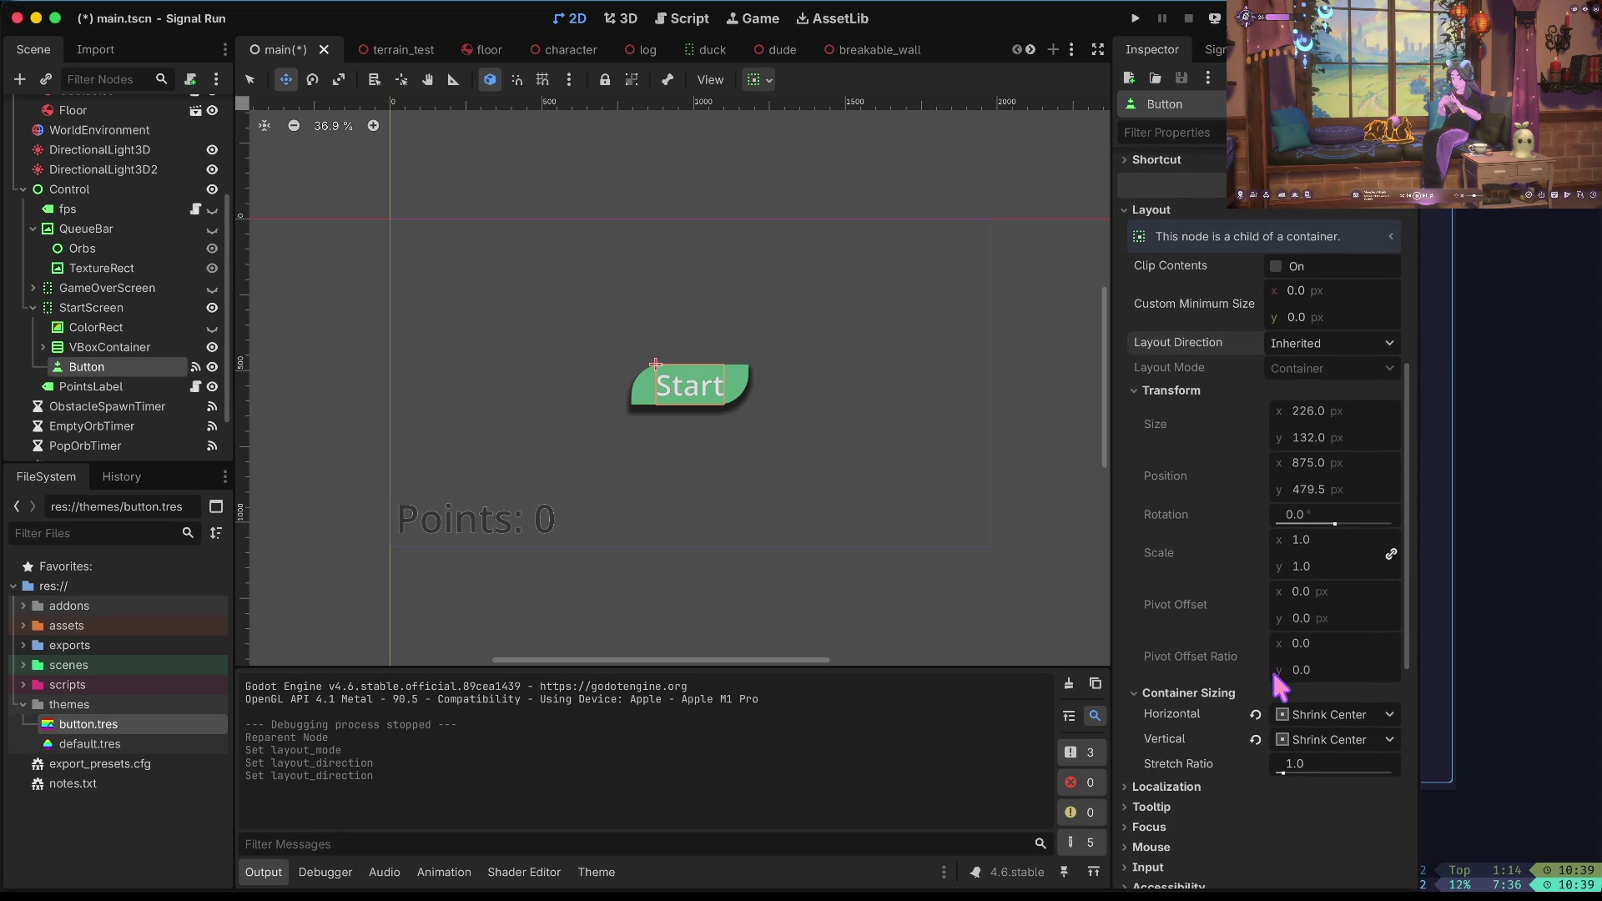
{"action": "scroll", "coordinate": [1272, 668], "scroll_direction": "down", "scroll_amount": 3}
{"action": "left_click", "coordinate": [1326, 621]}
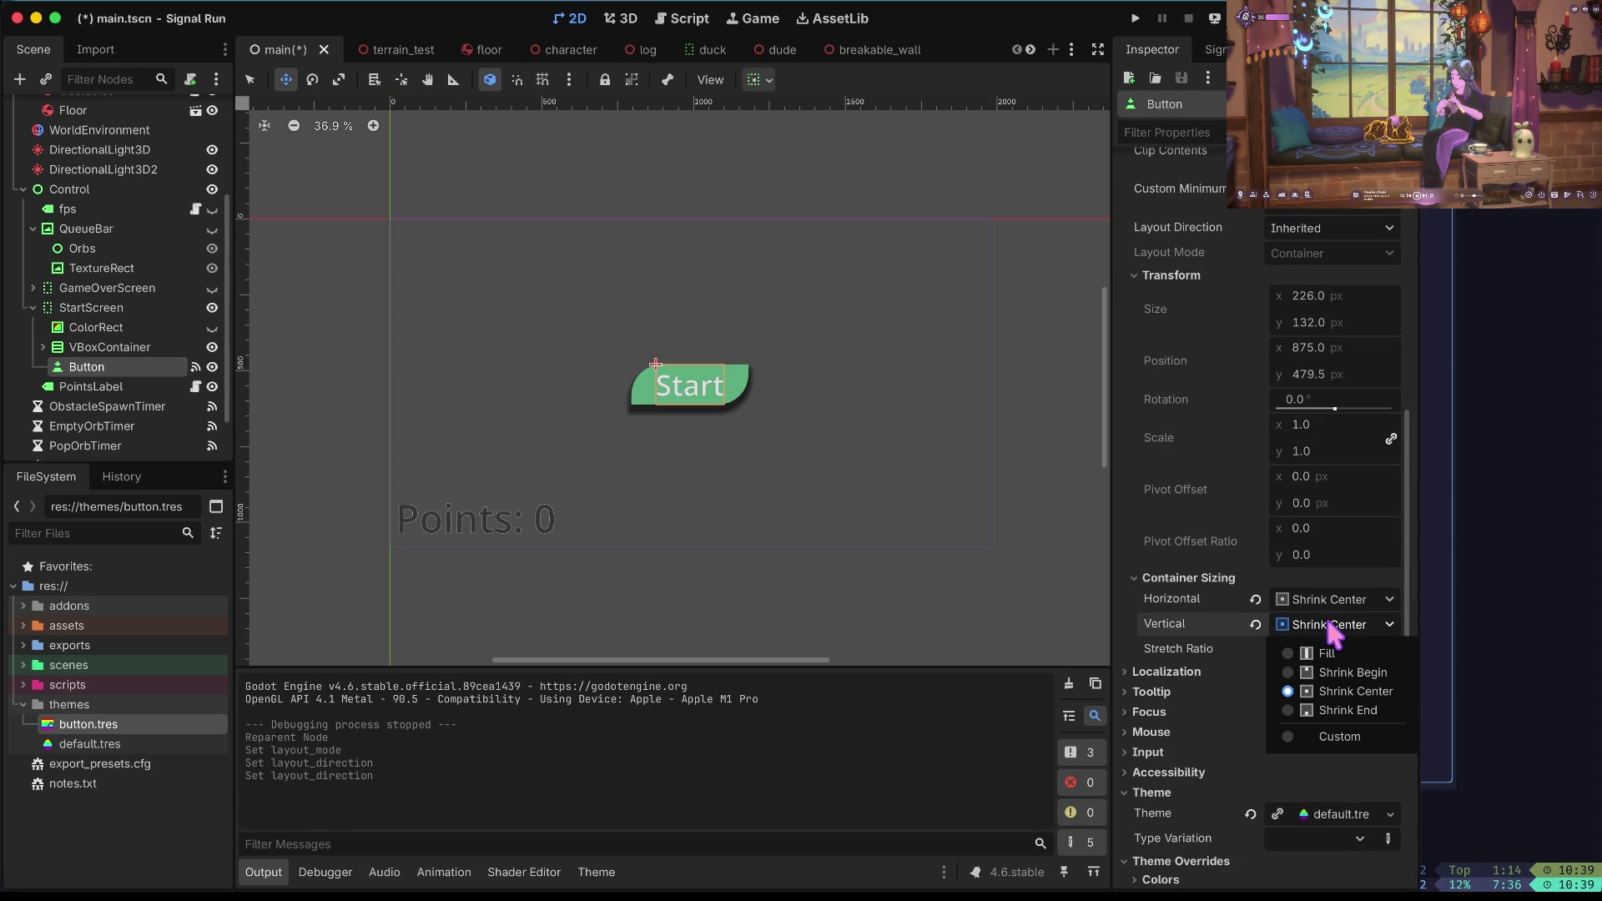
{"action": "left_click", "coordinate": [1330, 672]}
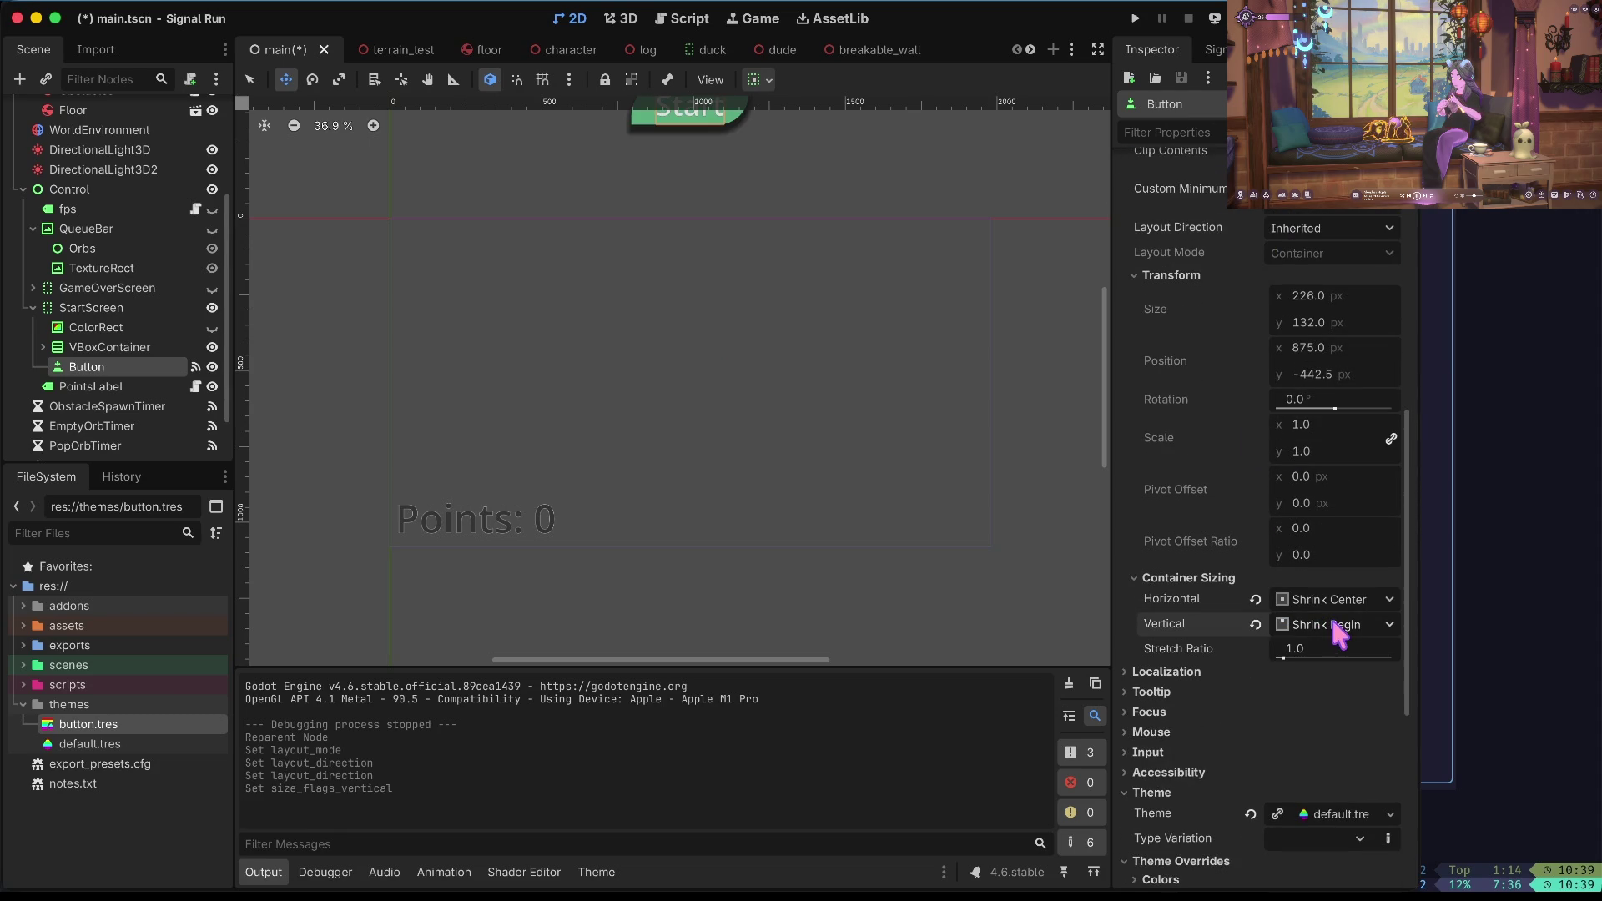
{"action": "left_click", "coordinate": [1332, 623]}
{"action": "left_click", "coordinate": [1328, 707]}
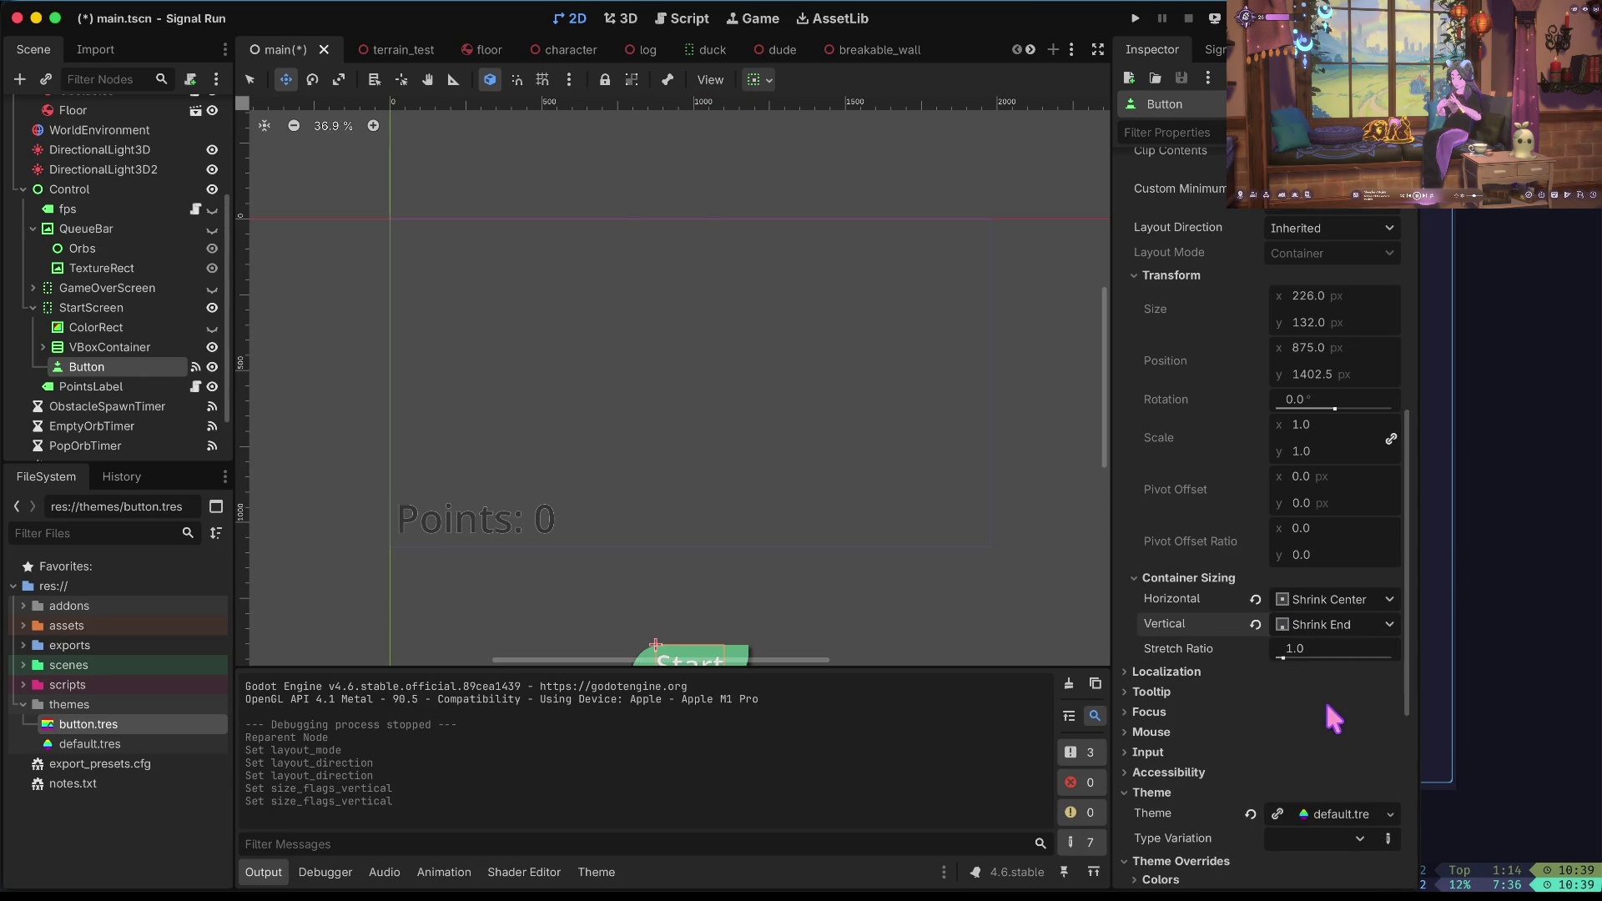
Inspect StartScreen's nodes and the parent Control, collapsing QueueBar's children.
{"action": "left_click", "coordinate": [132, 345]}
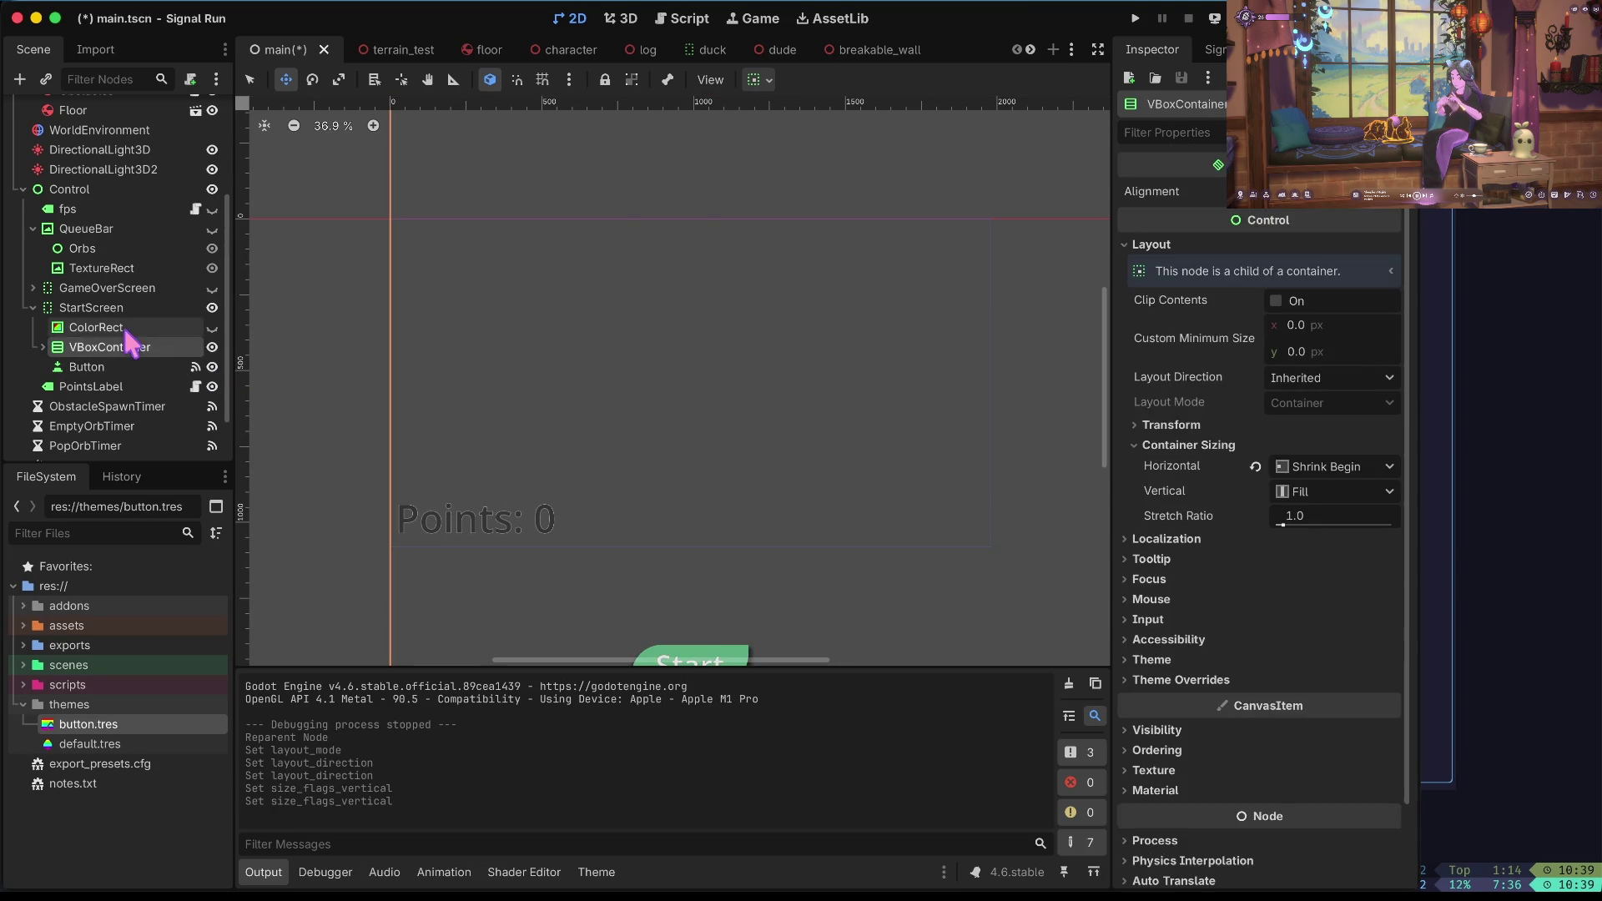
{"action": "left_click", "coordinate": [125, 328]}
{"action": "left_click", "coordinate": [123, 310]}
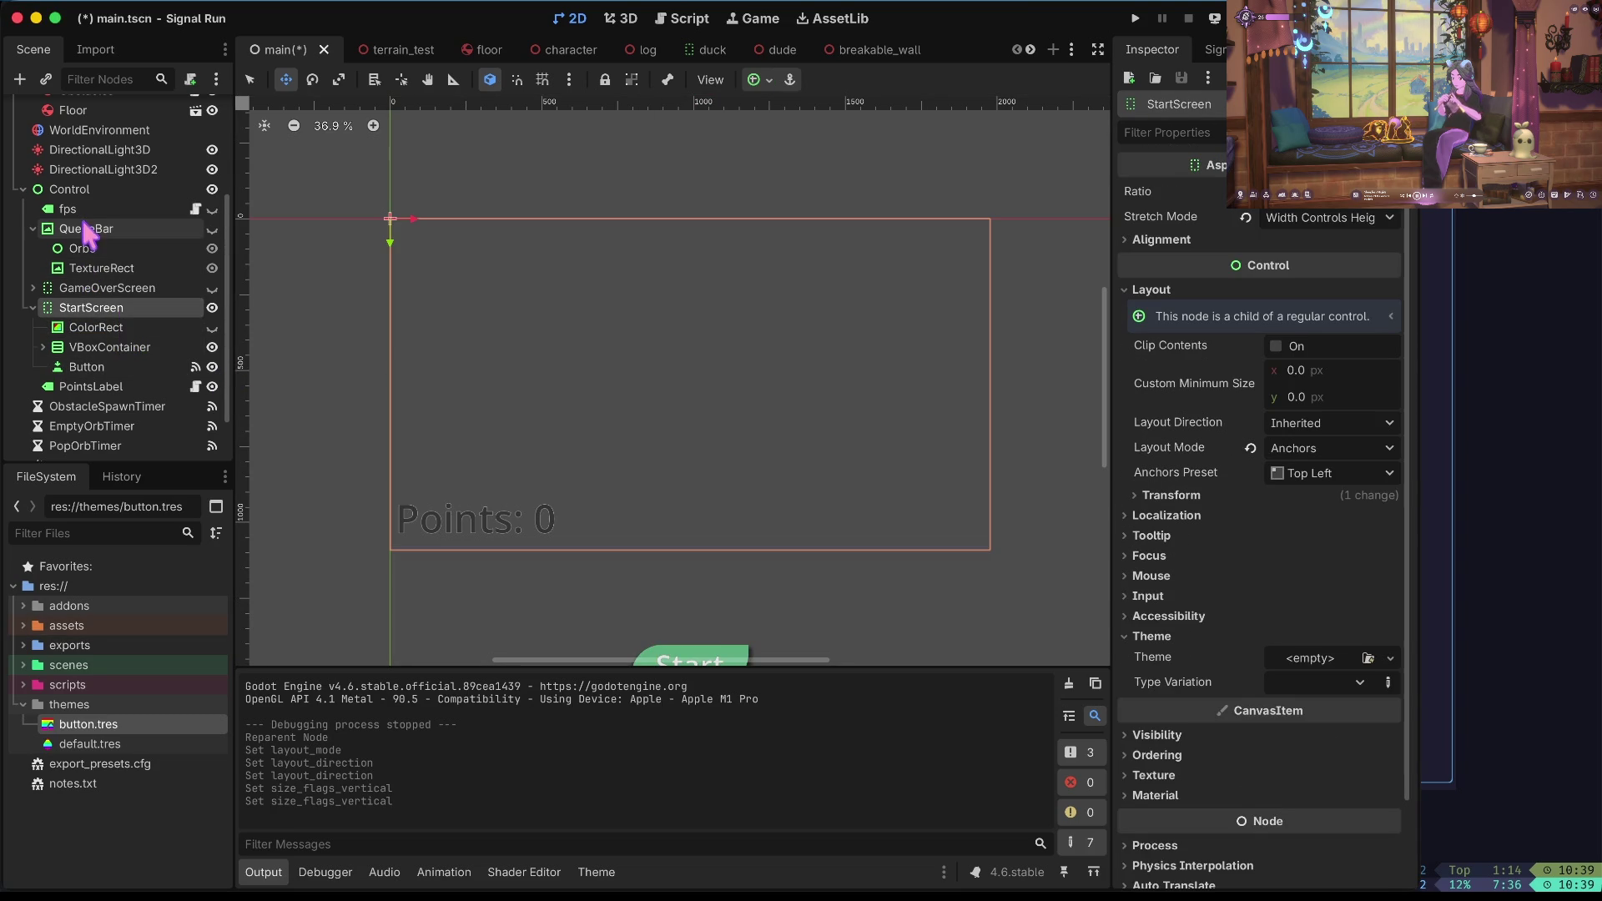
{"action": "left_click", "coordinate": [78, 192]}
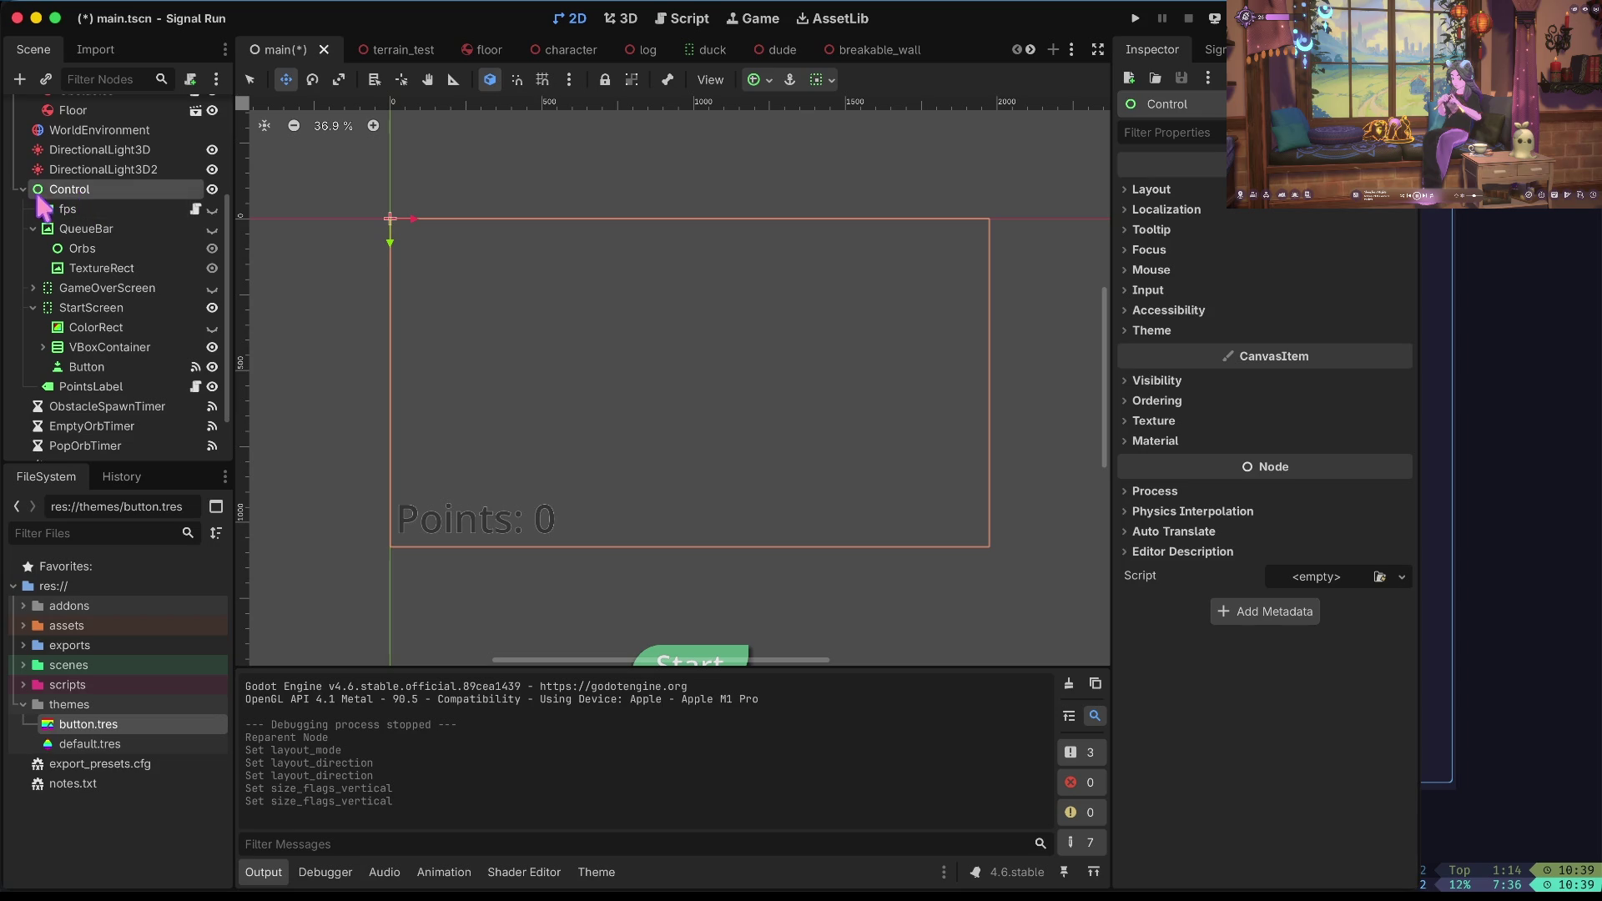
{"action": "scroll", "coordinate": [25, 200], "scroll_direction": "up", "scroll_amount": 3}
{"action": "left_click", "coordinate": [32, 364]}
{"action": "scroll", "coordinate": [84, 407], "scroll_direction": "down", "scroll_amount": 1}
{"action": "left_click", "coordinate": [84, 394]}
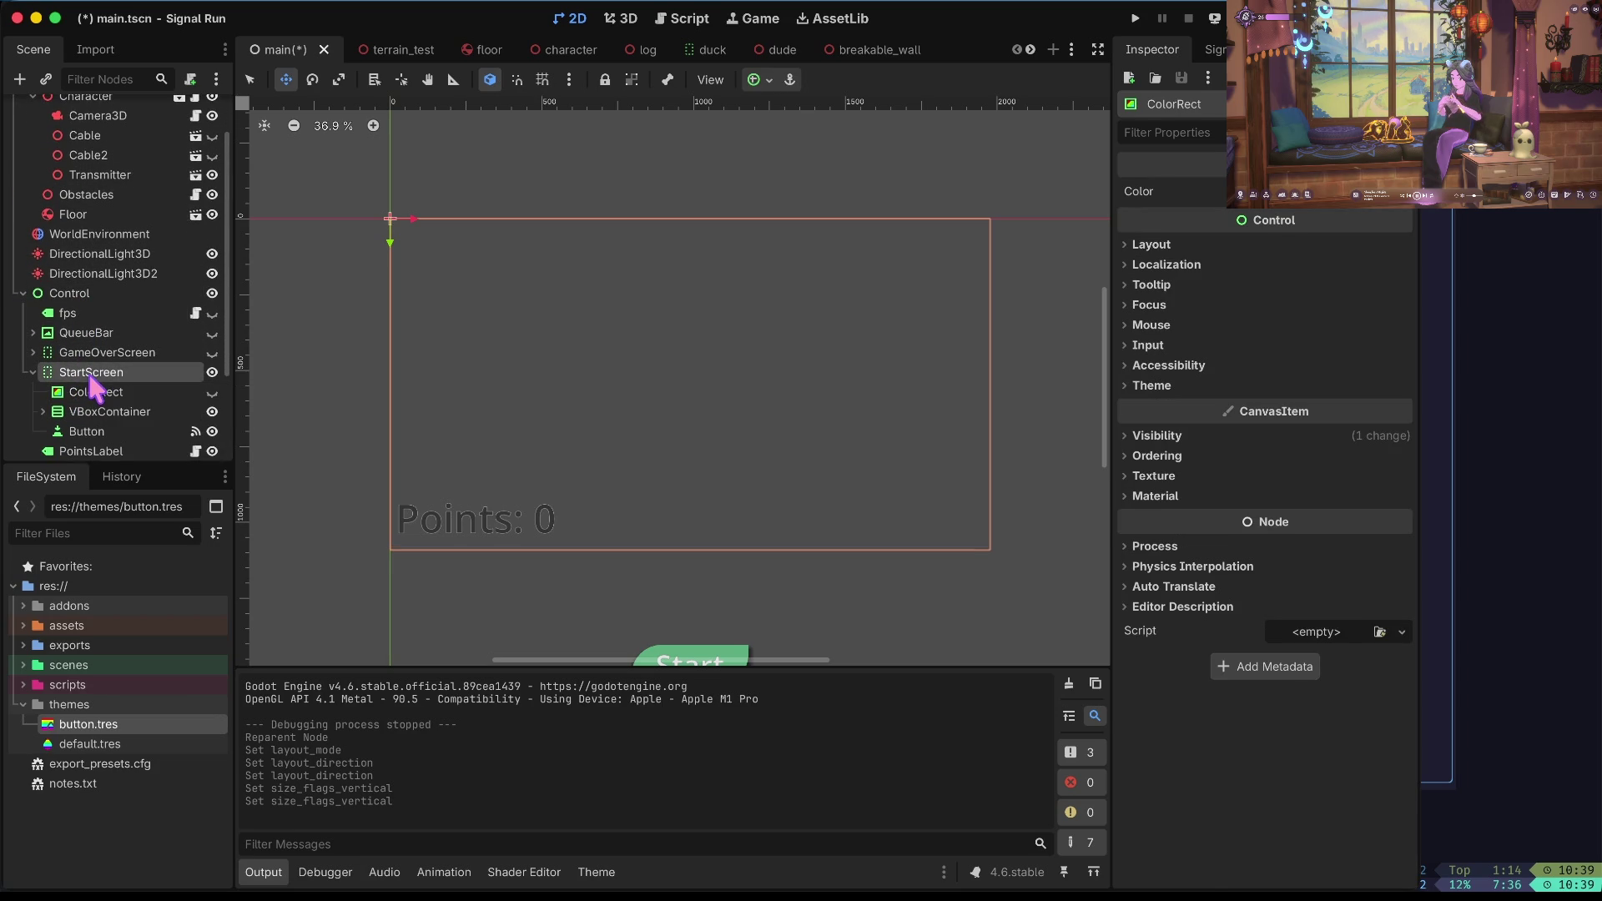
Inspect the VBoxContainer, Button and PointsLabel, then expand VBoxContainer's children.
{"action": "left_click", "coordinate": [96, 413]}
{"action": "scroll", "coordinate": [94, 424], "scroll_direction": "down", "scroll_amount": 2}
{"action": "scroll", "coordinate": [96, 426], "scroll_direction": "down", "scroll_amount": 2}
{"action": "left_click", "coordinate": [104, 313], "text": "shift"}
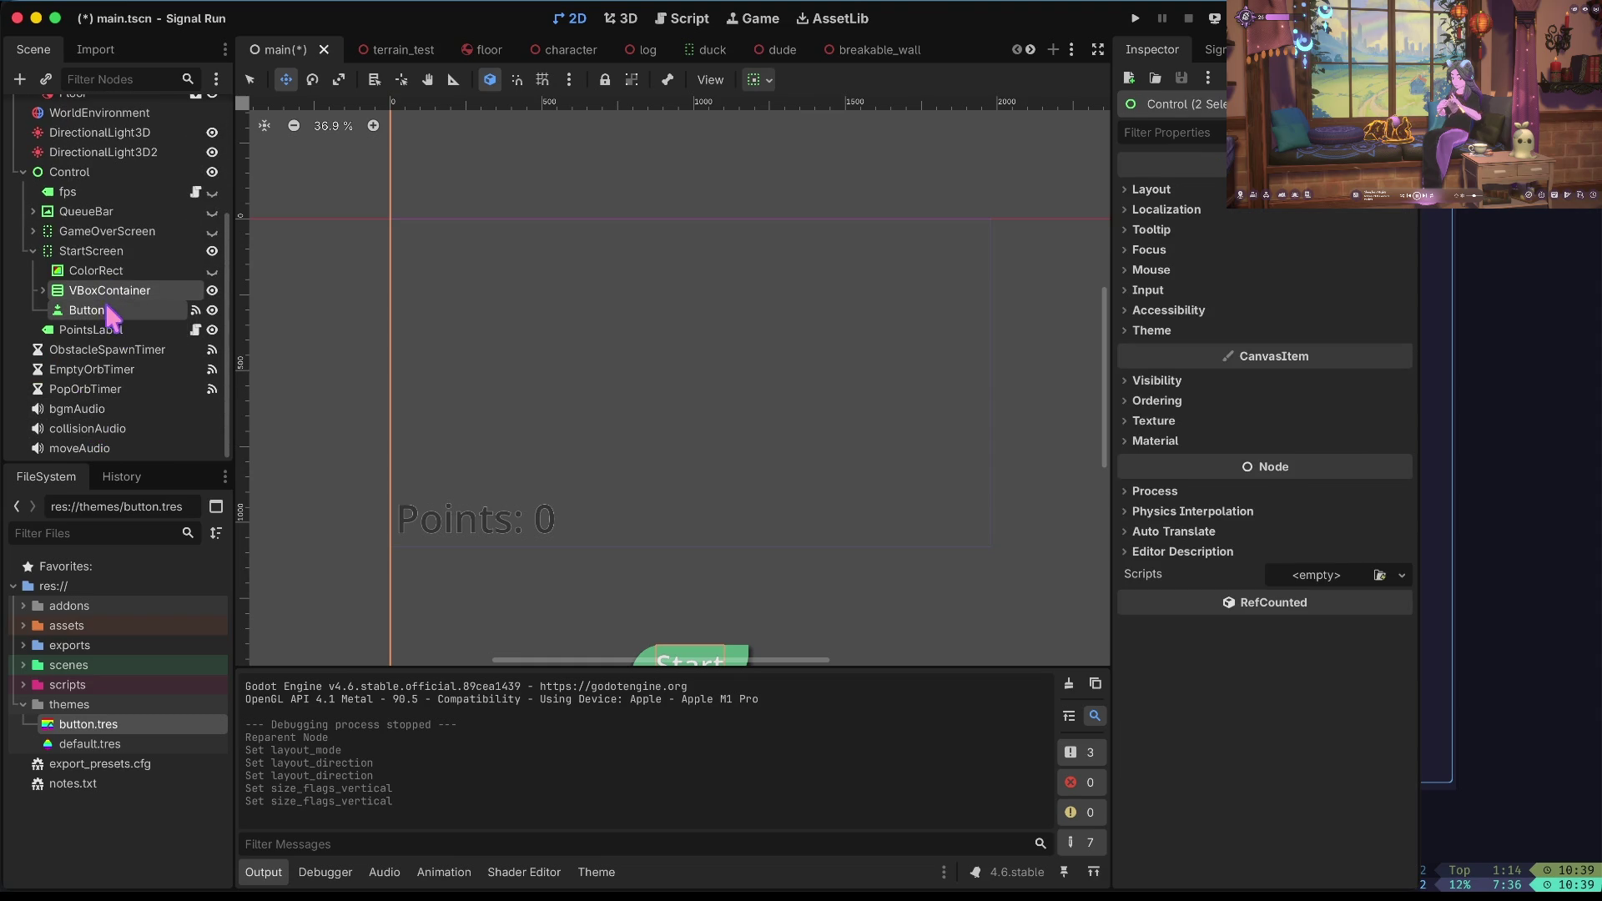
{"action": "left_click", "coordinate": [99, 329]}
{"action": "left_click", "coordinate": [113, 311]}
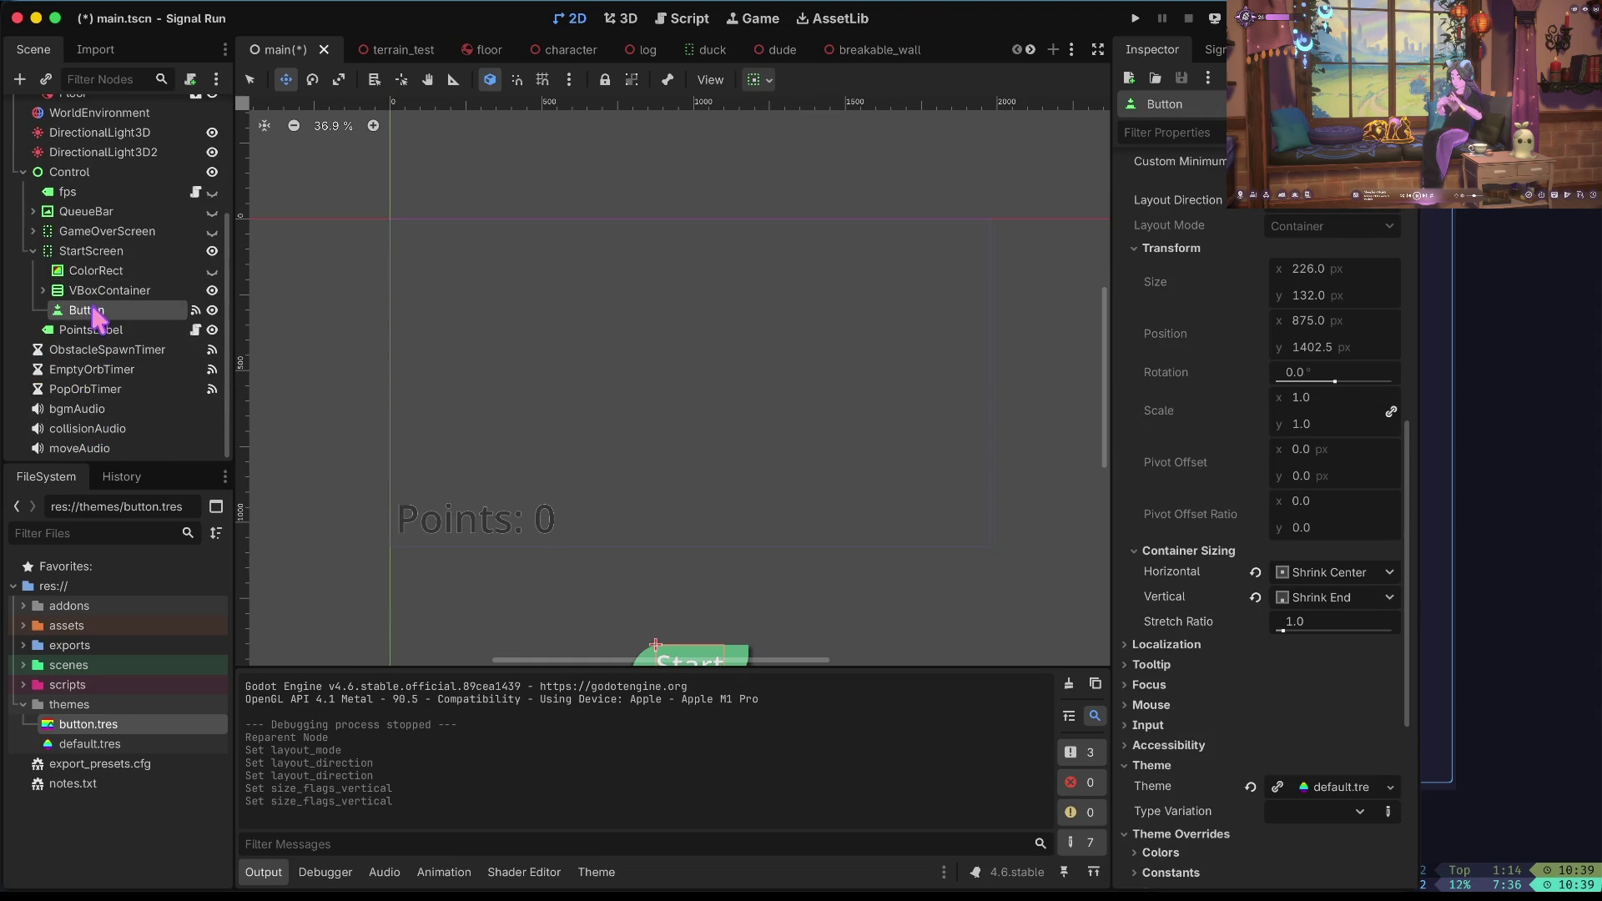
{"action": "left_click", "coordinate": [83, 291]}
{"action": "left_click", "coordinate": [43, 291]}
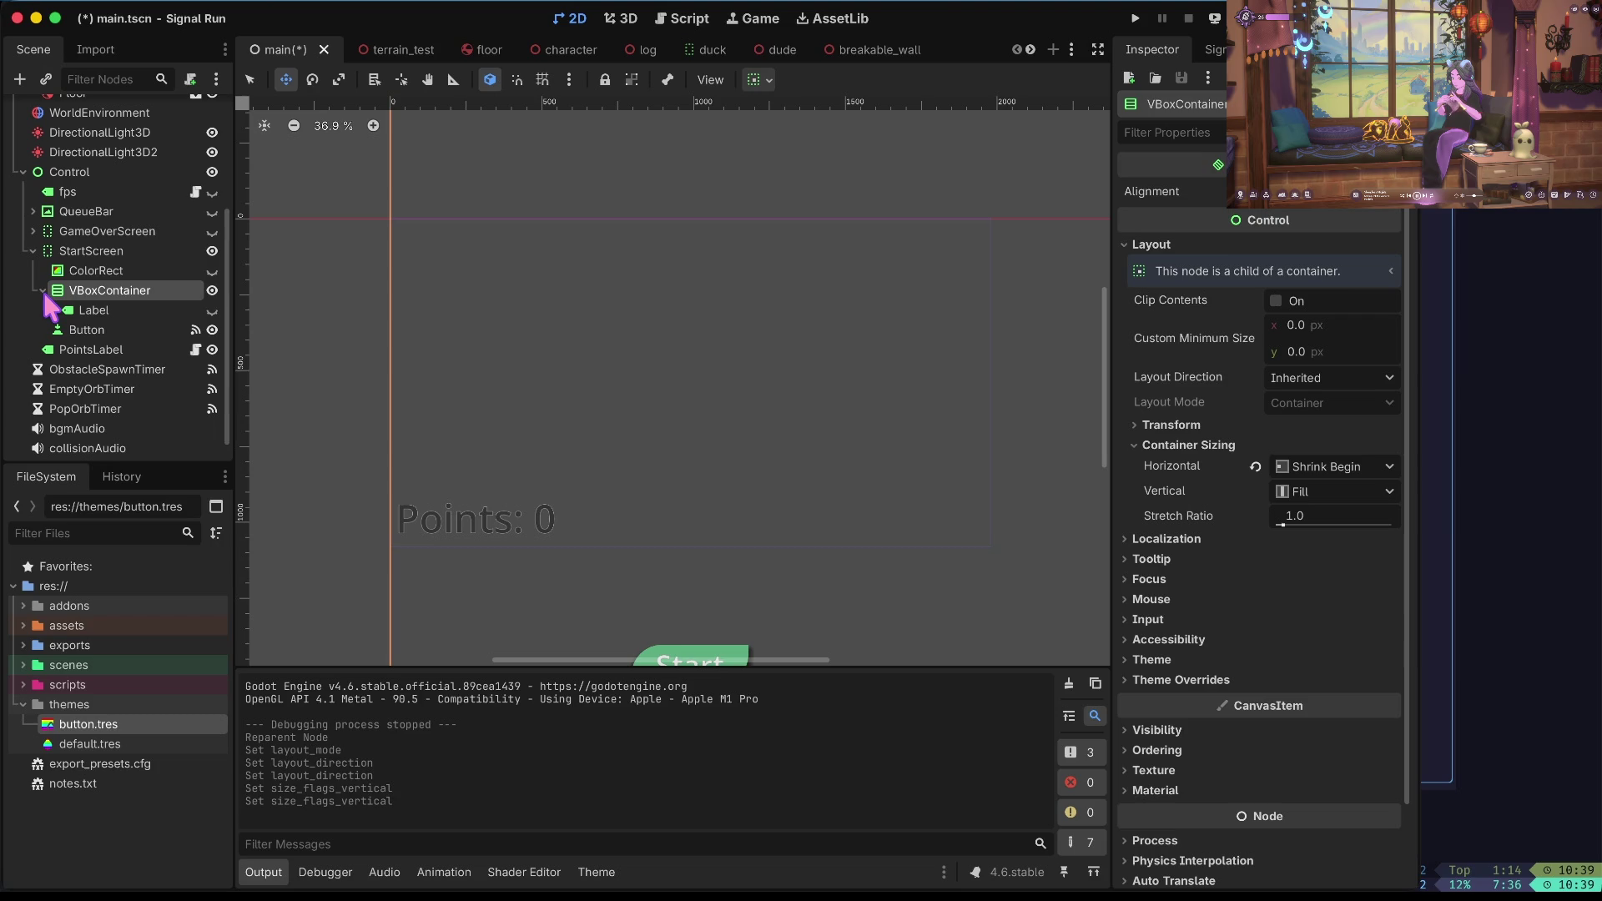
Delete the extra VBoxContainer from StartScreen and select the Start button.
{"action": "right_click", "coordinate": [100, 291]}
{"action": "left_click", "coordinate": [347, 701]}
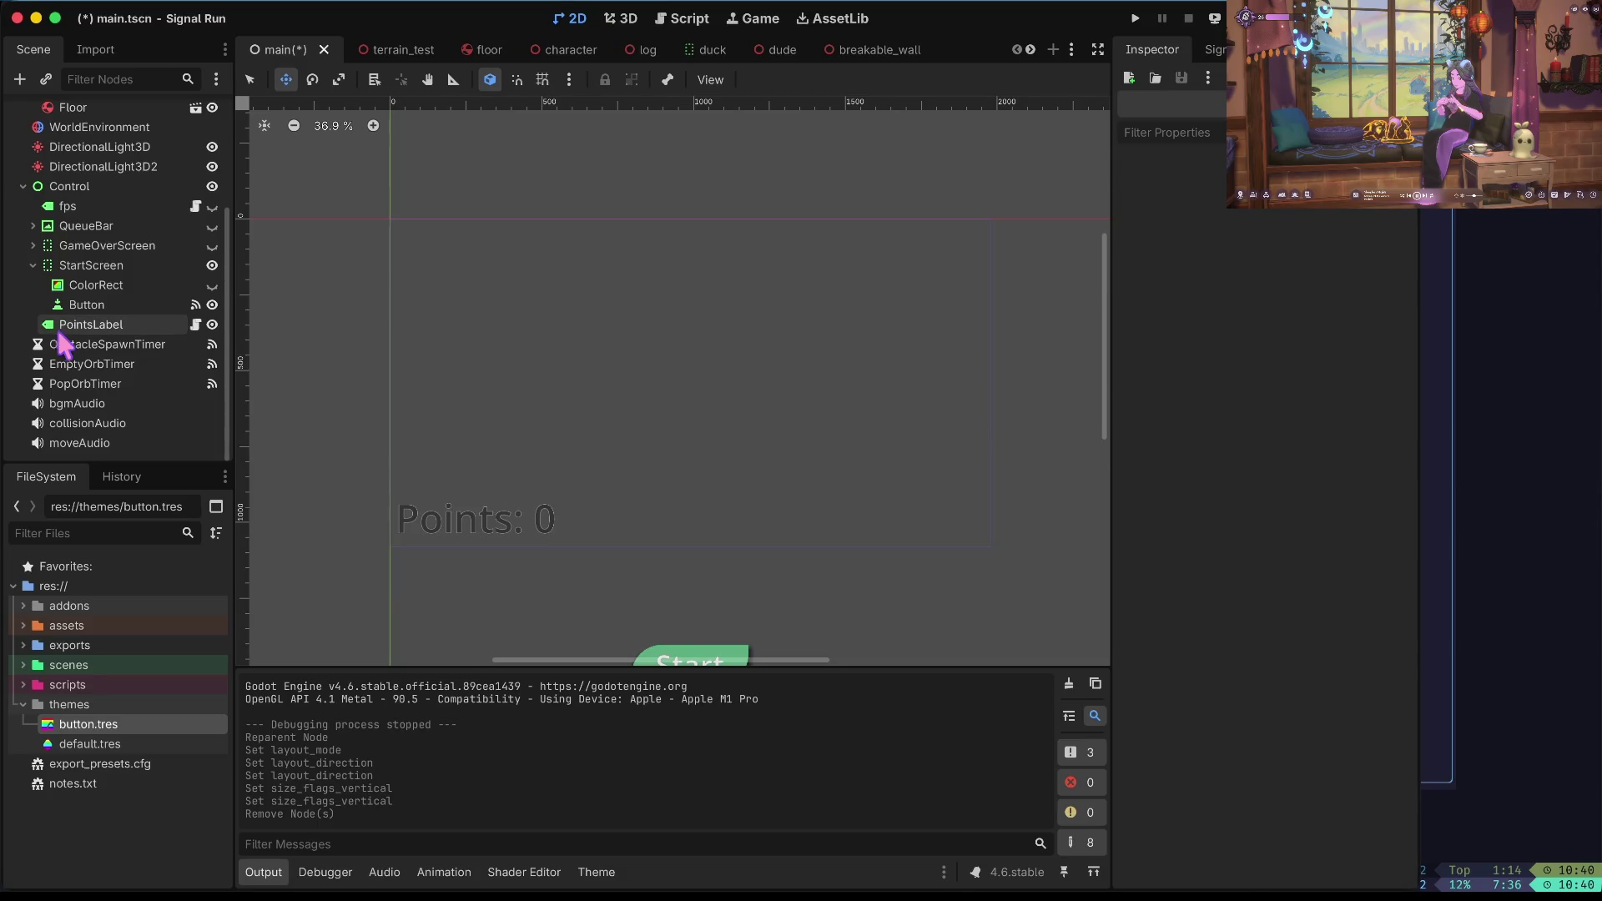
{"action": "left_click", "coordinate": [63, 331]}
{"action": "left_click", "coordinate": [96, 284]}
{"action": "left_click", "coordinate": [87, 305]}
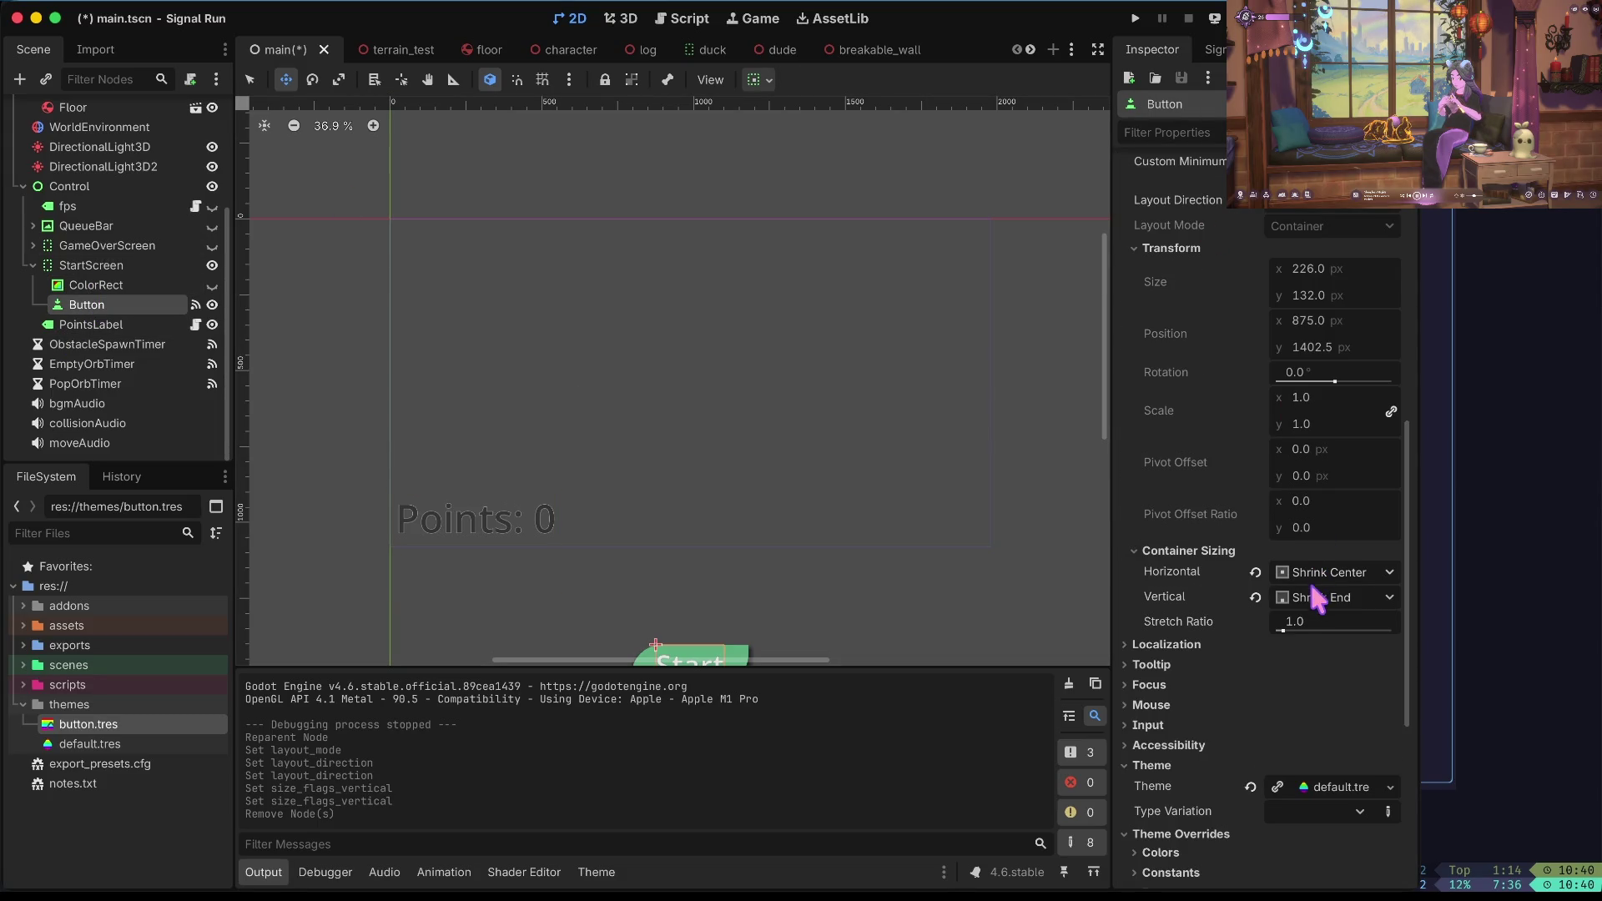
Try Fill vertical sizing on the Start button, then return it to Shrink End.
{"action": "left_click", "coordinate": [1317, 594]}
{"action": "left_click", "coordinate": [1314, 617]}
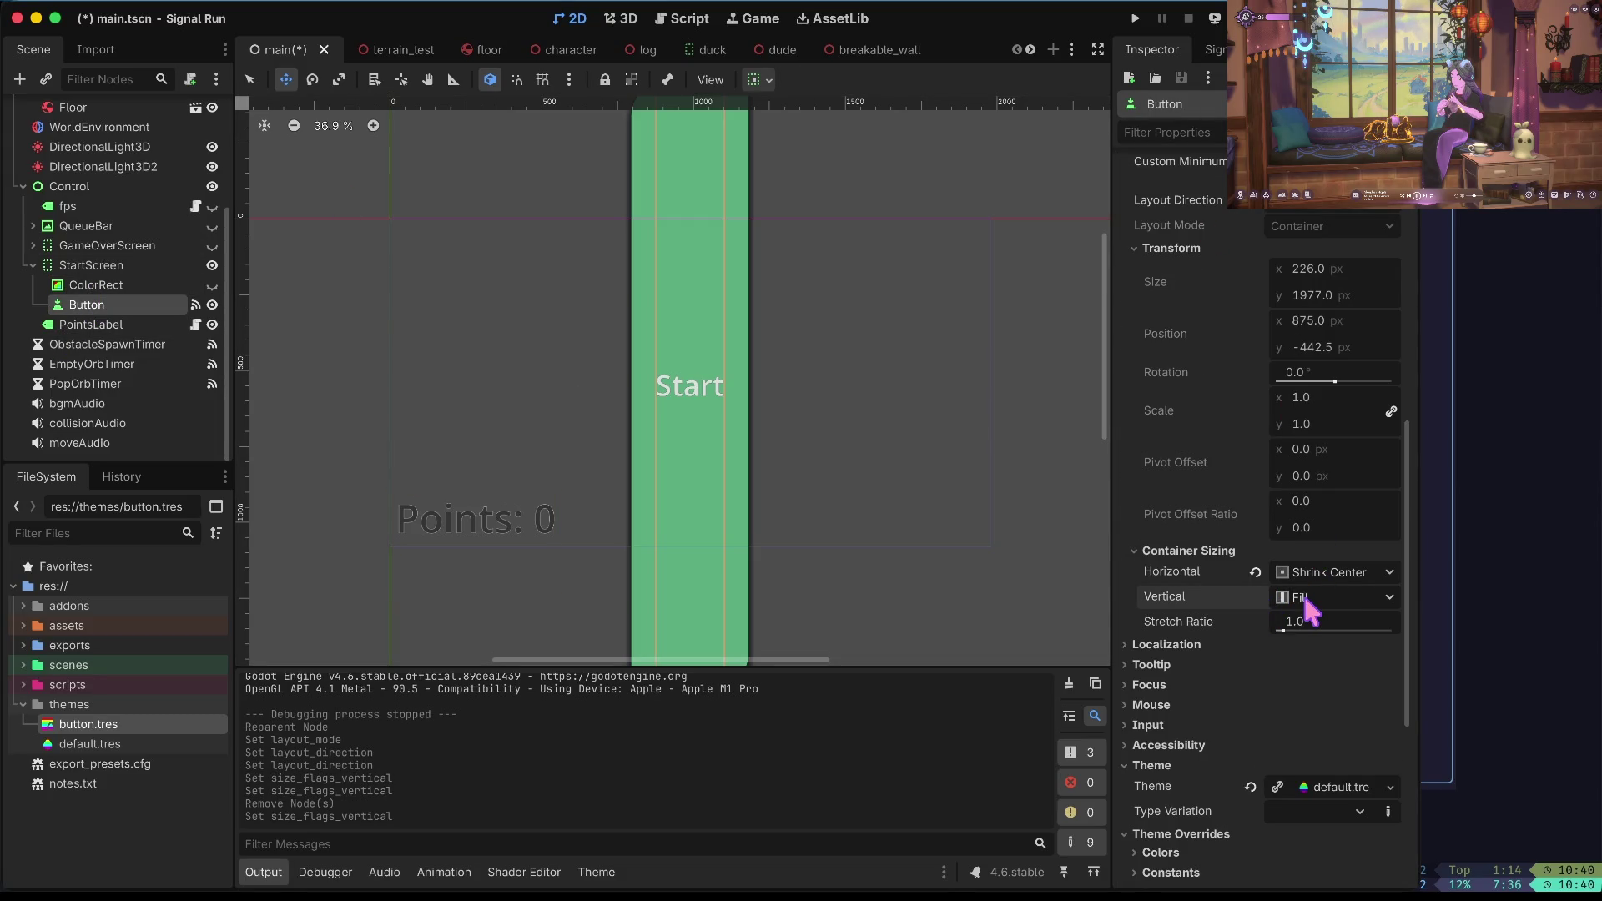
{"action": "left_click", "coordinate": [1302, 594]}
{"action": "left_click", "coordinate": [1331, 689]}
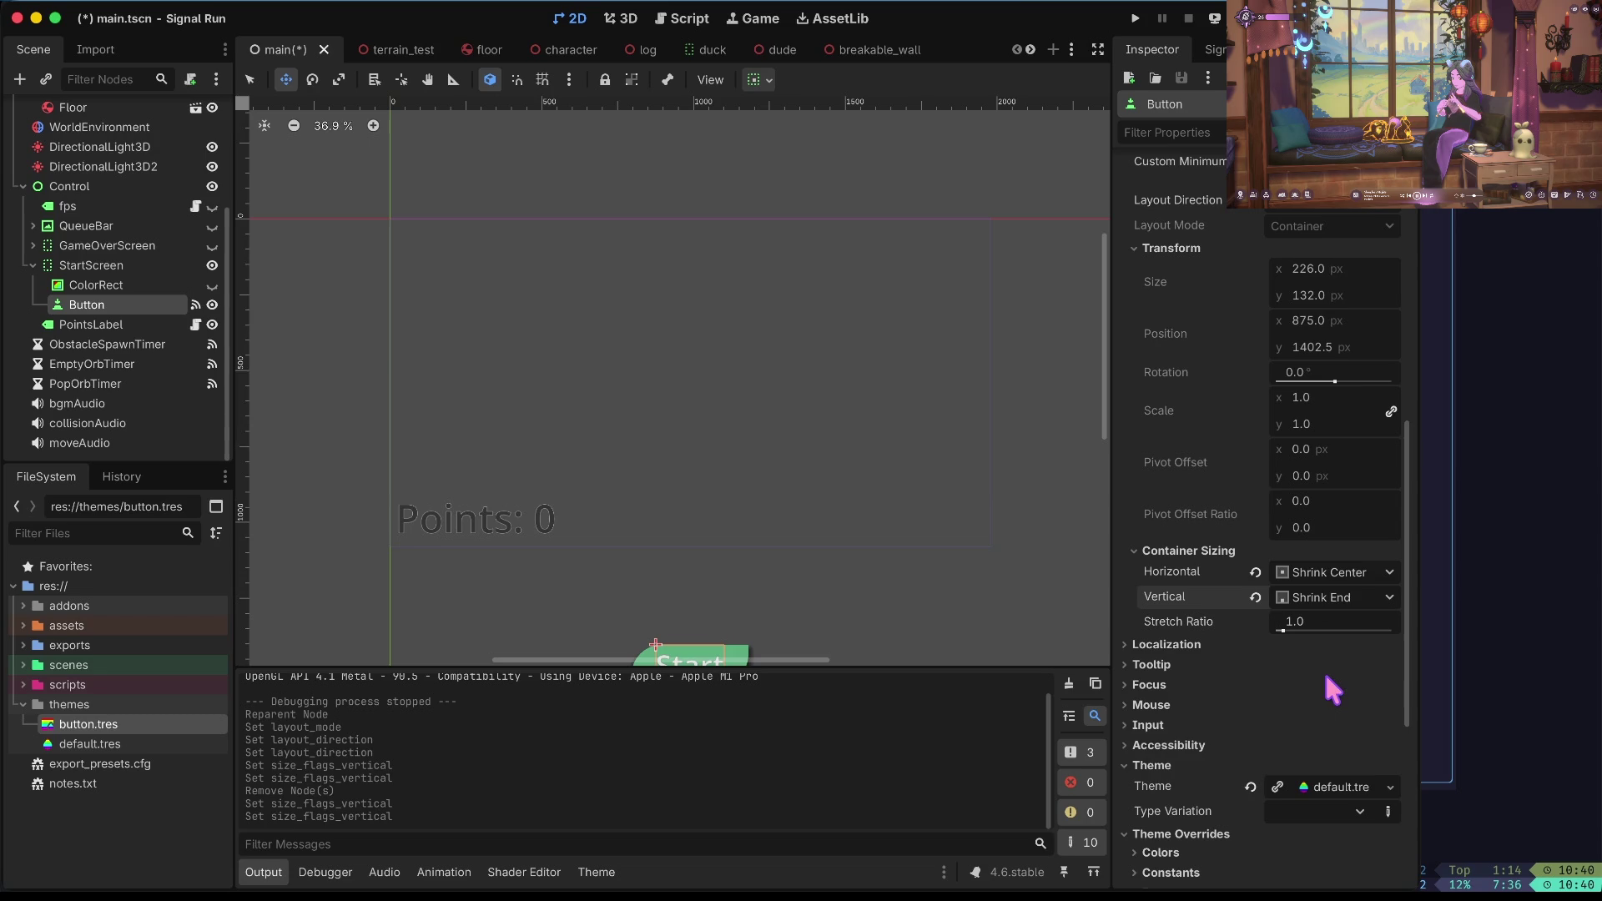
{"action": "right_click", "coordinate": [994, 547]}
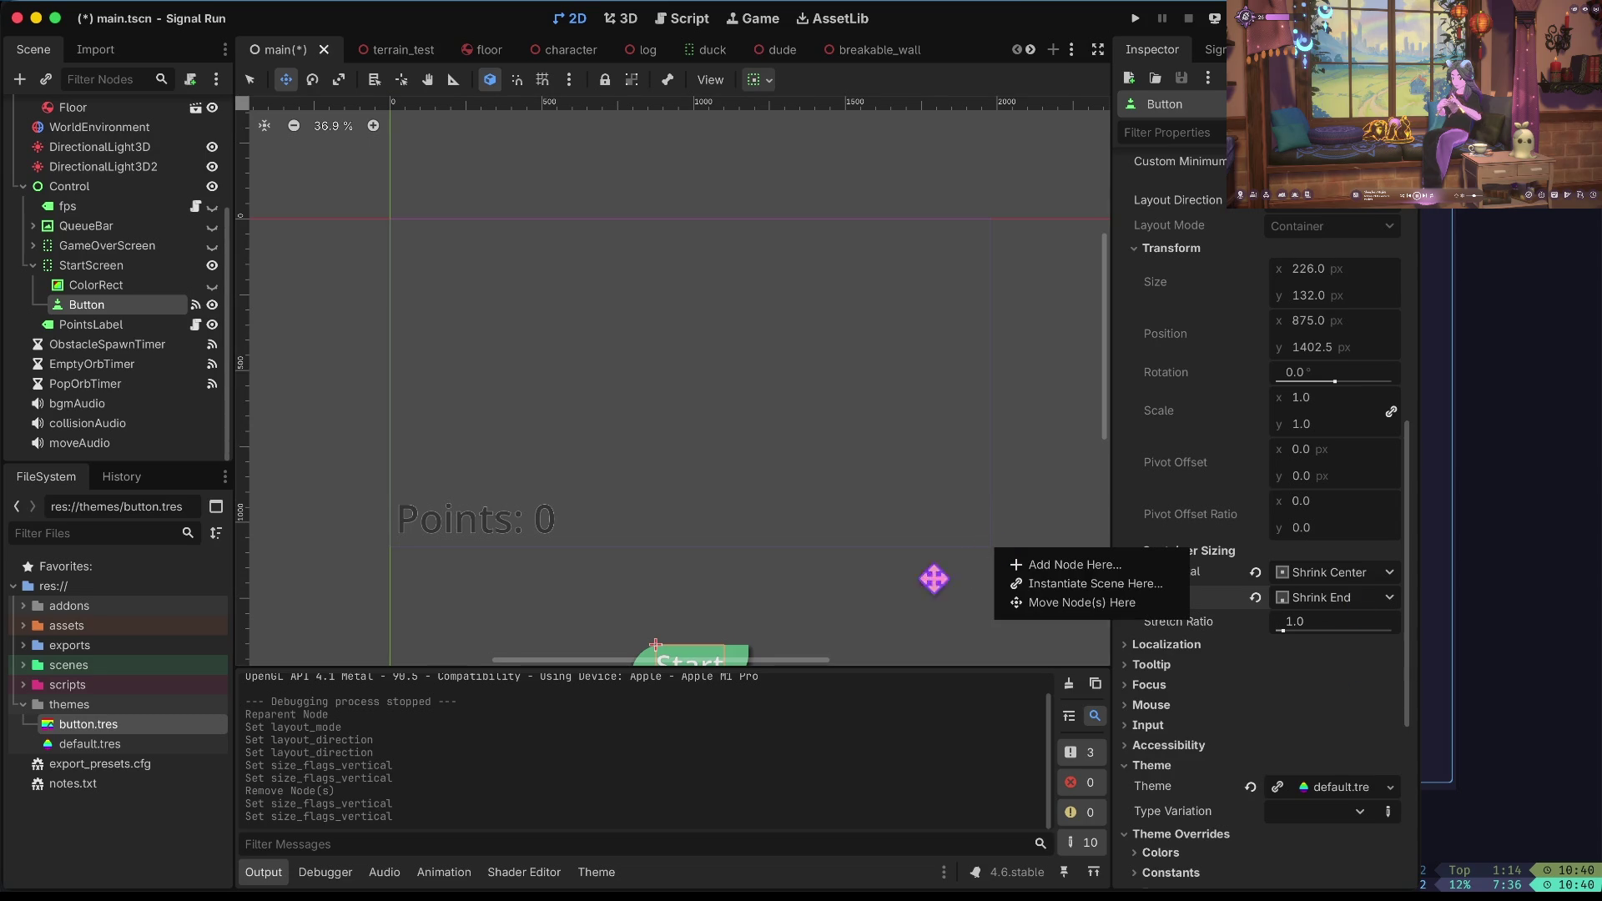
{"action": "scroll", "coordinate": [869, 596], "scroll_direction": "down", "scroll_amount": 3}
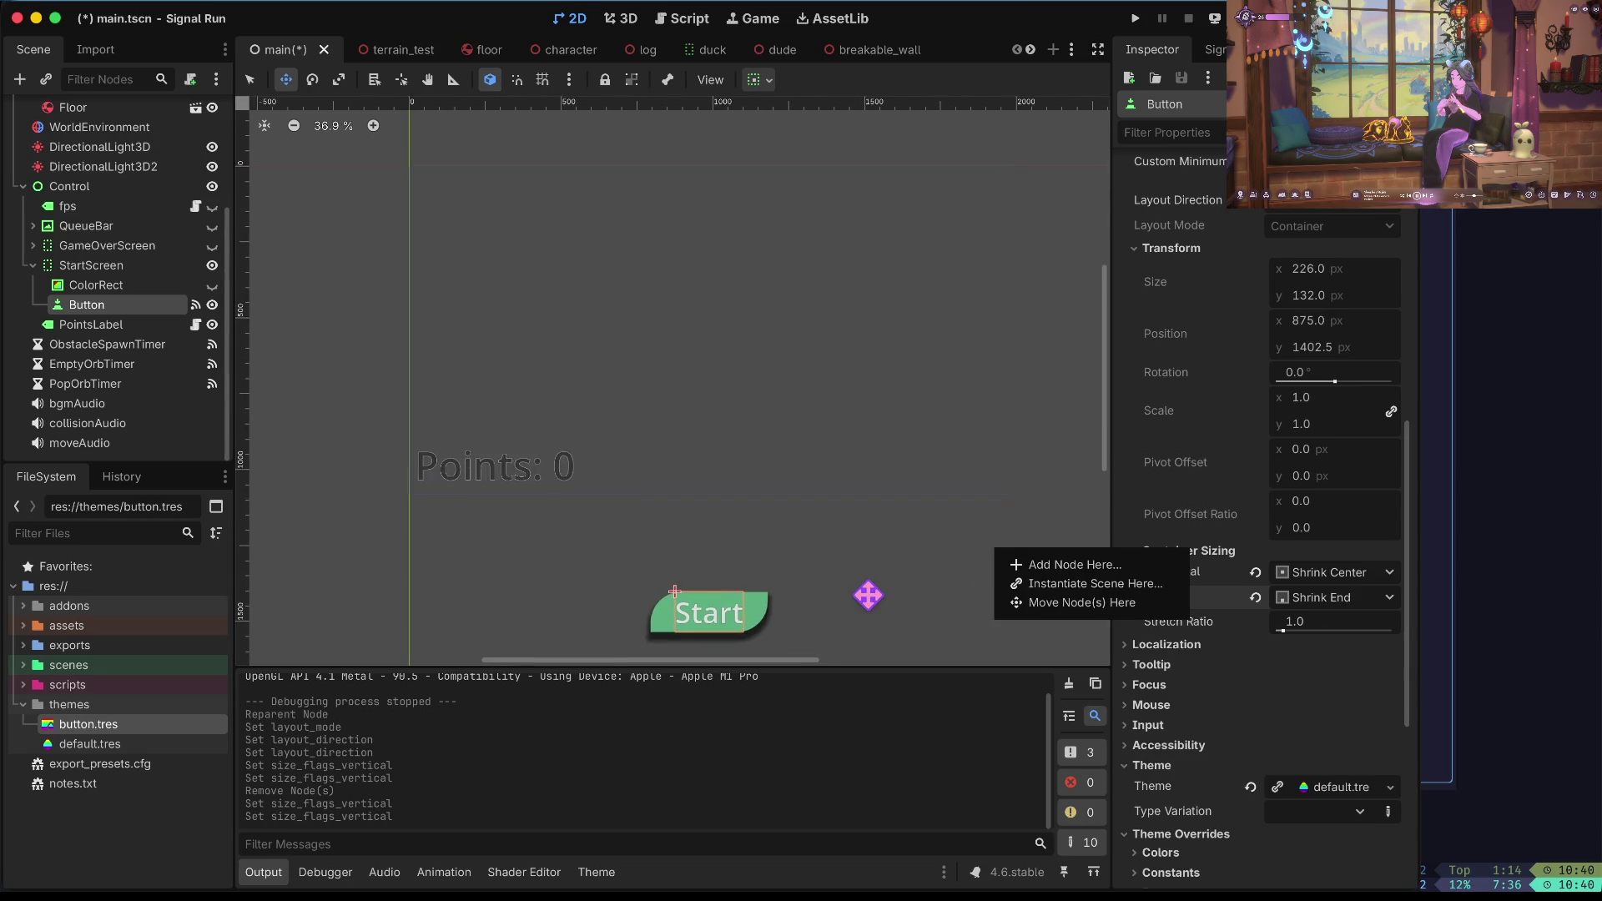
{"action": "left_click", "coordinate": [98, 324]}
{"action": "left_click", "coordinate": [98, 325]}
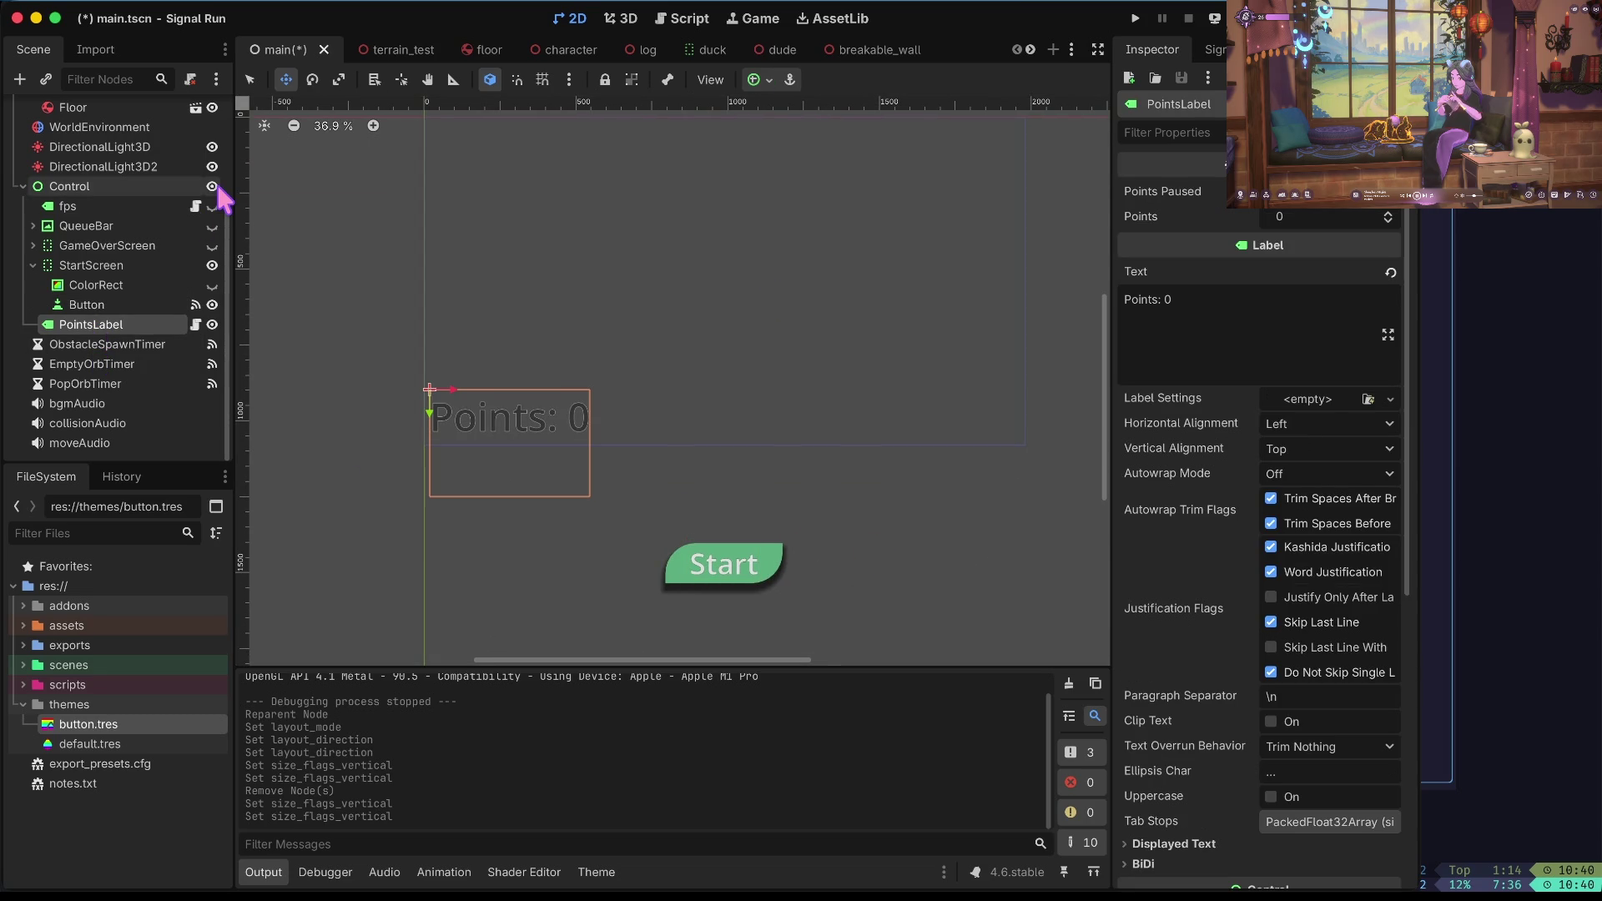
Step through the scene tree with the arrow keys, expanding and collapsing QueueBar.
{"action": "key", "text": "Up"}
{"action": "key", "text": "Up"}
{"action": "key", "text": "Up"}
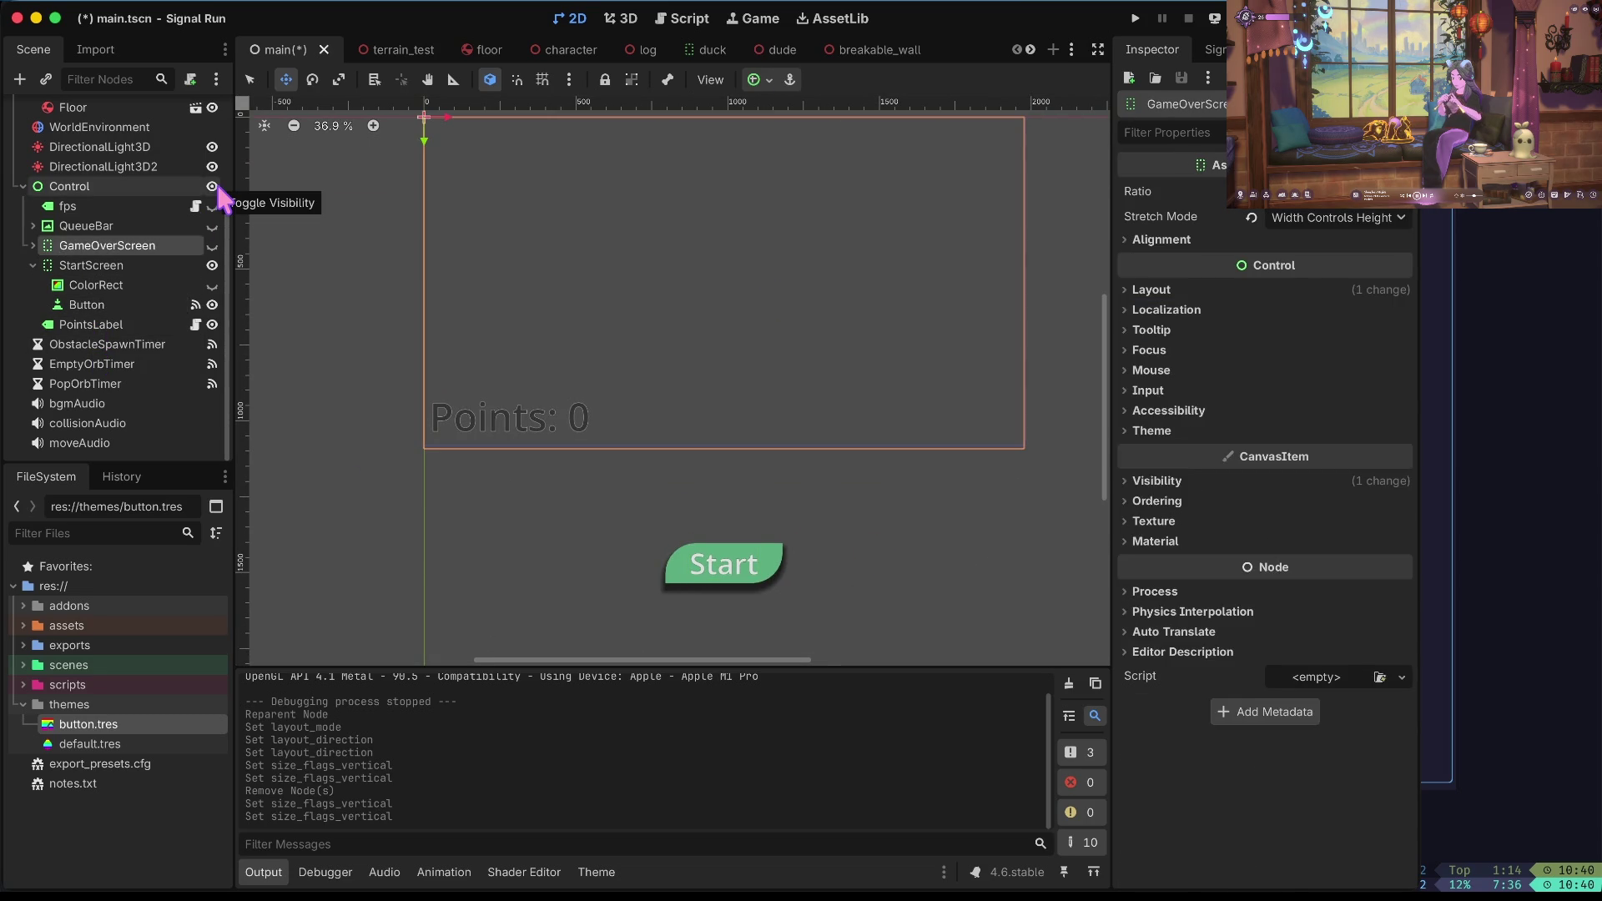
{"action": "key", "text": "Up"}
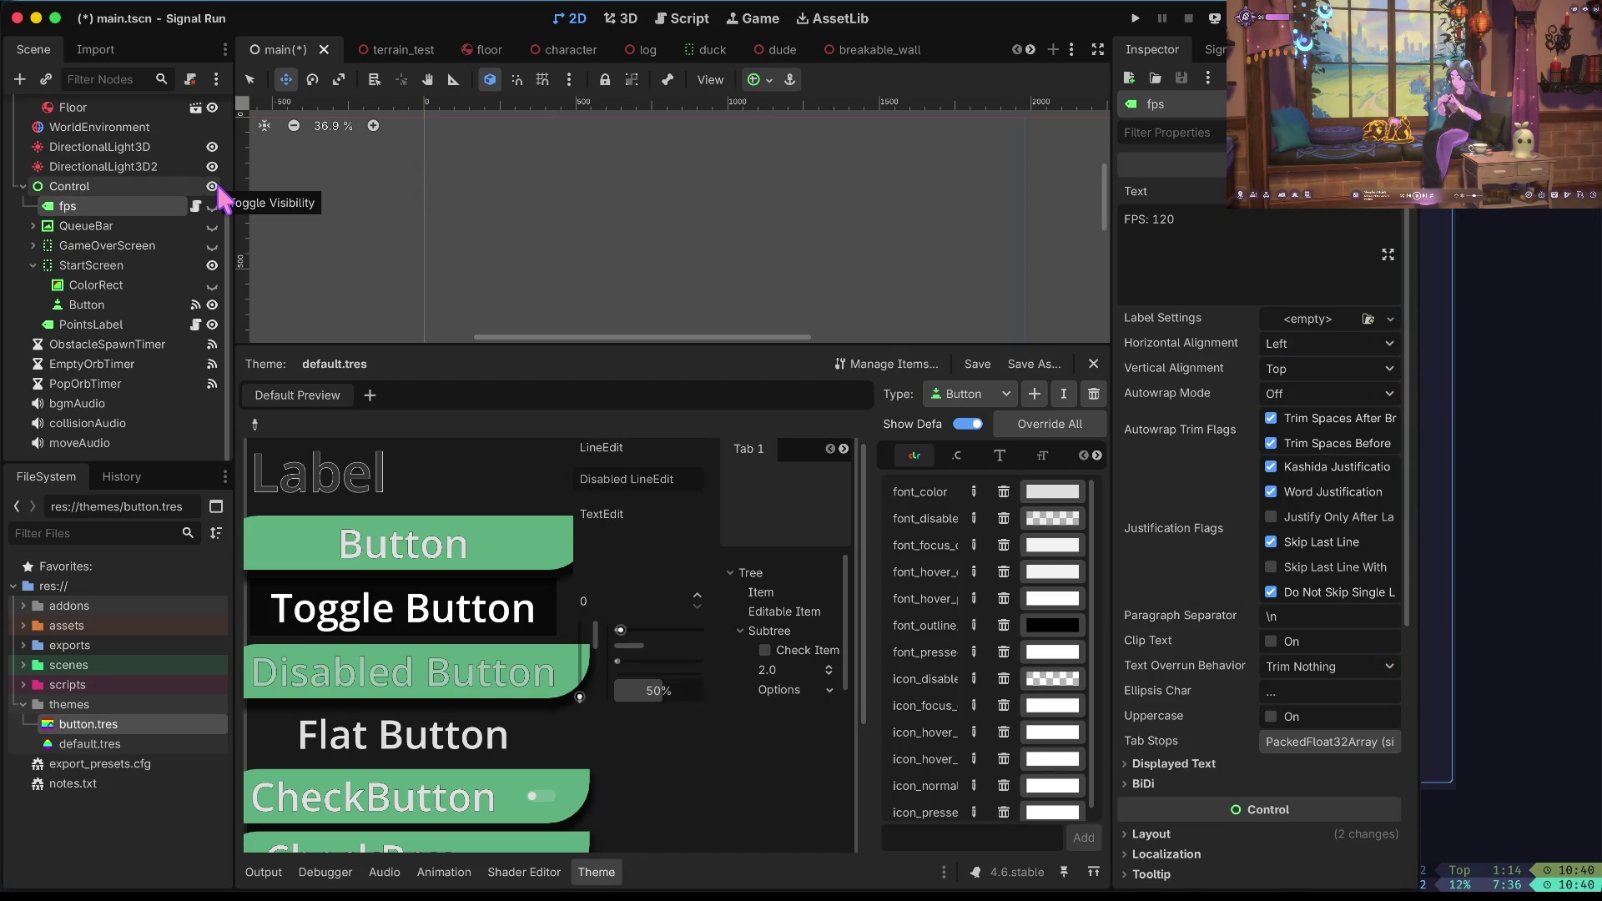
{"action": "key", "text": "Down"}
{"action": "key", "text": "Right"}
{"action": "key", "text": "Down"}
{"action": "key", "text": "Down"}
{"action": "key", "text": "Up"}
{"action": "key", "text": "Up"}
{"action": "key", "text": "Left"}
{"action": "key", "text": "Up"}
{"action": "key", "text": "Up"}
{"action": "scroll", "coordinate": [490, 266], "scroll_direction": "down", "scroll_amount": 5}
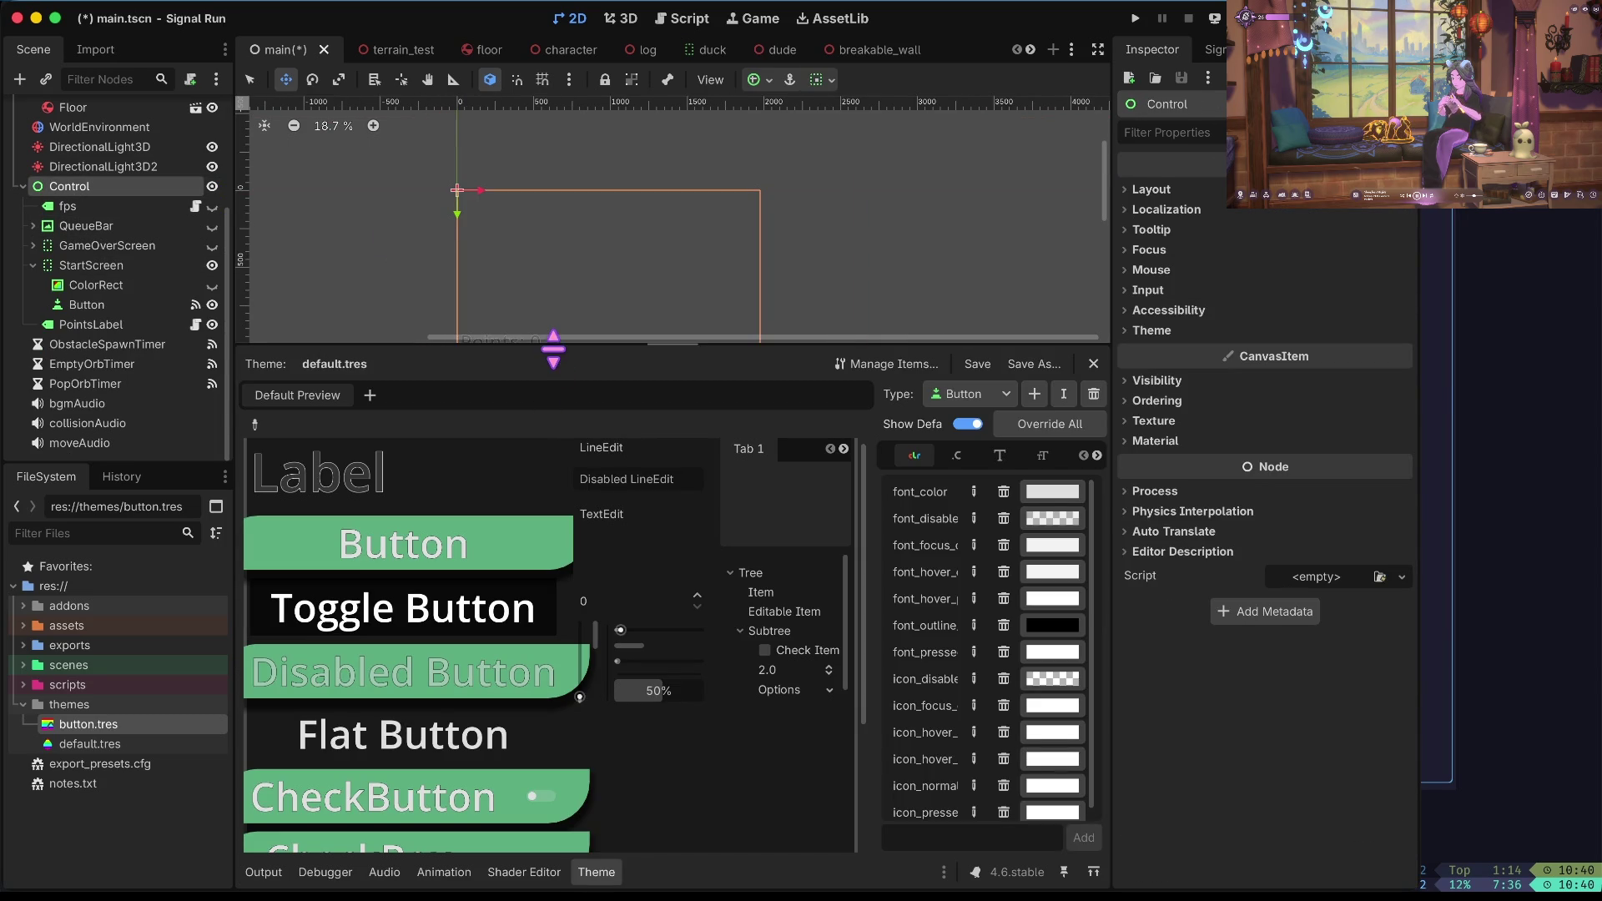
Enlarge the 2D view over the Theme panel and save main.tscn.
{"action": "left_click_drag", "start_coordinate": [553, 348], "coordinate": [523, 609]}
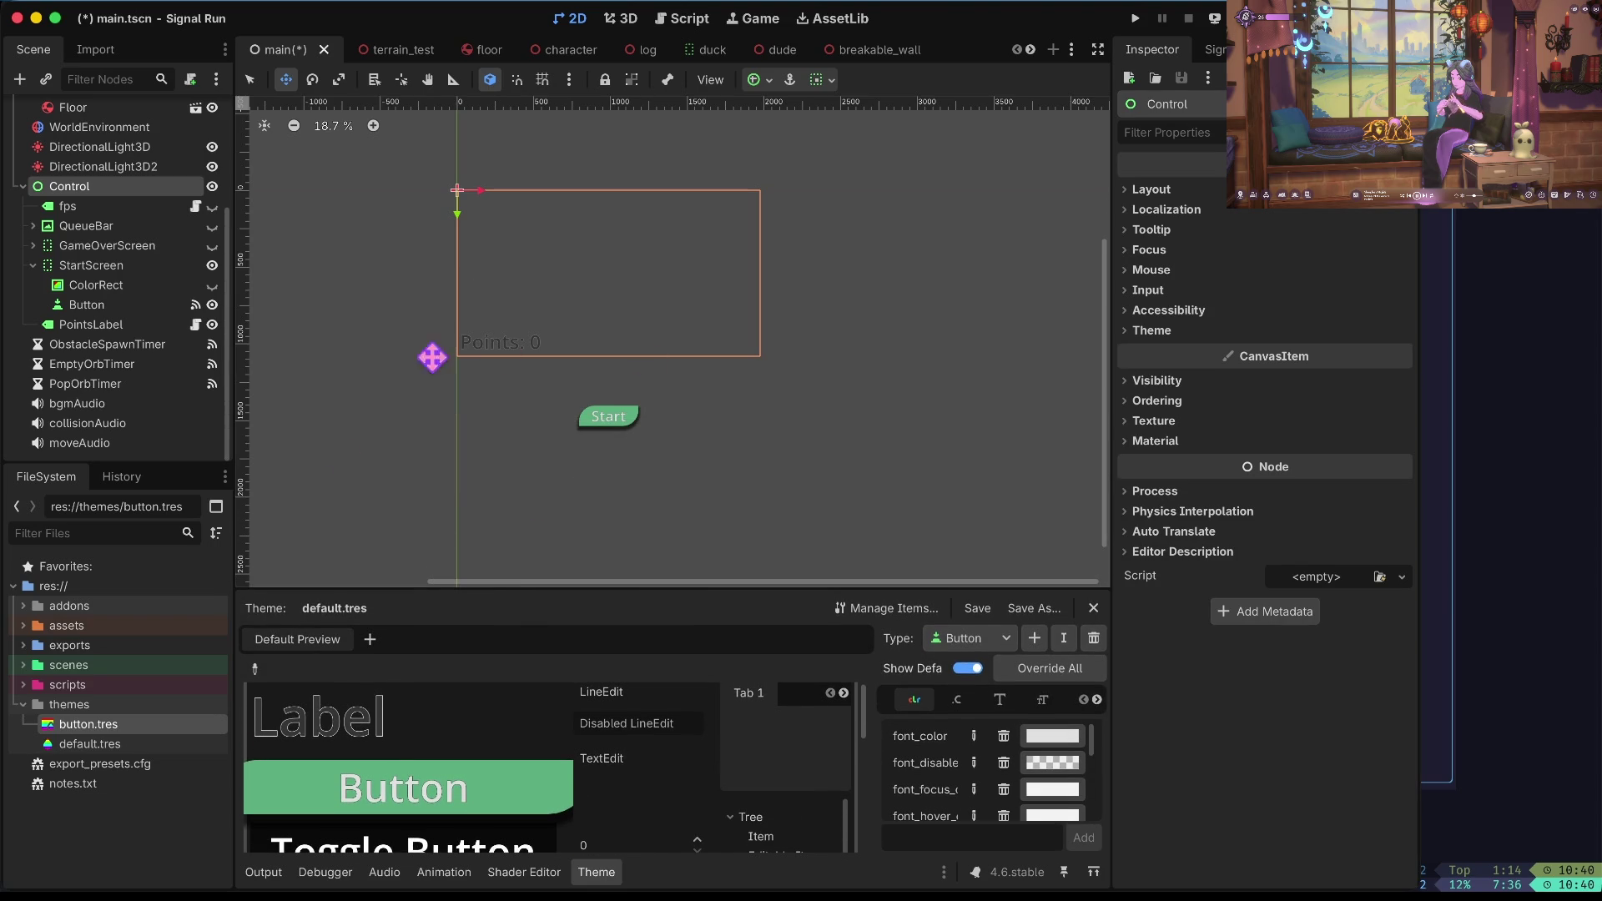
{"action": "left_click", "coordinate": [130, 324]}
{"action": "key", "text": "ctrl+s"}
{"action": "left_click", "coordinate": [135, 264]}
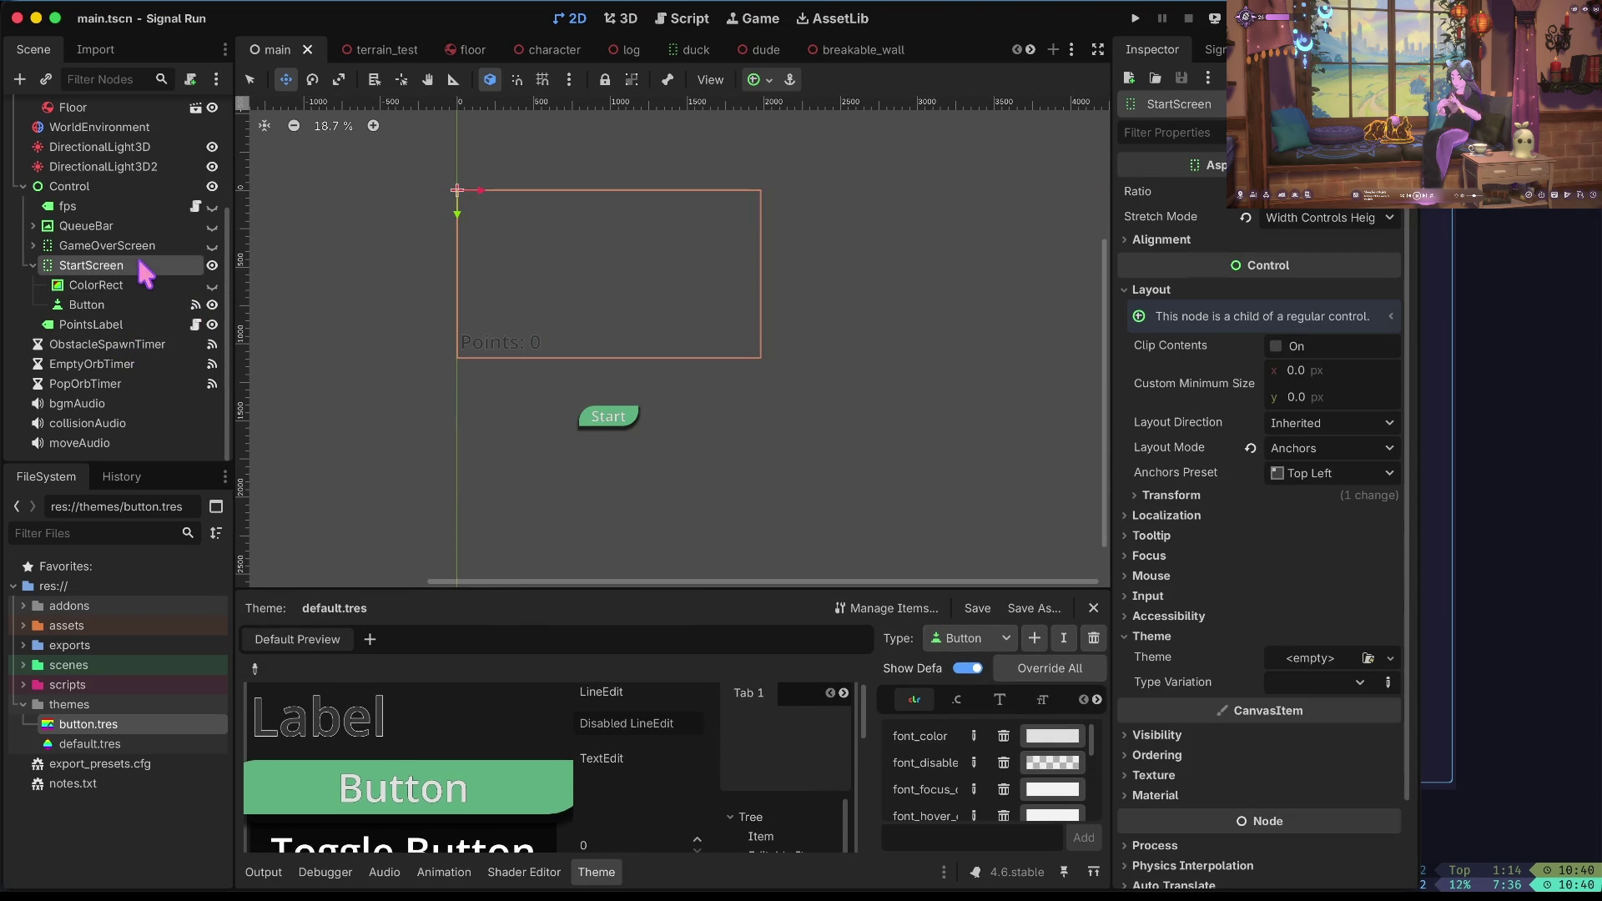
Change StartScreen's anchor preset from Top Left to Full Rect and save the scene.
{"action": "left_click", "coordinate": [32, 265]}
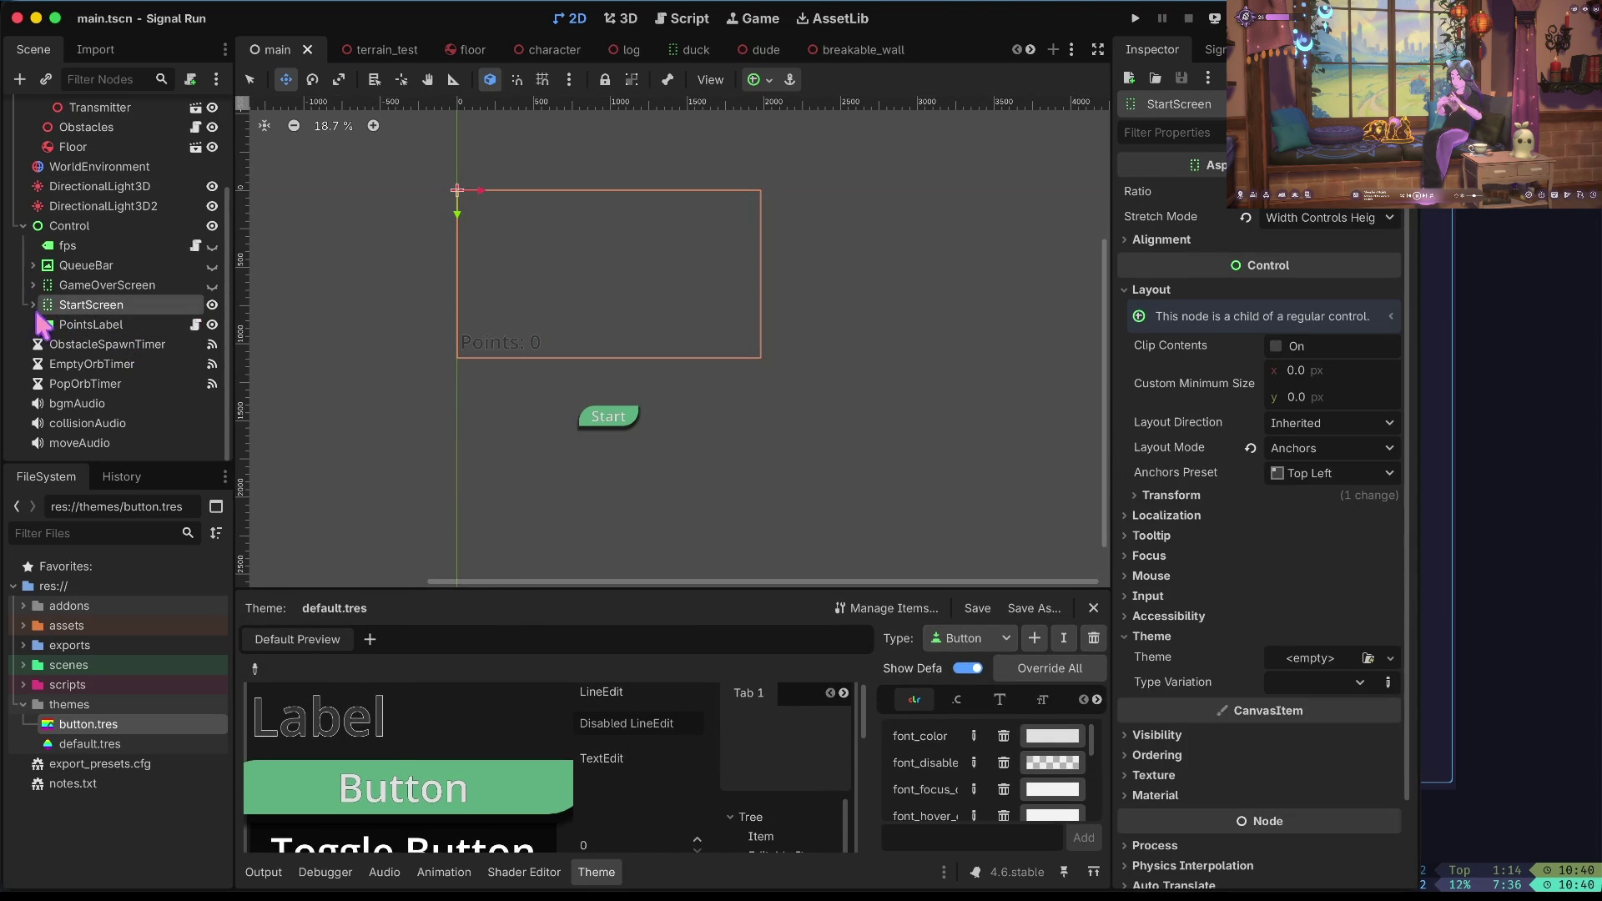
{"action": "left_click", "coordinate": [33, 305]}
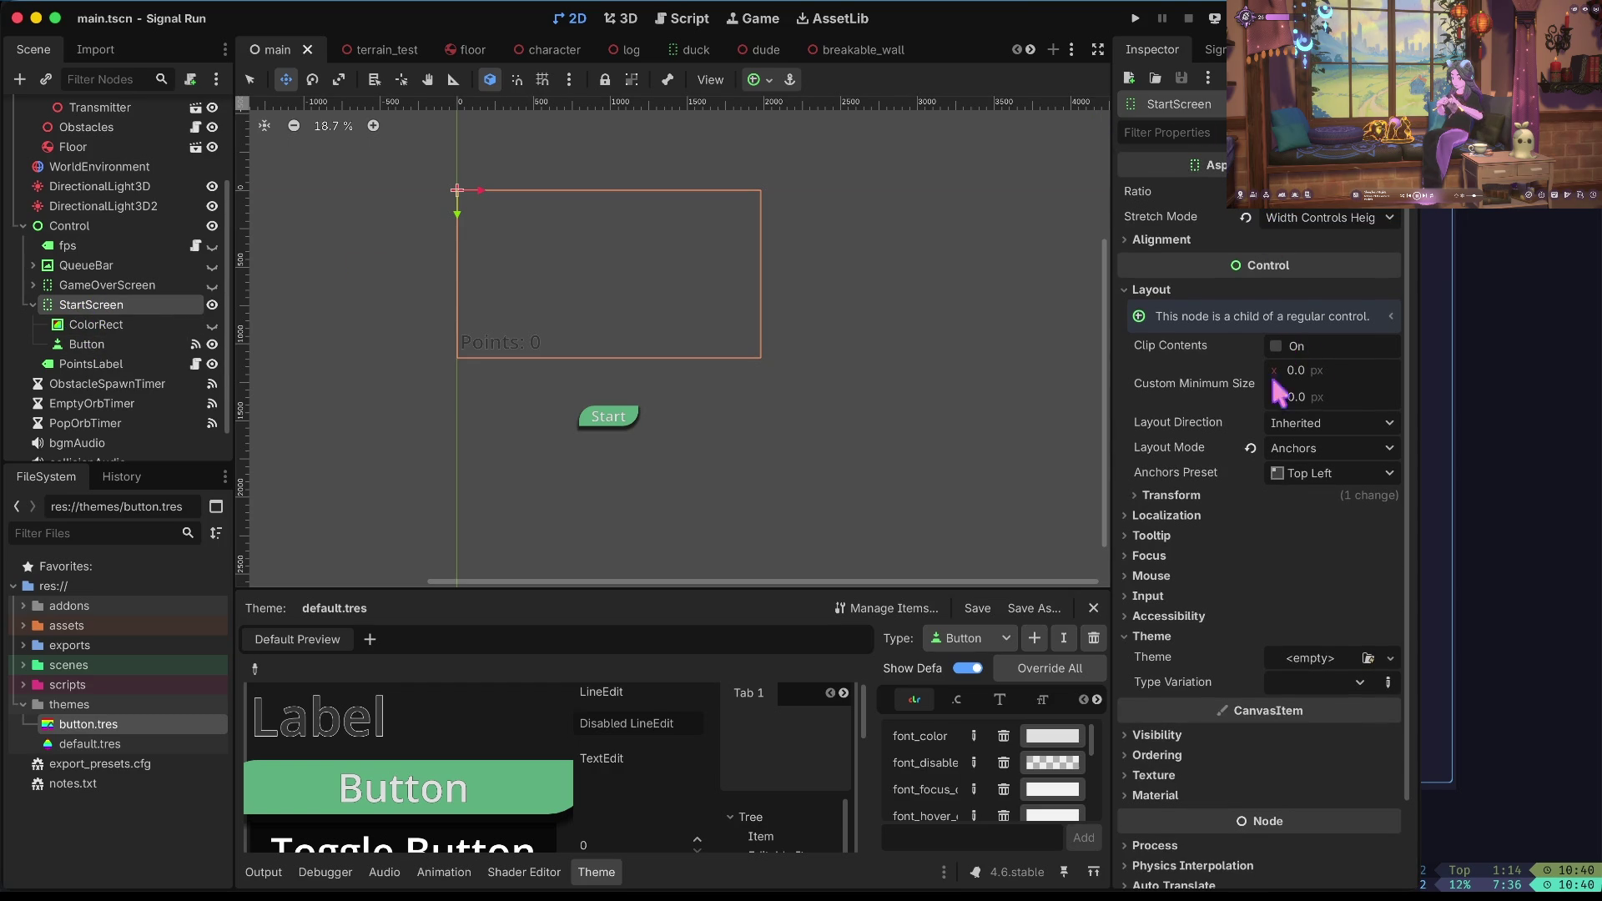
{"action": "left_click", "coordinate": [1298, 469]}
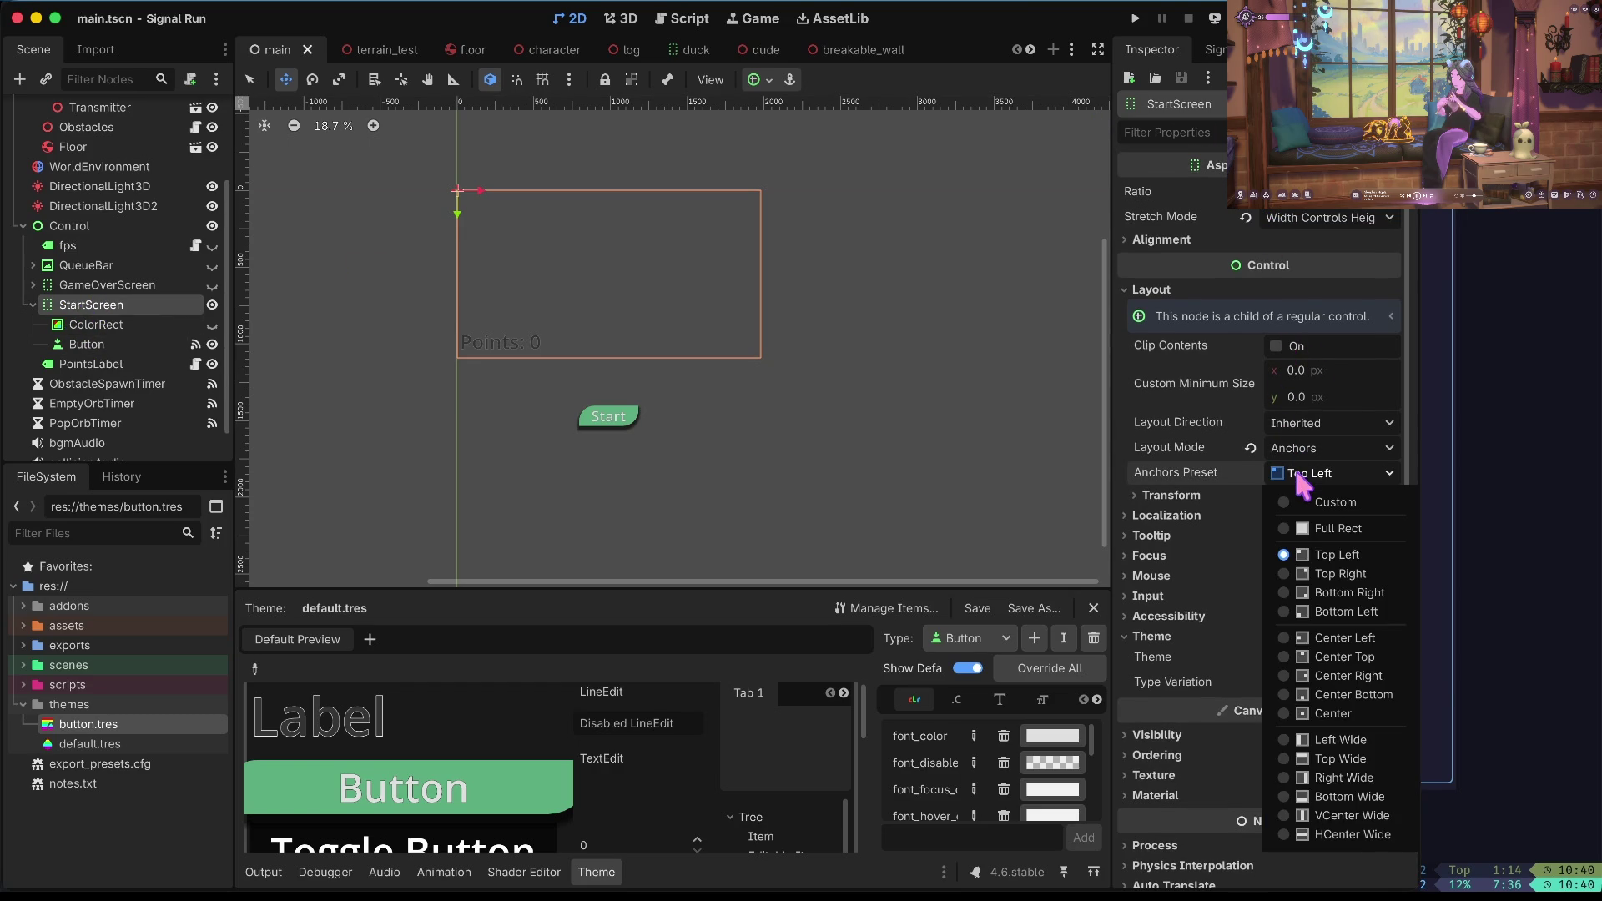
{"action": "left_click", "coordinate": [1311, 526]}
{"action": "key", "text": "ctrl+s"}
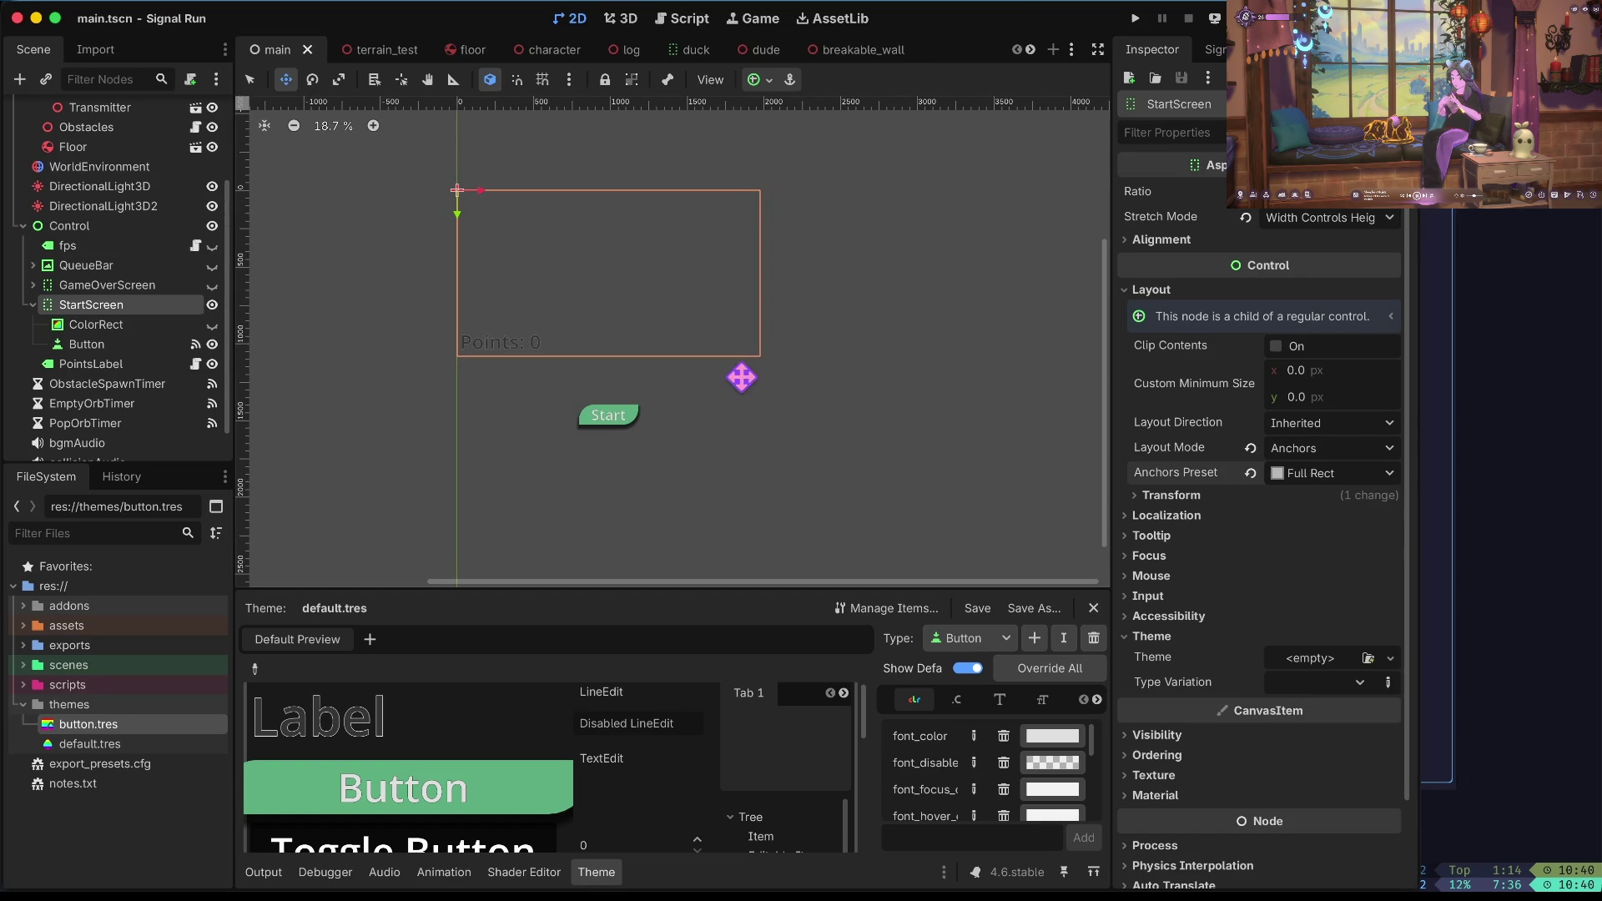
Set the Start button's vertical sizing to Shrink Begin after trying Shrink Center.
{"action": "left_click", "coordinate": [125, 345]}
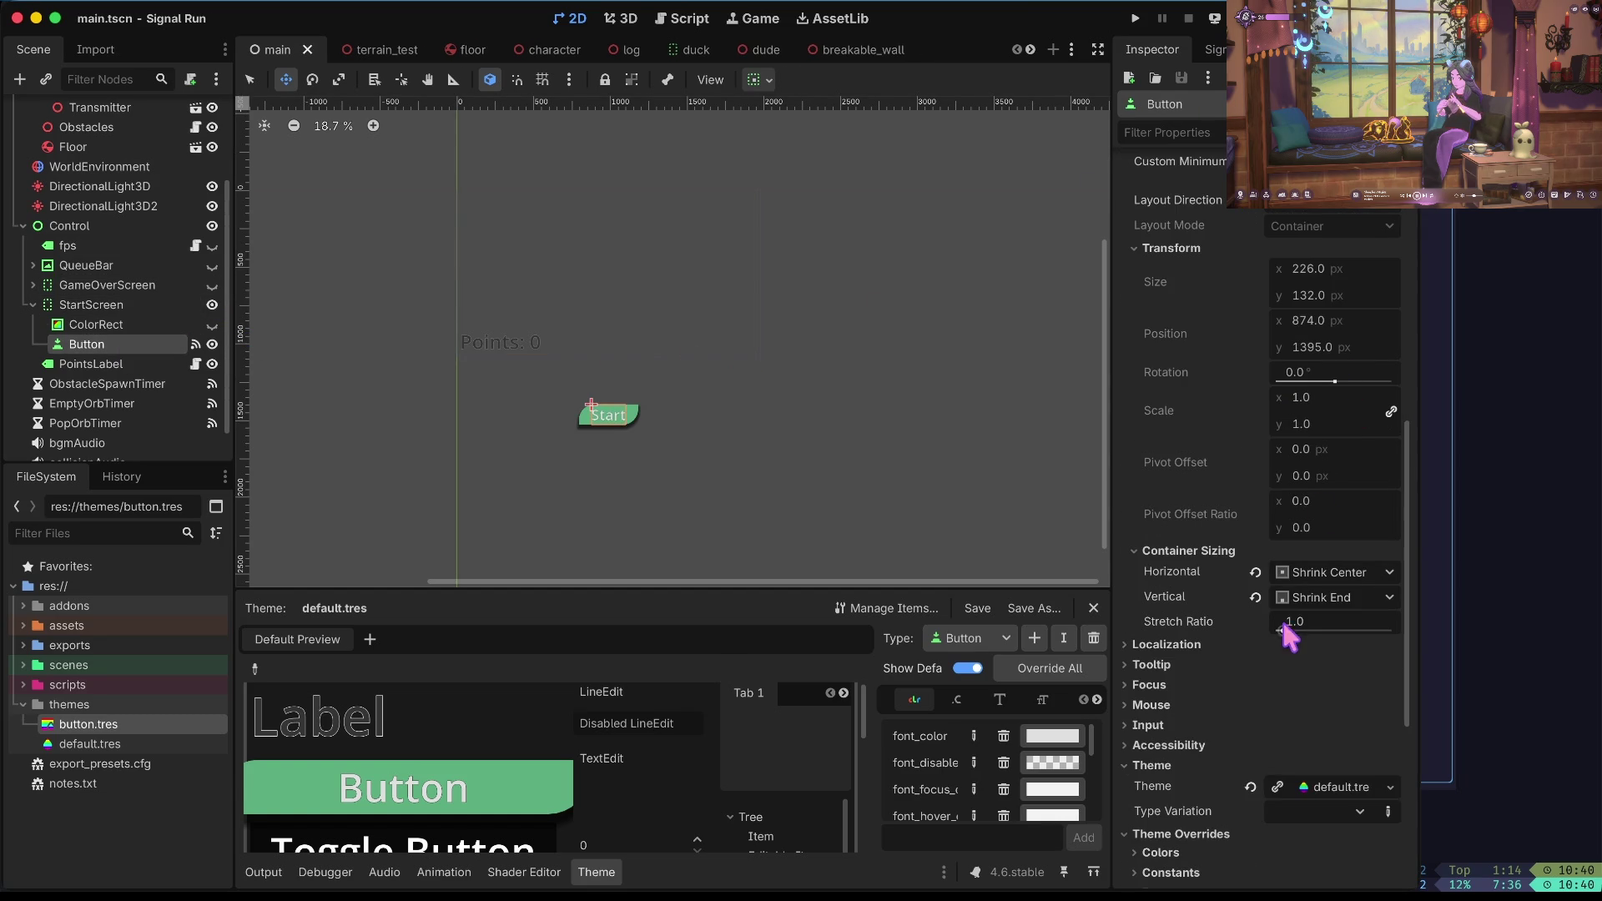
{"action": "left_click", "coordinate": [1316, 593]}
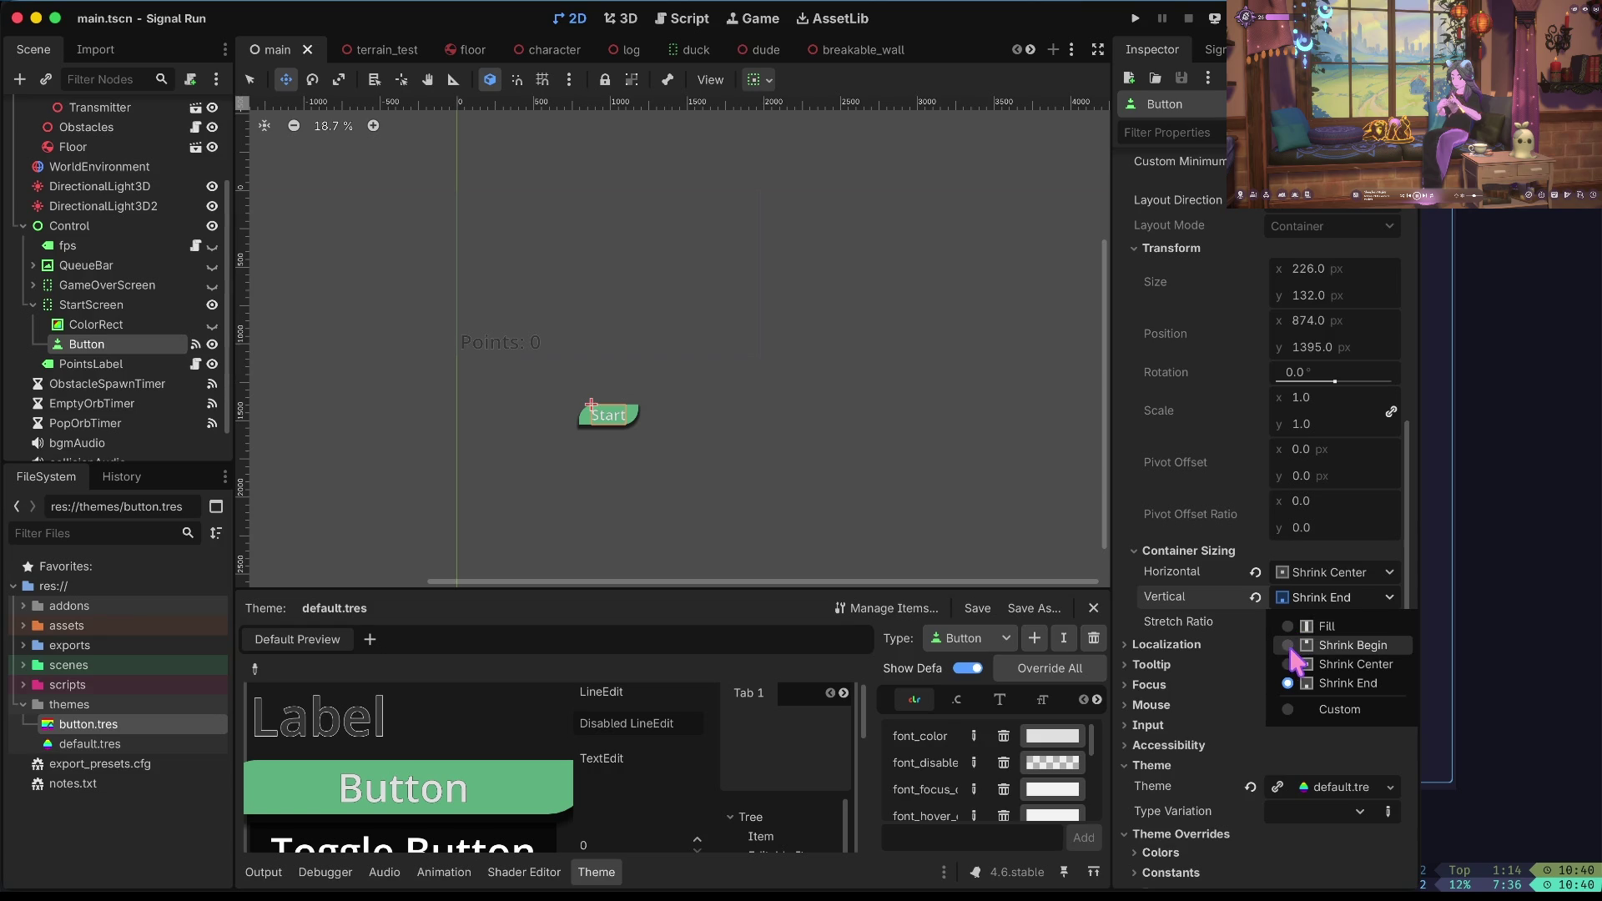
{"action": "left_click", "coordinate": [1290, 663]}
{"action": "left_click", "coordinate": [1303, 591]}
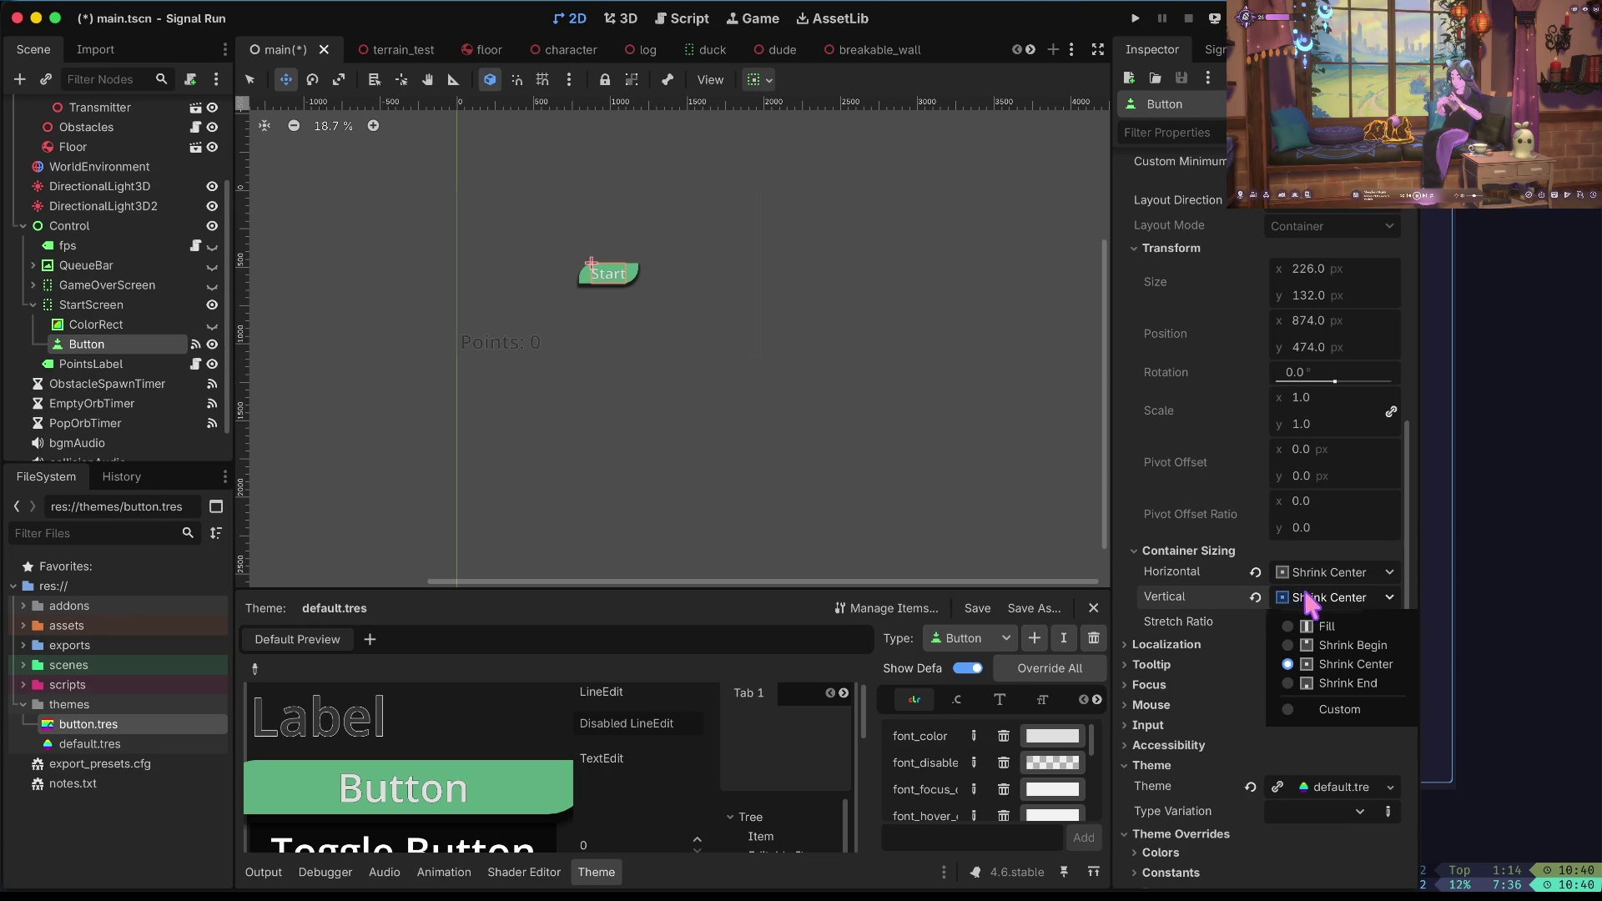
{"action": "left_click", "coordinate": [1344, 645]}
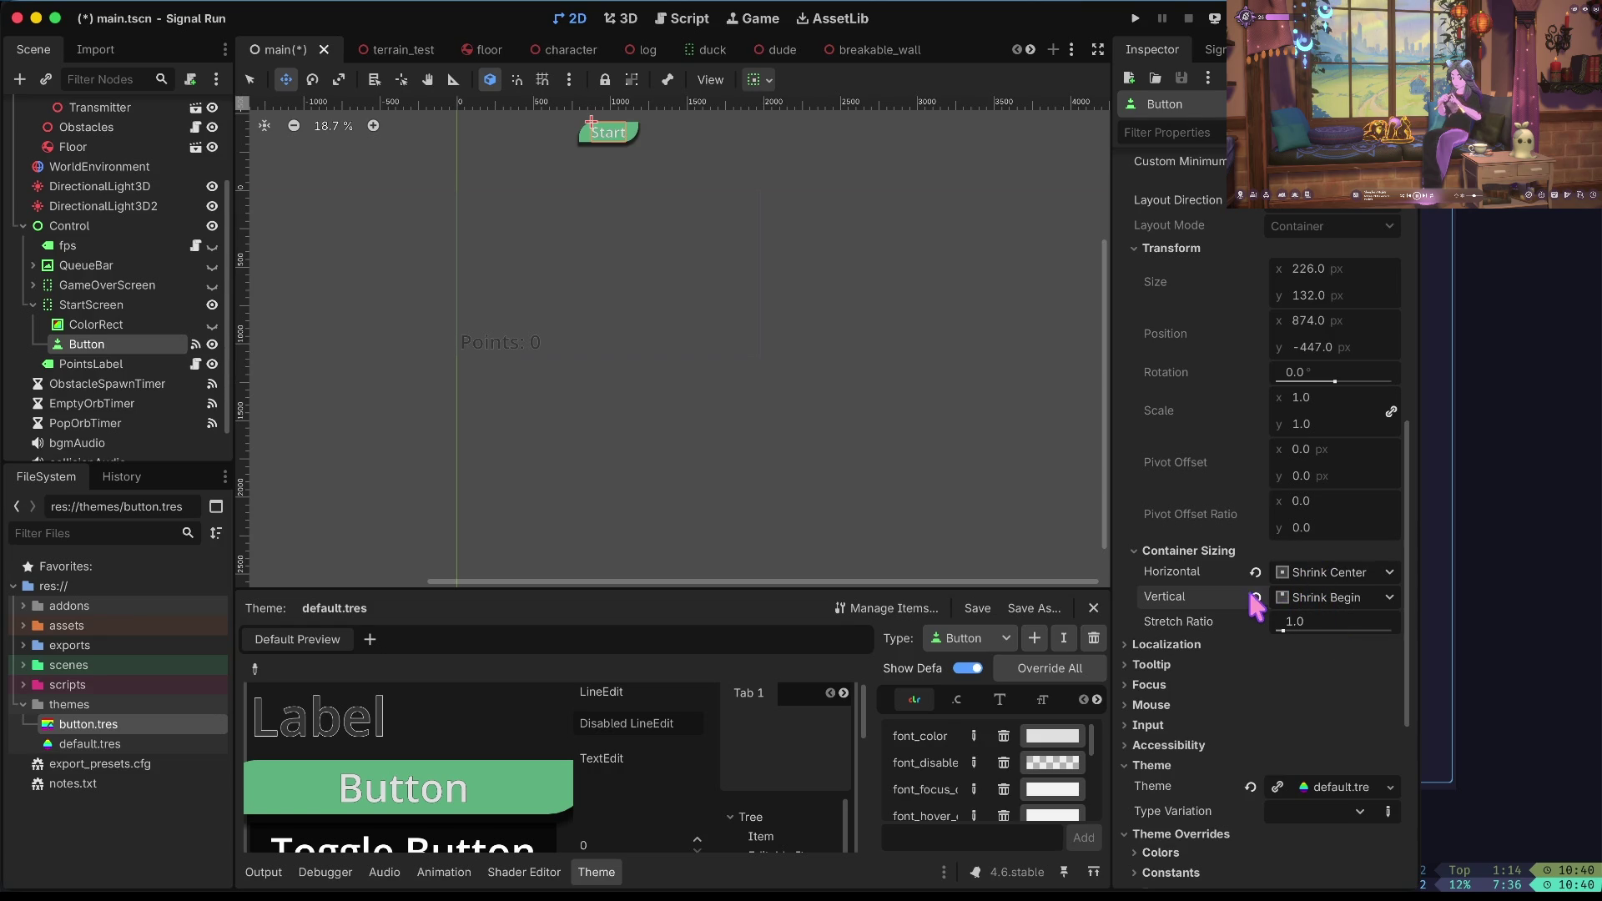
Reset the button's stretch ratio from 9.9 back to 1.0, keeping layout direction Inherited.
{"action": "left_click_drag", "start_coordinate": [1284, 632], "coordinate": [1332, 636]}
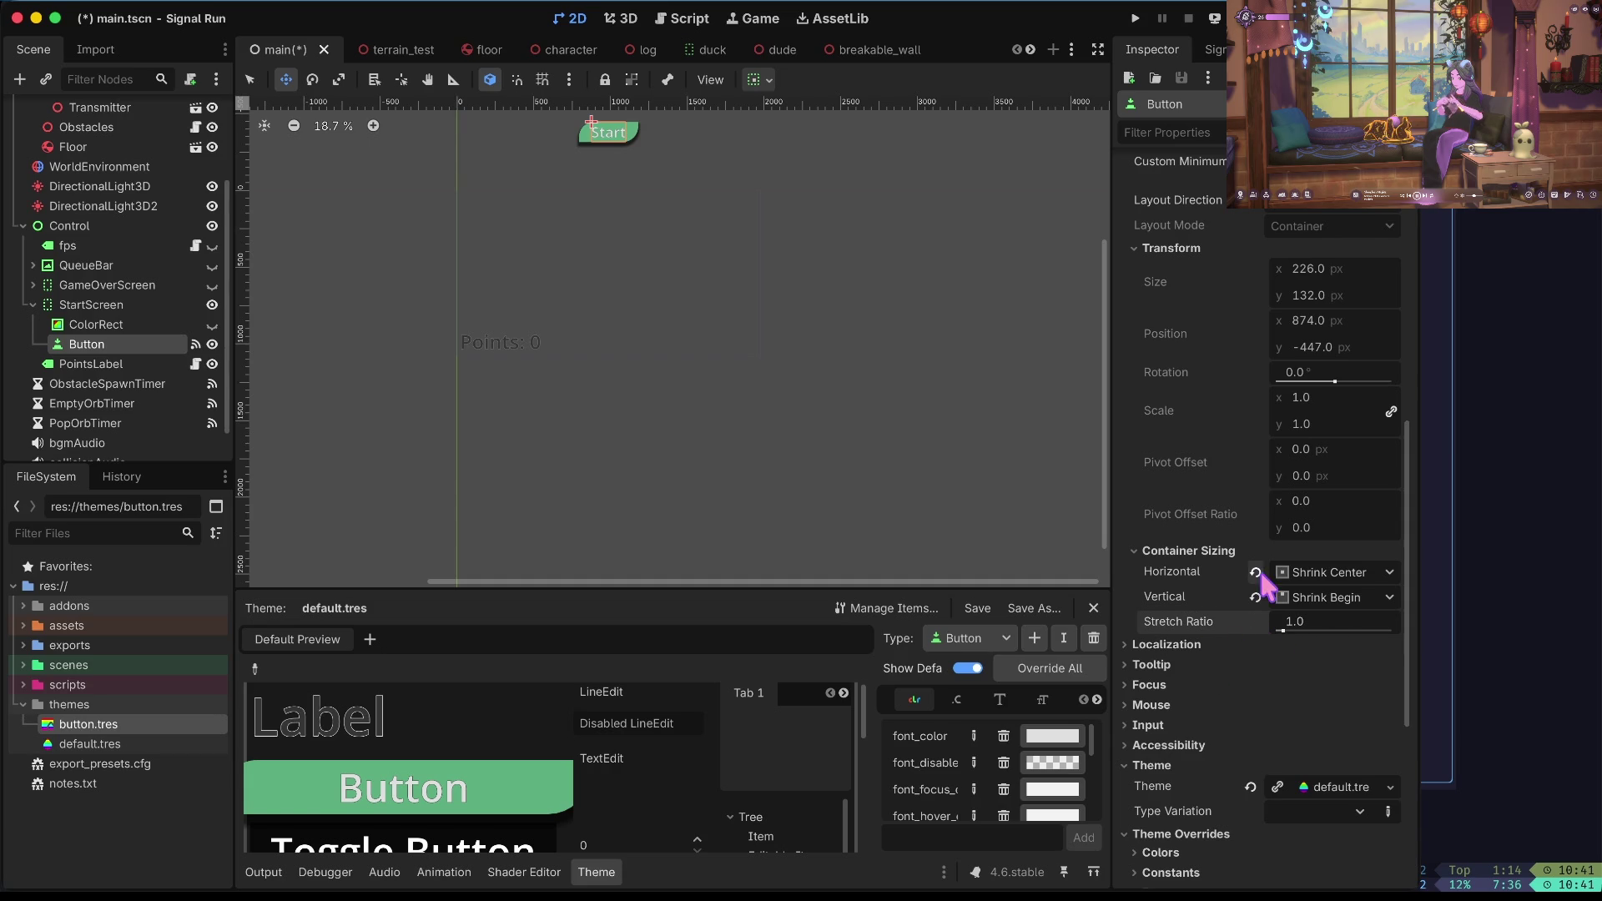
{"action": "left_click", "coordinate": [1256, 622]}
{"action": "scroll", "coordinate": [1300, 511], "scroll_direction": "up", "scroll_amount": 5}
{"action": "left_click", "coordinate": [1331, 406]}
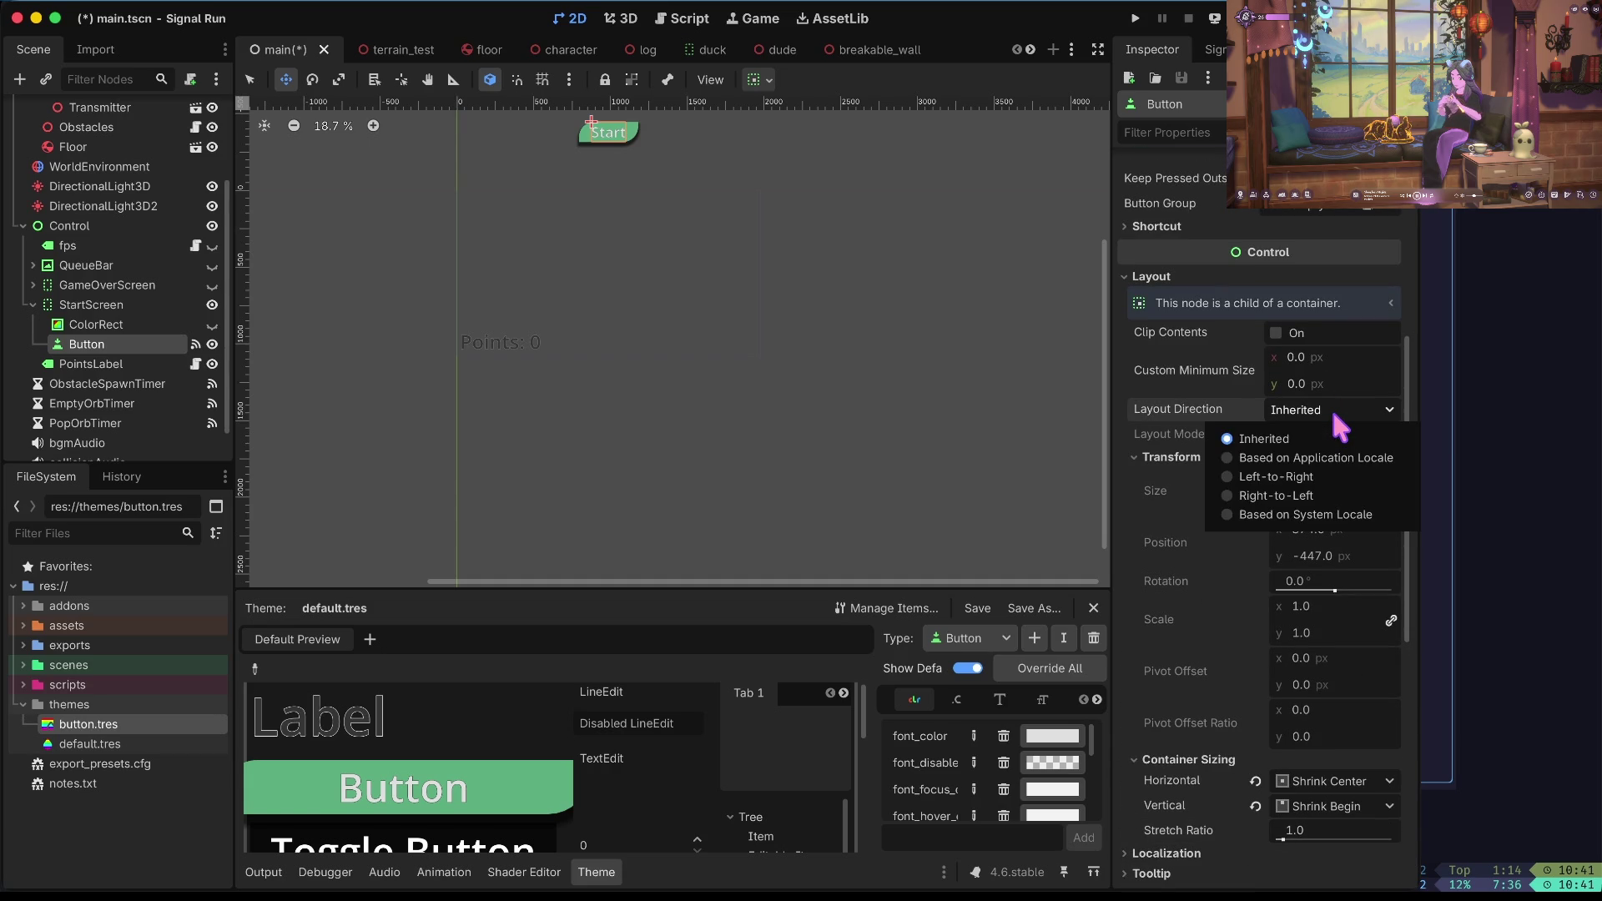
{"action": "left_click", "coordinate": [1331, 405]}
{"action": "scroll", "coordinate": [1332, 402], "scroll_direction": "down", "scroll_amount": 5}
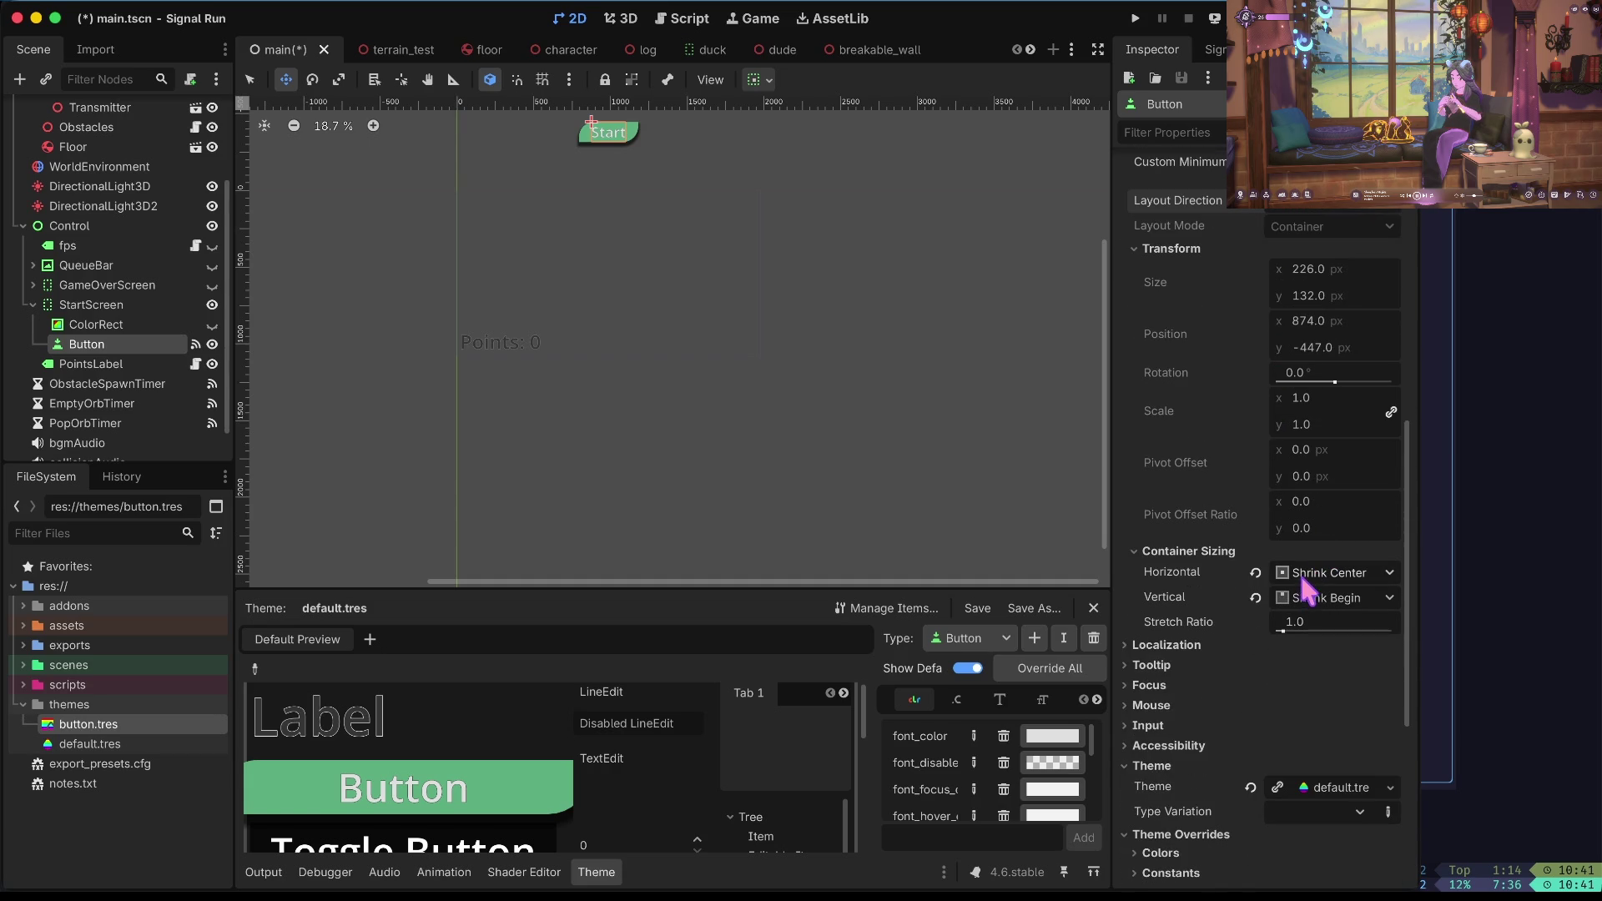
{"action": "scroll", "coordinate": [1302, 576], "scroll_direction": "up", "scroll_amount": 8}
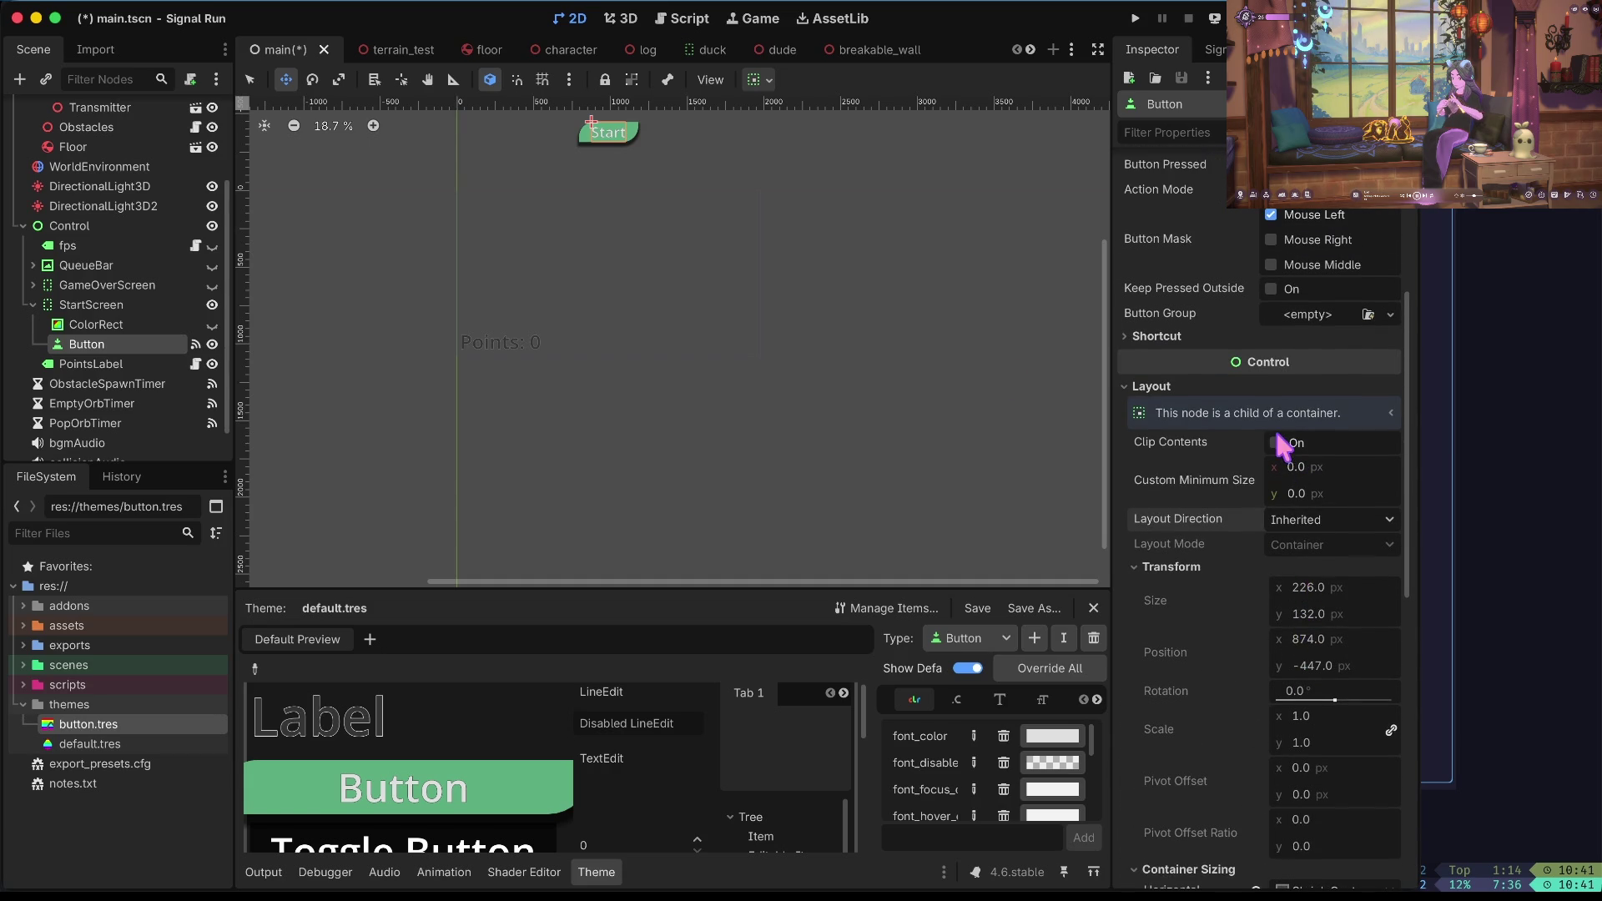
{"action": "left_click", "coordinate": [126, 306]}
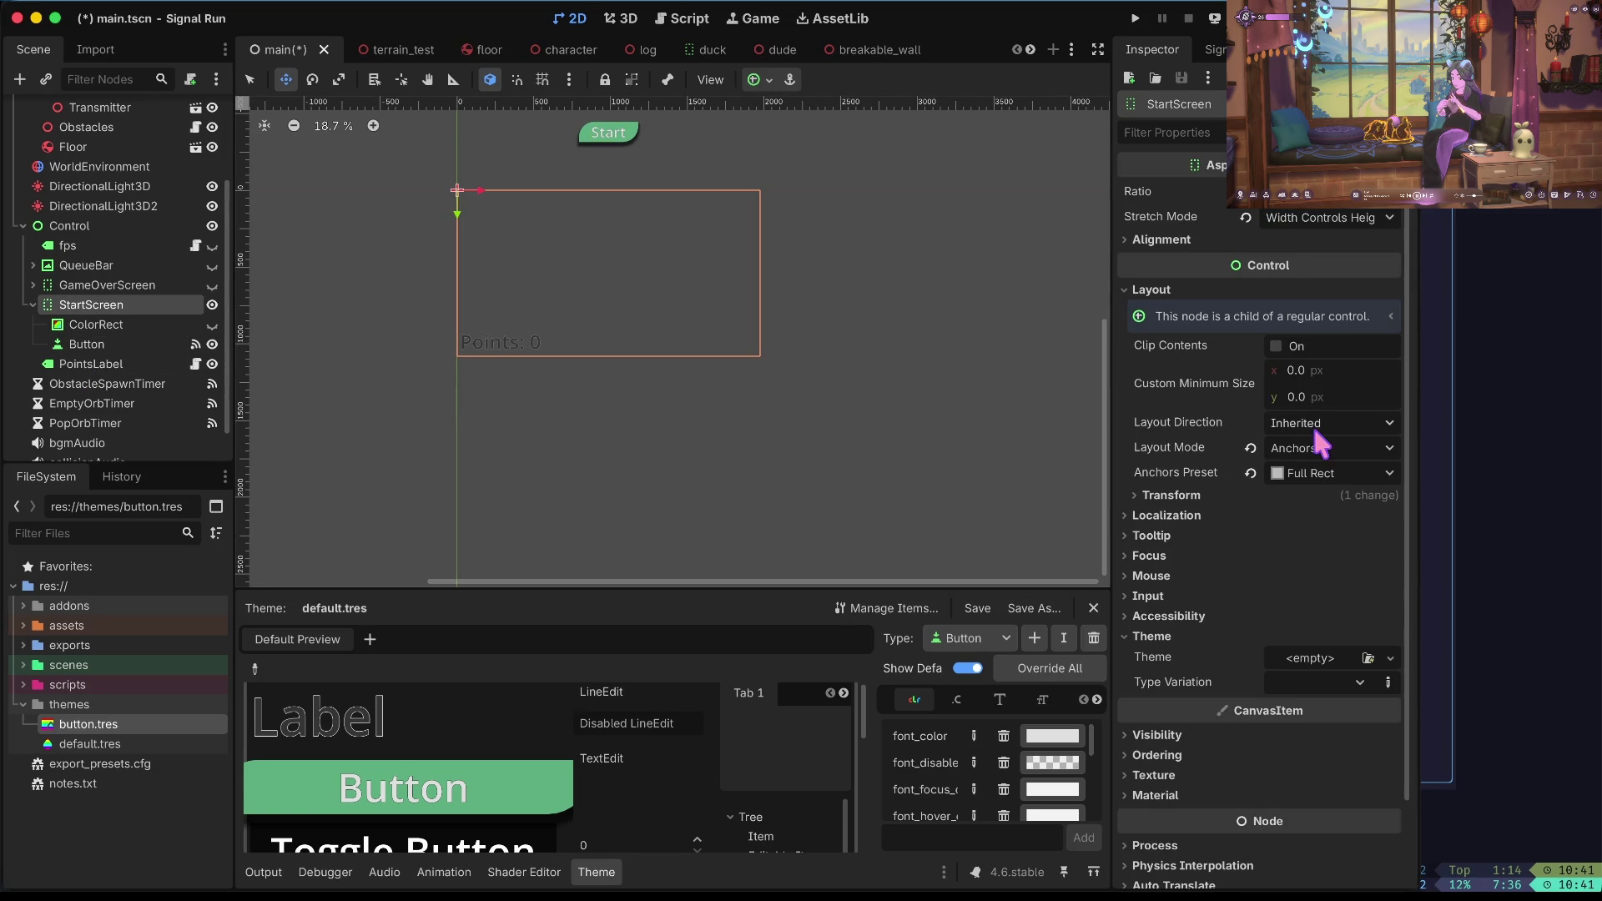
Return StartScreen to Position layout and give the Start button Shrink End vertical sizing.
{"action": "left_click", "coordinate": [1251, 448]}
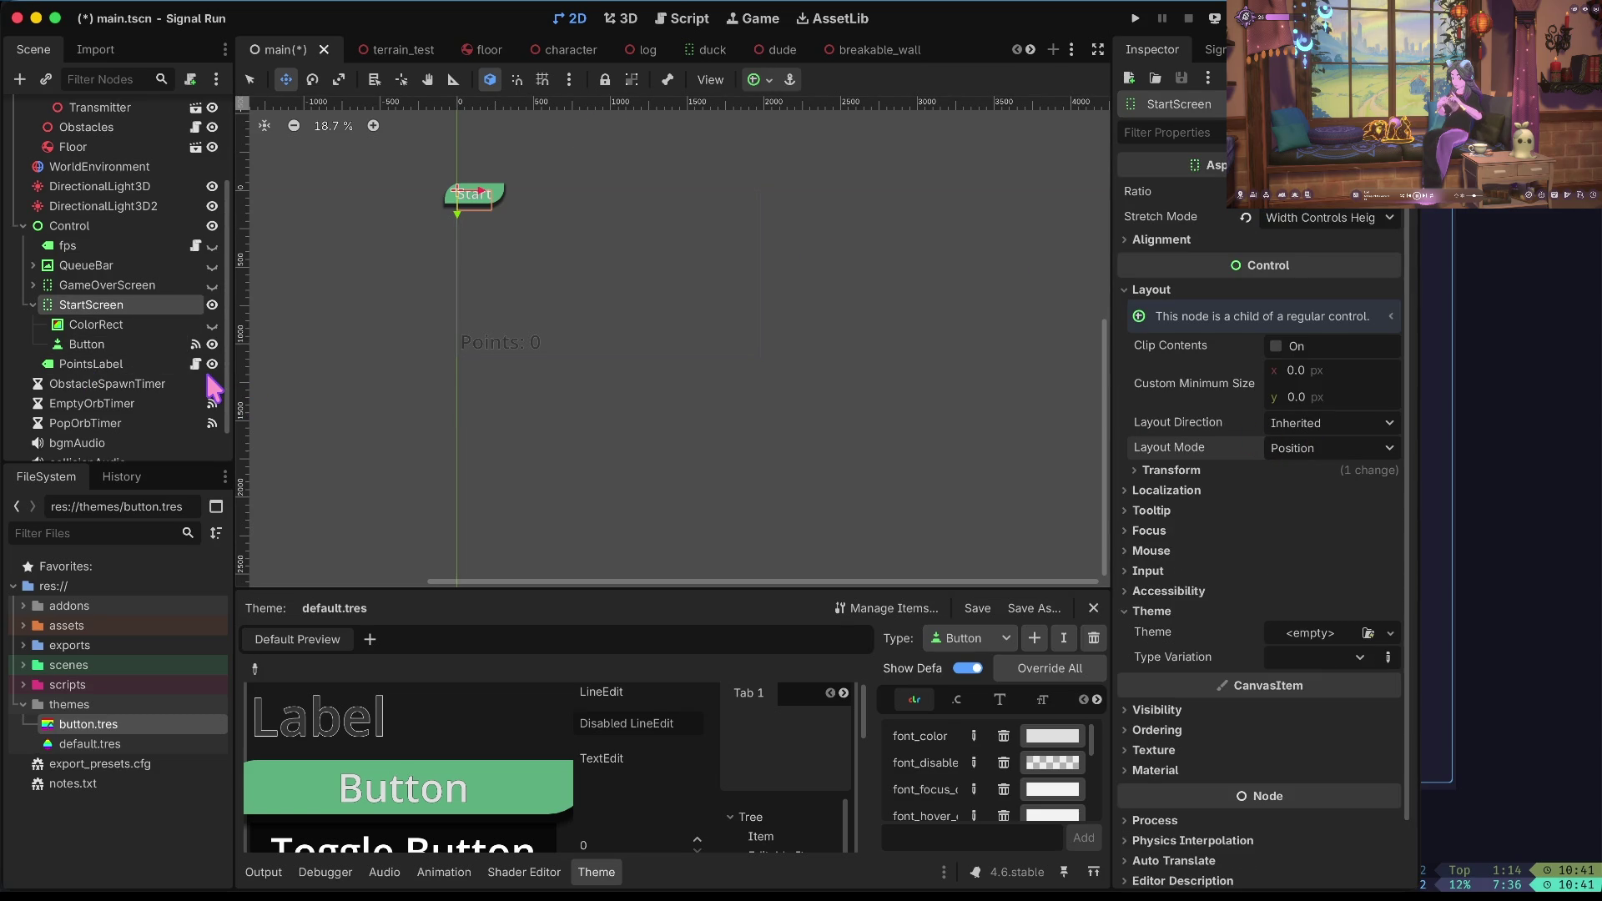
{"action": "left_click", "coordinate": [87, 344]}
{"action": "scroll", "coordinate": [1335, 517], "scroll_direction": "down", "scroll_amount": 3}
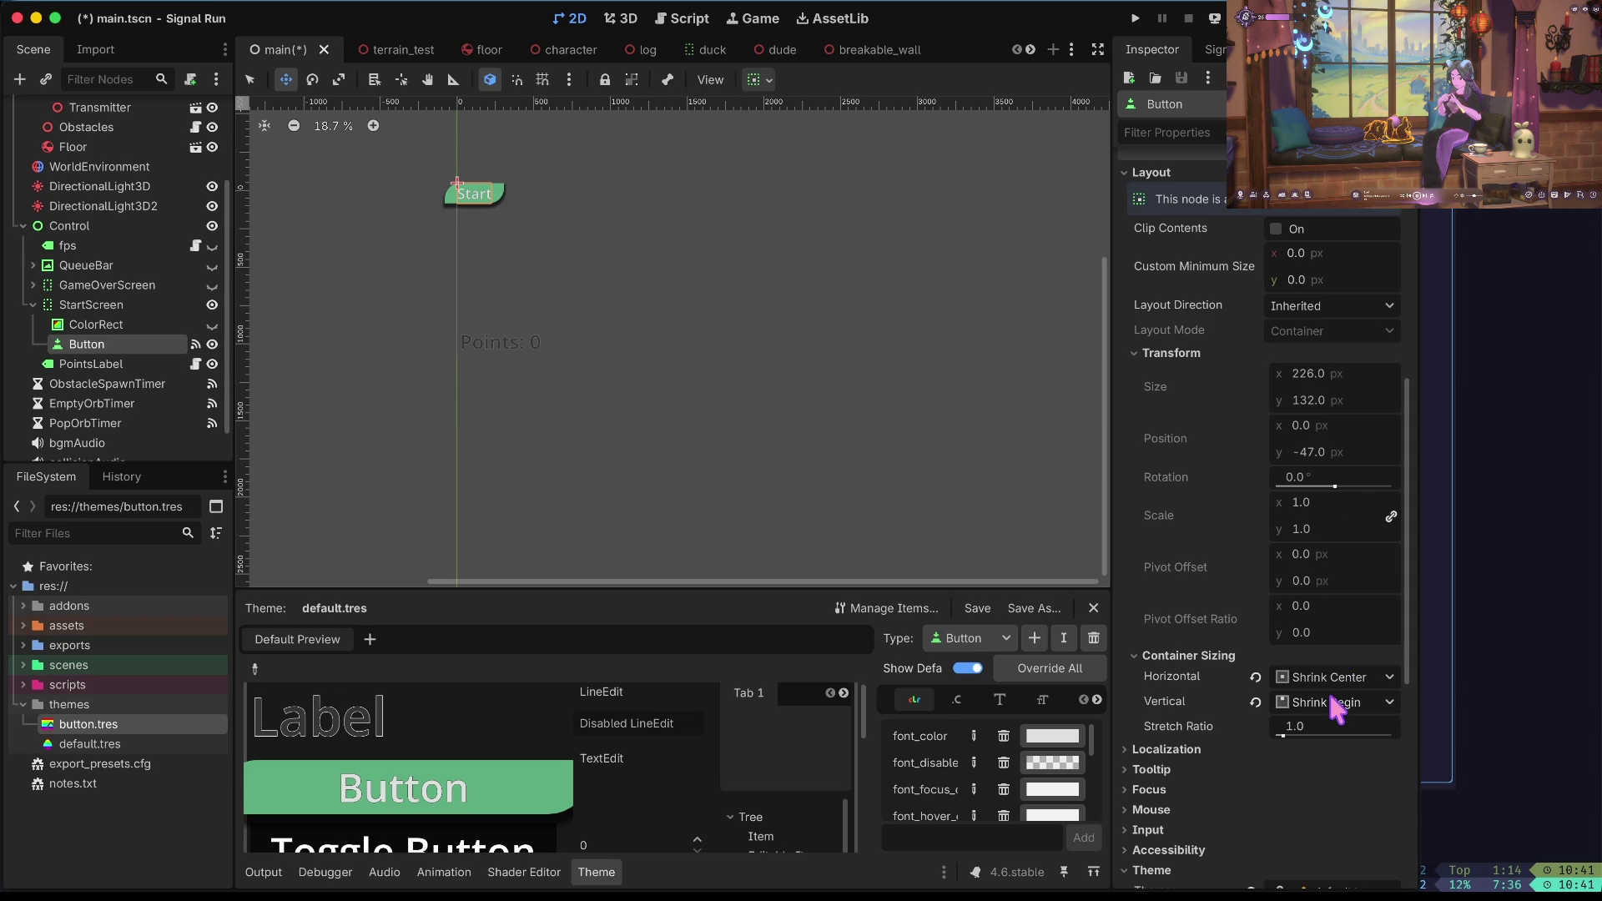
{"action": "left_click", "coordinate": [1331, 697]}
{"action": "left_click", "coordinate": [1317, 789]}
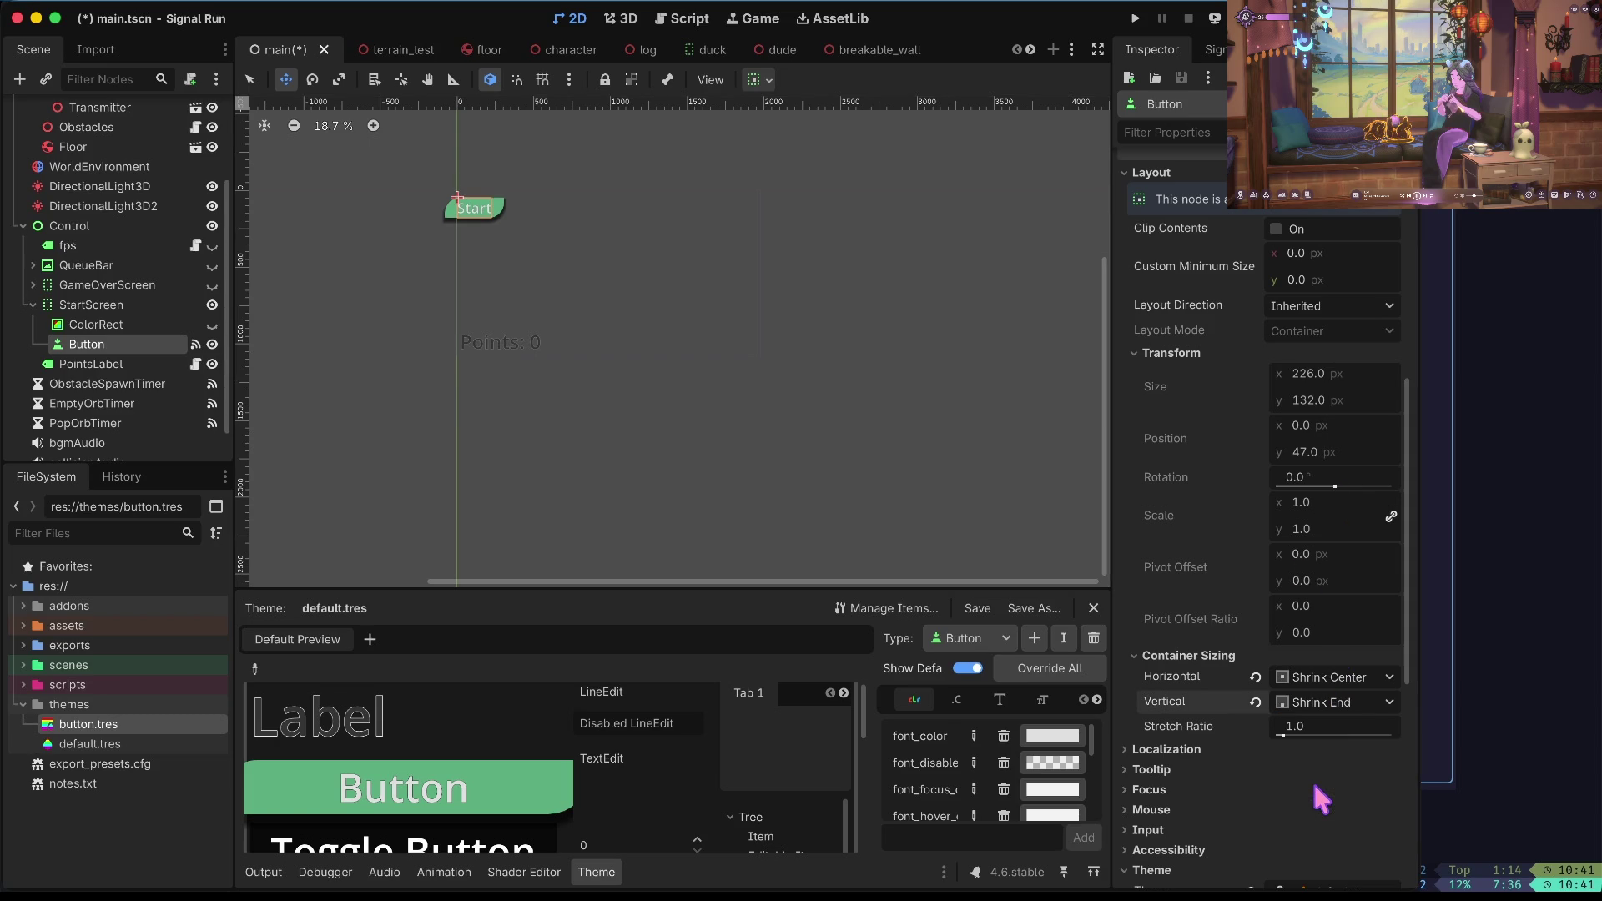
Set the Start button's horizontal sizing to Shrink End, then reselect StartScreen.
{"action": "left_click", "coordinate": [1336, 683]}
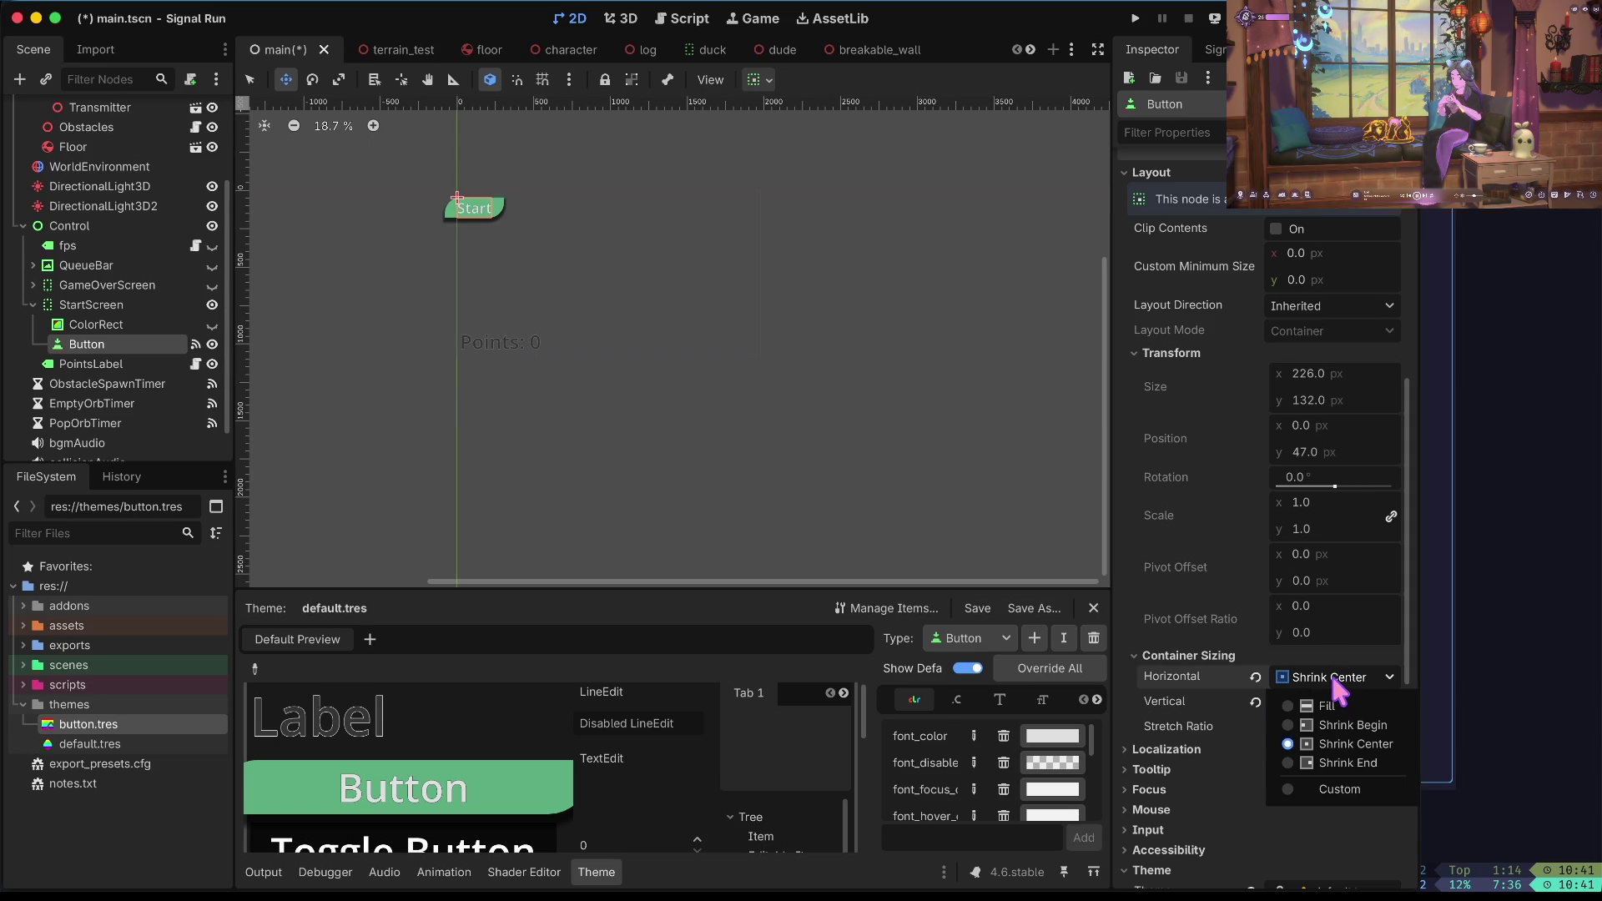
{"action": "left_click", "coordinate": [1334, 764]}
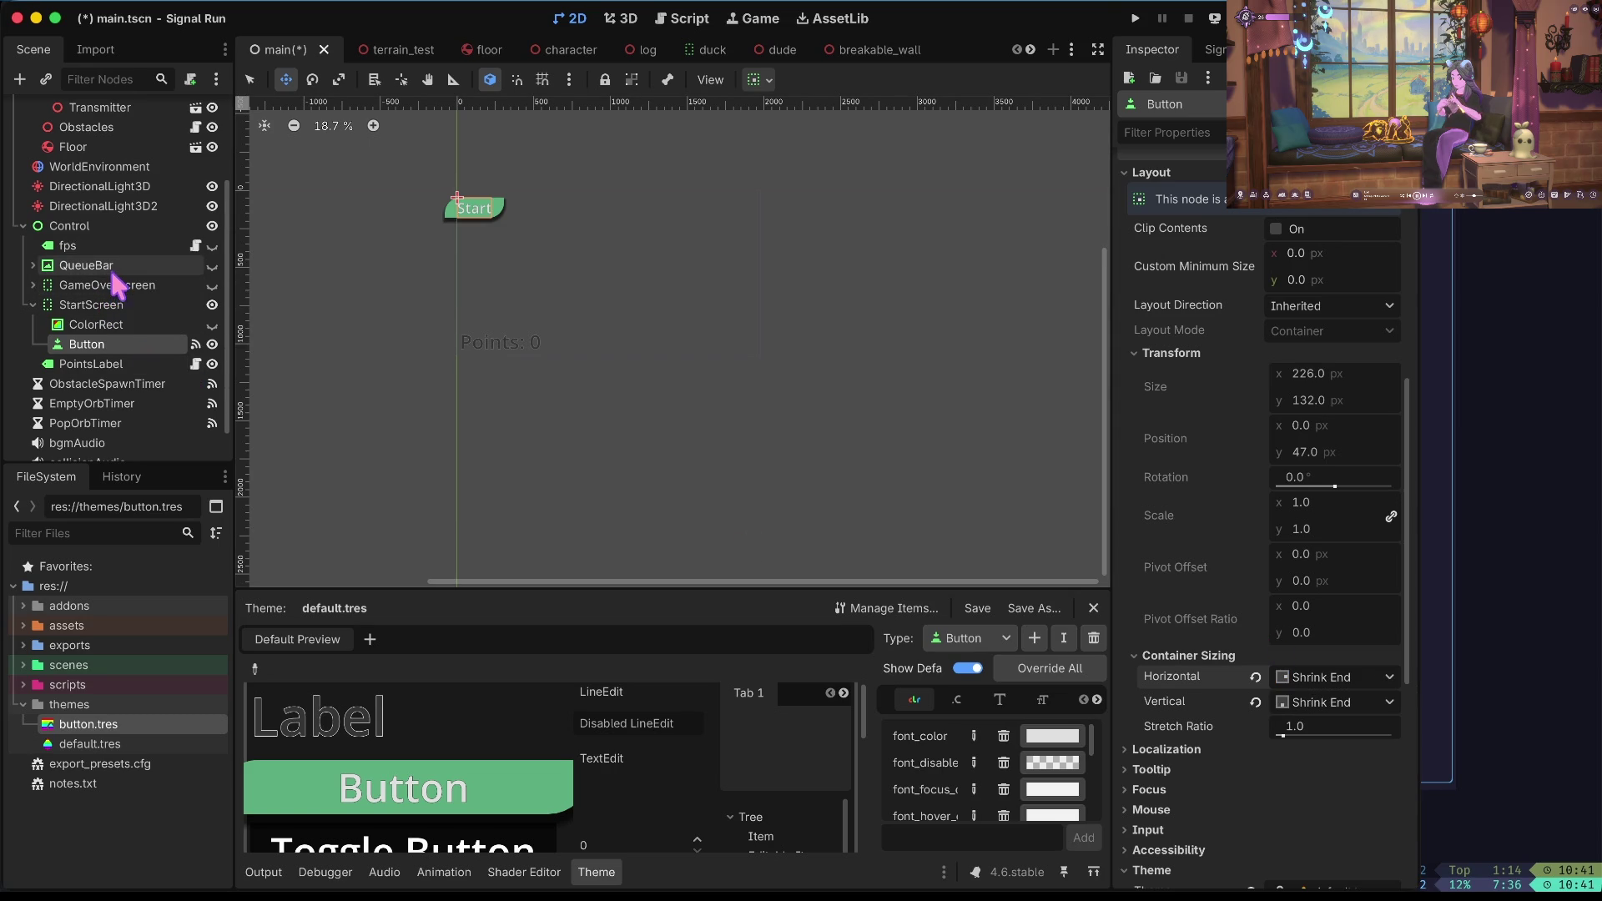
{"action": "left_click", "coordinate": [107, 306]}
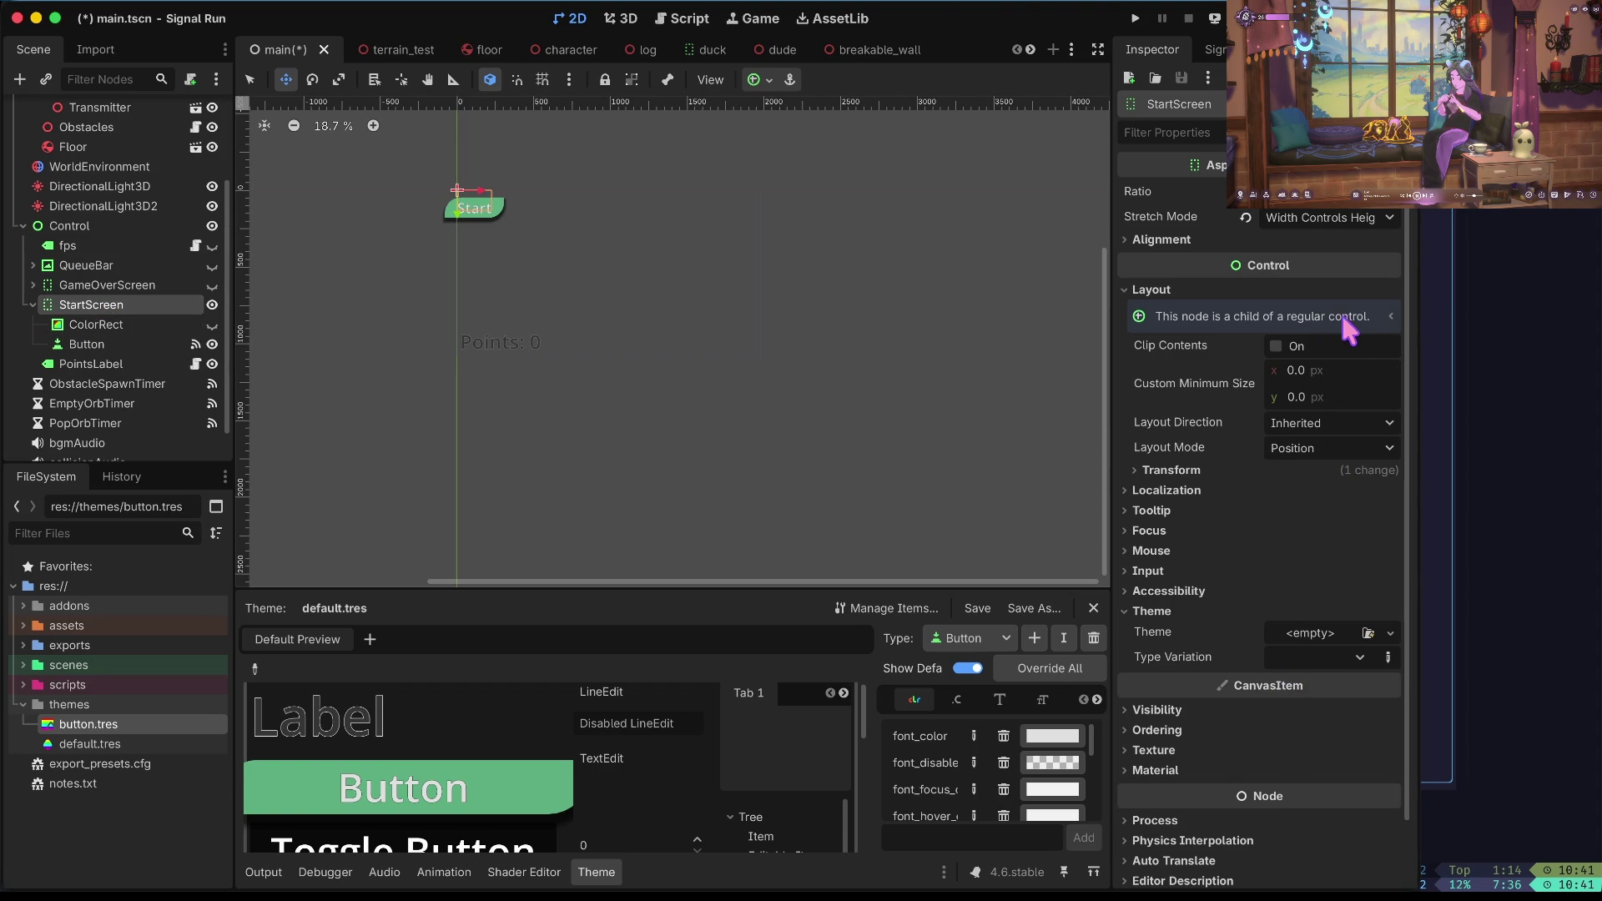
{"action": "left_click", "coordinate": [1322, 442]}
Switch StartScreen to Anchors layout mode with the Full Rect preset.
{"action": "left_click", "coordinate": [1316, 417]}
{"action": "left_click", "coordinate": [1316, 417]}
{"action": "left_click", "coordinate": [1323, 417]}
{"action": "left_click", "coordinate": [1313, 448]}
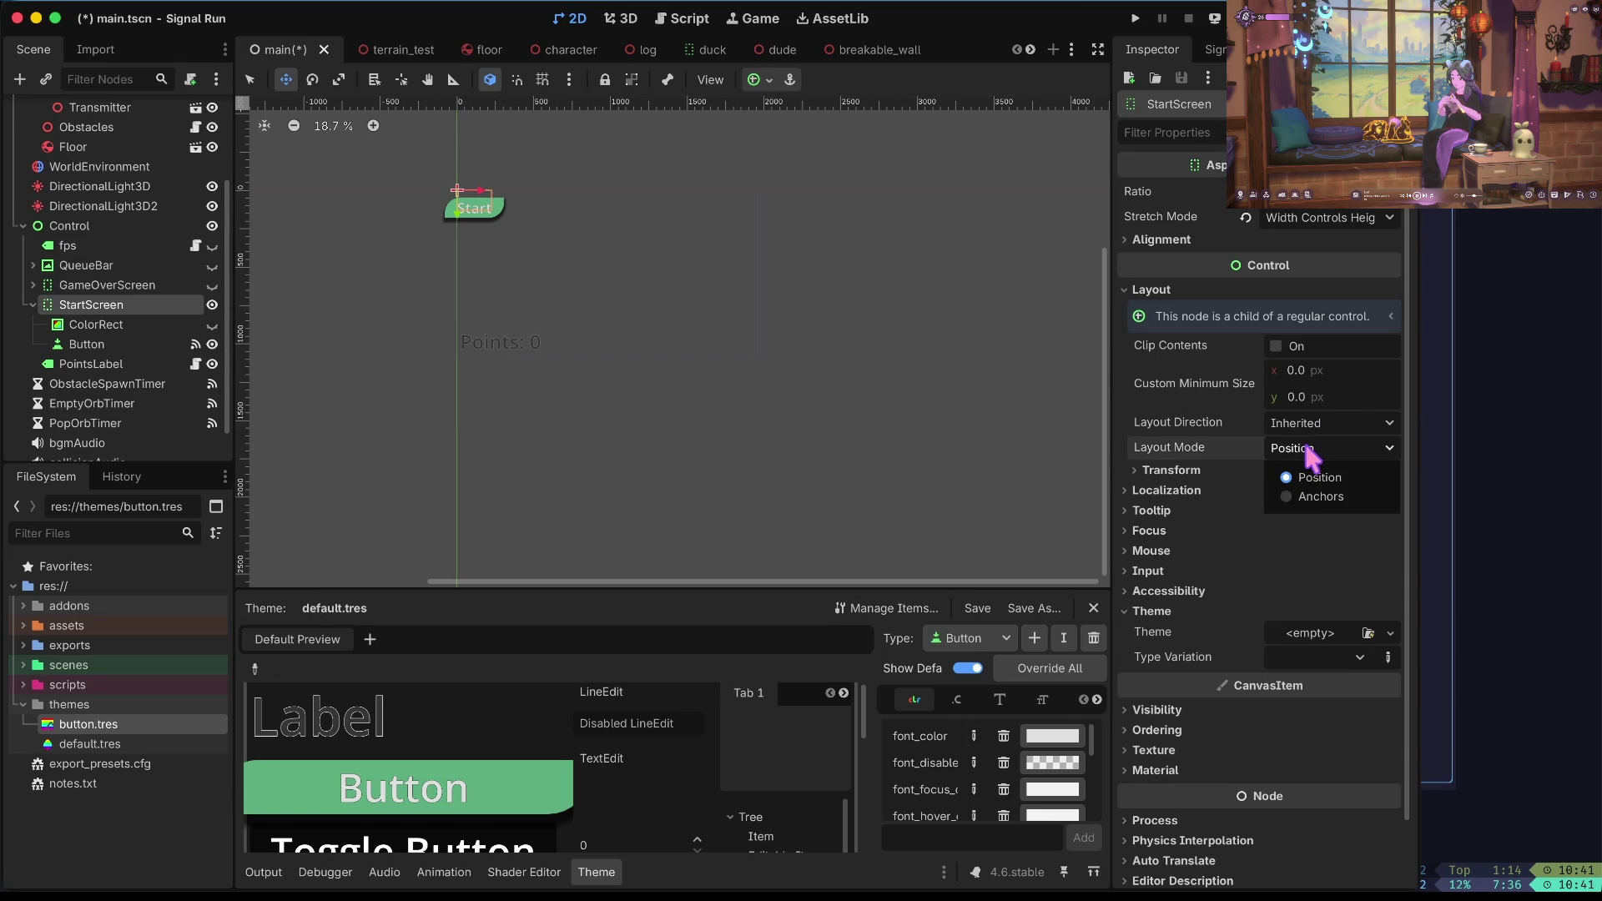
{"action": "left_click", "coordinate": [1288, 497]}
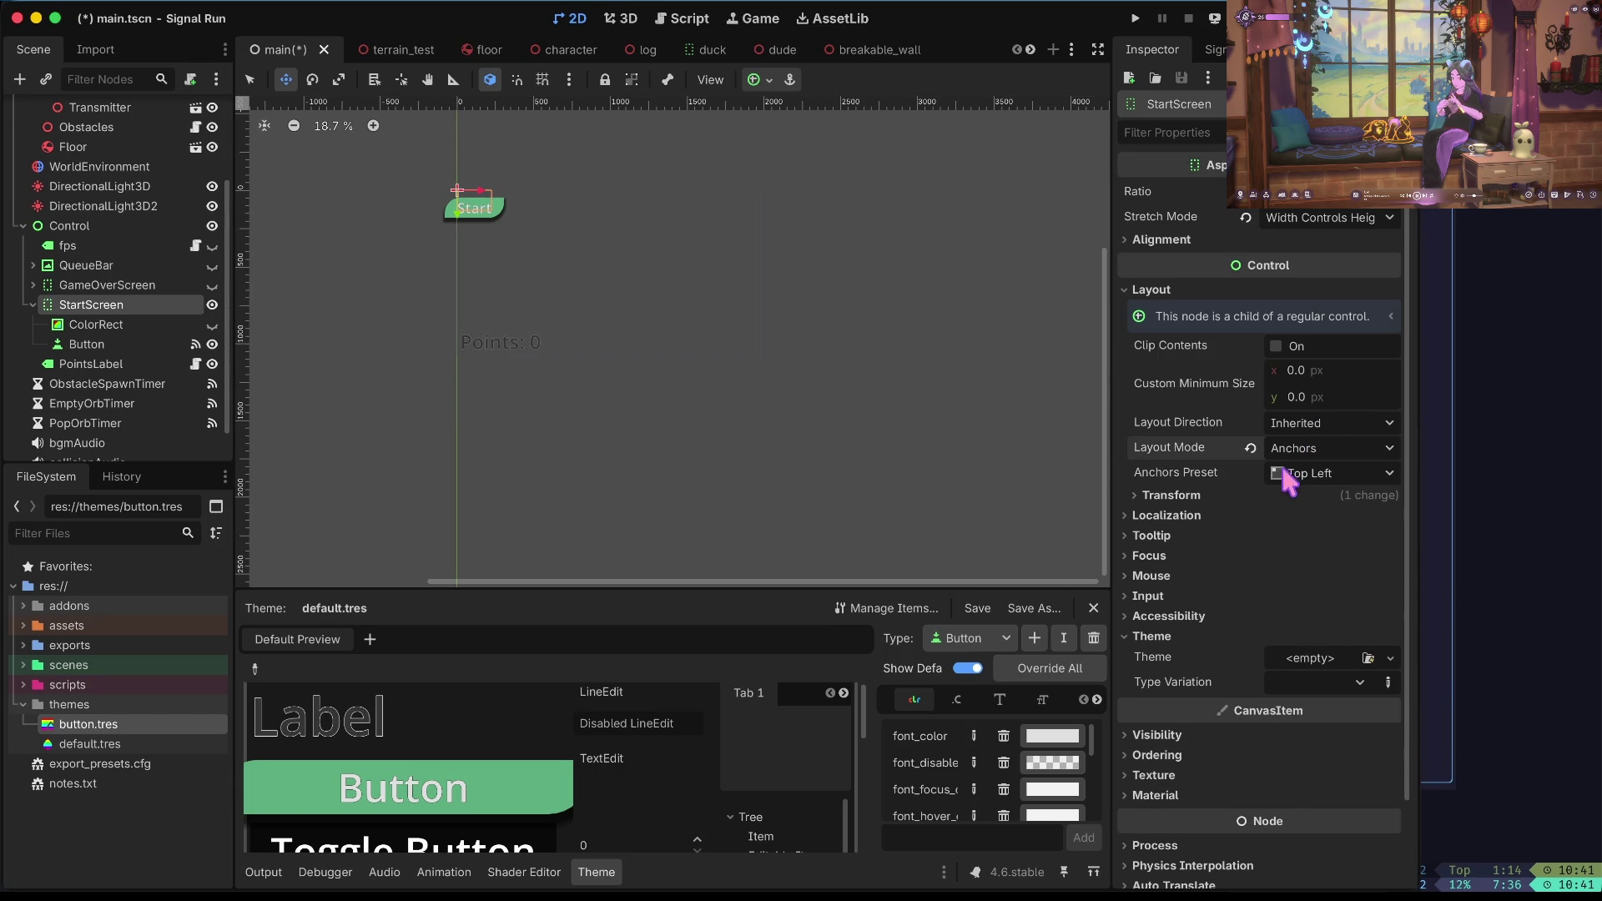
{"action": "left_click", "coordinate": [1298, 473]}
{"action": "left_click", "coordinate": [1327, 530]}
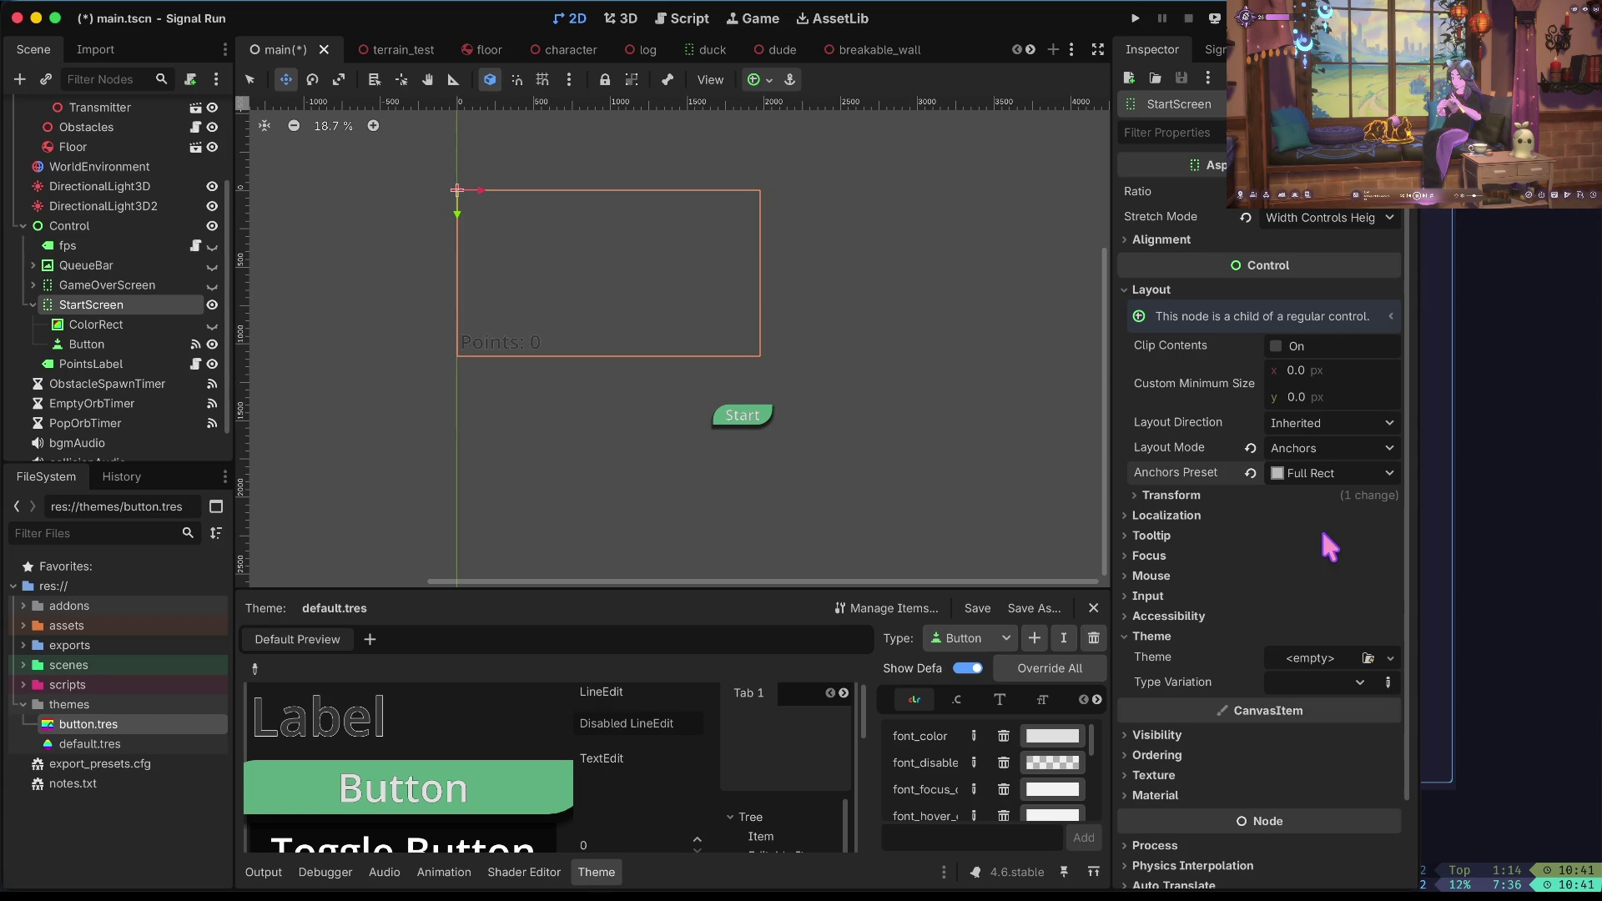
Try the VCenter Wide and HCenter Wide presets, then anchor StartScreen Bottom Right.
{"action": "left_click", "coordinate": [1301, 469]}
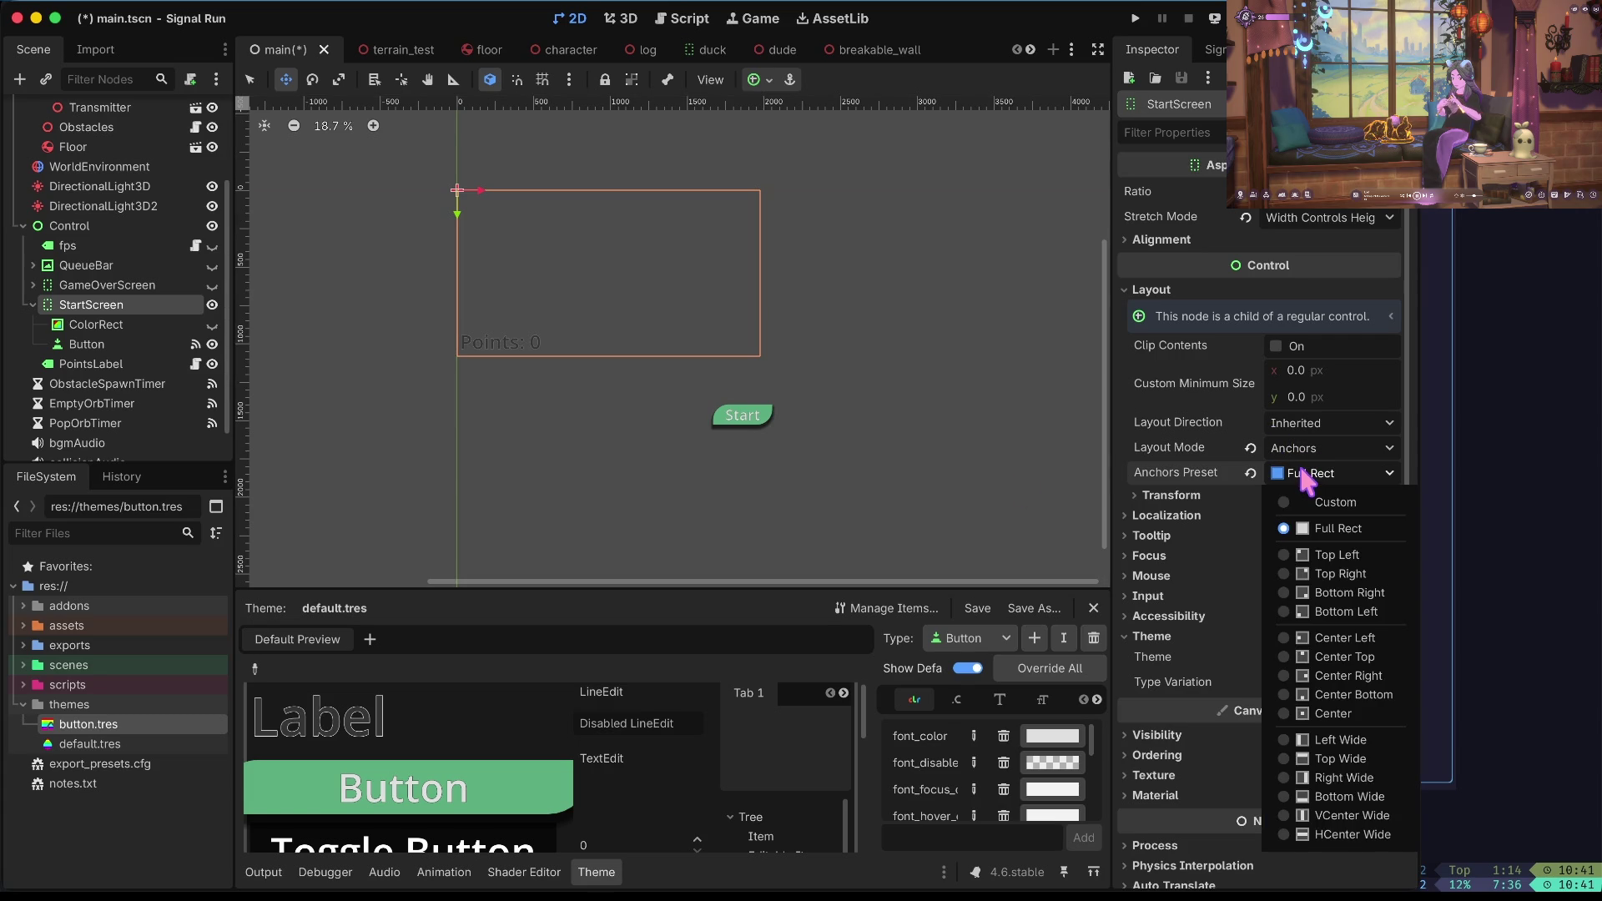
{"action": "left_click", "coordinate": [1377, 821]}
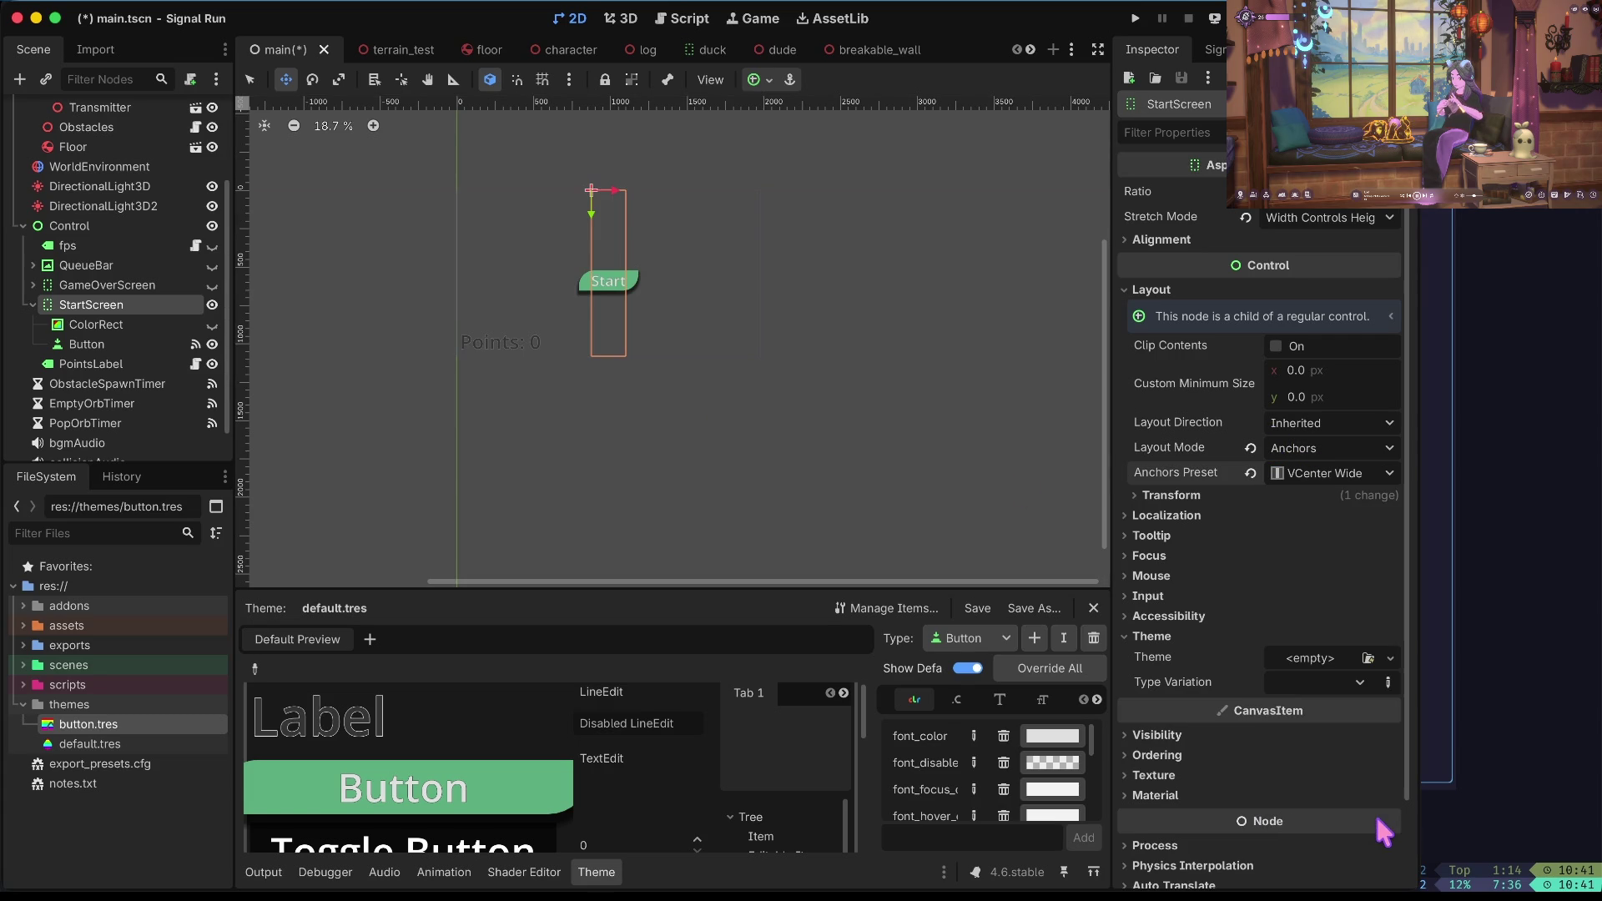
{"action": "left_click", "coordinate": [1369, 473]}
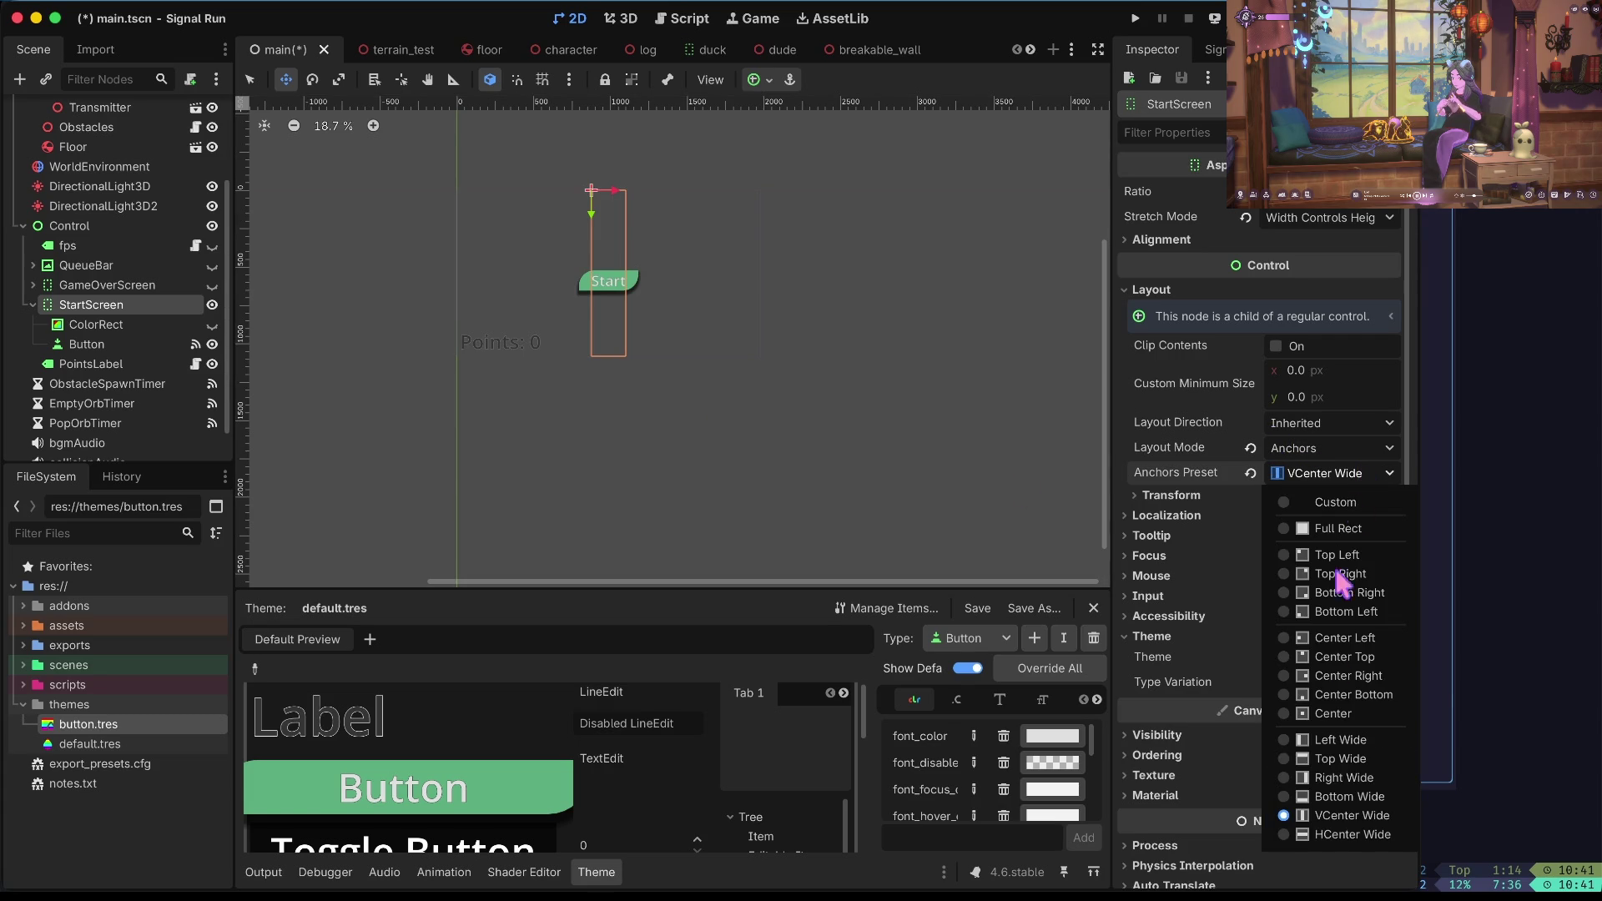
{"action": "left_click", "coordinate": [1340, 835]}
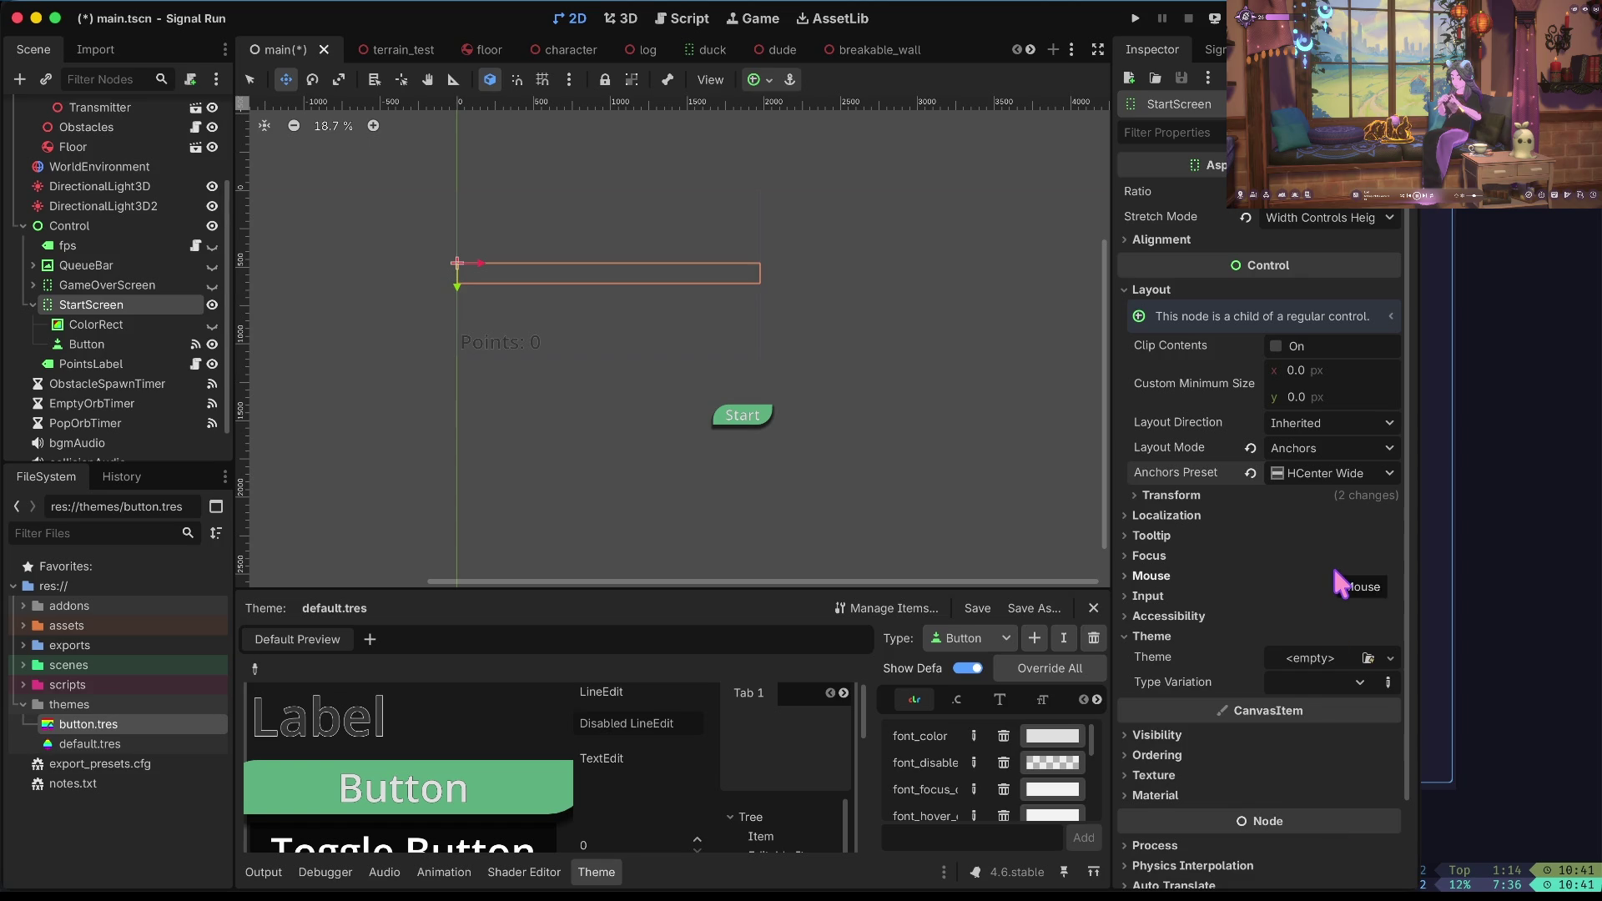
{"action": "left_click", "coordinate": [1327, 473]}
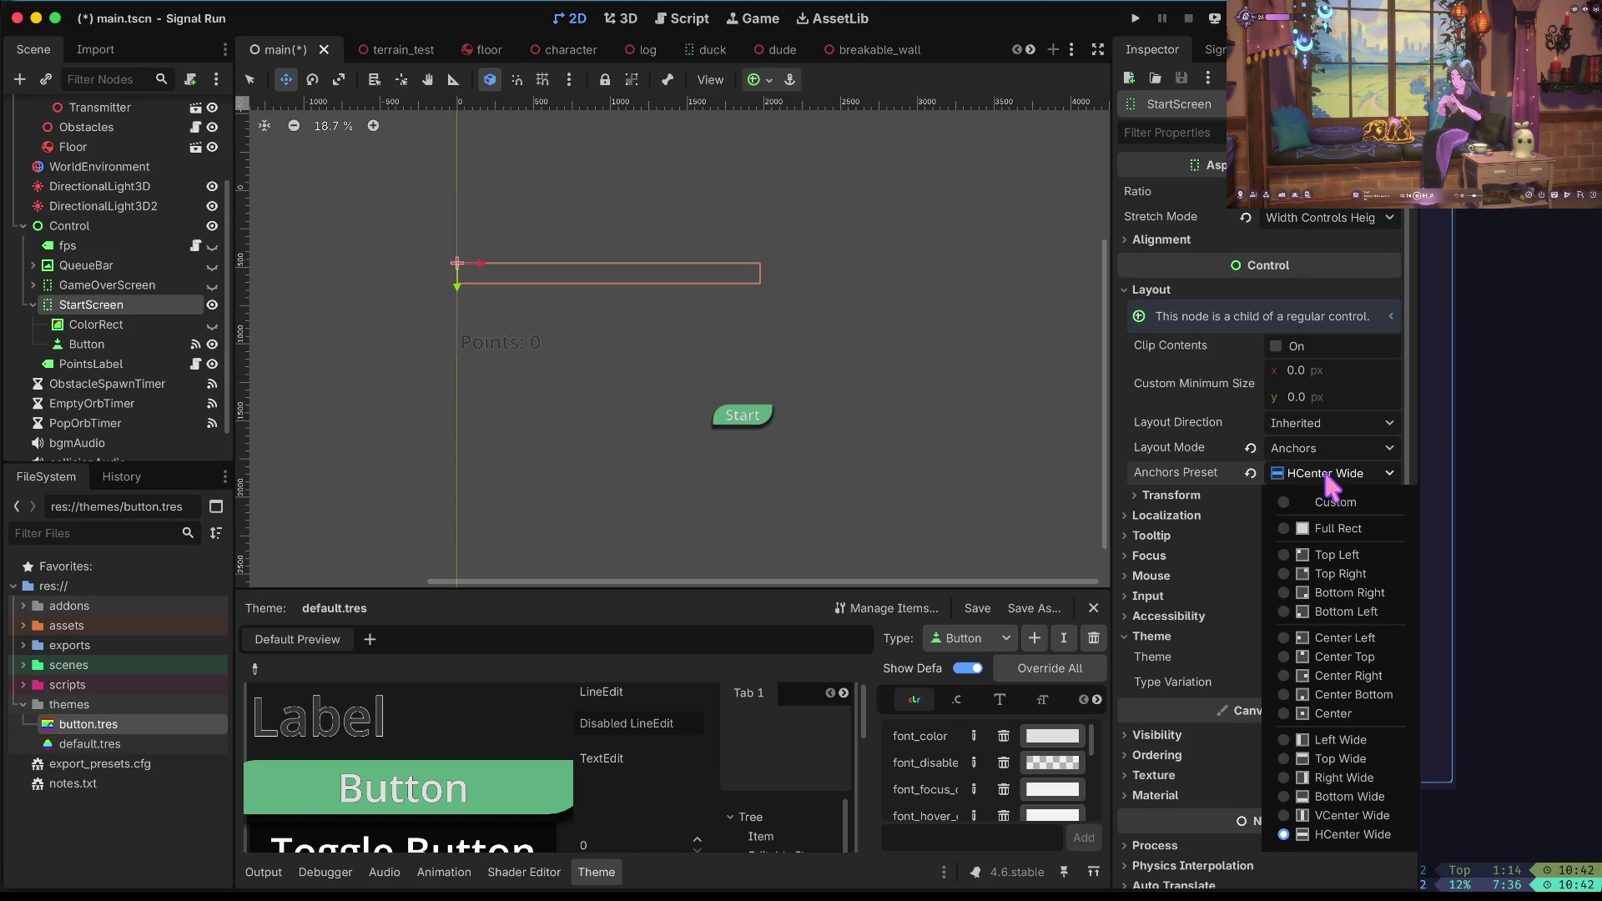
{"action": "left_click", "coordinate": [1329, 816]}
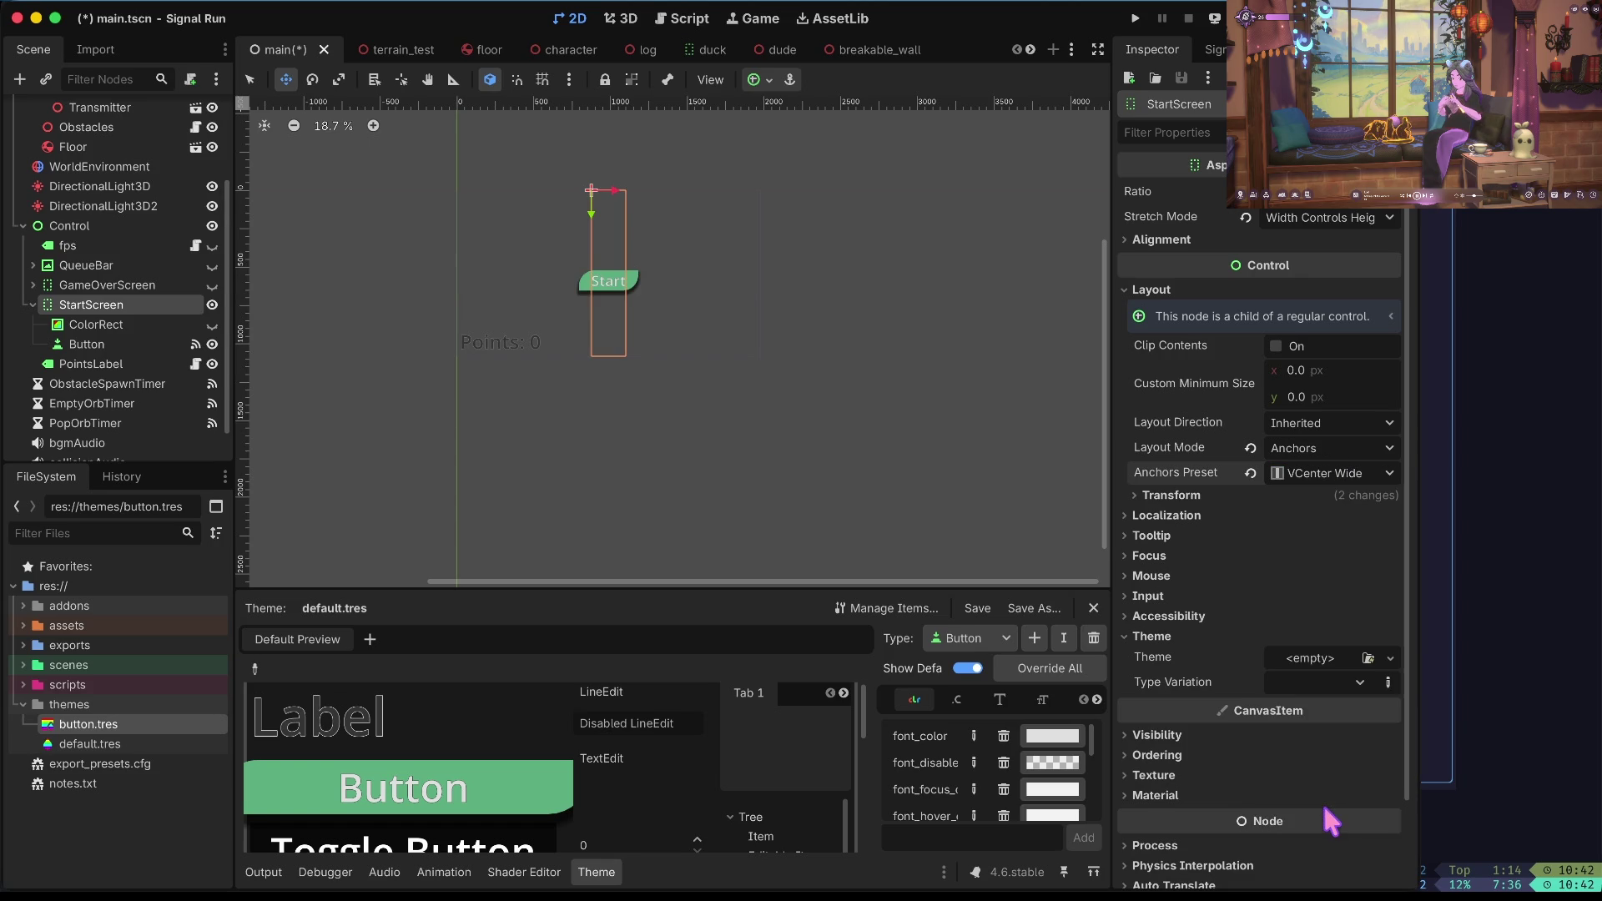
{"action": "left_click", "coordinate": [1325, 474]}
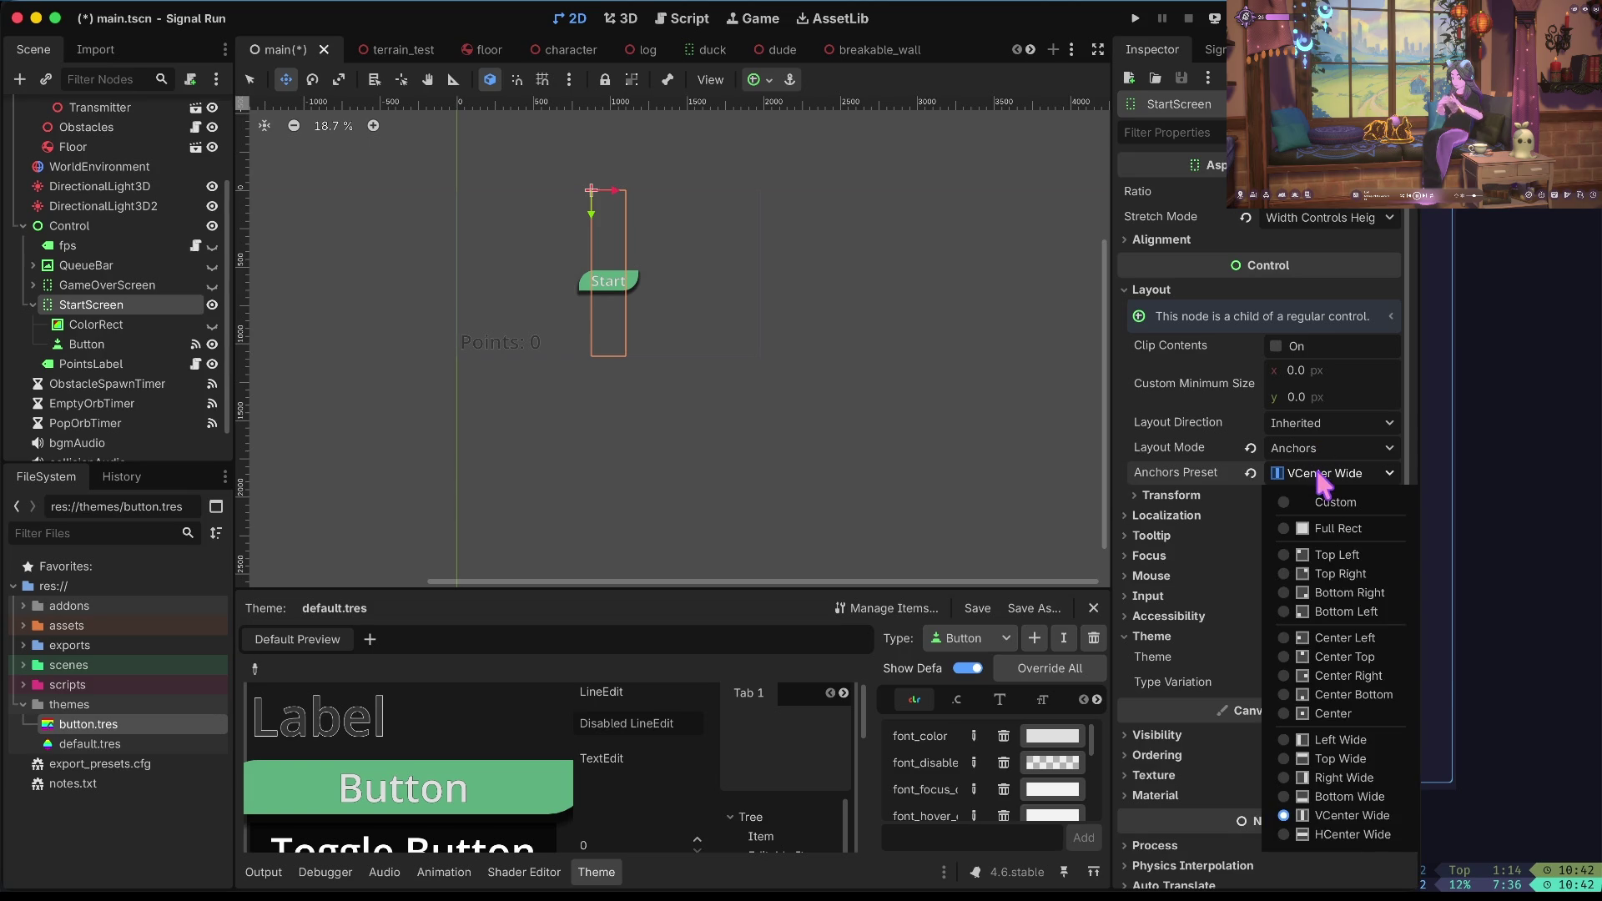
{"action": "left_click", "coordinate": [1322, 593]}
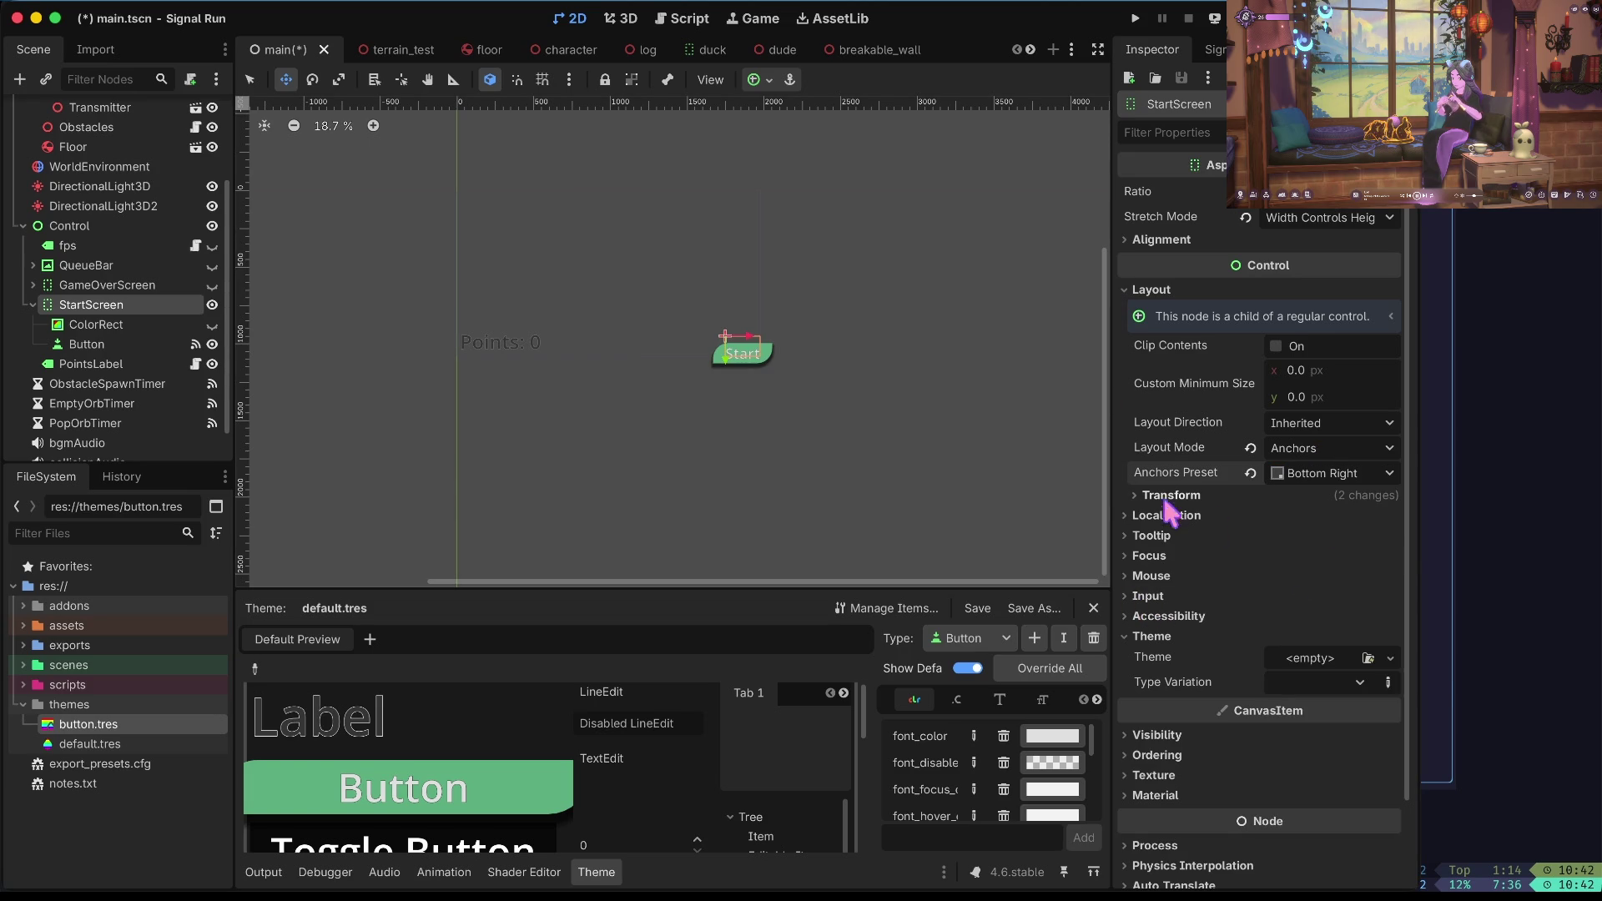
{"action": "left_click", "coordinate": [122, 347]}
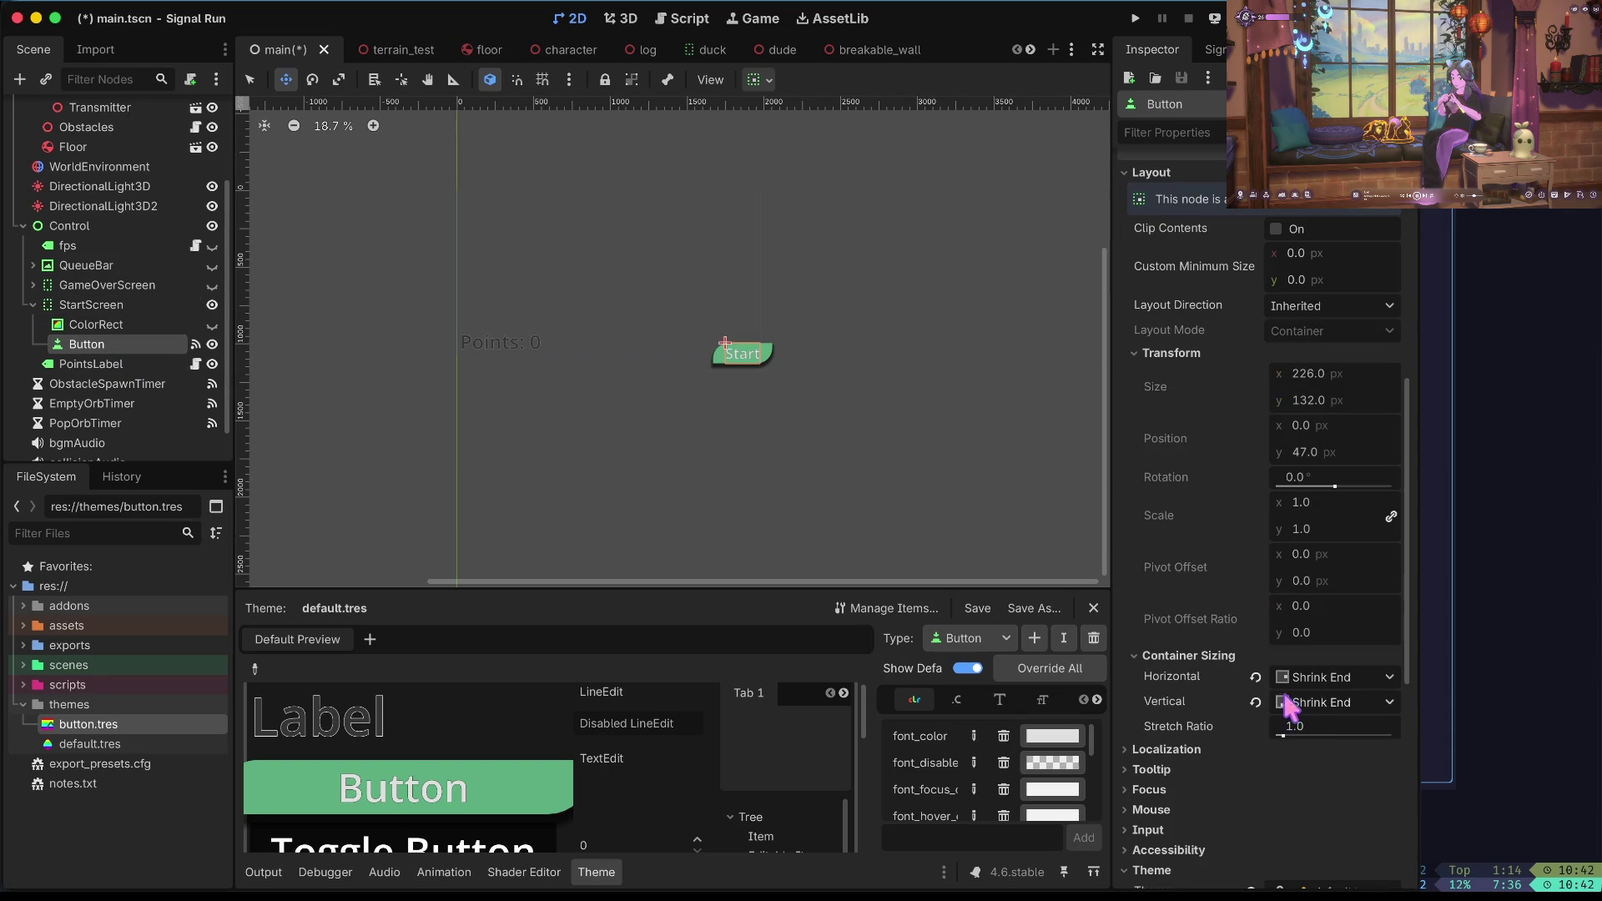
Reset the Start button's sizing to Fill, then set both horizontal and vertical to Shrink Begin.
{"action": "left_click", "coordinate": [1255, 677]}
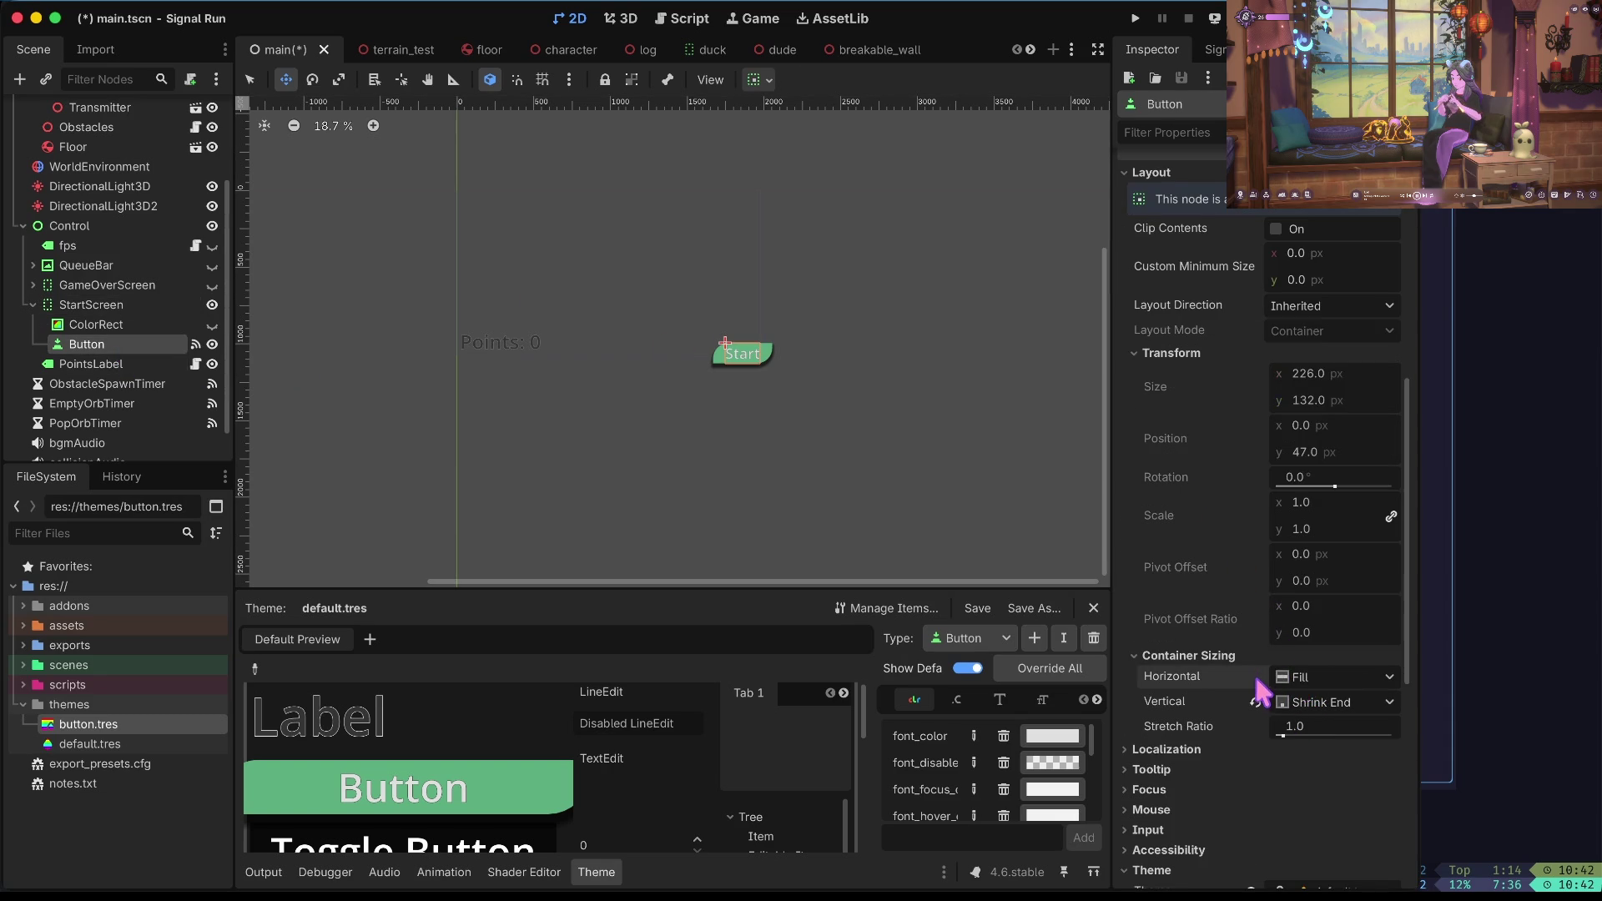
{"action": "left_click", "coordinate": [1255, 702]}
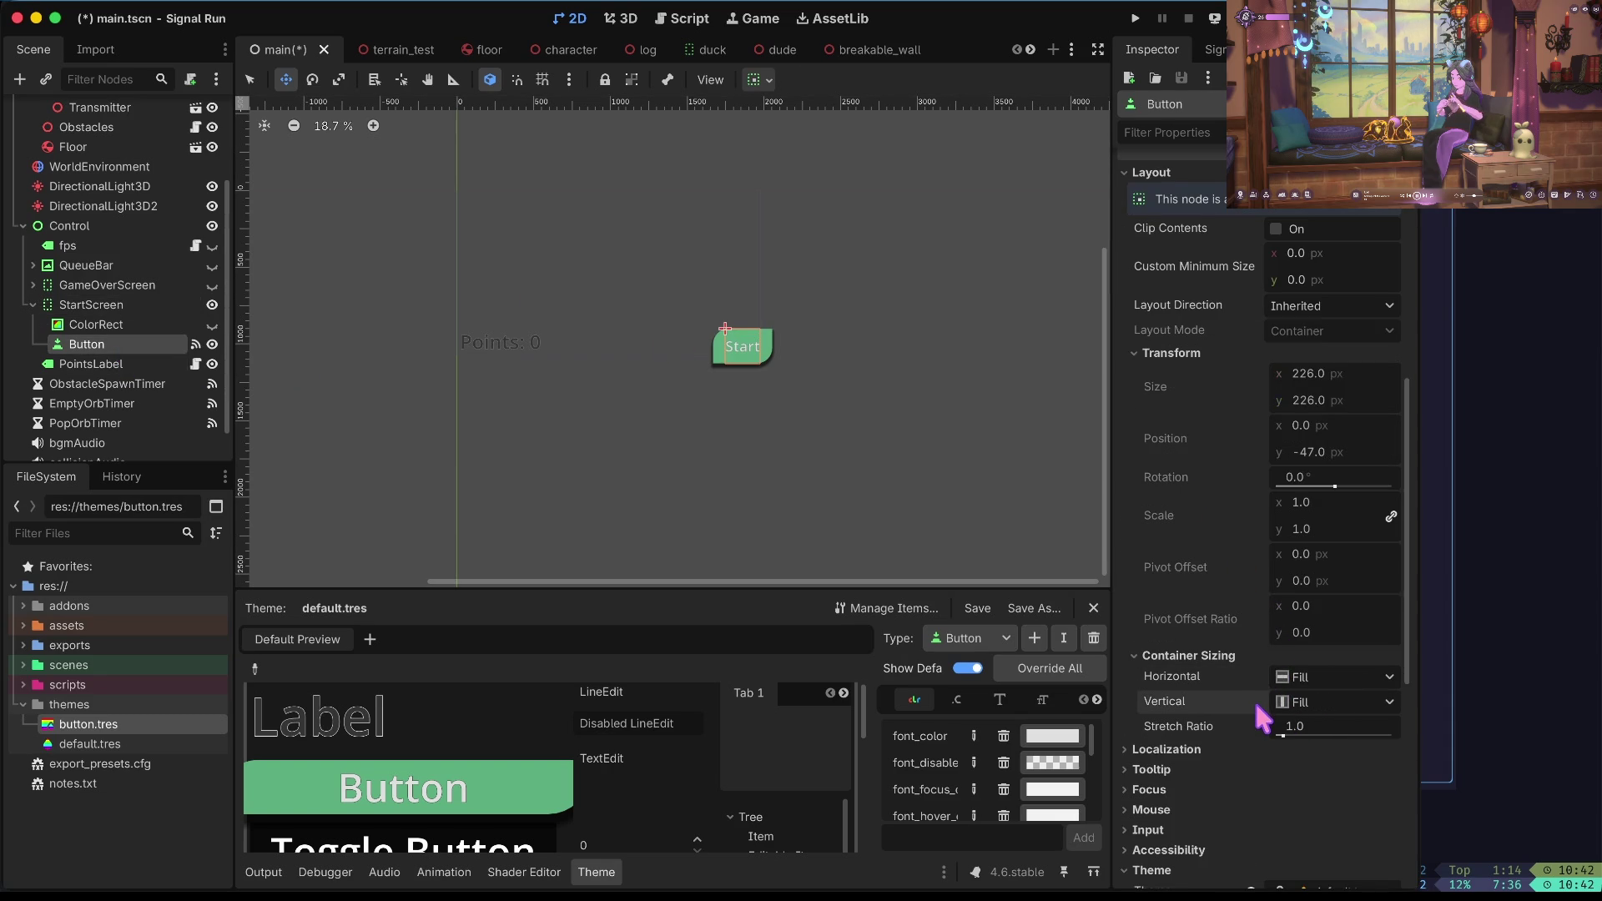
{"action": "left_click", "coordinate": [1300, 702]}
{"action": "left_click", "coordinate": [1350, 769]}
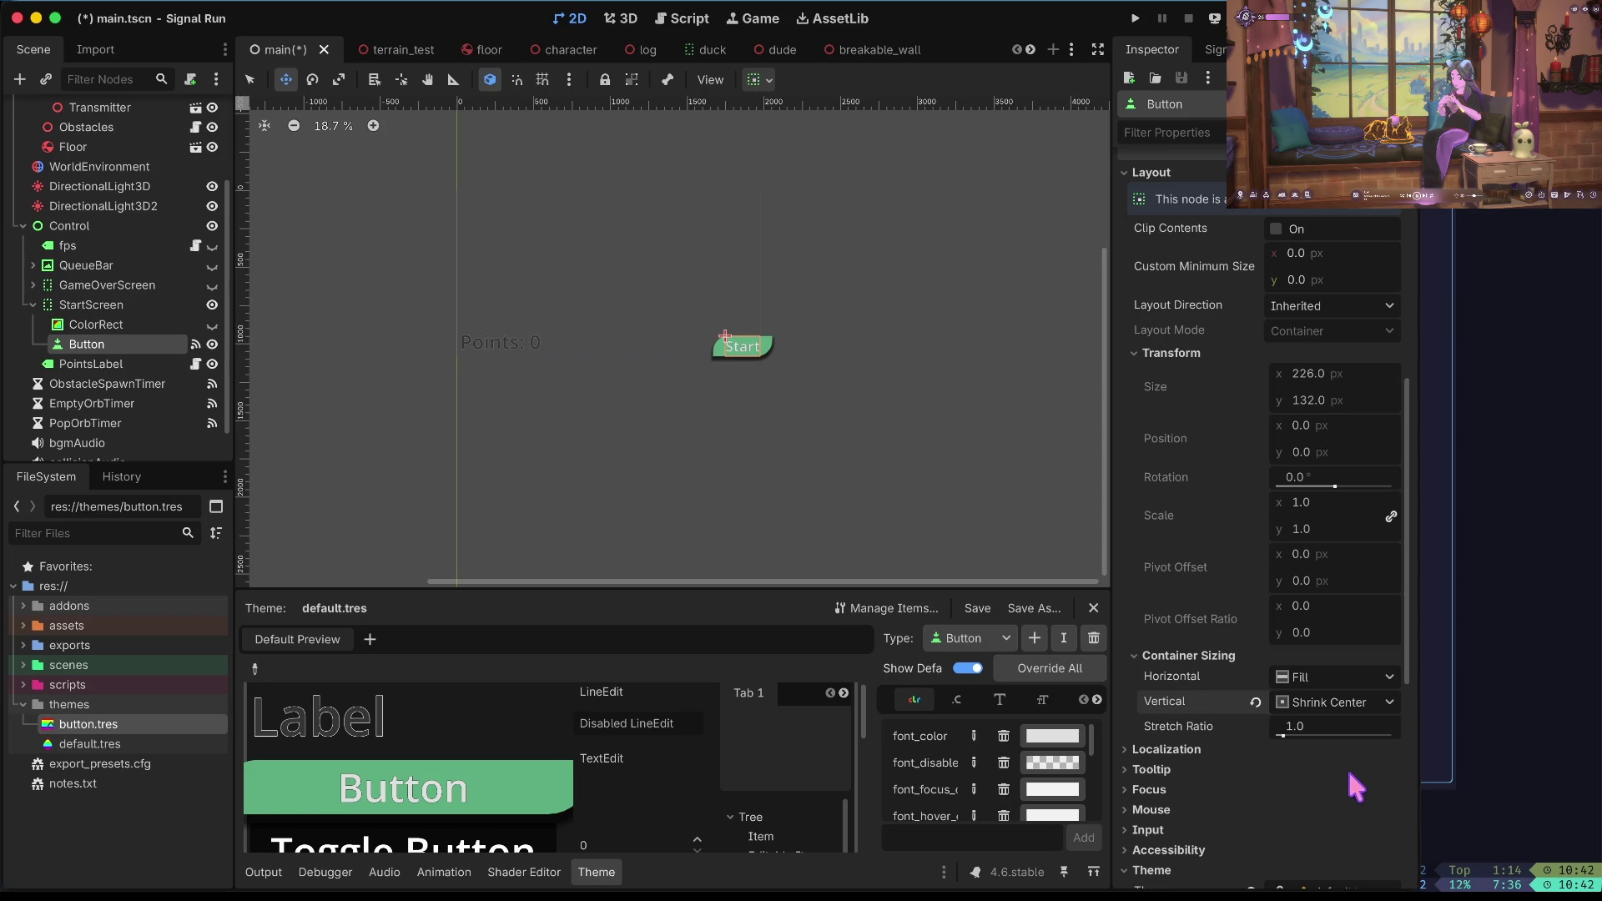
{"action": "left_click", "coordinate": [1337, 677]}
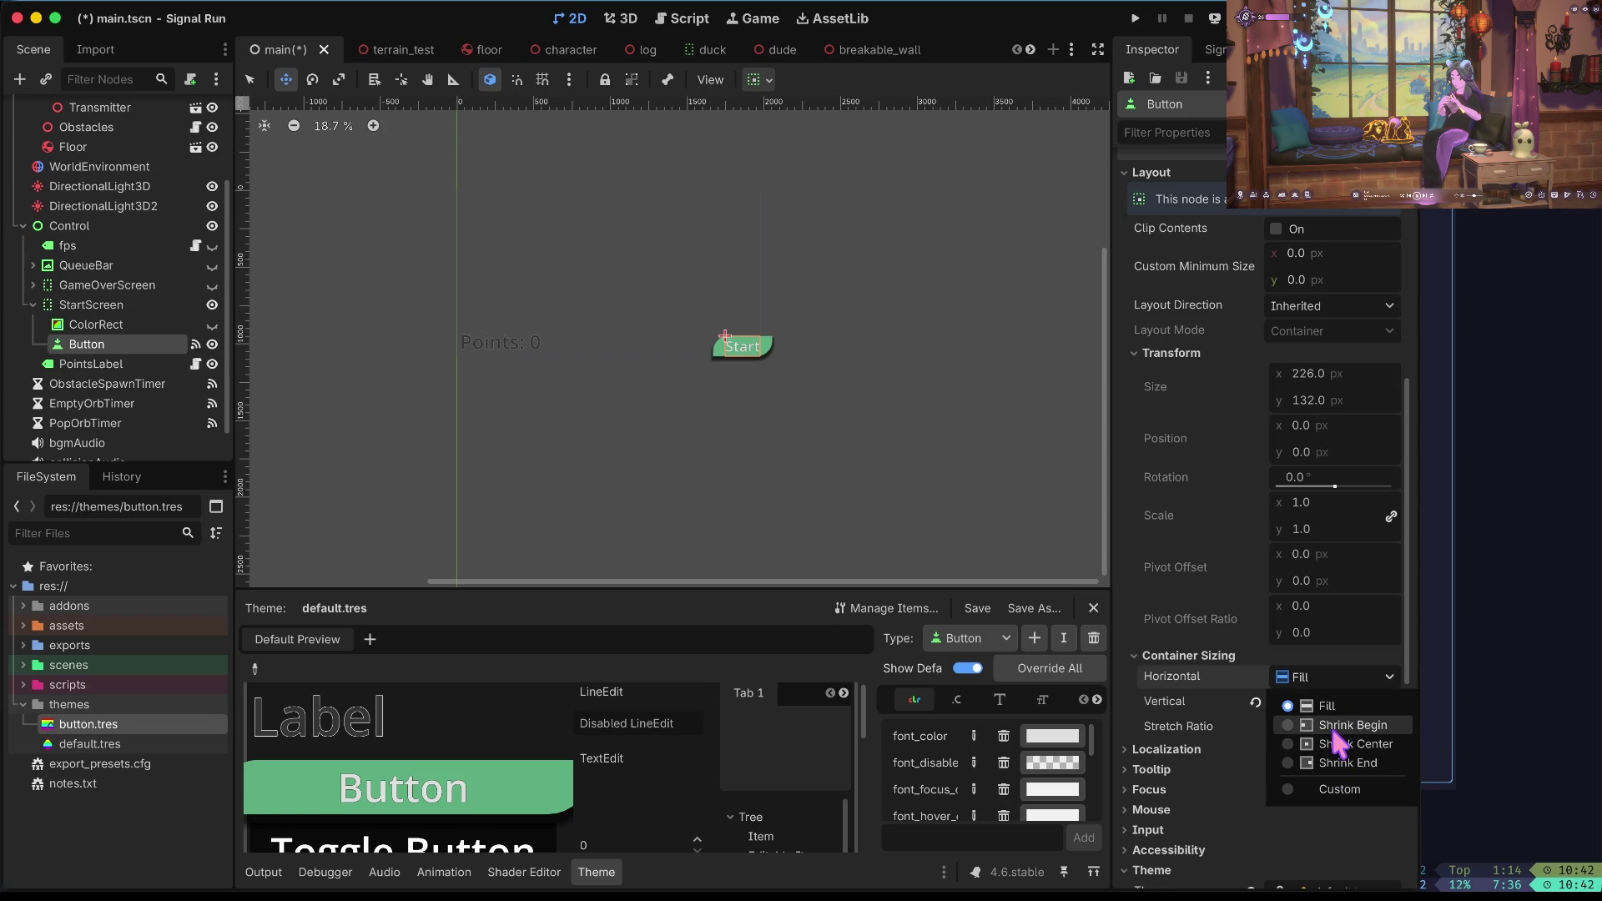
{"action": "left_click", "coordinate": [1330, 721]}
{"action": "left_click", "coordinate": [1330, 702]}
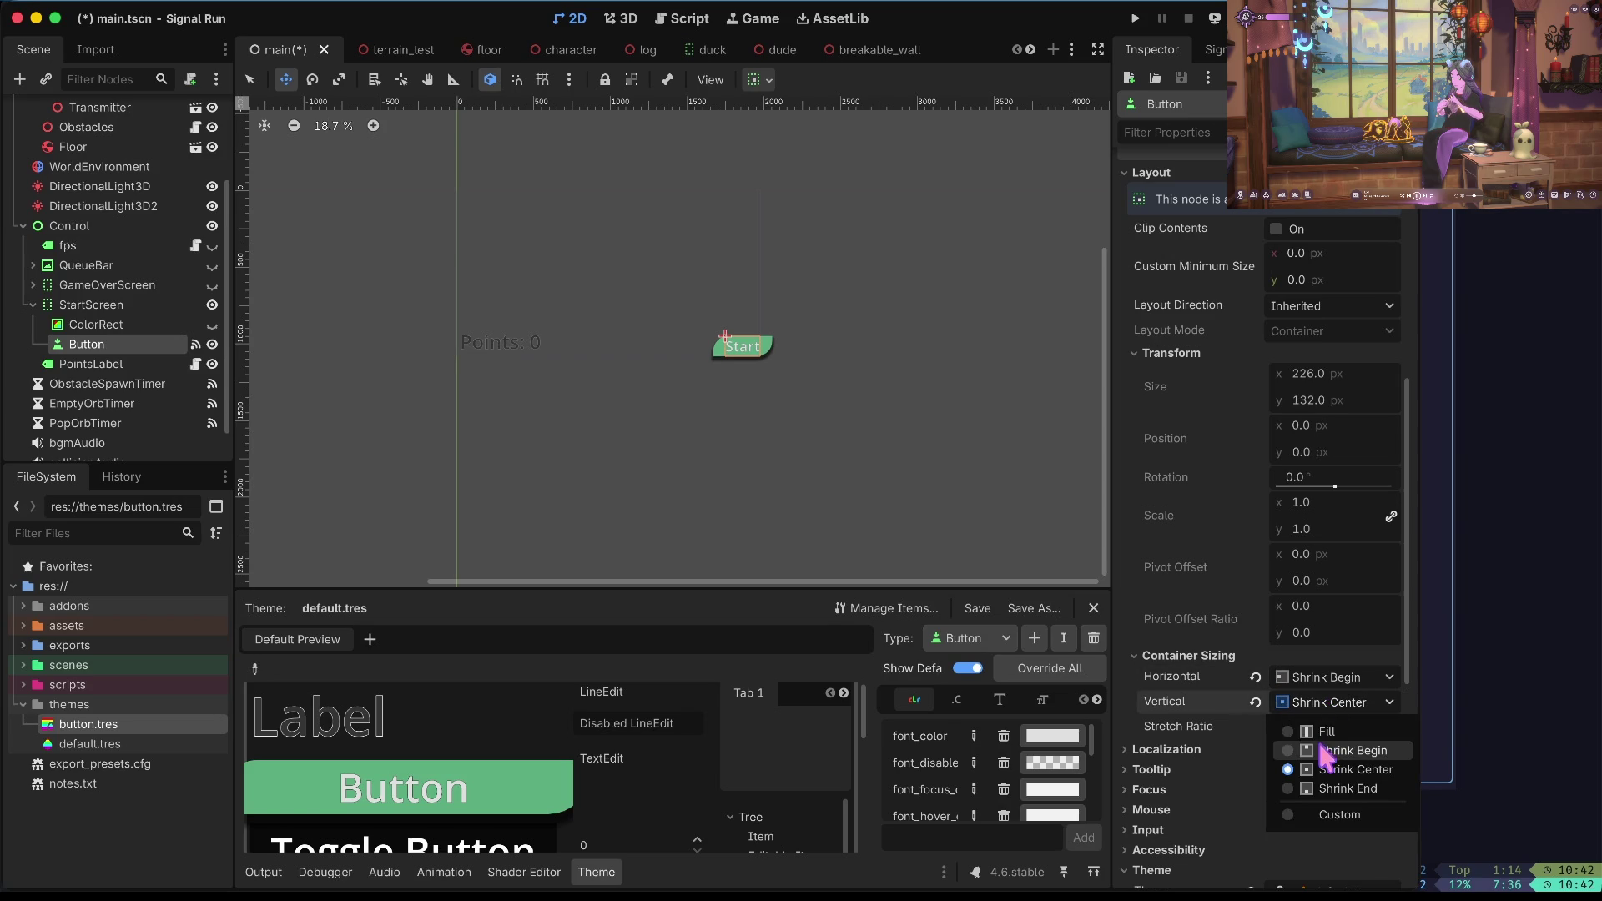
{"action": "left_click", "coordinate": [1324, 746]}
Save main.tscn and launch the game with F5.
{"action": "scroll", "coordinate": [1275, 792], "scroll_direction": "down", "scroll_amount": 2}
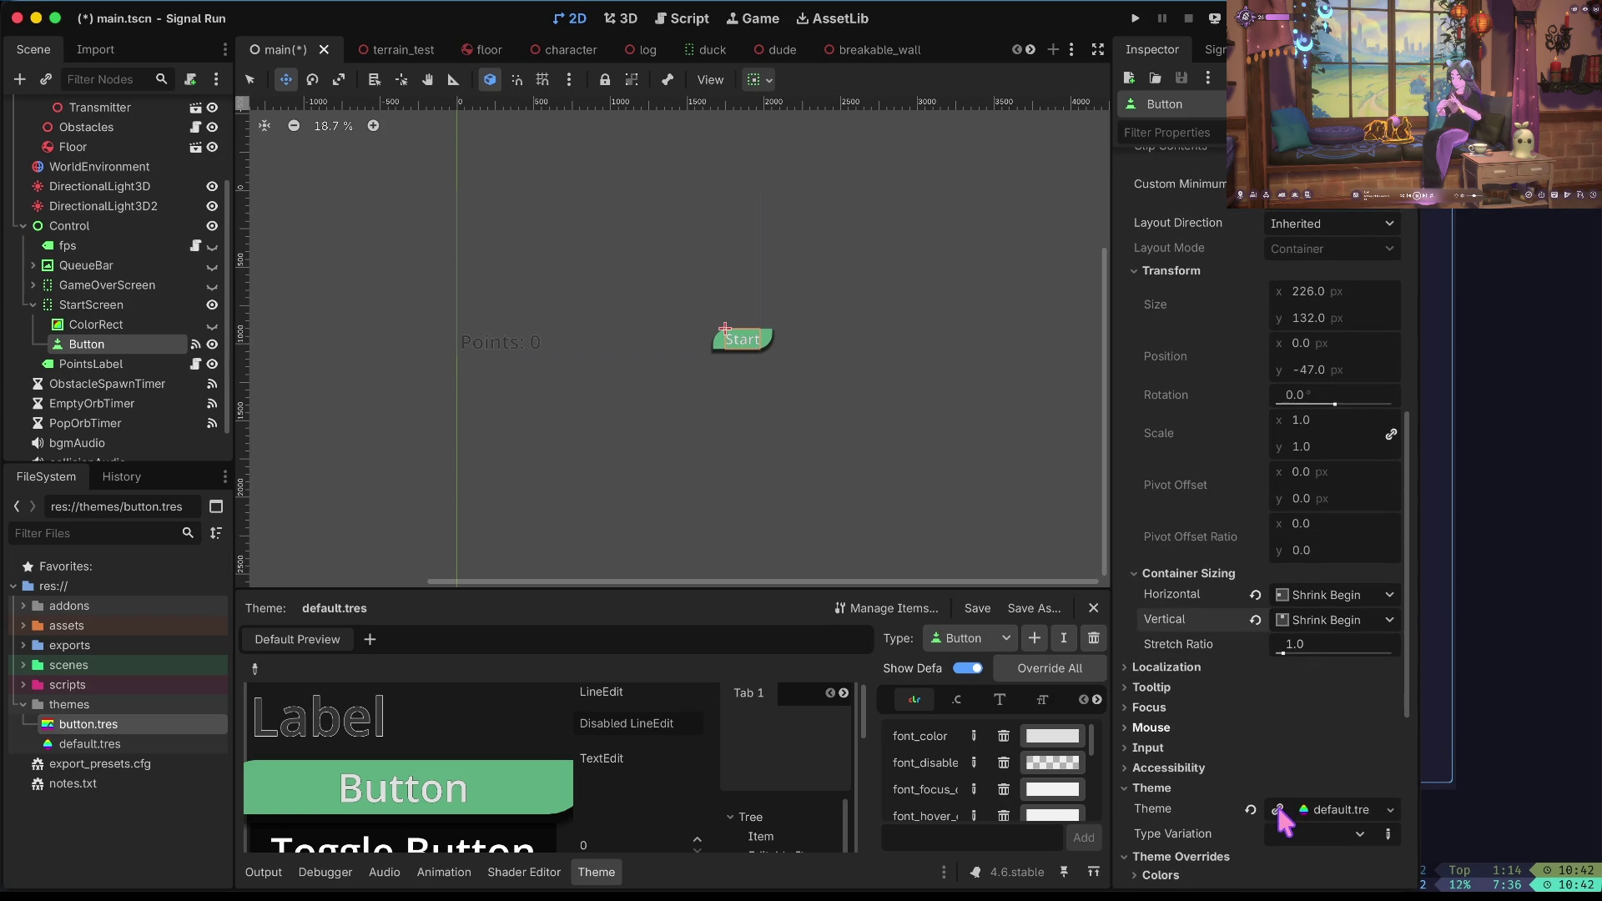
{"action": "key", "text": "ctrl+s"}
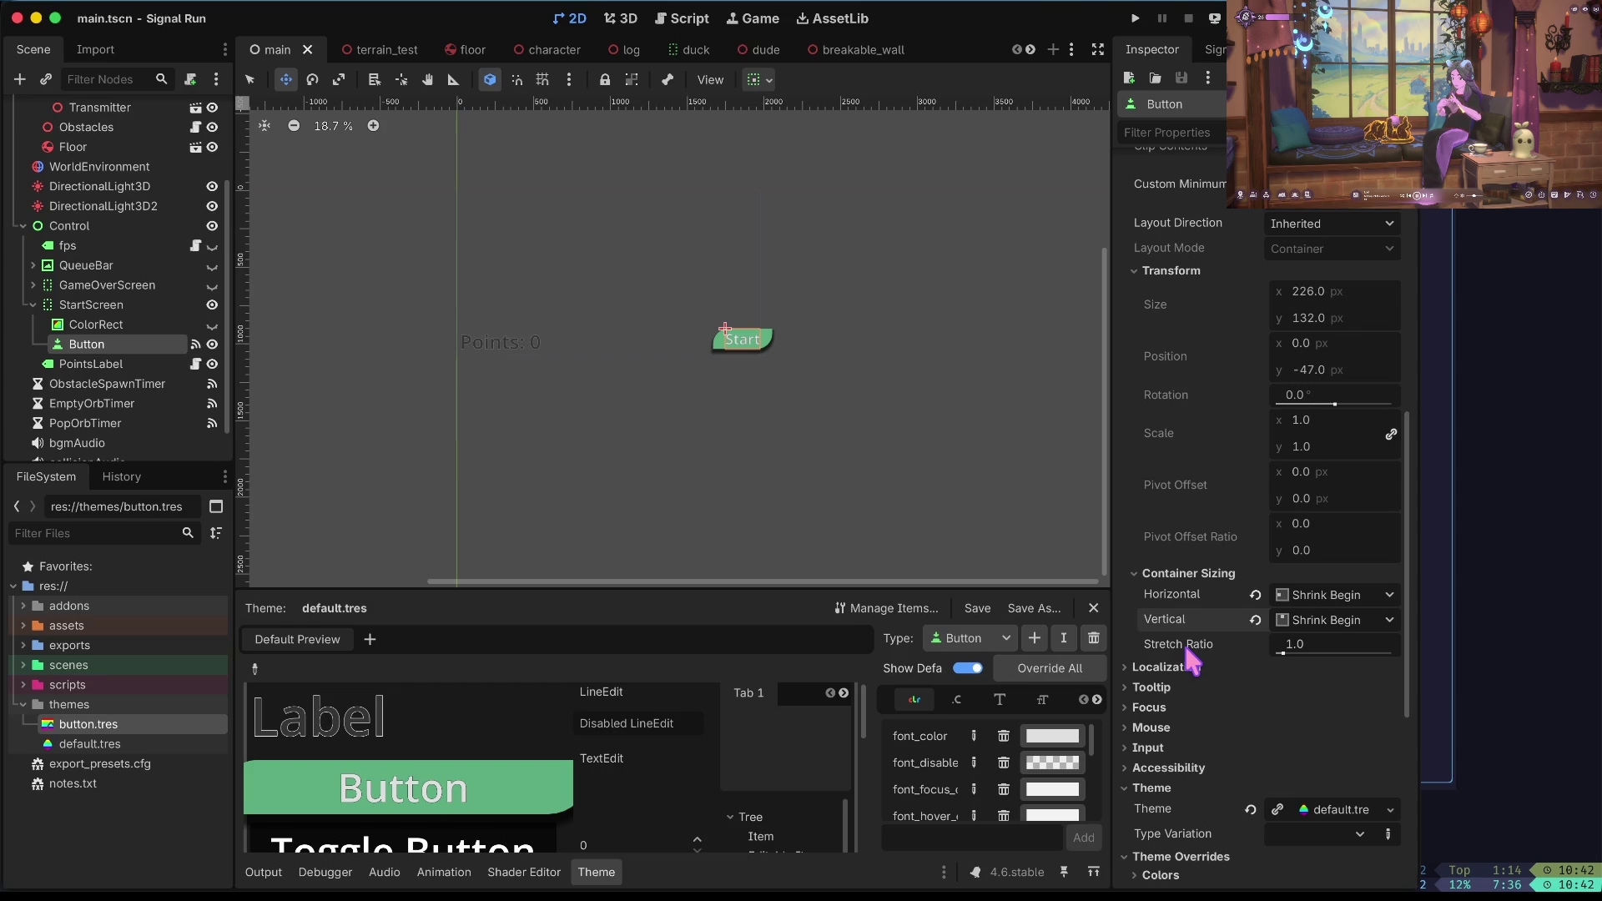
{"action": "key", "text": "F5"}
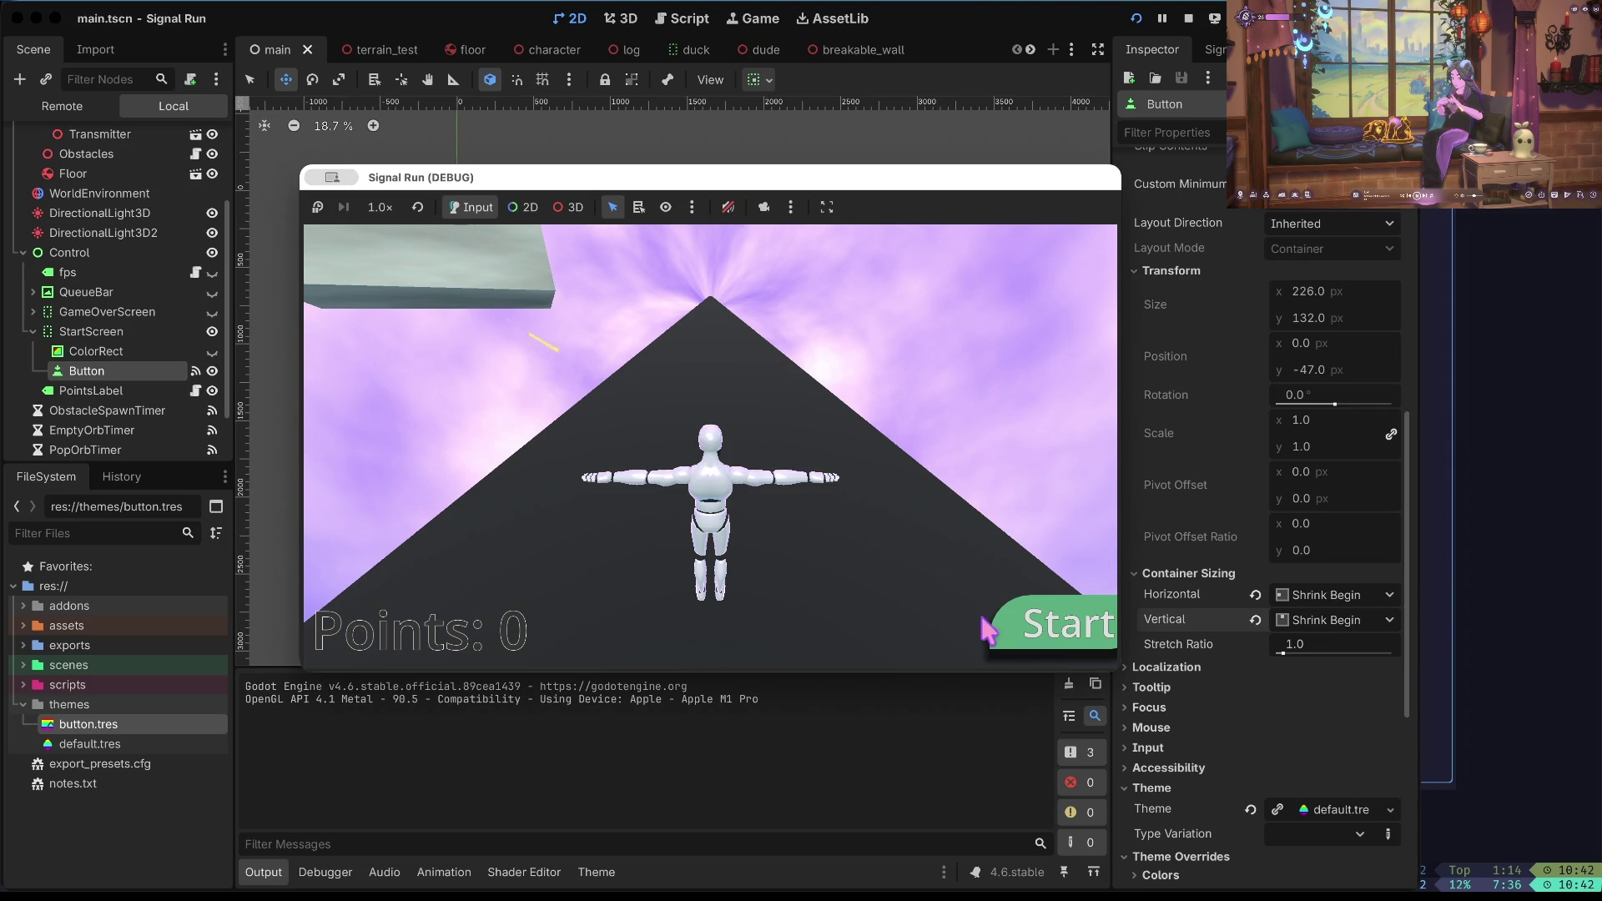
Press Start in the running game, then stop the test run.
{"action": "left_click", "coordinate": [1029, 618]}
{"action": "left_click", "coordinate": [1189, 17]}
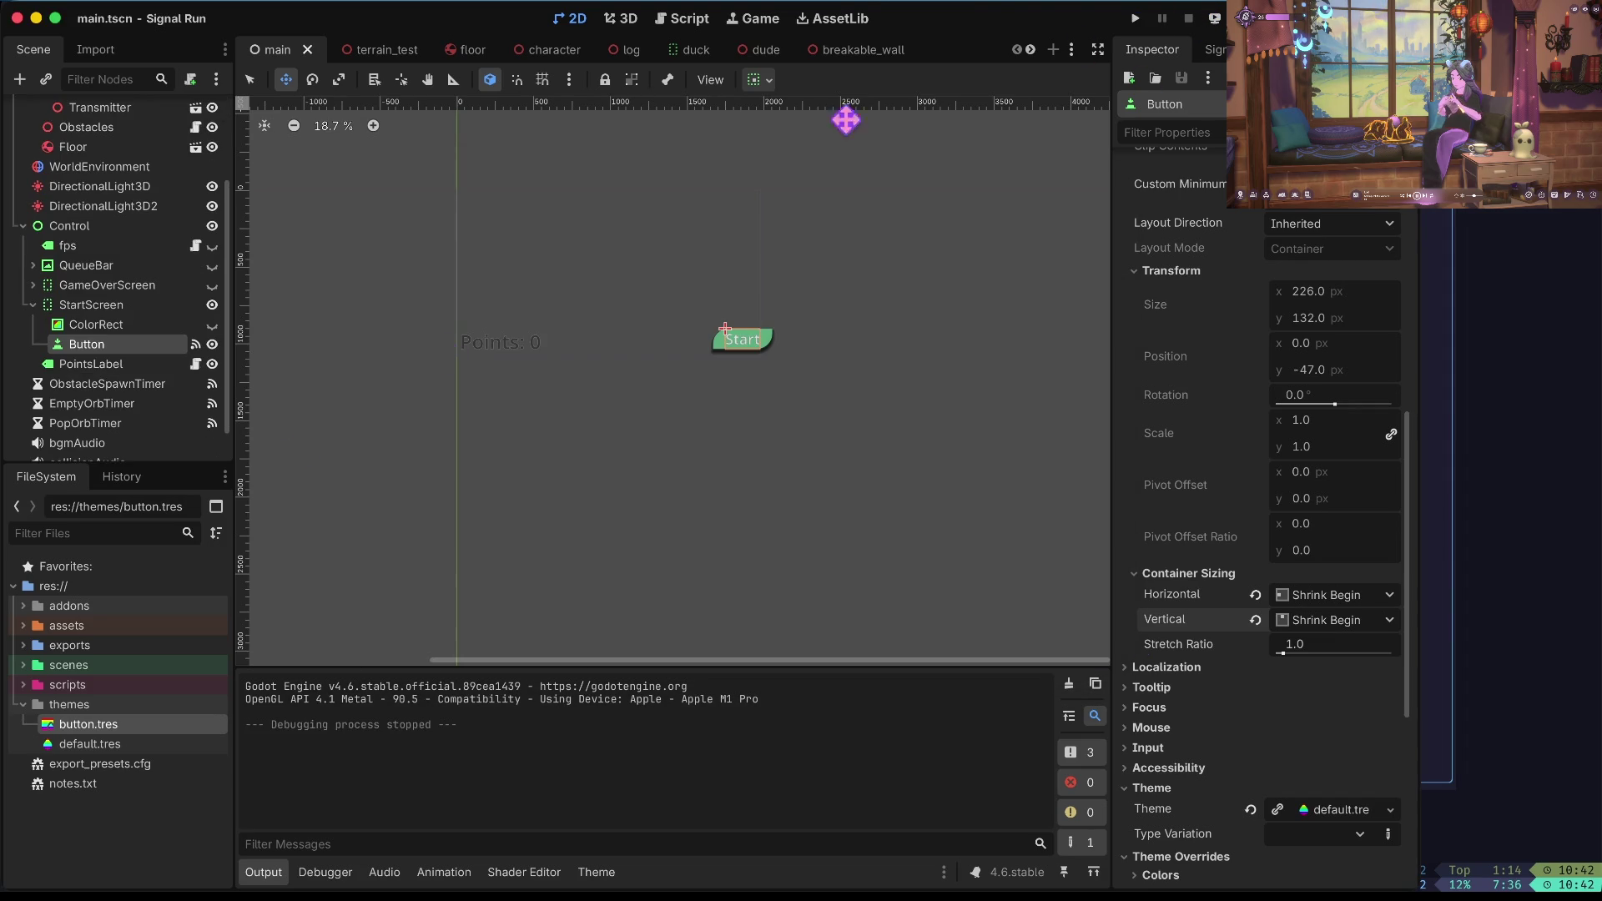
Assign the button.tres stylebox to the default.tres theme's Pressed button style.
{"action": "double_click", "coordinate": [89, 743]}
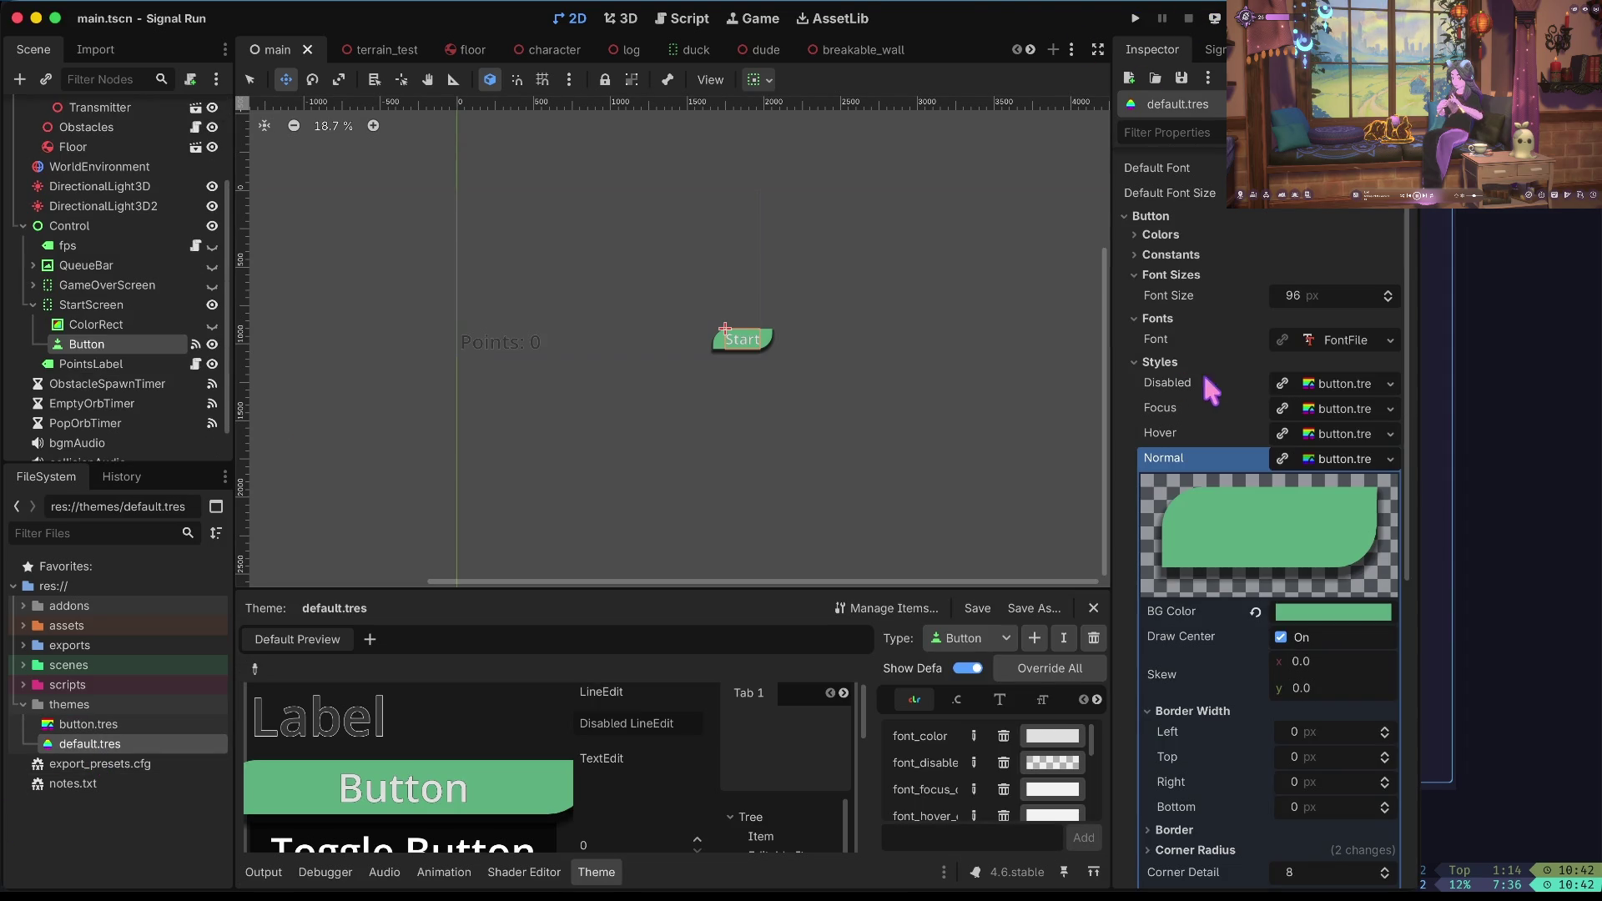
{"action": "left_click", "coordinate": [1354, 384]}
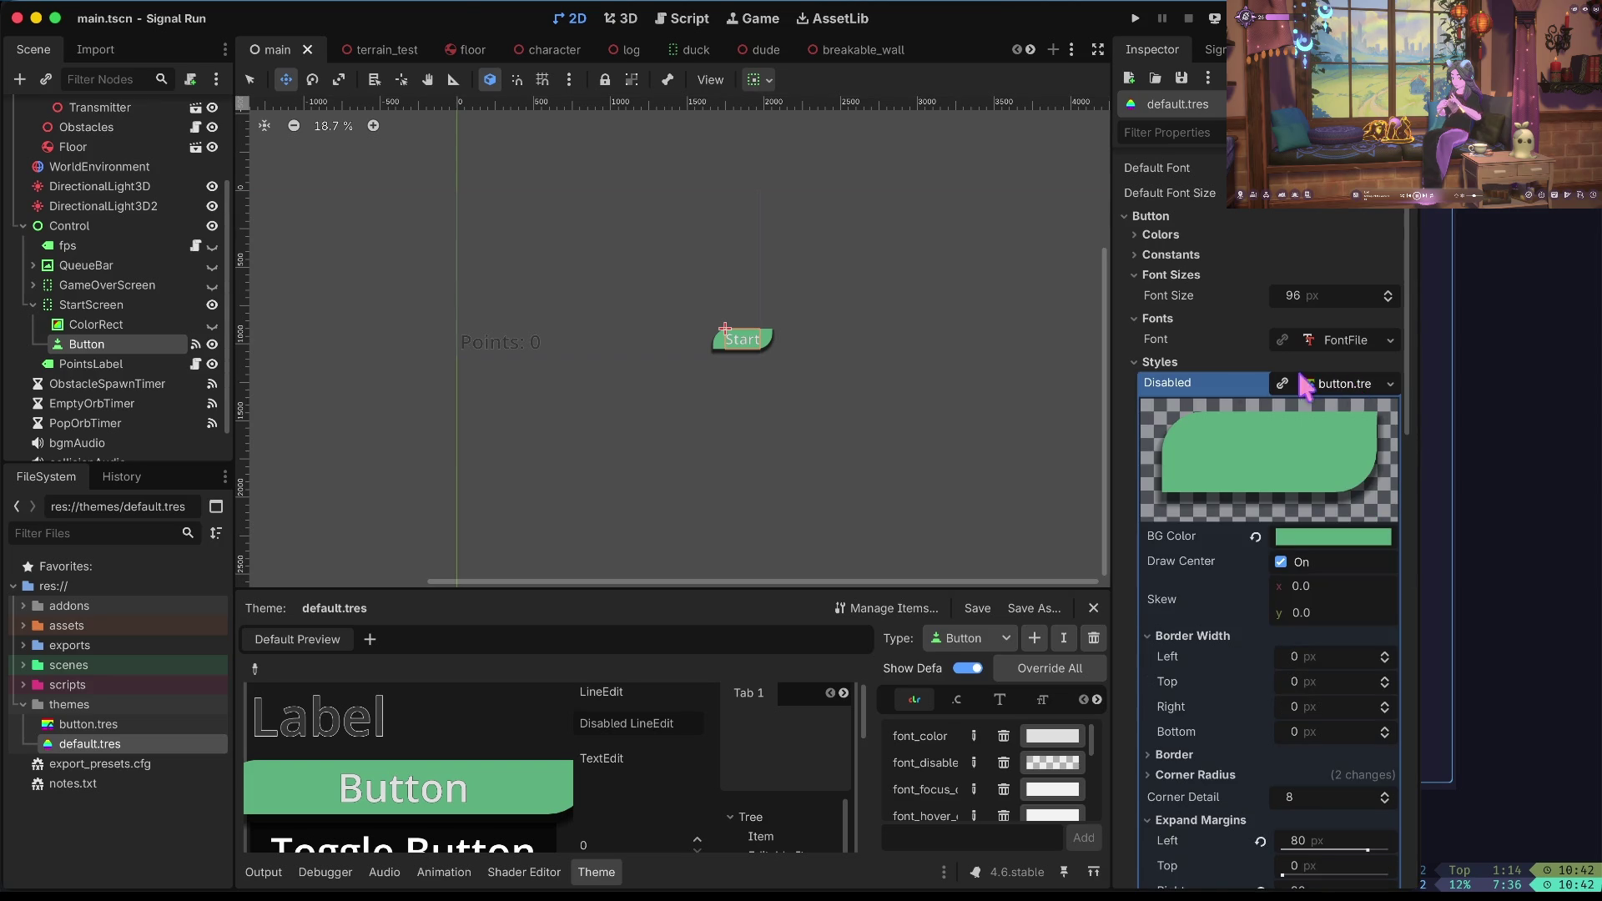
{"action": "left_click", "coordinate": [1345, 392]}
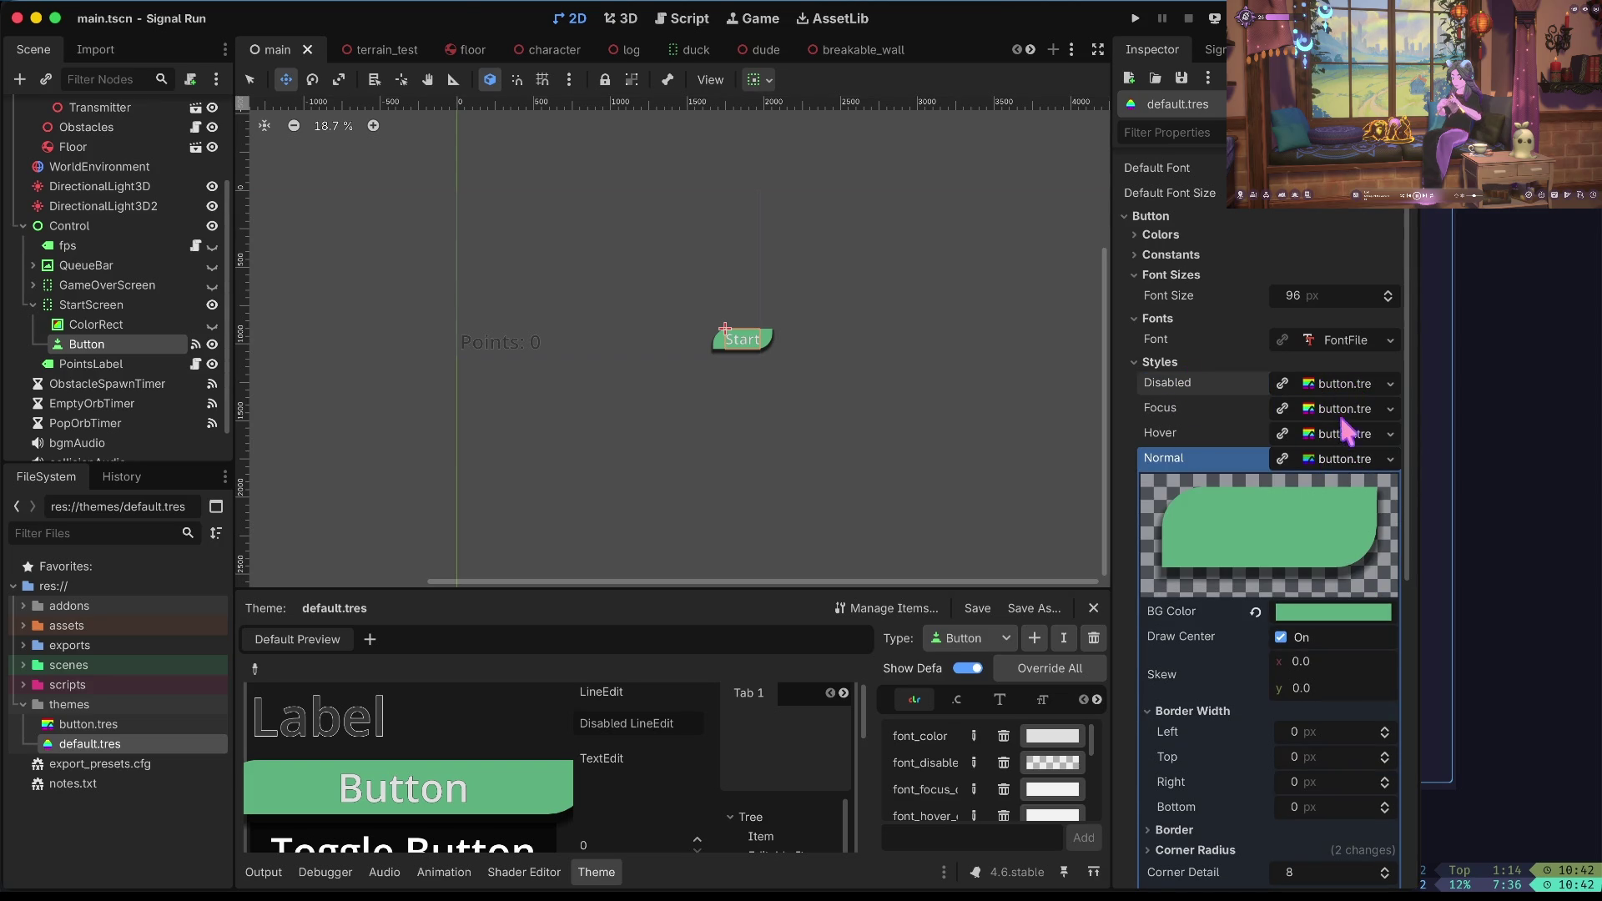
{"action": "scroll", "coordinate": [662, 762], "scroll_direction": "down", "scroll_amount": 2}
{"action": "left_click", "coordinate": [474, 751]}
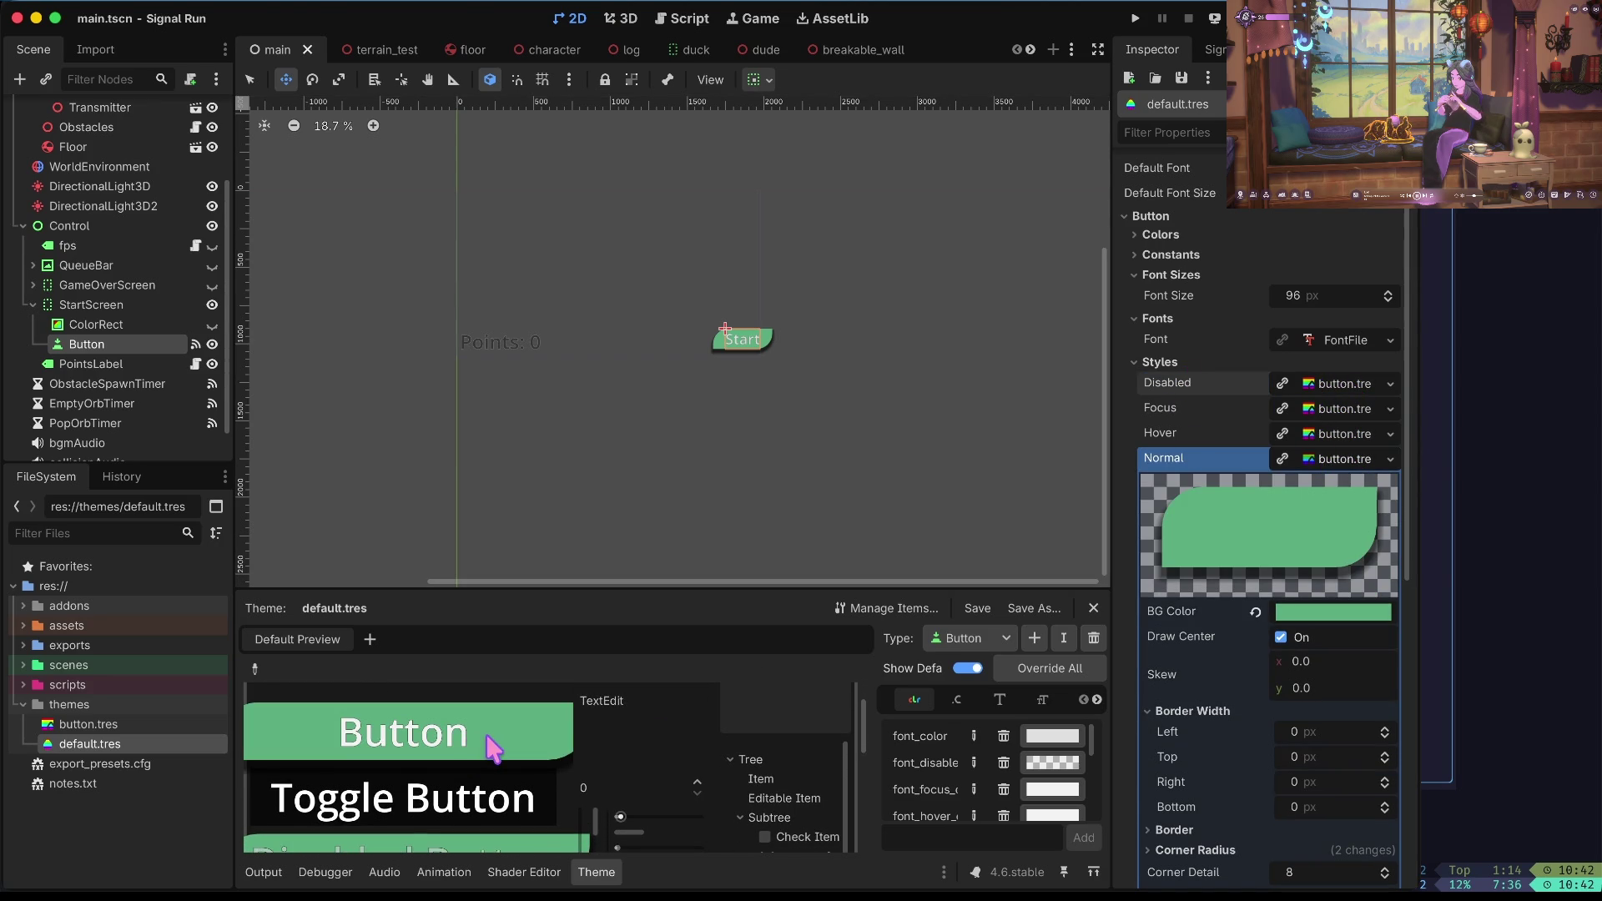
{"action": "left_click", "coordinate": [1360, 464]}
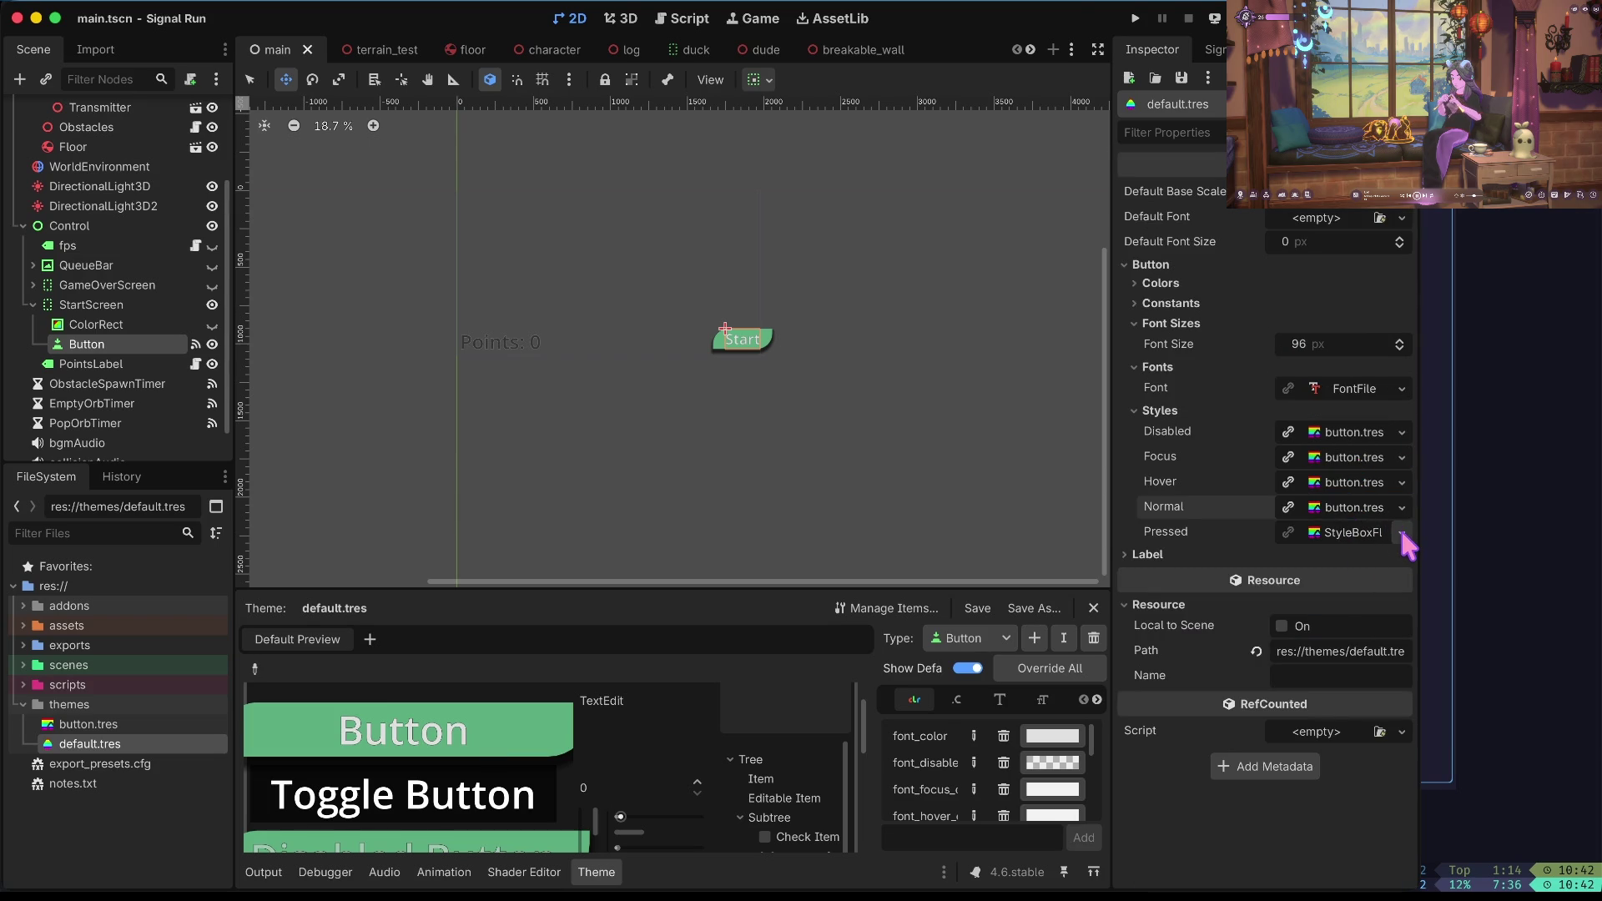
{"action": "left_click", "coordinate": [1402, 534]}
{"action": "left_click", "coordinate": [1355, 668]}
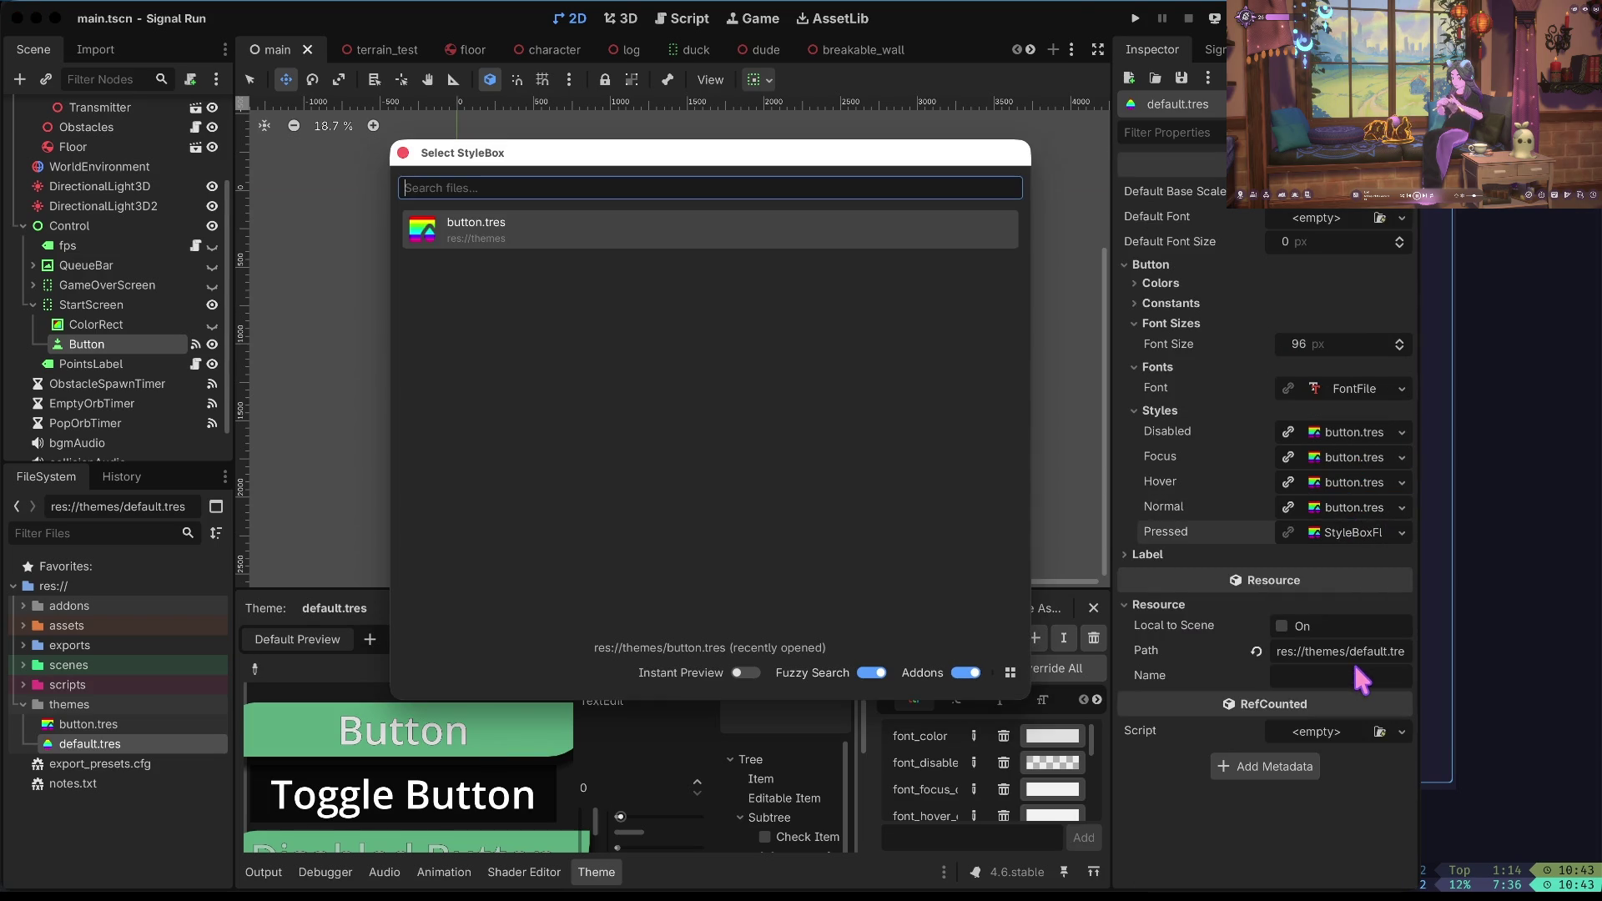
{"action": "left_click", "coordinate": [657, 227]}
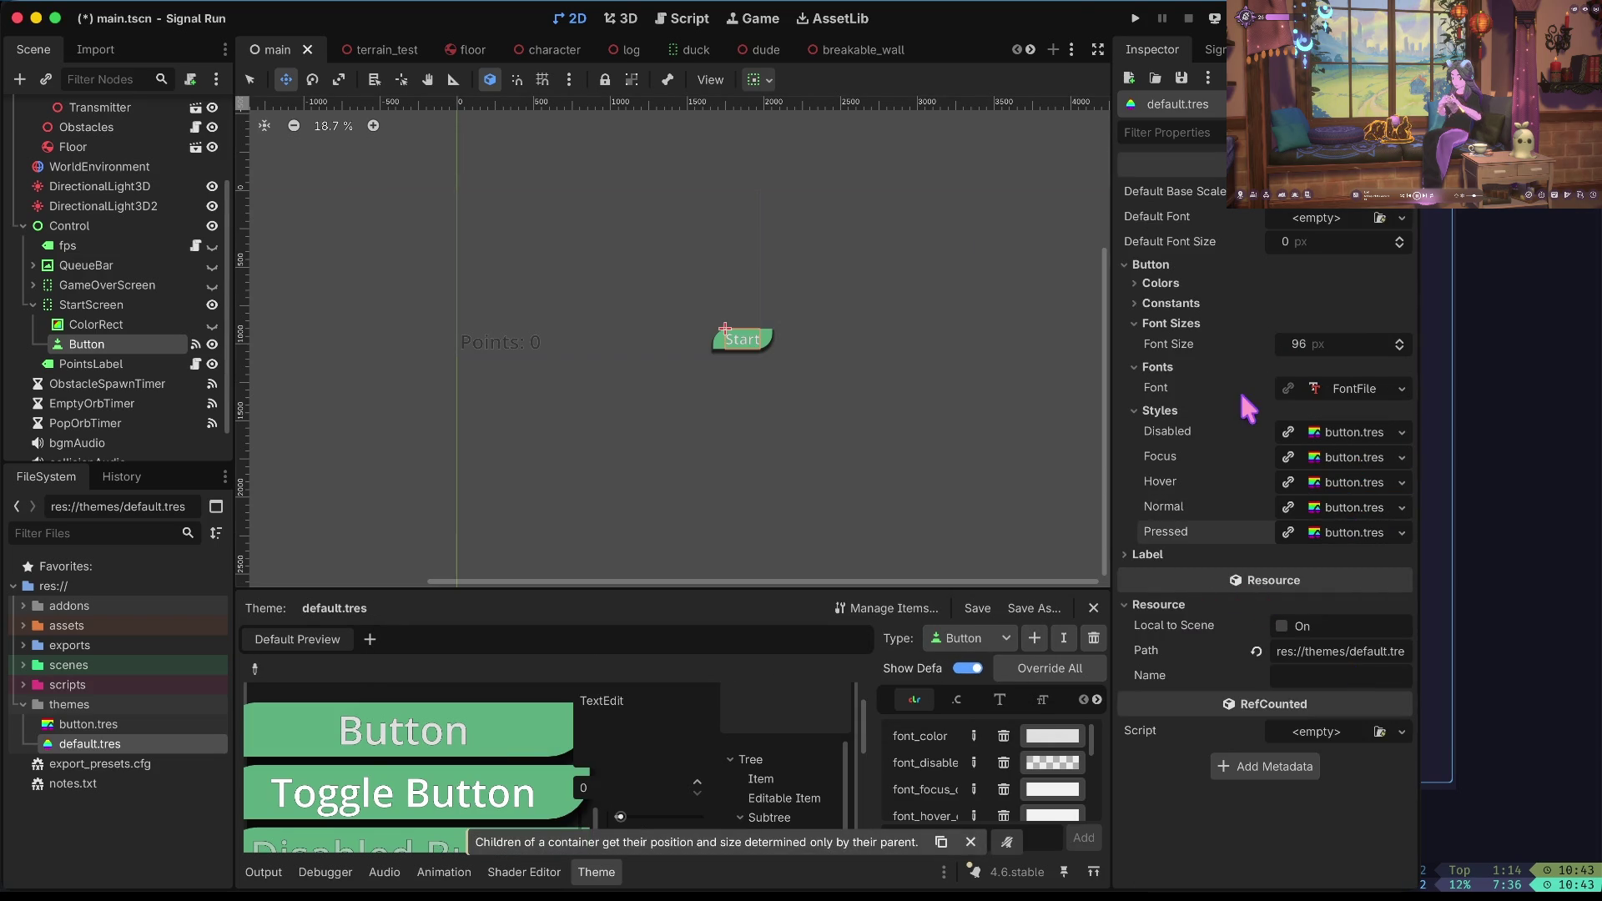
Make the Pressed stylebox Local to Scene and save the scene.
{"action": "left_click", "coordinate": [1359, 534]}
{"action": "scroll", "coordinate": [1286, 500], "scroll_direction": "down", "scroll_amount": 8}
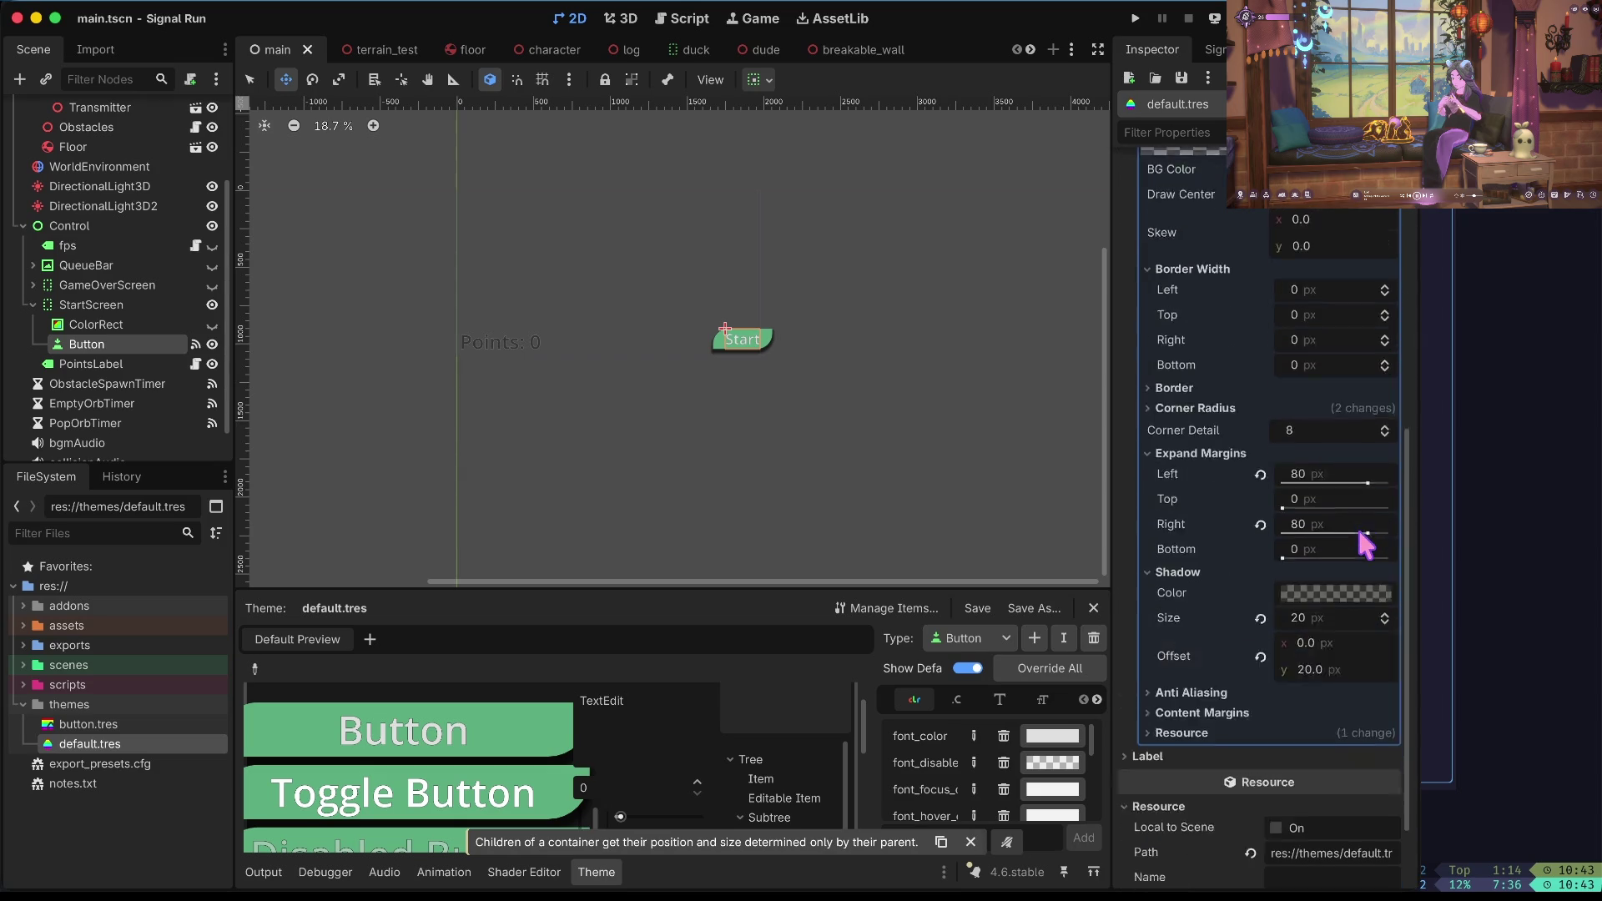
{"action": "left_click", "coordinate": [1208, 634]}
{"action": "left_click", "coordinate": [1292, 654]}
{"action": "scroll", "coordinate": [1319, 512], "scroll_direction": "up", "scroll_amount": 2}
{"action": "key", "text": "ctrl+s"}
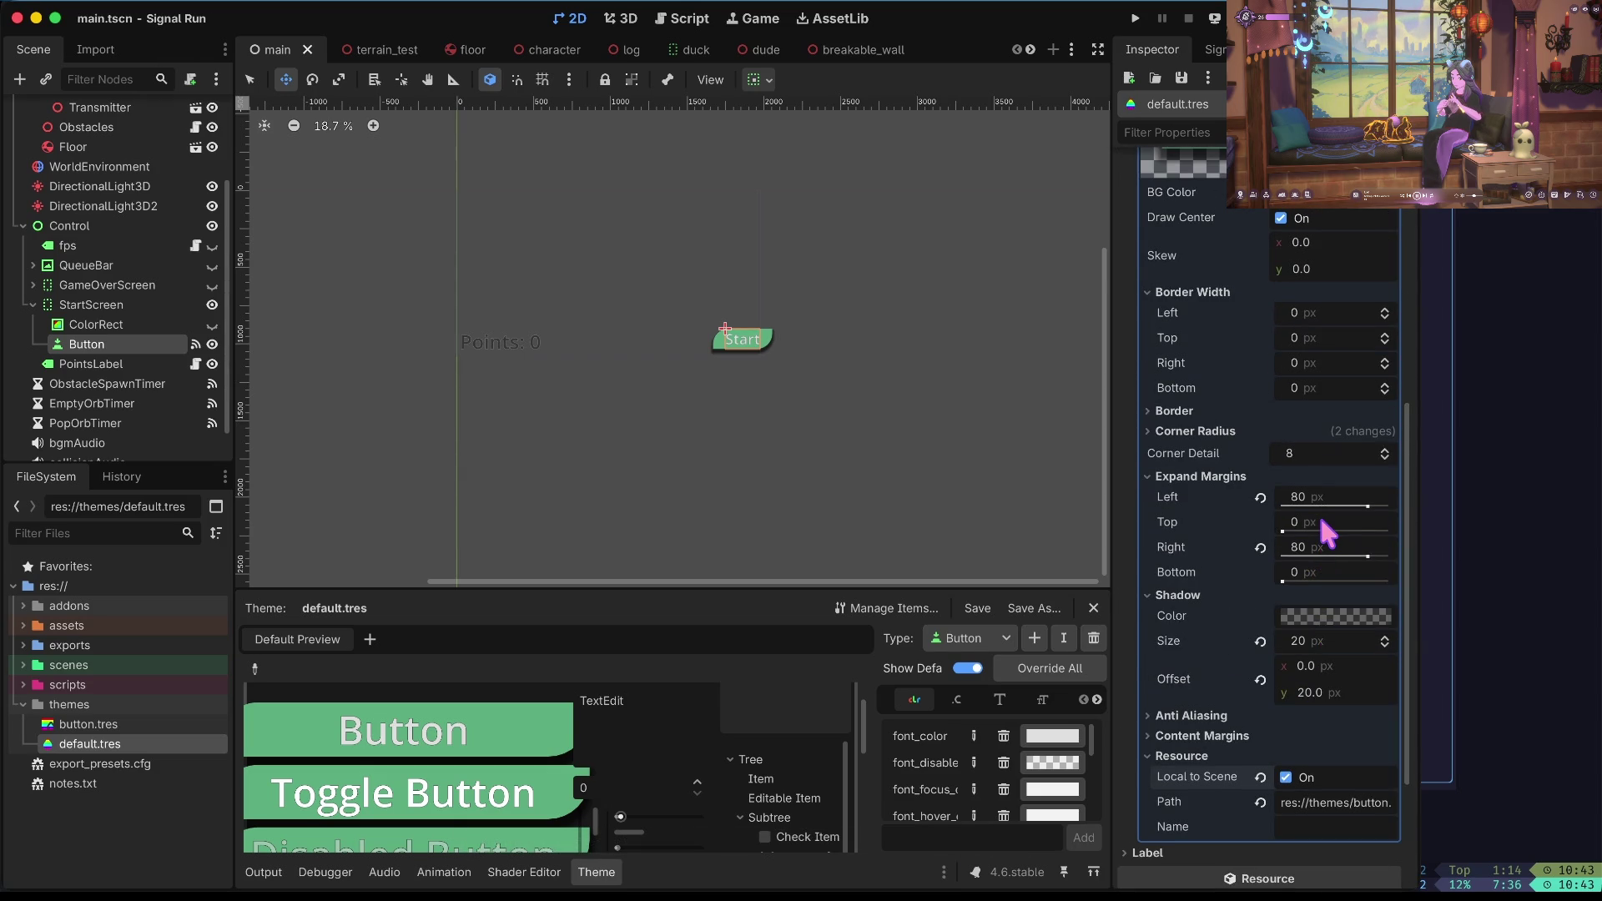
{"action": "scroll", "coordinate": [1318, 512], "scroll_direction": "up", "scroll_amount": 5}
{"action": "scroll", "coordinate": [1348, 426], "scroll_direction": "up", "scroll_amount": 2}
{"action": "scroll", "coordinate": [1339, 389], "scroll_direction": "down", "scroll_amount": 6}
{"action": "scroll", "coordinate": [1339, 389], "scroll_direction": "up", "scroll_amount": 5}
{"action": "scroll", "coordinate": [1338, 375], "scroll_direction": "down", "scroll_amount": 3}
Try a translucent Pressed background, then restore the opaque 5bad81 green.
{"action": "left_click", "coordinate": [1339, 376]}
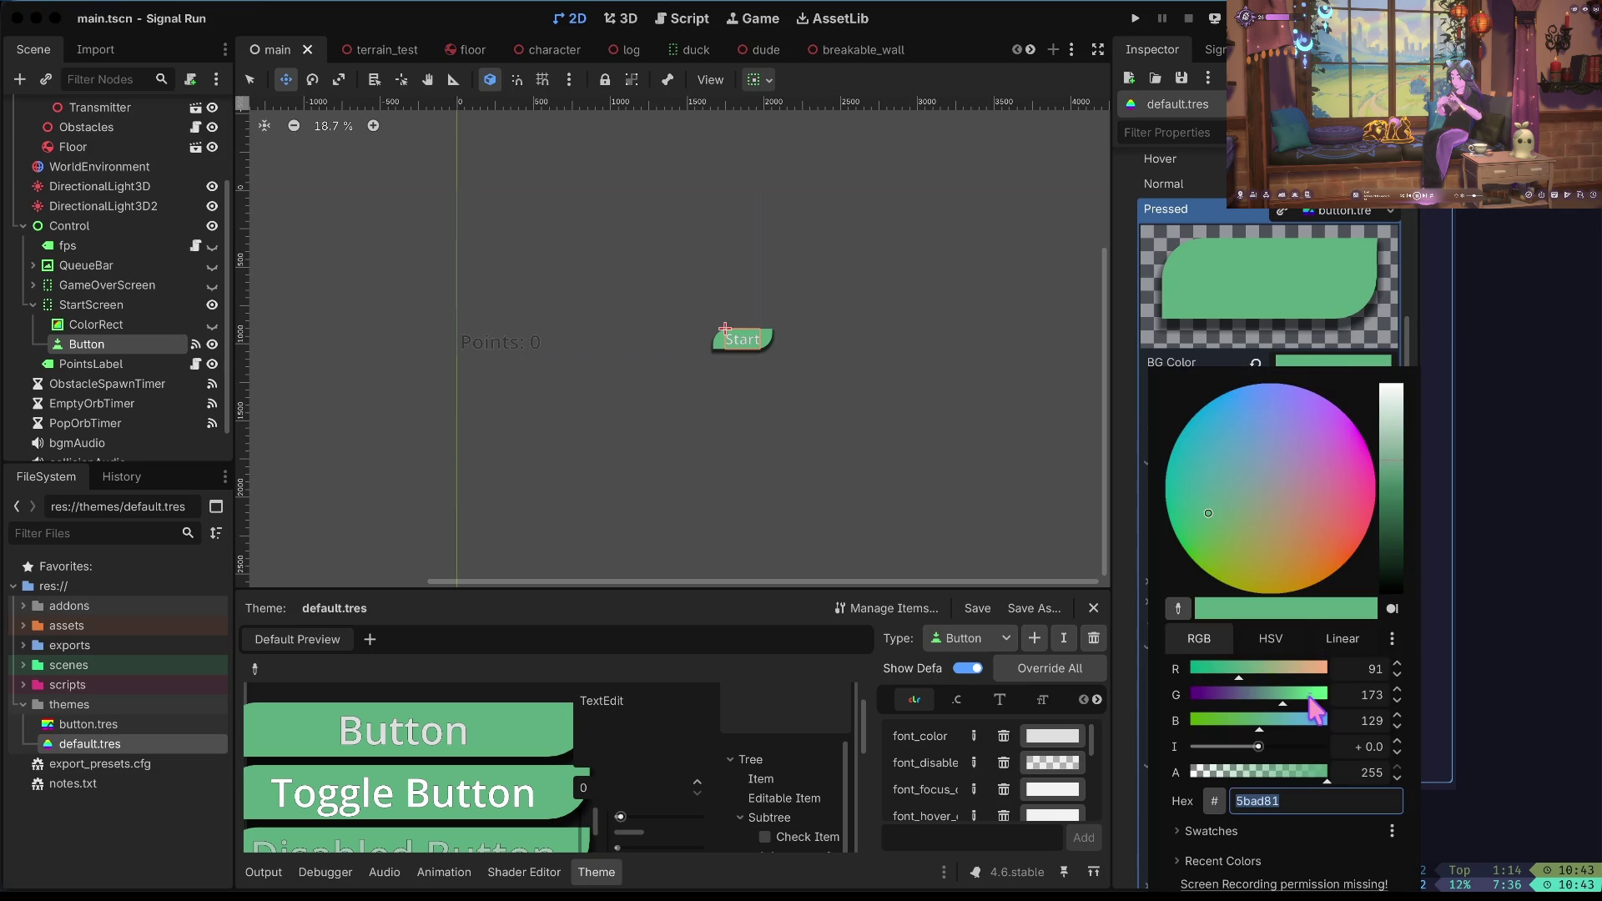
{"action": "left_click", "coordinate": [1266, 773]}
{"action": "left_click_drag", "start_coordinate": [1265, 776], "coordinate": [1267, 777]}
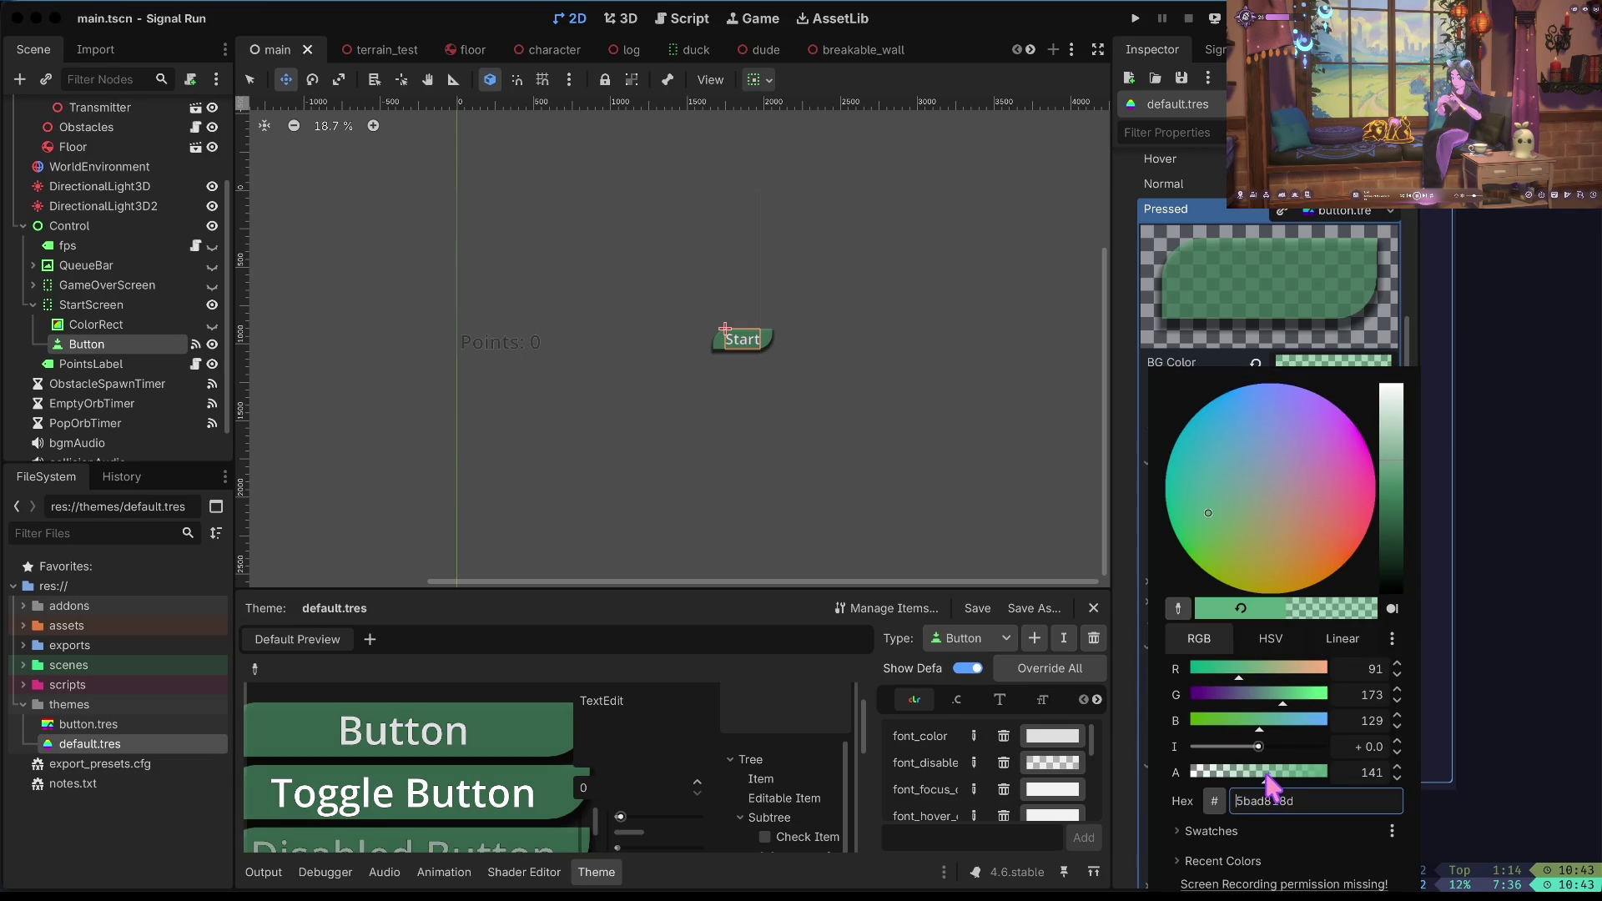
{"action": "left_click", "coordinate": [1008, 522]}
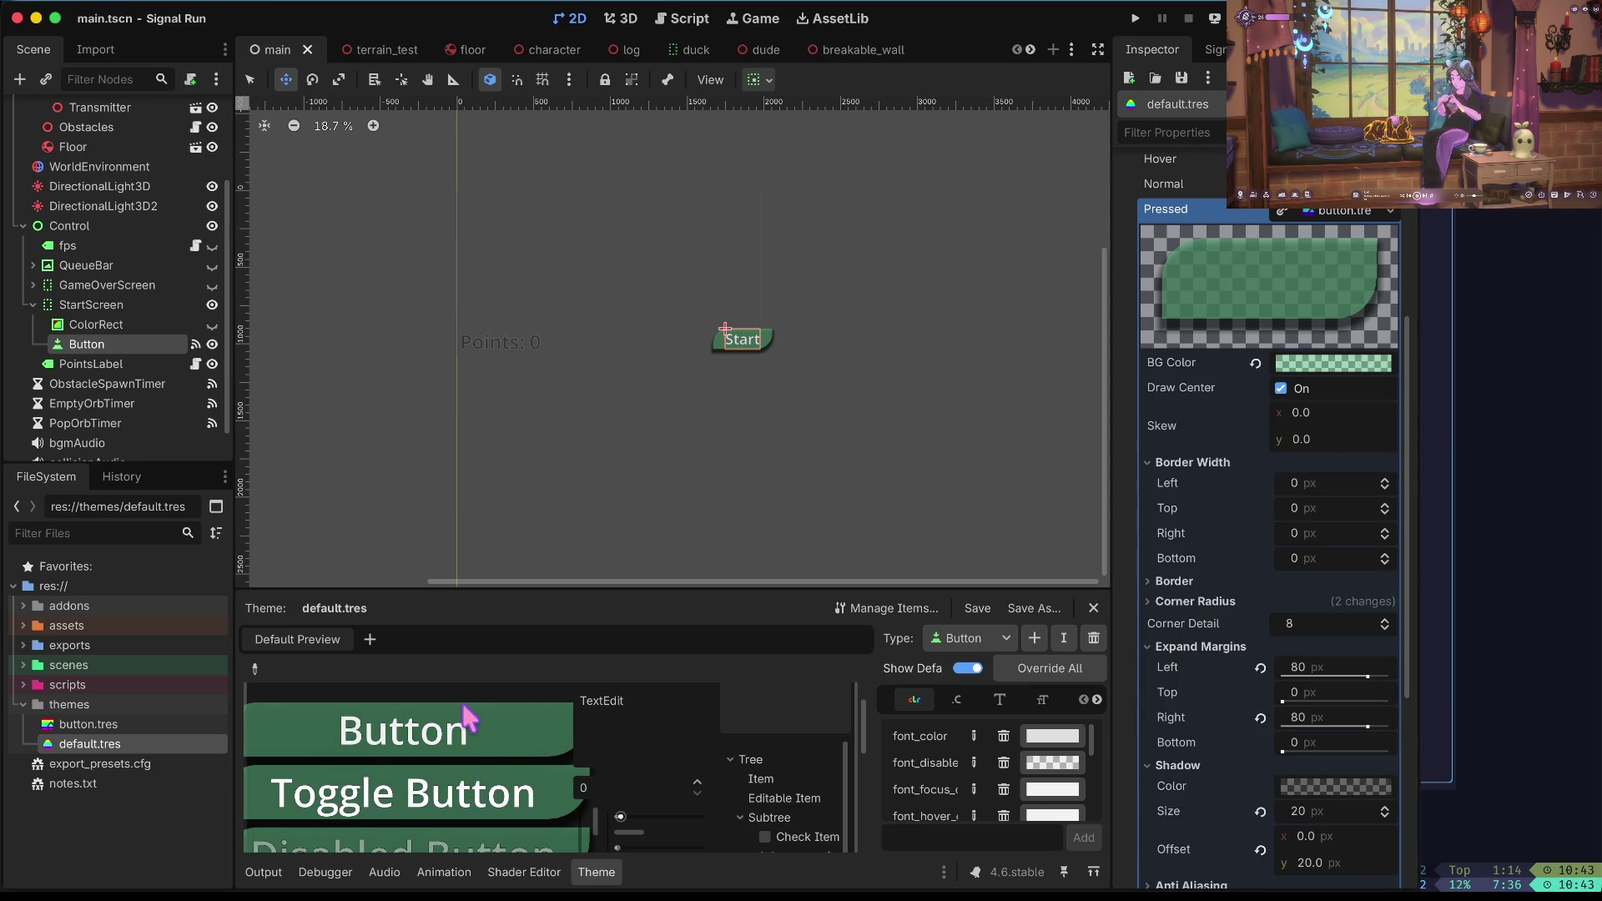
{"action": "scroll", "coordinate": [465, 726], "scroll_direction": "up", "scroll_amount": 2}
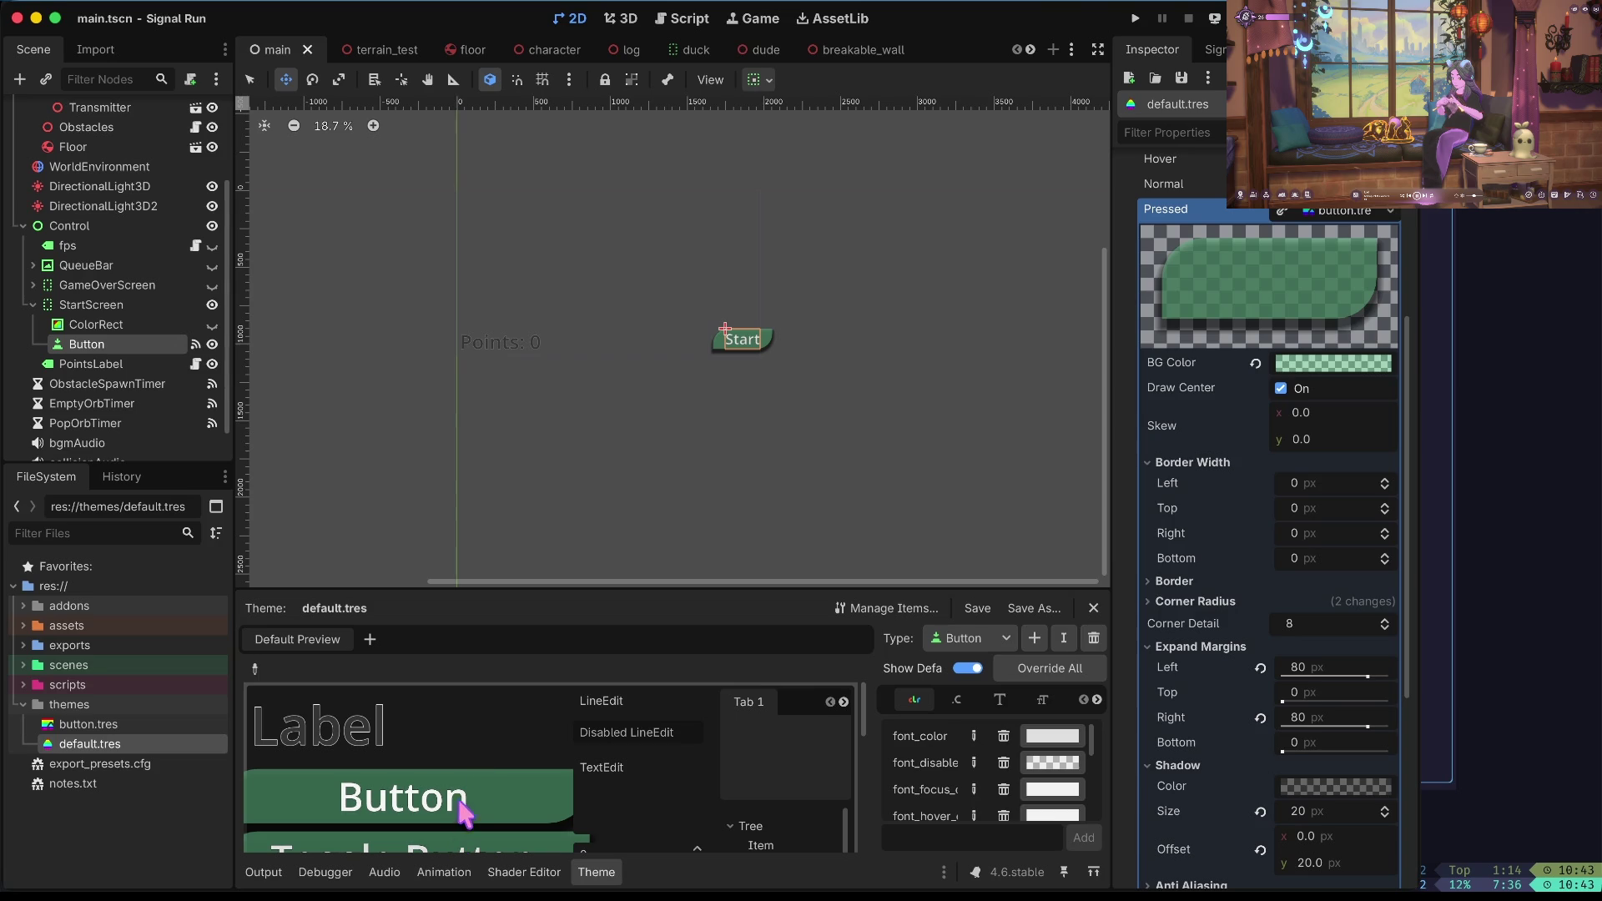
{"action": "scroll", "coordinate": [1345, 367], "scroll_direction": "up", "scroll_amount": 2}
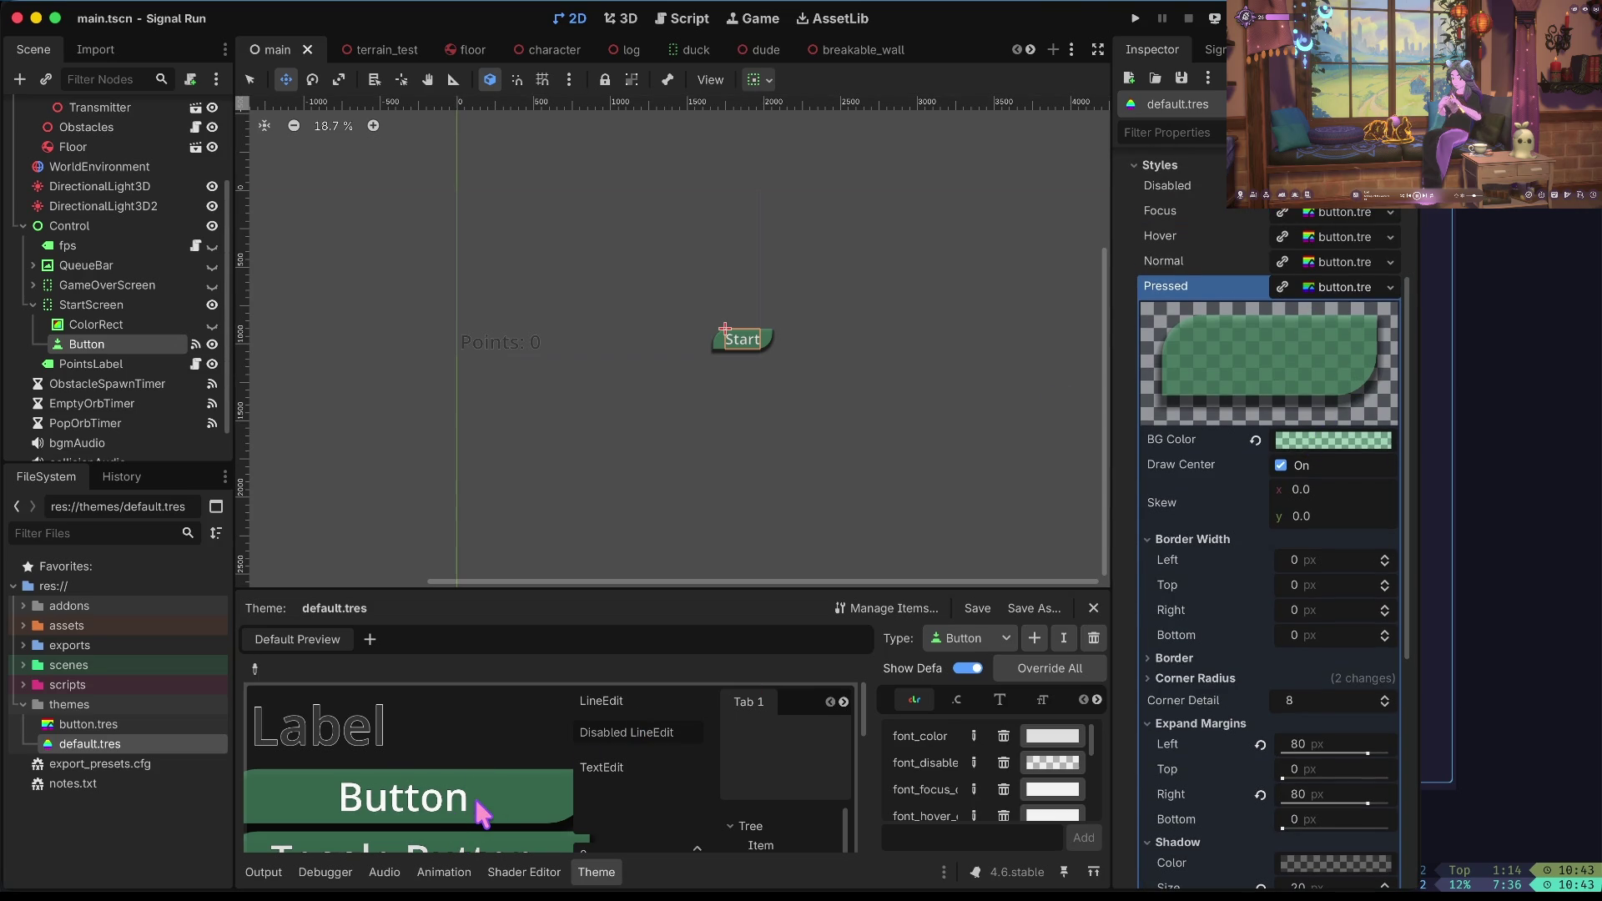
{"action": "left_click", "coordinate": [1316, 450]}
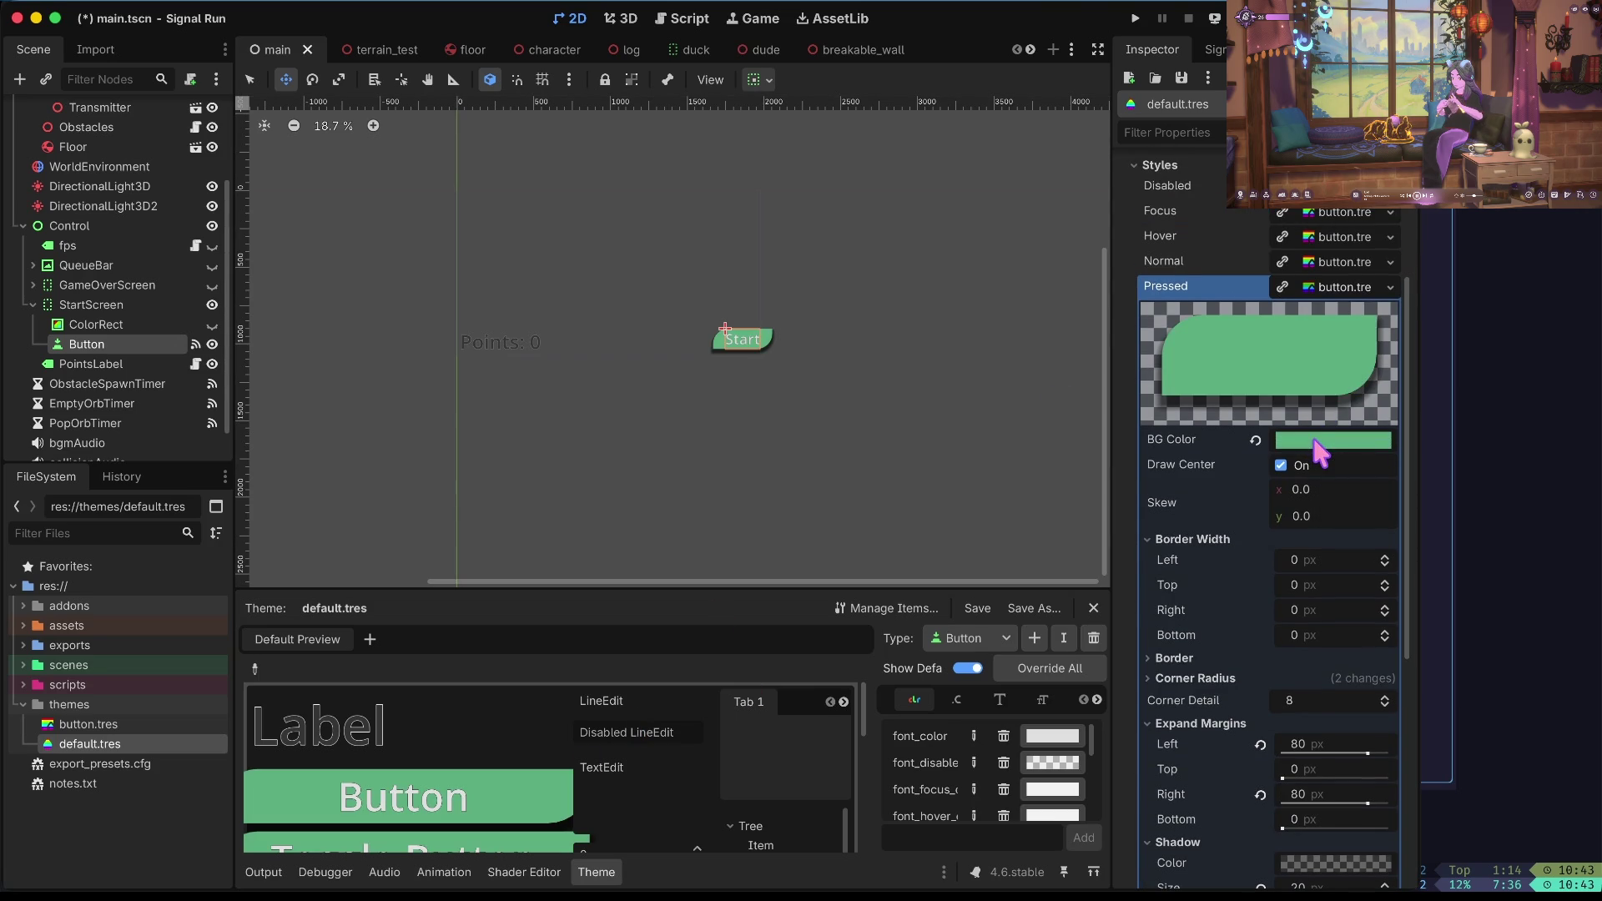
{"action": "left_click", "coordinate": [1194, 259]}
Turn Local to Scene back off, collapse Border Width, Expand Margins and Shadow, and save.
{"action": "left_click", "coordinate": [1344, 287]}
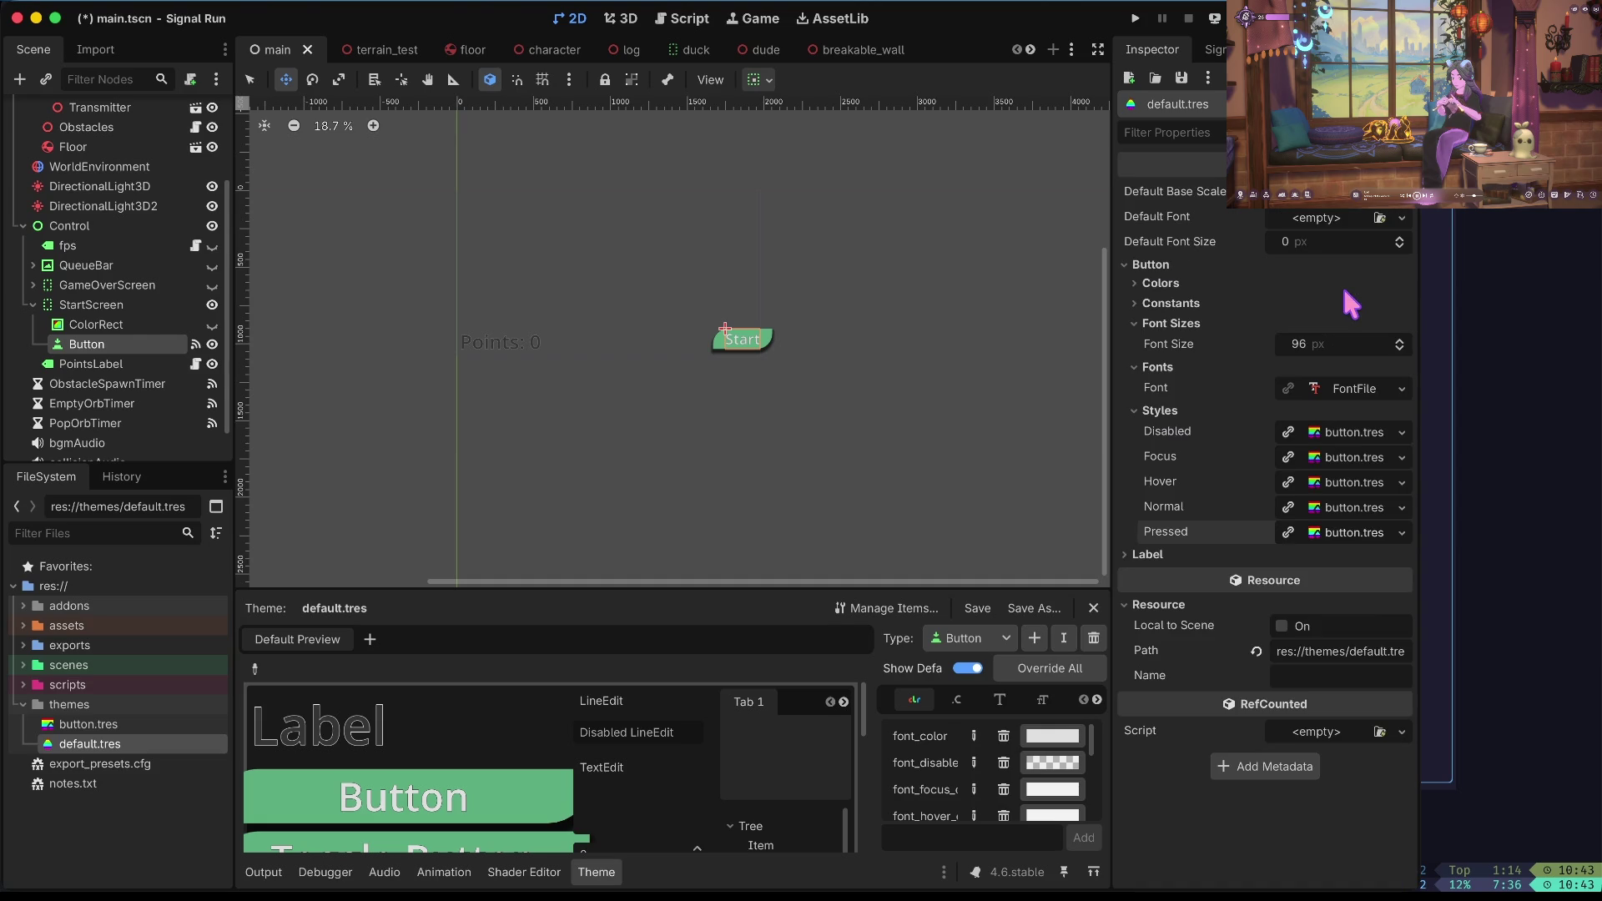
{"action": "left_click", "coordinate": [1346, 533]}
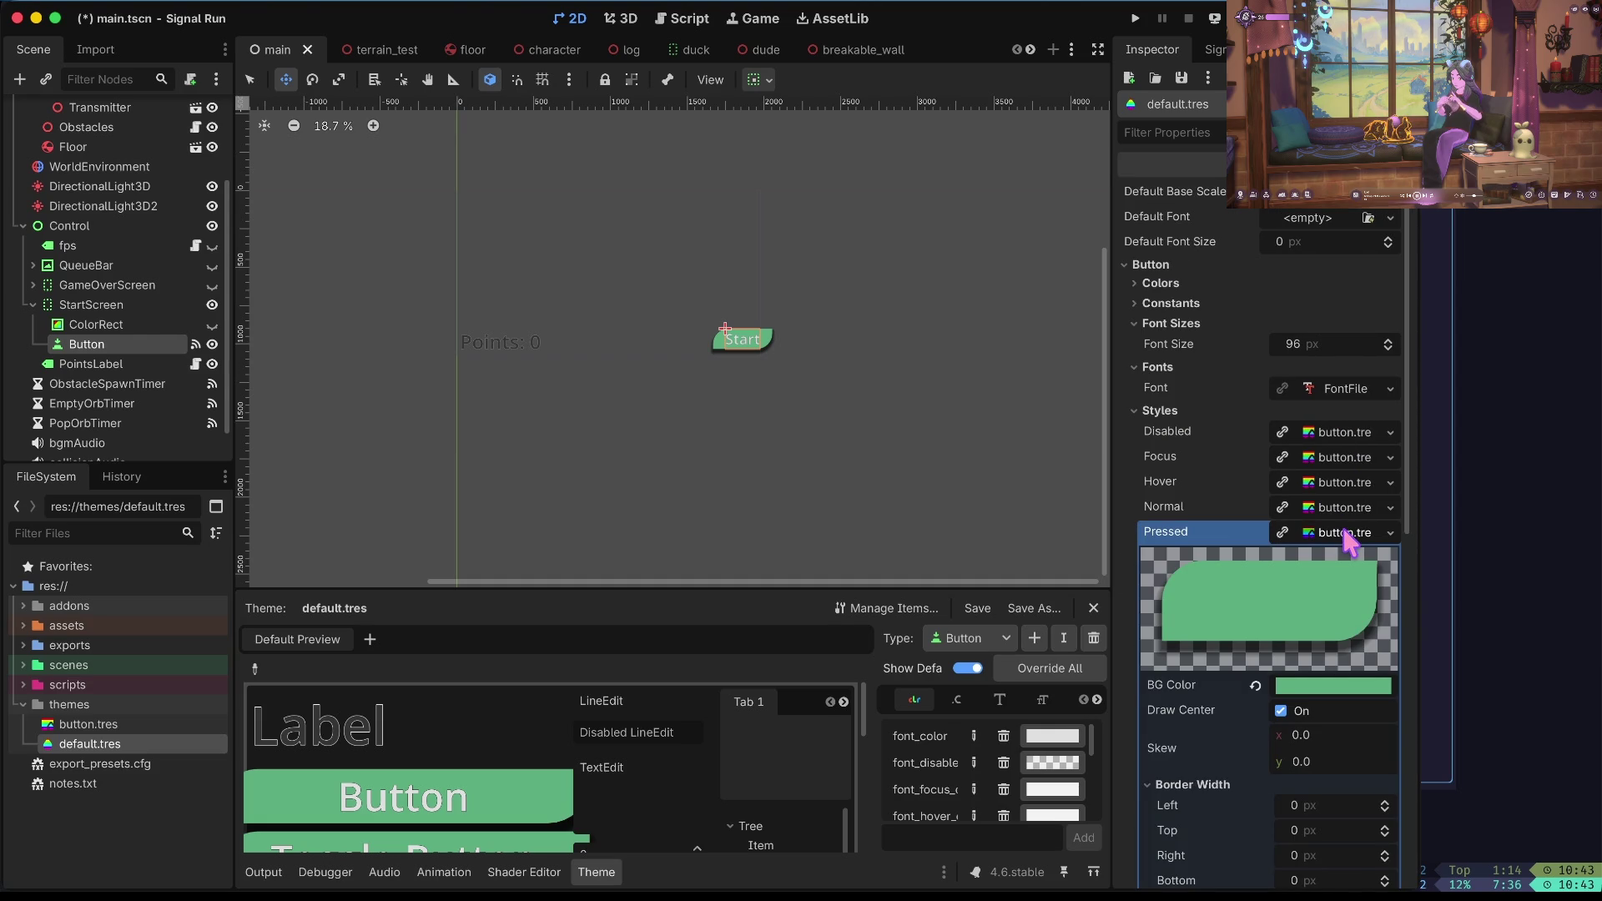
{"action": "scroll", "coordinate": [1348, 538], "scroll_direction": "down", "scroll_amount": 8}
{"action": "left_click", "coordinate": [1286, 628]}
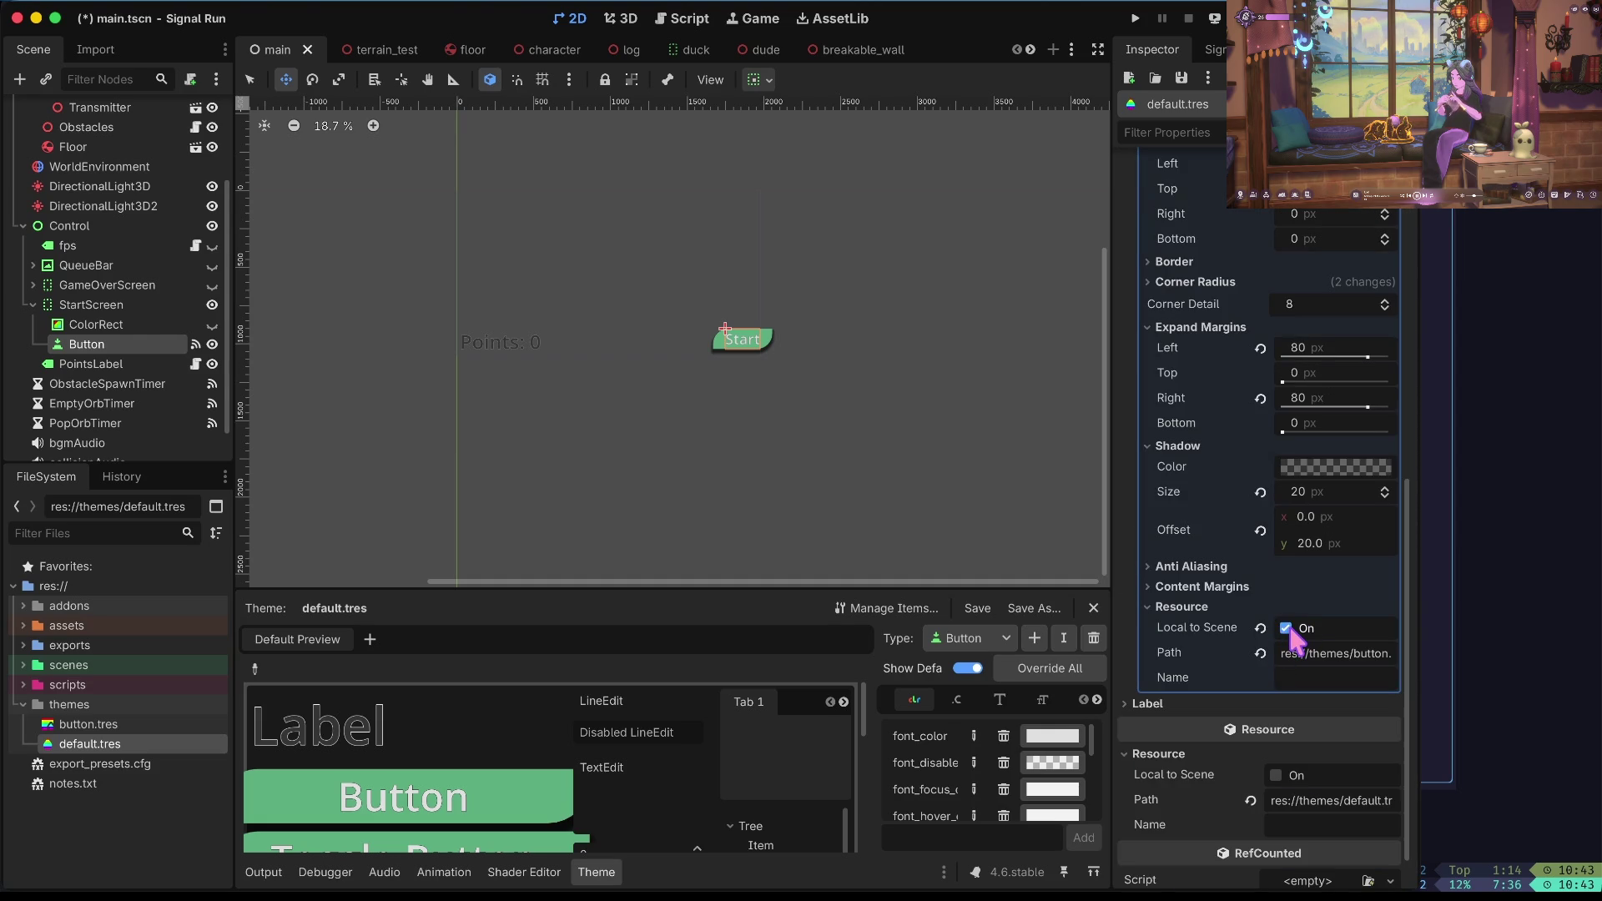
{"action": "scroll", "coordinate": [1293, 639], "scroll_direction": "up", "scroll_amount": 3}
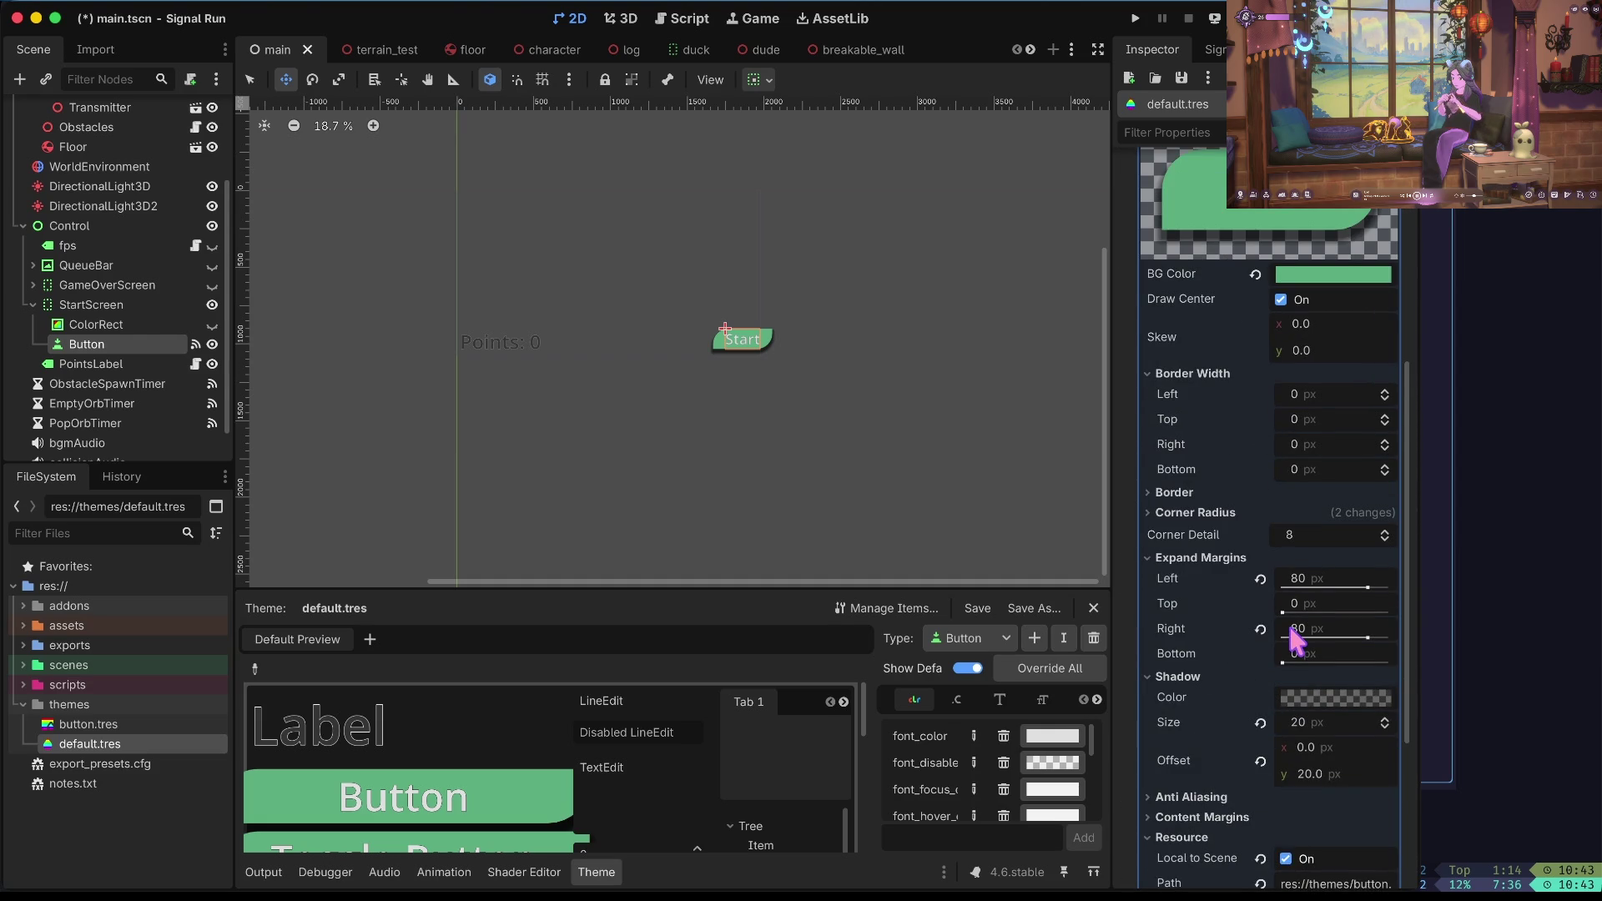
{"action": "left_click", "coordinate": [1223, 372]}
{"action": "left_click", "coordinate": [1221, 461]}
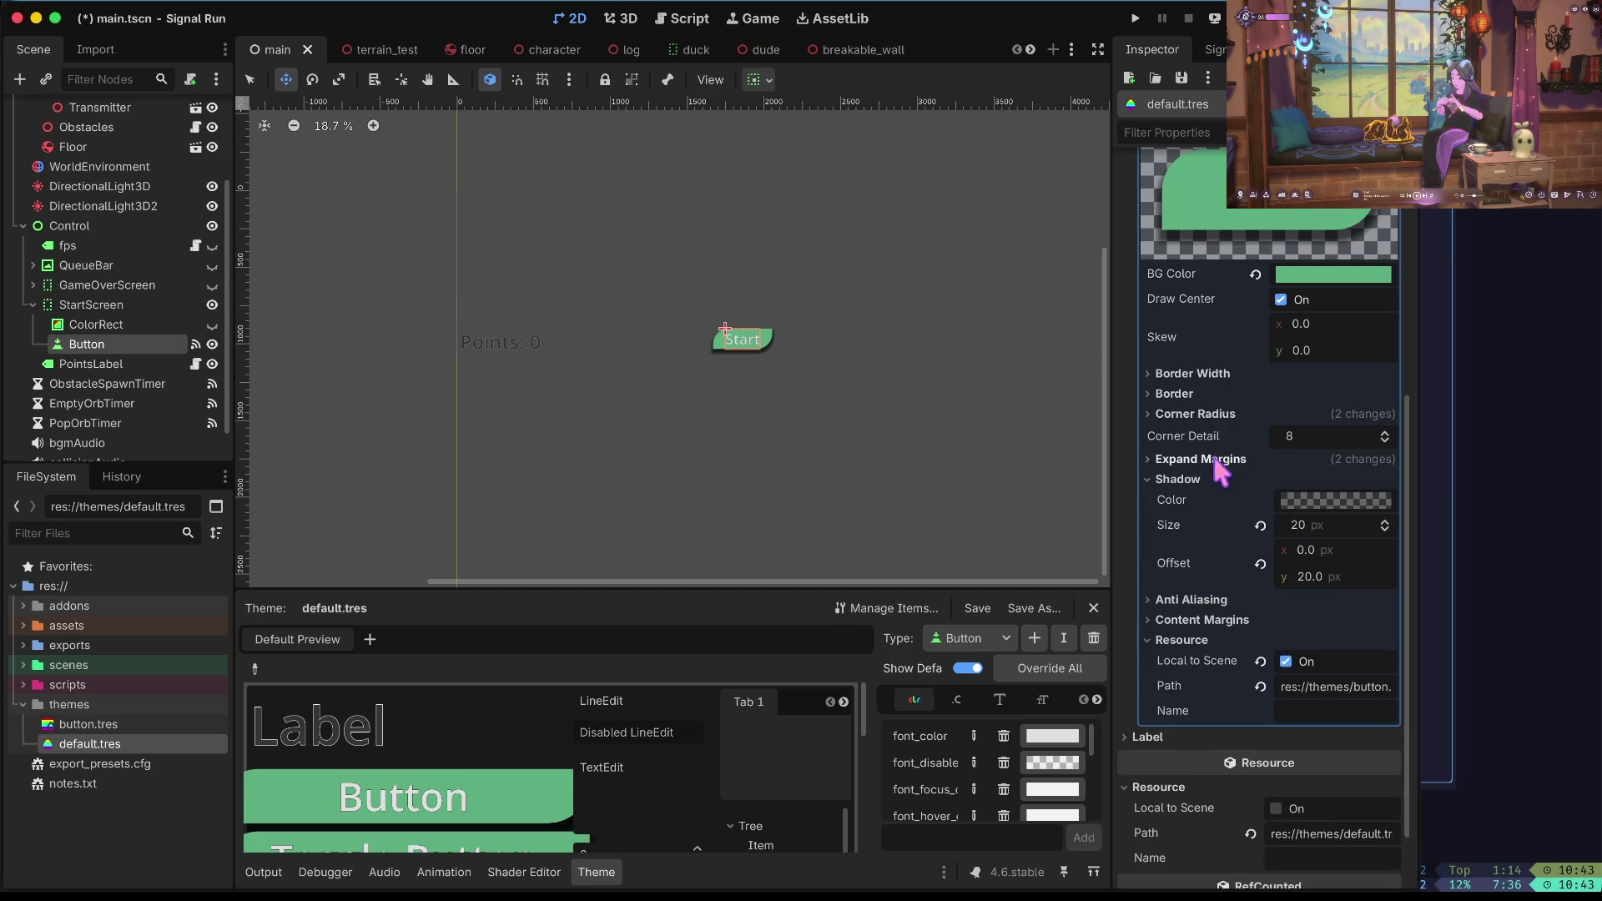
{"action": "left_click", "coordinate": [1209, 480]}
{"action": "left_click", "coordinate": [1285, 584]}
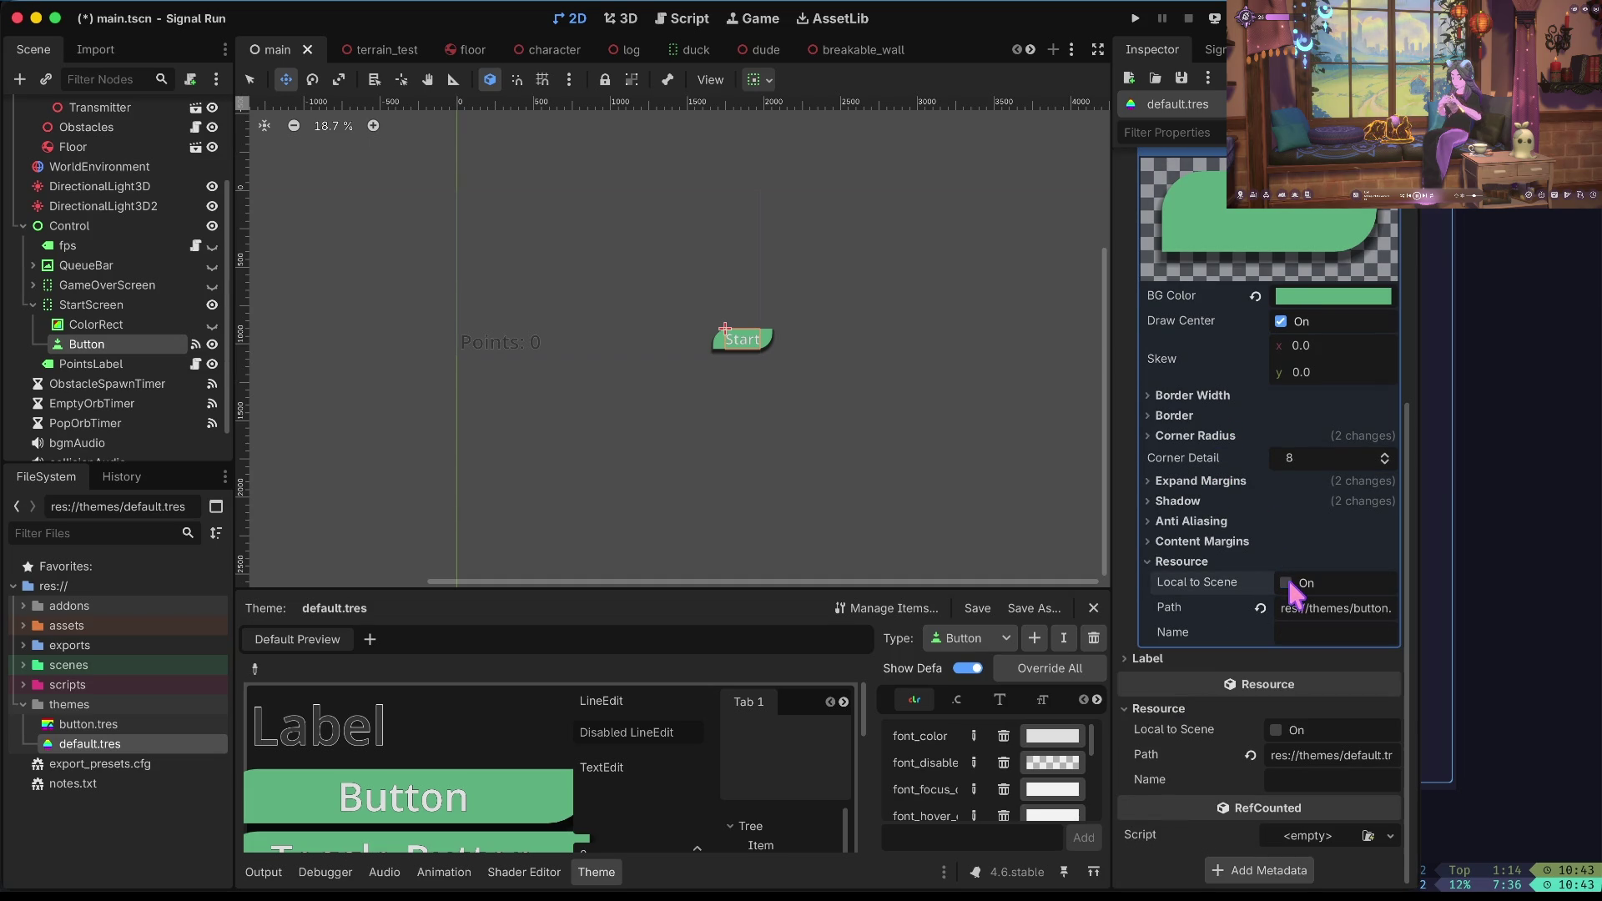
{"action": "key", "text": "ctrl+s"}
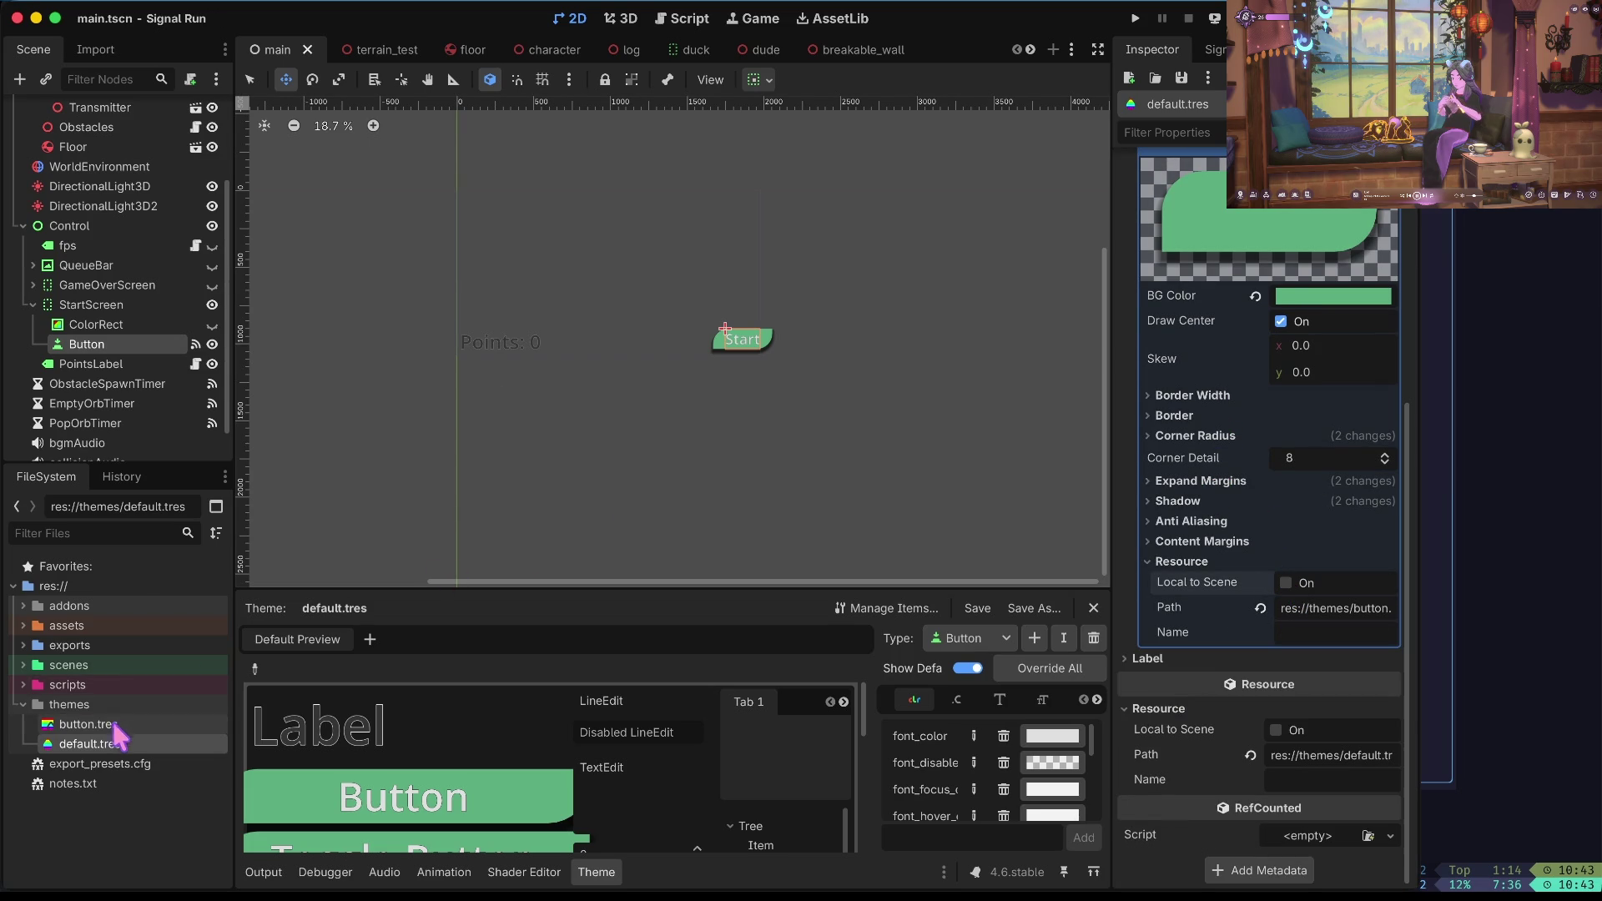
{"action": "left_click", "coordinate": [111, 724]}
Duplicate button.tres as pressed_button.tres and give it a pink d774a2 background.
{"action": "right_click", "coordinate": [114, 727]}
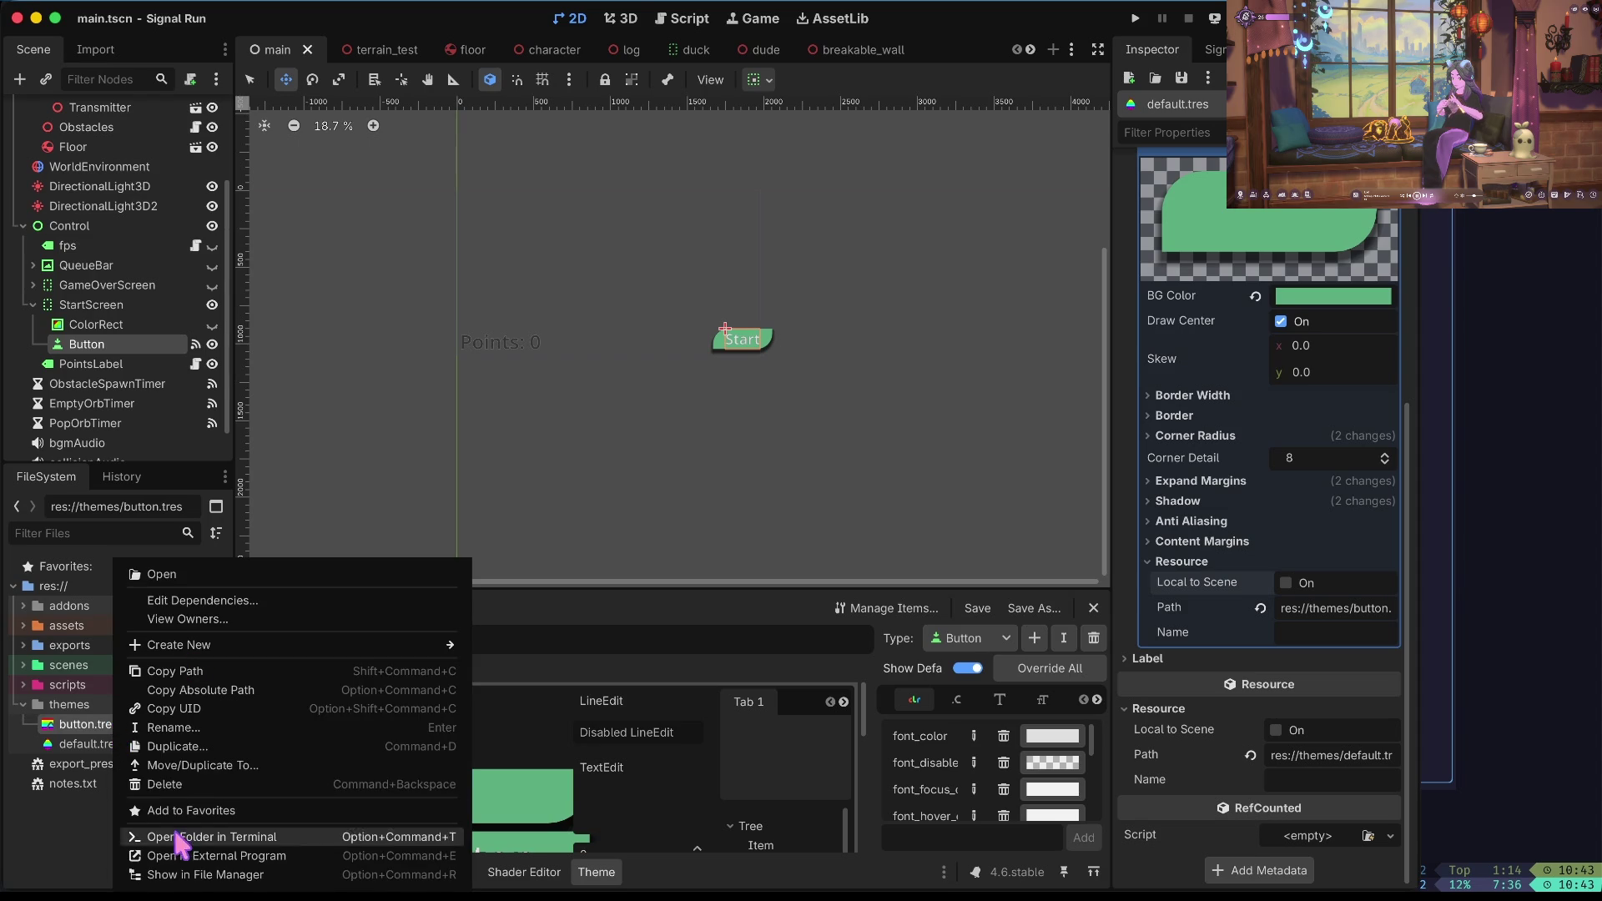
{"action": "left_click", "coordinate": [210, 758]}
{"action": "type", "text": "pr"}
{"action": "type", "text": "_"}
{"action": "key", "text": "Return"}
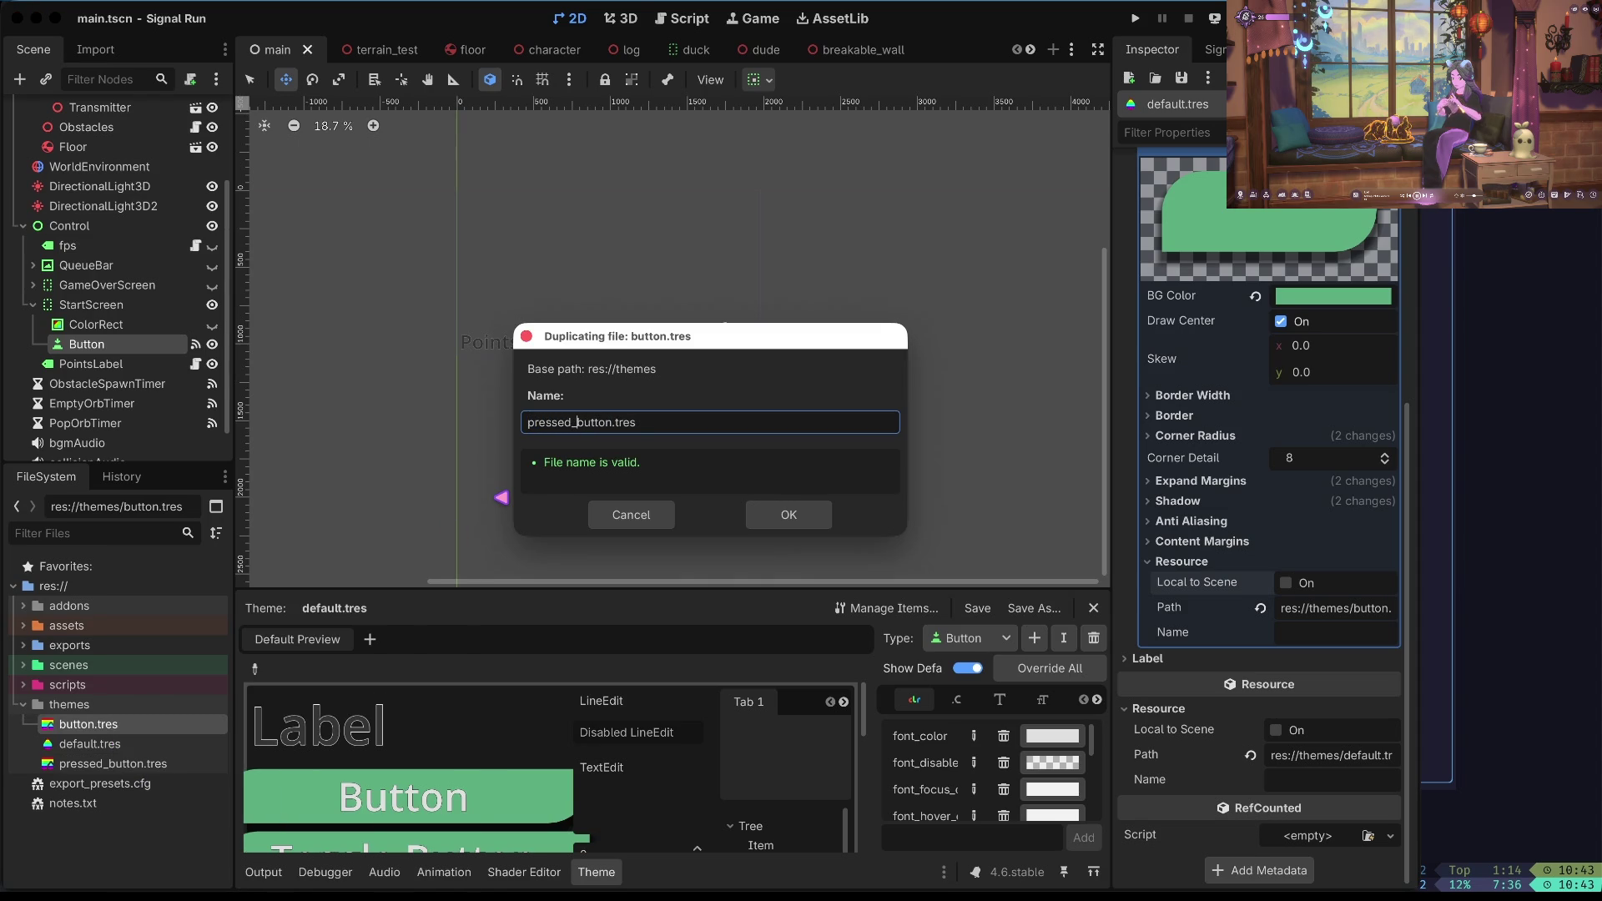
{"action": "left_click", "coordinate": [125, 764]}
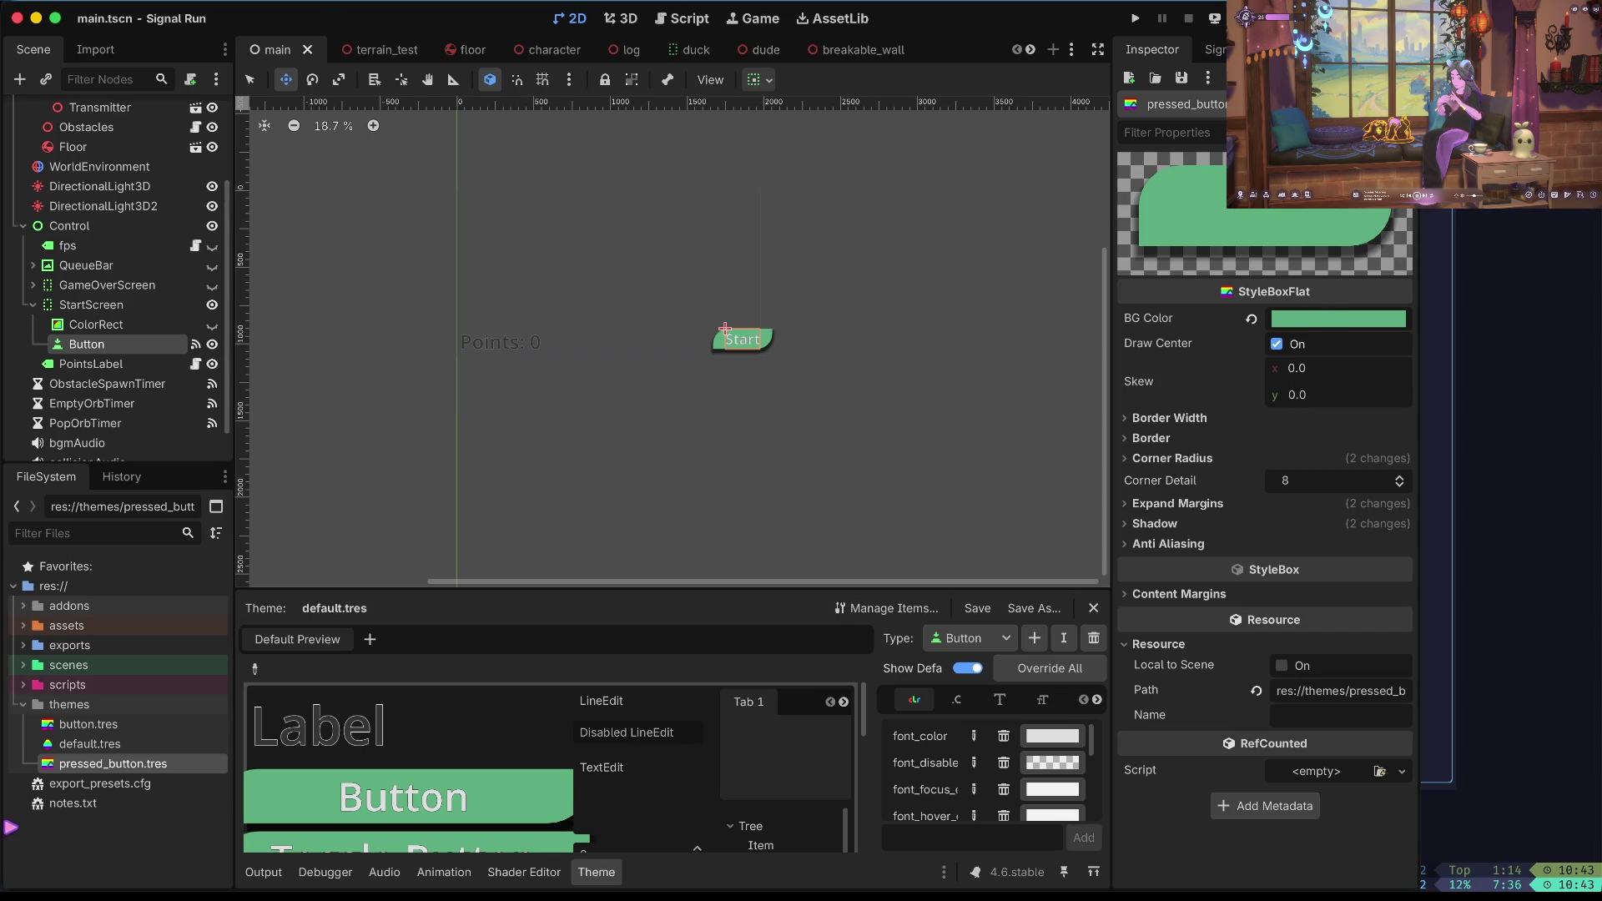
{"action": "left_click", "coordinate": [1331, 322]}
{"action": "left_click", "coordinate": [1334, 445]}
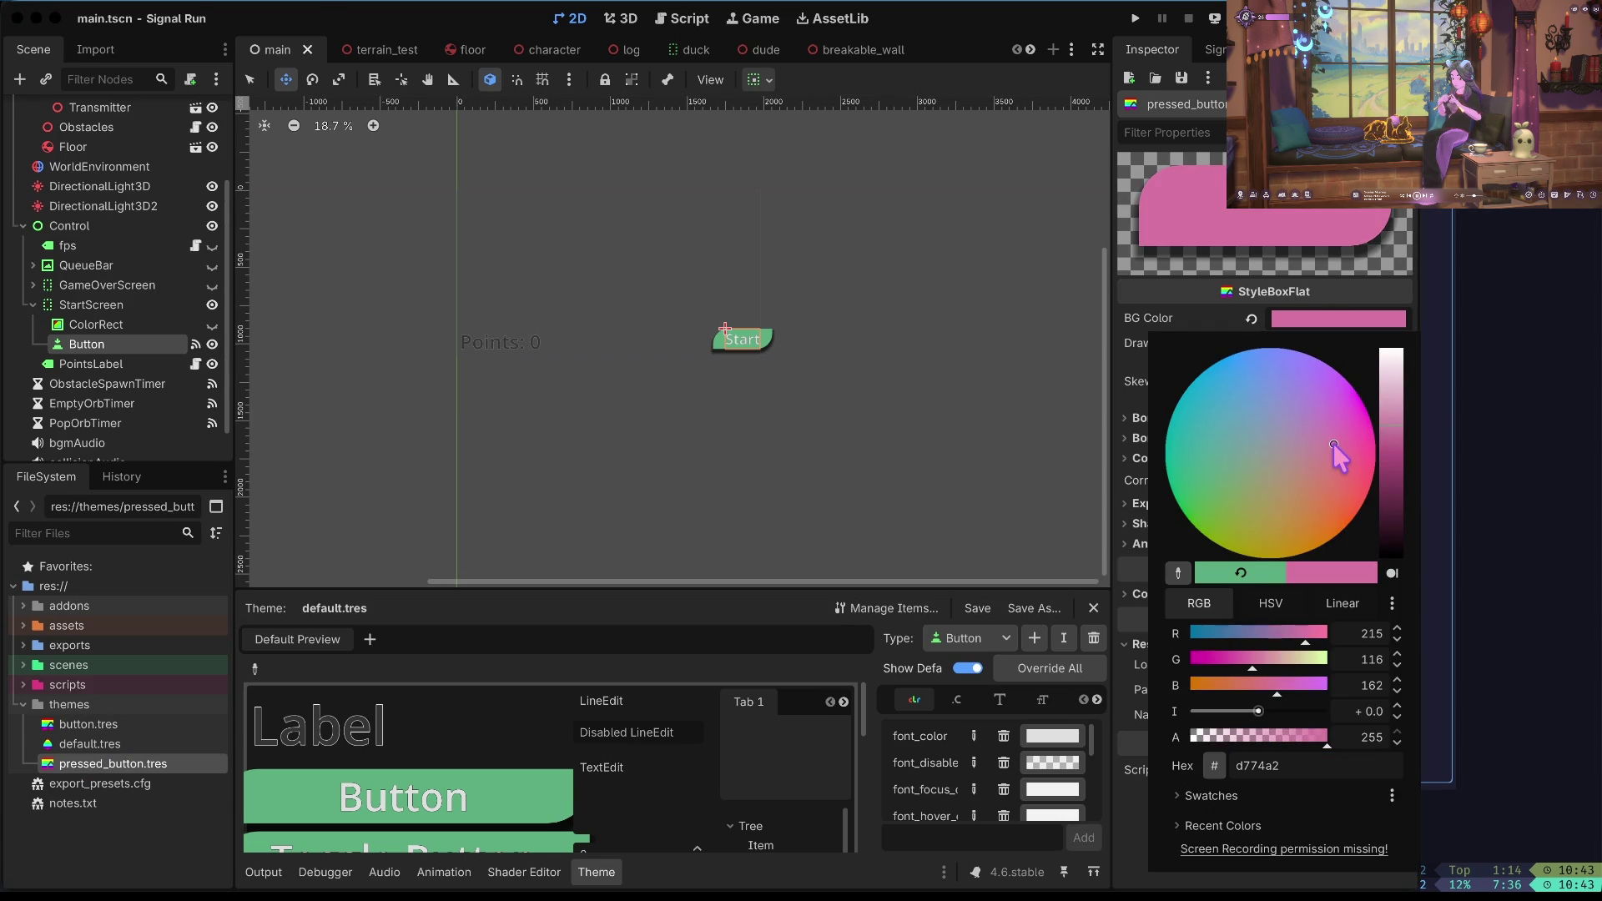
{"action": "left_click", "coordinate": [972, 521]}
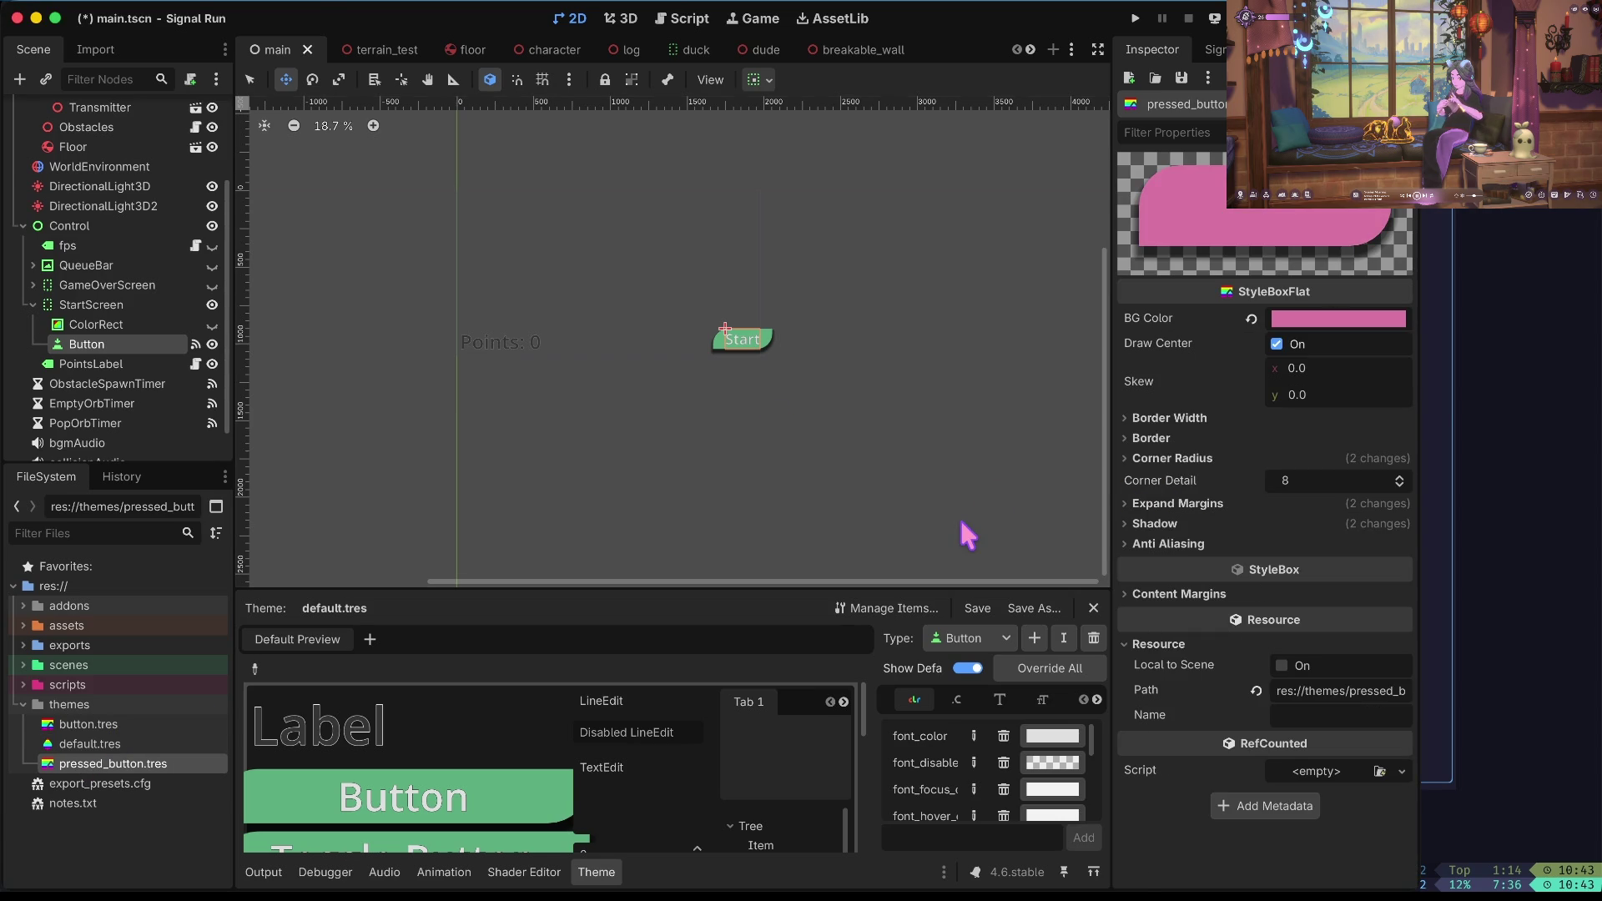
Load pressed_button.tres into the theme's Pressed style slot and run the game.
{"action": "left_click", "coordinate": [101, 745]}
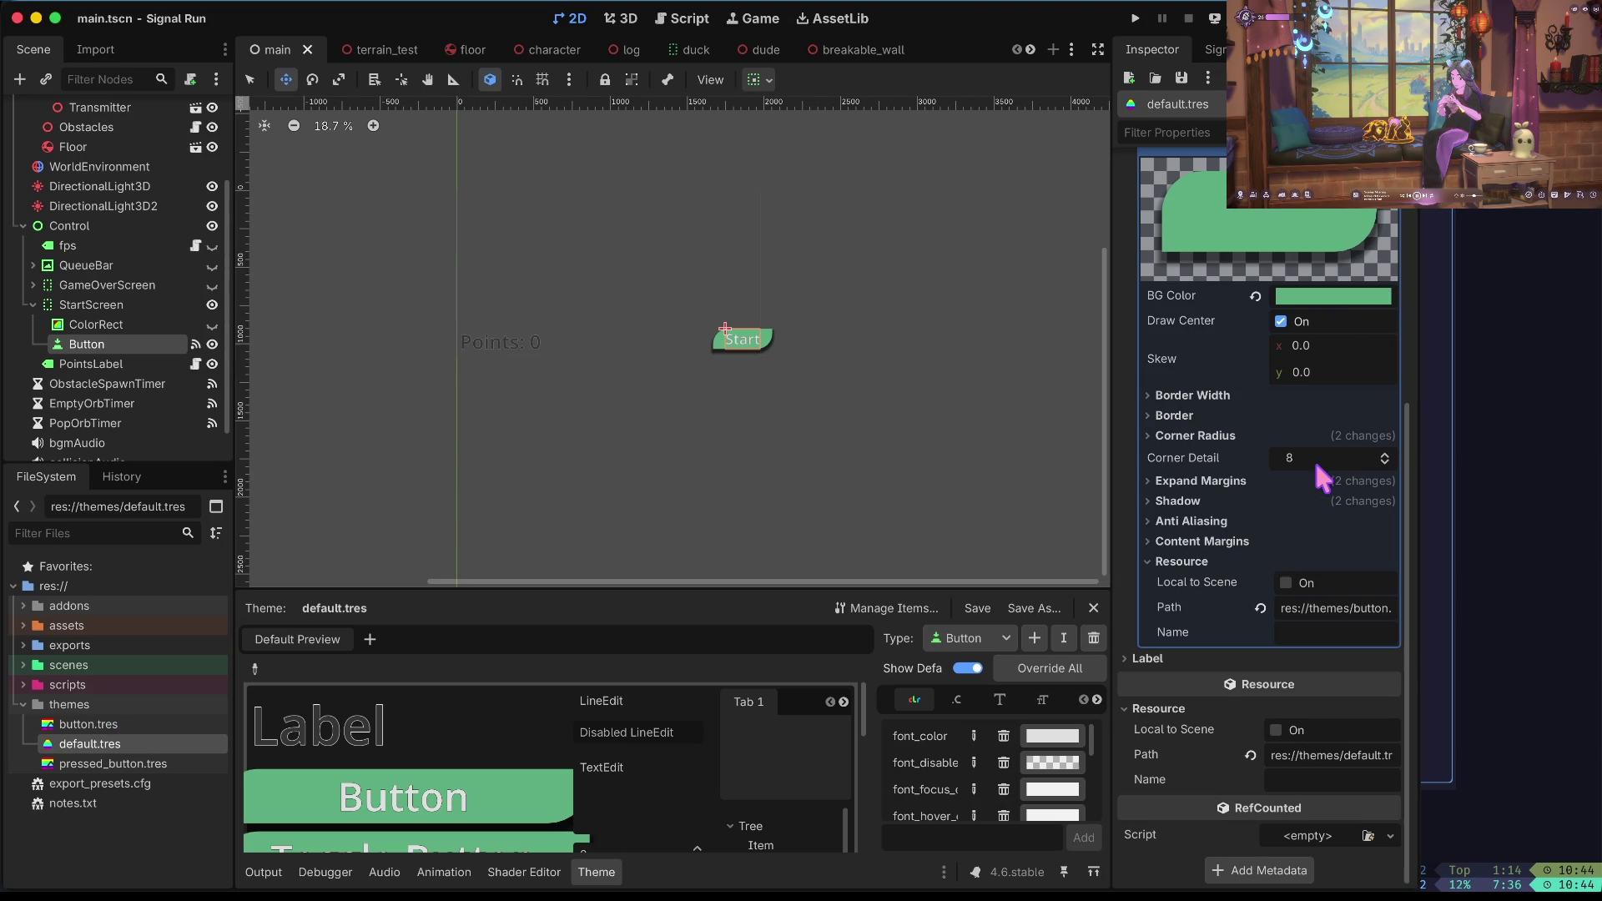
{"action": "scroll", "coordinate": [1317, 461], "scroll_direction": "up", "scroll_amount": 5}
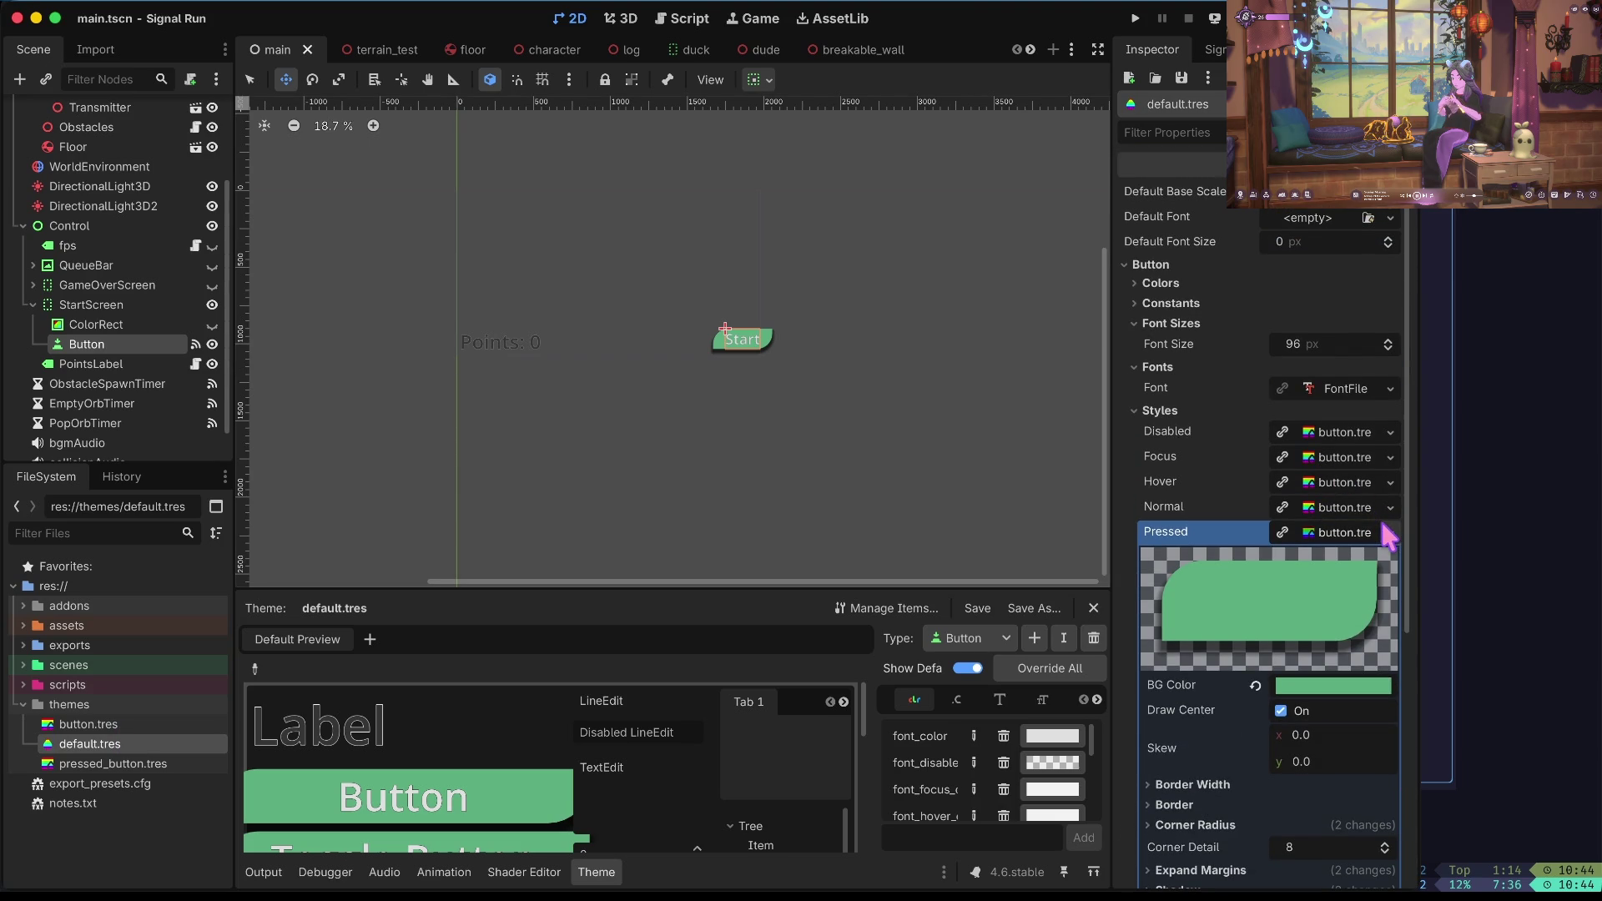
{"action": "left_click", "coordinate": [1389, 533]}
{"action": "left_click", "coordinate": [1326, 656]}
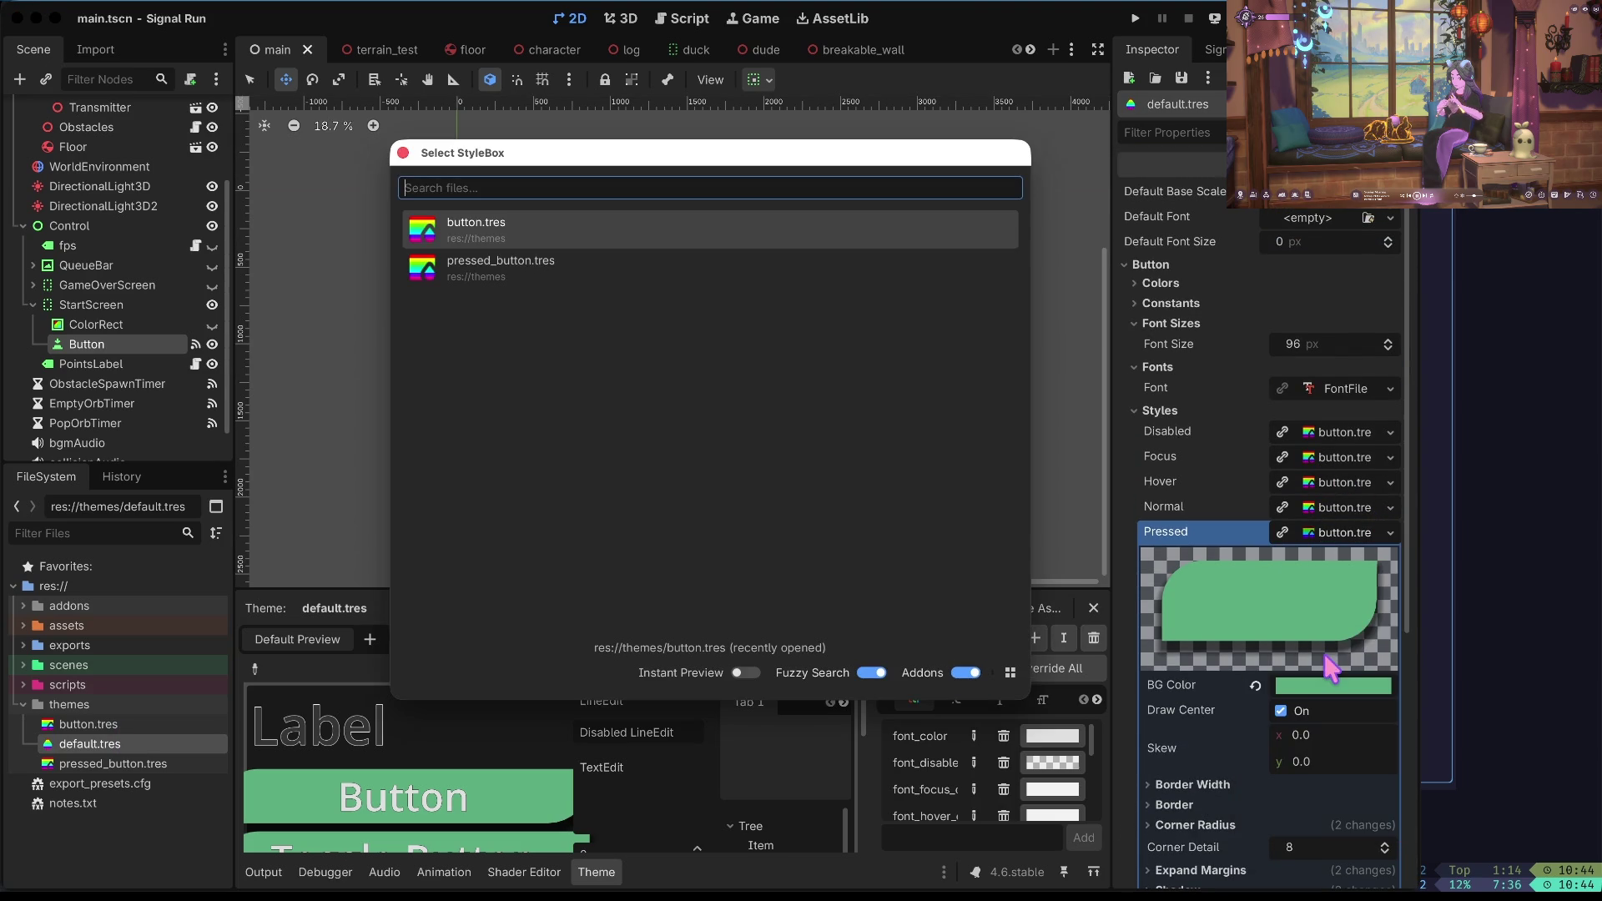
{"action": "double_click", "coordinate": [673, 282]}
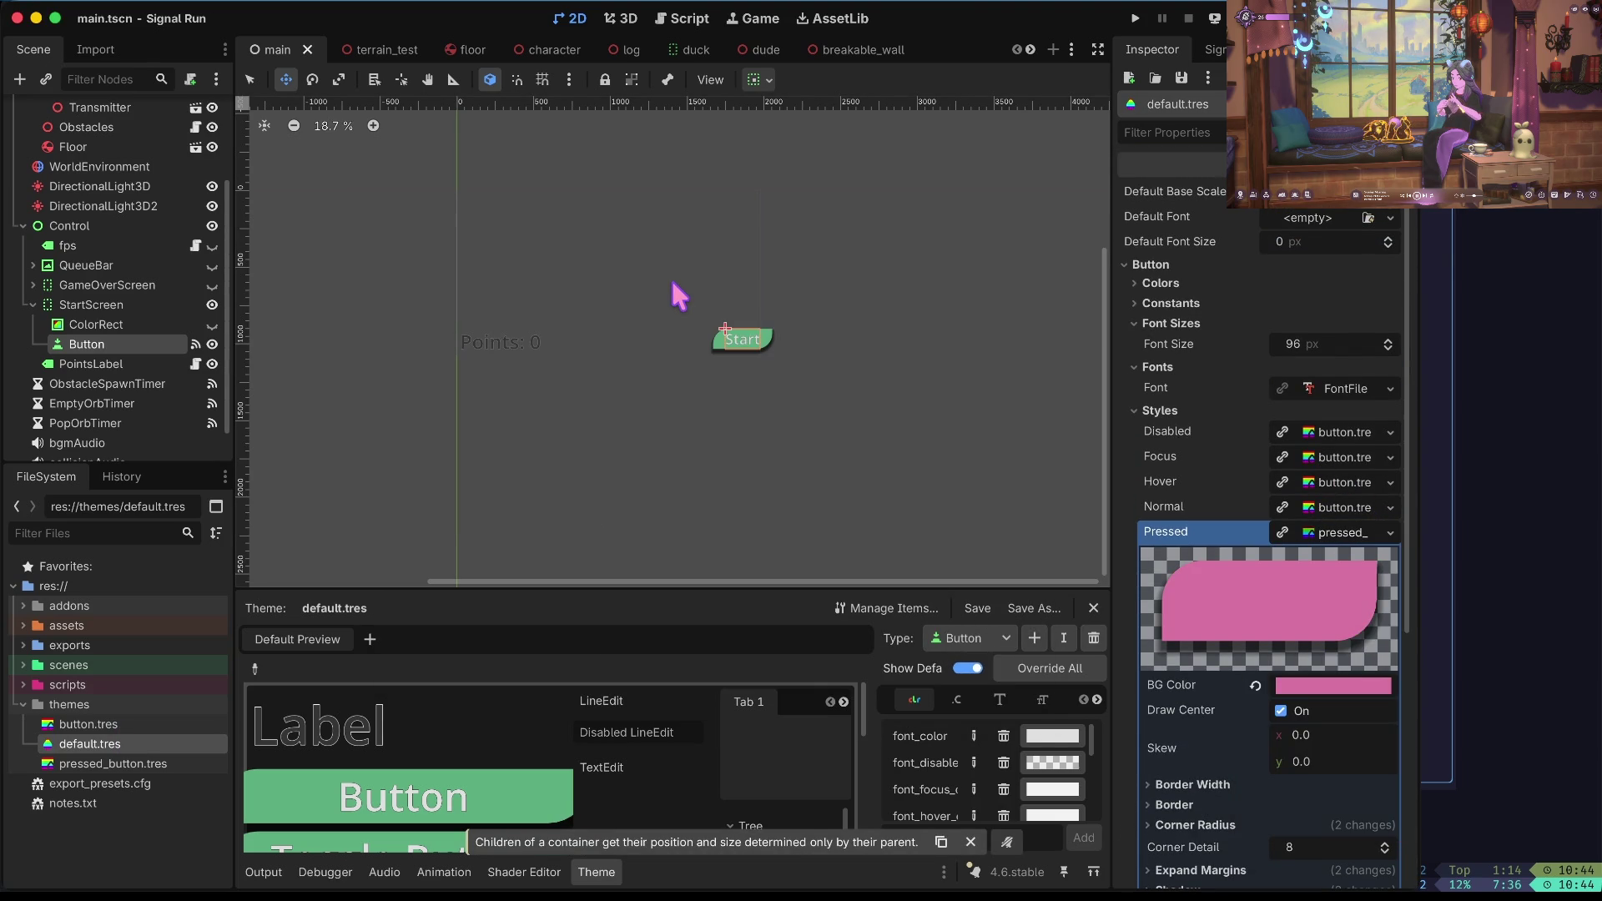
{"action": "key", "text": "F5"}
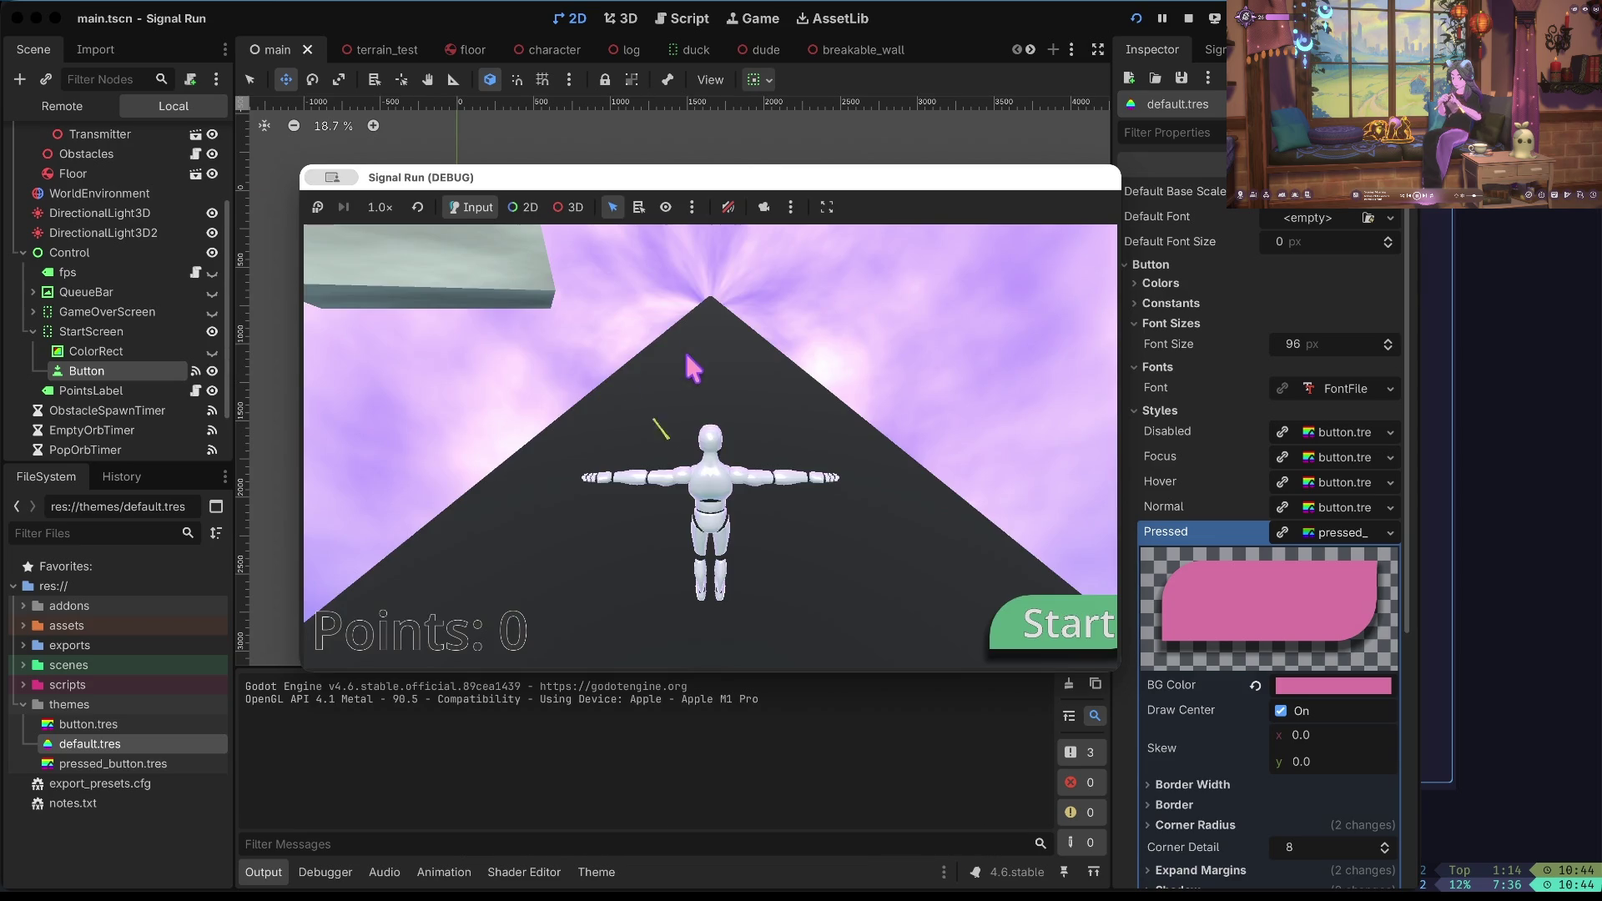
Press Start in the game, play briefly to score points, then stop the test run.
{"action": "left_click", "coordinate": [960, 579]}
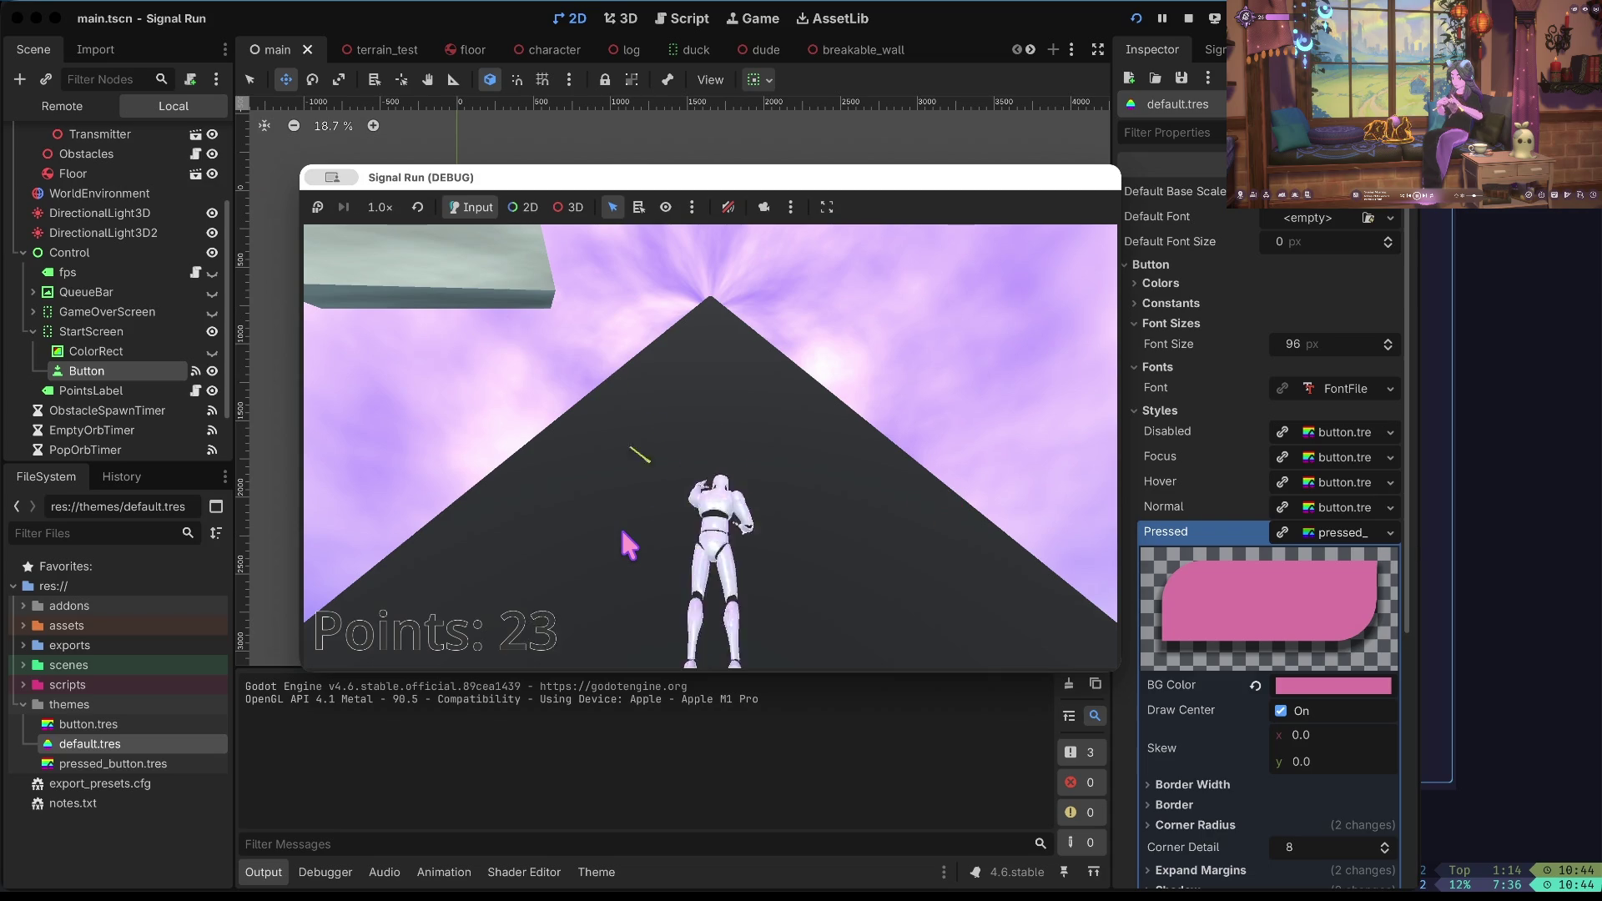
{"action": "left_click", "coordinate": [1187, 18]}
{"action": "scroll", "coordinate": [112, 232], "scroll_direction": "up", "scroll_amount": 5}
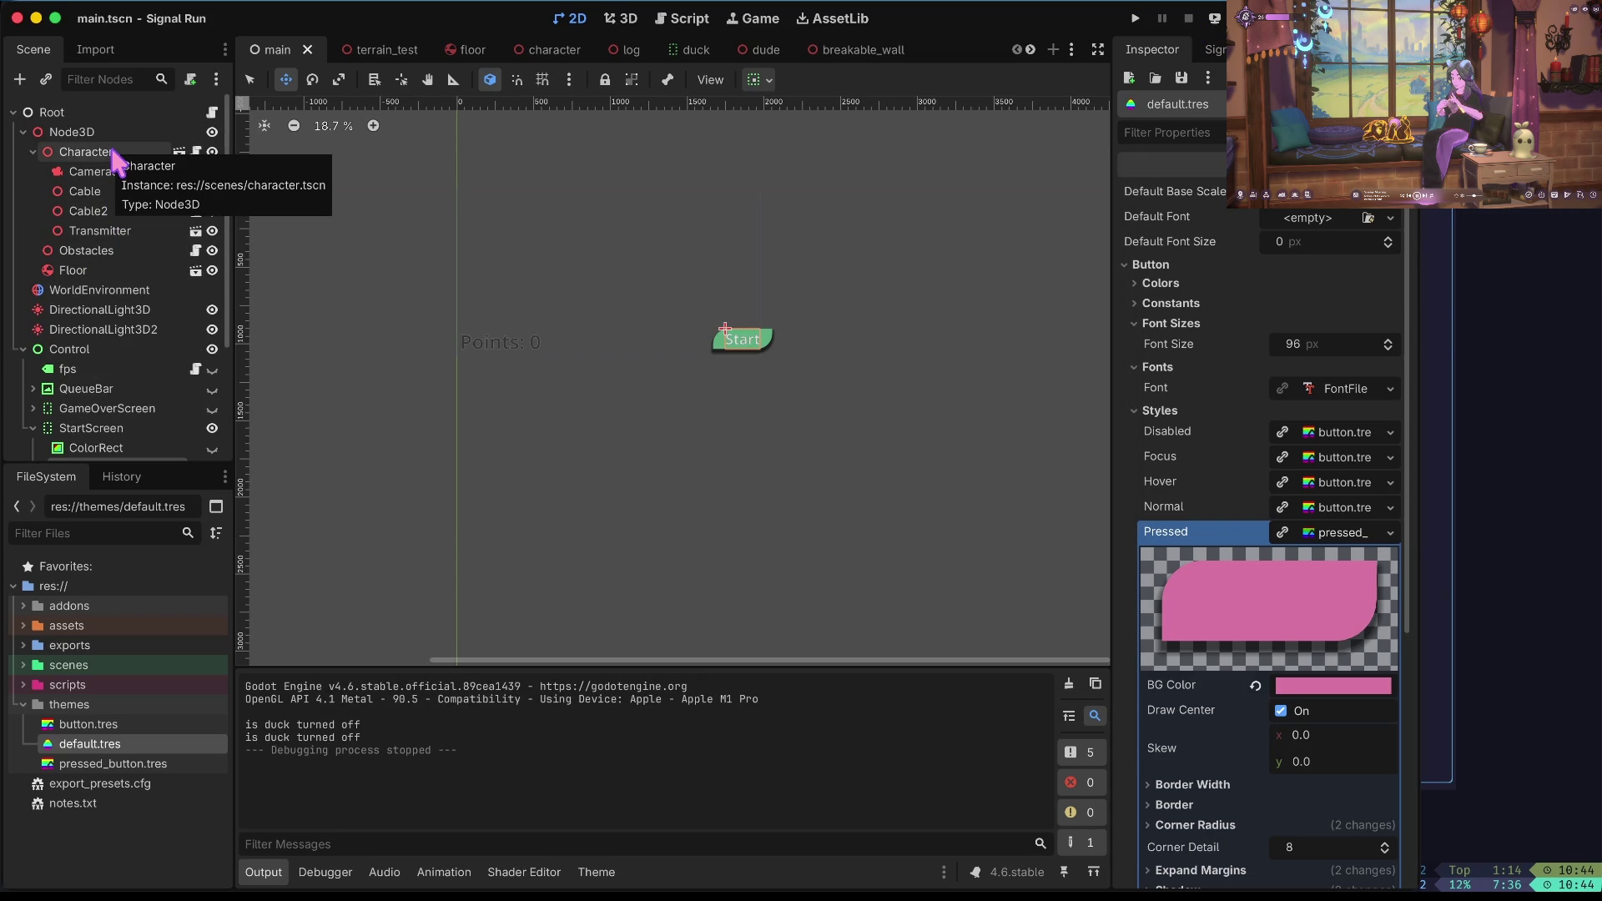
Make the QueueBar visible, save, and test-run the game before stopping it.
{"action": "scroll", "coordinate": [56, 332], "scroll_direction": "down", "scroll_amount": 3}
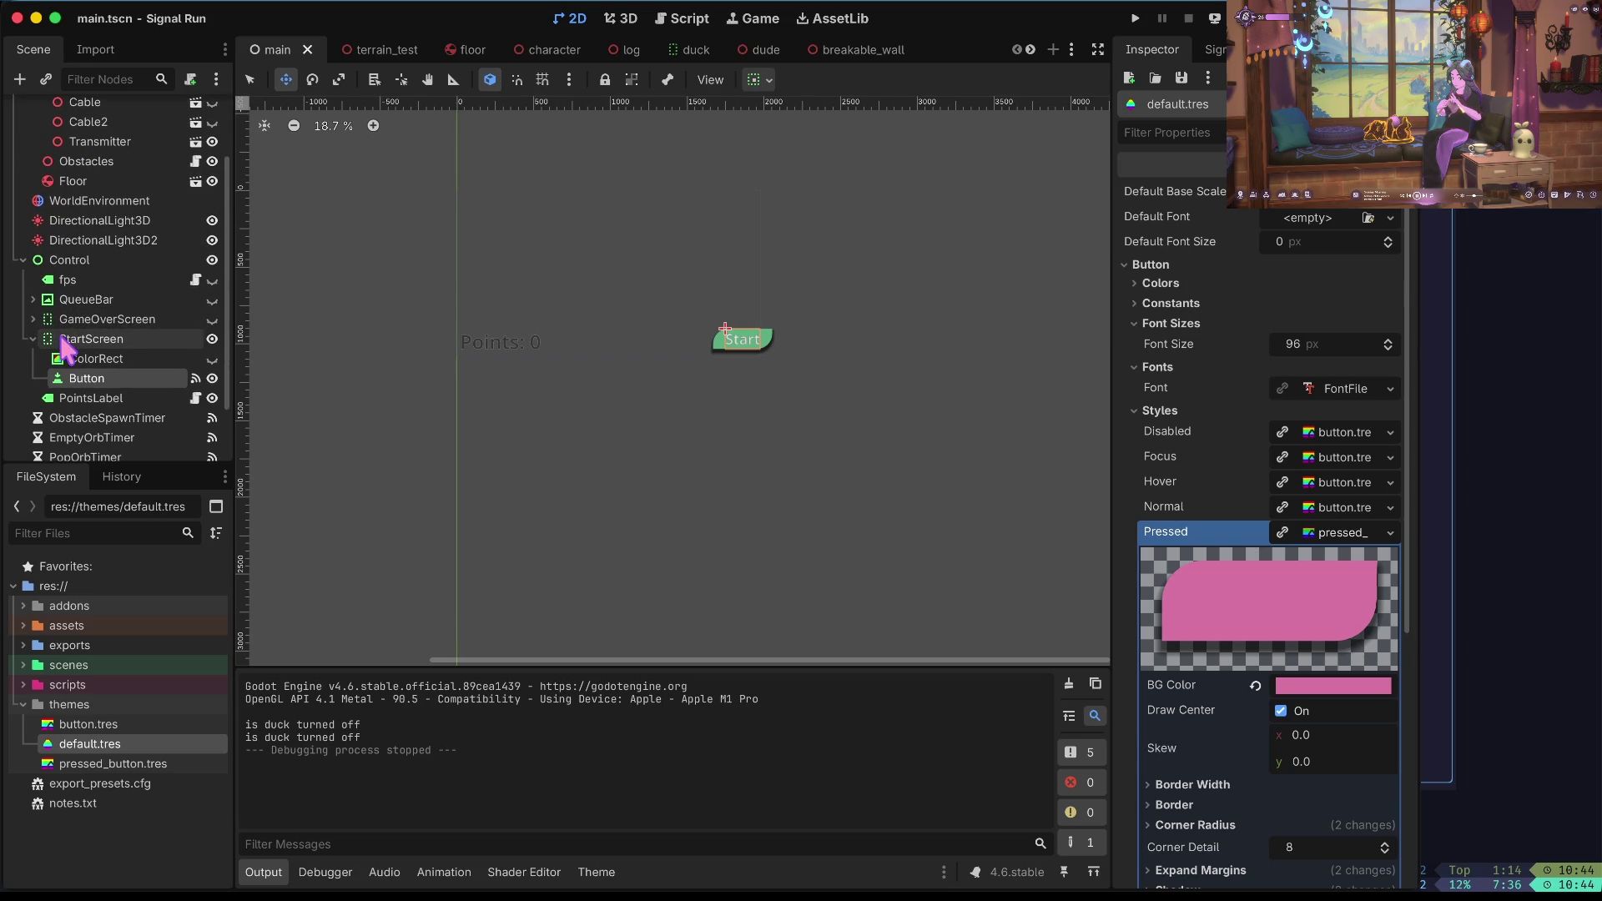
{"action": "left_click", "coordinate": [32, 300]}
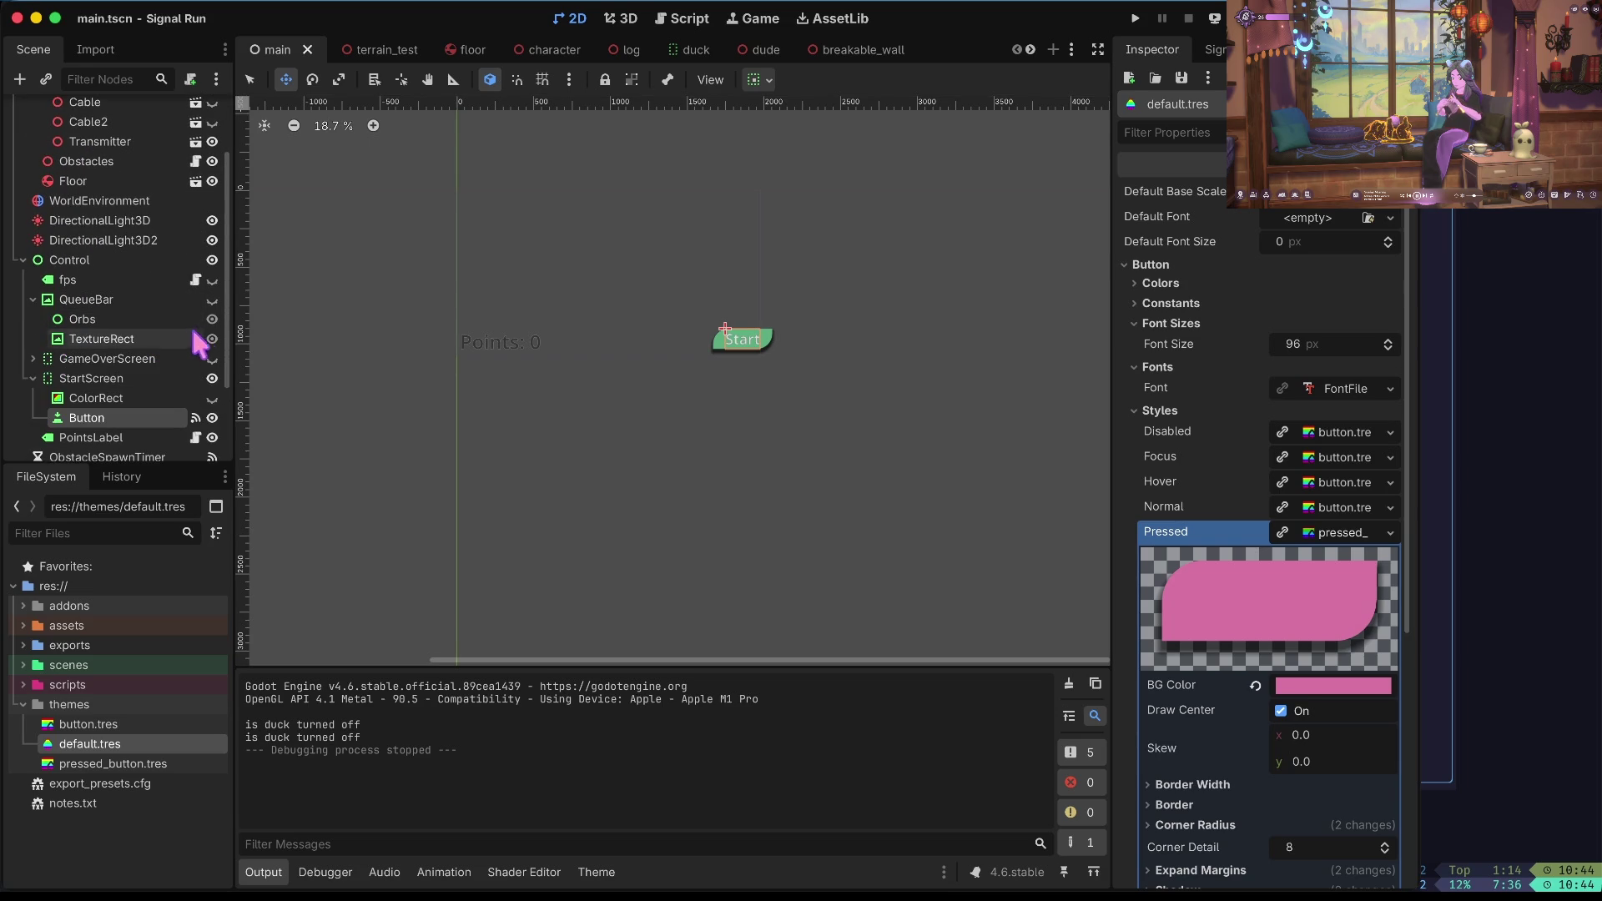
{"action": "left_click", "coordinate": [212, 300]}
{"action": "key", "text": "ctrl+s"}
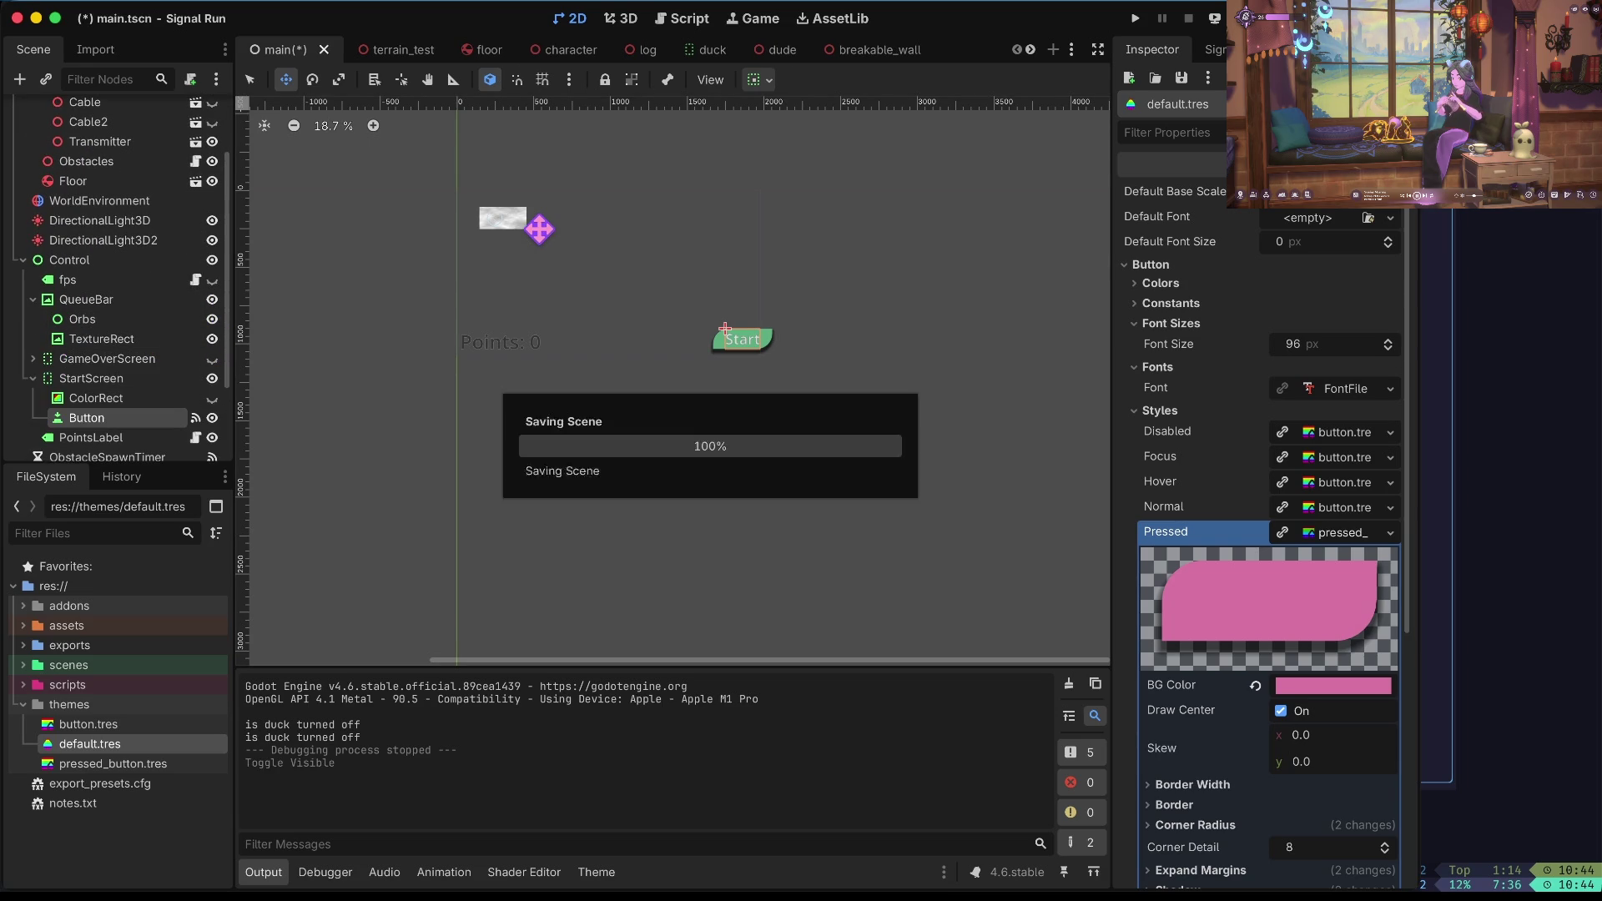
{"action": "key", "text": "super+b"}
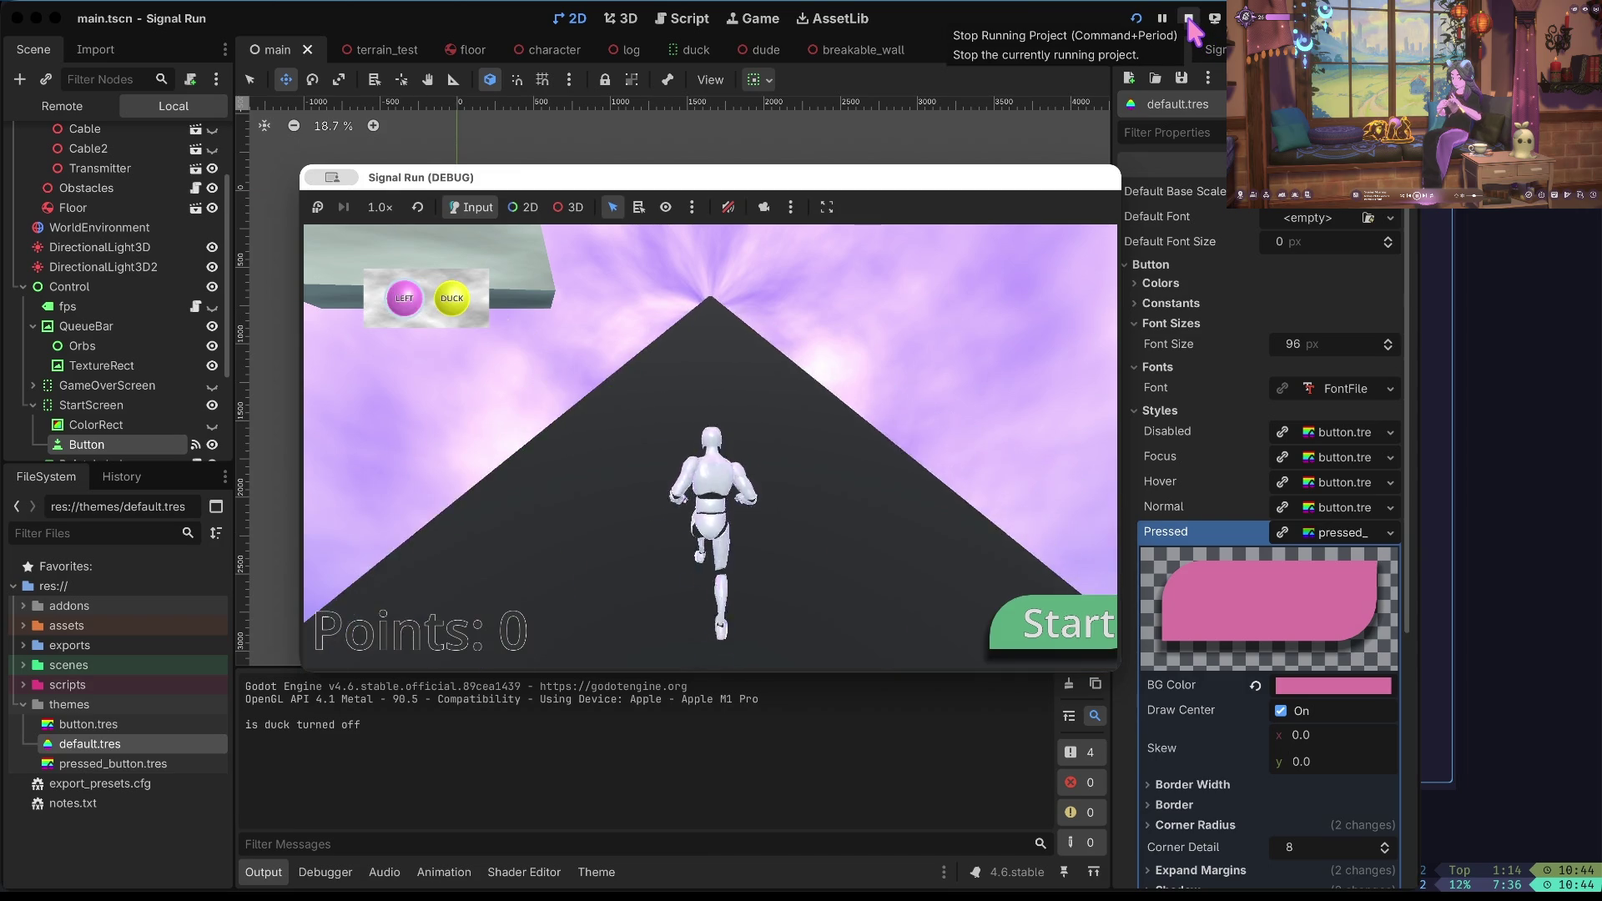
{"action": "left_click", "coordinate": [1191, 26]}
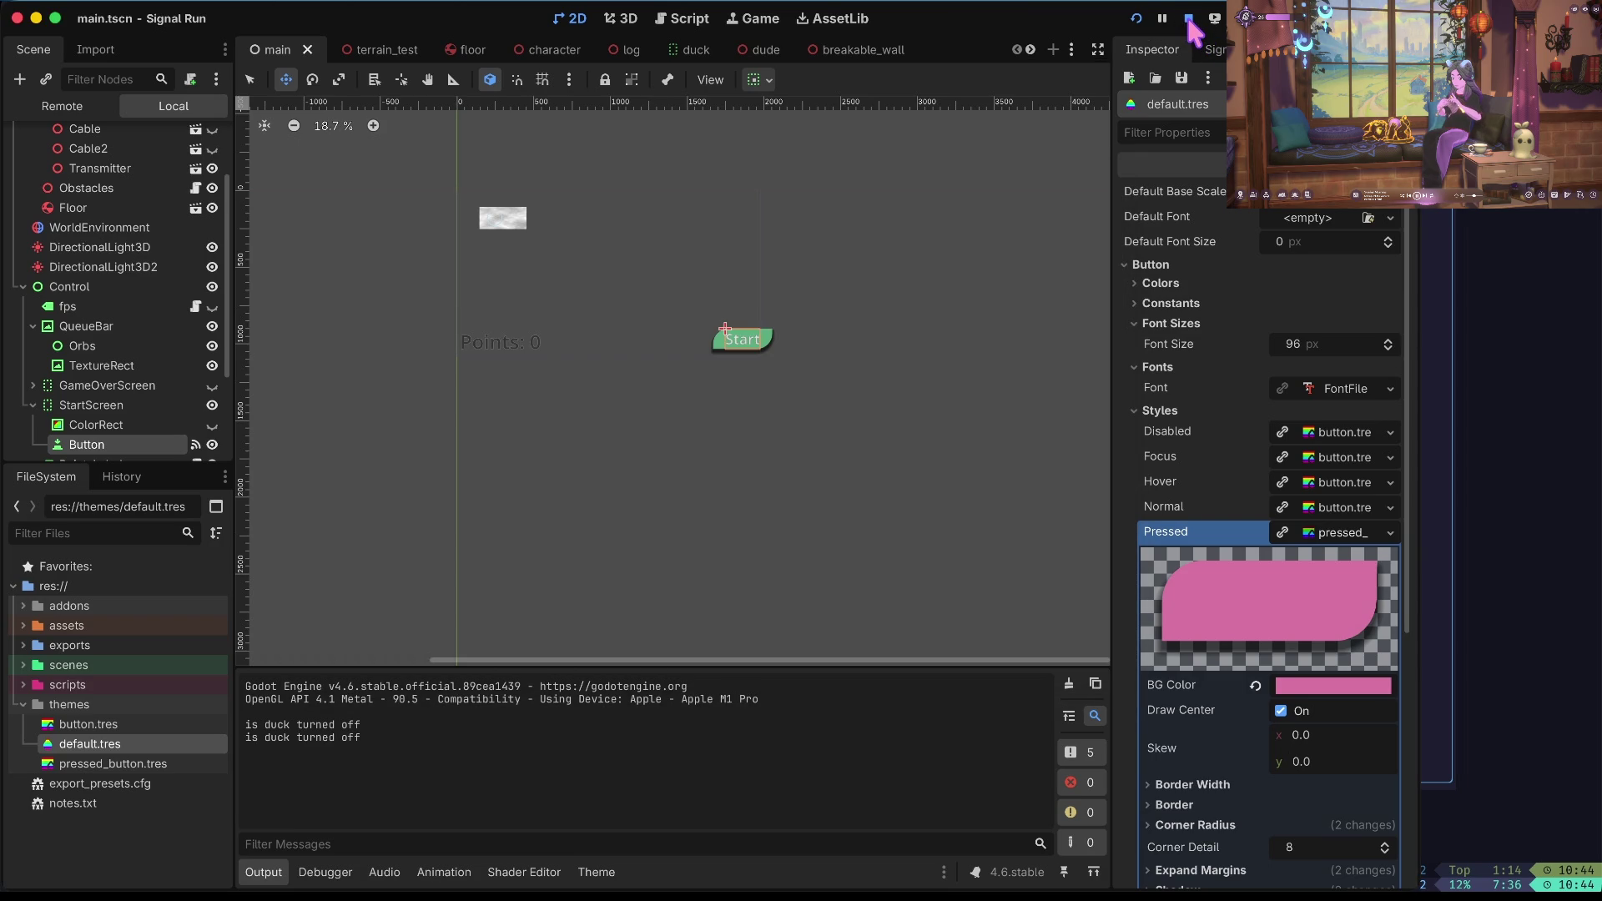
Clear the QueueBar's grey noise texture, keep its TextureRect visible, and save.
{"action": "scroll", "coordinate": [218, 334], "scroll_direction": "down", "scroll_amount": 1}
{"action": "left_click", "coordinate": [213, 339]}
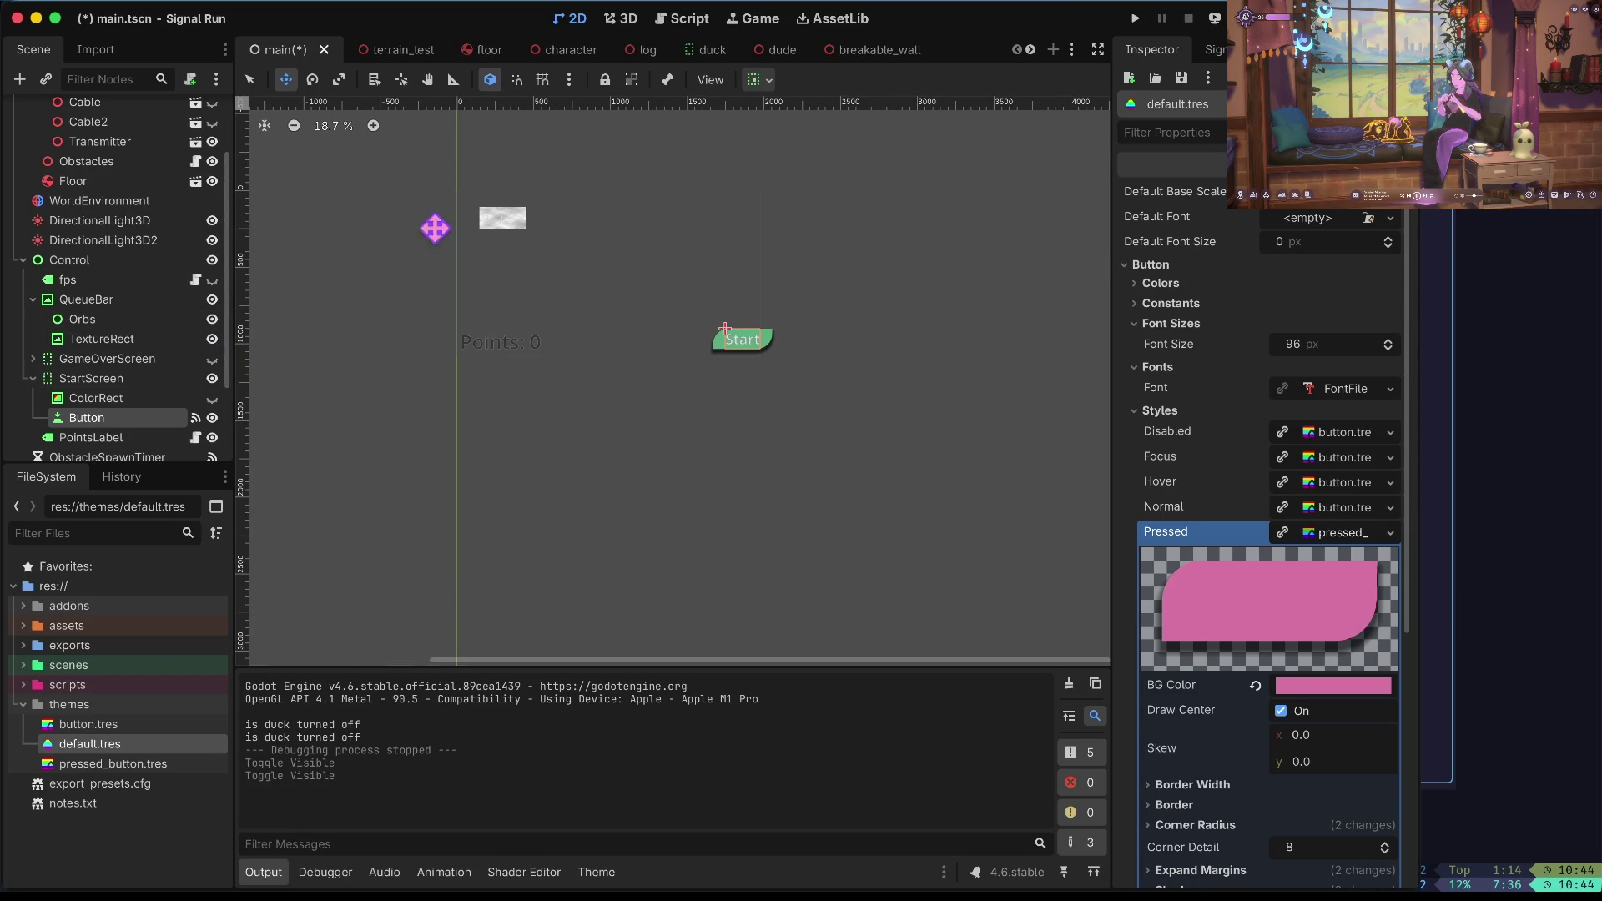
{"action": "left_click", "coordinate": [211, 339]}
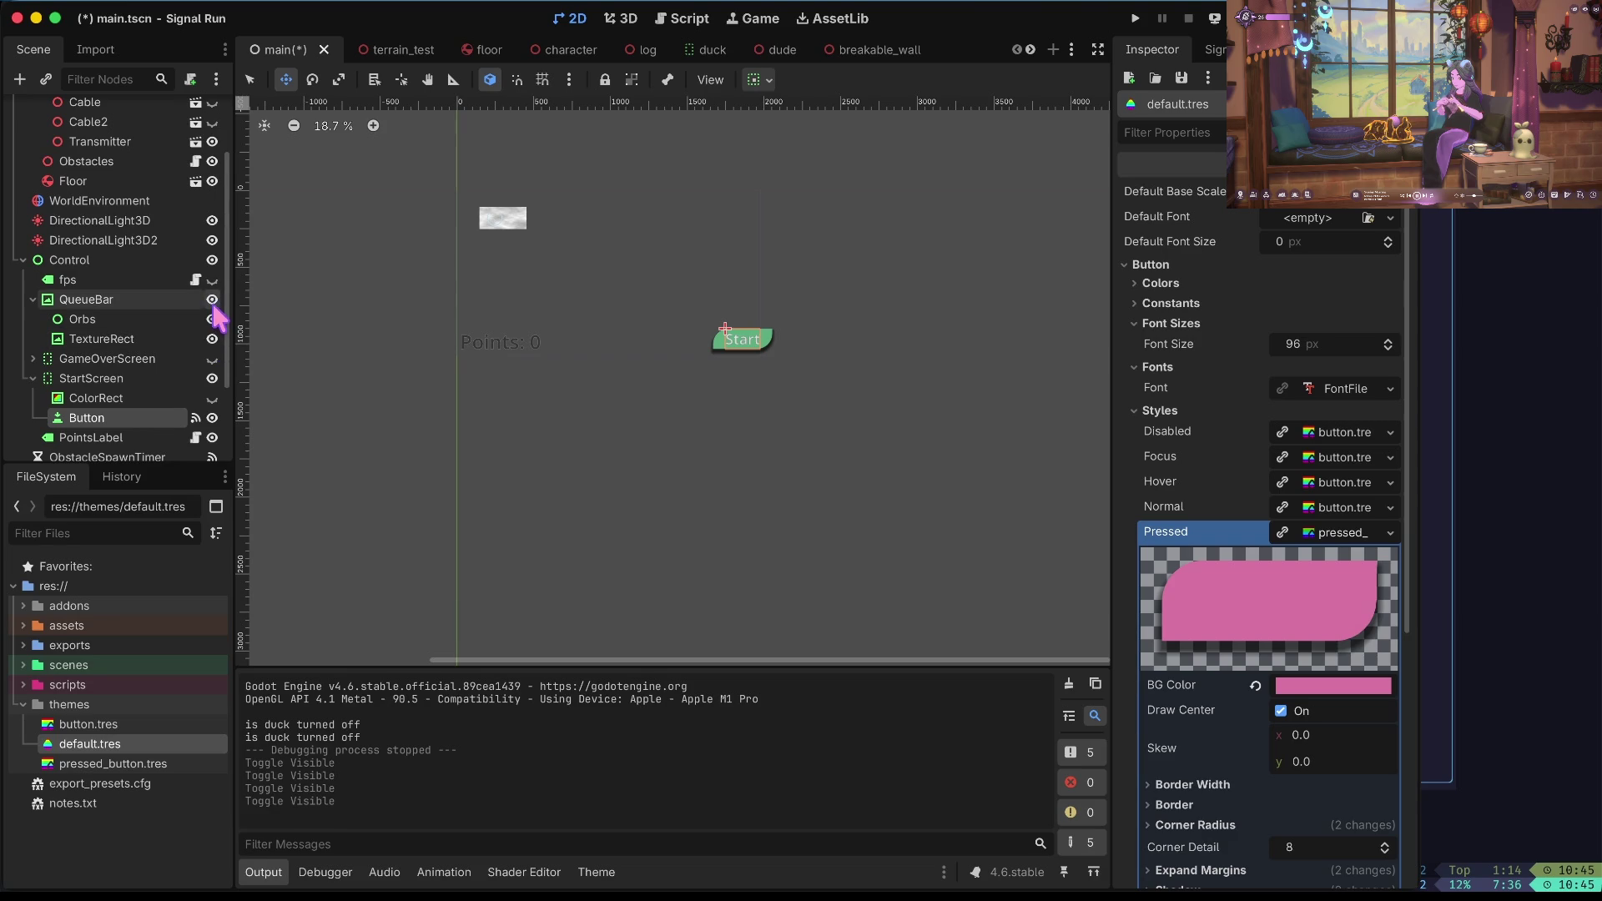
{"action": "left_click", "coordinate": [213, 301]}
{"action": "left_click", "coordinate": [213, 301]}
{"action": "left_click", "coordinate": [96, 301]}
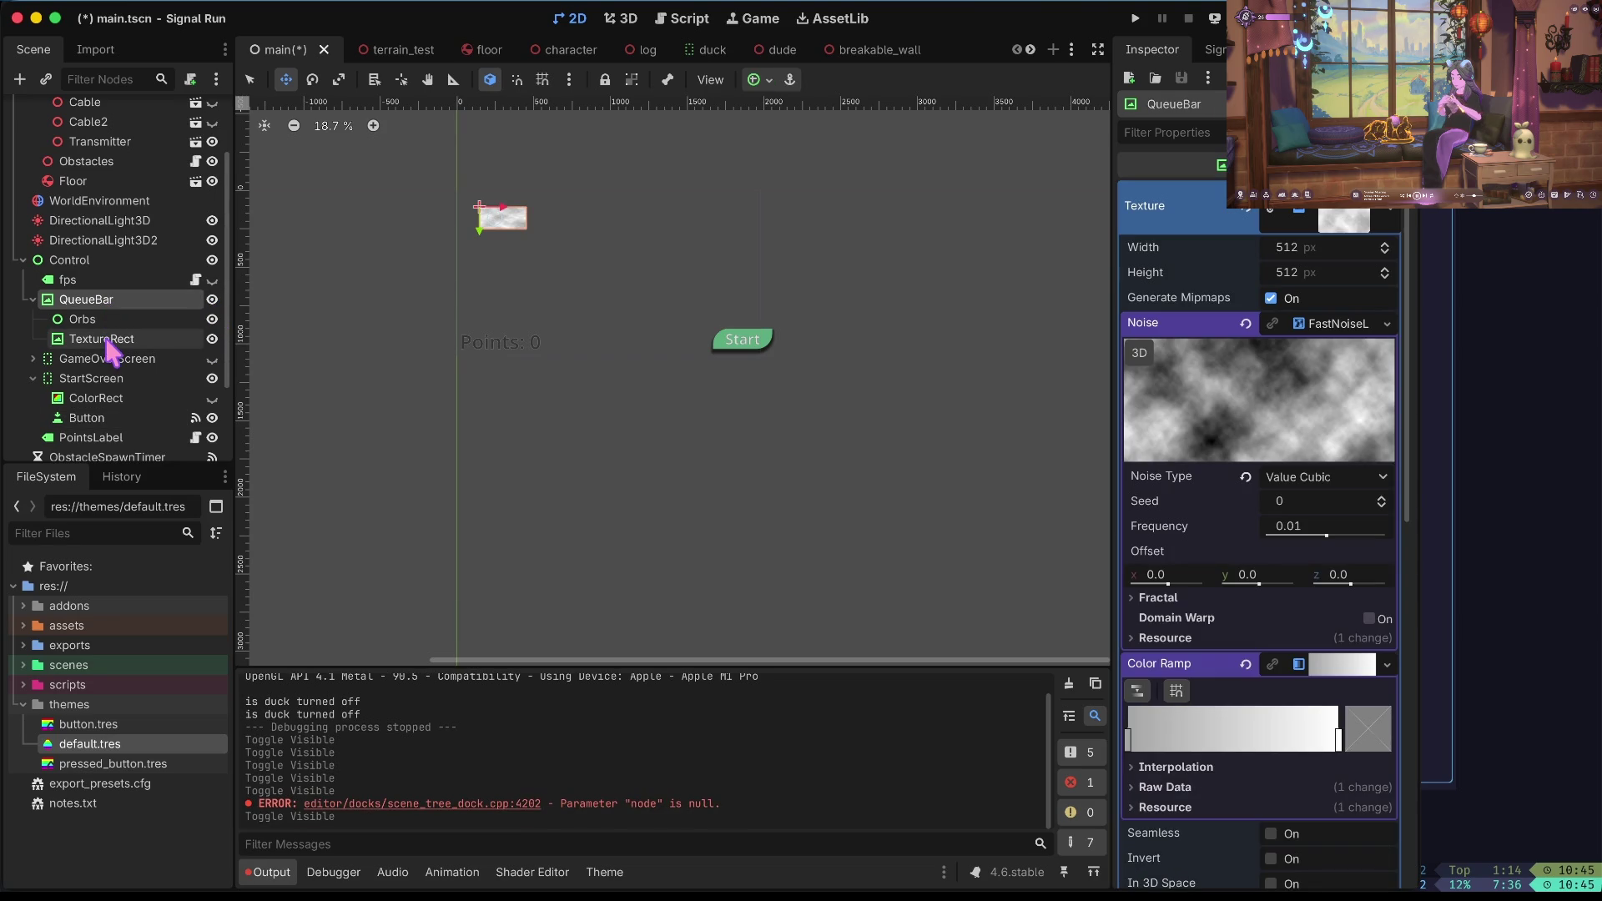
{"action": "left_click", "coordinate": [212, 339]}
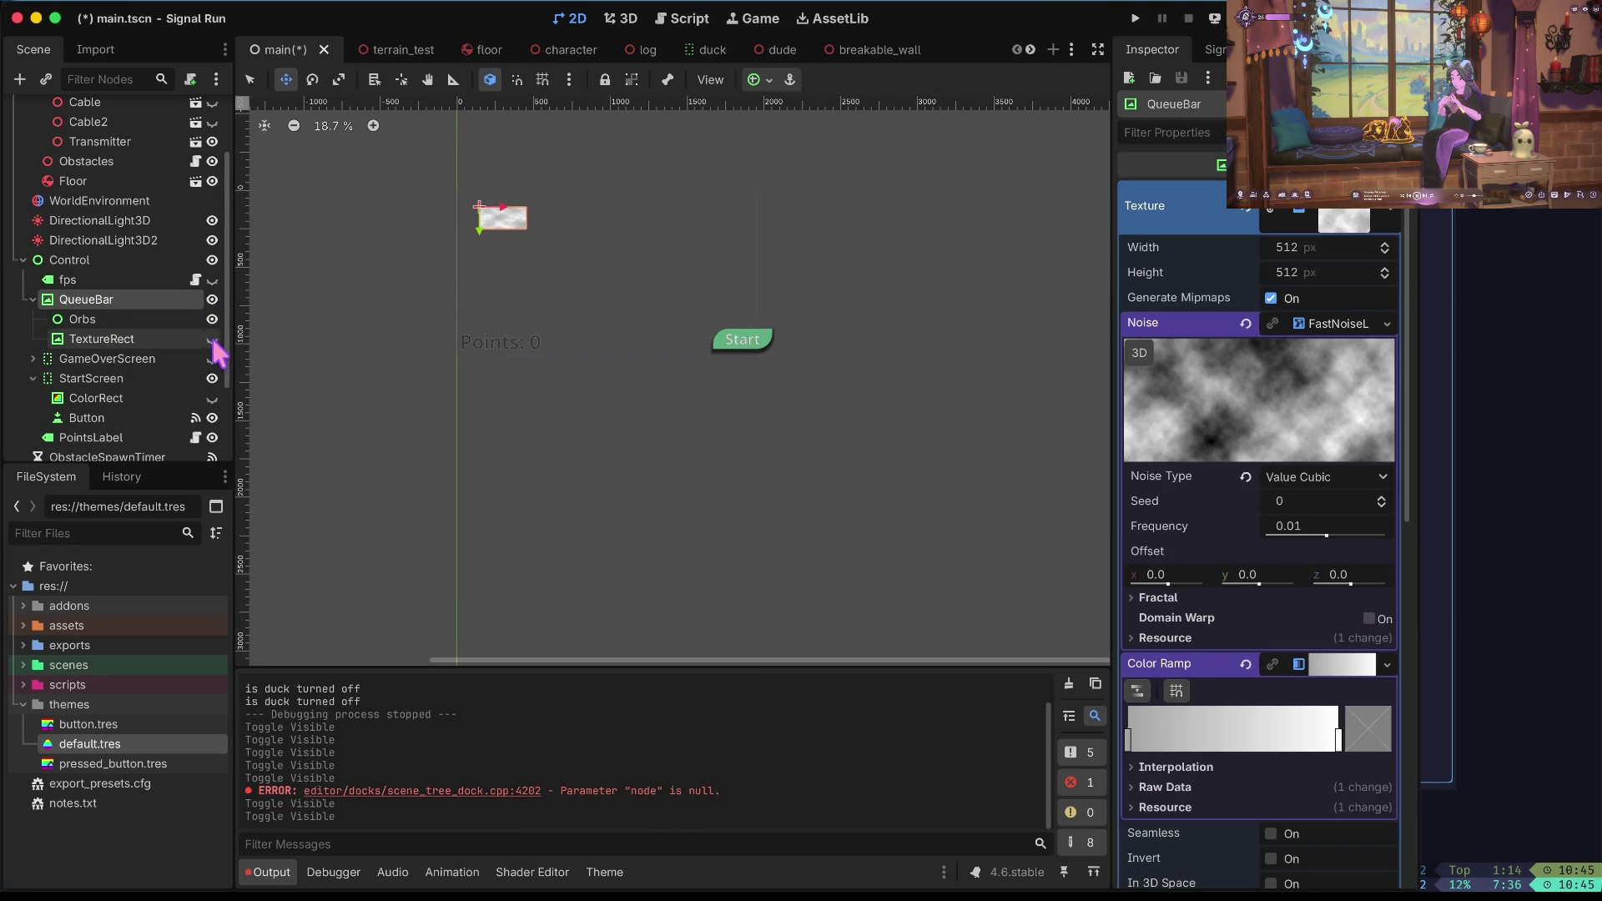
{"action": "left_click", "coordinate": [1244, 213]}
{"action": "key", "text": "ctrl+s"}
{"action": "left_click", "coordinate": [212, 339]}
{"action": "key", "text": "ctrl+s"}
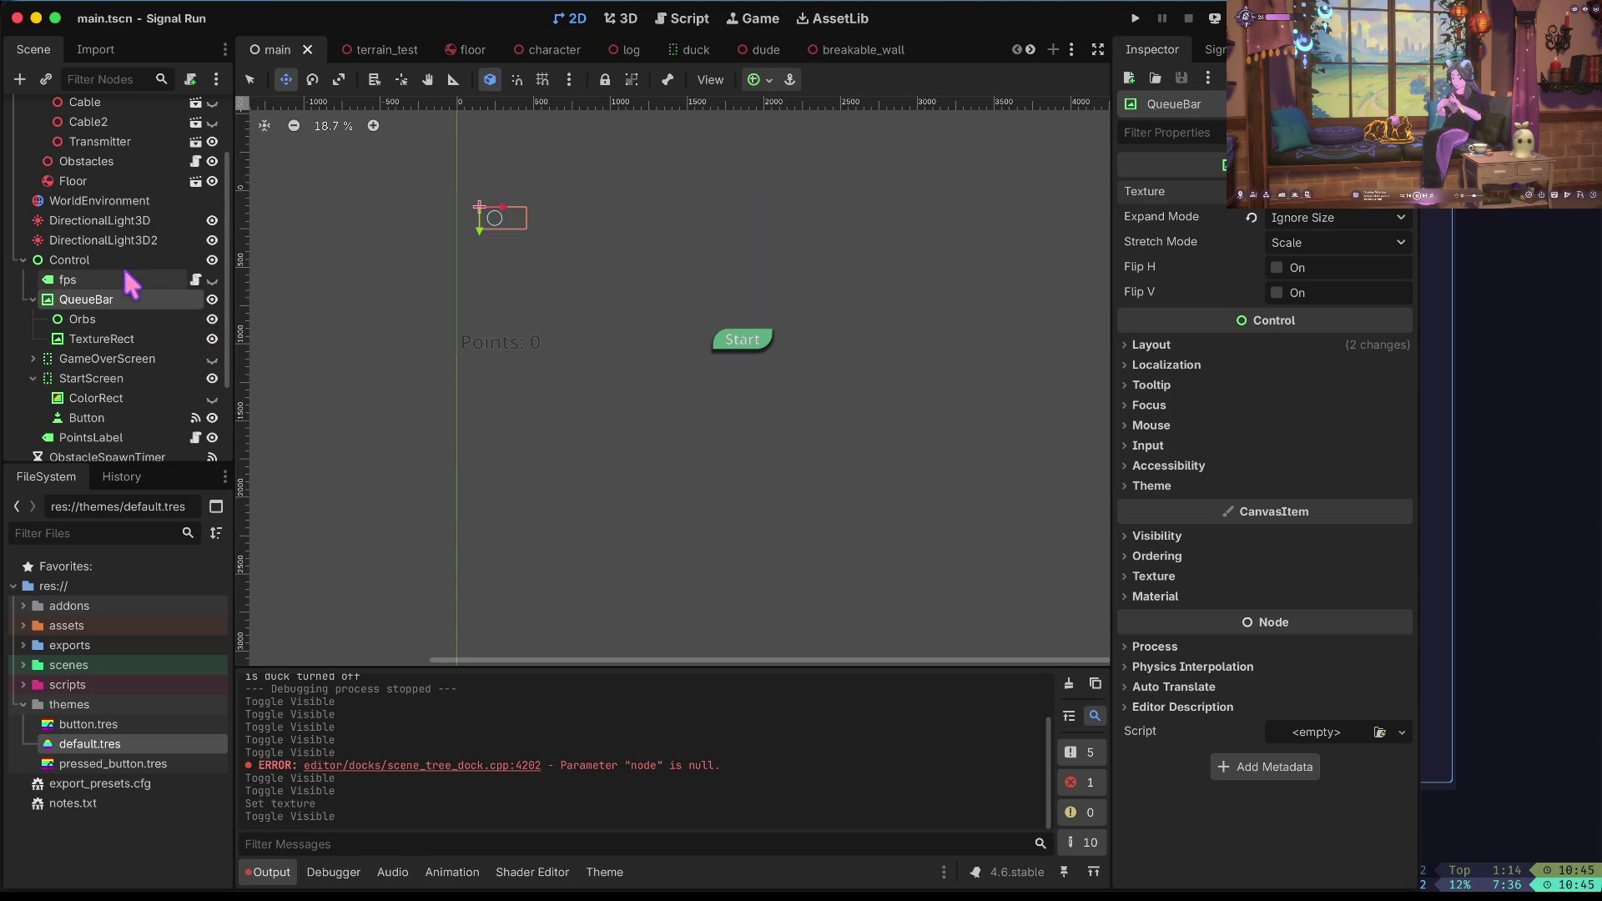
Drag the QueueBar slightly up and left, then run the game to test it.
{"action": "left_click", "coordinate": [119, 278]}
{"action": "left_click", "coordinate": [122, 299]}
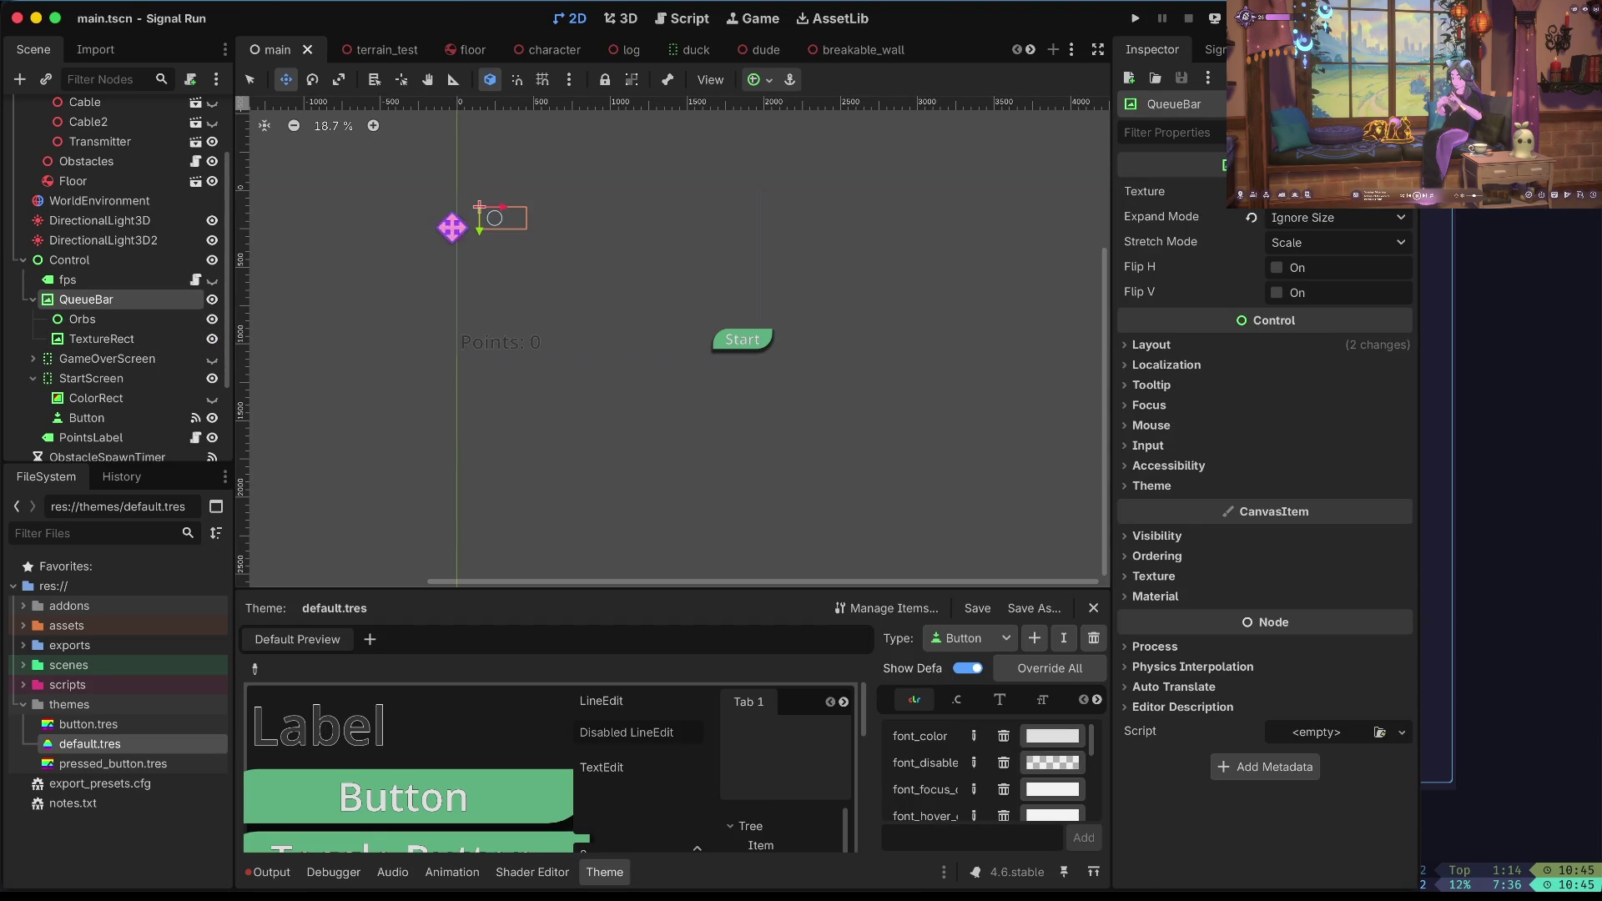
{"action": "left_click_drag", "start_coordinate": [492, 224], "coordinate": [485, 207]}
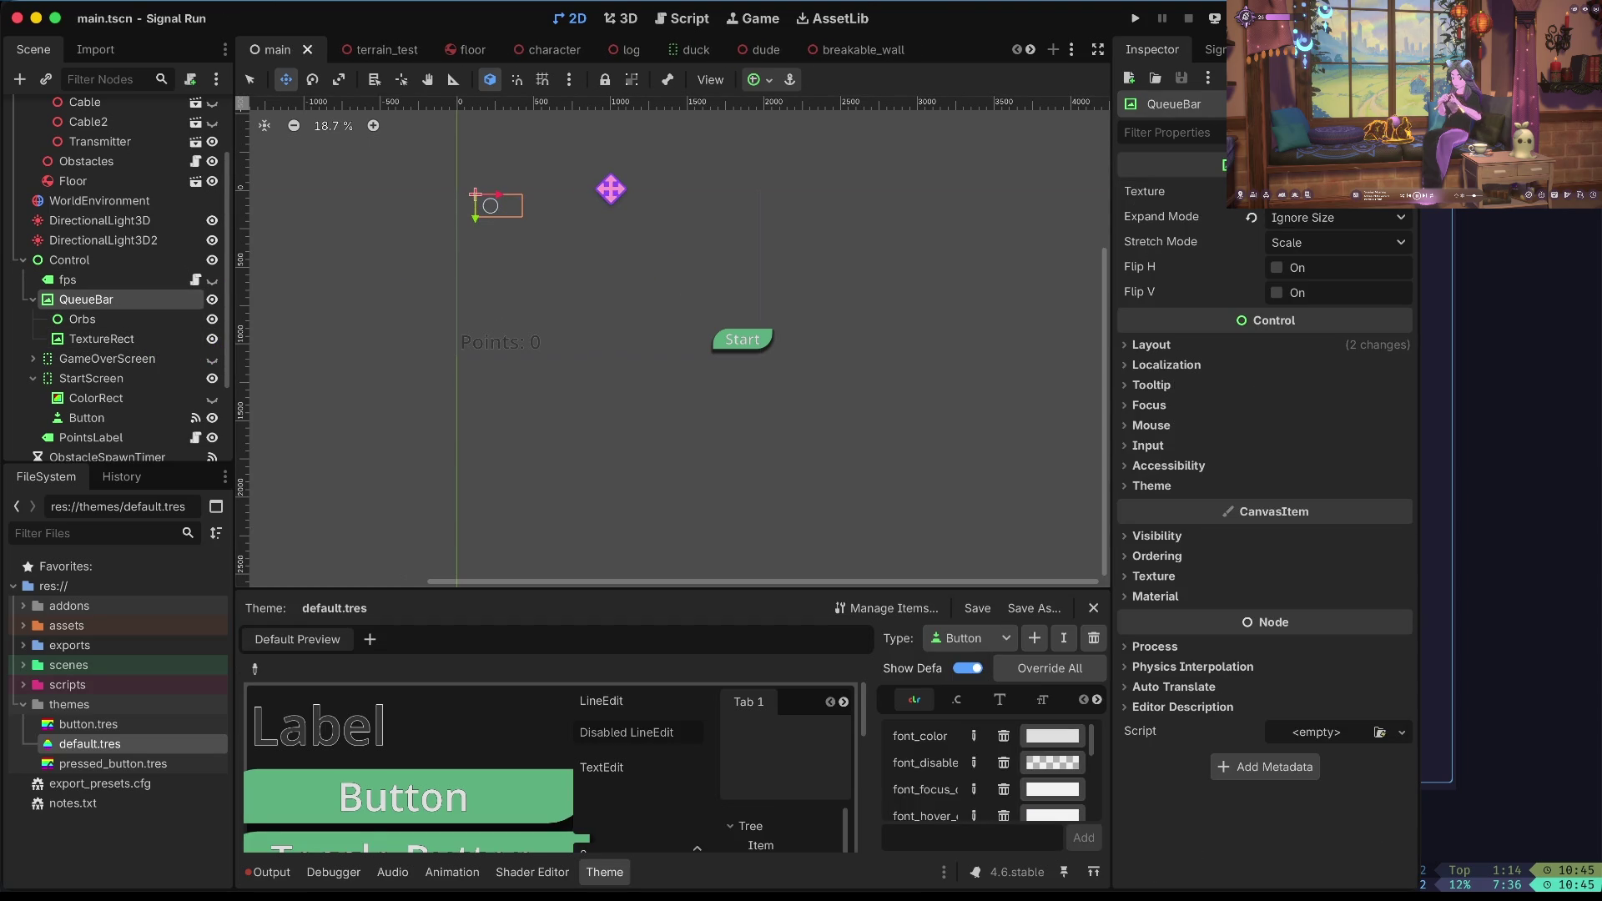
{"action": "key", "text": "F5"}
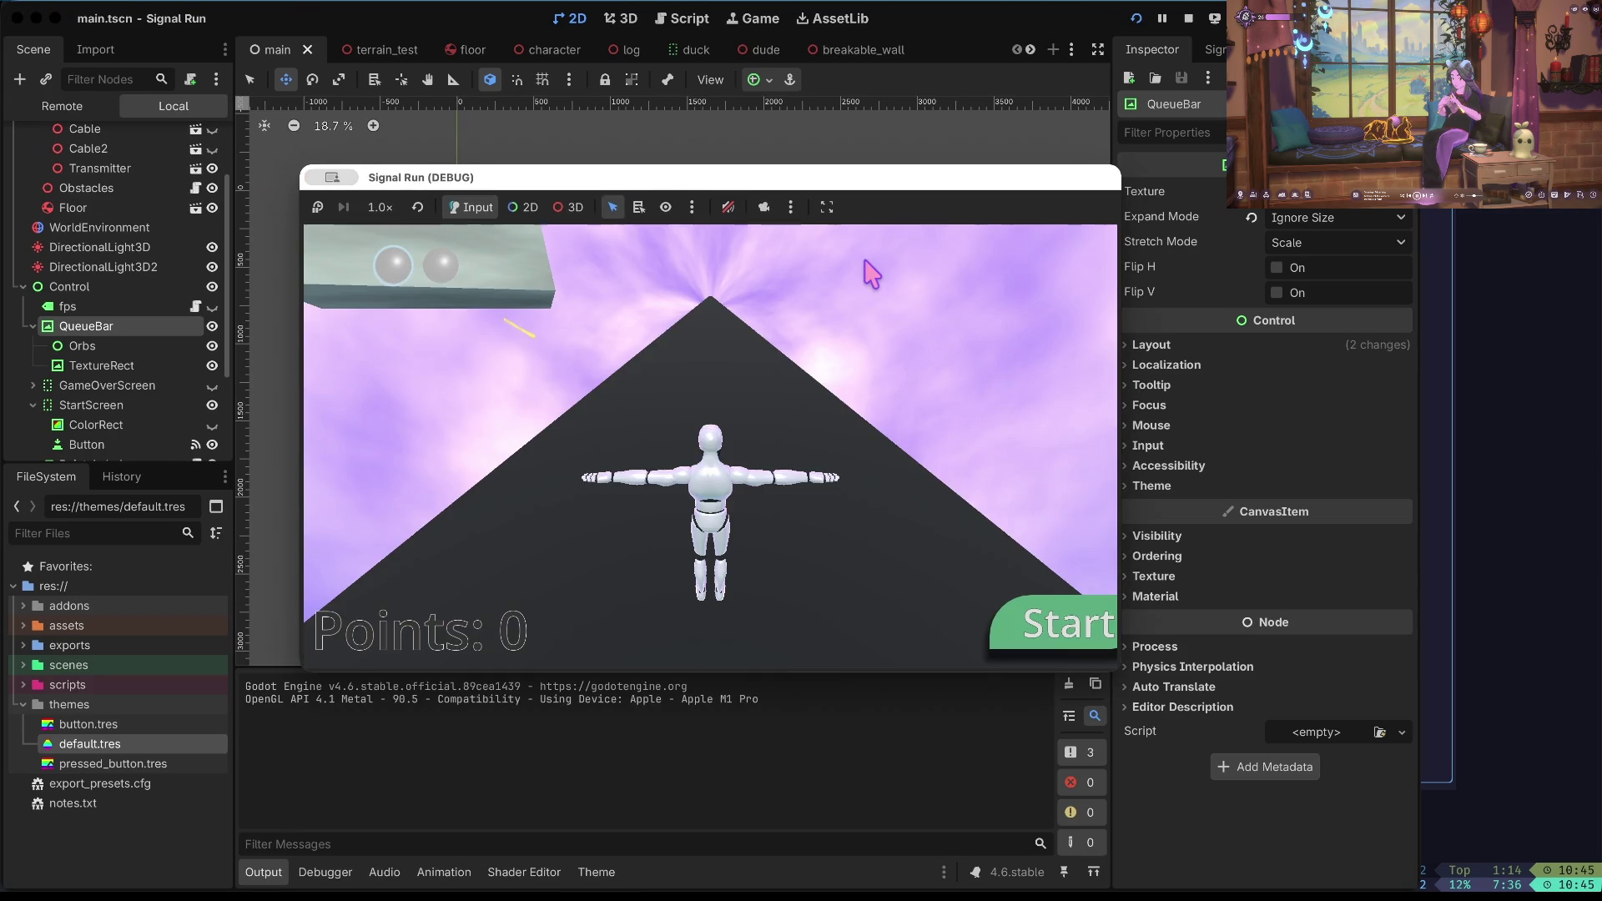
Queue a right turn and a left turn with the arrow keys, then stop the game.
{"action": "key", "text": "Right"}
{"action": "key", "text": "Right"}
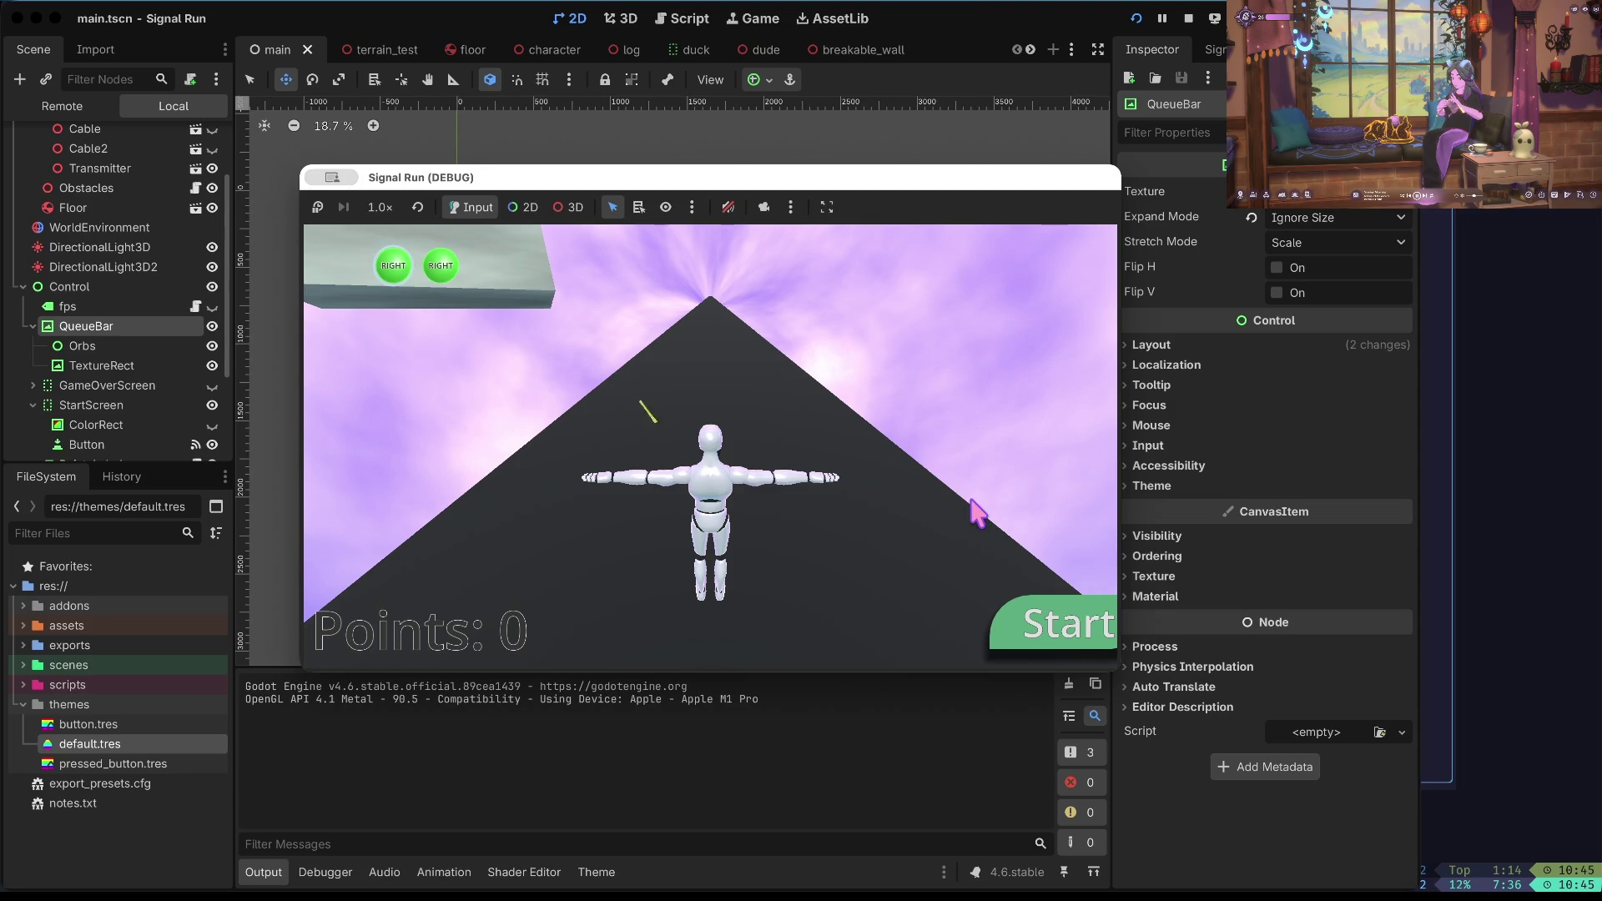
{"action": "key", "text": "Left"}
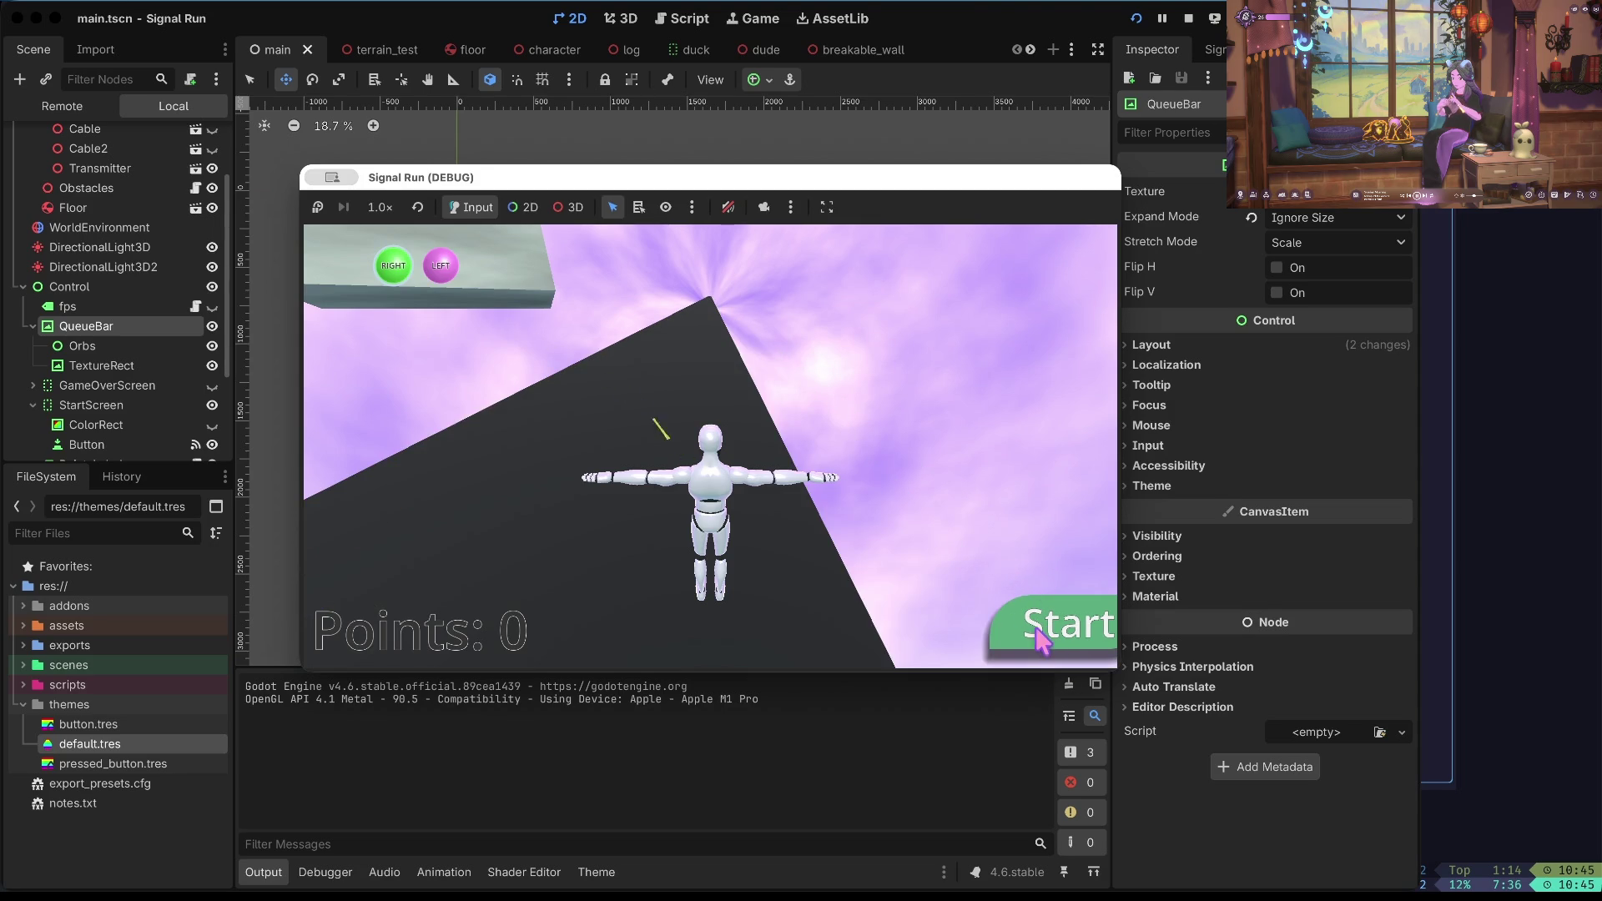
{"action": "left_click", "coordinate": [1188, 20]}
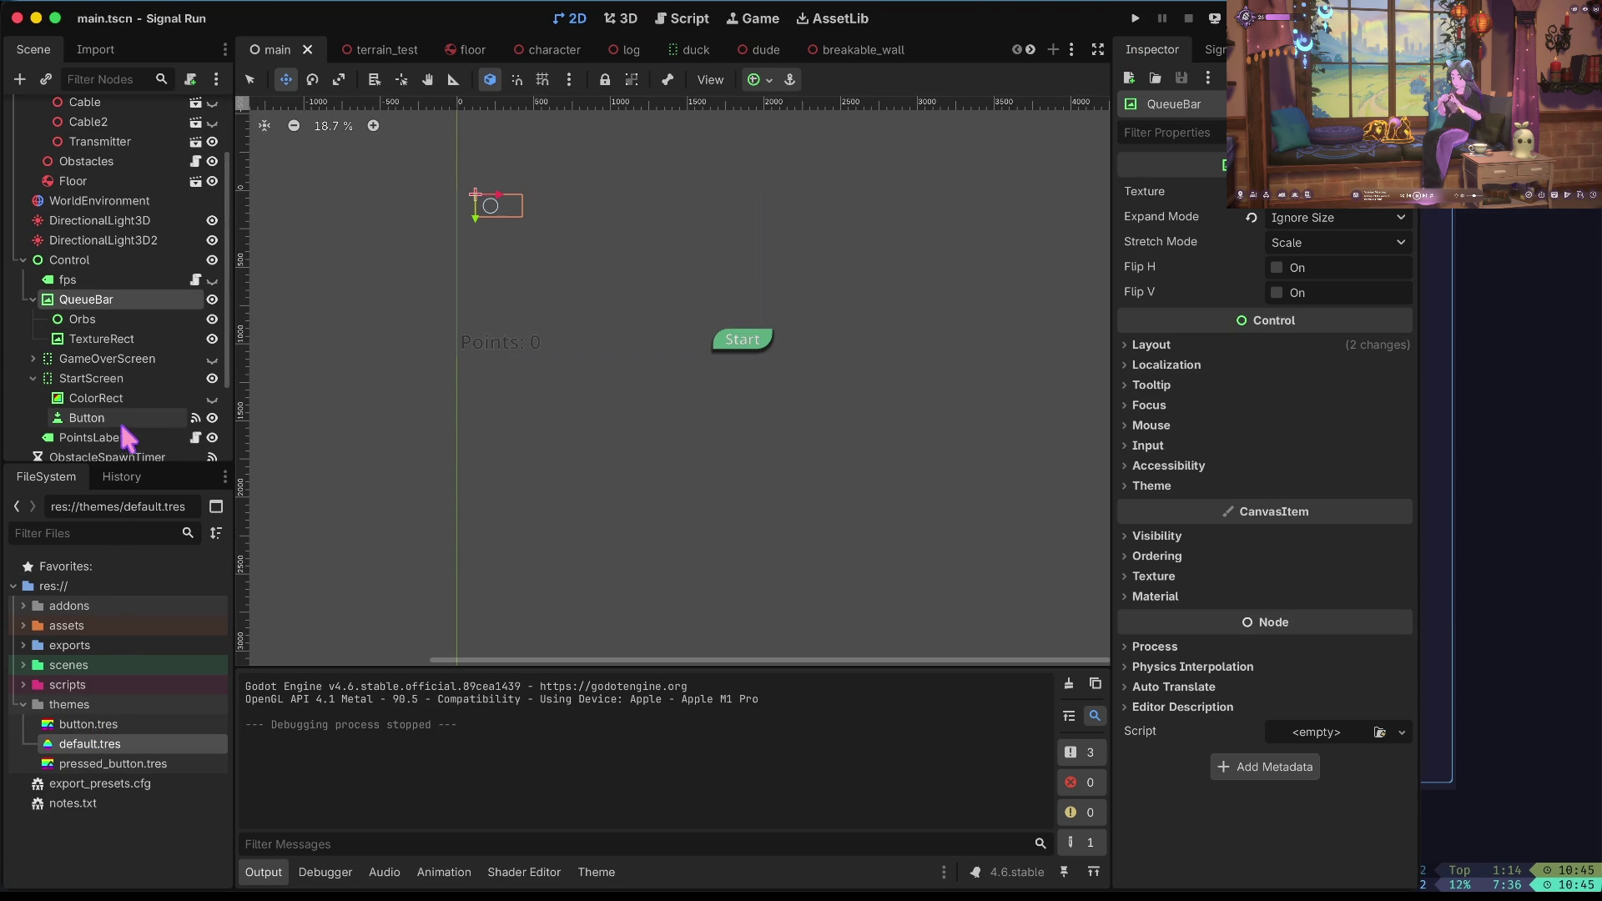
Show the StartScreen's purple ColorRect and check its container sizing, leaving it at Fill.
{"action": "scroll", "coordinate": [111, 329], "scroll_direction": "down", "scroll_amount": 3}
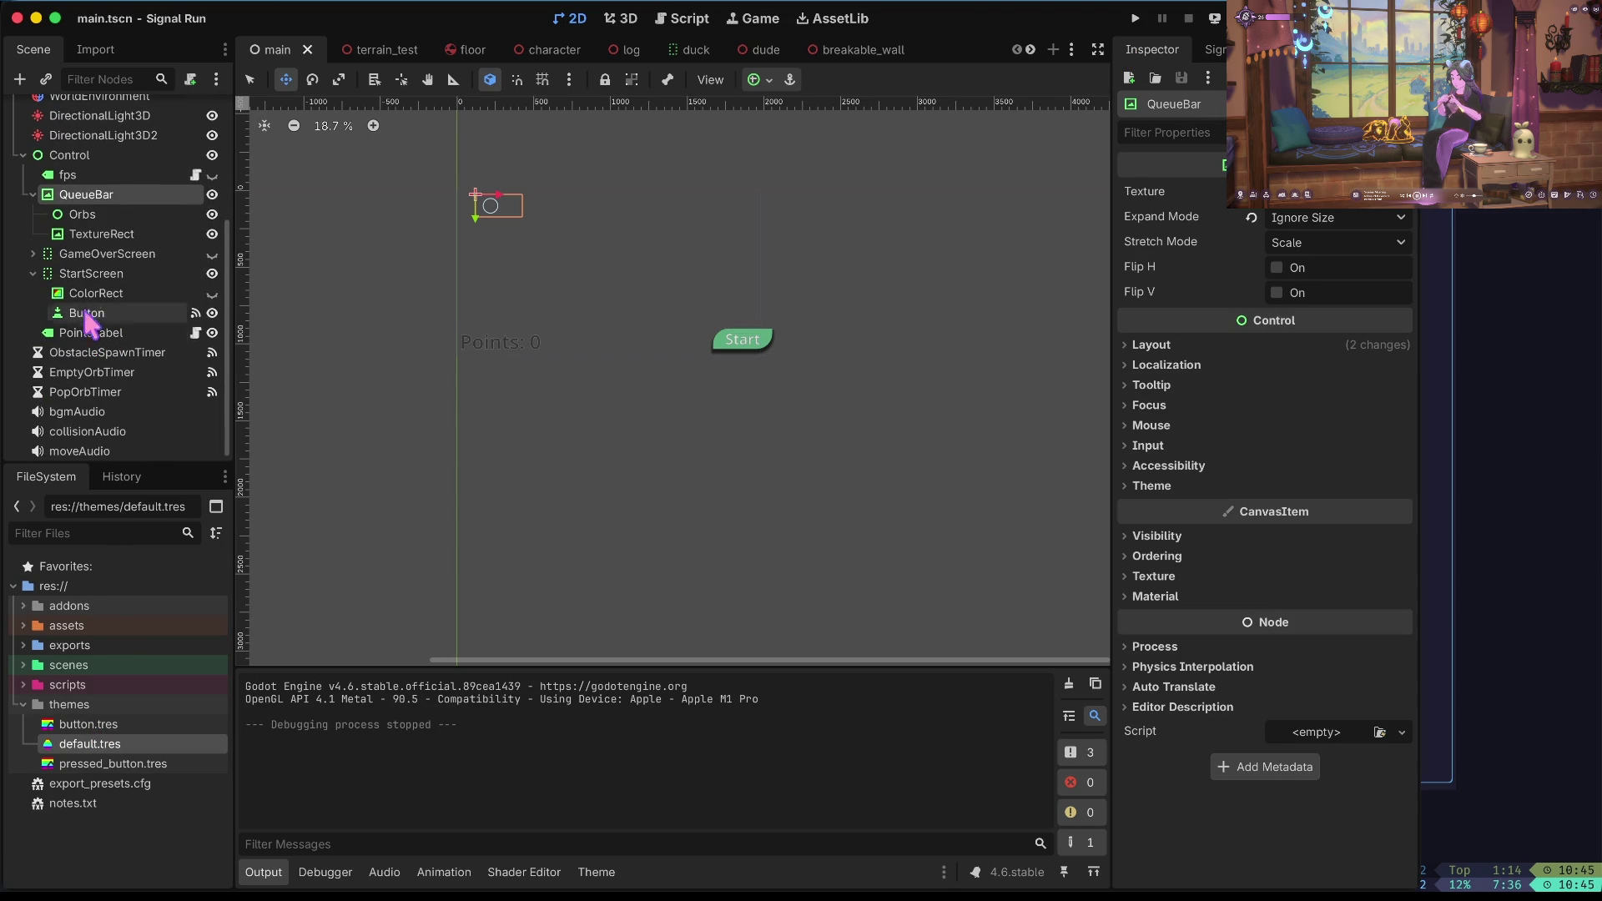
{"action": "left_click", "coordinate": [87, 274]}
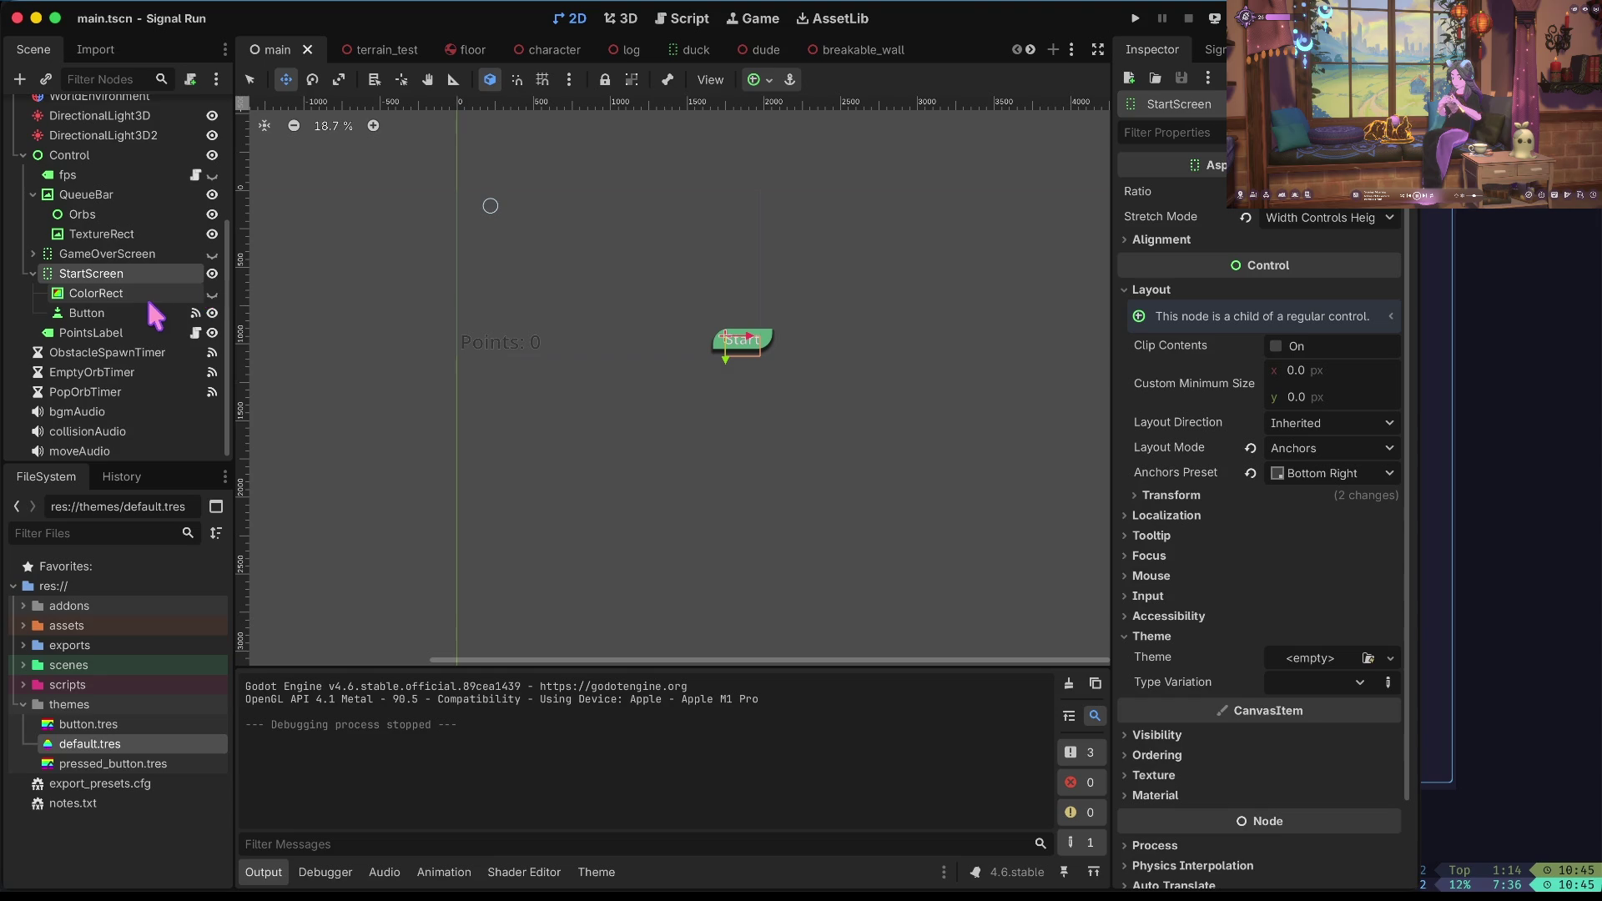
{"action": "left_click", "coordinate": [211, 294]}
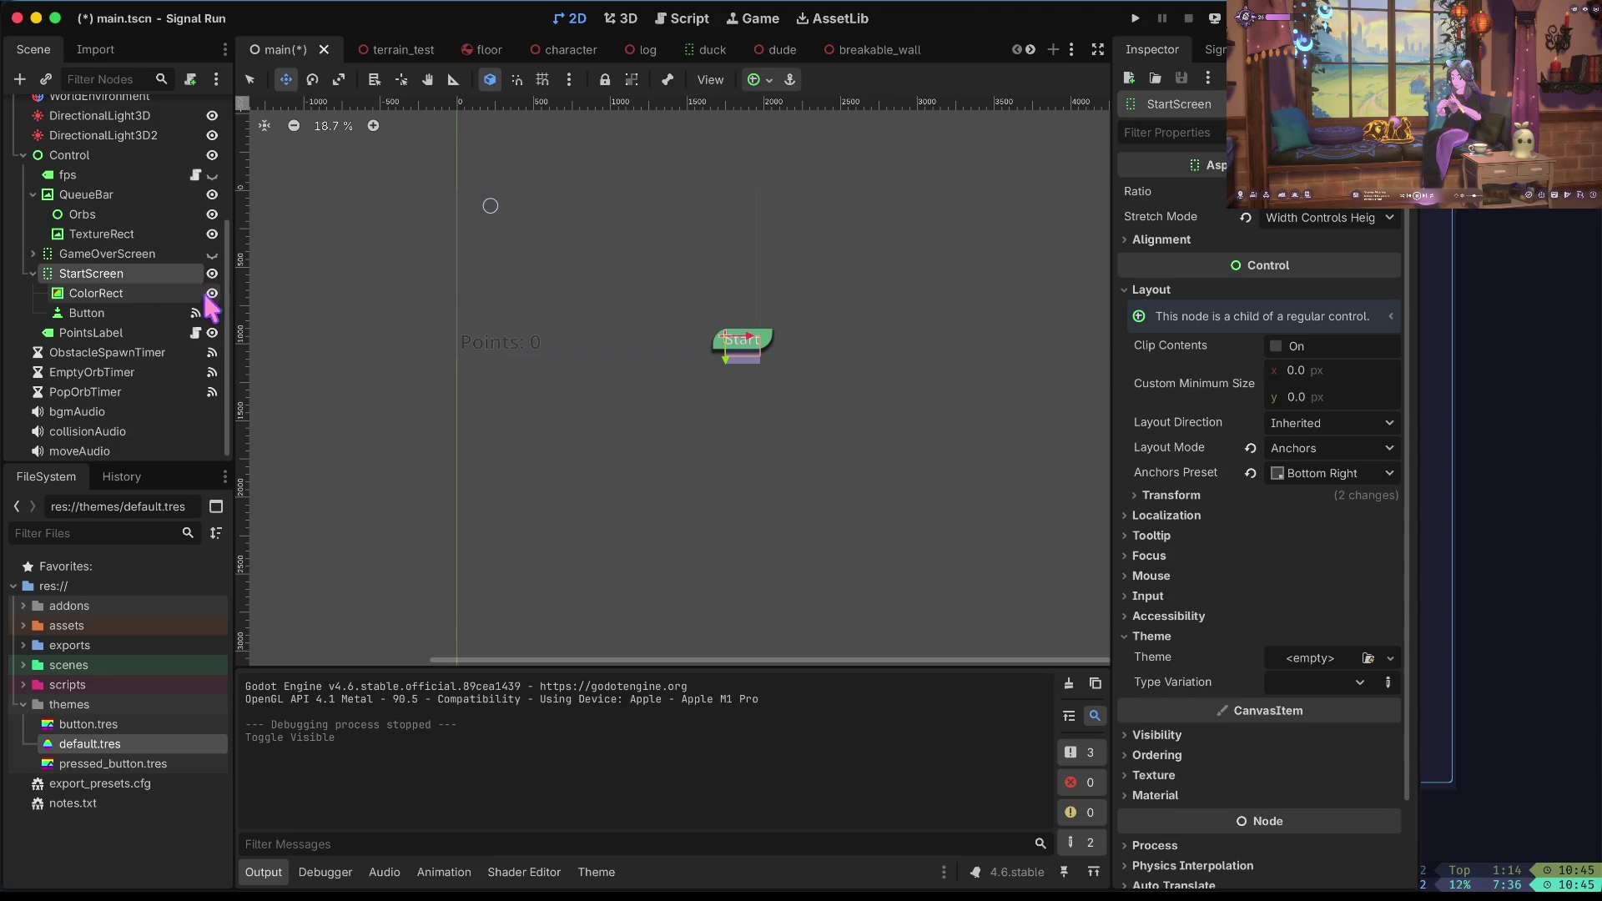
{"action": "left_click", "coordinate": [157, 291]}
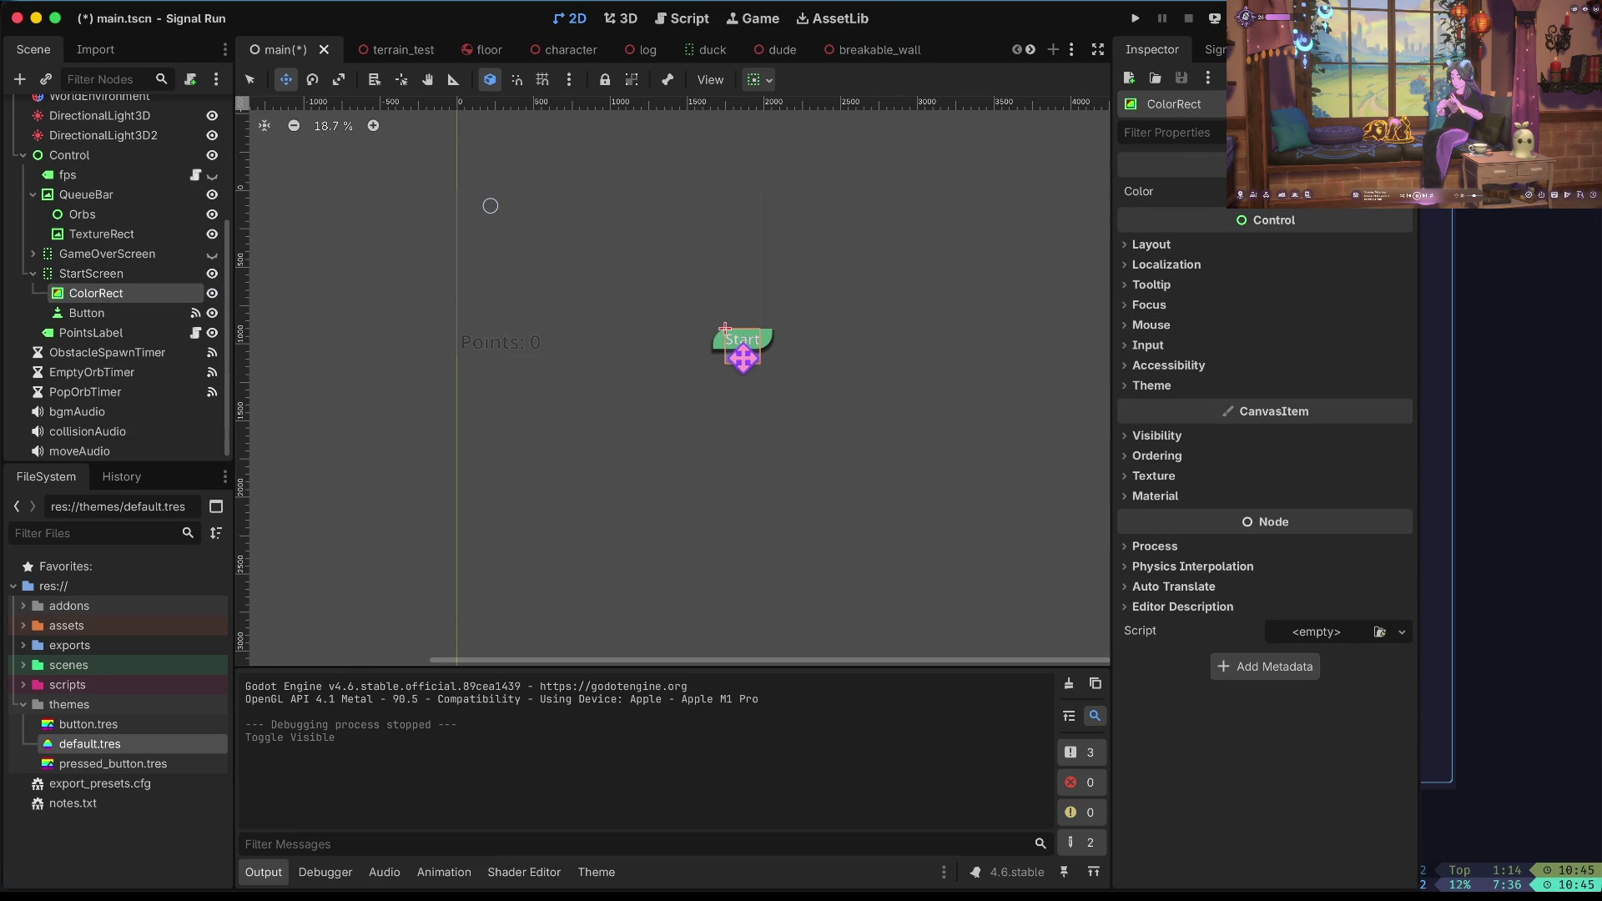
{"action": "scroll", "coordinate": [743, 351], "scroll_direction": "up", "scroll_amount": 5}
{"action": "scroll", "coordinate": [743, 351], "scroll_direction": "down", "scroll_amount": 5}
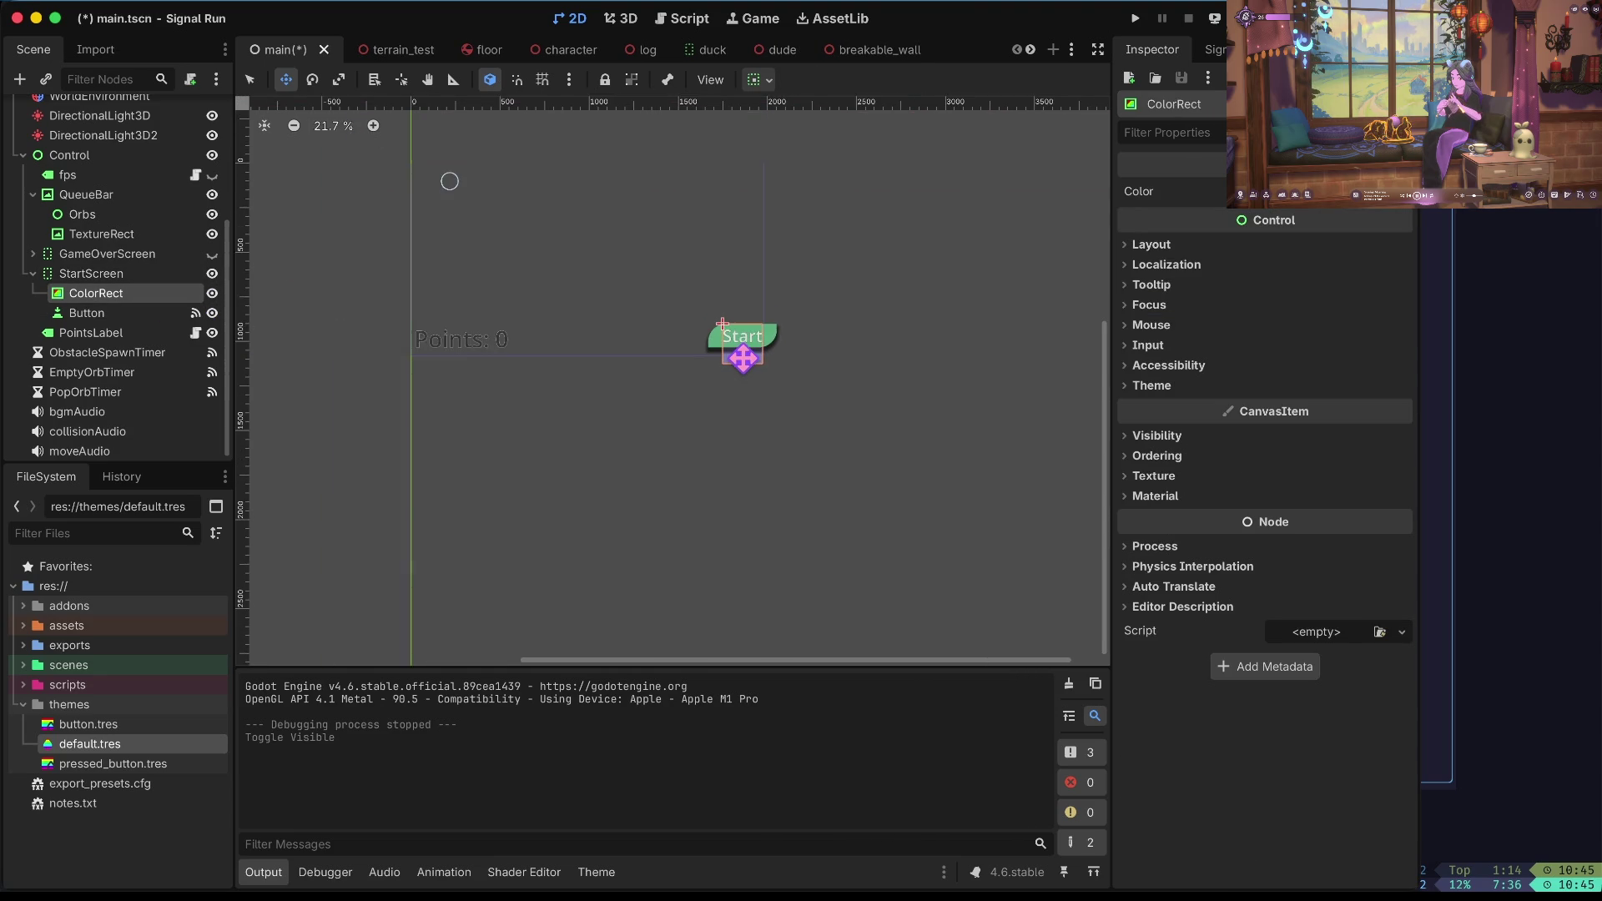
{"action": "left_click", "coordinate": [1152, 244]}
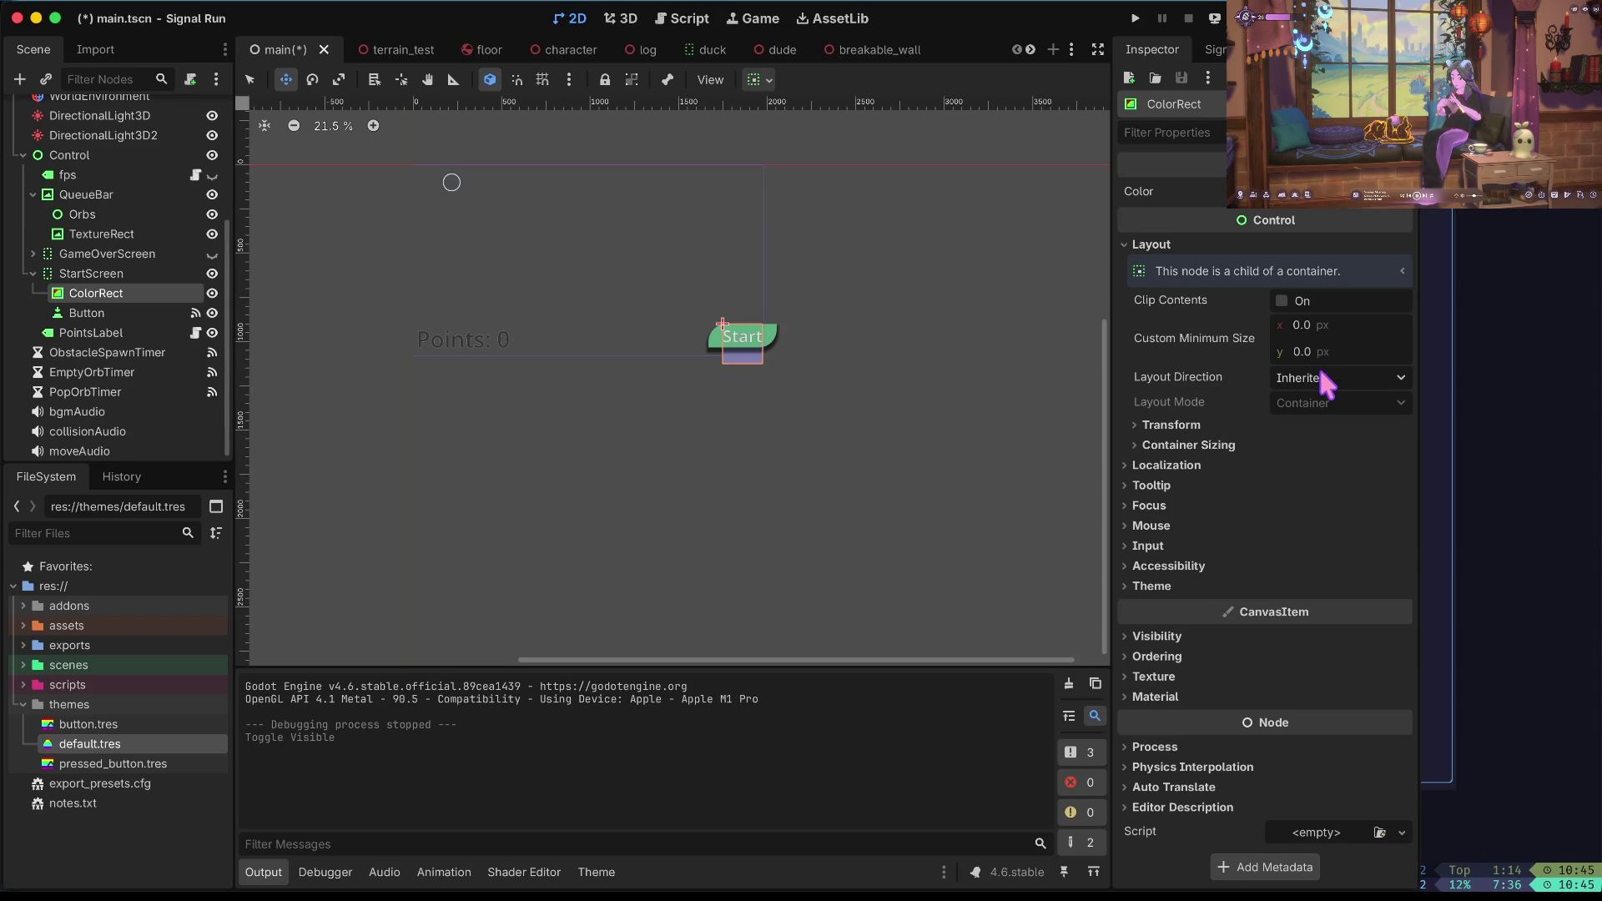
{"action": "left_click", "coordinate": [1223, 444]}
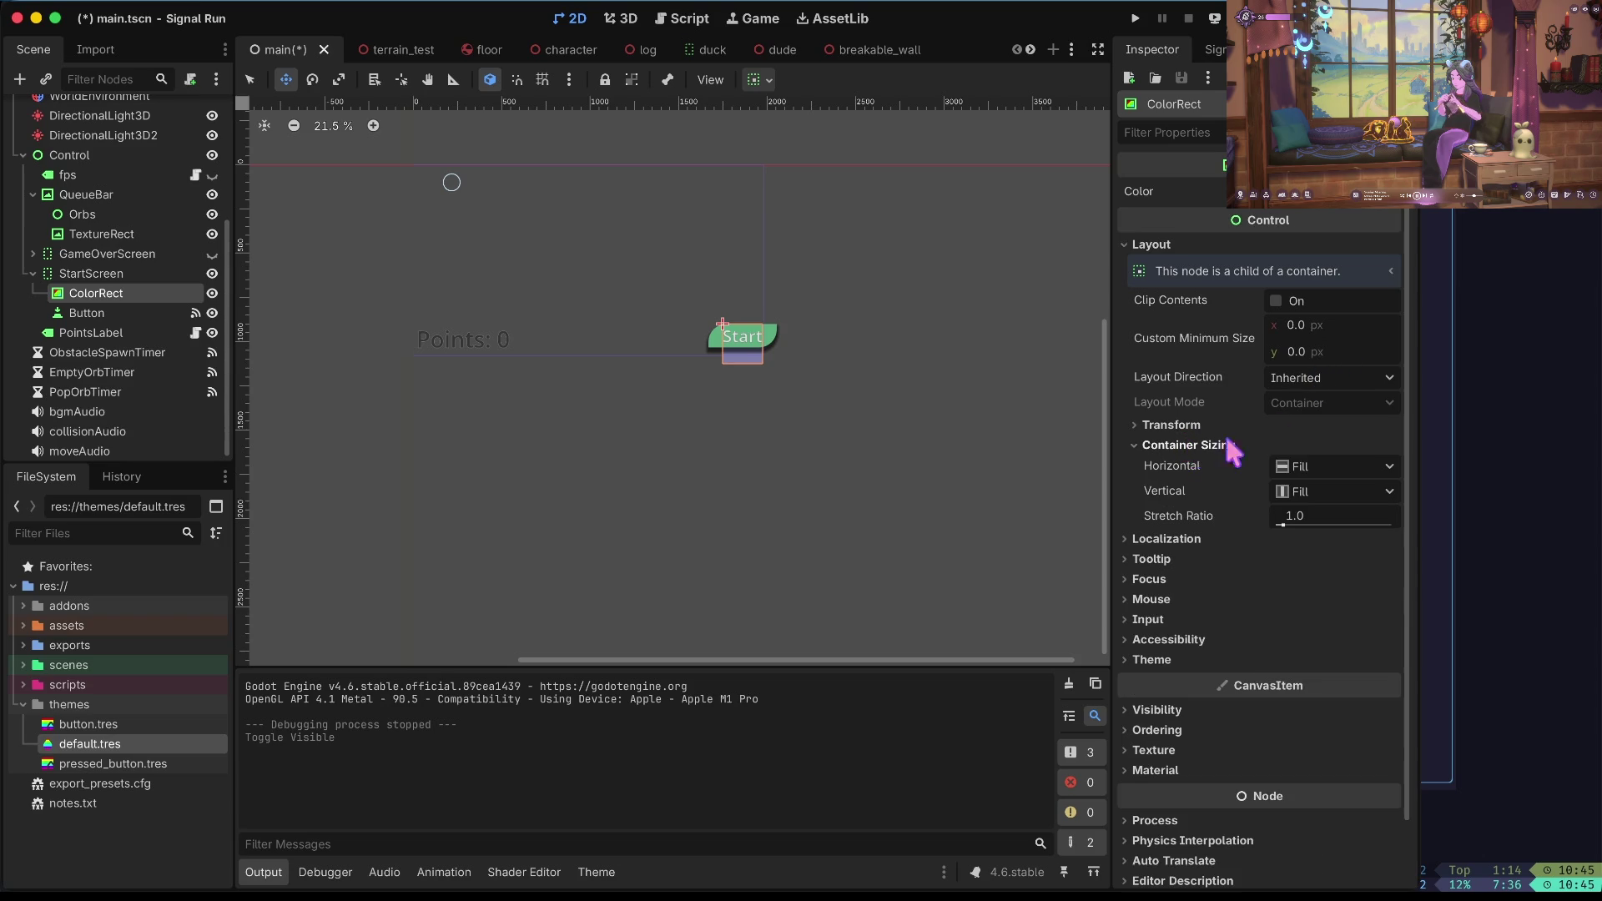
{"action": "left_click", "coordinate": [1325, 469]}
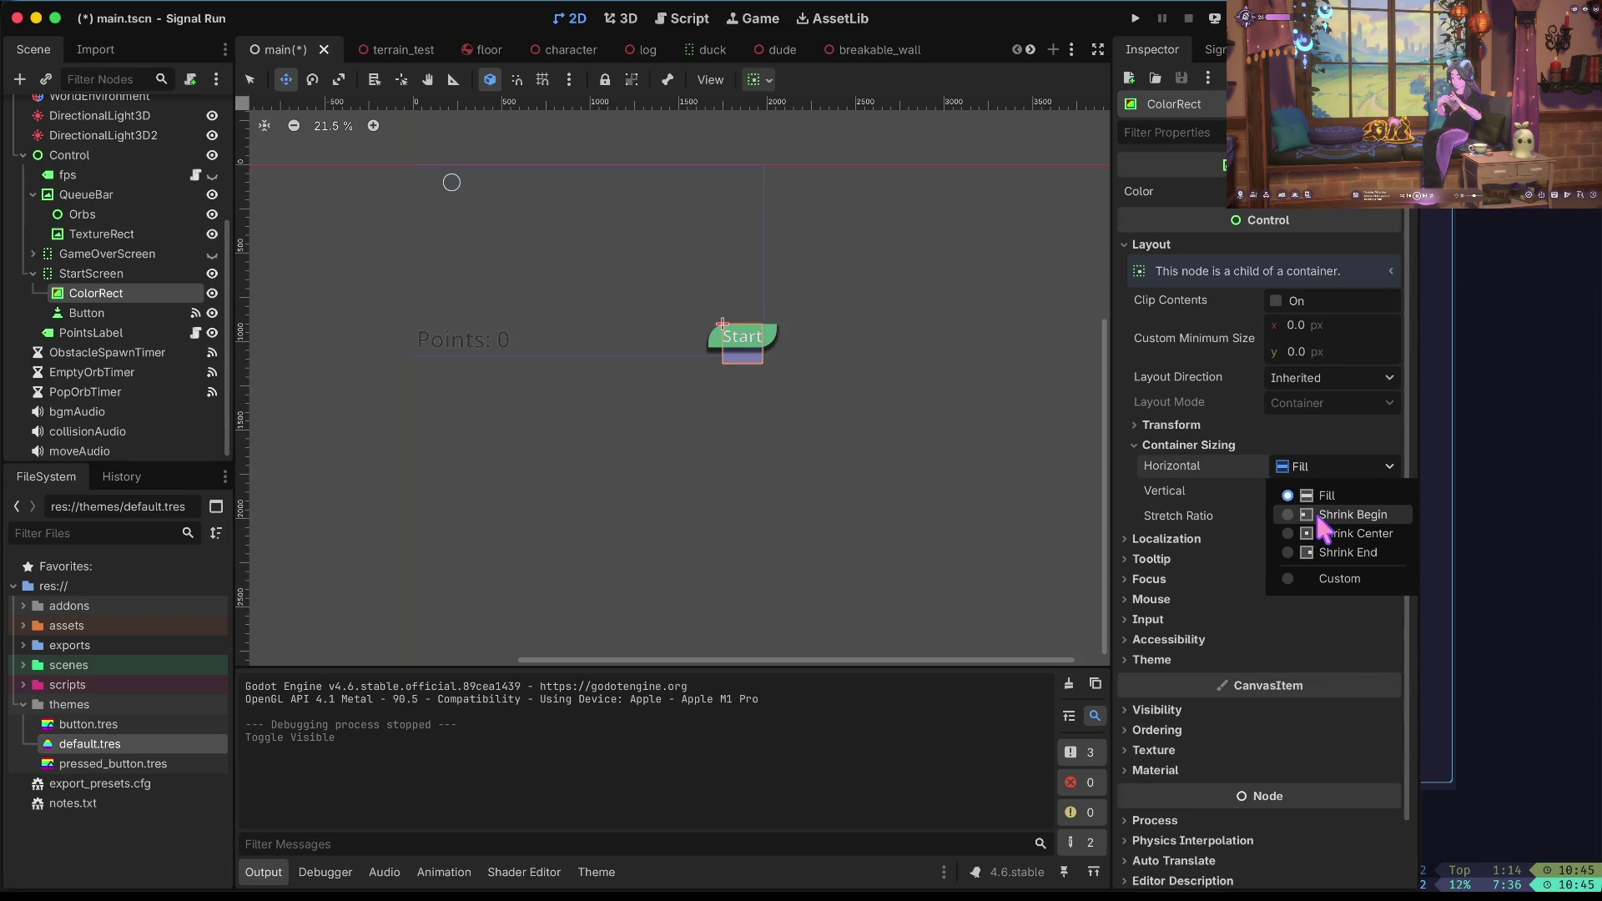
{"action": "left_click", "coordinate": [1008, 479]}
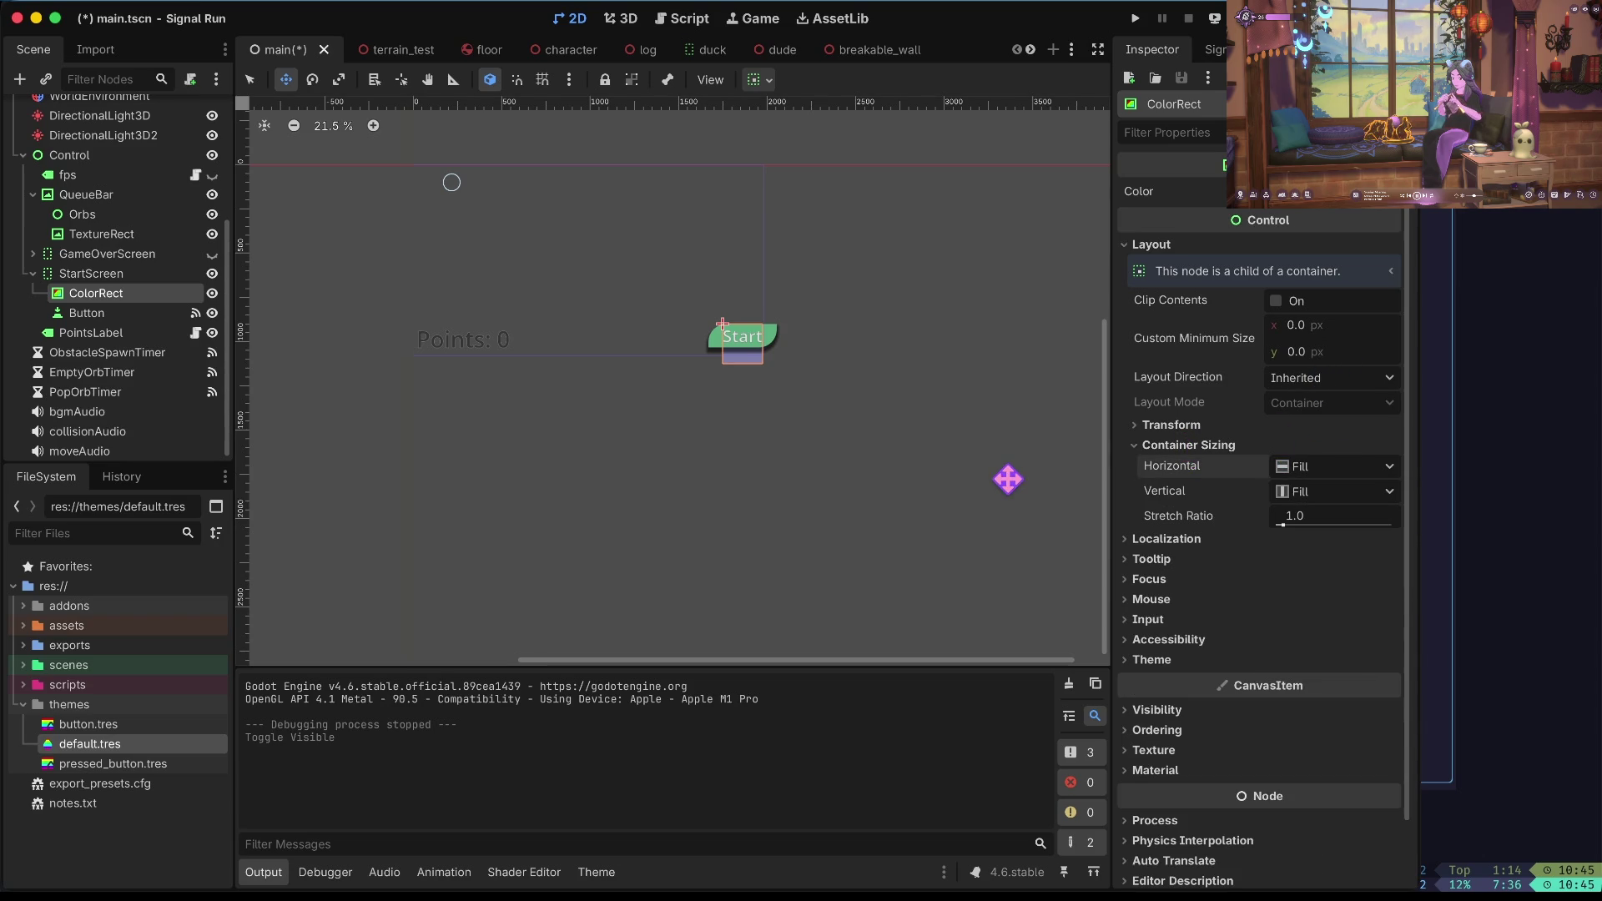
Set the StartScreen's Anchors Preset to Full Rect and save the scene.
{"action": "left_click", "coordinate": [92, 275]}
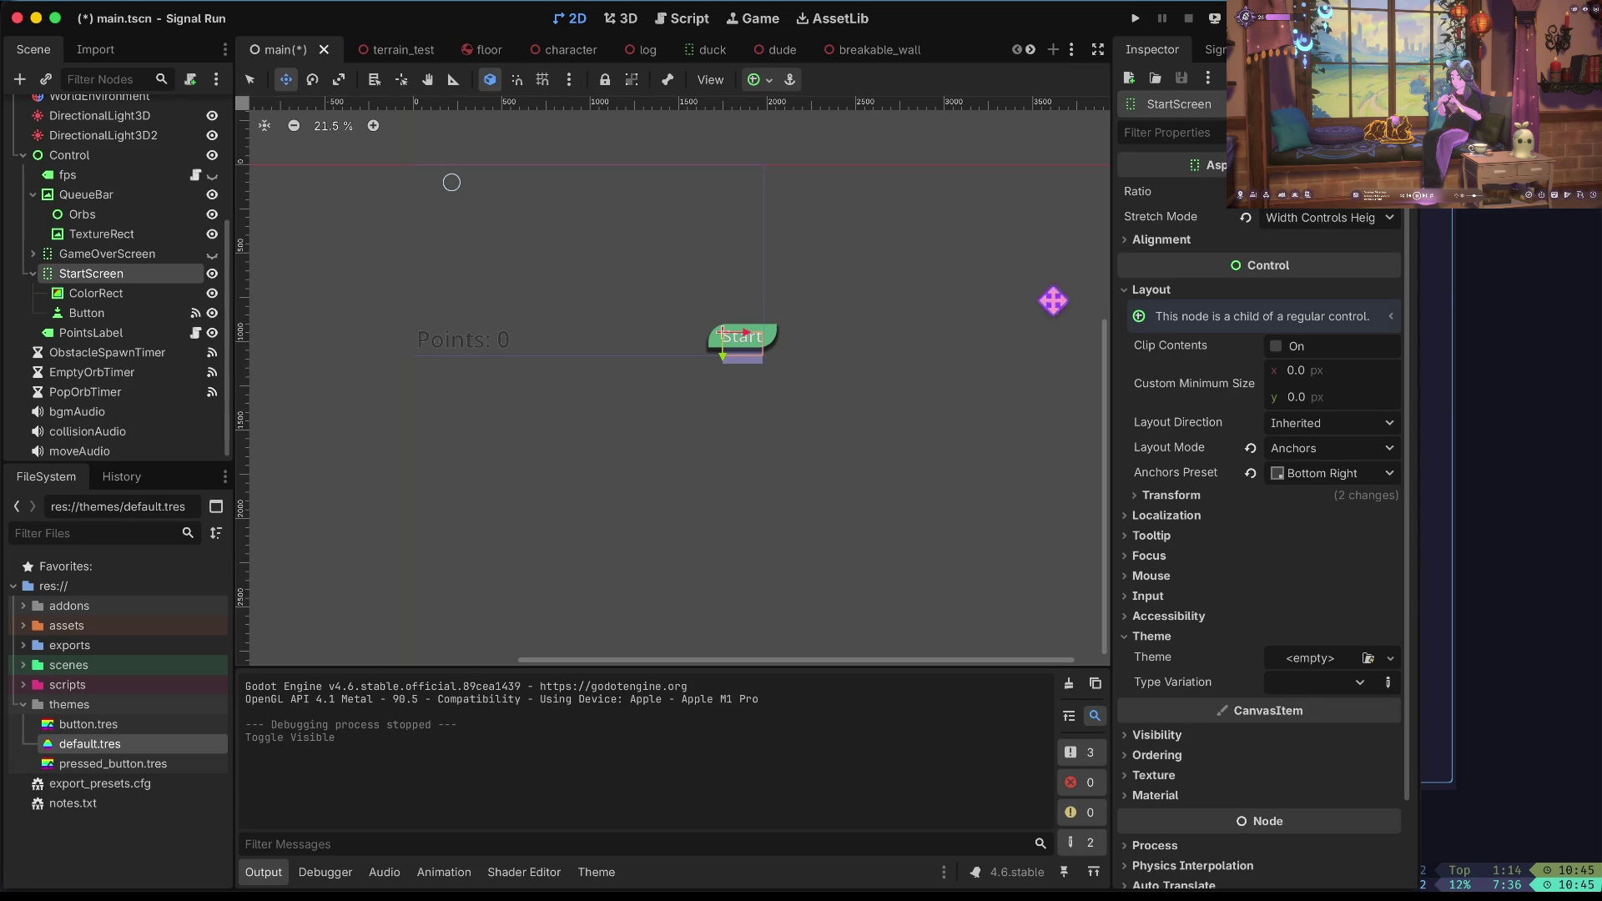
{"action": "left_click", "coordinate": [1286, 467]}
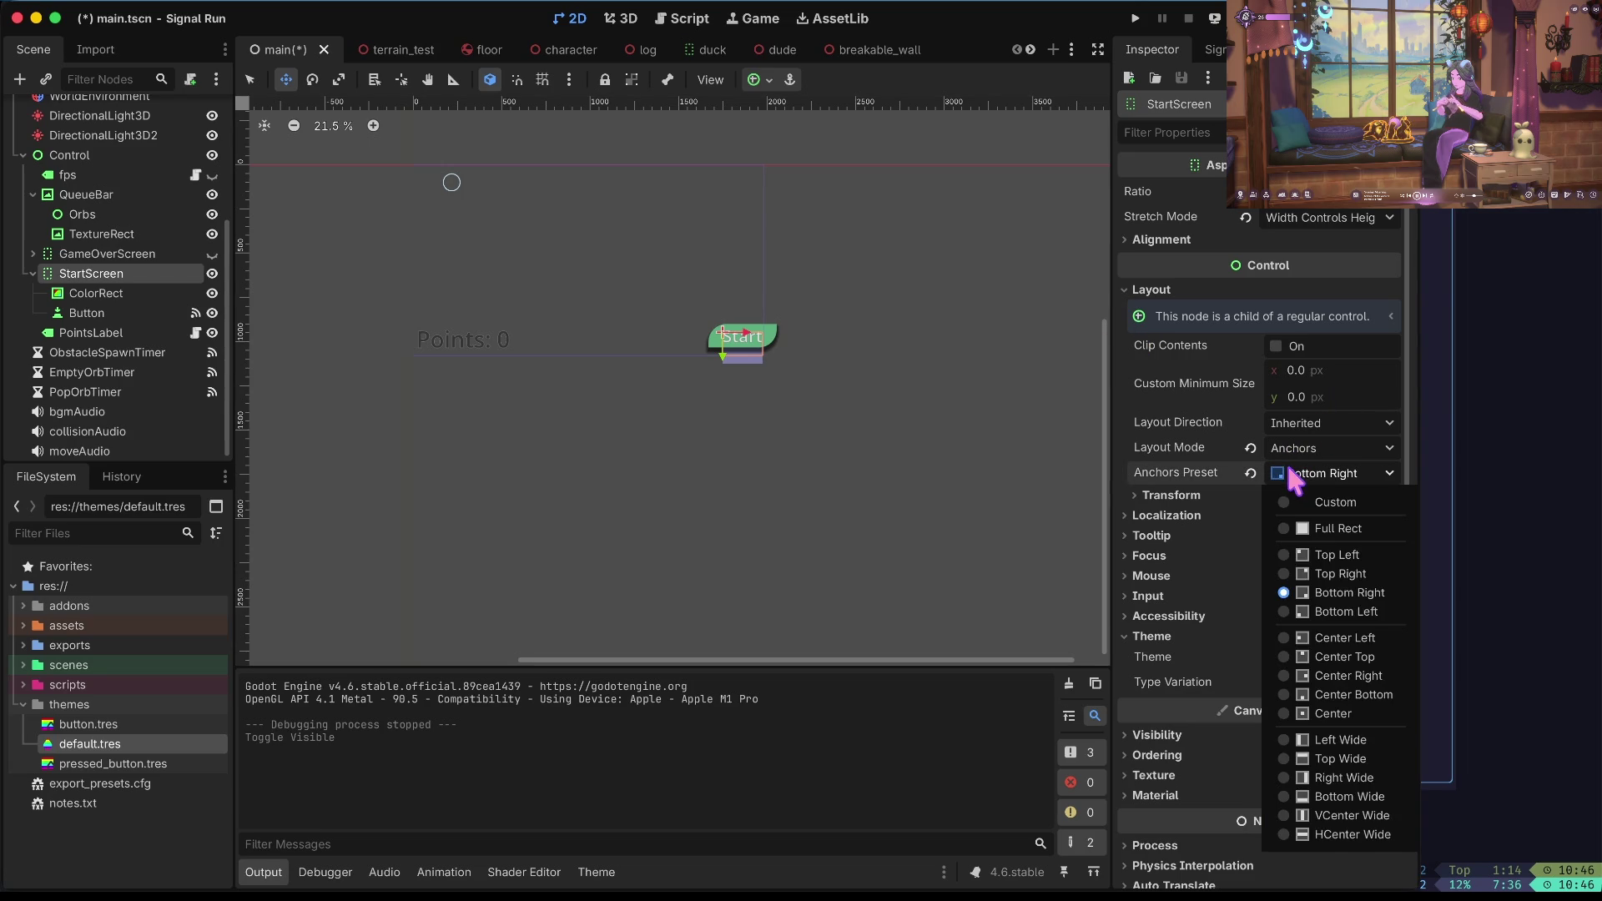
{"action": "left_click", "coordinate": [1299, 528]}
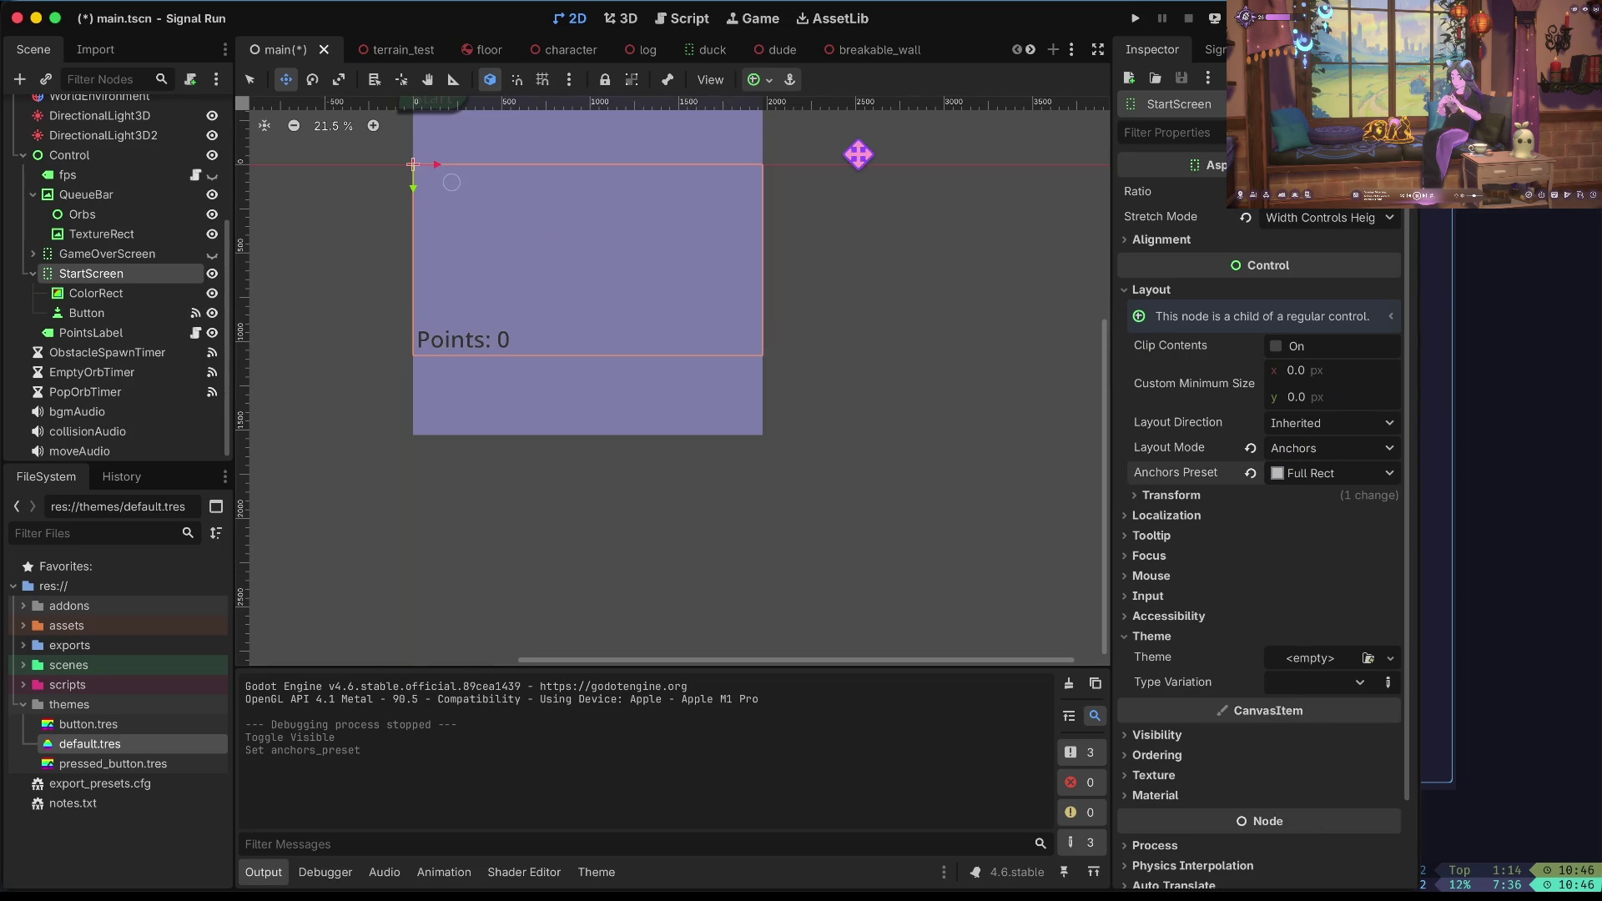
{"action": "scroll", "coordinate": [859, 155], "scroll_direction": "up", "scroll_amount": 3}
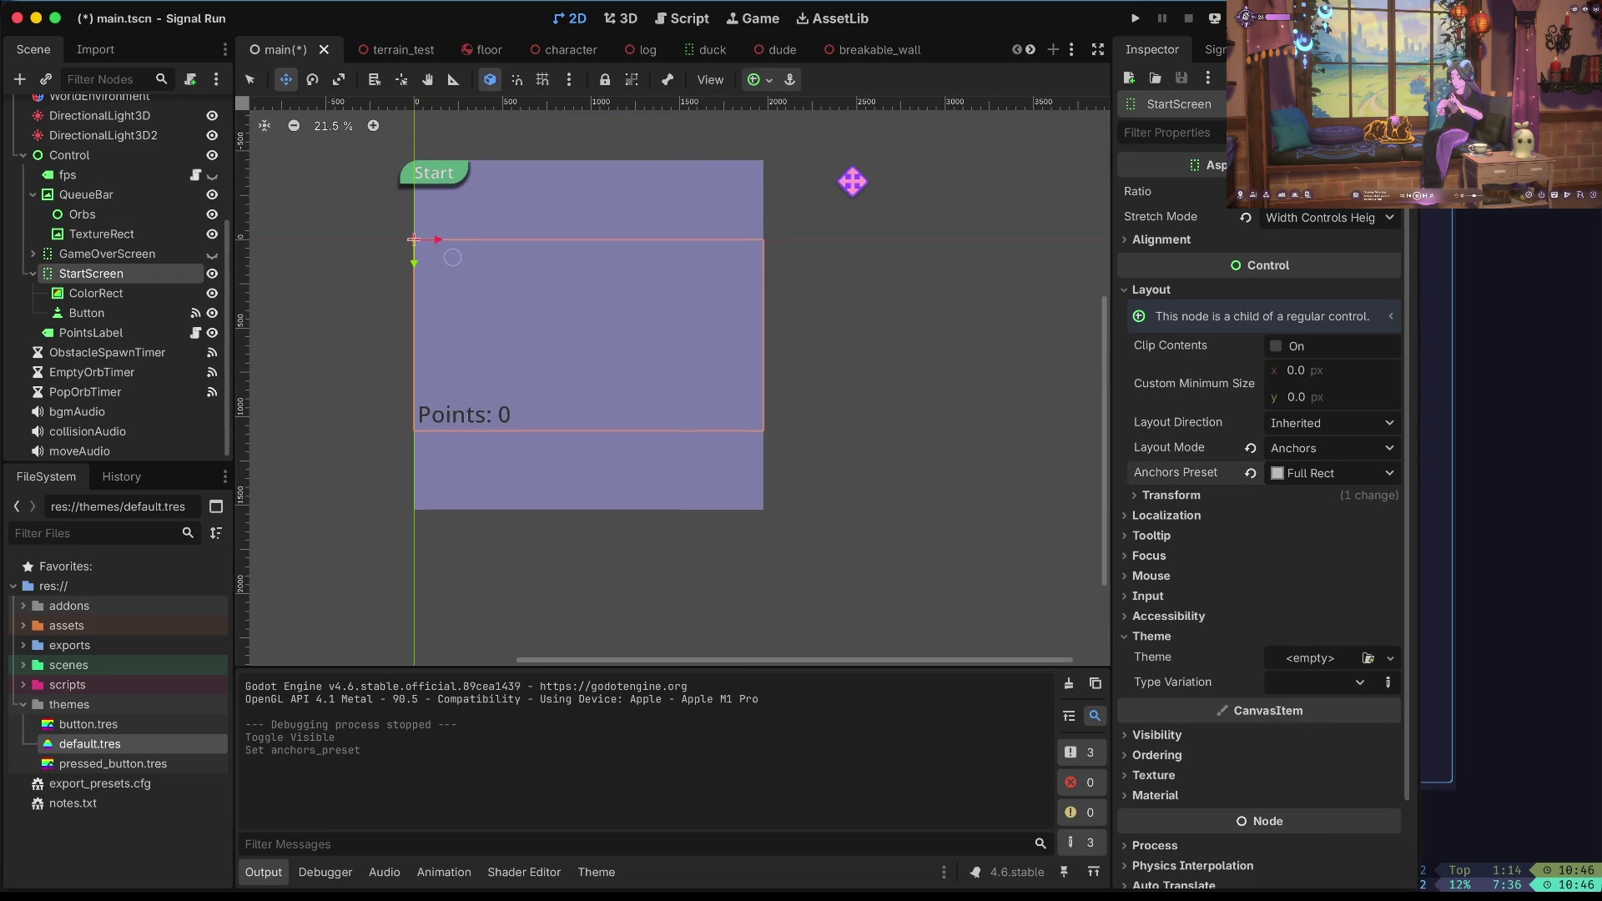
{"action": "key", "text": "ctrl+s"}
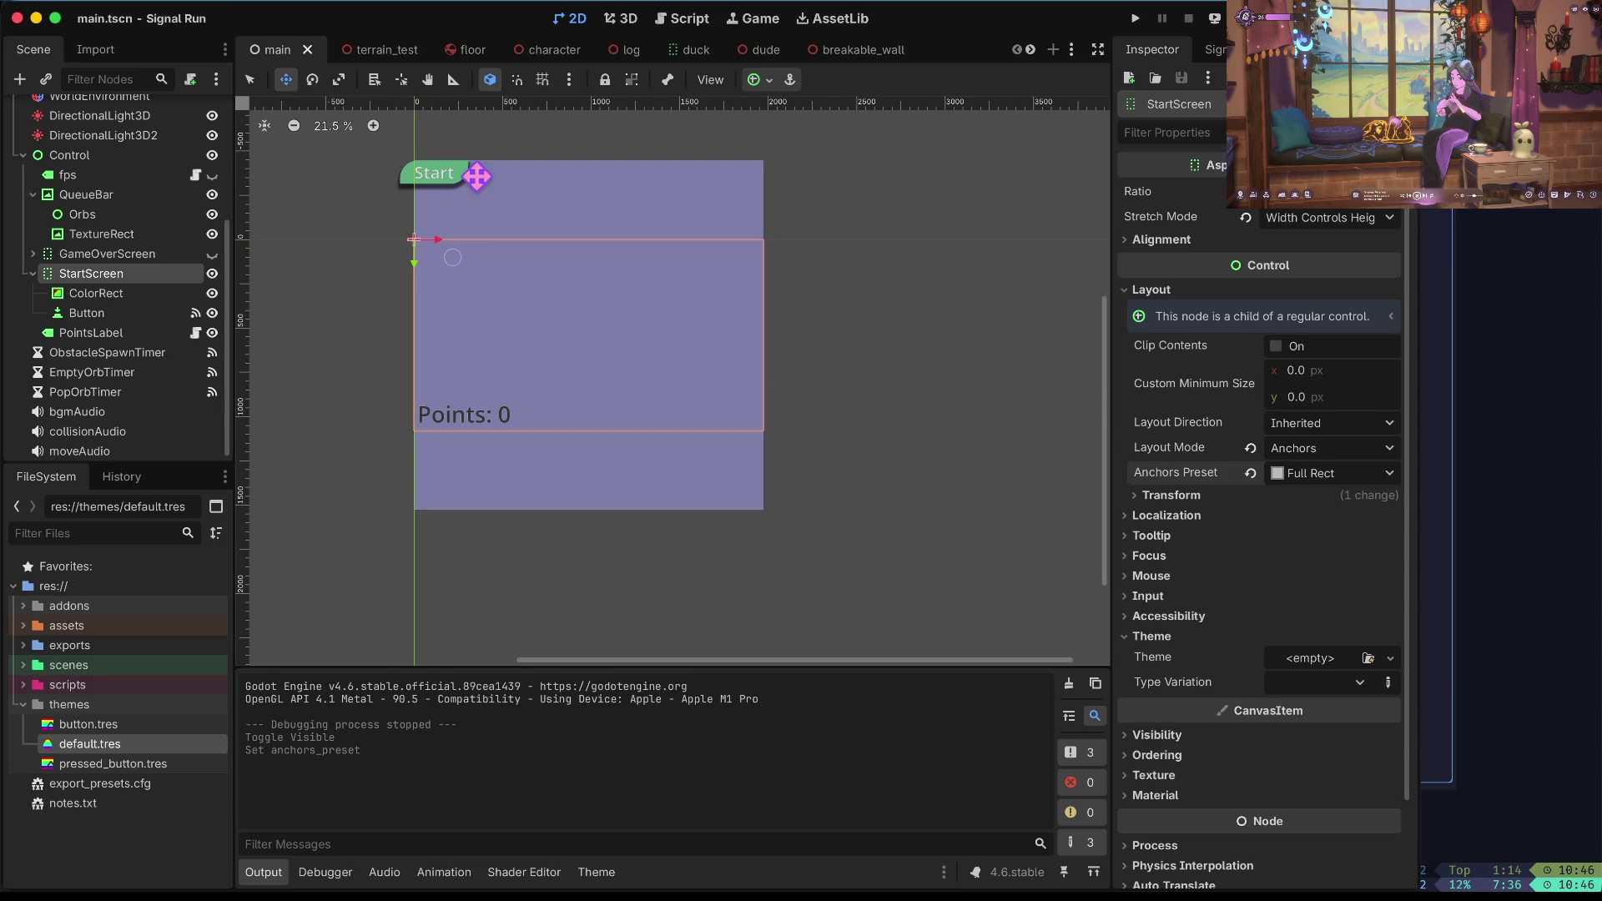
{"action": "left_click", "coordinate": [119, 294]}
Size the Start button Fill horizontally and Shrink Center vertically, save, and run the game.
{"action": "left_click", "coordinate": [122, 310]}
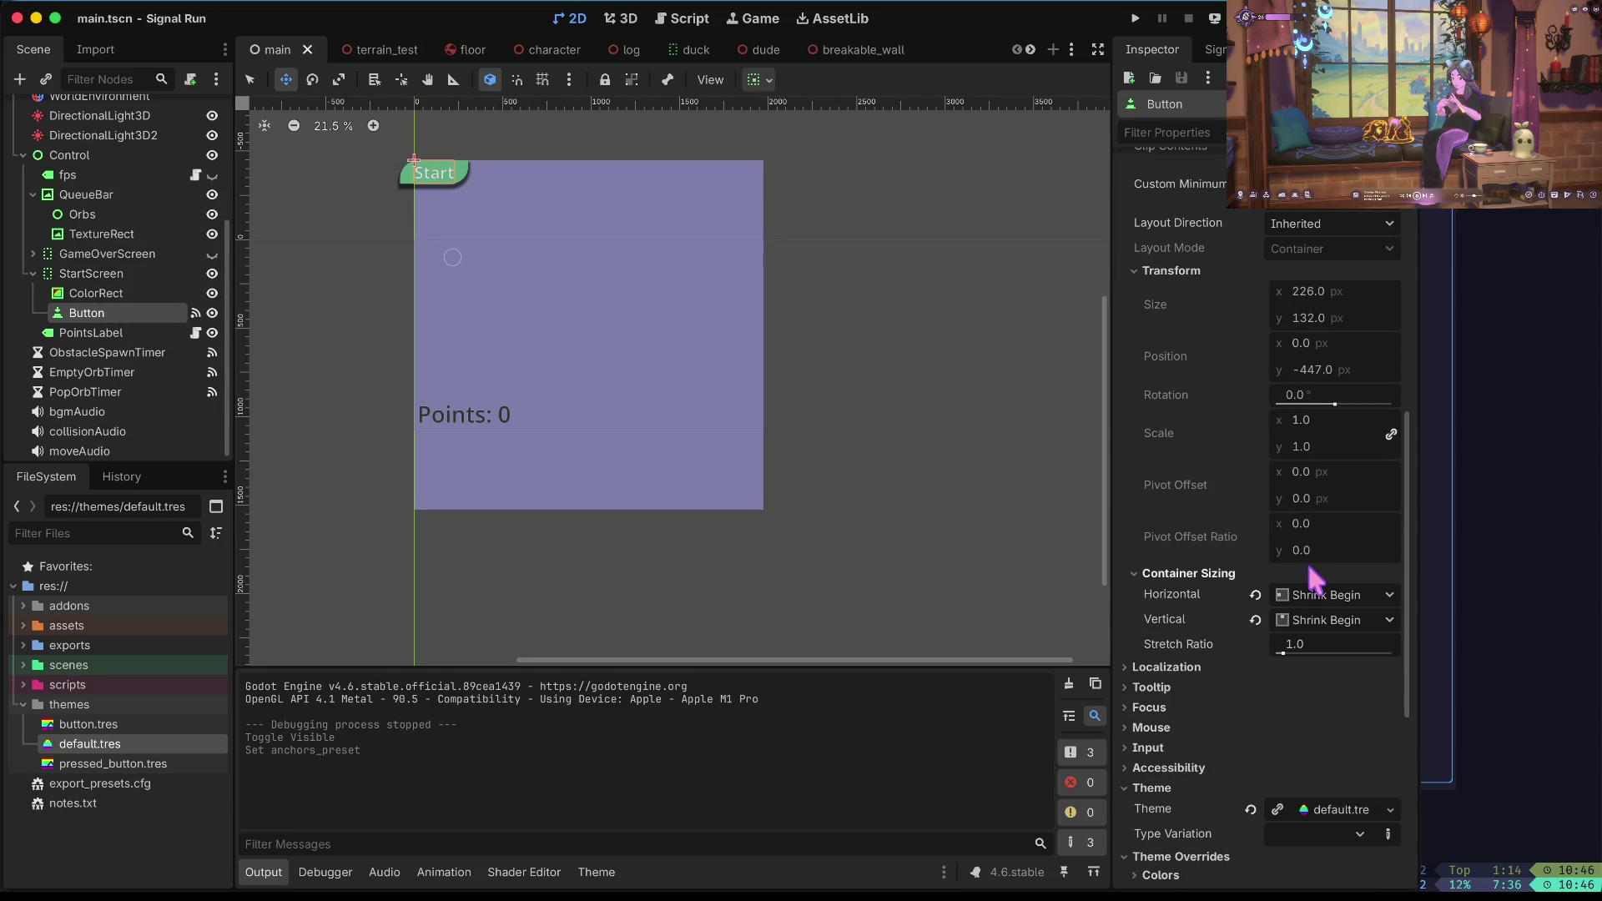
{"action": "left_click", "coordinate": [1324, 595]}
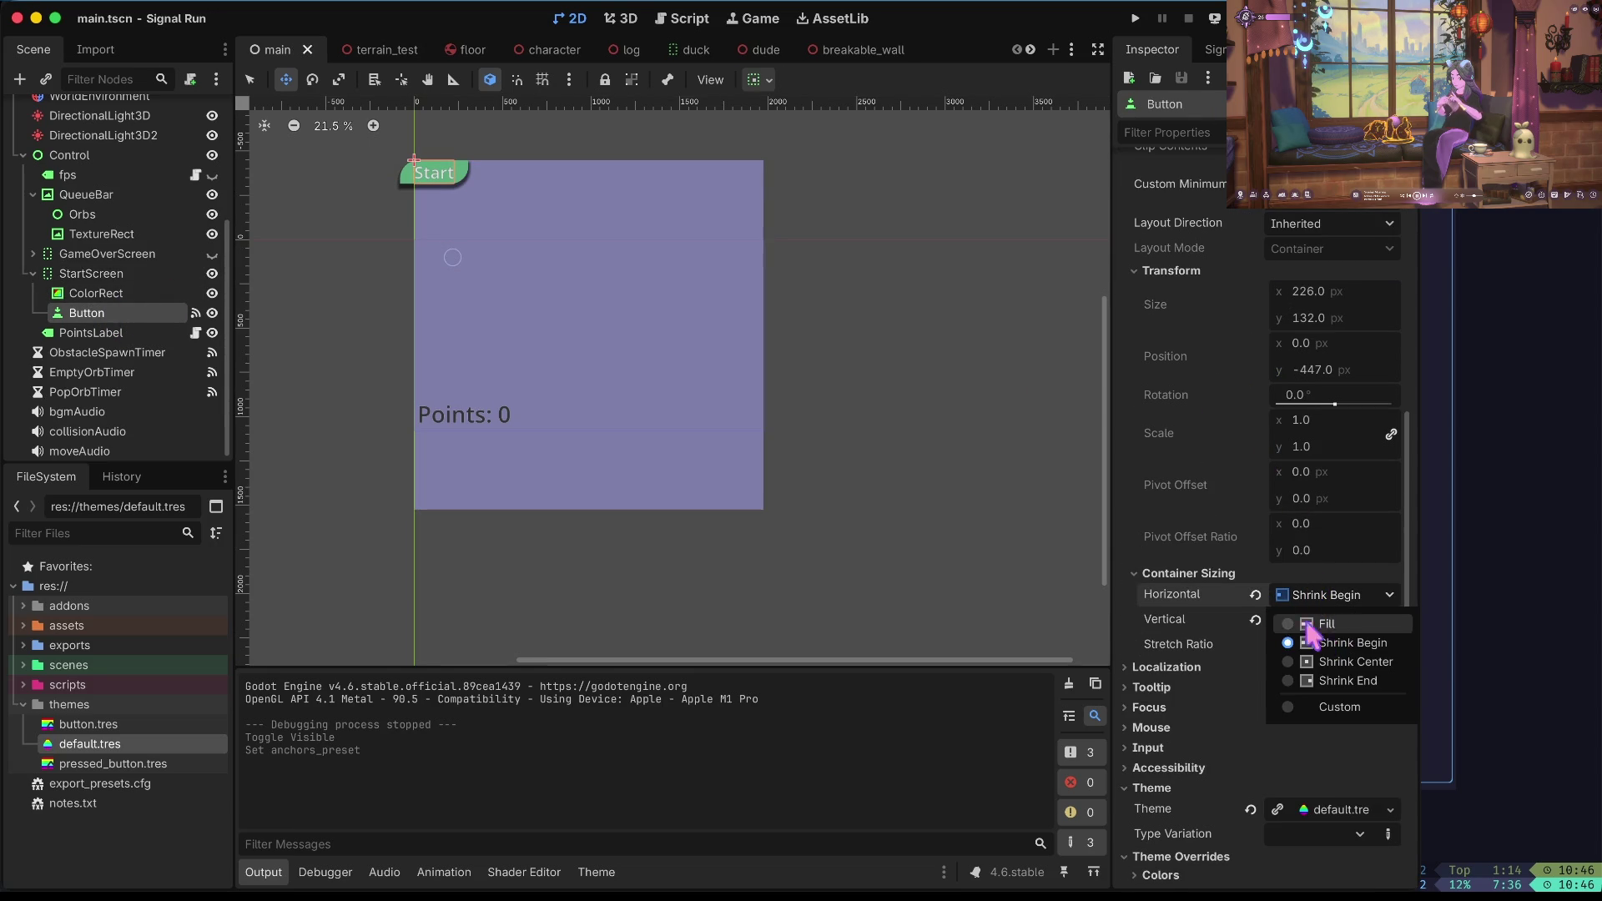
{"action": "left_click", "coordinate": [1326, 625]}
{"action": "left_click", "coordinate": [1280, 619]}
{"action": "left_click", "coordinate": [1327, 648]}
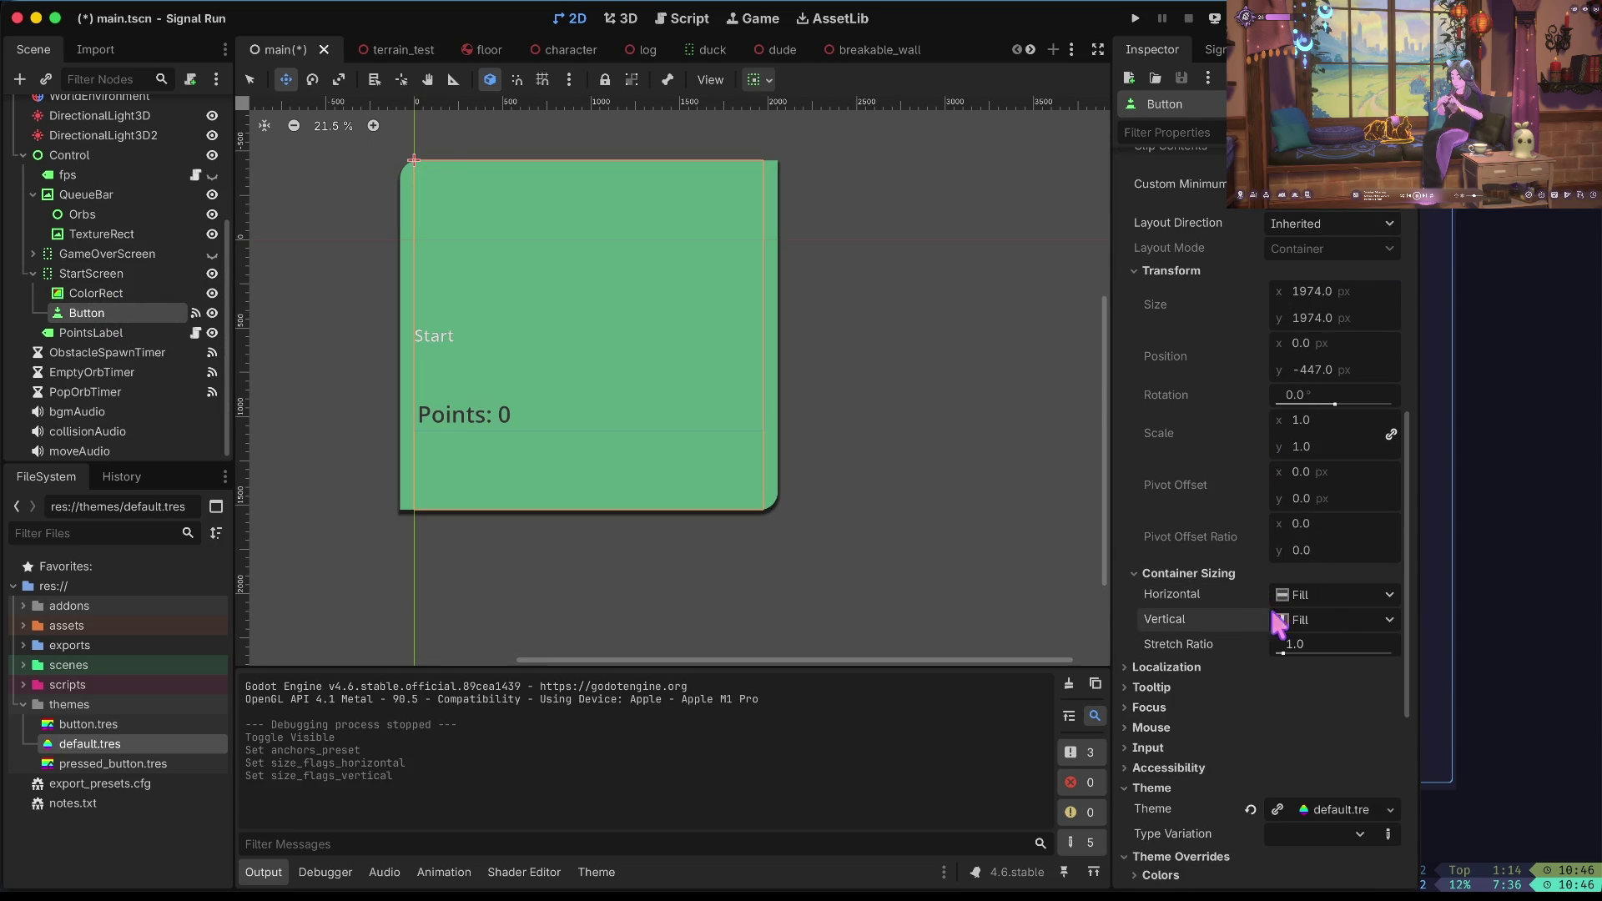
{"action": "left_click", "coordinate": [1345, 589]}
{"action": "left_click", "coordinate": [1344, 661]}
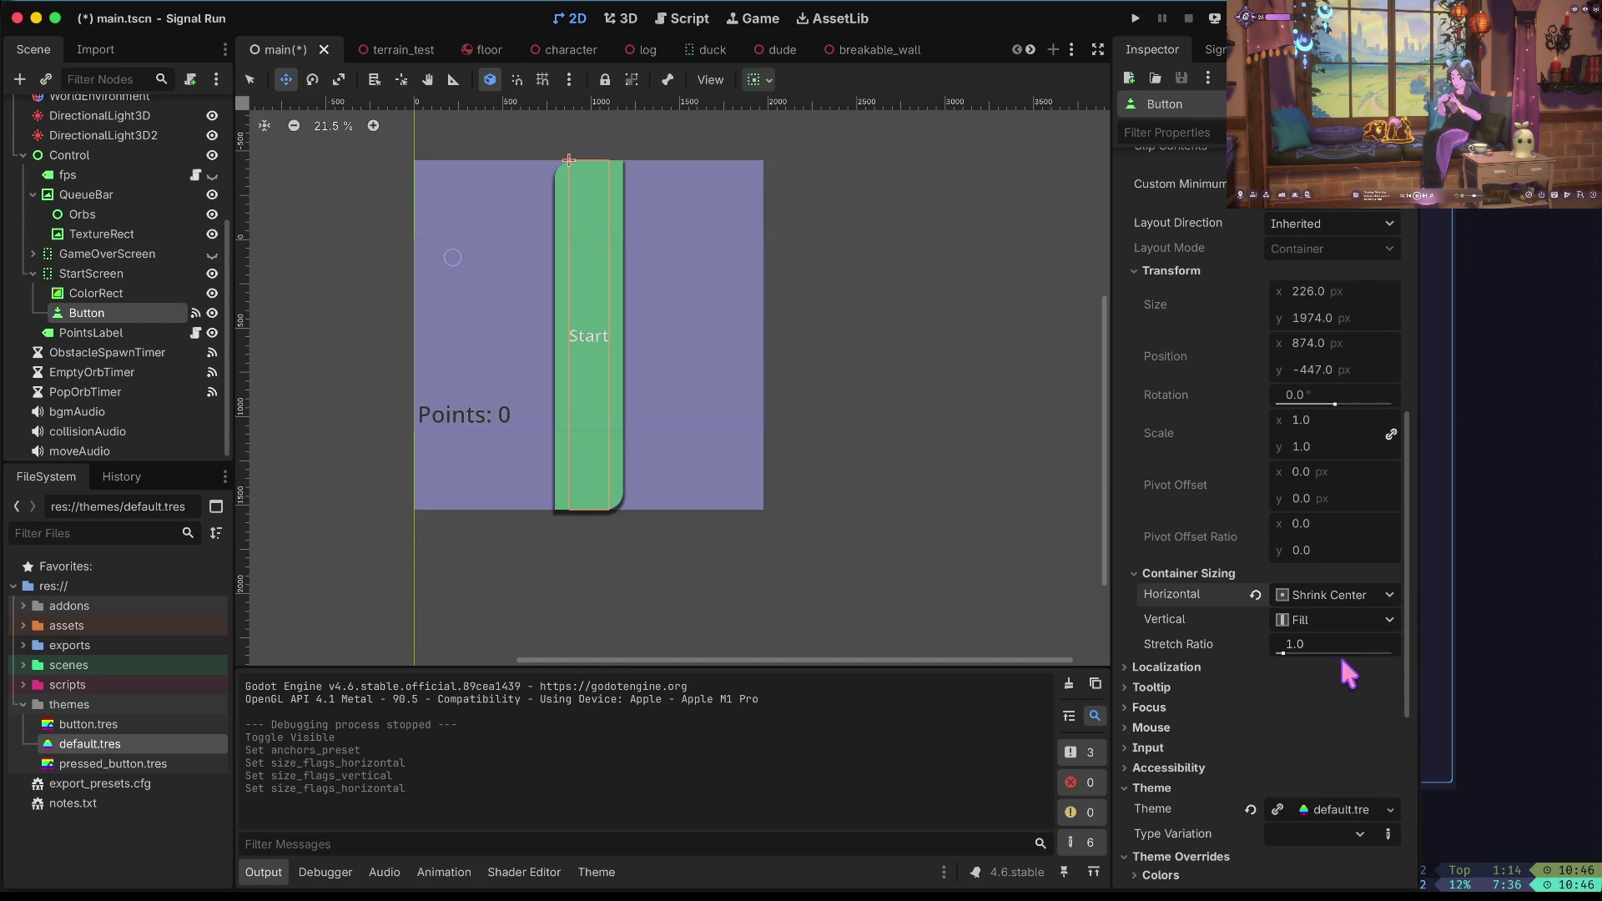
{"action": "left_click", "coordinate": [1345, 617]}
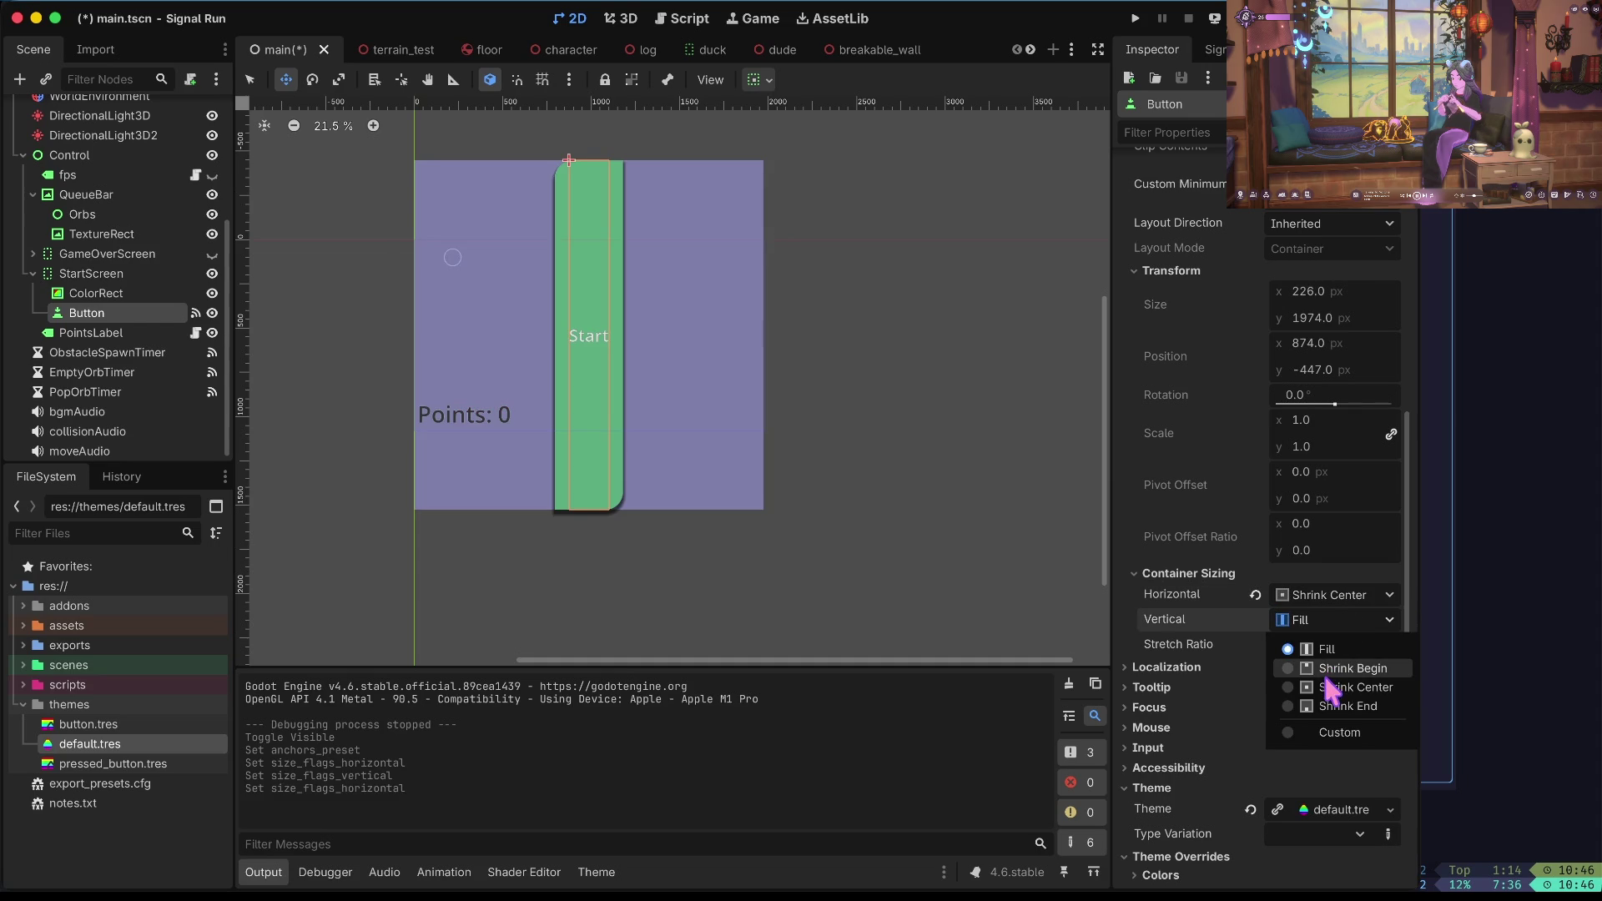
{"action": "left_click", "coordinate": [1330, 684]}
{"action": "left_click", "coordinate": [1321, 593]}
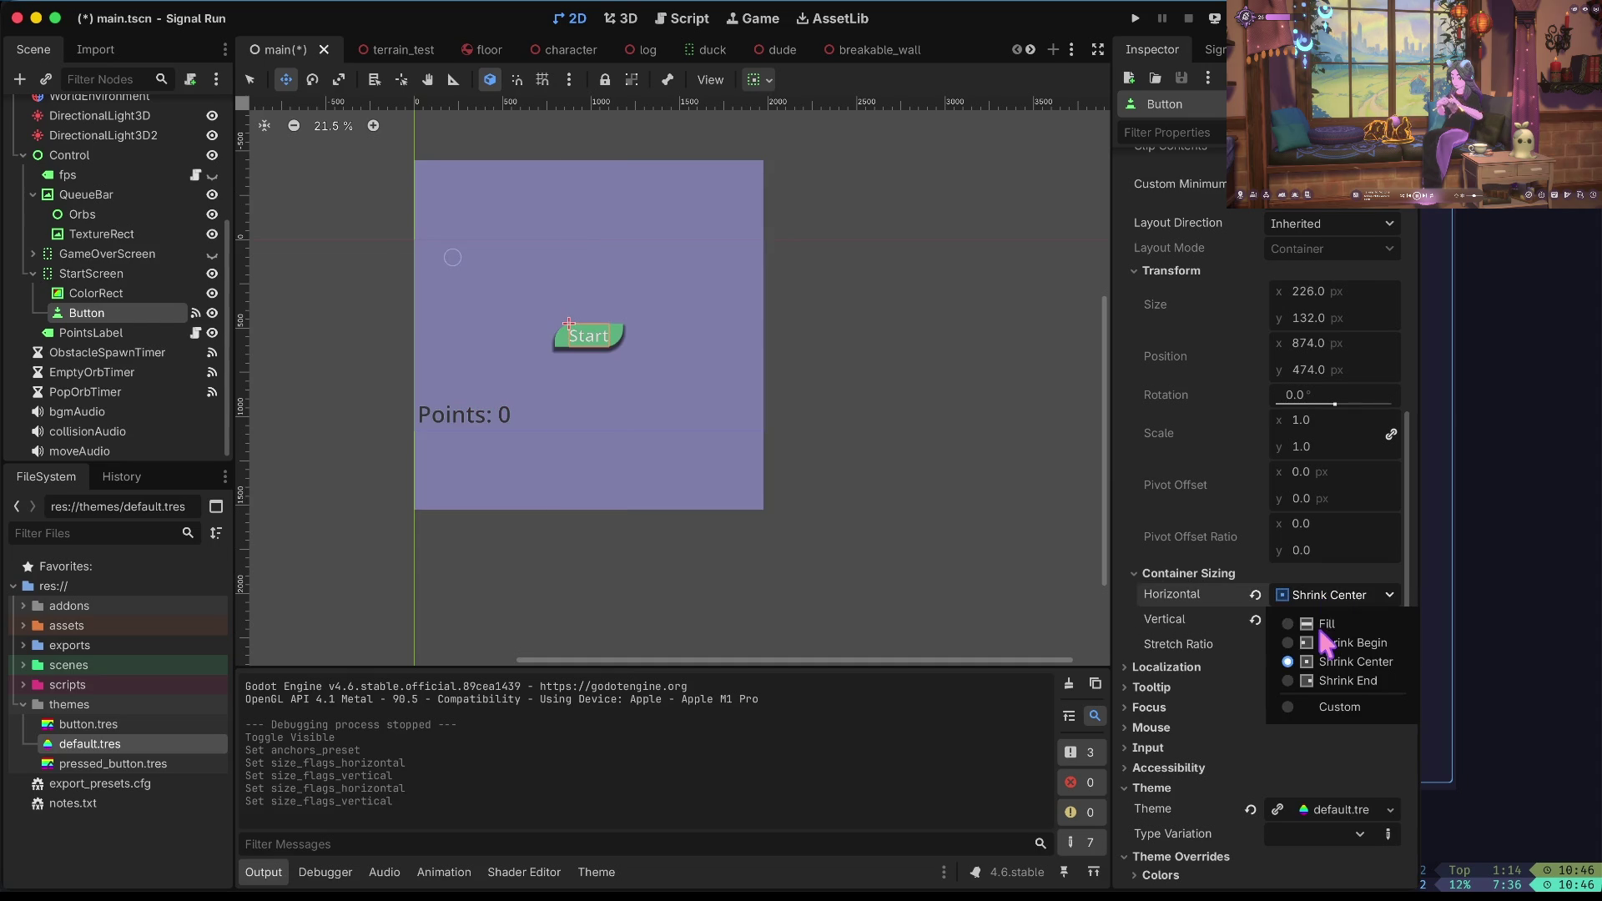
{"action": "left_click", "coordinate": [1320, 624]}
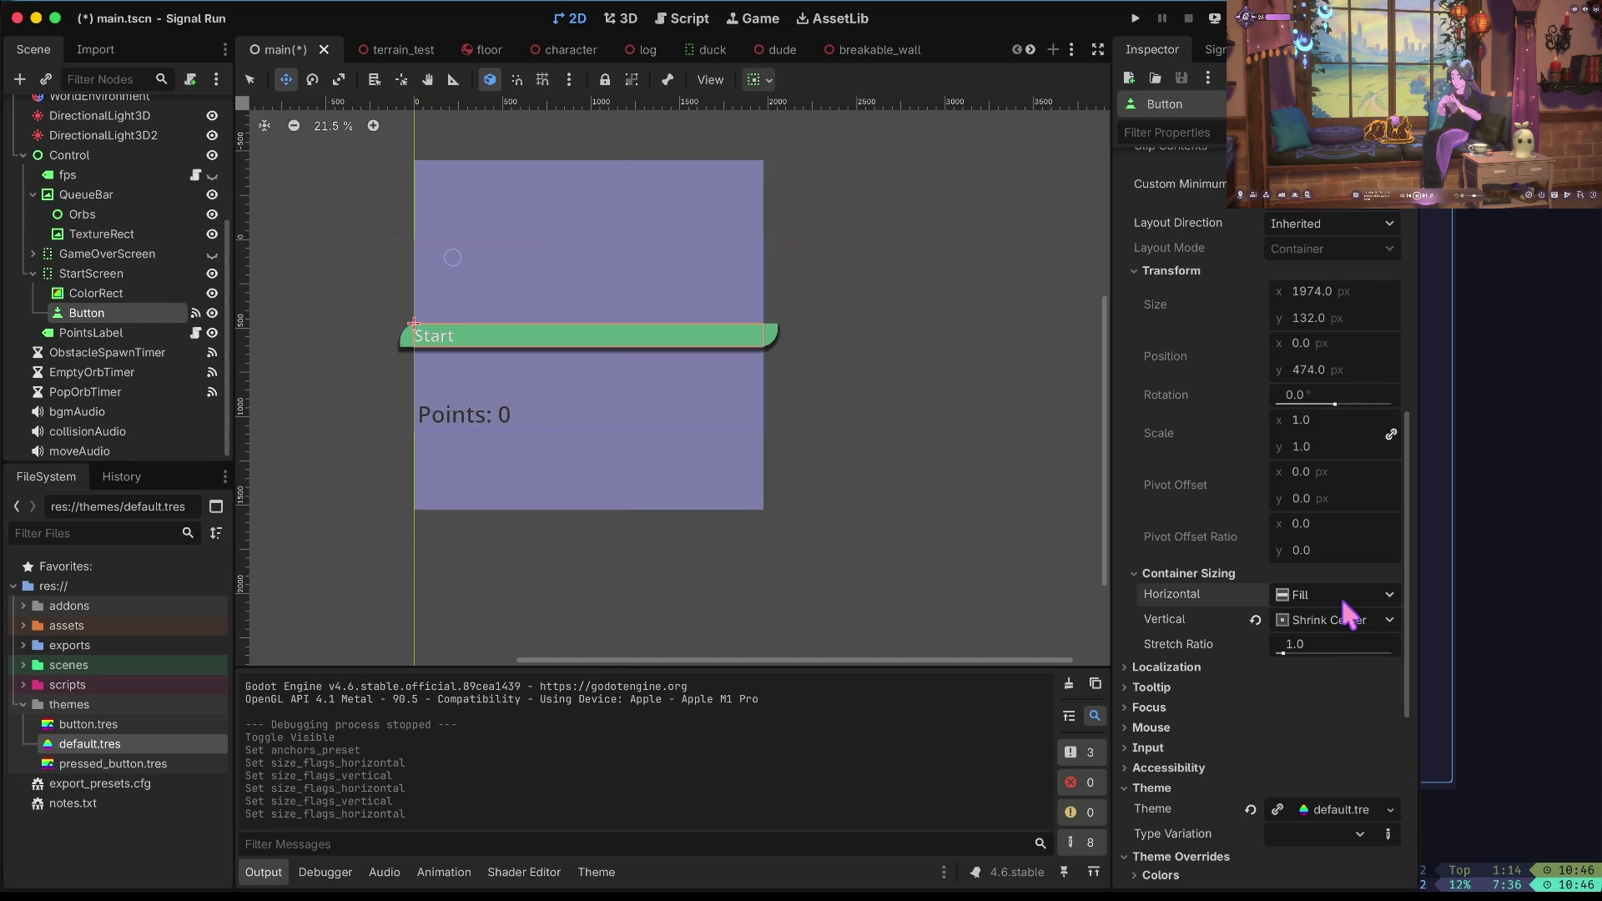
{"action": "key", "text": "ctrl+s"}
{"action": "key", "text": "super+b"}
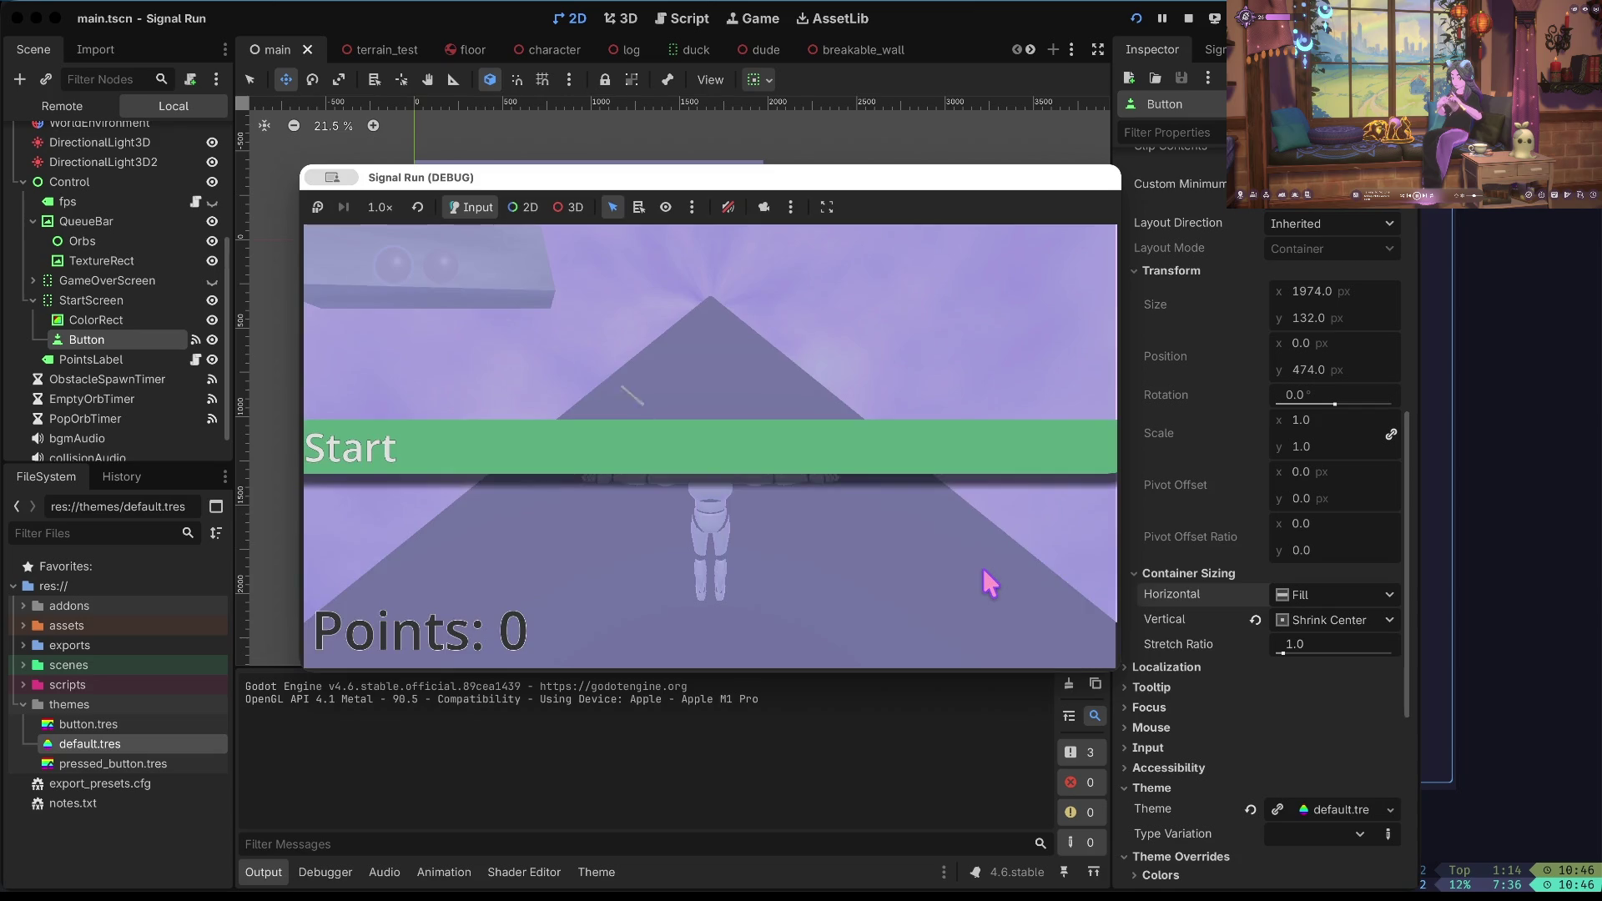
Play from Start until game over, restart with Go Again, then stop the test run.
{"action": "left_click", "coordinate": [597, 464]}
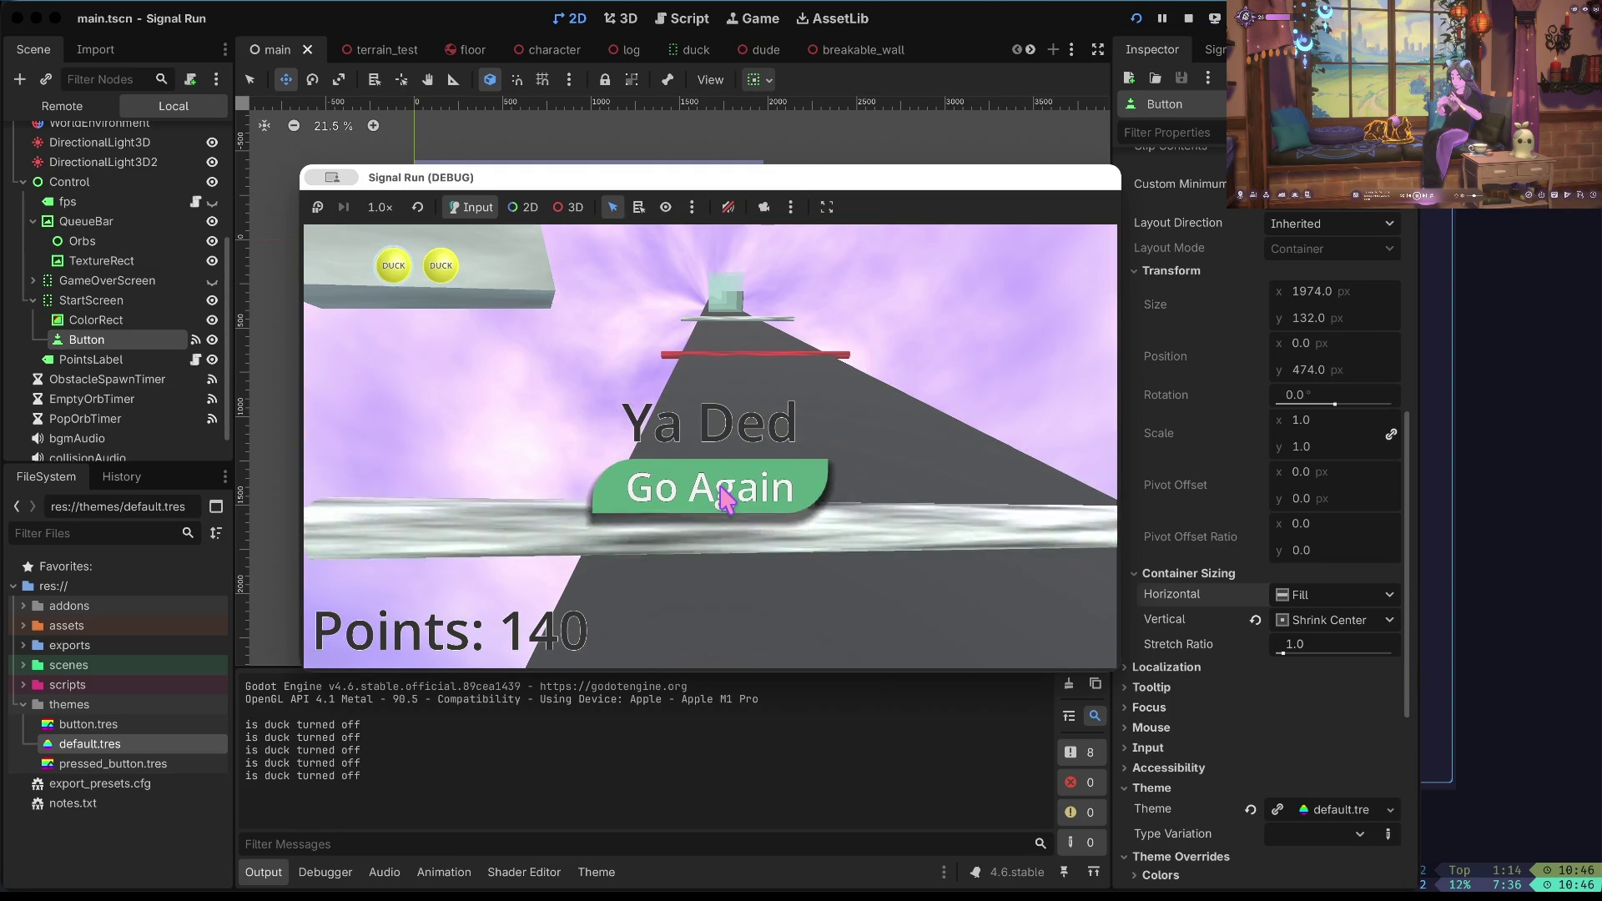
{"action": "left_click", "coordinate": [754, 501]}
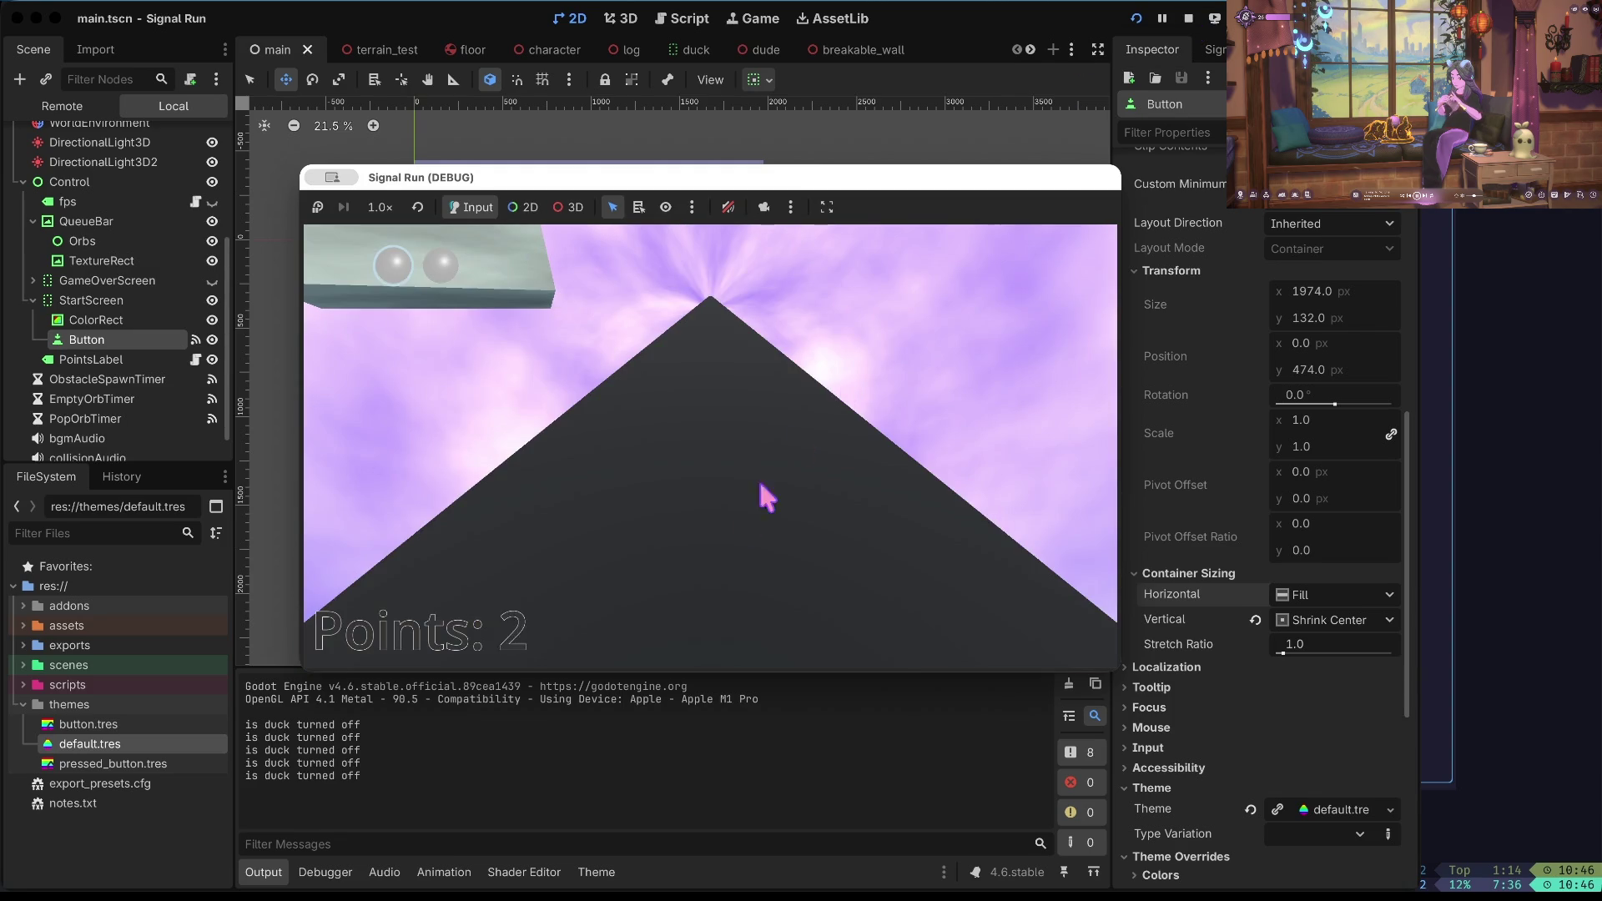
{"action": "left_click", "coordinate": [1181, 24]}
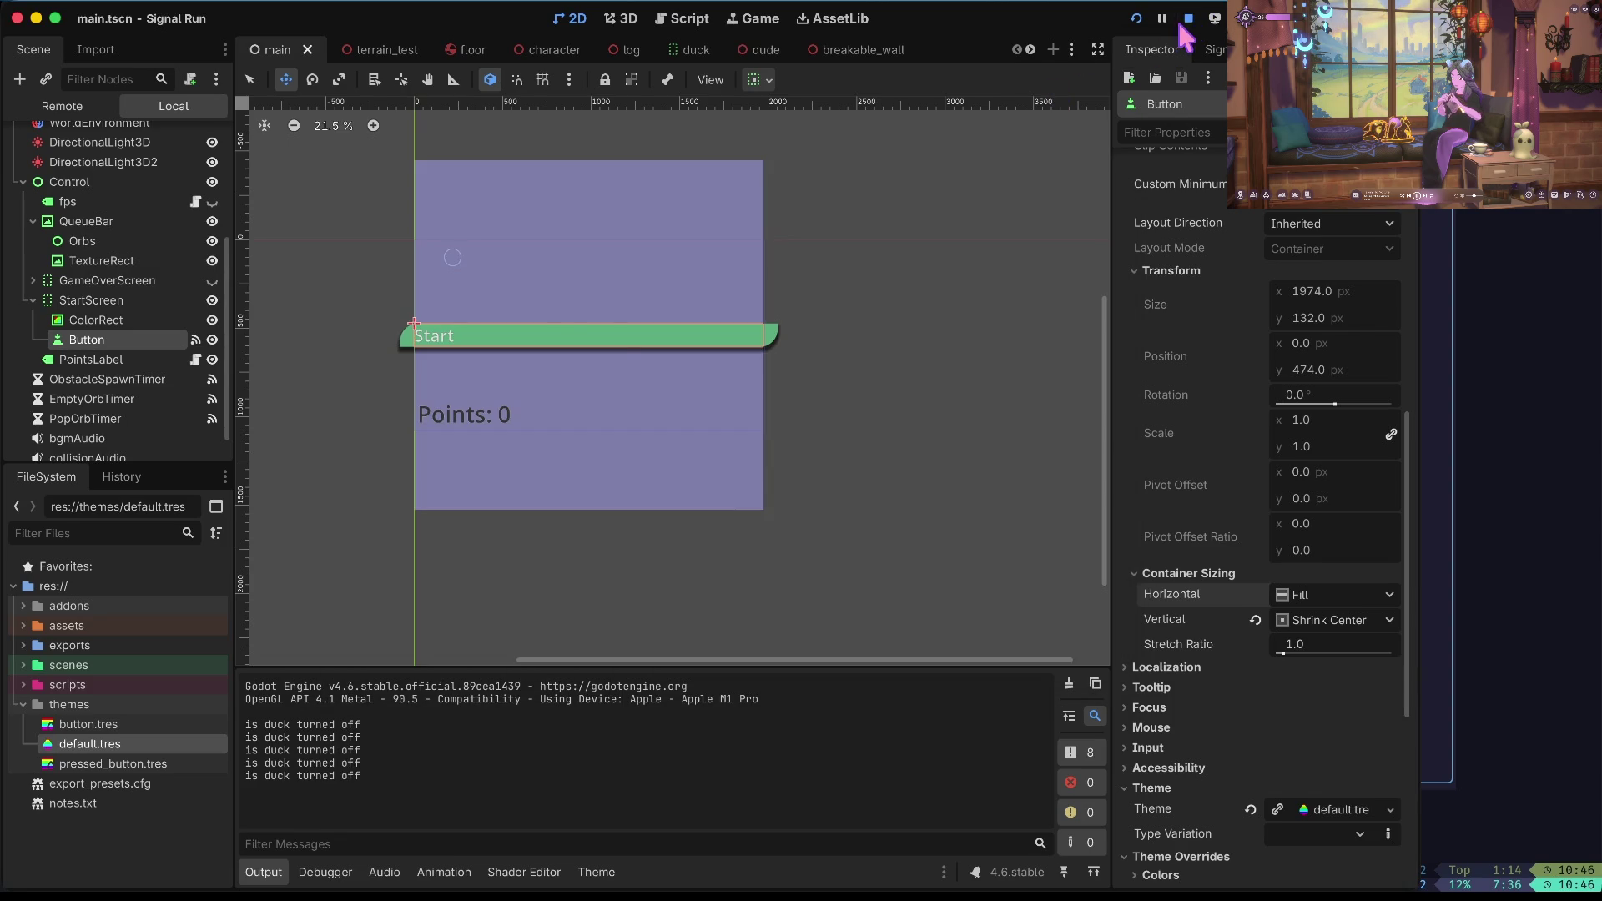
Set the Start button's horizontal sizing to Shrink Center and save the main scene.
{"action": "left_click", "coordinate": [1305, 595]}
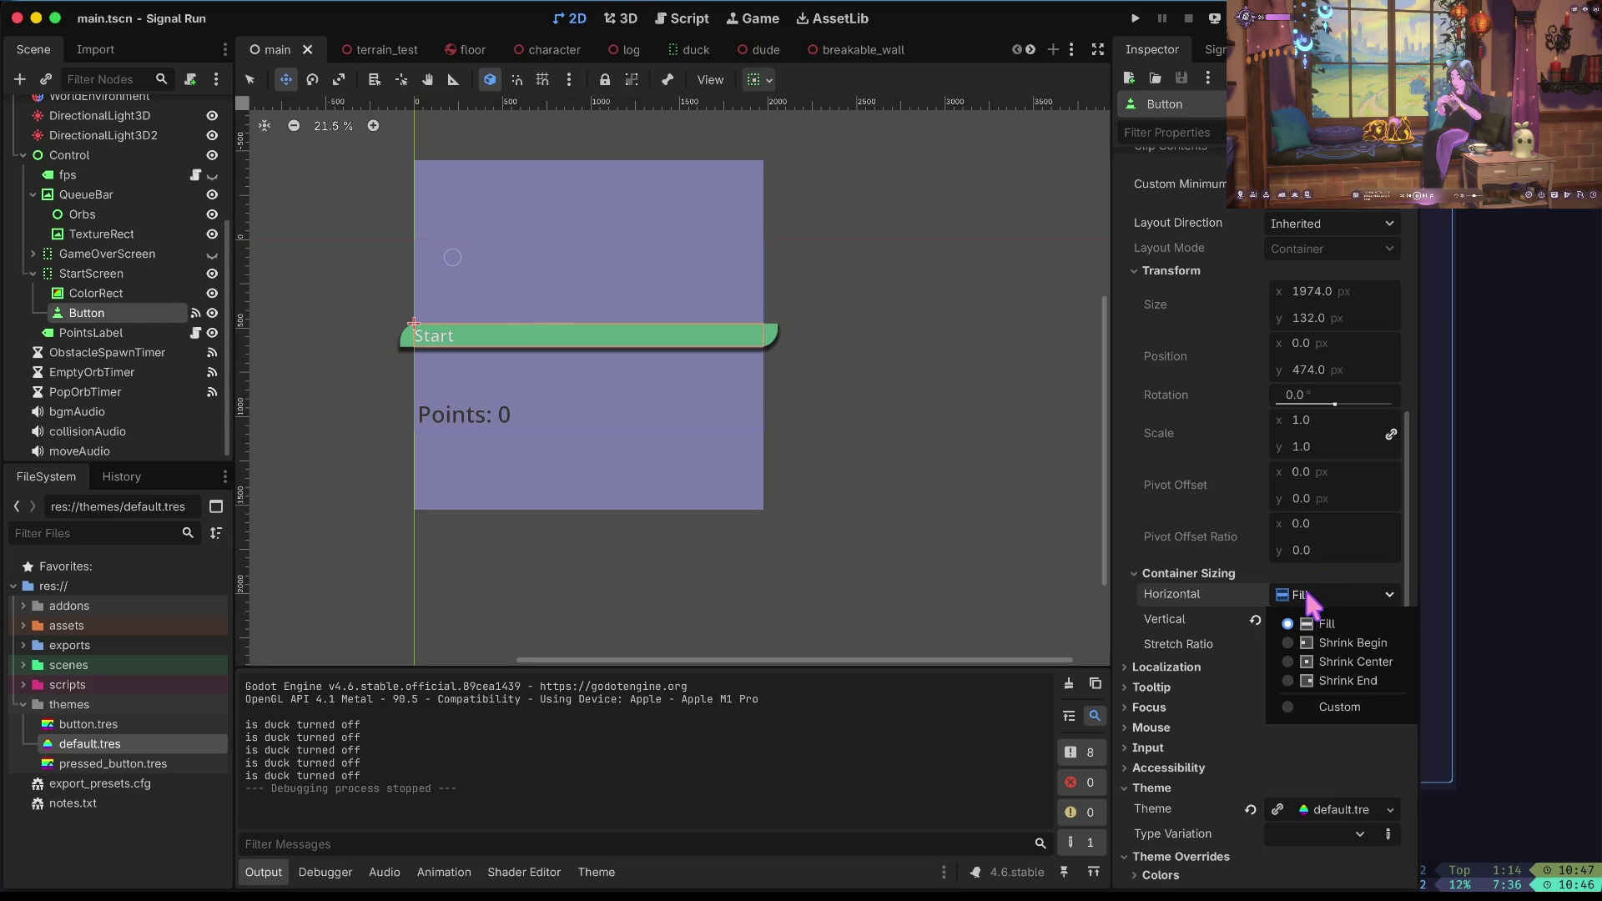
{"action": "left_click", "coordinate": [1352, 662]}
{"action": "key", "text": "ctrl+s"}
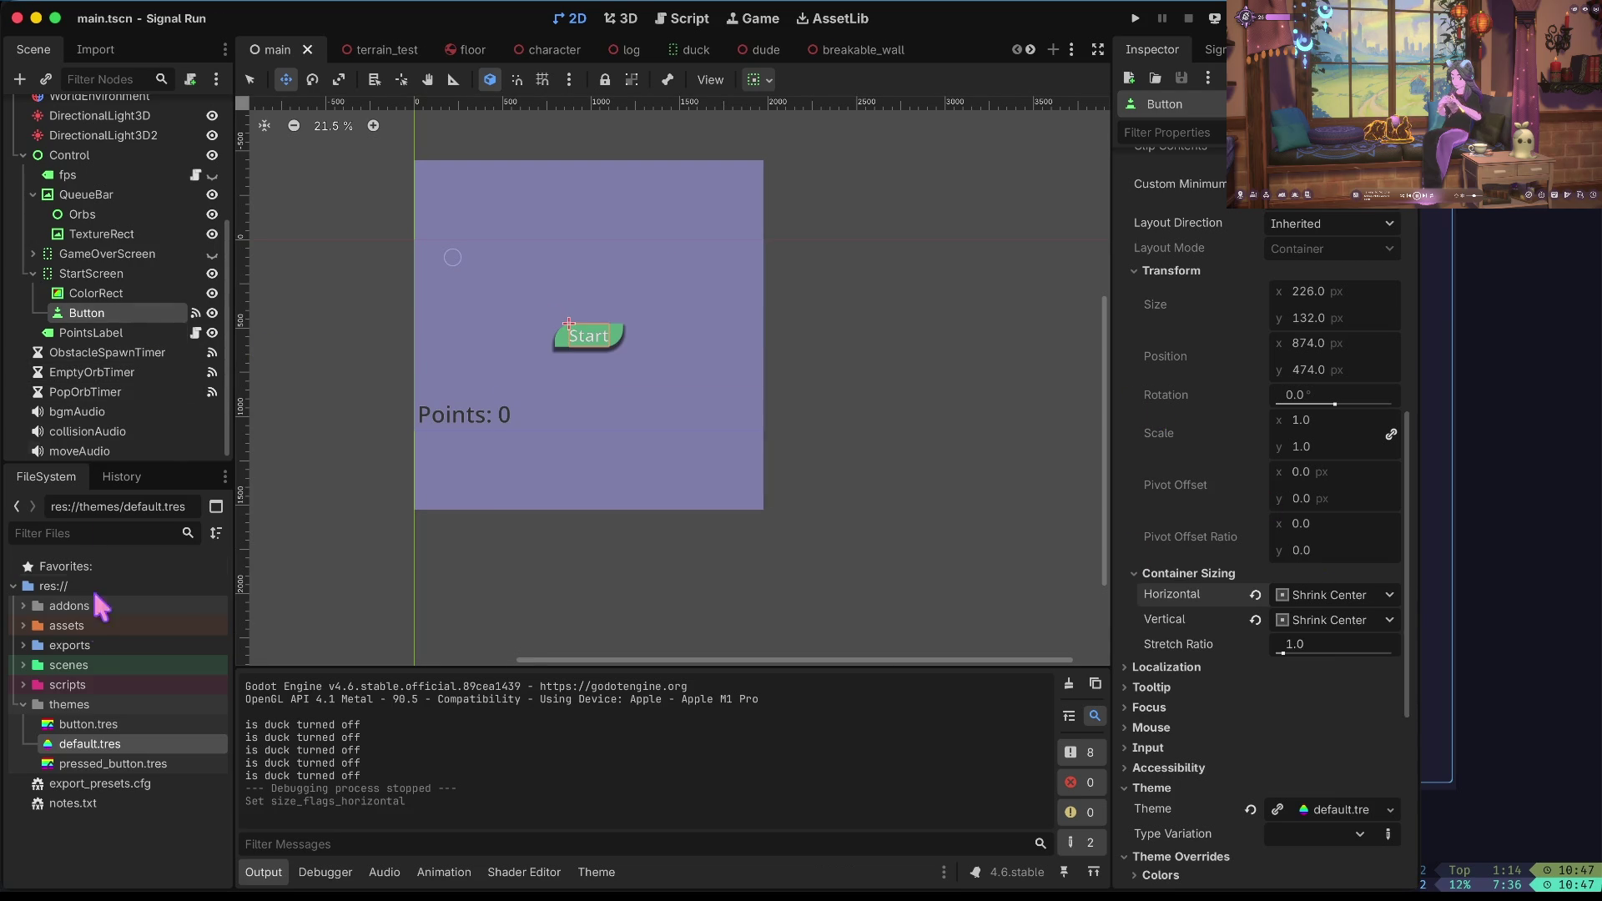
Expand the scenes folder and open dude.tscn in the 3D editor.
{"action": "left_click", "coordinate": [25, 661]}
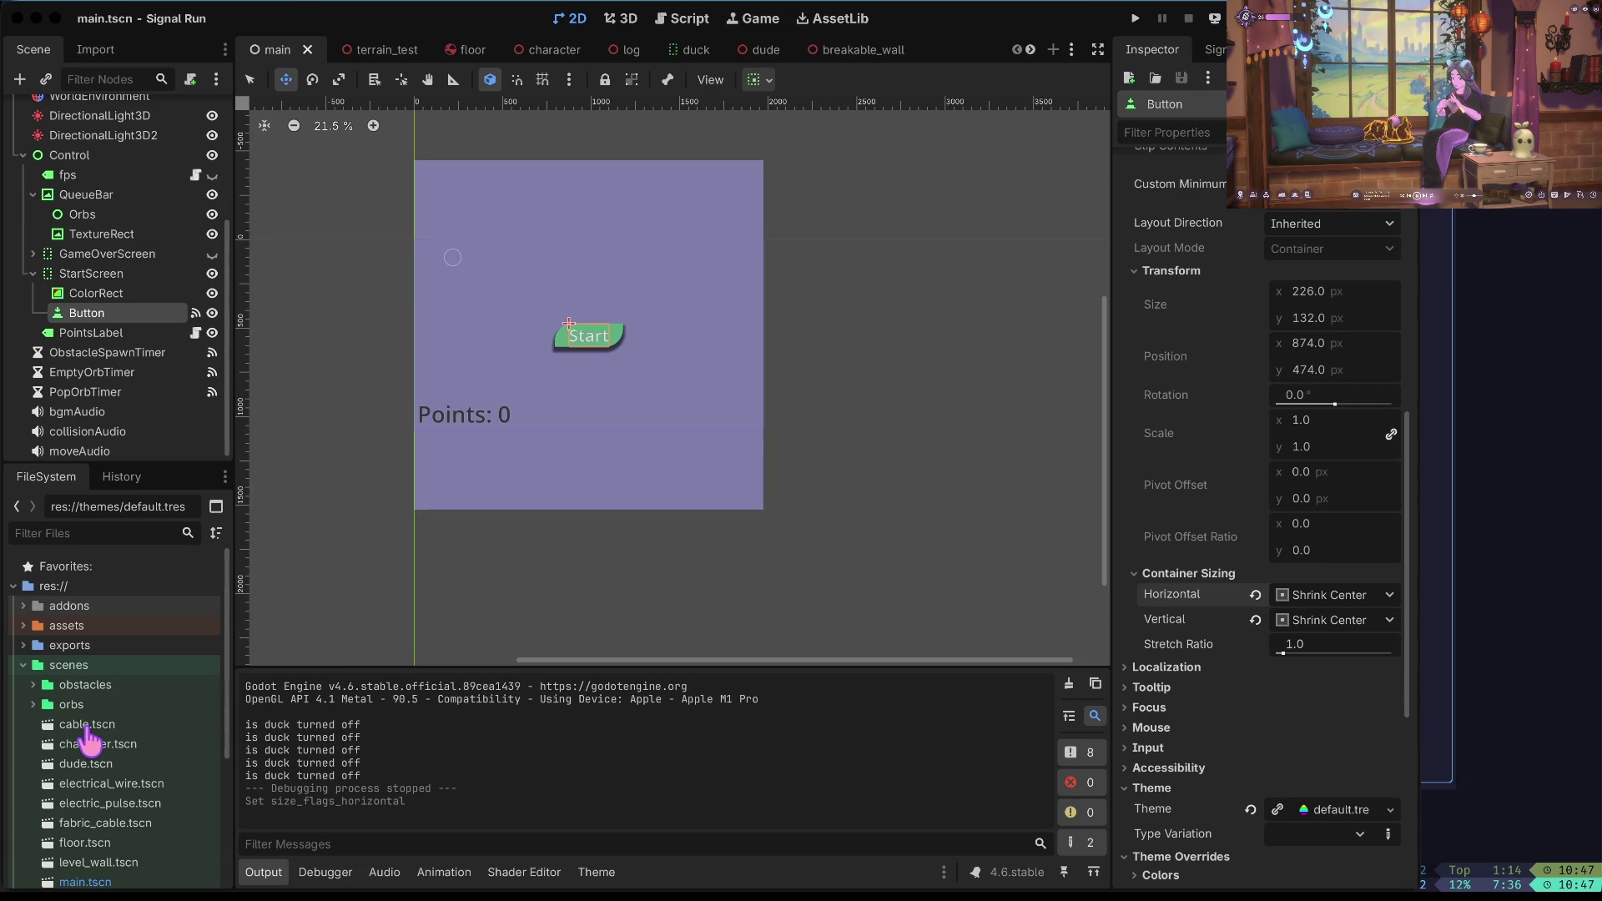
{"action": "scroll", "coordinate": [89, 743], "scroll_direction": "down", "scroll_amount": 2}
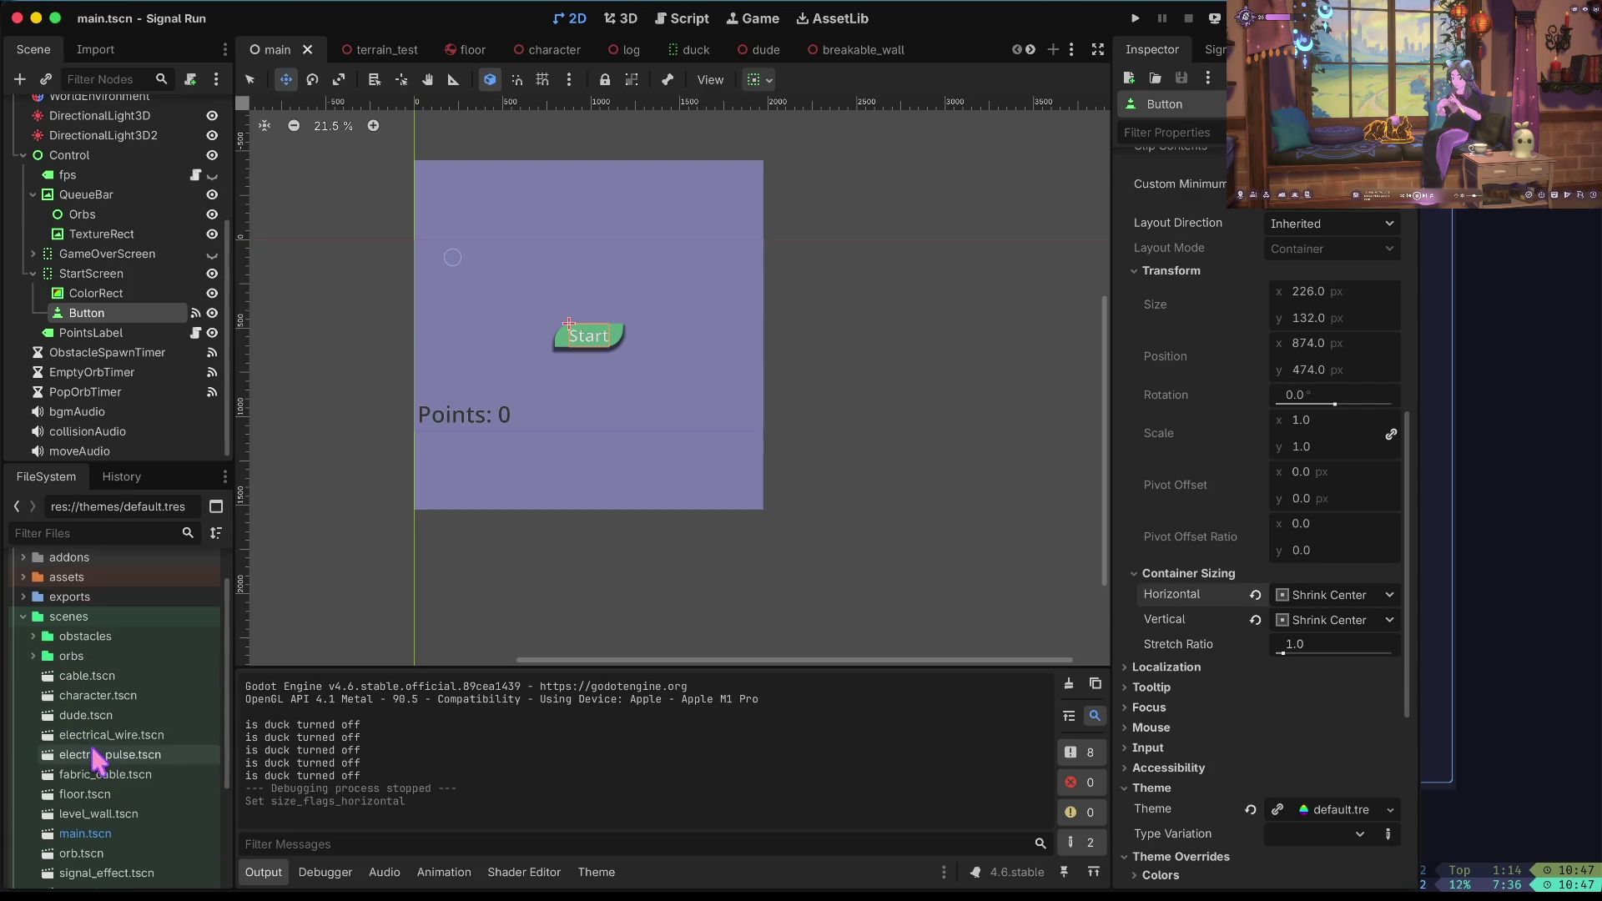
{"action": "left_click", "coordinate": [109, 715]}
{"action": "scroll", "coordinate": [110, 716], "scroll_direction": "down", "scroll_amount": 3}
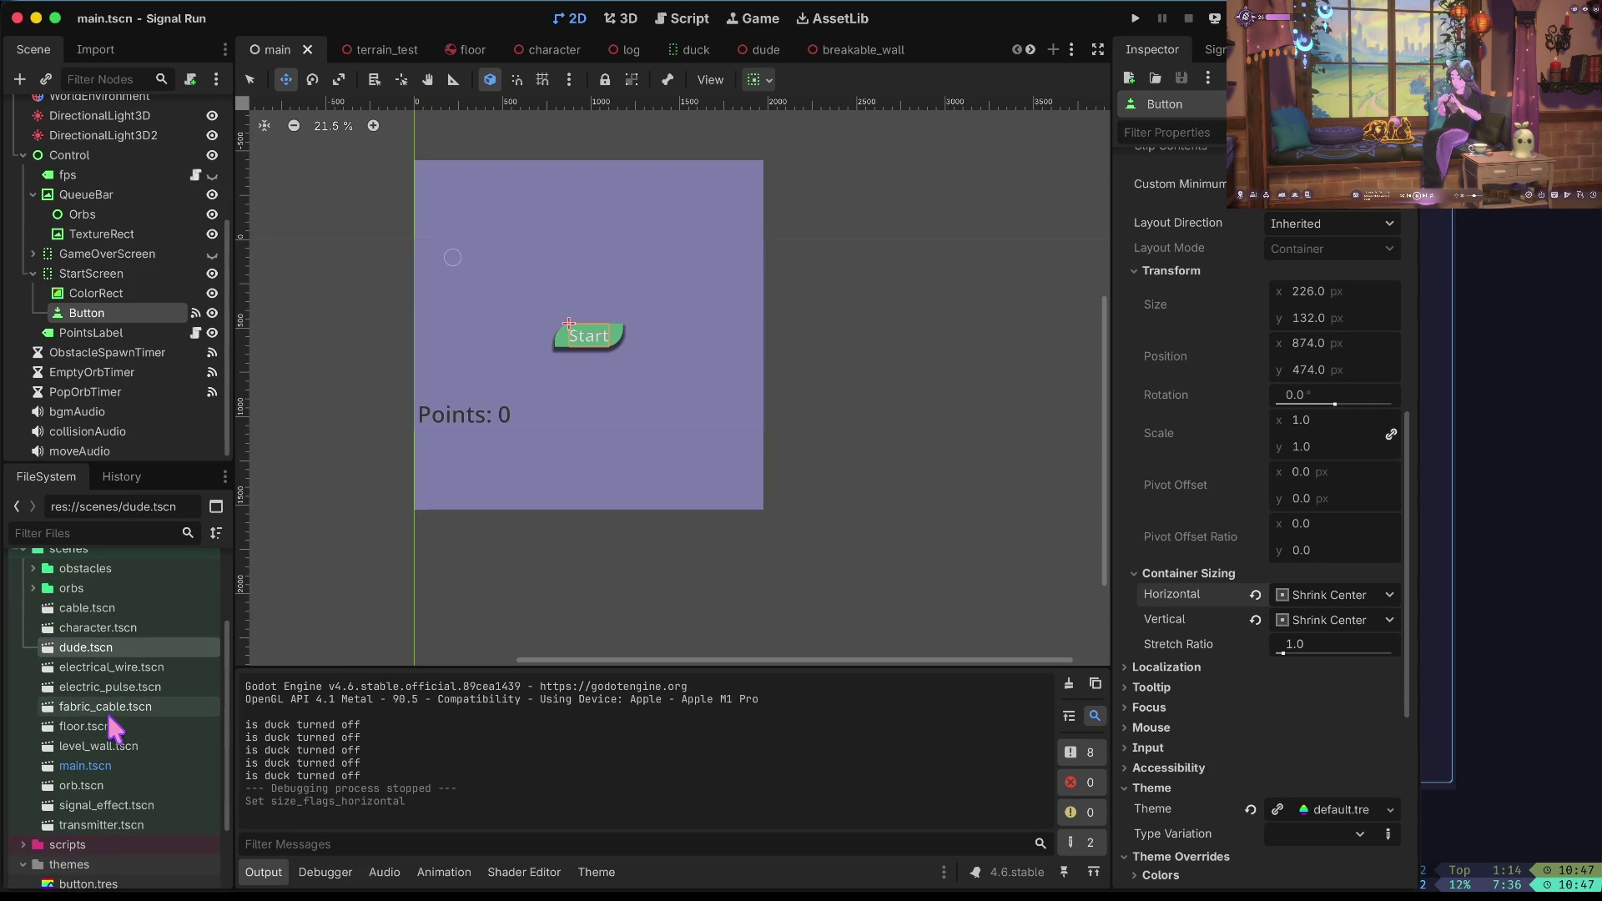
{"action": "double_click", "coordinate": [135, 649]}
Check the dude's AnimationPlayer animation list, leaving A_TPose selected.
{"action": "left_click", "coordinate": [127, 631]}
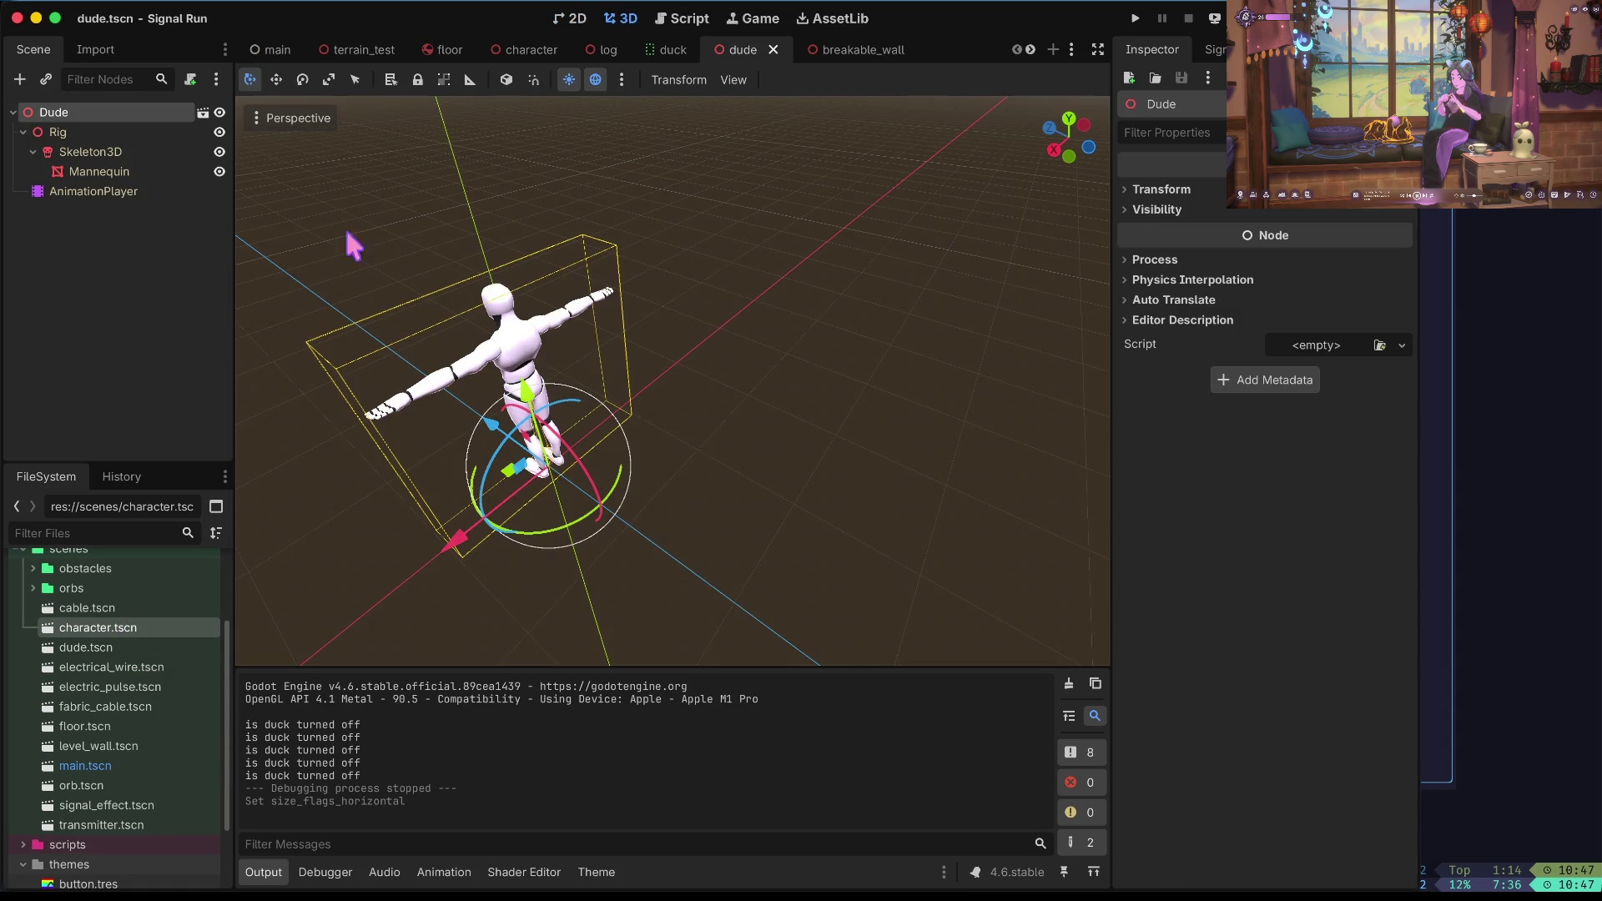
{"action": "left_click", "coordinate": [145, 200]}
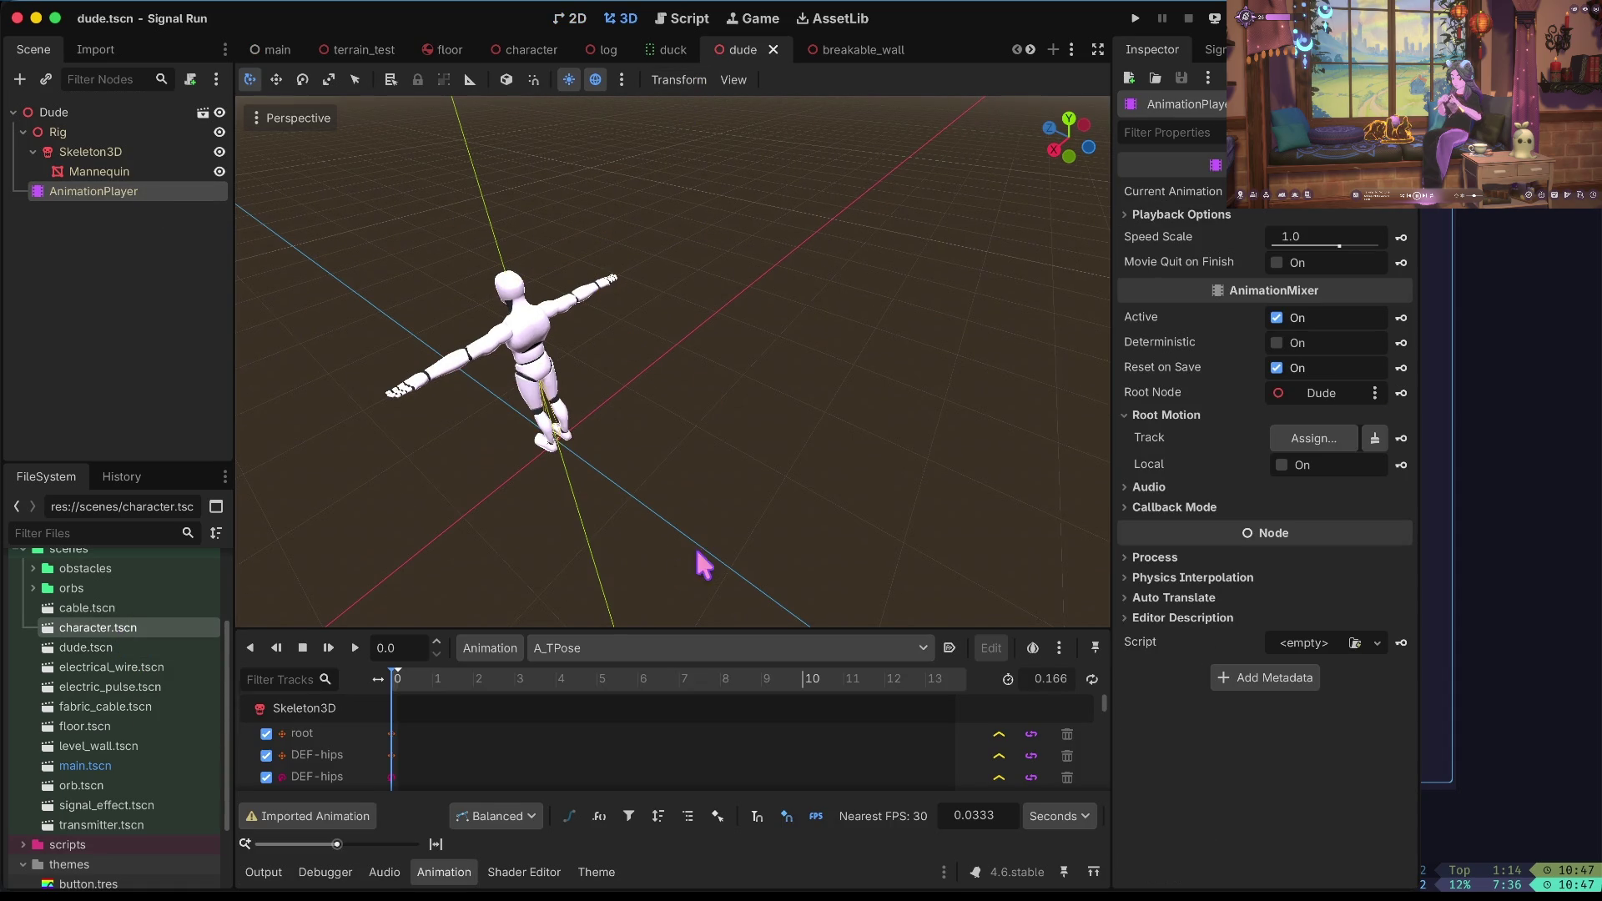
{"action": "left_click", "coordinate": [593, 650]}
{"action": "left_click", "coordinate": [440, 554]}
Open character.tscn and bring up its character.gd script.
{"action": "double_click", "coordinate": [90, 628]}
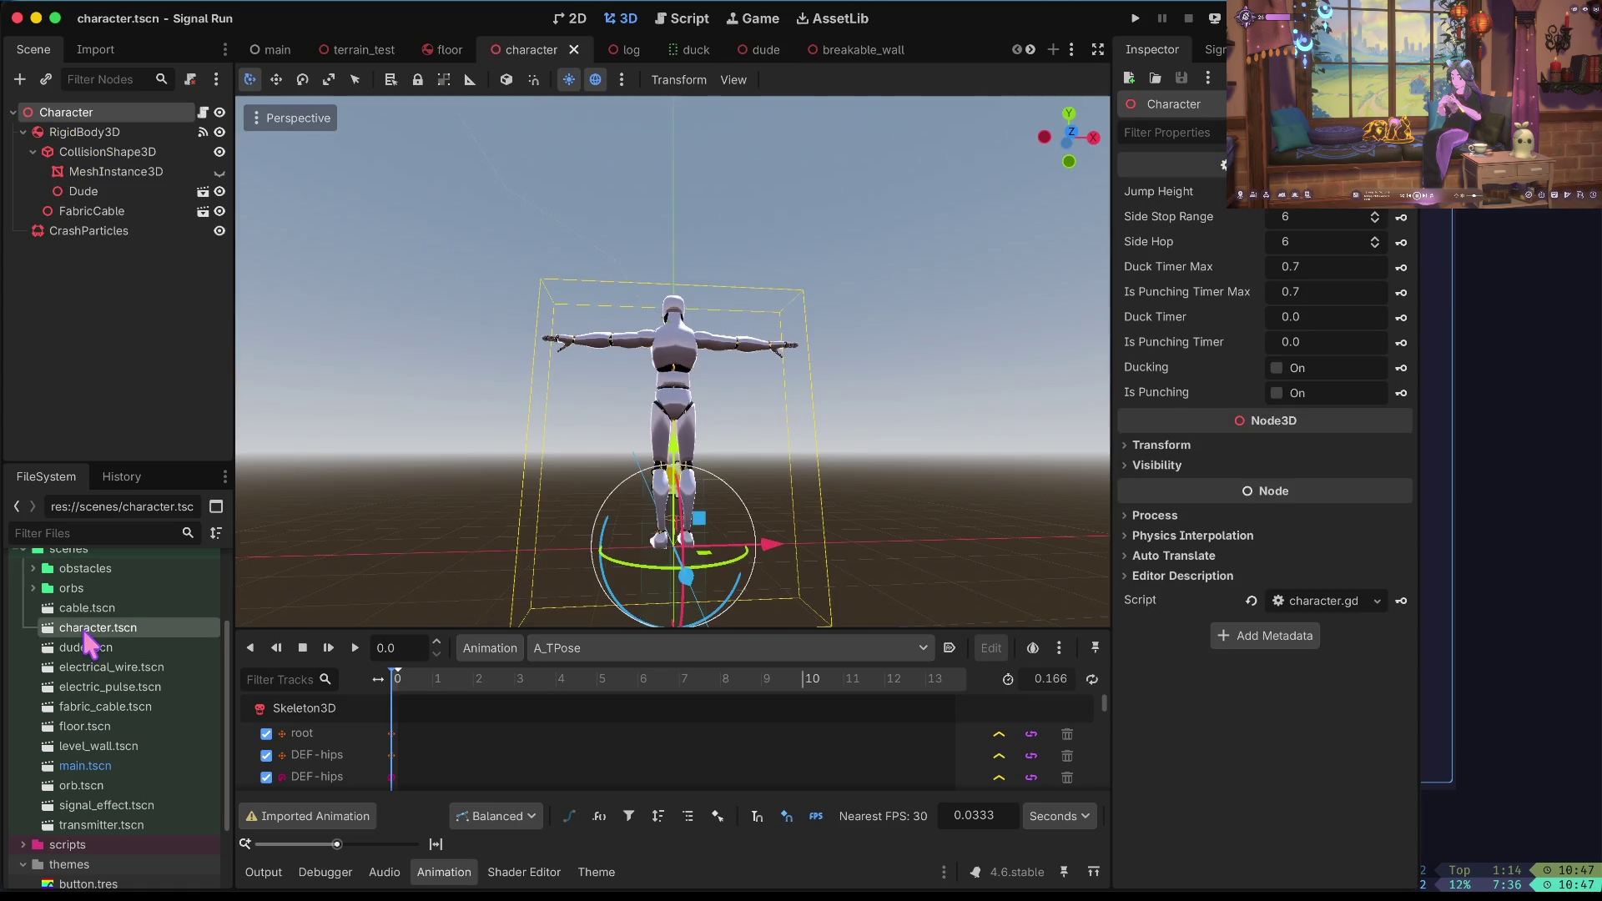
{"action": "left_click", "coordinate": [202, 111]}
{"action": "scroll", "coordinate": [668, 309], "scroll_direction": "up", "scroll_amount": 3}
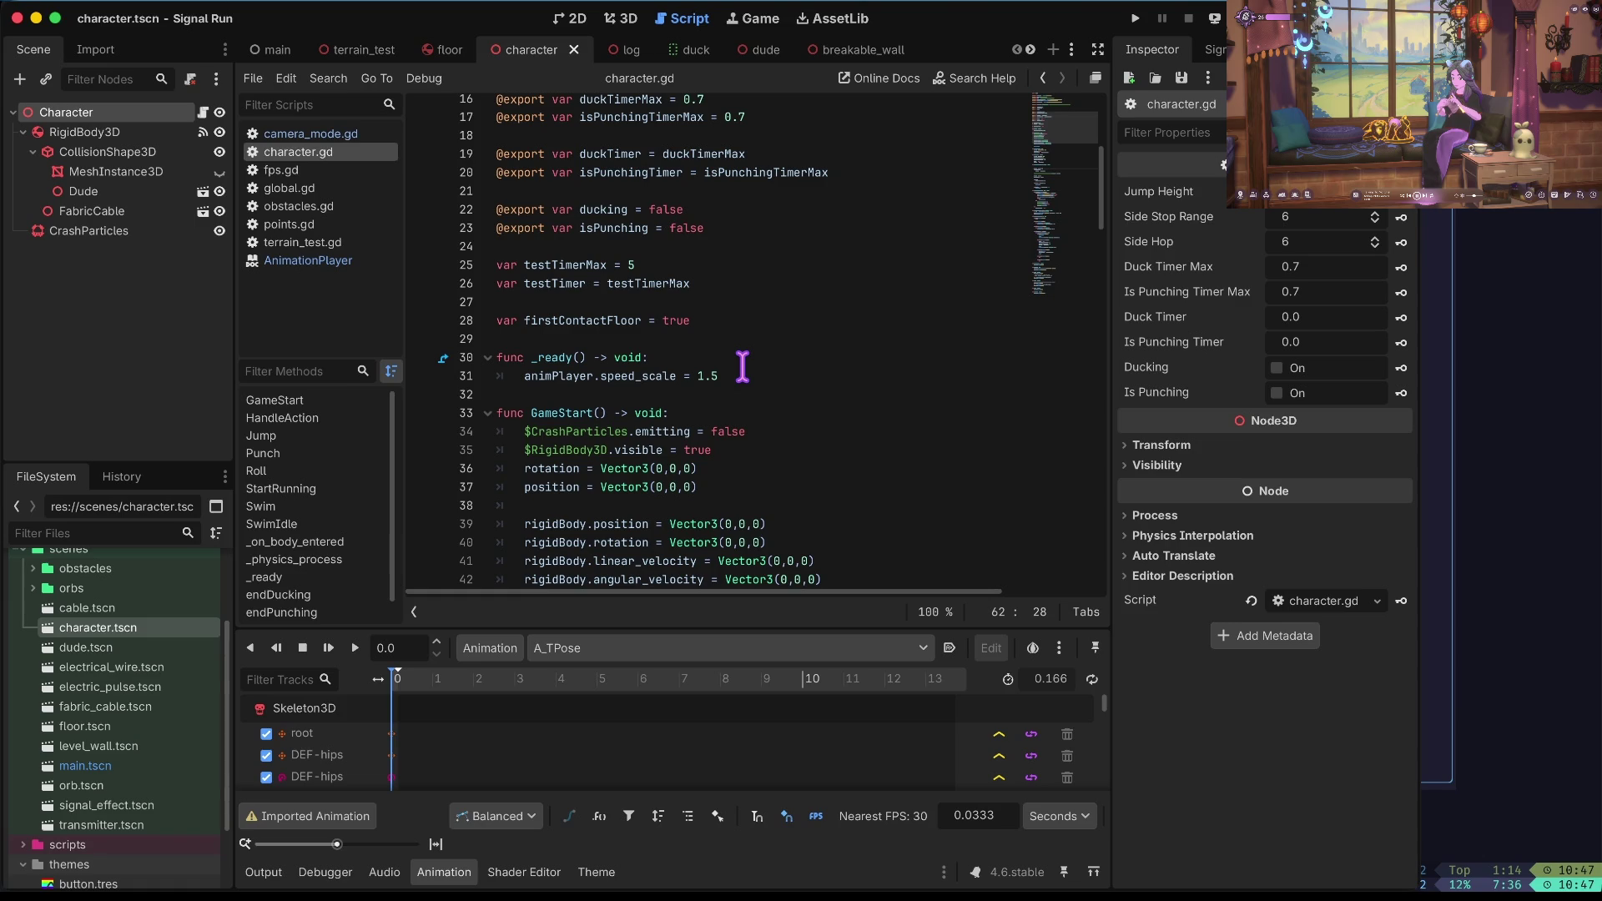
Add animPlayer.play('Jump_Start') at the top of _ready, save character.gd, and run the game.
{"action": "left_click", "coordinate": [742, 367]}
{"action": "key", "text": "Return"}
{"action": "type", "text": "animPlayer."}
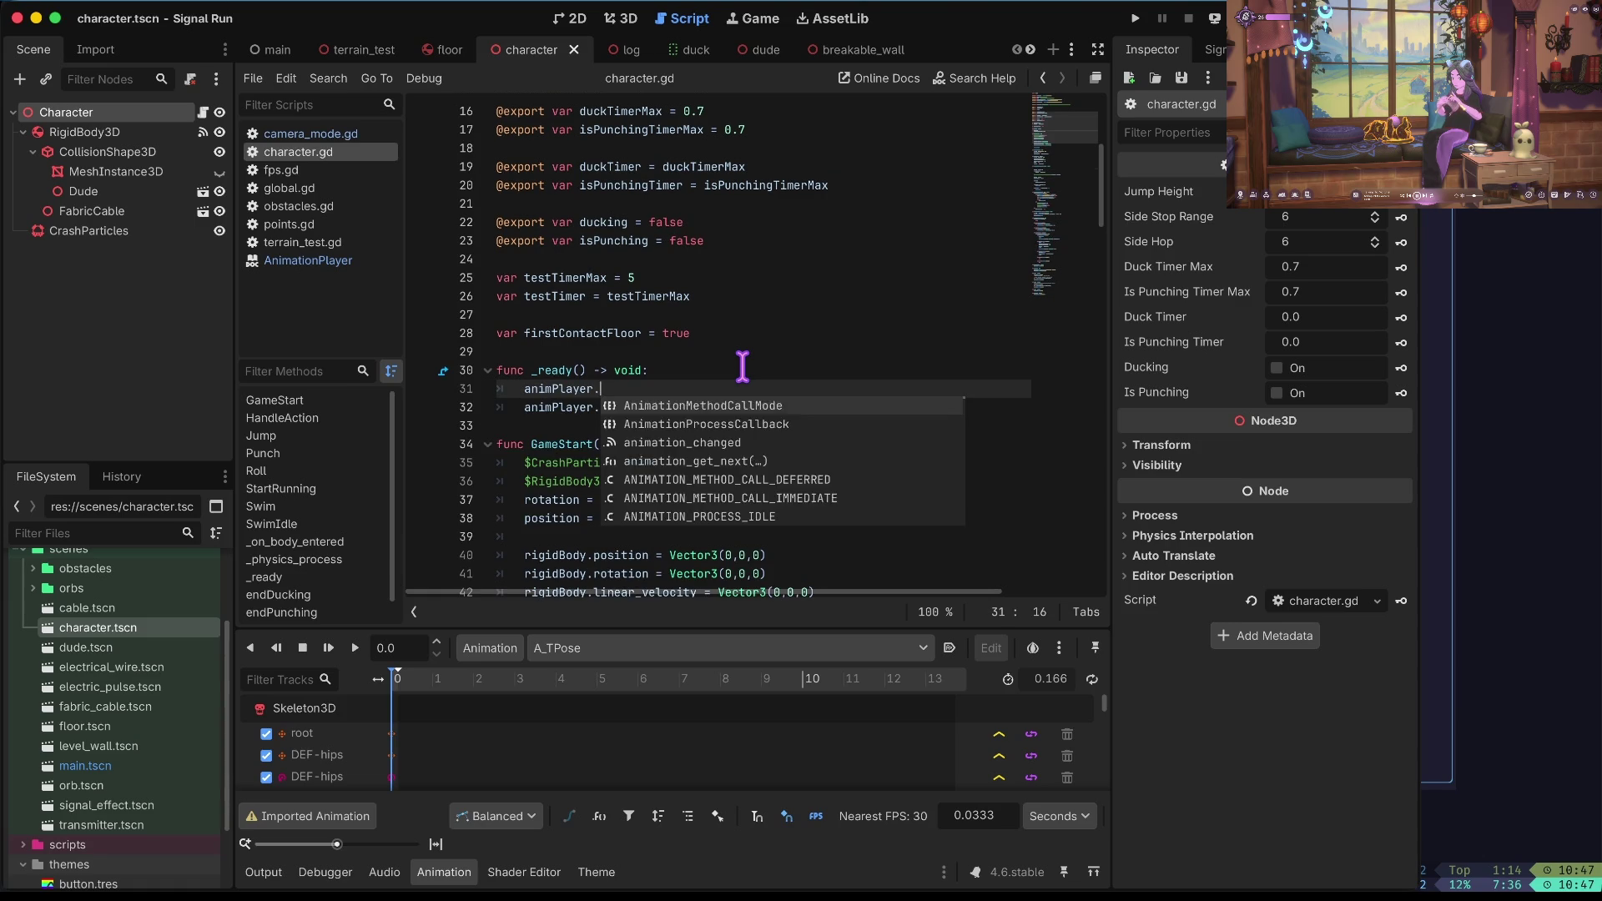
{"action": "type", "text": "play('"}
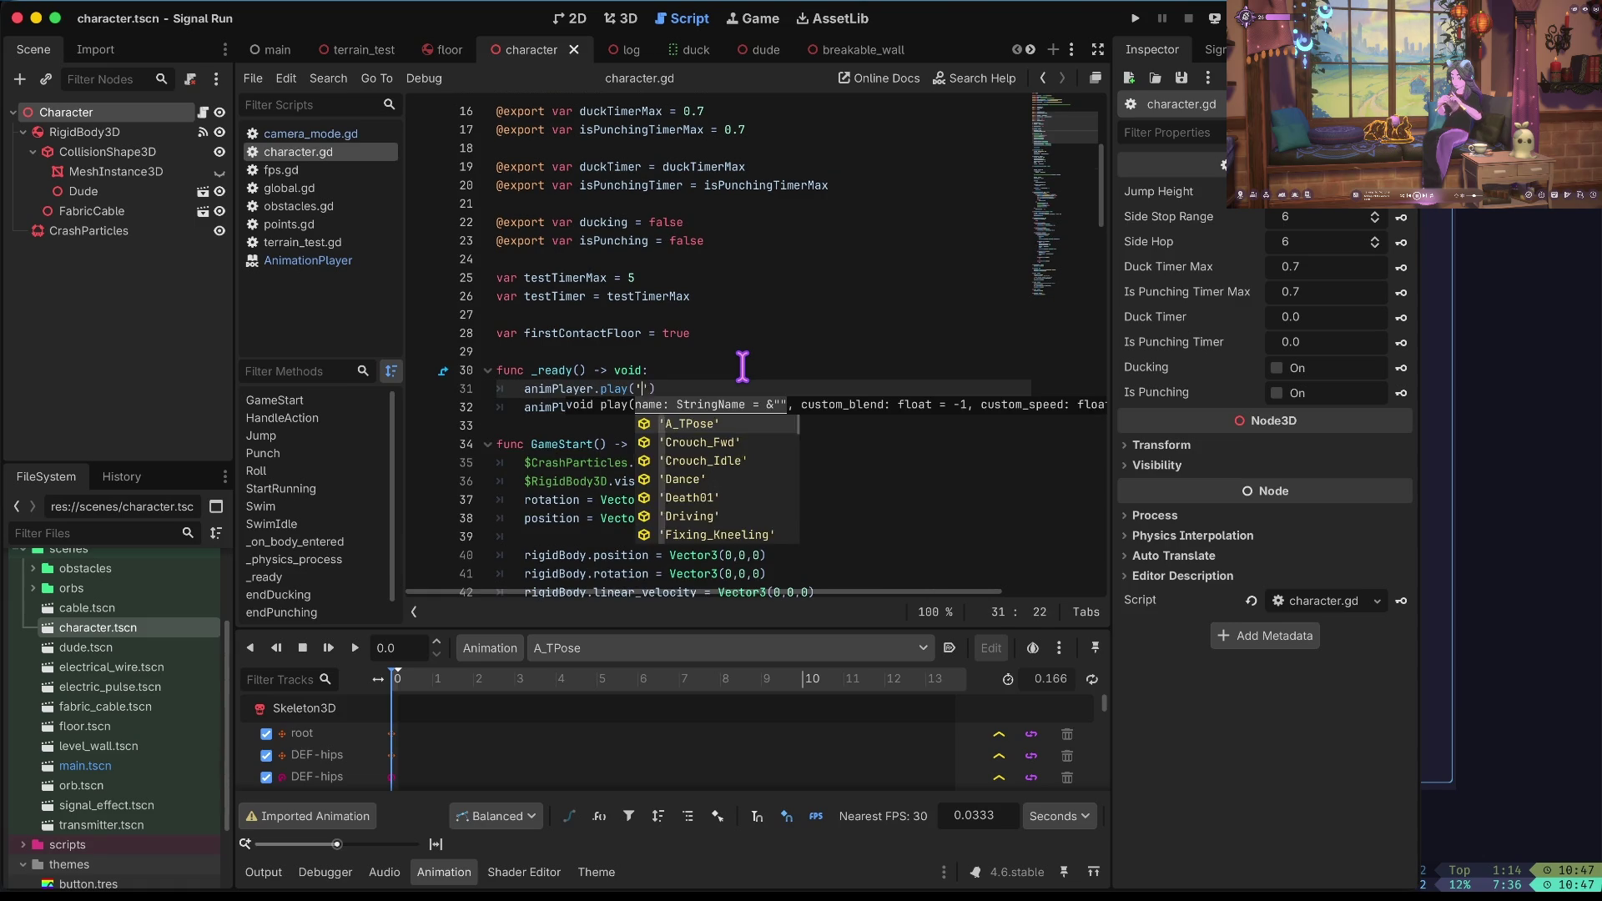
{"action": "key", "text": "Escape"}
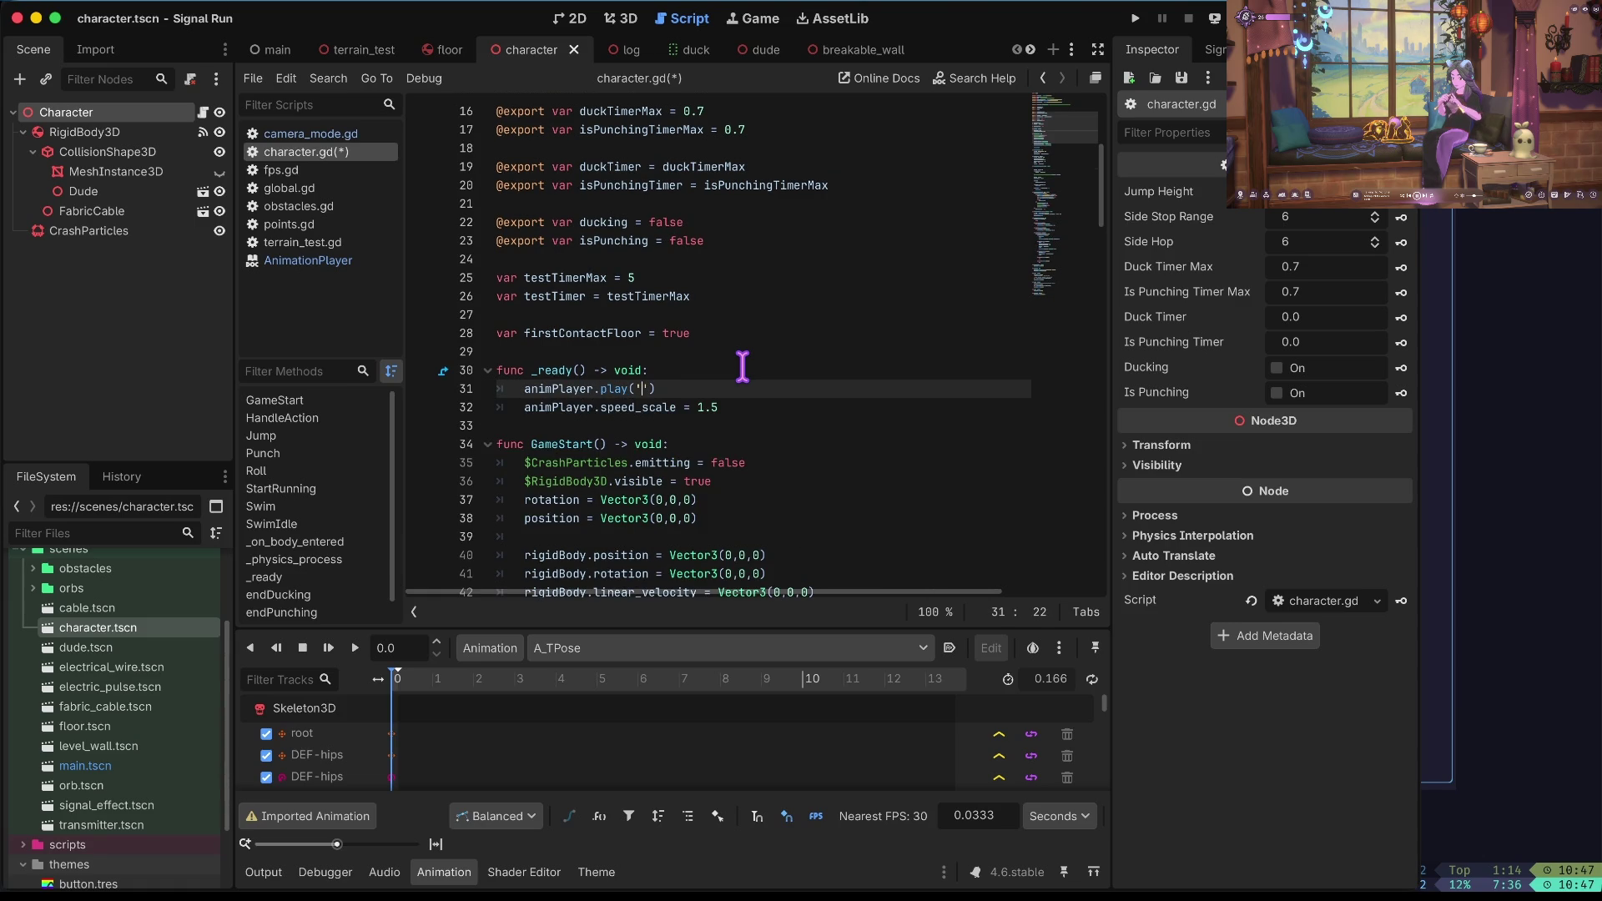
{"action": "type", "text": "J"}
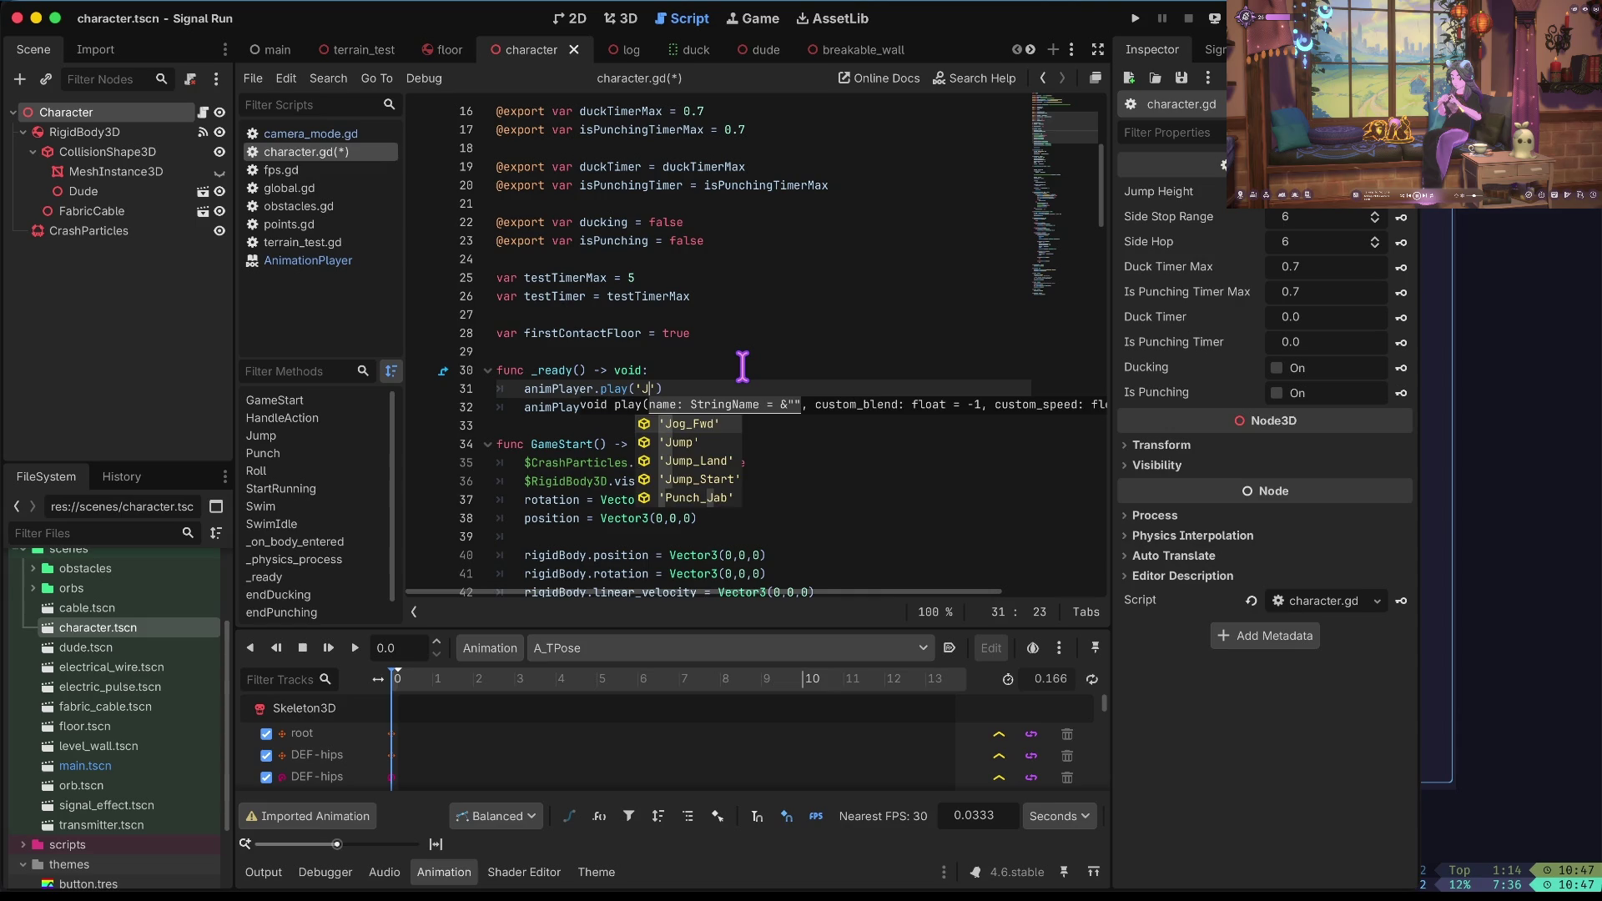
{"action": "type", "text": "ump_S"}
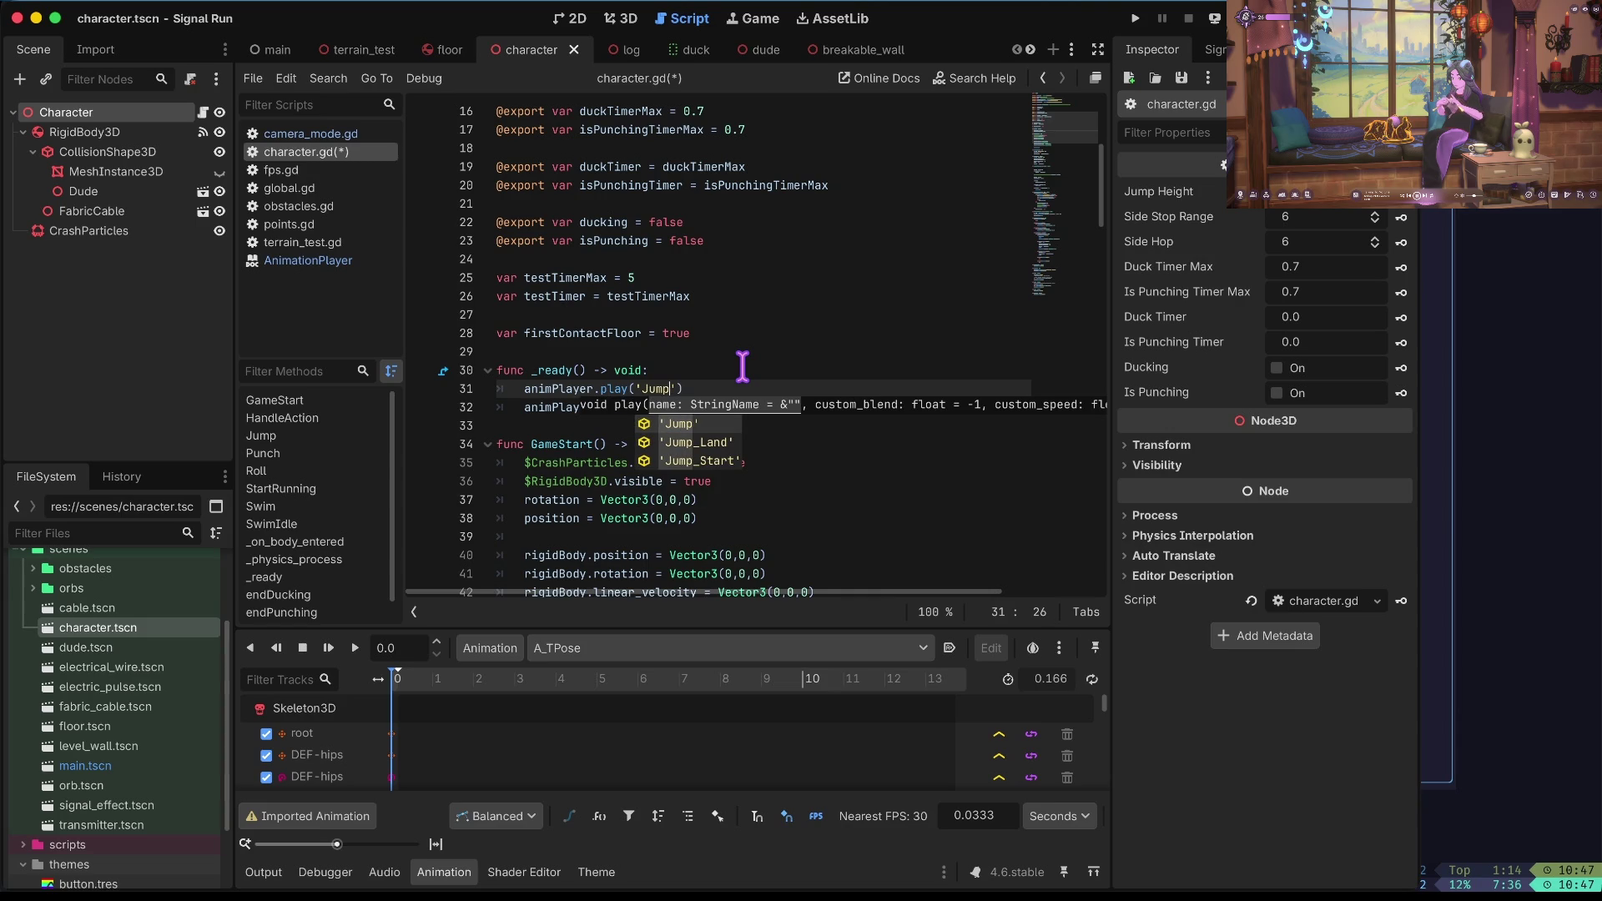
{"action": "type", "text": "tart"}
{"action": "key", "text": "Home"}
{"action": "key", "text": "ctrl+s"}
{"action": "key", "text": "super+b"}
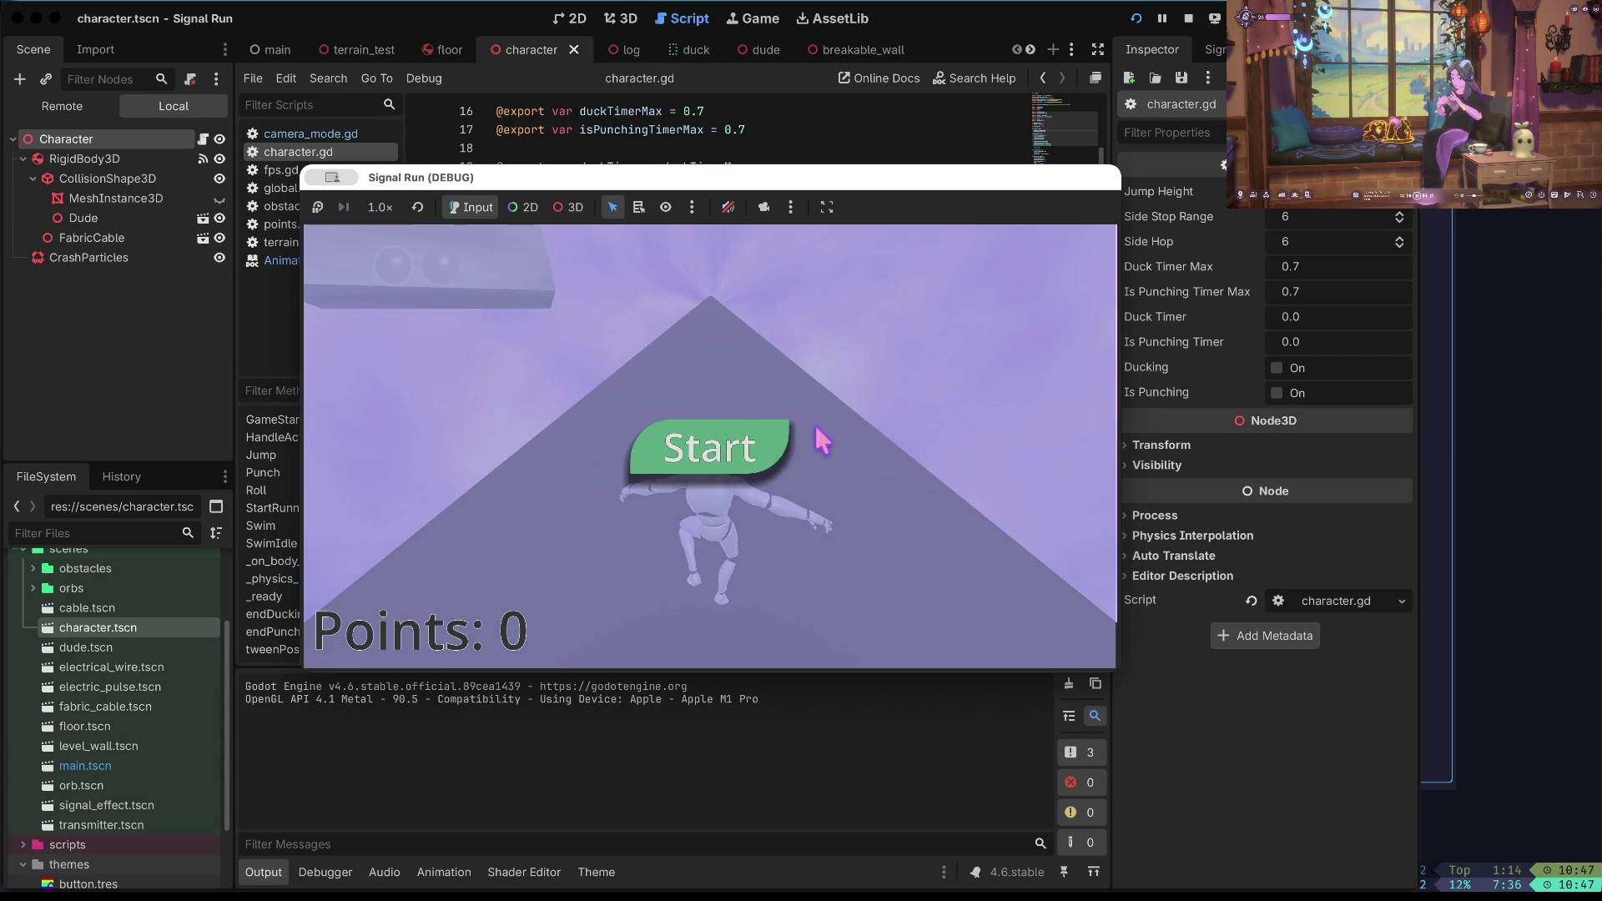
Start a round from the Start button, then stop the test run.
{"action": "left_click", "coordinate": [720, 447]}
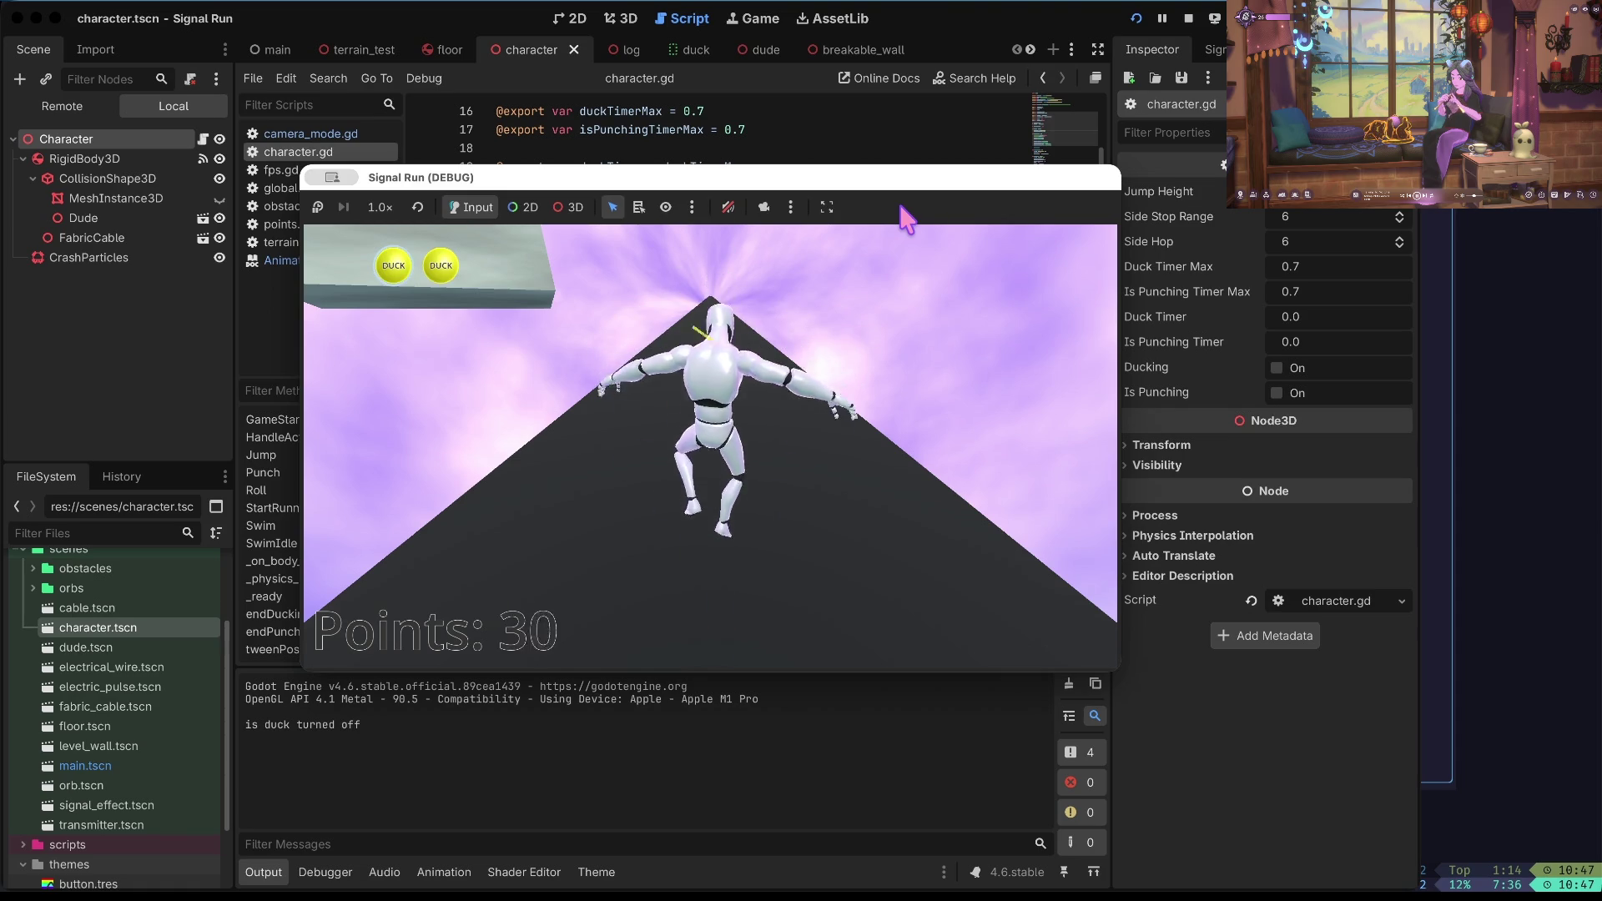
{"action": "left_click", "coordinate": [1190, 20]}
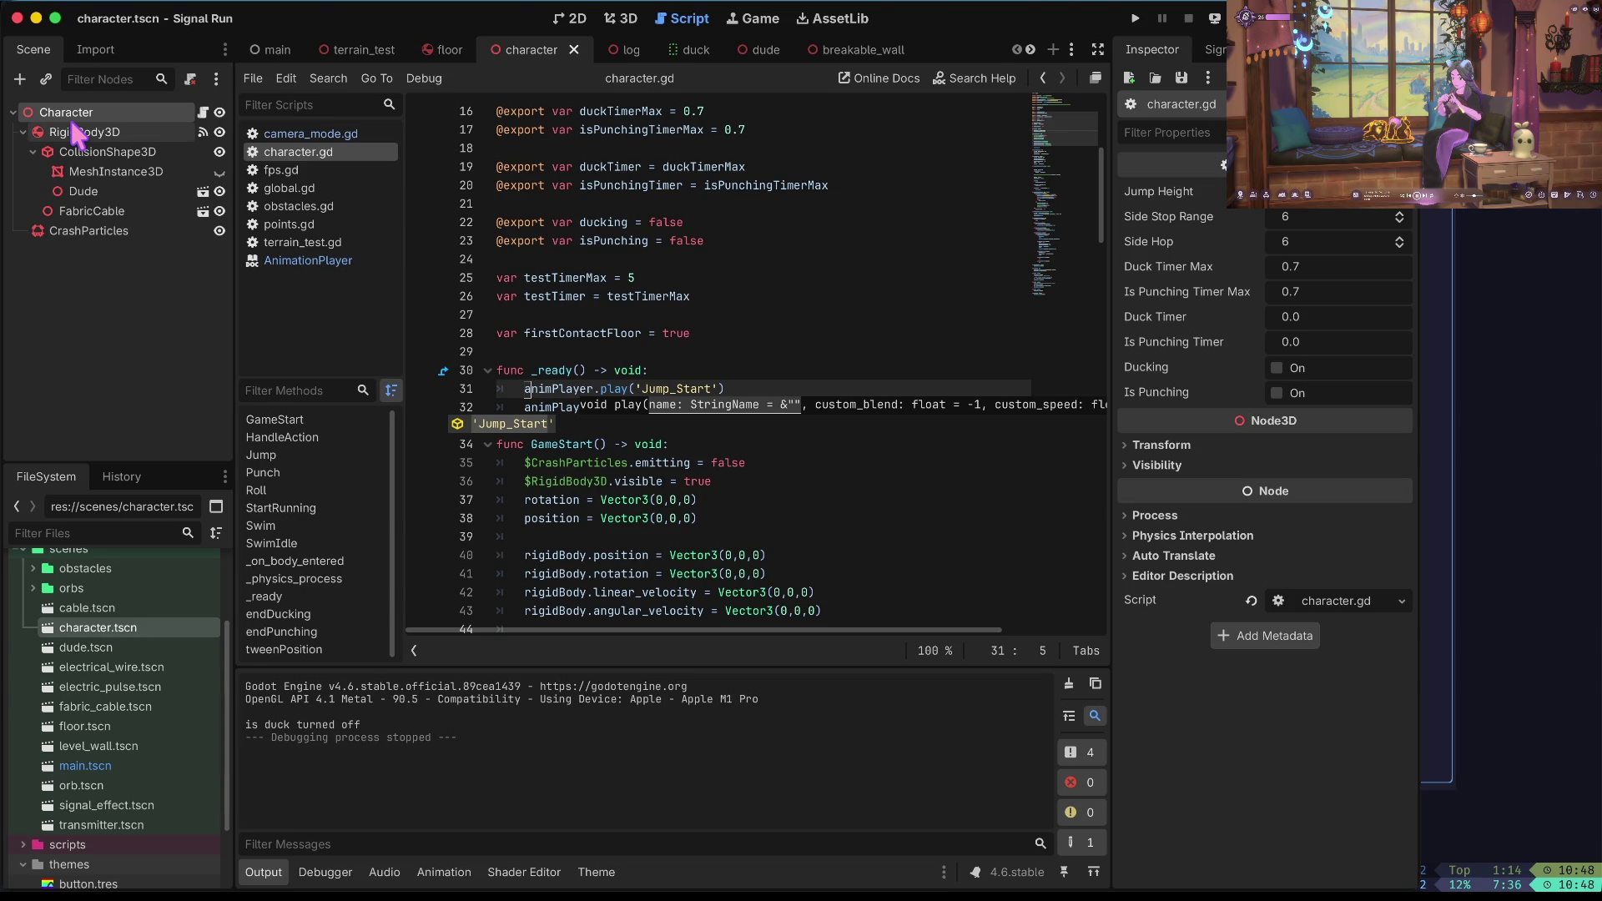
Nudge QueueBar to (190, 6) in the main scene, save it, and run the game.
{"action": "left_click", "coordinate": [272, 49]}
{"action": "left_click_drag", "start_coordinate": [522, 350], "coordinate": [565, 348]}
{"action": "key", "text": "super+s"}
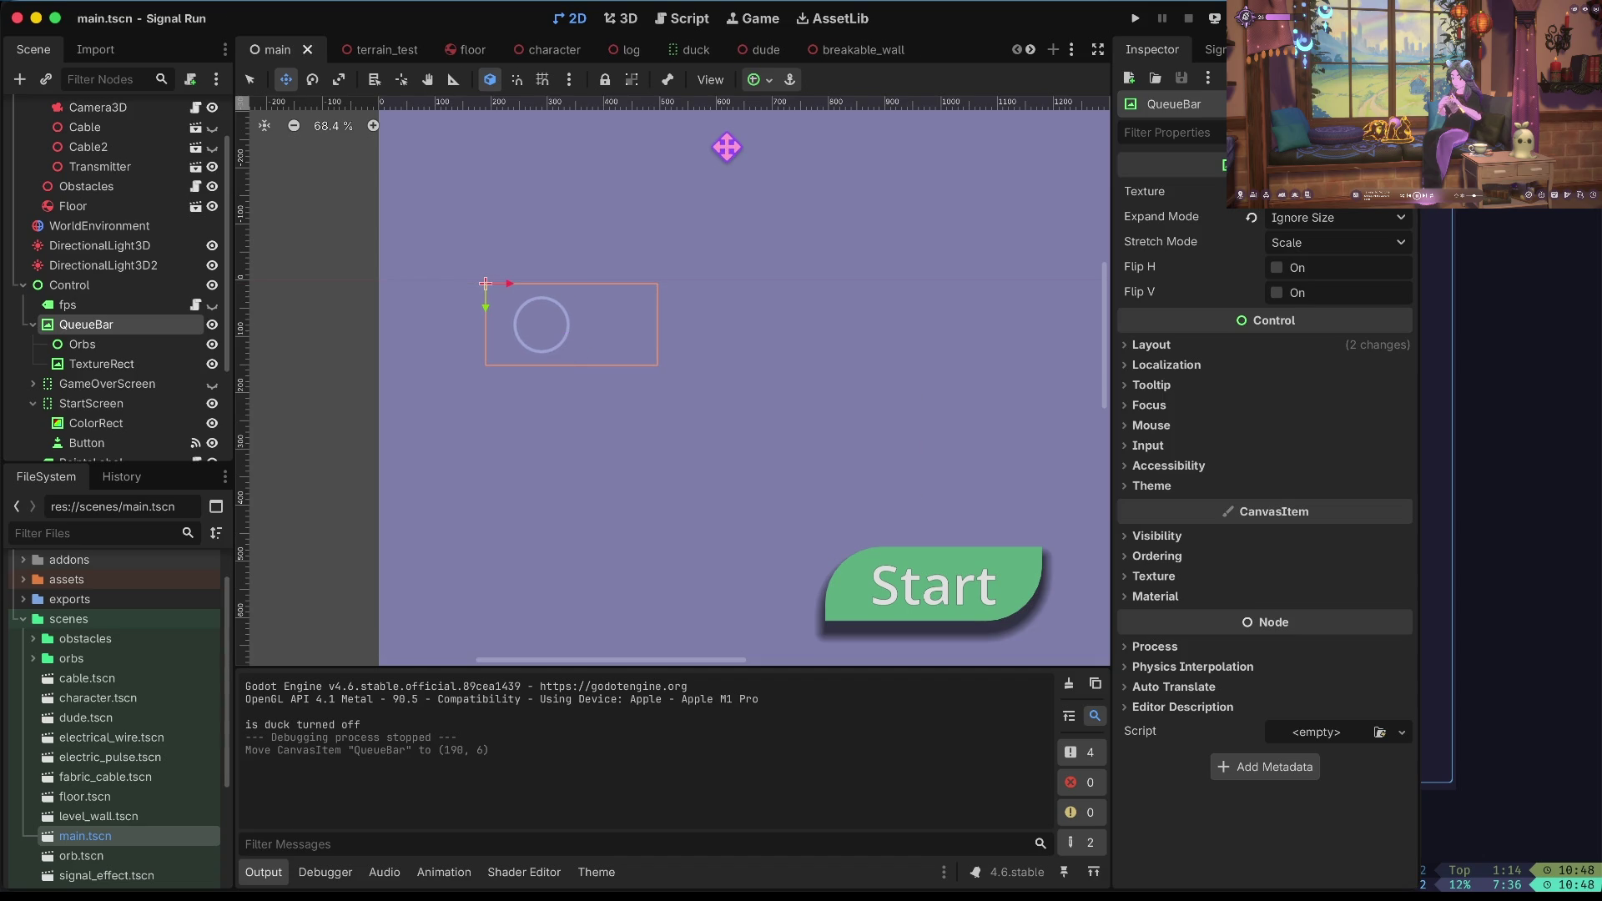
{"action": "key", "text": "super+b"}
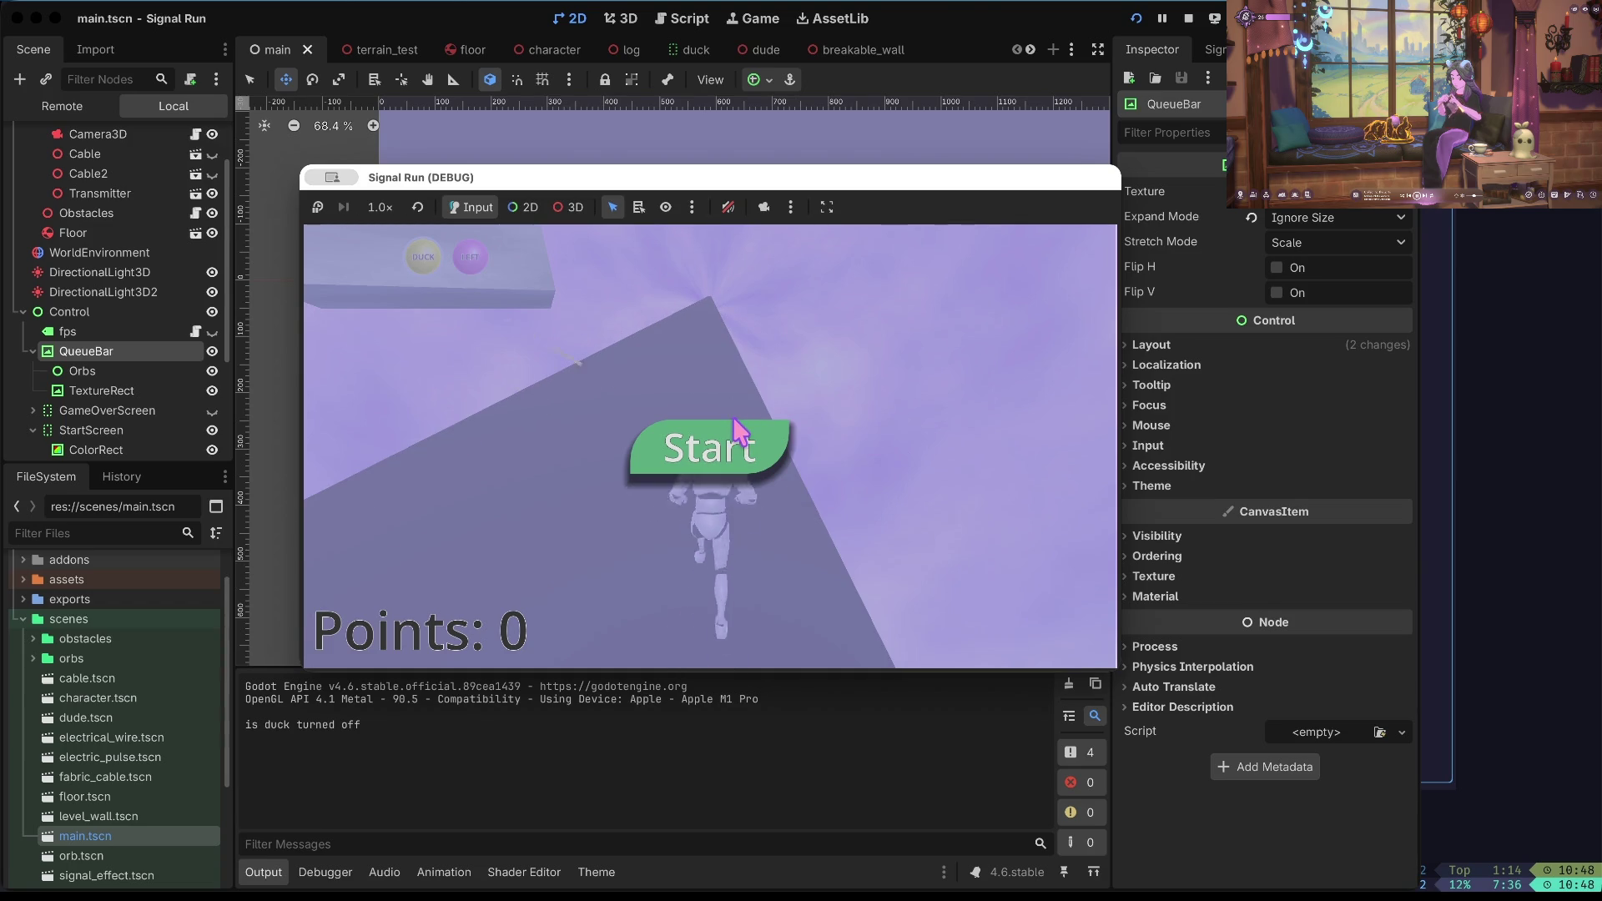
Play a round to the 'Ya Ded' screen with 156 points, then stop the run.
{"action": "left_click", "coordinate": [735, 421]}
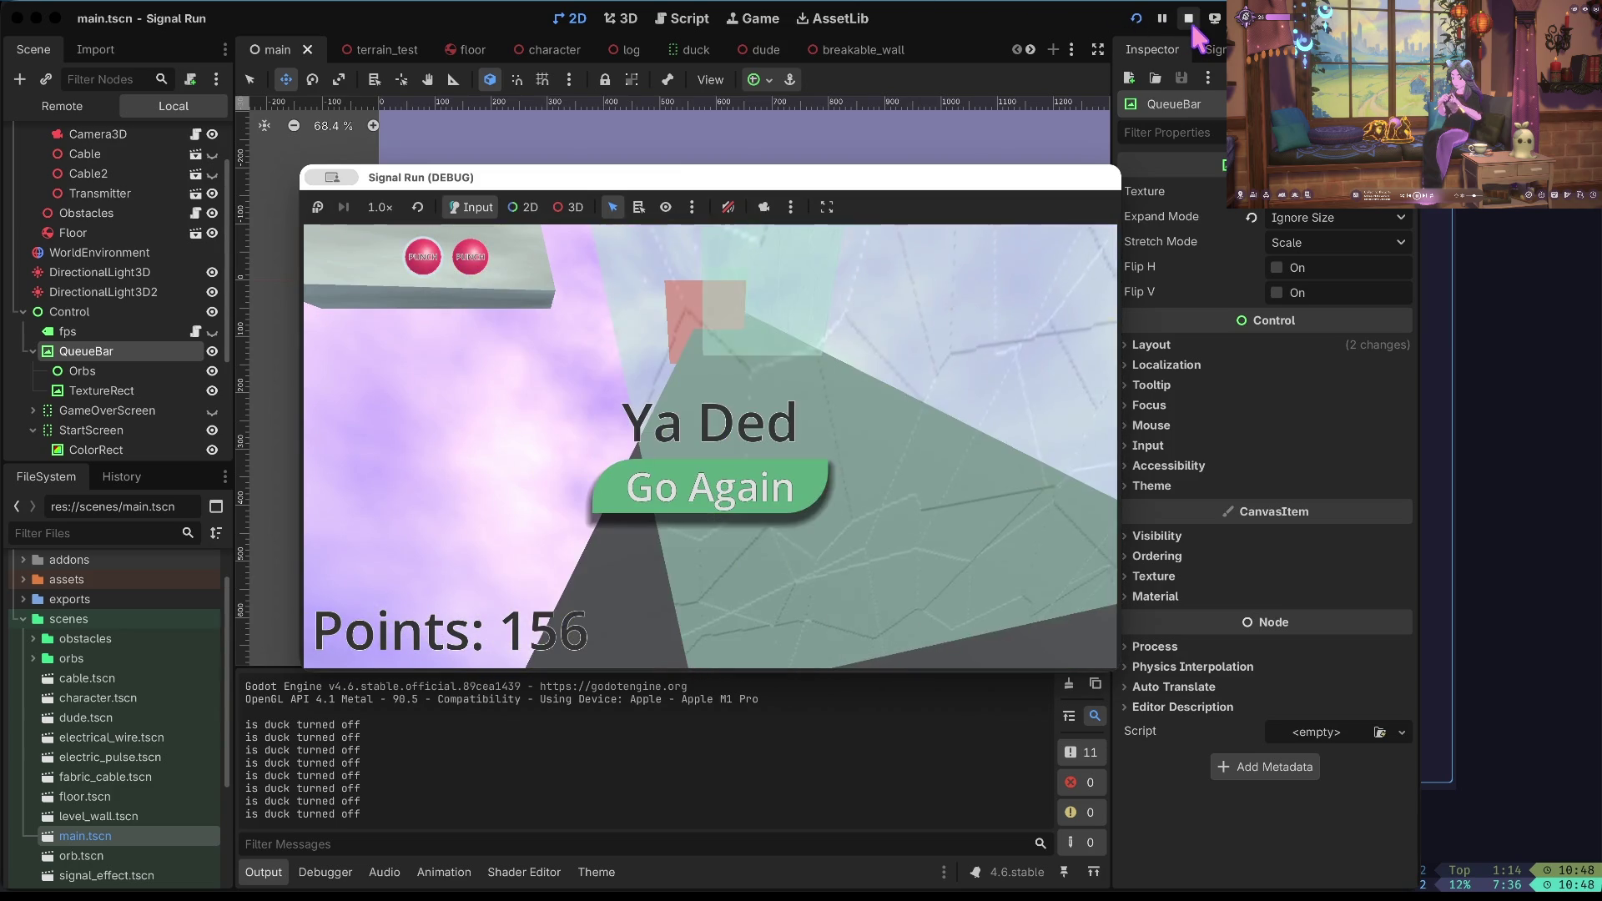
{"action": "left_click", "coordinate": [1189, 19]}
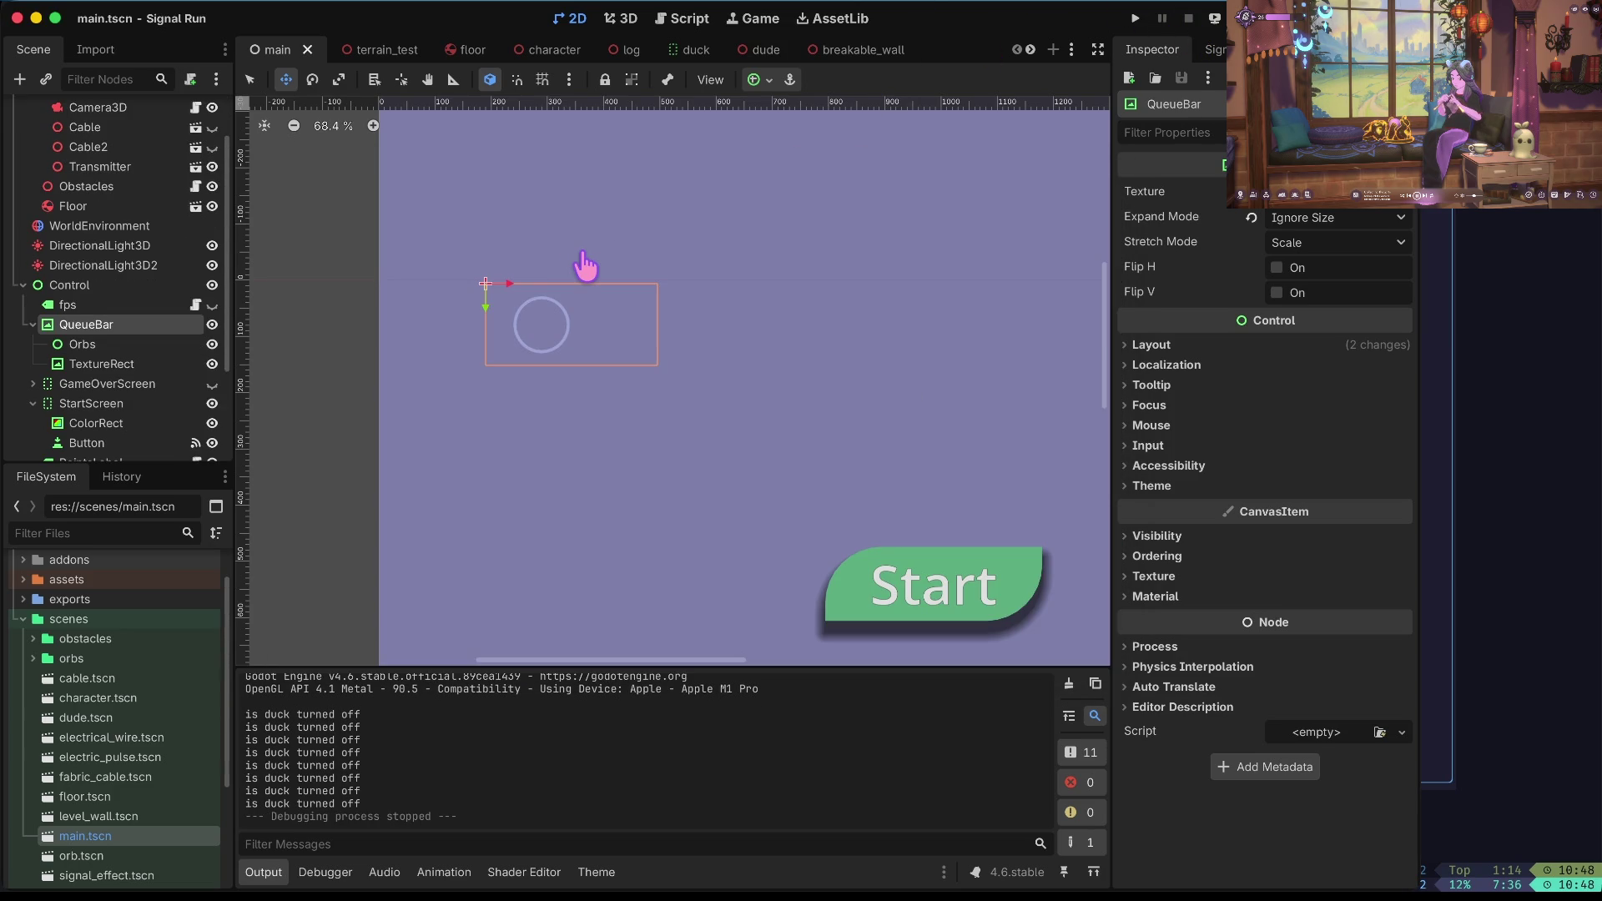
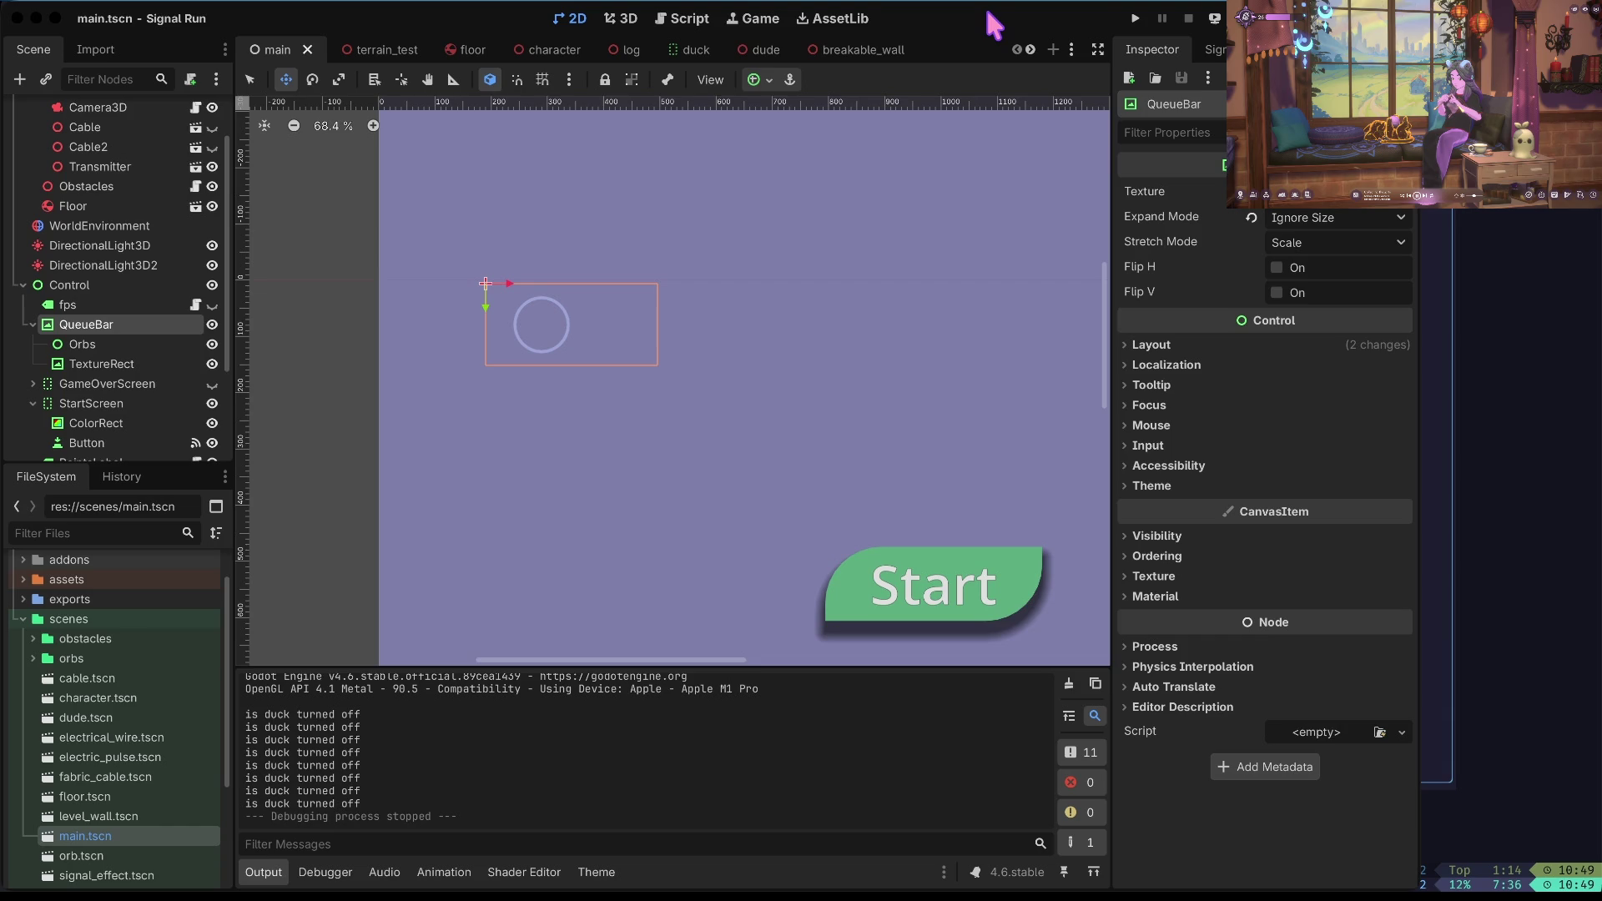
Scroll through the script with keyboard navigation to review its code.
{"action": "left_click", "coordinate": [1057, 426]}
{"action": "key", "text": "super+Tab"}
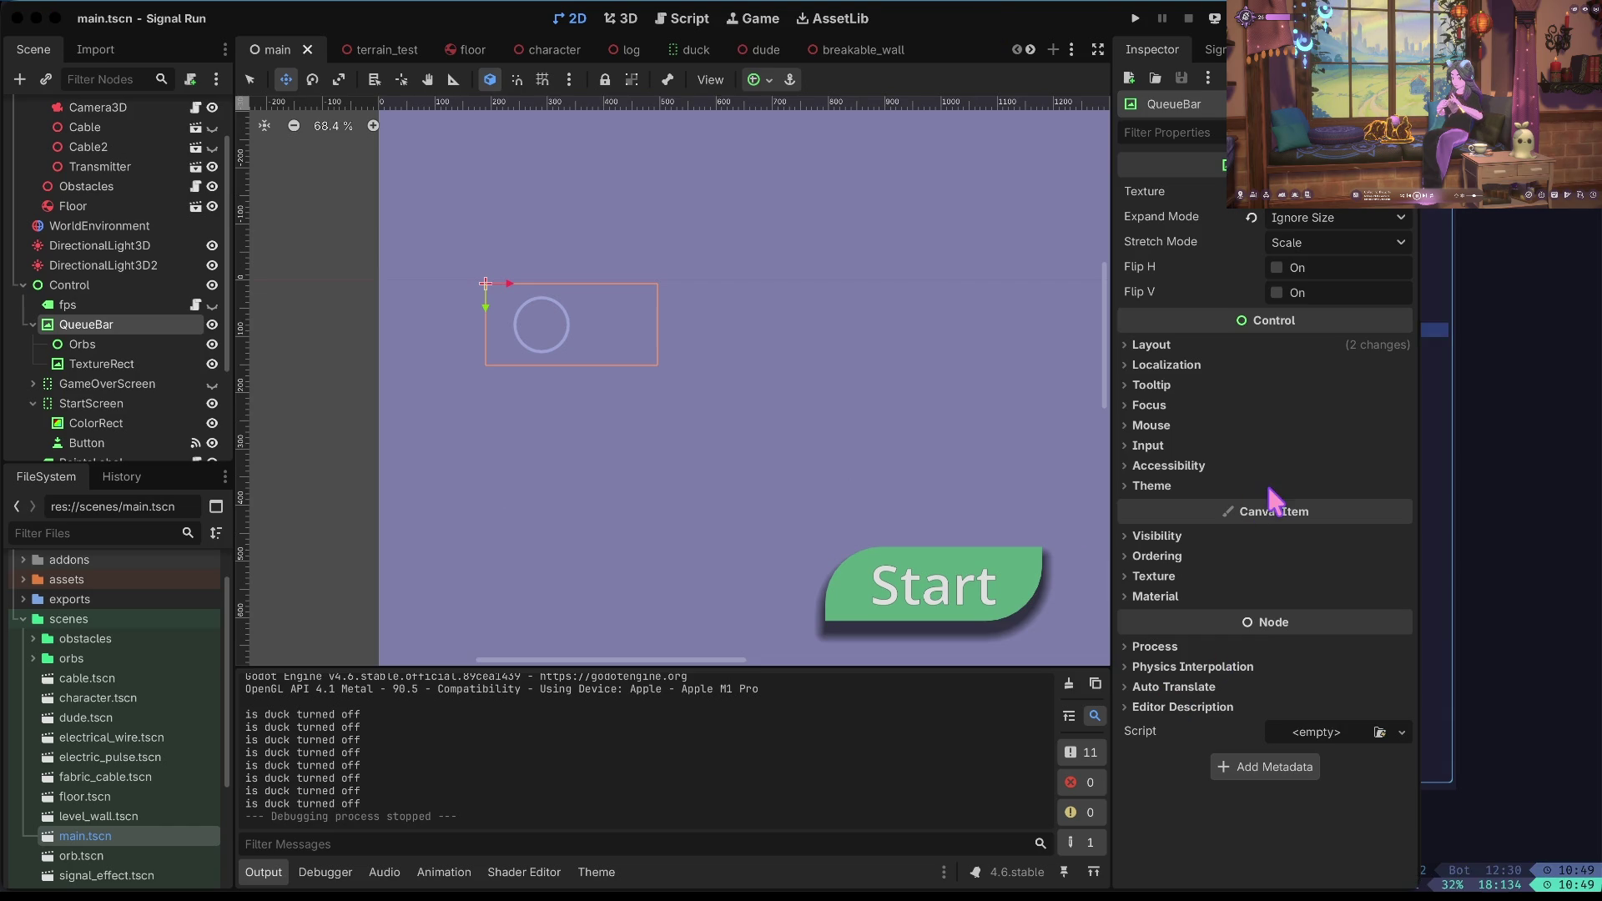
{"action": "key", "text": "k"}
{"action": "key", "text": "k"}
{"action": "key", "text": "k"}
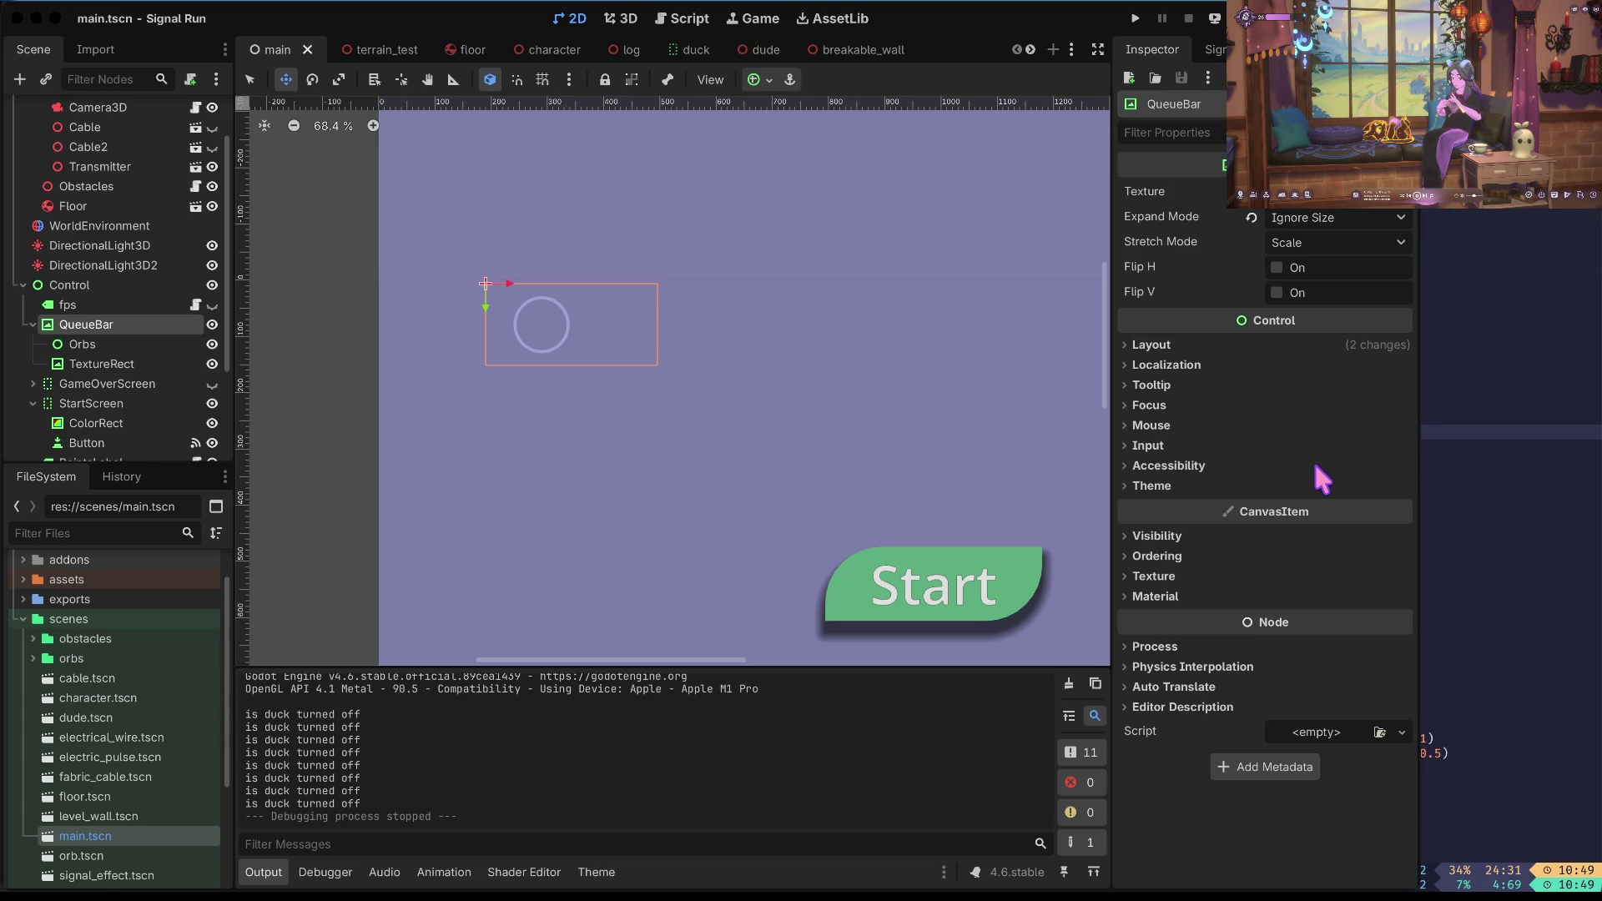
{"action": "key", "text": "g"}
{"action": "key", "text": "g"}
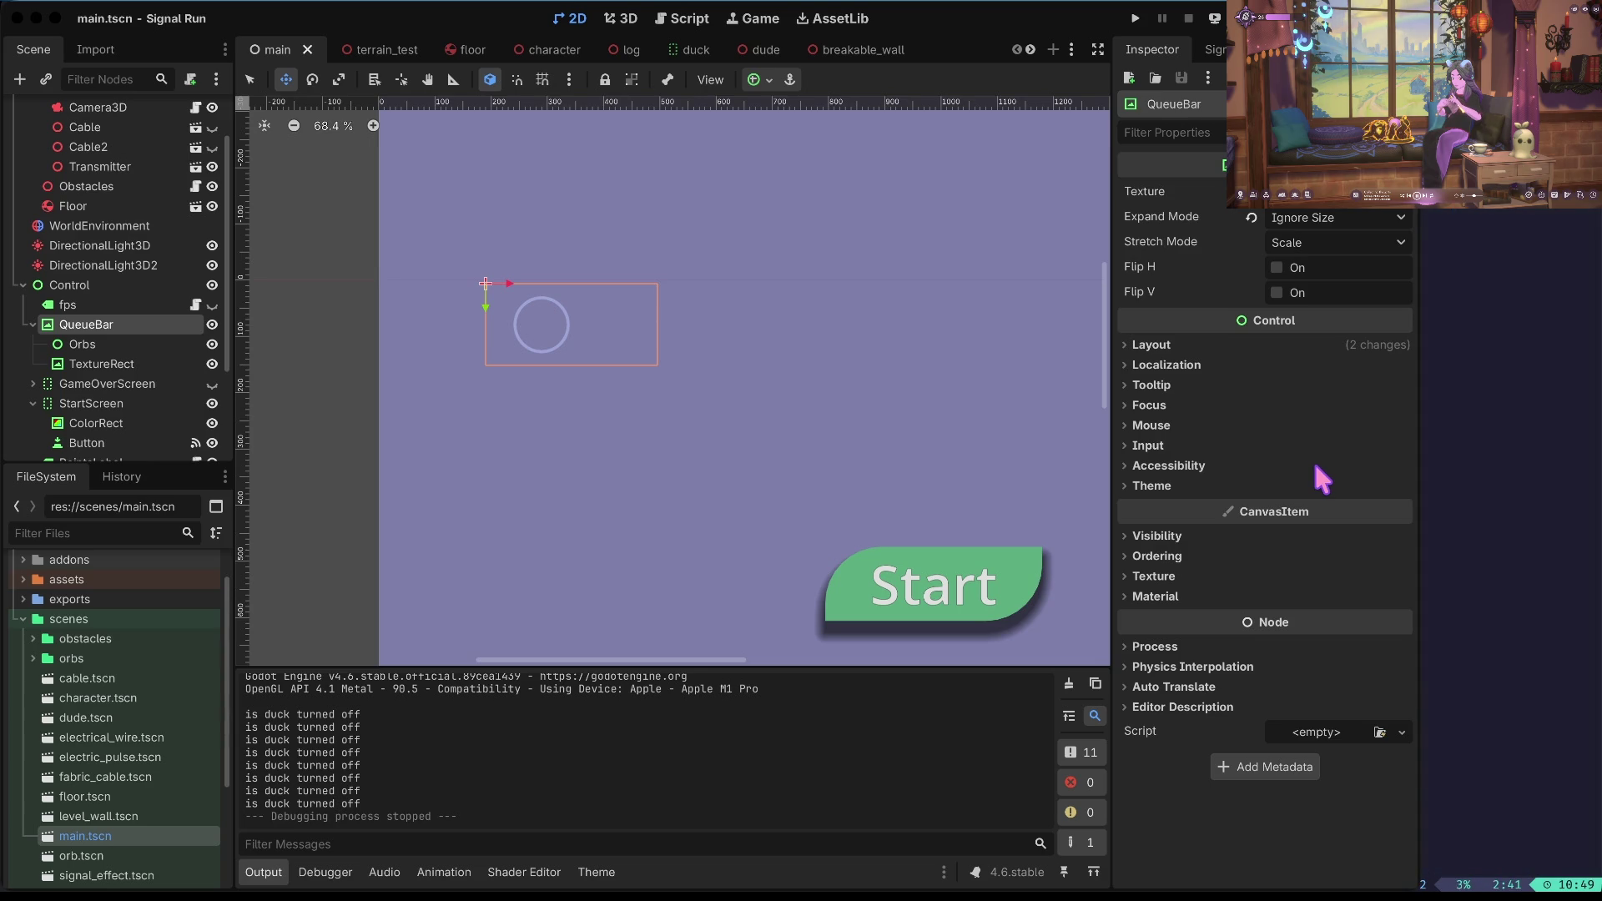
{"action": "key", "text": "ctrl+d"}
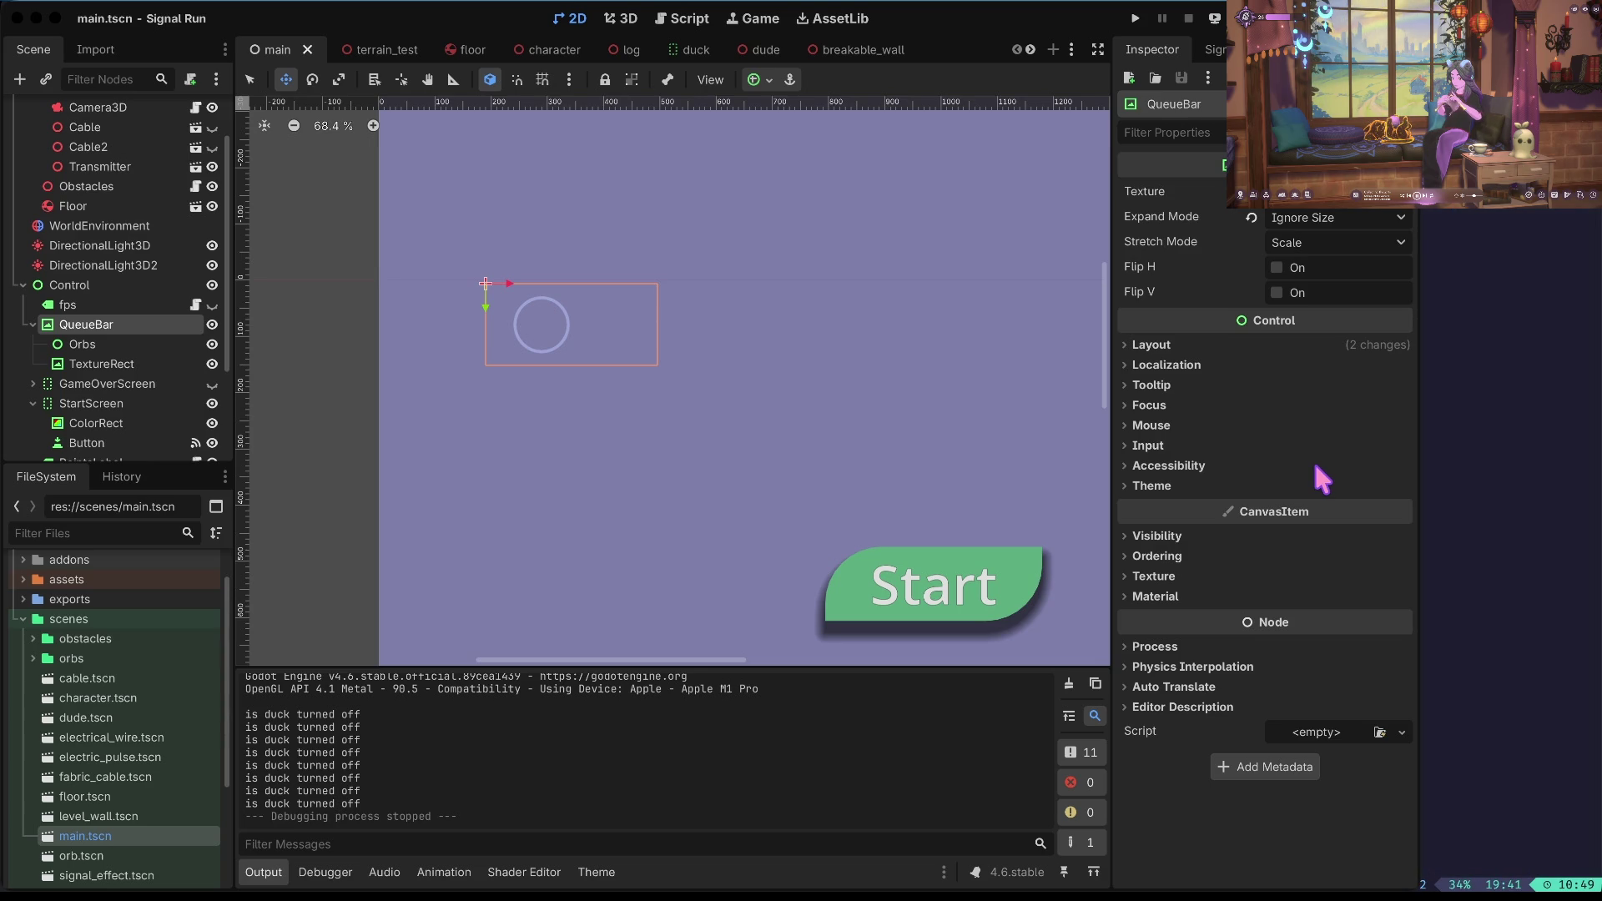
{"action": "key", "text": "ctrl+d"}
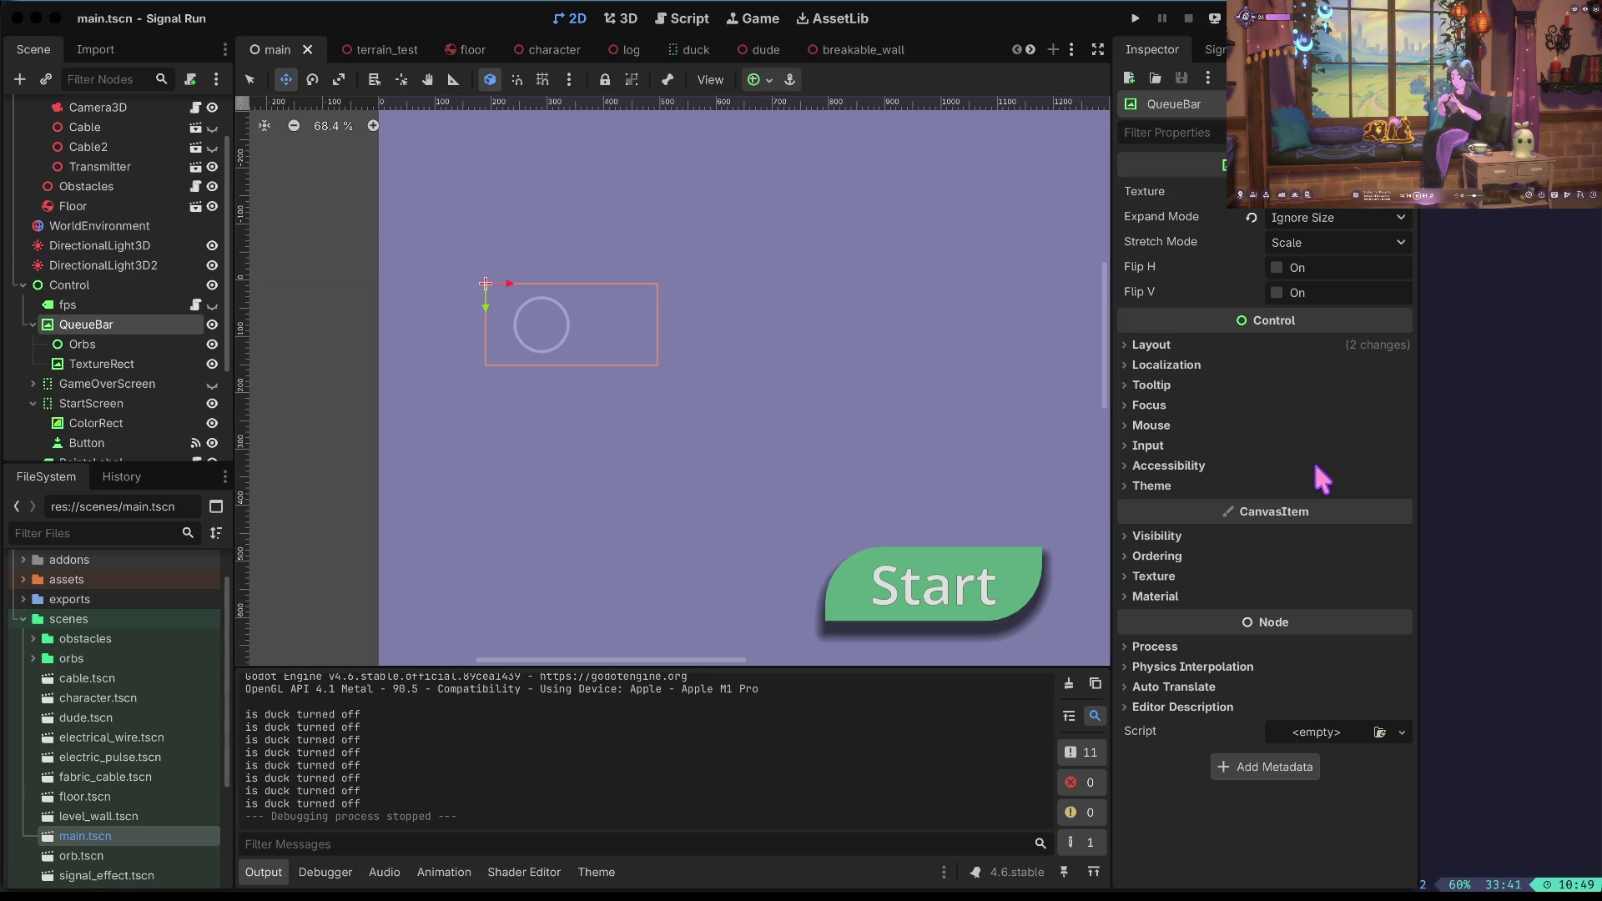
{"action": "key", "text": "j"}
{"action": "key", "text": "braceright"}
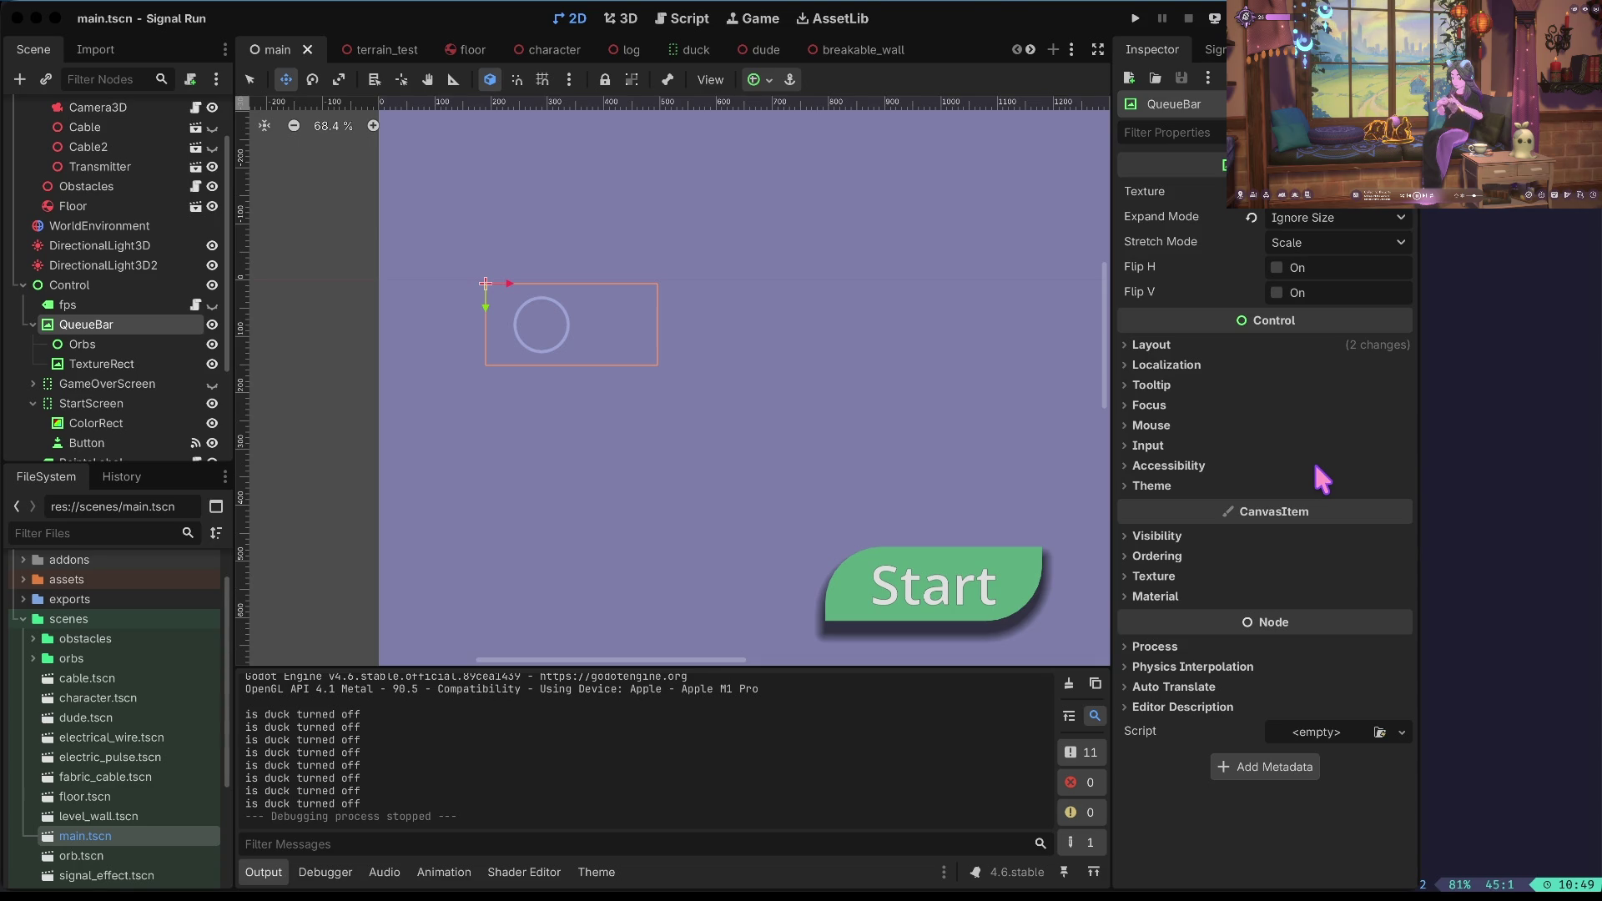
{"action": "key", "text": "n"}
{"action": "key", "text": "n"}
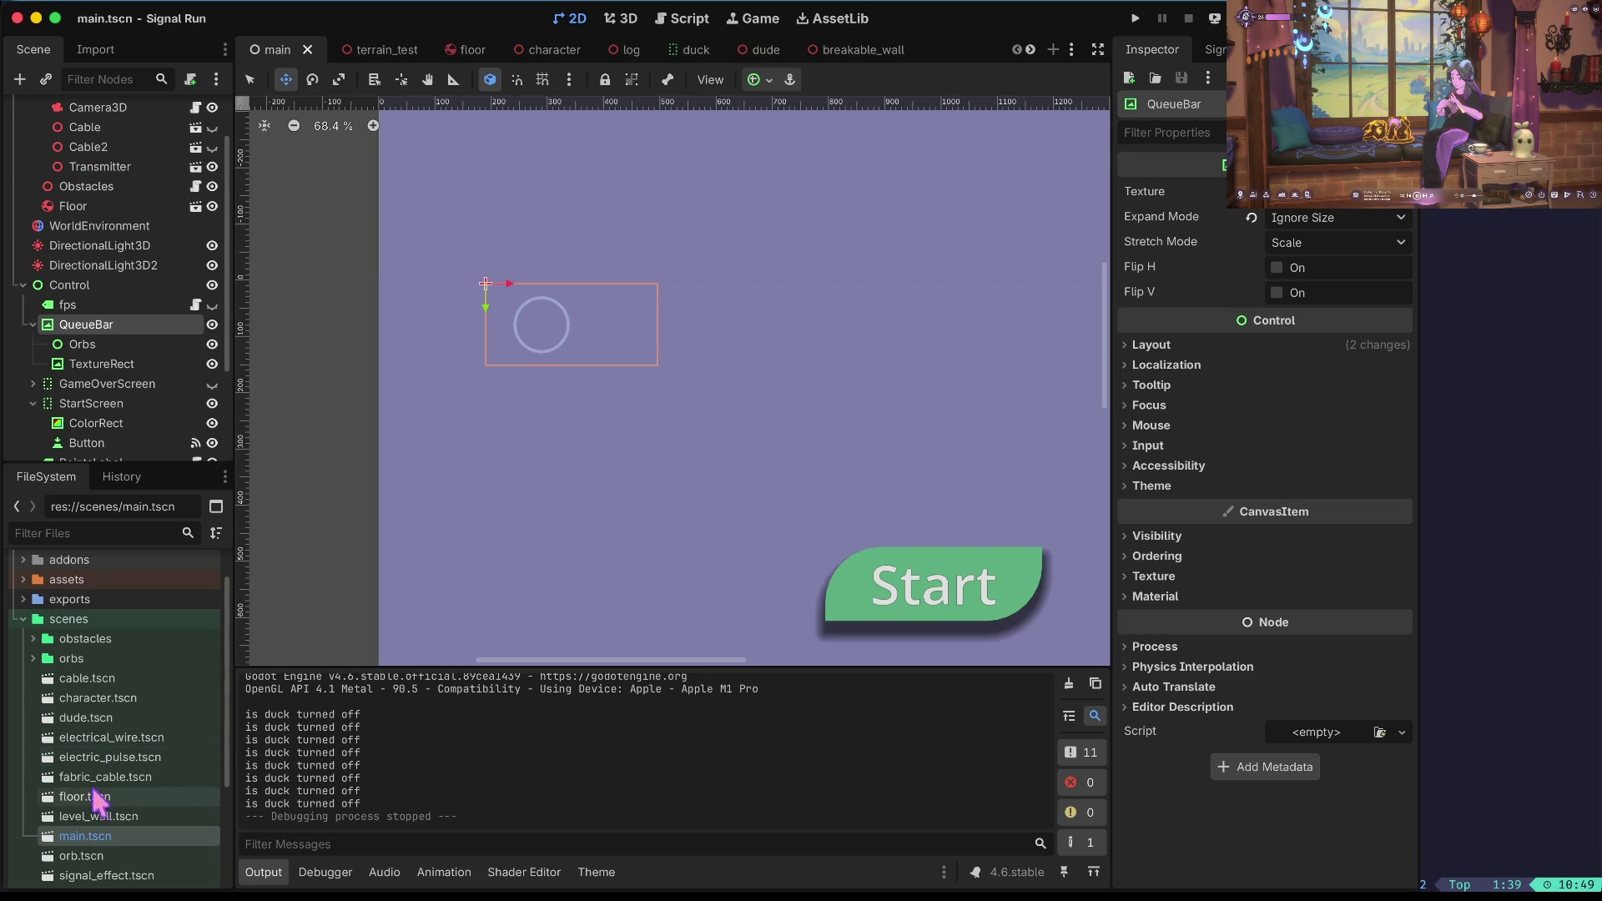
Expand the orbs folder and open the duck orb scene.
{"action": "left_click", "coordinate": [100, 757]}
{"action": "left_click", "coordinate": [83, 658]}
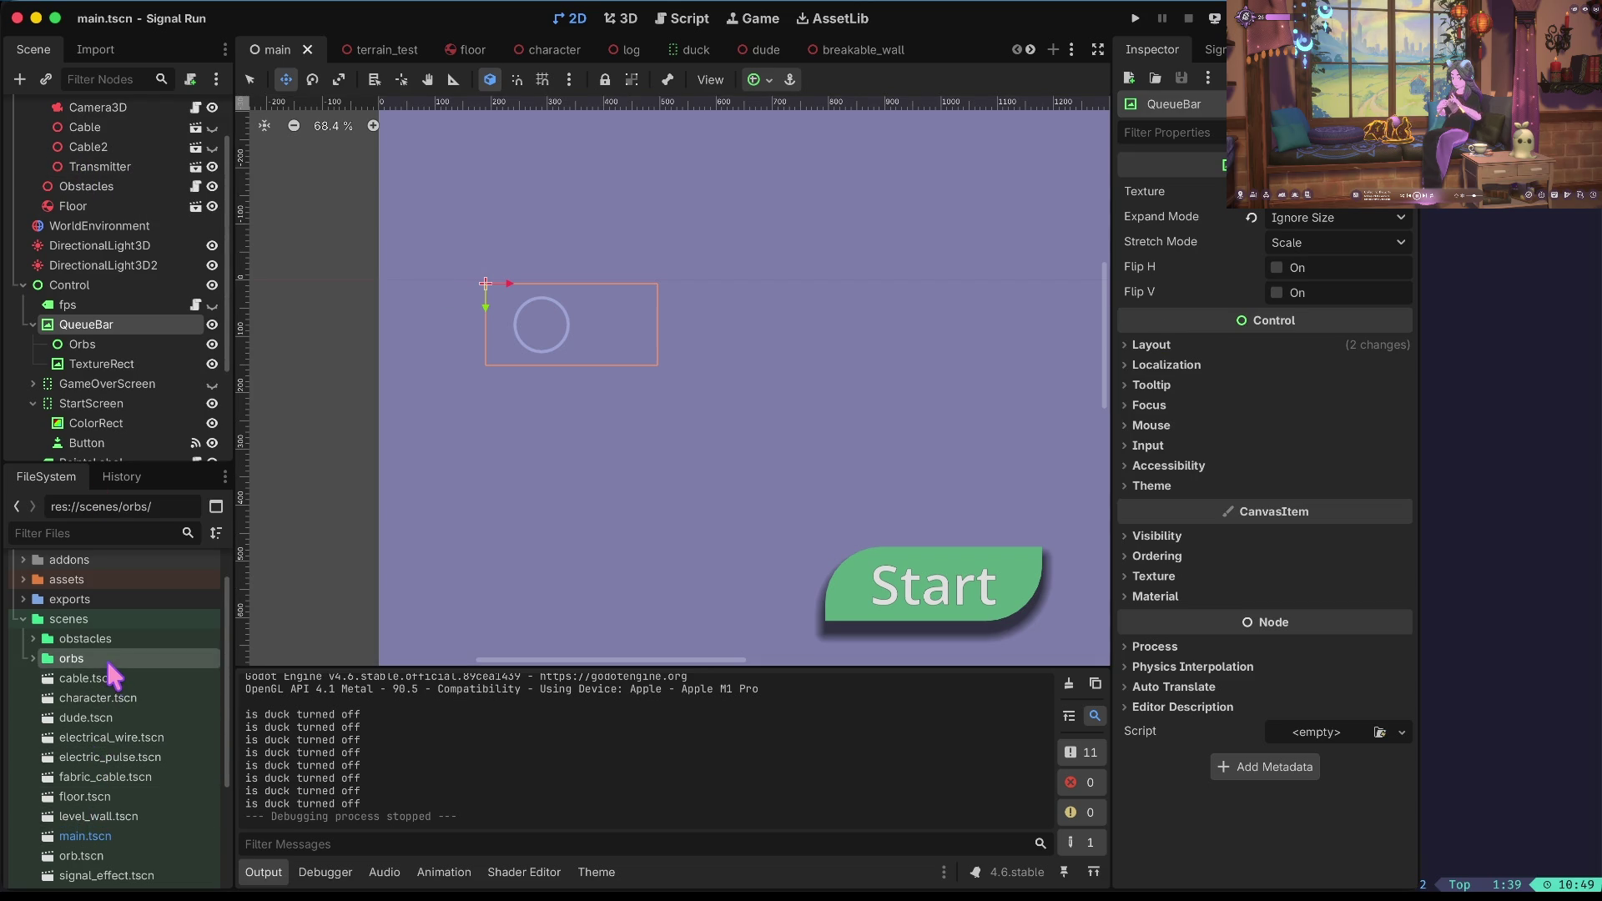
{"action": "left_click", "coordinate": [87, 678]}
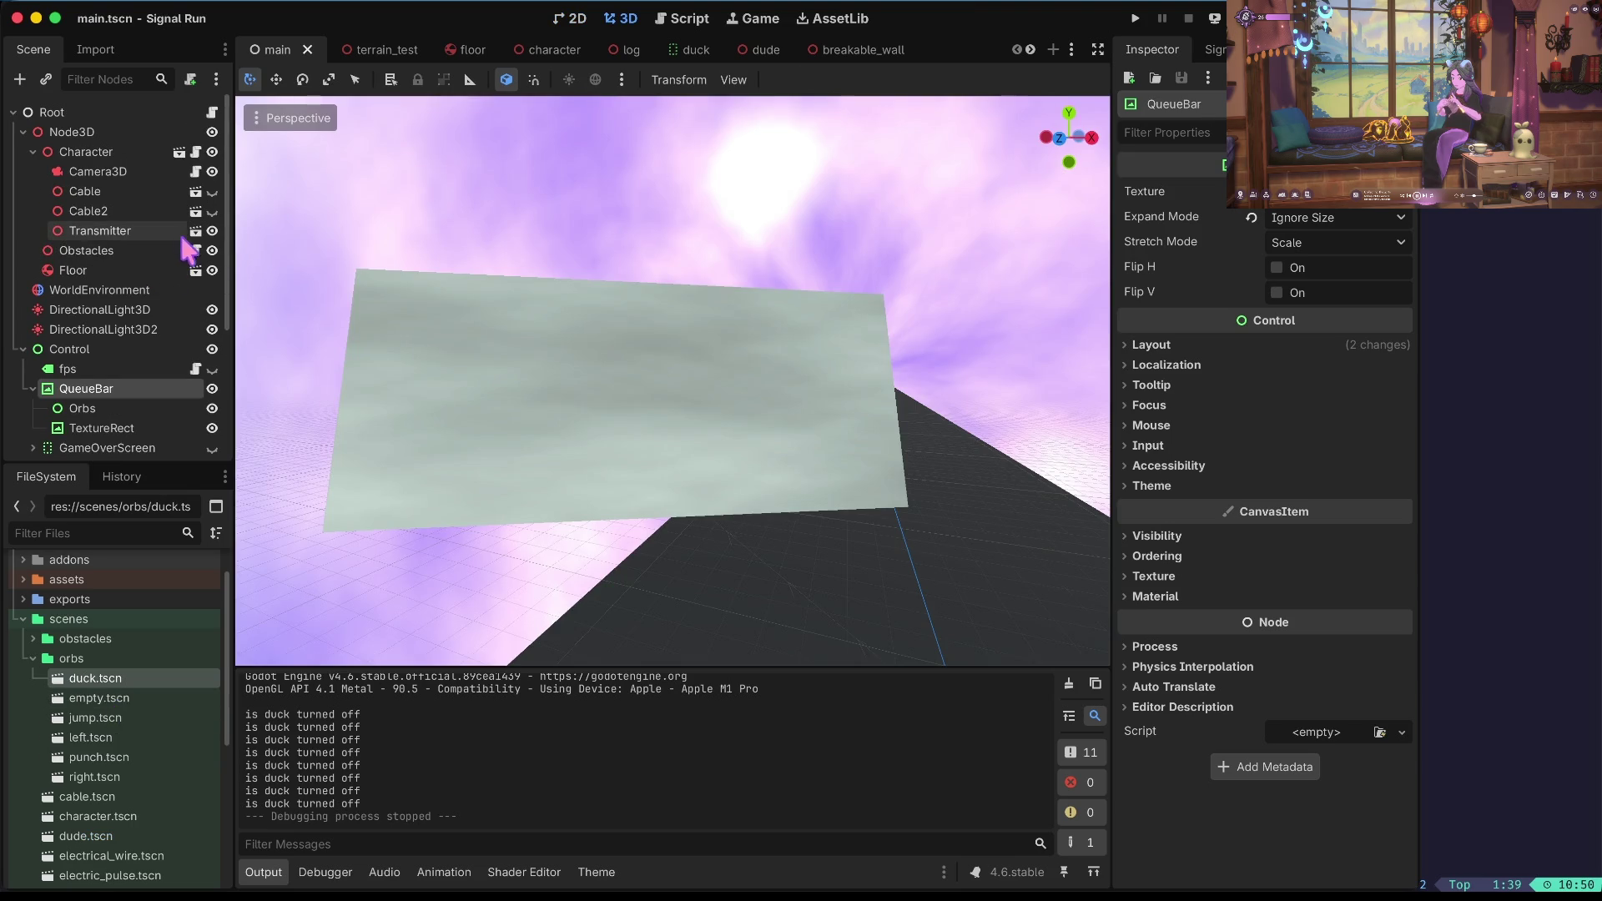
{"action": "left_click", "coordinate": [199, 240]}
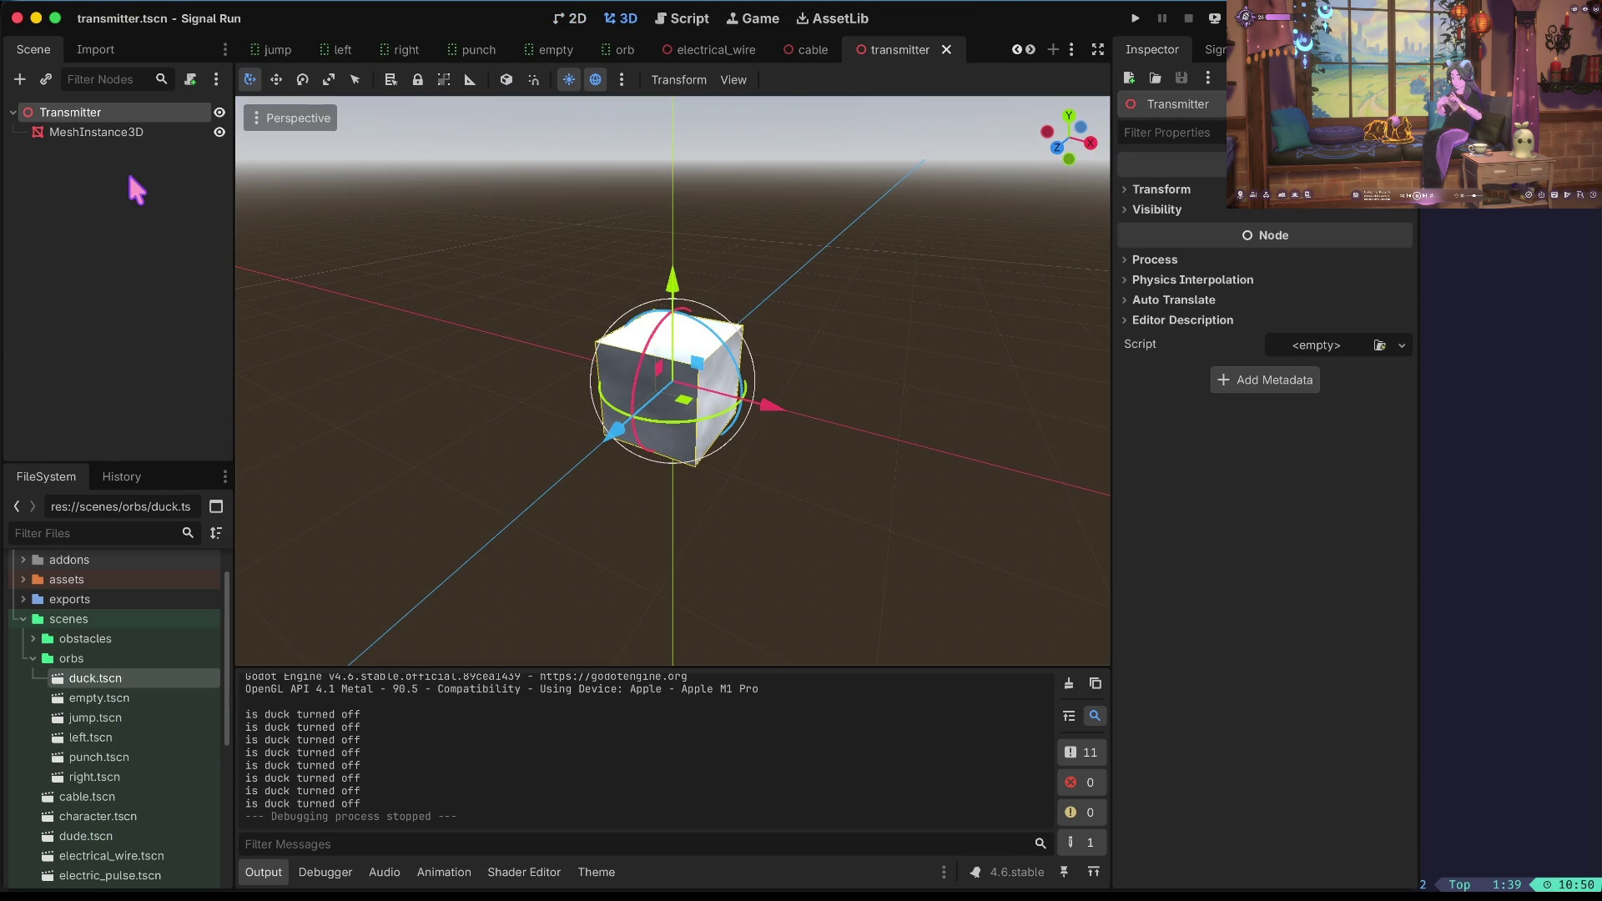
{"action": "double_click", "coordinate": [97, 679]}
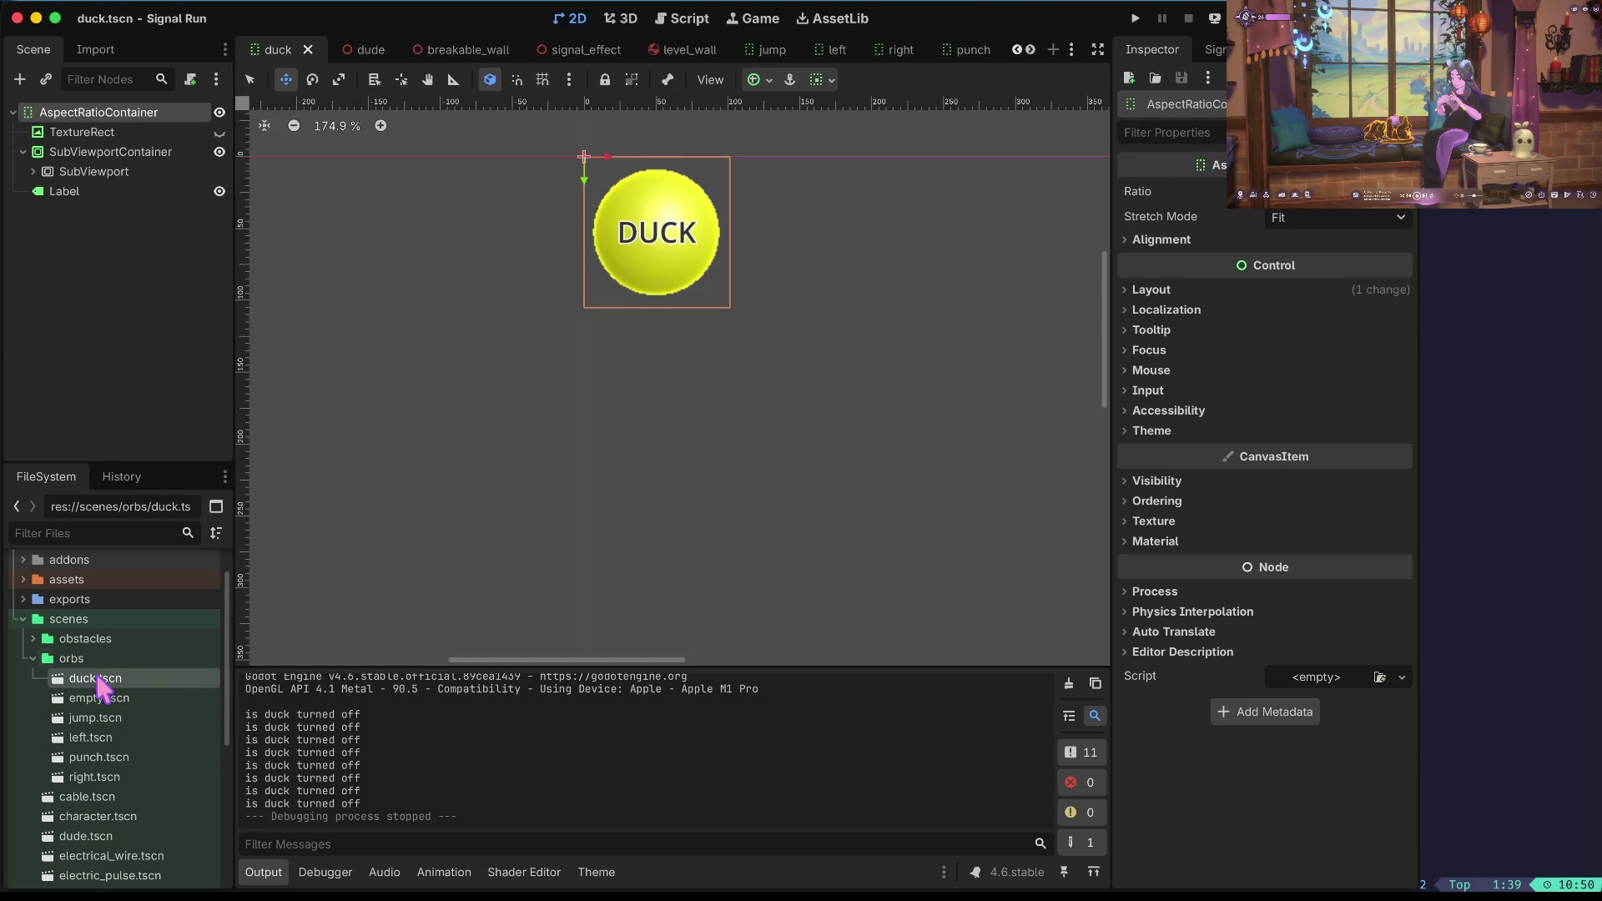
Expand SubViewport and select its MeshInstance3D, Camera3D and DirectionalLight3D together.
{"action": "left_click", "coordinate": [43, 173]}
{"action": "left_click", "coordinate": [32, 172]}
{"action": "left_click", "coordinate": [117, 211]}
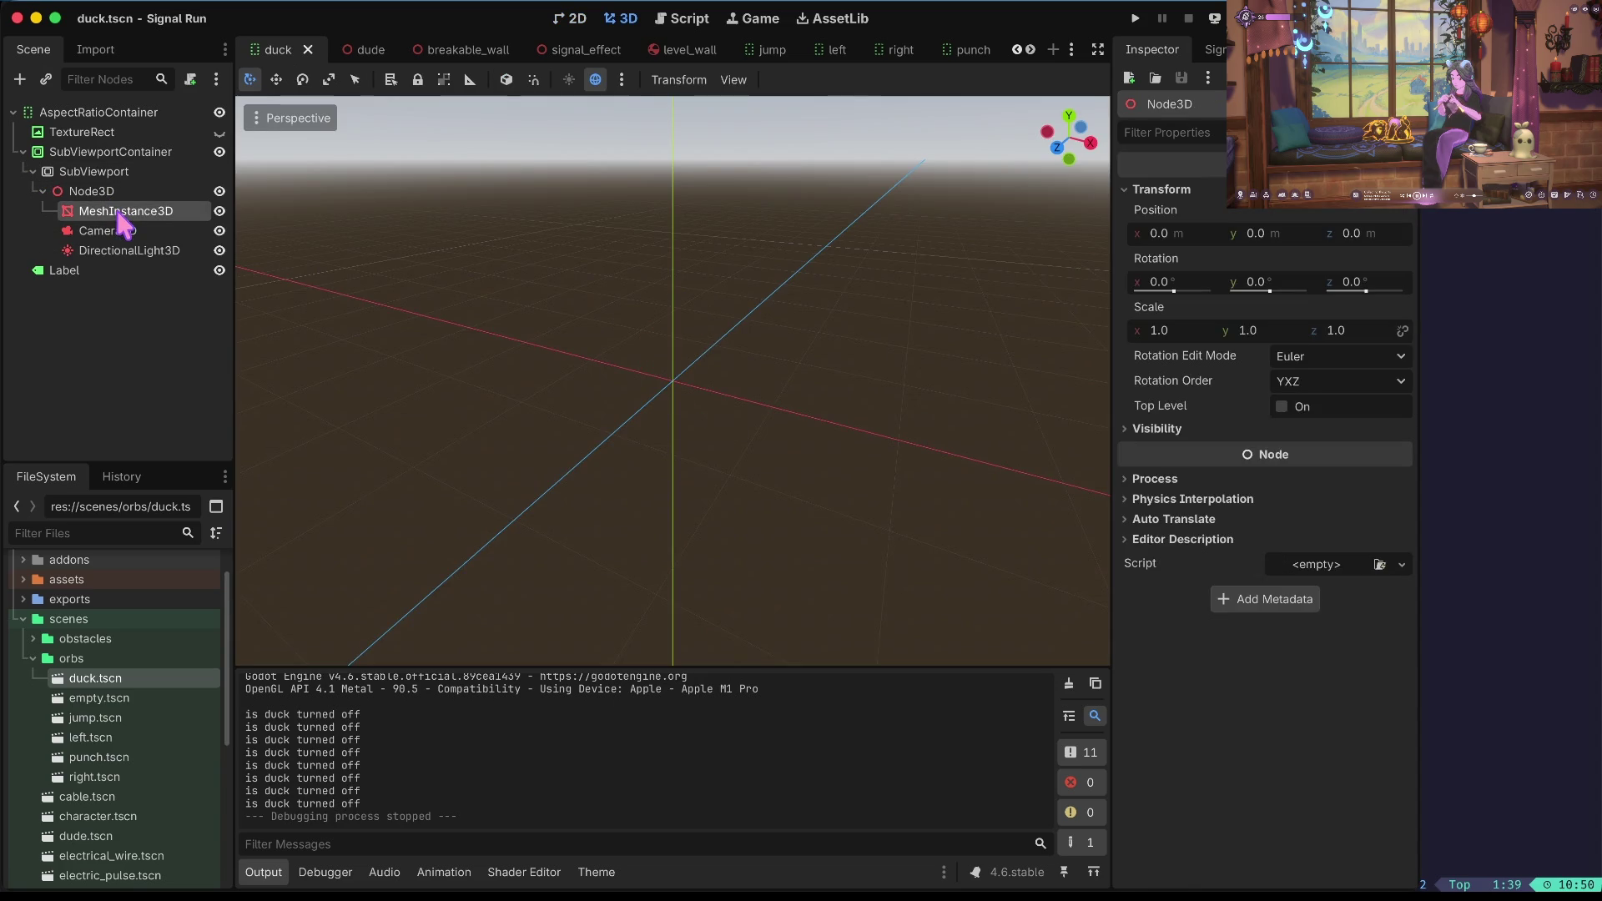
{"action": "left_click", "coordinate": [122, 250], "text": "shift"}
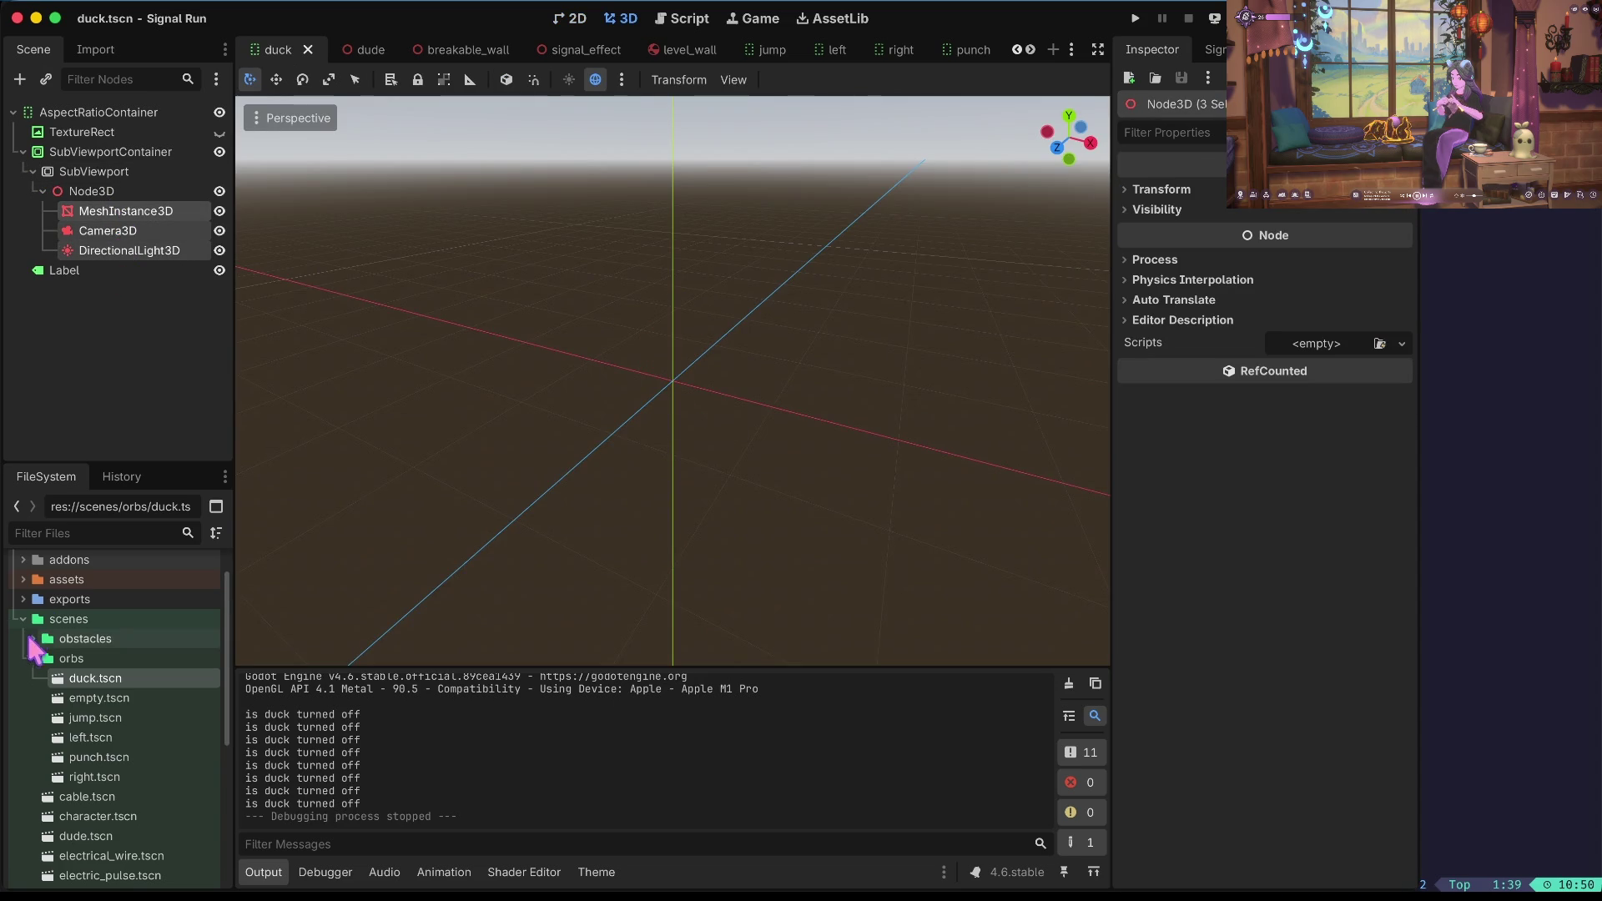
Open transmitter.tscn and select its Transmitter root node.
{"action": "left_click", "coordinate": [35, 659]}
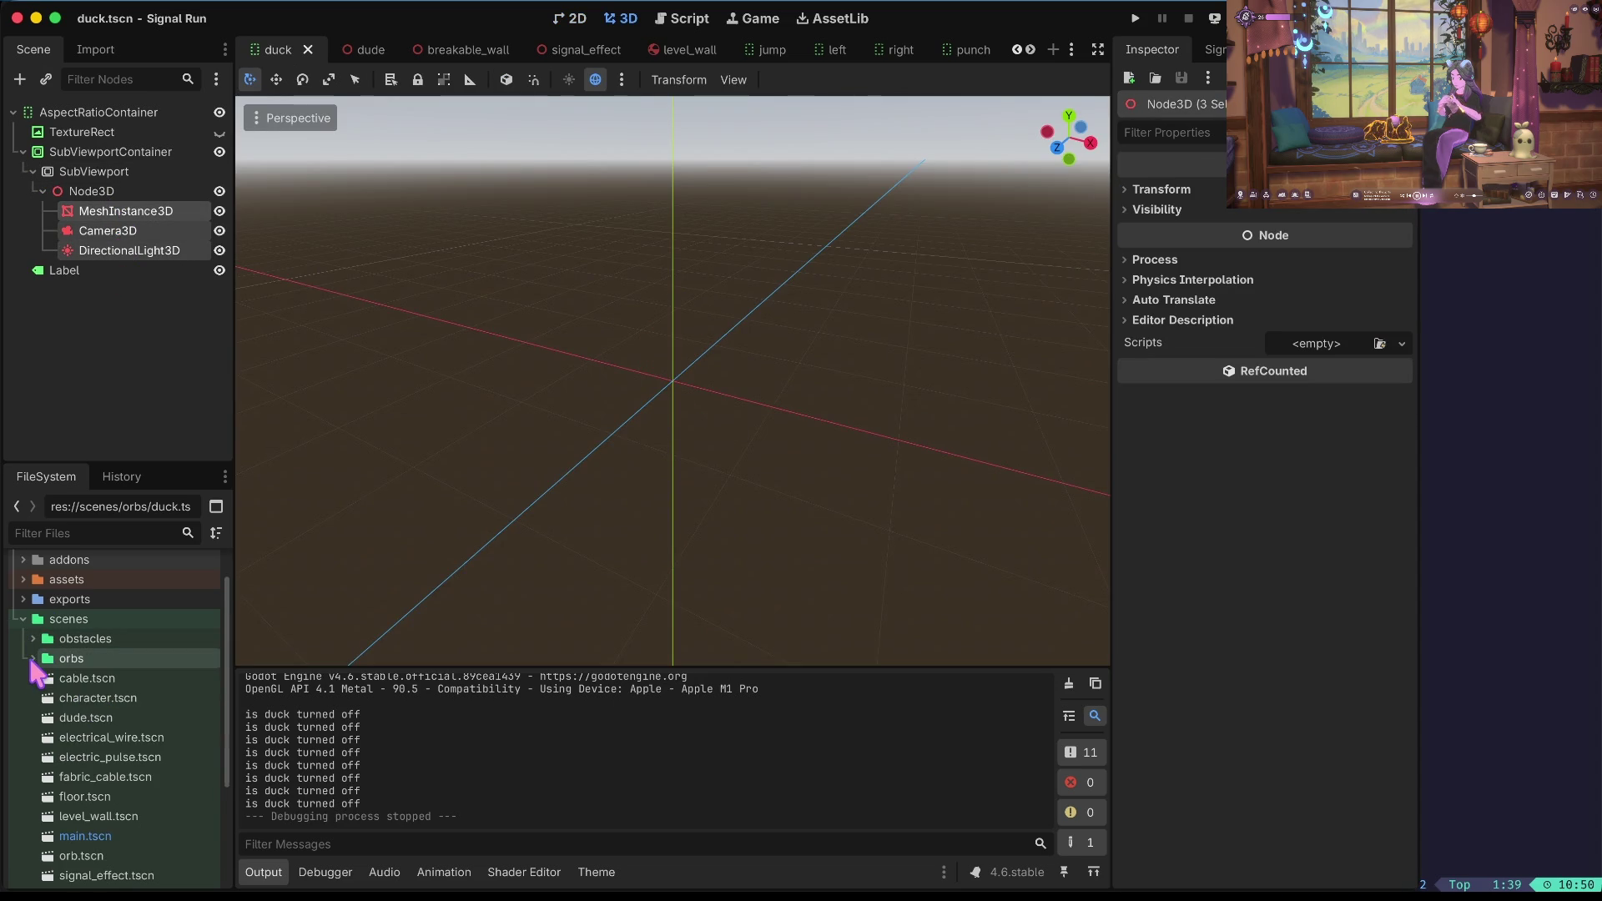
{"action": "scroll", "coordinate": [98, 755], "scroll_direction": "down", "scroll_amount": 2}
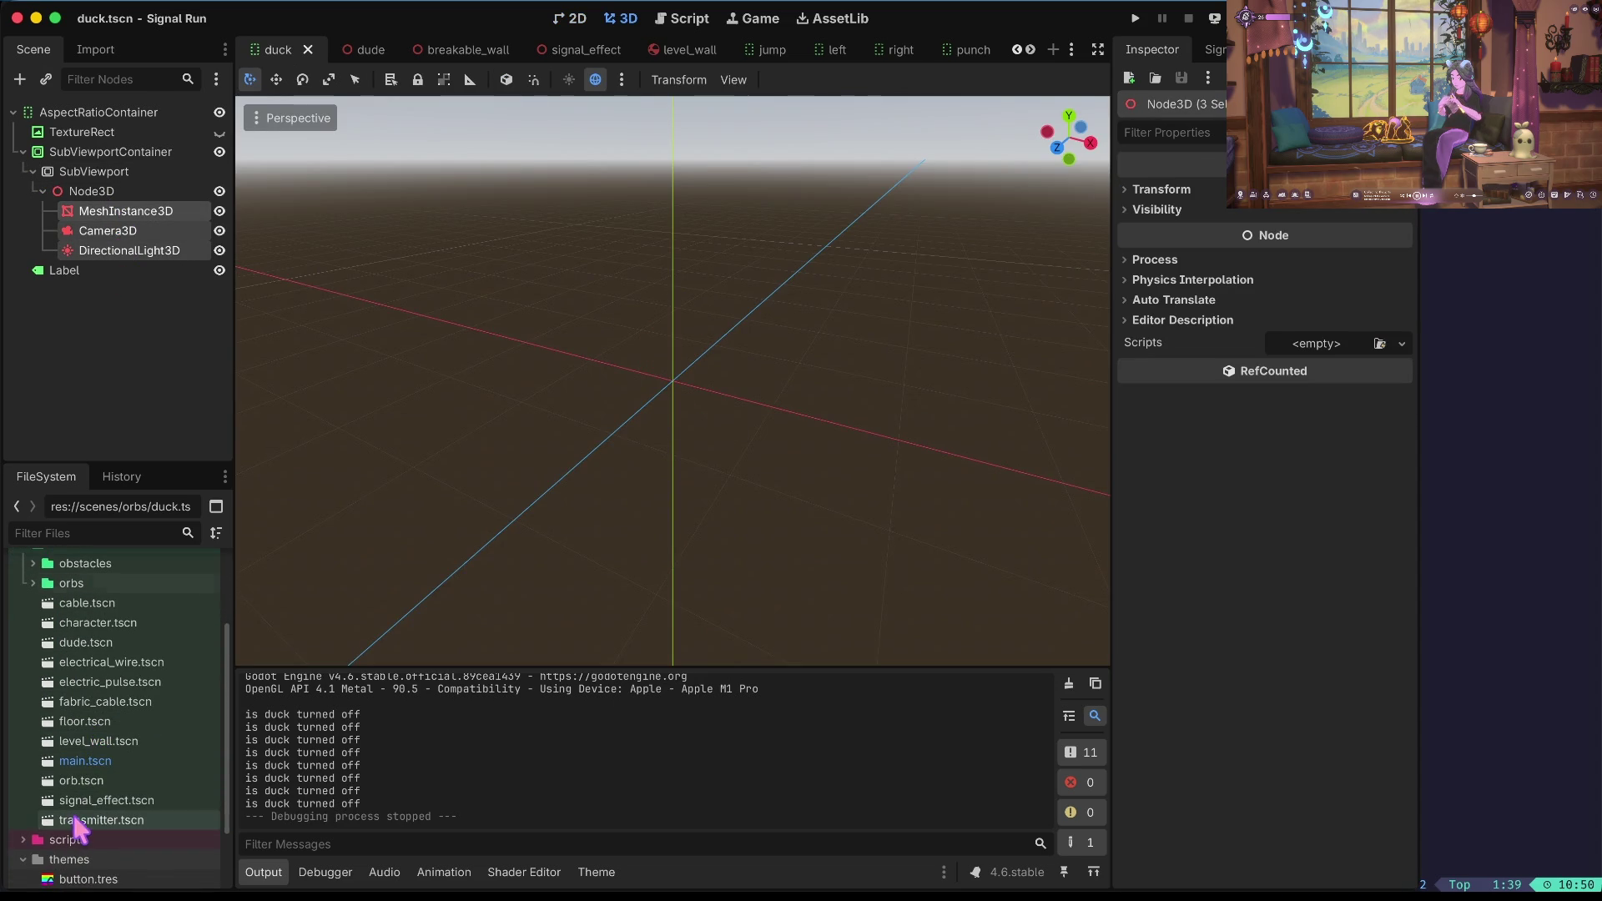
{"action": "double_click", "coordinate": [79, 821]}
{"action": "left_click", "coordinate": [123, 112]}
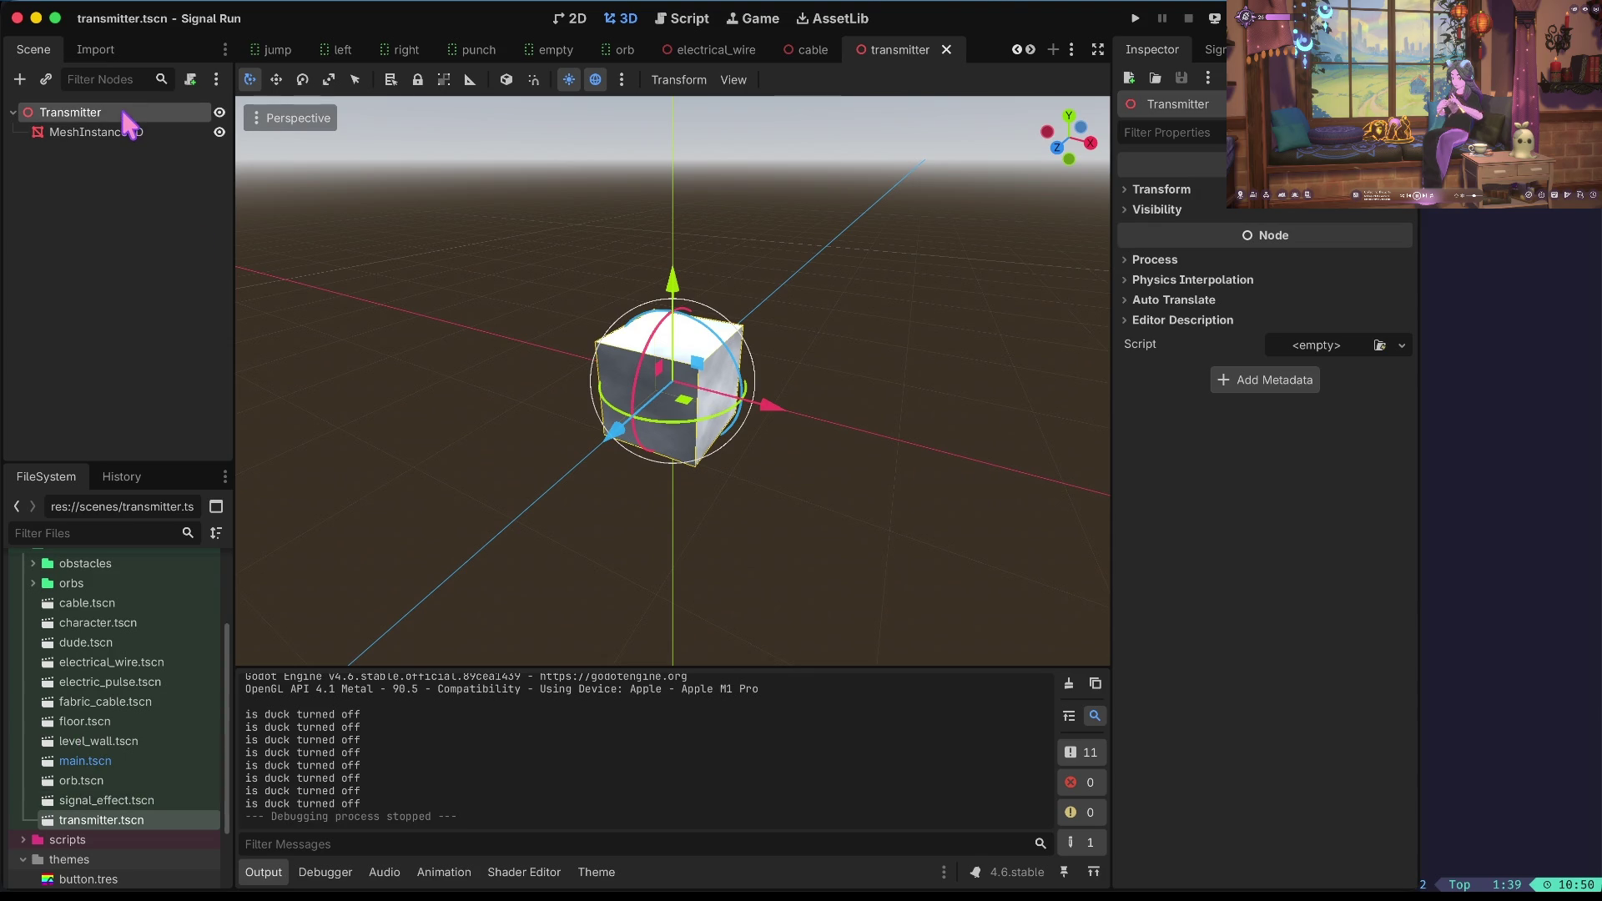
Paste the duck's mesh, camera and light under Transmitter, then delete the camera and light.
{"action": "key", "text": "ctrl+v"}
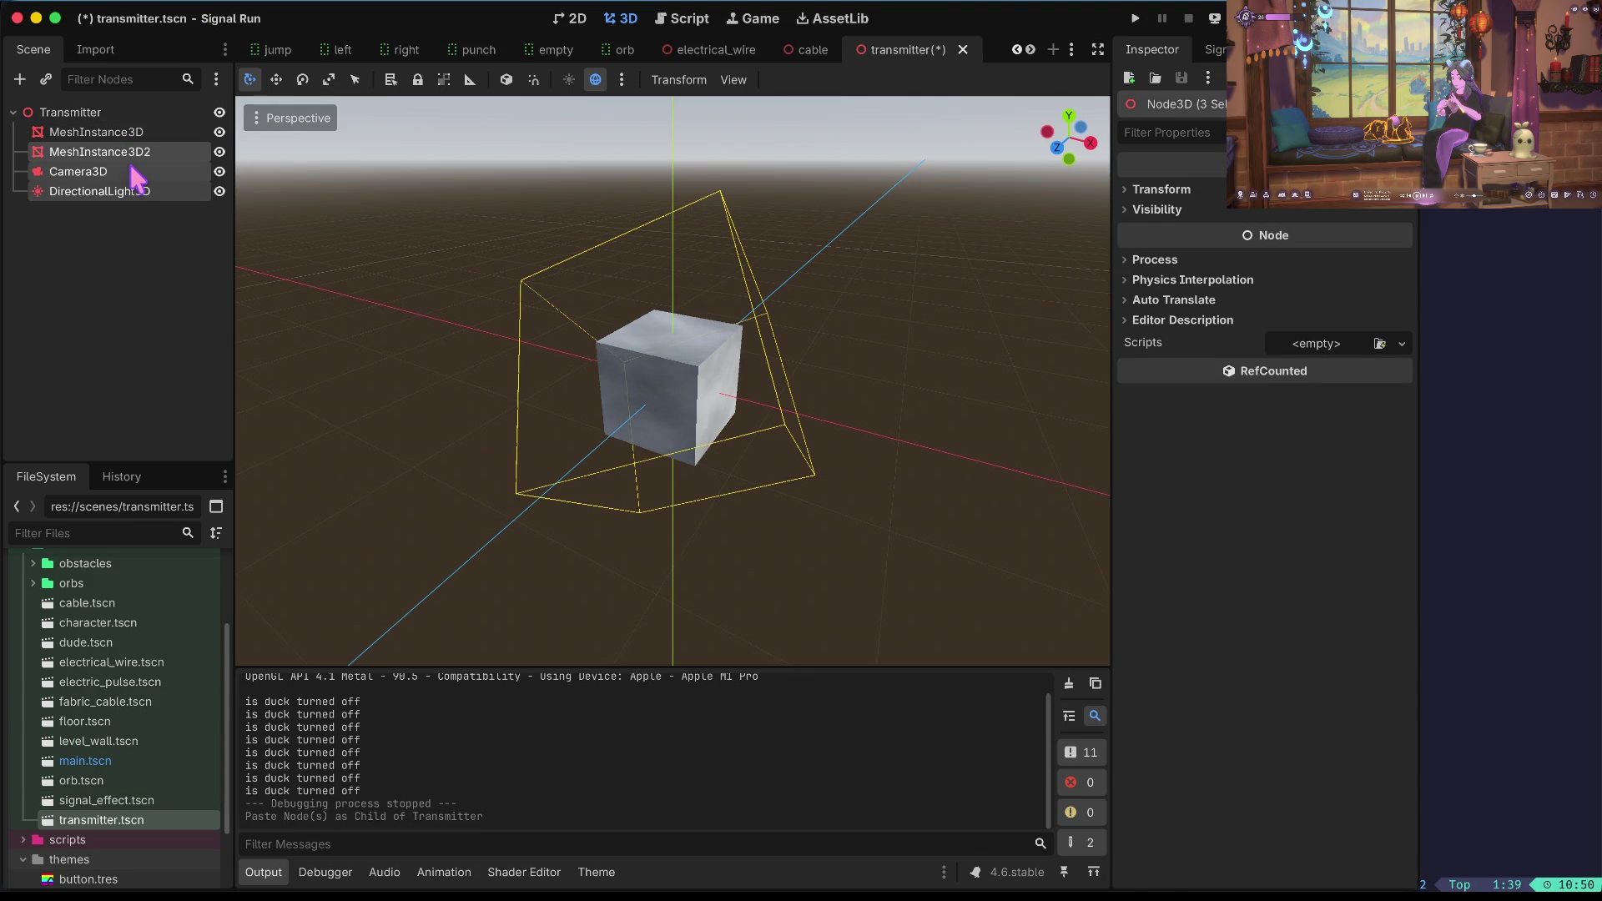
{"action": "left_click", "coordinate": [133, 172]}
{"action": "left_click", "coordinate": [135, 153]}
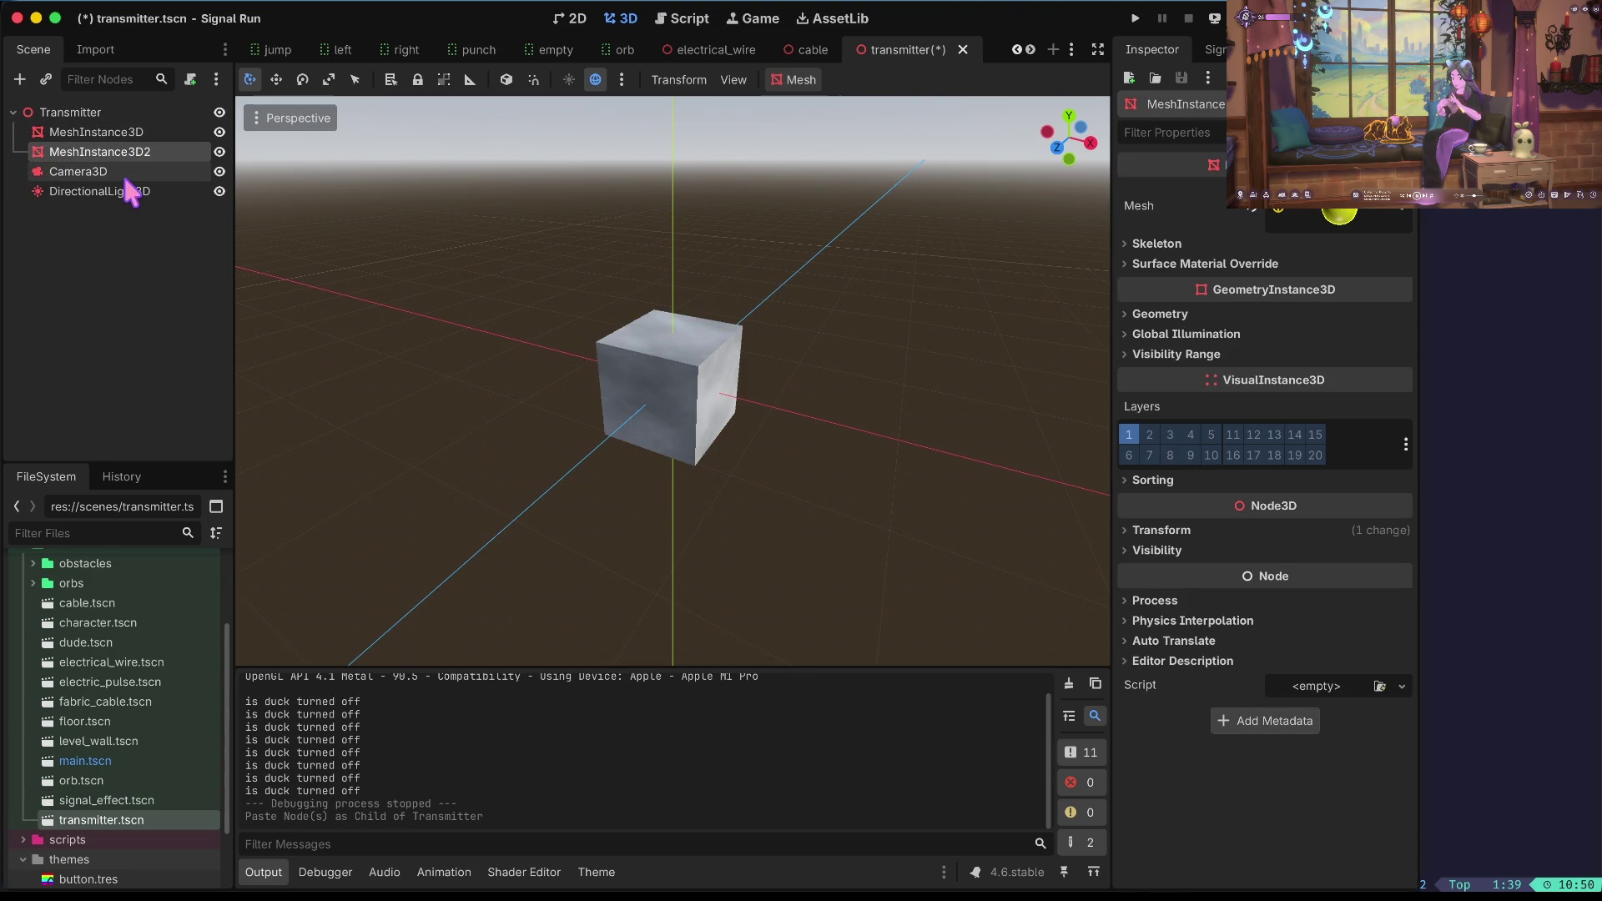
{"action": "left_click", "coordinate": [113, 173]}
{"action": "right_click", "coordinate": [114, 173]}
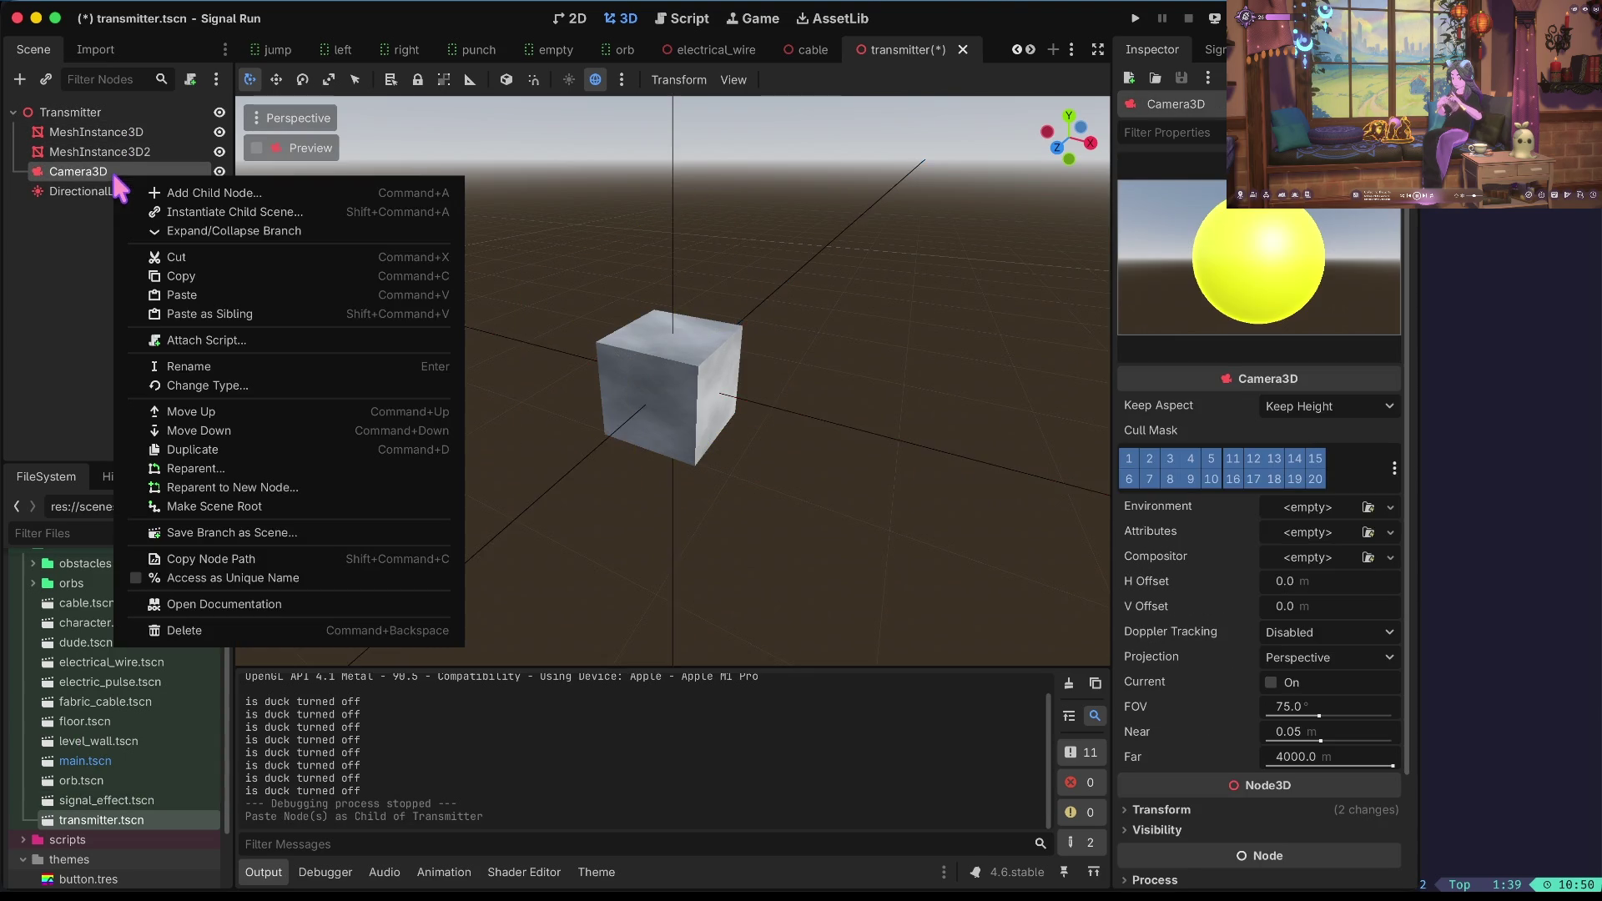
{"action": "left_click", "coordinate": [183, 632]}
{"action": "left_click", "coordinate": [754, 451]}
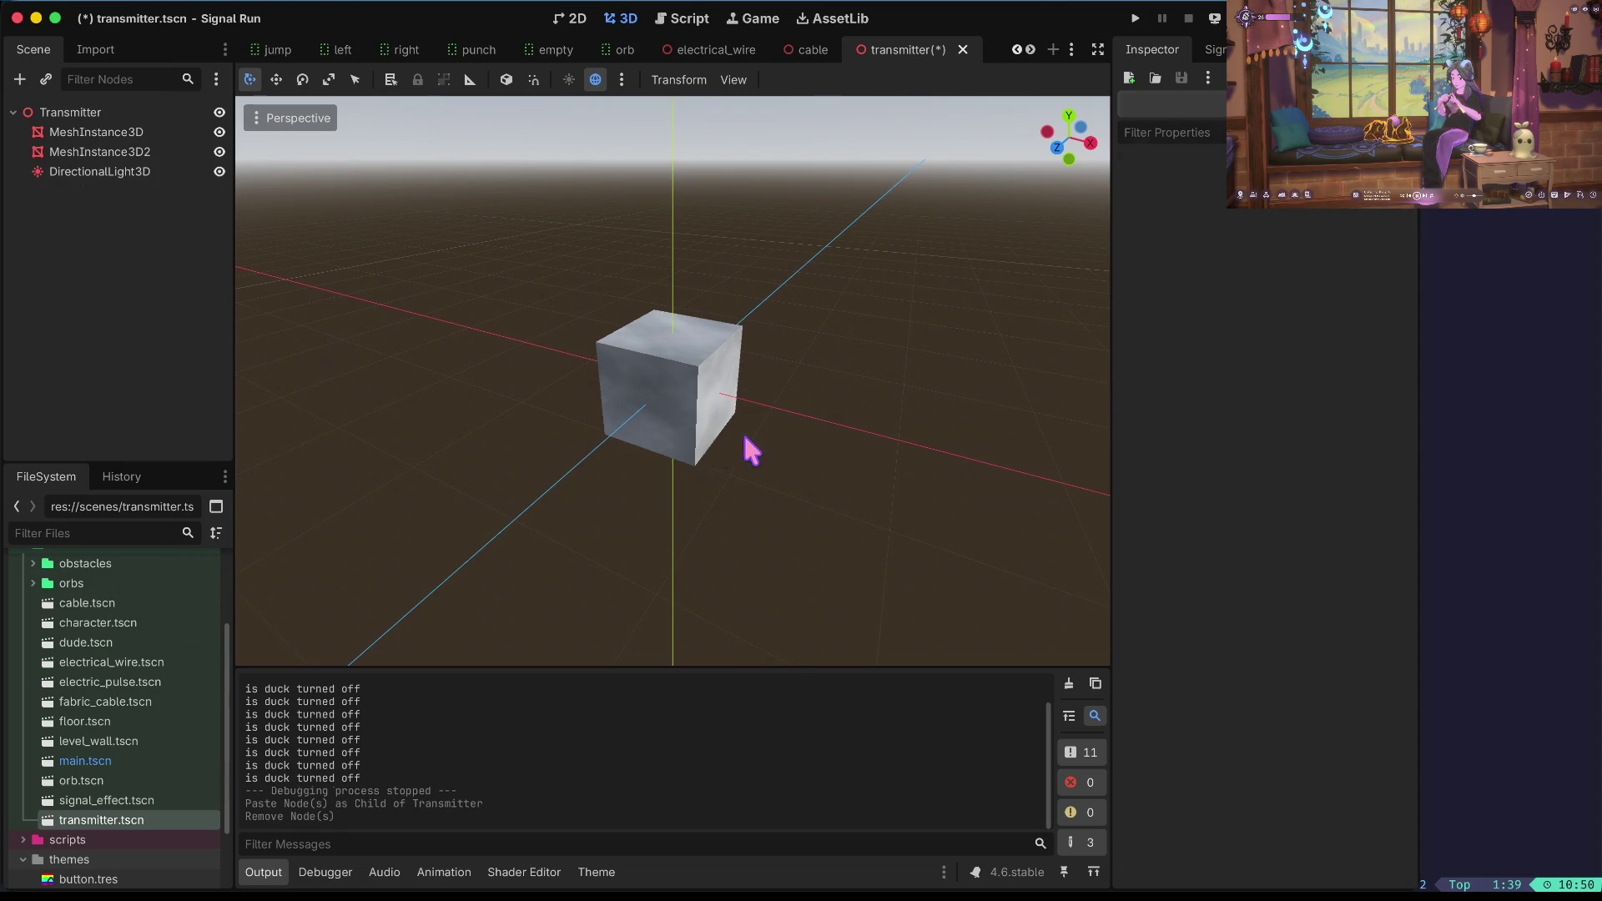
{"action": "left_click", "coordinate": [130, 175]}
{"action": "right_click", "coordinate": [130, 177]}
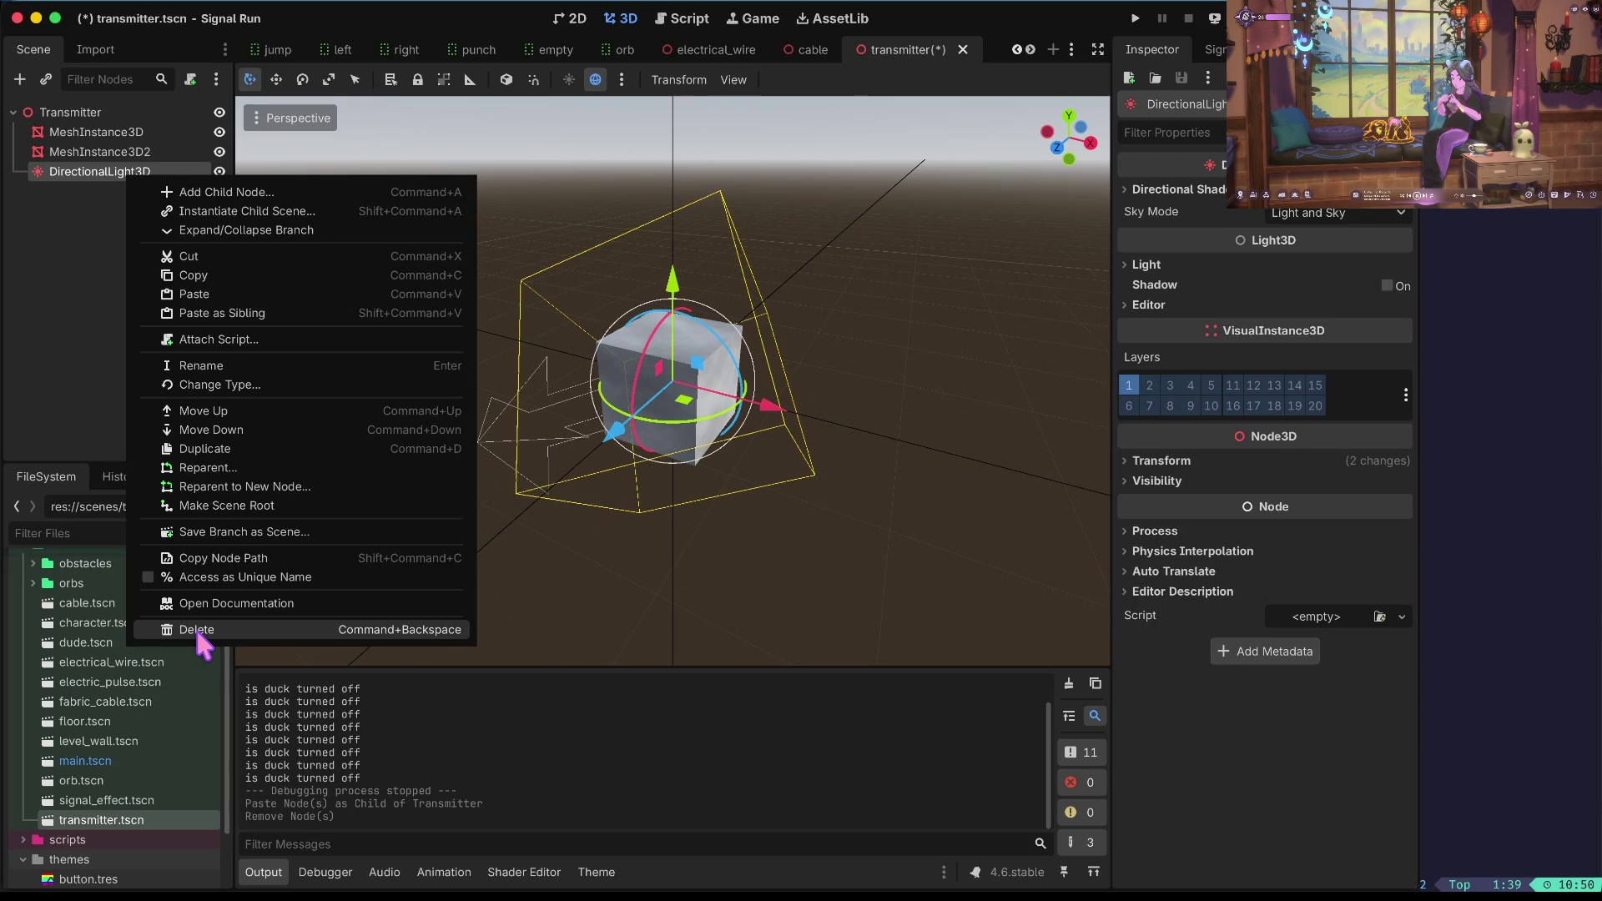
{"action": "left_click", "coordinate": [198, 632]}
Move the yellow sphere forward in front of the cube, undoing a stray X stretch.
{"action": "left_click_drag", "start_coordinate": [543, 597], "coordinate": [551, 589]}
{"action": "key", "text": "r"}
{"action": "mouse_move", "coordinate": [690, 490]}
{"action": "left_mouse_down"}
{"action": "mouse_move", "coordinate": [614, 481]}
{"action": "mouse_move", "coordinate": [544, 517]}
{"action": "mouse_move", "coordinate": [607, 492]}
{"action": "mouse_move", "coordinate": [596, 505]}
{"action": "mouse_move", "coordinate": [601, 487]}
{"action": "left_mouse_up"}
{"action": "key", "text": "ctrl+z"}
{"action": "key", "text": "ctrl+z"}
{"action": "key", "text": "ctrl+z"}
Save the transmitter scene and run the game.
{"action": "key", "text": "ctrl+s"}
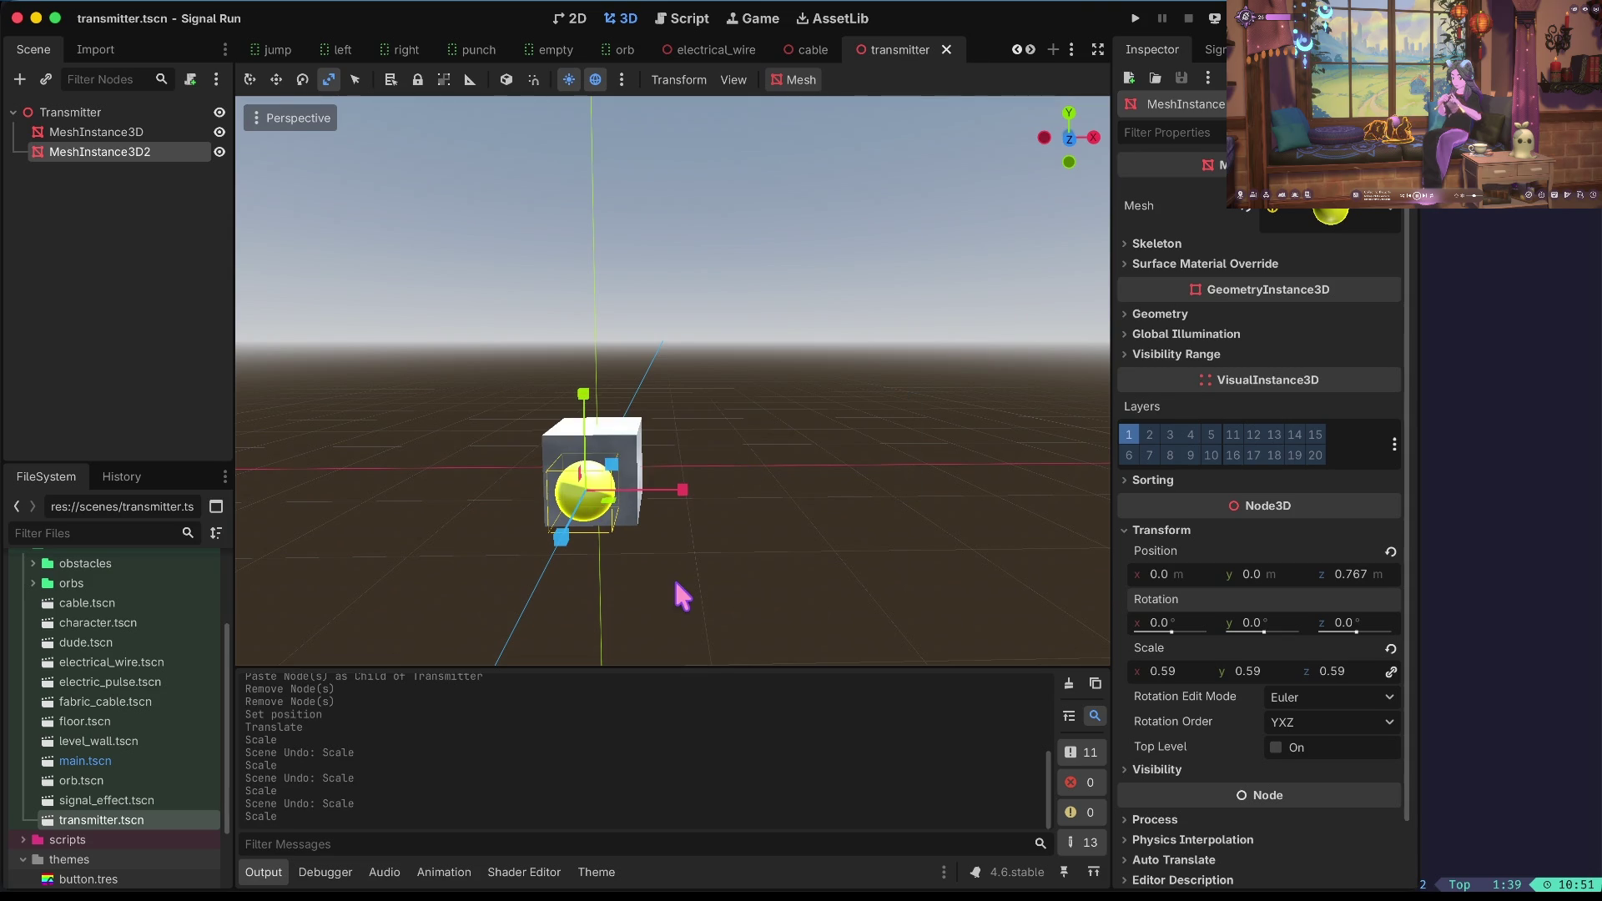
{"action": "left_click", "coordinate": [670, 574]}
{"action": "key", "text": "super+r"}
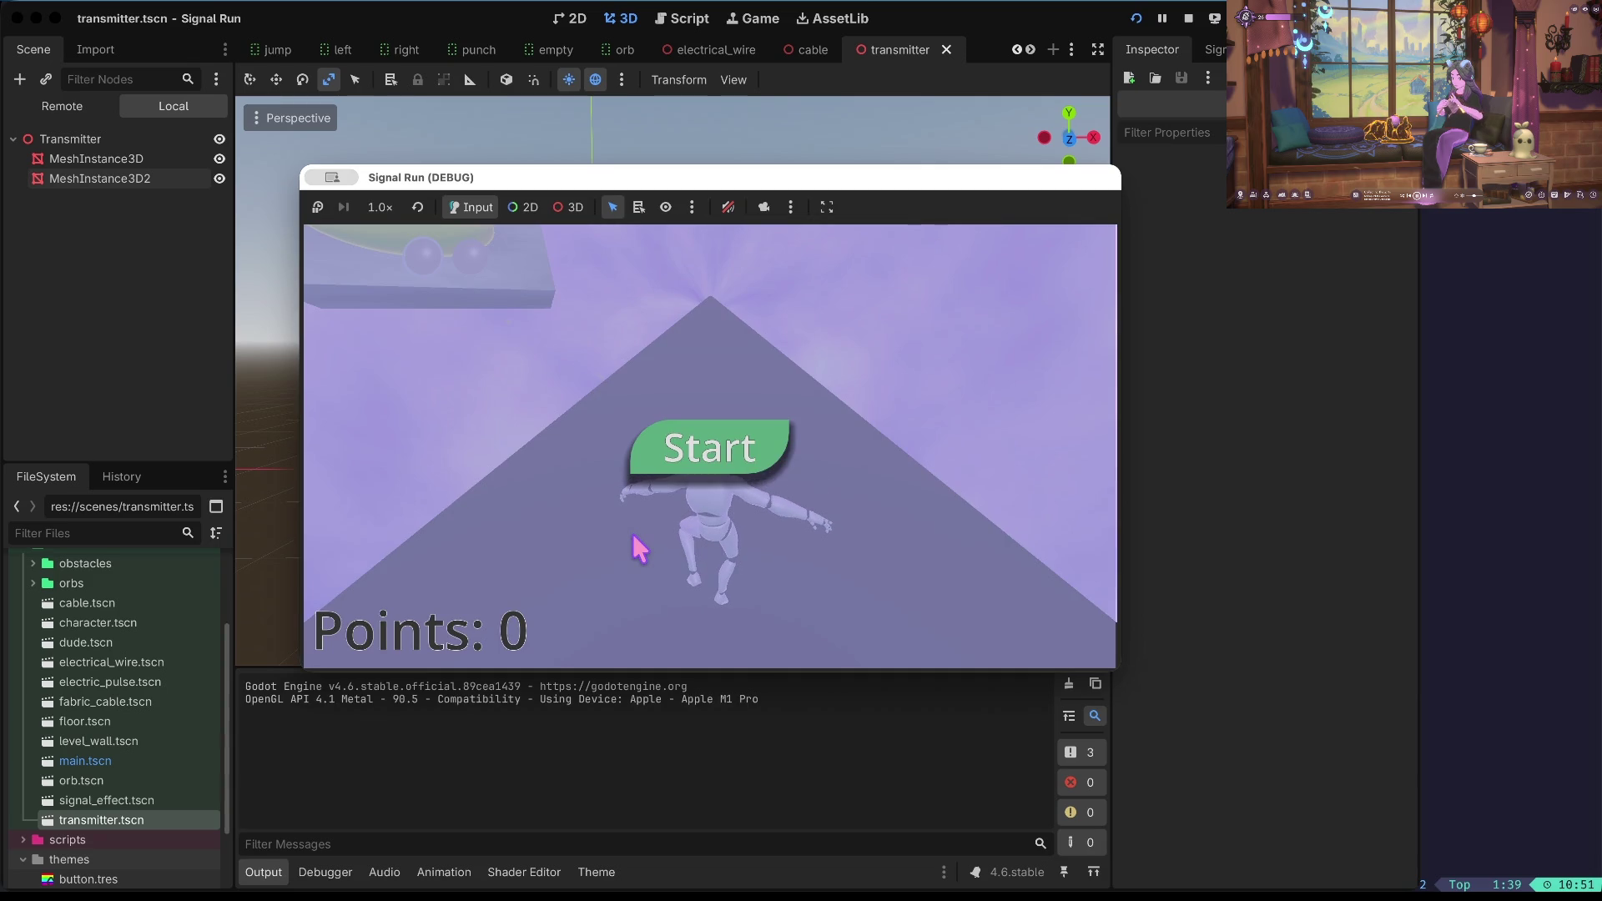
Start Signal Run, play to 45 points, stop it, and zoom back onto the sphere.
{"action": "left_click", "coordinate": [726, 451]}
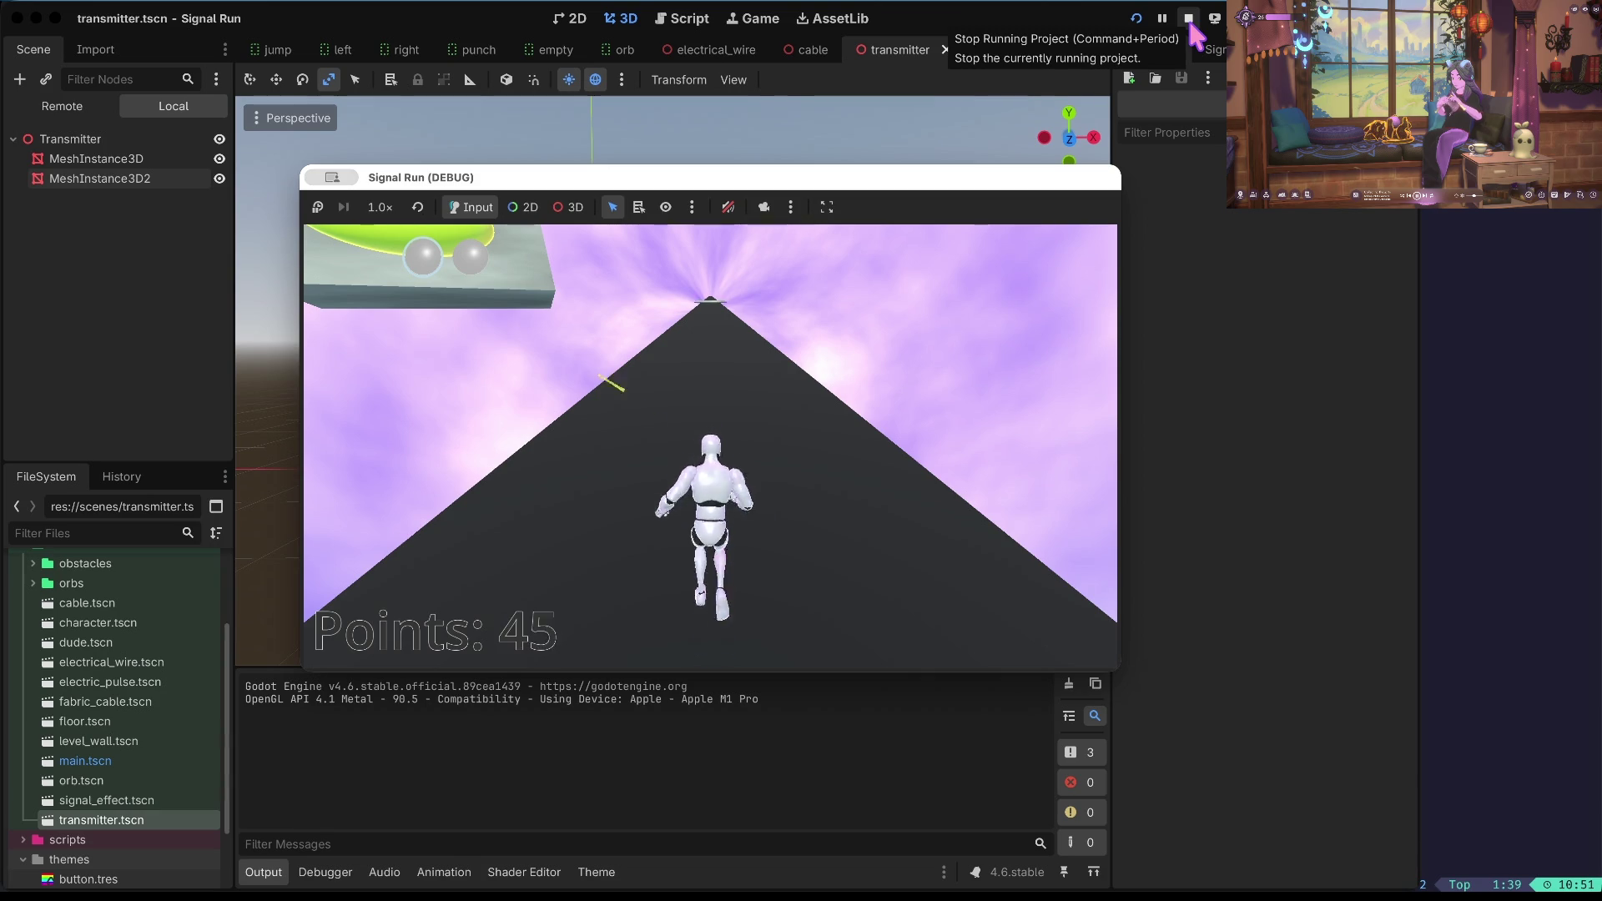
{"action": "left_click", "coordinate": [1190, 20]}
{"action": "left_click_drag", "start_coordinate": [761, 349], "coordinate": [761, 349]}
{"action": "scroll", "coordinate": [673, 380], "scroll_direction": "up", "scroll_amount": 5}
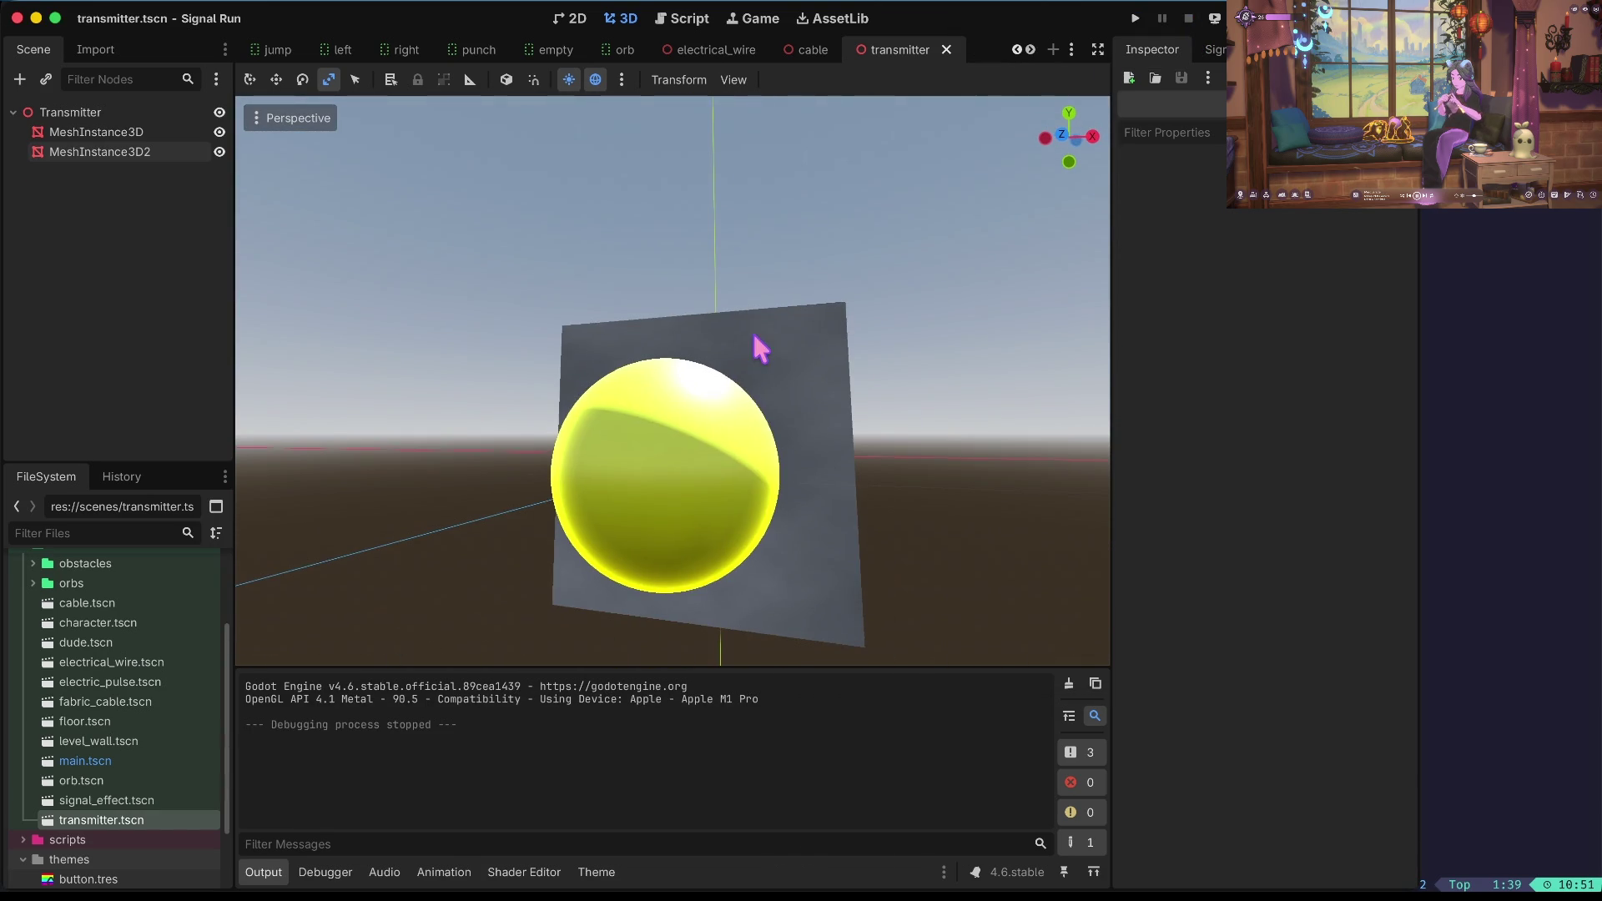
Shrink the sphere to 0.428 and place it at z 0.332, x -0.263, y -0.288.
{"action": "left_click", "coordinate": [704, 432]}
{"action": "key", "text": "w"}
{"action": "mouse_move", "coordinate": [651, 488]}
{"action": "left_mouse_down"}
{"action": "mouse_move", "coordinate": [684, 472]}
{"action": "mouse_move", "coordinate": [667, 517]}
{"action": "left_mouse_up"}
{"action": "key", "text": "e"}
{"action": "key", "text": "r"}
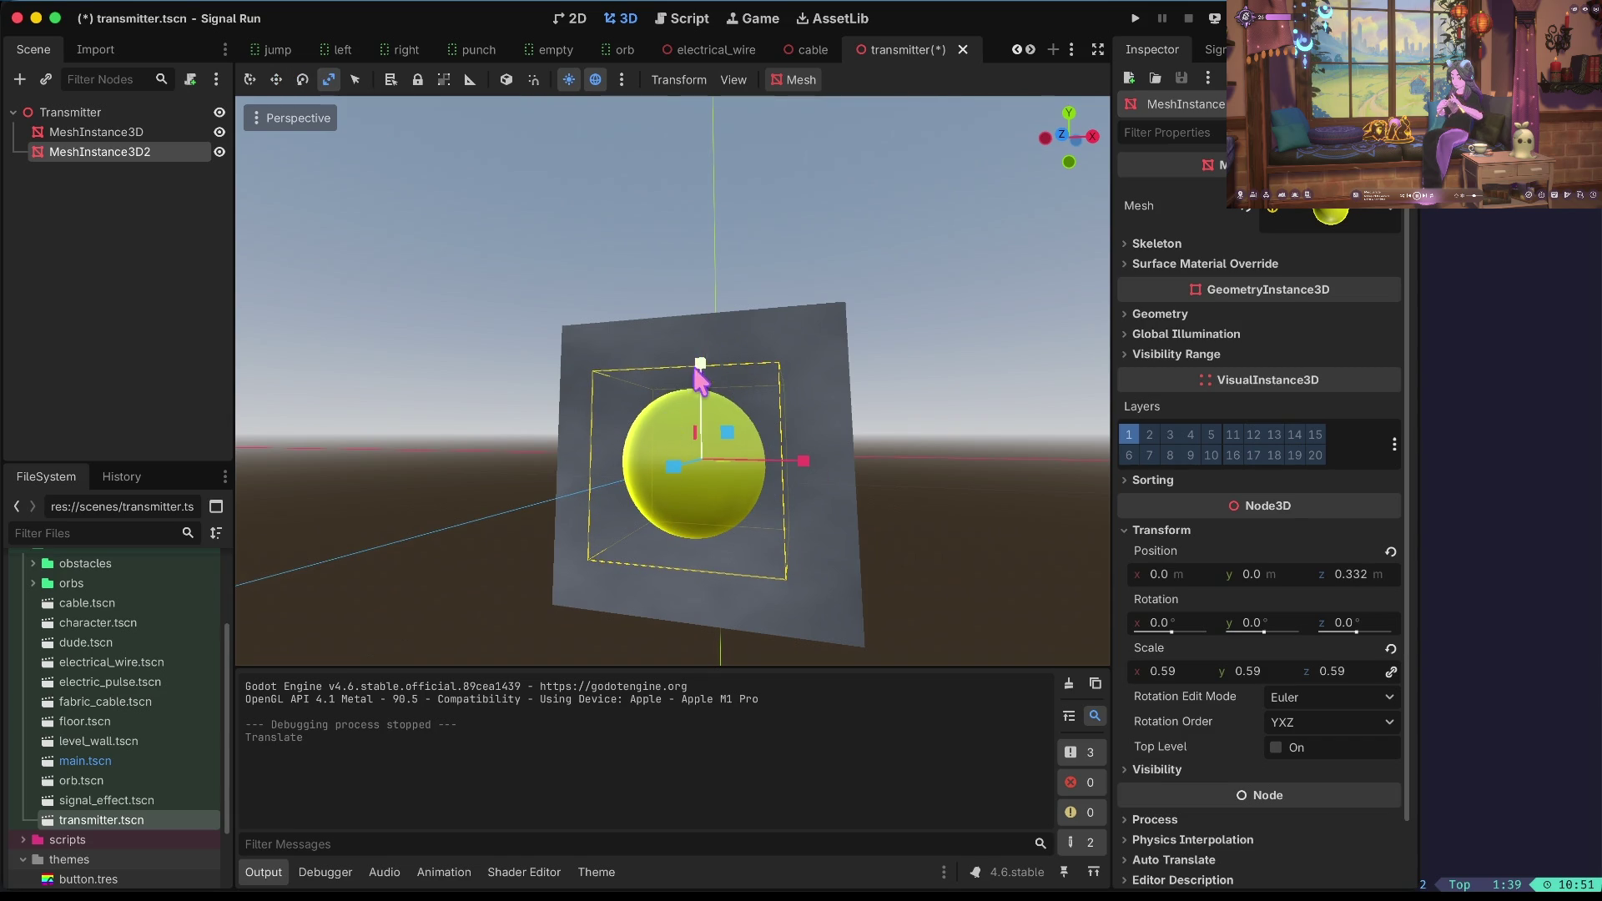
{"action": "left_click_drag", "start_coordinate": [701, 367], "coordinate": [703, 388]}
{"action": "key", "text": "ctrl+z"}
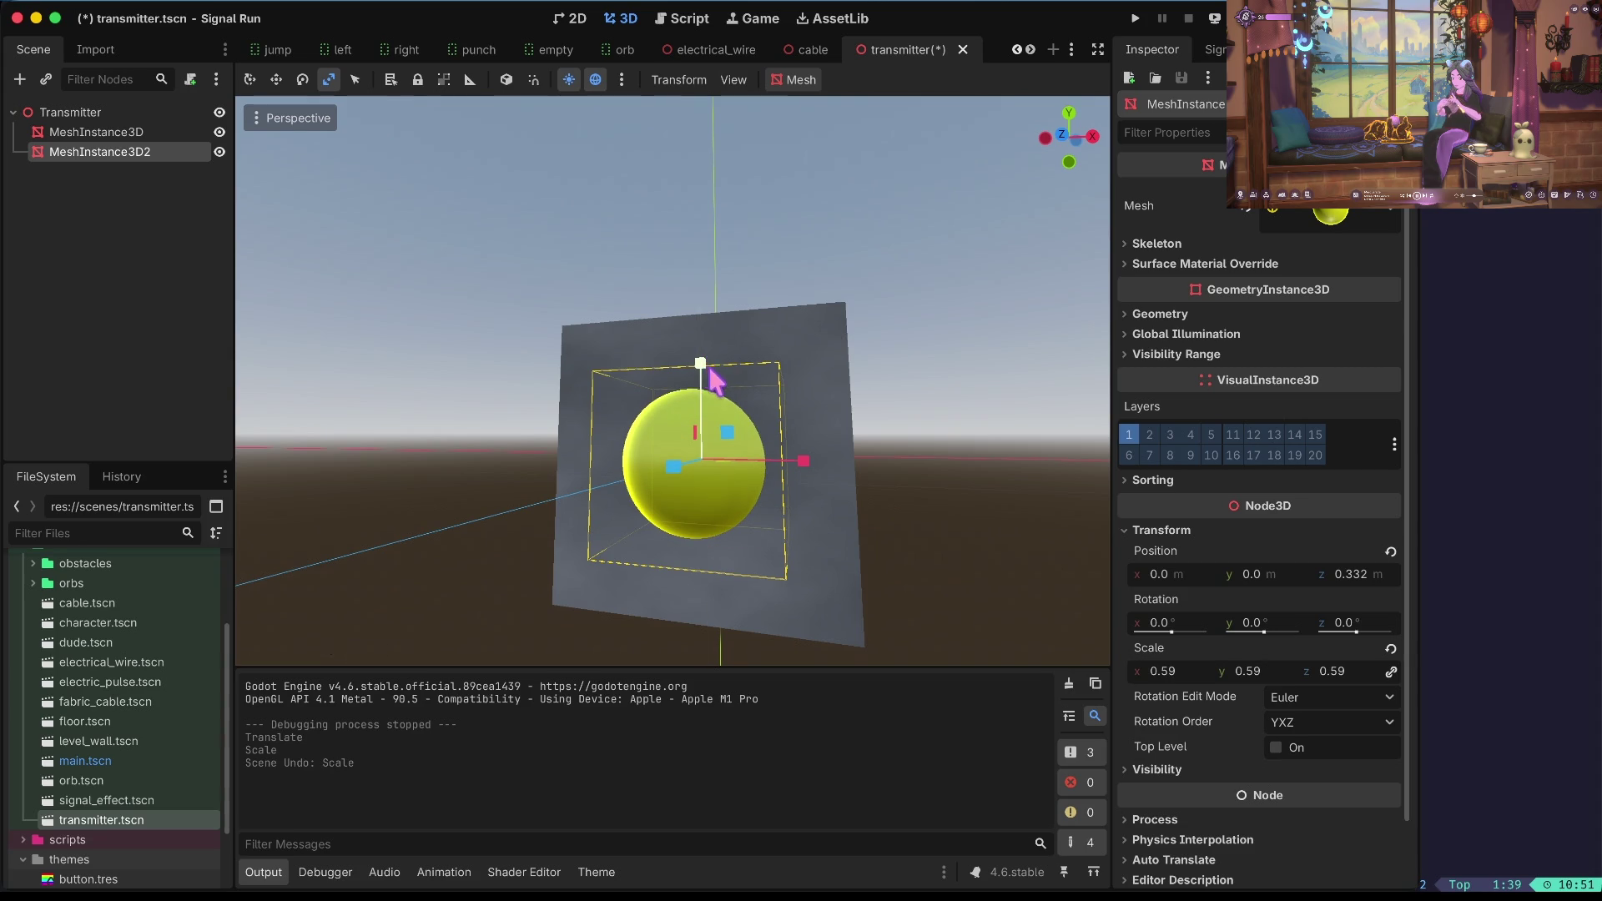
{"action": "left_click_drag", "start_coordinate": [711, 448], "coordinate": [705, 446]}
{"action": "key", "text": "w"}
{"action": "mouse_move", "coordinate": [701, 382]}
{"action": "left_mouse_down"}
{"action": "mouse_move", "coordinate": [699, 464]}
{"action": "mouse_move", "coordinate": [701, 434]}
{"action": "left_mouse_up"}
{"action": "left_click_drag", "start_coordinate": [806, 548], "coordinate": [727, 551]}
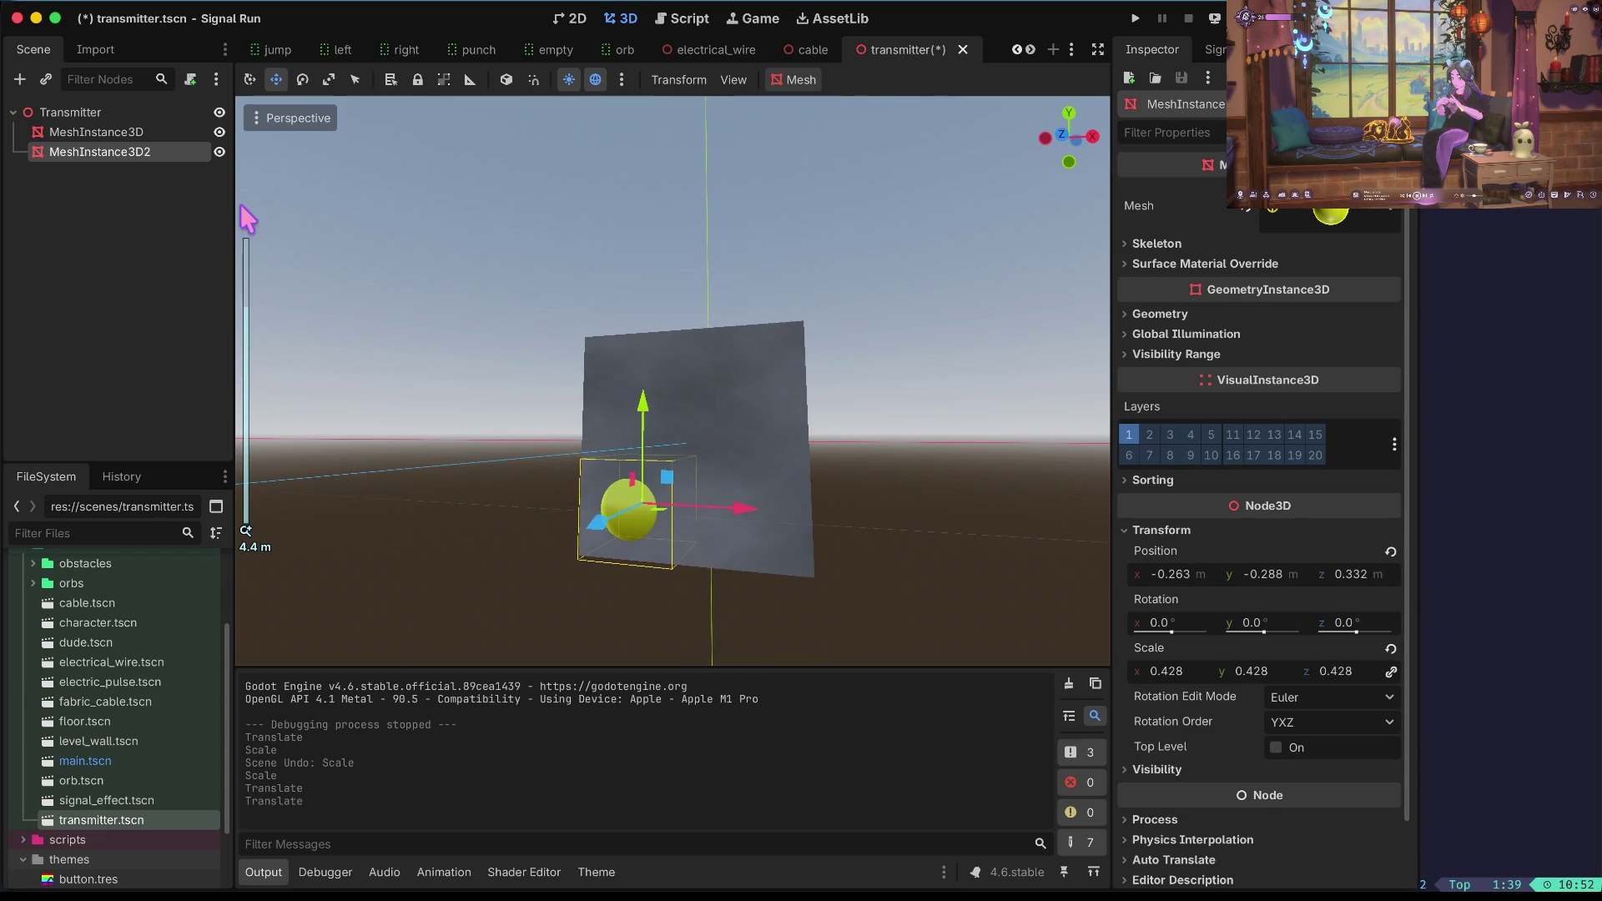
Copy the sphere node and select the Transmitter root.
{"action": "left_click", "coordinate": [120, 113]}
{"action": "left_click", "coordinate": [123, 132]}
{"action": "left_click", "coordinate": [123, 138]}
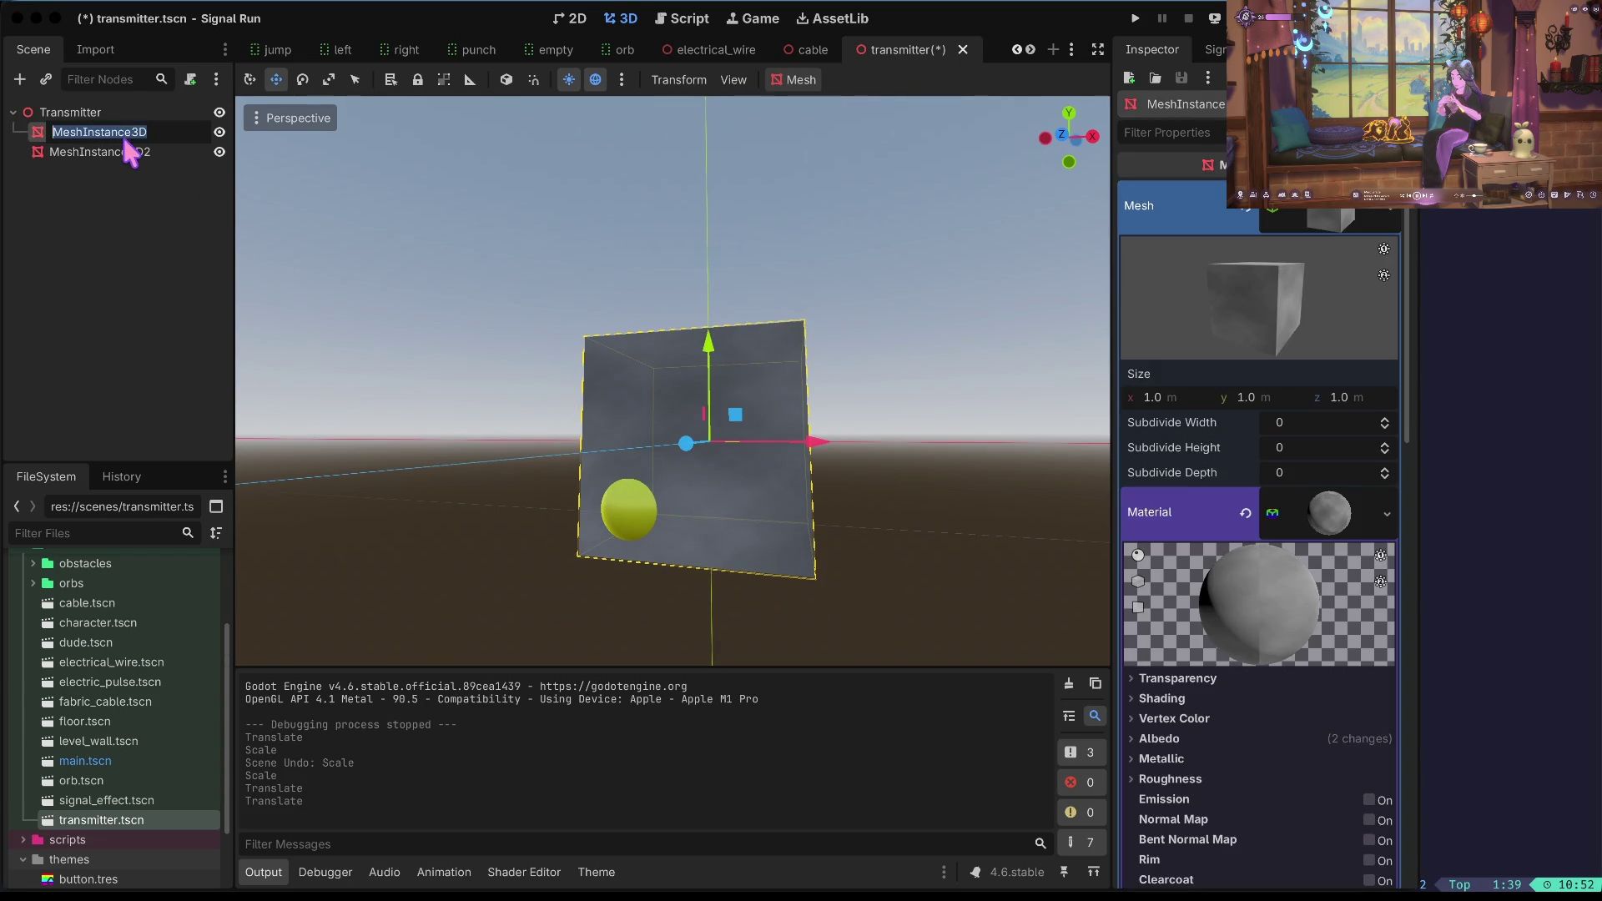
{"action": "left_click", "coordinate": [134, 151]}
{"action": "key", "text": "ctrl+c"}
{"action": "left_click", "coordinate": [70, 111]}
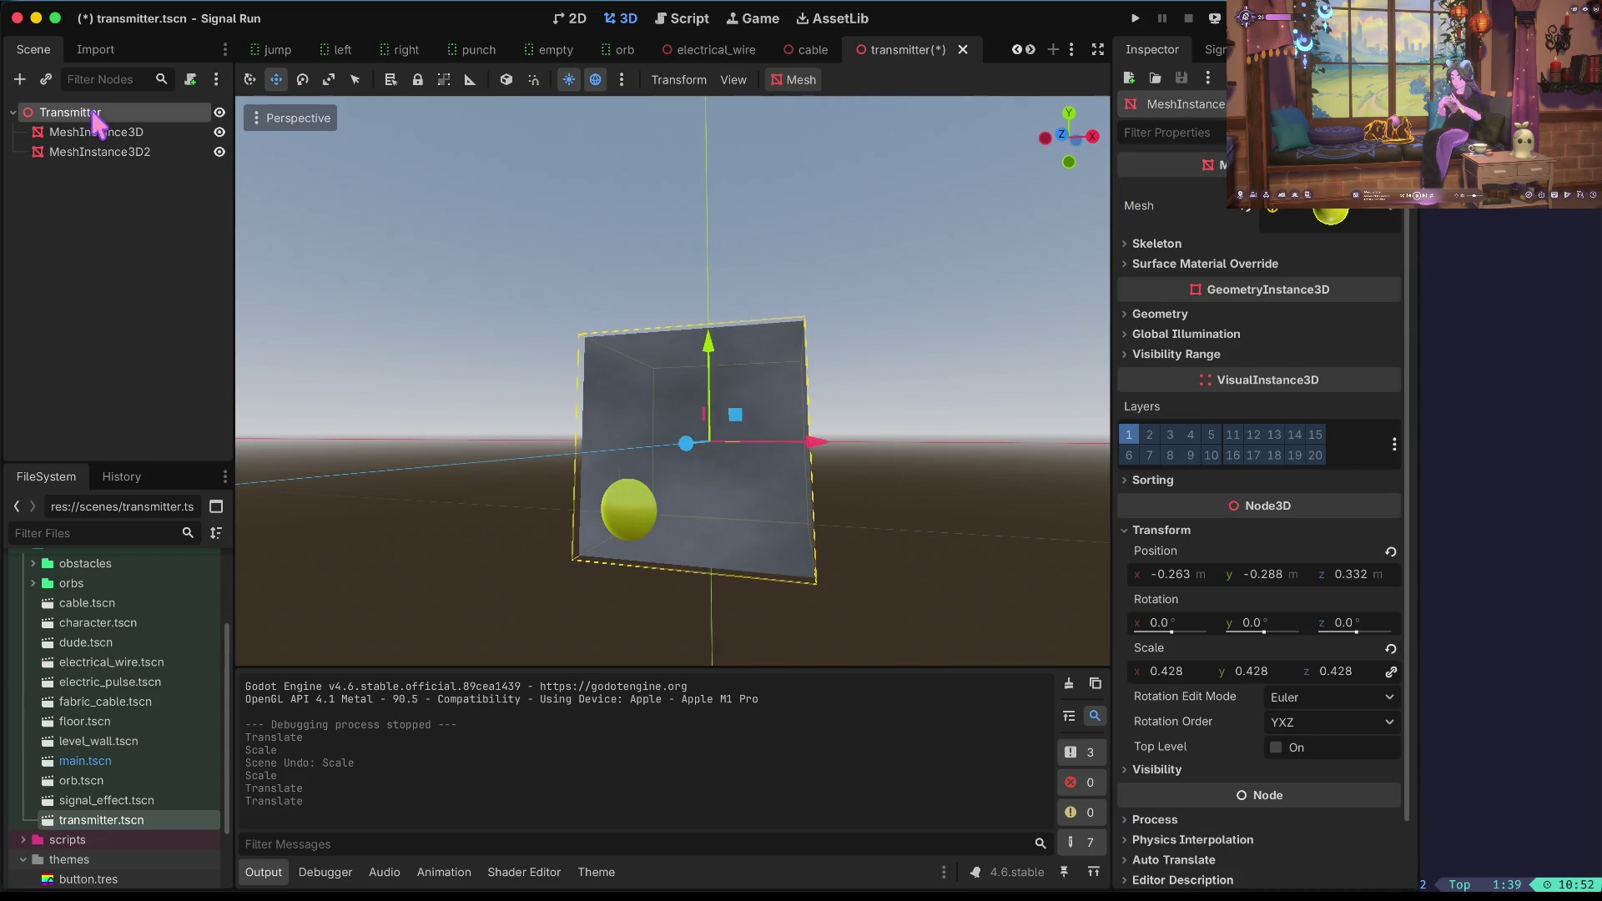
Paste a copy of the sphere and slide it to the right.
{"action": "key", "text": "ctrl+v"}
{"action": "left_click_drag", "start_coordinate": [749, 510], "coordinate": [862, 526]}
{"action": "left_click", "coordinate": [872, 582]}
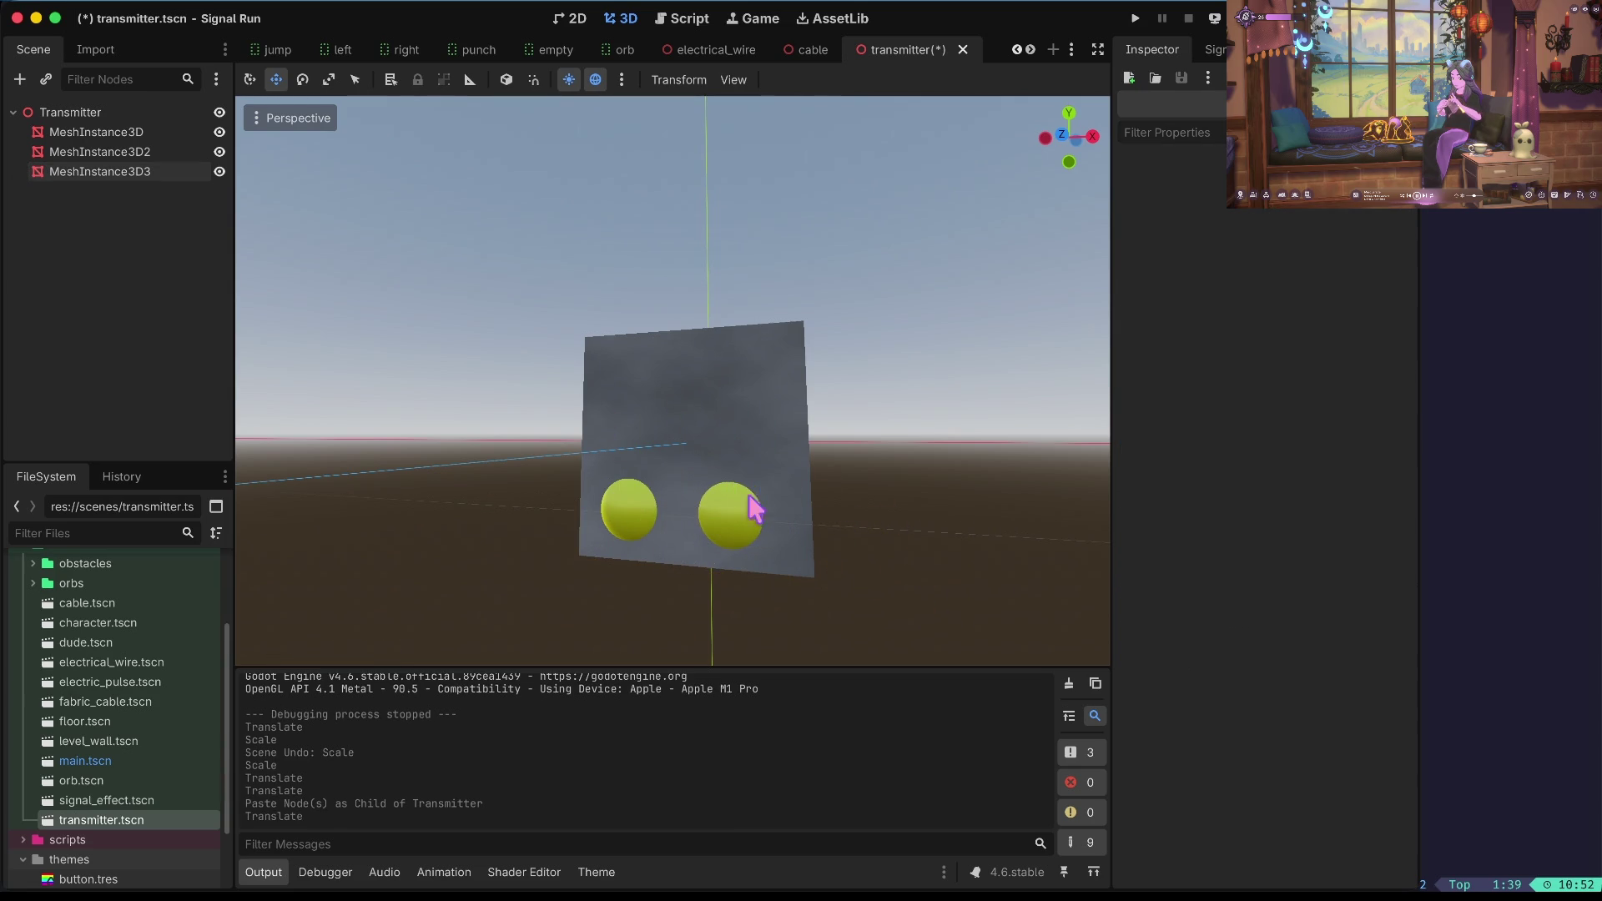
{"action": "left_click_drag", "start_coordinate": [519, 278], "coordinate": [500, 301]}
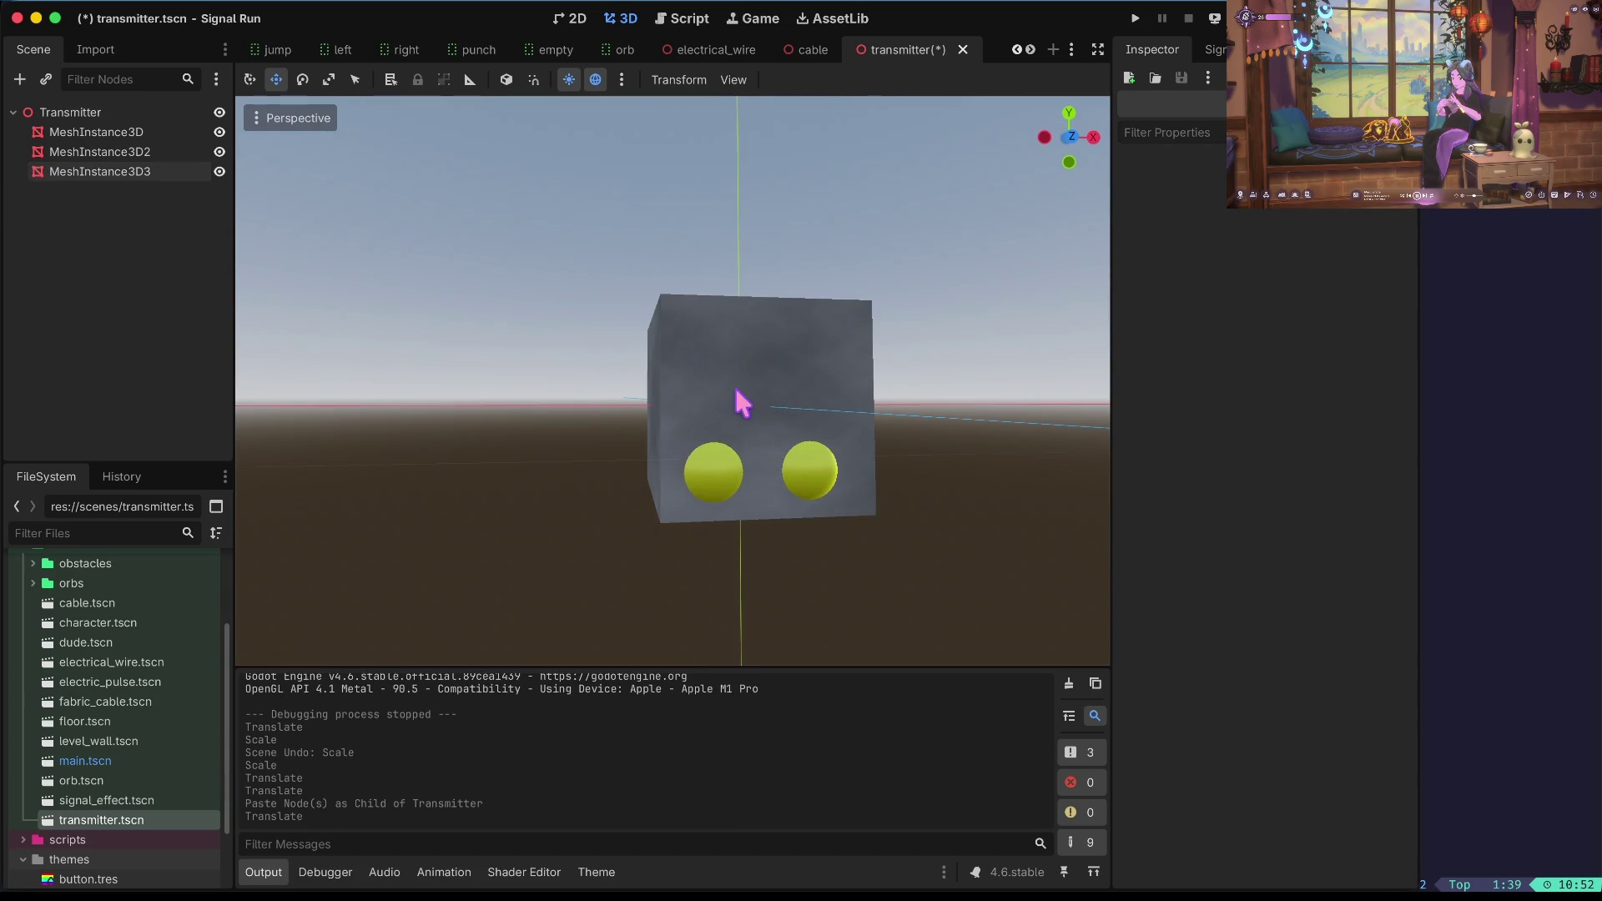
Stretch the grey cube sideways into a wide flat panel, then select the left sphere.
{"action": "left_click", "coordinate": [741, 403]}
{"action": "key", "text": "r"}
{"action": "mouse_move", "coordinate": [826, 394]}
{"action": "left_mouse_down"}
{"action": "mouse_move", "coordinate": [1019, 387]}
{"action": "mouse_move", "coordinate": [981, 380]}
{"action": "left_mouse_up"}
{"action": "left_click", "coordinate": [789, 626]}
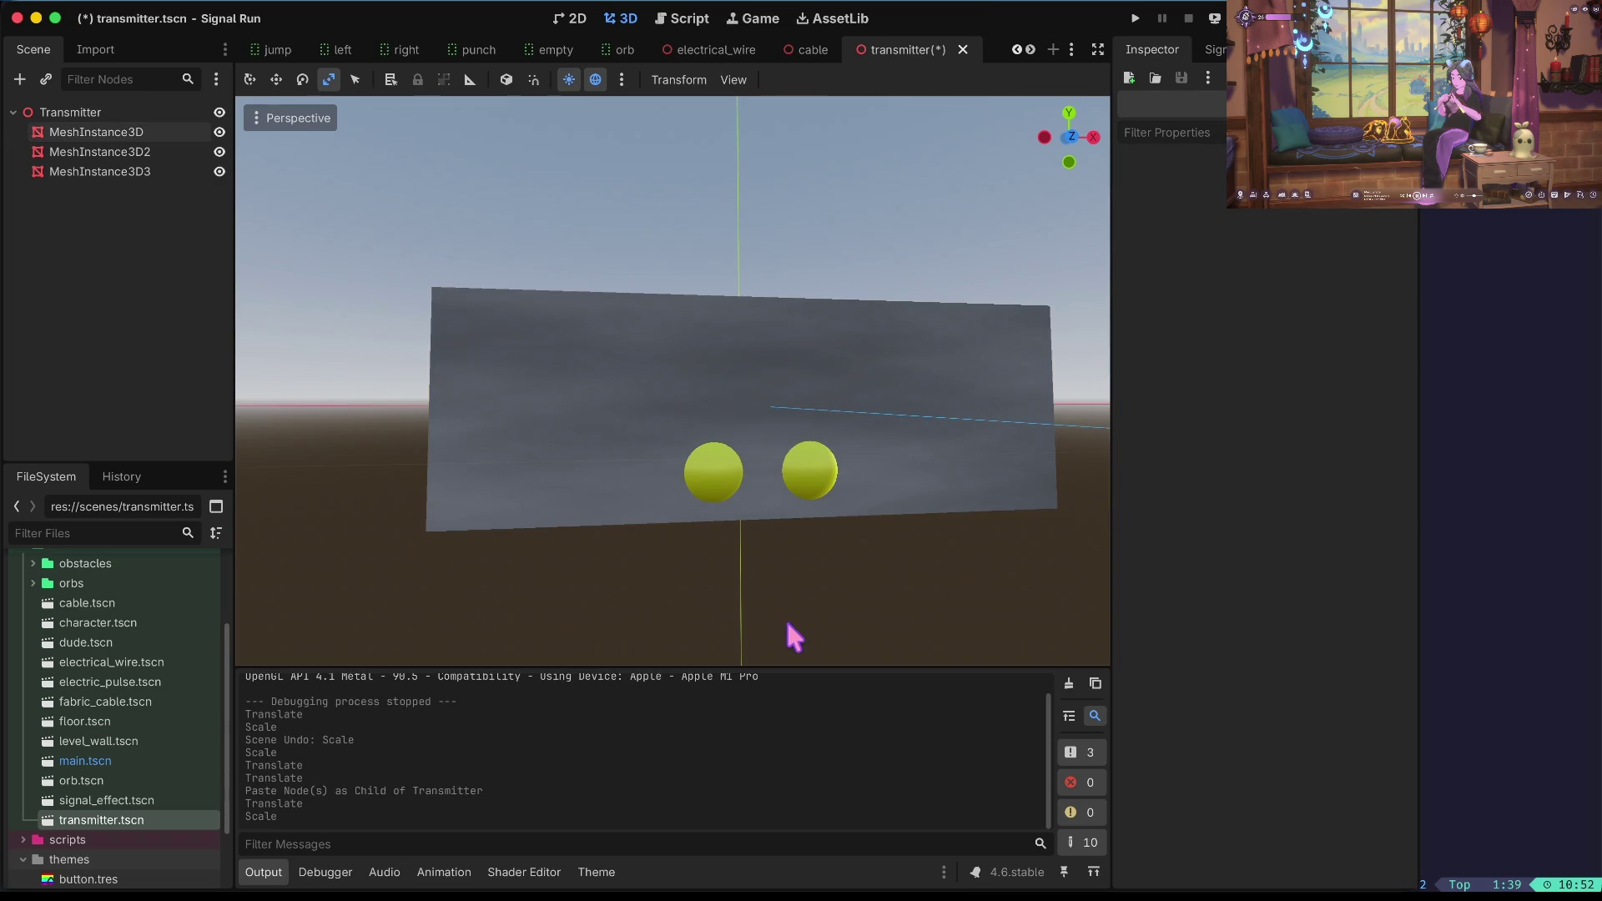
{"action": "left_click", "coordinate": [711, 492]}
{"action": "key", "text": "w"}
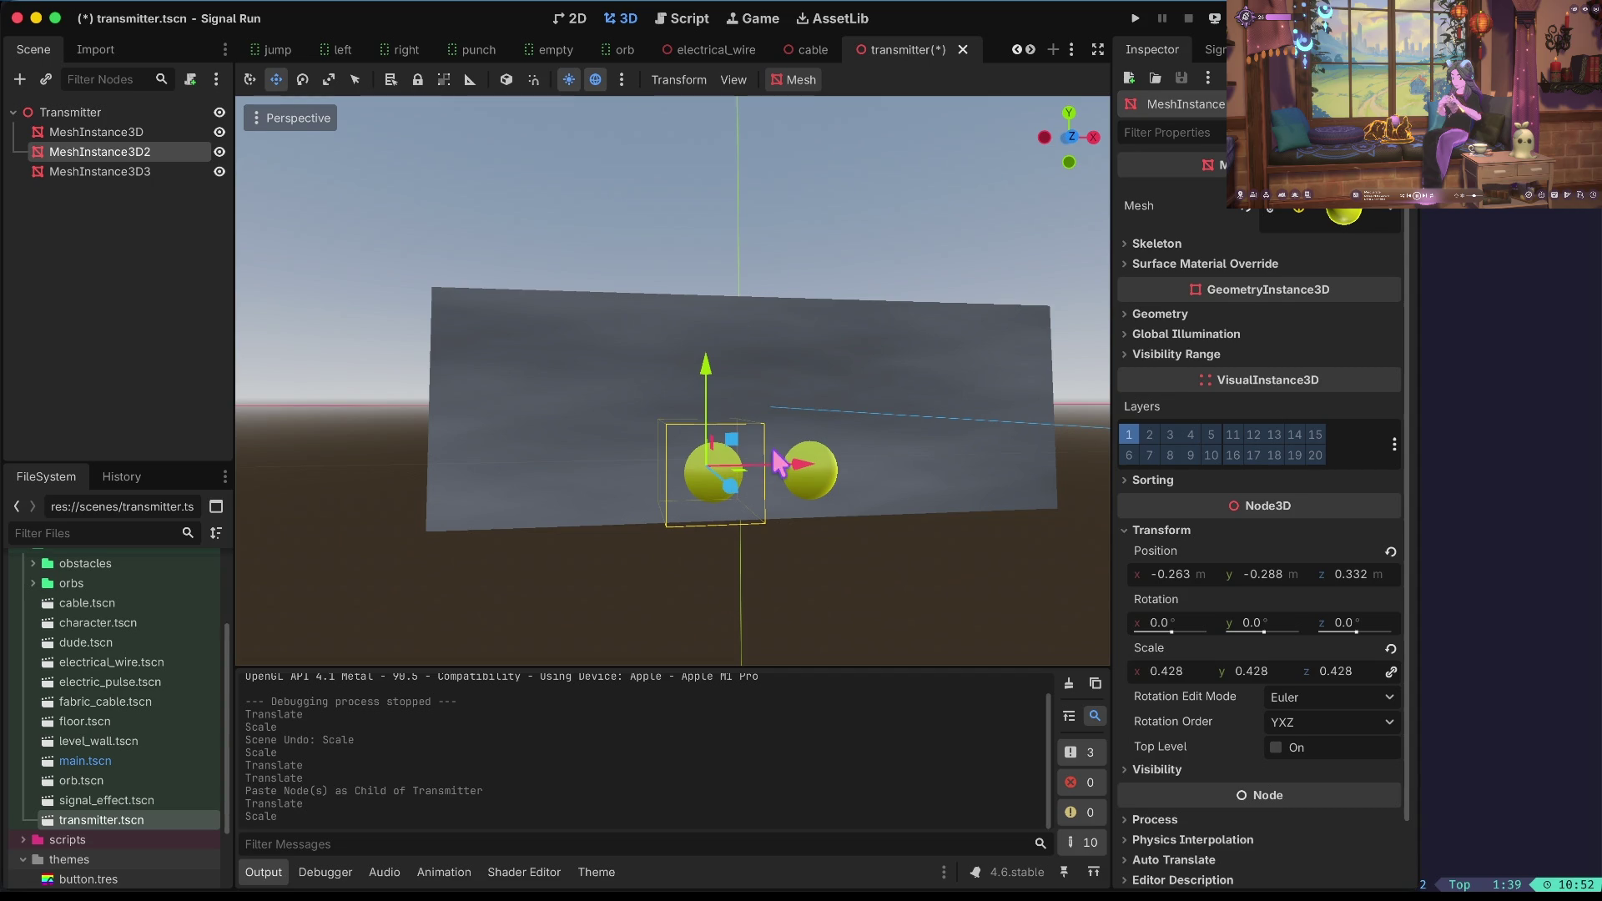
Resize and reposition the left sphere, settling at 0.521 scale further left.
{"action": "key", "text": "r"}
{"action": "left_click_drag", "start_coordinate": [723, 477], "coordinate": [761, 455]}
{"action": "key", "text": "ctrl+z"}
{"action": "scroll", "coordinate": [713, 493], "scroll_direction": "left", "scroll_amount": 5}
{"action": "mouse_move", "coordinate": [708, 509]}
{"action": "left_mouse_down"}
{"action": "mouse_move", "coordinate": [651, 479]}
{"action": "mouse_move", "coordinate": [715, 539]}
{"action": "mouse_move", "coordinate": [711, 513]}
{"action": "left_mouse_up"}
{"action": "key", "text": "q"}
{"action": "key", "text": "w"}
{"action": "mouse_move", "coordinate": [778, 493]}
{"action": "left_mouse_down"}
{"action": "mouse_move", "coordinate": [601, 467]}
{"action": "mouse_move", "coordinate": [646, 438]}
{"action": "mouse_move", "coordinate": [643, 391]}
{"action": "left_mouse_up"}
{"action": "key", "text": "r"}
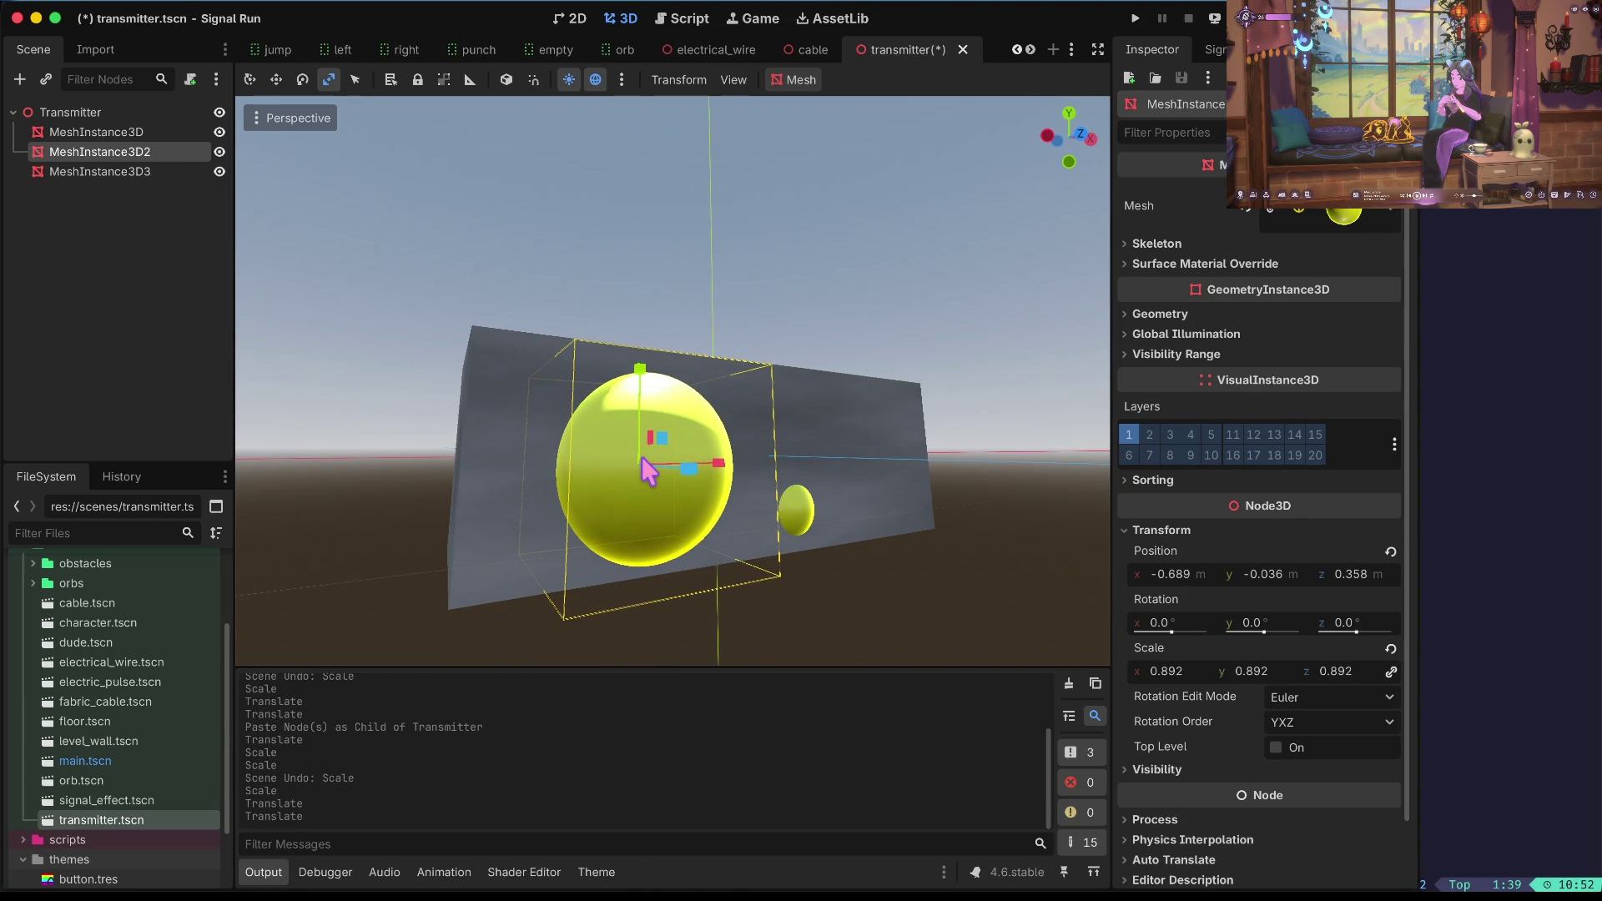
{"action": "mouse_move", "coordinate": [643, 458]}
{"action": "left_mouse_down"}
{"action": "mouse_move", "coordinate": [719, 472]}
{"action": "mouse_move", "coordinate": [701, 465]}
{"action": "mouse_move", "coordinate": [703, 480]}
{"action": "left_mouse_up"}
{"action": "key", "text": "w"}
{"action": "left_click_drag", "start_coordinate": [647, 354], "coordinate": [652, 417]}
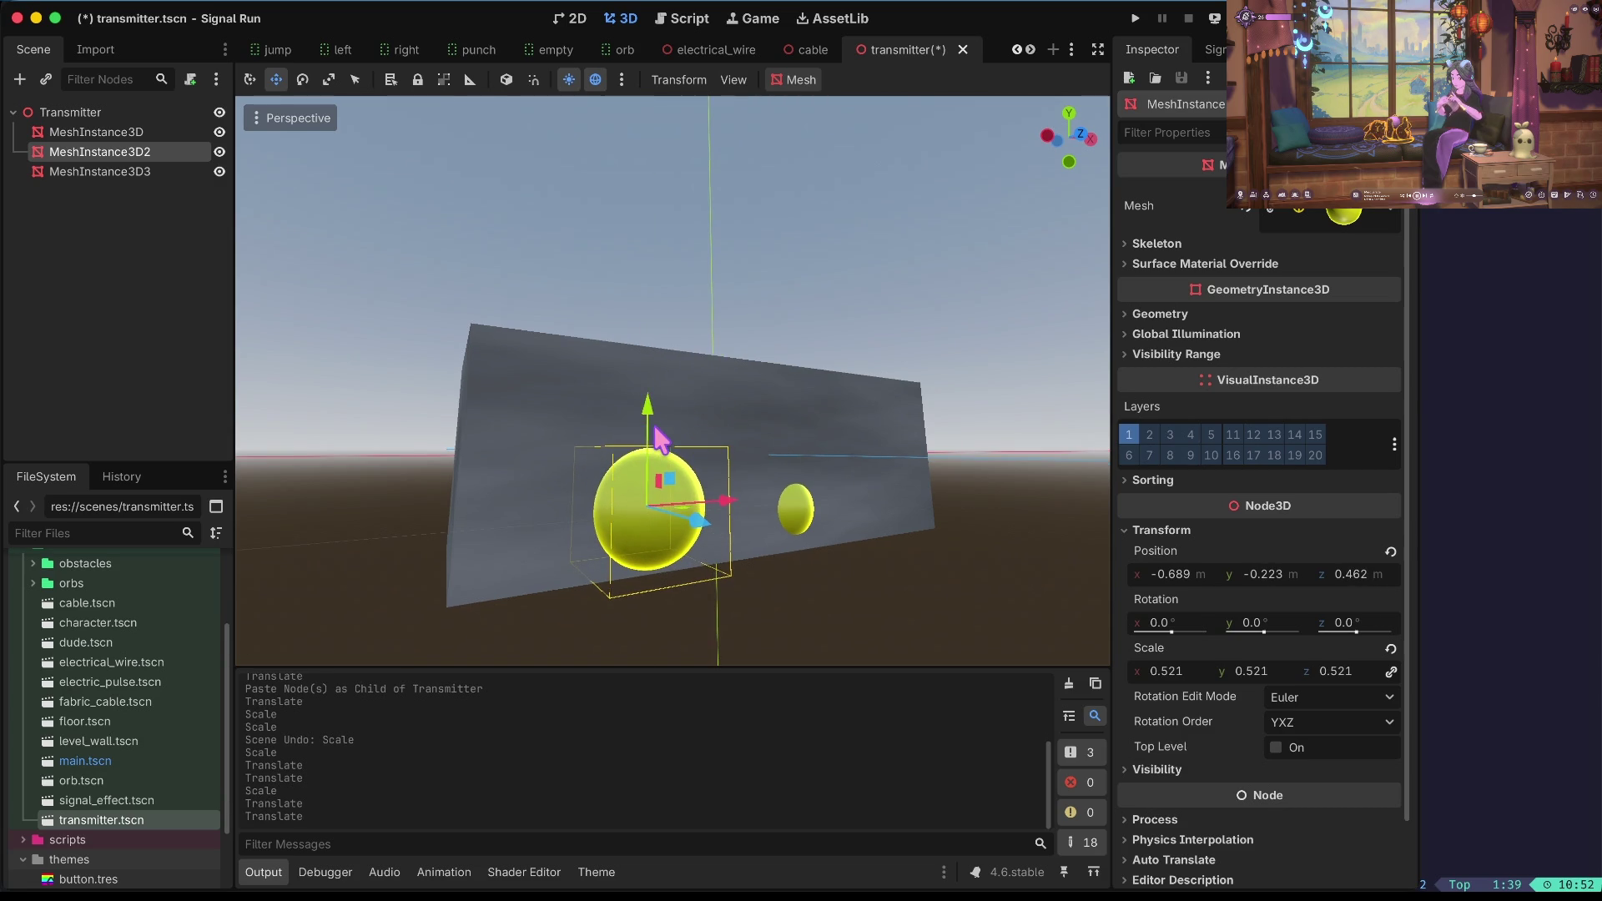
Paste a child copy of the small sphere and place it at the panel's upper right.
{"action": "left_click", "coordinate": [658, 430]}
{"action": "left_click", "coordinate": [801, 511]}
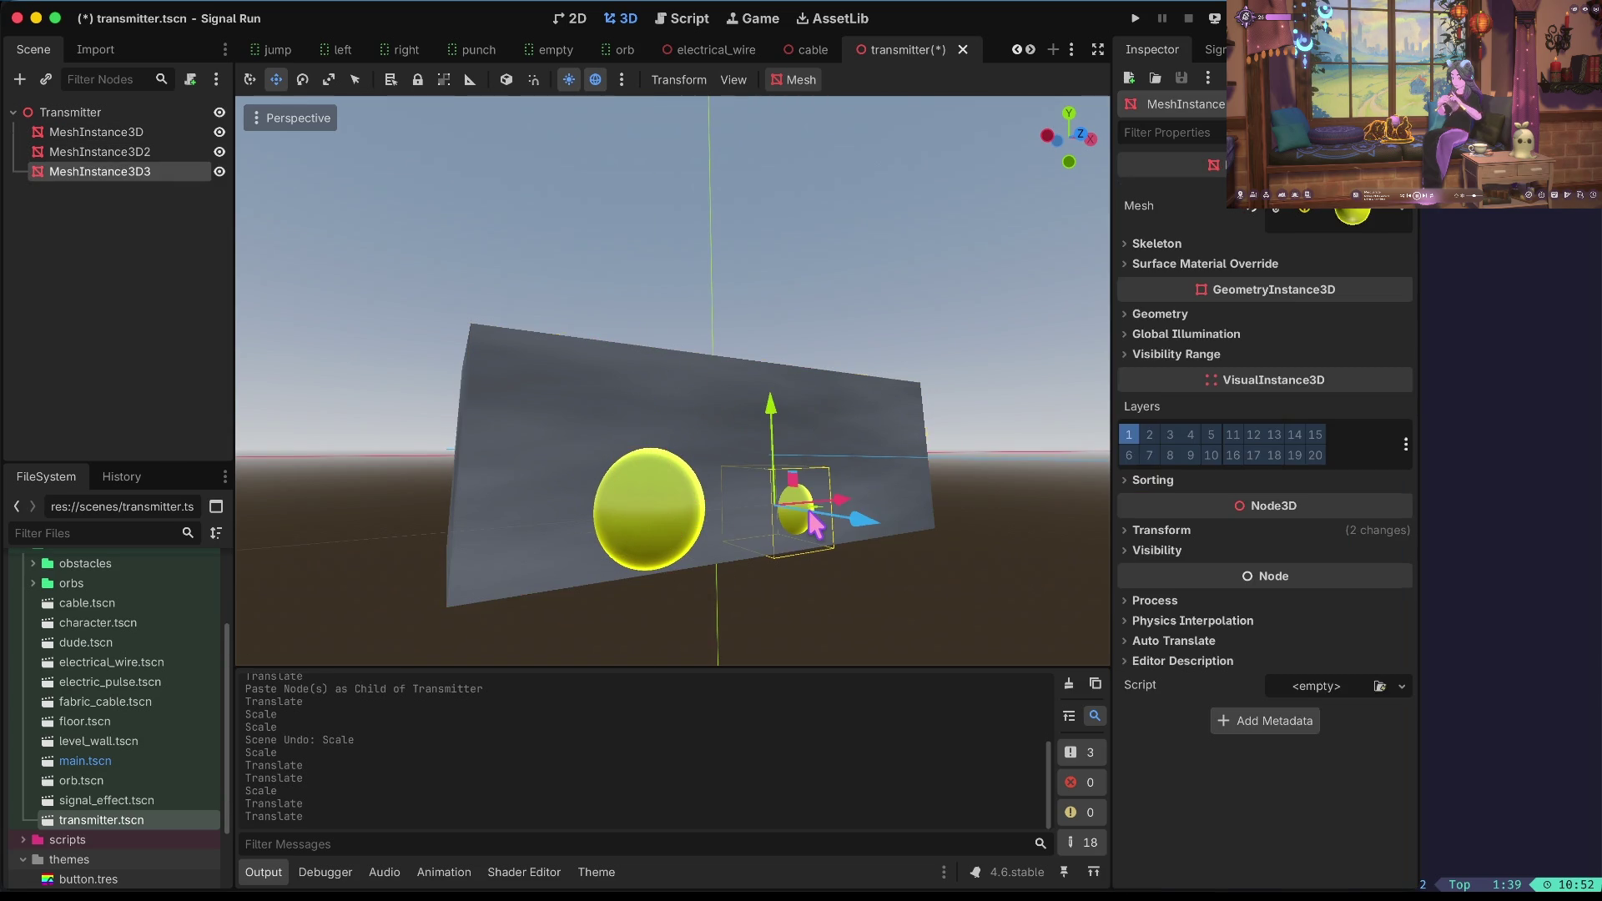
{"action": "scroll", "coordinate": [678, 457], "scroll_direction": "left", "scroll_amount": 5}
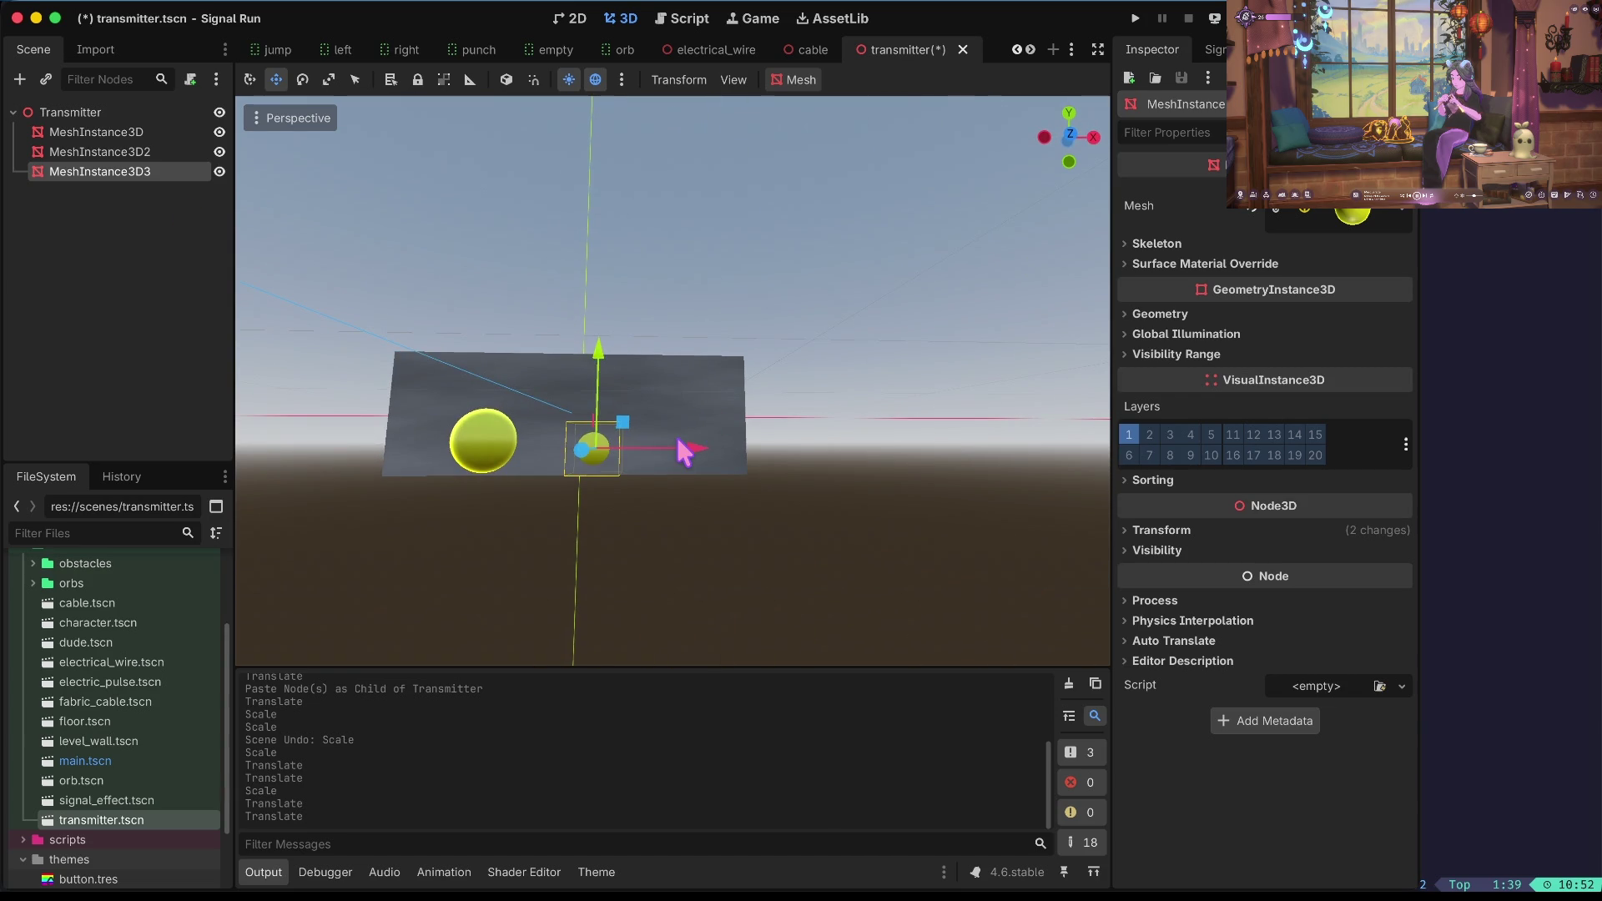
{"action": "key", "text": "ctrl+v"}
{"action": "left_click_drag", "start_coordinate": [608, 413], "coordinate": [600, 306]}
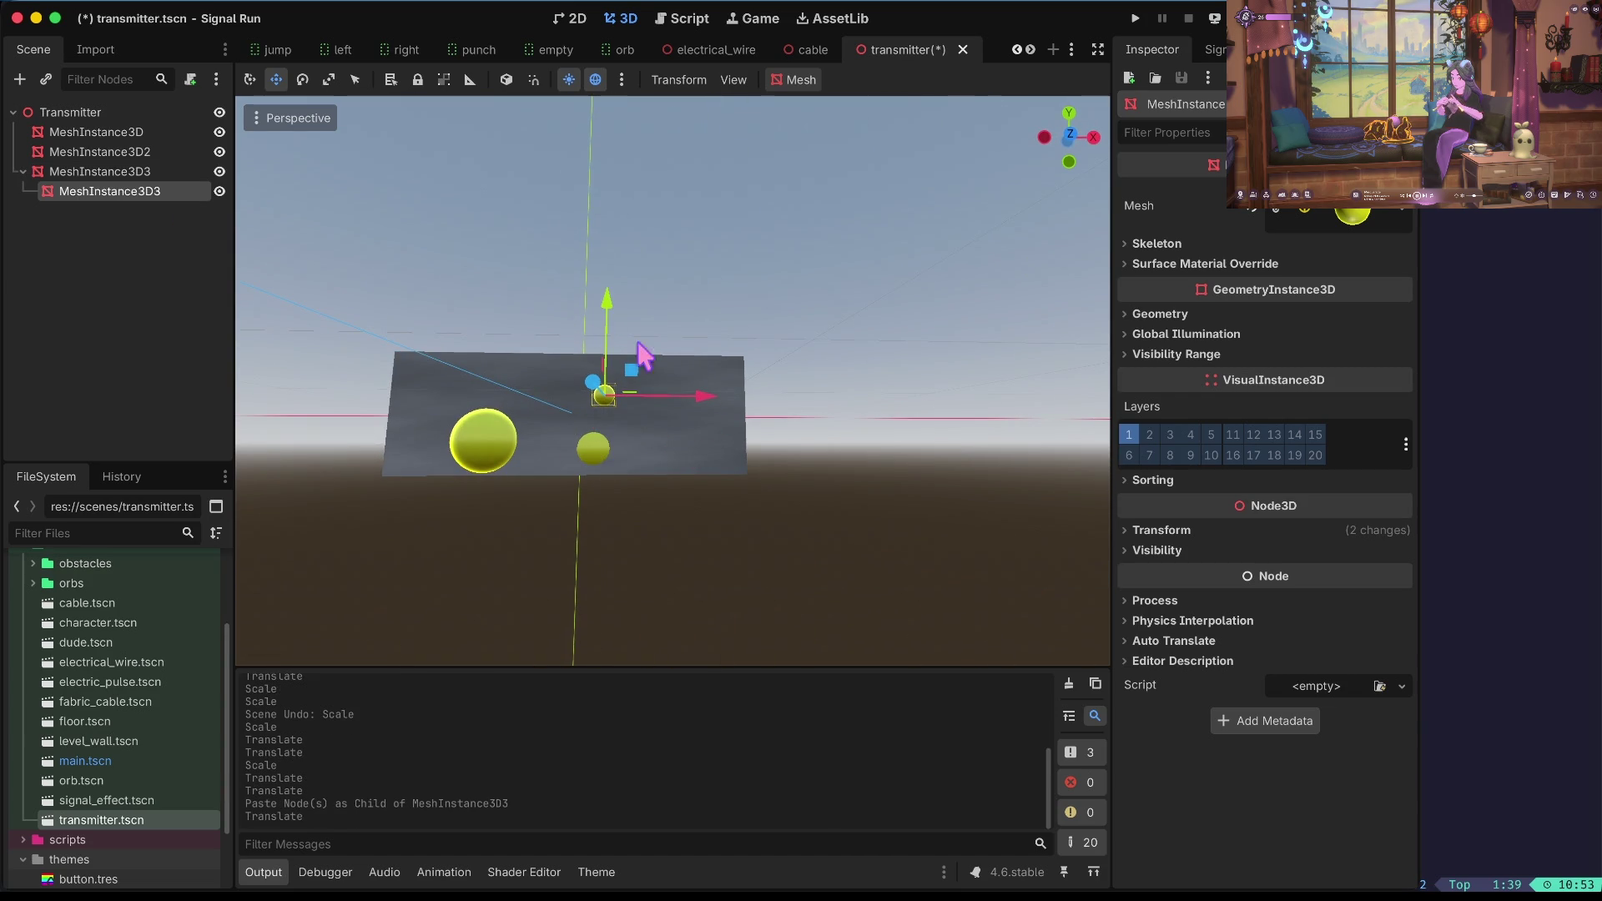
{"action": "left_click_drag", "start_coordinate": [704, 405], "coordinate": [801, 404]}
{"action": "left_click", "coordinate": [700, 532]}
Save the transmitter scene, test-run the game, then stop it.
{"action": "key", "text": "ctrl+s"}
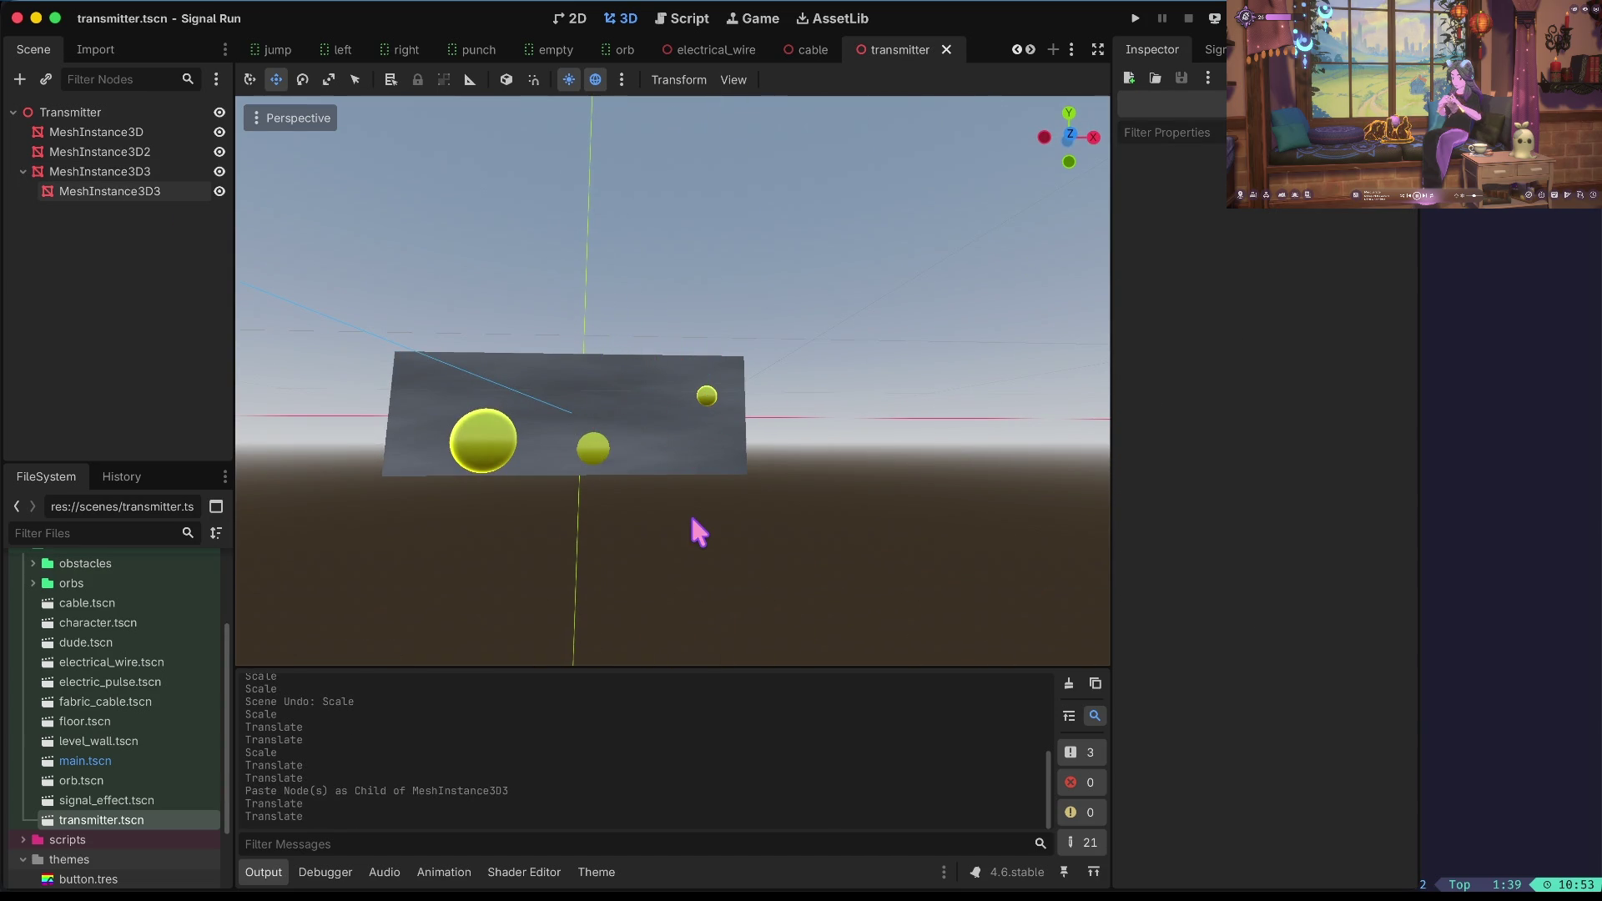
{"action": "key", "text": "F6"}
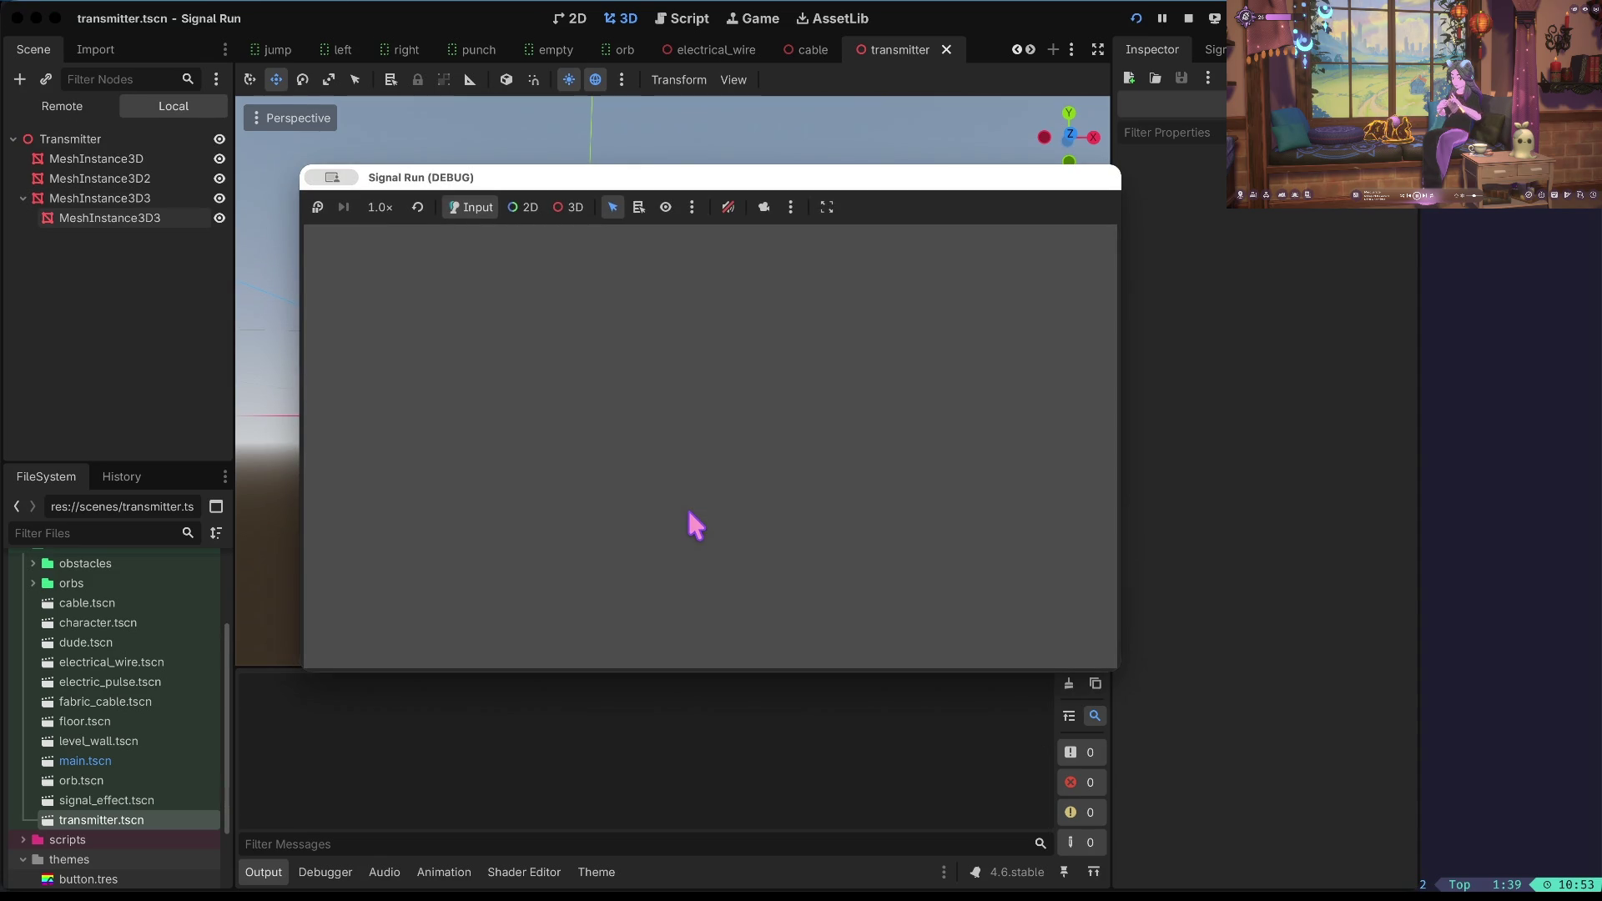
{"action": "left_click", "coordinate": [1187, 19]}
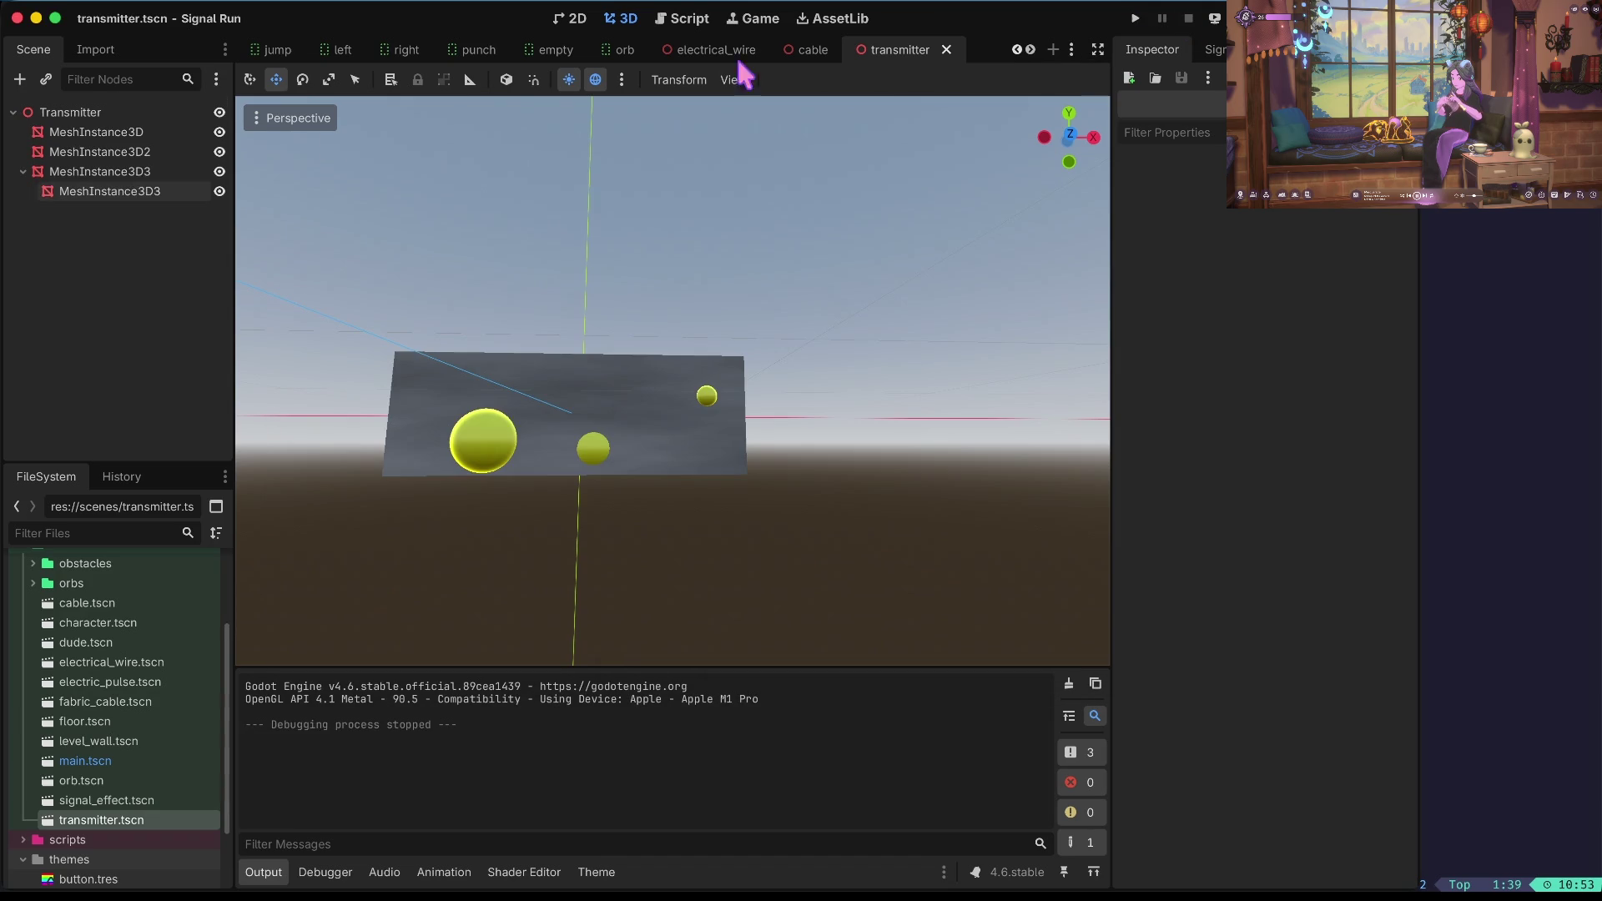
Open main.tscn in the 3D view, collapse Control, and select the Transmitter's transform.
{"action": "scroll", "coordinate": [125, 617], "scroll_direction": "up", "scroll_amount": 5}
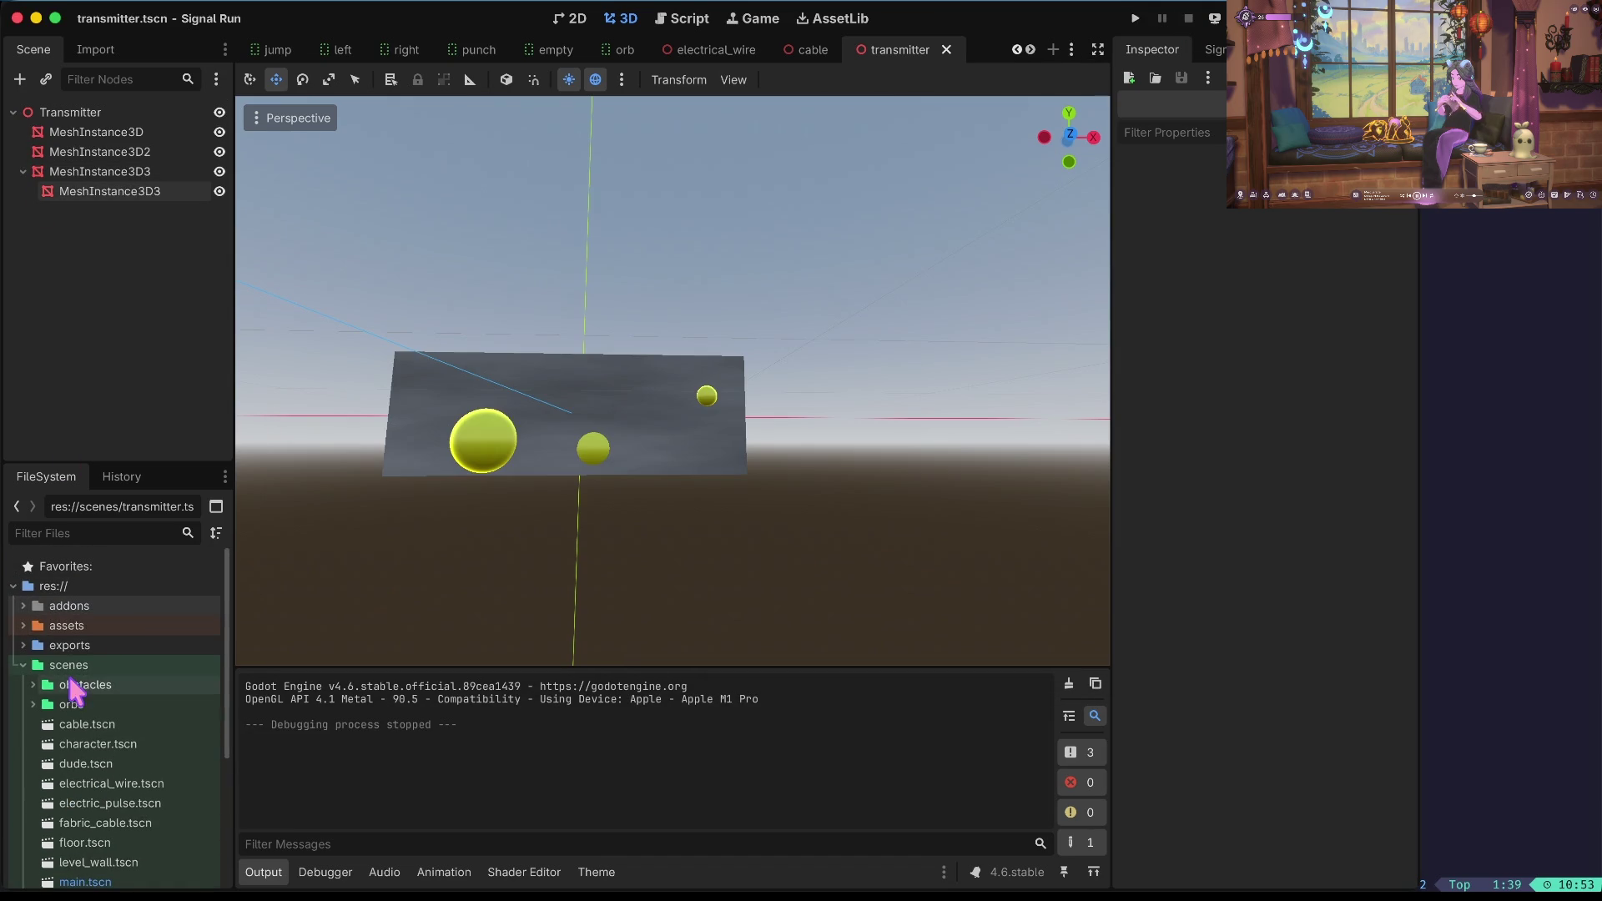
{"action": "scroll", "coordinate": [60, 701], "scroll_direction": "down", "scroll_amount": 5}
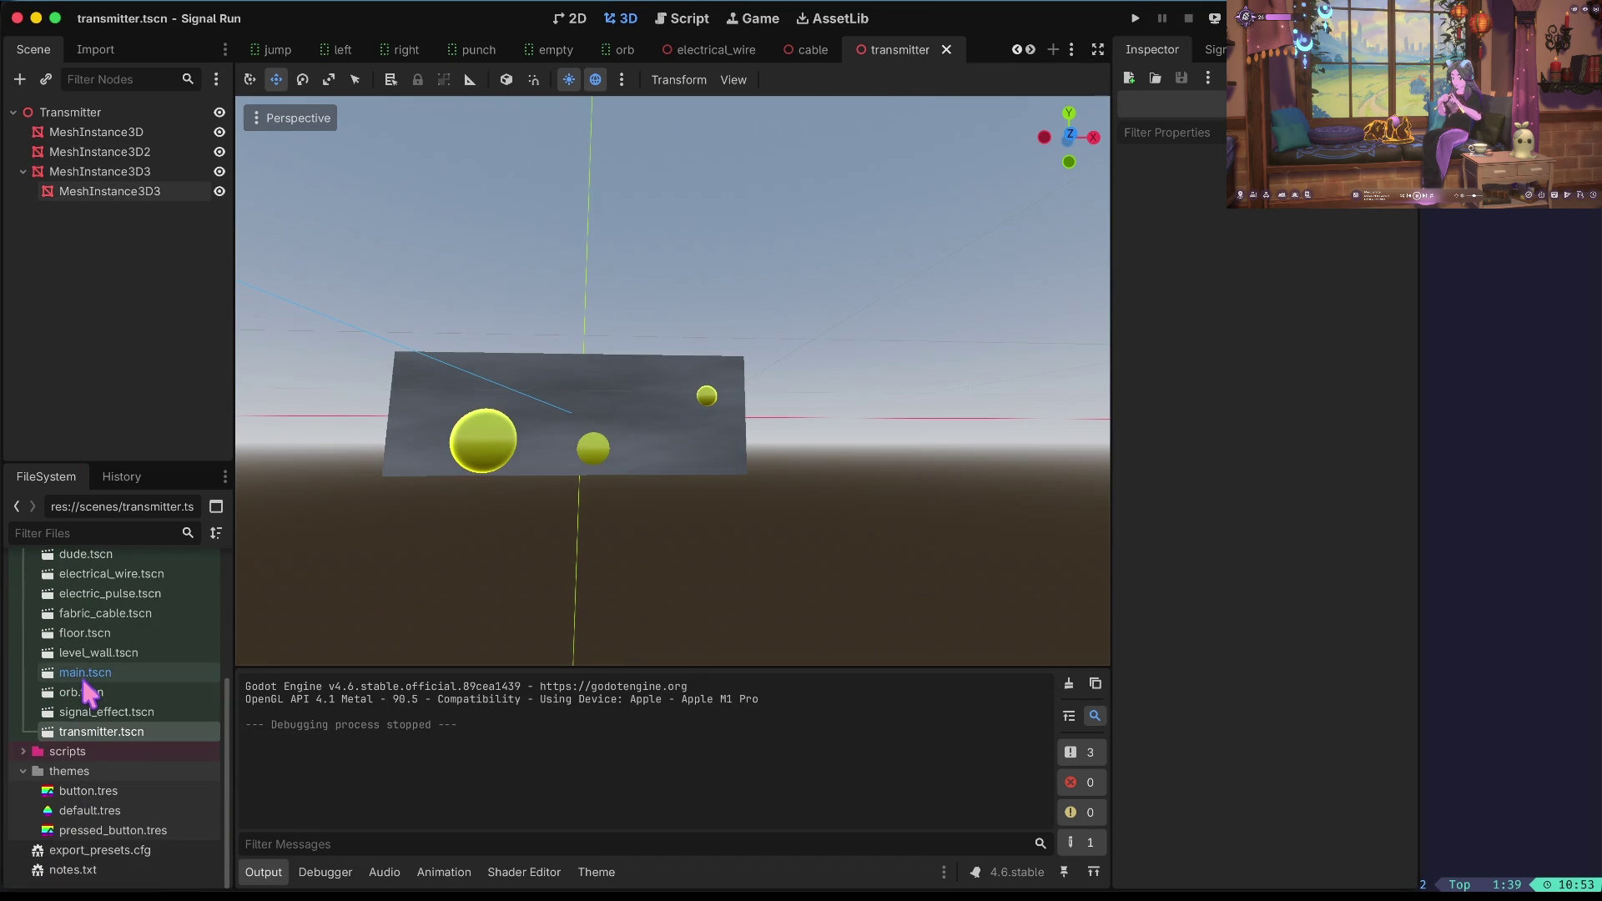
{"action": "left_click", "coordinate": [84, 678]}
{"action": "double_click", "coordinate": [84, 676]}
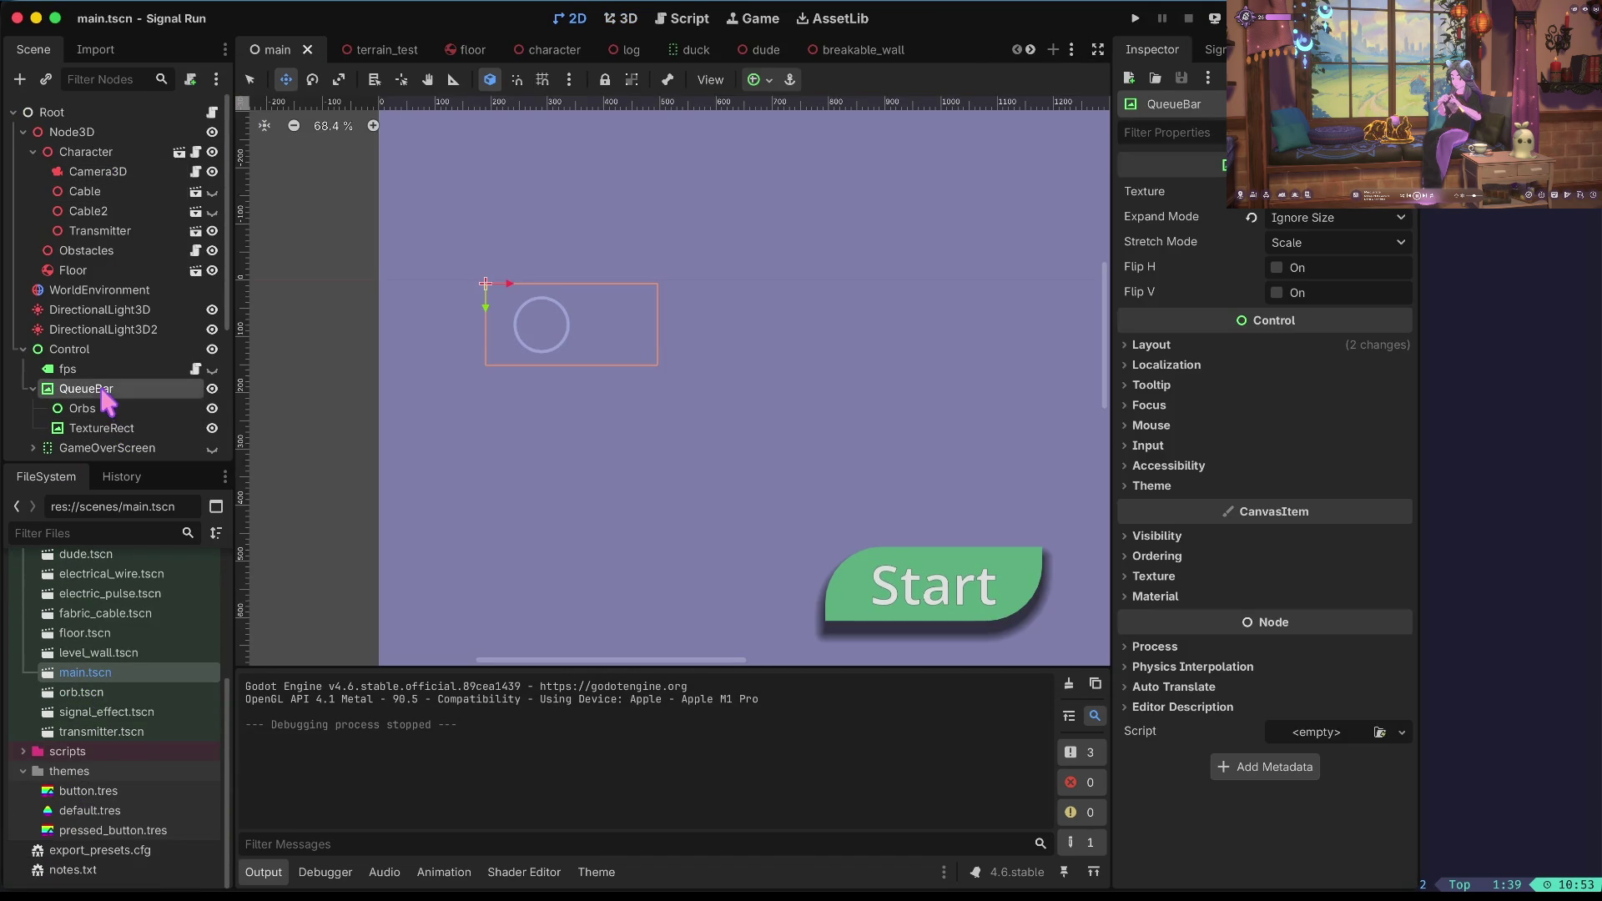
{"action": "left_click", "coordinate": [35, 350]}
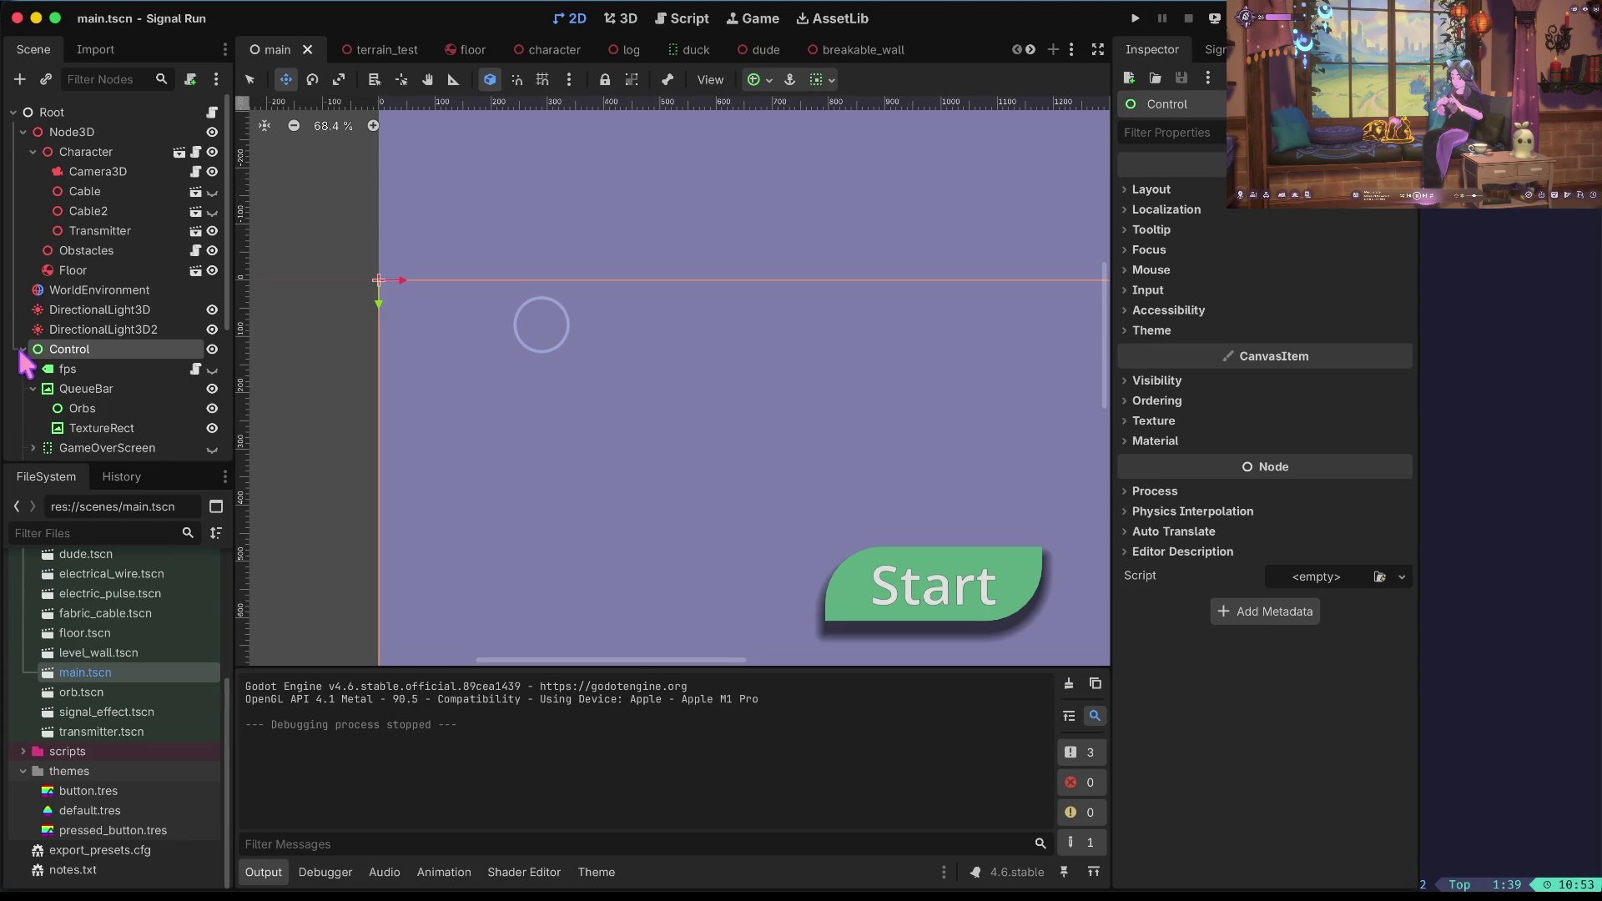
{"action": "left_click", "coordinate": [23, 350]}
{"action": "left_click", "coordinate": [622, 19]}
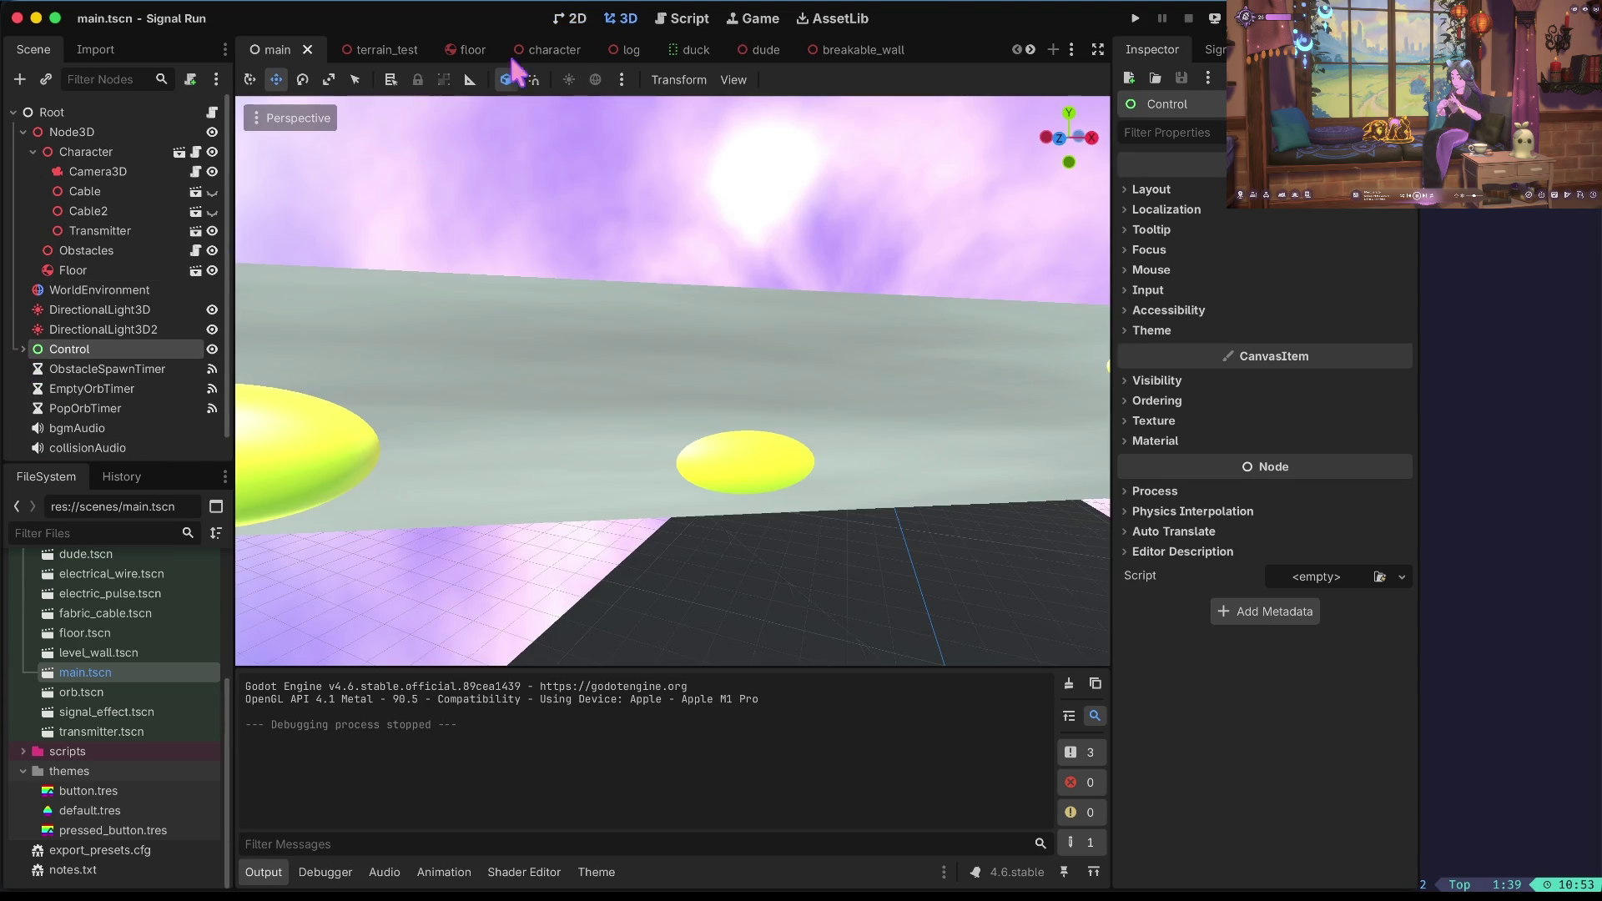
{"action": "left_click", "coordinate": [529, 368]}
{"action": "scroll", "coordinate": [518, 351], "scroll_direction": "down", "scroll_amount": 5}
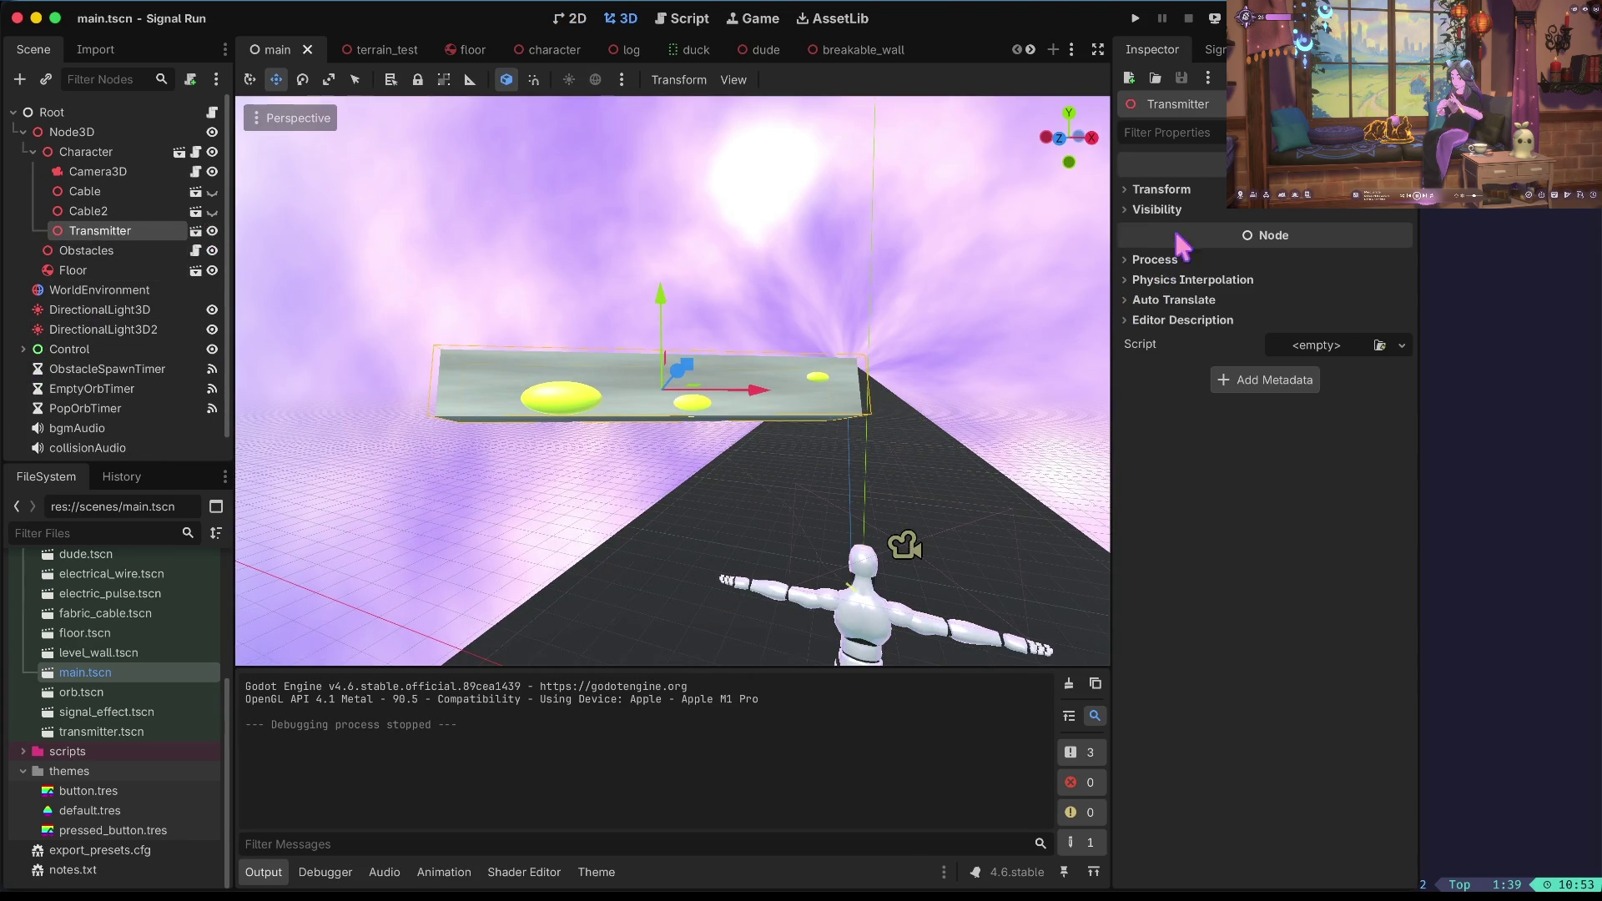
{"action": "left_click", "coordinate": [1177, 191]}
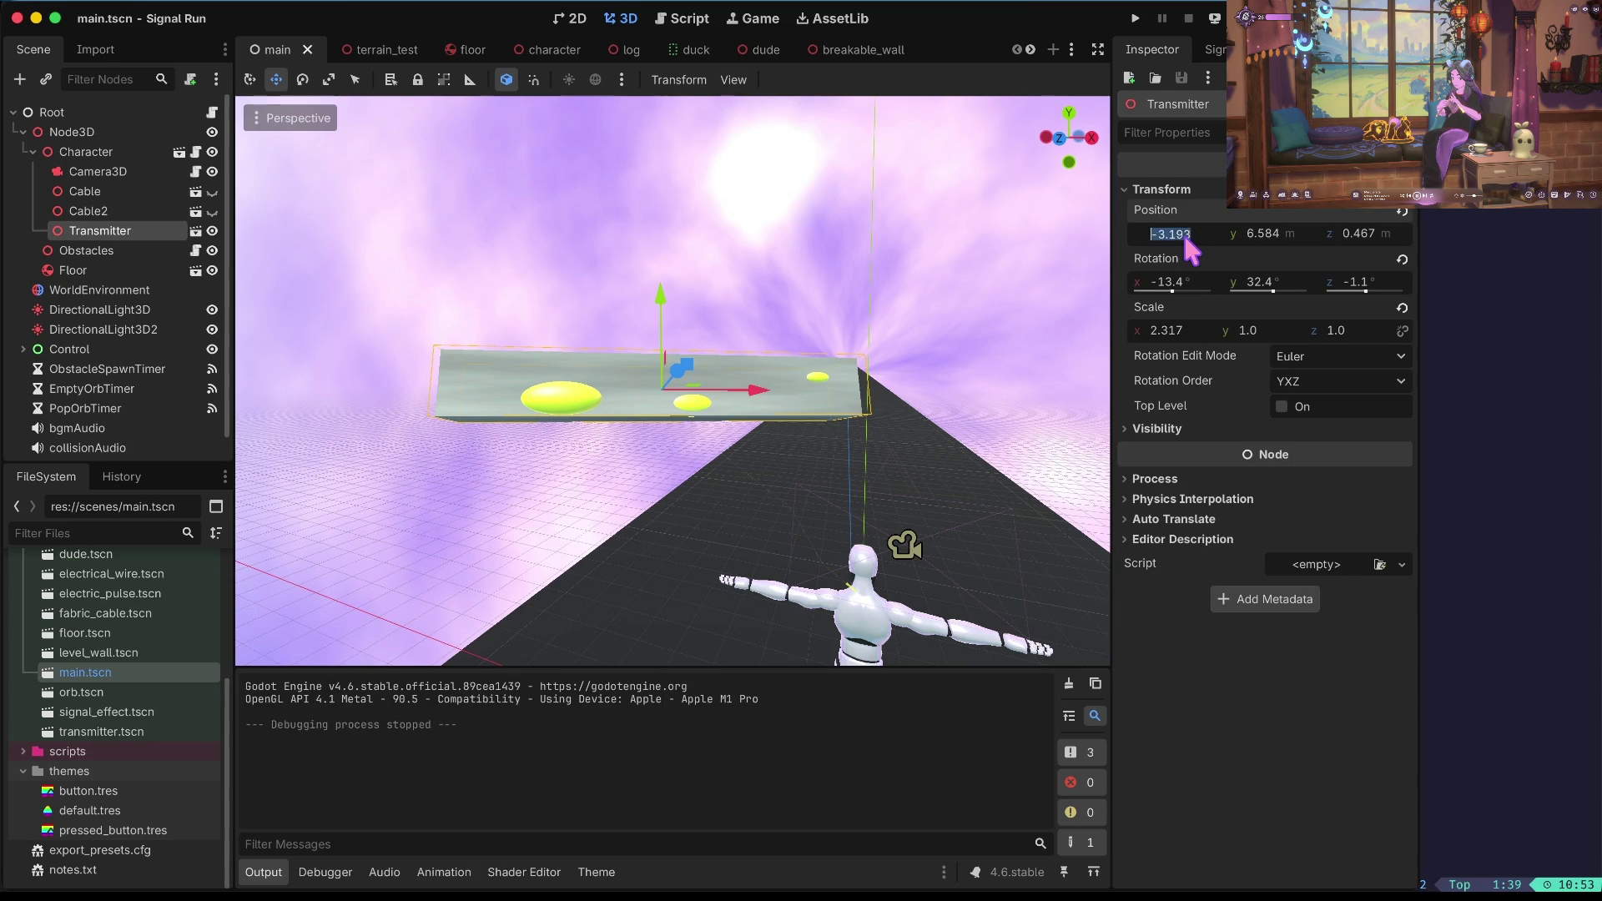
Set the Transmitter's X scale to 1.0 and save the main scene.
{"action": "left_click", "coordinate": [1175, 328]}
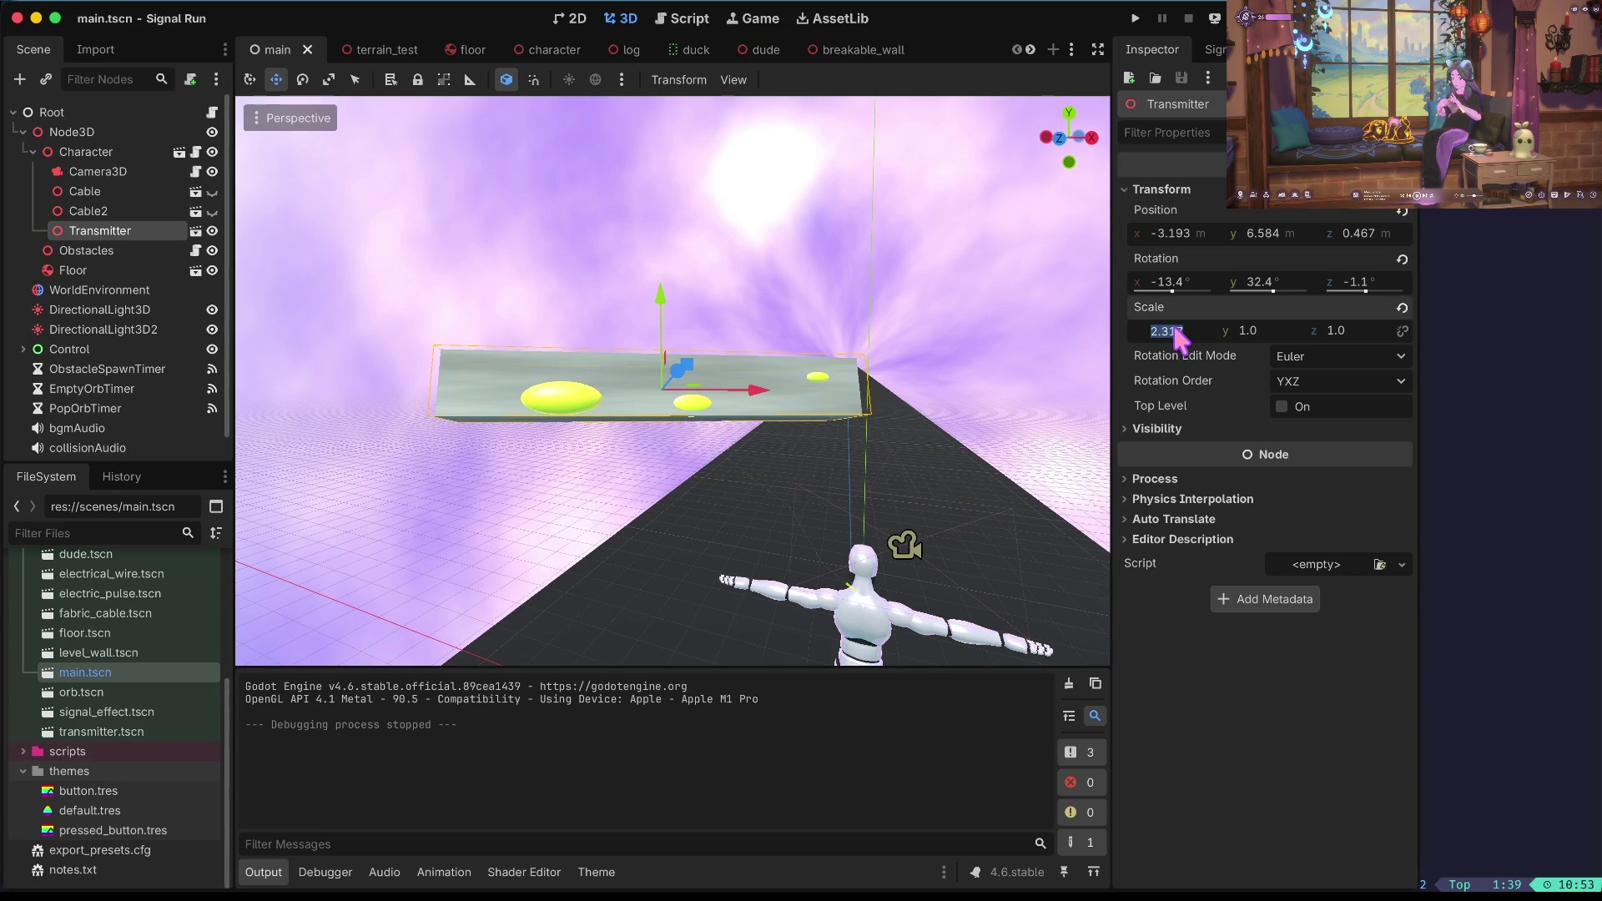
{"action": "type", "text": "0"}
{"action": "key", "text": "Tab"}
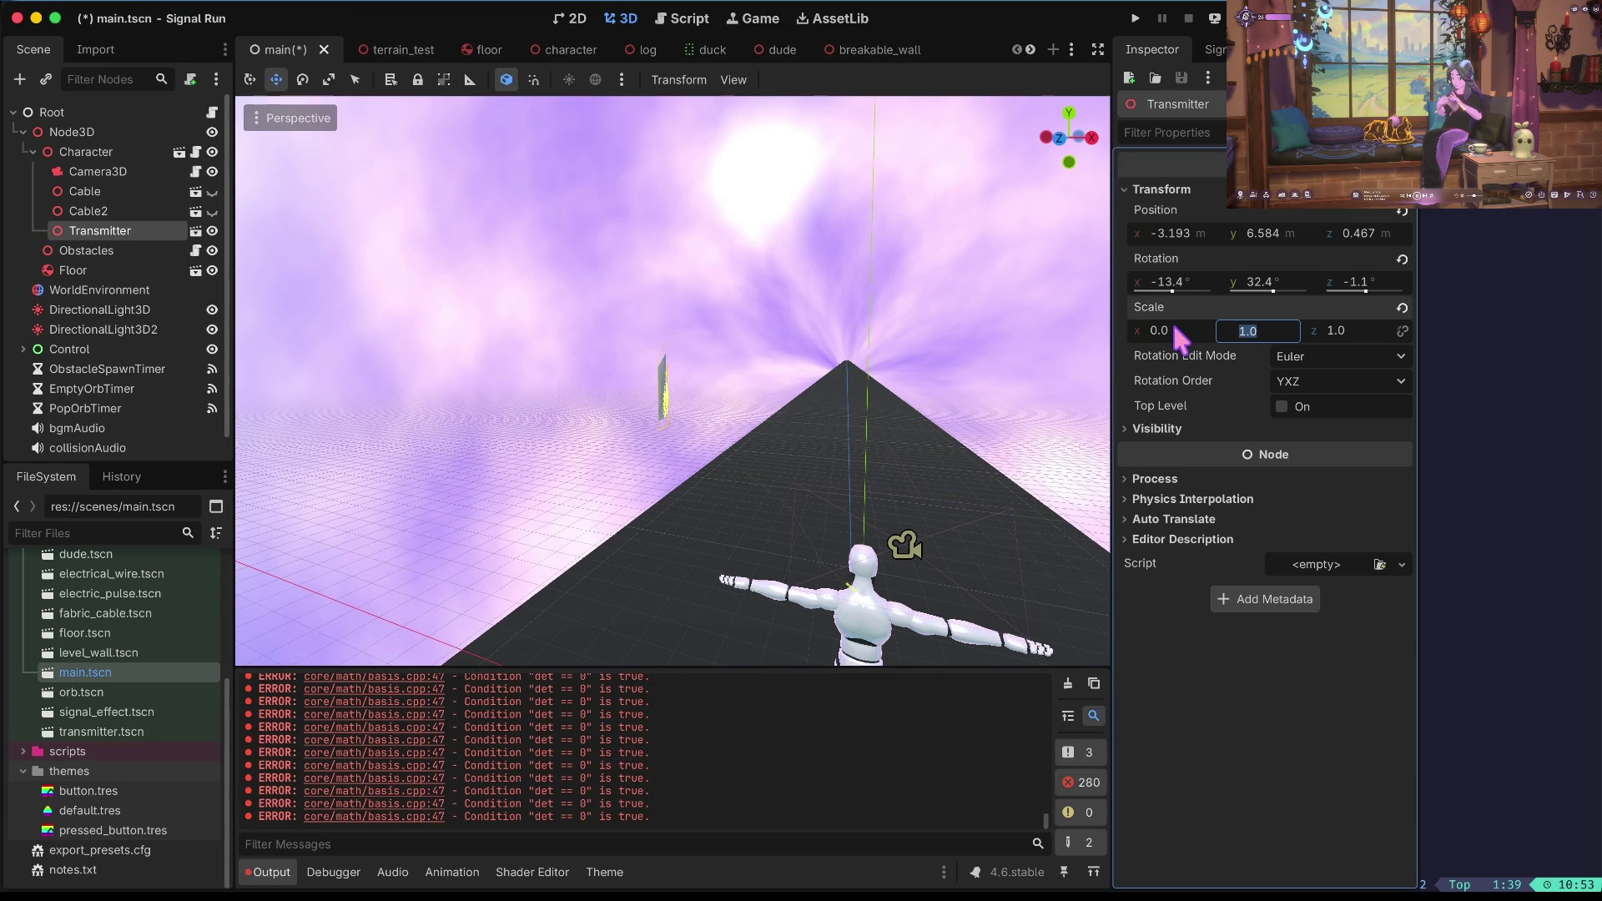
{"action": "key", "text": "ctrl+z"}
{"action": "key", "text": "ctrl+s"}
{"action": "left_click", "coordinate": [859, 243]}
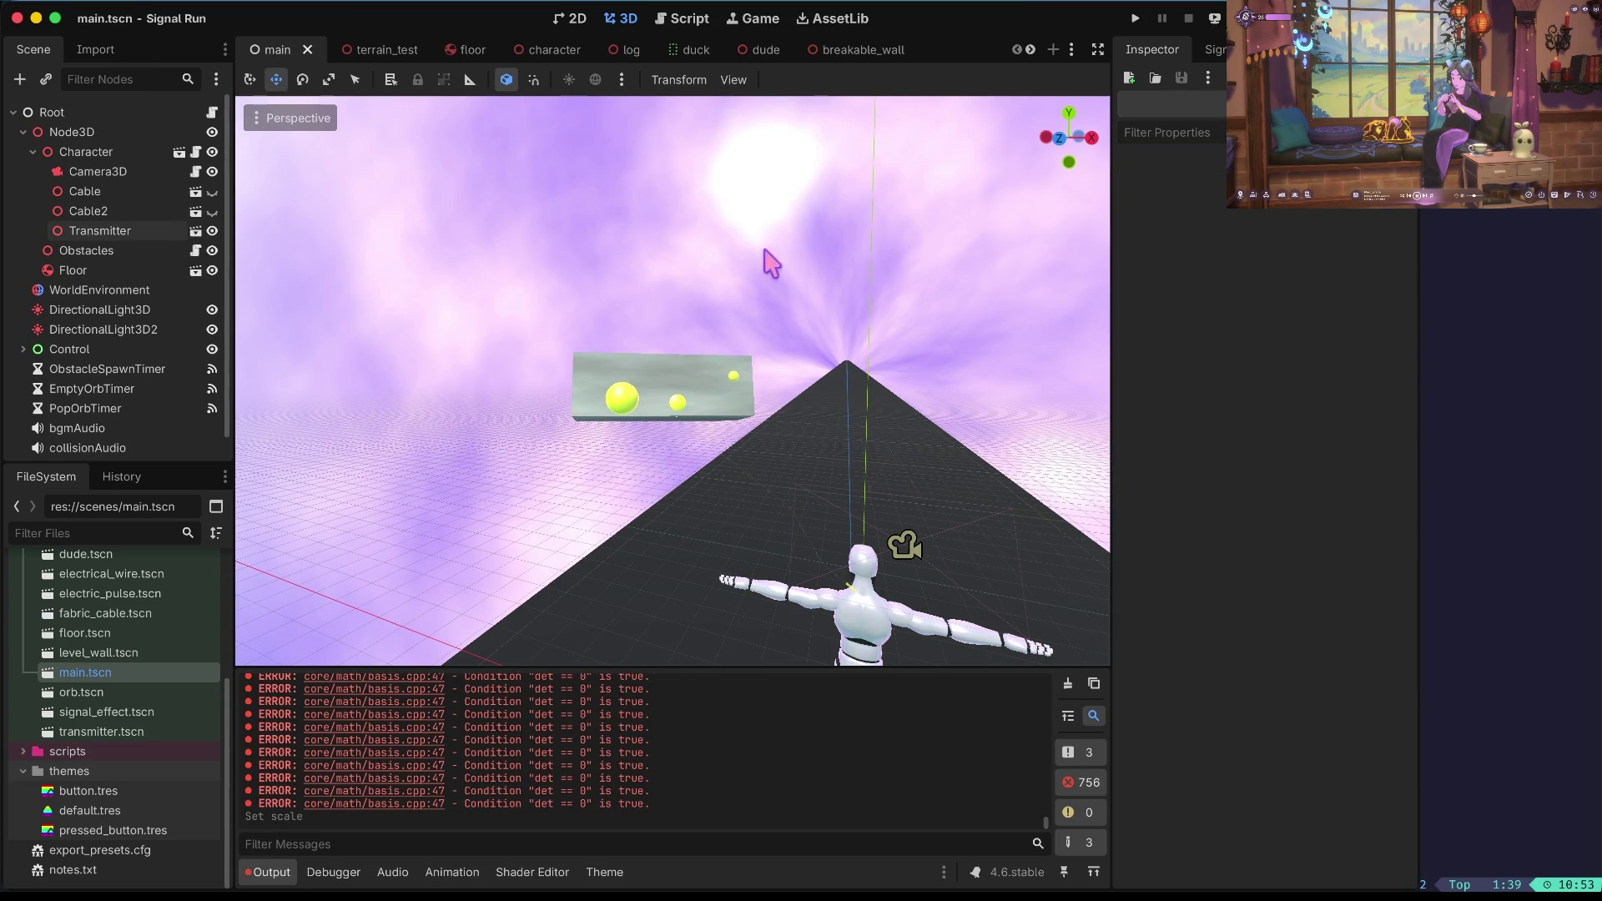
Undo an accidental paste of a sphere into the main scene.
{"action": "key", "text": "ctrl+v"}
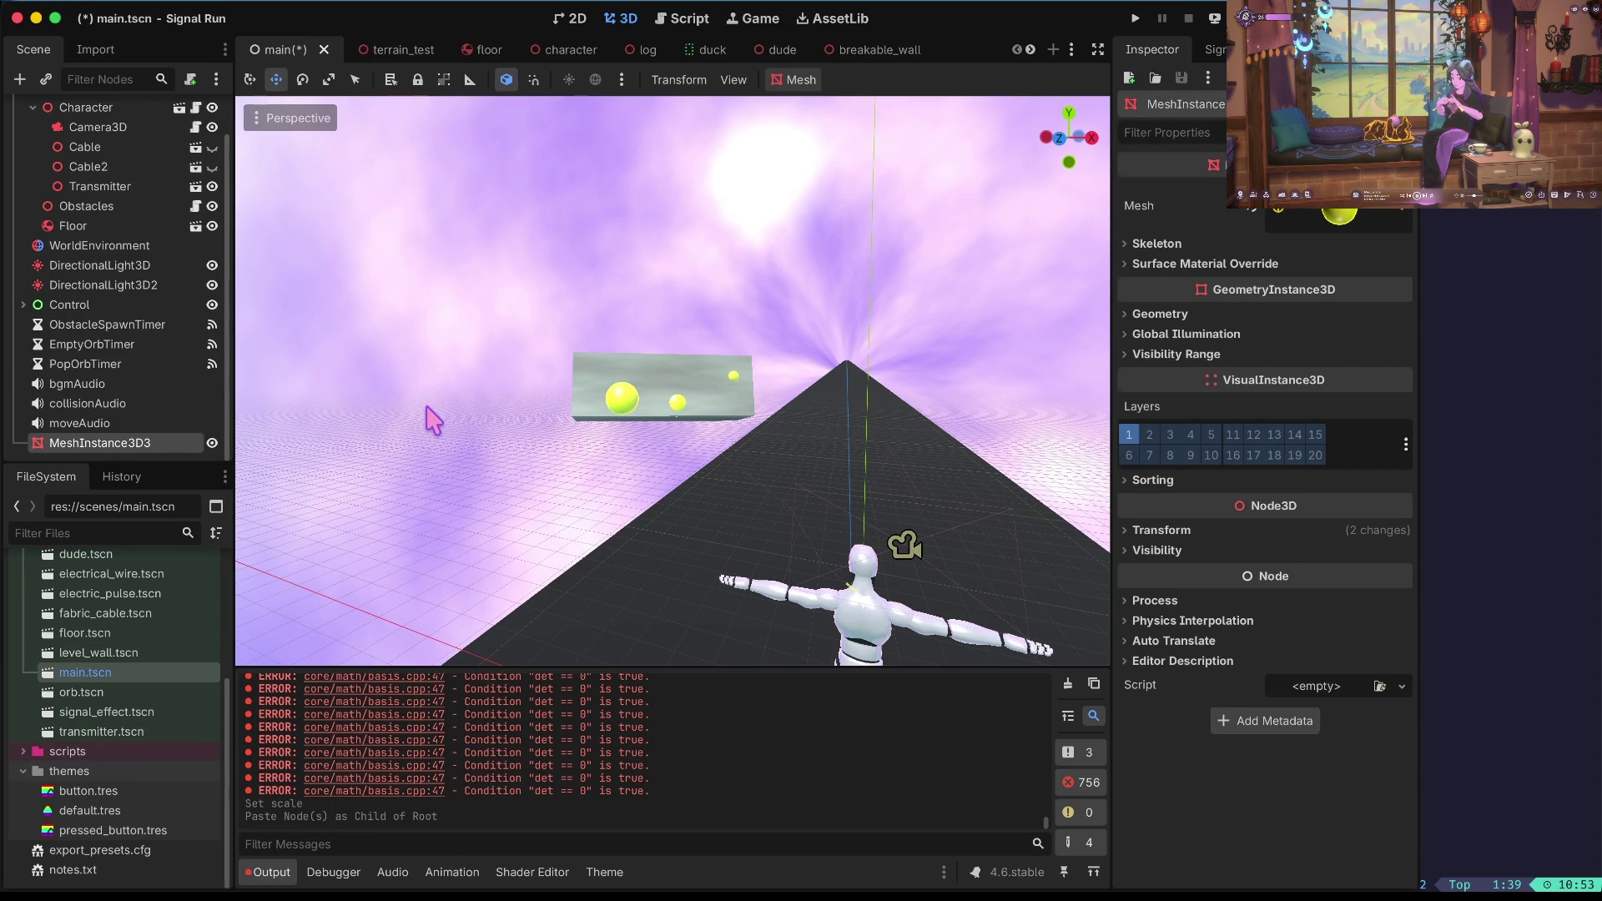
{"action": "key", "text": "ctrl+z"}
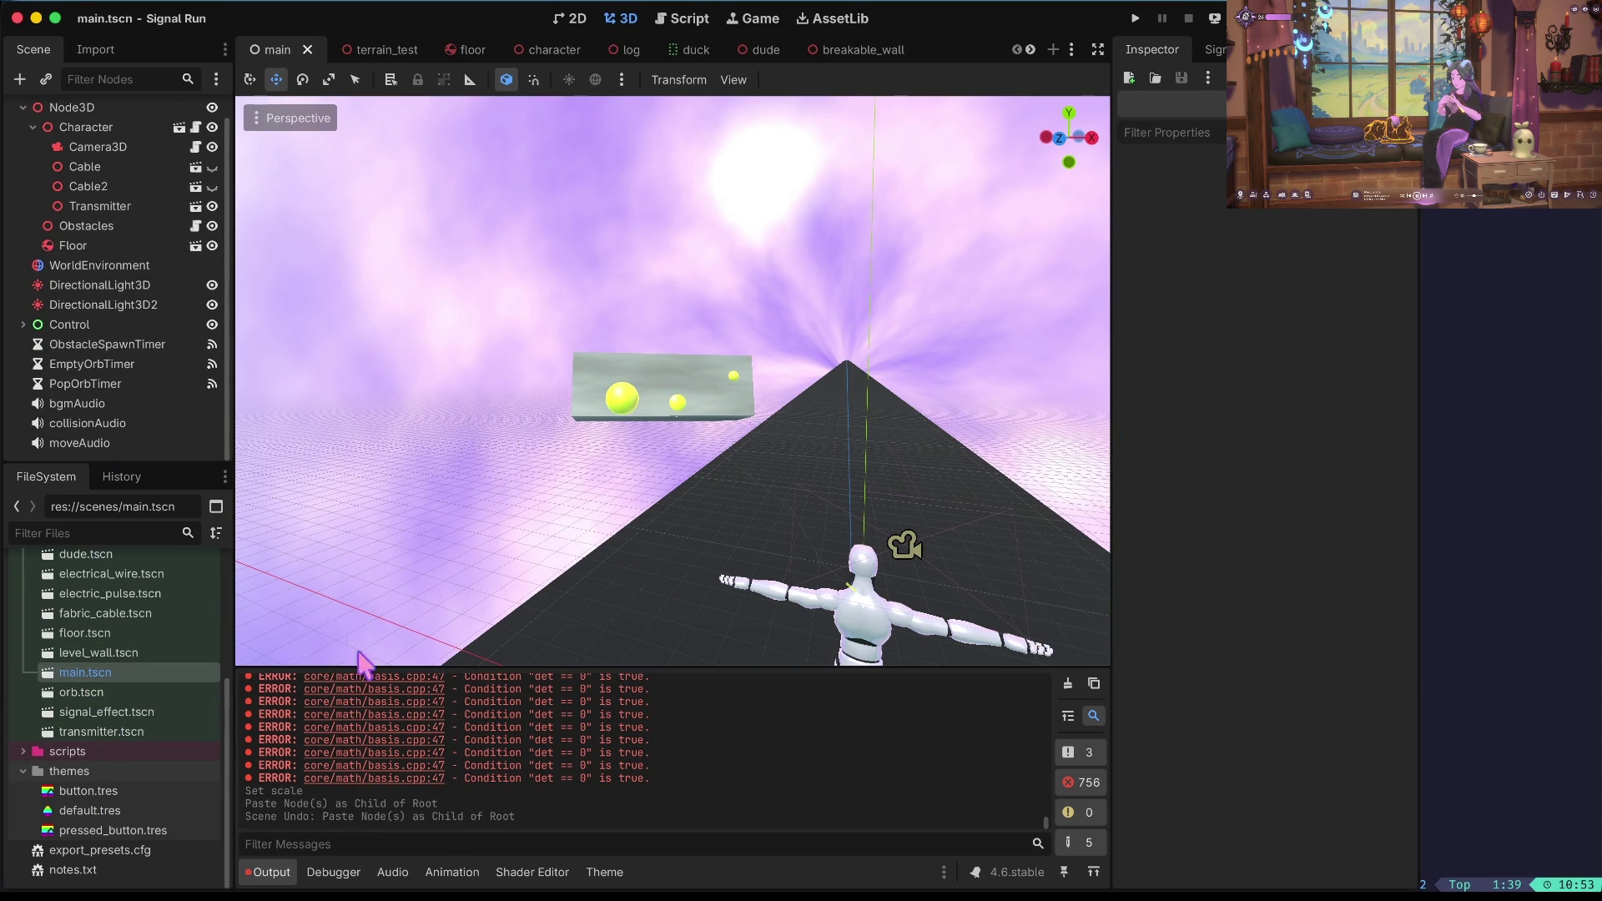
{"action": "scroll", "coordinate": [134, 668], "scroll_direction": "up", "scroll_amount": 5}
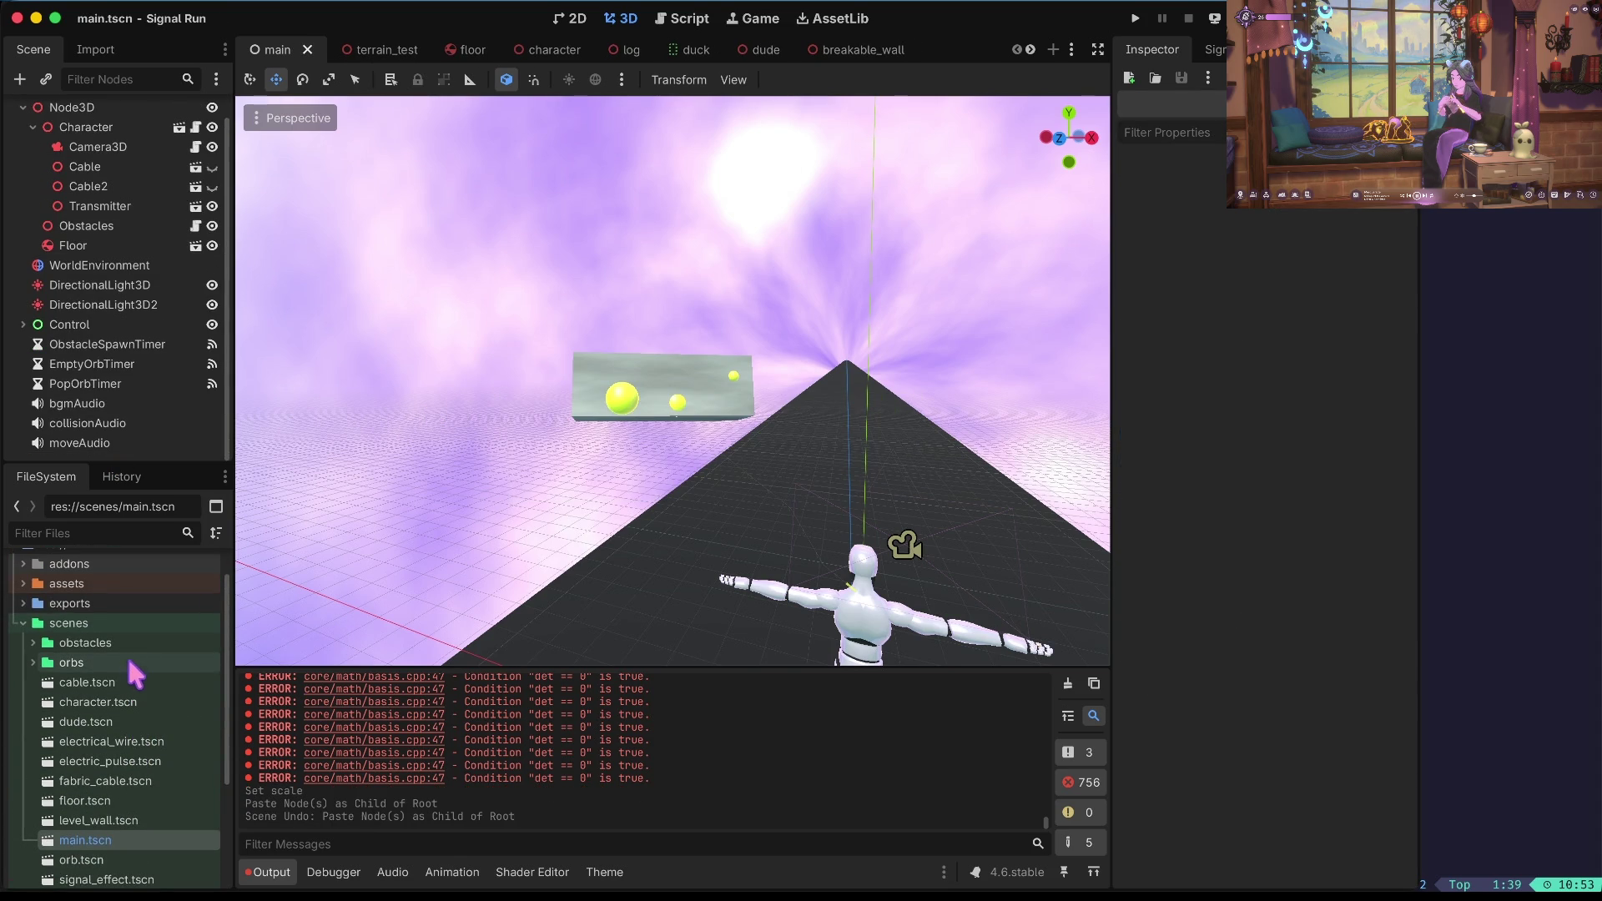
Browse past electrical_wire.tscn and electric_pulse.tscn in the scenes folder and open transmitter.tscn.
{"action": "left_click", "coordinate": [102, 742]}
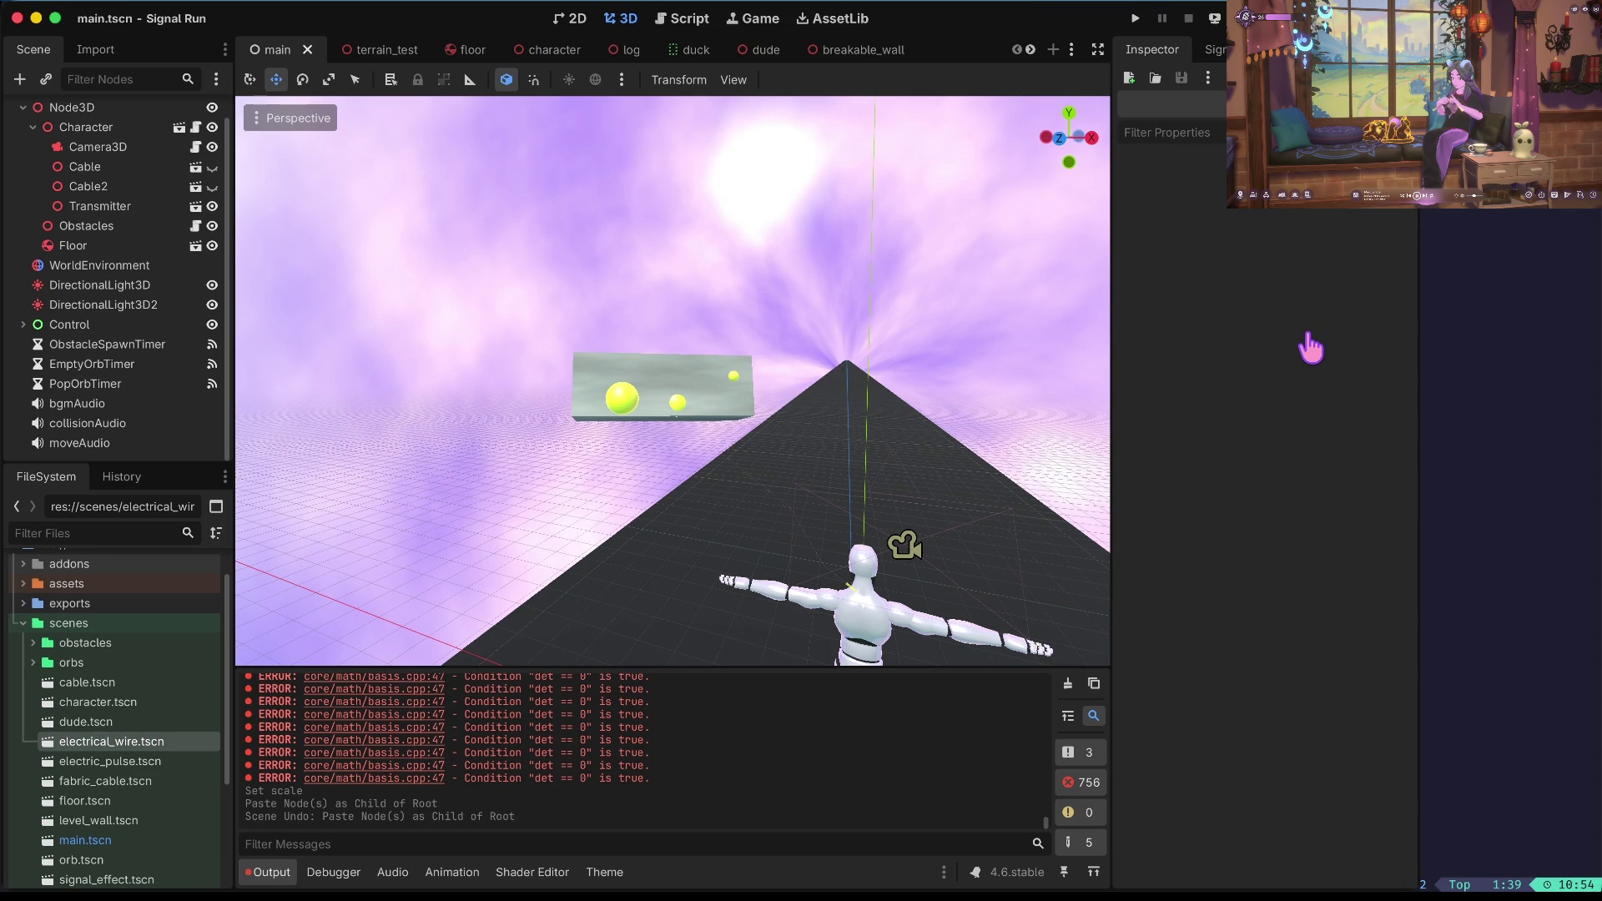
{"action": "left_click", "coordinate": [124, 761]}
{"action": "scroll", "coordinate": [125, 761], "scroll_direction": "down", "scroll_amount": 3}
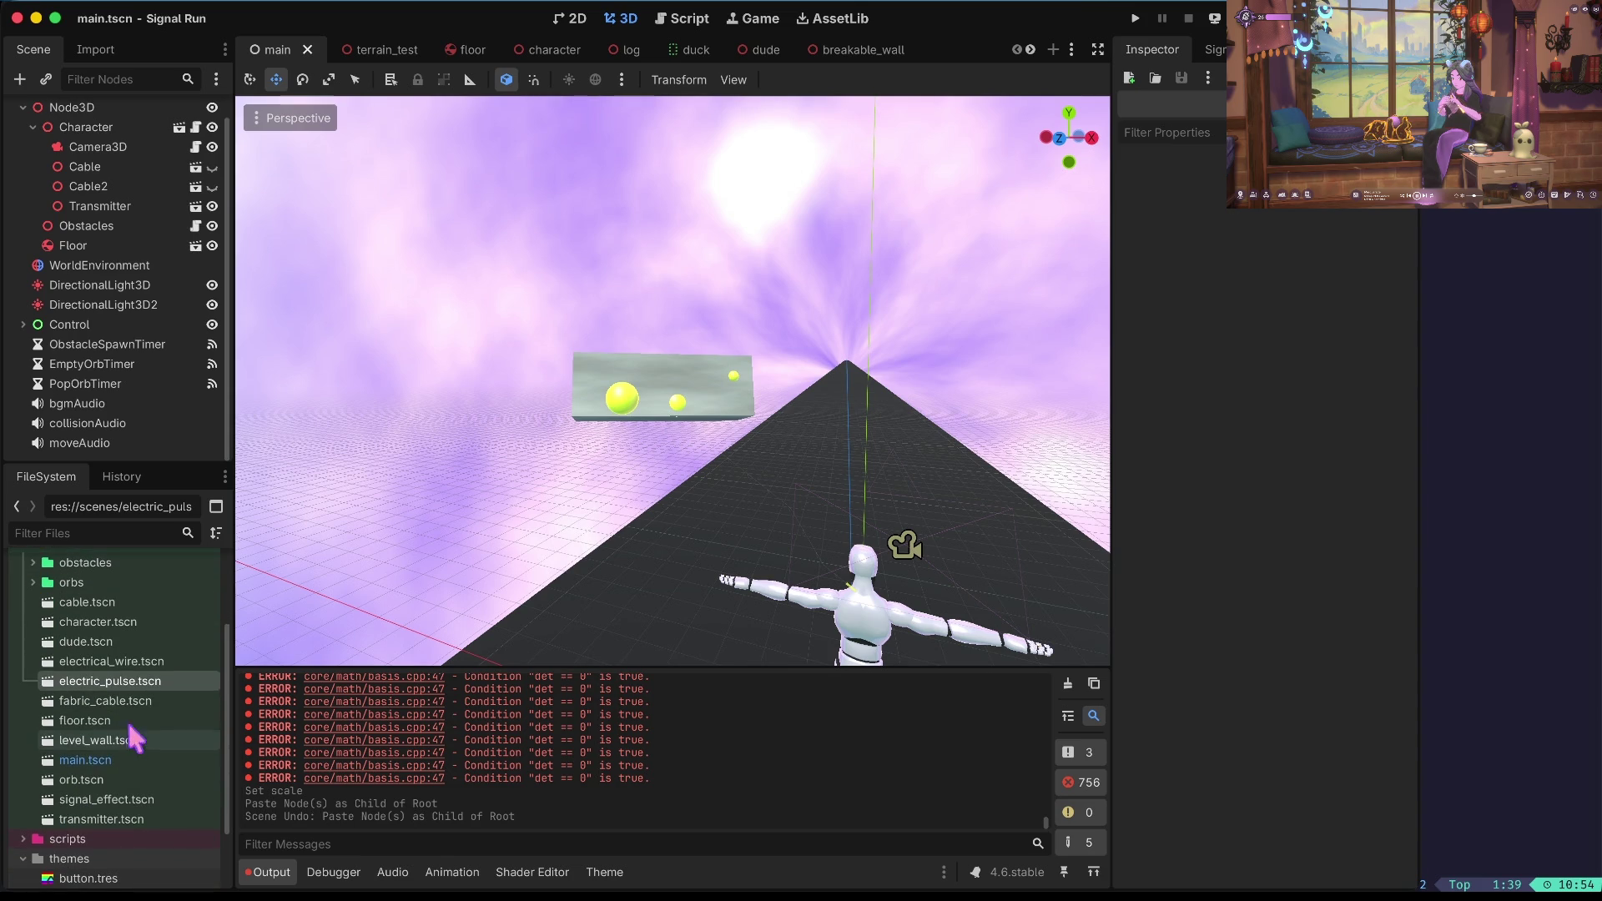
{"action": "double_click", "coordinate": [100, 819]}
Try raising the large sphere, then undo the sphere moves.
{"action": "left_click", "coordinate": [483, 461]}
{"action": "left_click_drag", "start_coordinate": [500, 358], "coordinate": [495, 319]}
{"action": "left_click", "coordinate": [495, 319]}
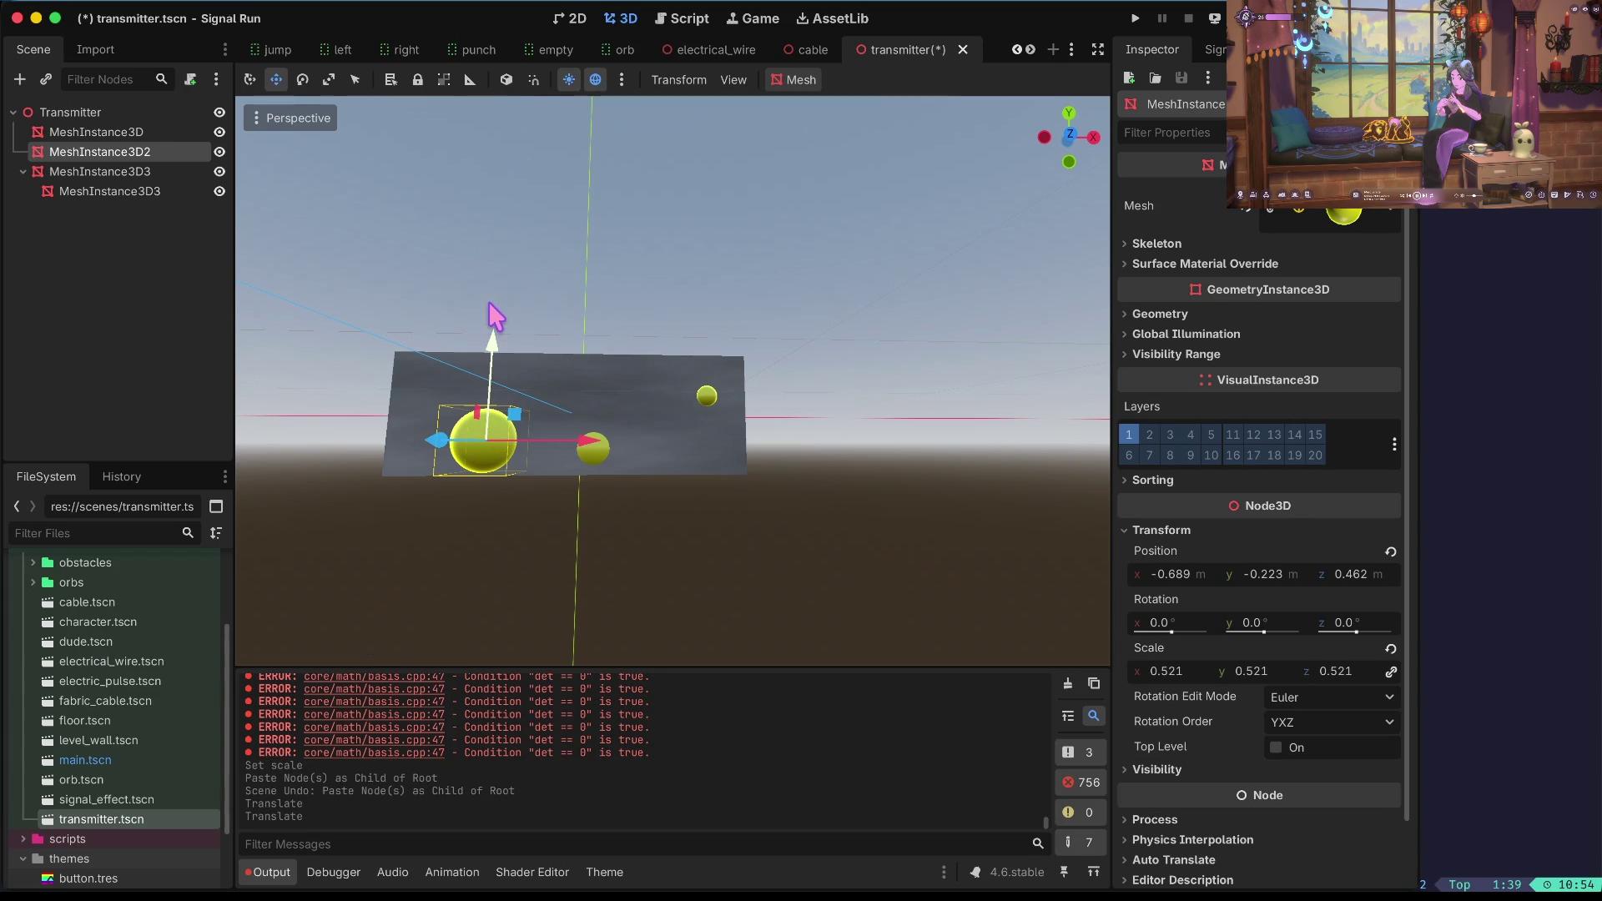
{"action": "key", "text": "ctrl+z"}
{"action": "key", "text": "ctrl+z"}
{"action": "key", "text": "ctrl+z"}
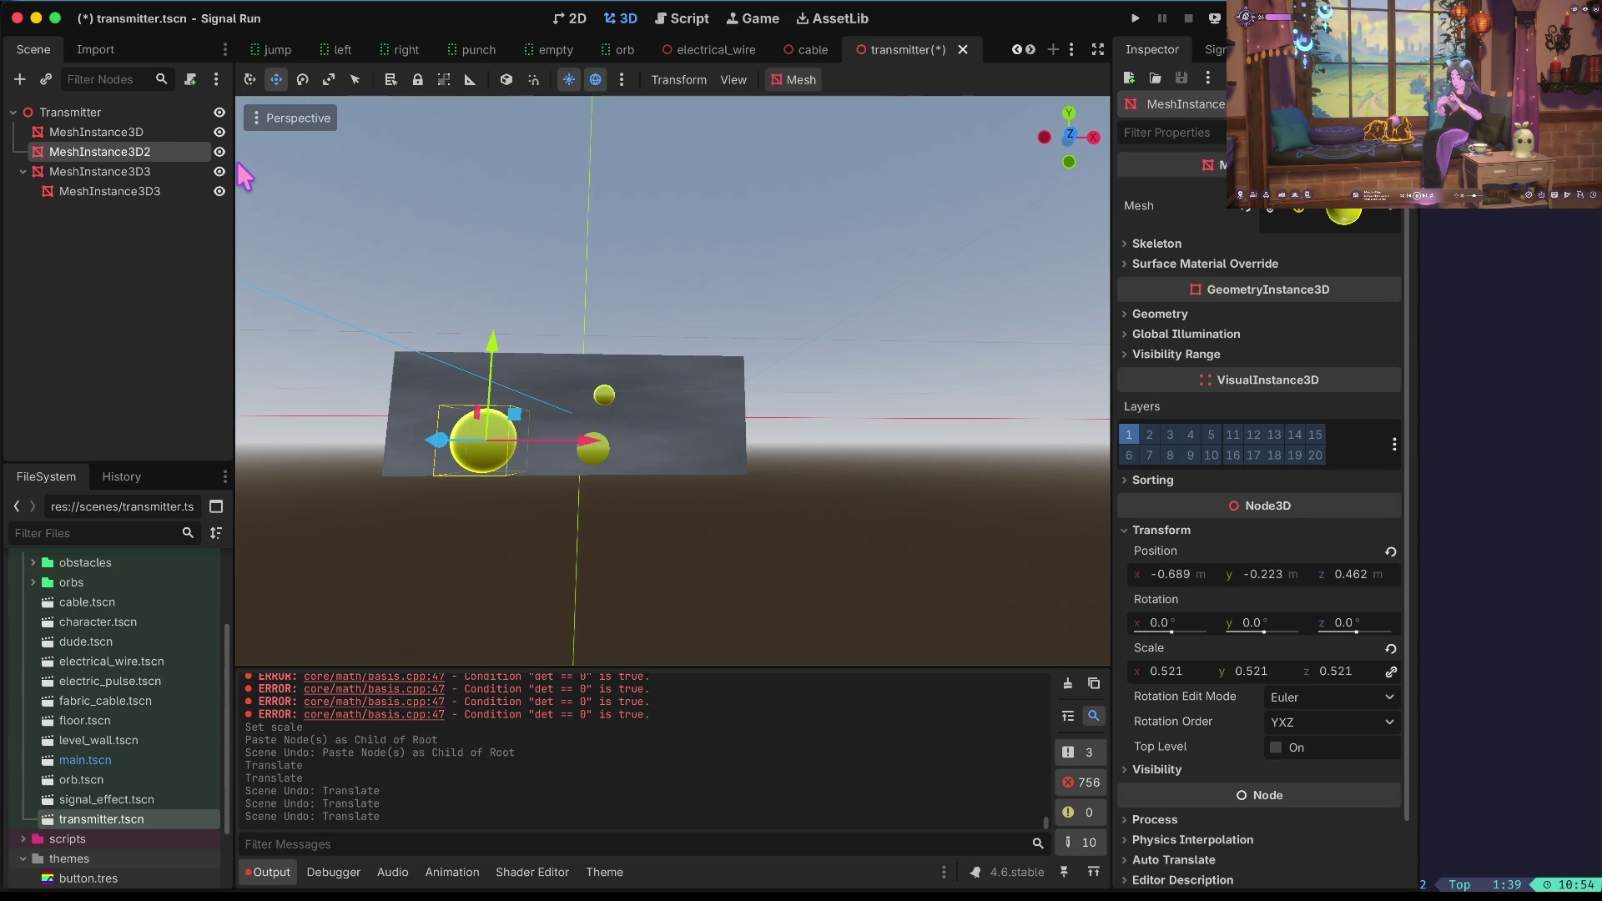
{"action": "key", "text": "ctrl+z"}
{"action": "key", "text": "ctrl+z"}
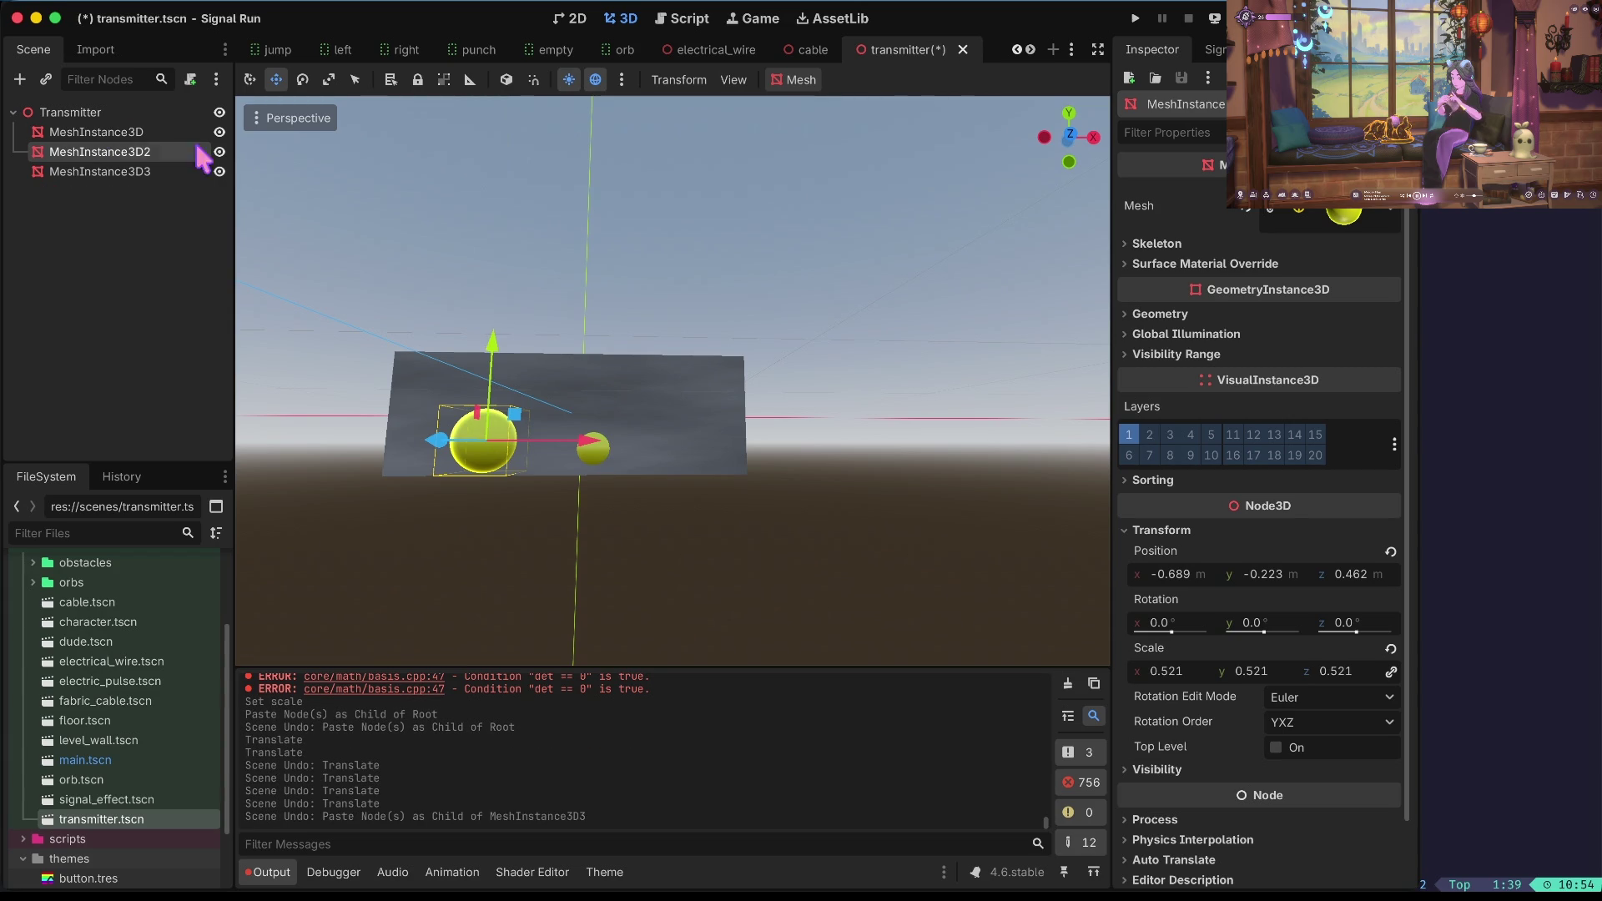
Nudge the large sphere and delete the extra MeshInstance3D3 sphere node.
{"action": "left_click", "coordinate": [140, 174]}
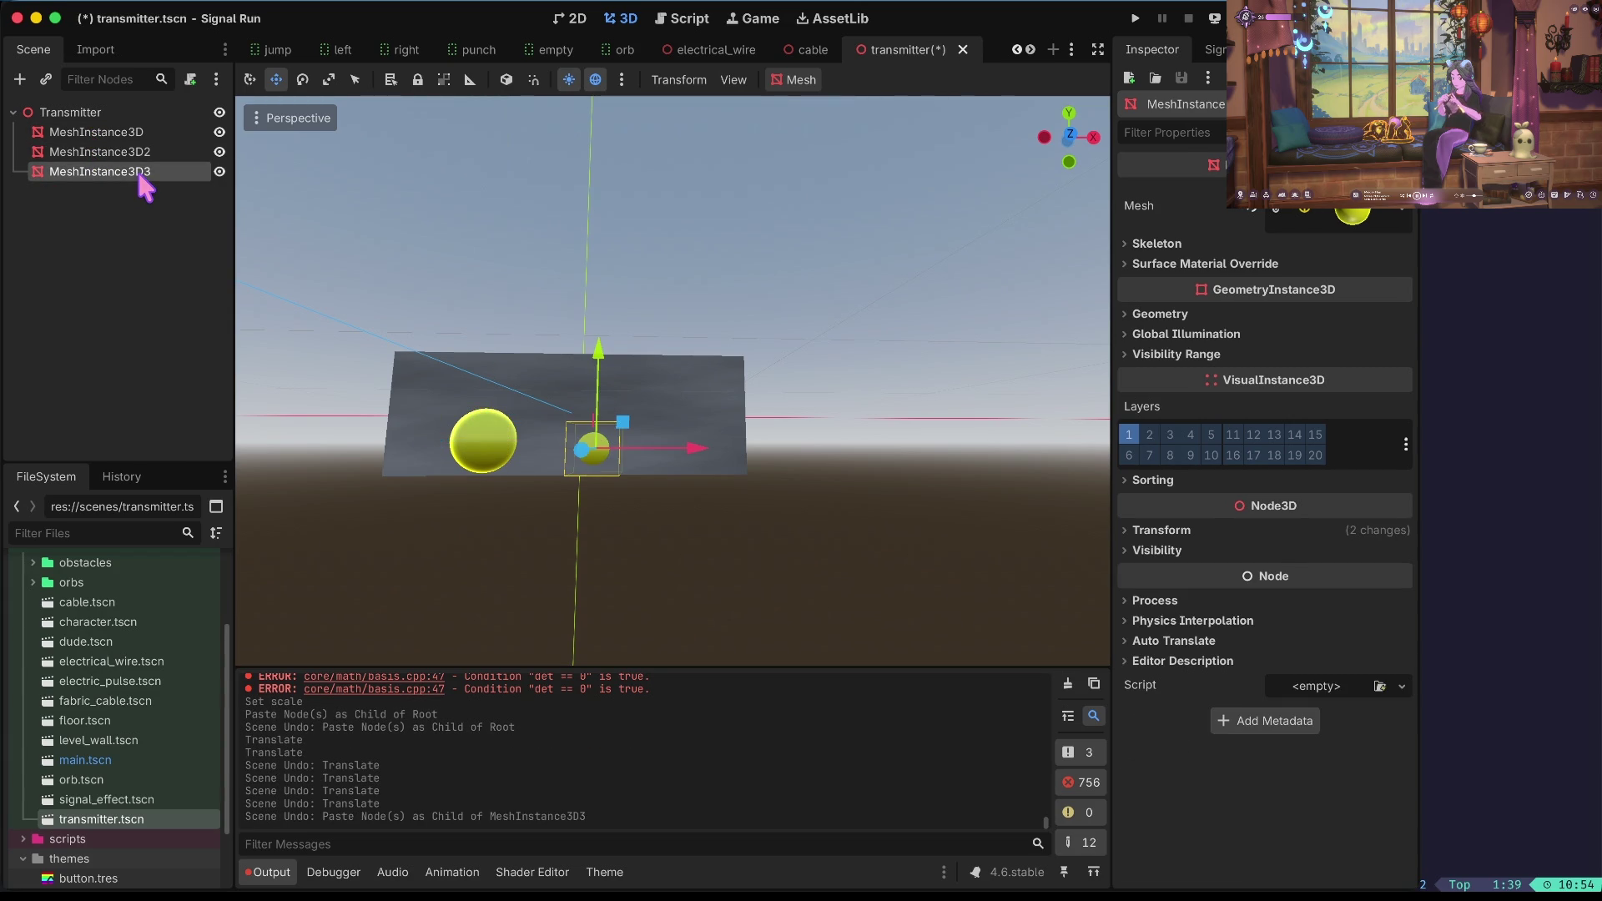
{"action": "left_click", "coordinate": [139, 153]}
{"action": "left_click_drag", "start_coordinate": [483, 440], "coordinate": [508, 427]}
{"action": "left_click", "coordinate": [594, 450]}
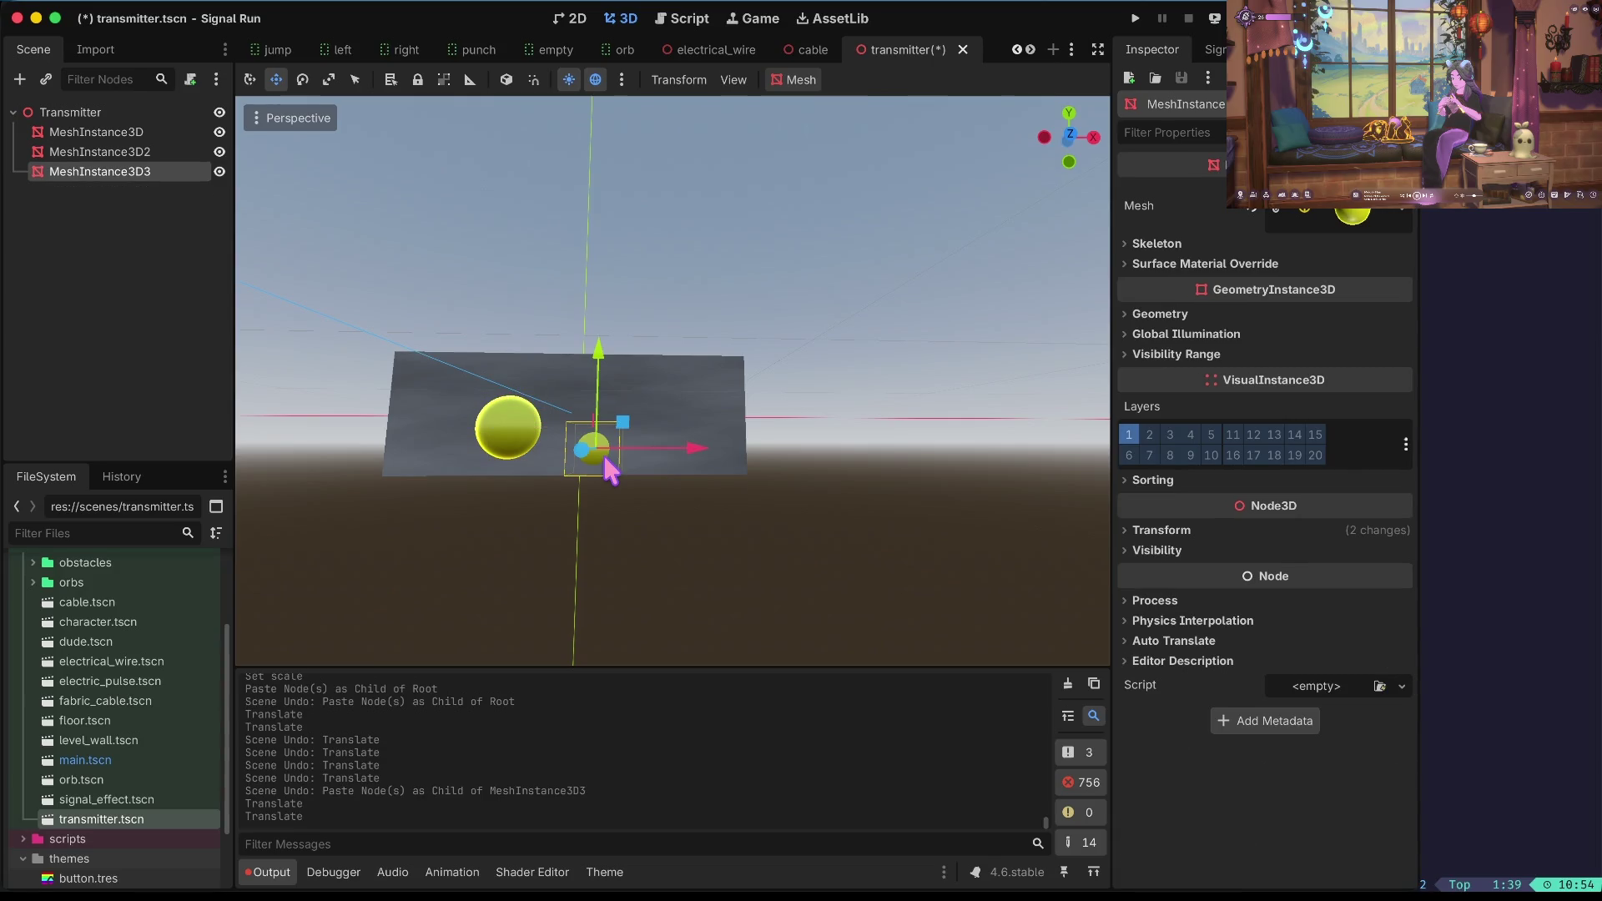
{"action": "right_click", "coordinate": [151, 171]}
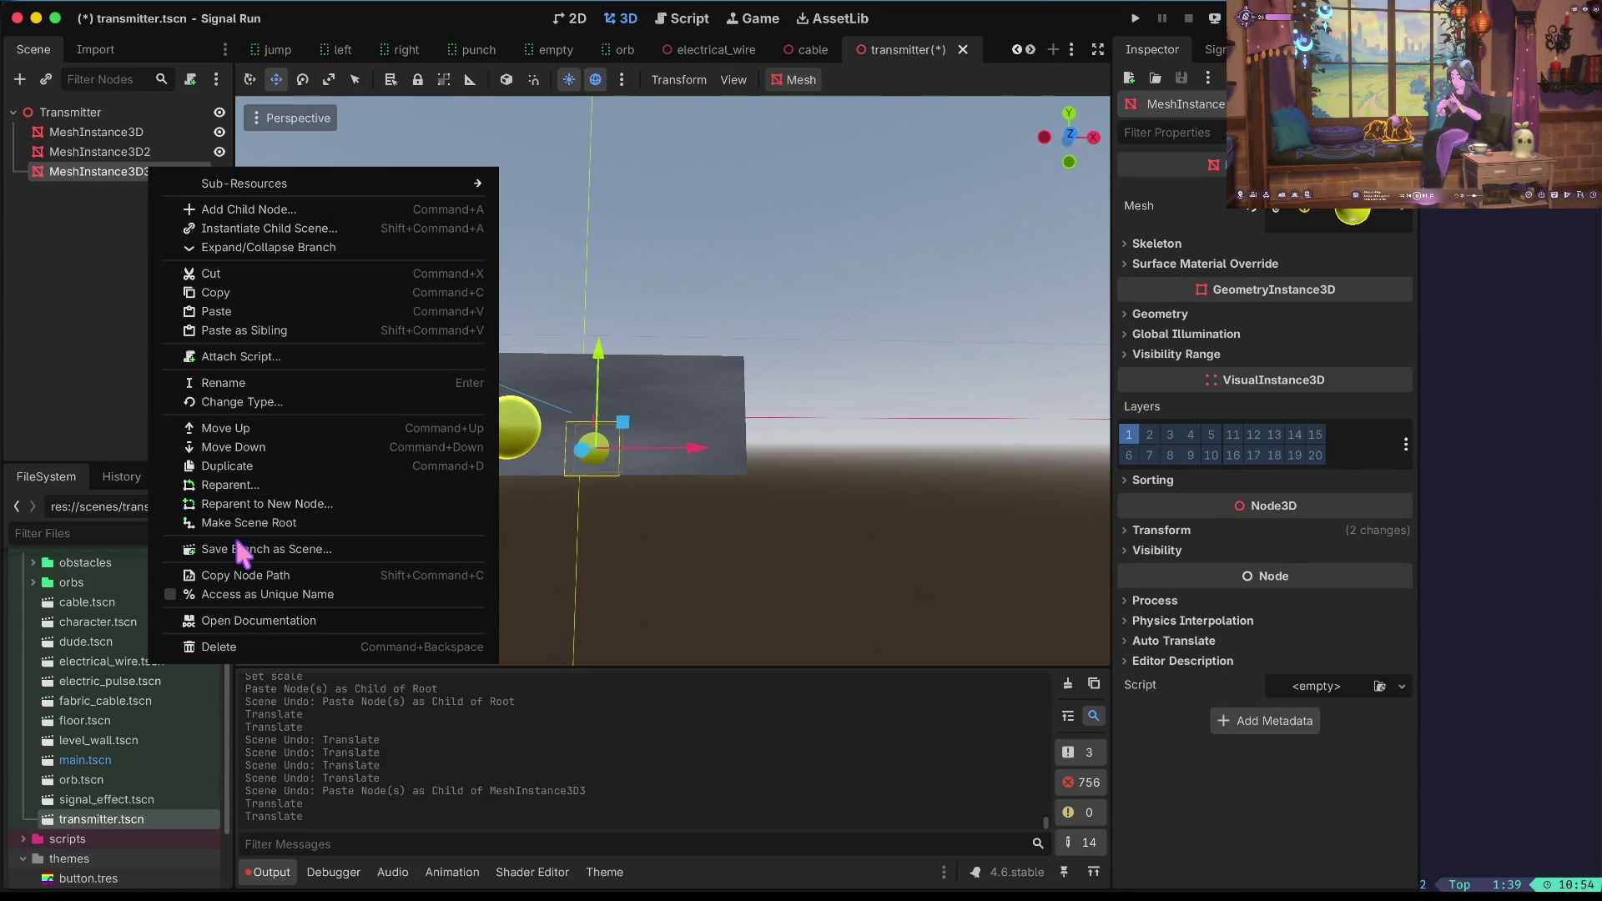
{"action": "left_click", "coordinate": [242, 647]}
{"action": "left_click", "coordinate": [738, 439]}
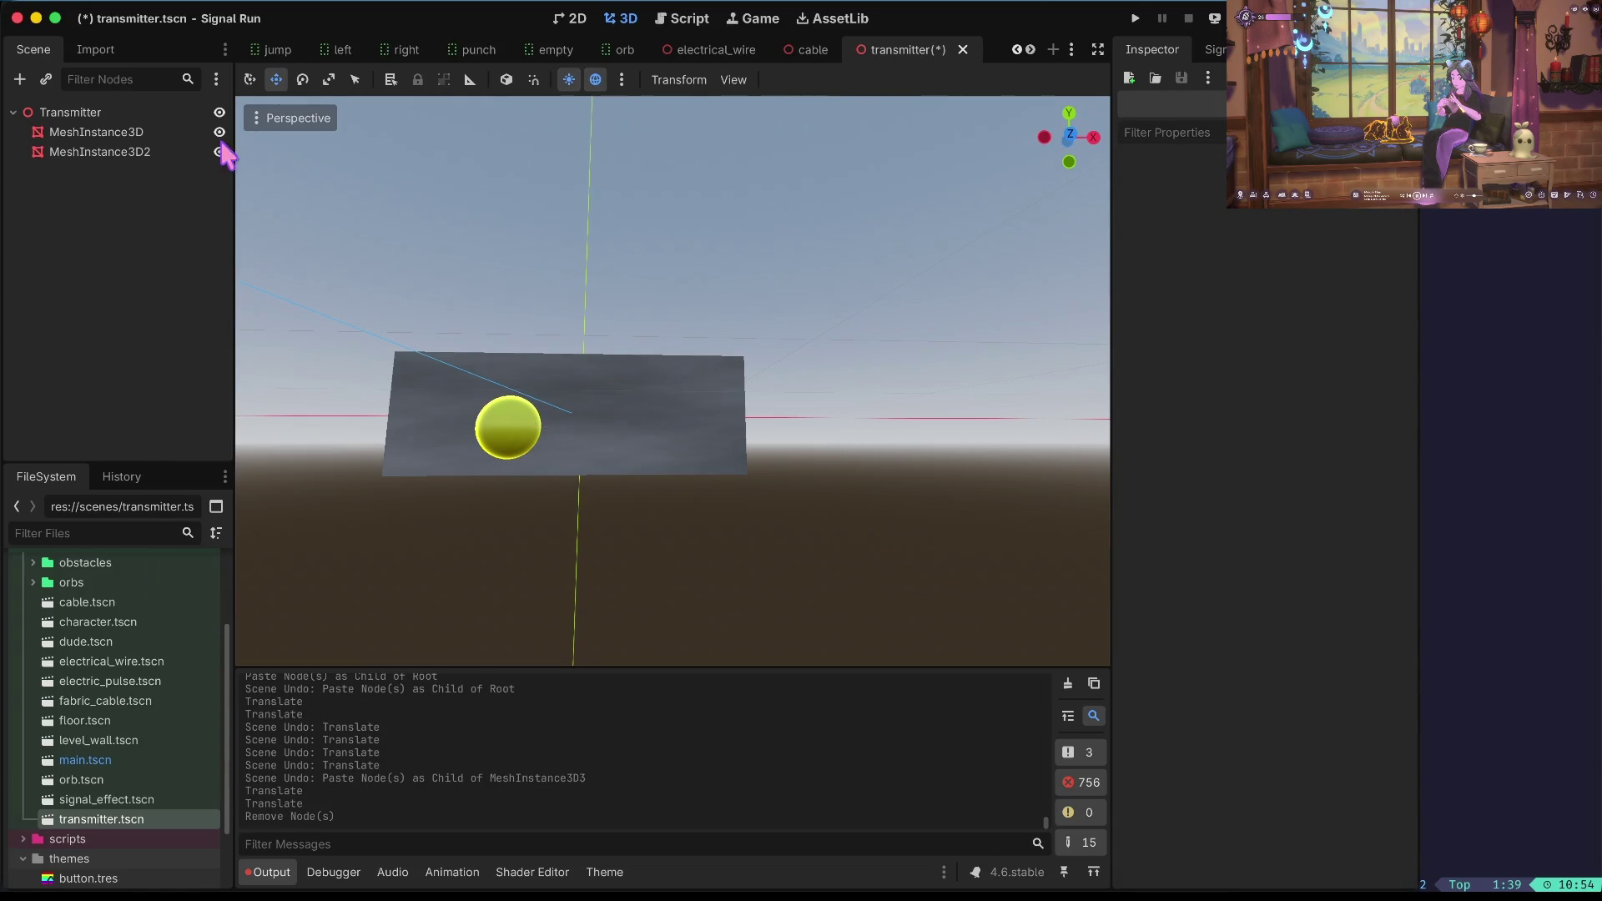
Try pasting the sphere copy under MeshInstance3D2 and MeshInstance3D, undoing each misplaced paste.
{"action": "left_click", "coordinate": [157, 148]}
{"action": "key", "text": "ctrl+v"}
{"action": "key", "text": "ctrl+z"}
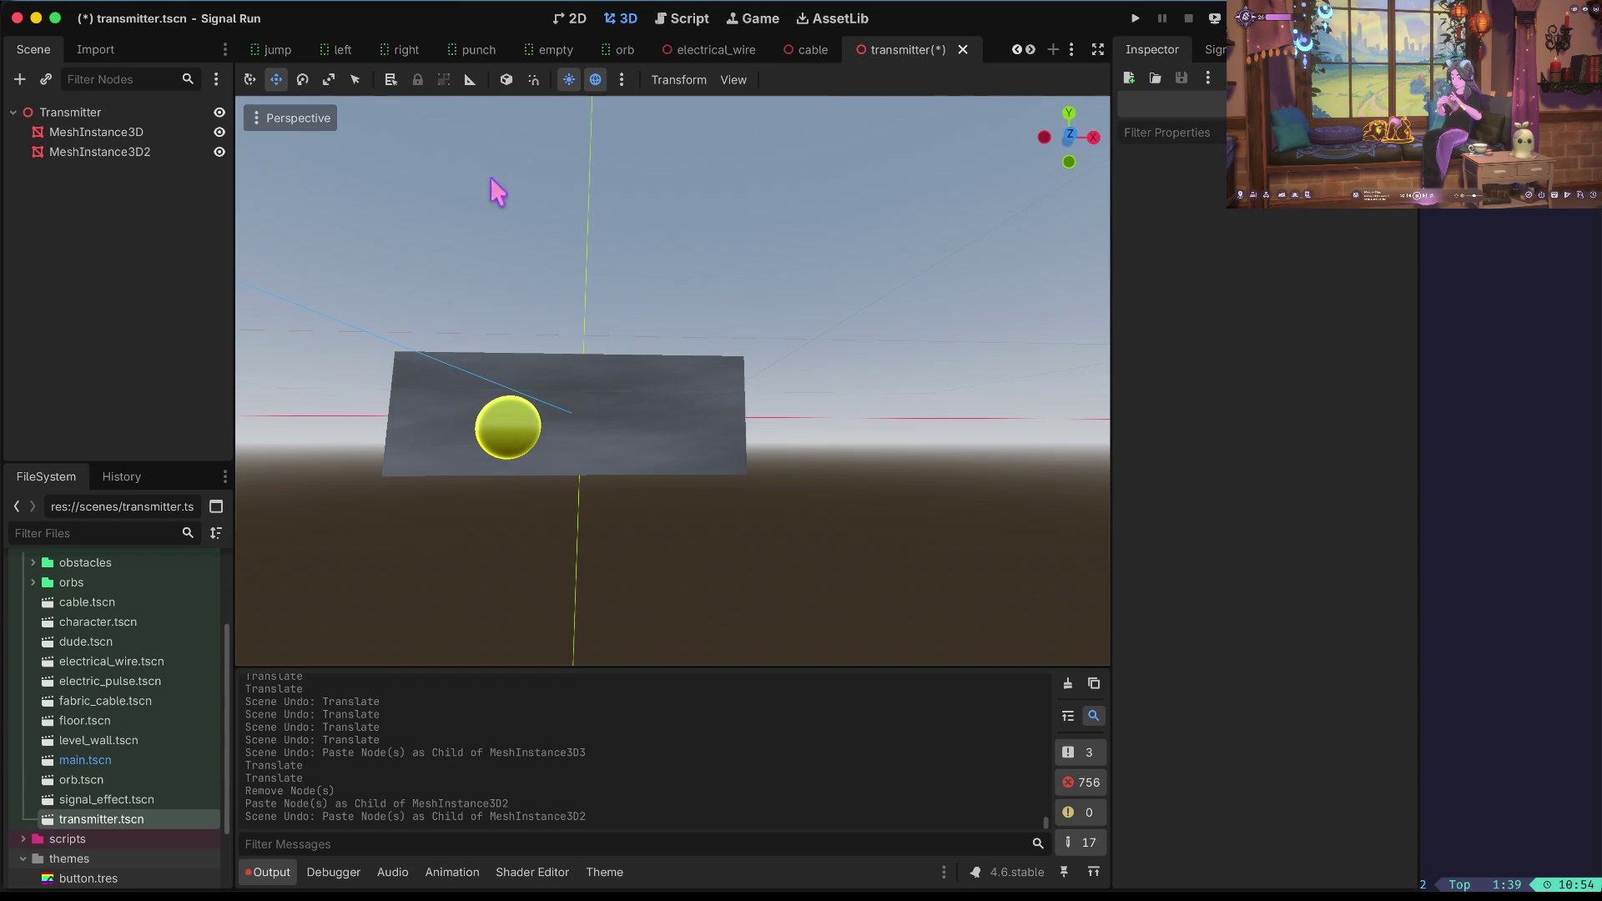
{"action": "left_click", "coordinate": [148, 112]}
{"action": "left_click", "coordinate": [148, 133]}
{"action": "key", "text": "ctrl+v"}
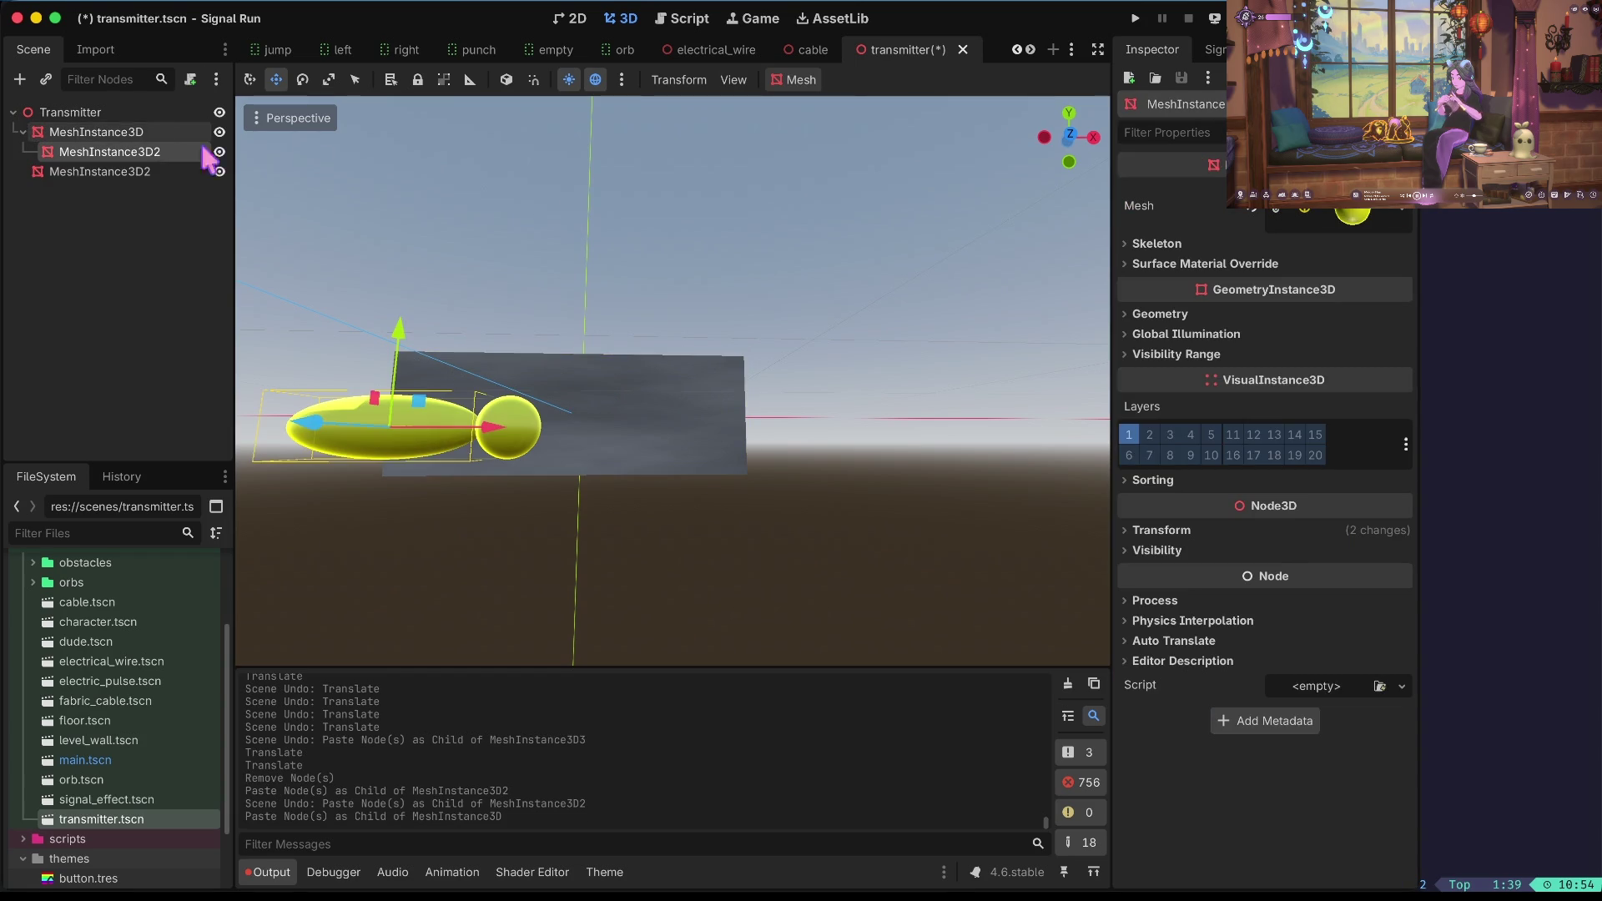
{"action": "key", "text": "ctrl+z"}
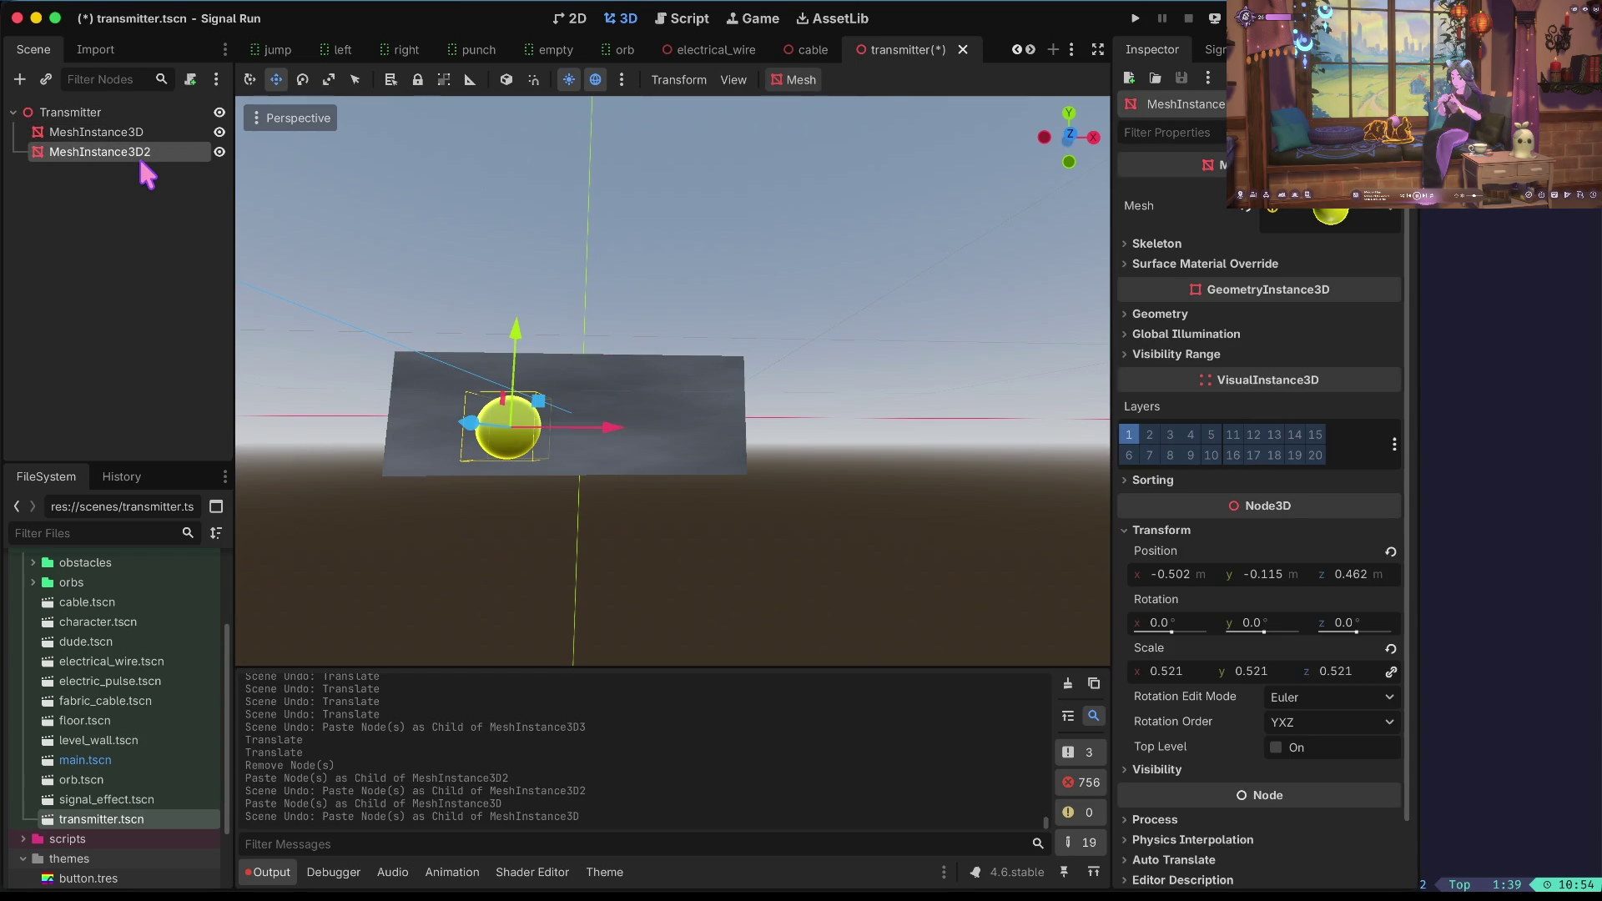
{"action": "left_click", "coordinate": [142, 133]}
{"action": "key", "text": "ctrl+v"}
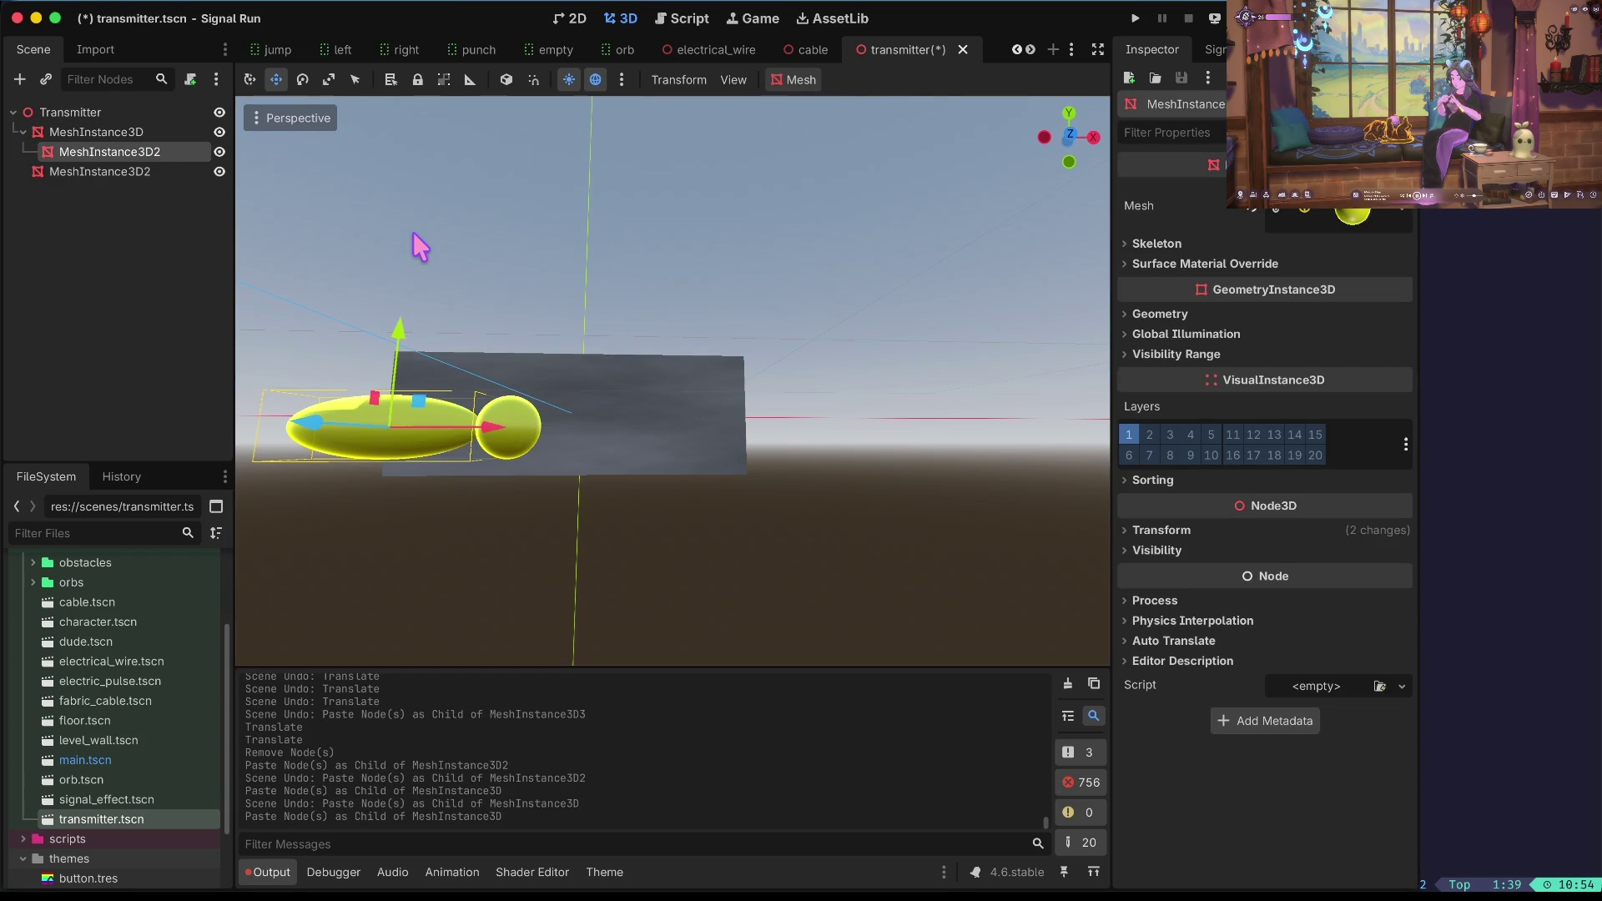
{"action": "key", "text": "ctrl+z"}
Paste a sphere copy under Transmitter and drag it right of the first sphere.
{"action": "left_click", "coordinate": [148, 154]}
{"action": "left_click", "coordinate": [108, 111]}
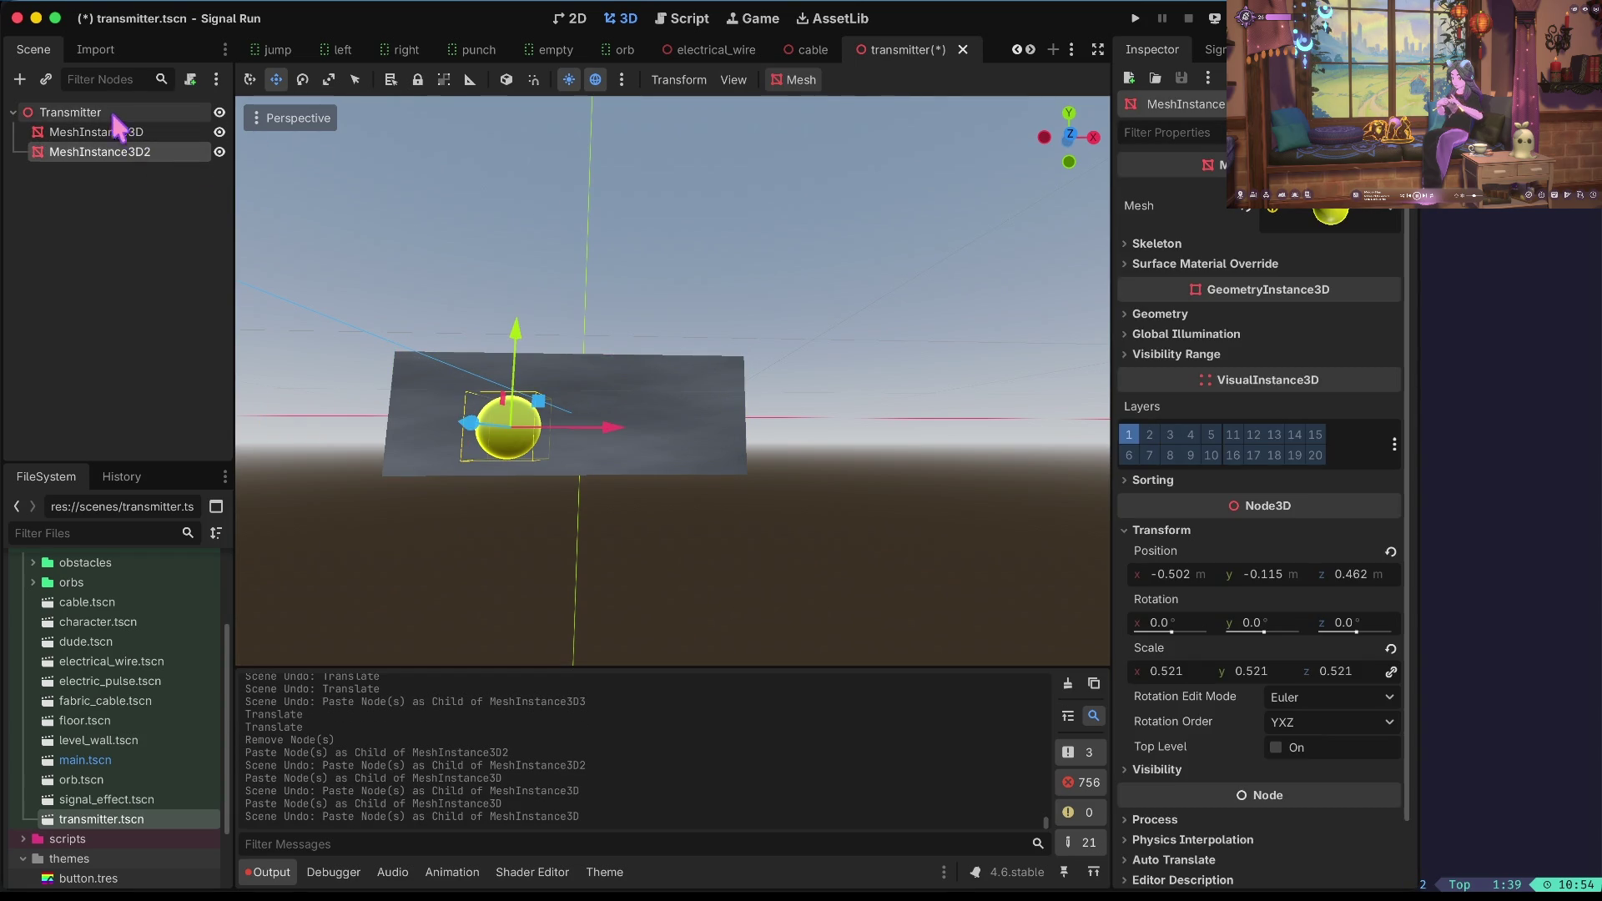
{"action": "key", "text": "ctrl+v"}
{"action": "left_click_drag", "start_coordinate": [646, 416], "coordinate": [741, 420]}
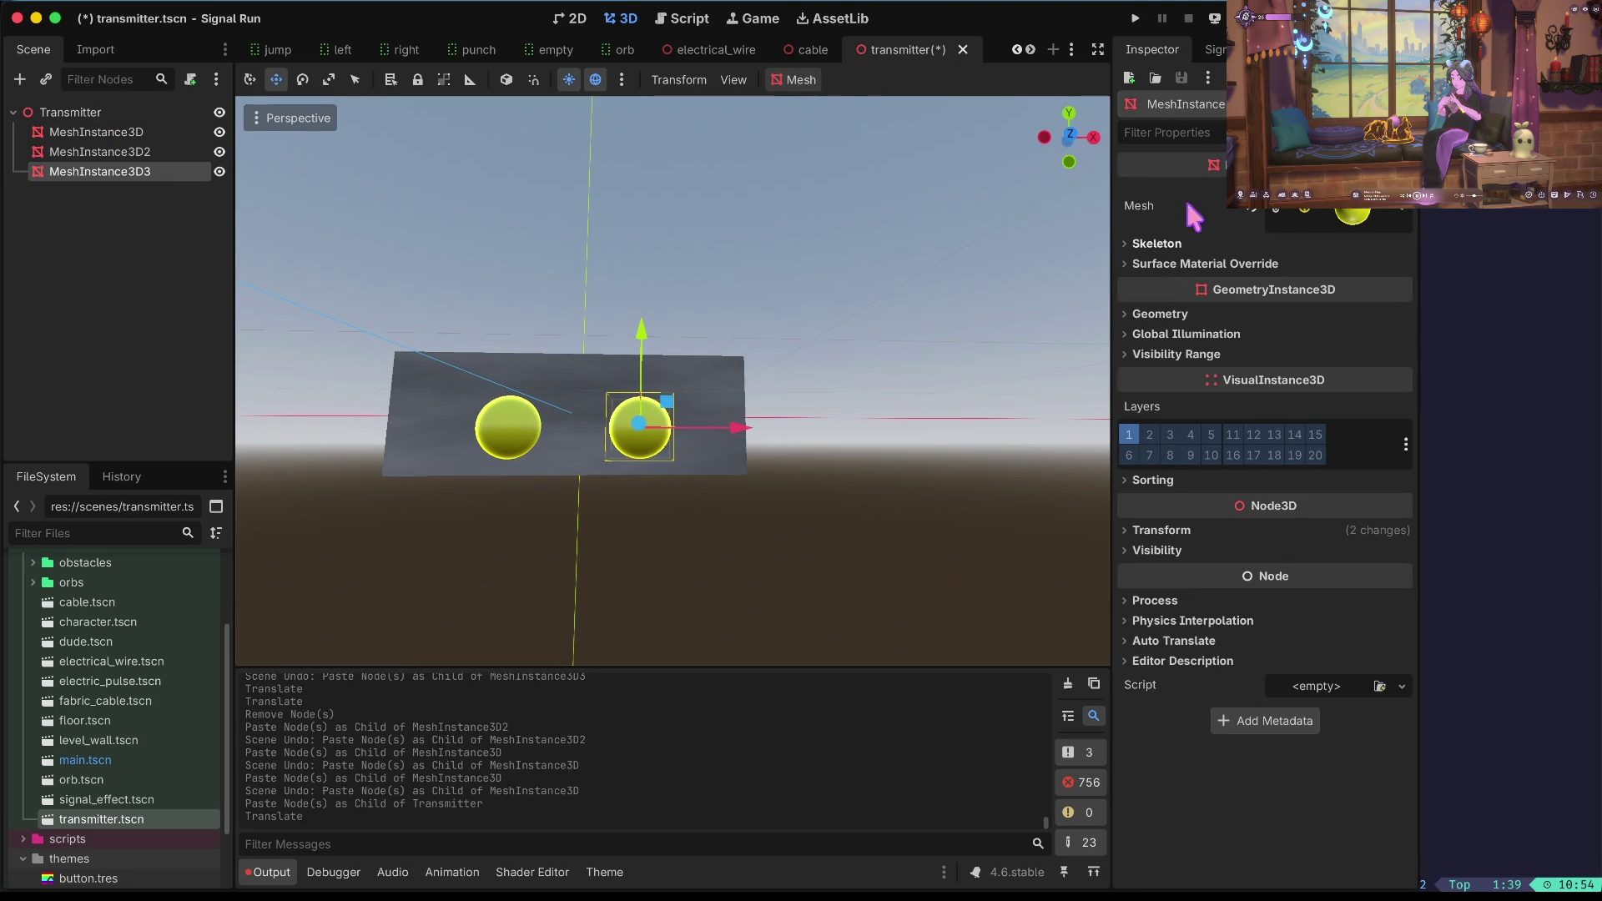
{"action": "left_click", "coordinate": [138, 151]}
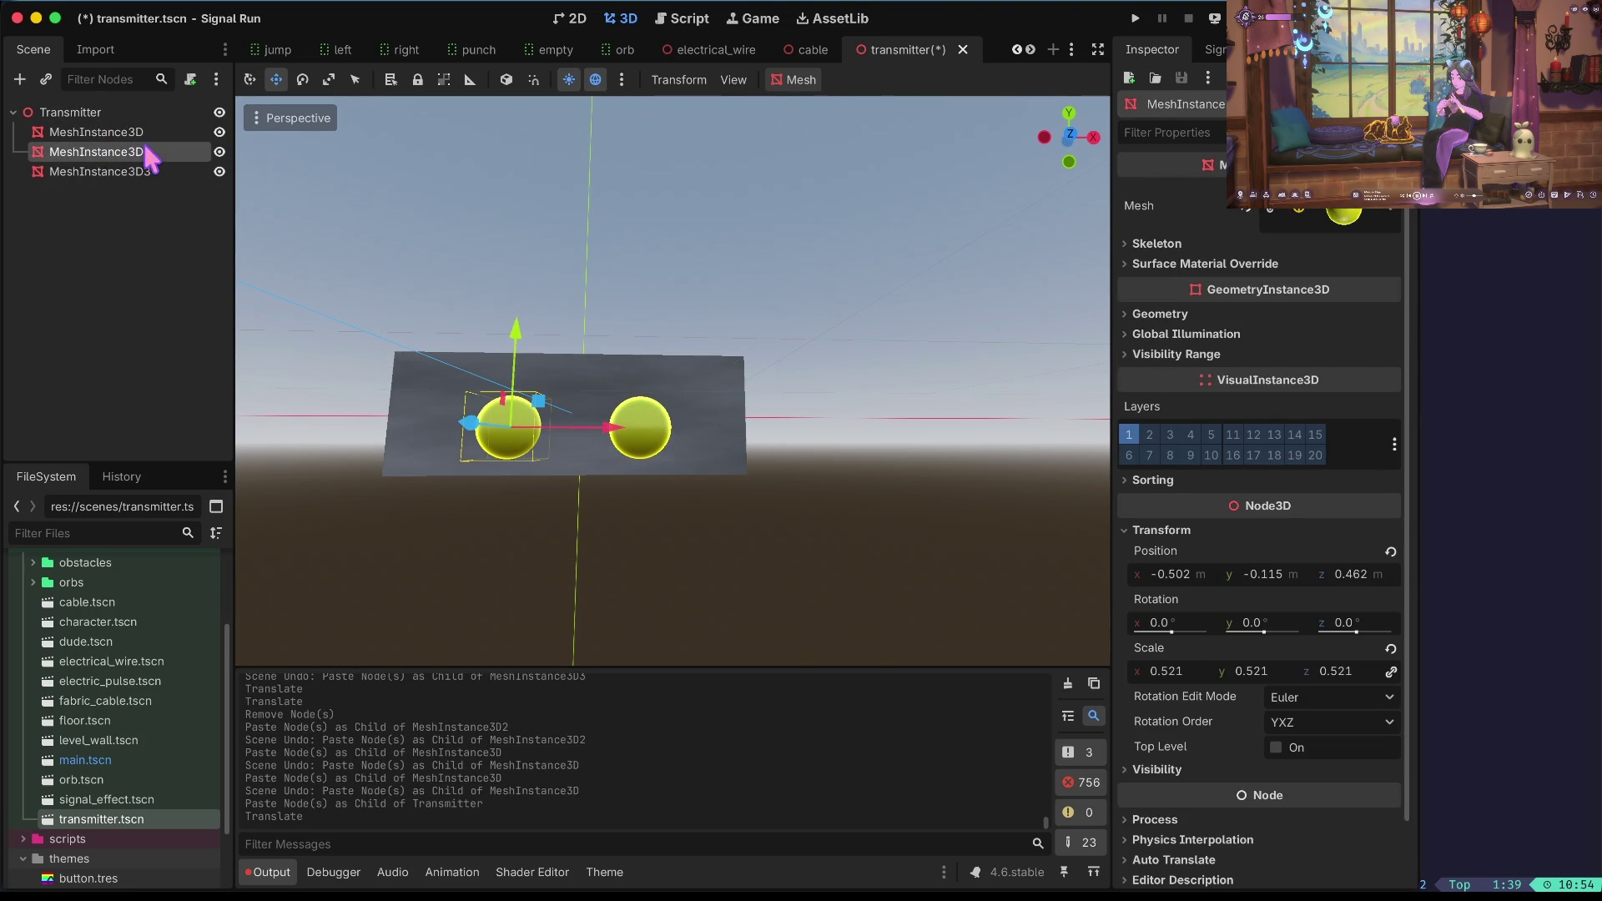
Enter -0.5 for MeshInstance3D2's X position and 0 for Y.
{"action": "left_click", "coordinate": [1189, 581]}
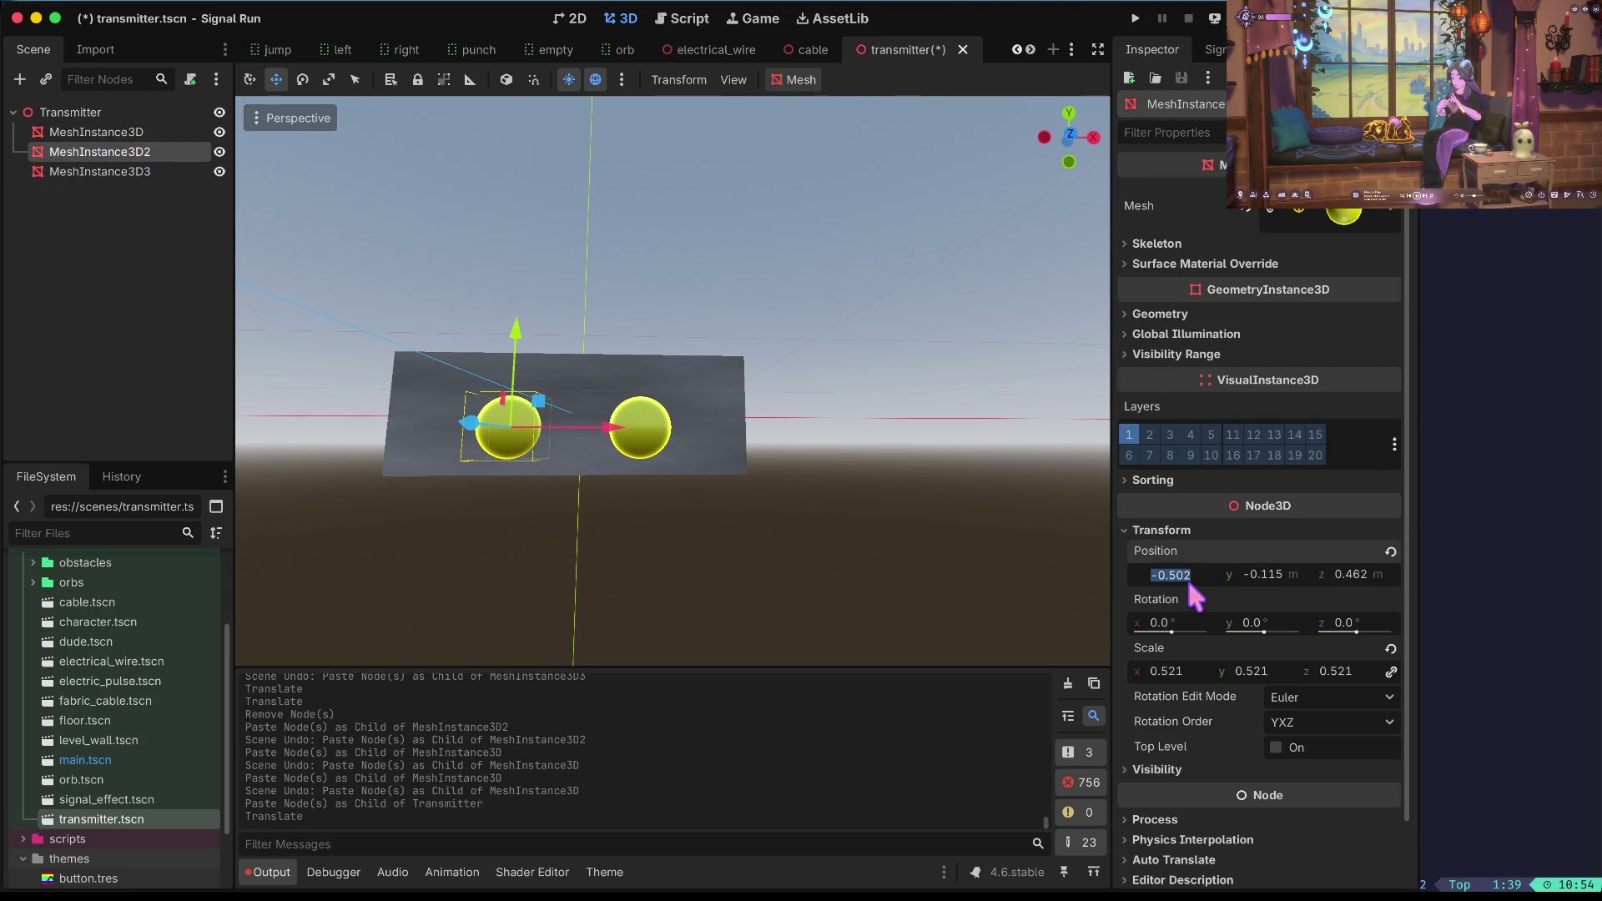
{"action": "type", "text": "-5"}
{"action": "key", "text": "Tab"}
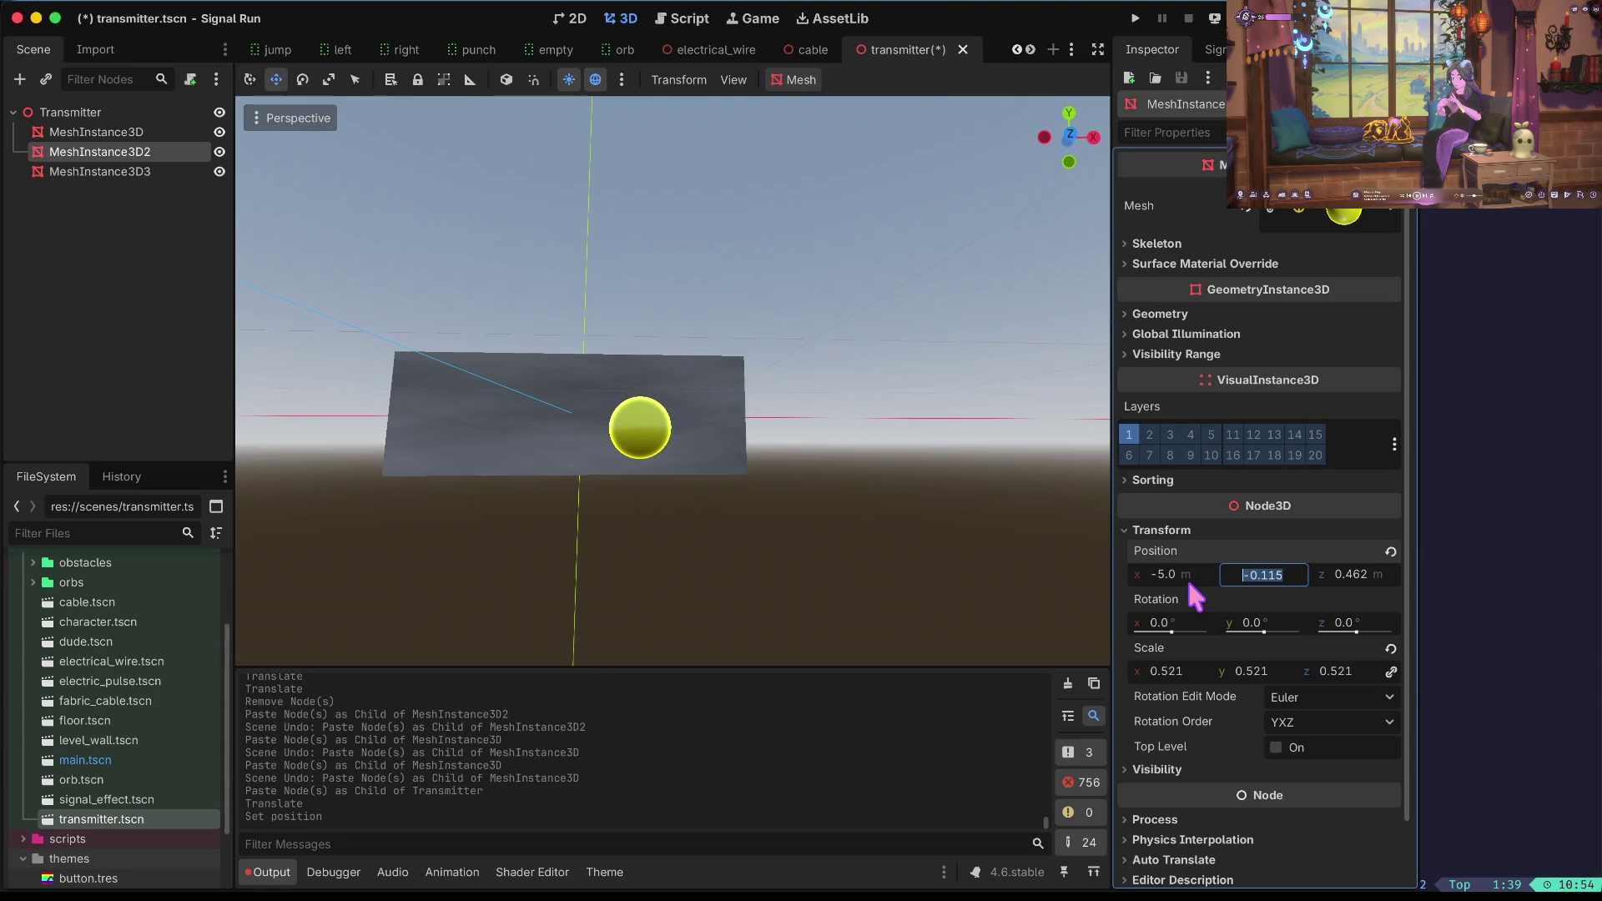
{"action": "left_click", "coordinate": [1191, 581]}
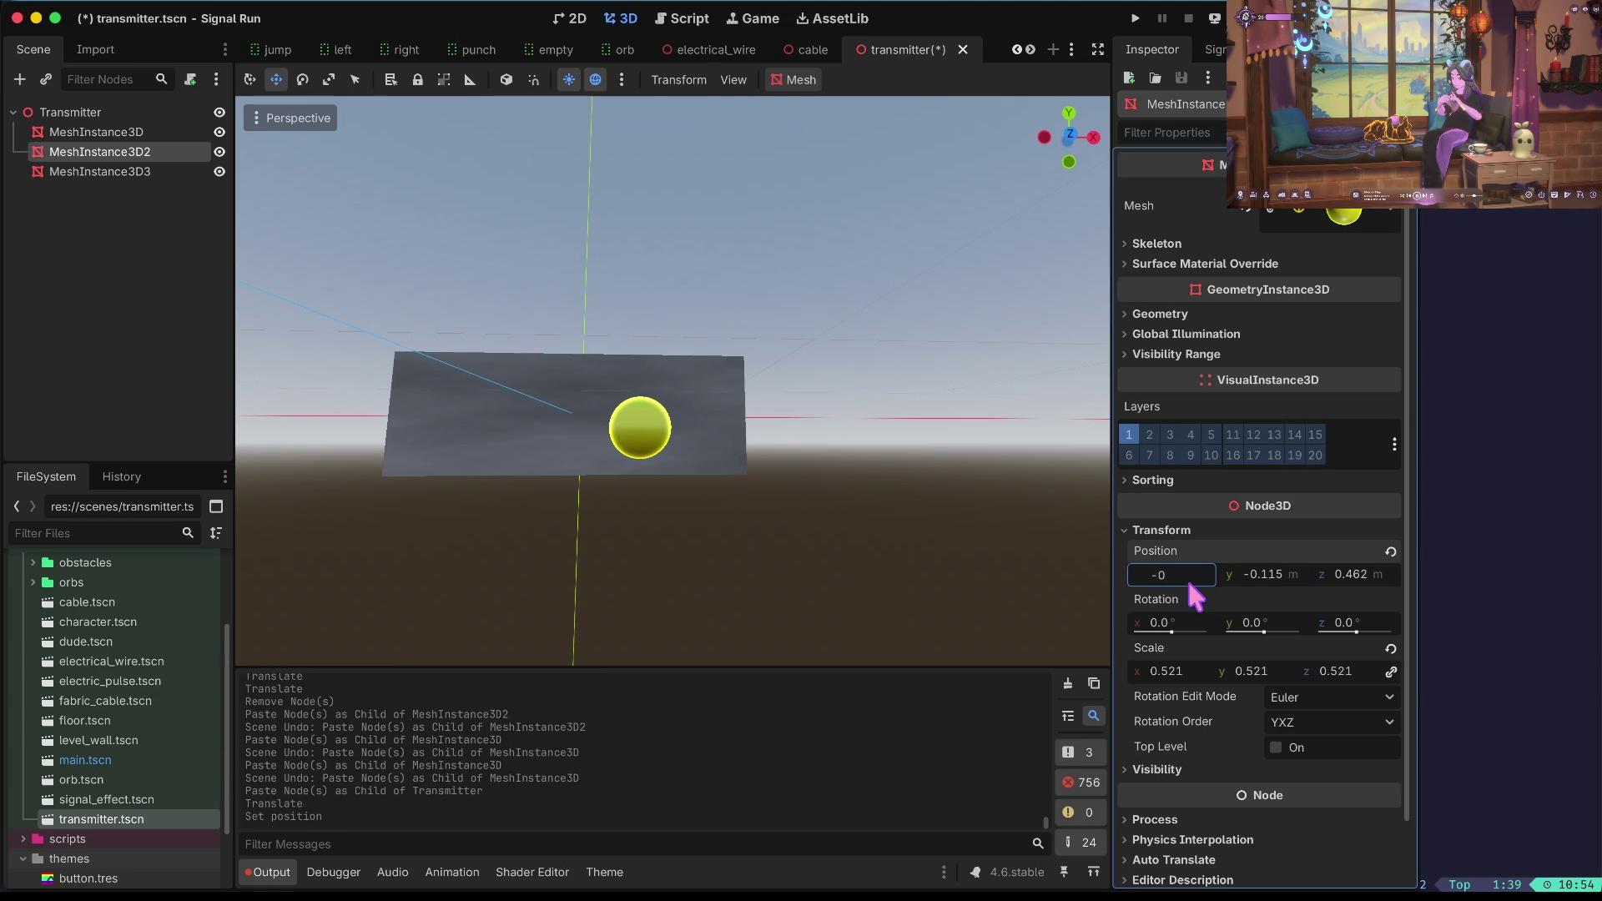
{"action": "type", "text": ".5"}
{"action": "key", "text": "Tab"}
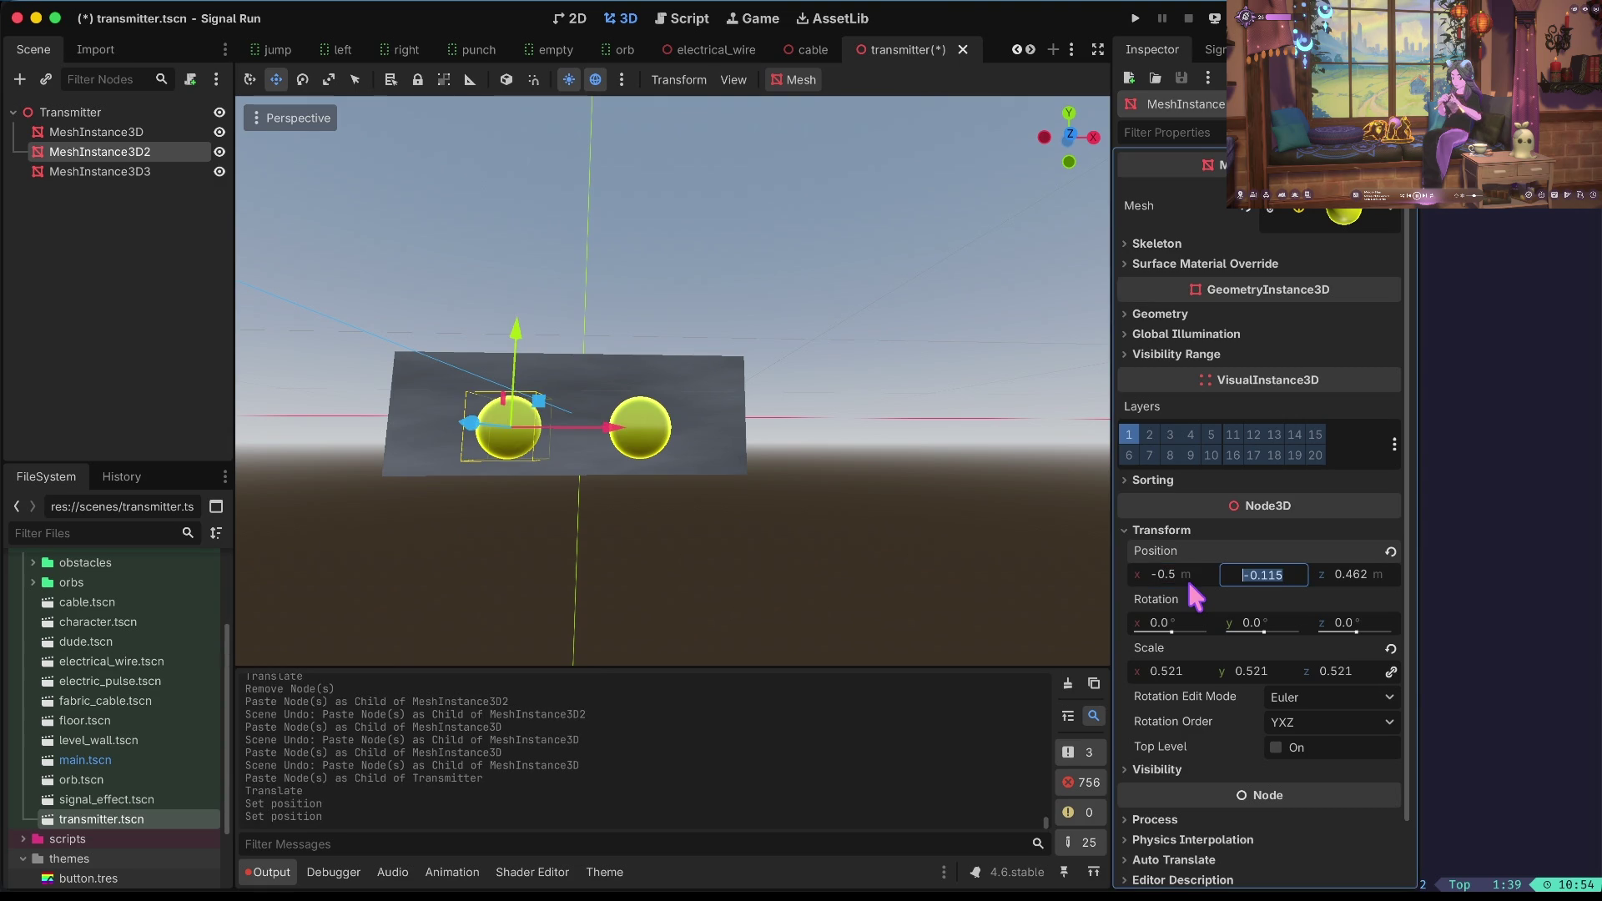
{"action": "type", "text": "0"}
{"action": "key", "text": "Tab"}
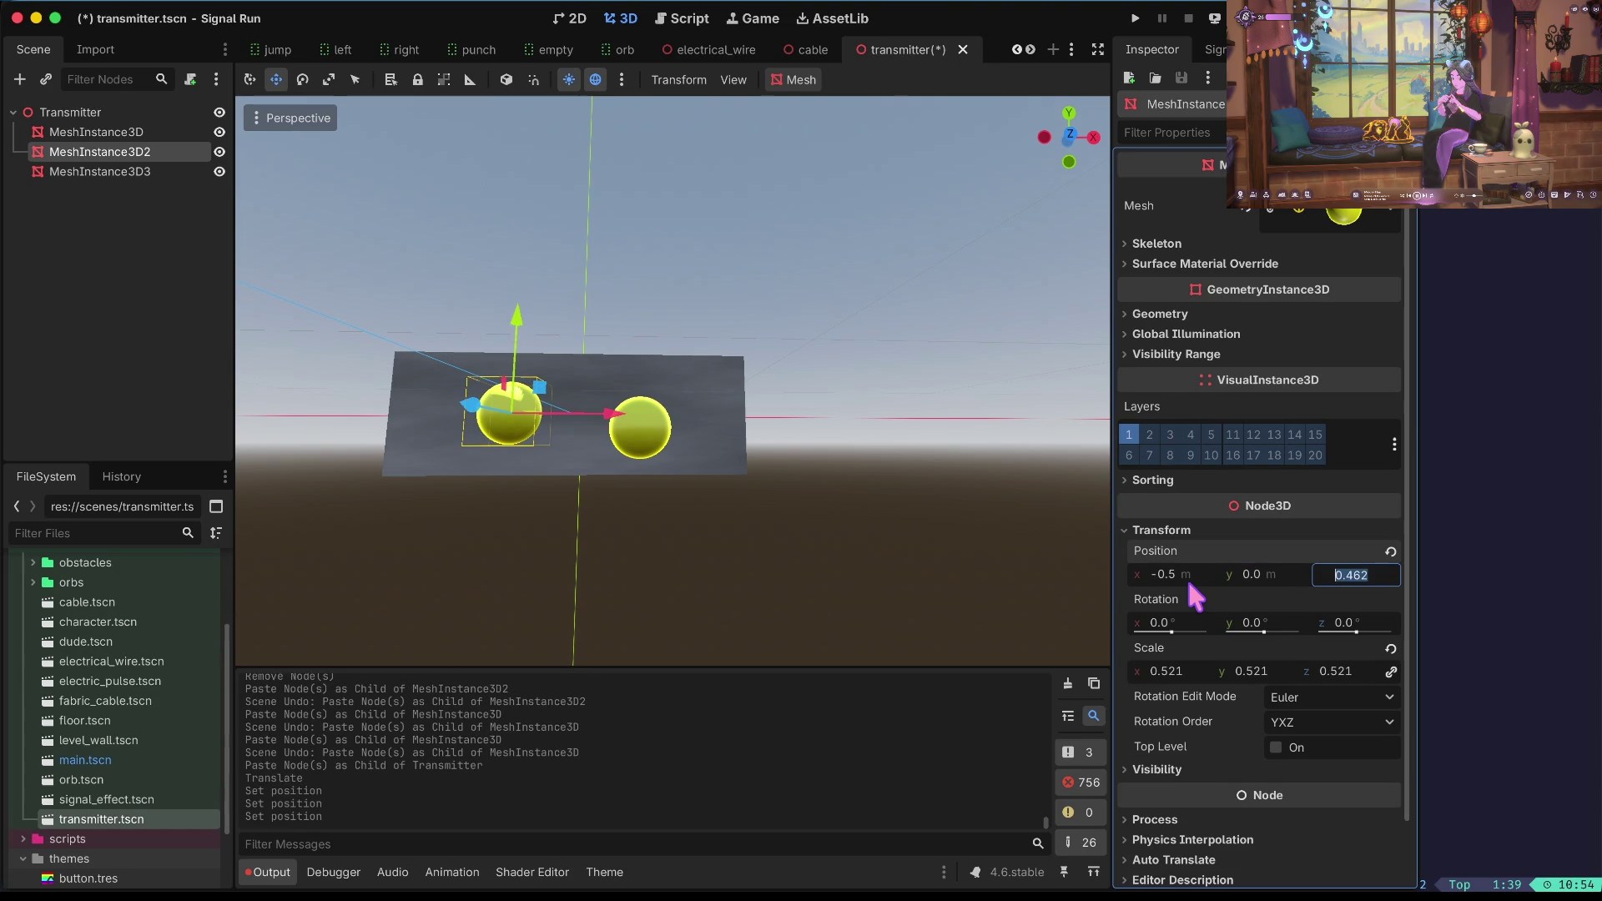
Correct the Y position to -0.1, set Z to 0.5, and save the transmitter scene.
{"action": "key", "text": "shift+Tab"}
{"action": "type", "text": "-"}
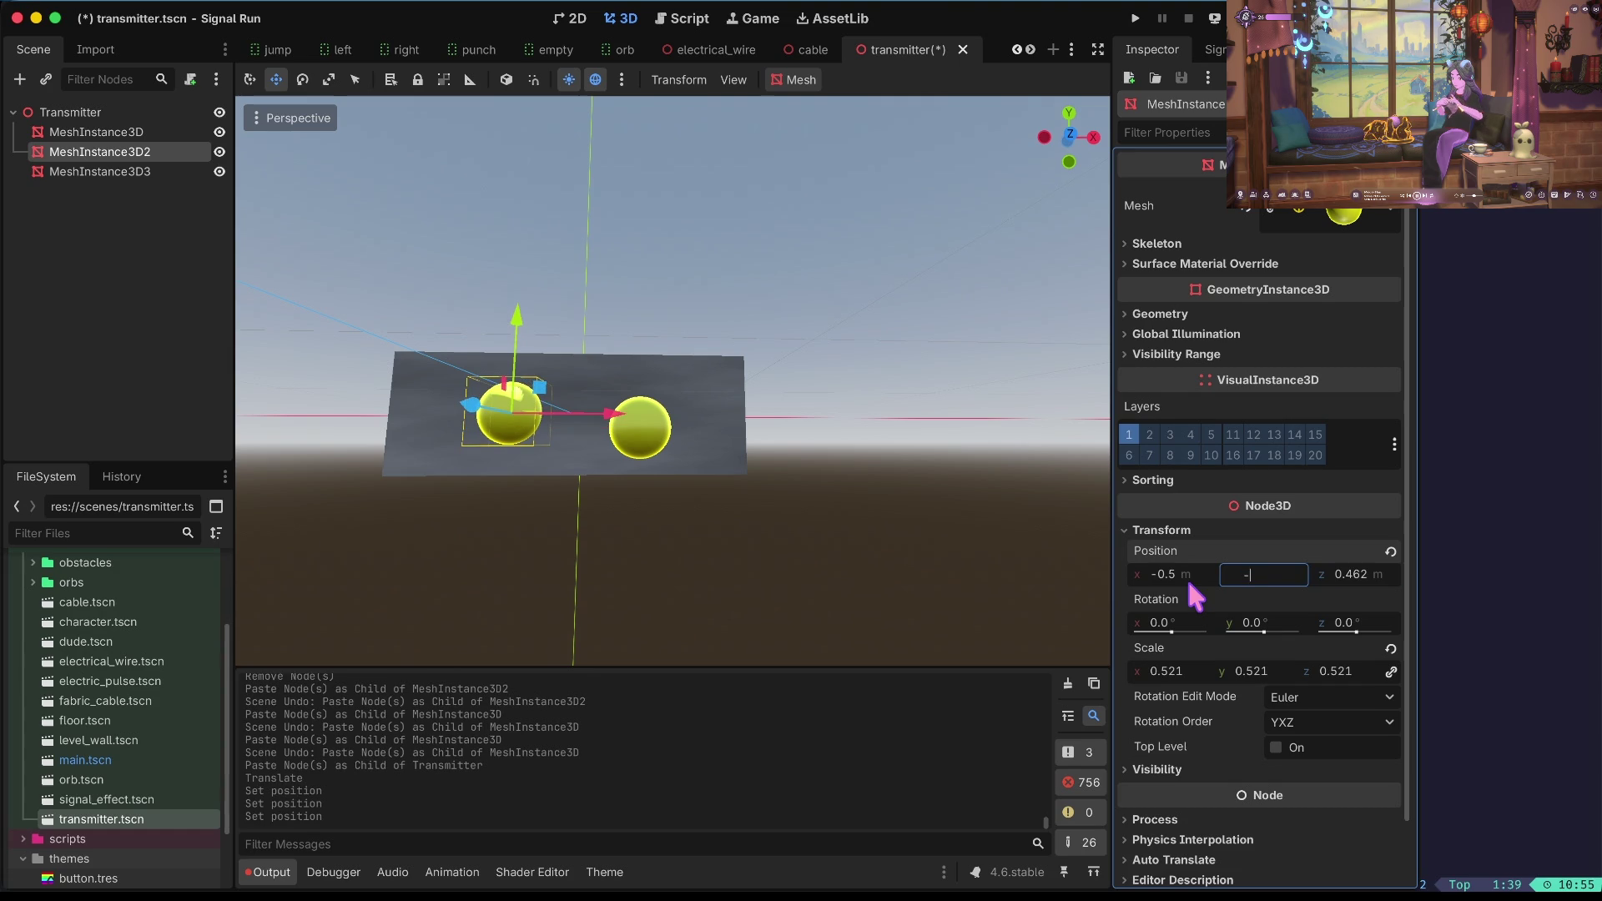
{"action": "type", "text": "0."}
{"action": "type", "text": "2"}
{"action": "key", "text": "Tab"}
{"action": "key", "text": "shift+Tab"}
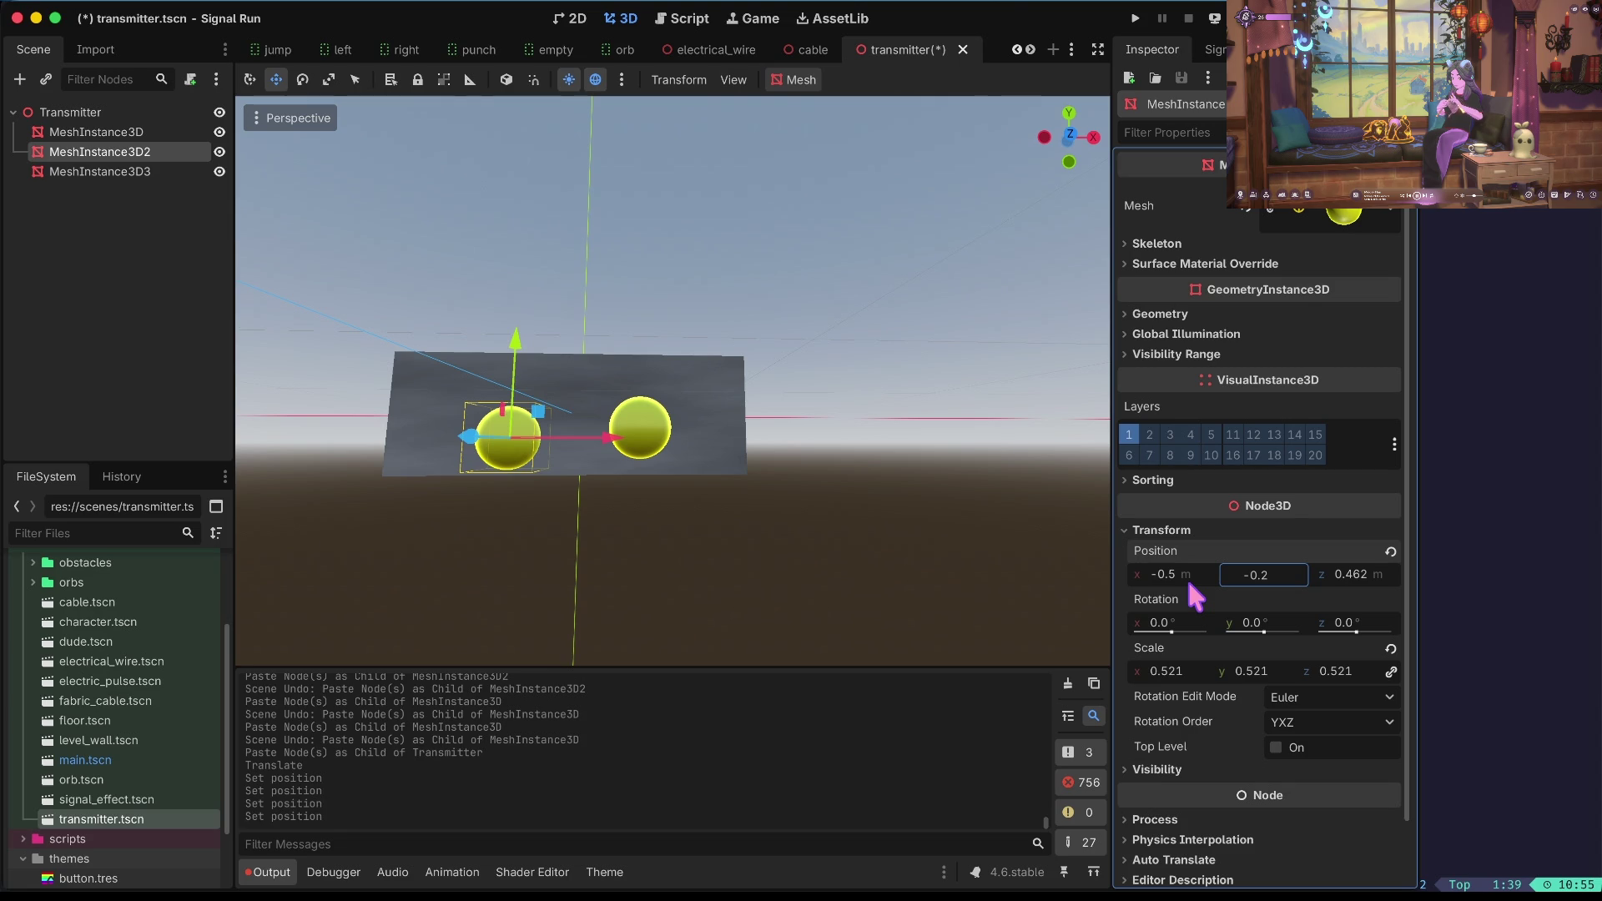
{"action": "key", "text": "BackSpace"}
{"action": "type", "text": "1"}
{"action": "key", "text": "Tab"}
{"action": "type", "text": "0"}
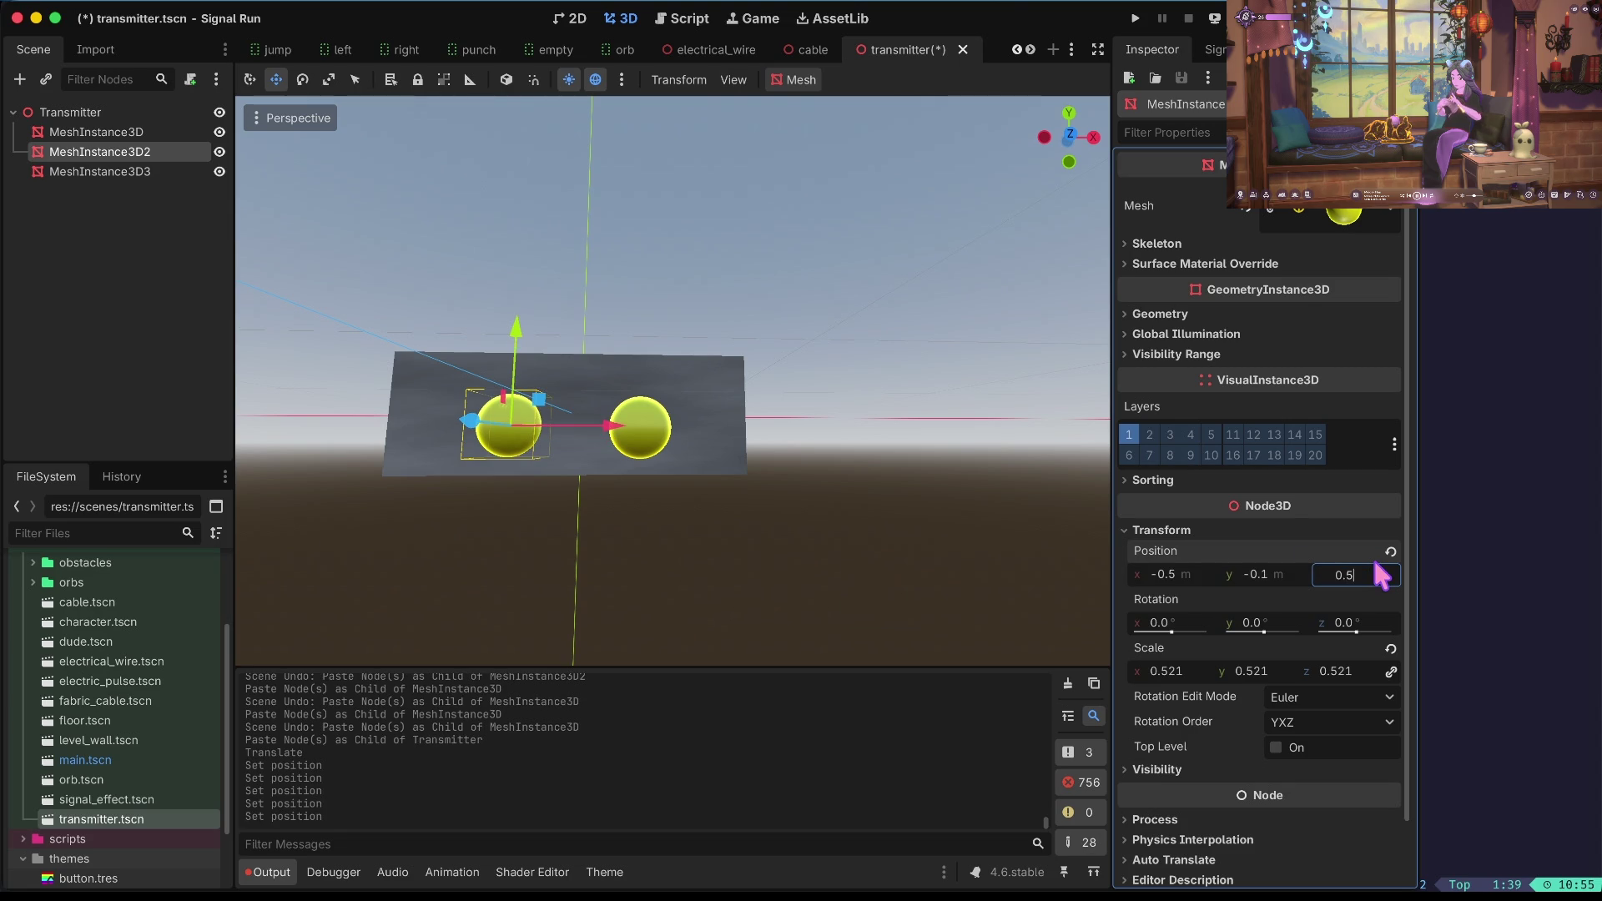
{"action": "key", "text": "Tab"}
{"action": "key", "text": "ctrl+s"}
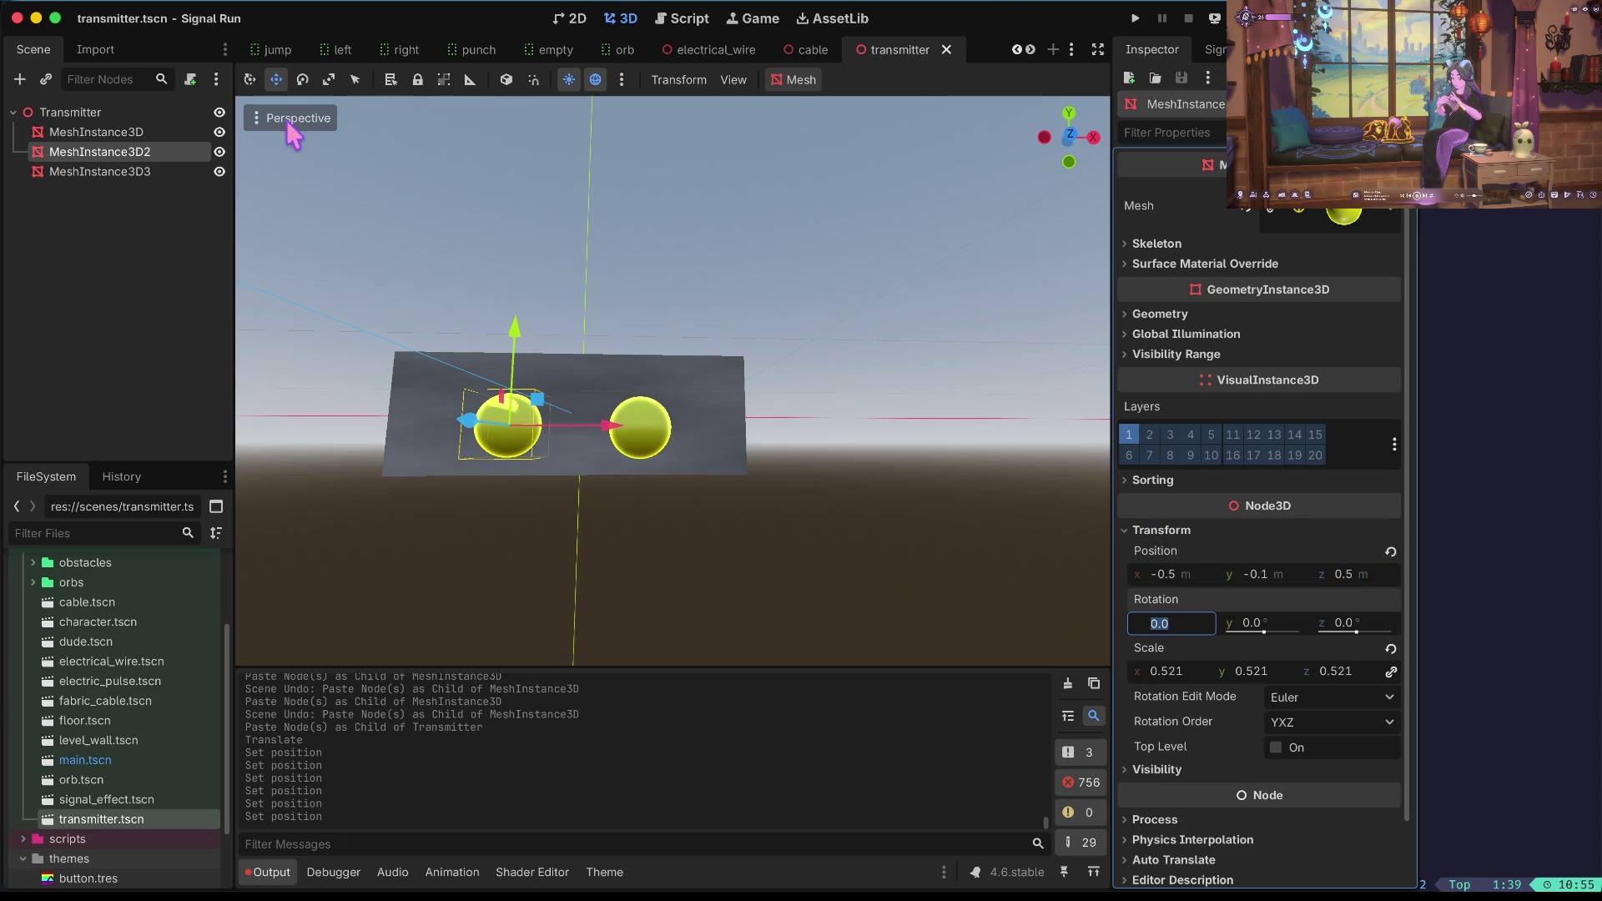
{"action": "left_click", "coordinate": [128, 171]}
Delete MeshInstance3D3 and paste a fresh sphere copy under Transmitter, dragged to the right.
{"action": "right_click", "coordinate": [127, 170]}
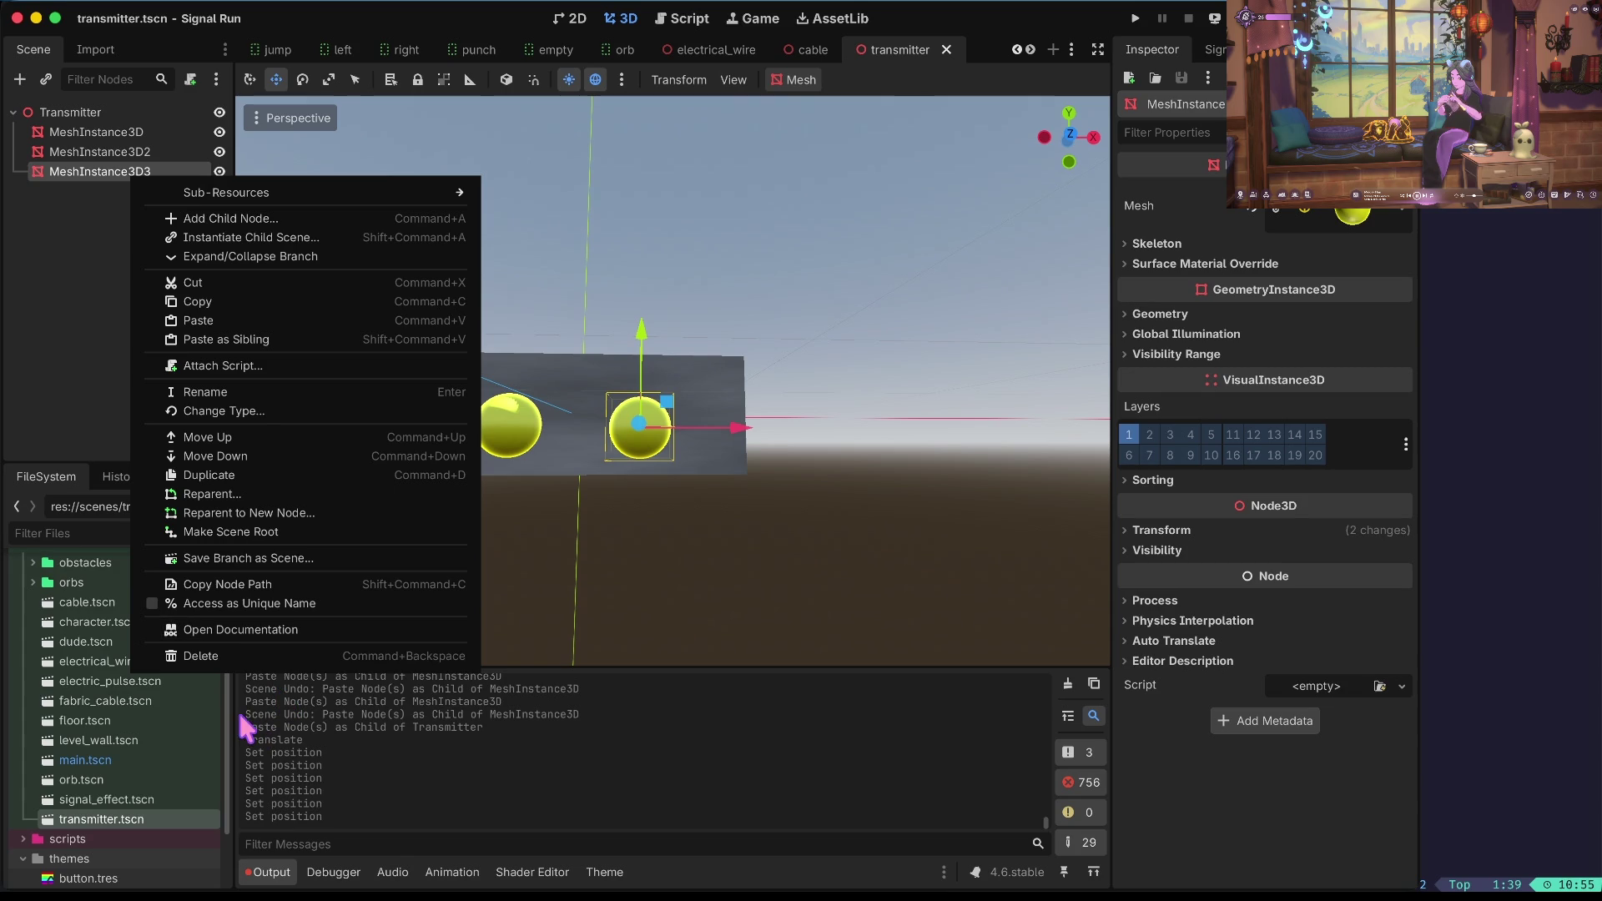
{"action": "left_click", "coordinate": [230, 658]}
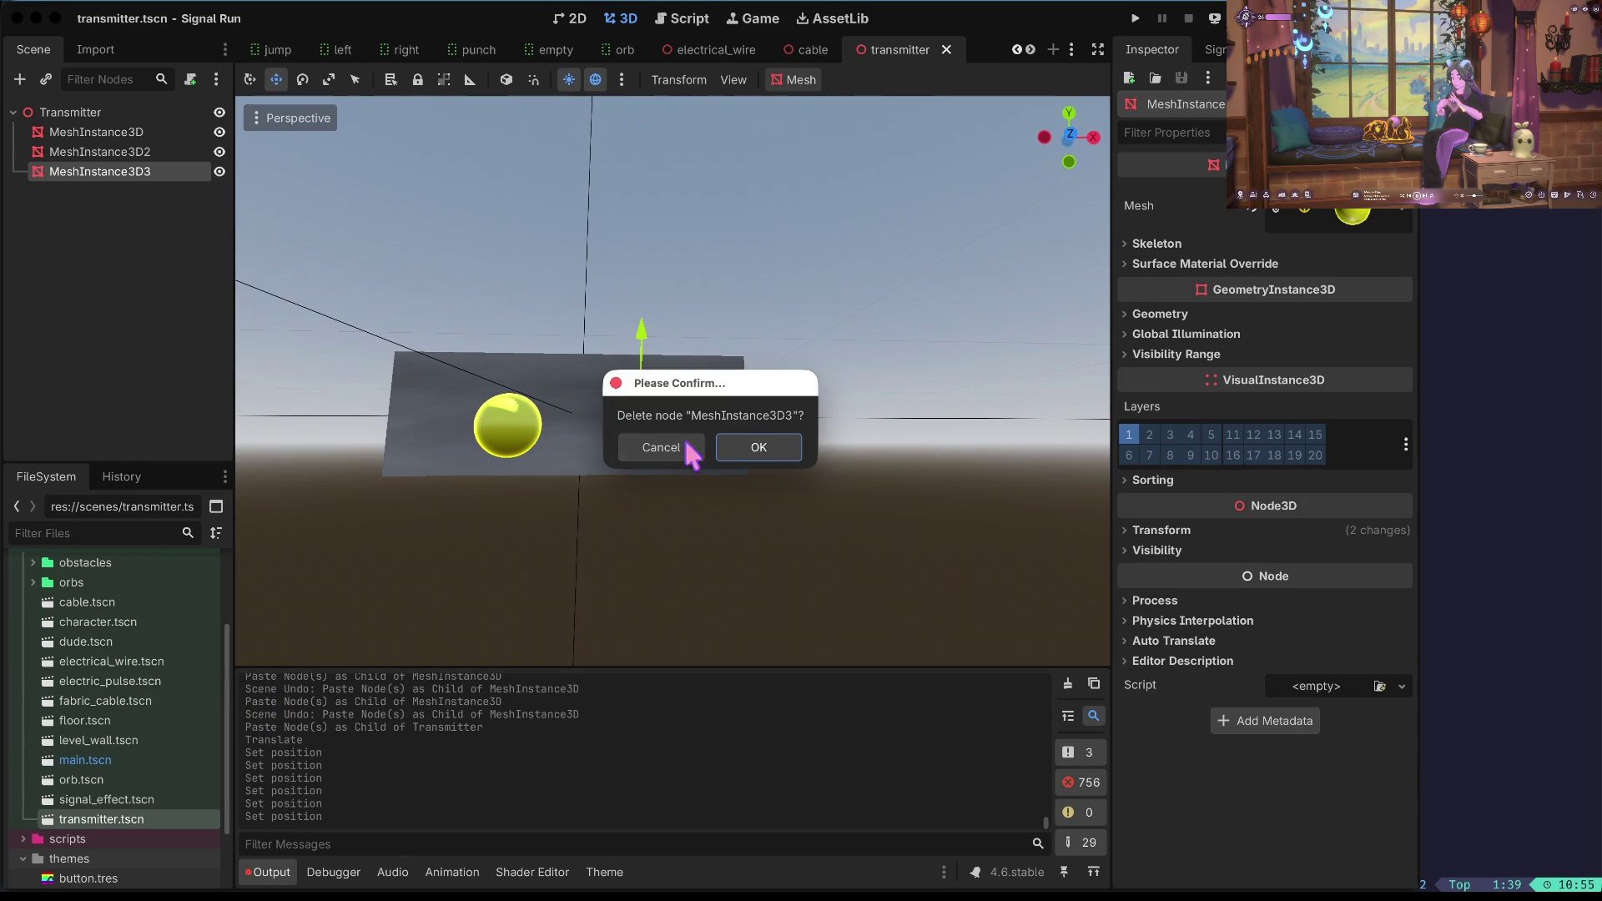
{"action": "left_click", "coordinate": [758, 447]}
{"action": "left_click", "coordinate": [125, 152]}
{"action": "left_click", "coordinate": [80, 115]}
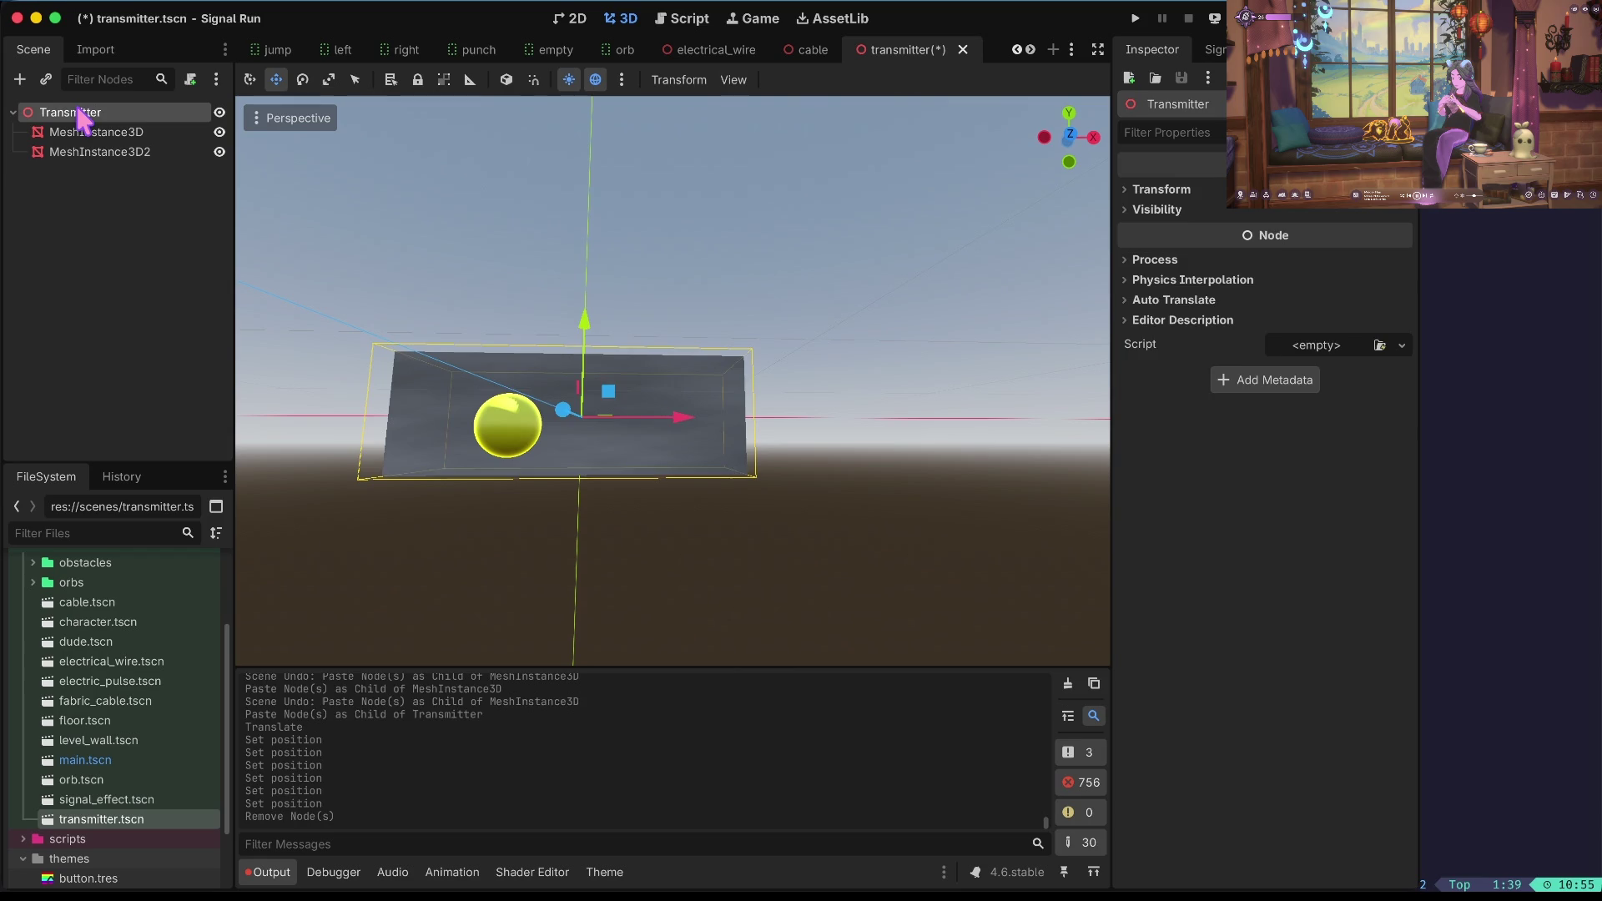
{"action": "key", "text": "ctrl+v"}
{"action": "left_click_drag", "start_coordinate": [619, 433], "coordinate": [726, 434]}
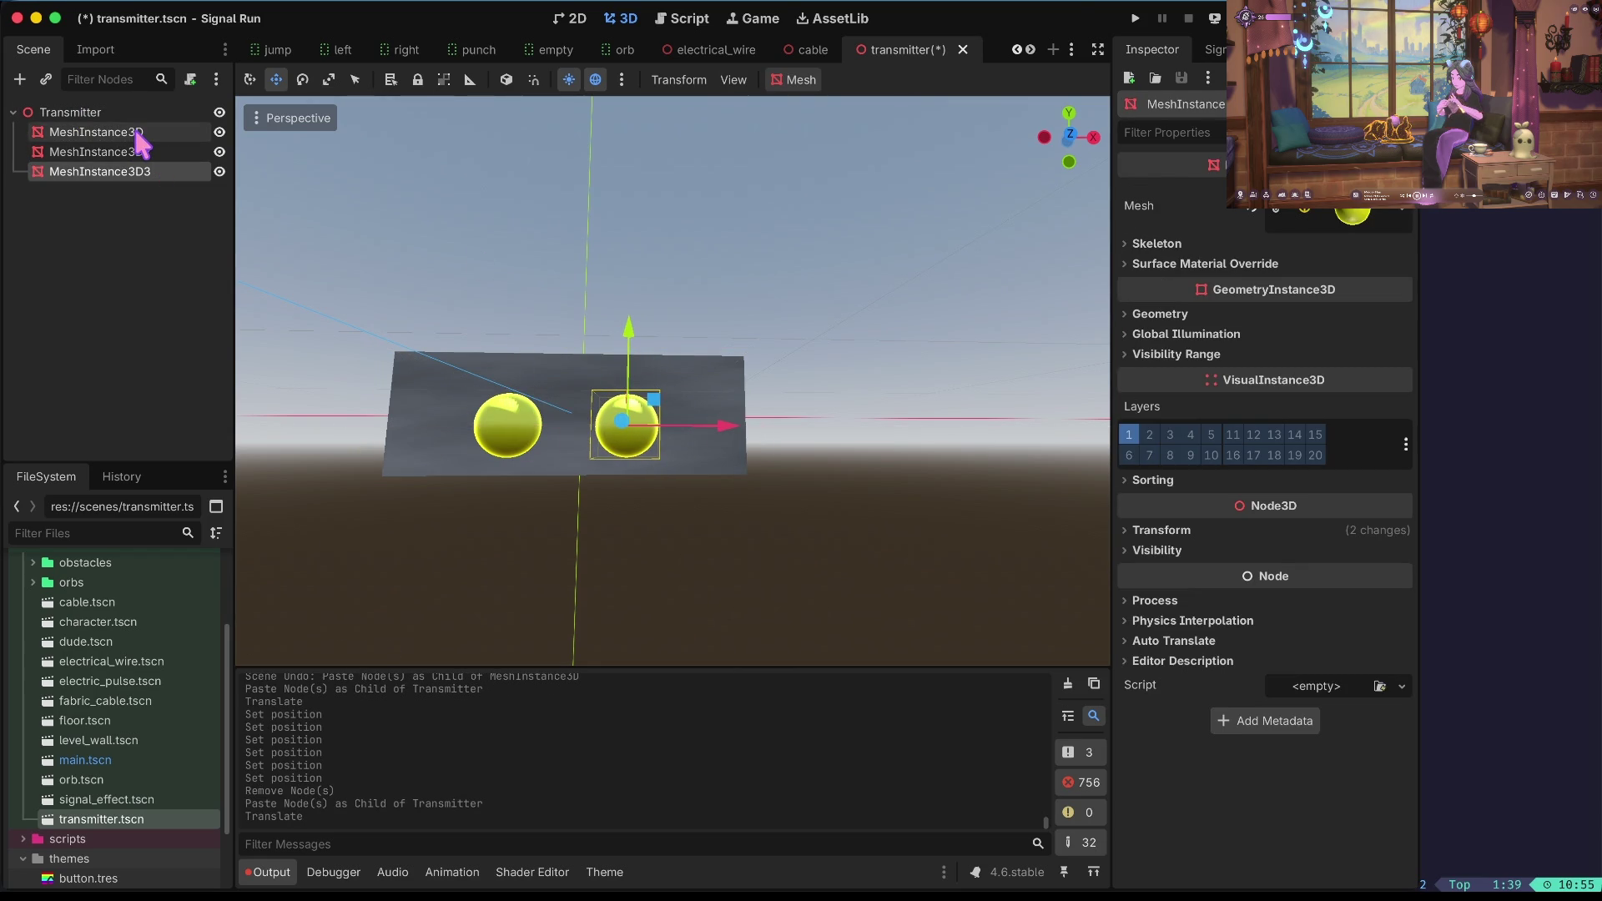
Set the new sphere's X position to mirror the left sphere, save, and run the game.
{"action": "left_click", "coordinate": [1289, 531]}
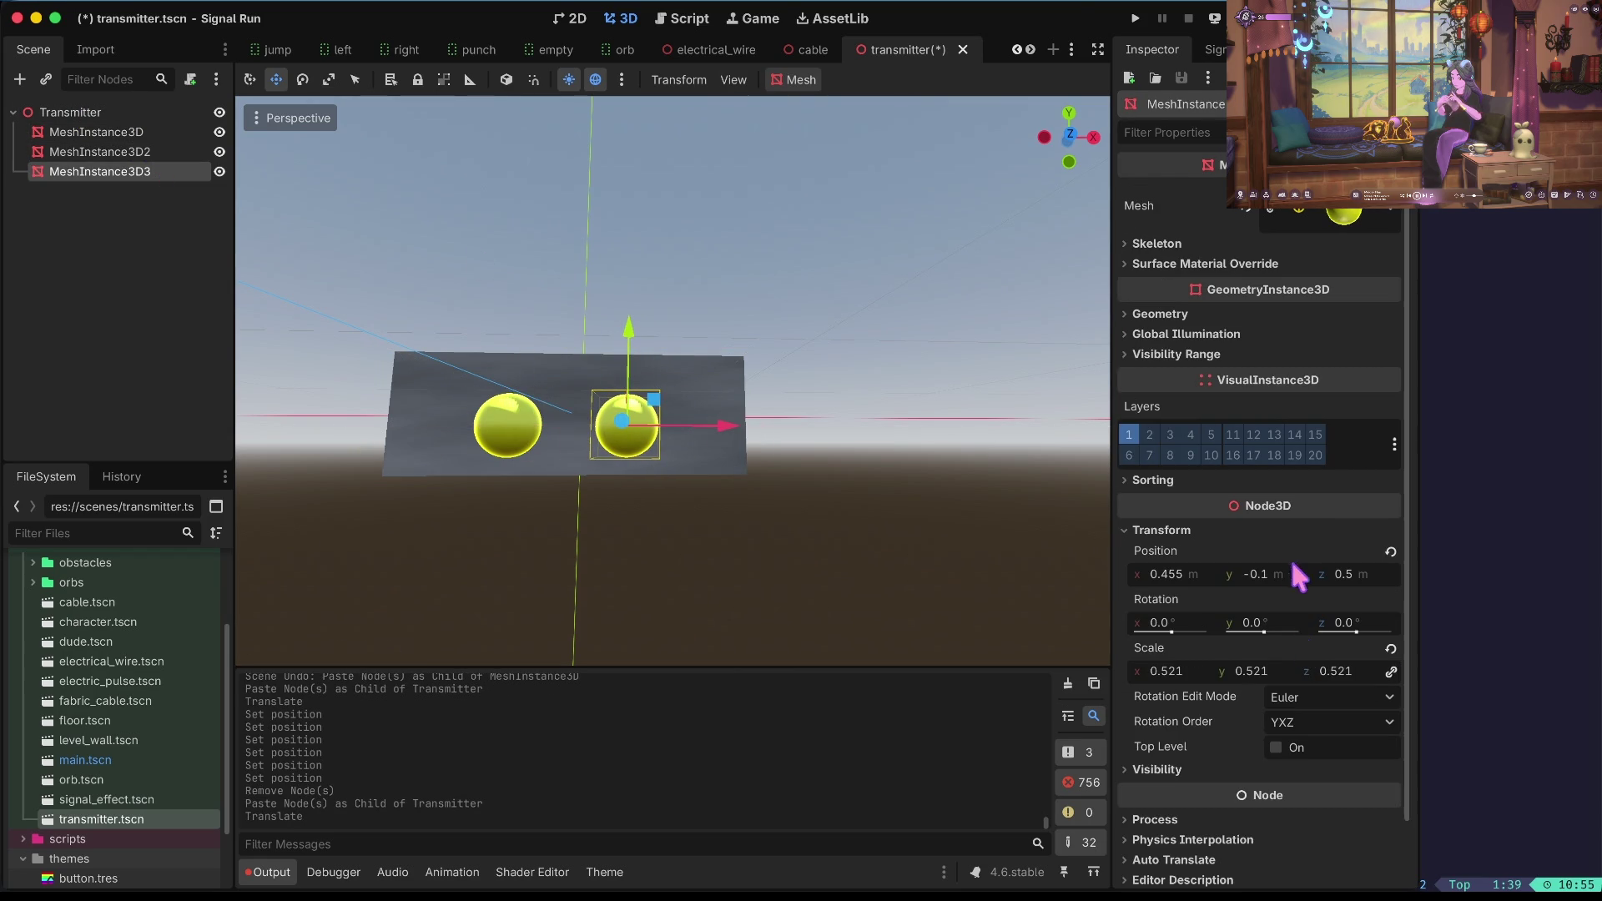
{"action": "left_click", "coordinate": [1183, 576]}
{"action": "type", "text": "0."}
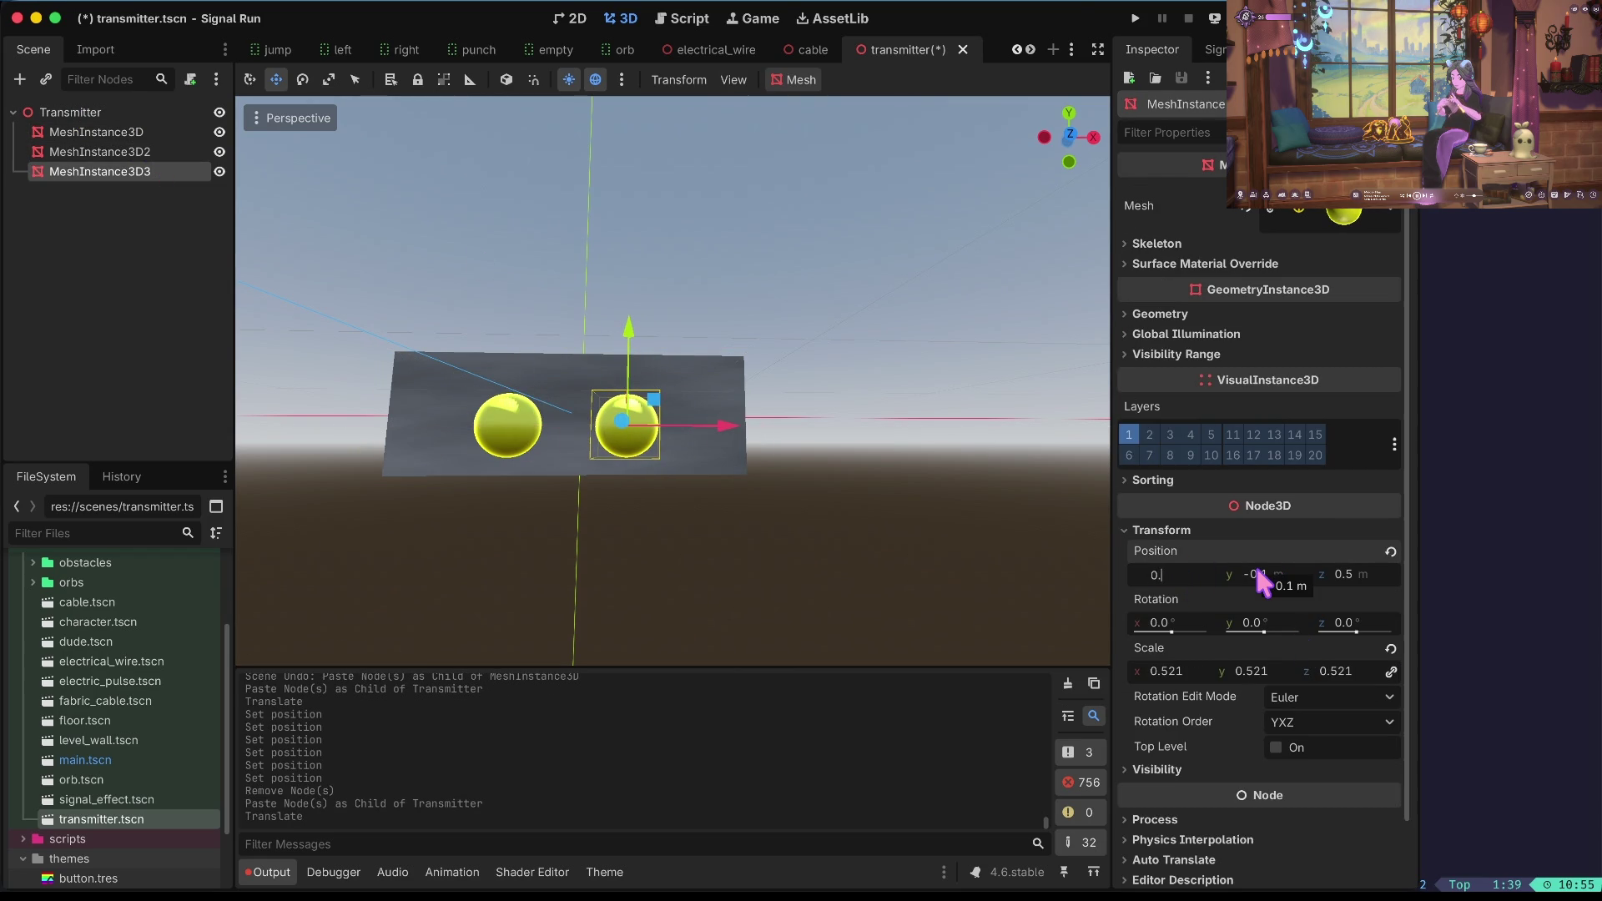
{"action": "key", "text": "Return"}
{"action": "key", "text": "ctrl+s"}
{"action": "left_click", "coordinate": [837, 457]}
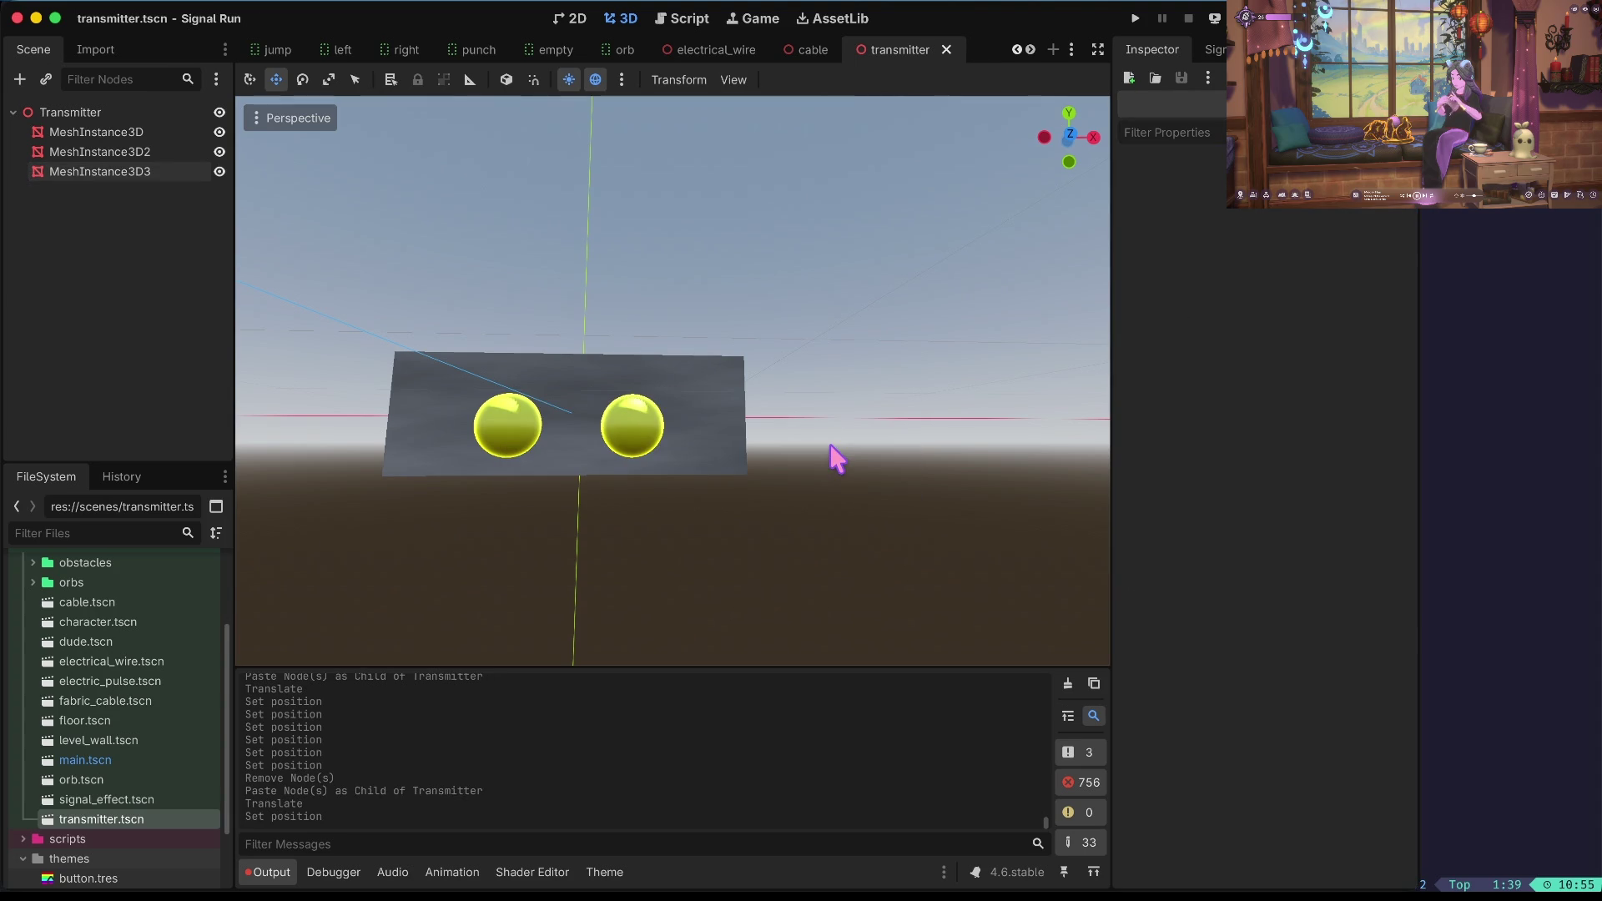
{"action": "key", "text": "F5"}
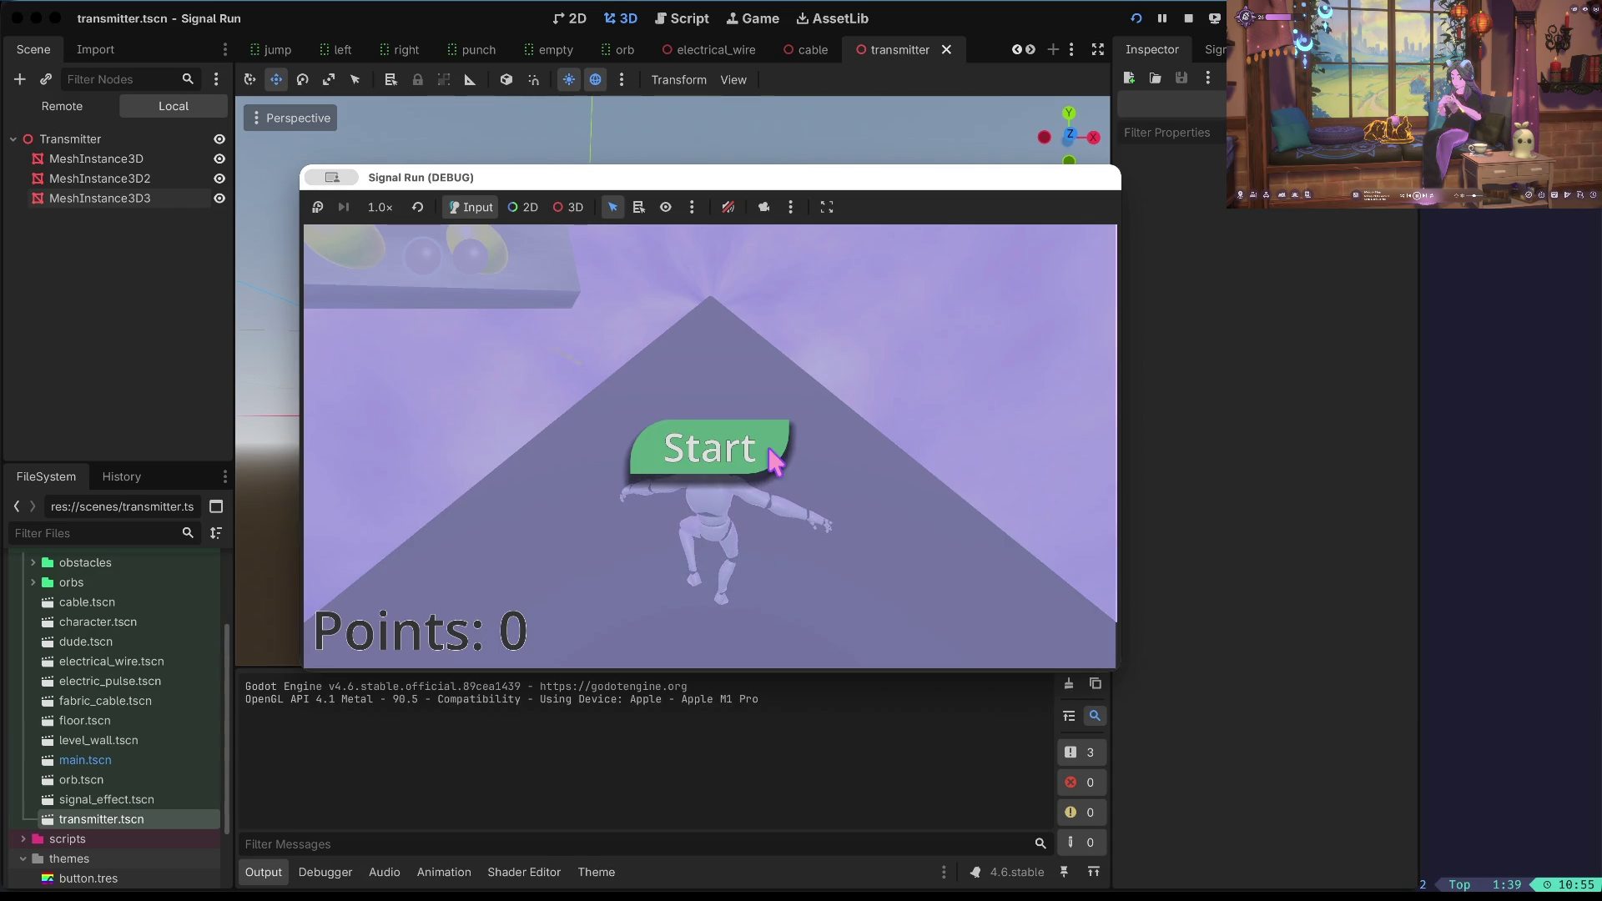
Start Signal Run from its start screen, then stop the test run.
{"action": "left_click", "coordinate": [777, 450]}
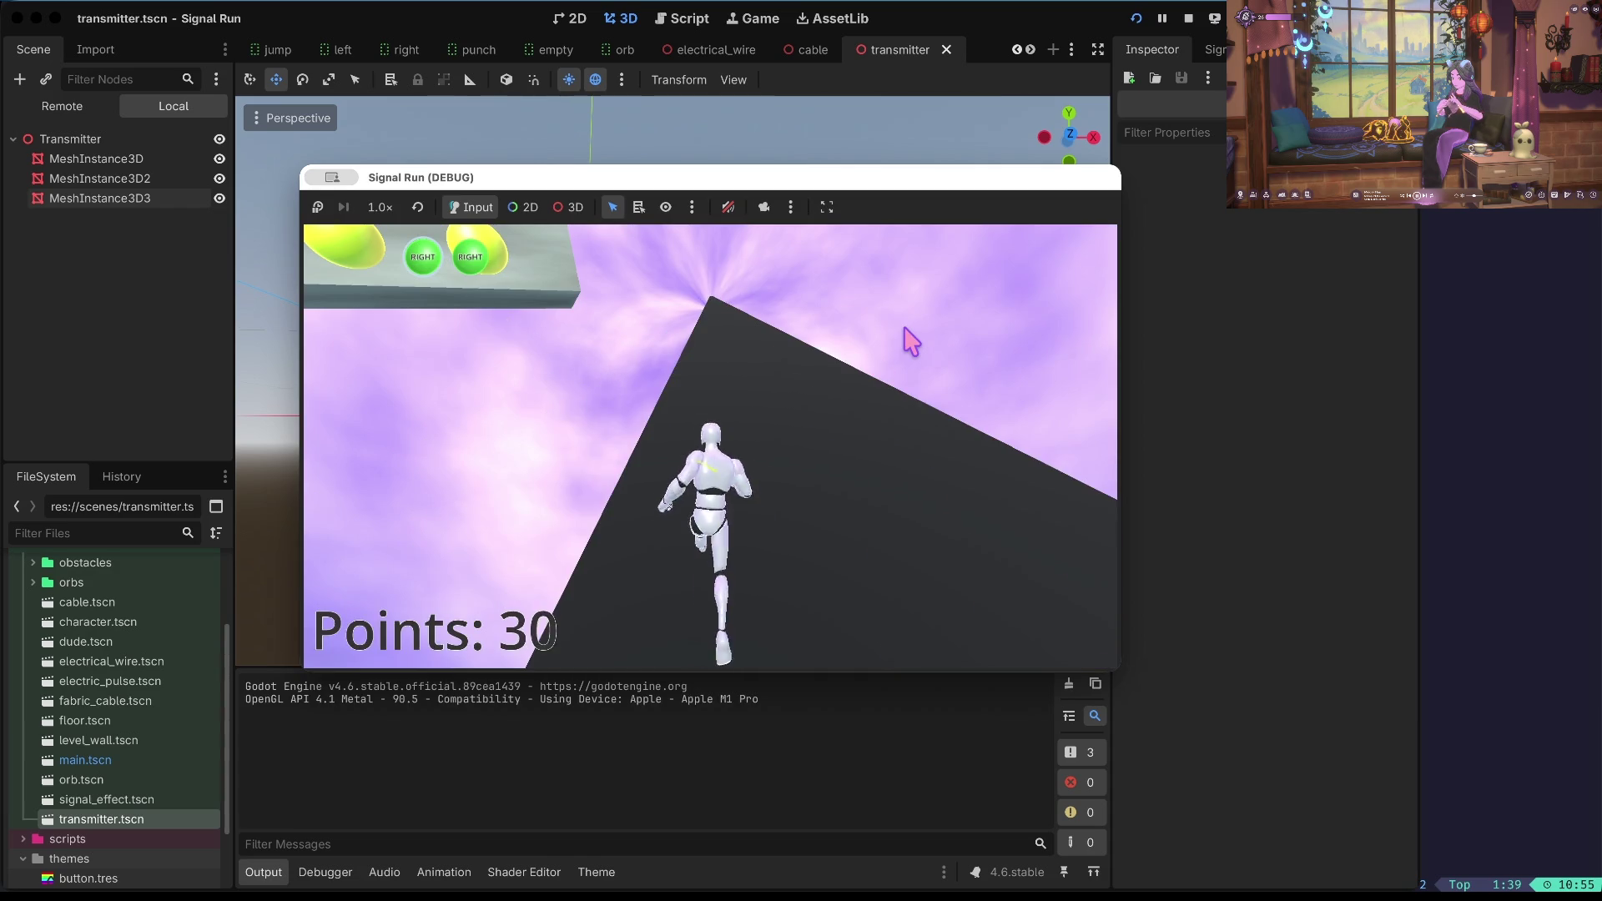
{"action": "left_click", "coordinate": [1187, 19]}
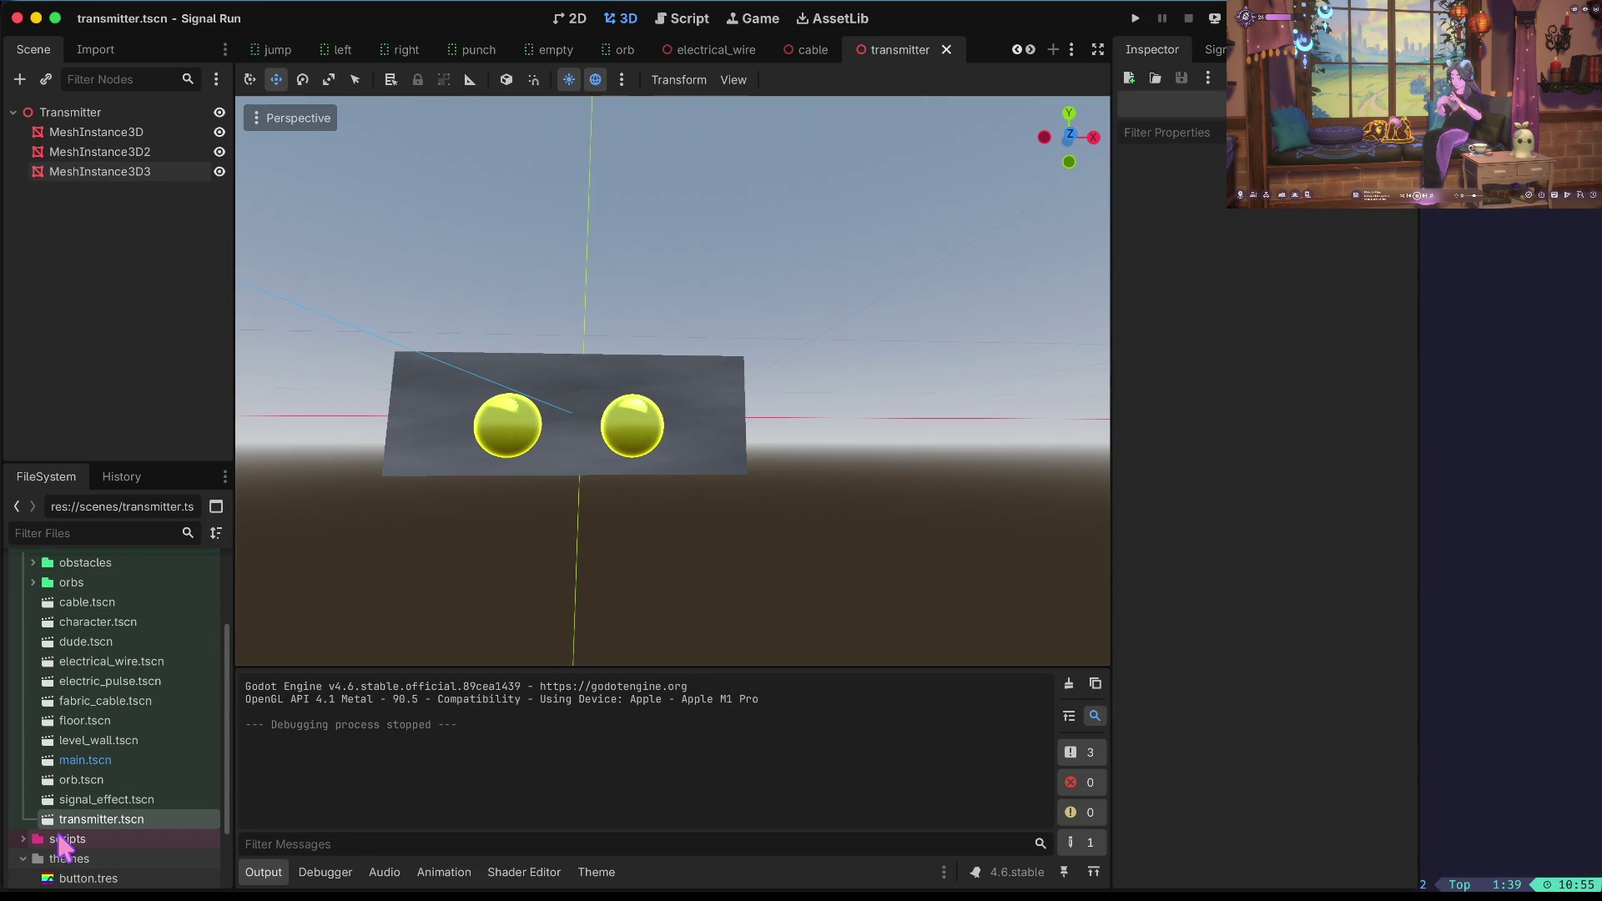
Open main.tscn and move the Transmitter panel down and to the right.
{"action": "scroll", "coordinate": [96, 801], "scroll_direction": "up", "scroll_amount": 4}
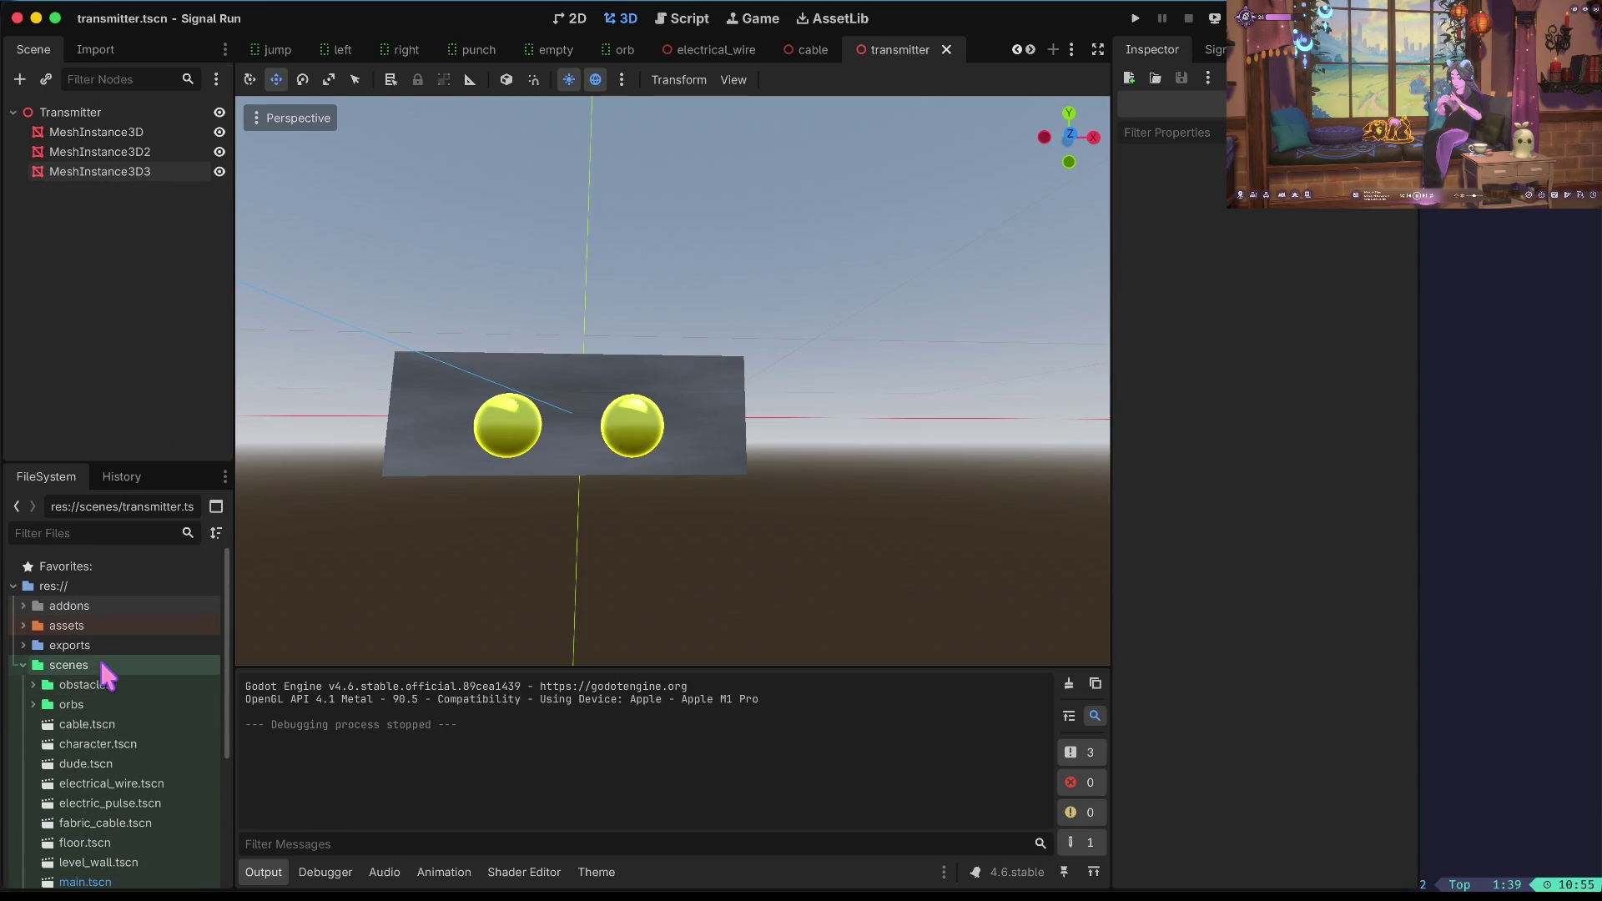
{"action": "double_click", "coordinate": [84, 882]}
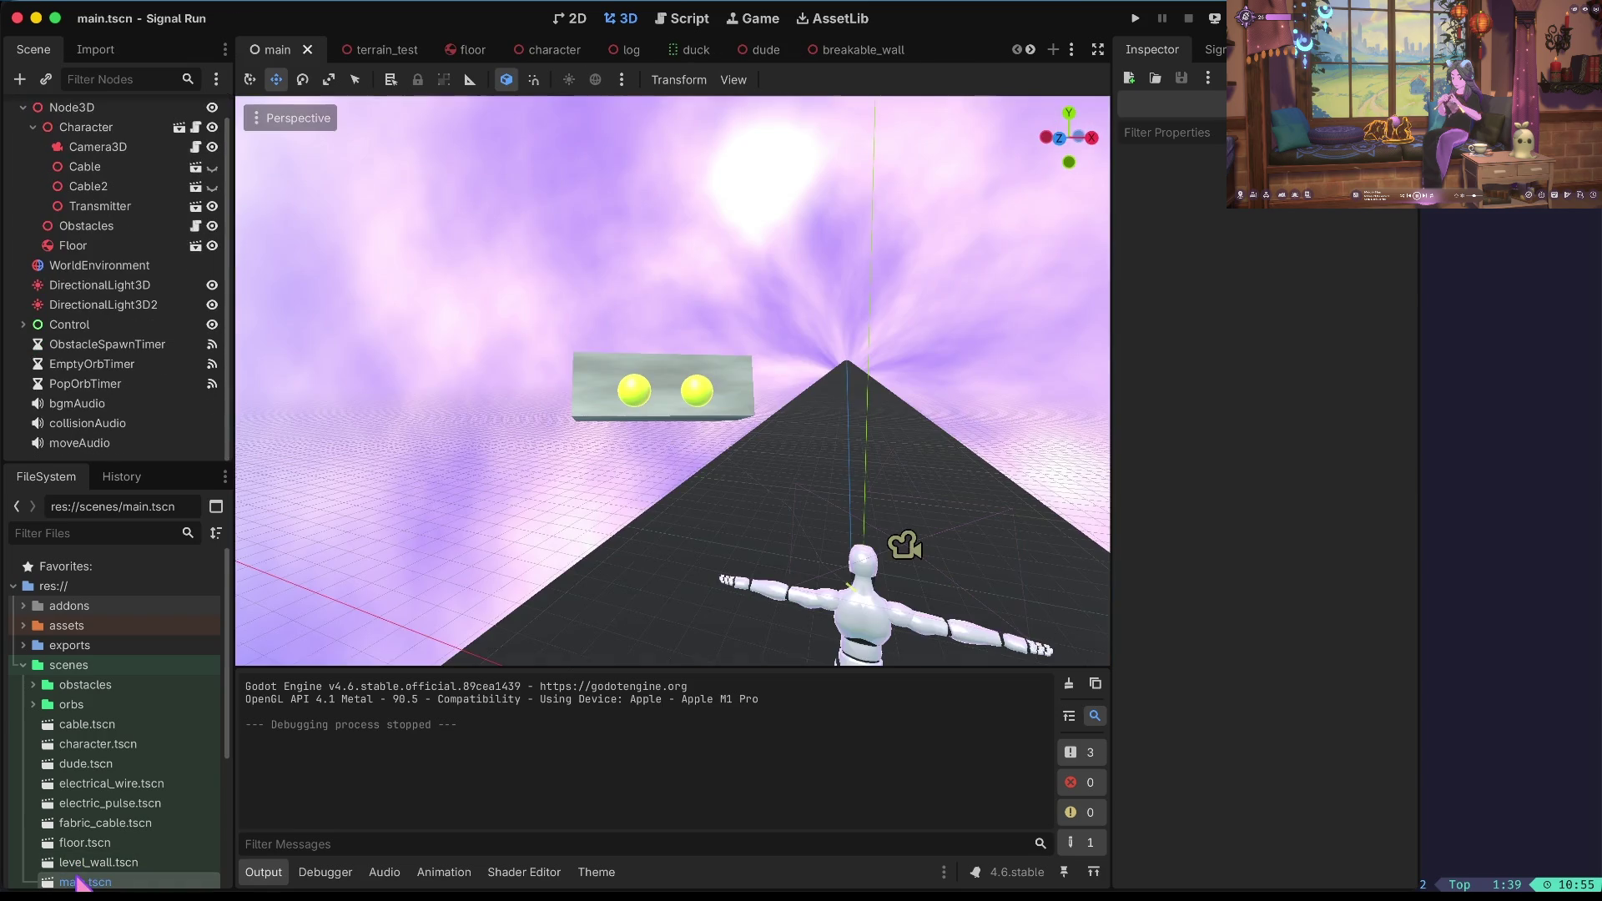
{"action": "left_click", "coordinate": [585, 378]}
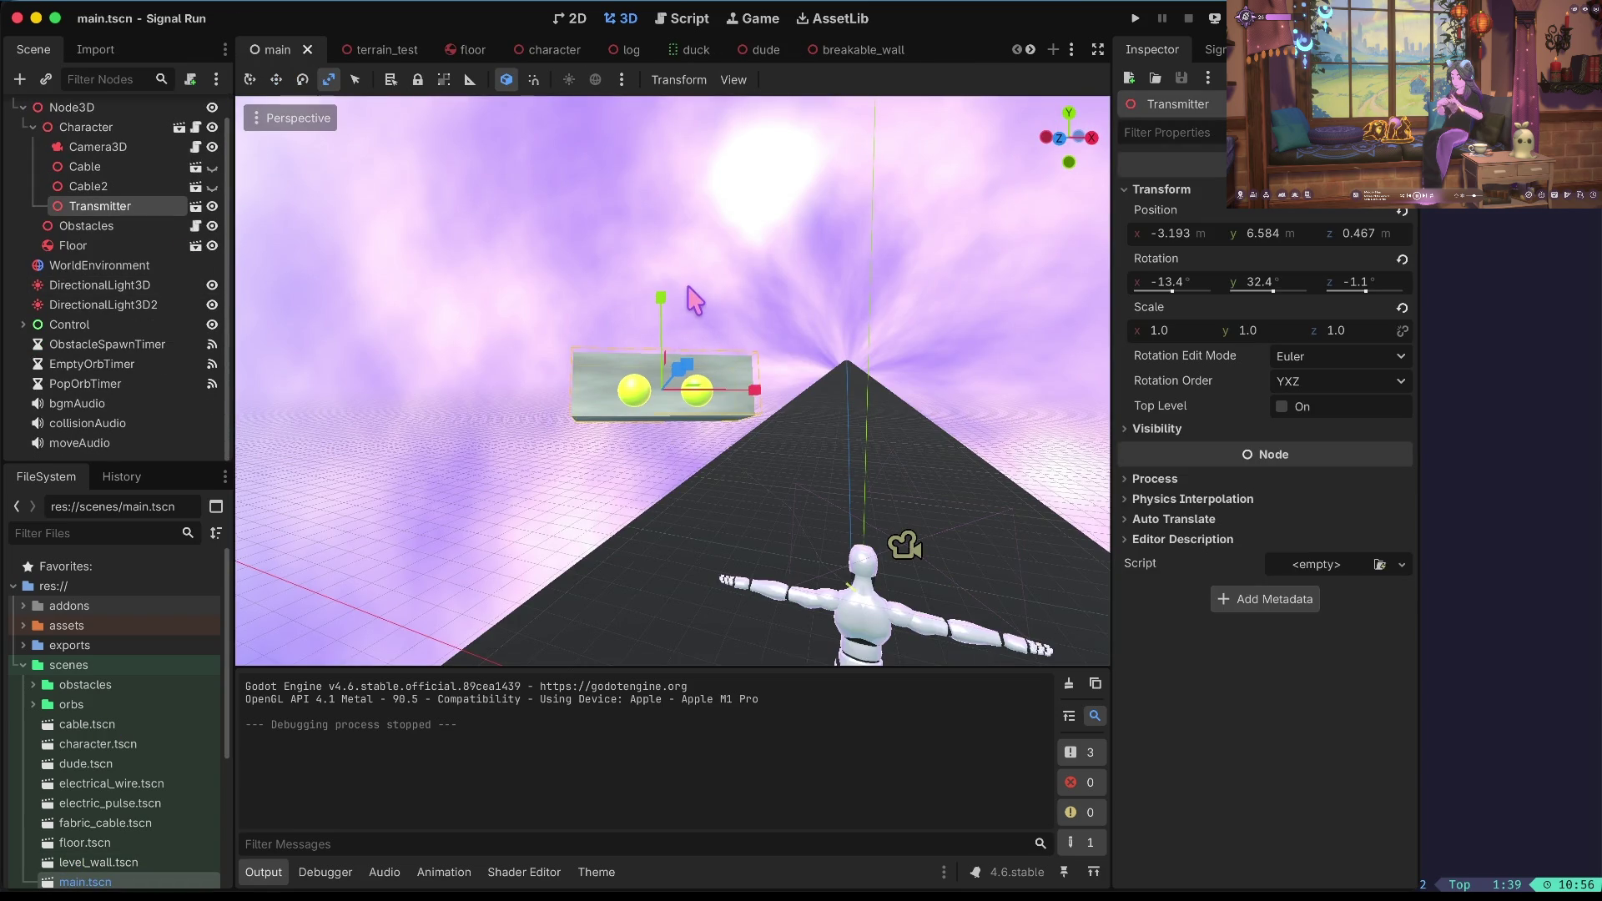
{"action": "left_click_drag", "start_coordinate": [659, 298], "coordinate": [664, 334]}
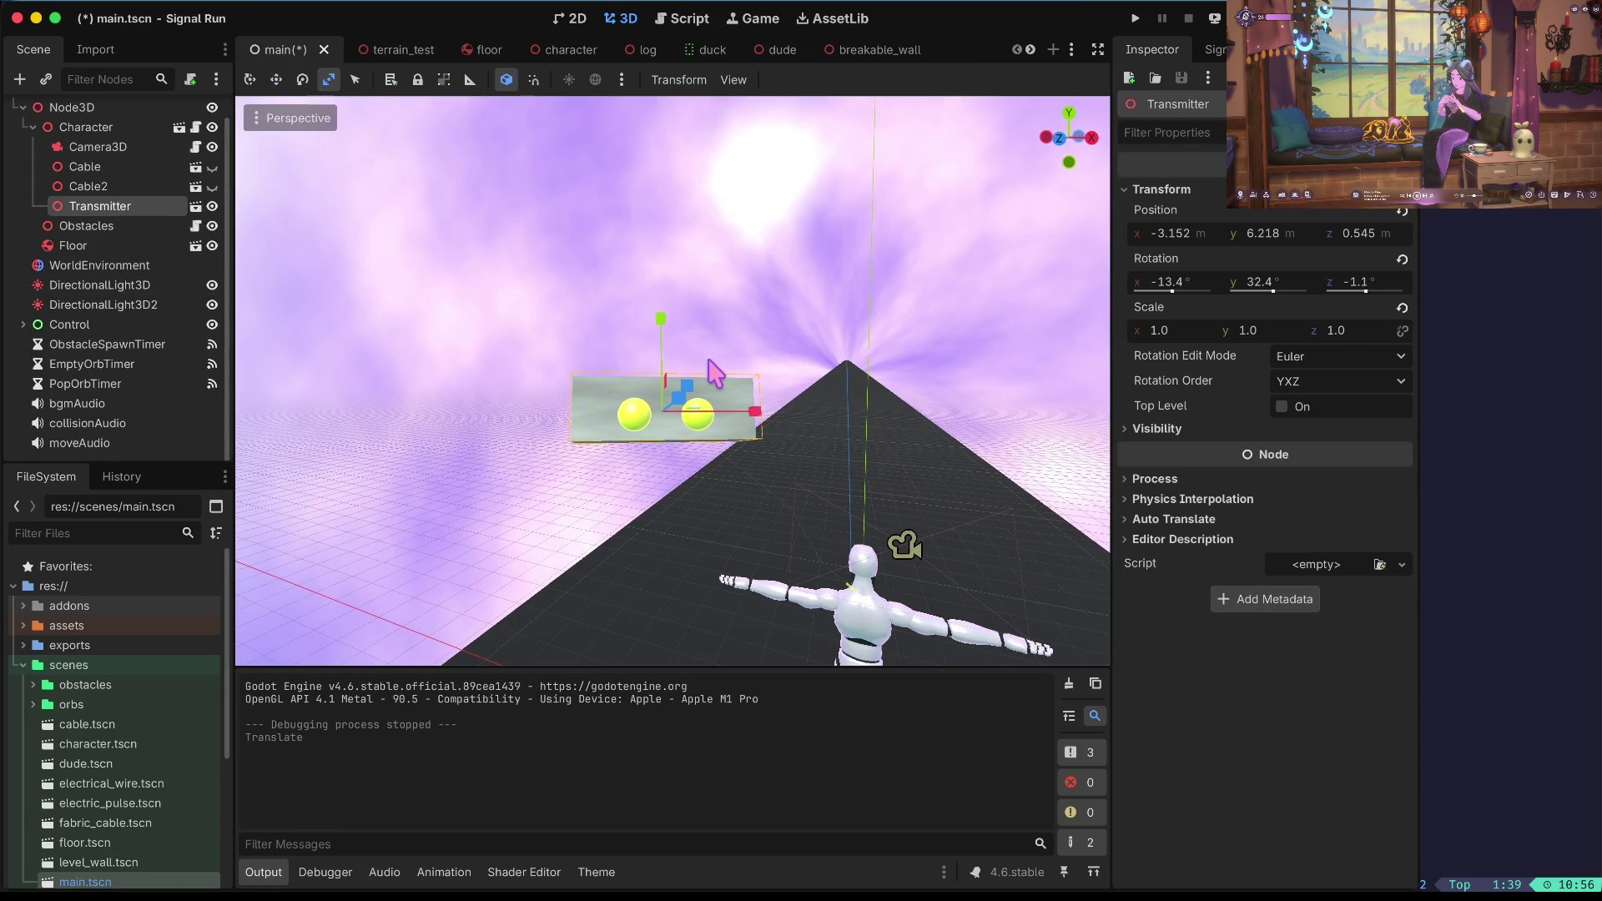
{"action": "left_click_drag", "start_coordinate": [762, 429], "coordinate": [797, 430]}
Tilt the Transmitter to about -7.4°, 38.0°, -1.8°, save, and run the game.
{"action": "key", "text": "e"}
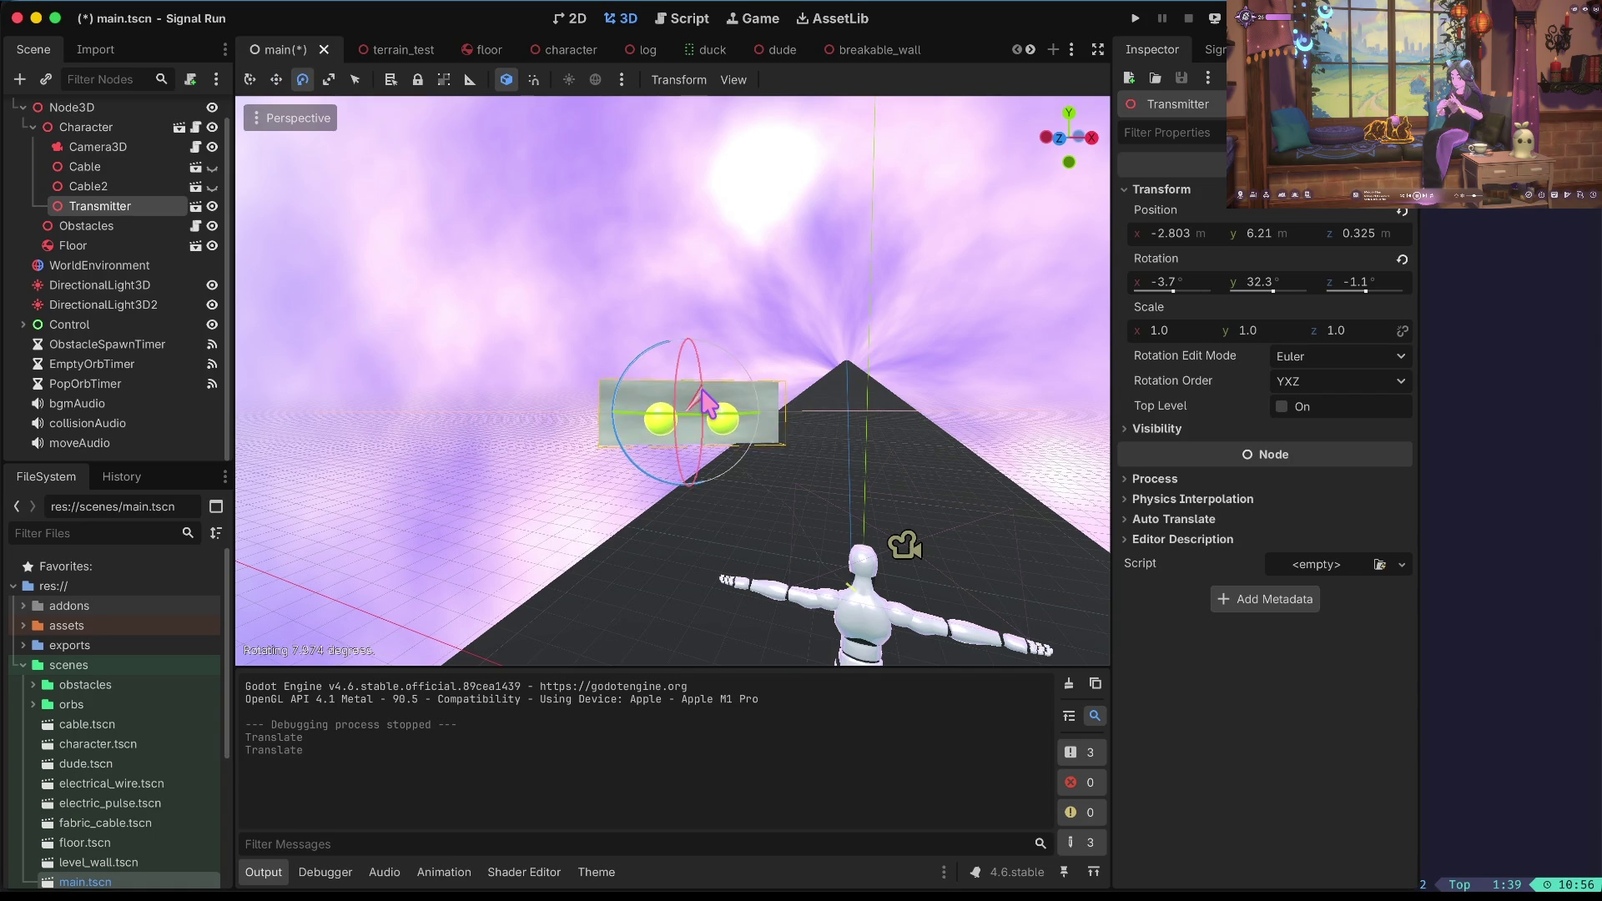
{"action": "left_click_drag", "start_coordinate": [658, 423], "coordinate": [669, 427]}
{"action": "key", "text": "ctrl+s"}
{"action": "key", "text": "F5"}
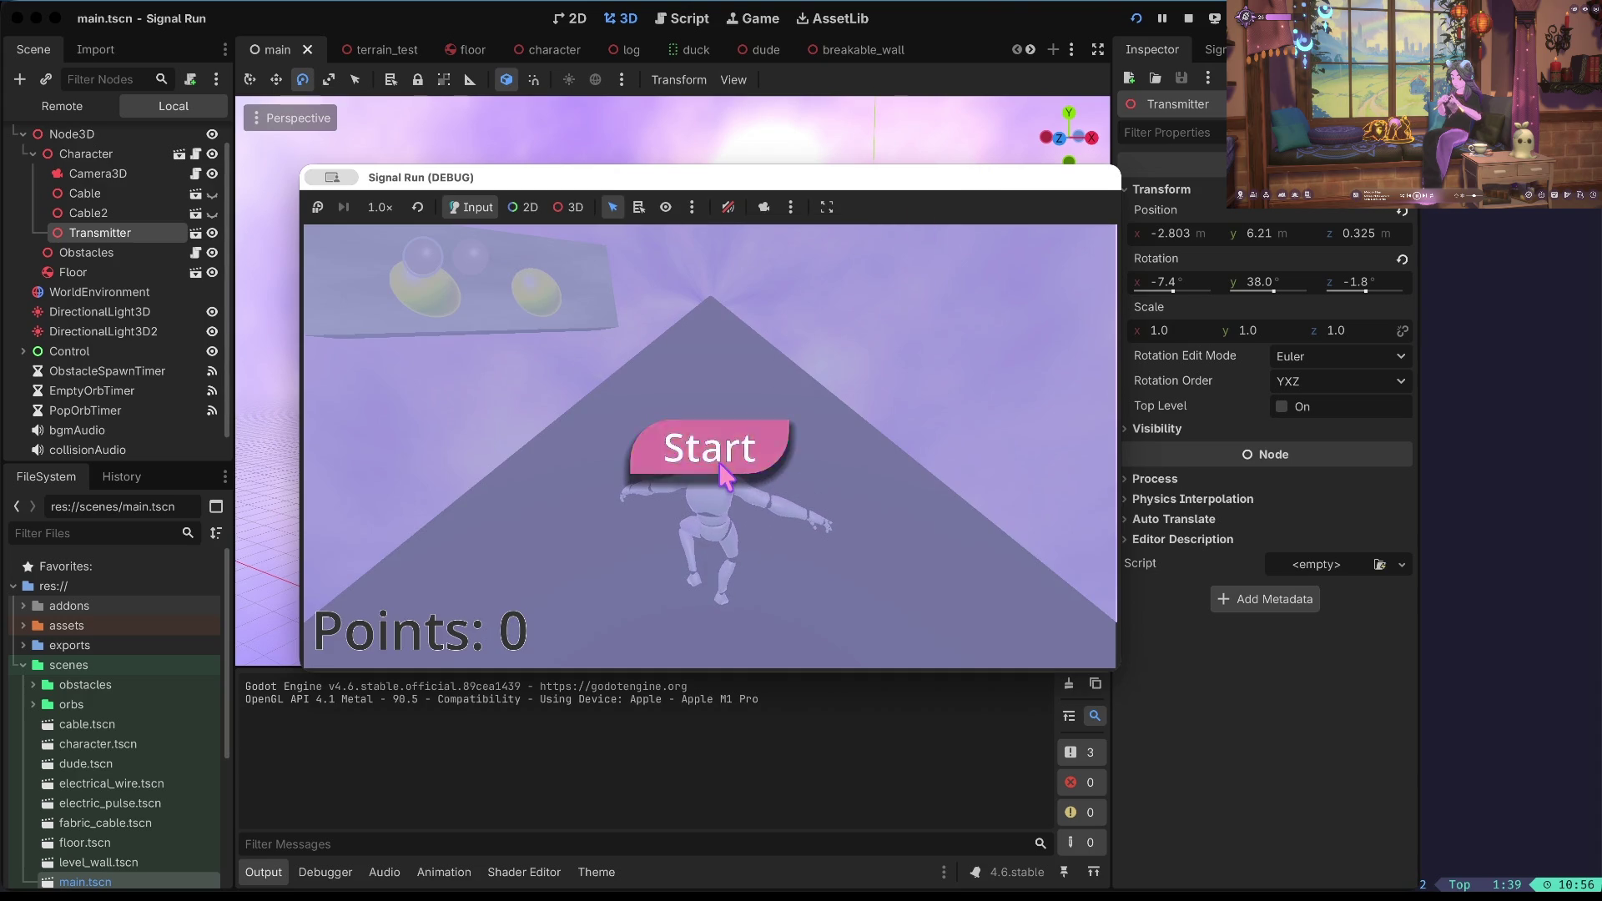
Play Signal Run with arrow-key ducking and steering, restart after dying, then stop the run.
{"action": "left_click", "coordinate": [723, 473]}
{"action": "key", "text": "Down"}
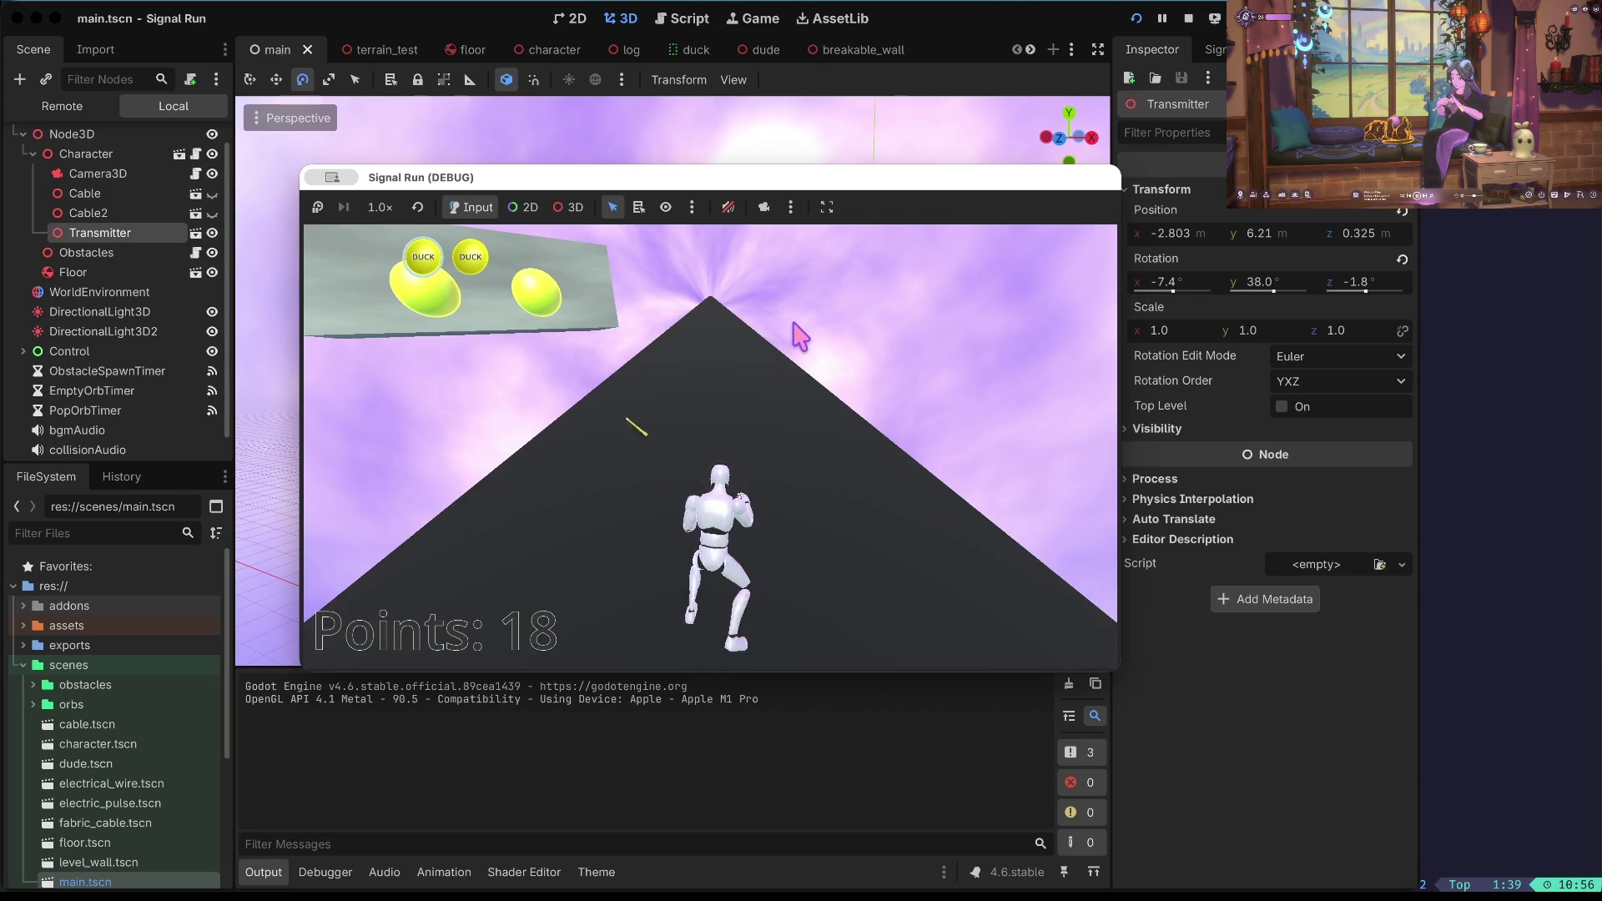
{"action": "key", "text": "Right"}
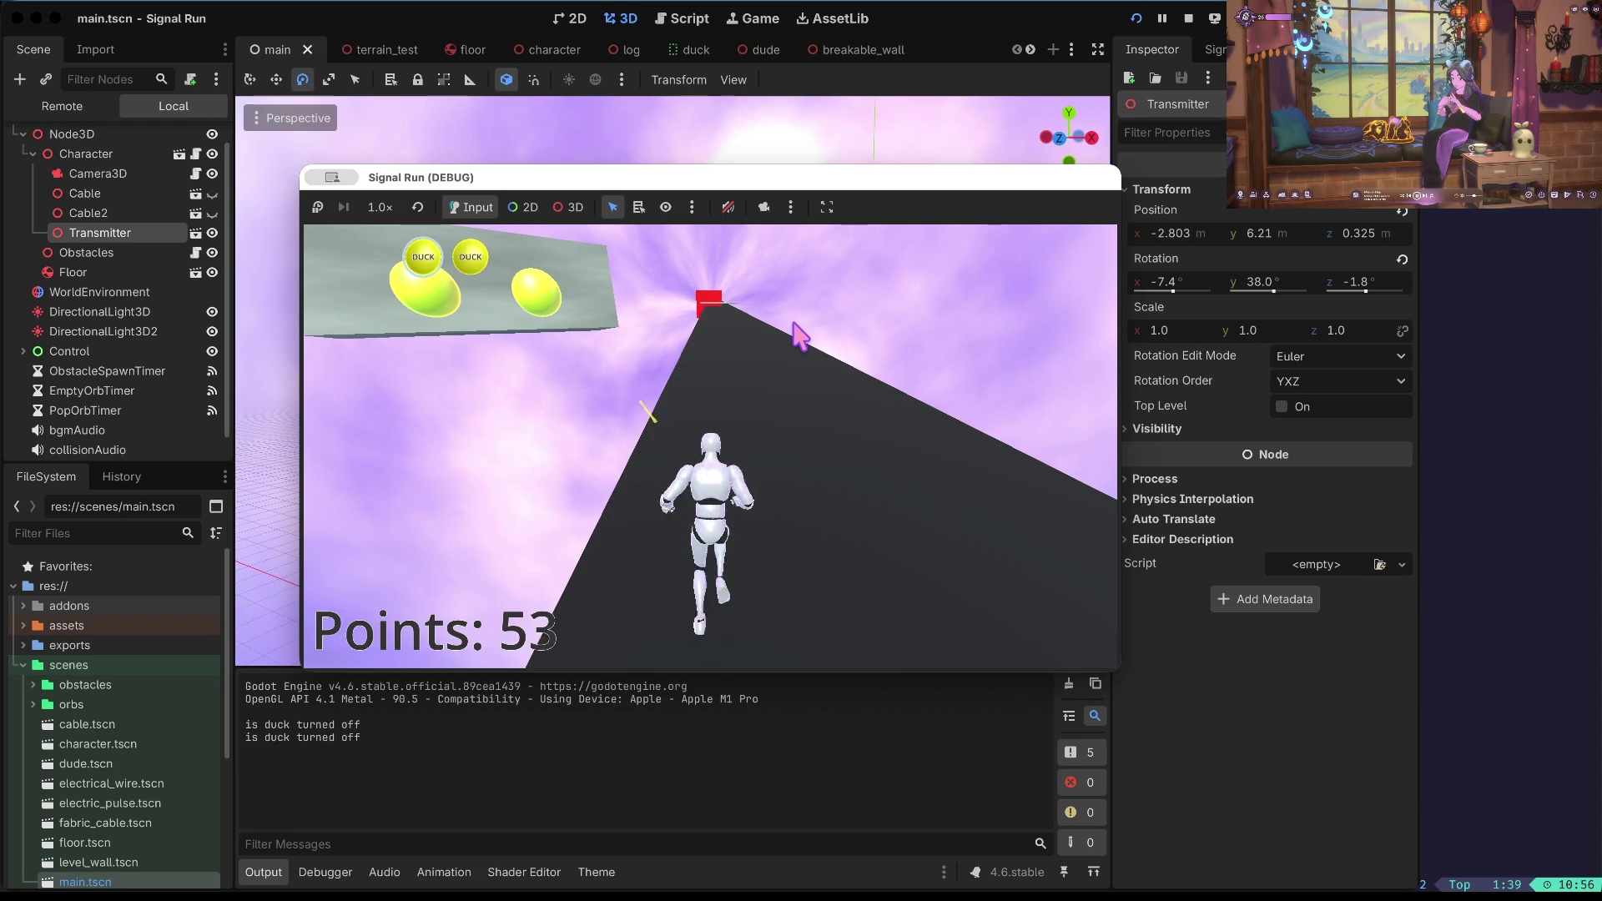
{"action": "key", "text": "Left"}
{"action": "key", "text": "Down"}
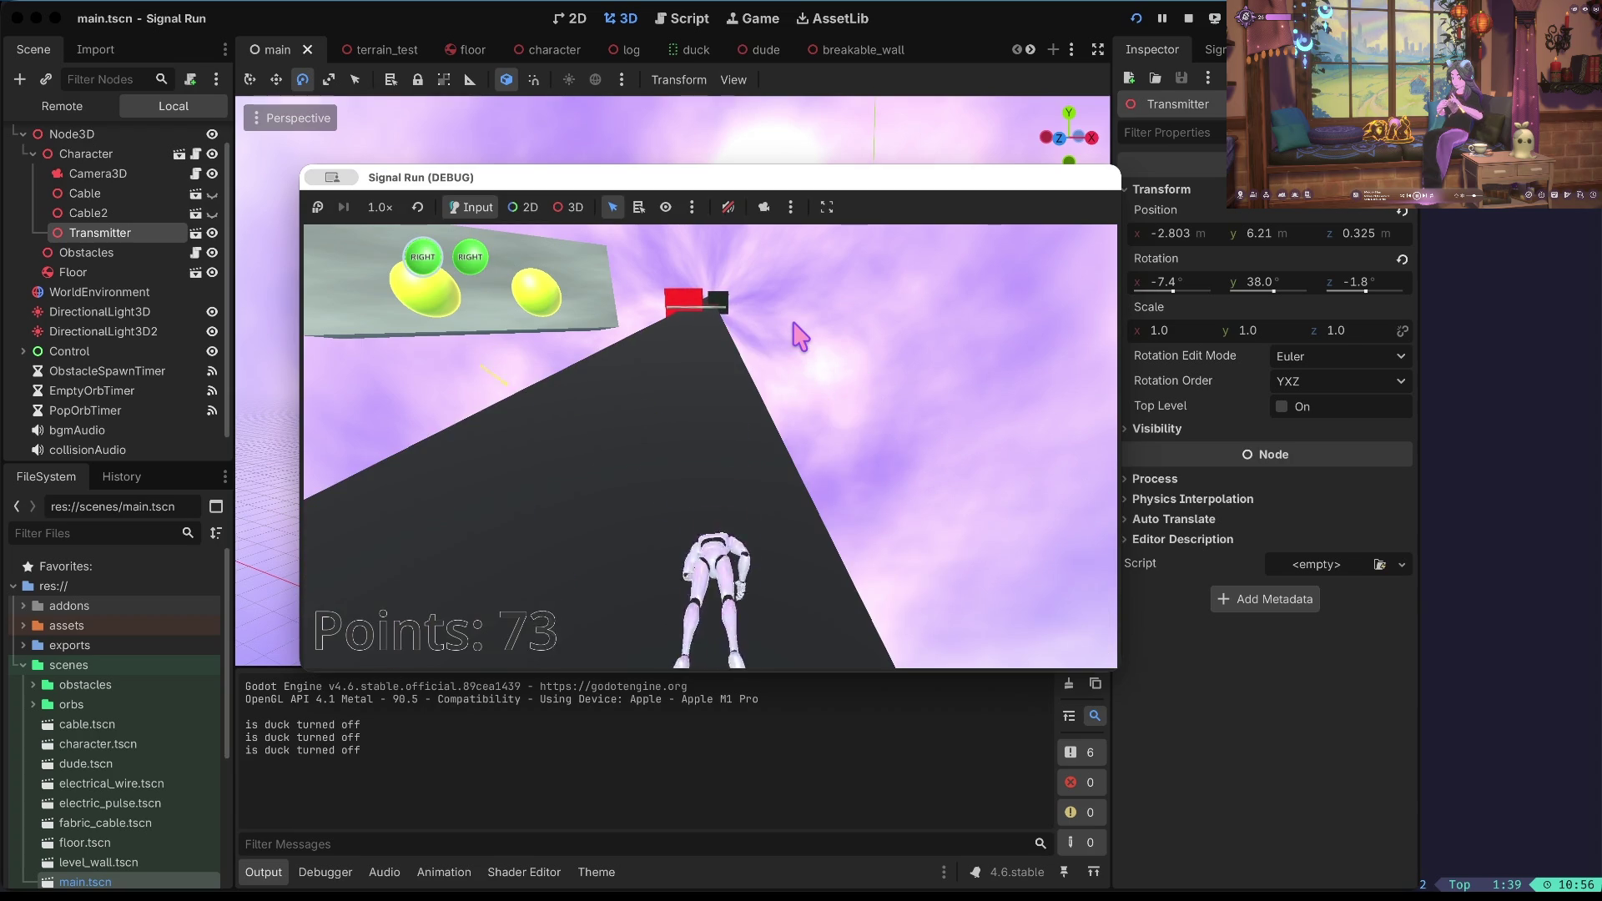
{"action": "key", "text": "Right"}
{"action": "key", "text": "Down"}
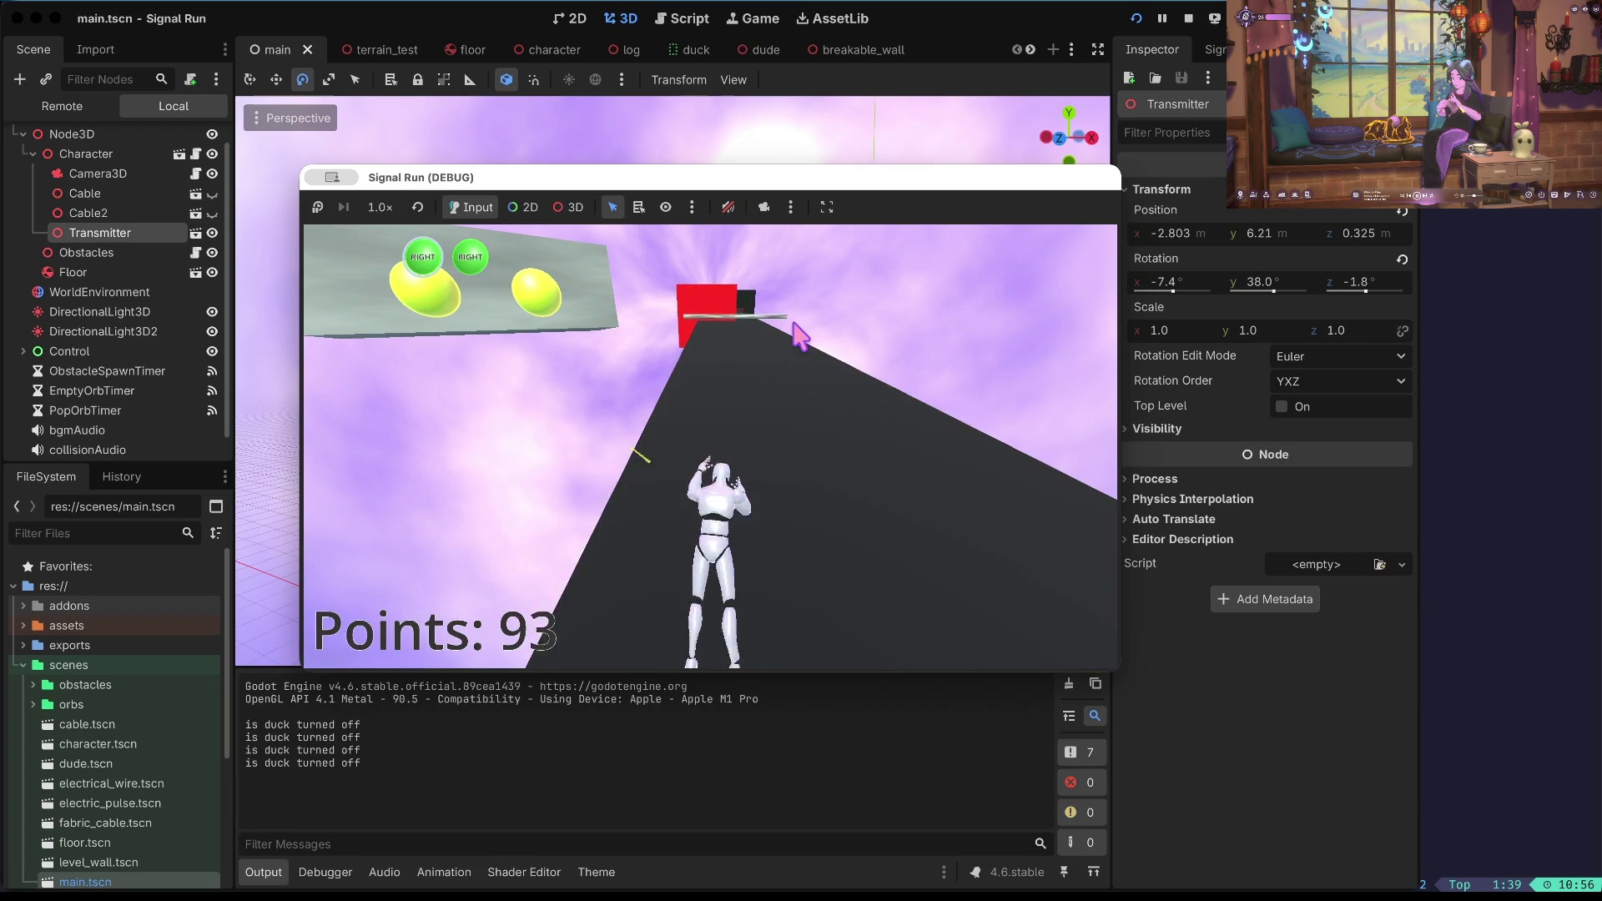
{"action": "key", "text": "Left"}
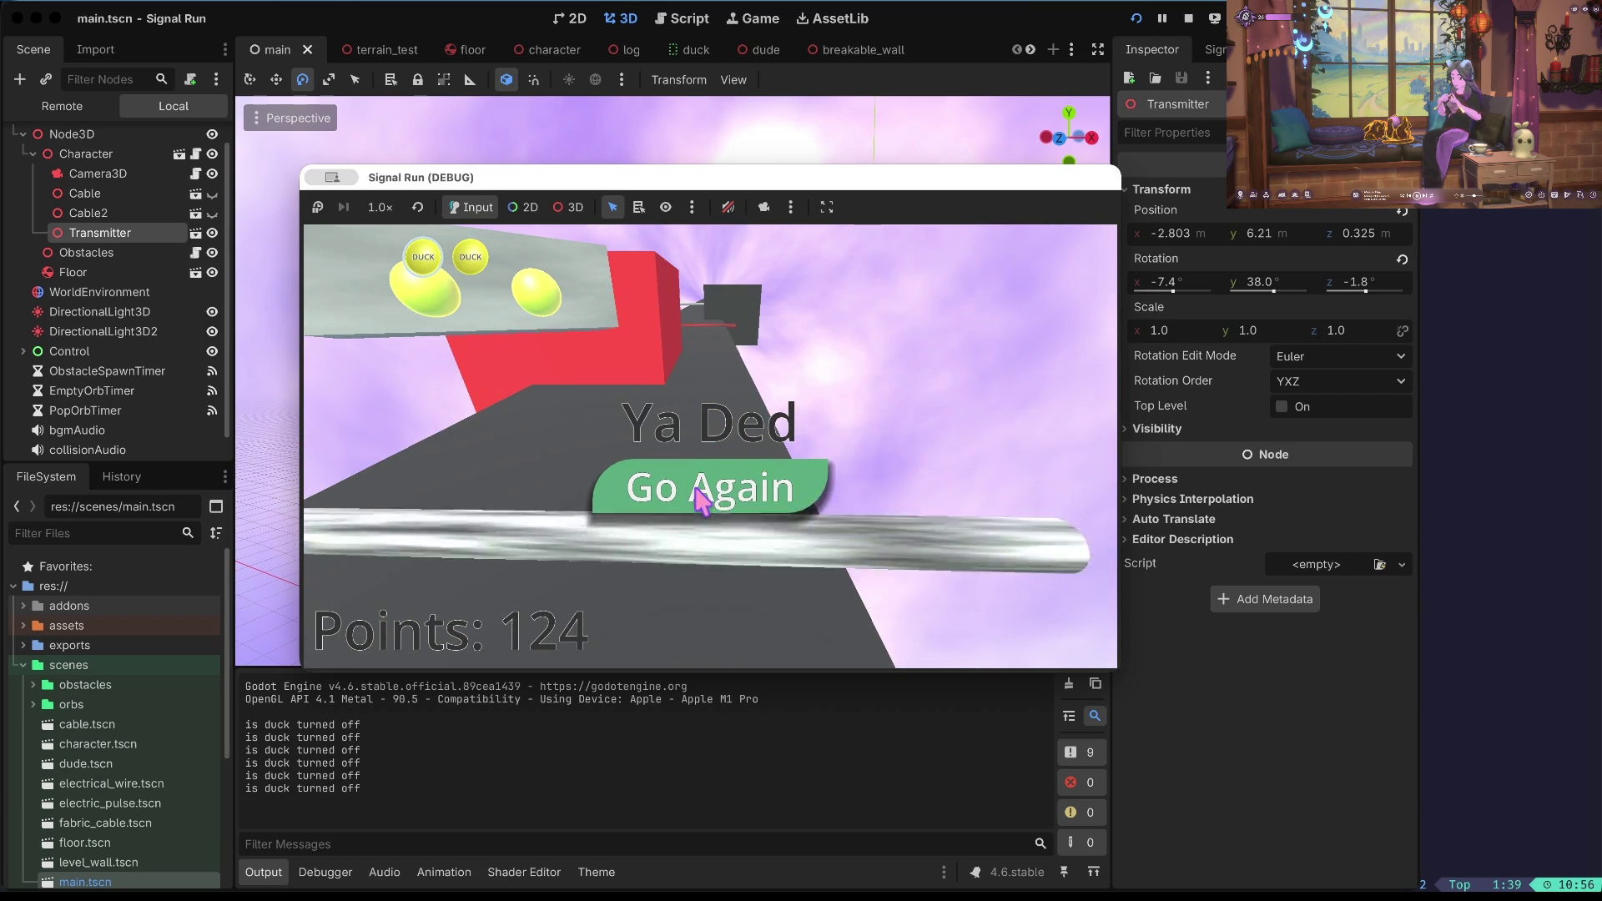
{"action": "left_click", "coordinate": [701, 484]}
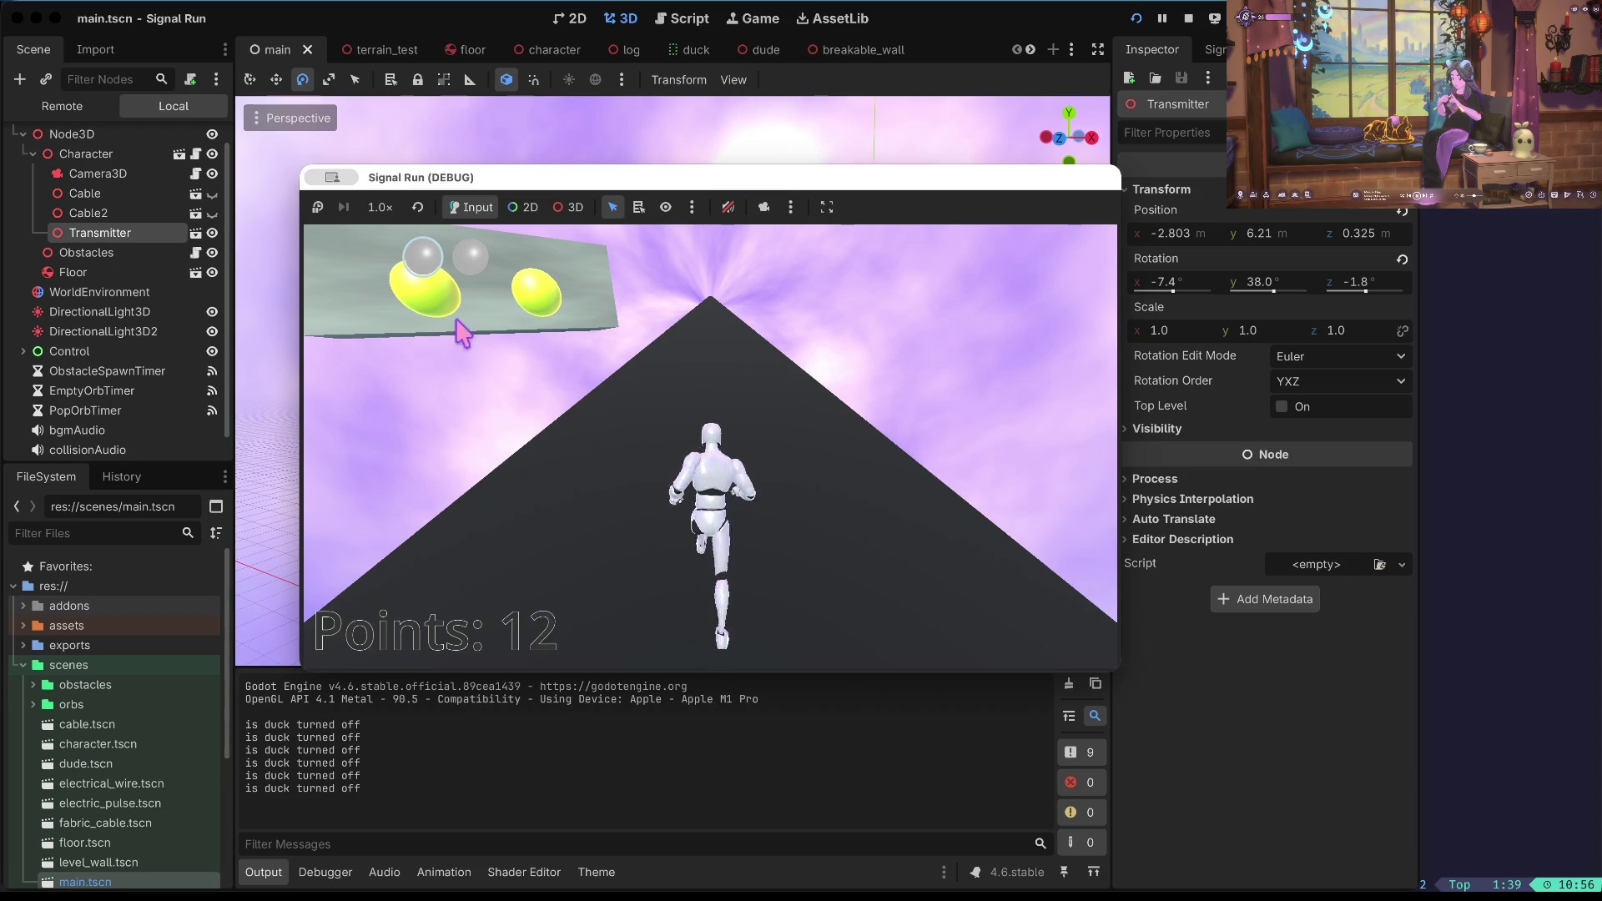
{"action": "left_click", "coordinate": [1186, 18]}
{"action": "key", "text": "w"}
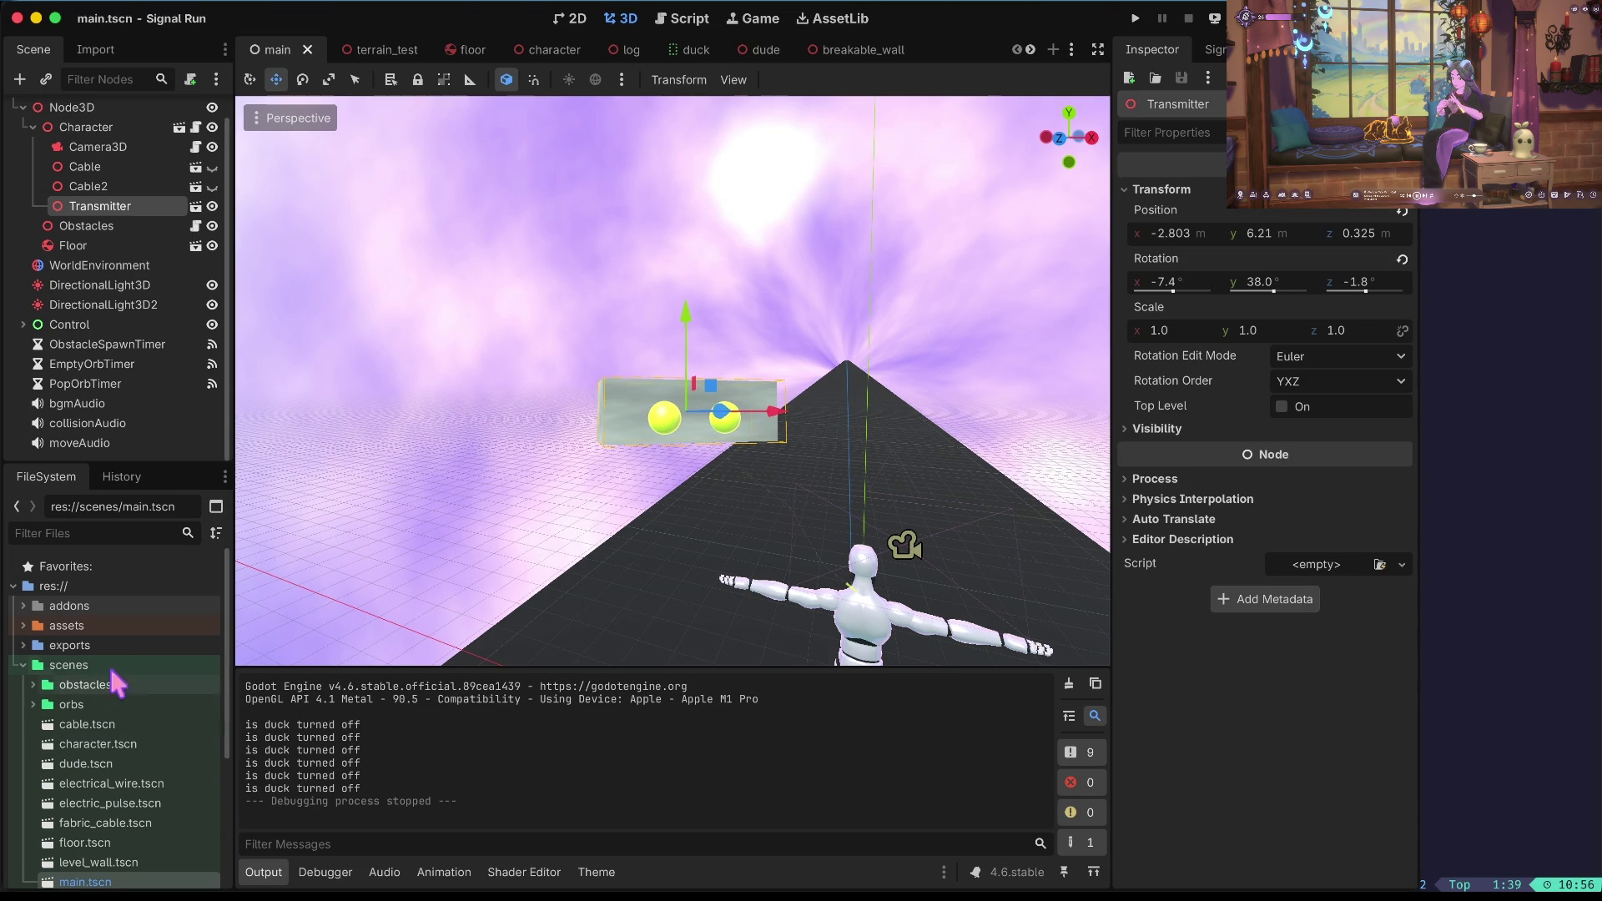
Undo the Transmitter rotation, open transmitter.tscn, stretch its backing panel taller, and save.
{"action": "key", "text": "ctrl+z"}
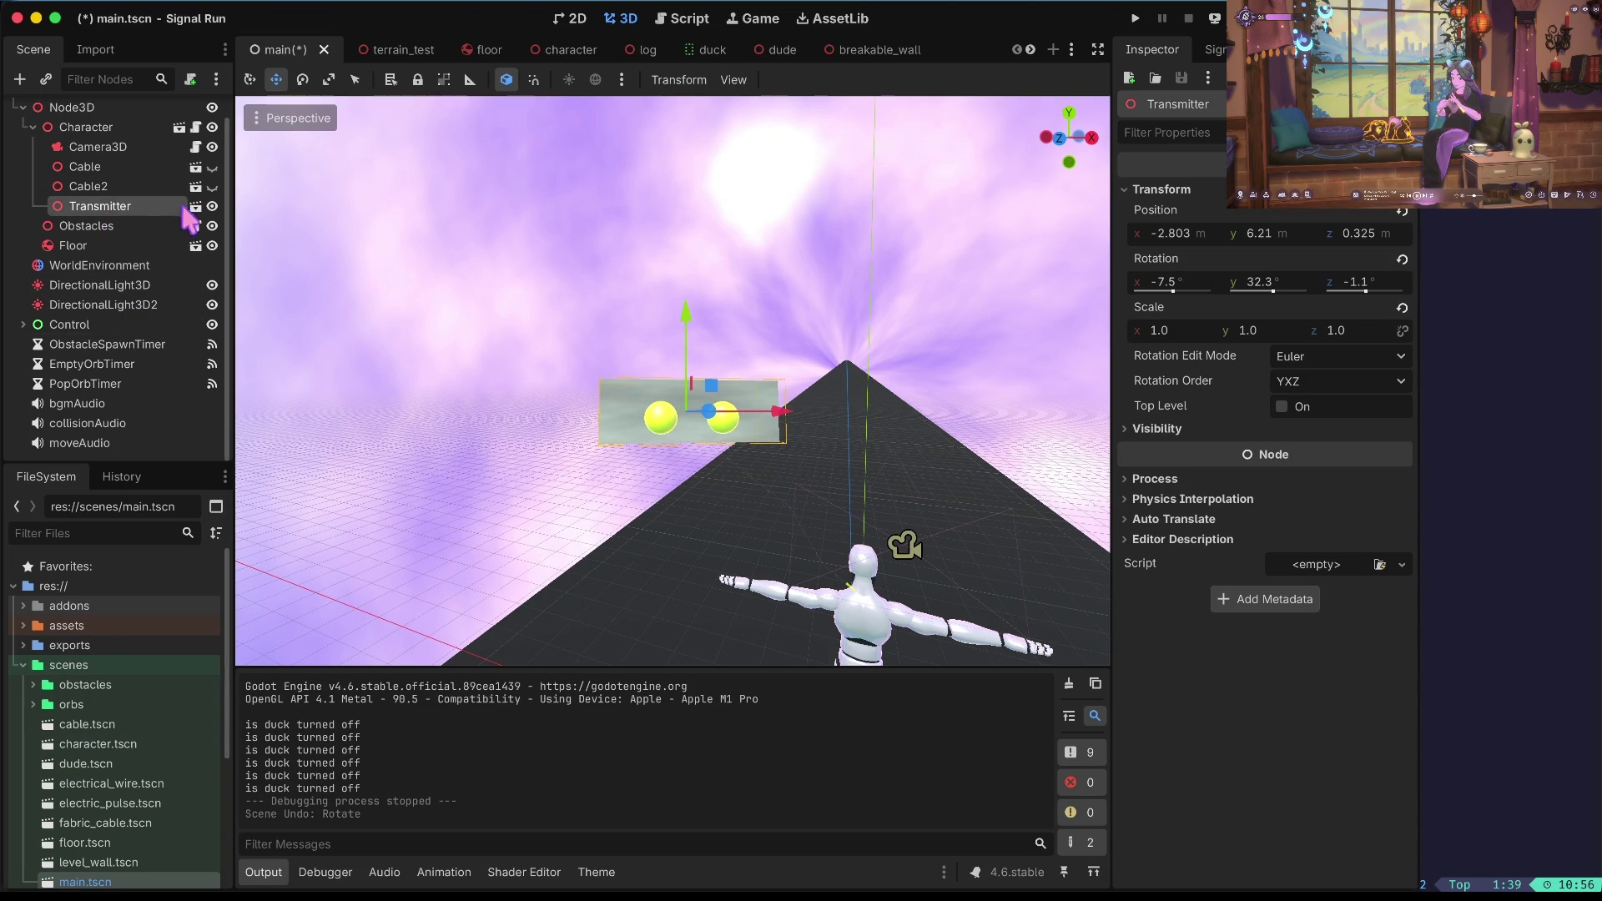
{"action": "left_click", "coordinate": [197, 207]}
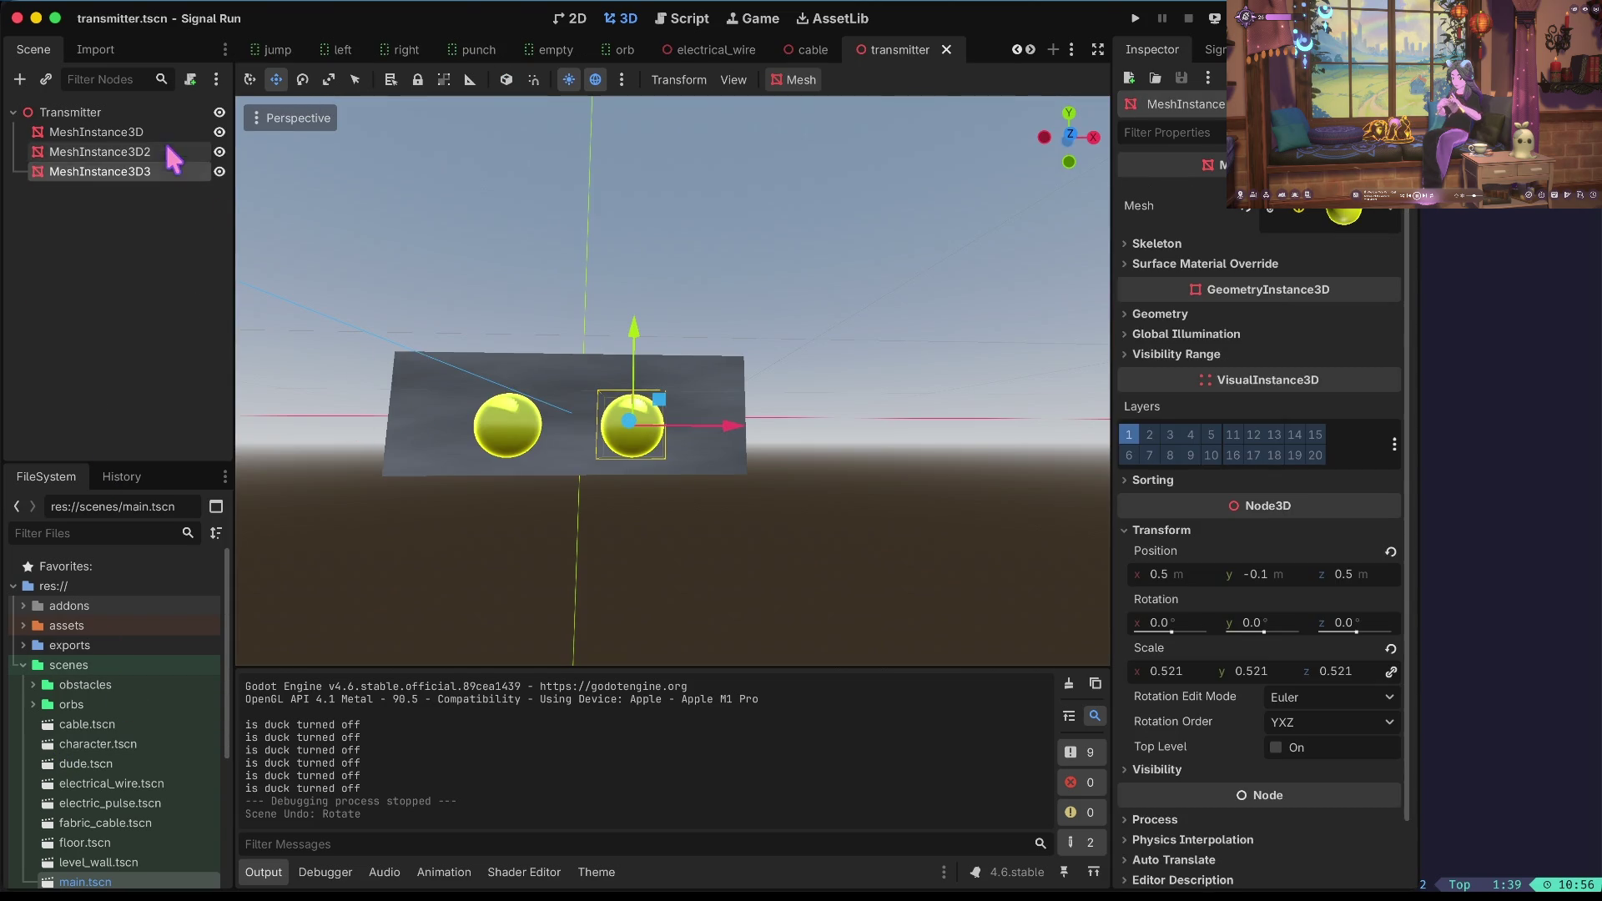
{"action": "left_click", "coordinate": [157, 131]}
{"action": "key", "text": "r"}
{"action": "mouse_move", "coordinate": [582, 320]}
{"action": "left_mouse_down"}
{"action": "mouse_move", "coordinate": [585, 271]}
{"action": "mouse_move", "coordinate": [587, 297]}
{"action": "left_mouse_up"}
{"action": "key", "text": "w"}
{"action": "left_click", "coordinate": [606, 536]}
{"action": "key", "text": "super+s"}
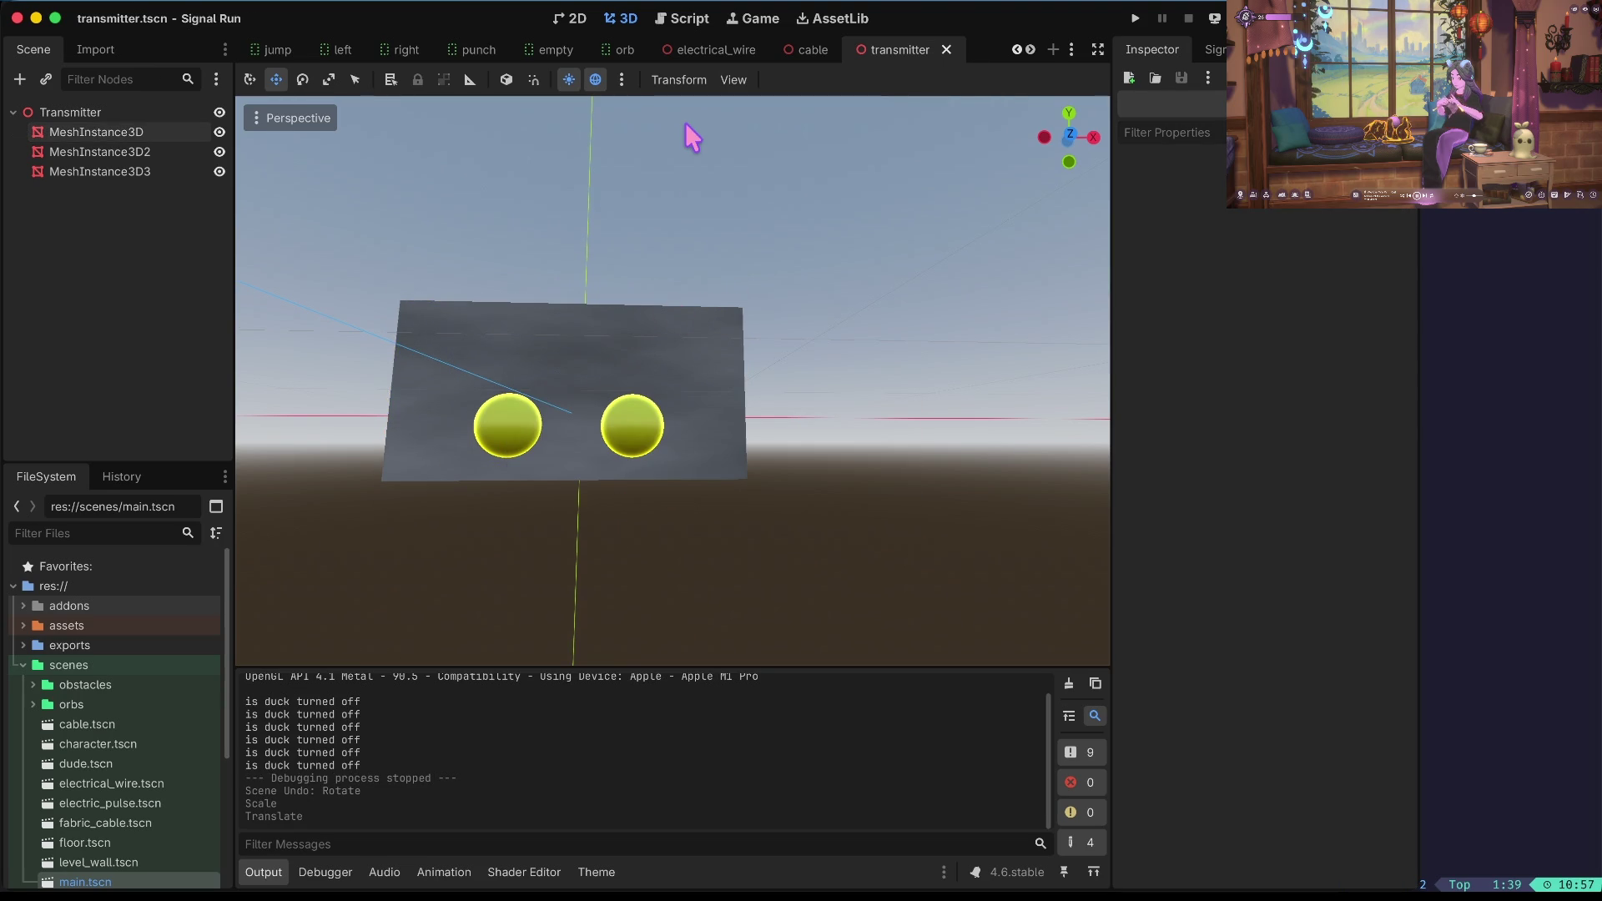
Select the left sphere and inspect its mesh properties.
{"action": "left_click", "coordinate": [503, 439]}
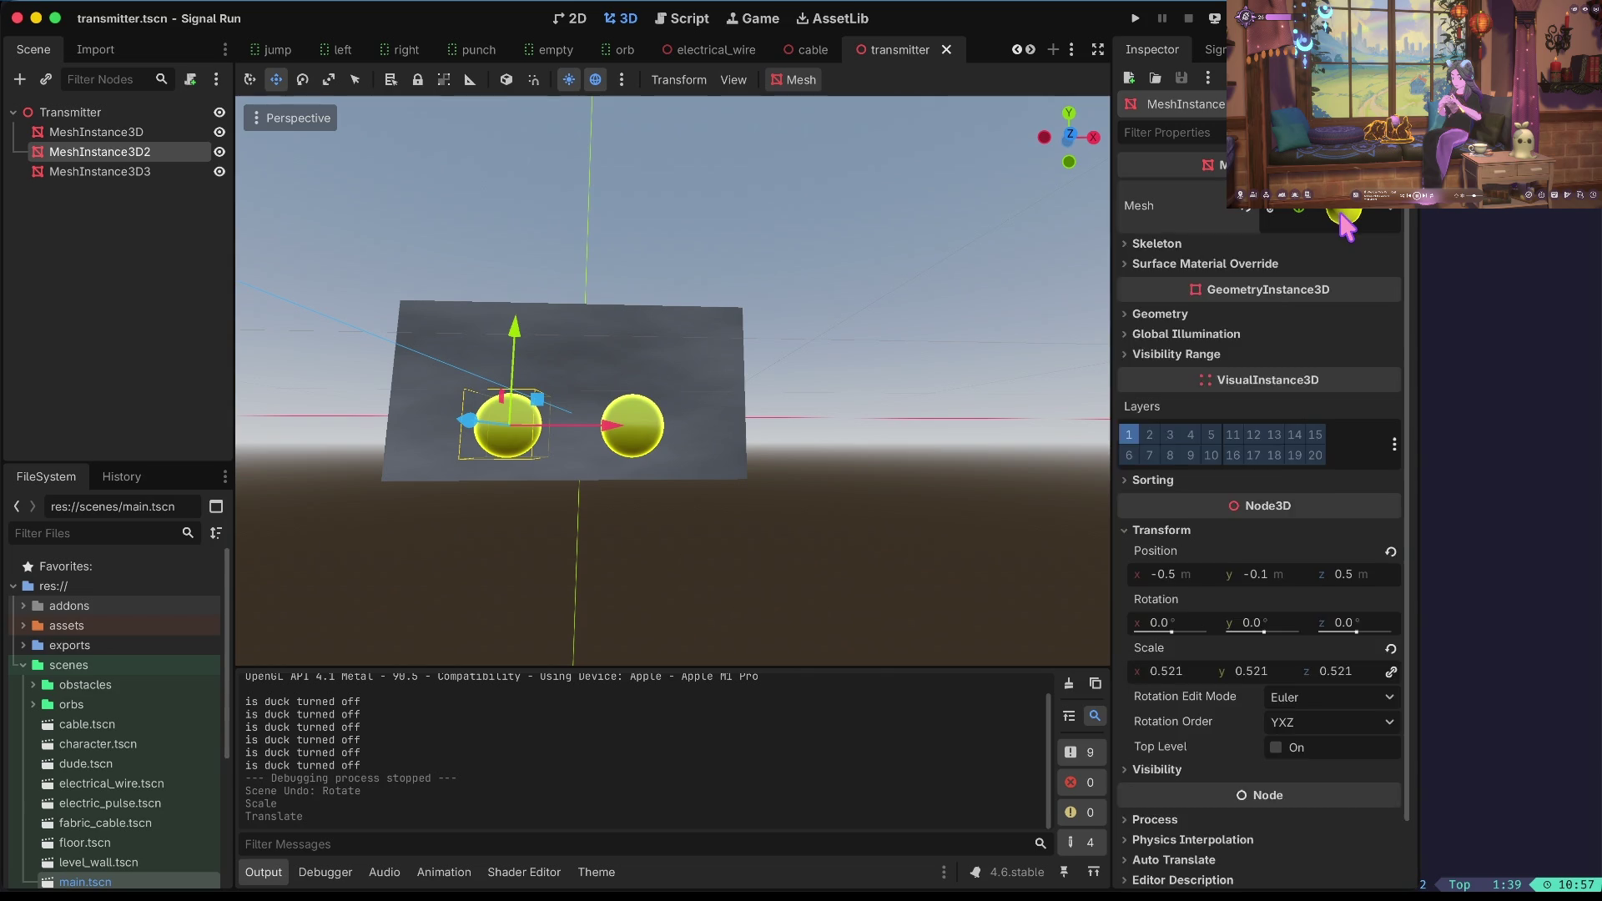
{"action": "left_click", "coordinate": [1344, 215]}
{"action": "scroll", "coordinate": [1331, 517], "scroll_direction": "up", "scroll_amount": 5}
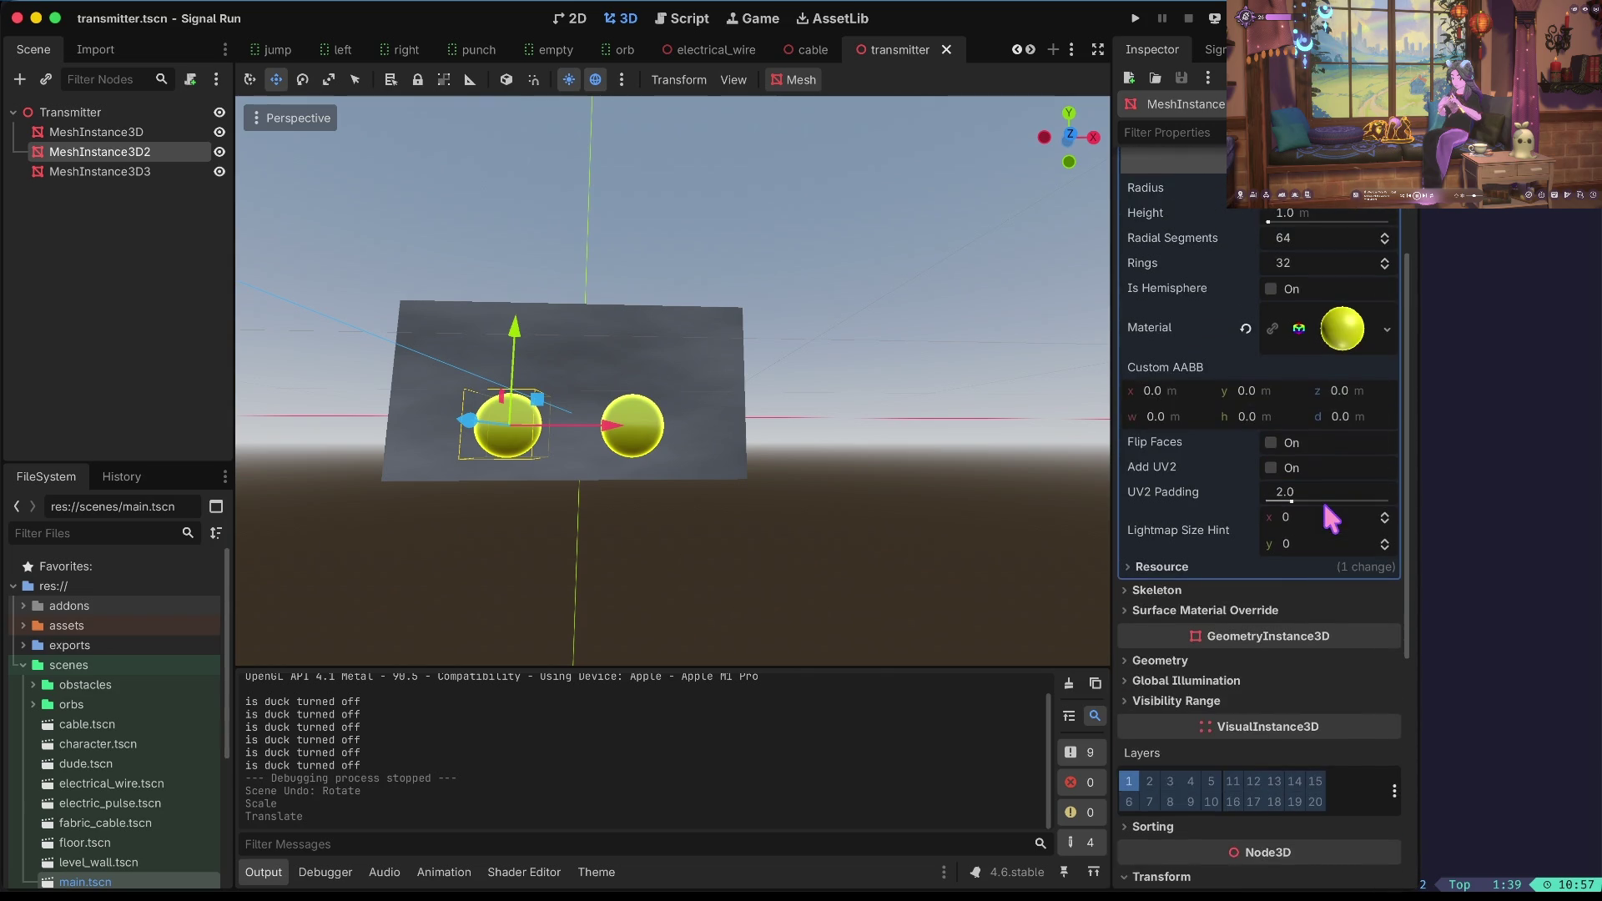
{"action": "left_click", "coordinate": [1352, 224]}
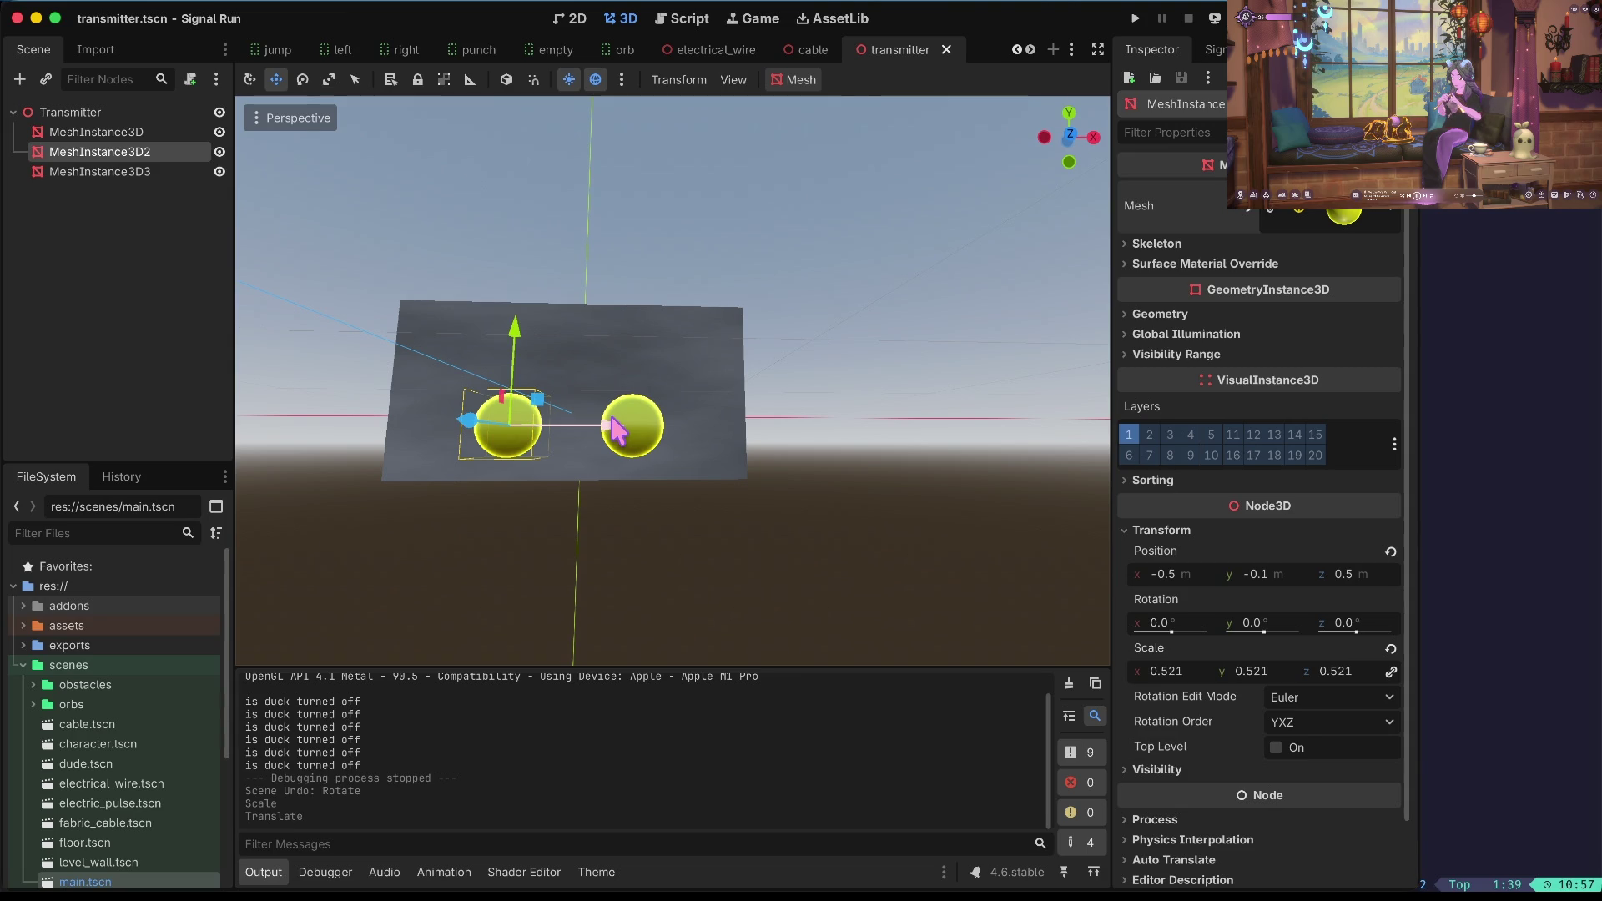
Move the left sphere further left and delete the old right sphere node.
{"action": "left_click_drag", "start_coordinate": [621, 432], "coordinate": [551, 436]}
{"action": "left_click_drag", "start_coordinate": [455, 338], "coordinate": [456, 336]}
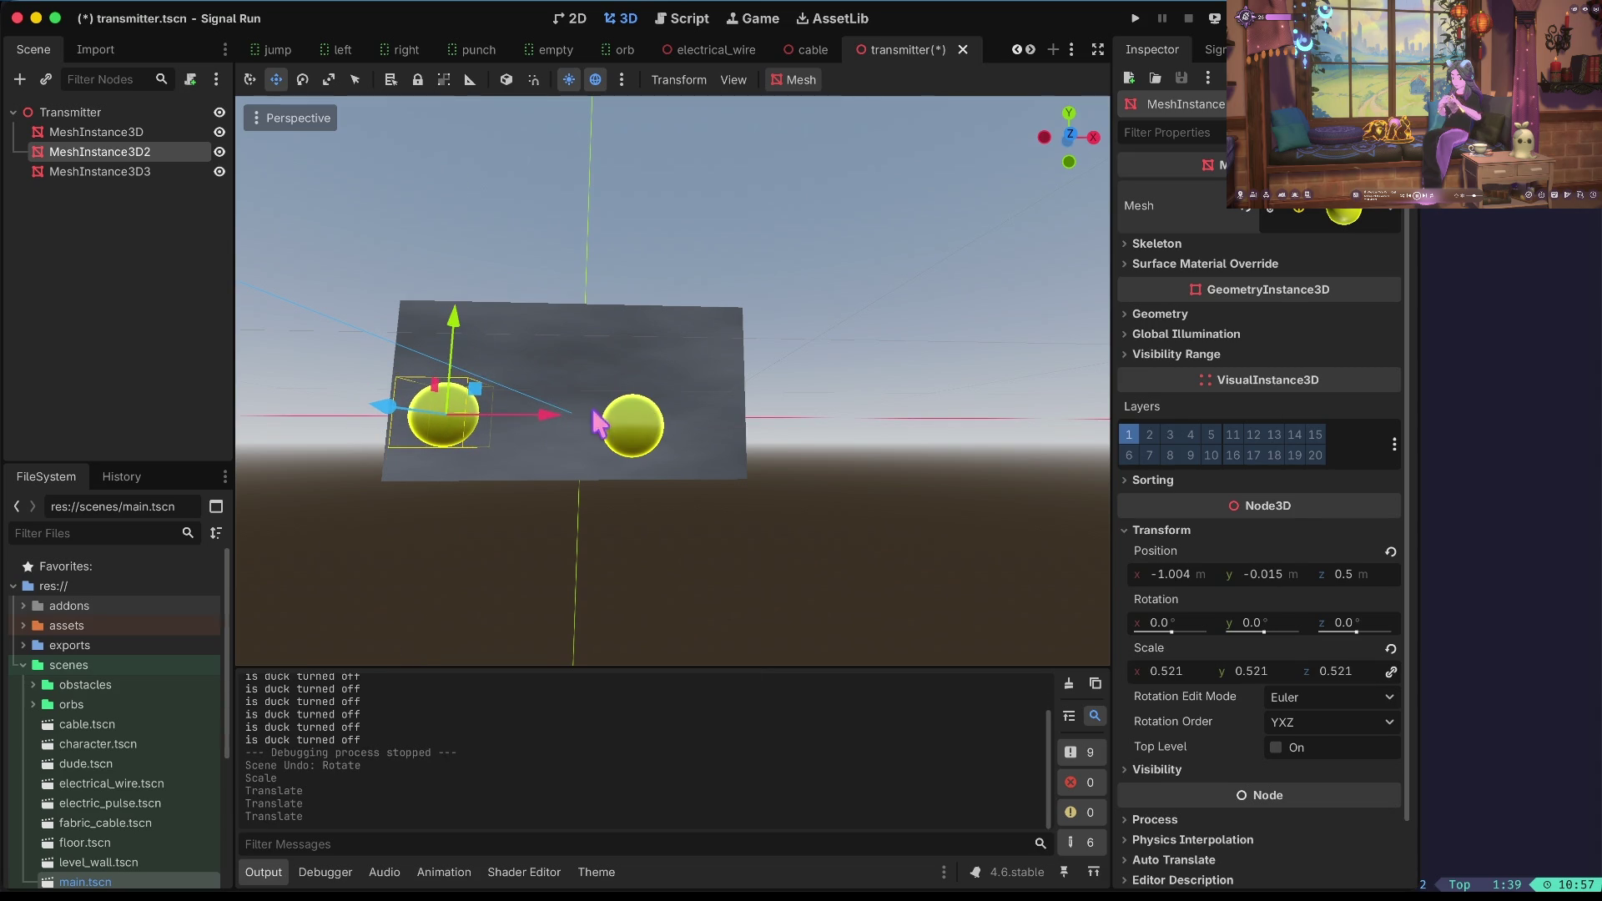
{"action": "left_click", "coordinate": [152, 171]}
{"action": "right_click", "coordinate": [150, 172]}
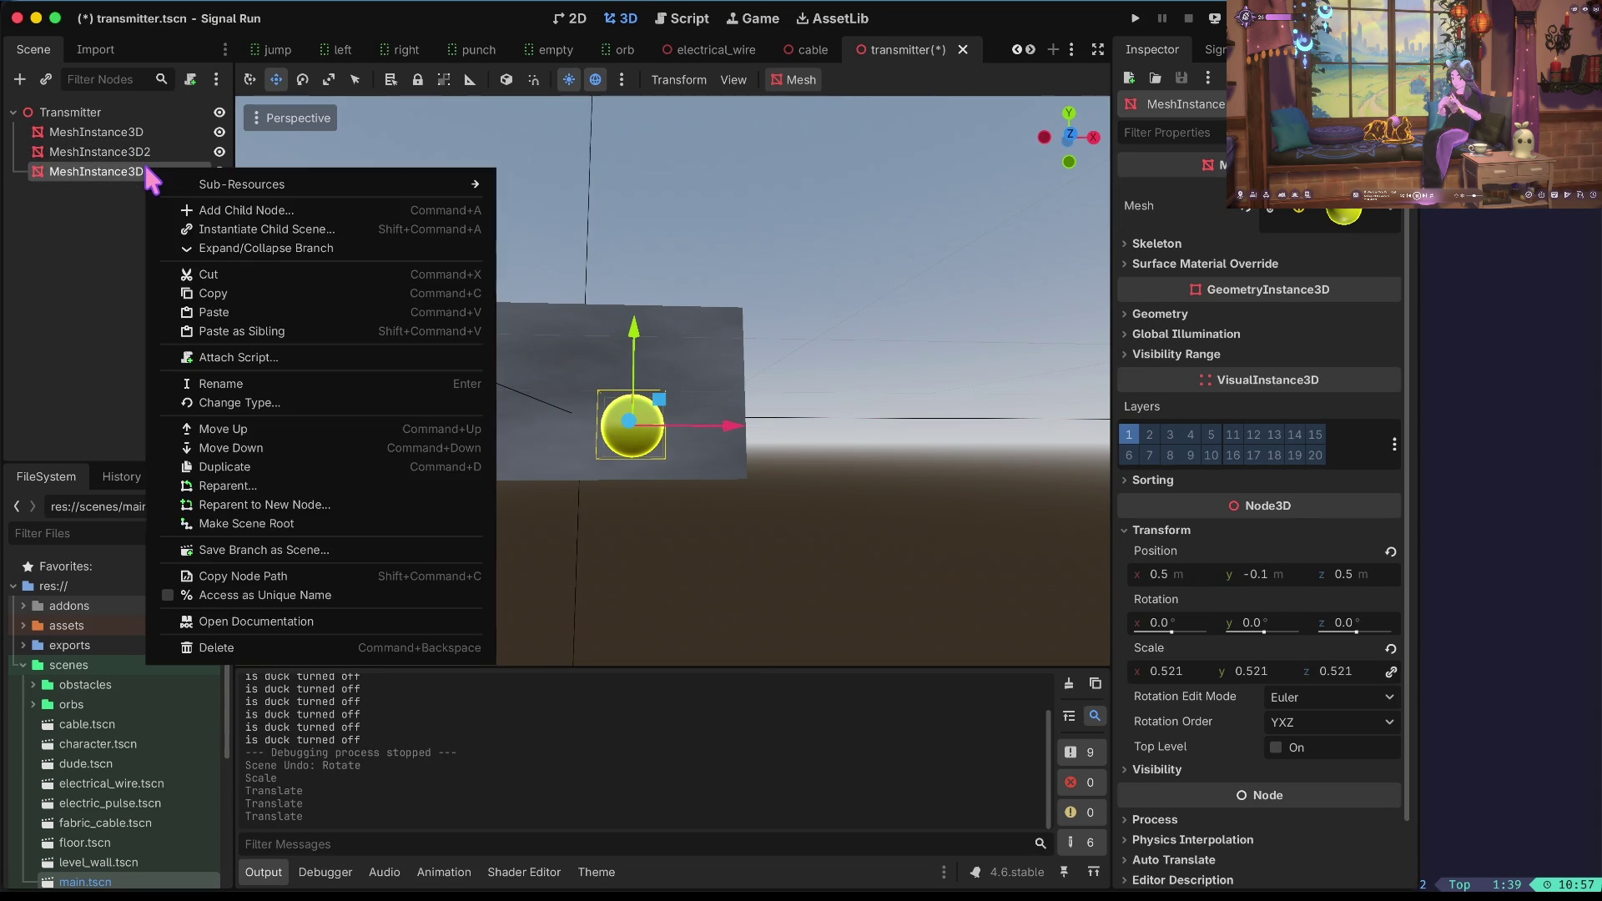
{"action": "left_click", "coordinate": [264, 646]}
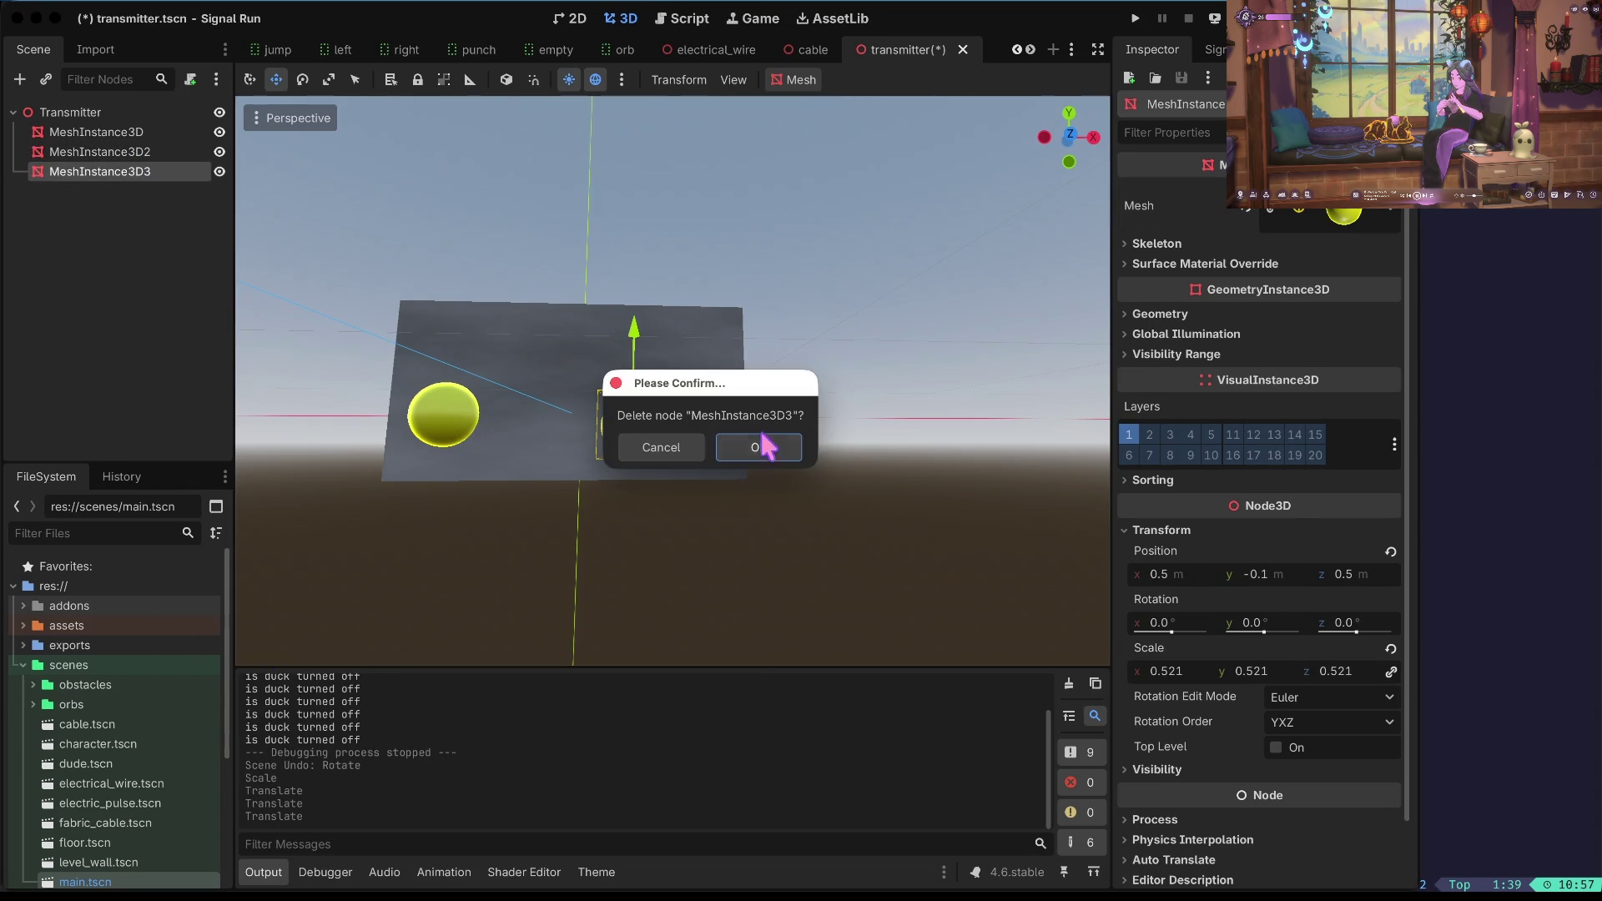
{"action": "left_click", "coordinate": [758, 444]}
Paste two sphere copies under Transmitter and drag each one to the right.
{"action": "left_click", "coordinate": [86, 154]}
{"action": "left_click", "coordinate": [92, 115]}
{"action": "key", "text": "ctrl+v"}
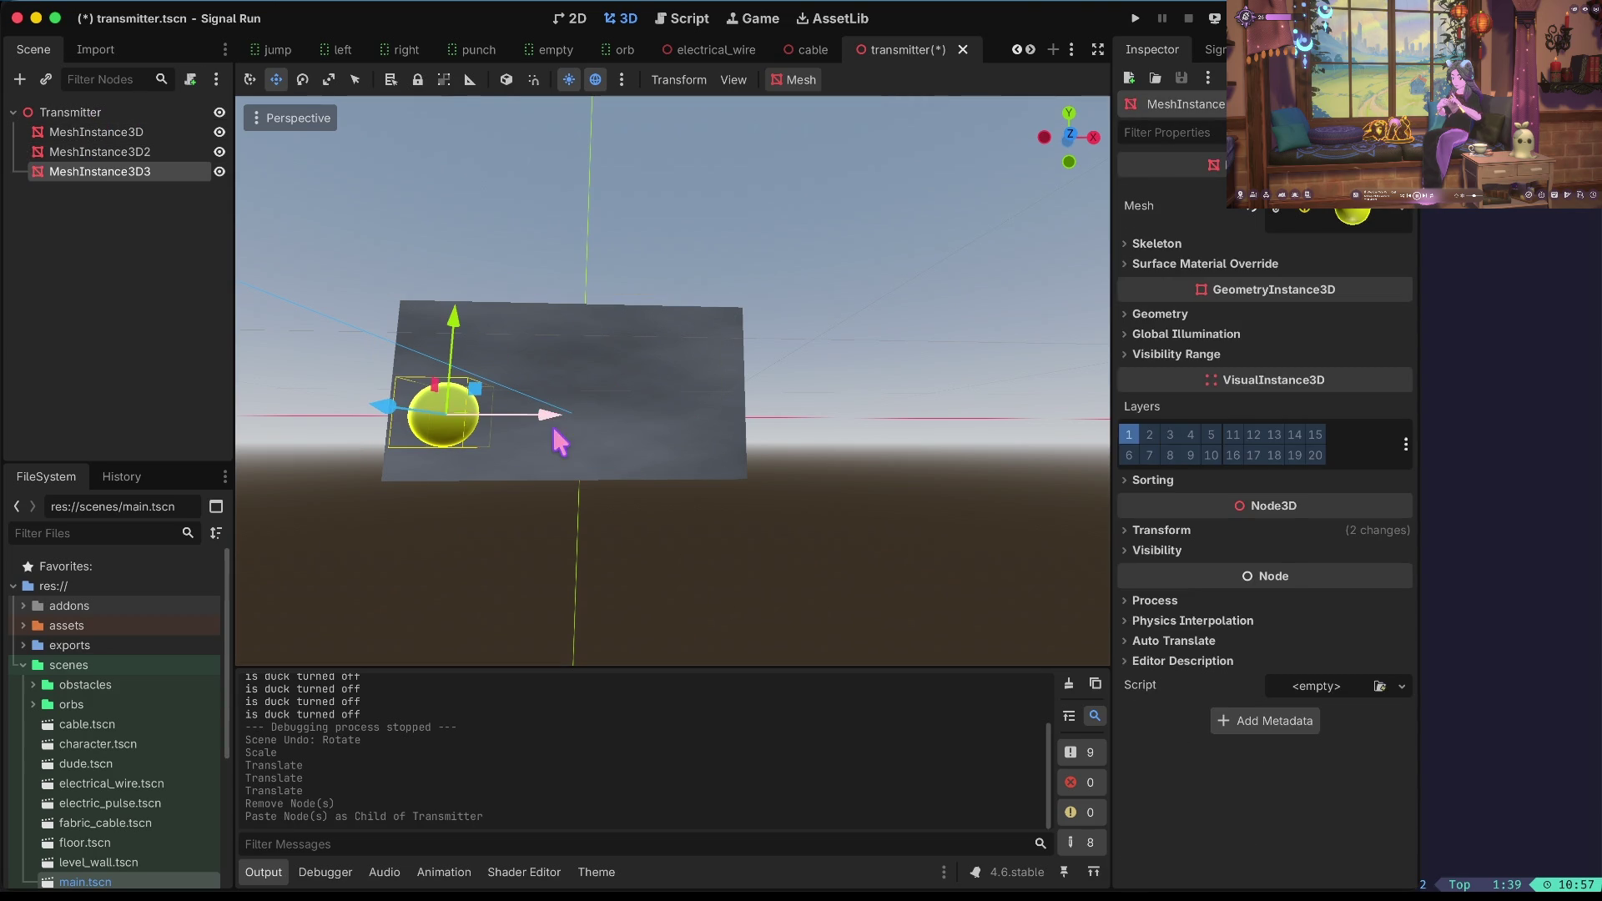
{"action": "left_click_drag", "start_coordinate": [551, 412], "coordinate": [677, 406]}
{"action": "key", "text": "ctrl+v"}
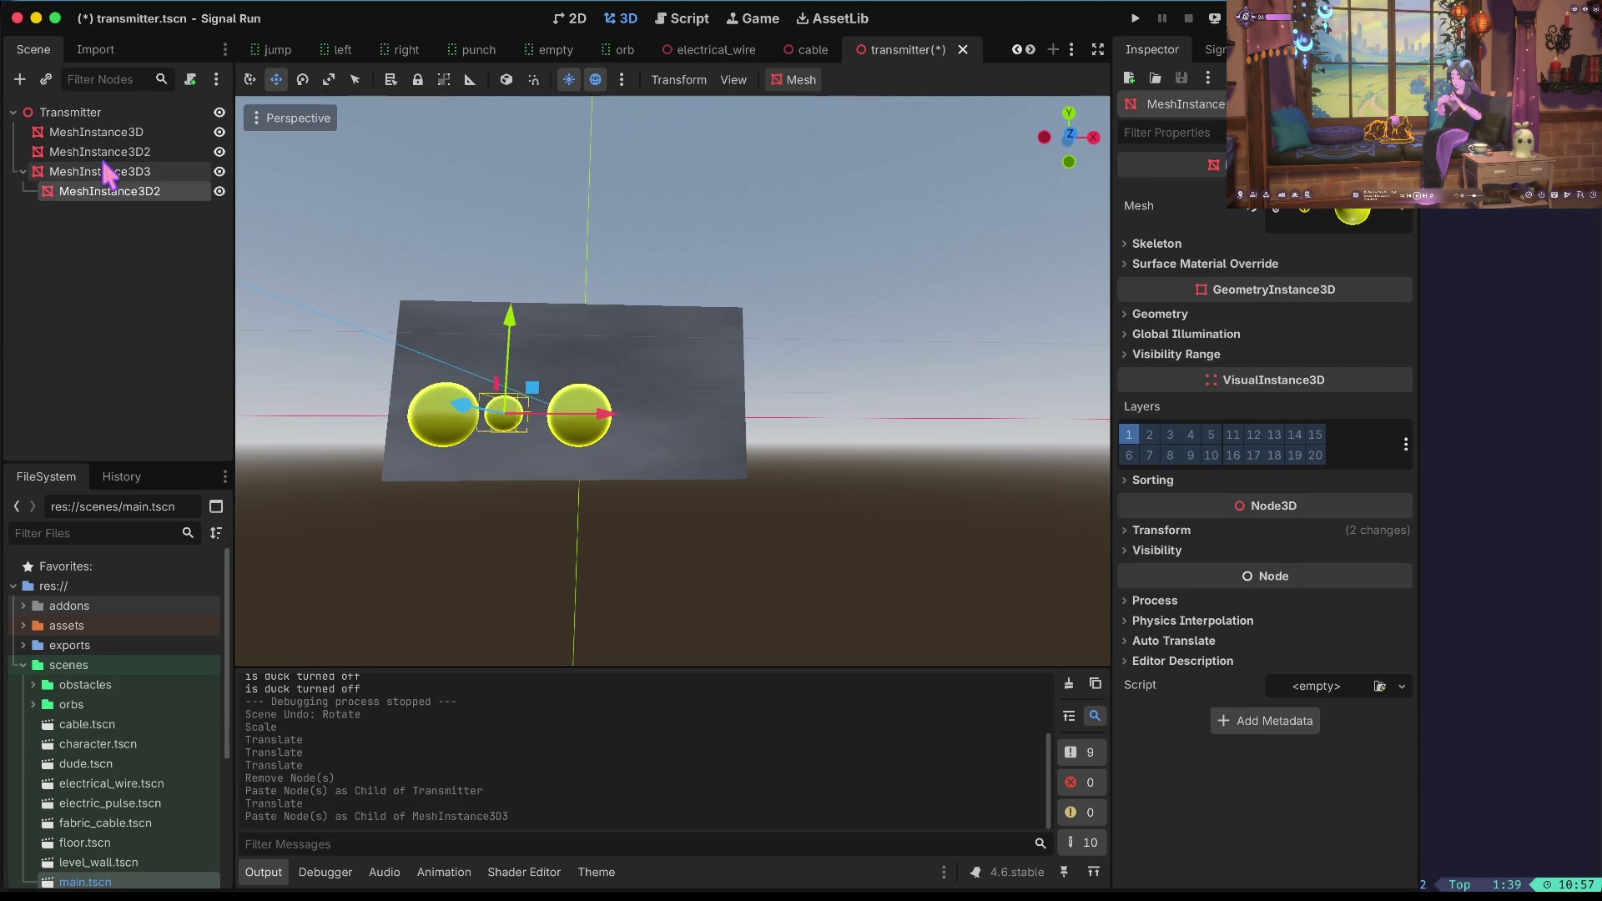
{"action": "key", "text": "ctrl+z"}
{"action": "left_click", "coordinate": [119, 117]}
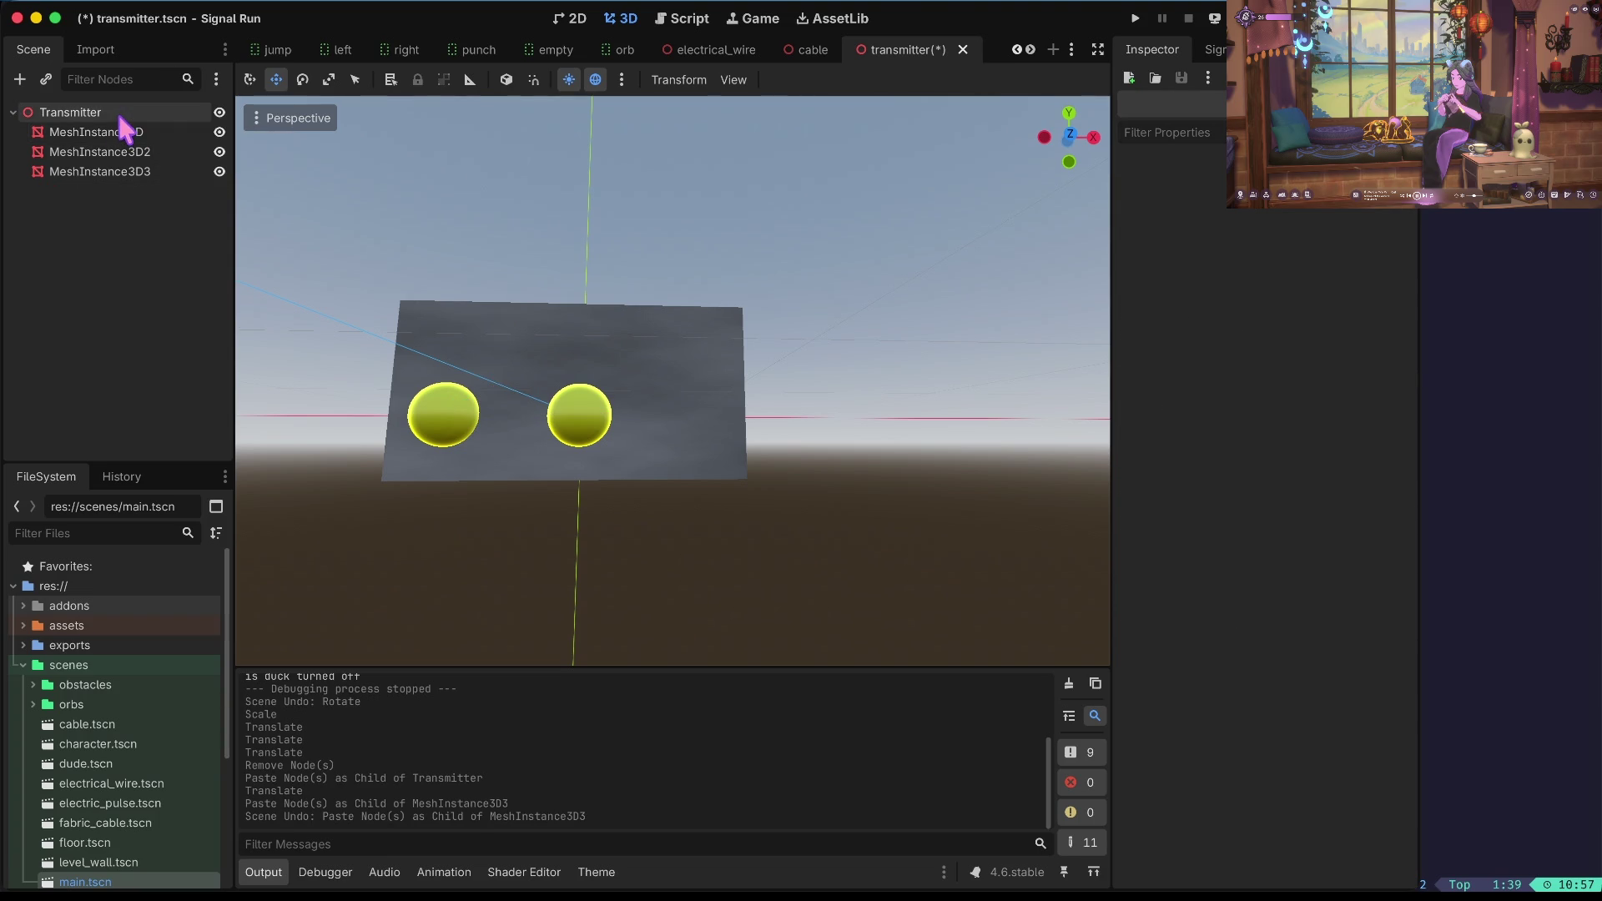
{"action": "key", "text": "ctrl+v"}
{"action": "mouse_move", "coordinate": [548, 423]}
{"action": "left_mouse_down"}
{"action": "mouse_move", "coordinate": [804, 429]}
{"action": "mouse_move", "coordinate": [785, 443]}
{"action": "mouse_move", "coordinate": [804, 414]}
{"action": "mouse_move", "coordinate": [837, 419]}
{"action": "left_mouse_up"}
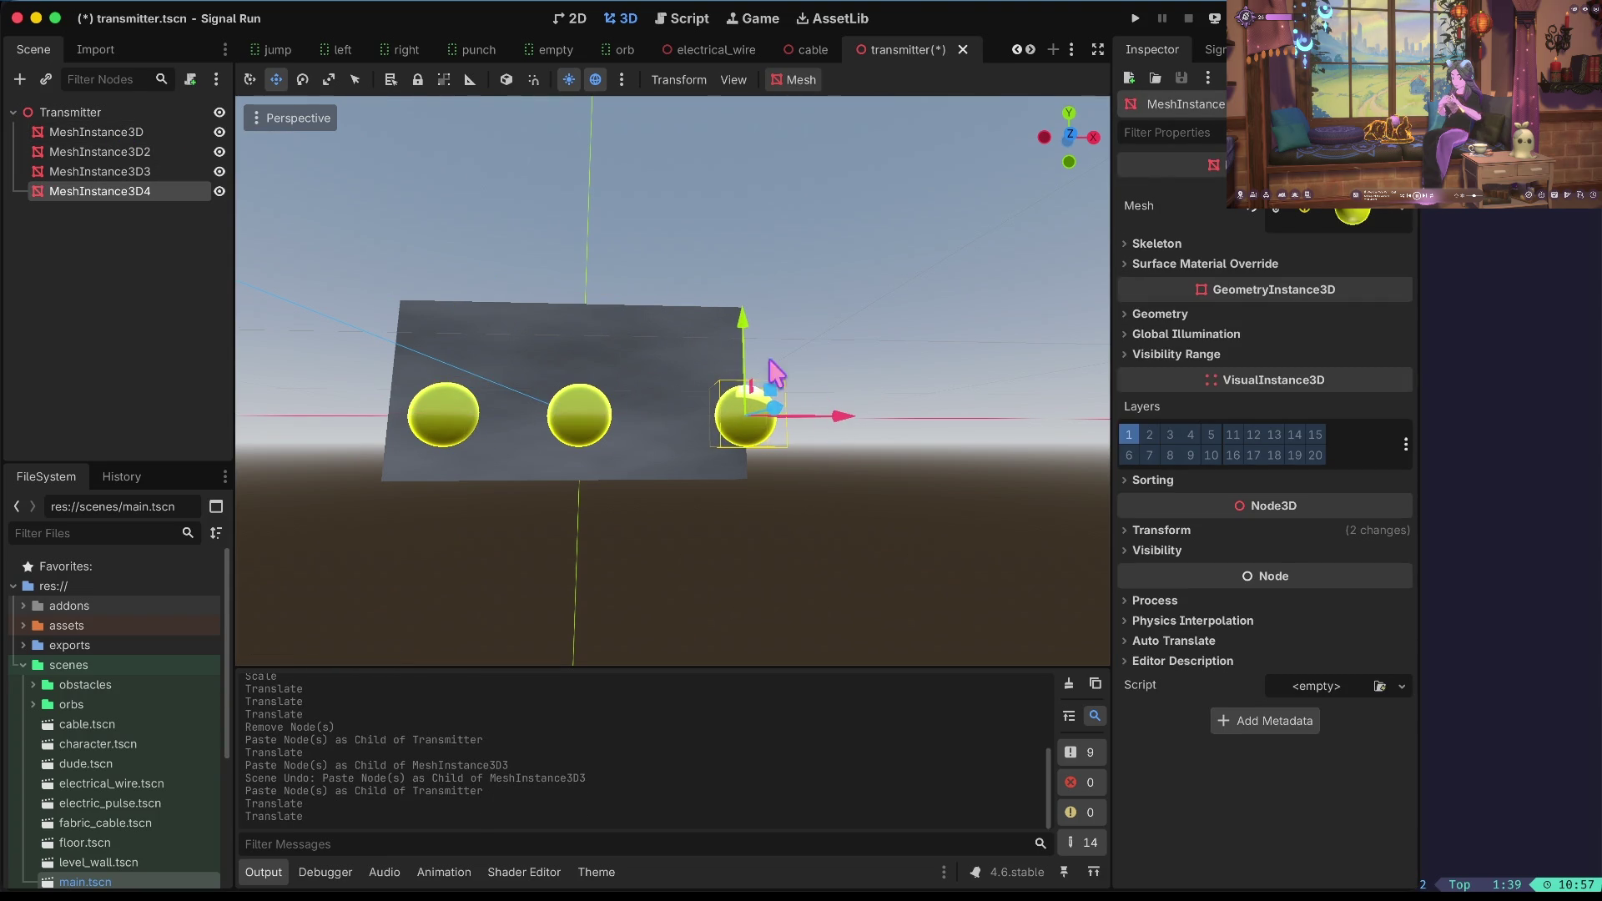
Lower the right sphere, raise the left one, nudge the middle one right, and save.
{"action": "mouse_move", "coordinate": [751, 326]}
{"action": "left_mouse_down"}
{"action": "mouse_move", "coordinate": [751, 368]}
{"action": "mouse_move", "coordinate": [902, 342]}
{"action": "mouse_move", "coordinate": [835, 367]}
{"action": "left_mouse_up"}
{"action": "left_click", "coordinate": [835, 363]}
{"action": "scroll", "coordinate": [843, 380], "scroll_direction": "down", "scroll_amount": 4}
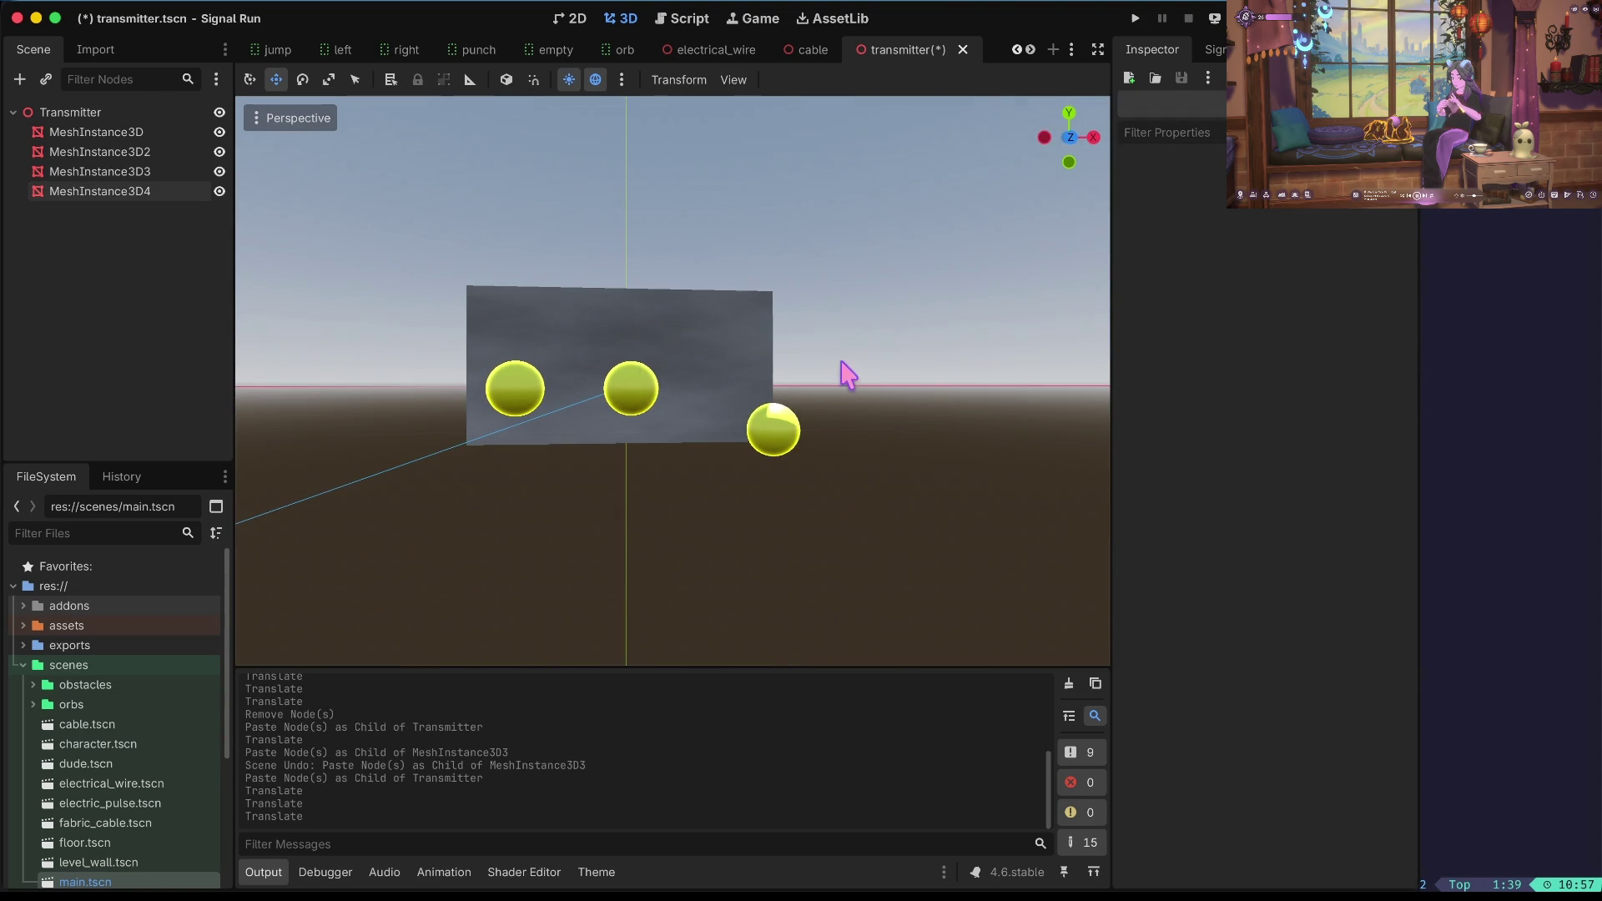
{"action": "left_click", "coordinate": [511, 377]}
{"action": "left_click_drag", "start_coordinate": [518, 277], "coordinate": [515, 253]}
{"action": "left_click", "coordinate": [630, 389]}
{"action": "left_click_drag", "start_coordinate": [708, 384], "coordinate": [751, 393]}
{"action": "left_click", "coordinate": [850, 357]}
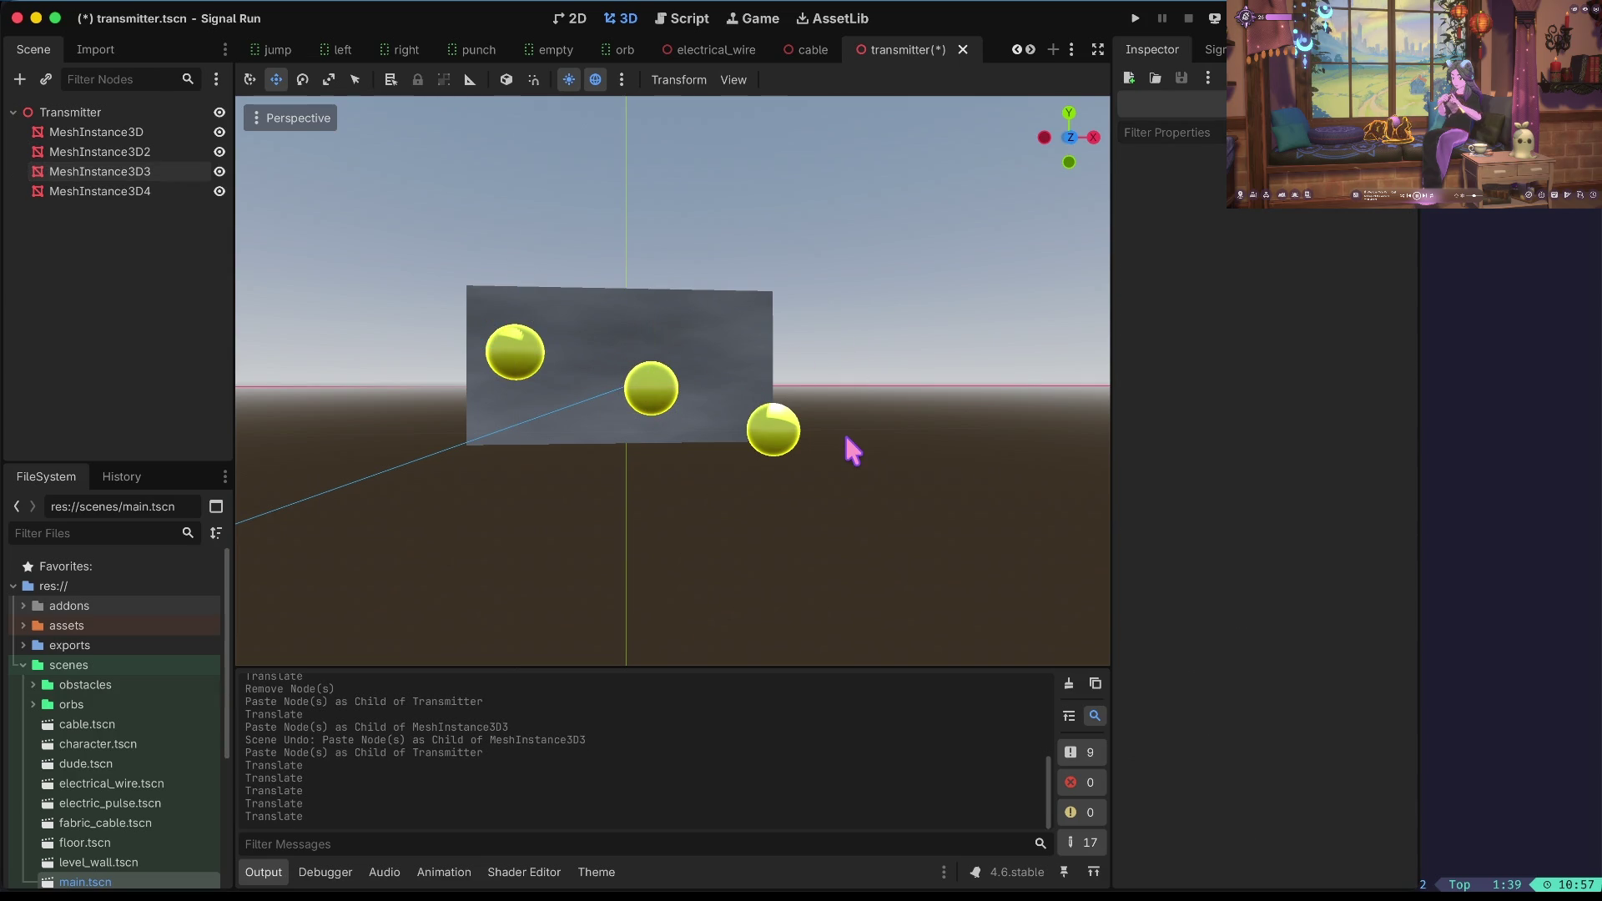
{"action": "key", "text": "ctrl+s"}
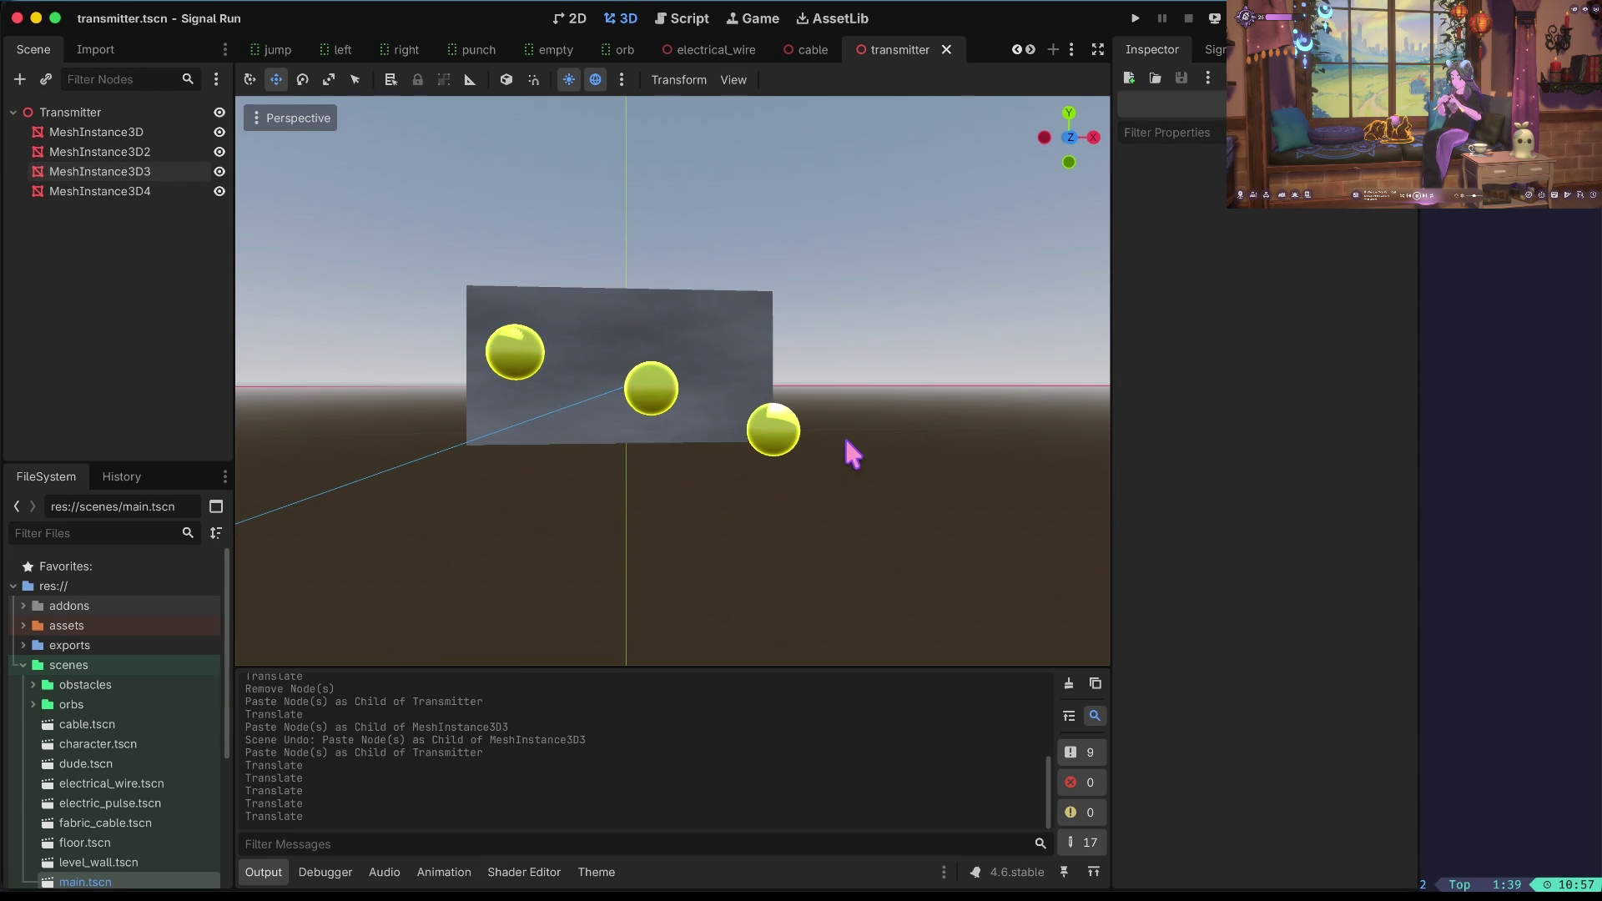
{"action": "left_click_drag", "start_coordinate": [827, 442], "coordinate": [846, 441]}
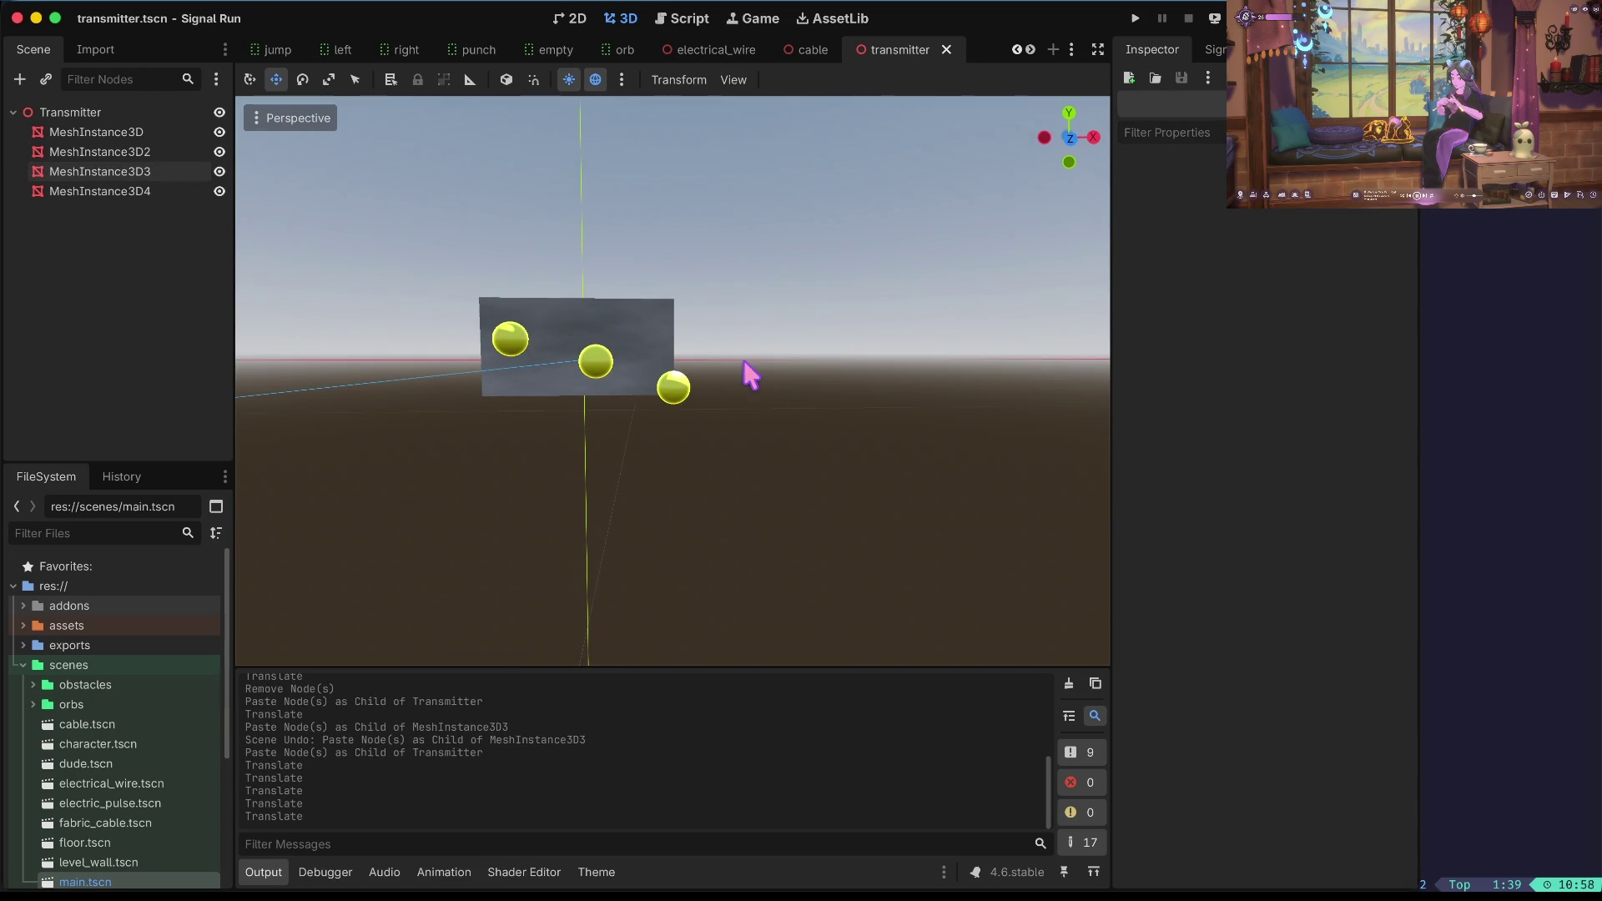
Rename the left and middle sphere nodes Orb1 and Orb2.
{"action": "left_click", "coordinate": [522, 342]}
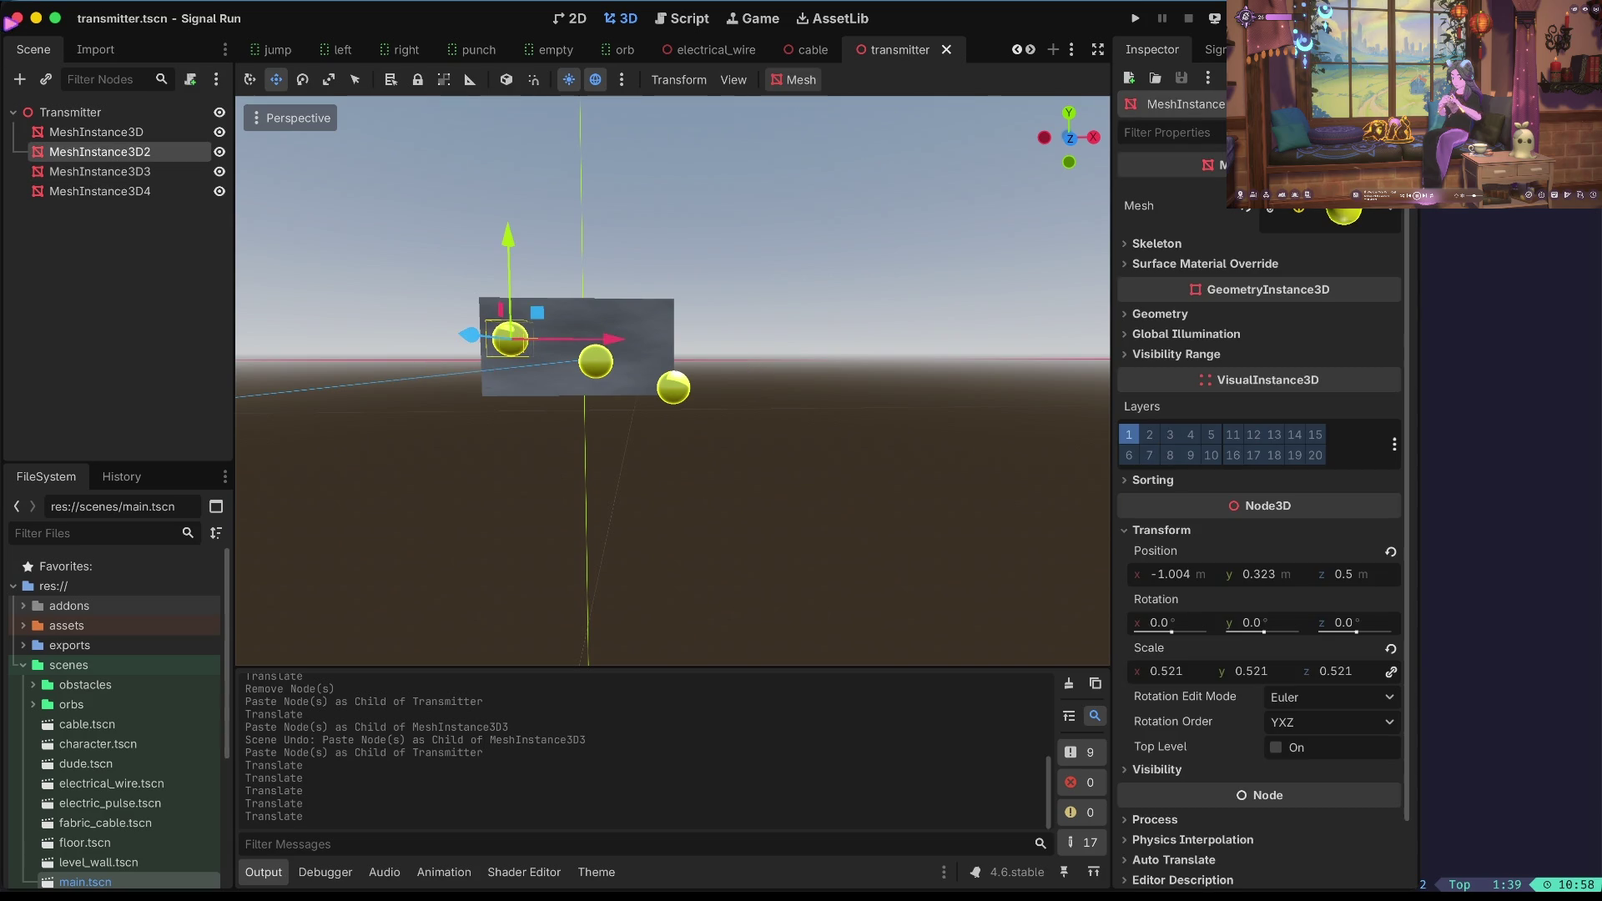
{"action": "double_click", "coordinate": [101, 152]}
{"action": "type", "text": "Orb1"}
{"action": "key", "text": "Return"}
{"action": "left_click", "coordinate": [101, 171]}
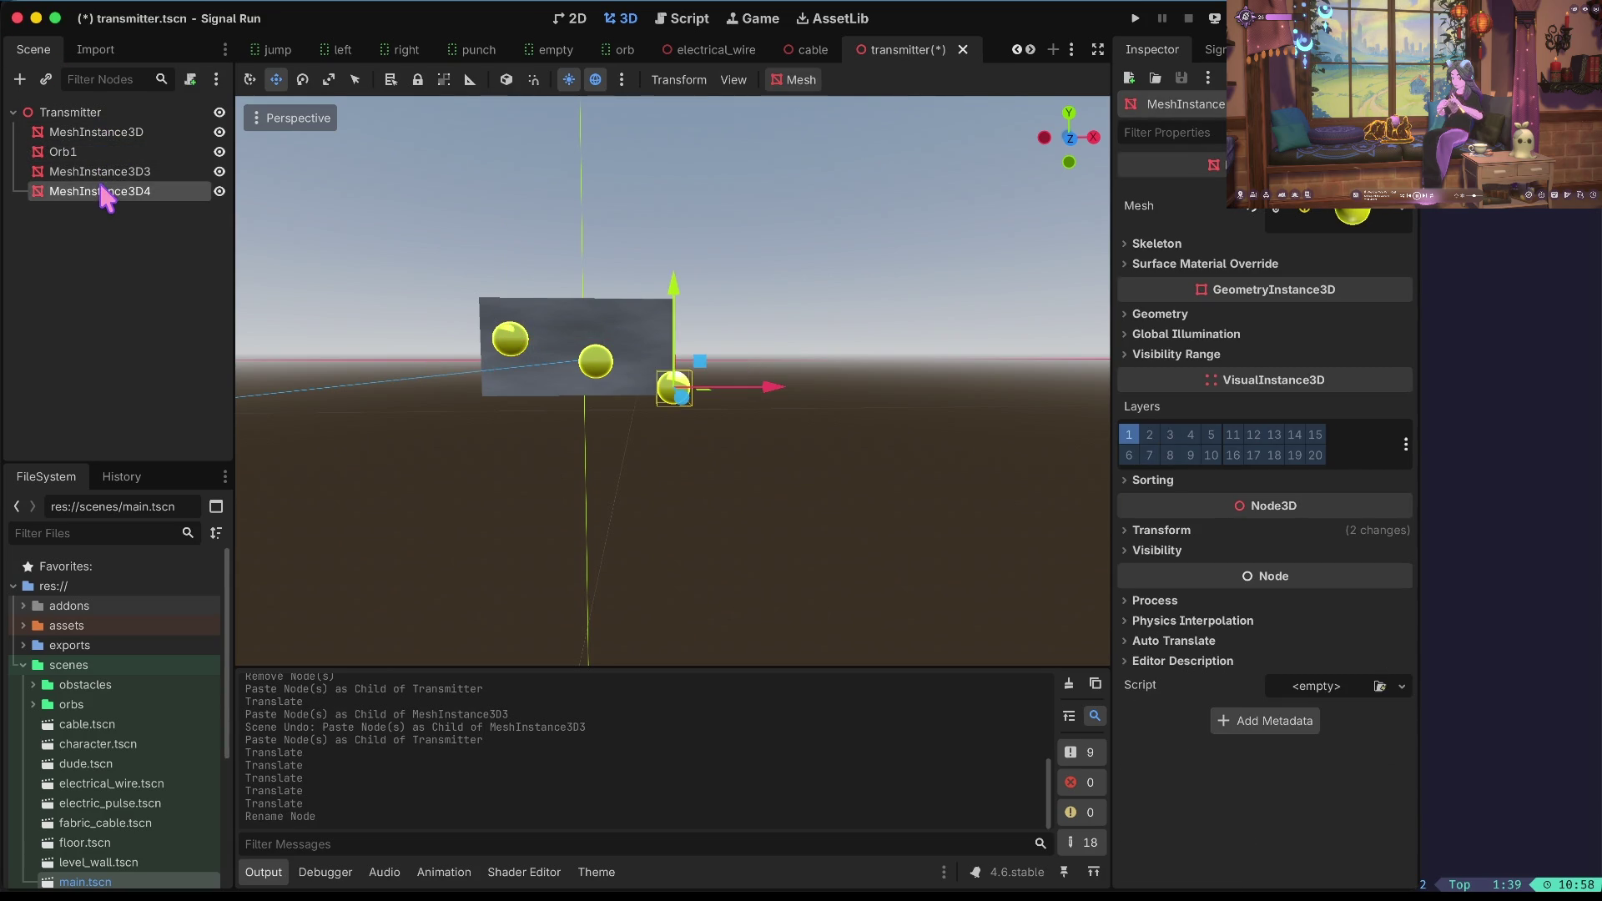
{"action": "double_click", "coordinate": [100, 173]}
{"action": "type", "text": "Orb2"}
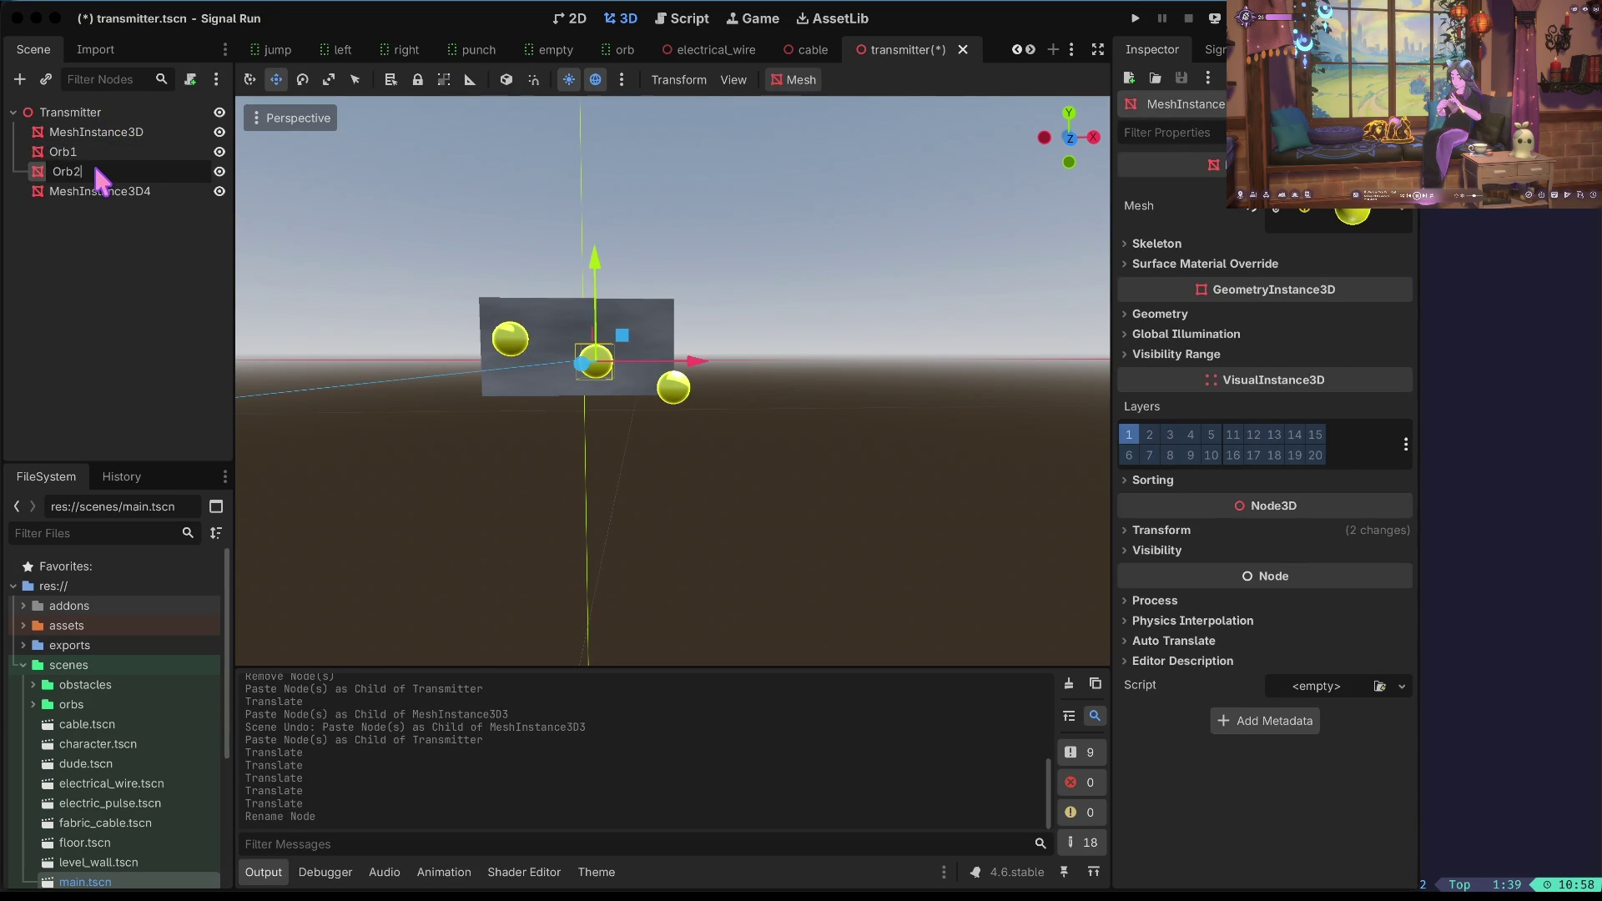
{"action": "key", "text": "Return"}
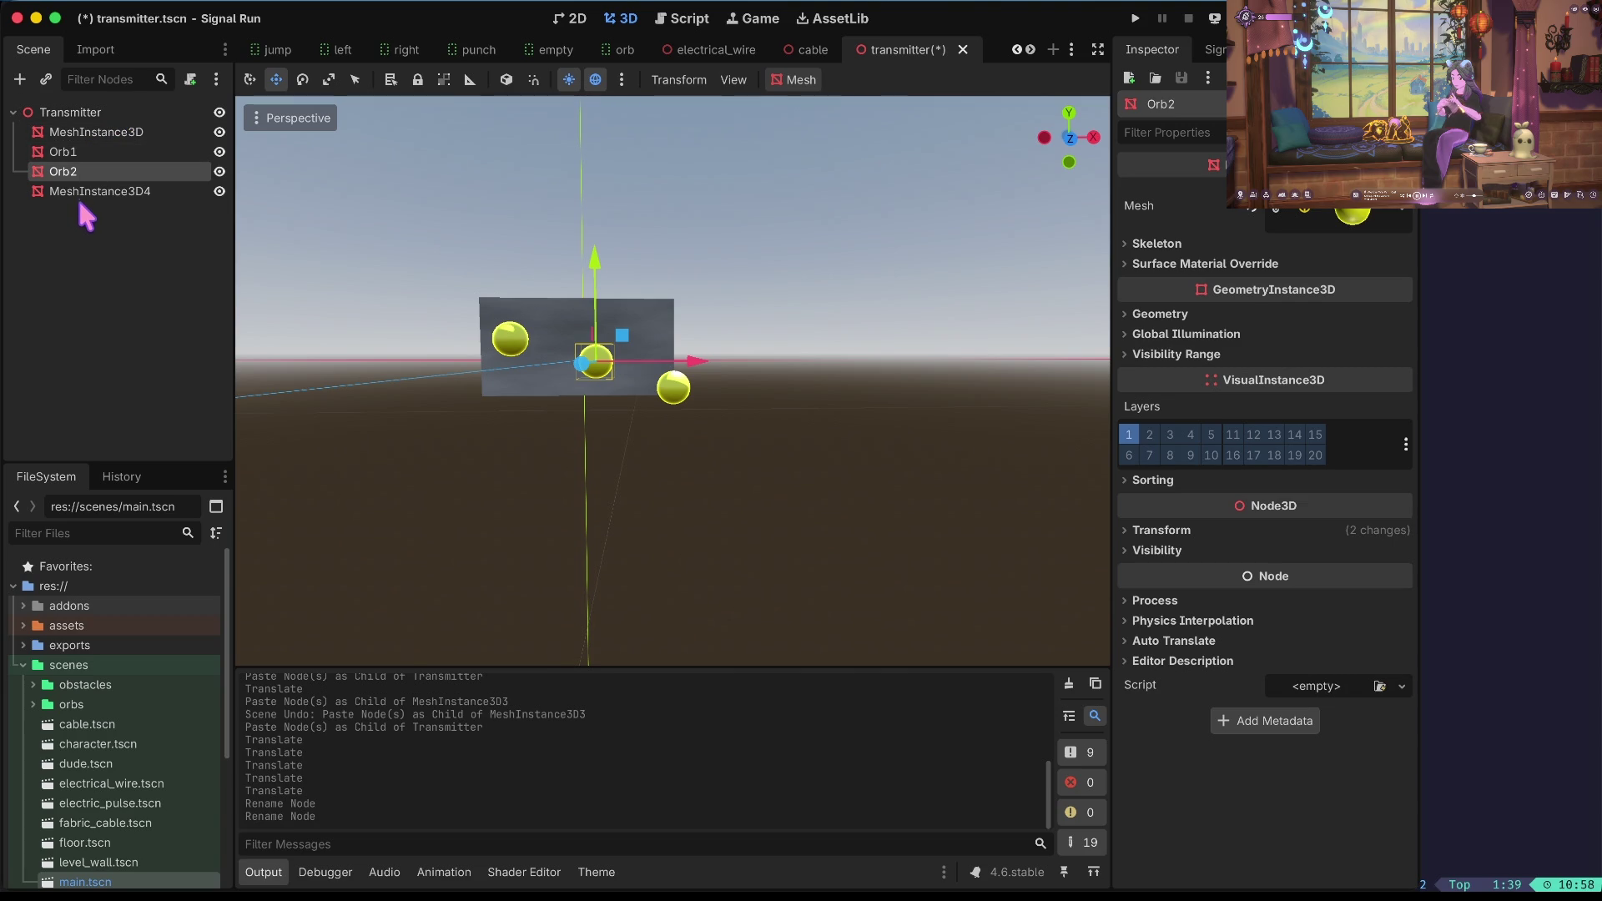
Rename the right sphere Orb3, save the scene, and scroll through the addorb search results.
{"action": "left_click", "coordinate": [79, 191]}
{"action": "double_click", "coordinate": [79, 191]}
{"action": "type", "text": "Orb"}
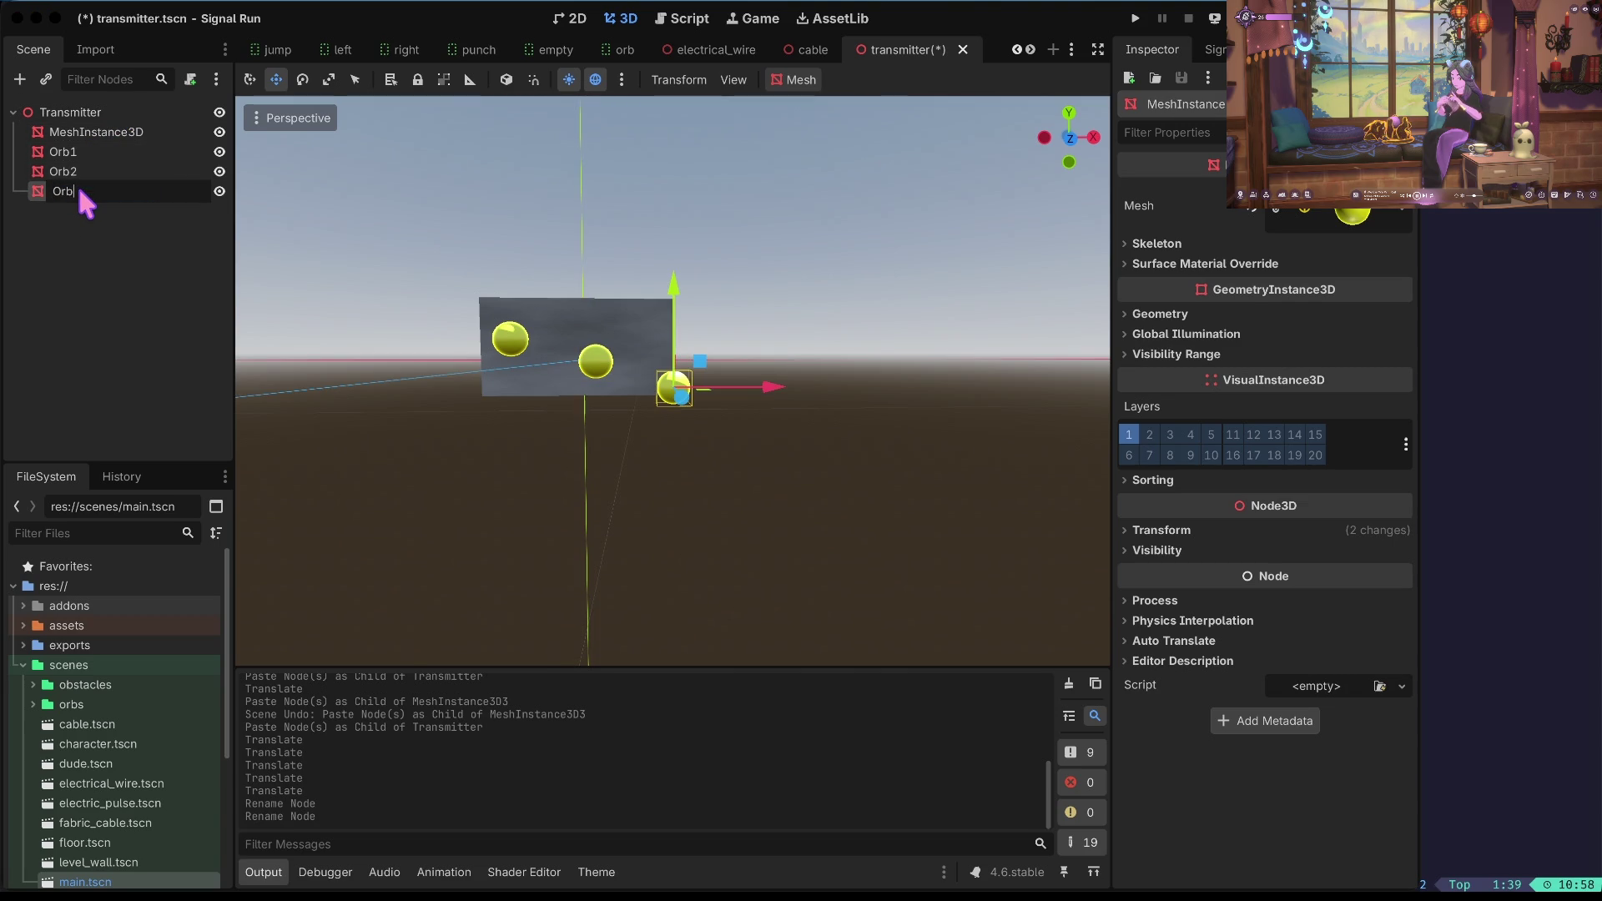
{"action": "type", "text": "3"}
{"action": "key", "text": "Return"}
{"action": "key", "text": "ctrl+s"}
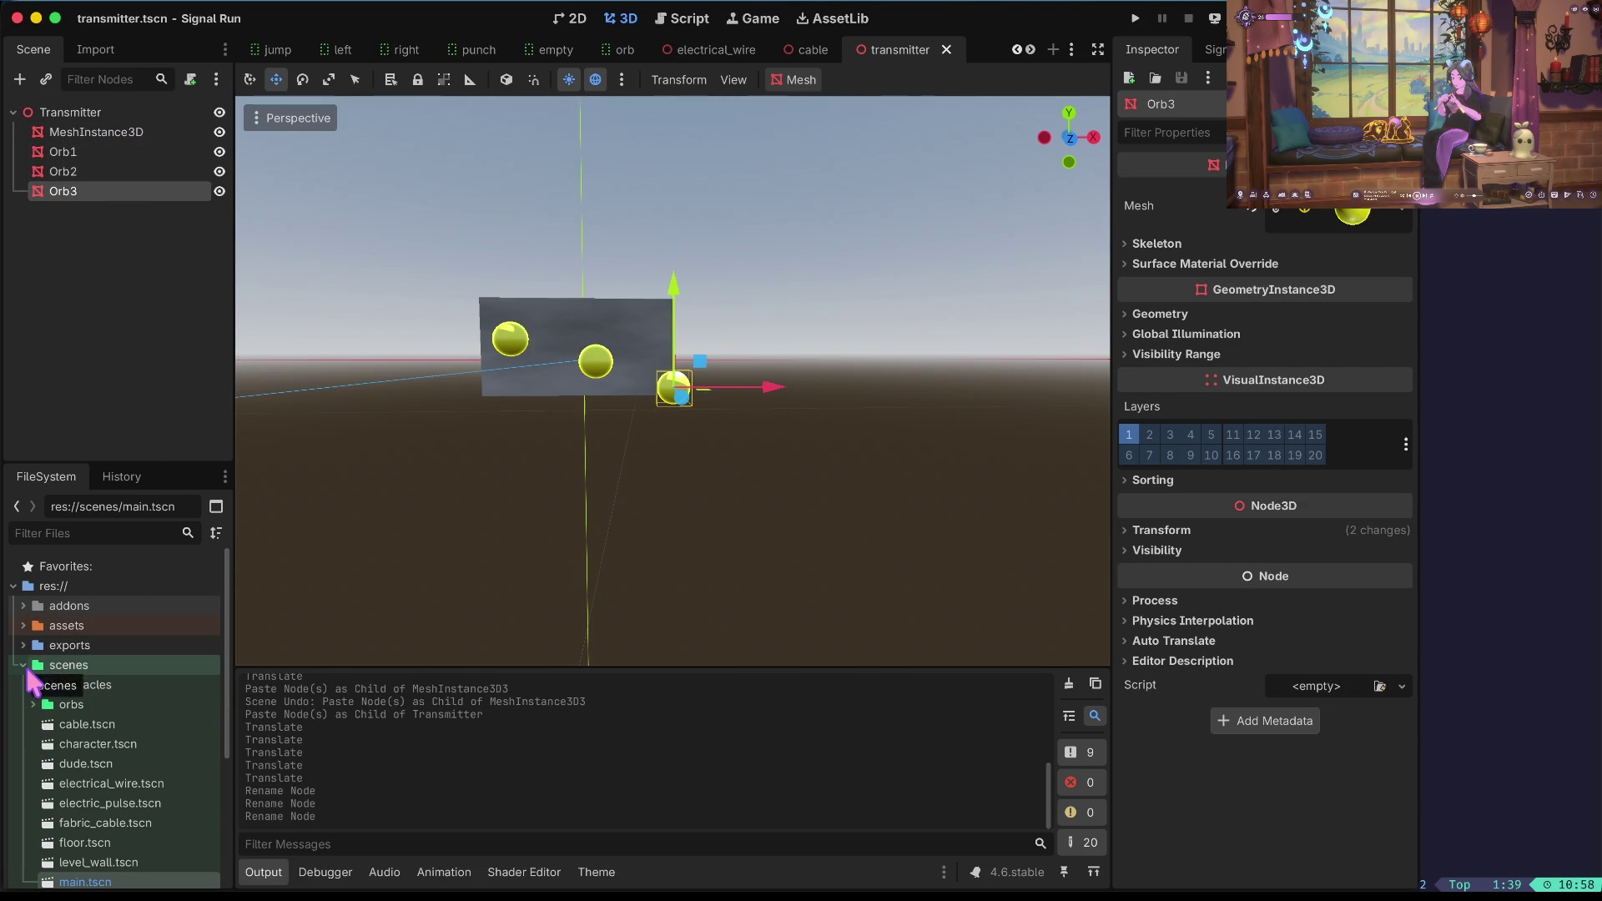
{"action": "scroll", "coordinate": [75, 701], "scroll_direction": "down", "scroll_amount": 5}
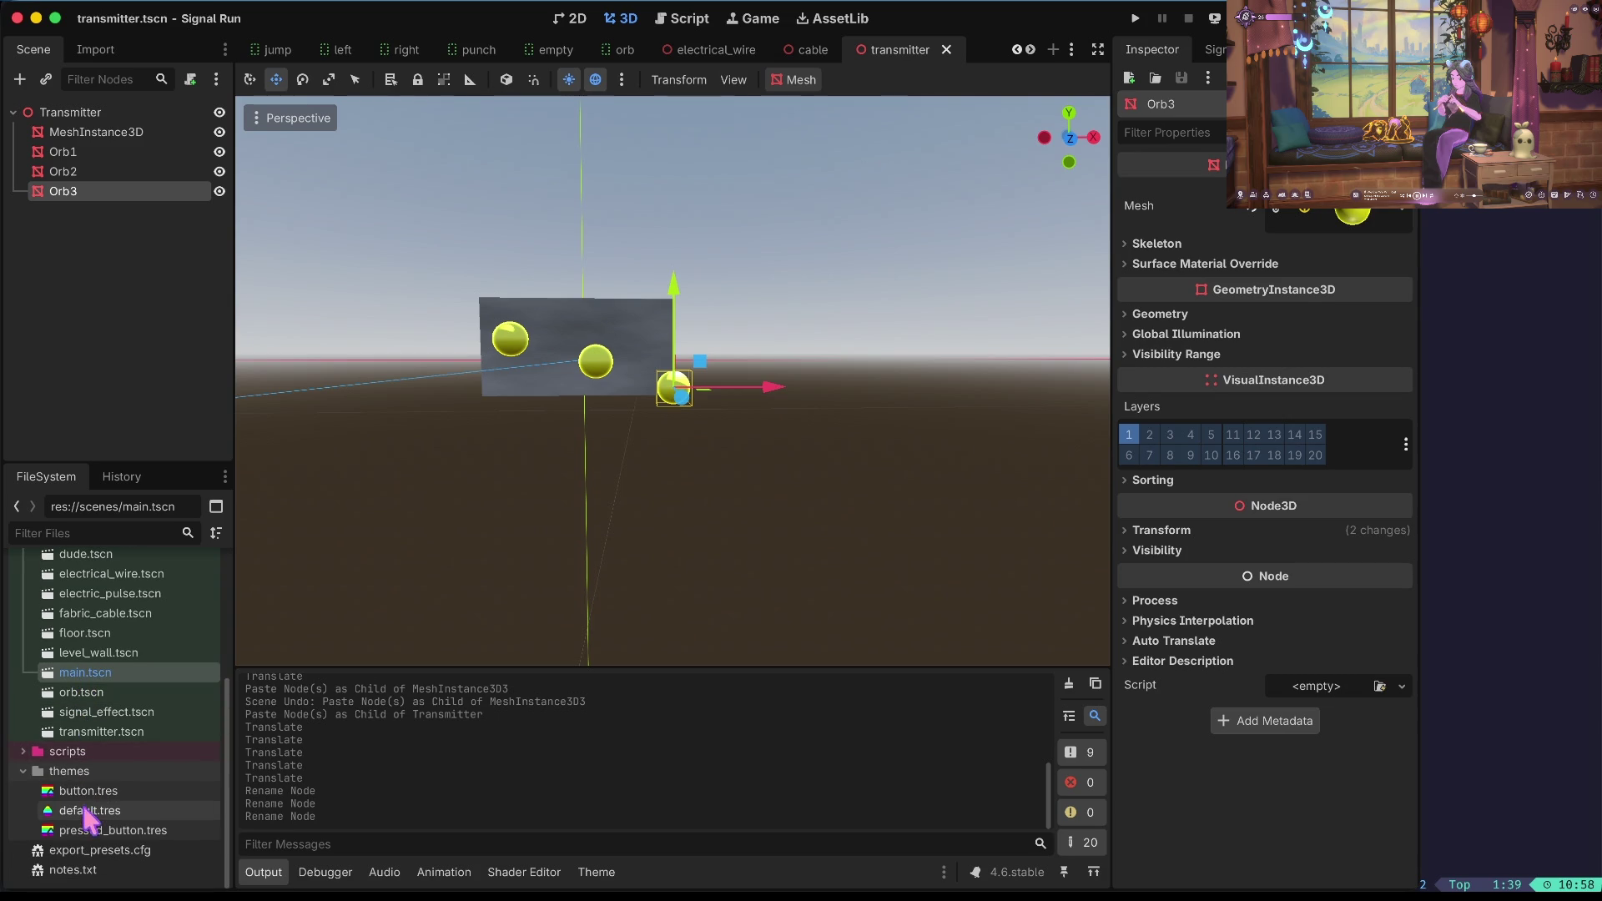
{"action": "scroll", "coordinate": [100, 709], "scroll_direction": "up", "scroll_amount": 3}
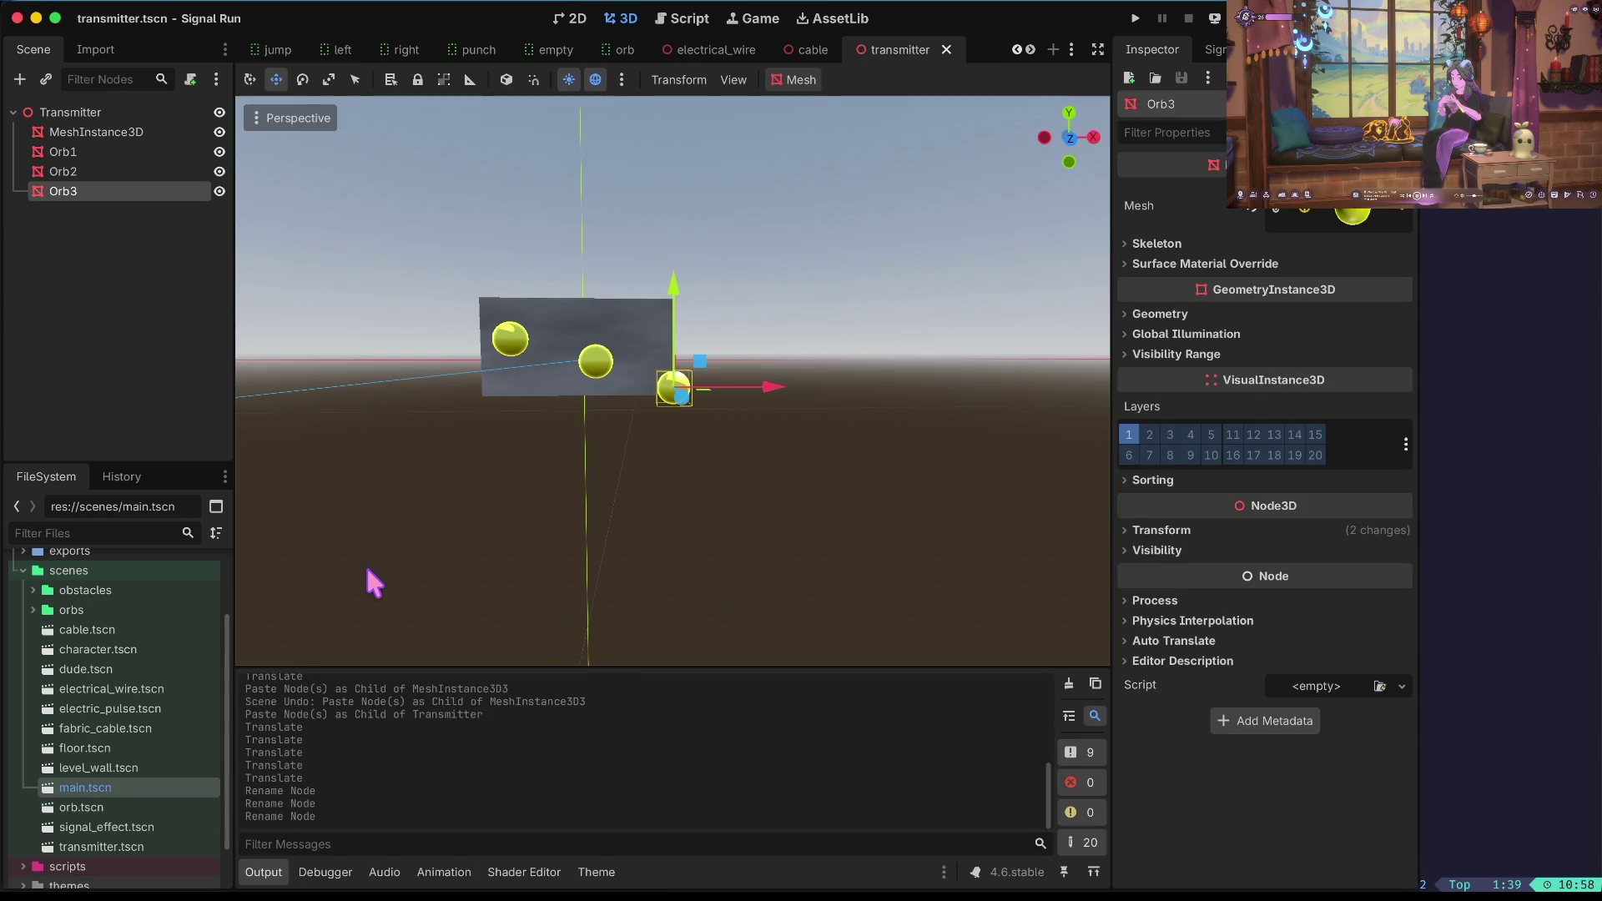
{"action": "scroll", "coordinate": [476, 764], "scroll_direction": "down", "scroll_amount": 5}
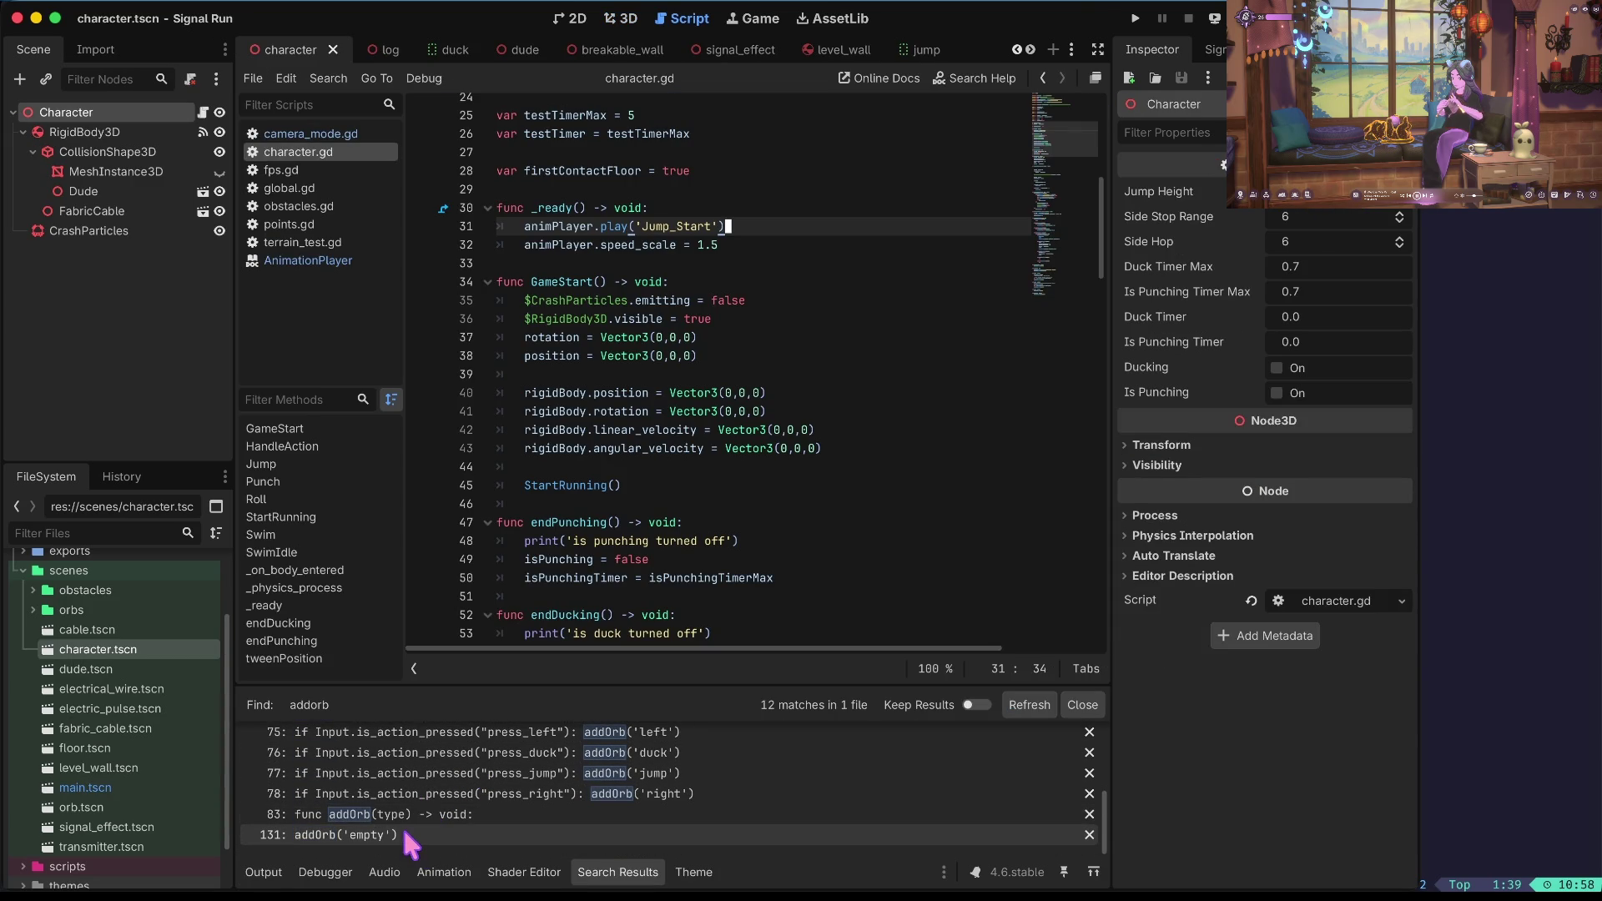
Open the addOrb definition at line 83 and move to the line after the pressDelay reset.
{"action": "left_click", "coordinate": [404, 812]}
{"action": "left_click", "coordinate": [820, 315]}
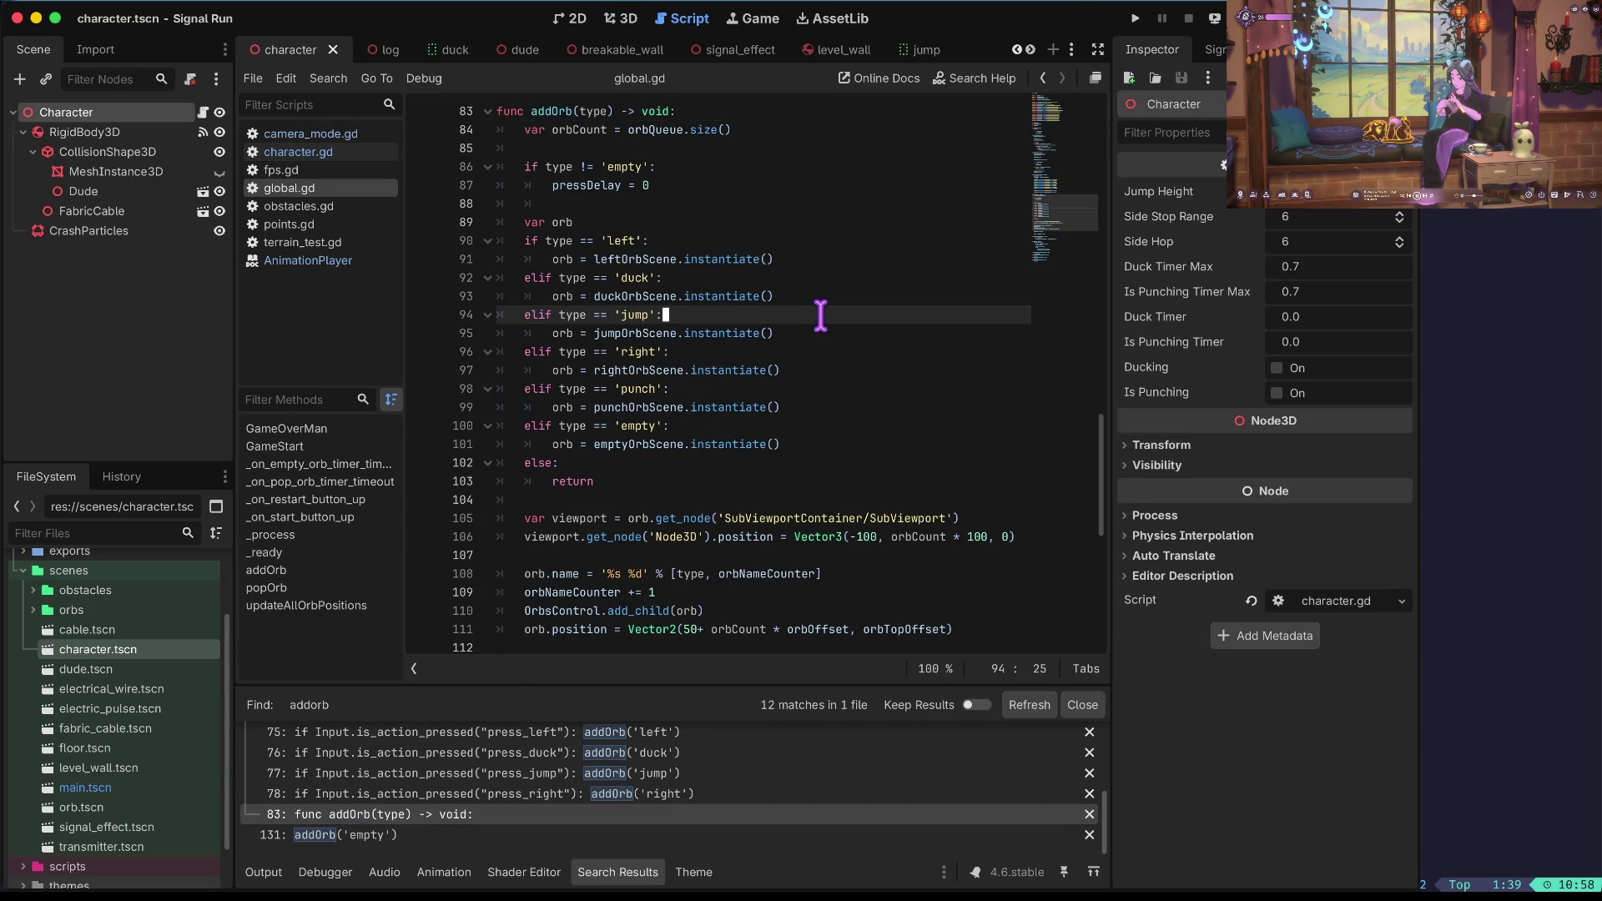
{"action": "left_click", "coordinate": [747, 519]}
{"action": "key", "text": "Home"}
{"action": "key", "text": "ctrl+Right"}
{"action": "key", "text": "ctrl+Right"}
{"action": "key", "text": "Right"}
{"action": "key", "text": "Right"}
{"action": "key", "text": "Right"}
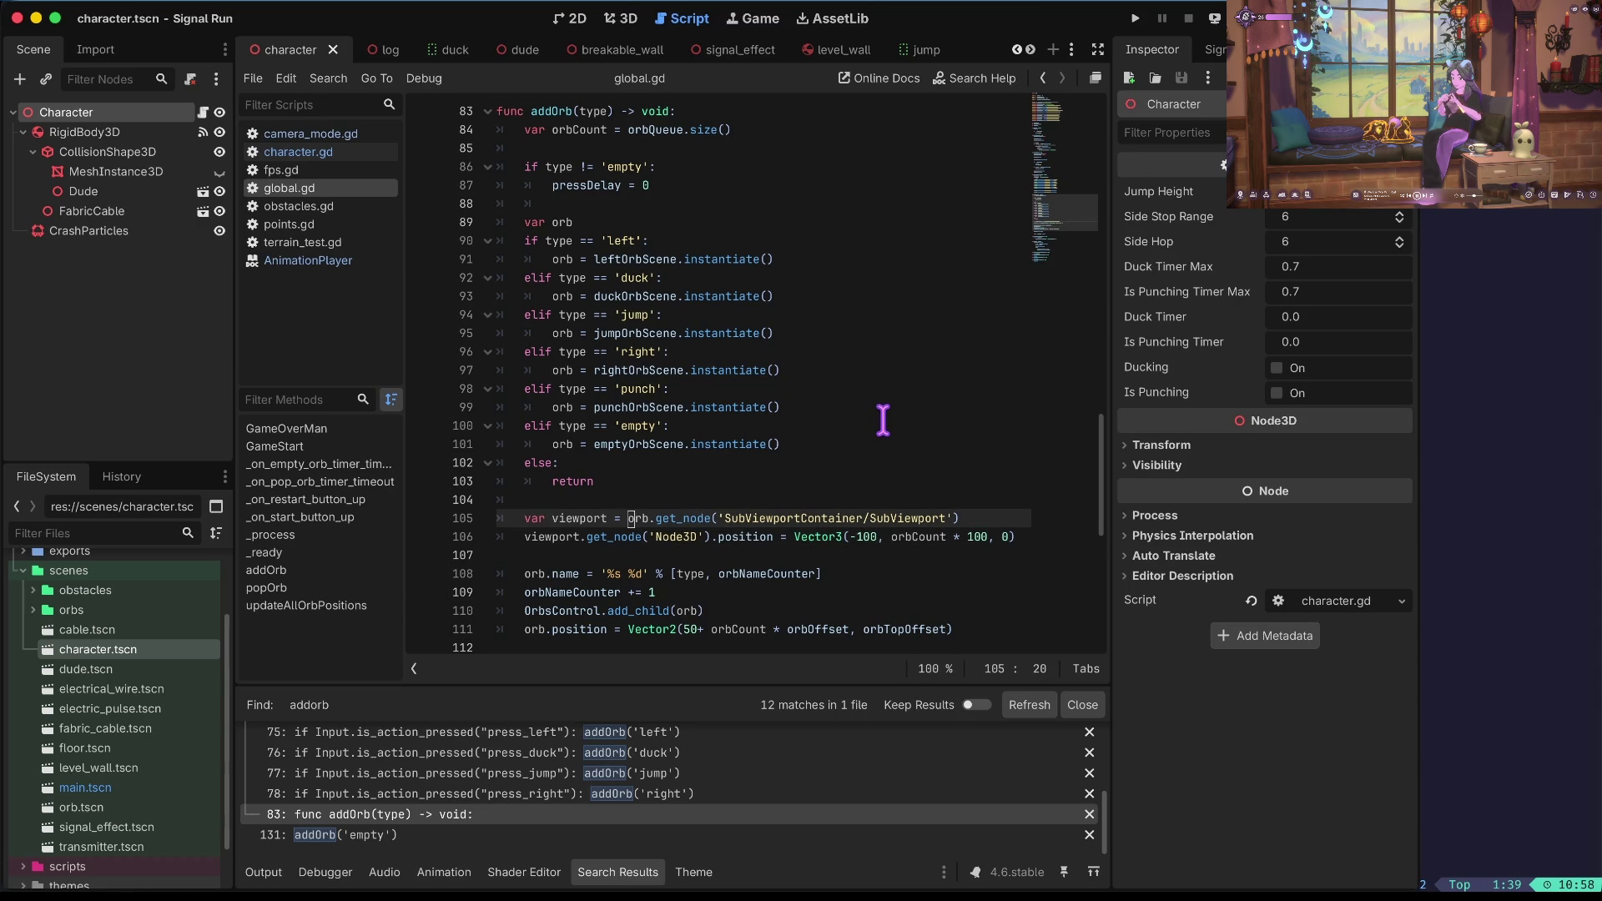
{"action": "key", "text": "Right"}
{"action": "key", "text": "Right"}
{"action": "key", "text": "Right"}
{"action": "key", "text": "Up"}
{"action": "key", "text": "Up"}
{"action": "key", "text": "Up"}
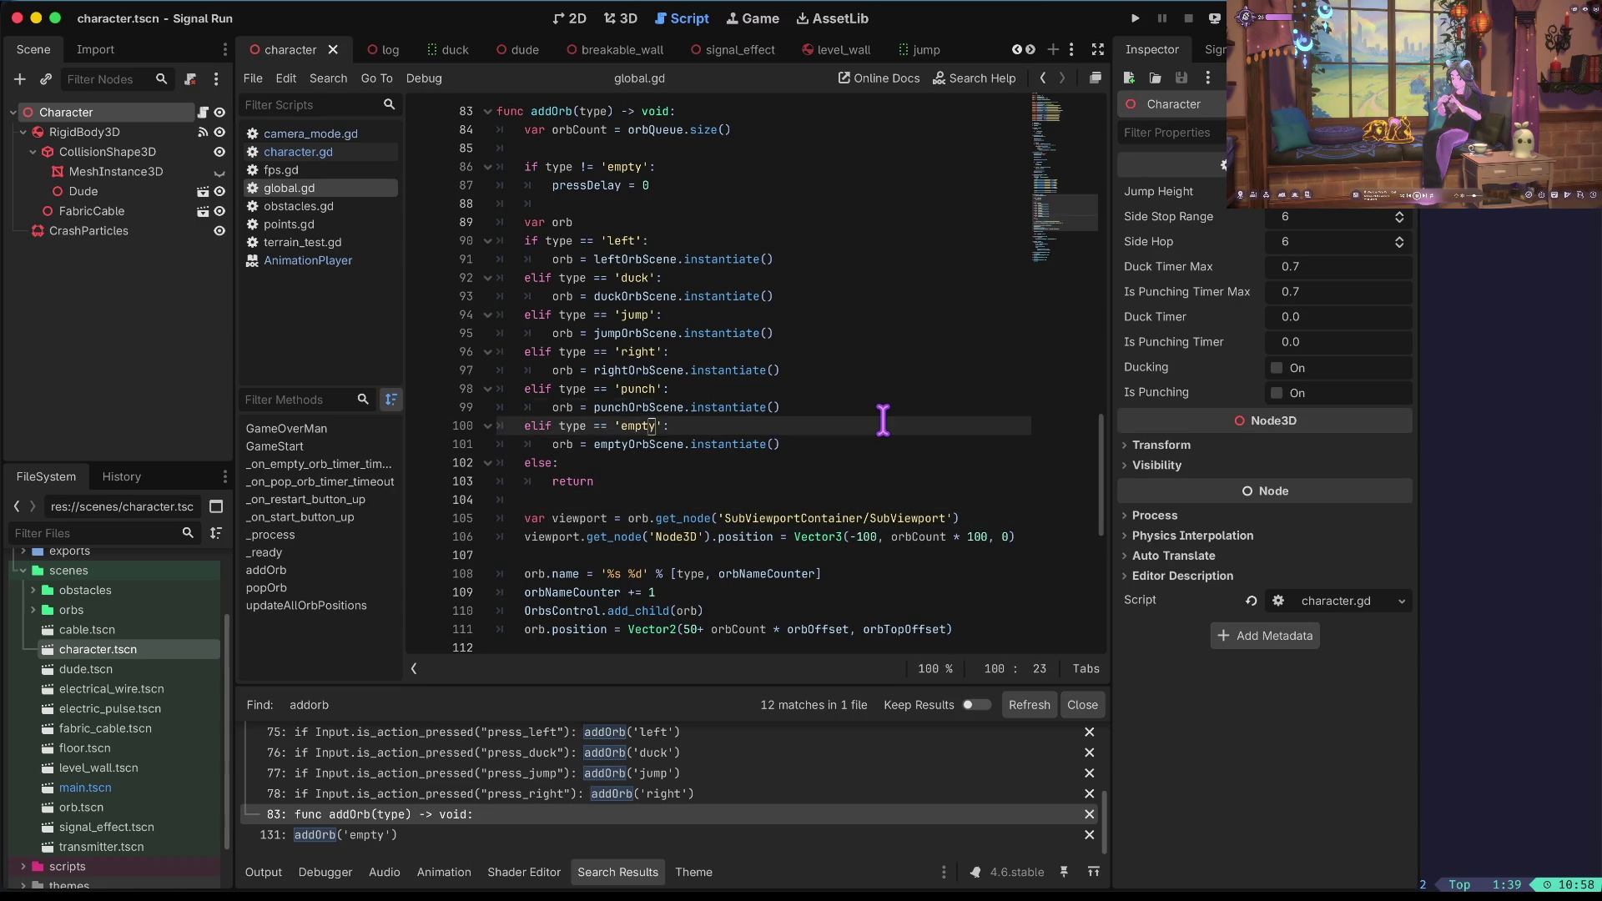
{"action": "key", "text": "Up"}
{"action": "key", "text": "Up"}
{"action": "key", "text": "Up"}
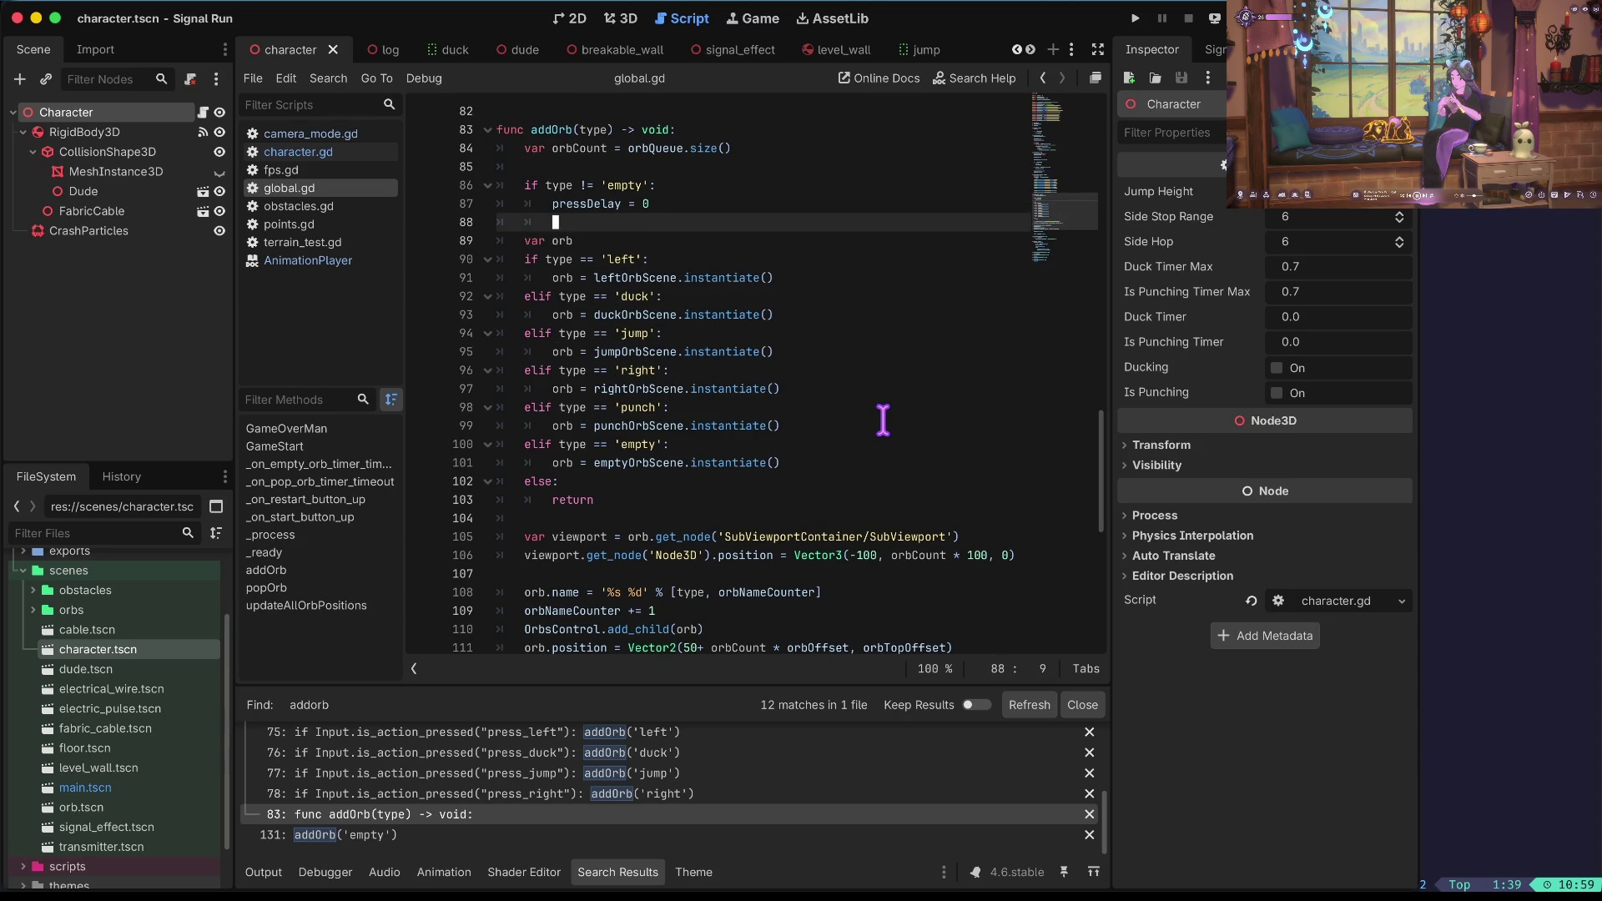
Add a blank line after 'pressDelay = 0' and return to the top of global.gd.
{"action": "key", "text": "Return"}
{"action": "key", "text": "BackSpace"}
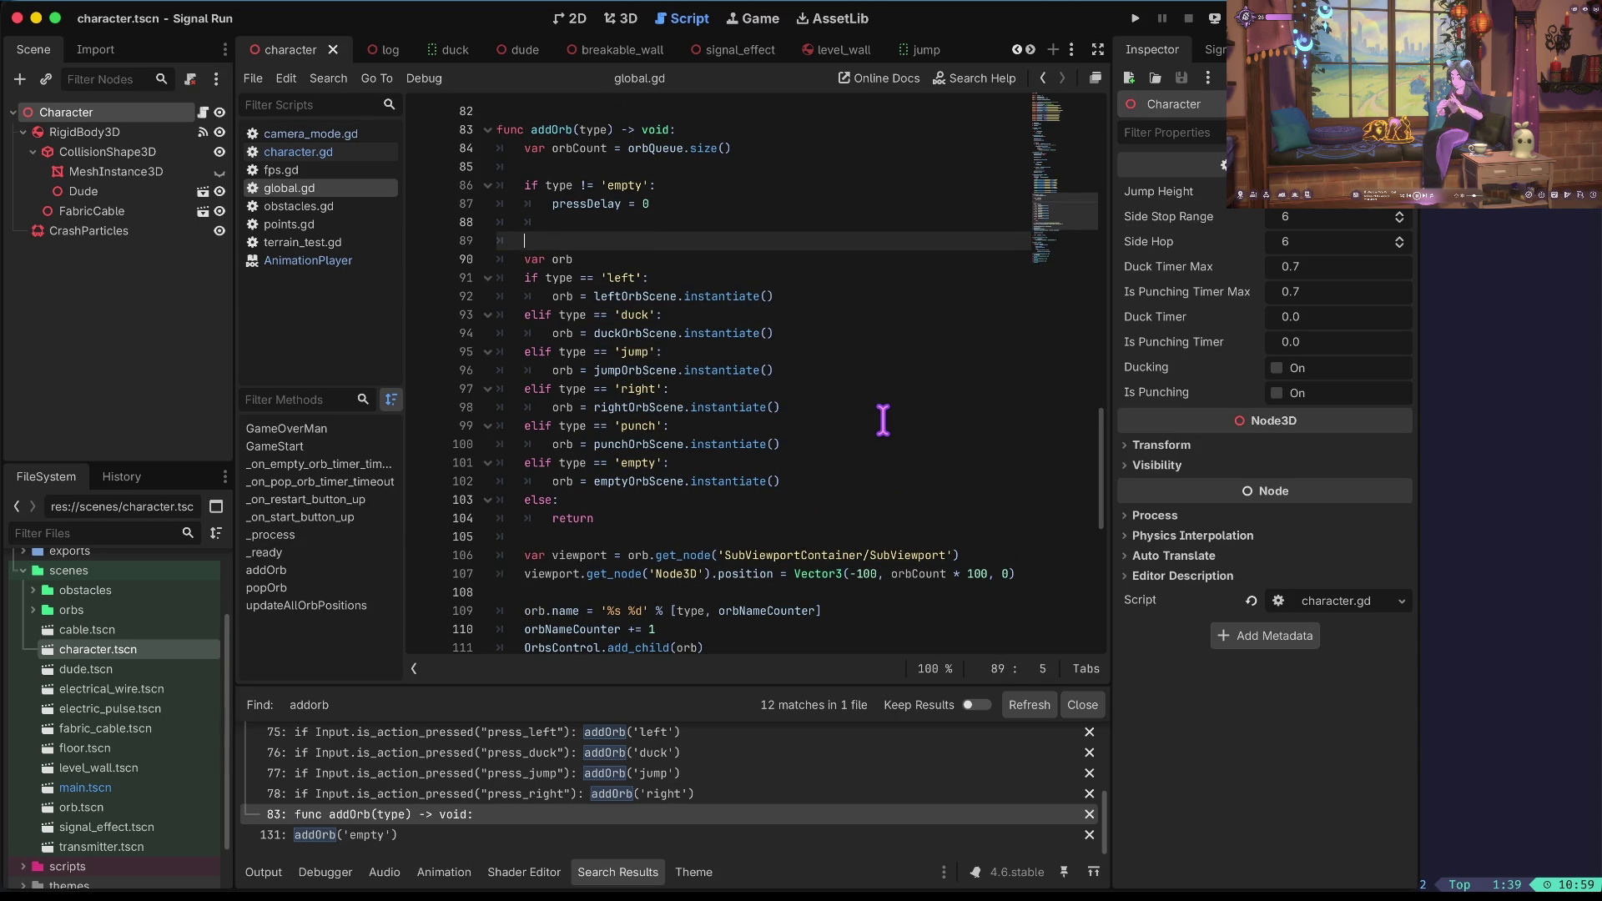
{"action": "key", "text": "ctrl+Home"}
{"action": "key", "text": "Down"}
{"action": "key", "text": "Down"}
{"action": "key", "text": "Down"}
{"action": "key", "text": "Down"}
{"action": "key", "text": "Down"}
{"action": "key", "text": "Down"}
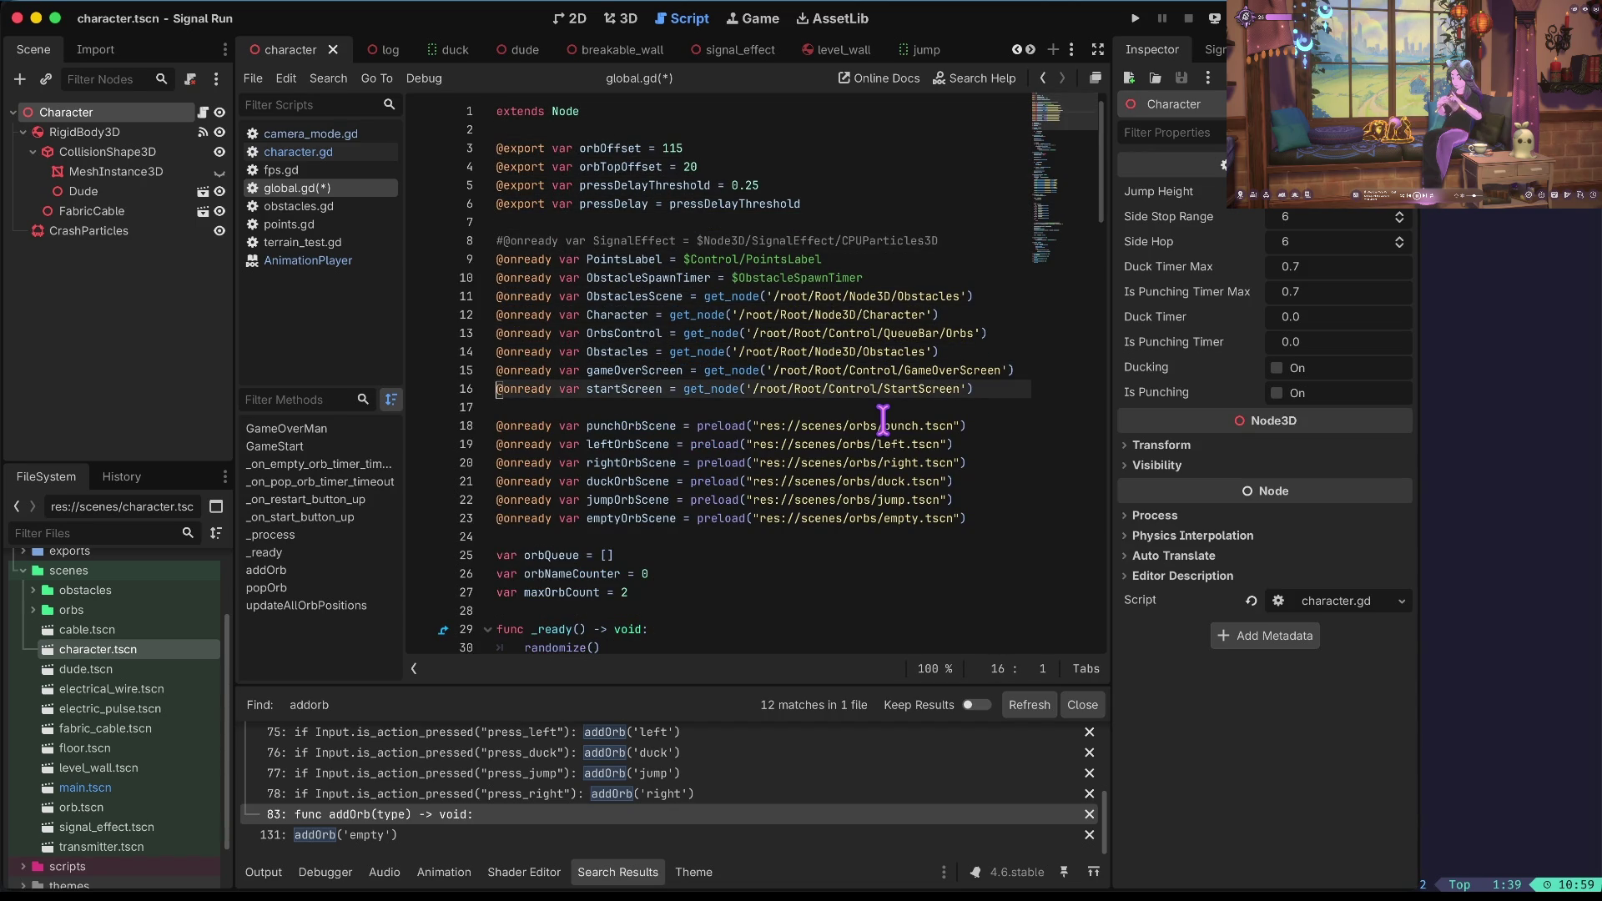
Duplicate the startScreen declaration, rename the copy Orb1 and strip Control/StartScreen from its path.
{"action": "key", "text": "ctrl+shift+d"}
{"action": "key", "text": "Home"}
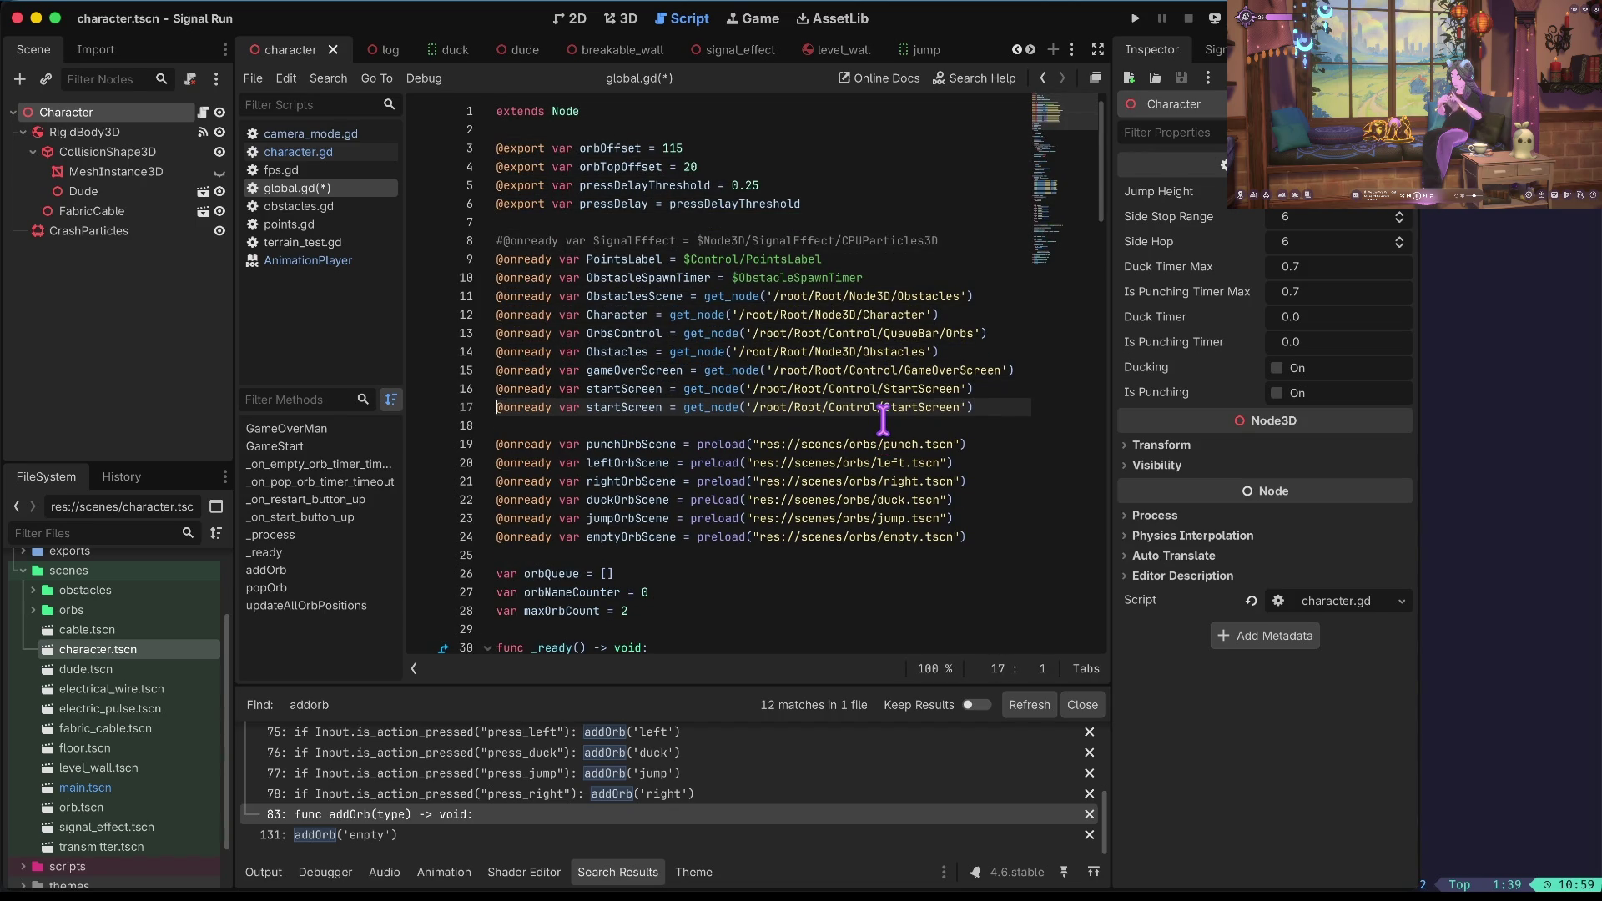
{"action": "key", "text": "Return"}
{"action": "key", "text": "Right"}
{"action": "key", "text": "Right"}
{"action": "key", "text": "Right"}
{"action": "key", "text": "ctrl+BackSpace"}
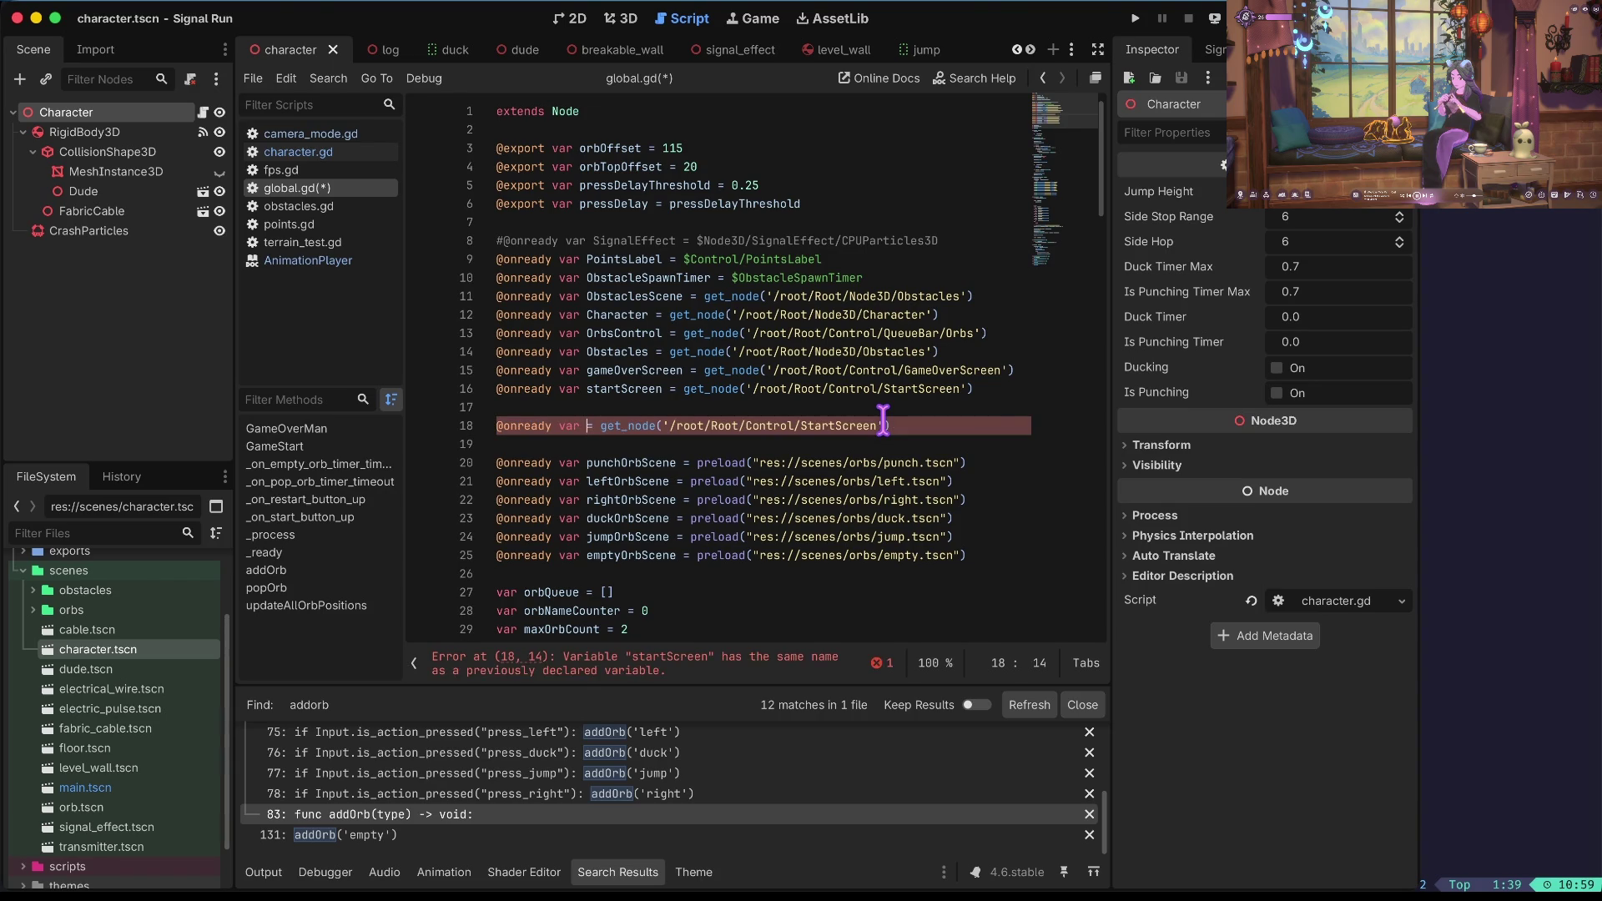
{"action": "type", "text": "orb"}
{"action": "key", "text": "BackSpace"}
{"action": "key", "text": "BackSpace"}
{"action": "key", "text": "BackSpace"}
{"action": "type", "text": "Orb"}
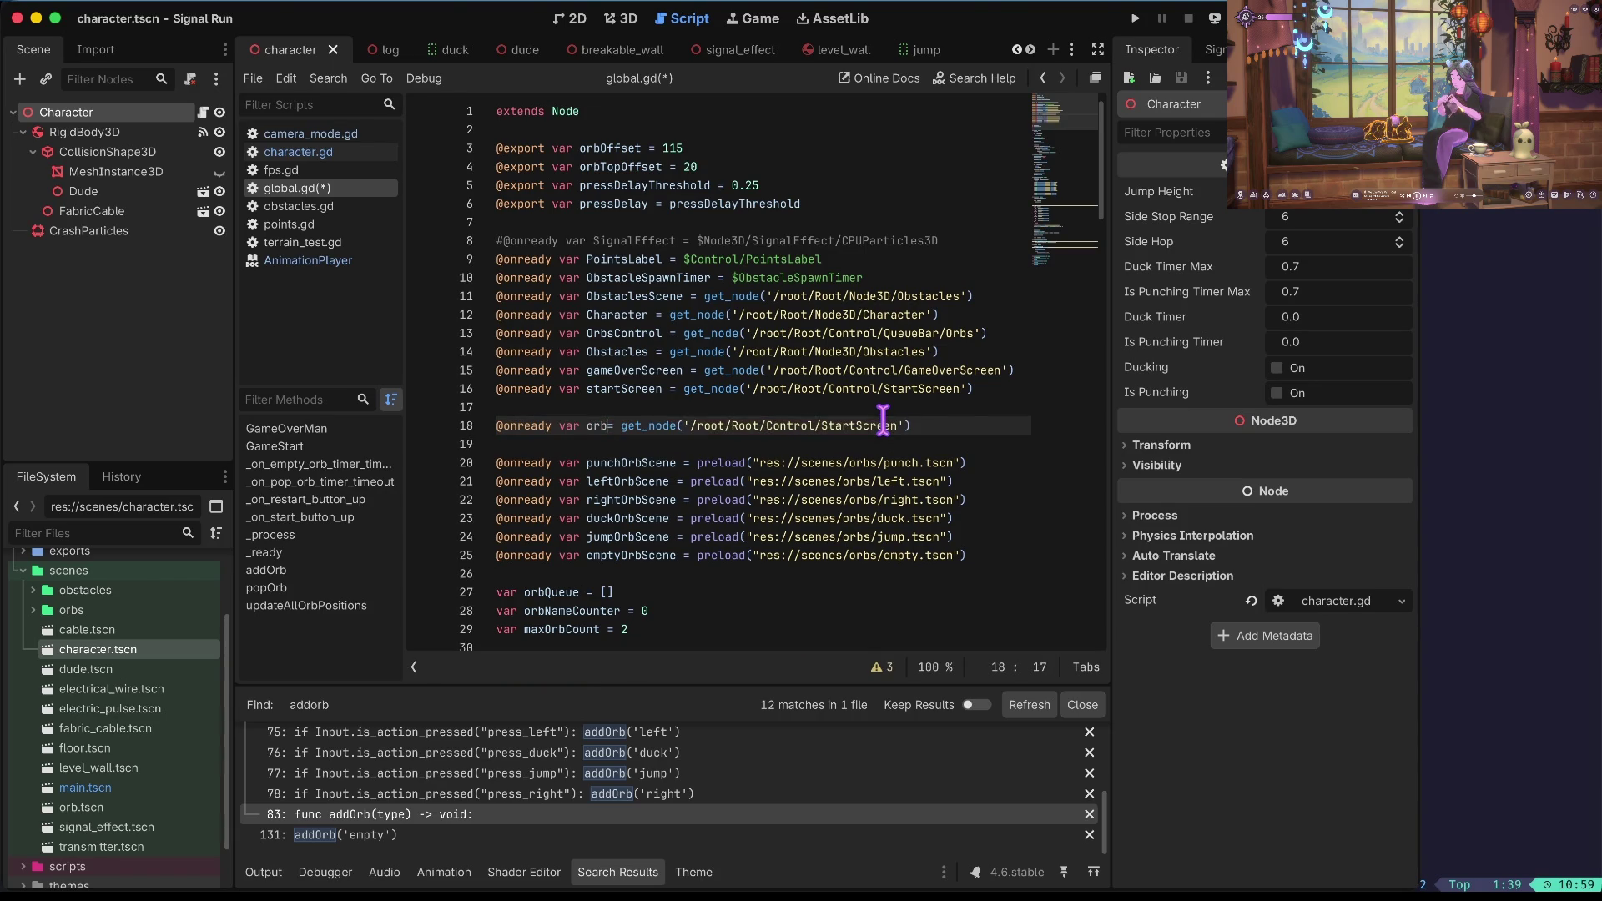
{"action": "type", "text": "1"}
{"action": "key", "text": "ctrl+Right"}
{"action": "key", "text": "ctrl+Right"}
{"action": "key", "text": "ctrl+Right"}
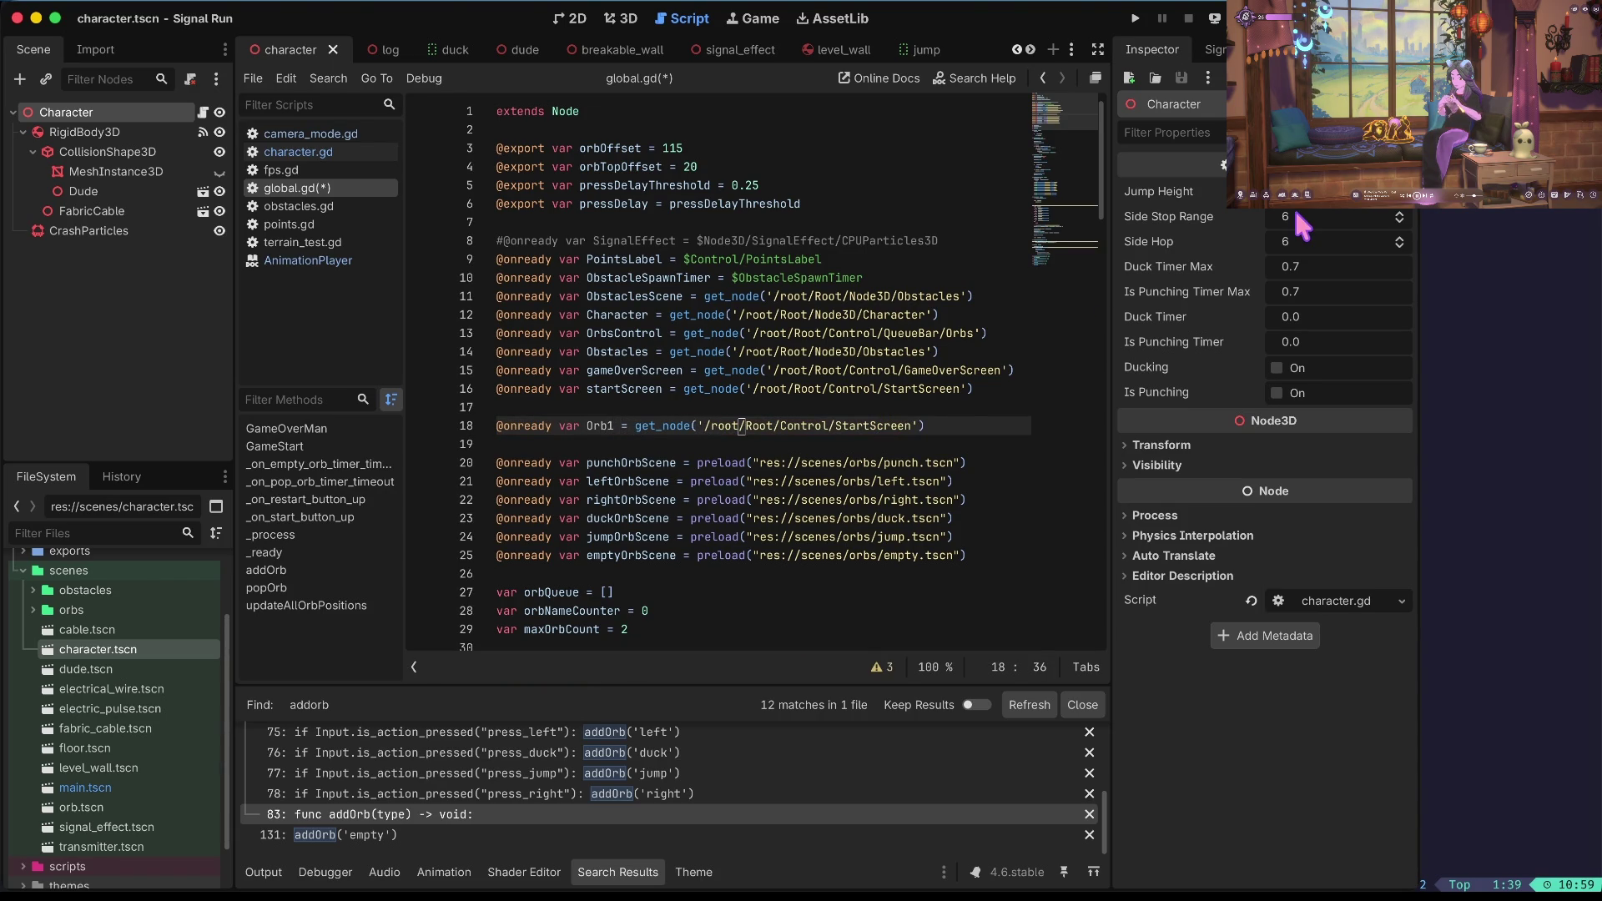
{"action": "key", "text": "ctrl+Right"}
{"action": "key", "text": "ctrl+Right"}
{"action": "key", "text": "ctrl+Right"}
{"action": "key", "text": "ctrl+BackSpace"}
{"action": "key", "text": "ctrl+BackSpace"}
{"action": "key", "text": "ctrl+BackSpace"}
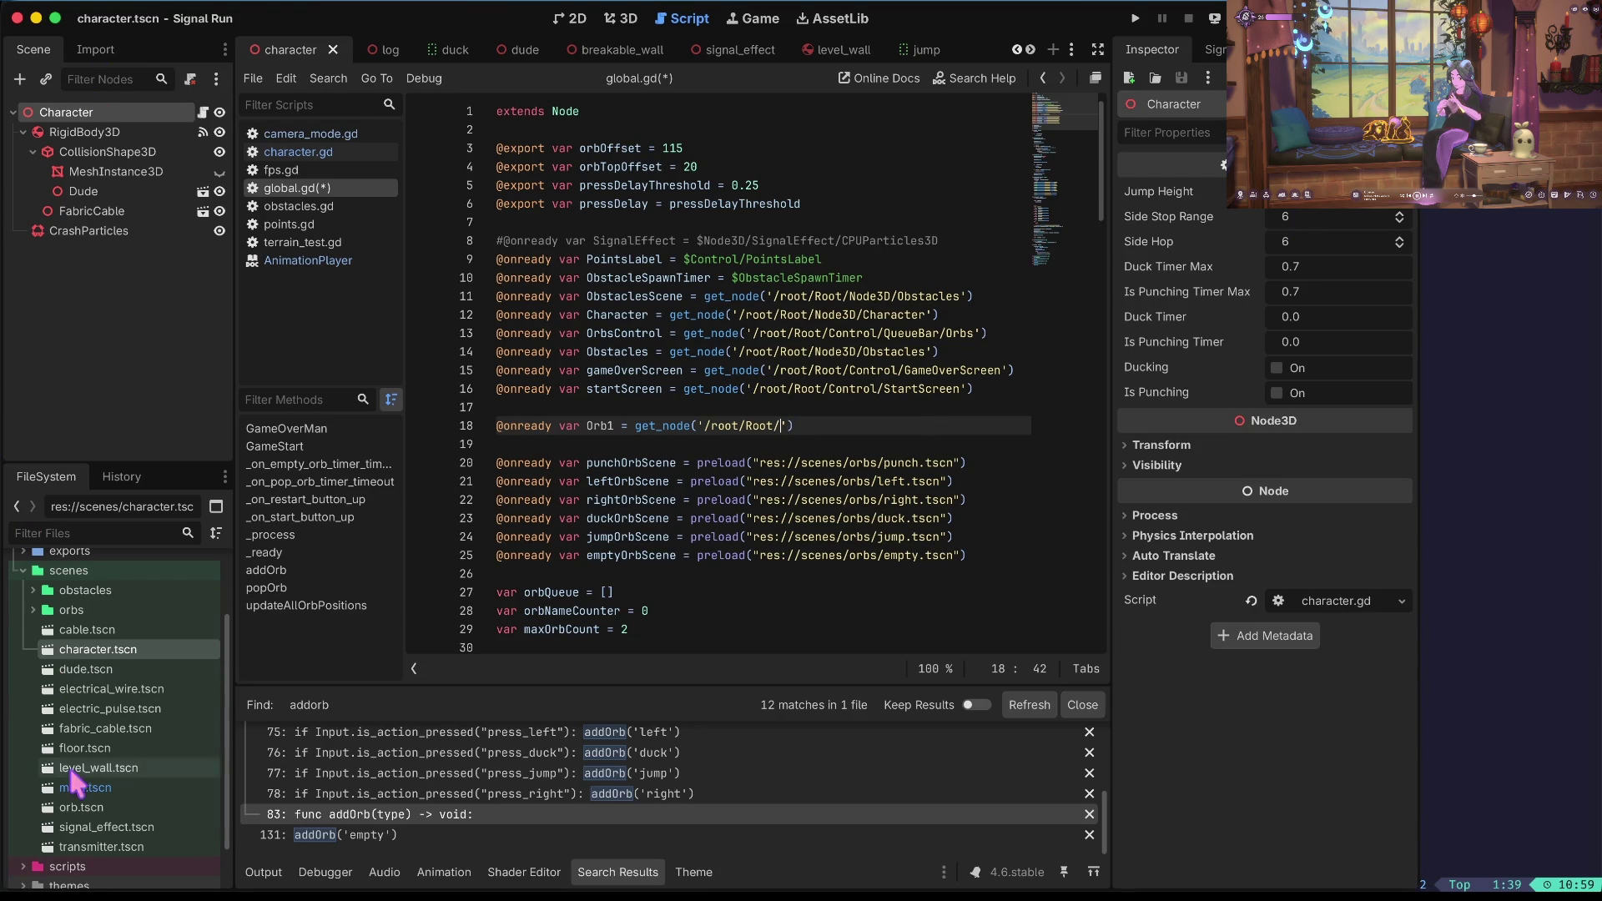
Check the main scene's node tree and point Orb1 at $Node3D/Character/Transmitter/Orb1.
{"action": "double_click", "coordinate": [85, 788]}
{"action": "scroll", "coordinate": [97, 108], "scroll_direction": "up", "scroll_amount": 1}
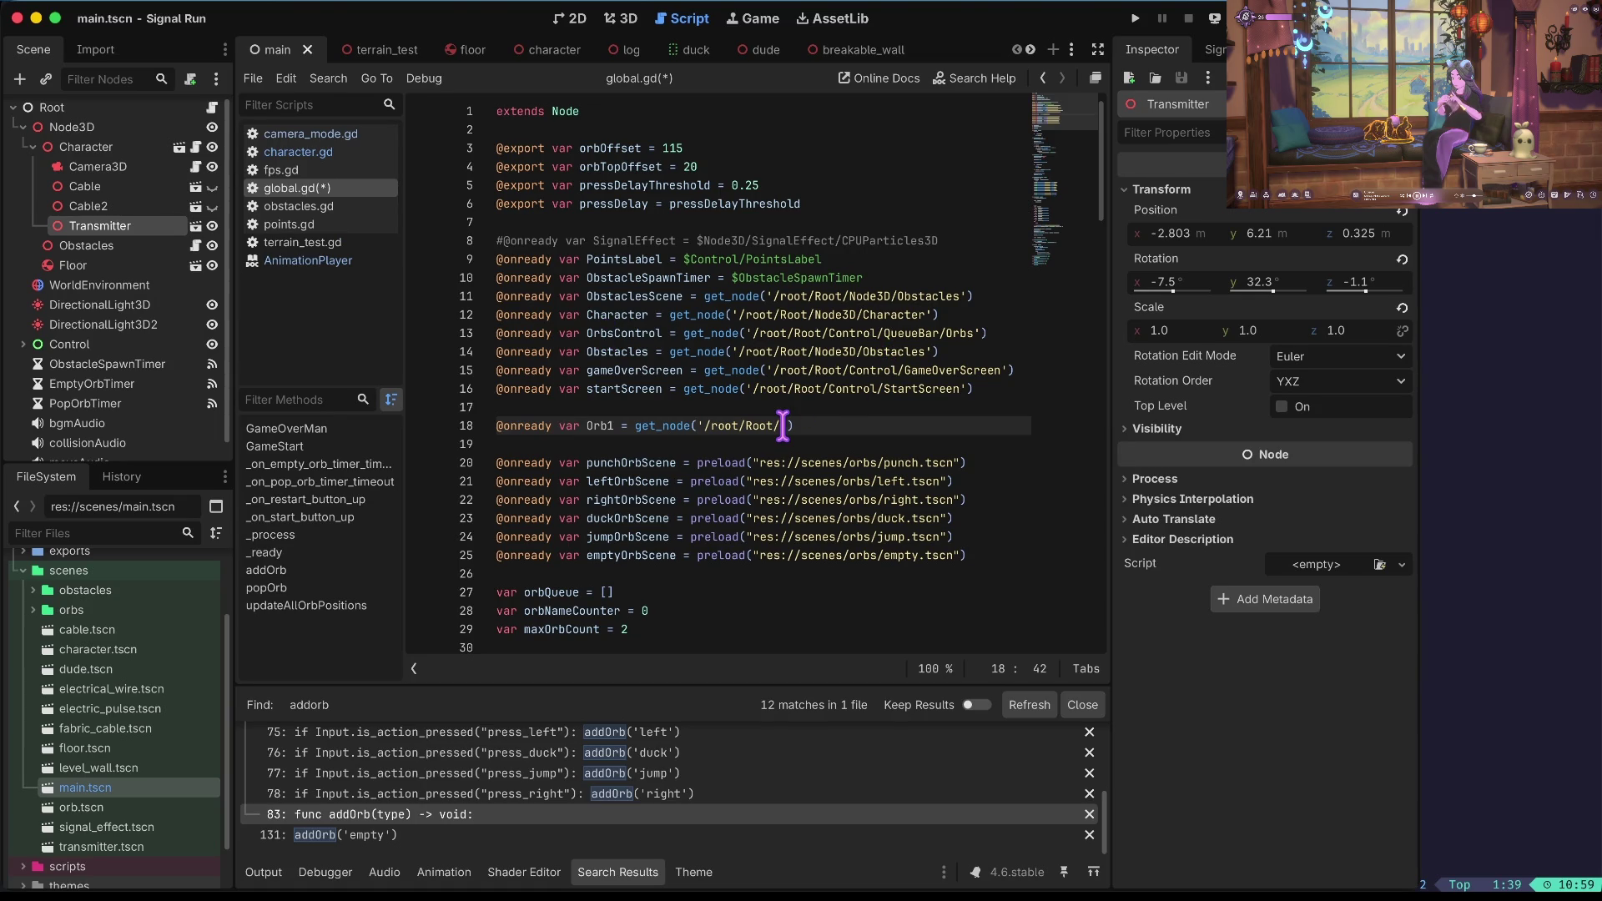
{"action": "key", "text": "BackSpace"}
{"action": "key", "text": "BackSpace"}
{"action": "key", "text": "BackSpace"}
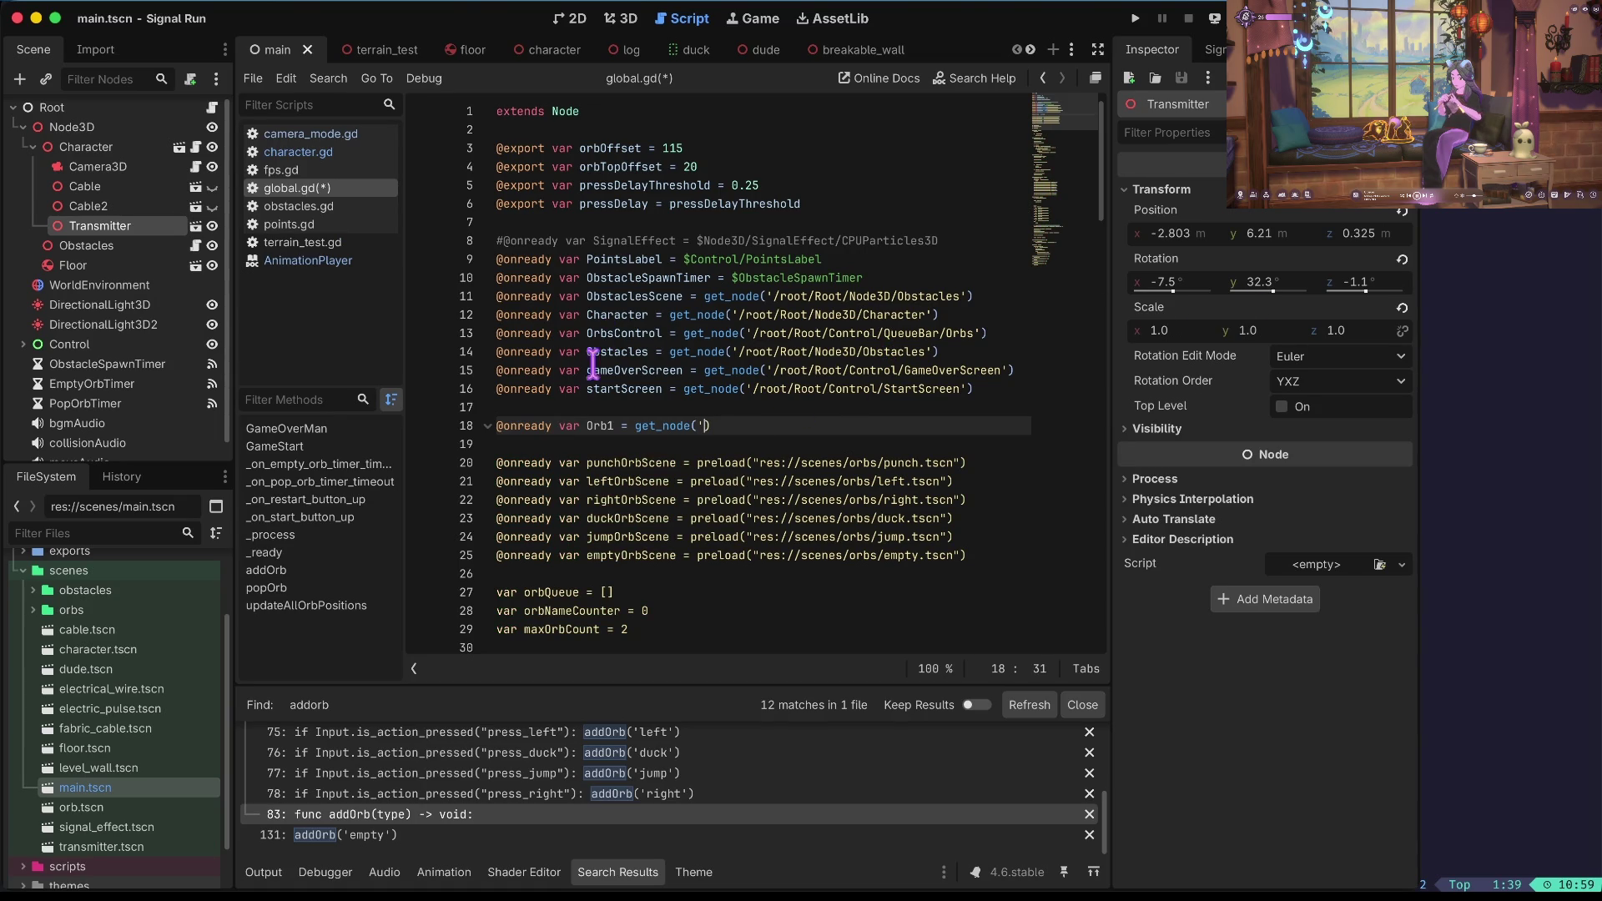
{"action": "key", "text": "Right"}
{"action": "key", "text": "BackSpace"}
{"action": "key", "text": "BackSpace"}
{"action": "key", "text": "BackSpace"}
{"action": "type", "text": "$"}
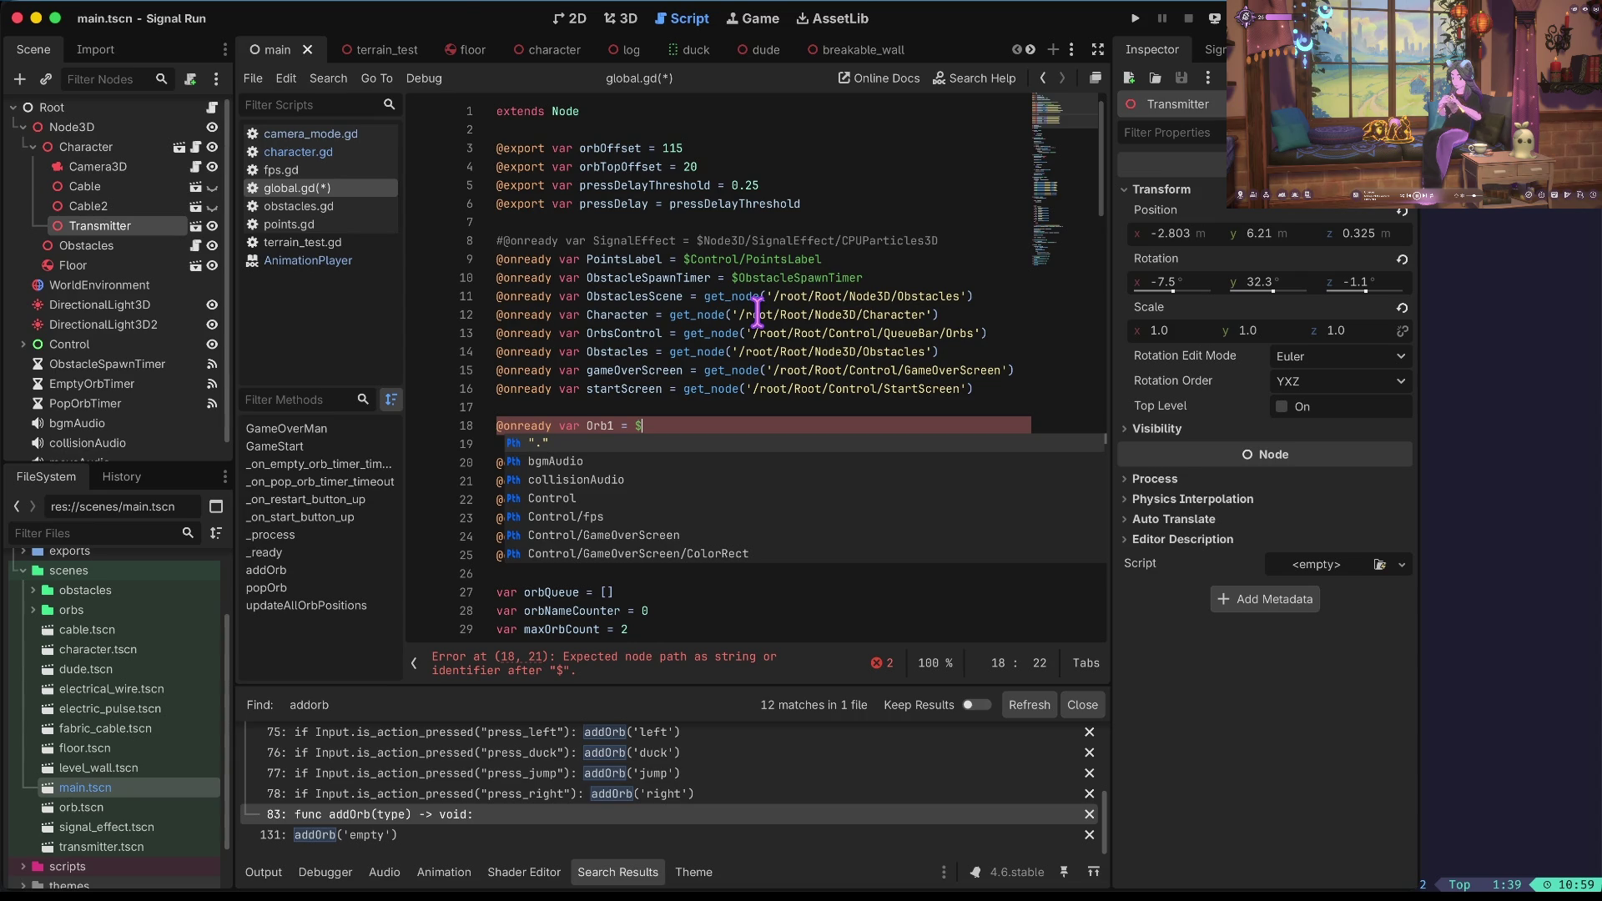
{"action": "key", "text": "ctrl+z"}
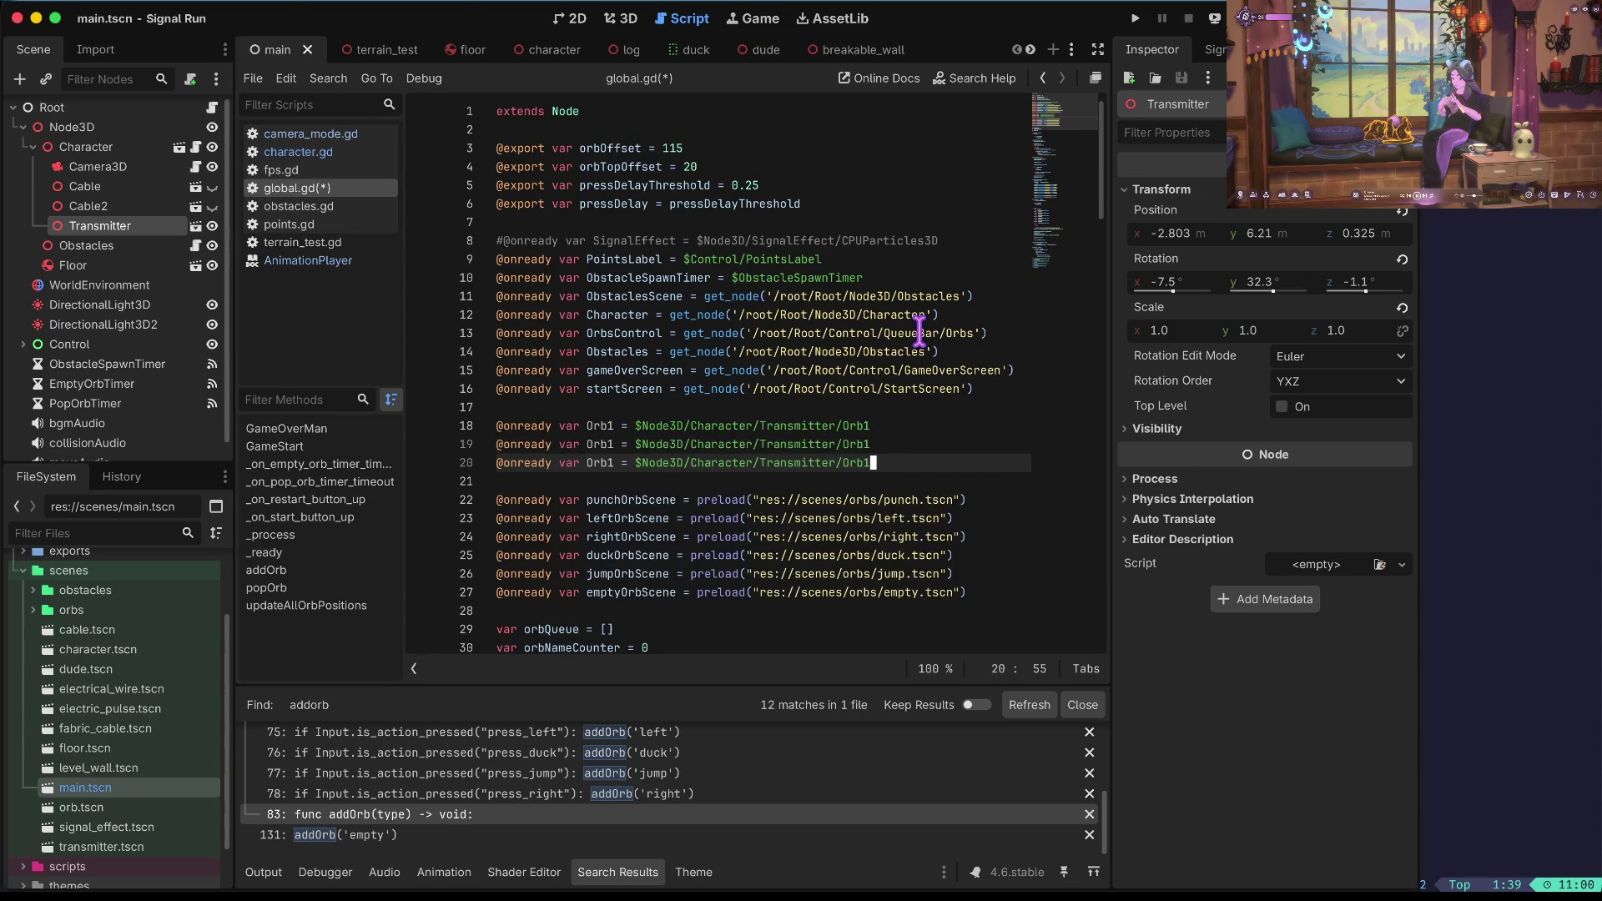
Add Orb2 and Orb3 declarations pointing to Transmitter/Orb2 and Transmitter/Orb3.
{"action": "key", "text": "Home"}
{"action": "key", "text": "ctrl+Right"}
{"action": "key", "text": "ctrl+Right"}
{"action": "key", "text": "ctrl+Right"}
{"action": "key", "text": "Left"}
{"action": "key", "text": "BackSpace"}
{"action": "type", "text": "2"}
{"action": "key", "text": "Down"}
{"action": "key", "text": "BackSpace"}
{"action": "type", "text": "3"}
{"action": "key", "text": "End"}
{"action": "key", "text": "BackSpace"}
{"action": "type", "text": "3"}
{"action": "key", "text": "Up"}
{"action": "key", "text": "BackSpace"}
{"action": "type", "text": "2"}
Save global.gd with the three orb references and jump to the end of the file.
{"action": "key", "text": "Home"}
{"action": "key", "text": "ctrl+Right"}
{"action": "key", "text": "ctrl+s"}
{"action": "key", "text": "Down"}
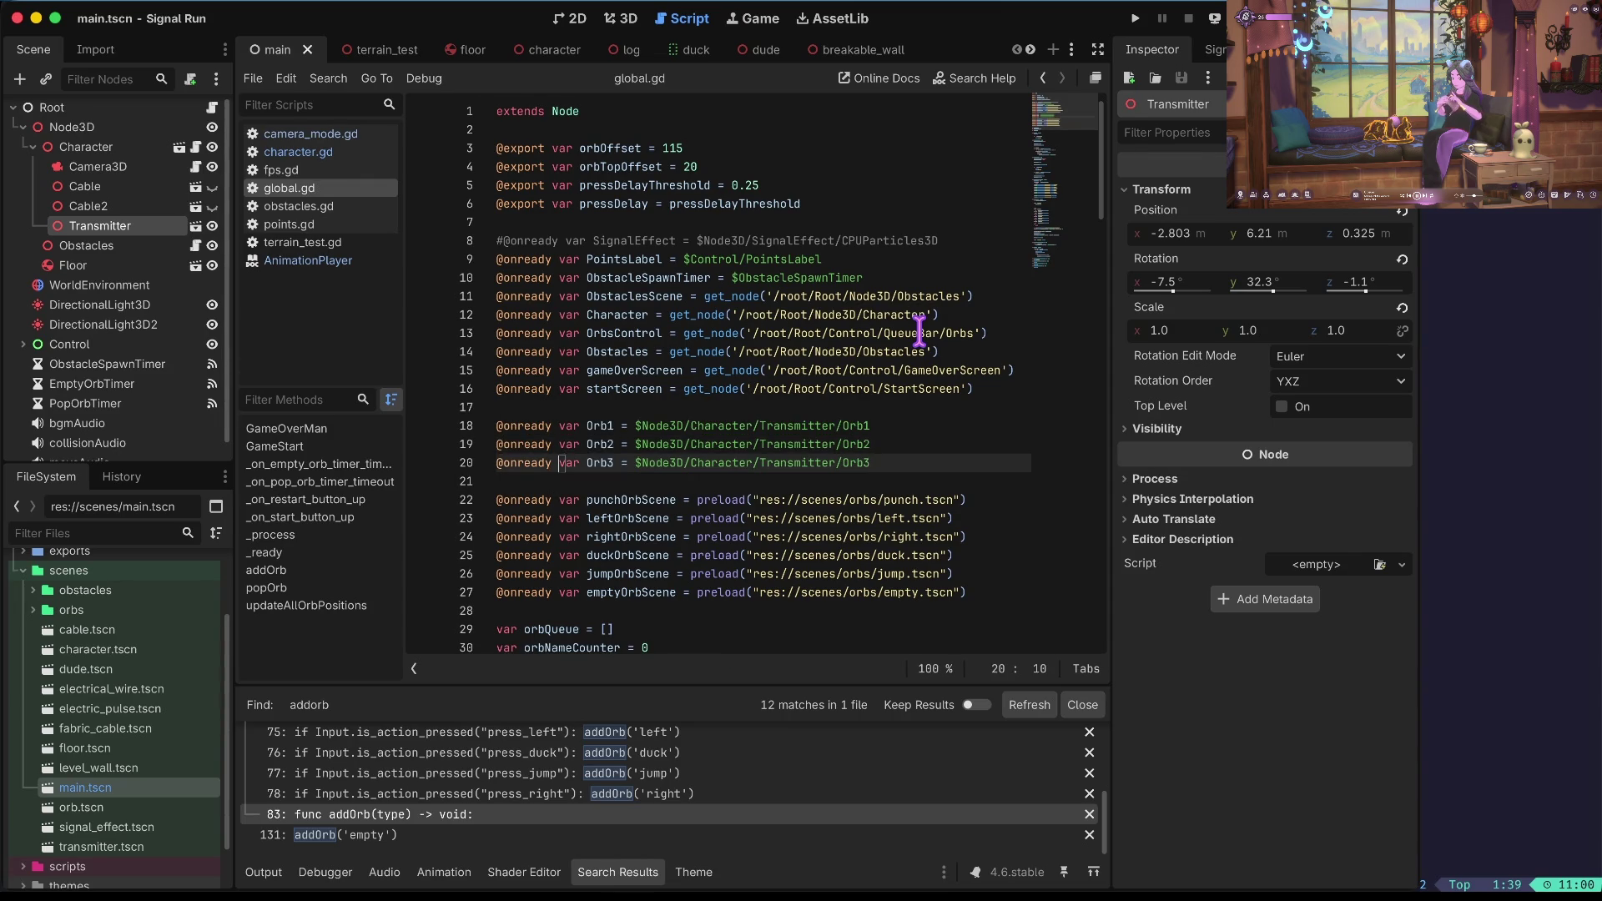
{"action": "key", "text": "ctrl+End"}
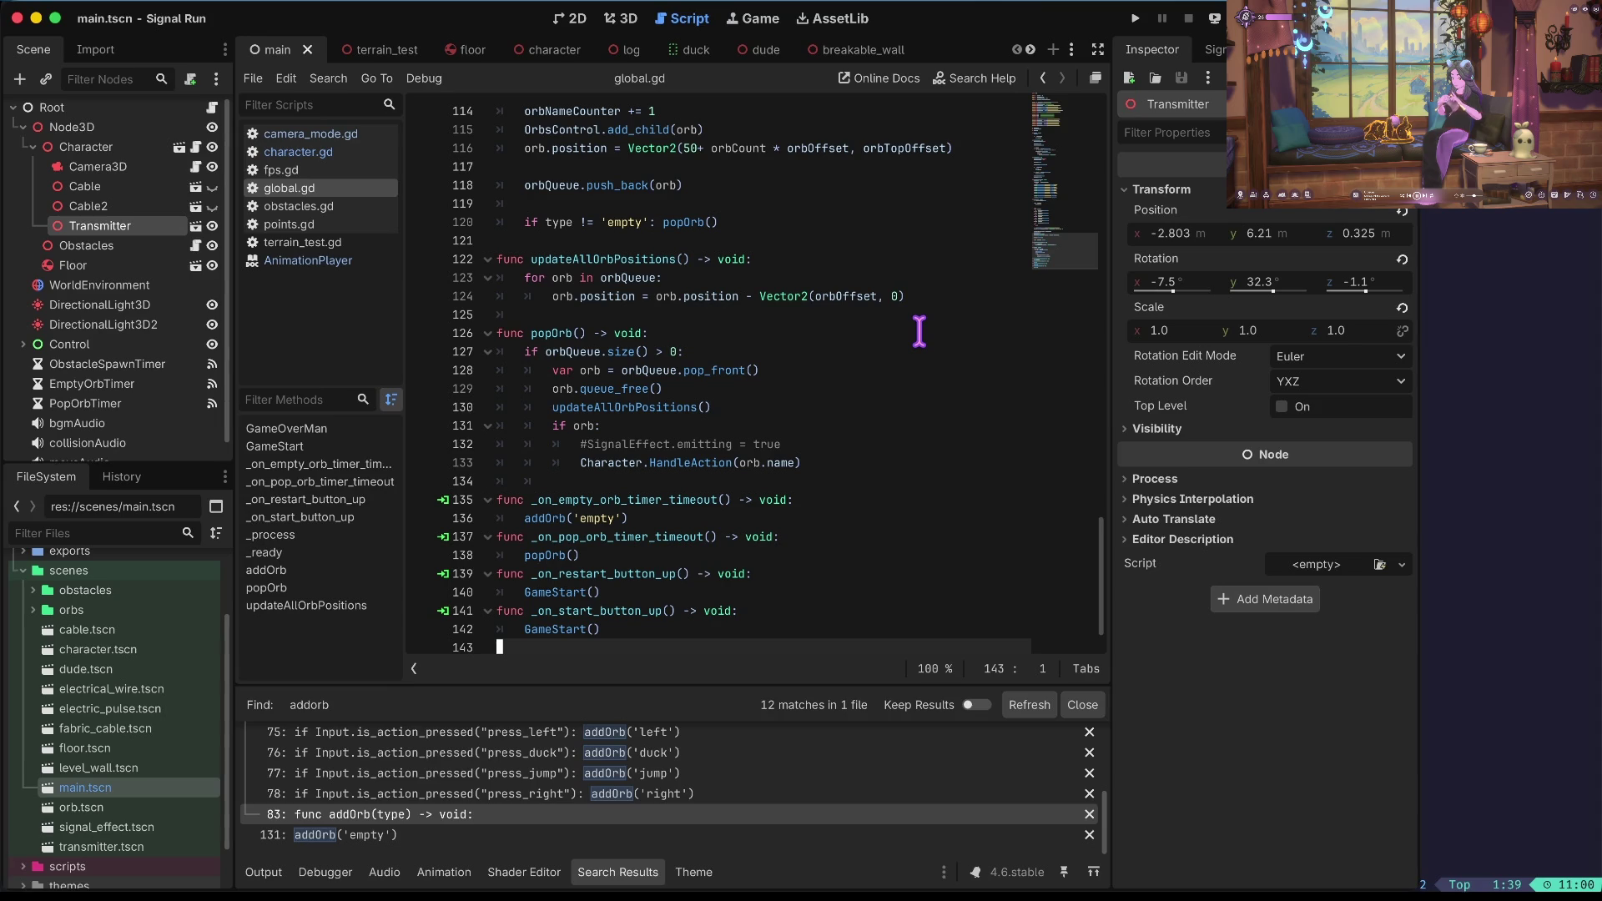
Insert a 'var orb' line above the orb-type branches in addOrb.
{"action": "scroll", "coordinate": [919, 332], "scroll_direction": "up", "scroll_amount": 20}
{"action": "left_click", "coordinate": [919, 332]}
{"action": "key", "text": "Return"}
{"action": "type", "text": "var orb"}
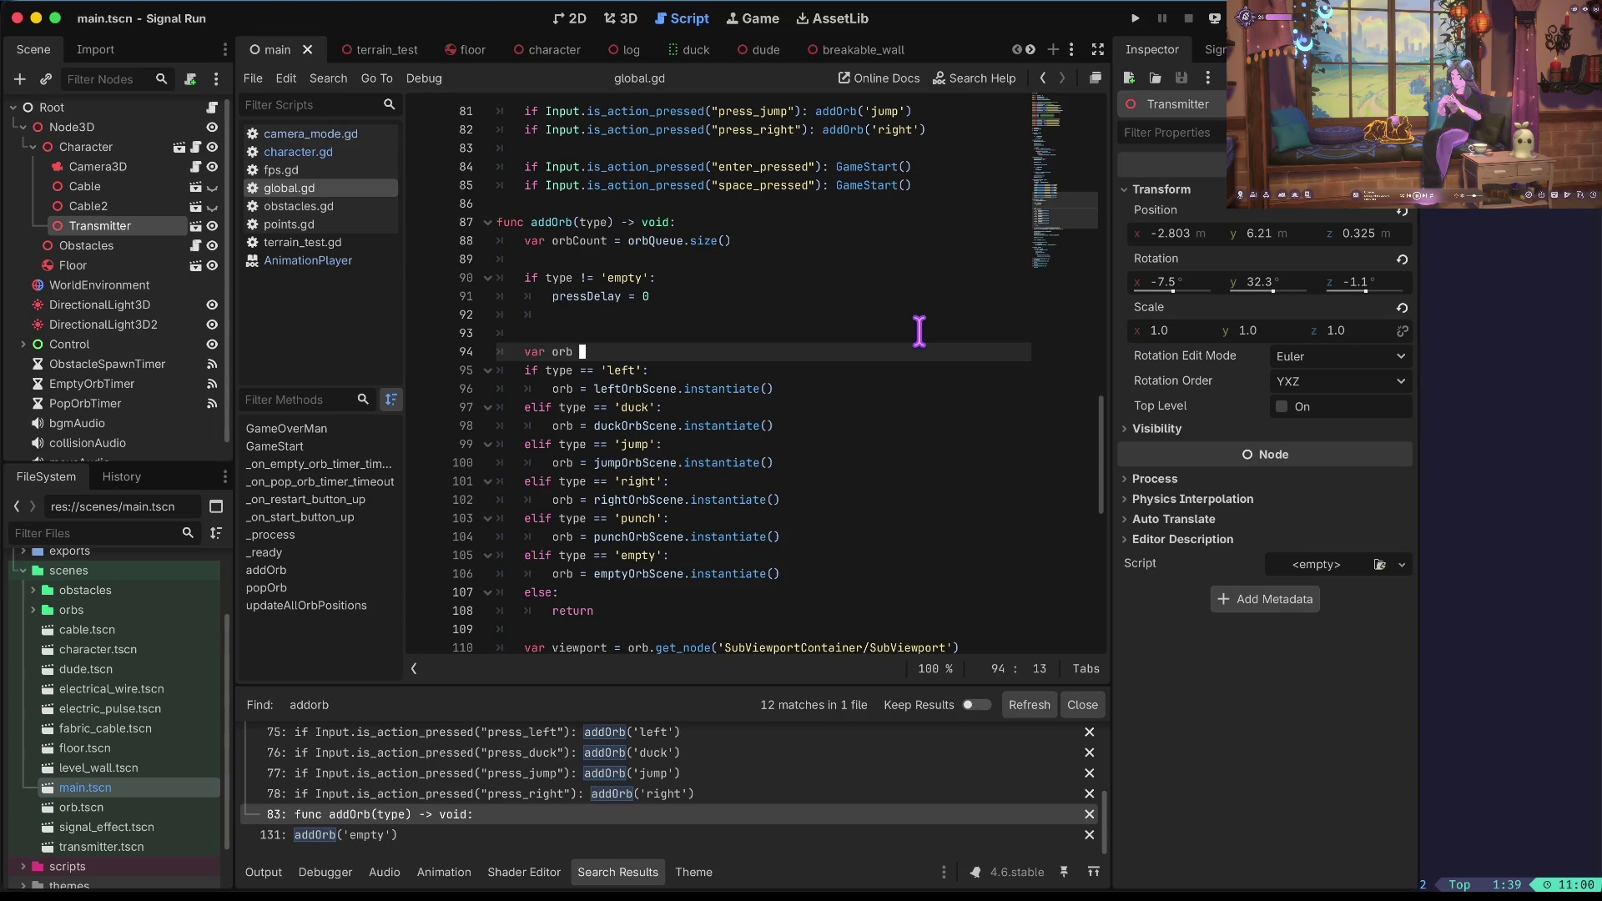
{"action": "key", "text": "Down"}
{"action": "key", "text": "Down"}
{"action": "key", "text": "Down"}
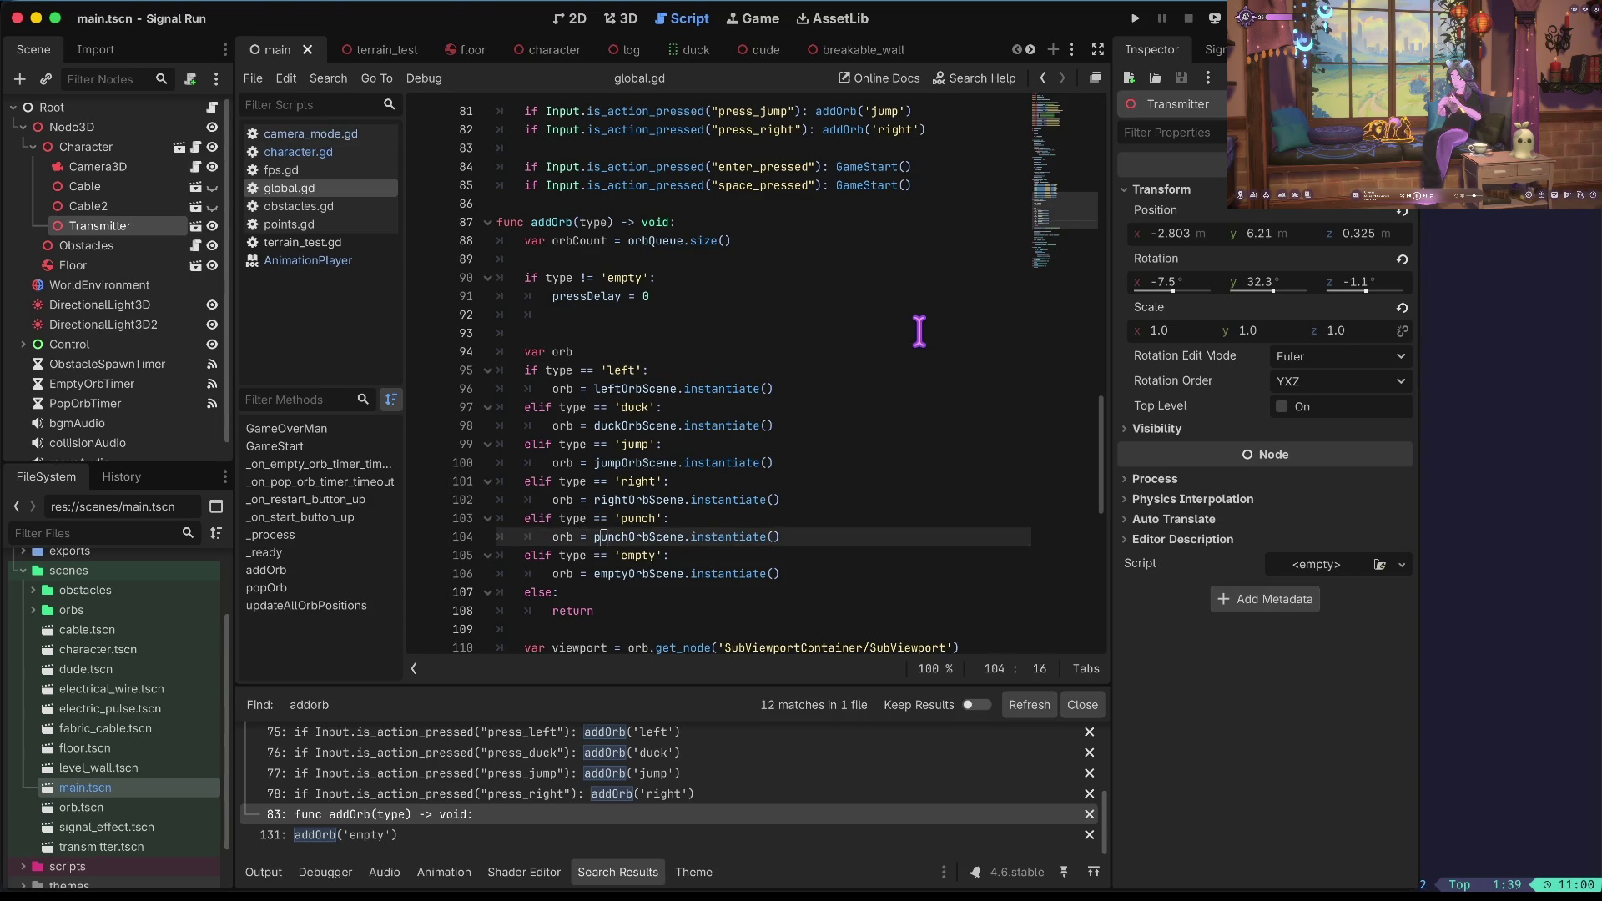
{"action": "key", "text": "Up"}
{"action": "key", "text": "Up"}
{"action": "key", "text": "Up"}
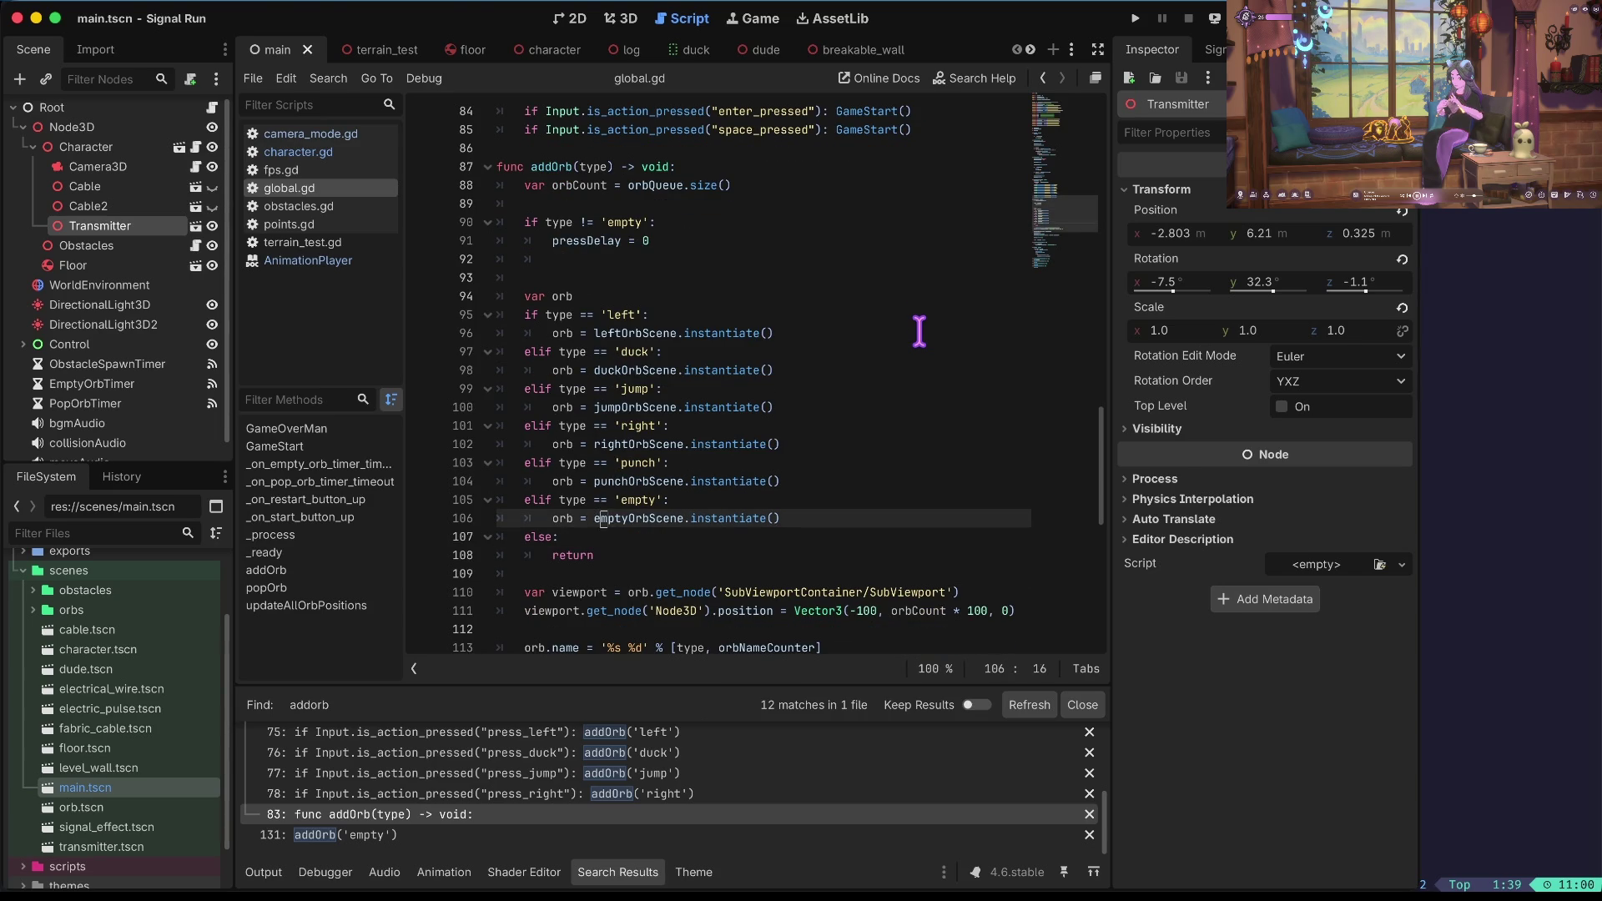
{"action": "key", "text": "Up"}
{"action": "key", "text": "Up"}
{"action": "key", "text": "Up"}
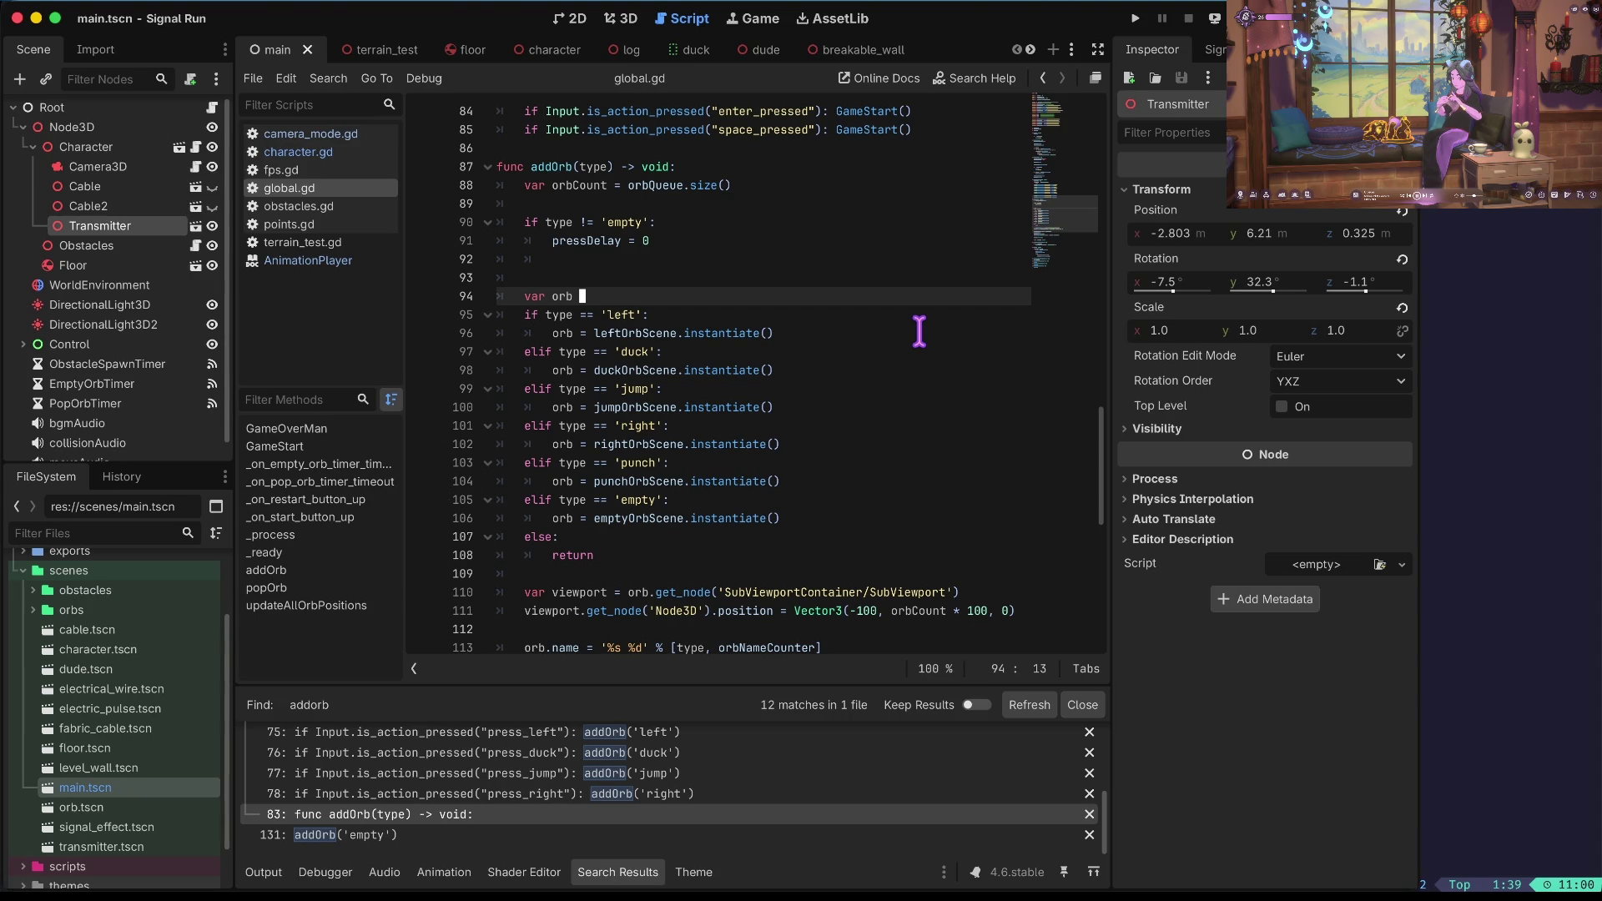
{"action": "key", "text": "Down"}
{"action": "key", "text": "Down"}
{"action": "key", "text": "Right"}
{"action": "key", "text": "Right"}
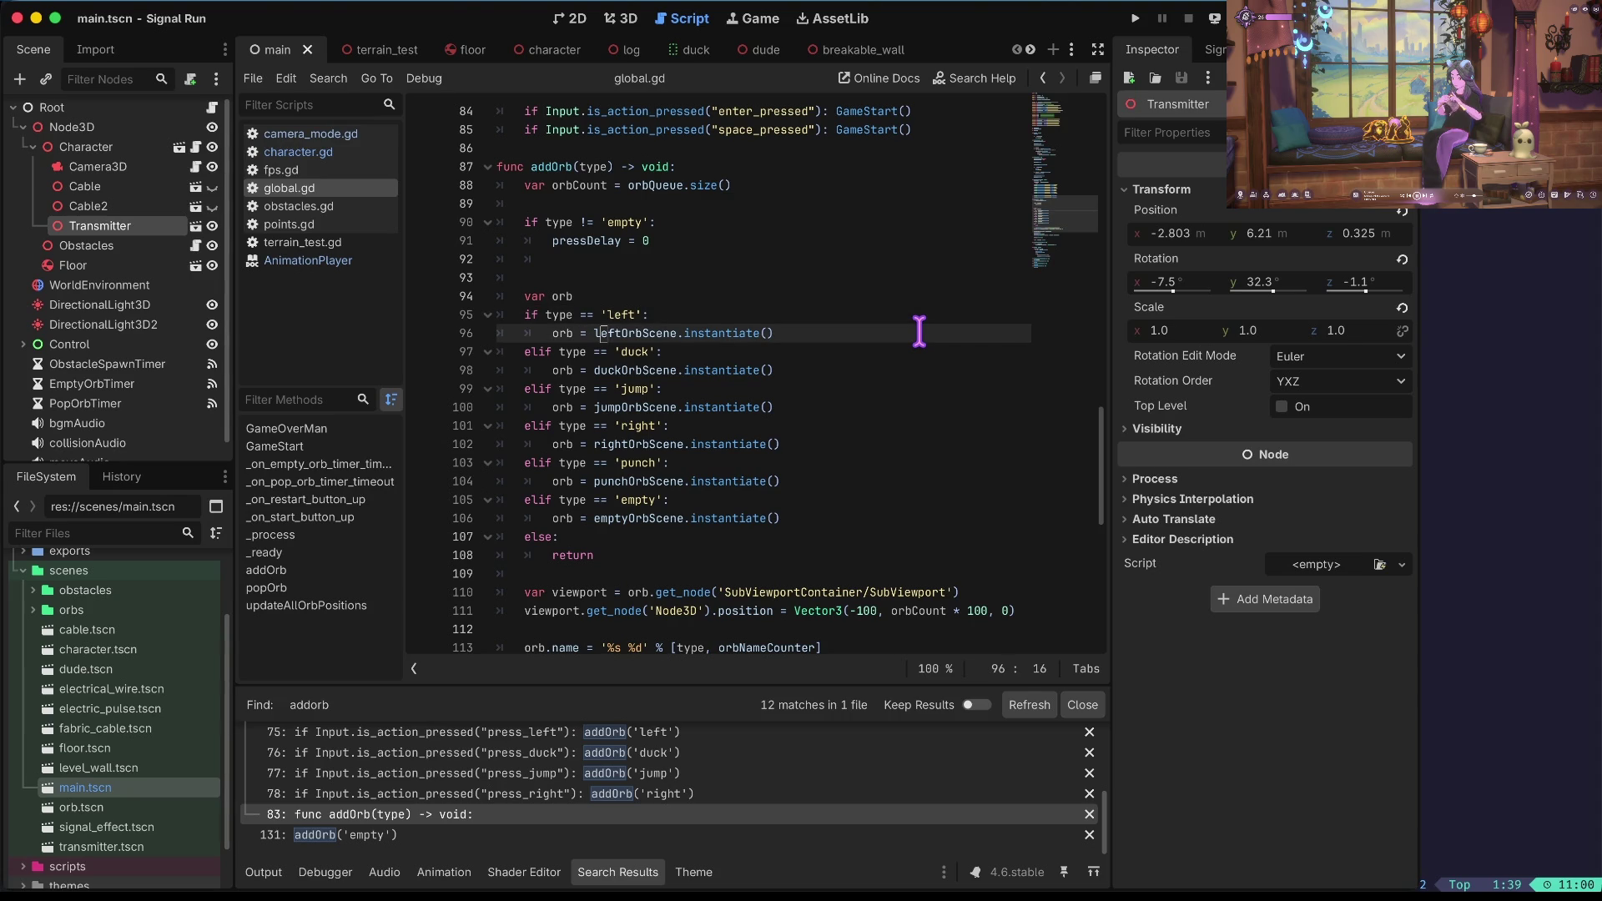
Start a new line in the 'left' branch reading 'Orb1.' using the name completion.
{"action": "key", "text": "ctrl+shift+Return"}
{"action": "type", "text": "orb1"}
{"action": "key", "text": "Return"}
{"action": "type", "text": "Orb1."}
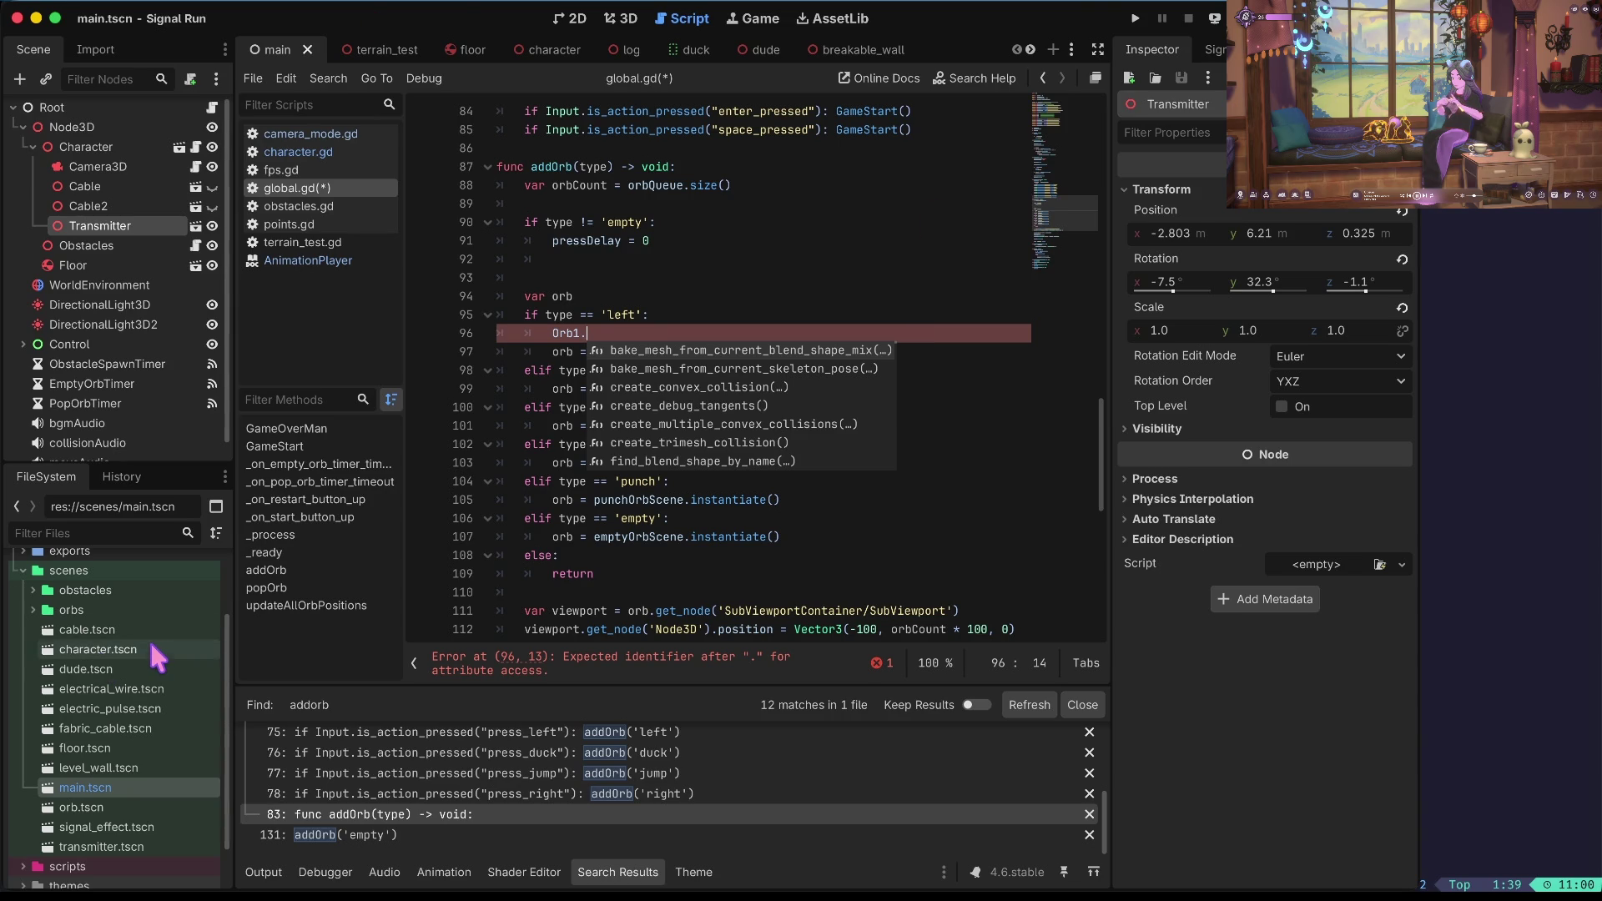
{"action": "scroll", "coordinate": [155, 643], "scroll_direction": "up", "scroll_amount": 2}
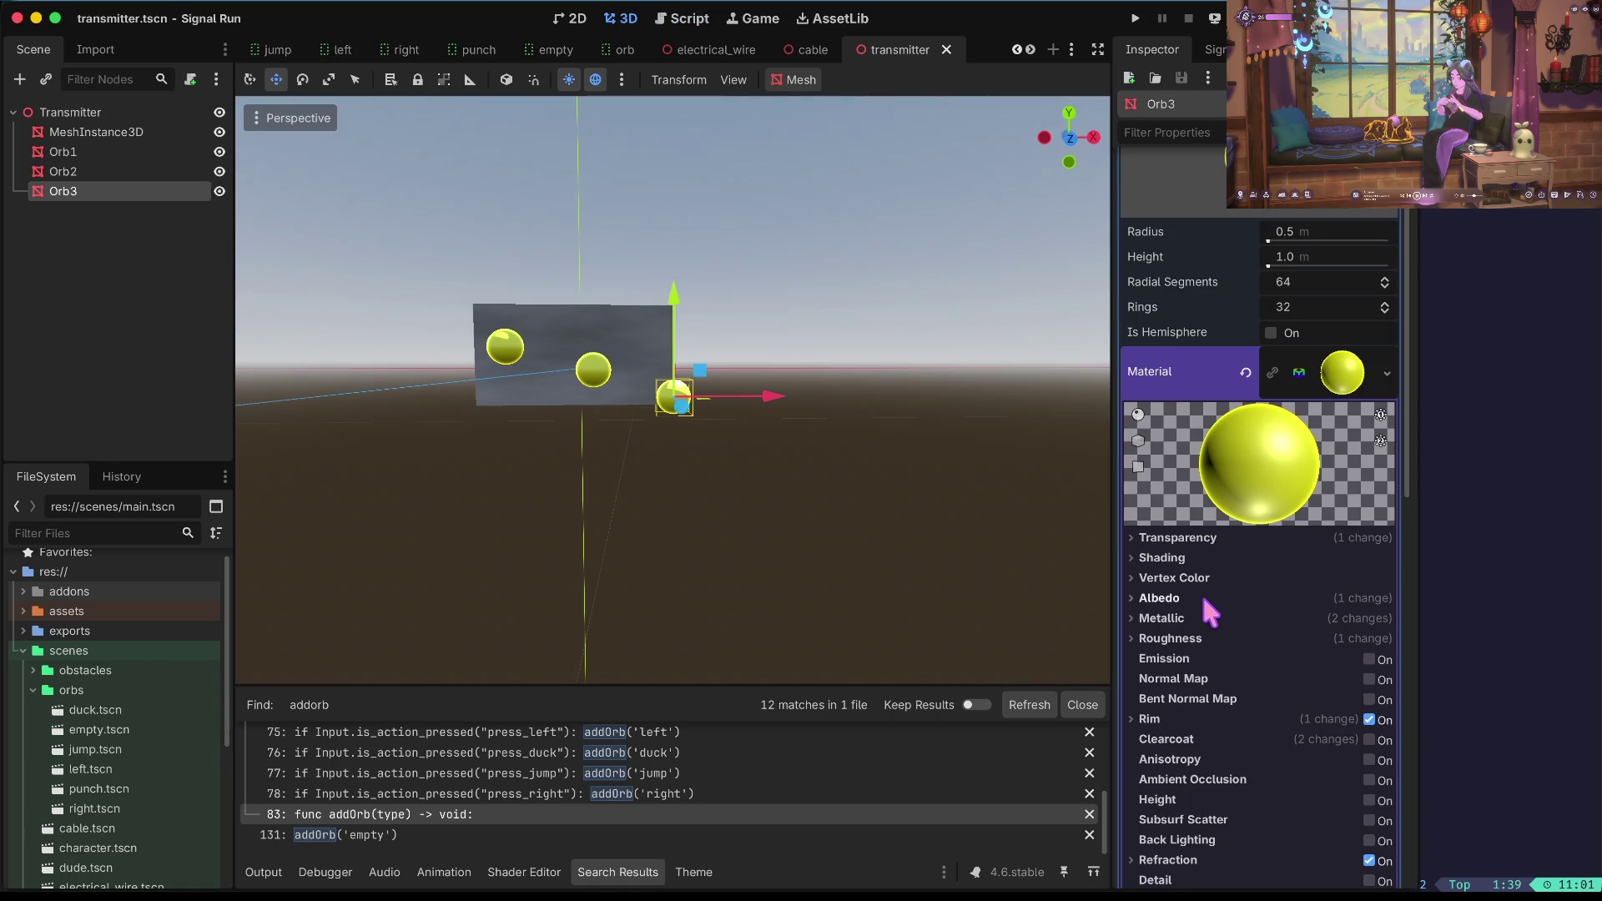
Copy the albedo_color property path from Orb3's material in the transmitter scene.
{"action": "left_click", "coordinate": [1185, 597]}
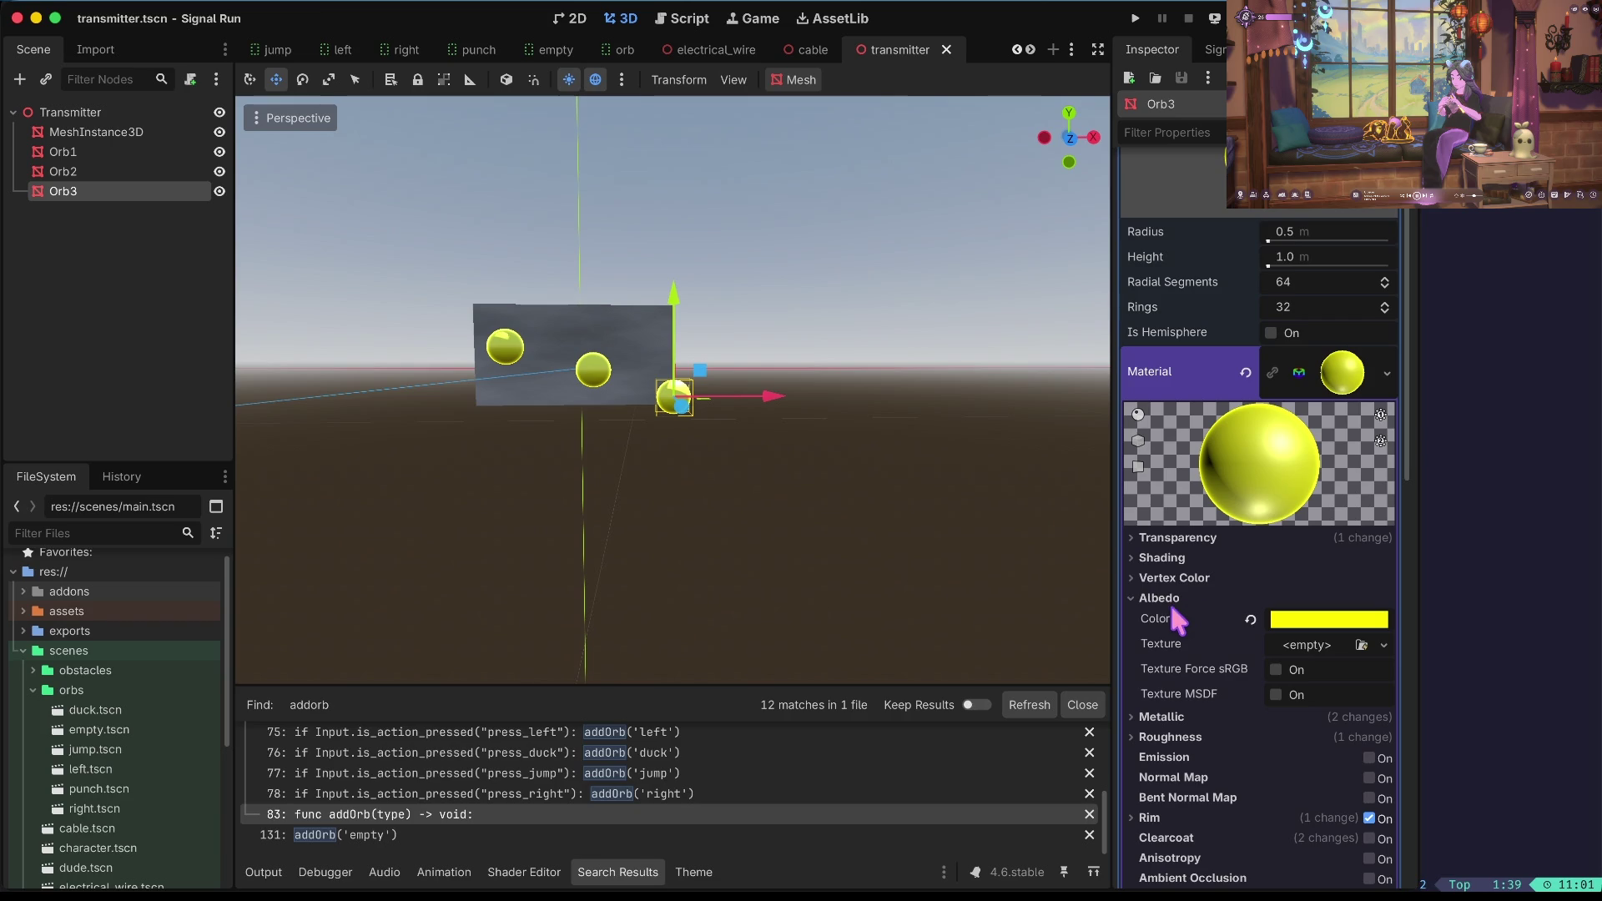
{"action": "right_click", "coordinate": [1160, 610]}
{"action": "left_click", "coordinate": [1239, 665]}
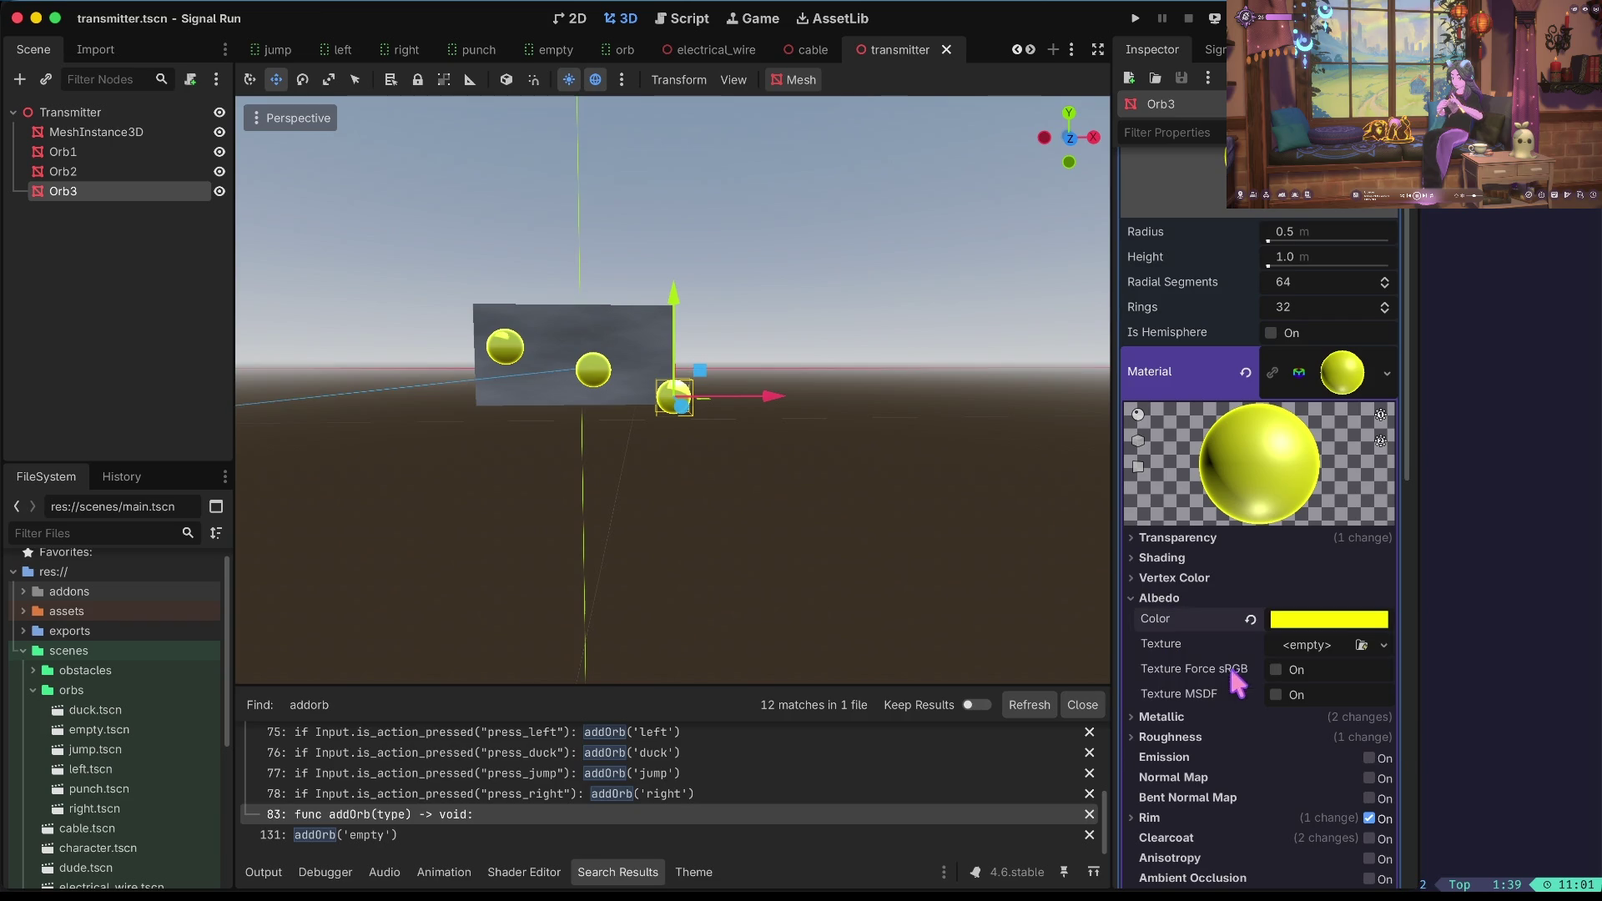
{"action": "left_click", "coordinate": [690, 19]}
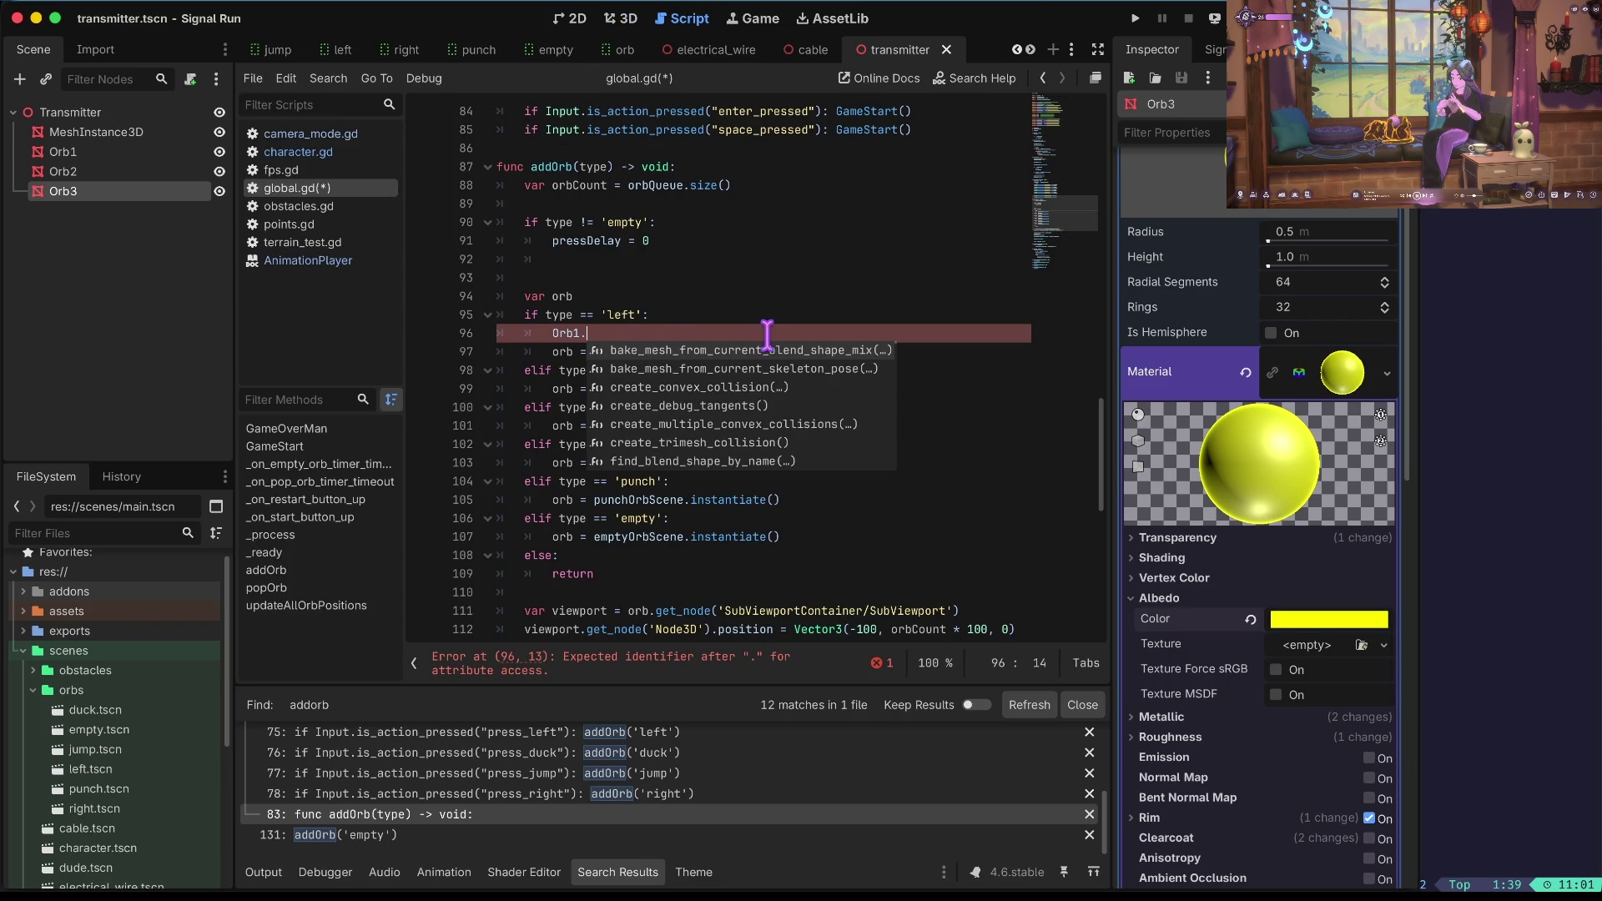
Complete the 'left' branch line as 'Orb1.material.albedo_color ='.
{"action": "key", "text": "ctrl+v"}
{"action": "key", "text": "Escape"}
{"action": "key", "text": "ctrl+Left"}
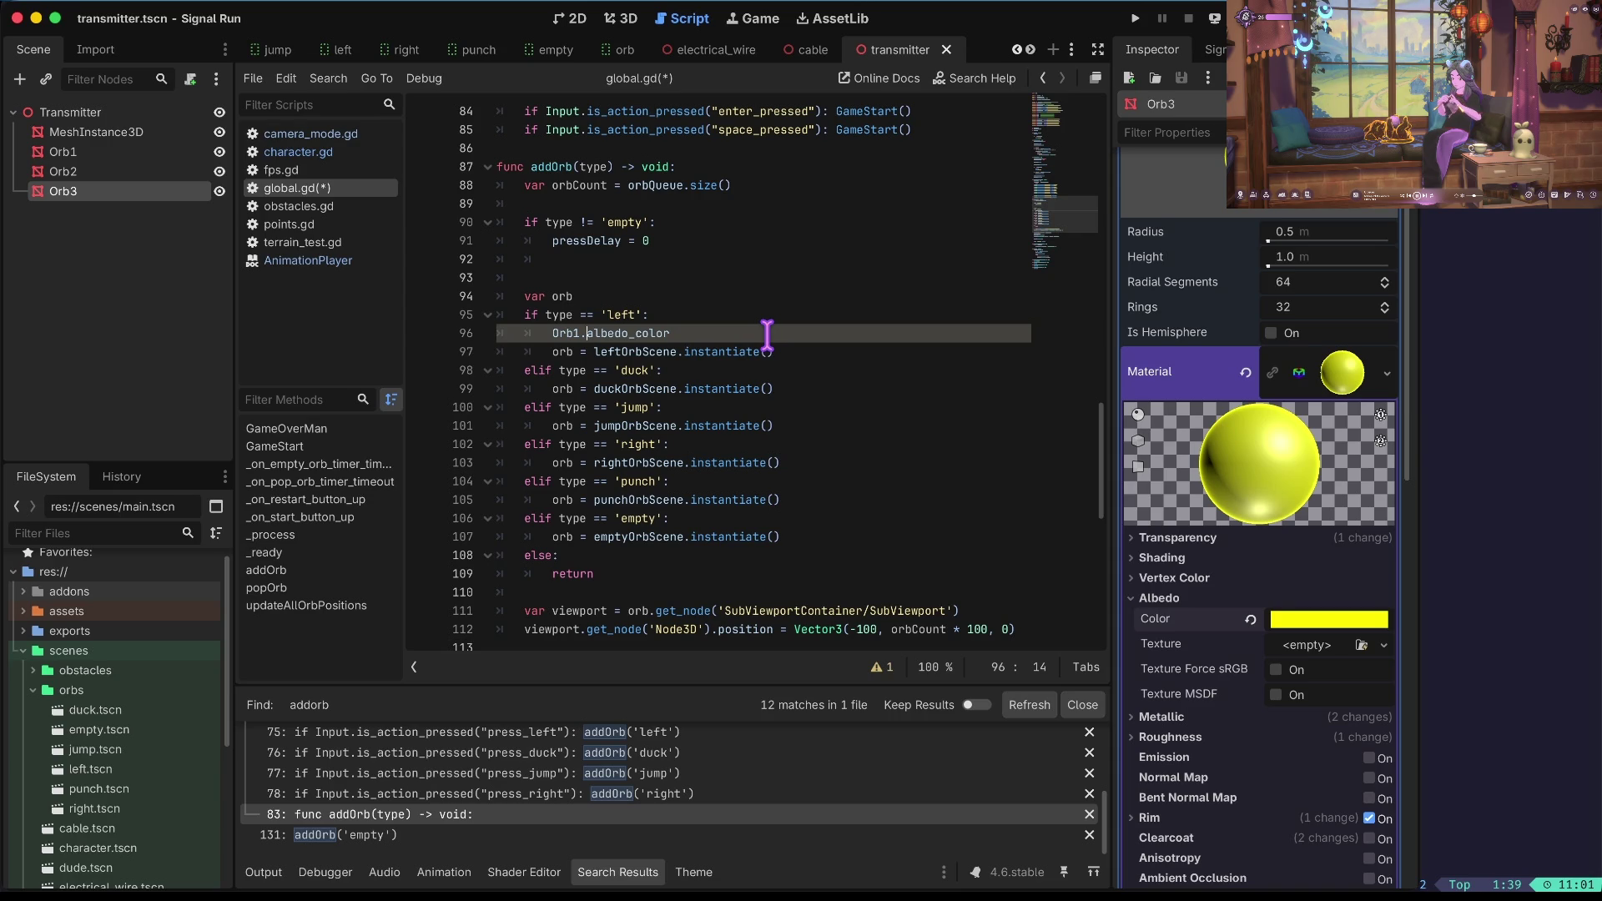
{"action": "type", "text": "mate"}
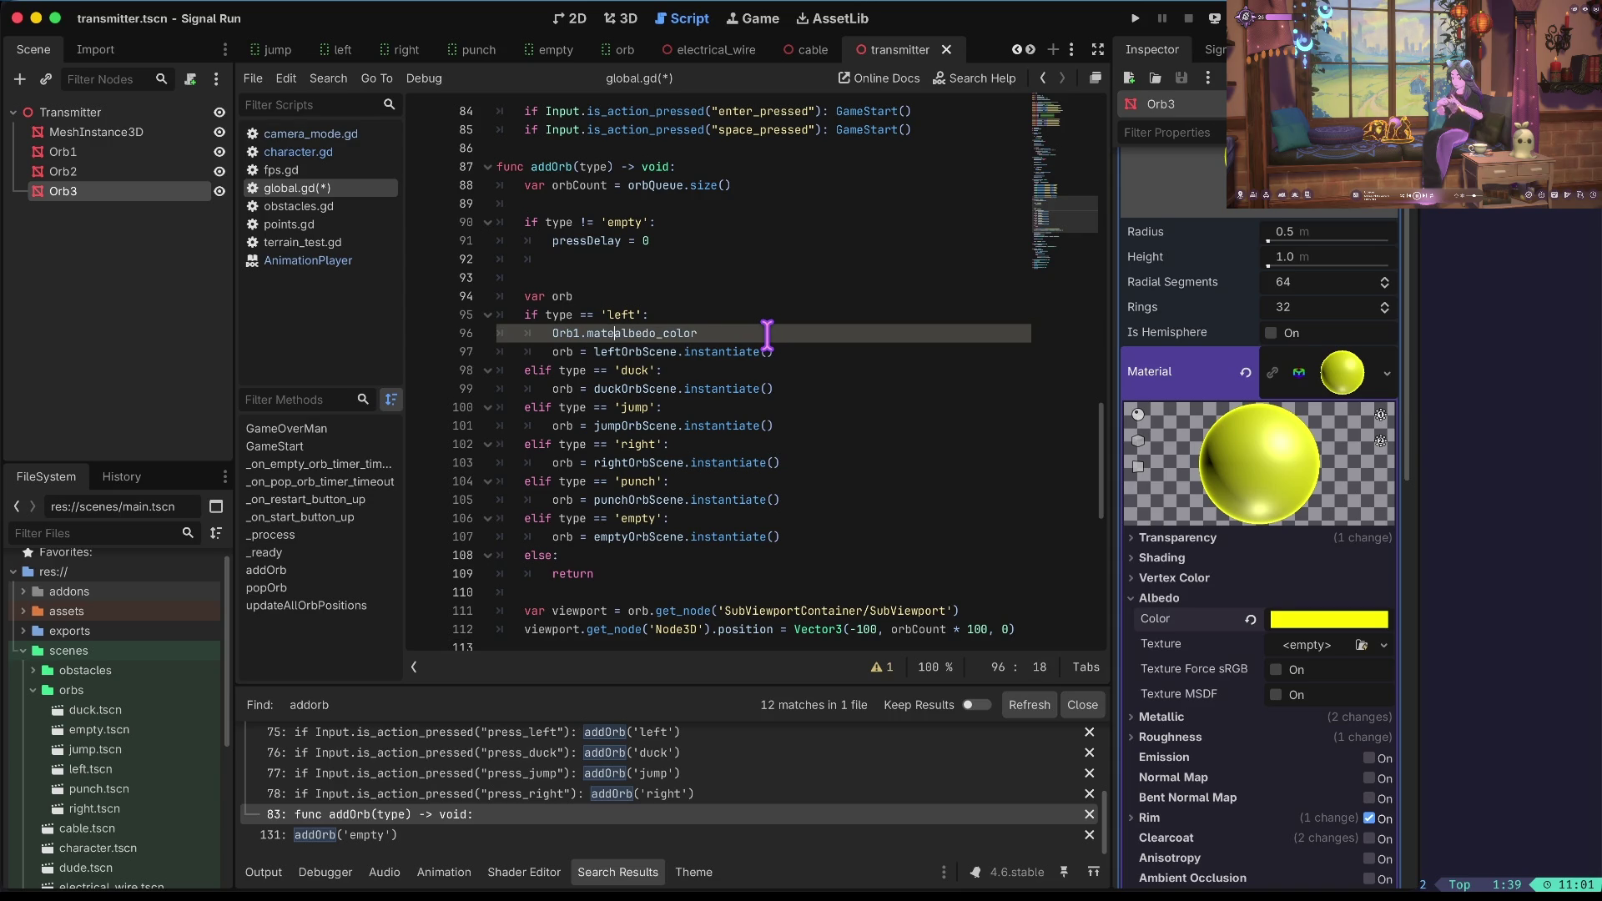
{"action": "type", "text": "rial."}
{"action": "key", "text": "Home"}
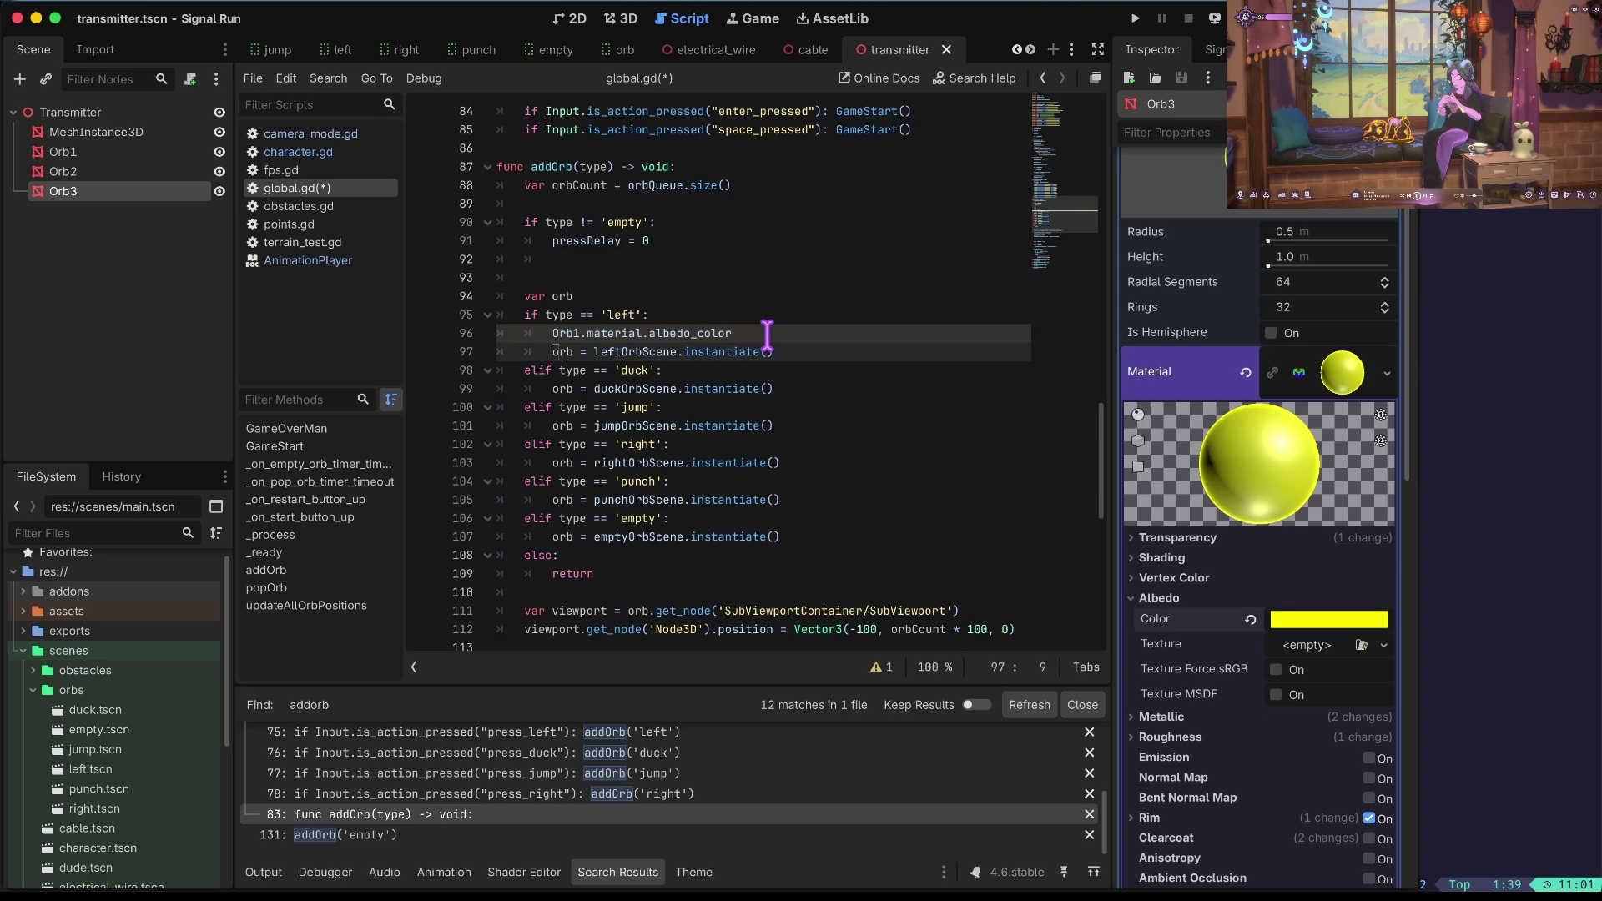
{"action": "key", "text": "End"}
{"action": "type", "text": "="}
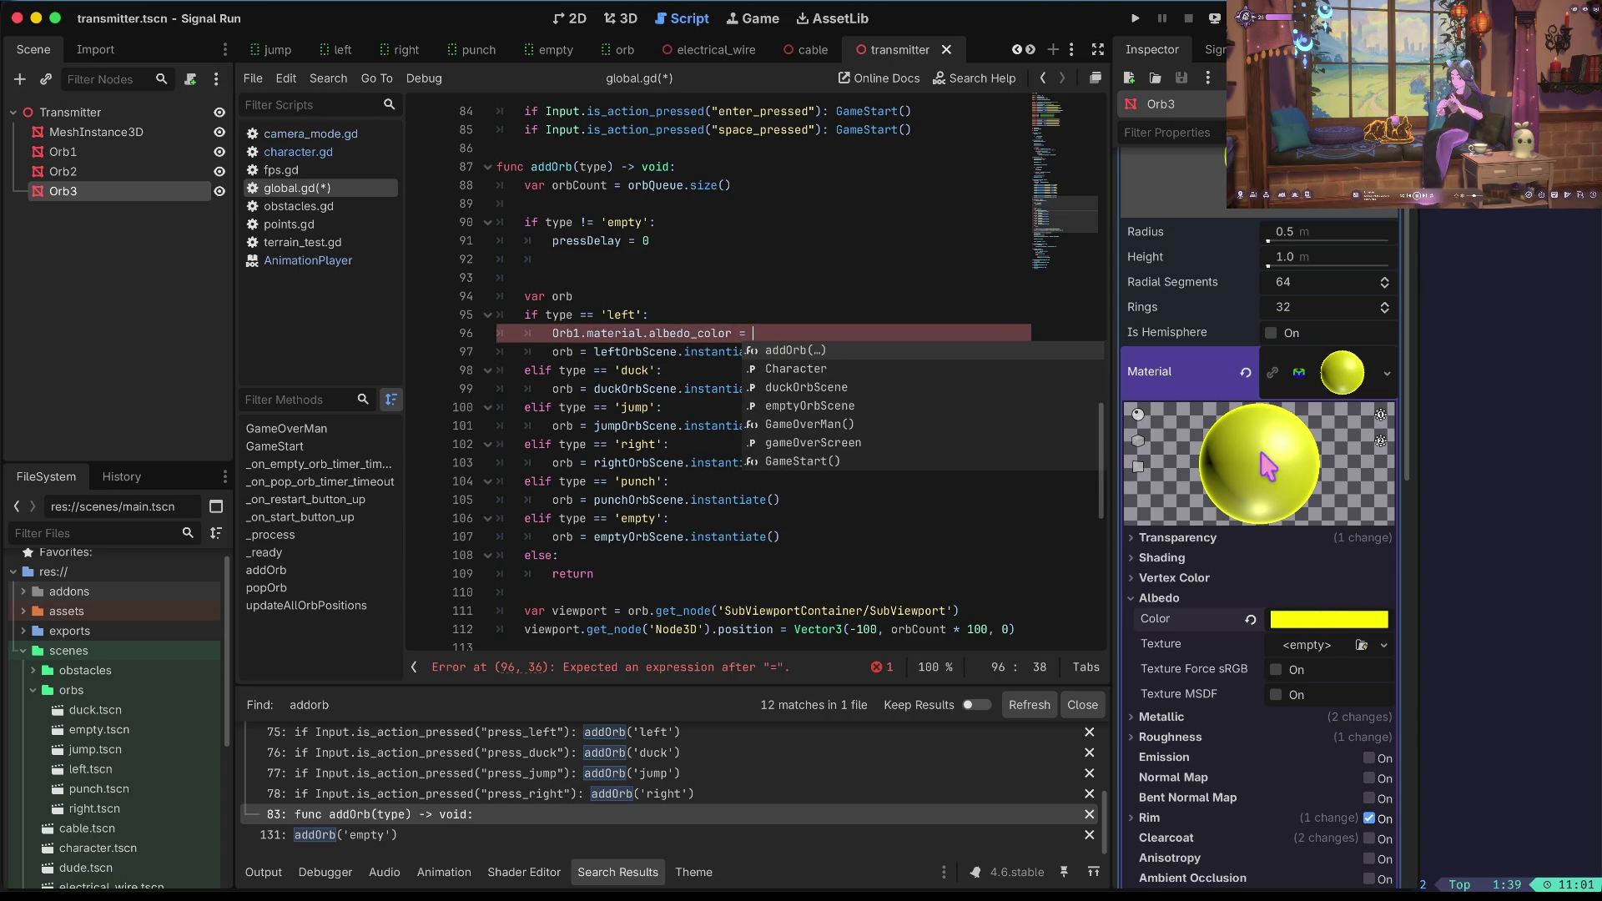
{"action": "left_click", "coordinate": [98, 712]}
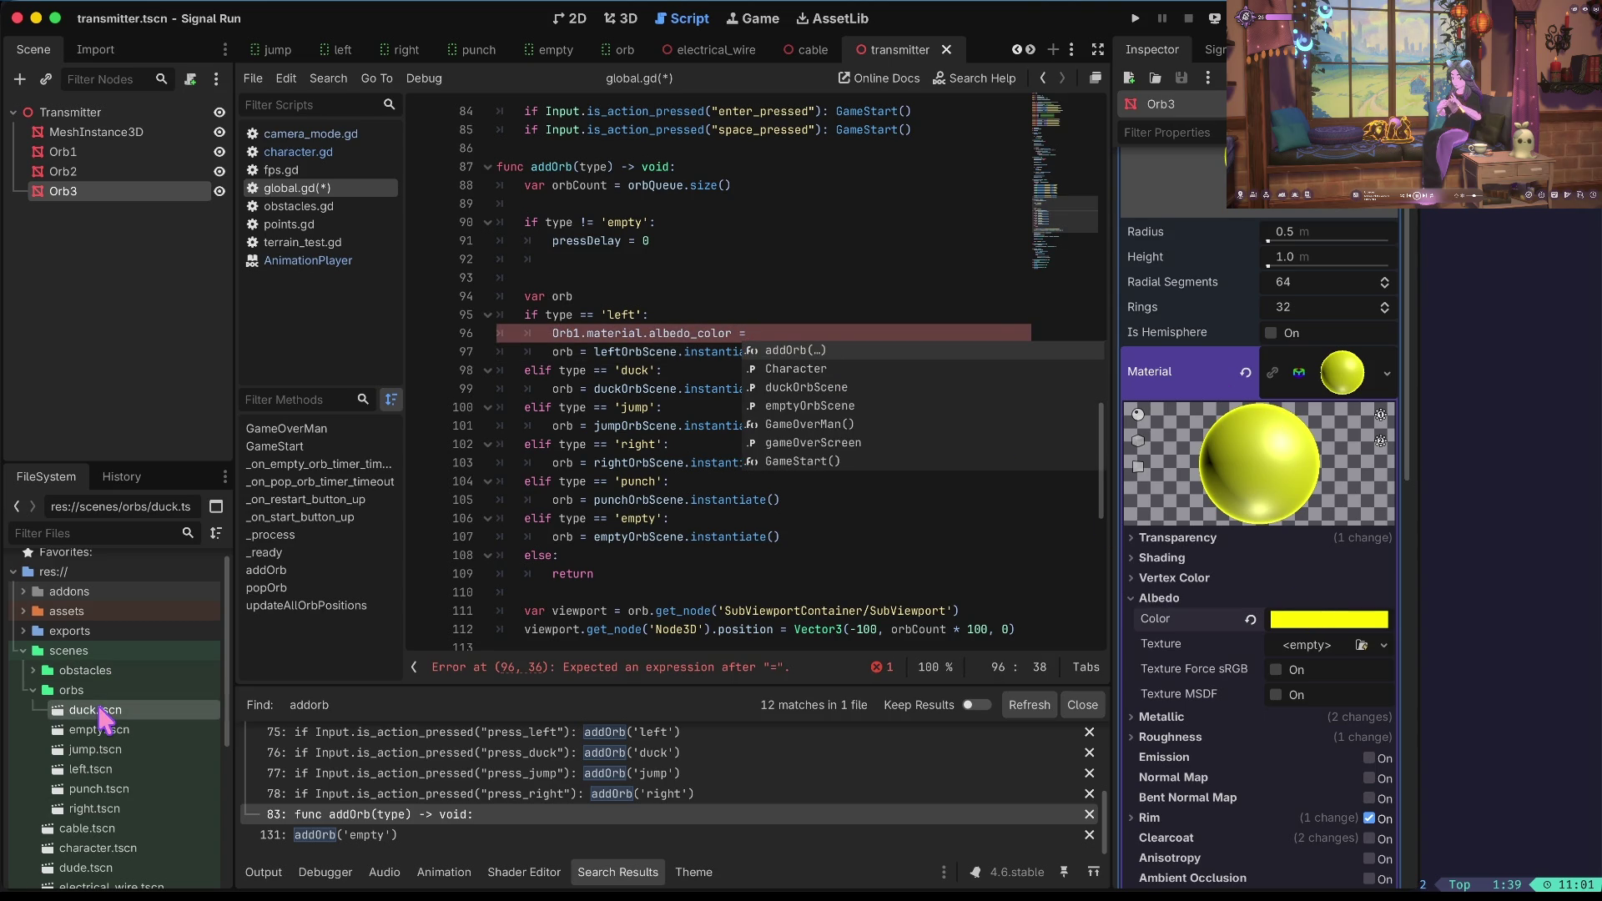
Copy the duck orb's yellow albedo hex ffff00 and paste it quoted after 'albedo_color =' on line 96.
{"action": "double_click", "coordinate": [98, 712]}
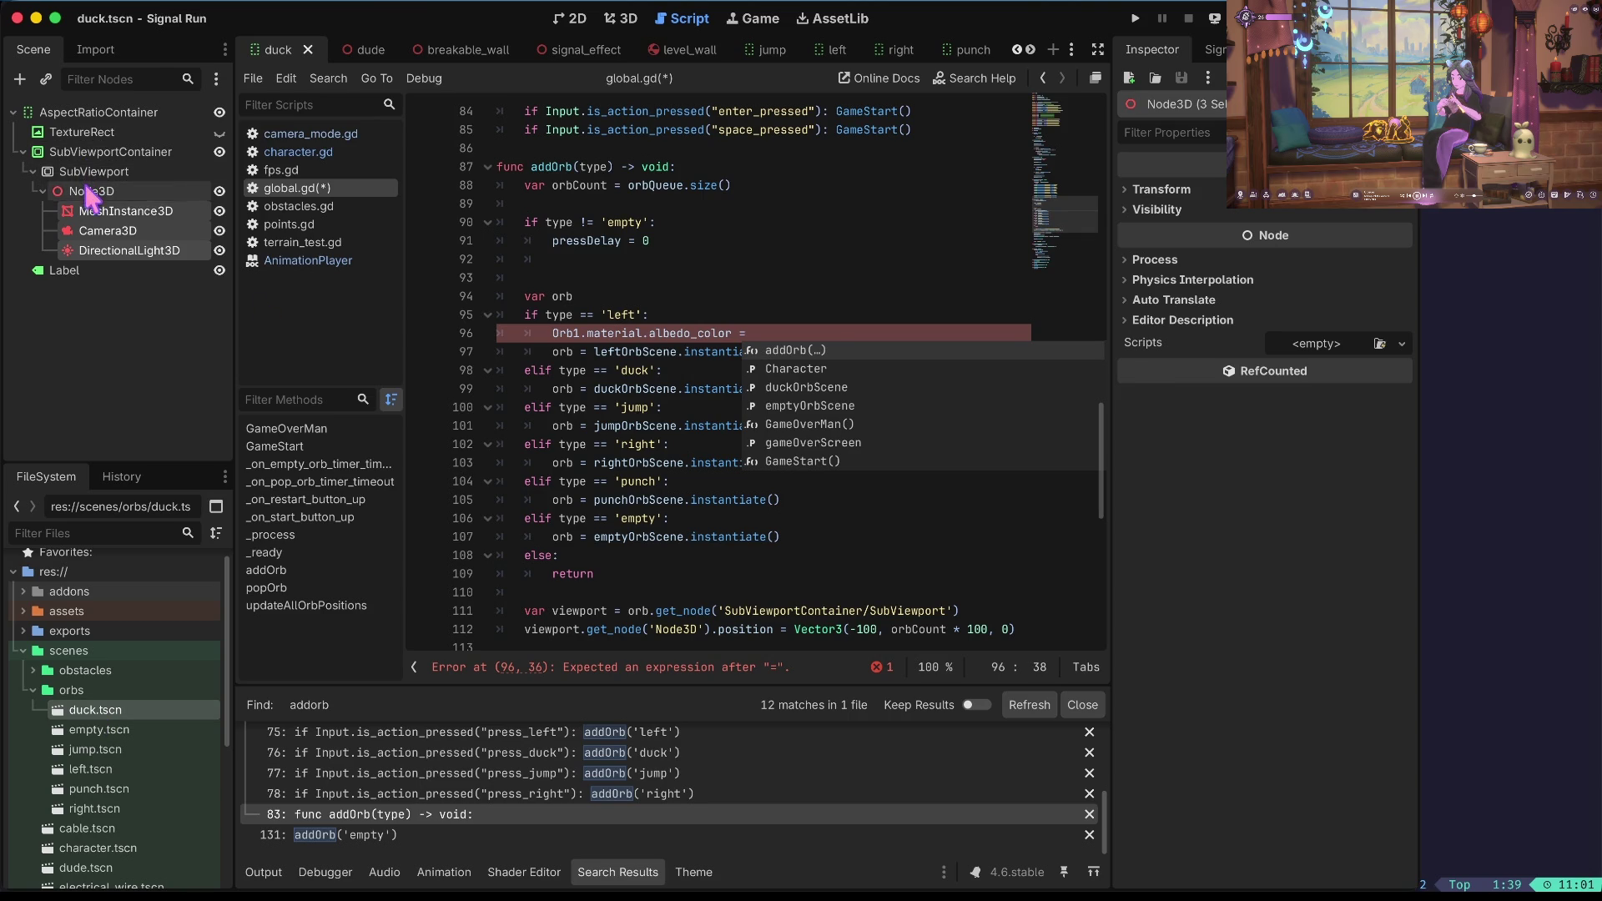
{"action": "left_click", "coordinate": [92, 210]}
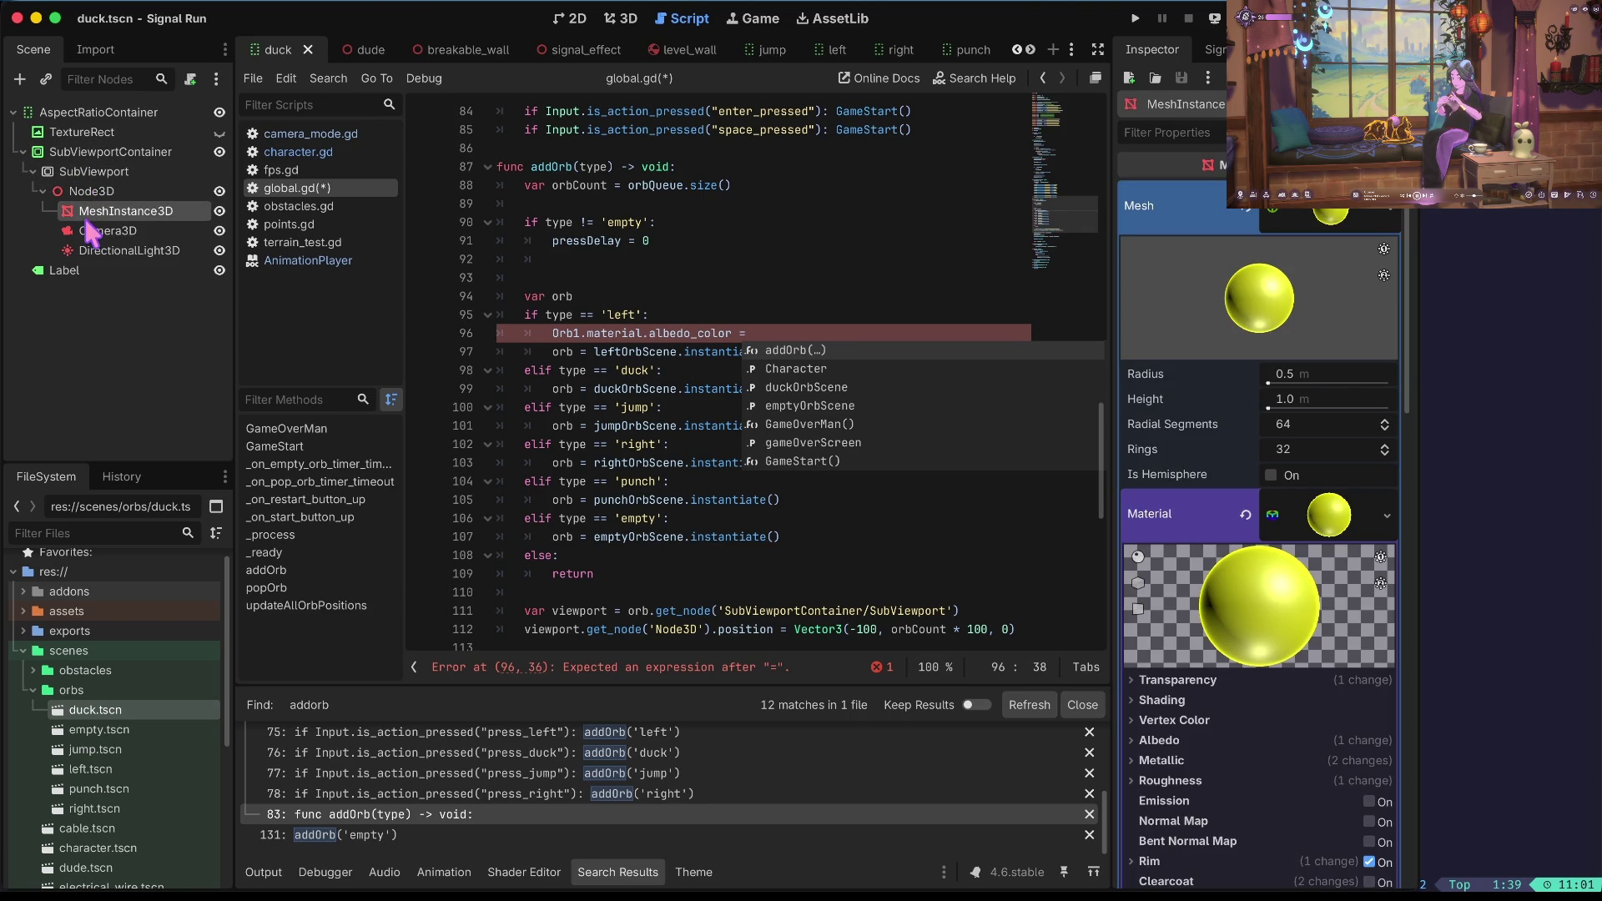
{"action": "scroll", "coordinate": [1325, 518], "scroll_direction": "down", "scroll_amount": 5}
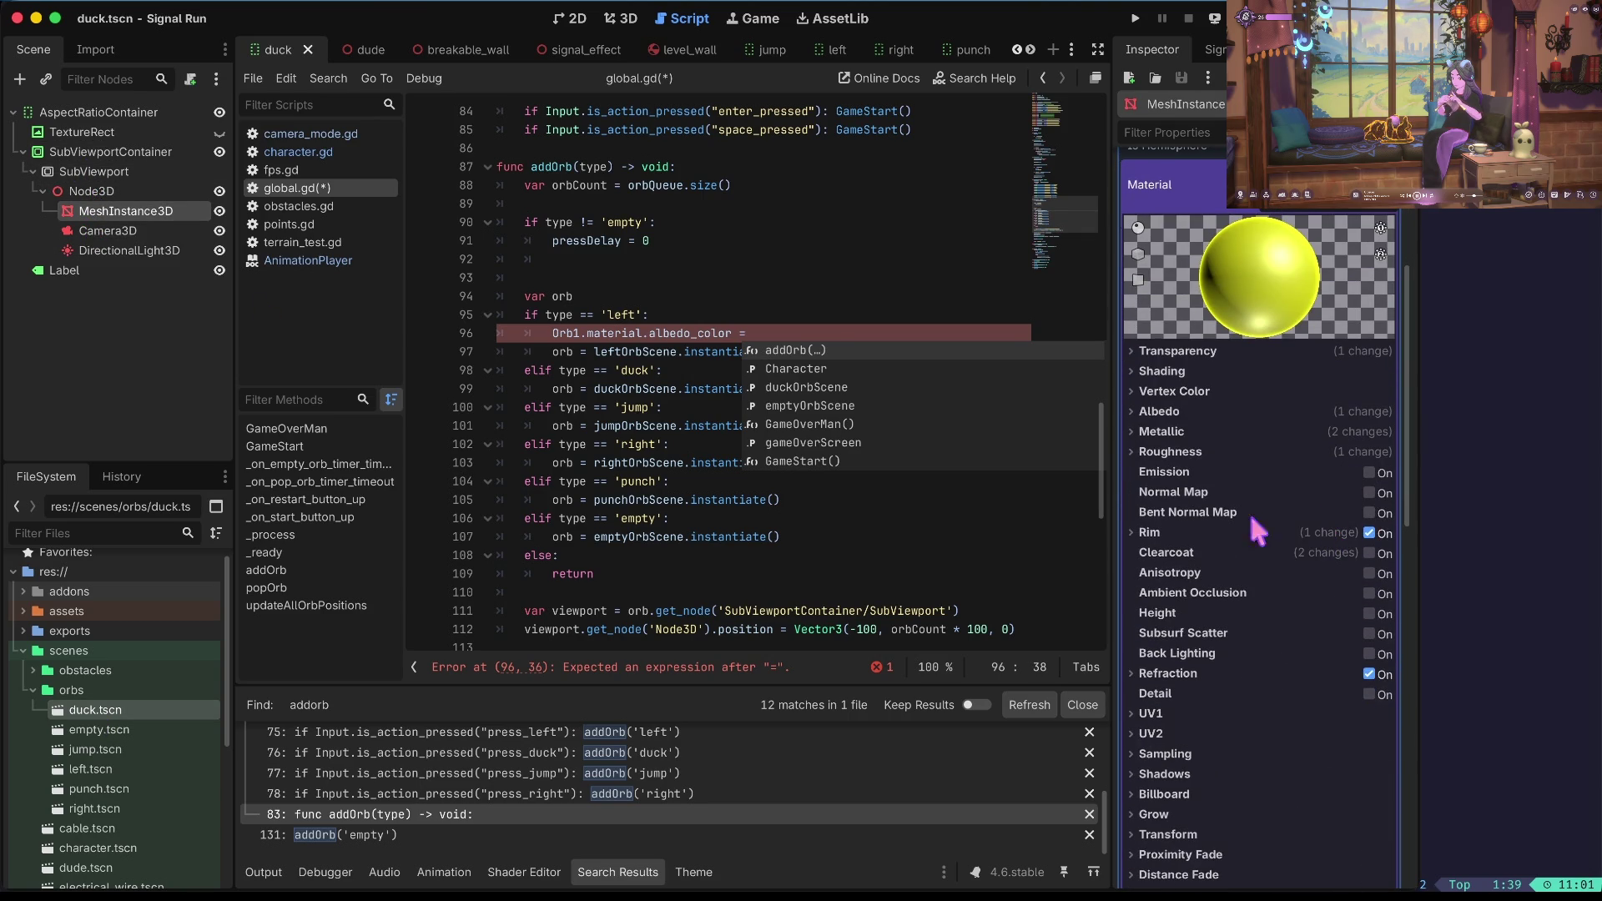
{"action": "left_click", "coordinate": [1210, 390]}
{"action": "left_click", "coordinate": [1210, 390]}
{"action": "left_click", "coordinate": [1210, 410]}
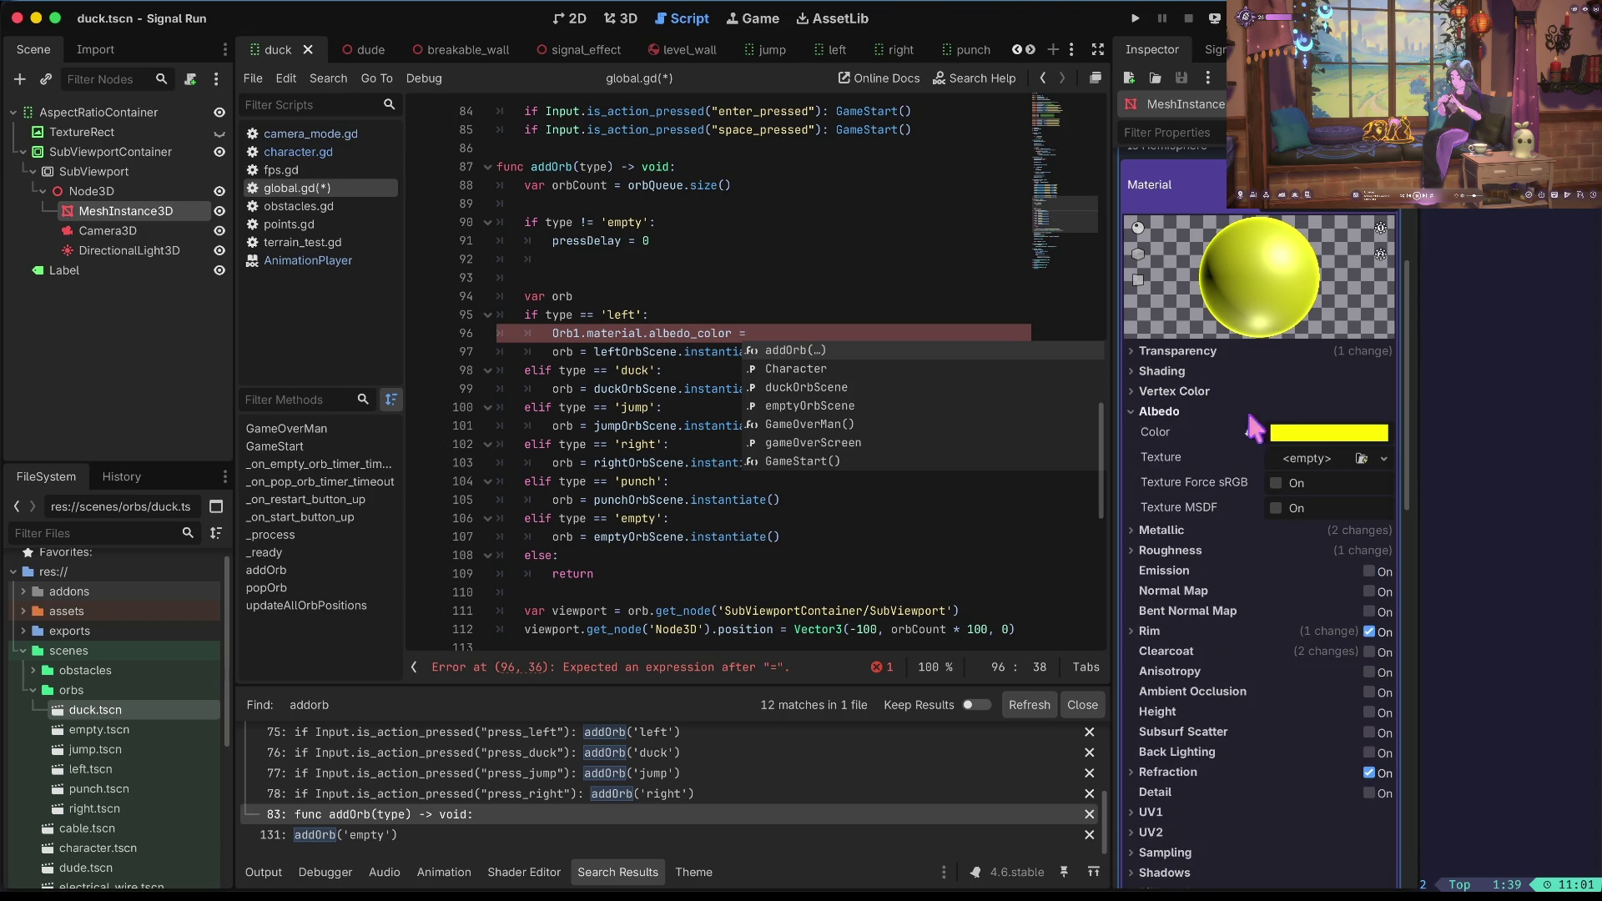
{"action": "left_click", "coordinate": [1327, 432]}
{"action": "left_click", "coordinate": [1257, 801]}
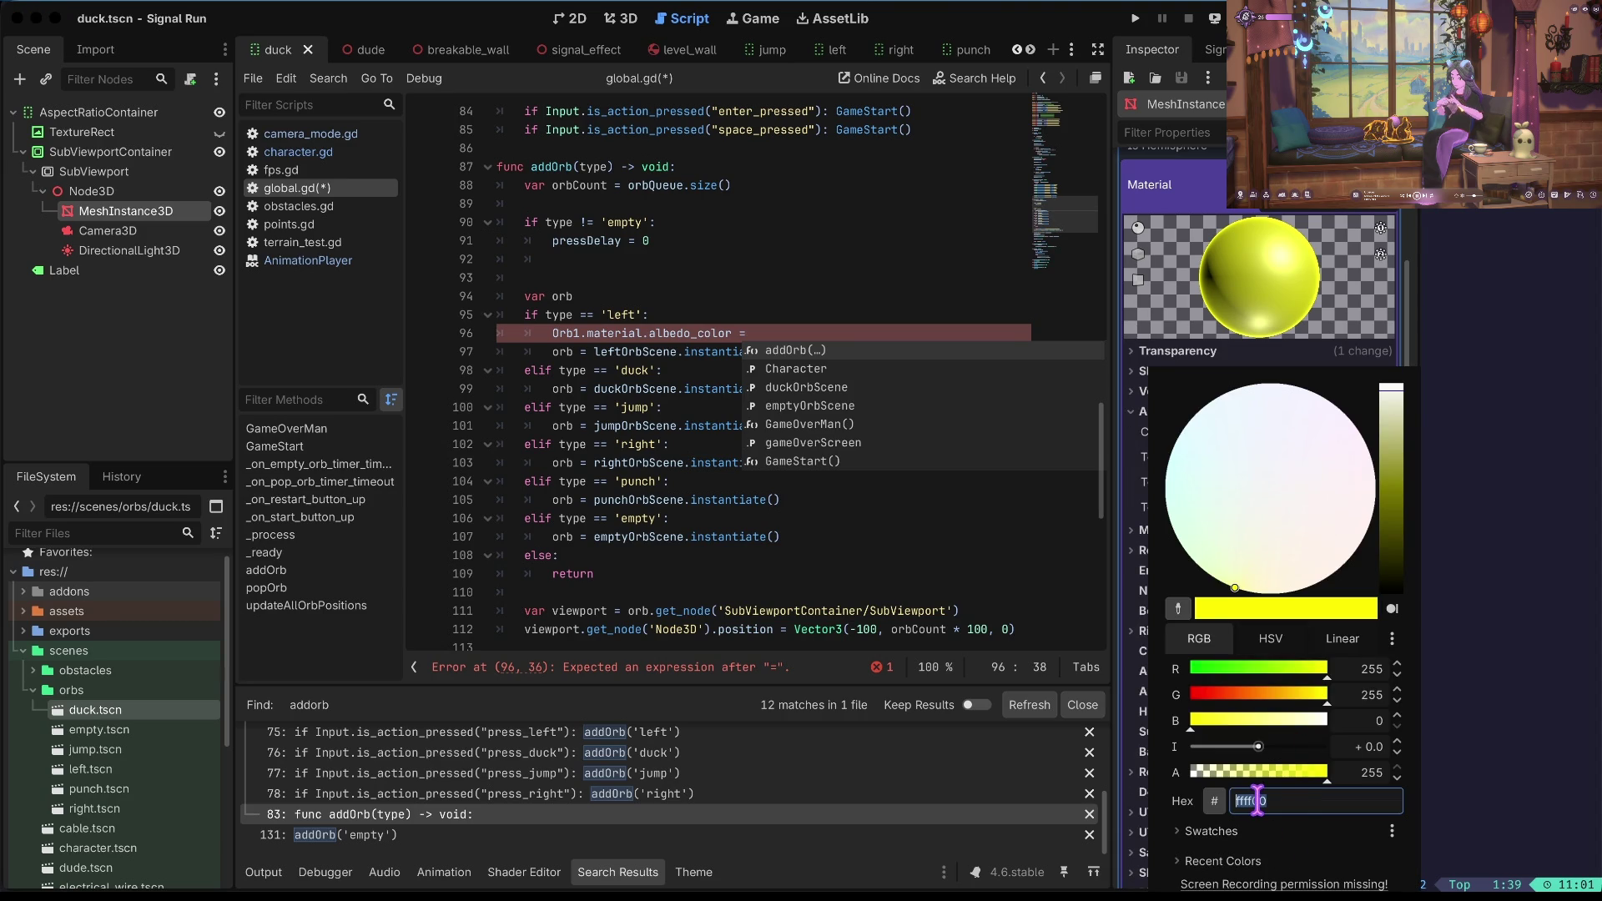
{"action": "left_click", "coordinate": [804, 346]}
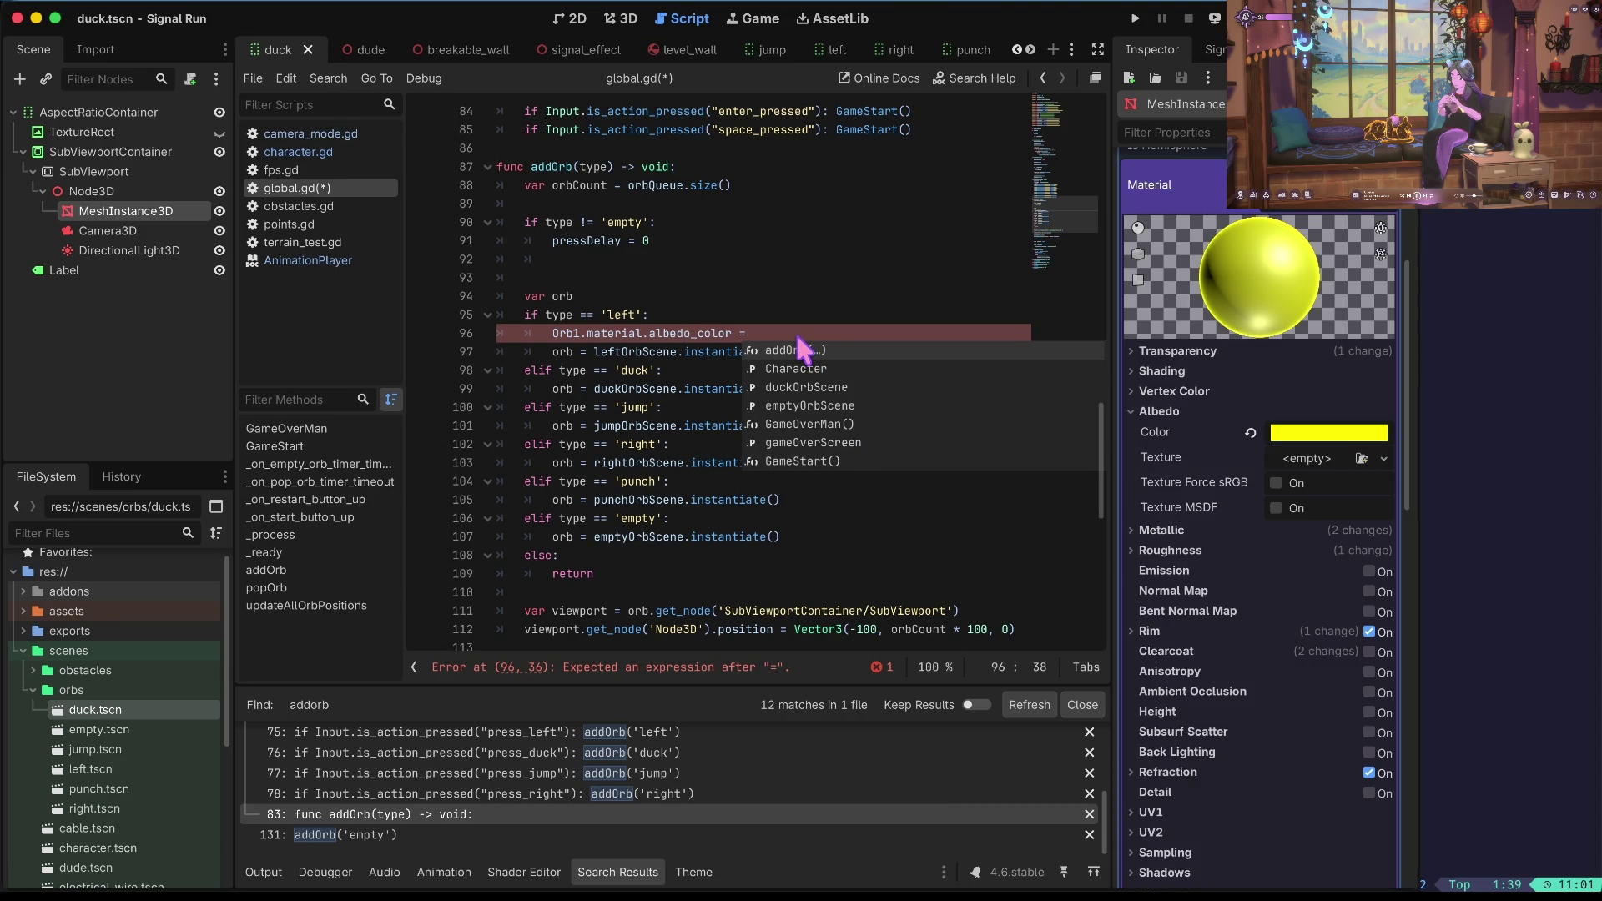
{"action": "key", "text": "Escape"}
{"action": "type", "text": "'"}
{"action": "type", "text": "ffff00"}
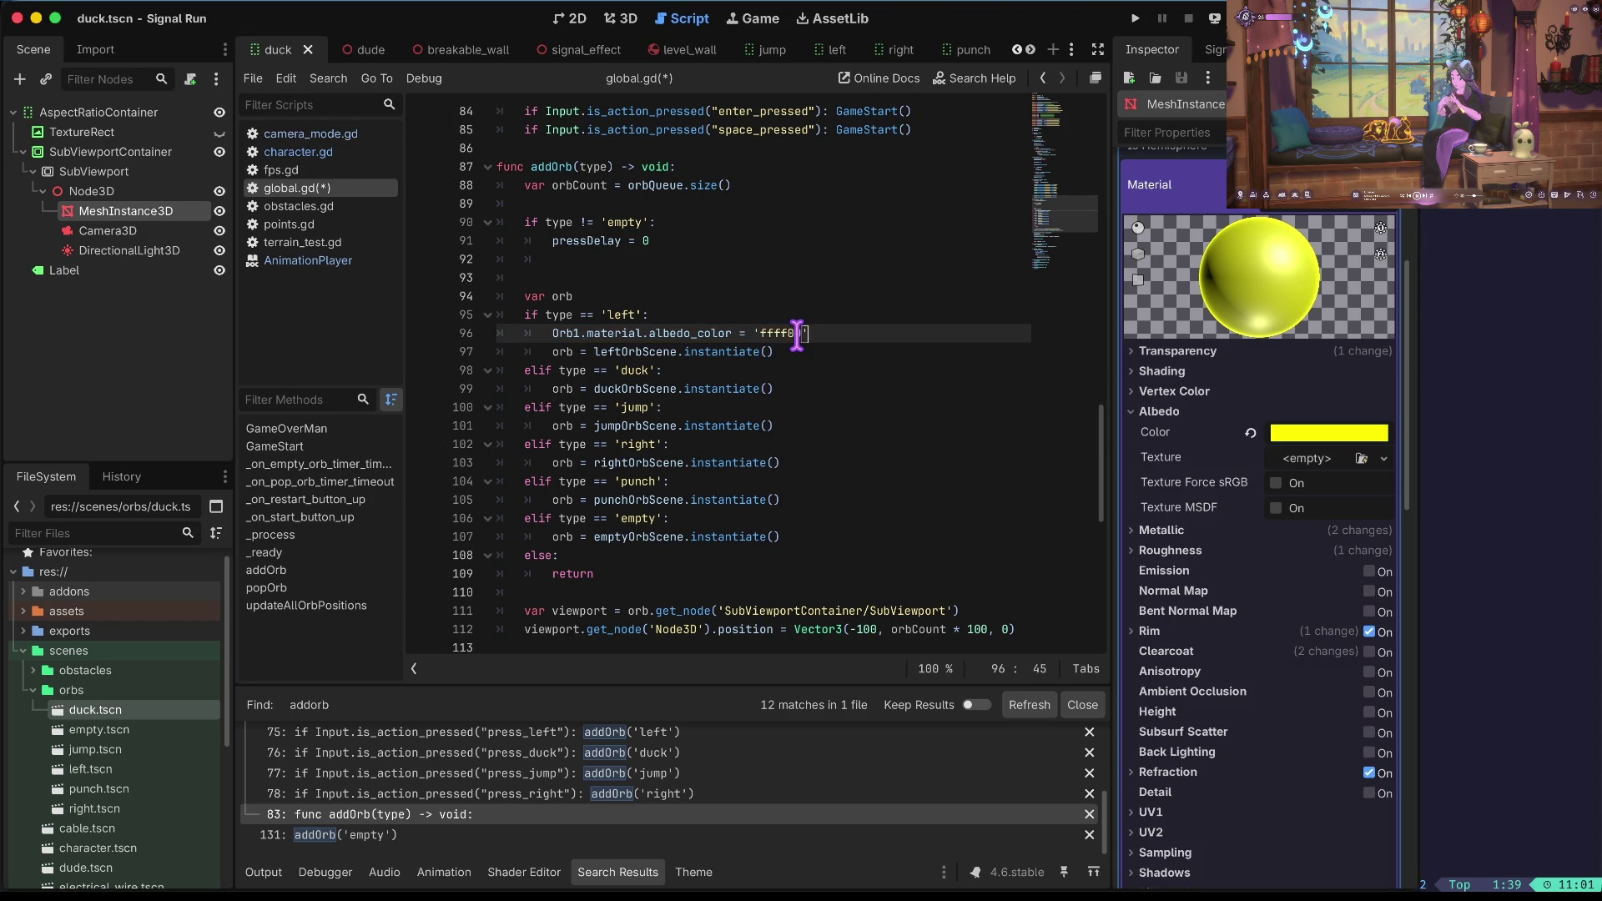
Make the colour value '#ffff00' and save global.gd.
{"action": "type", "text": "#"}
{"action": "key", "text": "Home"}
{"action": "key", "text": "Down"}
{"action": "key", "text": "ctrl+s"}
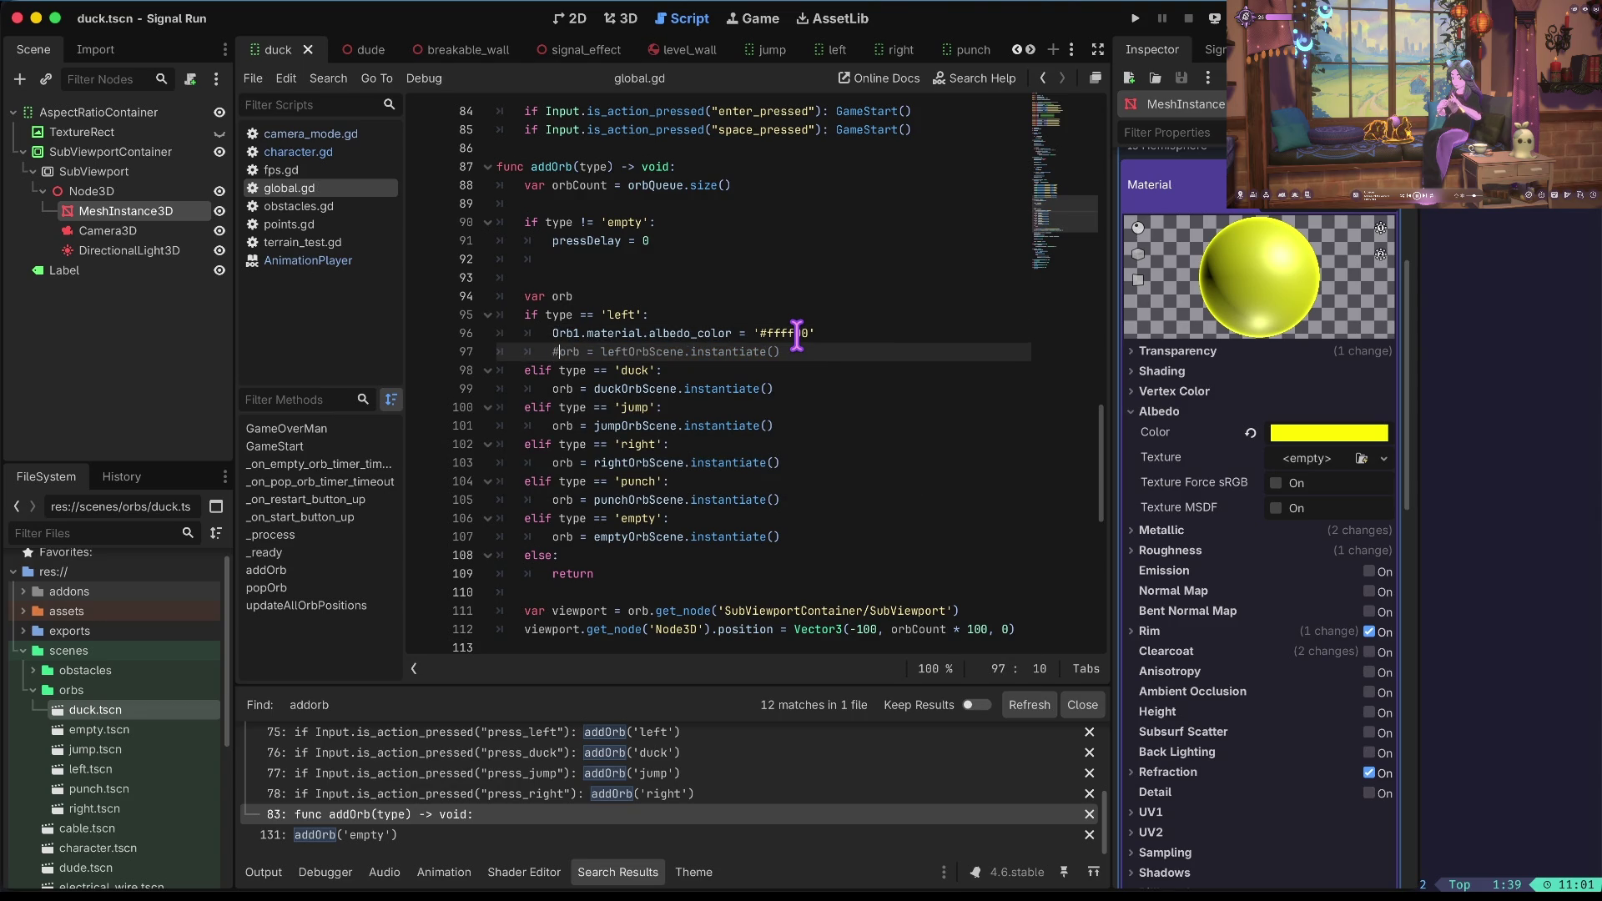
Delete the orb scene instantiate lines for left, duck, jump, right, punch and empty branches.
{"action": "key", "text": "ctrl+x"}
{"action": "key", "text": "Up"}
{"action": "key", "text": "Down"}
{"action": "key", "text": "Down"}
{"action": "key", "text": "ctrl+x"}
{"action": "key", "text": "Down"}
{"action": "key", "text": "ctrl+x"}
{"action": "key", "text": "Down"}
{"action": "key", "text": "ctrl+x"}
{"action": "key", "text": "Down"}
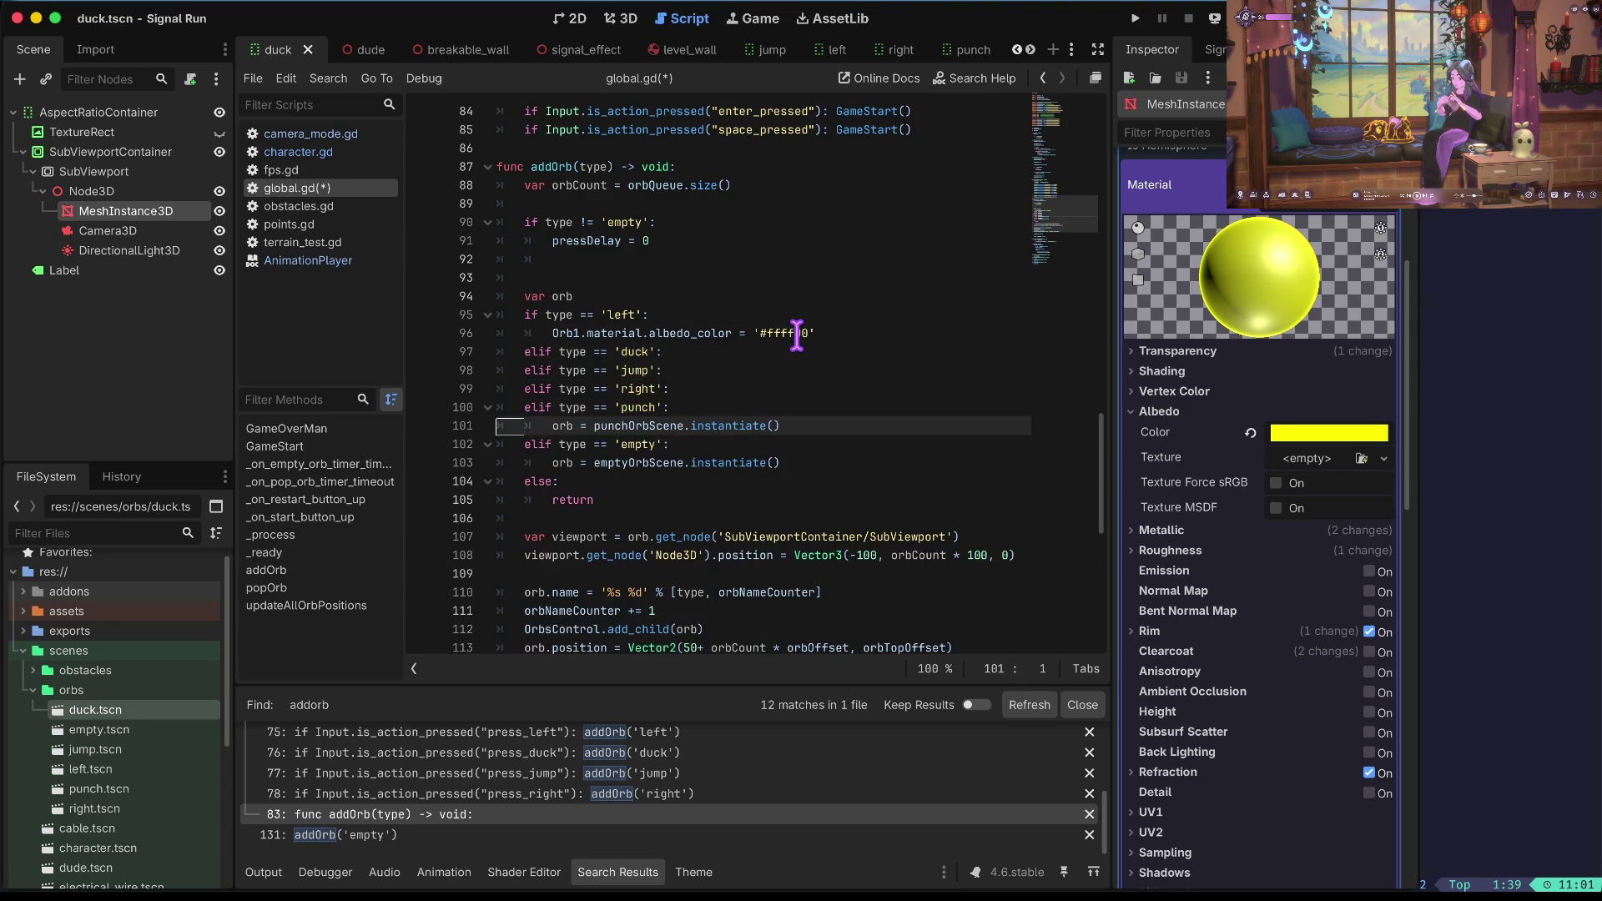
{"action": "key", "text": "ctrl+x"}
{"action": "key", "text": "Down"}
{"action": "key", "text": "ctrl+x"}
{"action": "key", "text": "Up"}
{"action": "key", "text": "Up"}
{"action": "key", "text": "Up"}
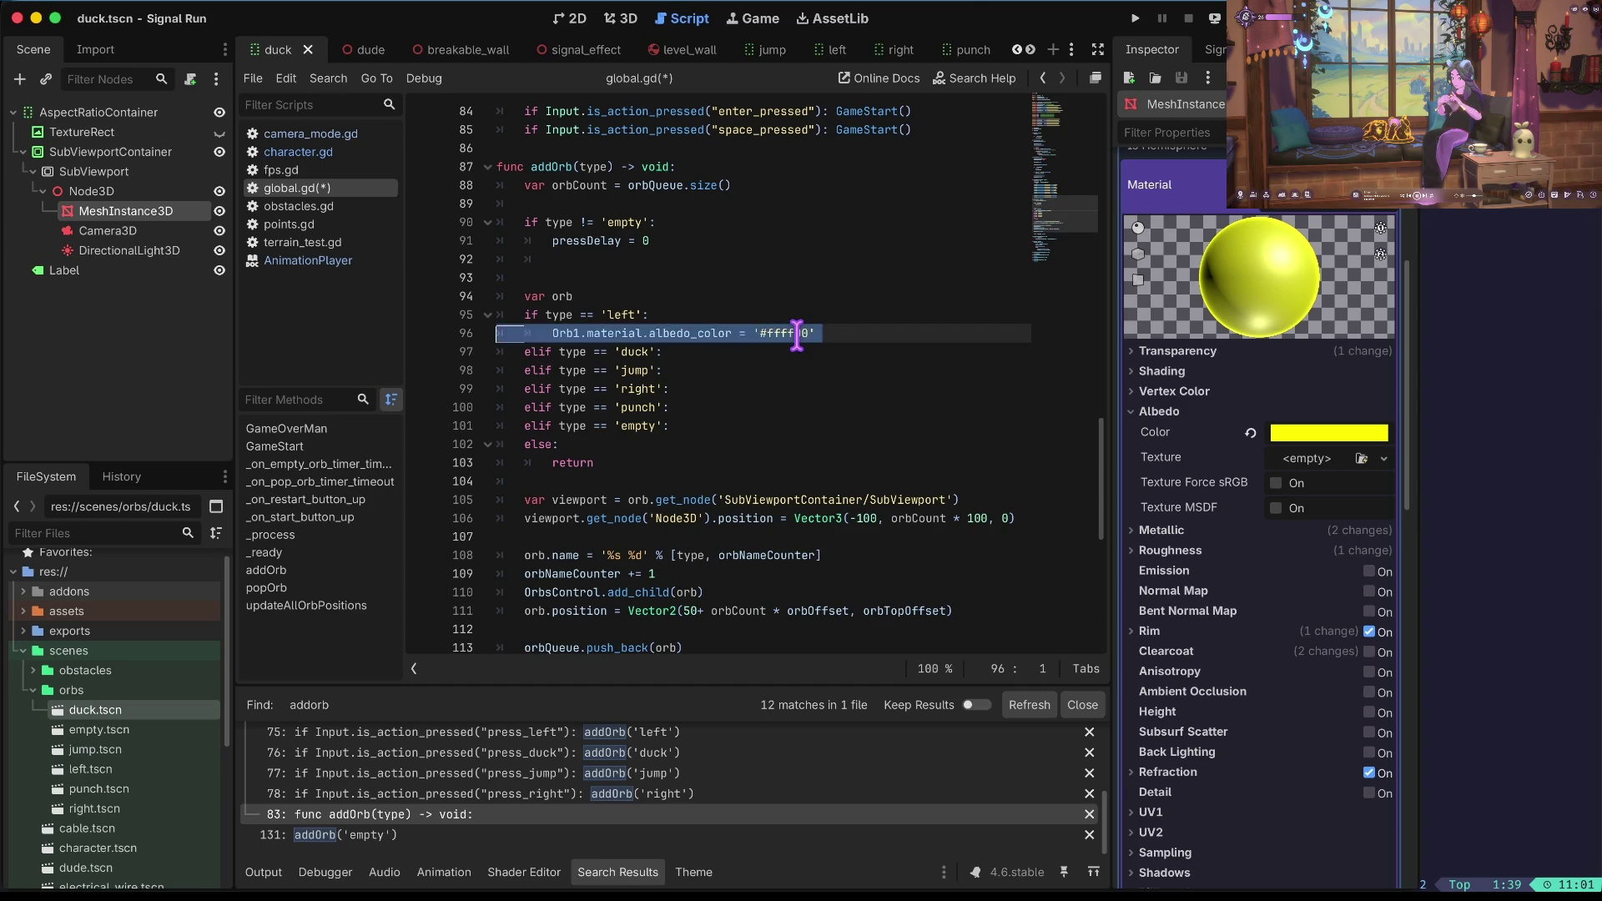
Paste the Orb1 albedo_color '#ffff00' line under each remaining type branch.
{"action": "key", "text": "End"}
{"action": "key", "text": "ctrl+v"}
{"action": "key", "text": "Down"}
{"action": "key", "text": "End"}
{"action": "key", "text": "ctrl+v"}
{"action": "key", "text": "Down"}
{"action": "key", "text": "End"}
{"action": "key", "text": "ctrl+v"}
{"action": "key", "text": "Down"}
{"action": "key", "text": "End"}
{"action": "key", "text": "ctrl+v"}
{"action": "key", "text": "Down"}
{"action": "key", "text": "End"}
{"action": "key", "text": "ctrl+v"}
Fix the indentation of the pasted colour lines and save global.gd.
{"action": "key", "text": "Up"}
{"action": "key", "text": "Up"}
{"action": "key", "text": "Up"}
{"action": "key", "text": "Home"}
{"action": "key", "text": "Right"}
{"action": "key", "text": "Right"}
{"action": "key", "text": "Right"}
{"action": "key", "text": "ctrl+s"}
{"action": "key", "text": "Up"}
{"action": "key", "text": "Up"}
{"action": "key", "text": "Right"}
{"action": "key", "text": "Right"}
{"action": "key", "text": "Right"}
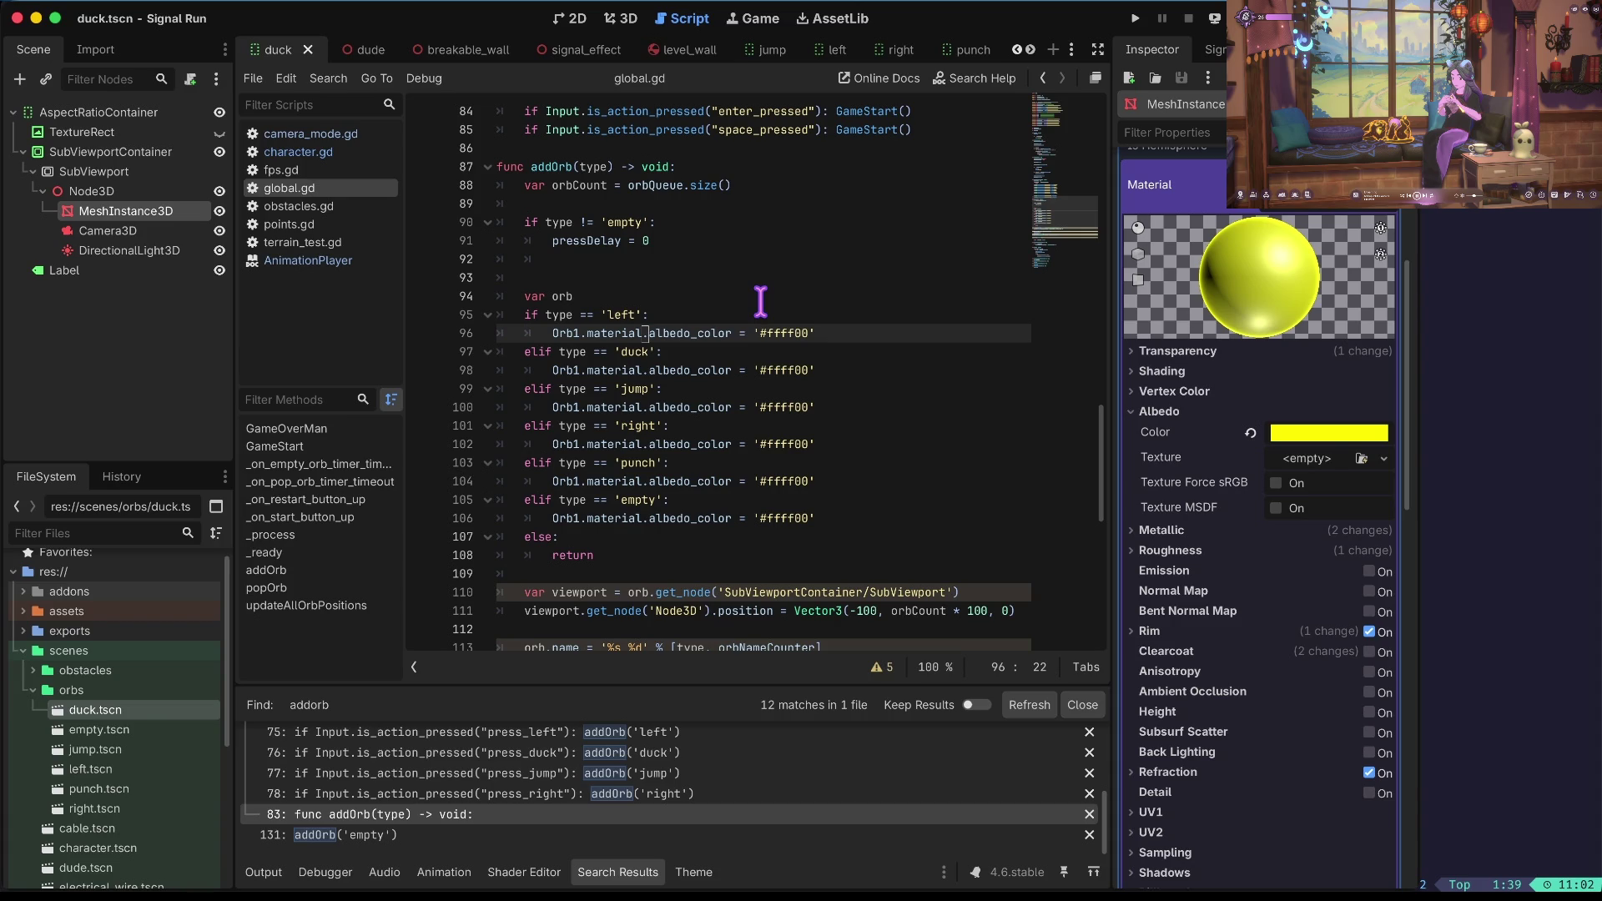
{"action": "scroll", "coordinate": [108, 719], "scroll_direction": "down", "scroll_amount": 2}
Copy the left orb's pink albedo colour 'ff8bff' into line 96 of addOrb and save global.gd.
{"action": "double_click", "coordinate": [92, 728]}
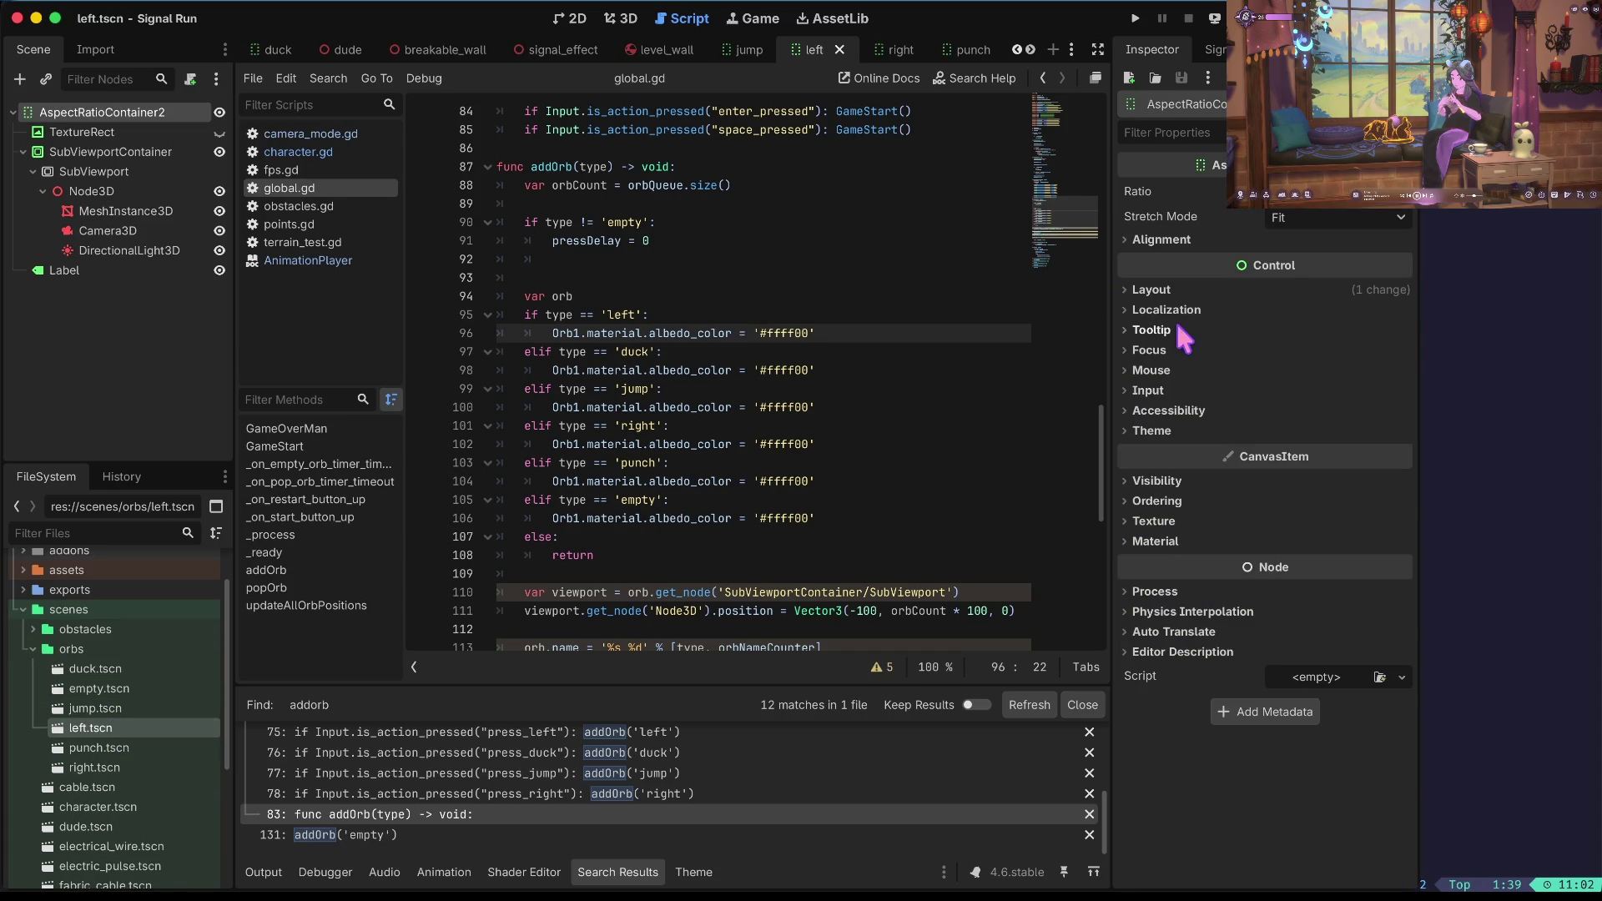
{"action": "left_click", "coordinate": [136, 215]}
{"action": "left_click", "coordinate": [1319, 503]}
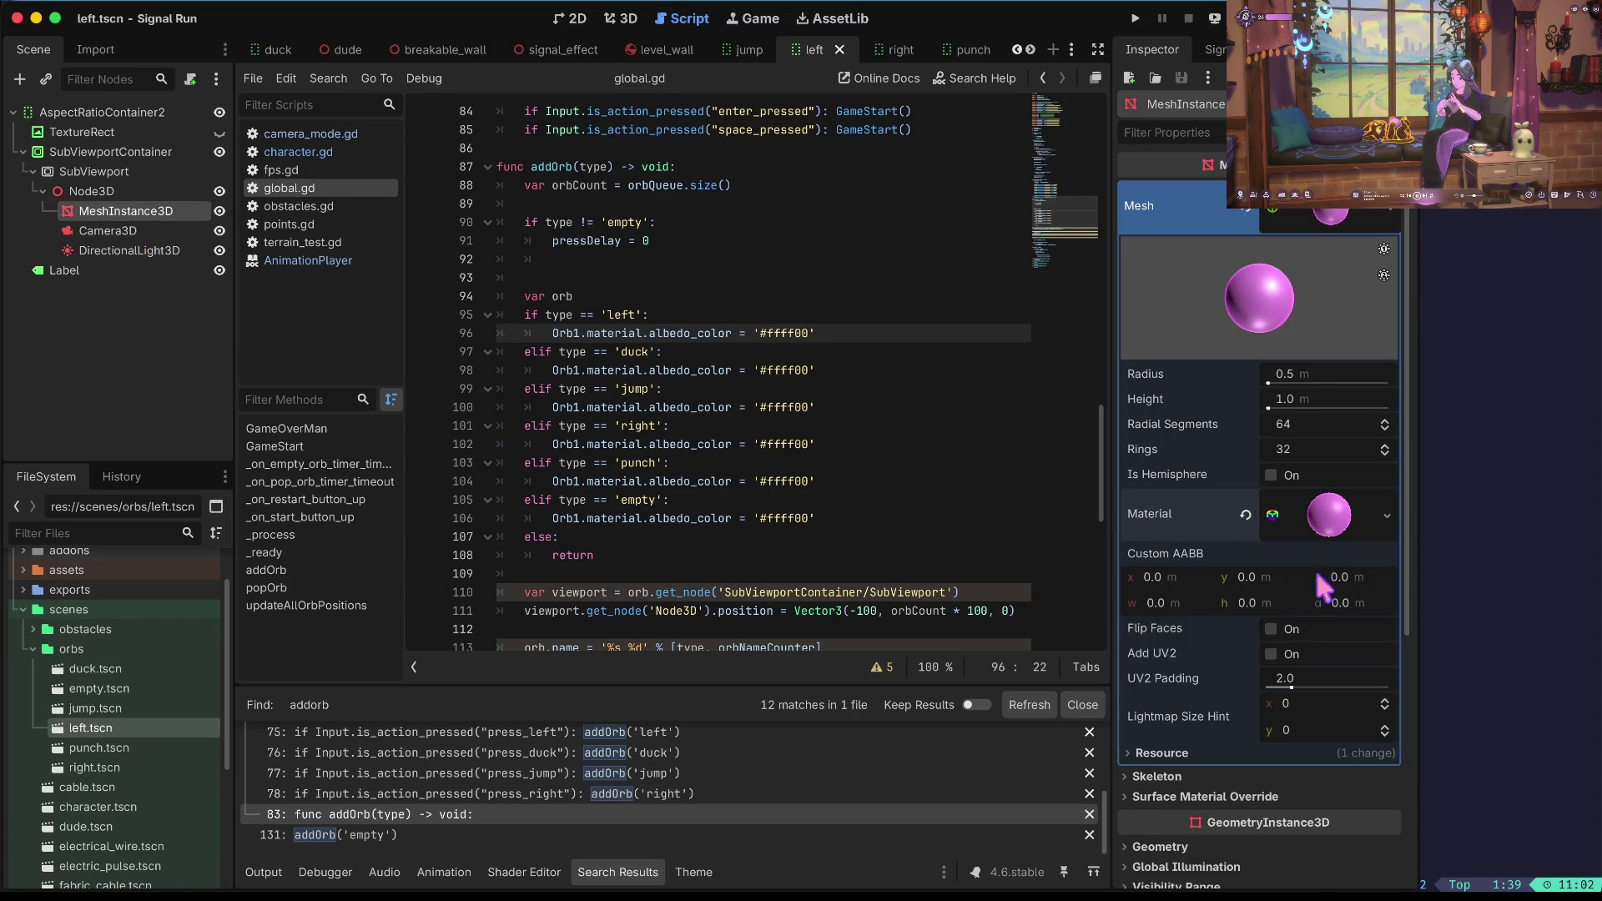
{"action": "scroll", "coordinate": [1314, 588], "scroll_direction": "down", "scroll_amount": 3}
{"action": "left_click", "coordinate": [1334, 407]}
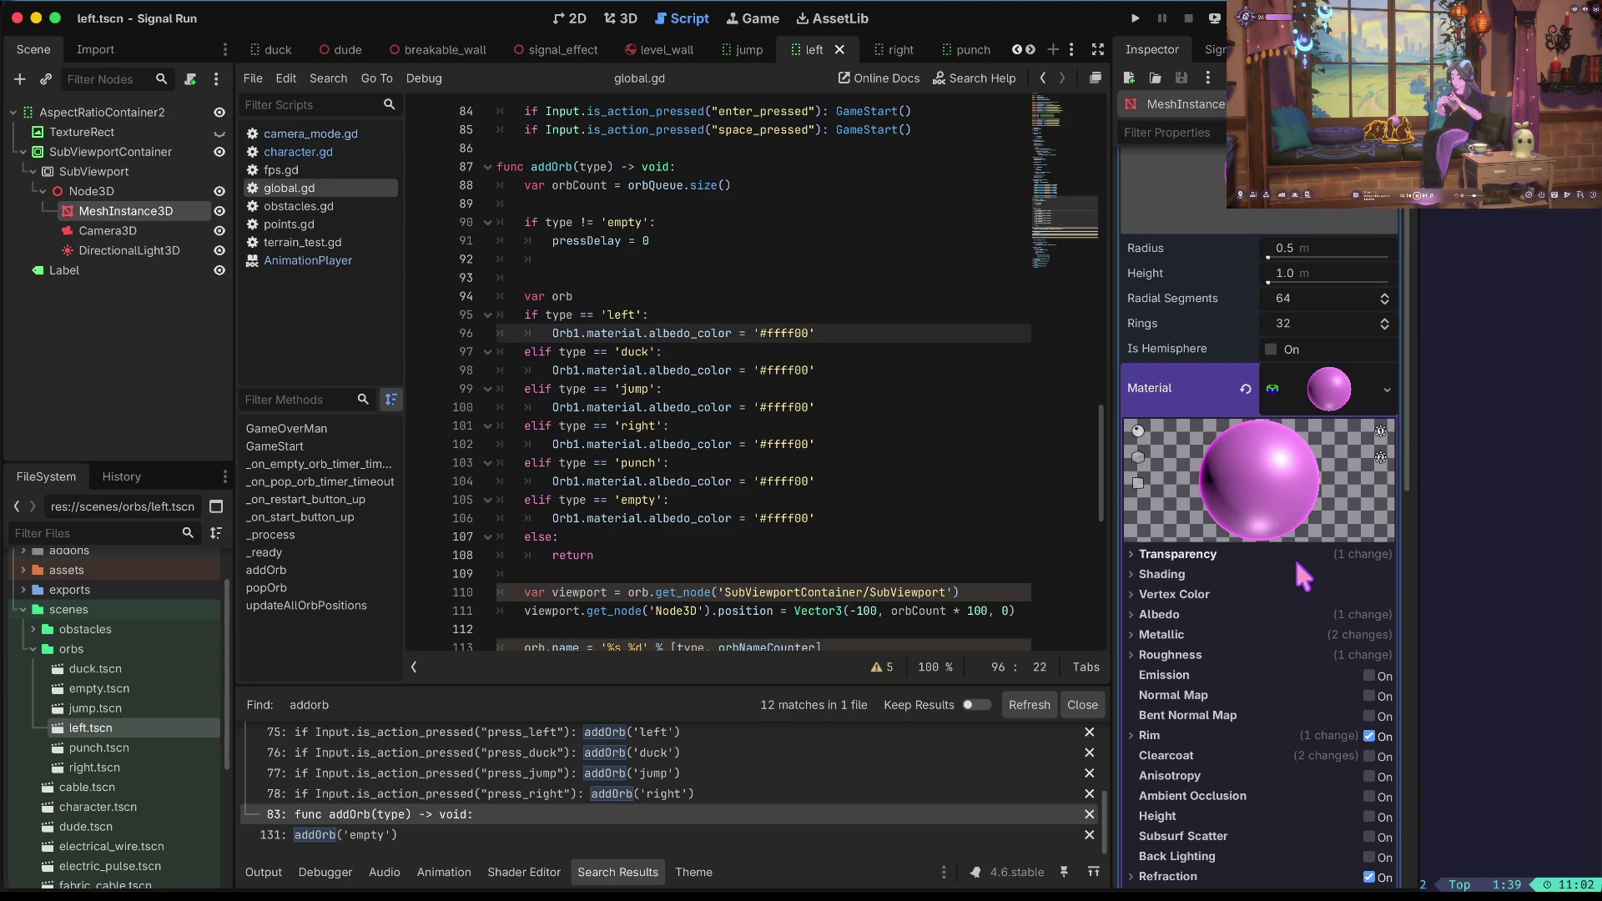
{"action": "left_click", "coordinate": [1293, 614]}
{"action": "left_click", "coordinate": [1330, 639]}
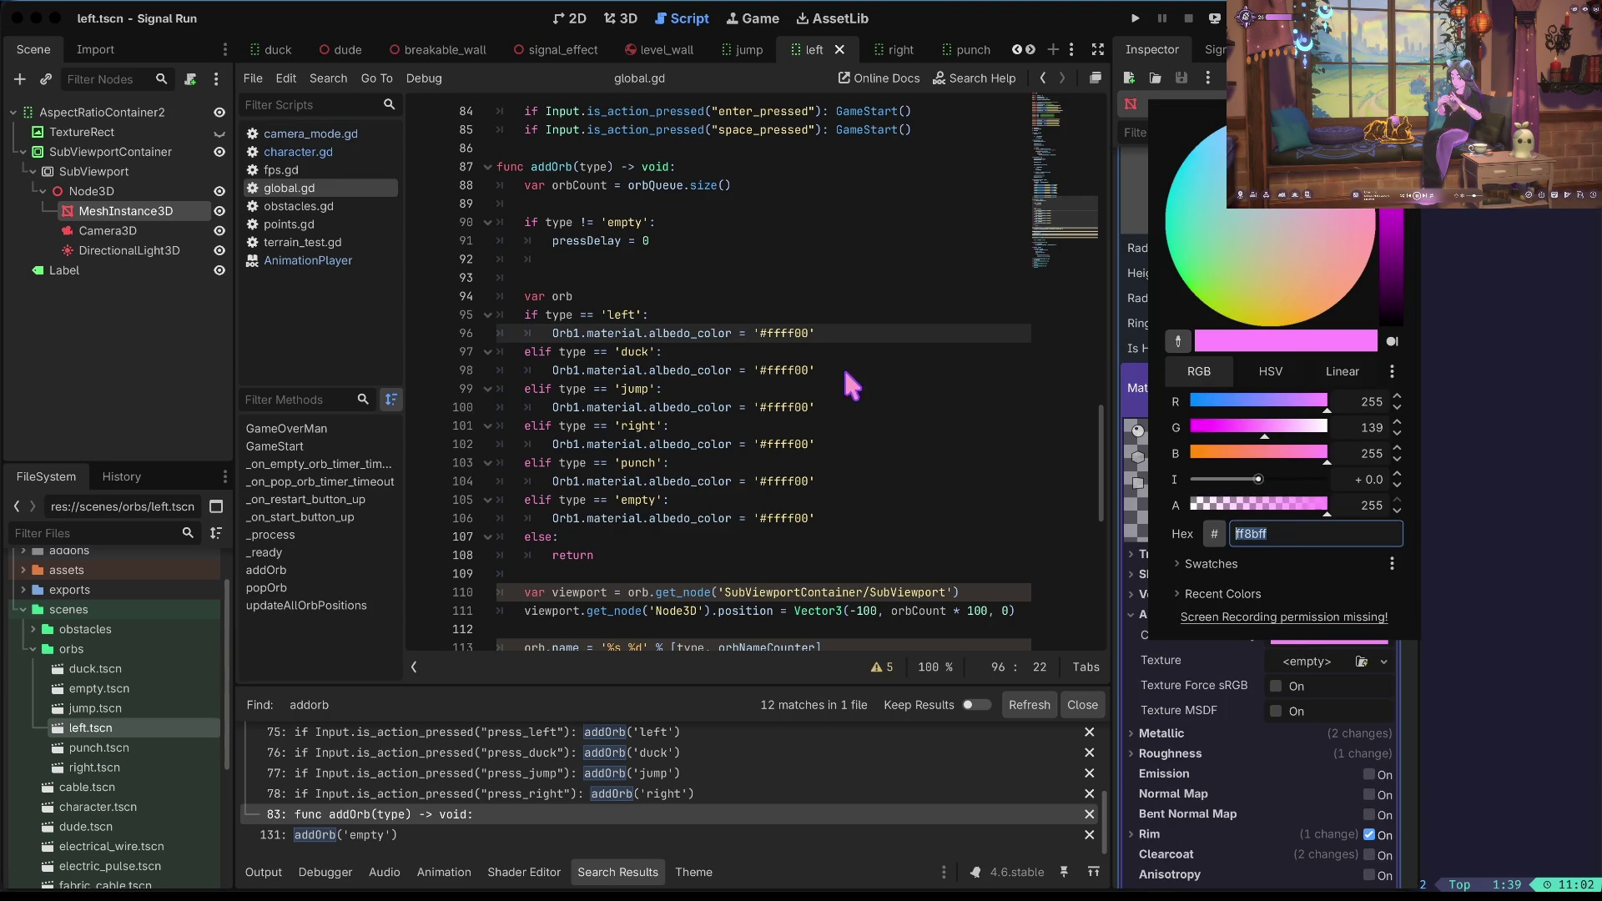
{"action": "double_click", "coordinate": [788, 333]}
{"action": "key", "text": "ctrl+v"}
{"action": "key", "text": "ctrl+s"}
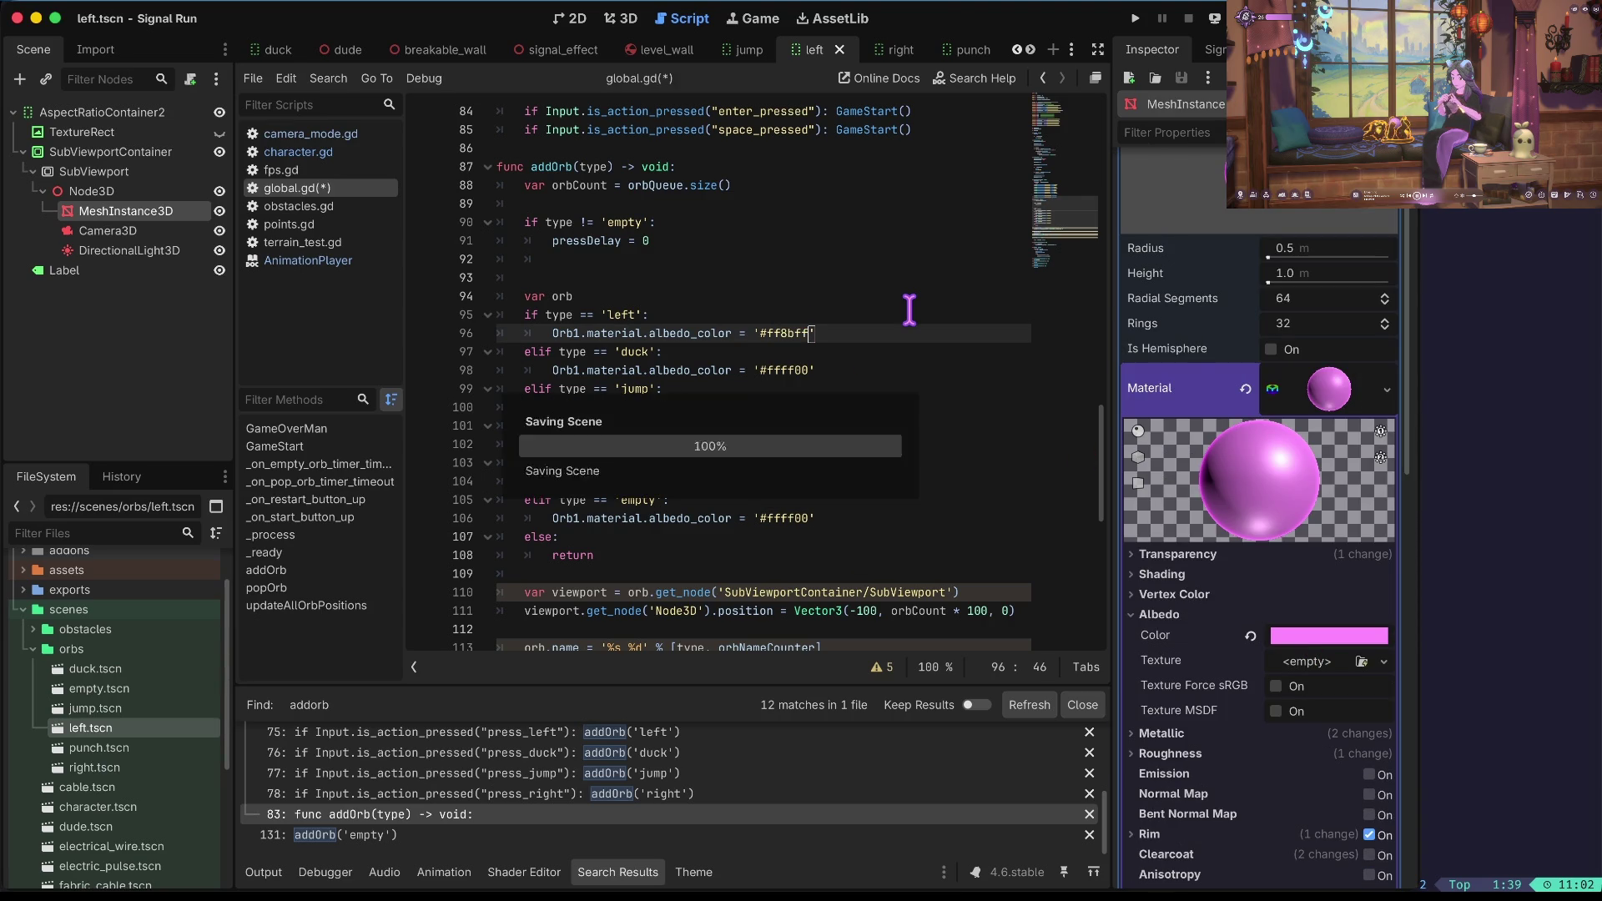
Read the punch orb's albedo colour and set the punch branch colour to '#ff004e'.
{"action": "double_click", "coordinate": [90, 748]}
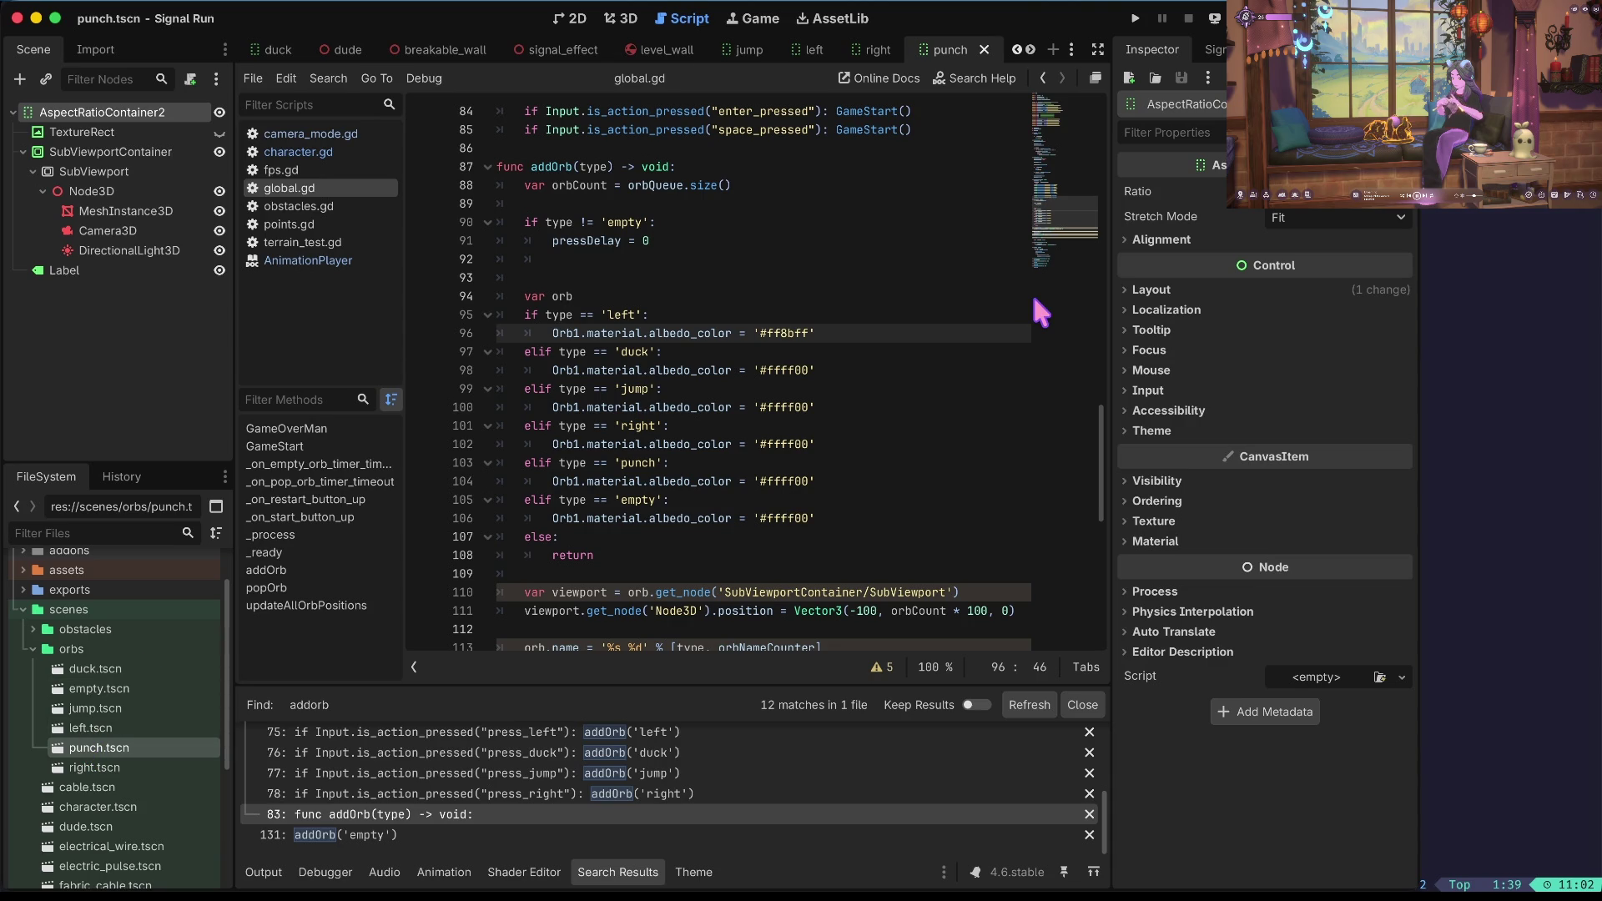
{"action": "left_click", "coordinate": [103, 213]}
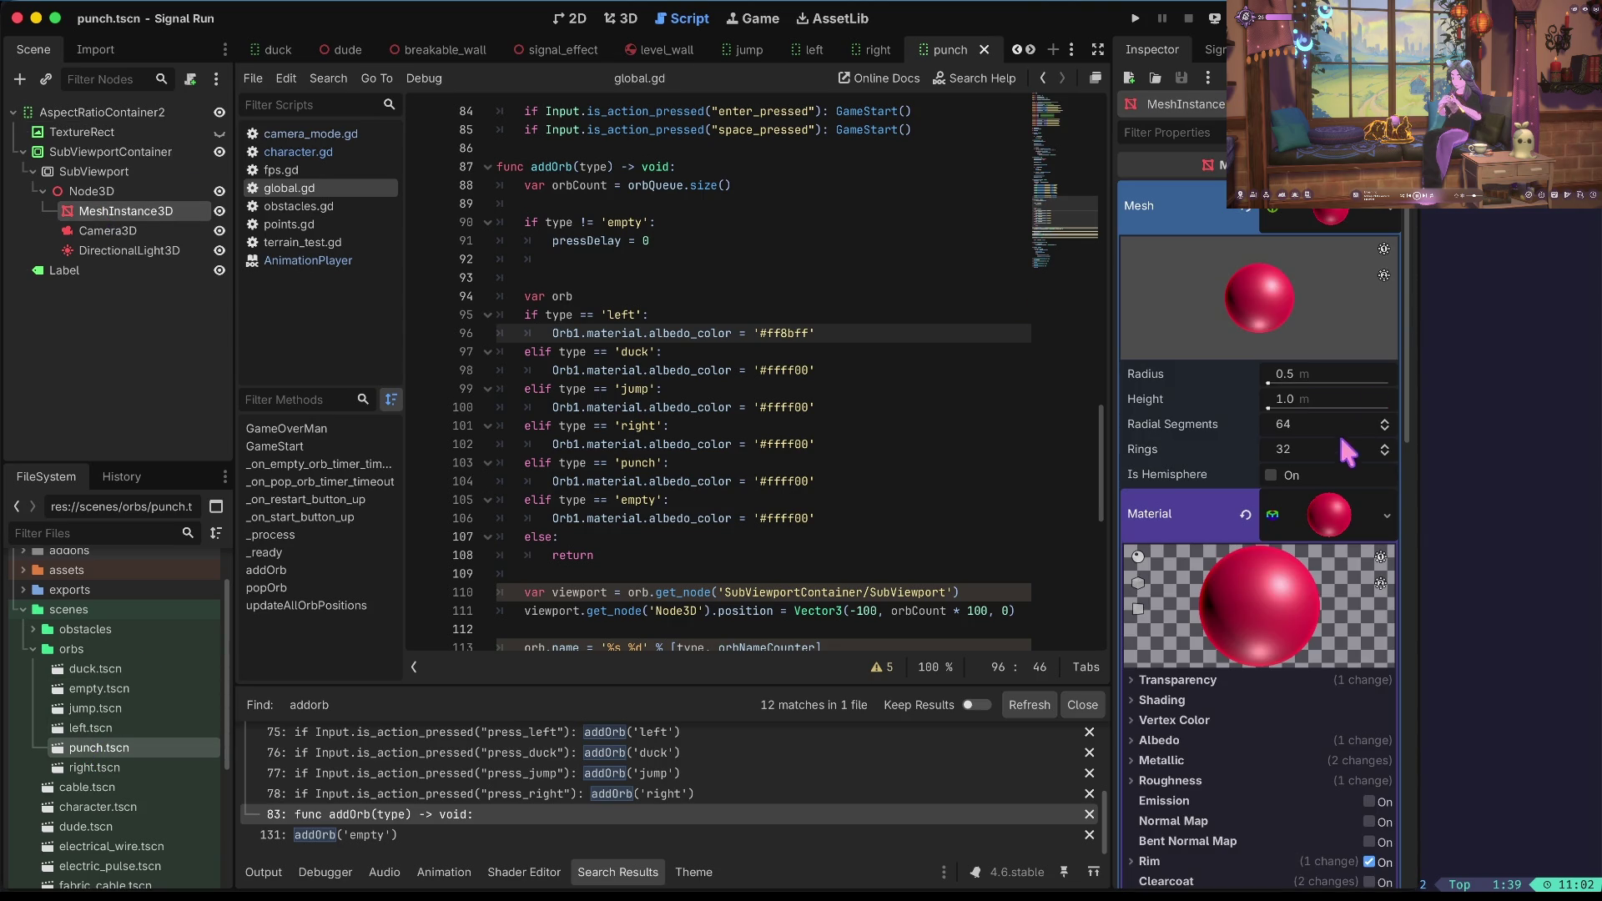
{"action": "left_click", "coordinate": [1165, 741]}
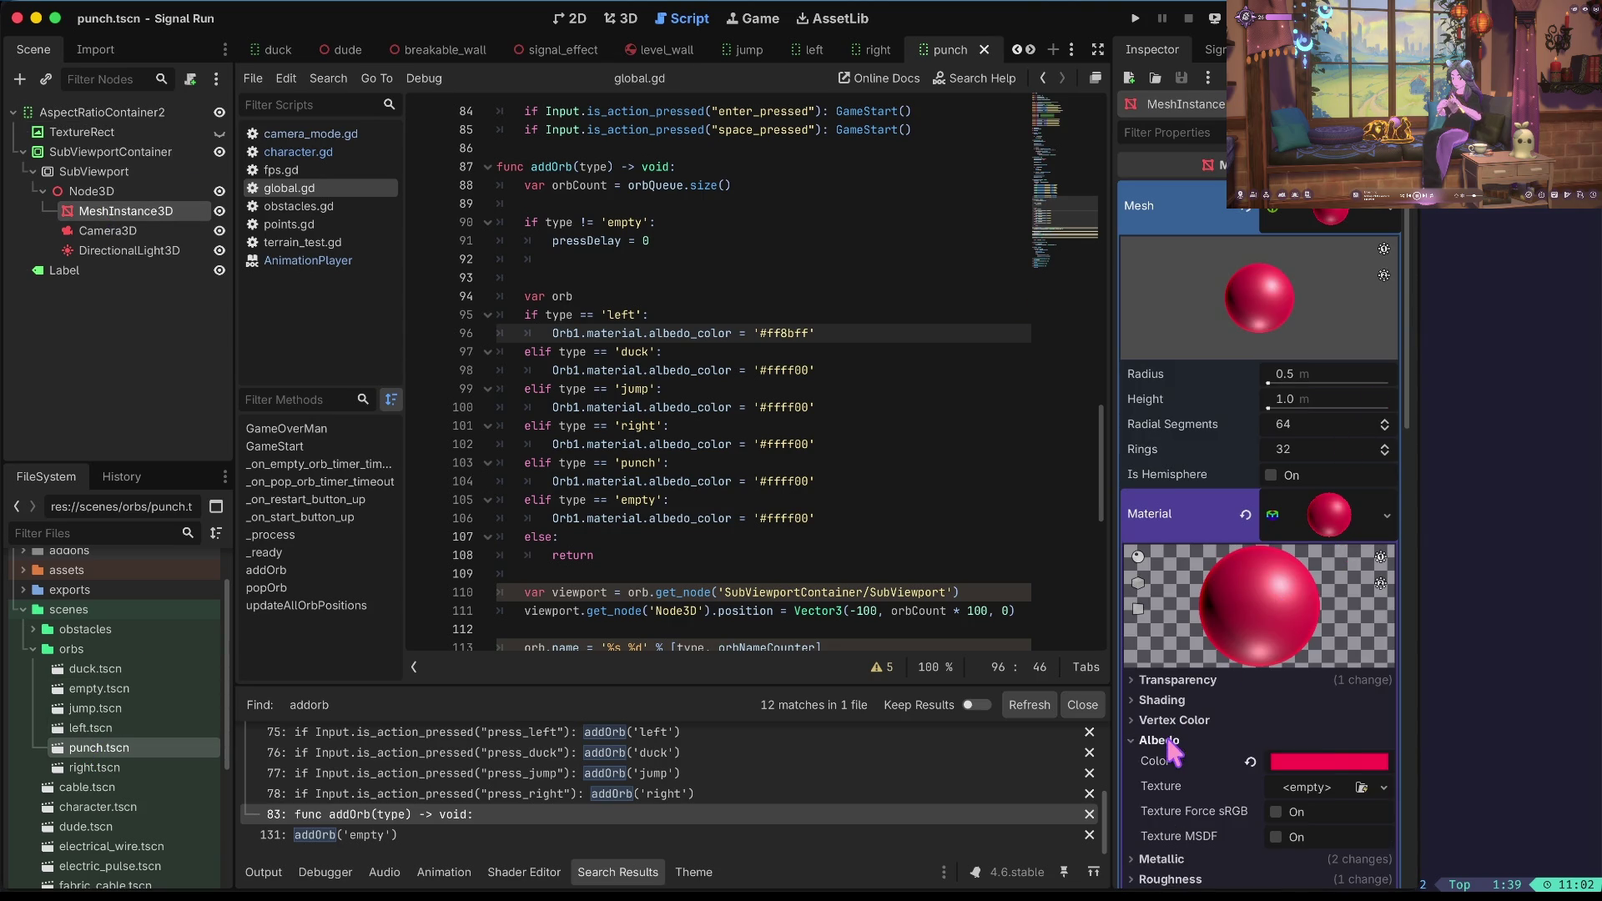
{"action": "left_click", "coordinate": [1320, 762]}
{"action": "left_click", "coordinate": [807, 415]}
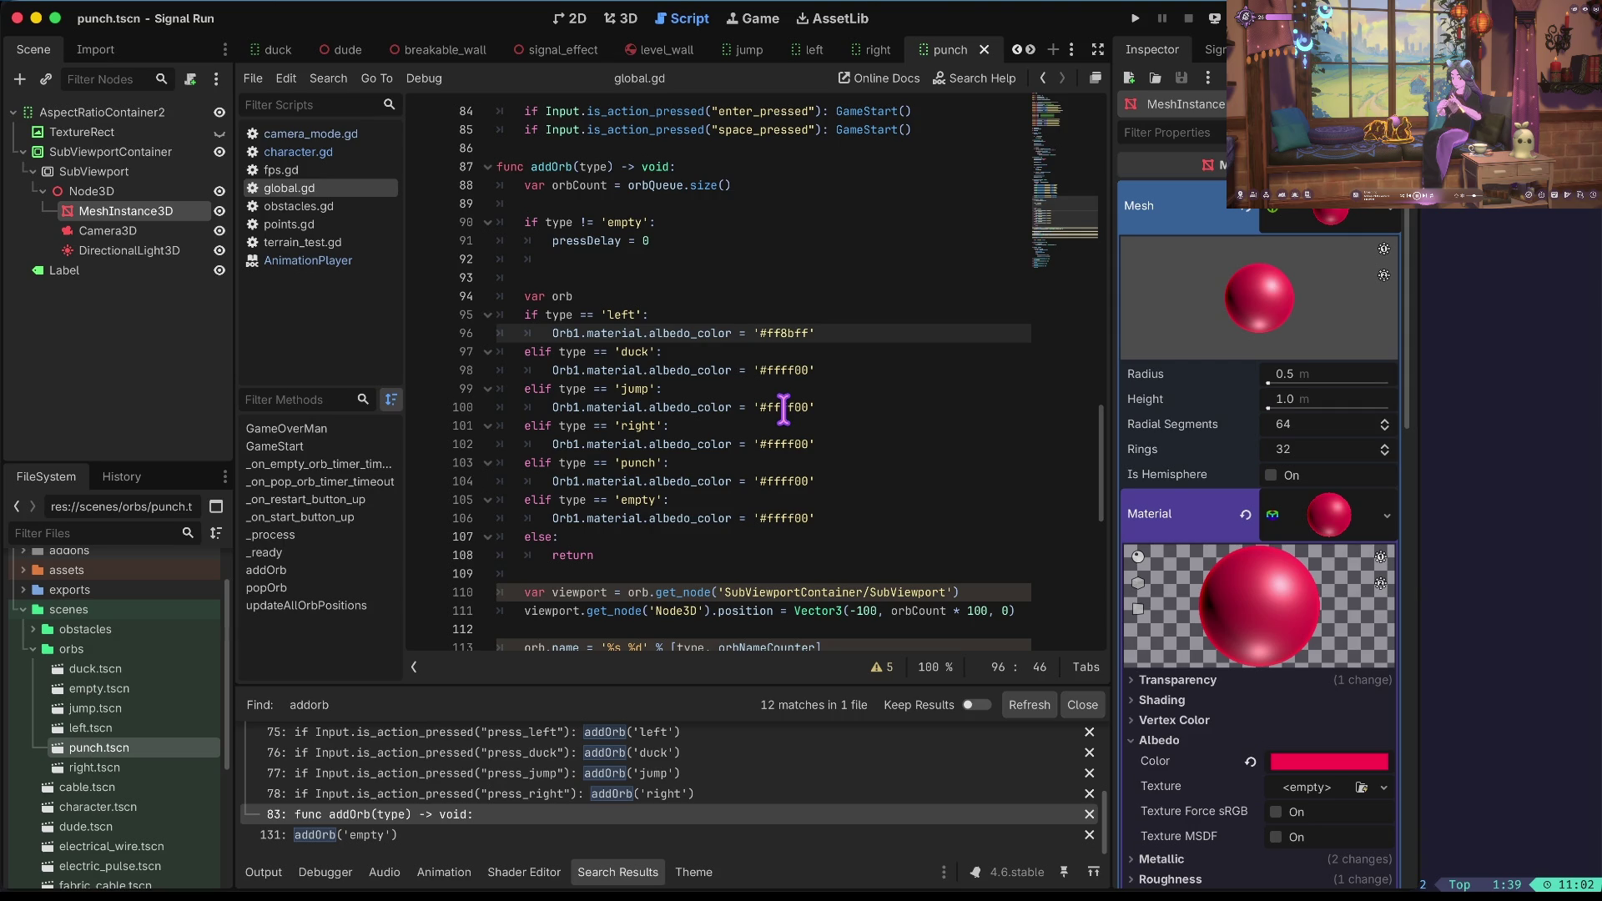
{"action": "left_click", "coordinate": [781, 482]}
{"action": "key", "text": "Delete"}
{"action": "key", "text": "Delete"}
{"action": "key", "text": "Delete"}
{"action": "type", "text": "004e"}
{"action": "key", "text": "Home"}
{"action": "key", "text": "ctrl+Right"}
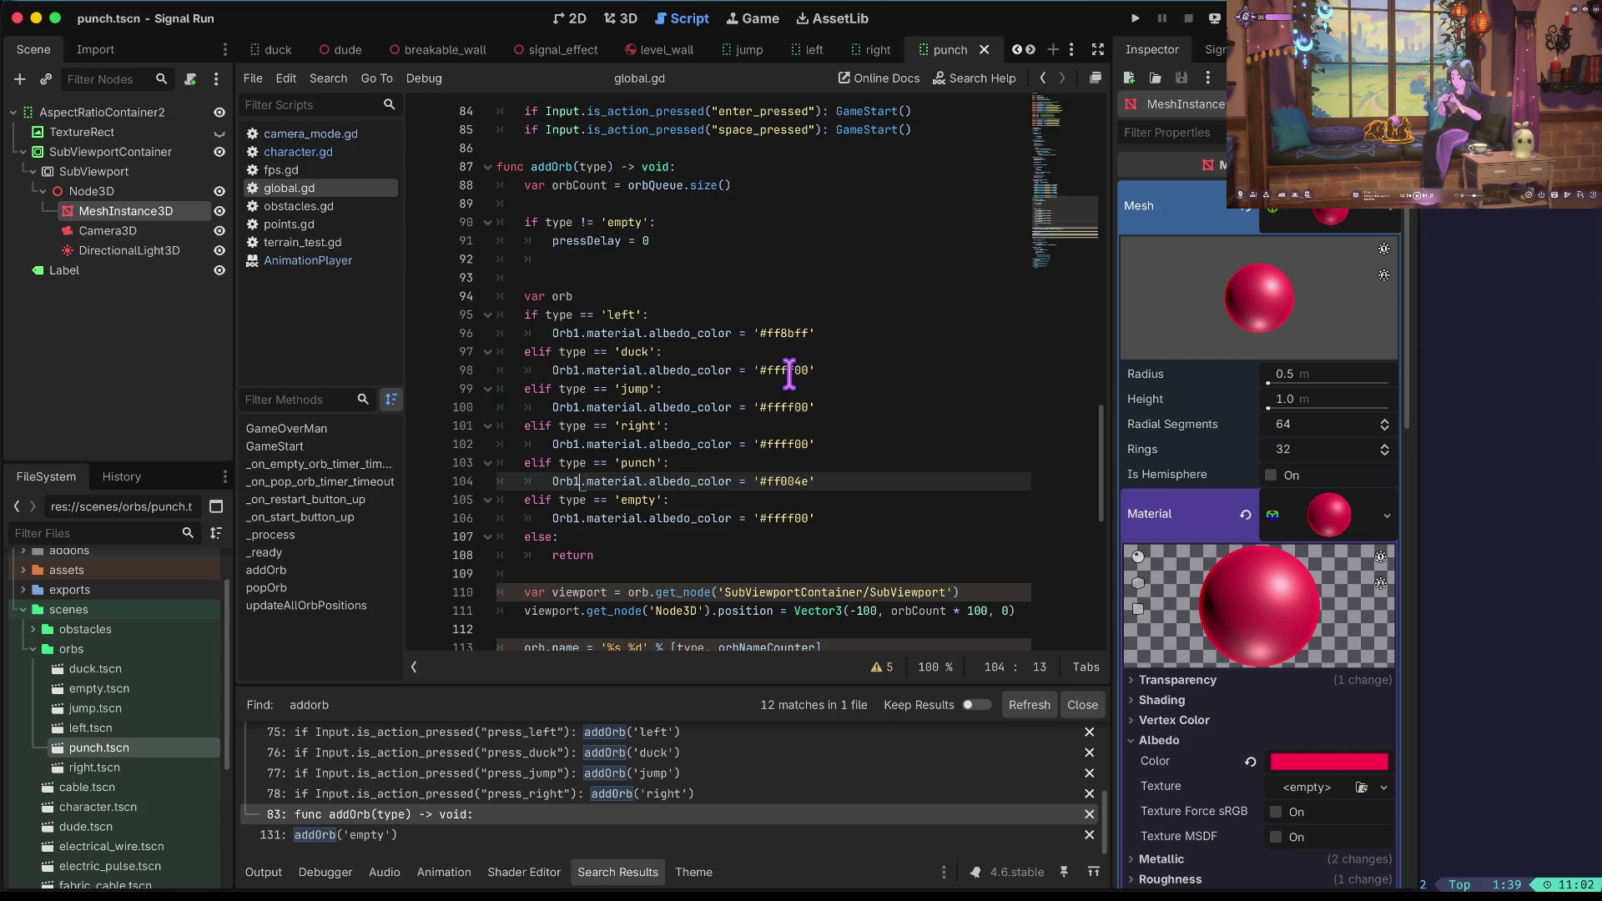
Leave the jump and right branch colours blank and set the empty colour to '#000'.
{"action": "double_click", "coordinate": [785, 408]}
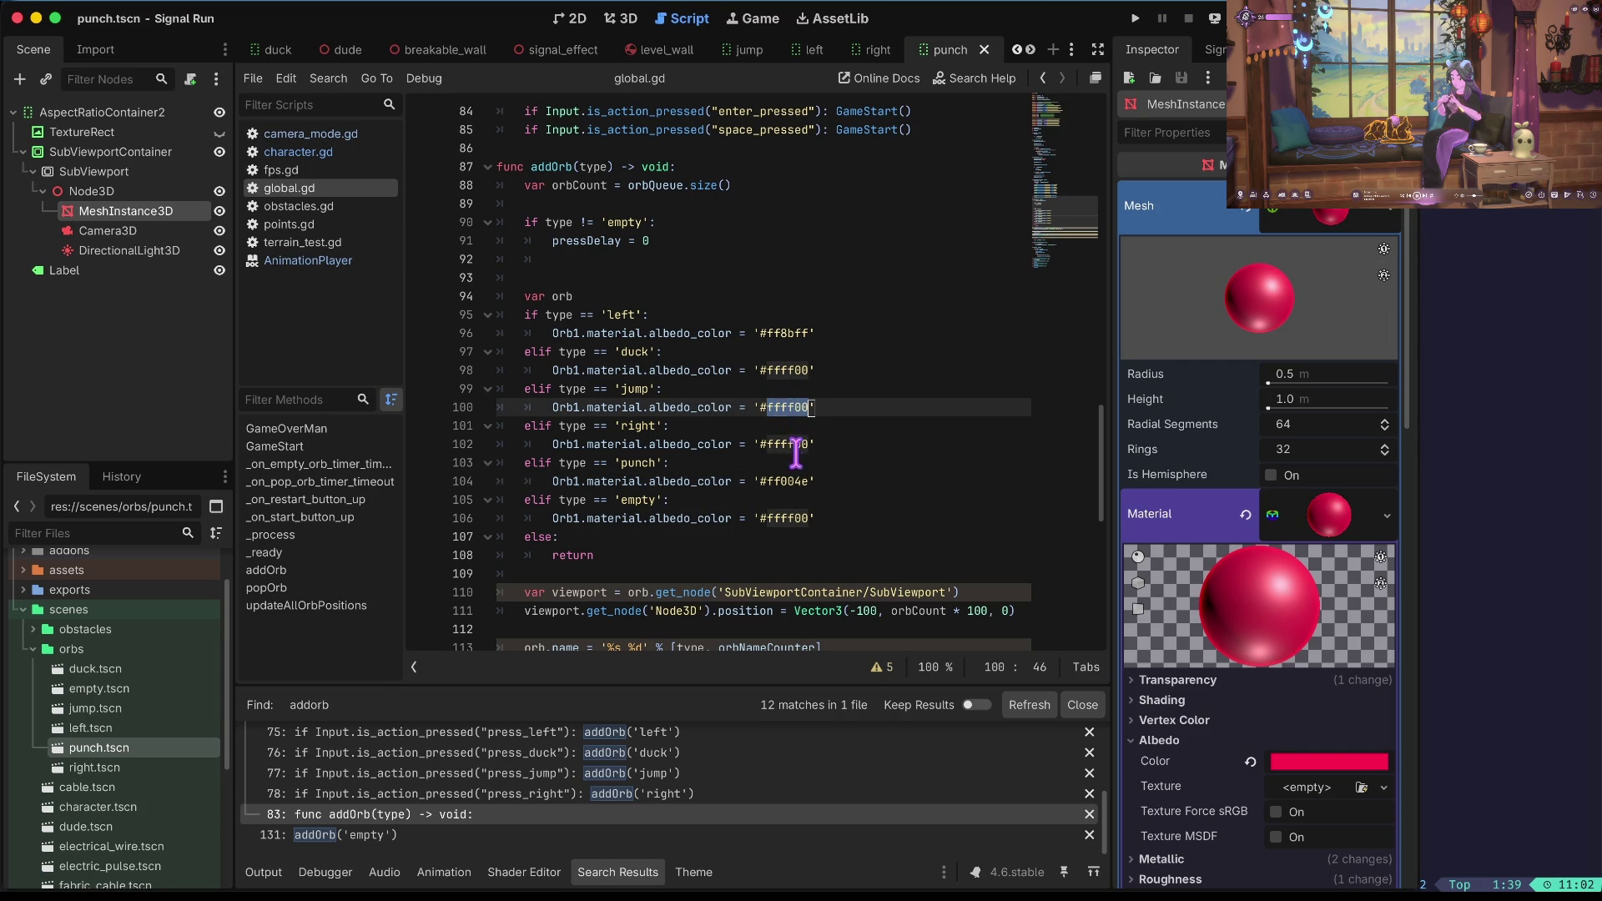
{"action": "key", "text": "Right"}
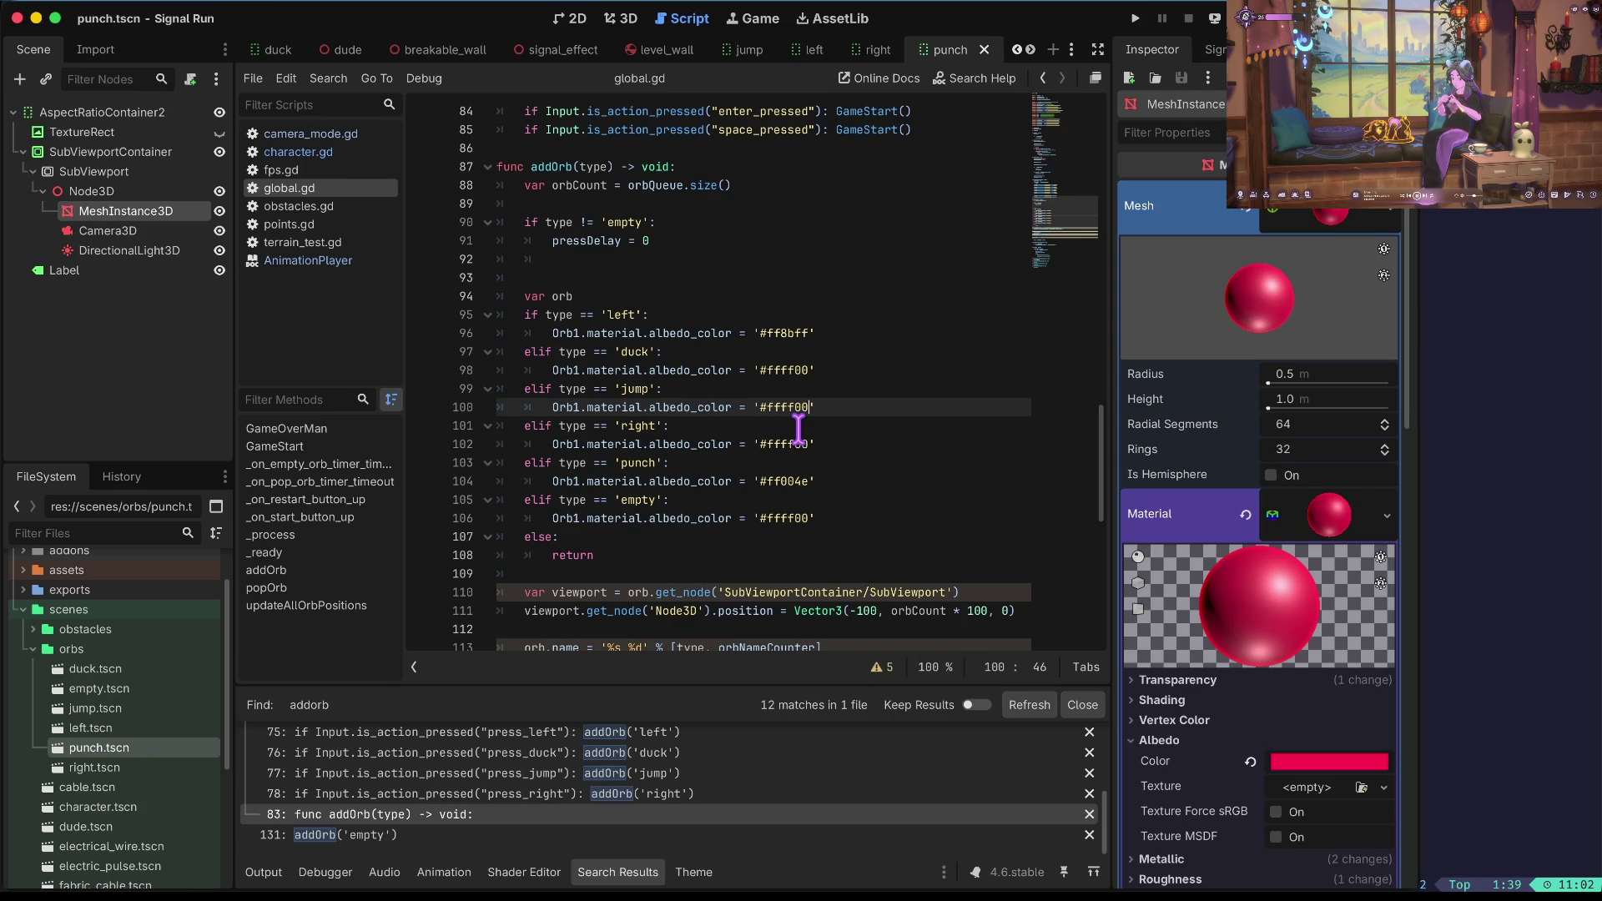
{"action": "key", "text": "ctrl+z"}
{"action": "key", "text": "ctrl+z"}
{"action": "key", "text": "ctrl+z"}
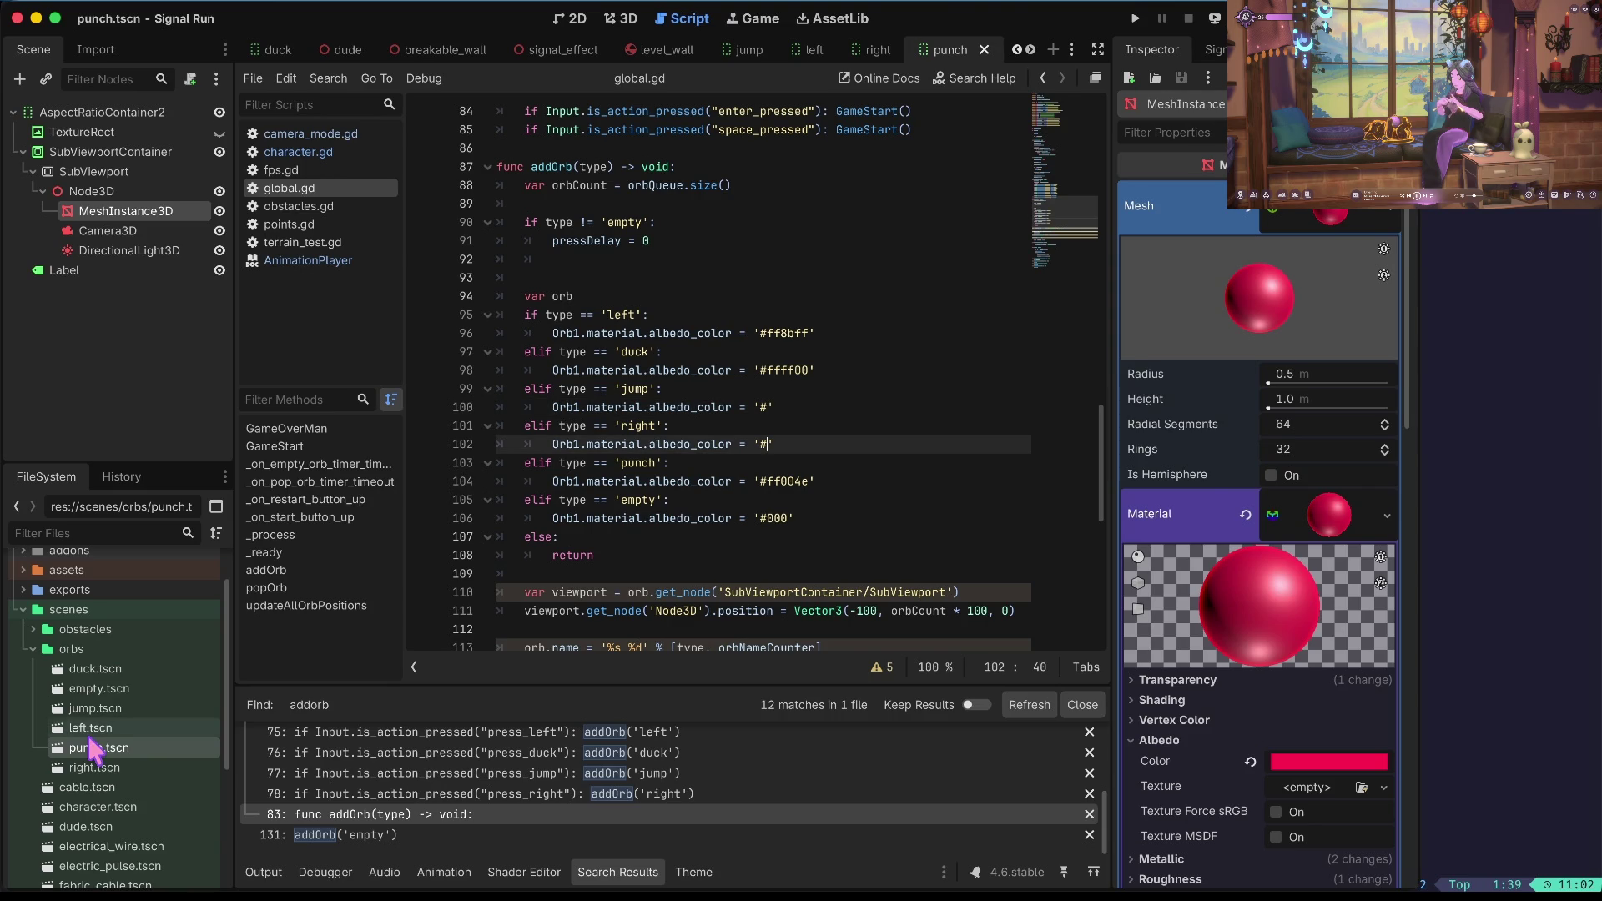
Check right.tscn's albedo and give the right branch '#61ff4e' and the jump branch '#618bff'.
{"action": "double_click", "coordinate": [93, 767]}
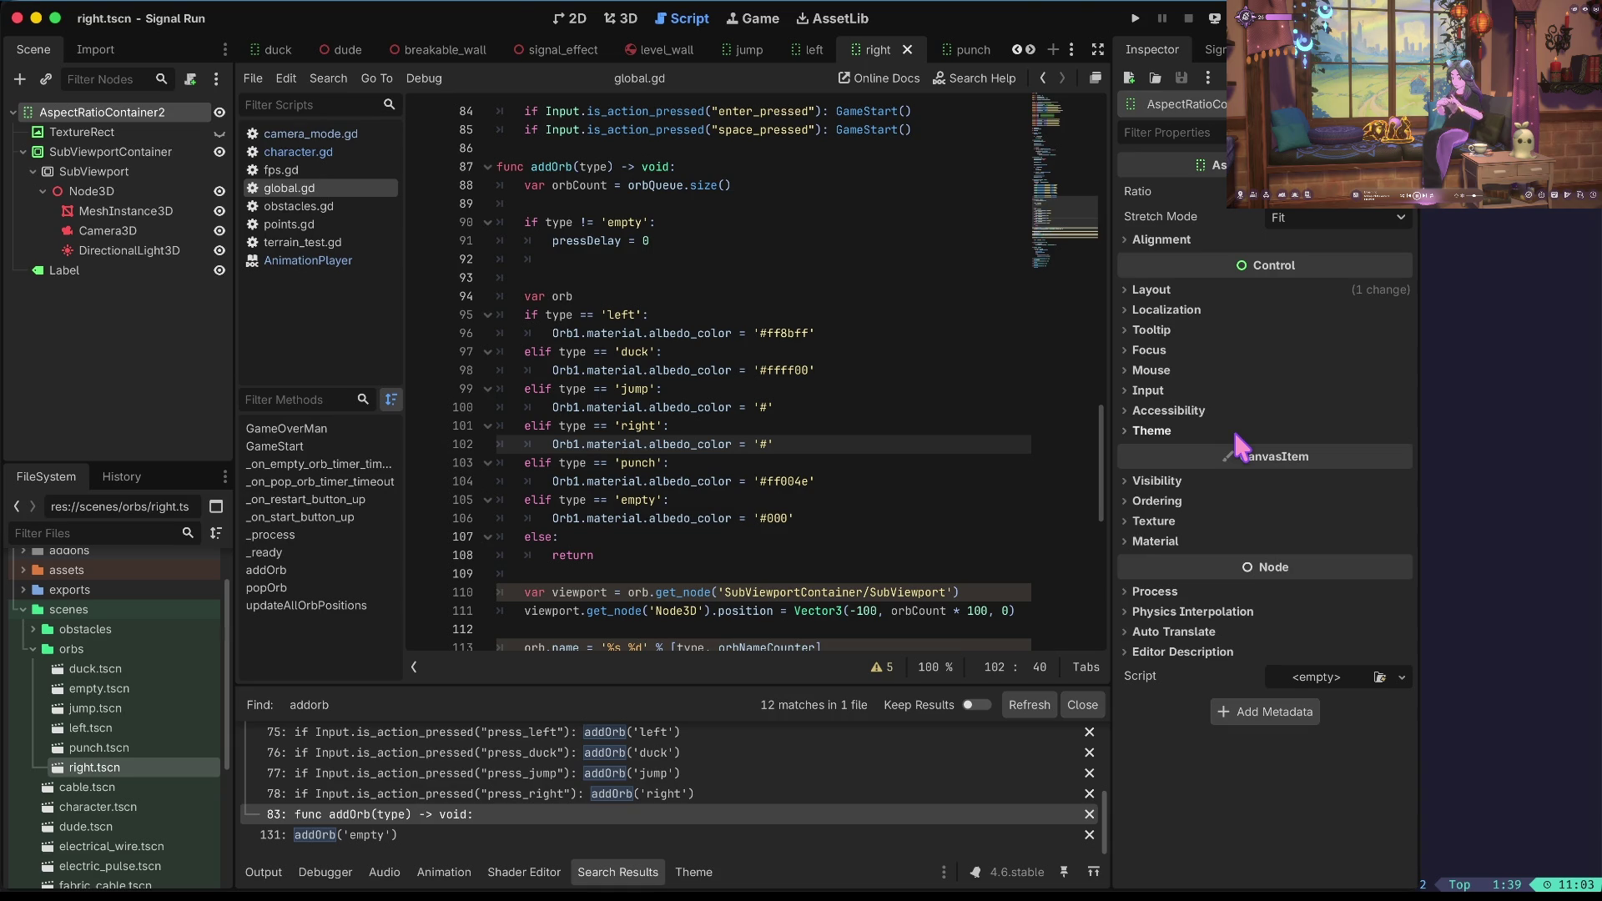
{"action": "type", "text": "618bff"}
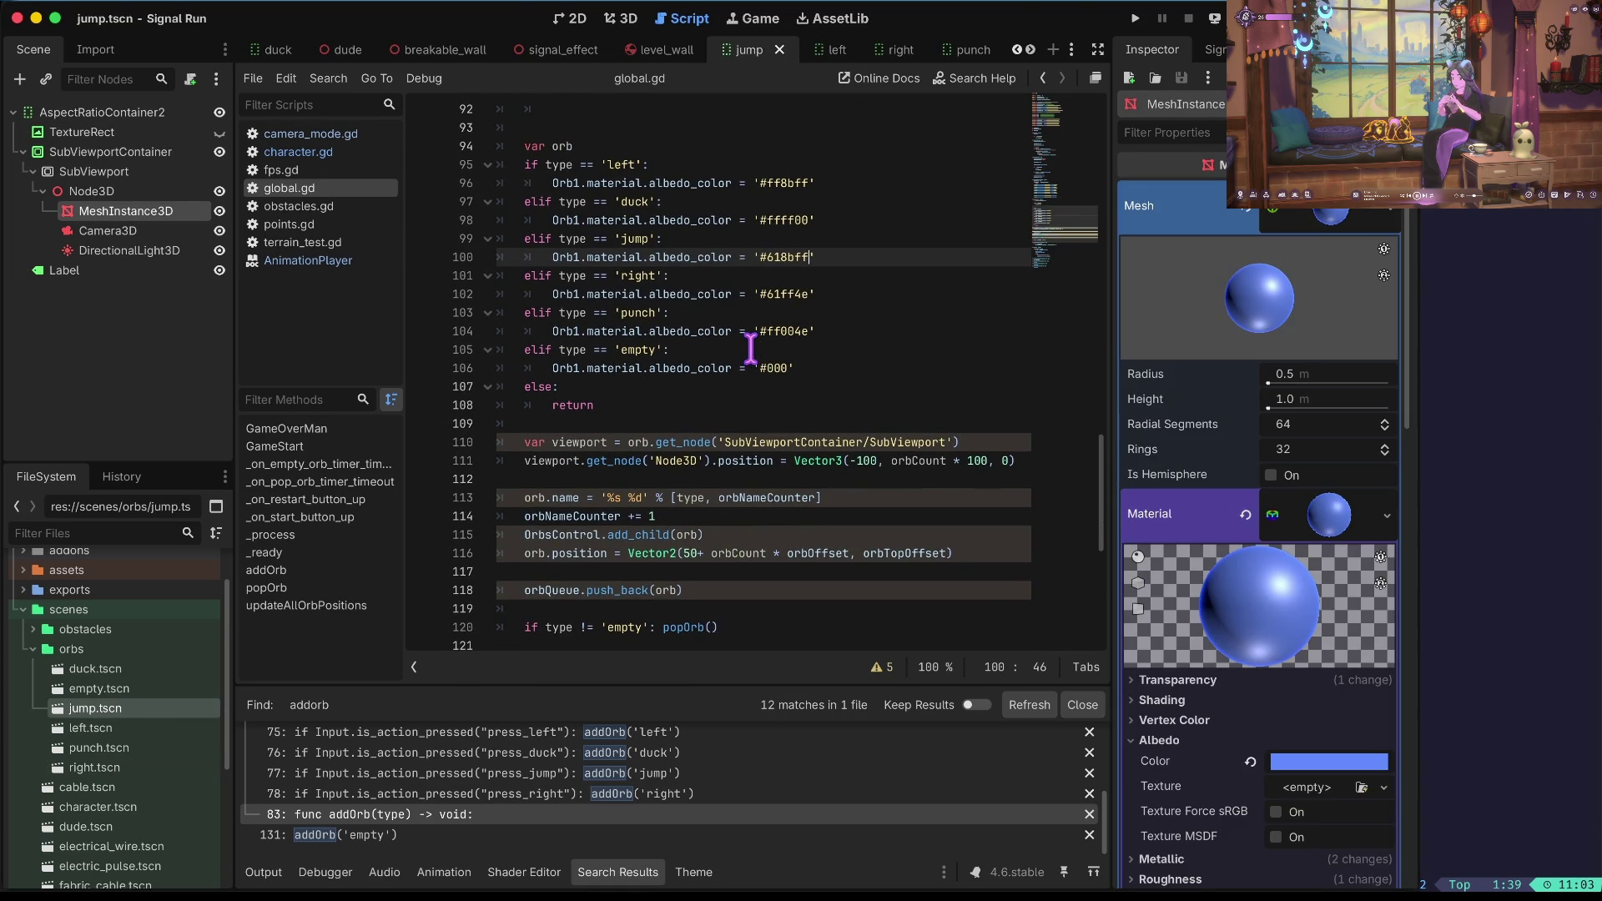
{"action": "scroll", "coordinate": [750, 349], "scroll_direction": "up", "scroll_amount": 2}
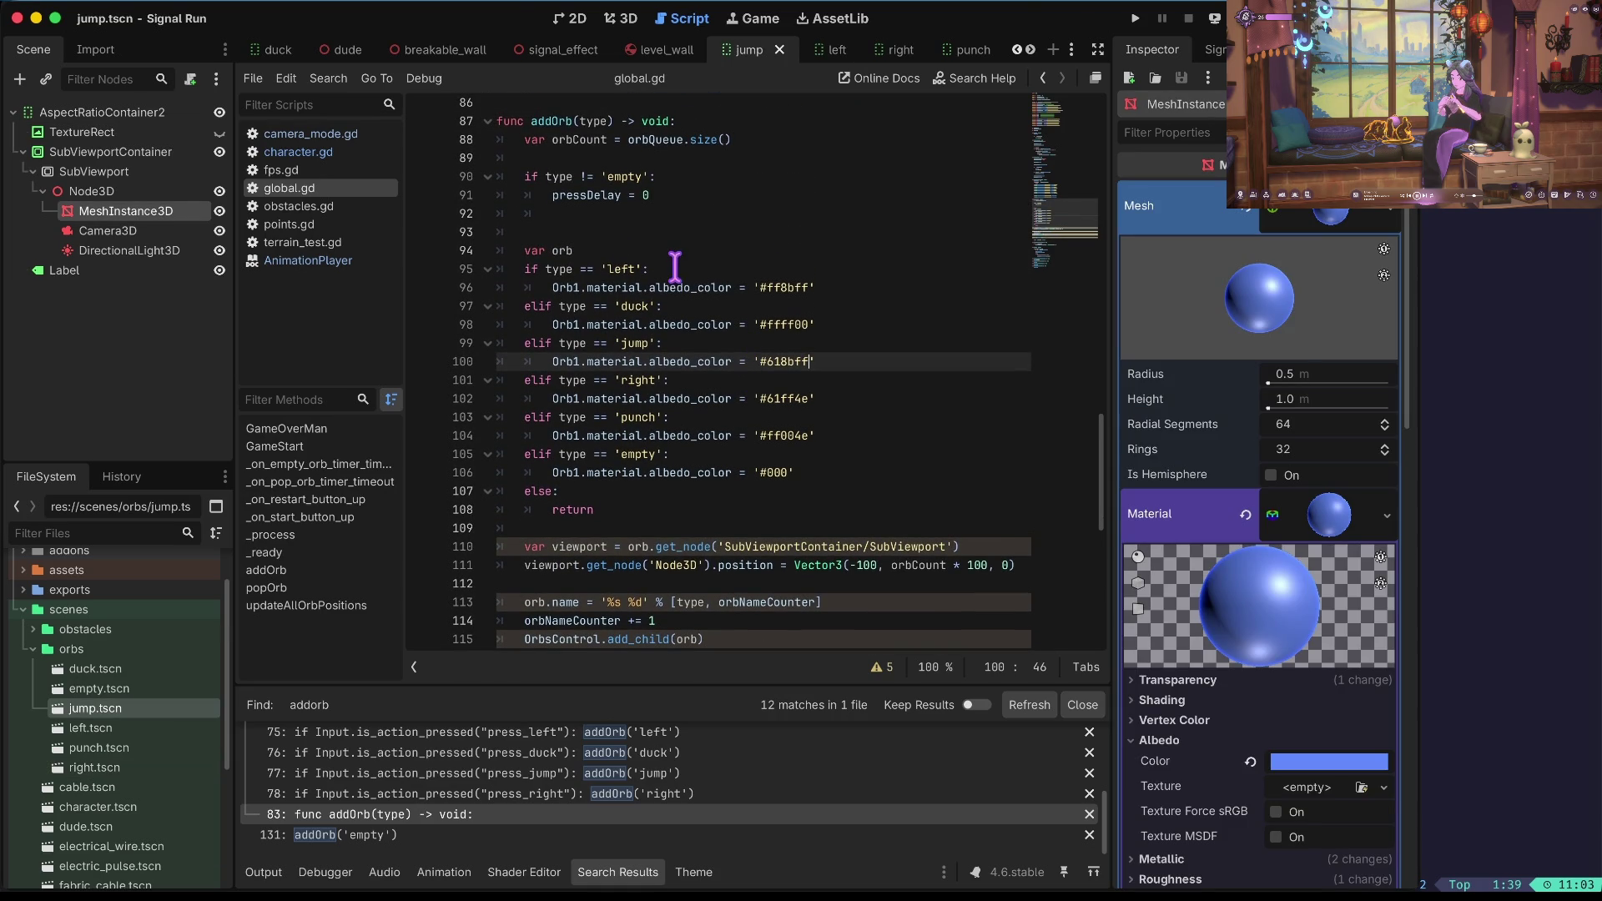
{"action": "left_click", "coordinate": [674, 255]}
{"action": "key", "text": "ctrl+d"}
{"action": "key", "text": "ctrl+d"}
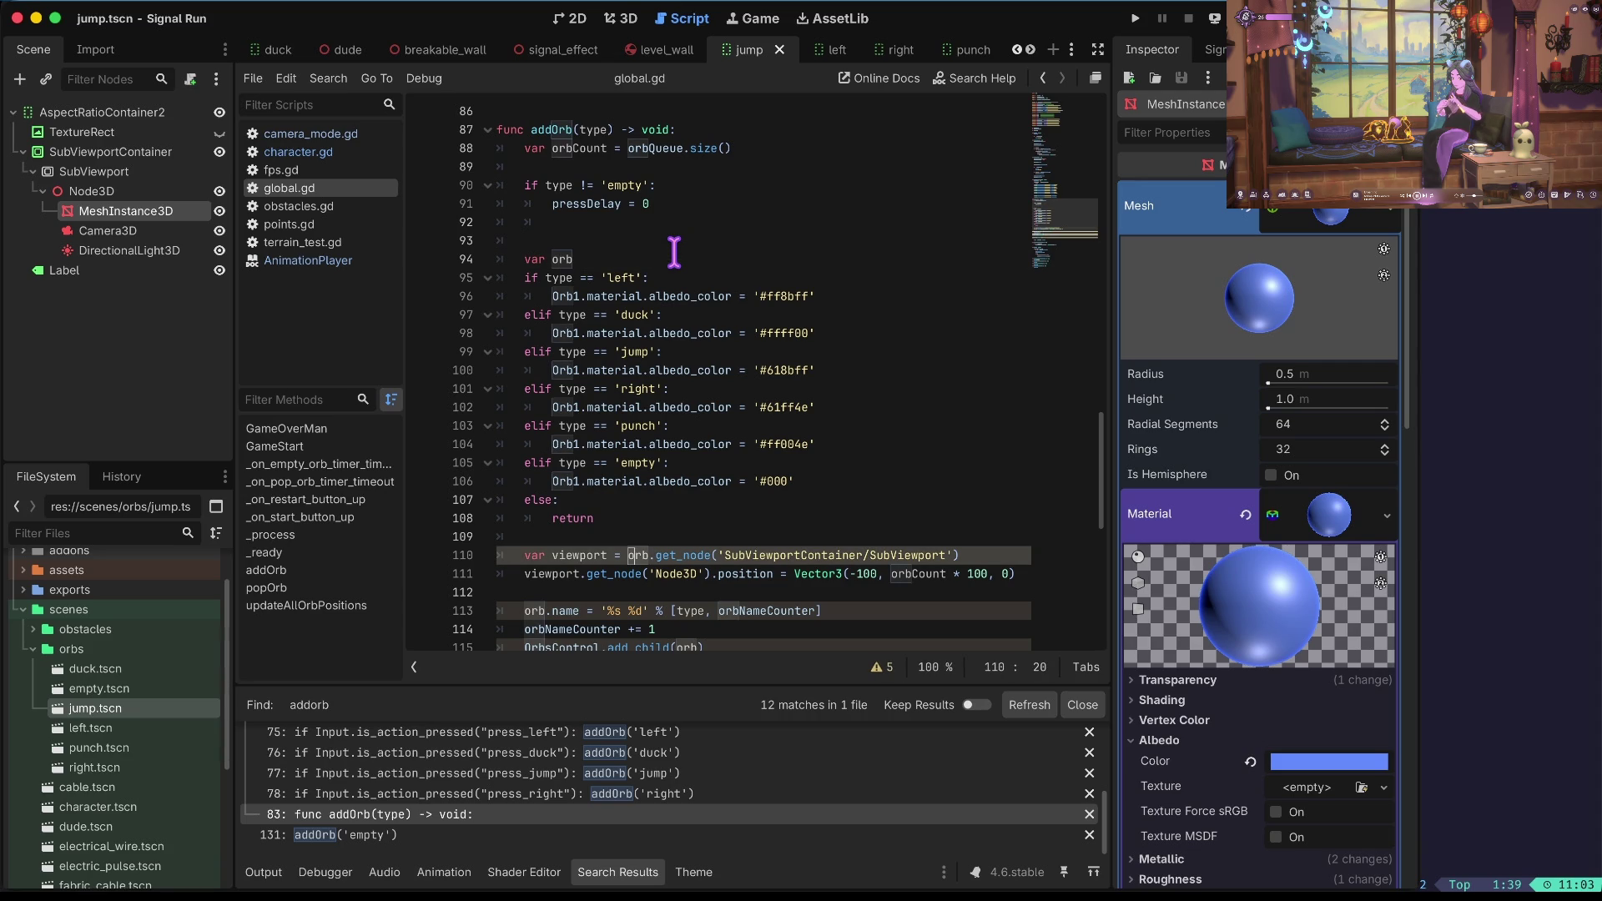
{"action": "scroll", "coordinate": [669, 412], "scroll_direction": "down", "scroll_amount": 1}
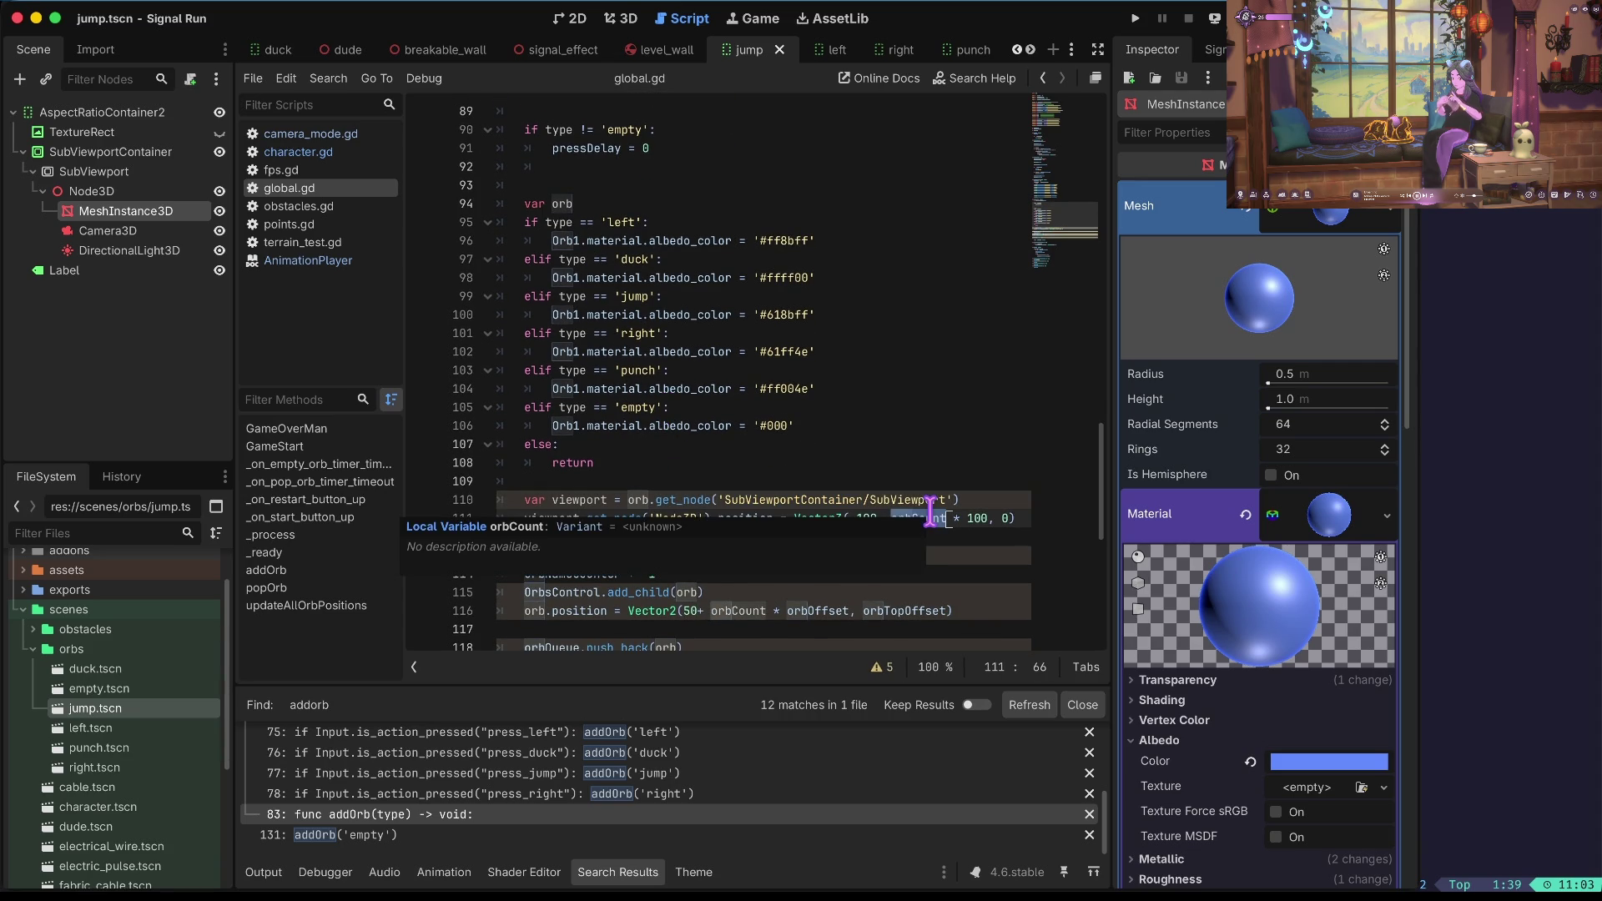
Delete the var viewport and viewport.get_node positioning lines from addOrb and save global.gd.
{"action": "left_click", "coordinate": [789, 481]}
{"action": "double_click", "coordinate": [720, 521]}
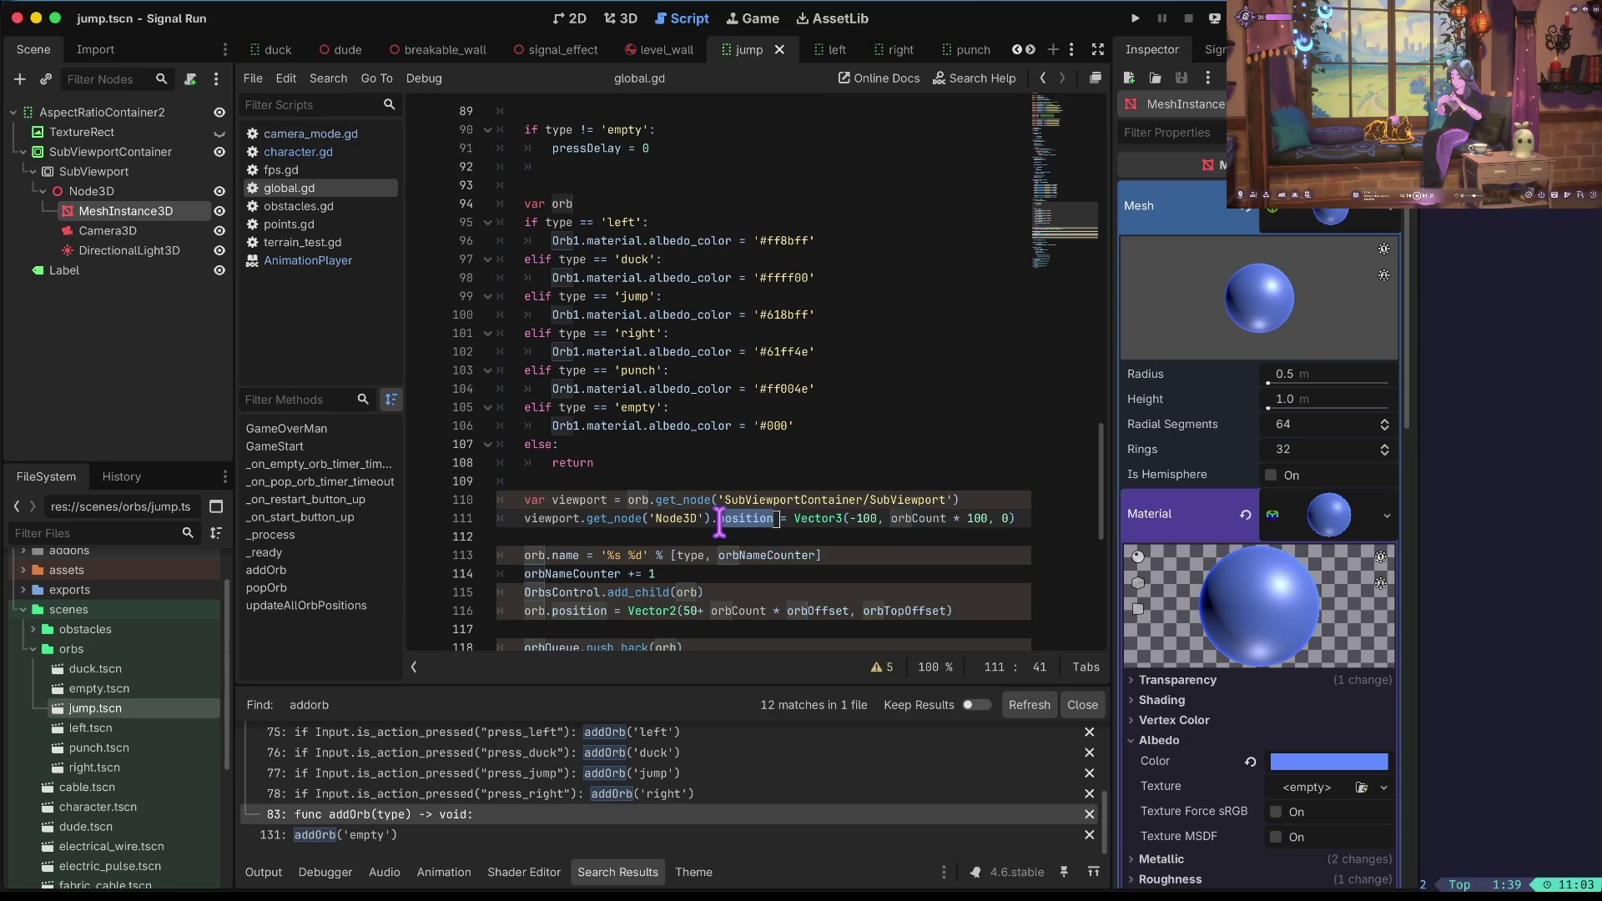
{"action": "scroll", "coordinate": [813, 509], "scroll_direction": "down", "scroll_amount": 1}
{"action": "left_click_drag", "start_coordinate": [902, 500], "coordinate": [904, 484]}
{"action": "triple_click", "coordinate": [904, 483]}
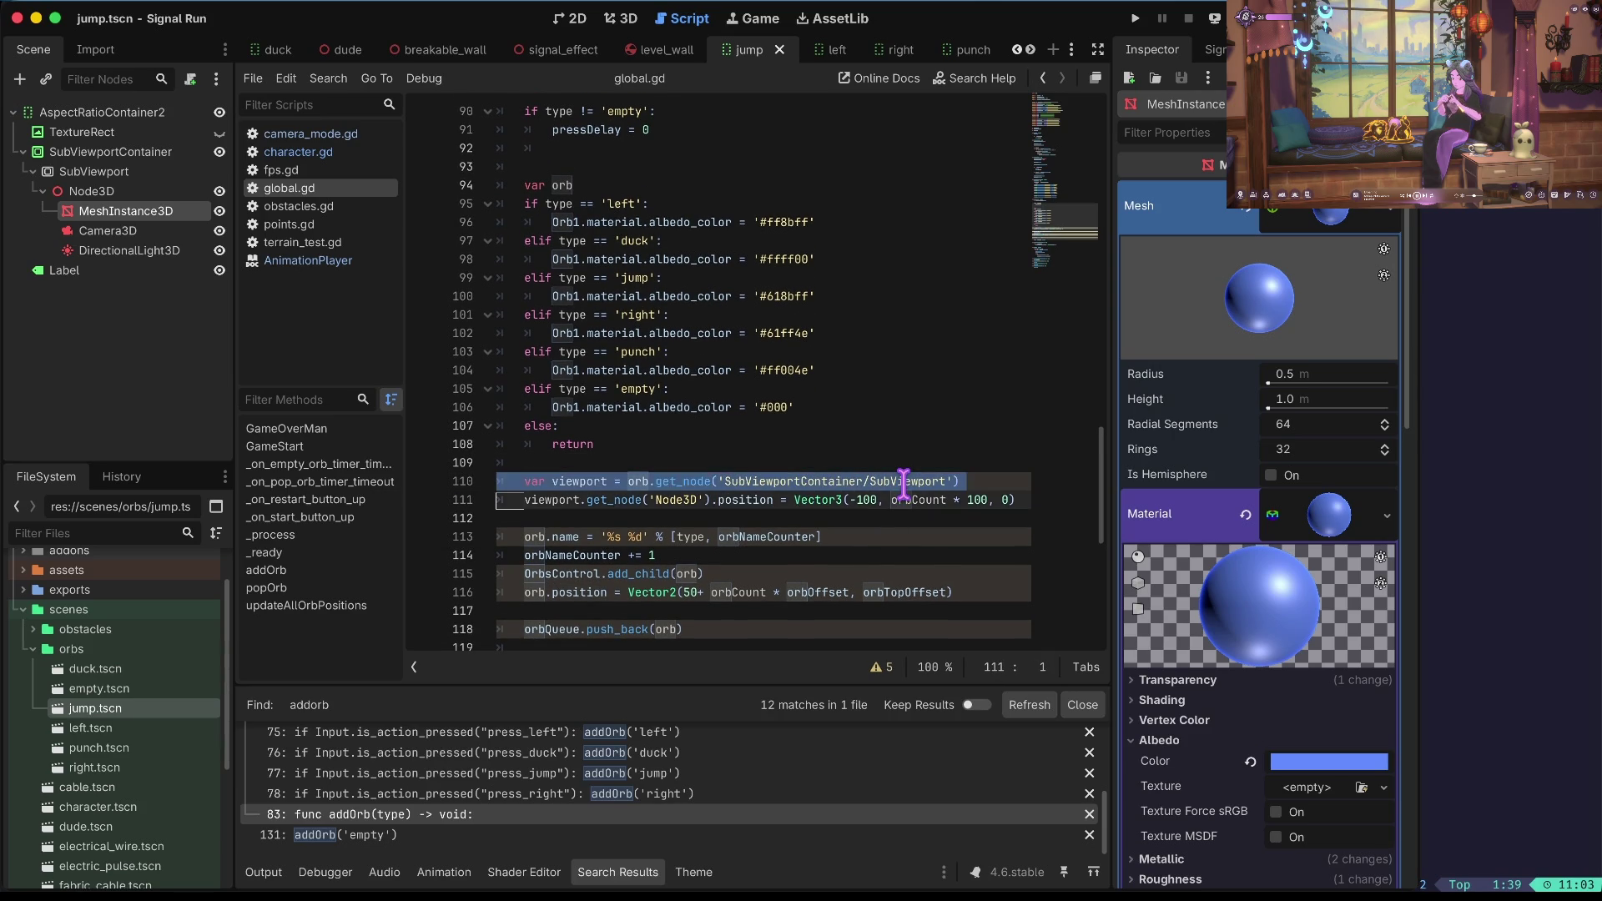
{"action": "key", "text": "ctrl+shift+k"}
{"action": "key", "text": "Up"}
{"action": "key", "text": "ctrl+shift+k"}
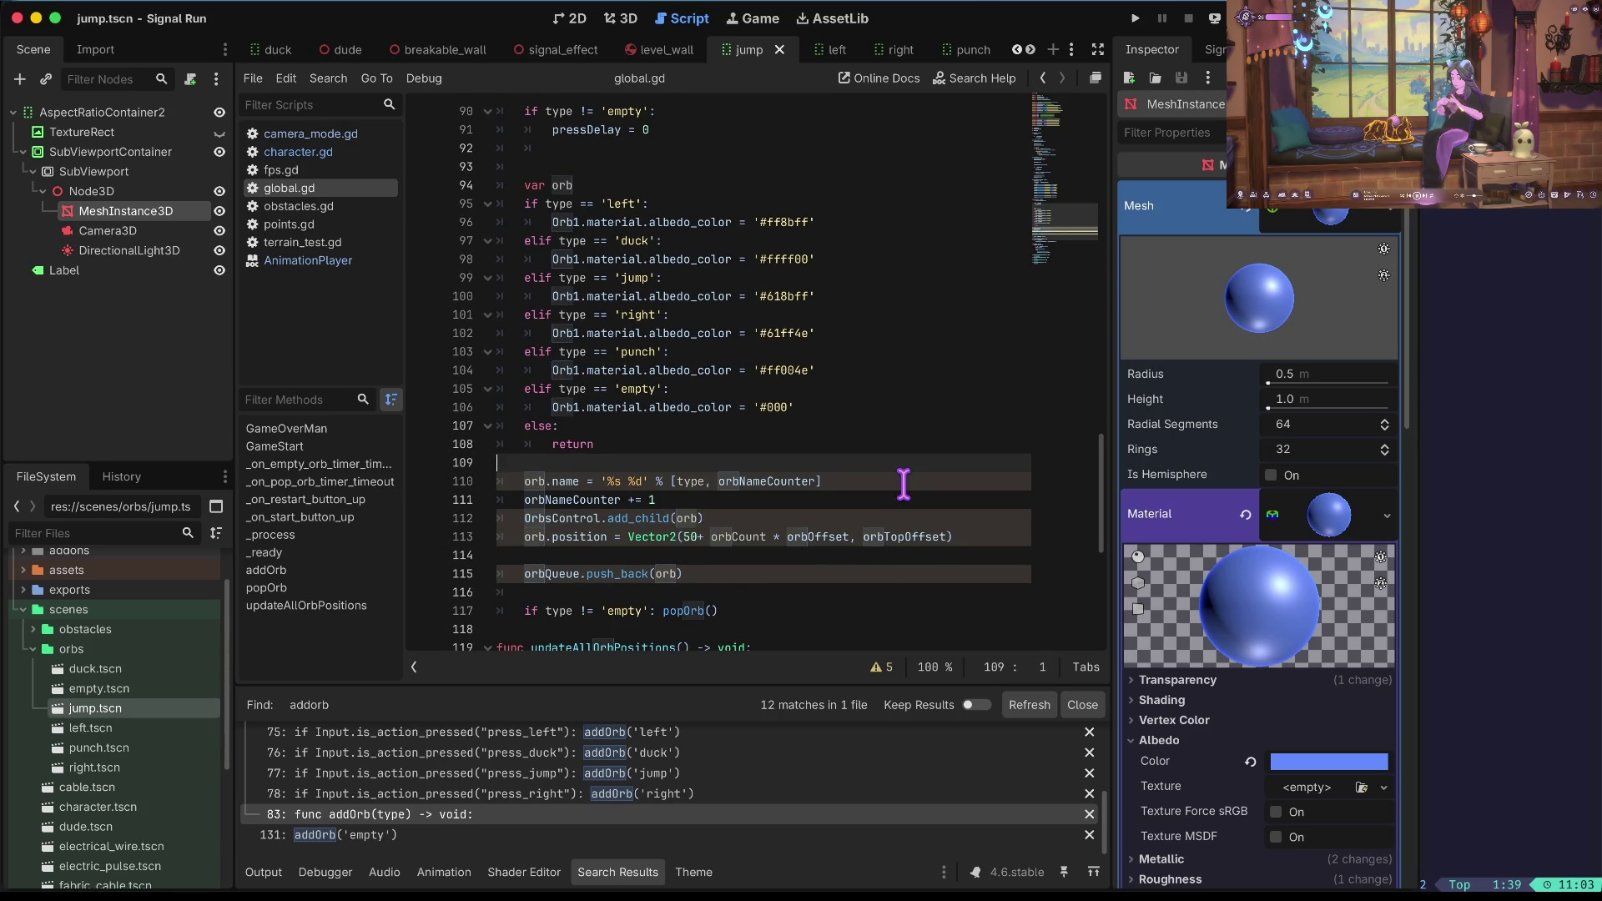
{"action": "key", "text": "BackSpace"}
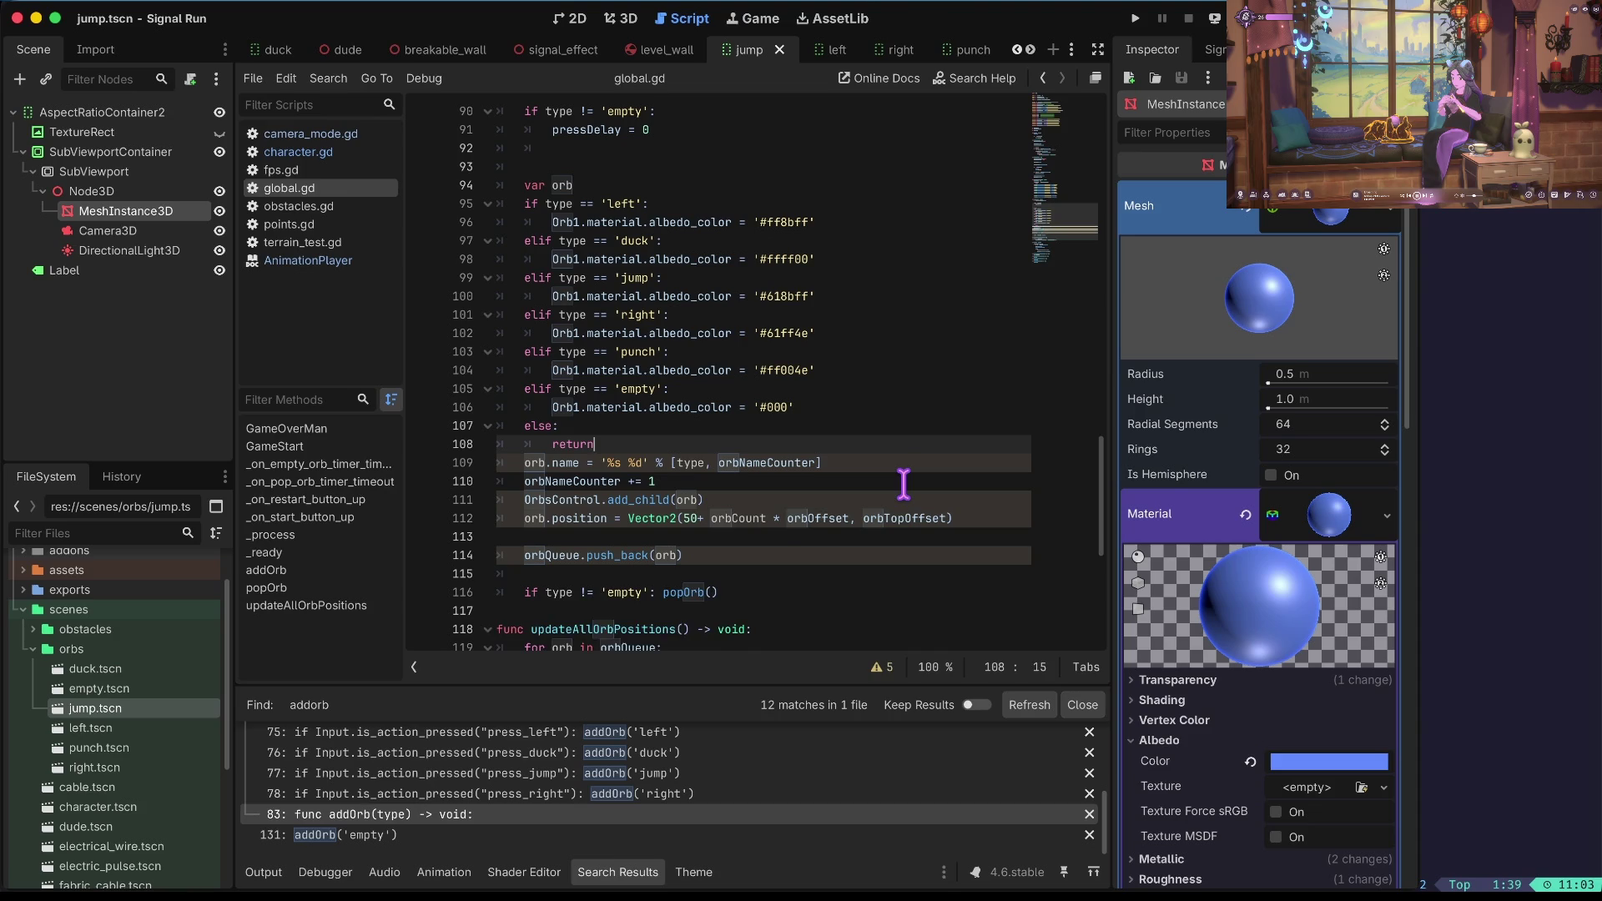
{"action": "key", "text": "Return"}
{"action": "key", "text": "ctrl+s"}
Tidy the stray indent and blank lines before the popOrb check, then show the Debugger panel.
{"action": "left_click", "coordinate": [683, 594]}
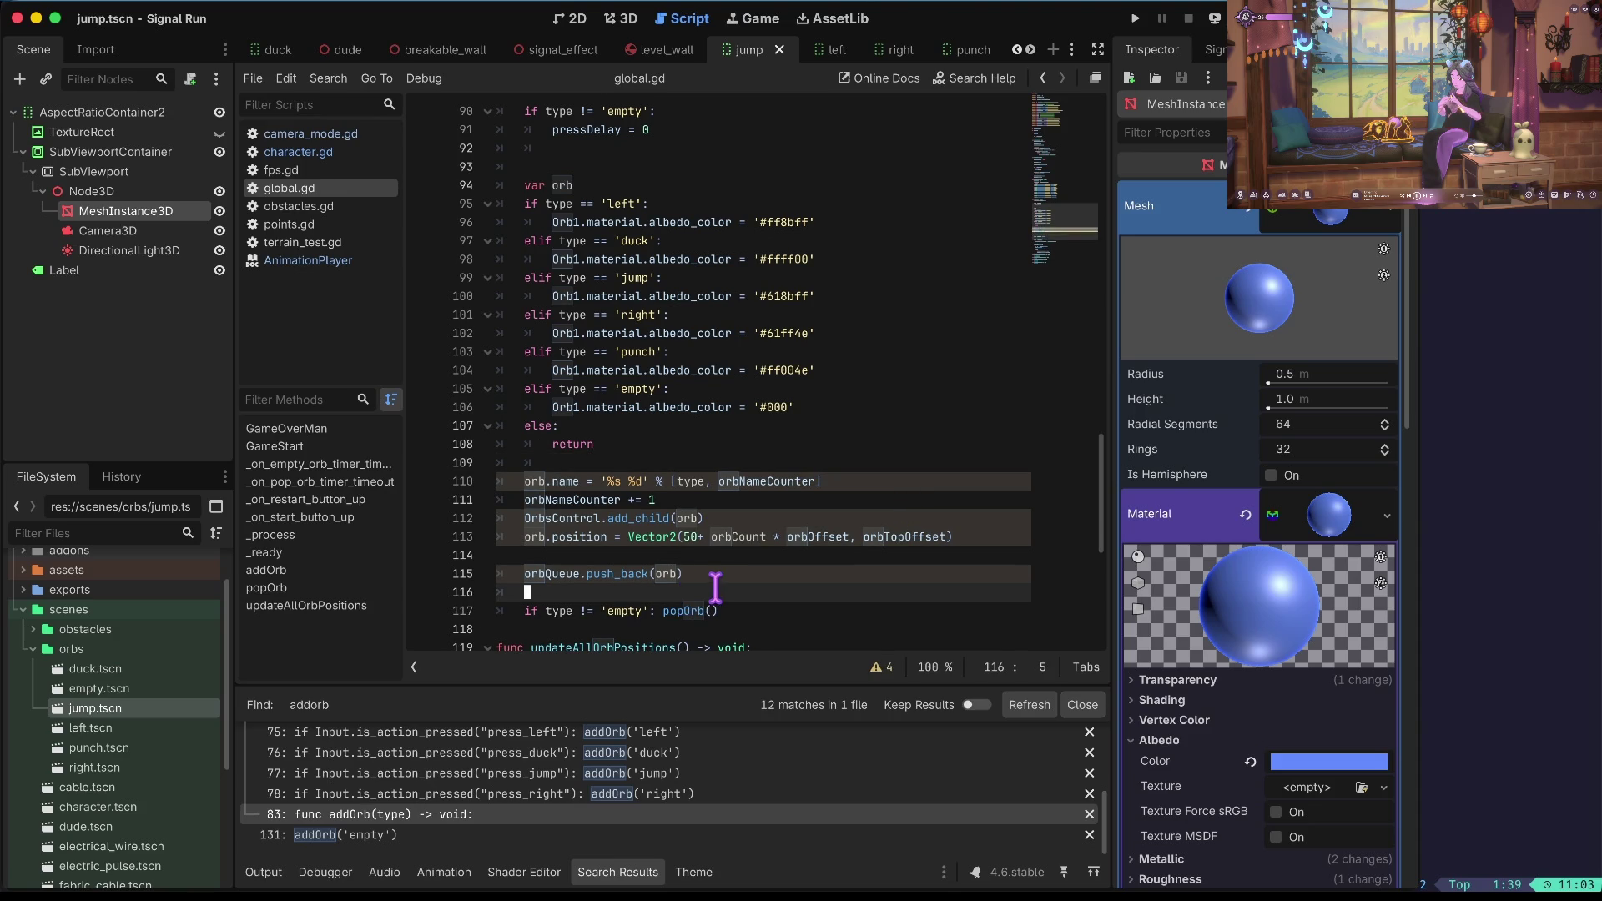
{"action": "key", "text": "ctrl+shift+f"}
{"action": "key", "text": "Escape"}
{"action": "key", "text": "BackSpace"}
{"action": "key", "text": "Up"}
{"action": "key", "text": "ctrl+z"}
{"action": "key", "text": "ctrl+z"}
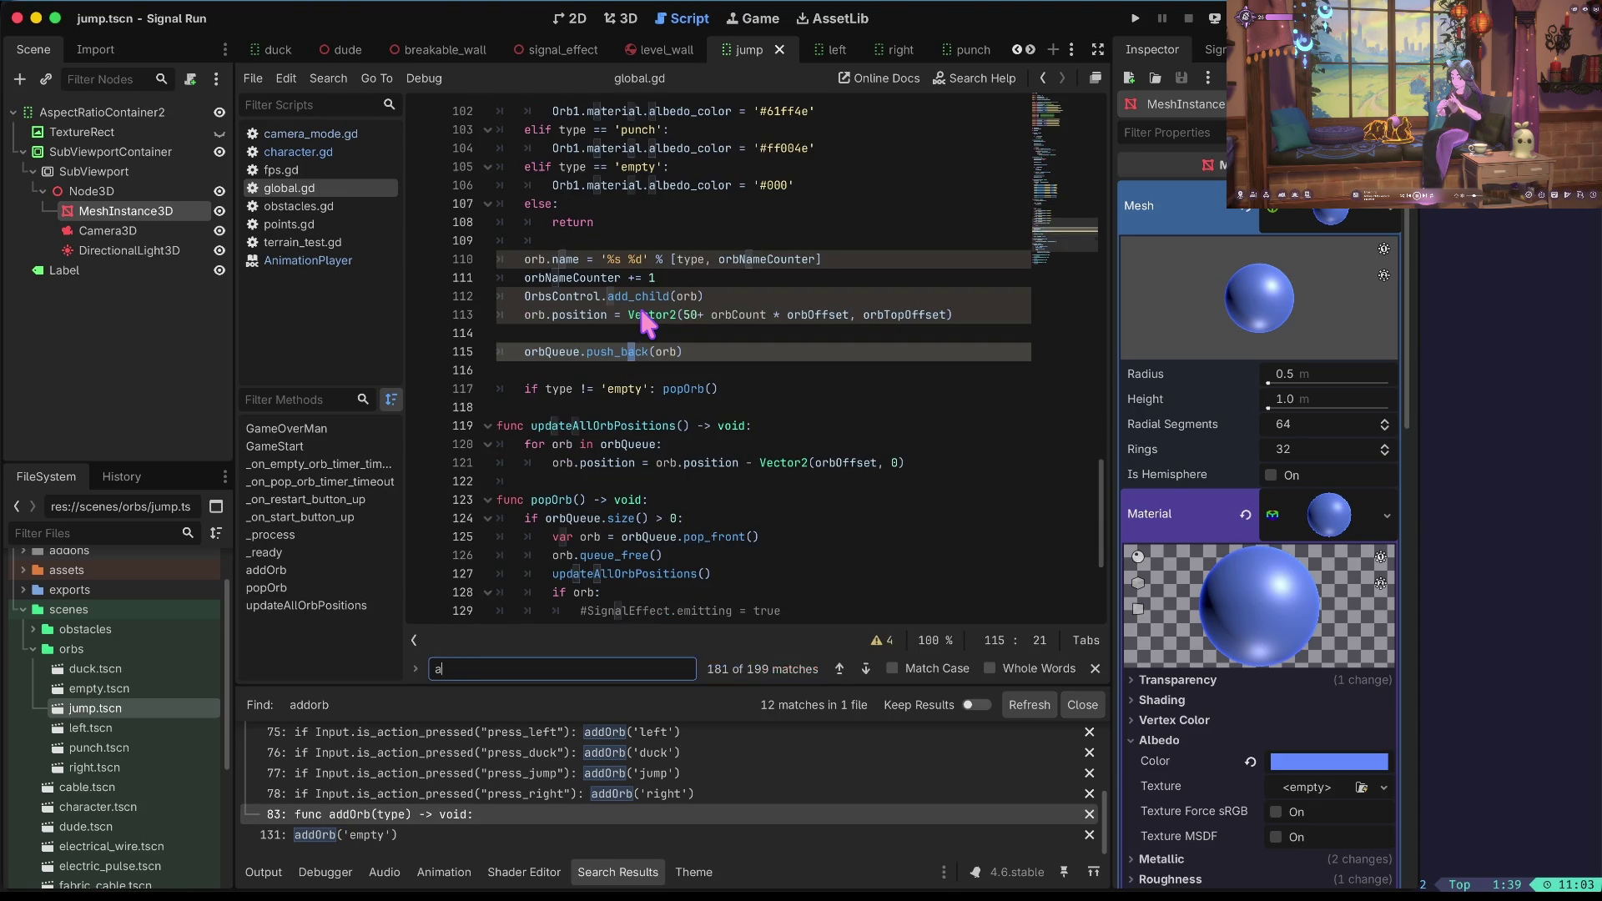
{"action": "key", "text": "Down"}
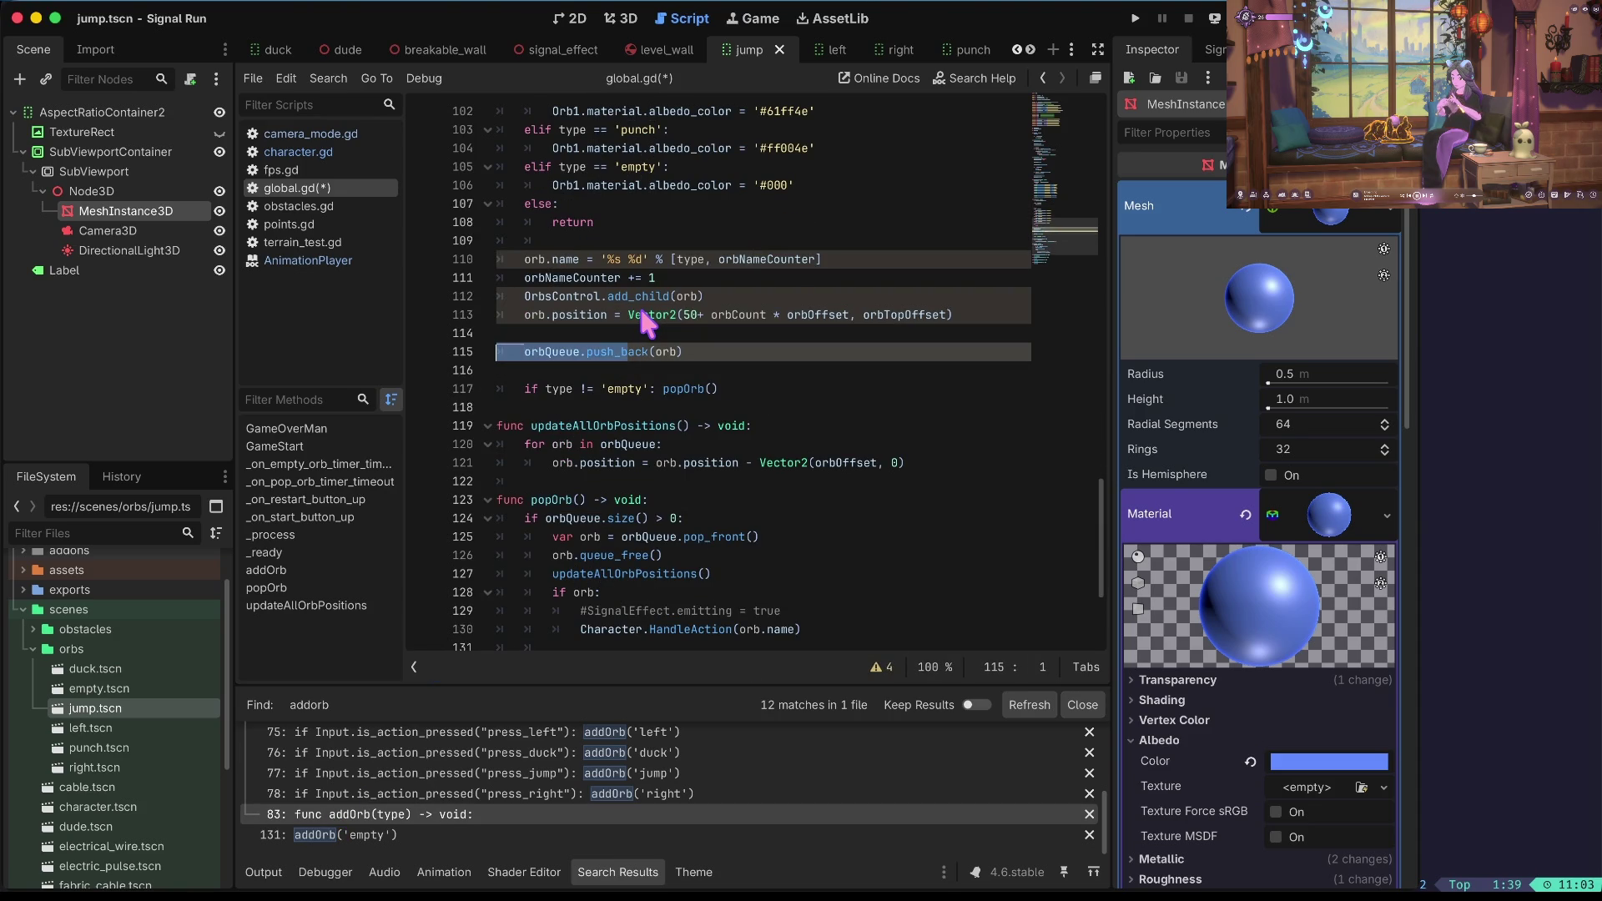
{"action": "key", "text": "Up"}
{"action": "key", "text": "Up"}
{"action": "key", "text": "Up"}
{"action": "key", "text": "Home"}
{"action": "scroll", "coordinate": [640, 310], "scroll_direction": "up", "scroll_amount": 4}
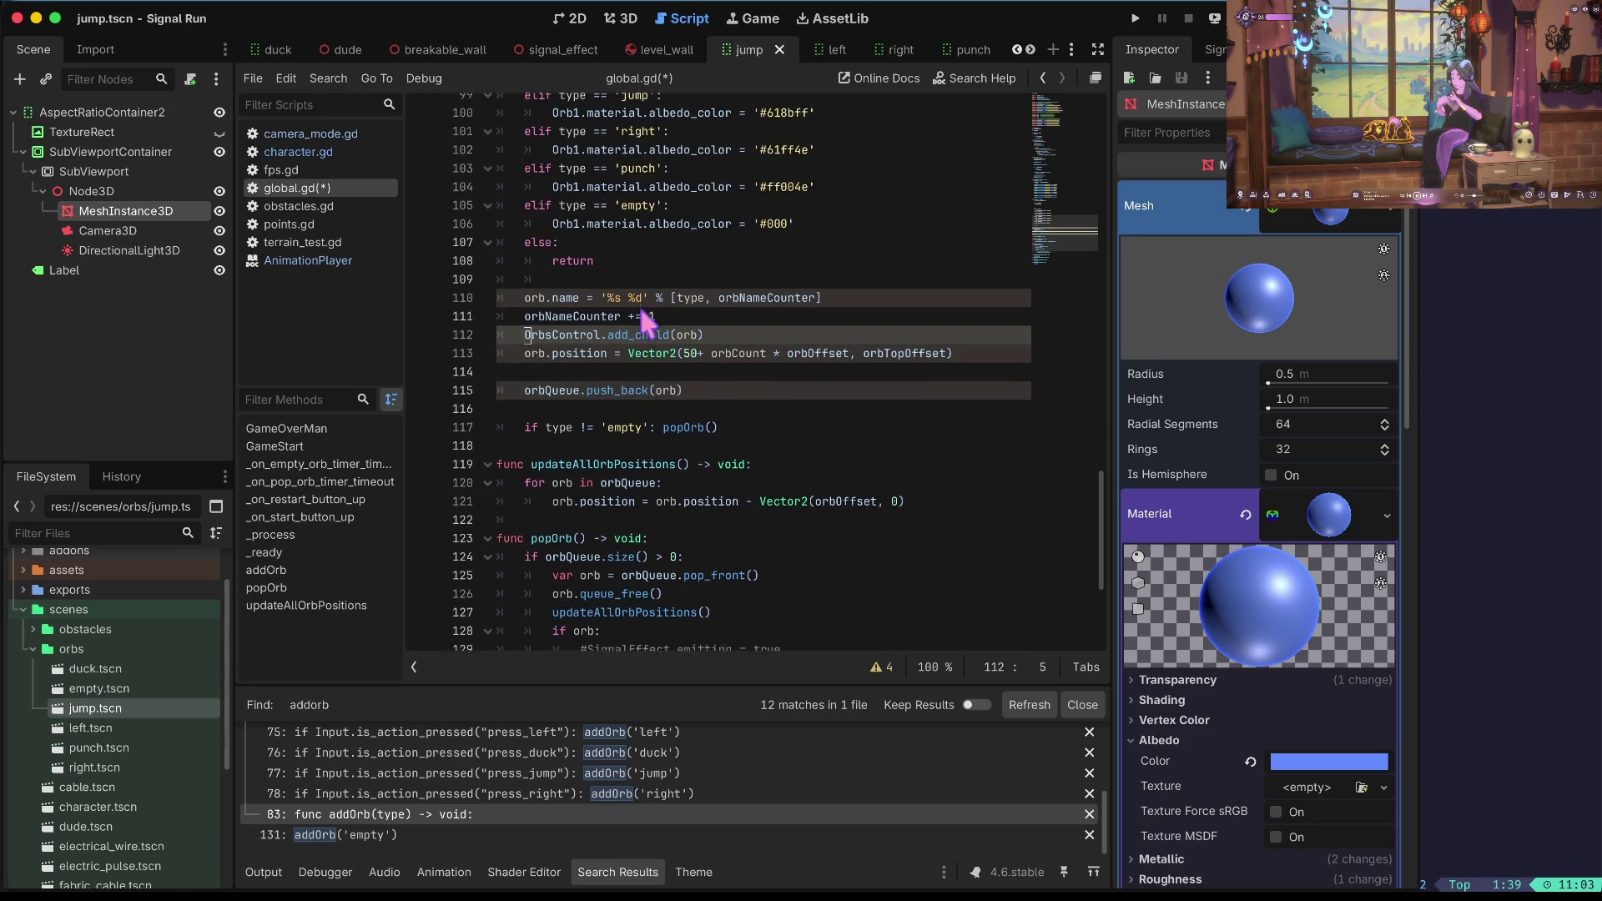
{"action": "left_click", "coordinate": [325, 873]}
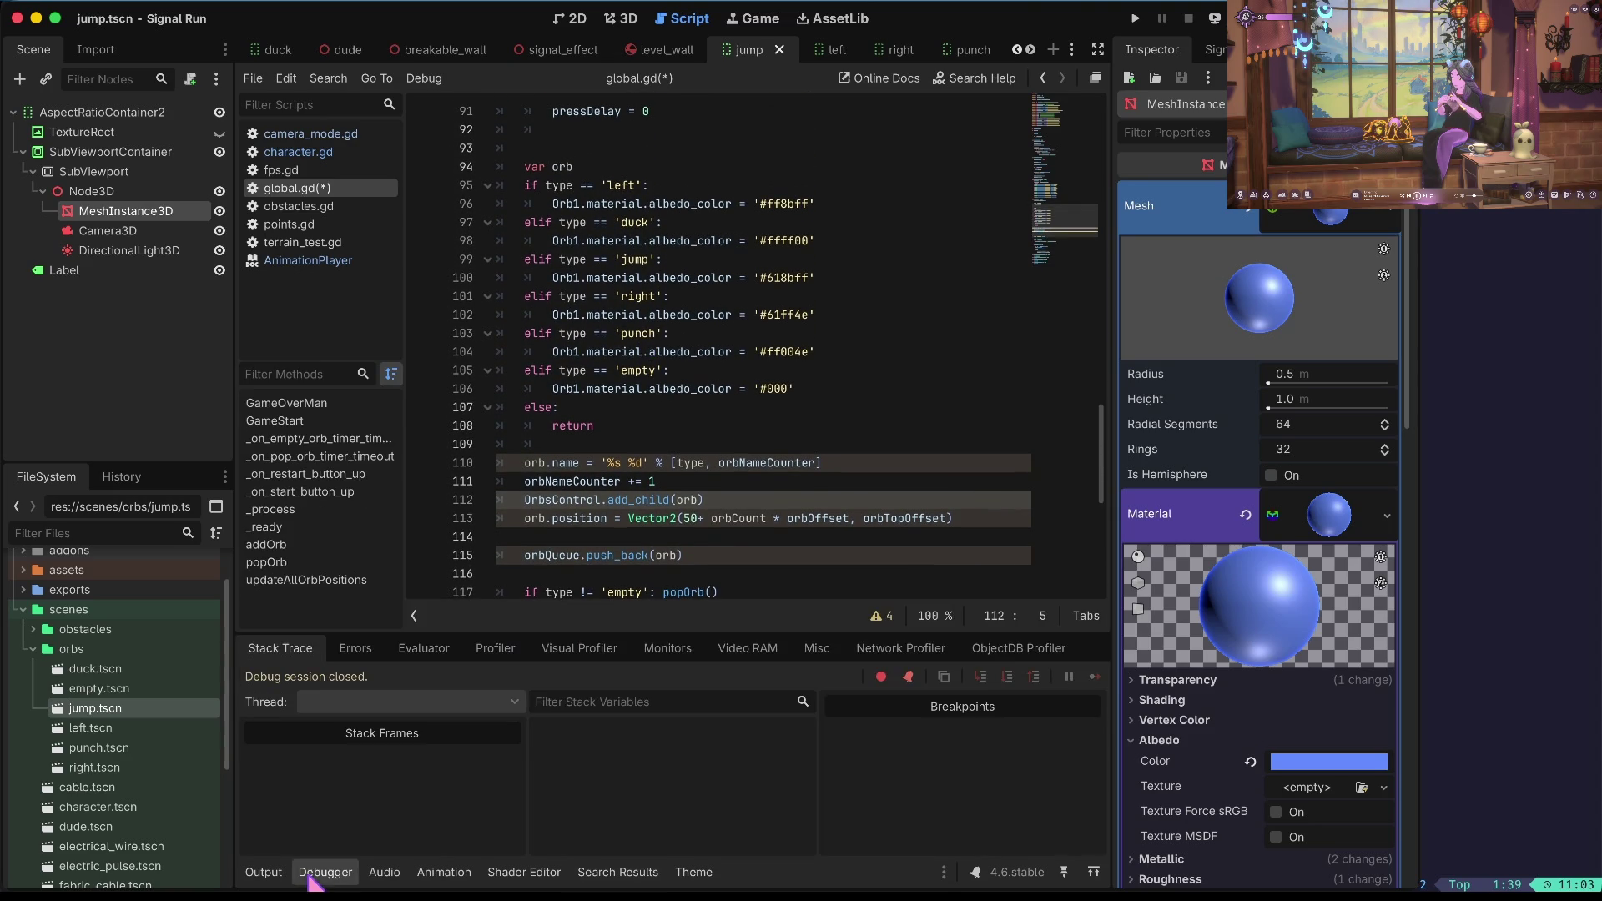
Using the warnings list, delete the OrbsControl.add_child and orb.position lines from addOrb.
{"action": "left_click", "coordinate": [880, 616]}
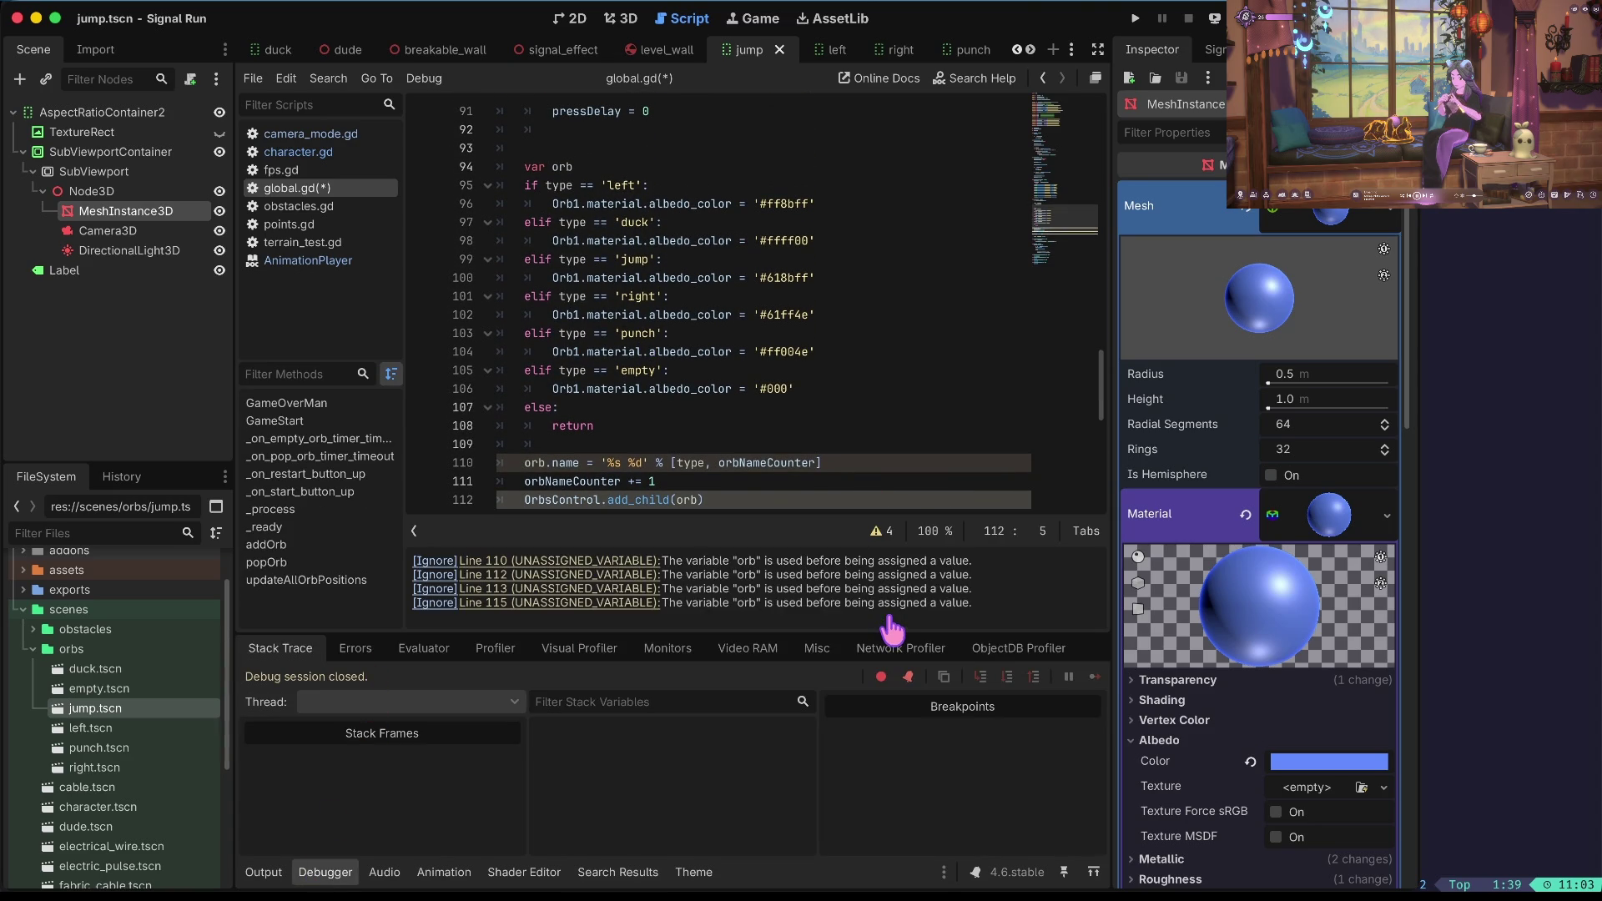
{"action": "left_click", "coordinate": [576, 561]}
{"action": "left_click", "coordinate": [739, 314]}
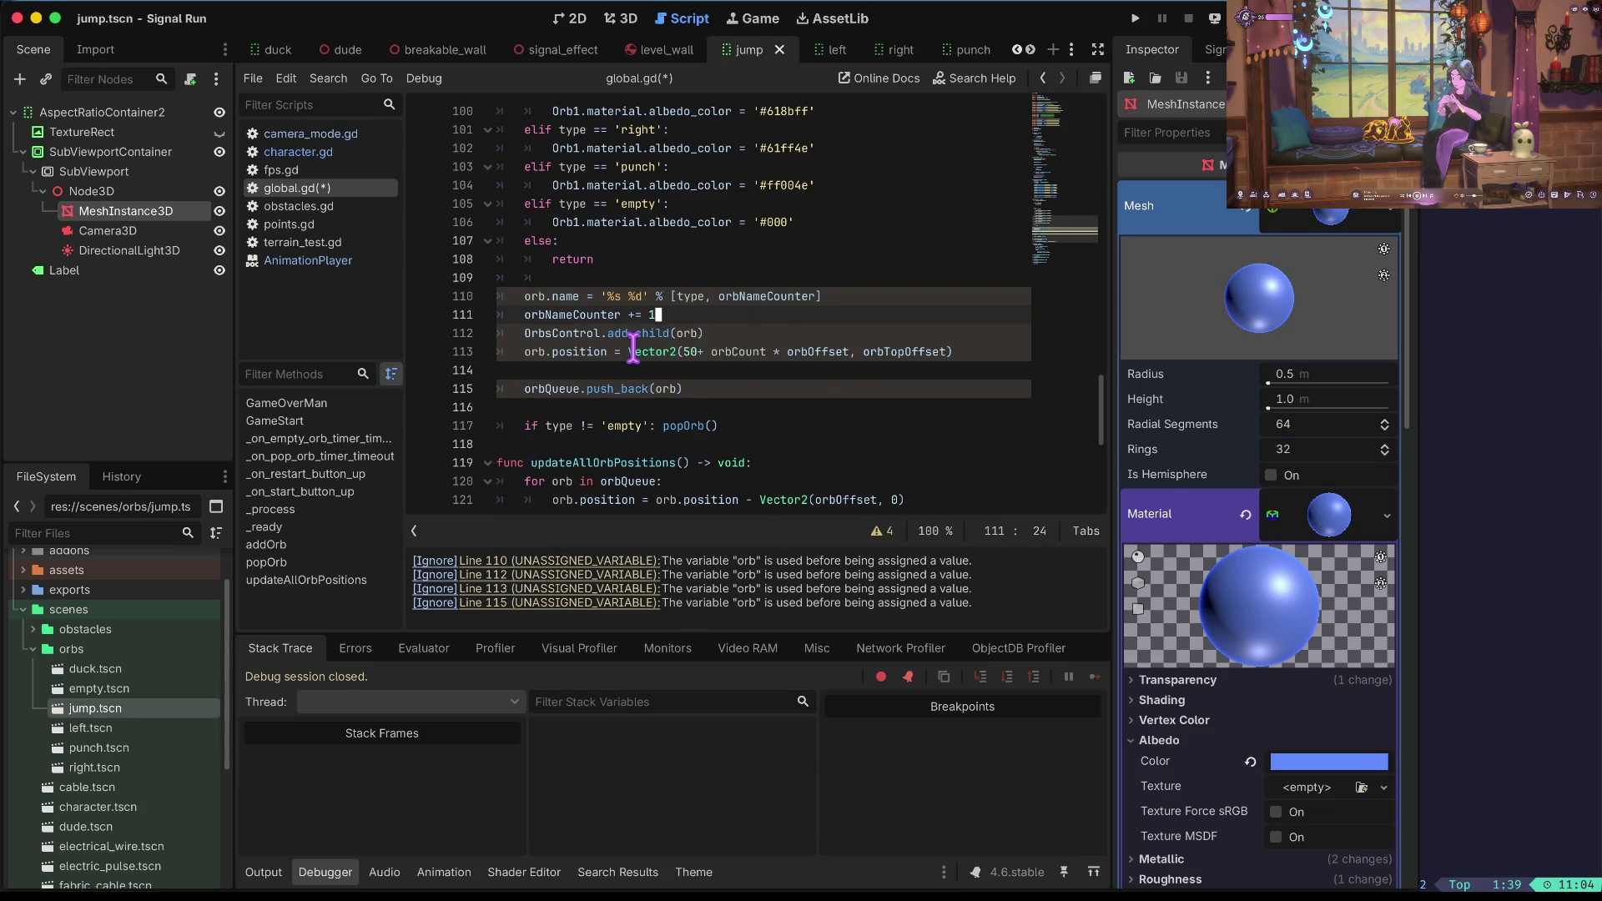
{"action": "key", "text": "alt+Left"}
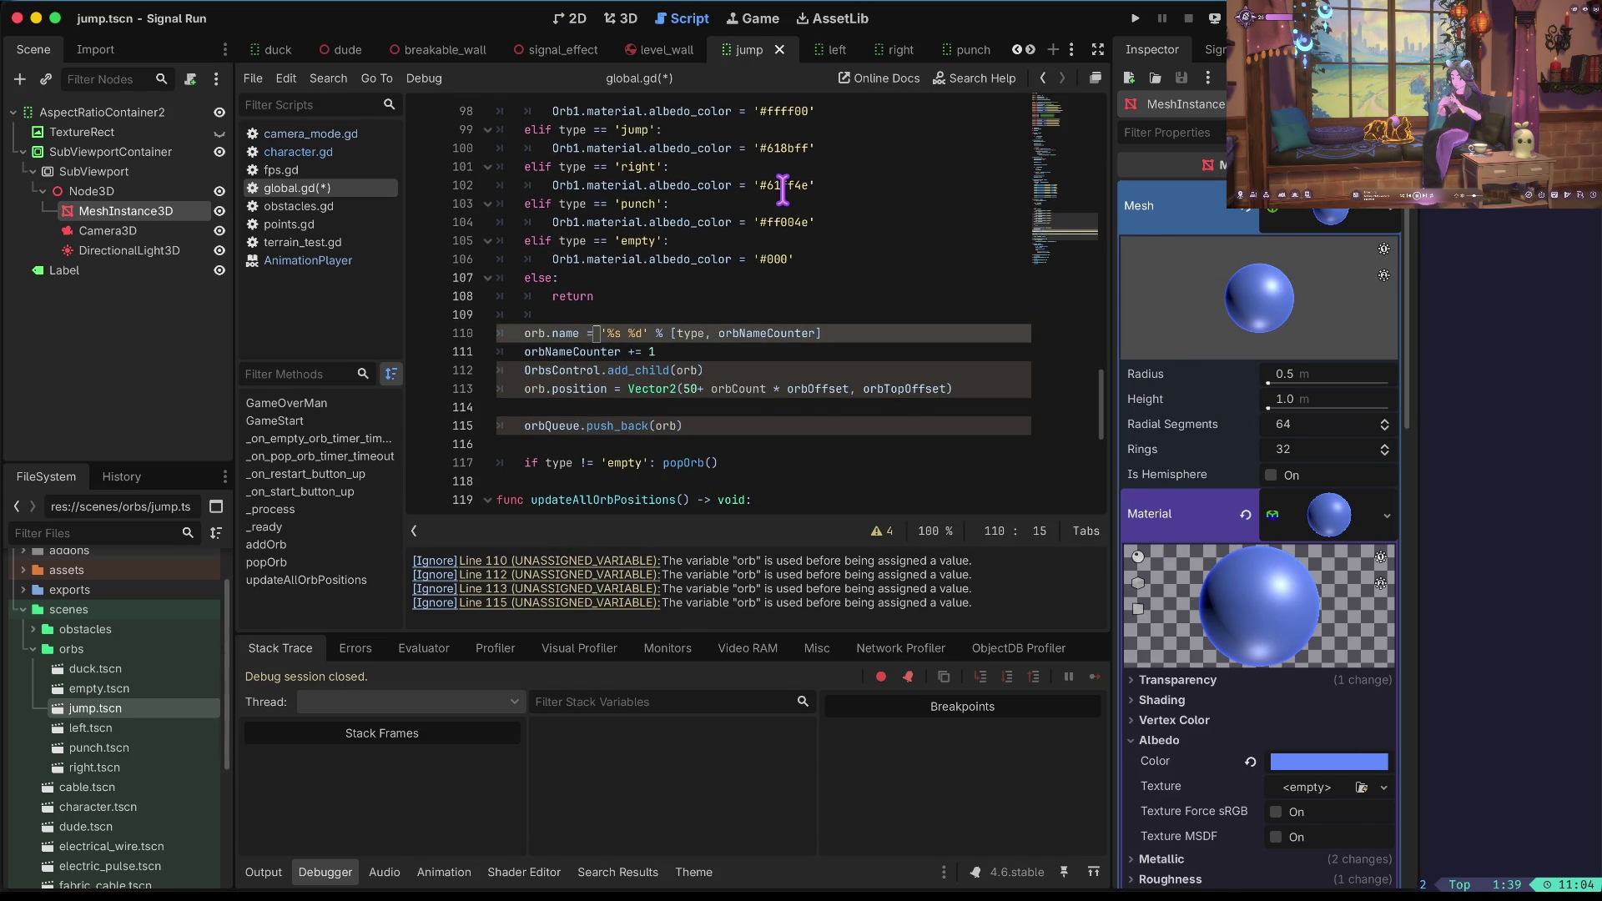
{"action": "key", "text": "Down"}
{"action": "key", "text": "Down"}
{"action": "key", "text": "Down"}
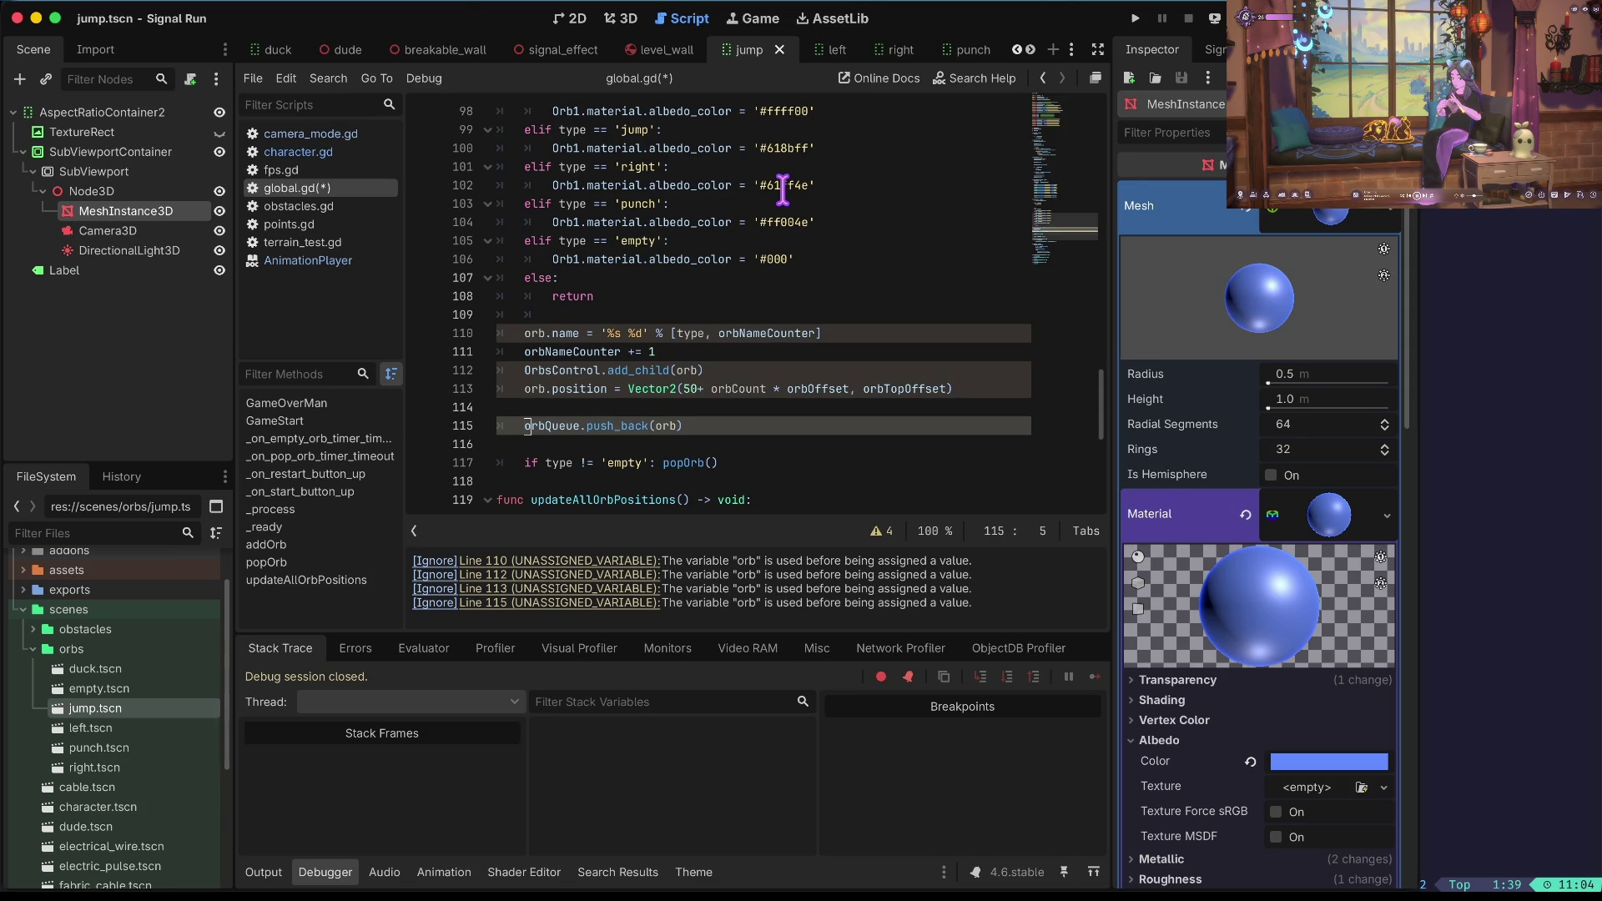
{"action": "key", "text": "ctrl+Right"}
{"action": "key", "text": "ctrl+Right"}
{"action": "key", "text": "ctrl+Right"}
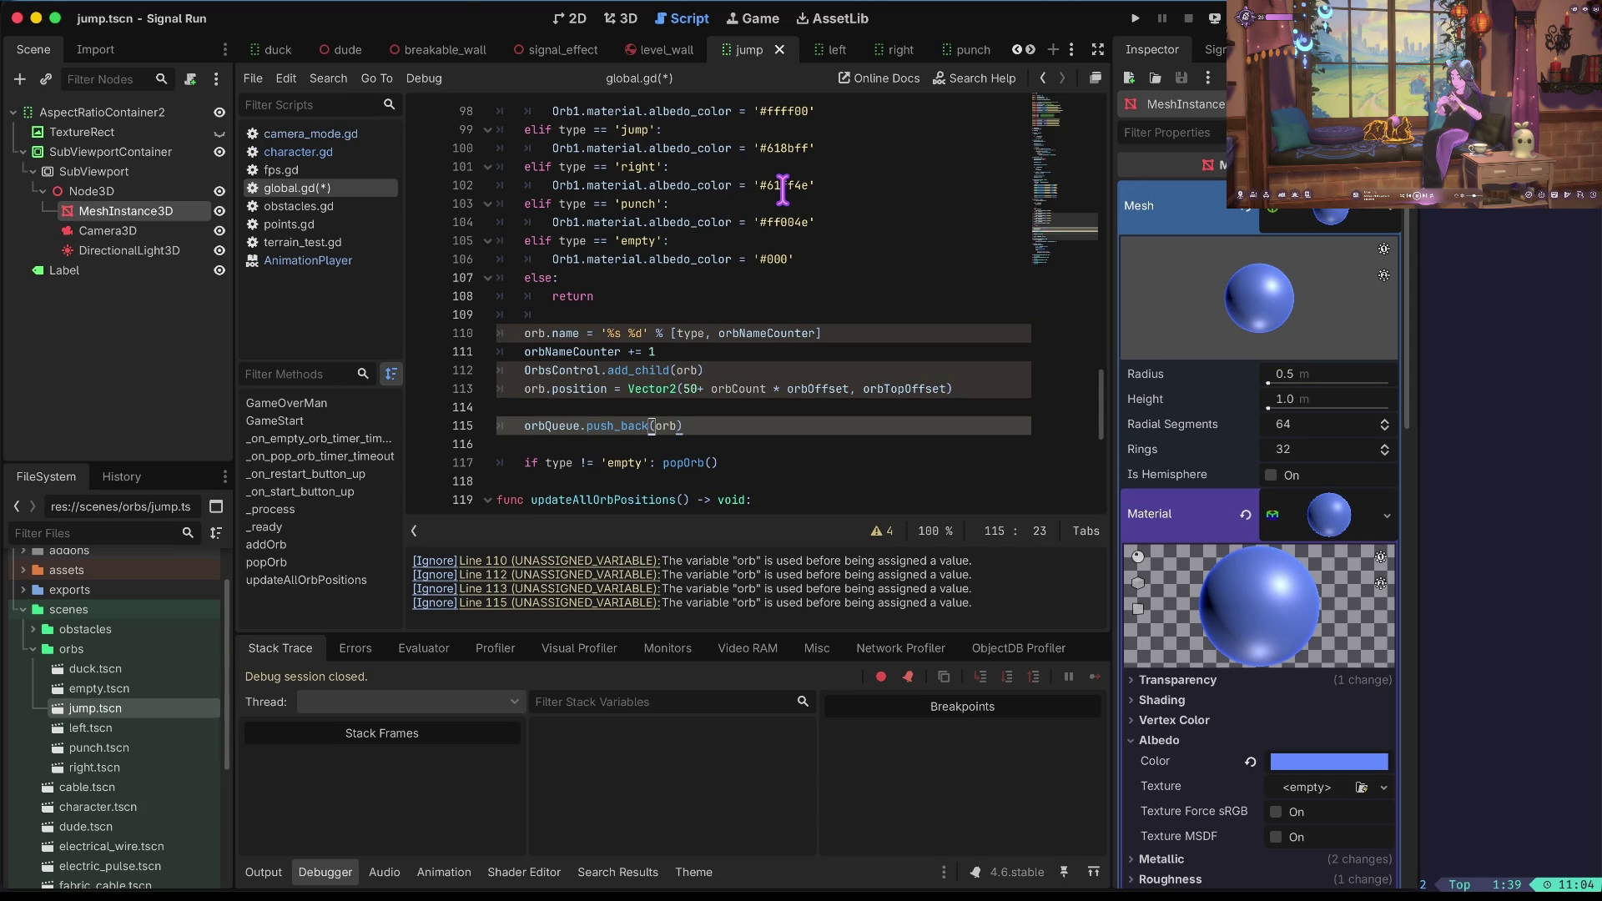
{"action": "key", "text": "Up"}
{"action": "key", "text": "Up"}
{"action": "key", "text": "Up"}
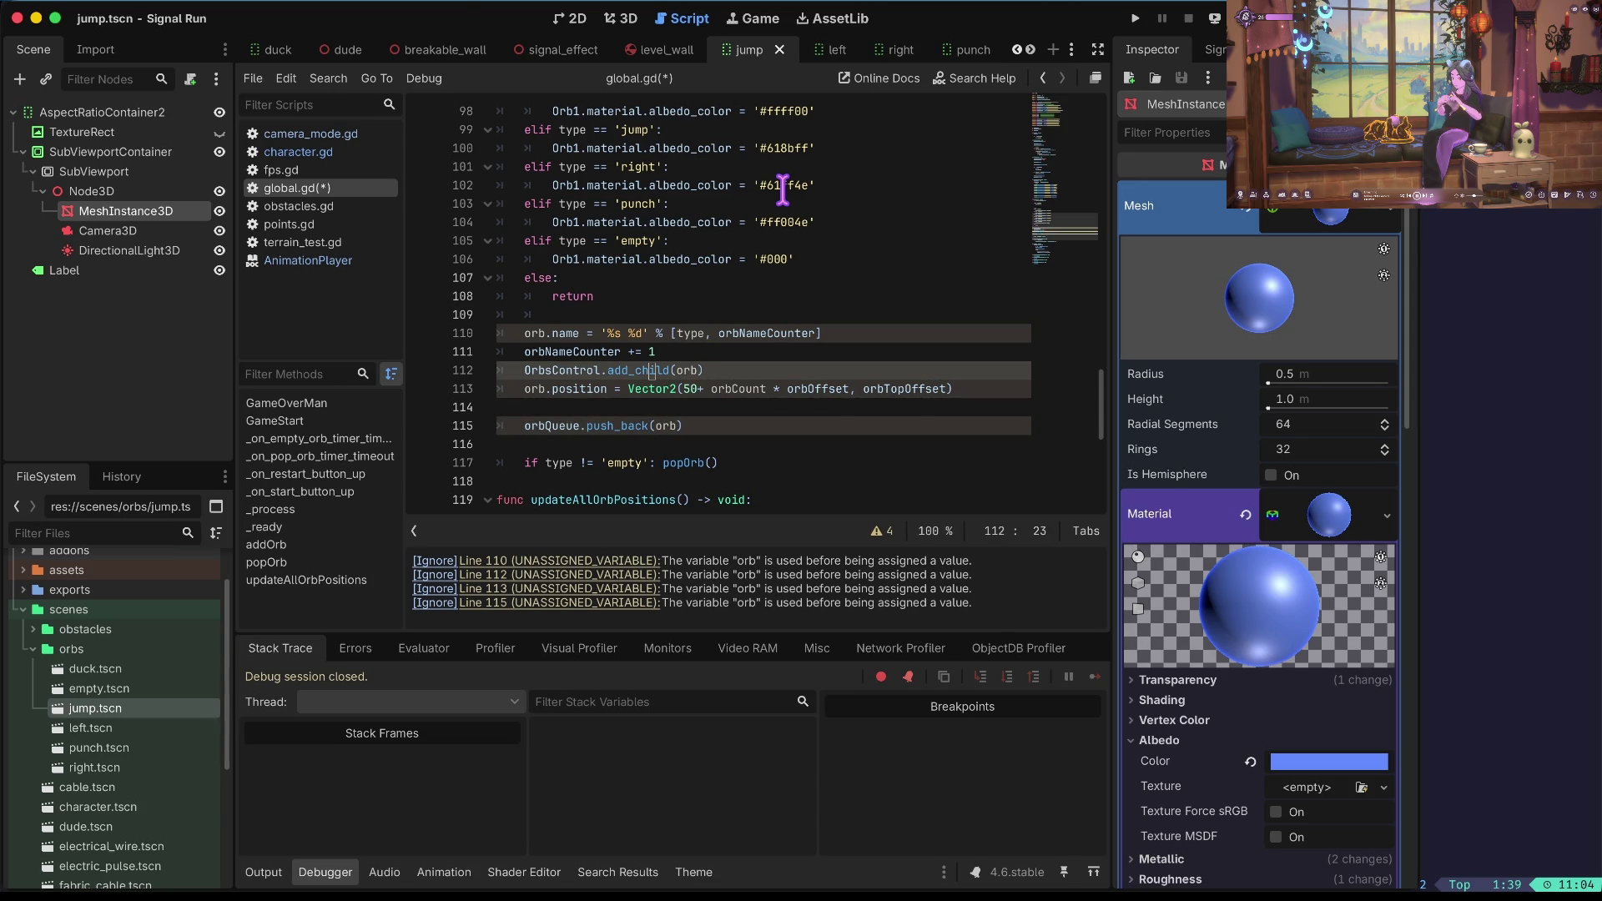
{"action": "key", "text": "ctrl+shift+k"}
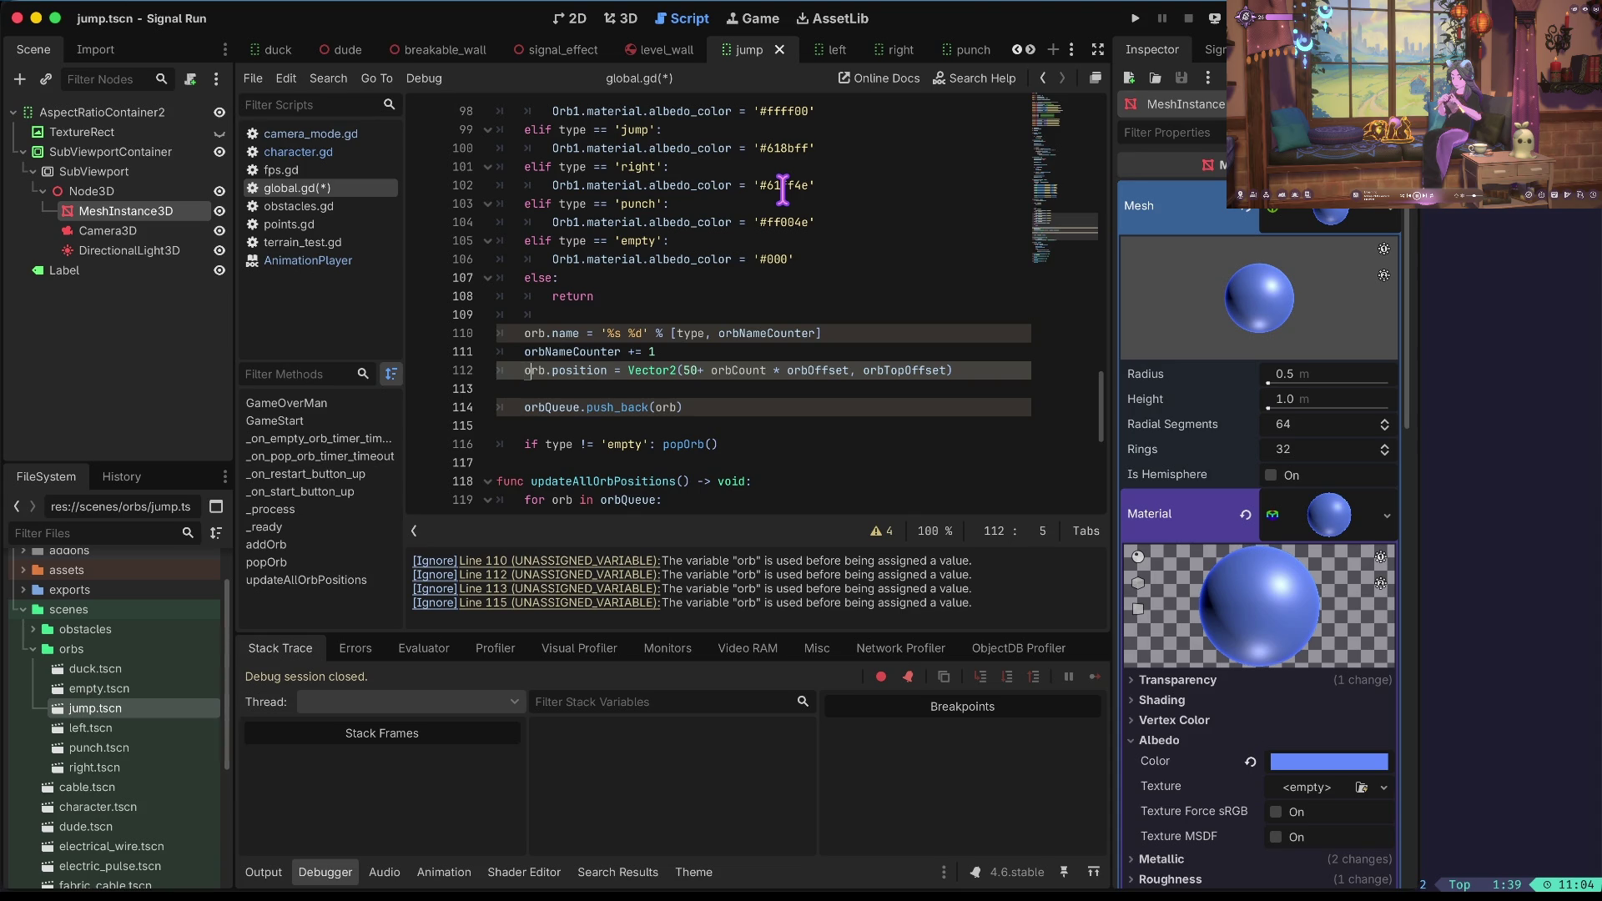
{"action": "key", "text": "ctrl+shift+k"}
{"action": "key", "text": "ctrl+shift+k"}
{"action": "key", "text": "Home"}
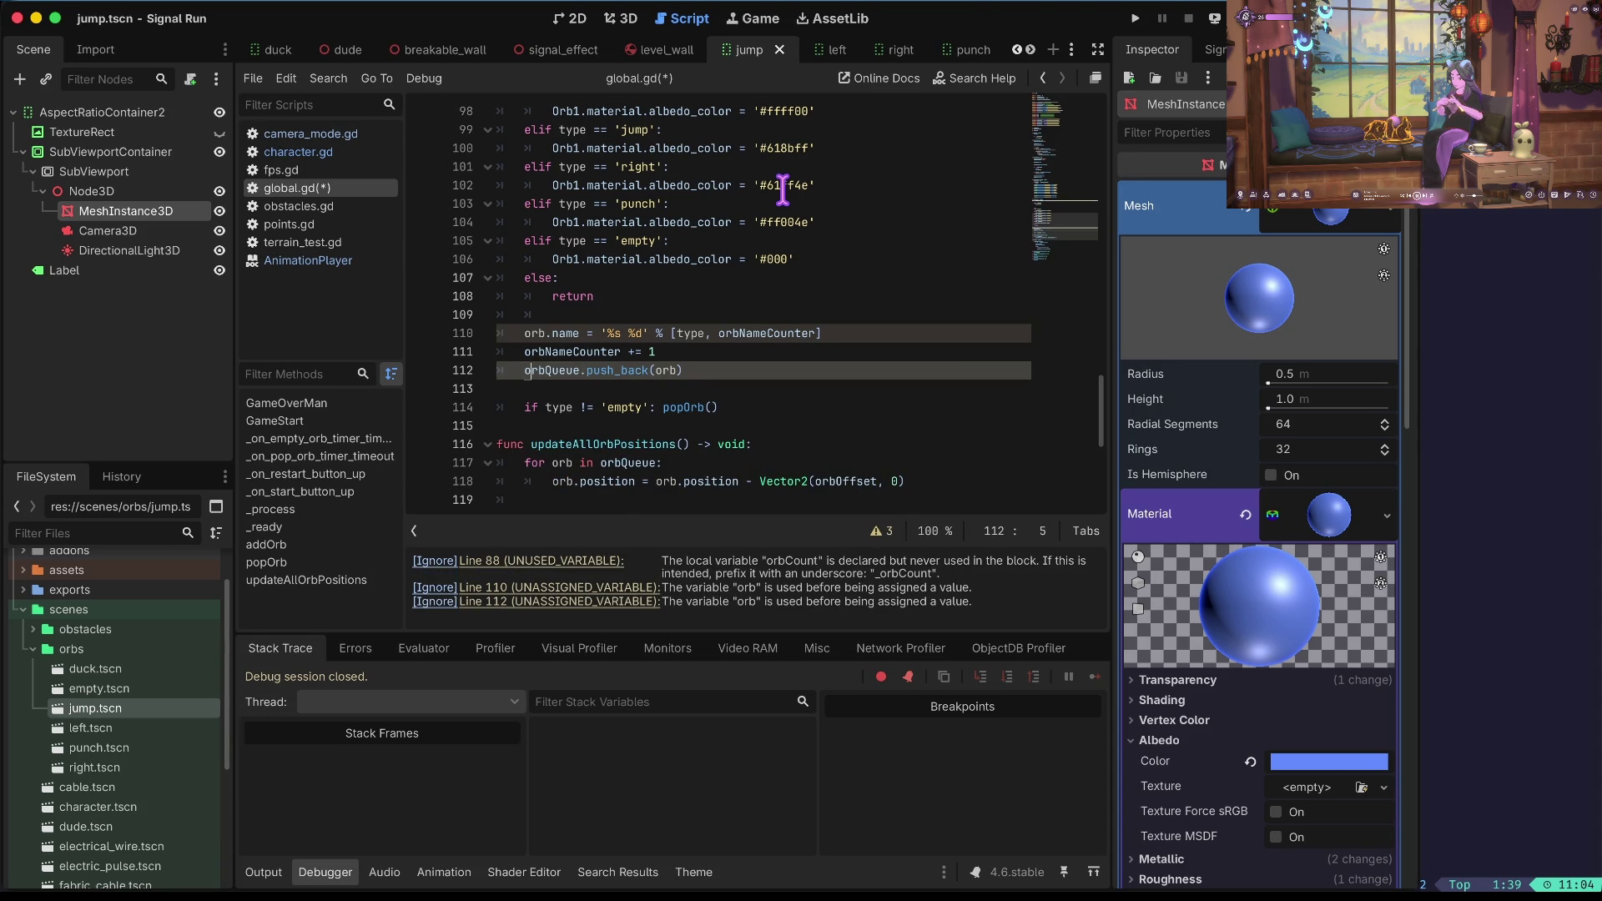
{"action": "scroll", "coordinate": [783, 190], "scroll_direction": "down", "scroll_amount": 2}
Save global.gd, review the orbCount declaration on line 88, and move to the terminal workspace.
{"action": "key", "text": "F3"}
{"action": "key", "text": "F3"}
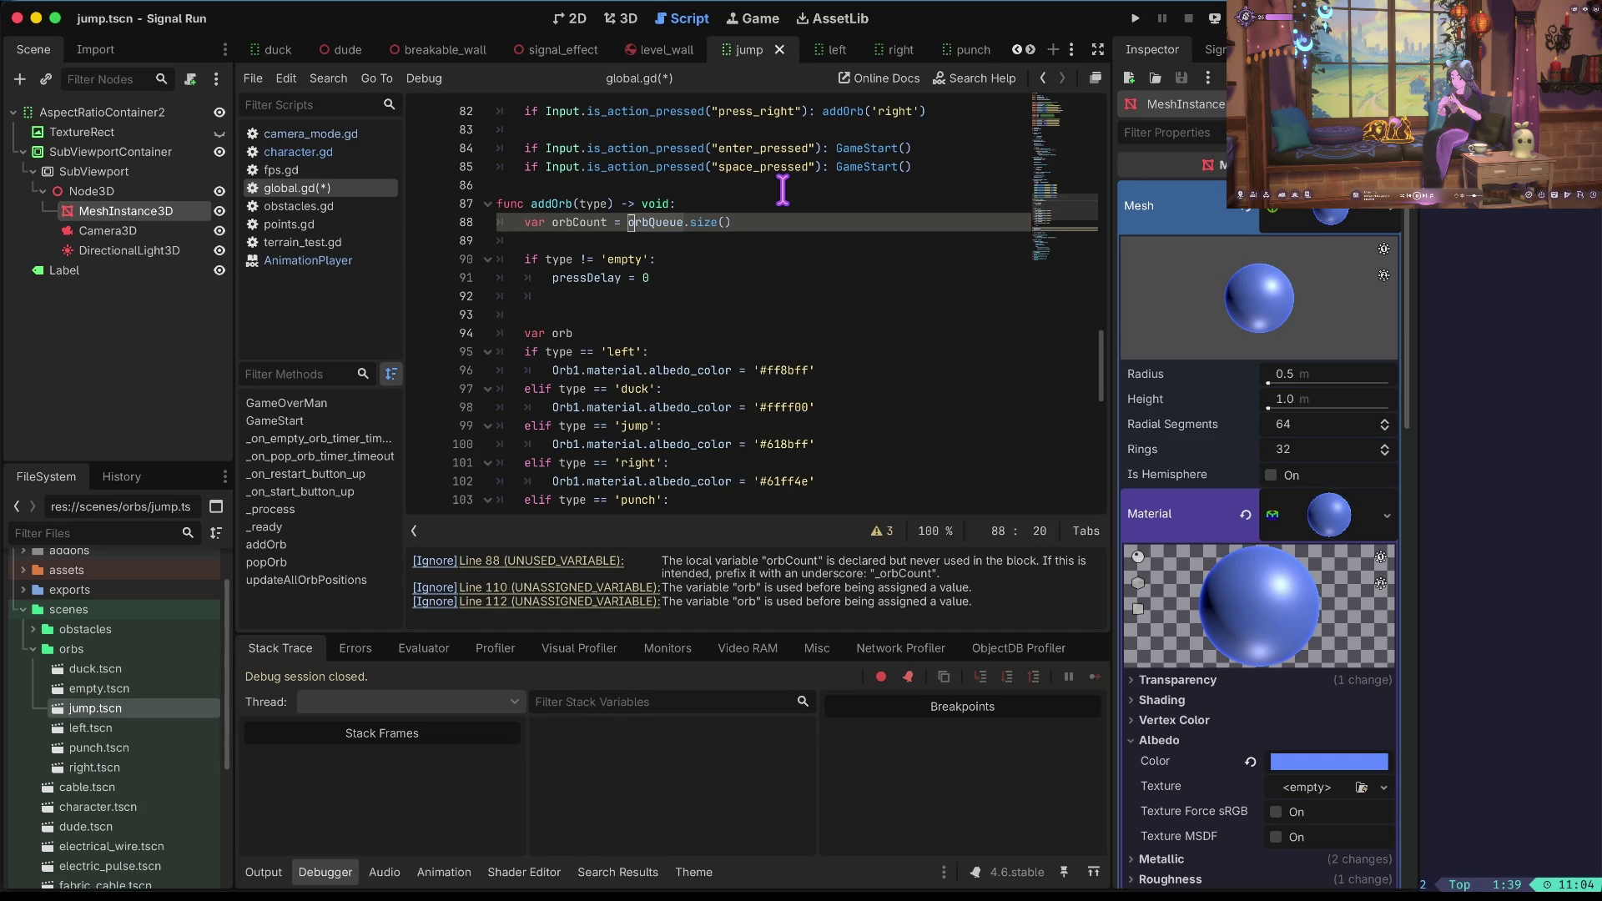
{"action": "key", "text": "ctrl+Left"}
{"action": "key", "text": "ctrl+Left"}
{"action": "key", "text": "ctrl+s"}
{"action": "left_click", "coordinate": [589, 561]}
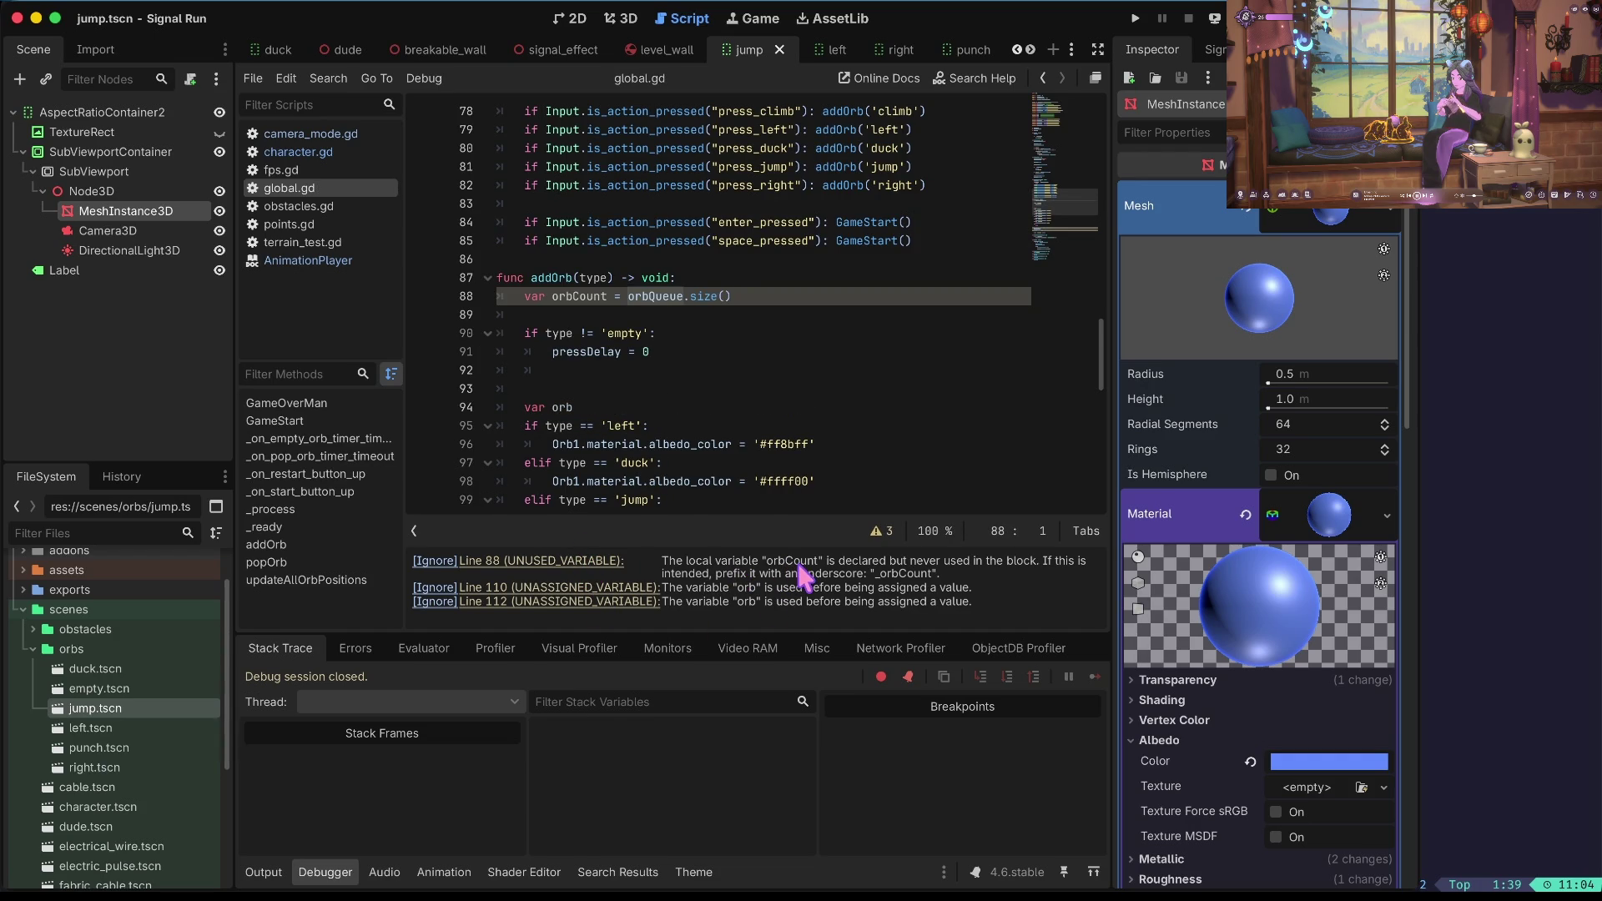
{"action": "left_click", "coordinate": [698, 298]}
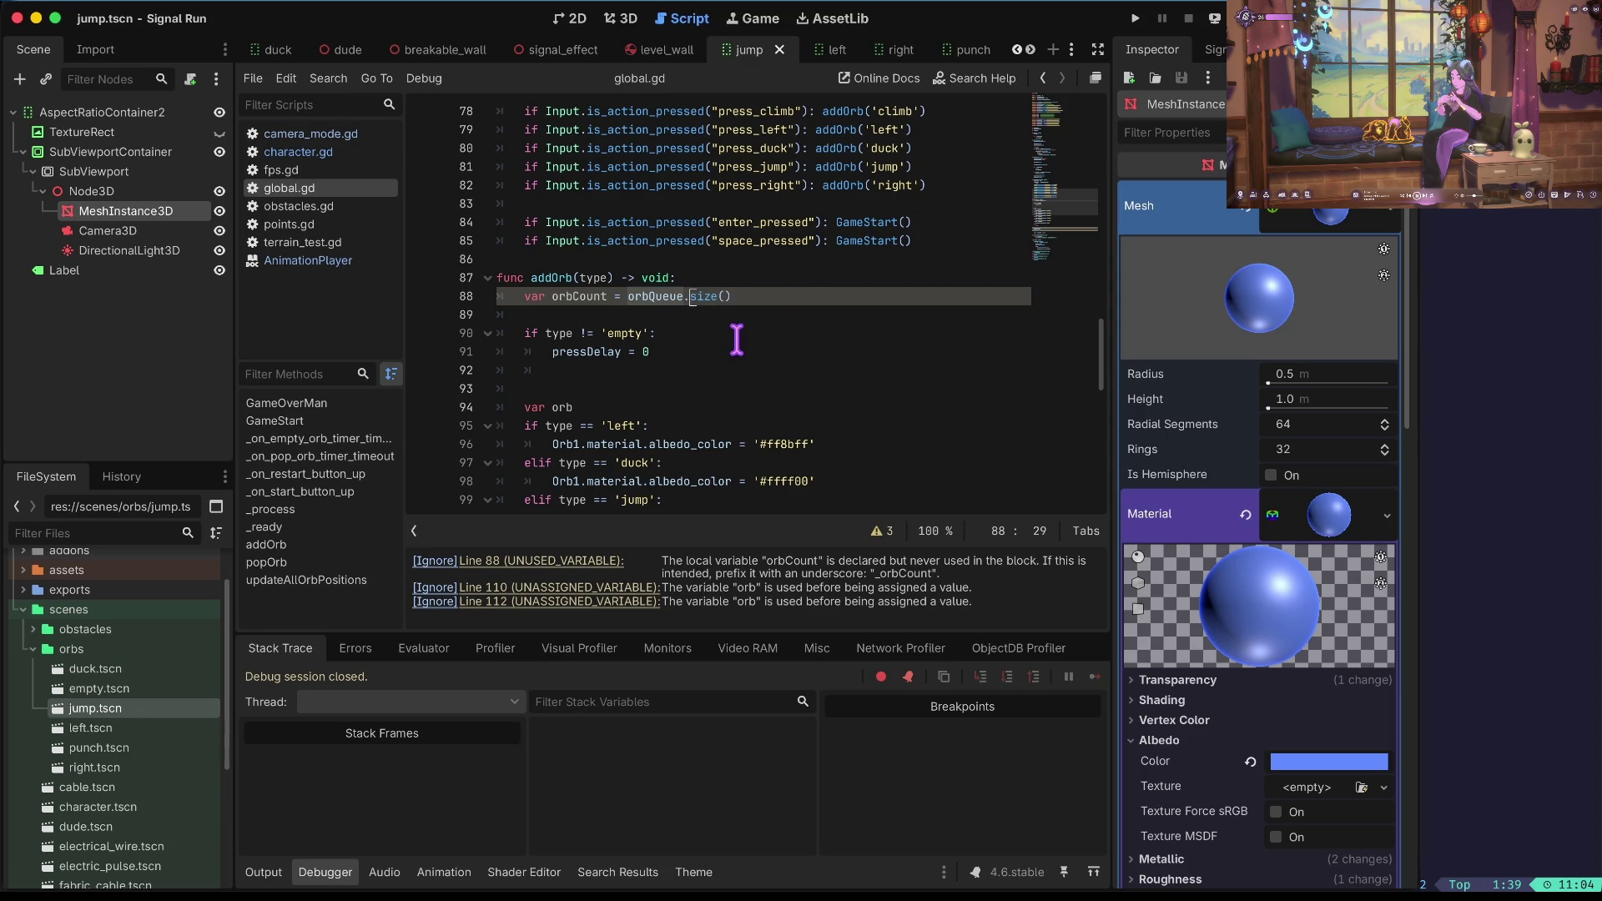
{"action": "scroll", "coordinate": [734, 340], "scroll_direction": "down", "scroll_amount": 4}
{"action": "scroll", "coordinate": [711, 268], "scroll_direction": "down", "scroll_amount": 2}
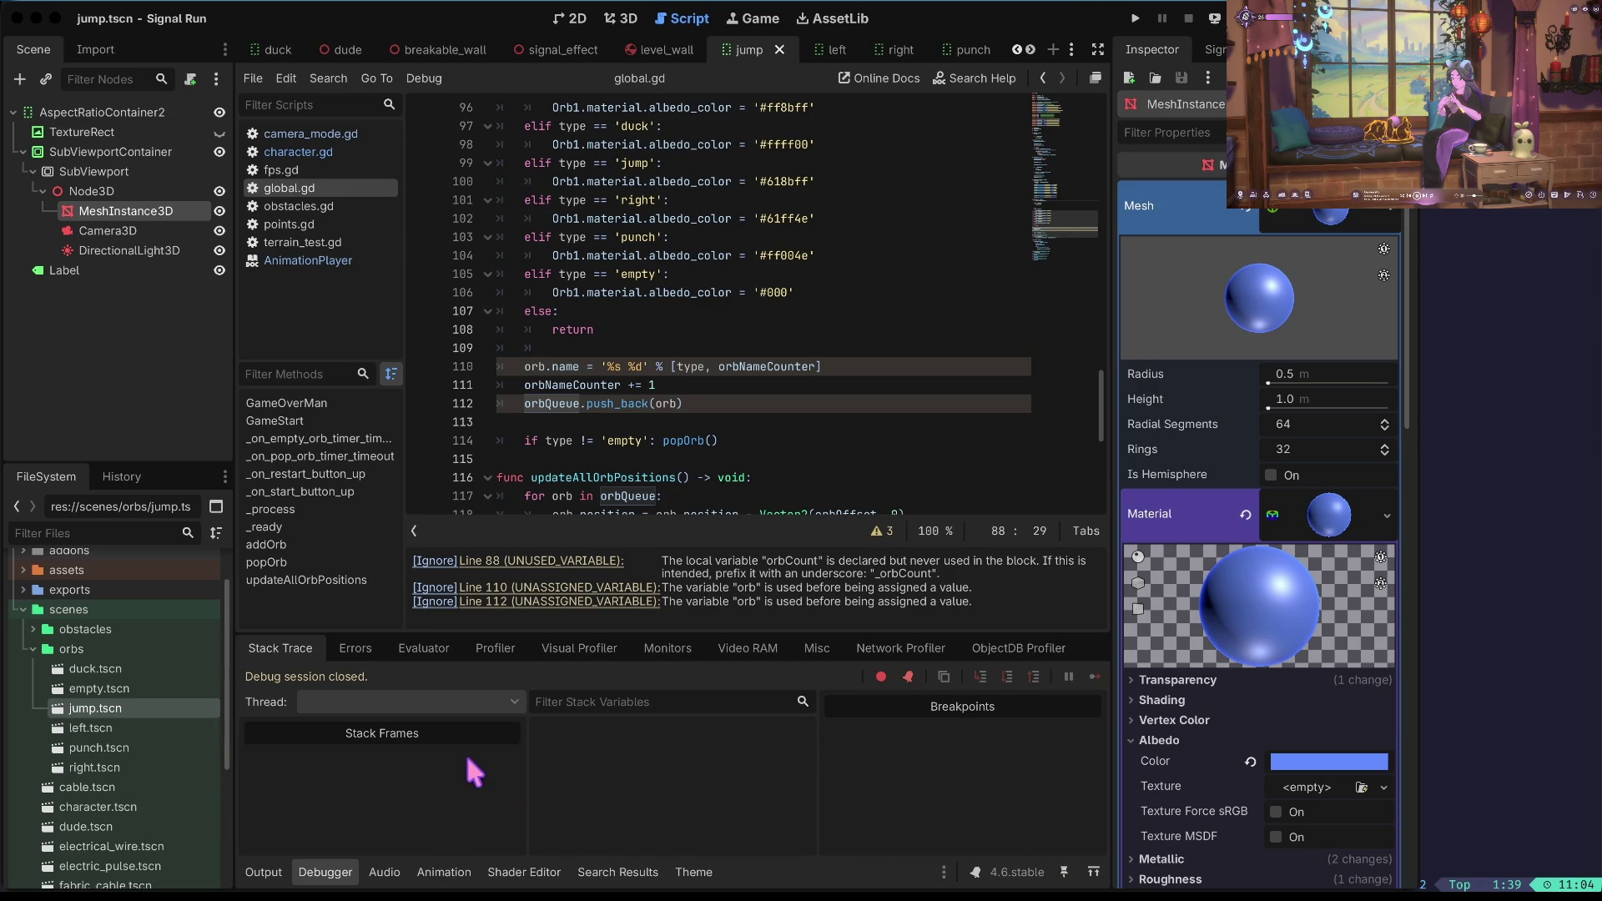
{"action": "key", "text": "ctrl+Right"}
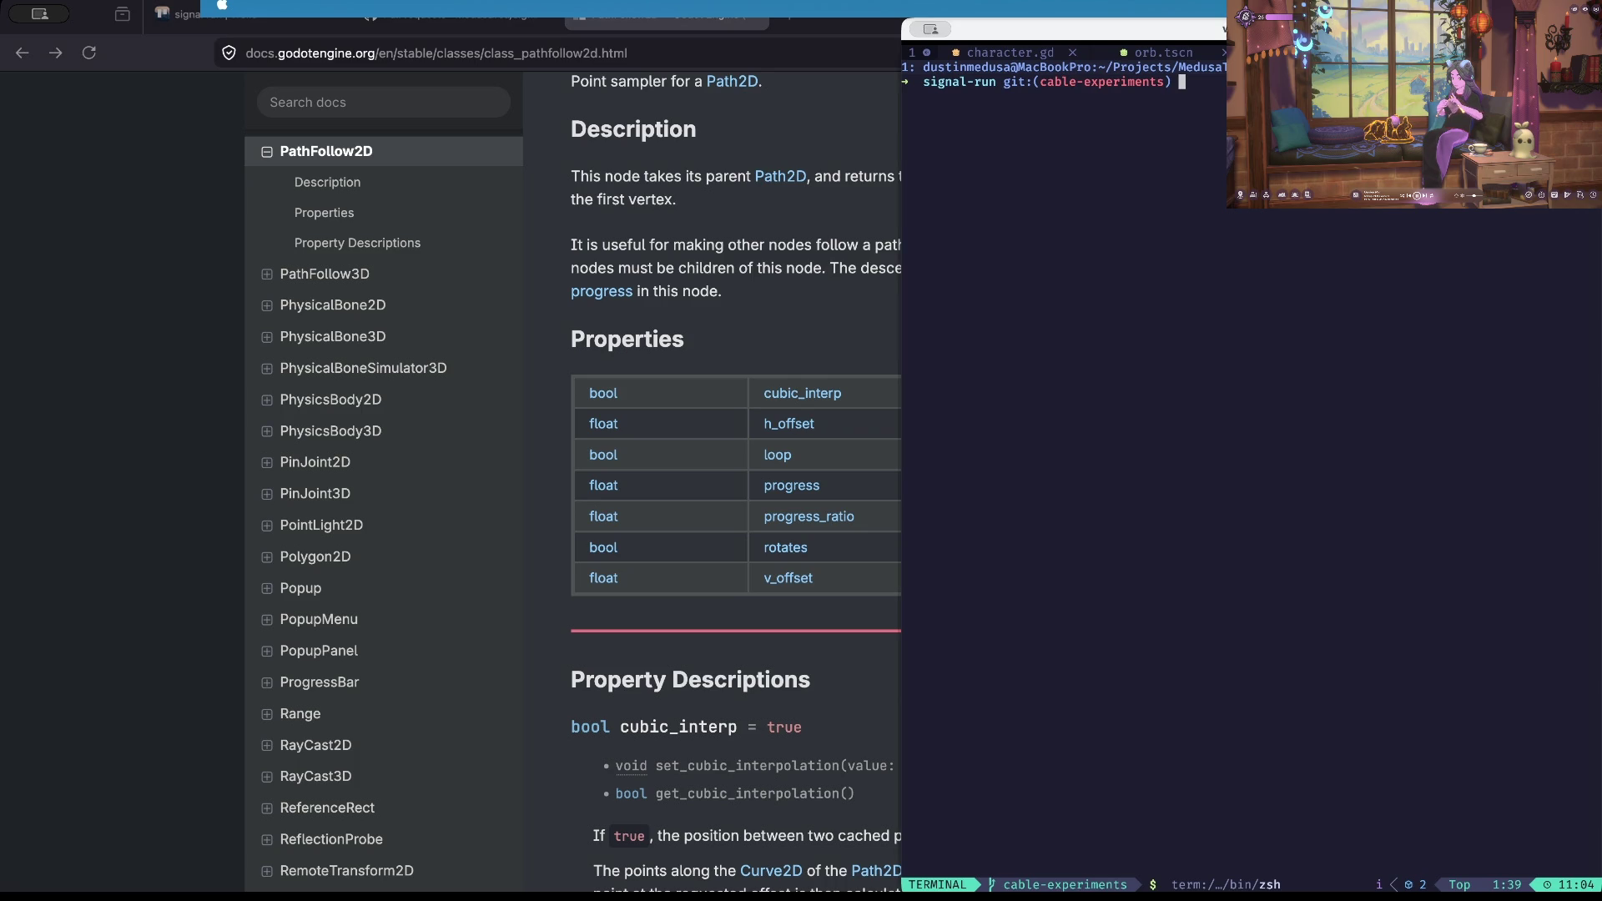
Run gst, git diff -w and git diff -w scripts/ to review the global.gd changes.
{"action": "type", "text": "gst"}
{"action": "key", "text": "Return"}
{"action": "type", "text": "git diff -w"}
{"action": "key", "text": "Return"}
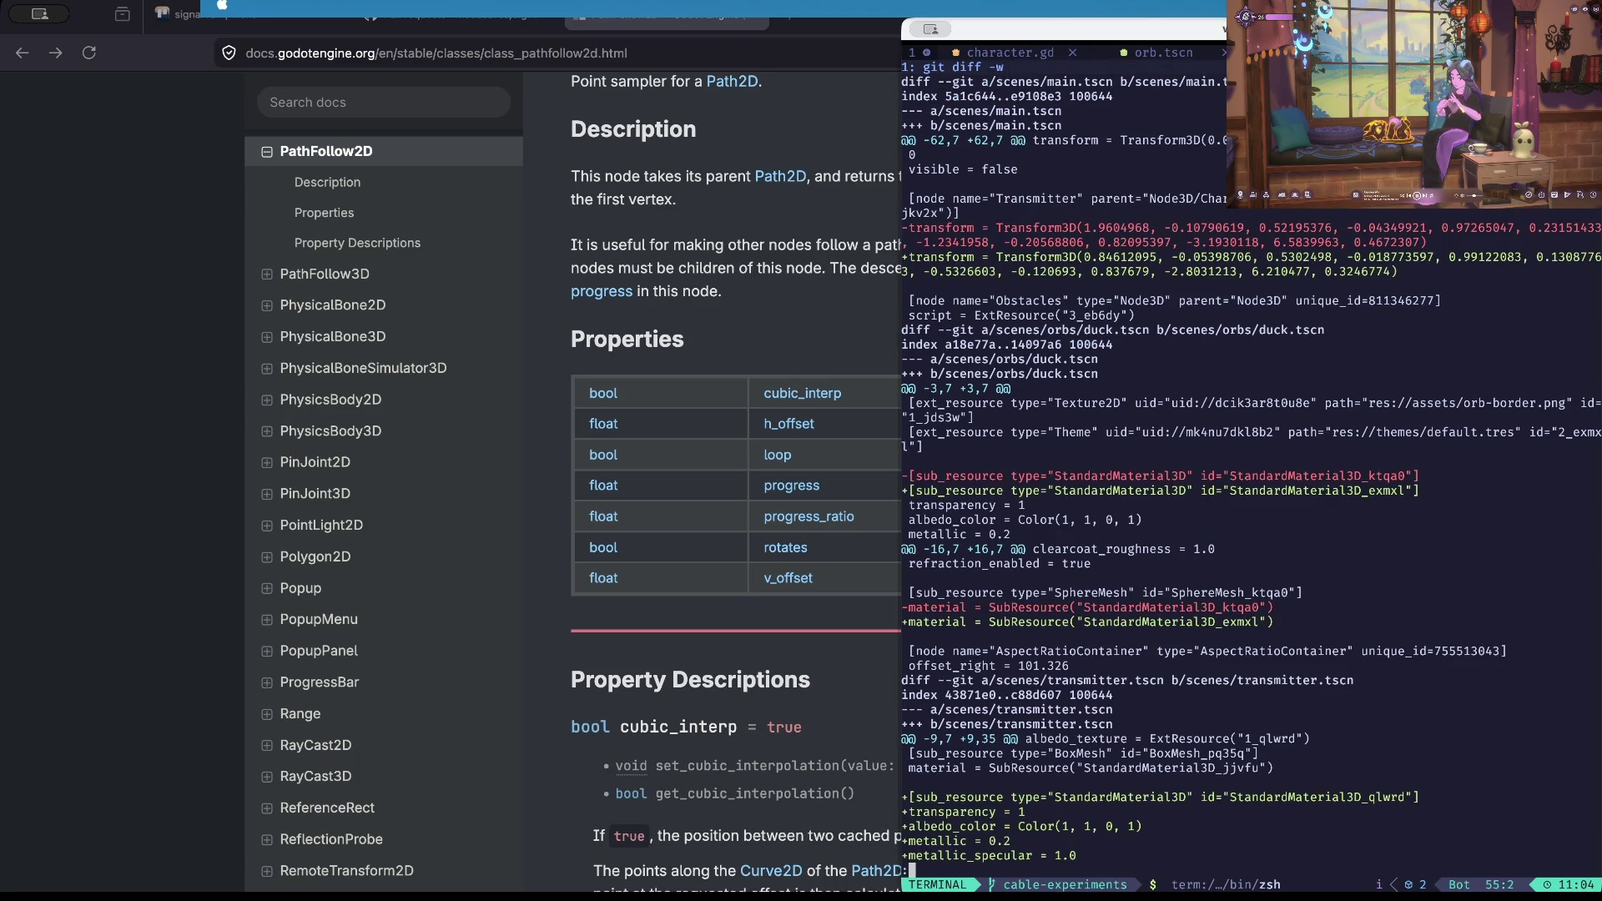
{"action": "type", "text": "q"}
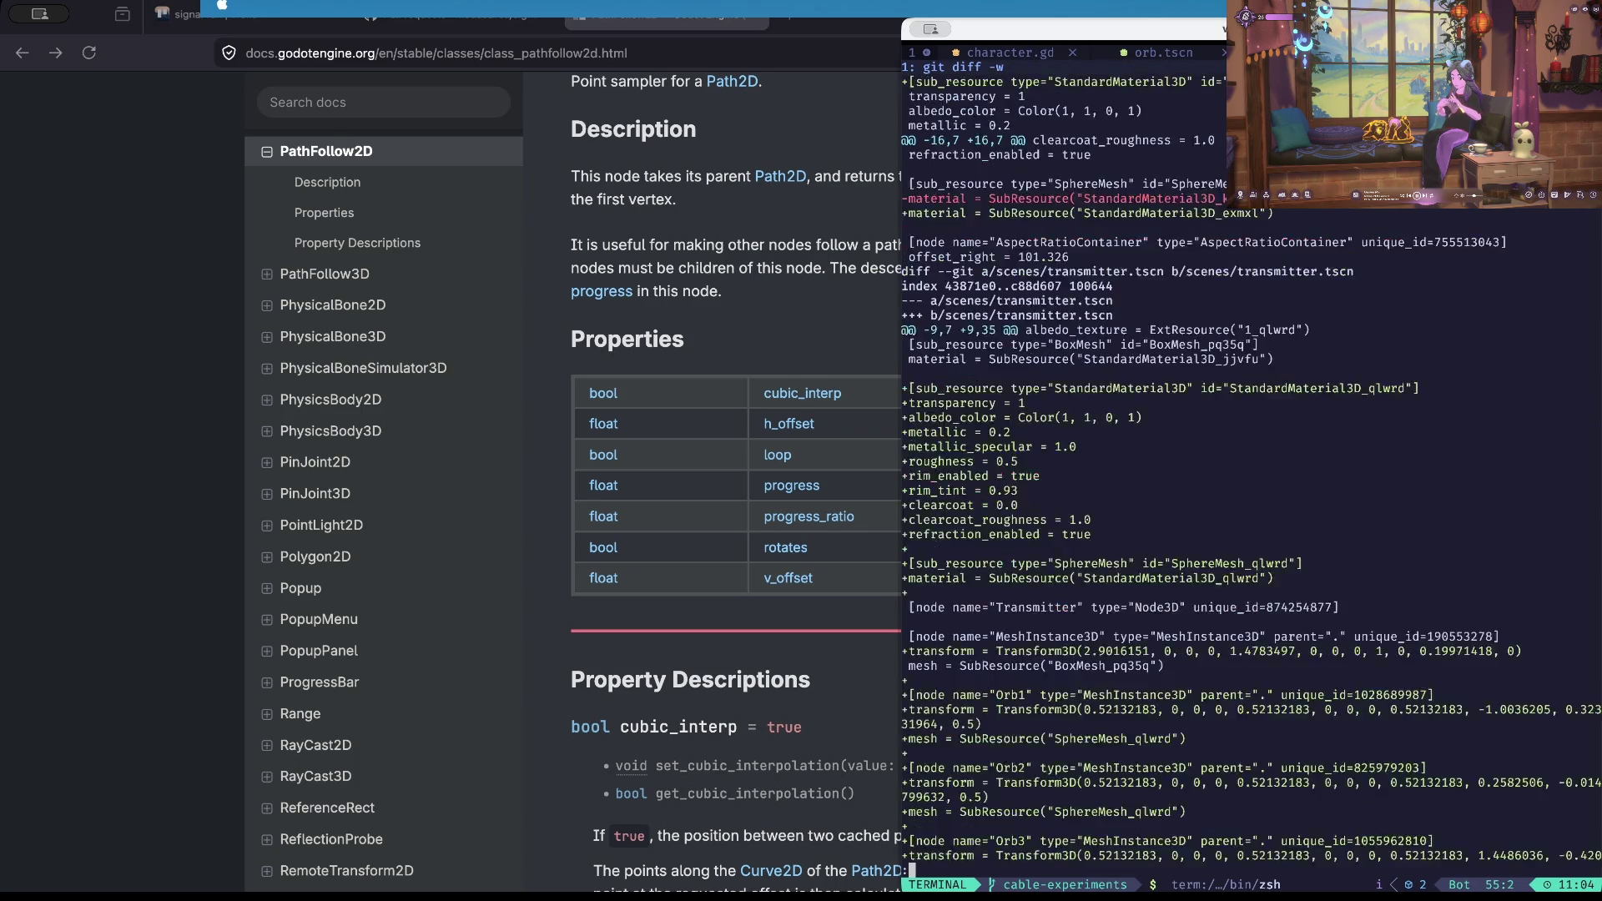
{"action": "type", "text": "d scripts/"}
{"action": "key", "text": "Return"}
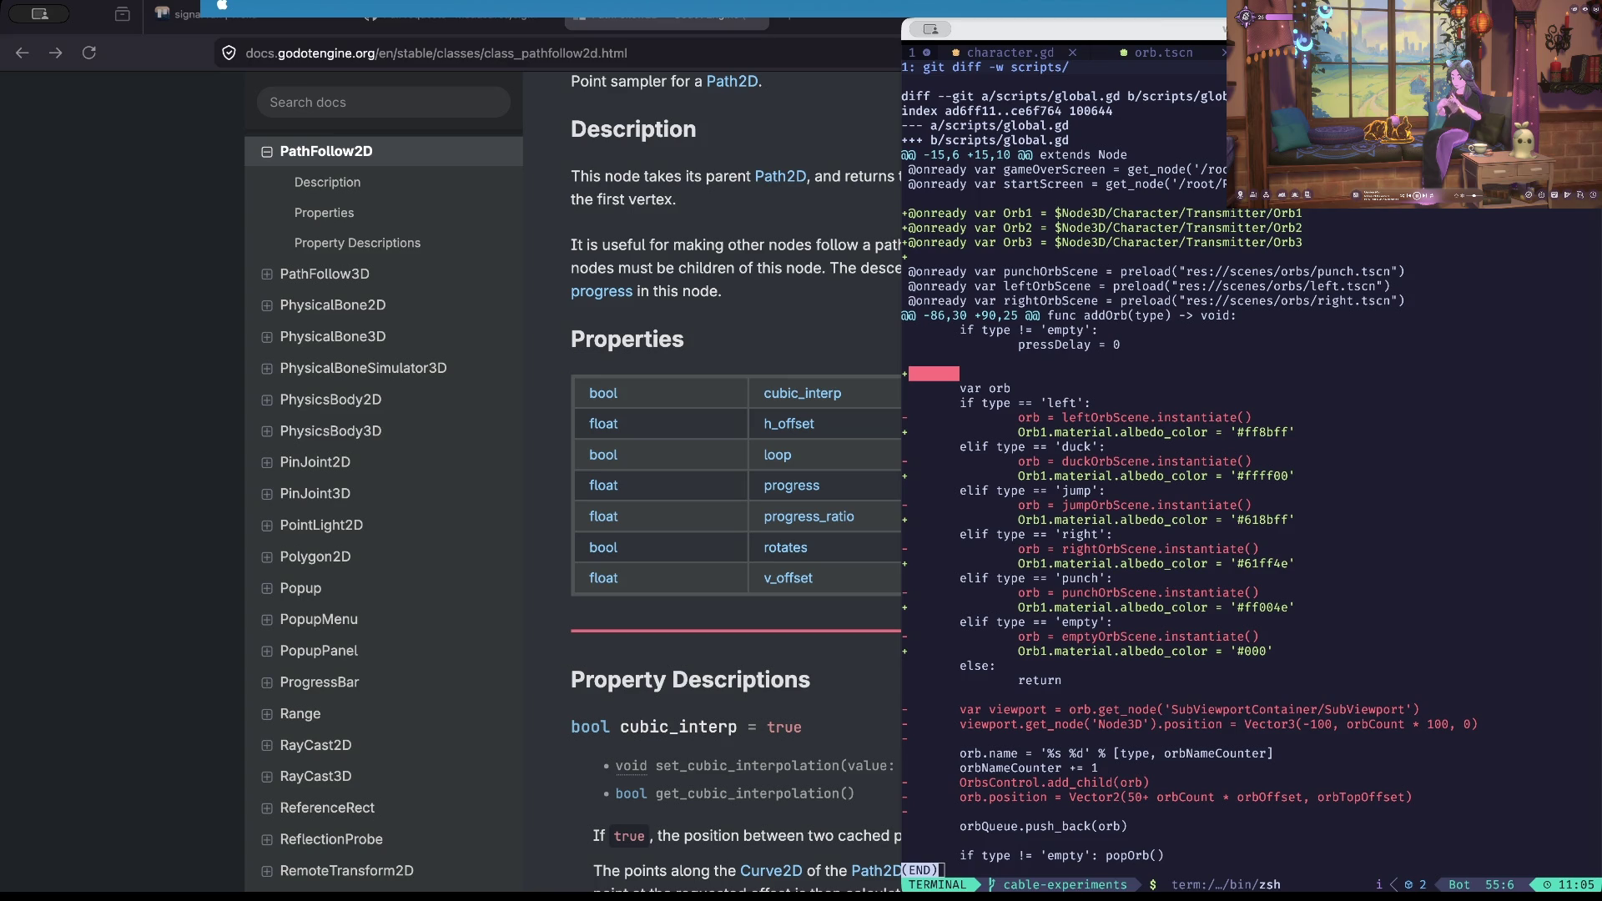
{"action": "key", "text": "super+Tab"}
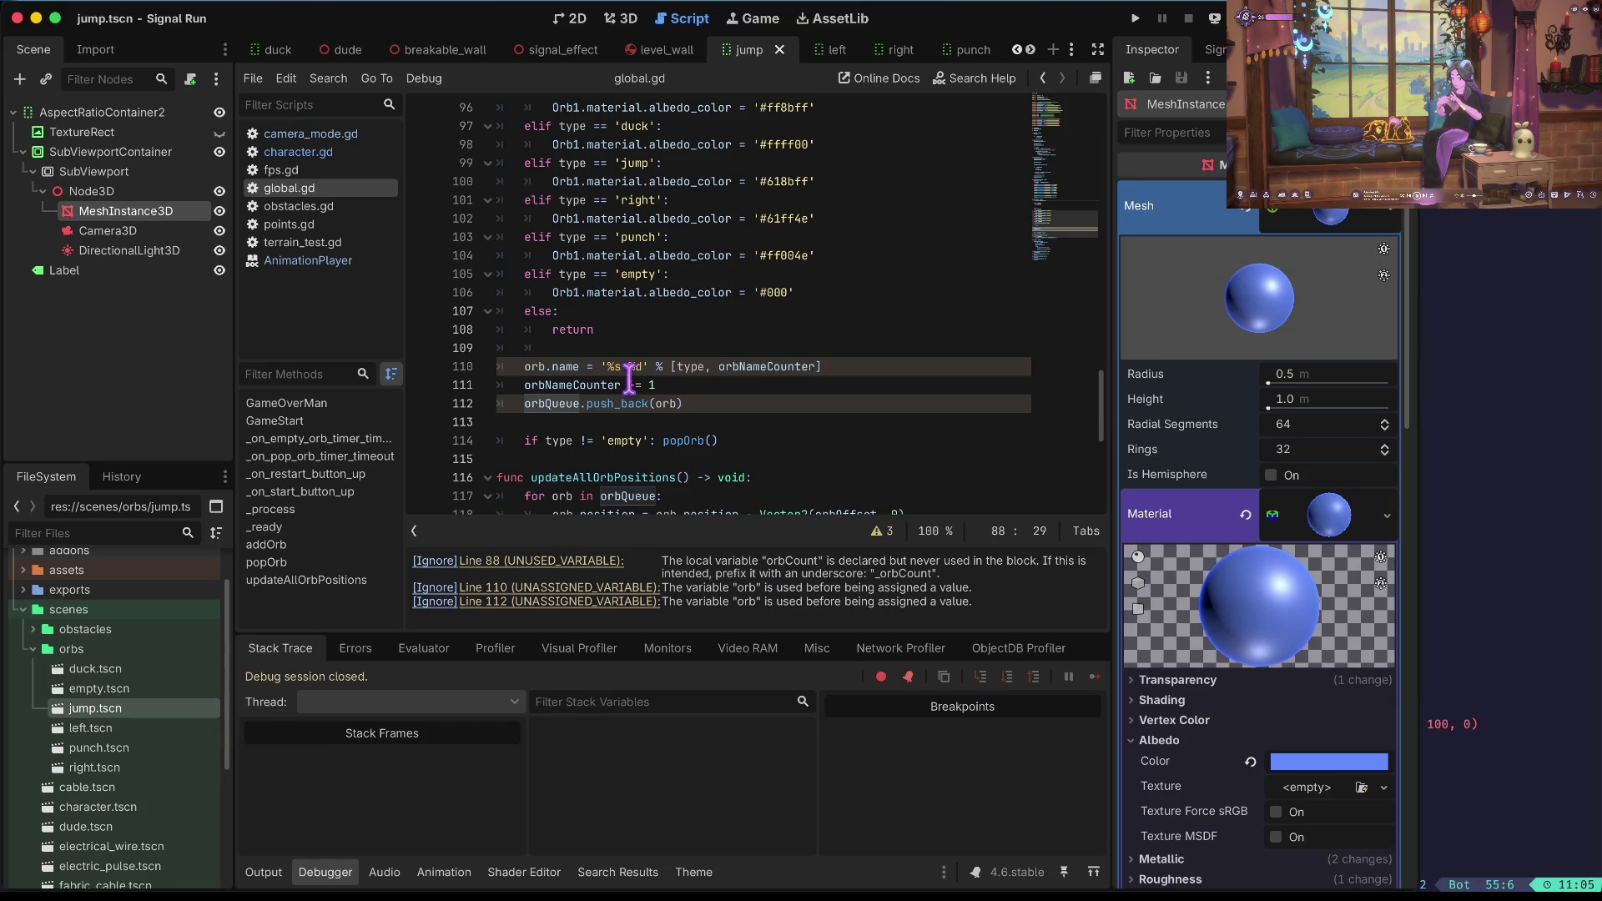
Move the var orb line below the else block and strip 'orb.' from the name assignment.
{"action": "left_click", "coordinate": [641, 349]}
{"action": "scroll", "coordinate": [737, 347], "scroll_direction": "up", "scroll_amount": 1}
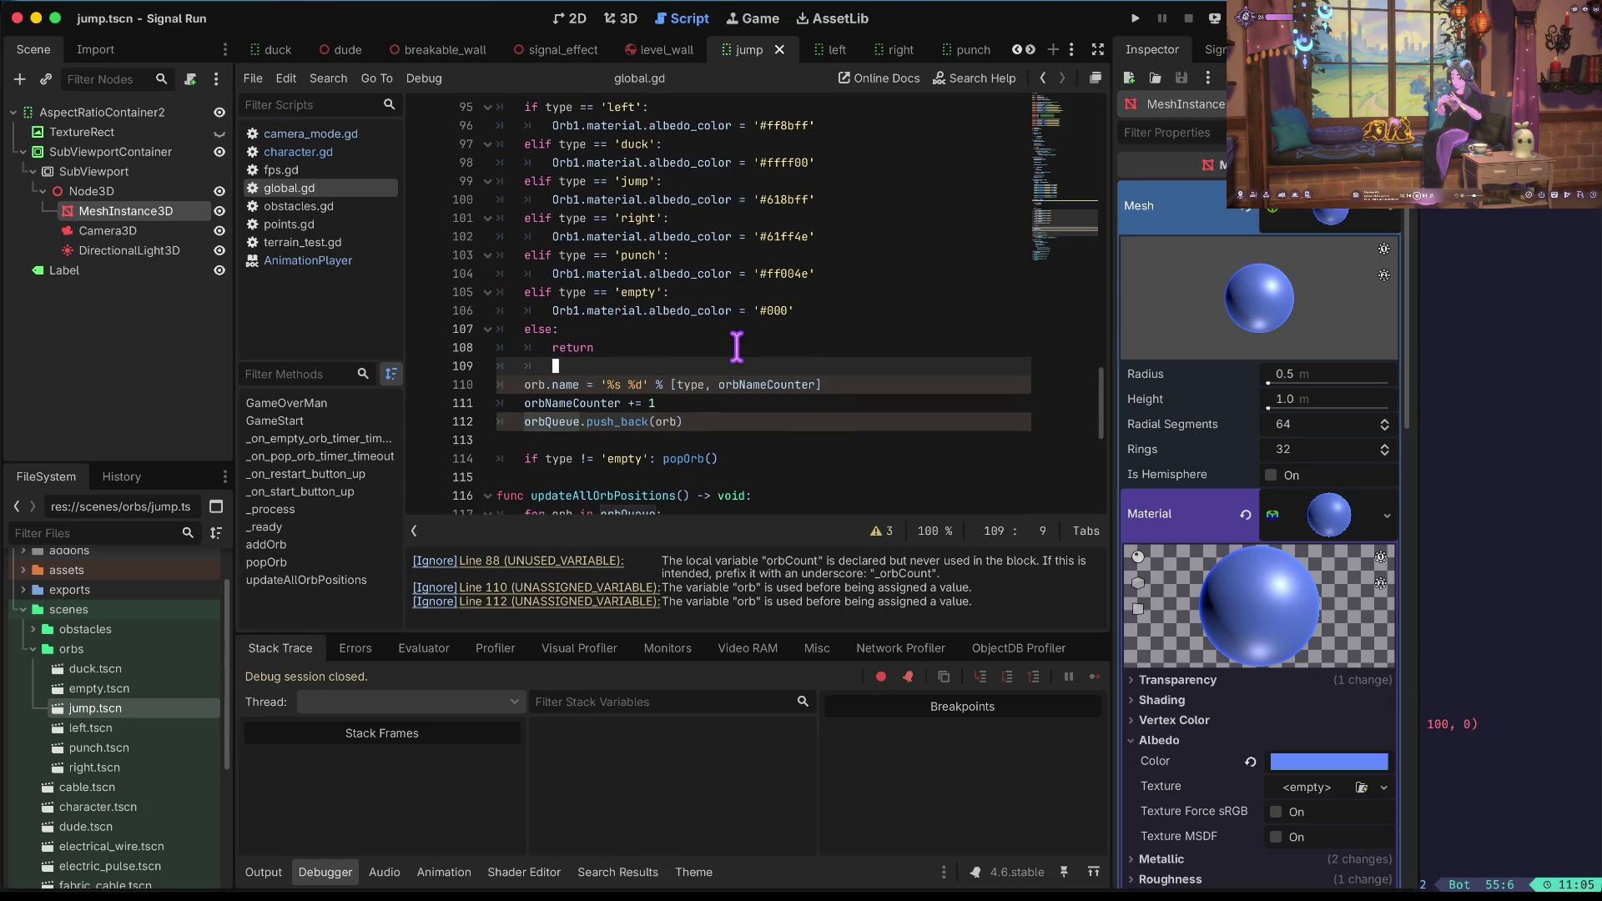
{"action": "left_click", "coordinate": [742, 389]}
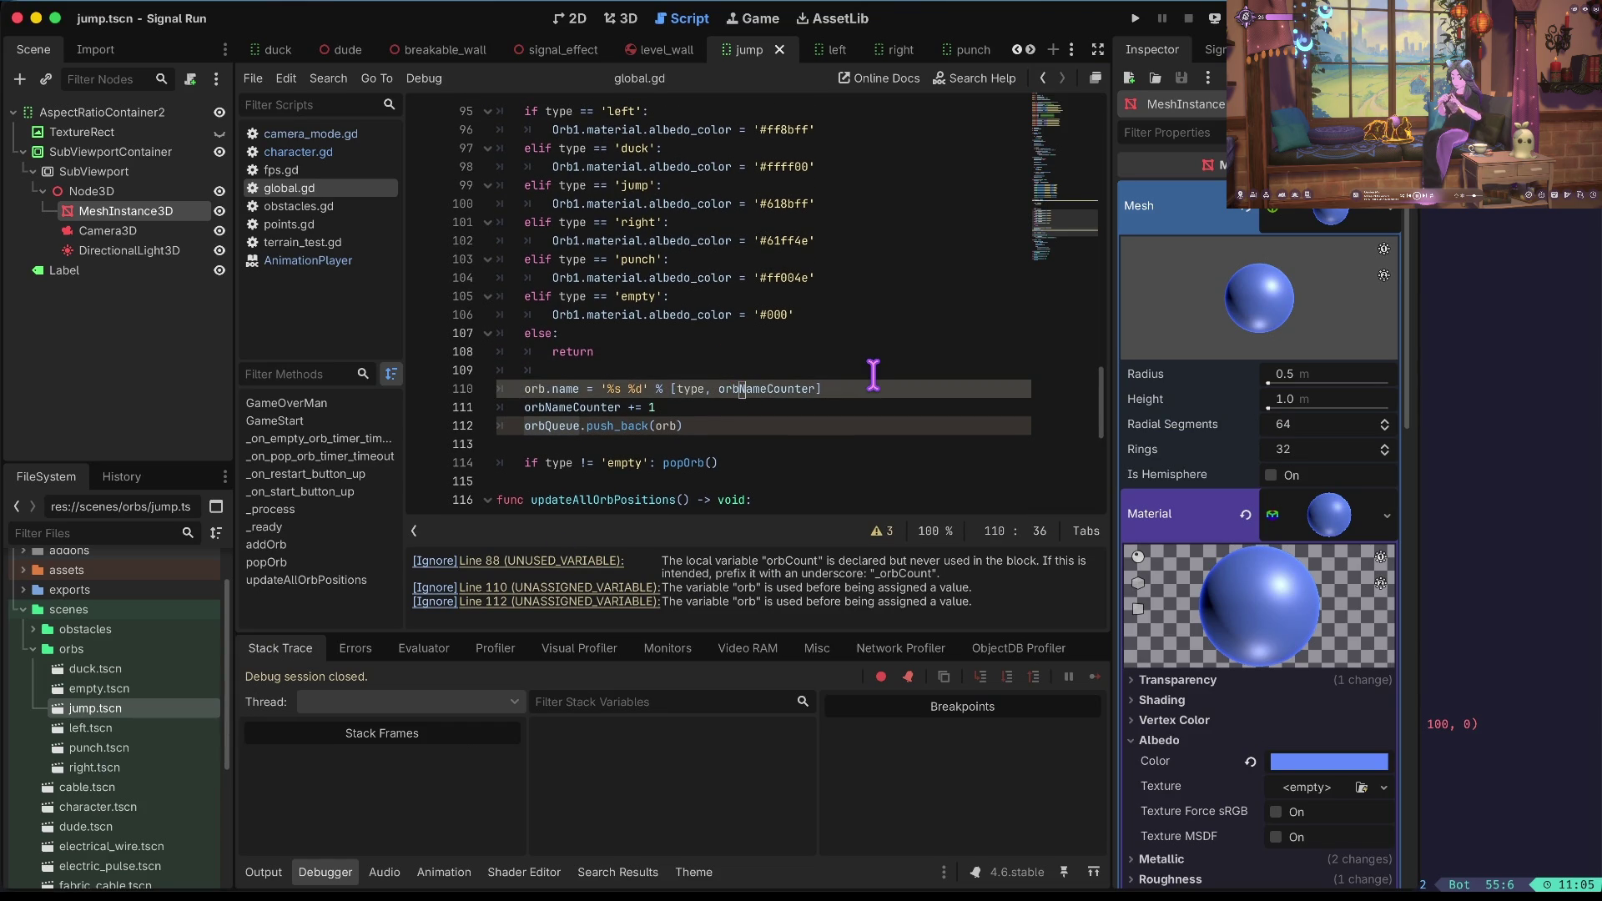
{"action": "key", "text": "ctrl+f"}
{"action": "type", "text": "orb"}
{"action": "key", "text": "Escape"}
{"action": "key", "text": "Down"}
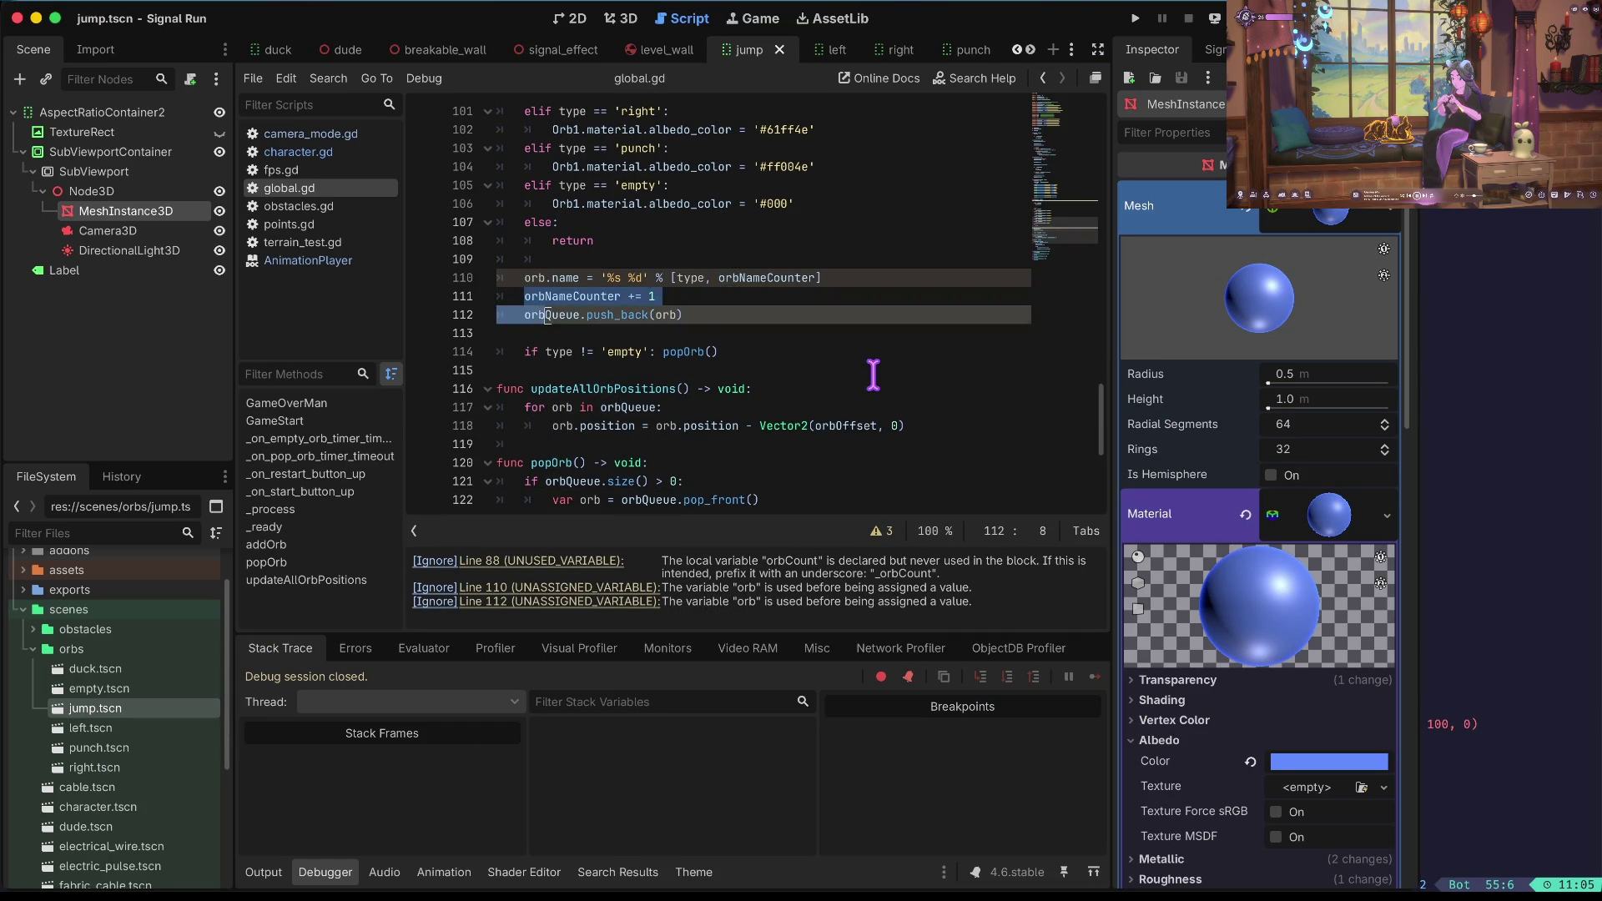
{"action": "key", "text": "ctrl+Right"}
{"action": "key", "text": "ctrl+Right"}
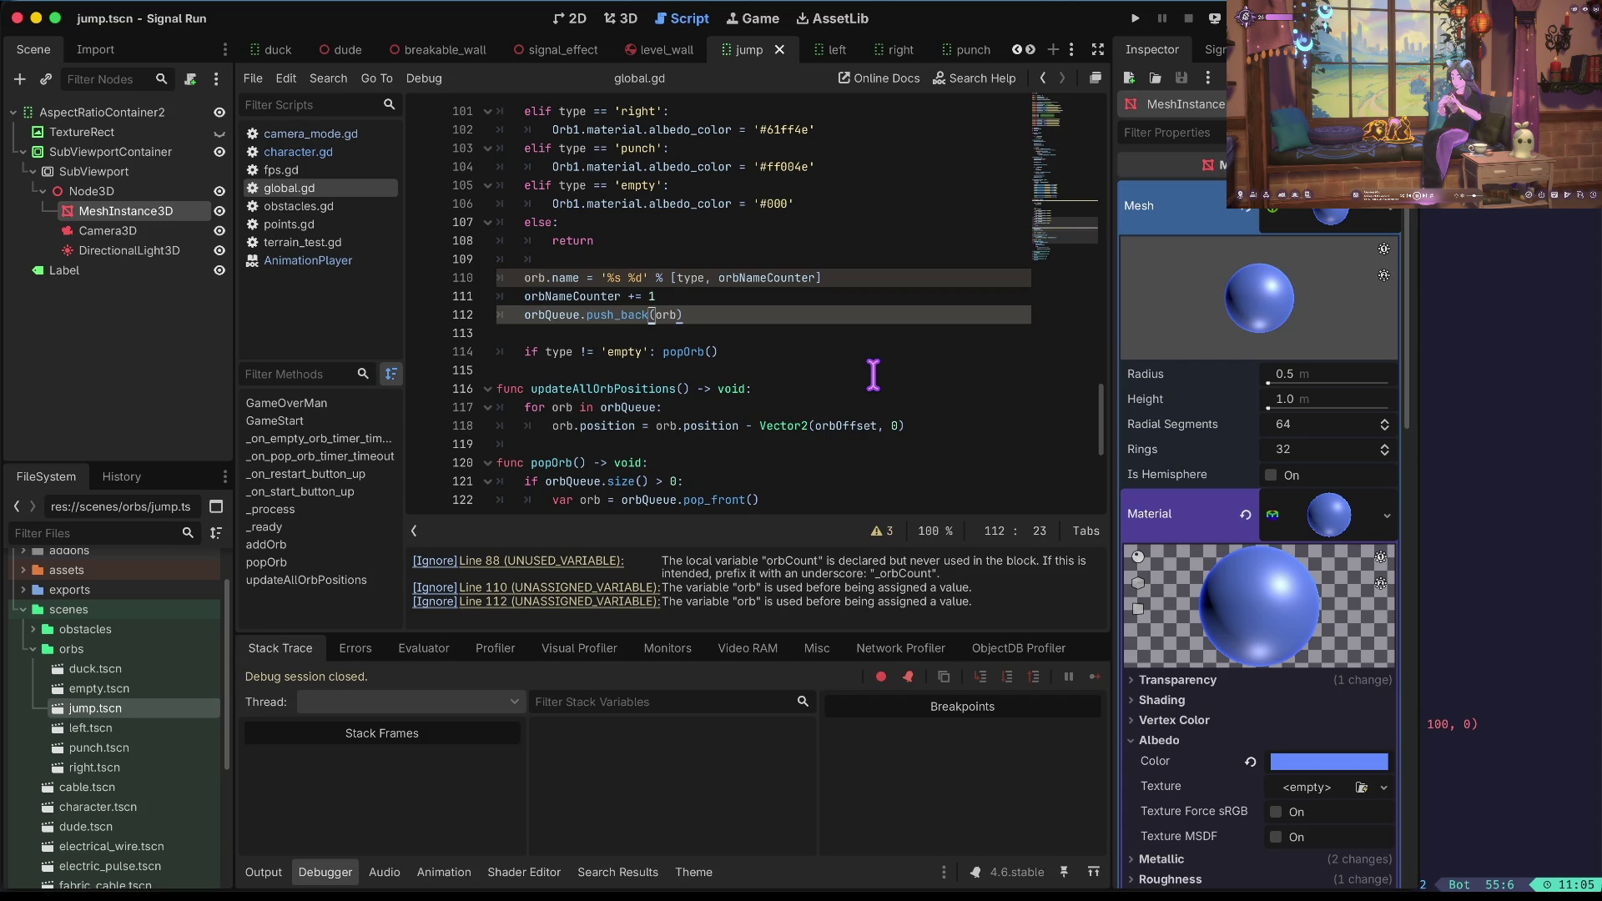
{"action": "key", "text": "Right"}
{"action": "key", "text": "Up"}
{"action": "key", "text": "Up"}
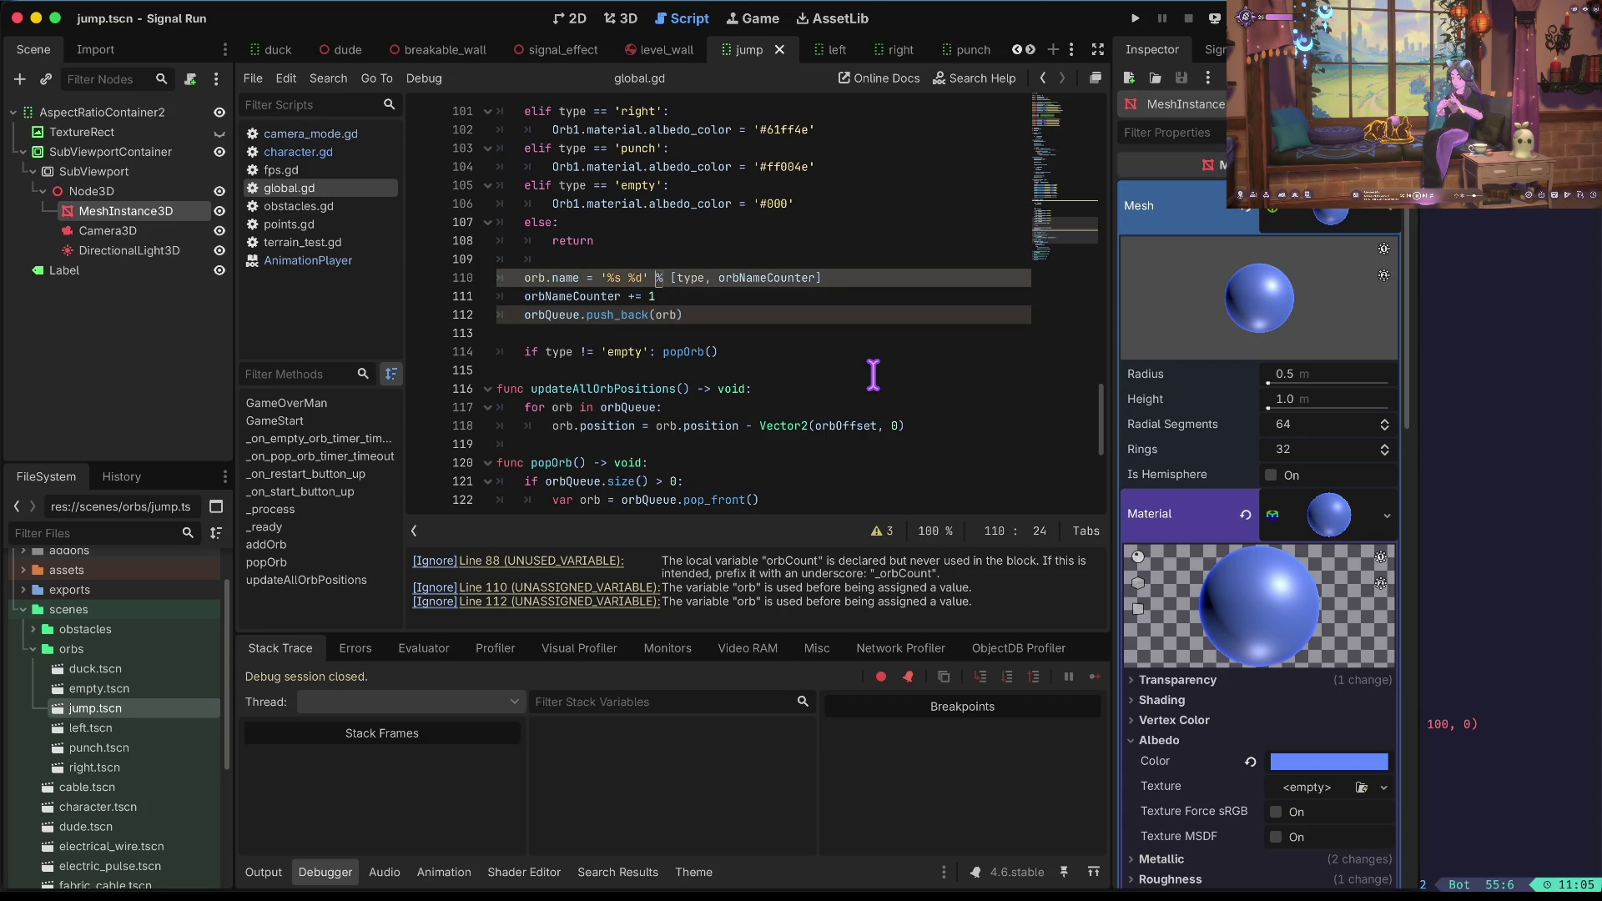
{"action": "key", "text": "Up"}
{"action": "key", "text": "Up"}
{"action": "key", "text": "Up"}
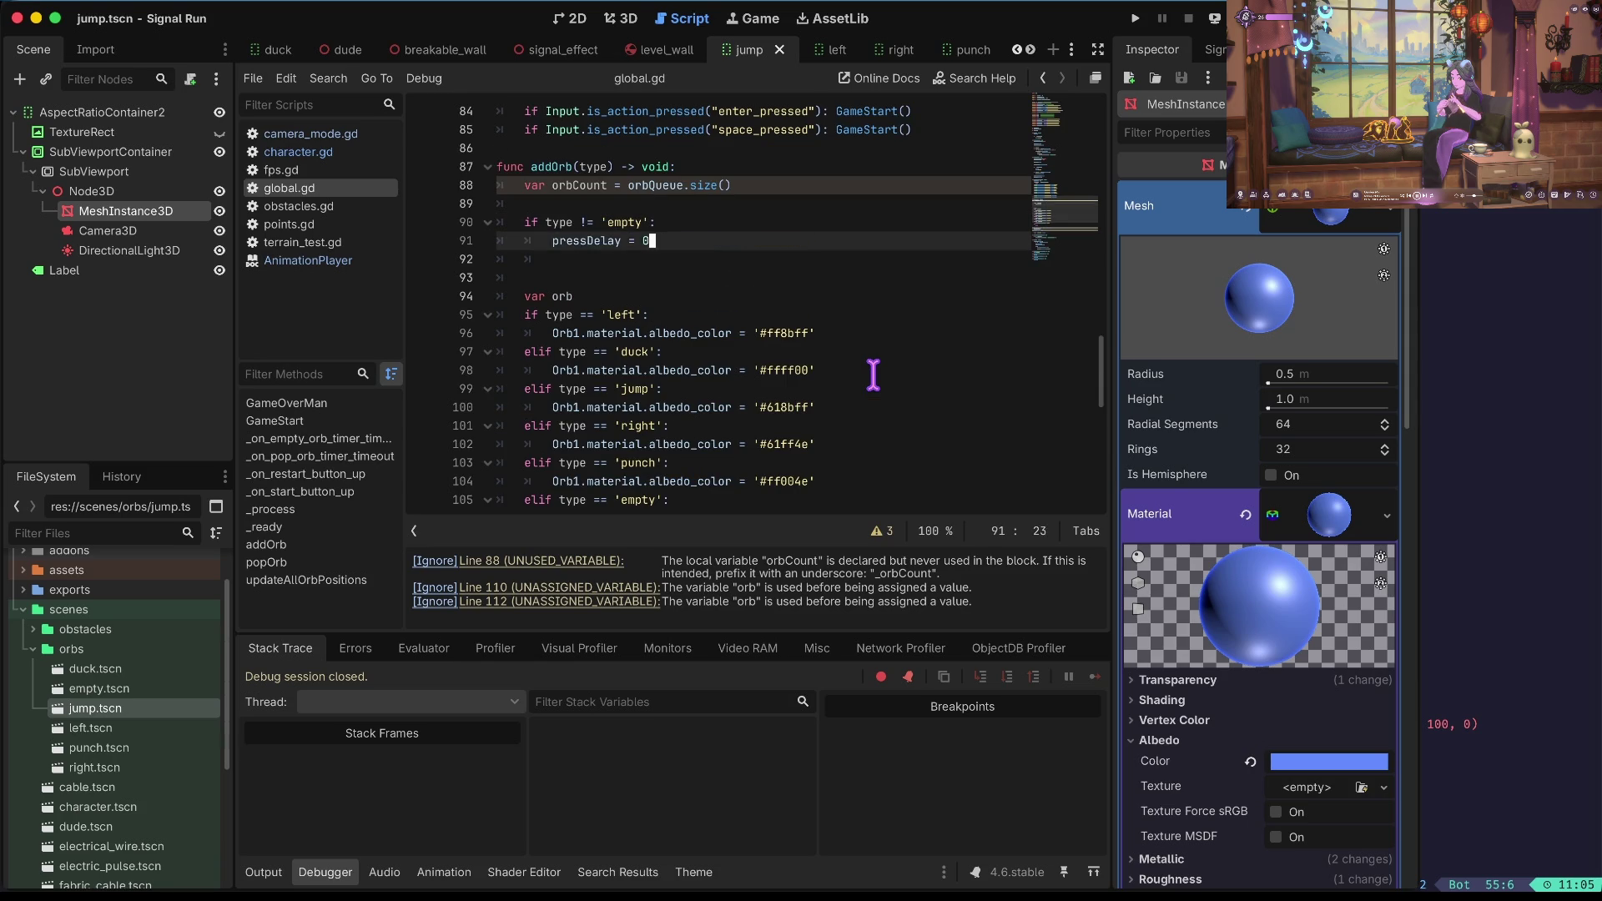
{"action": "key", "text": "Home"}
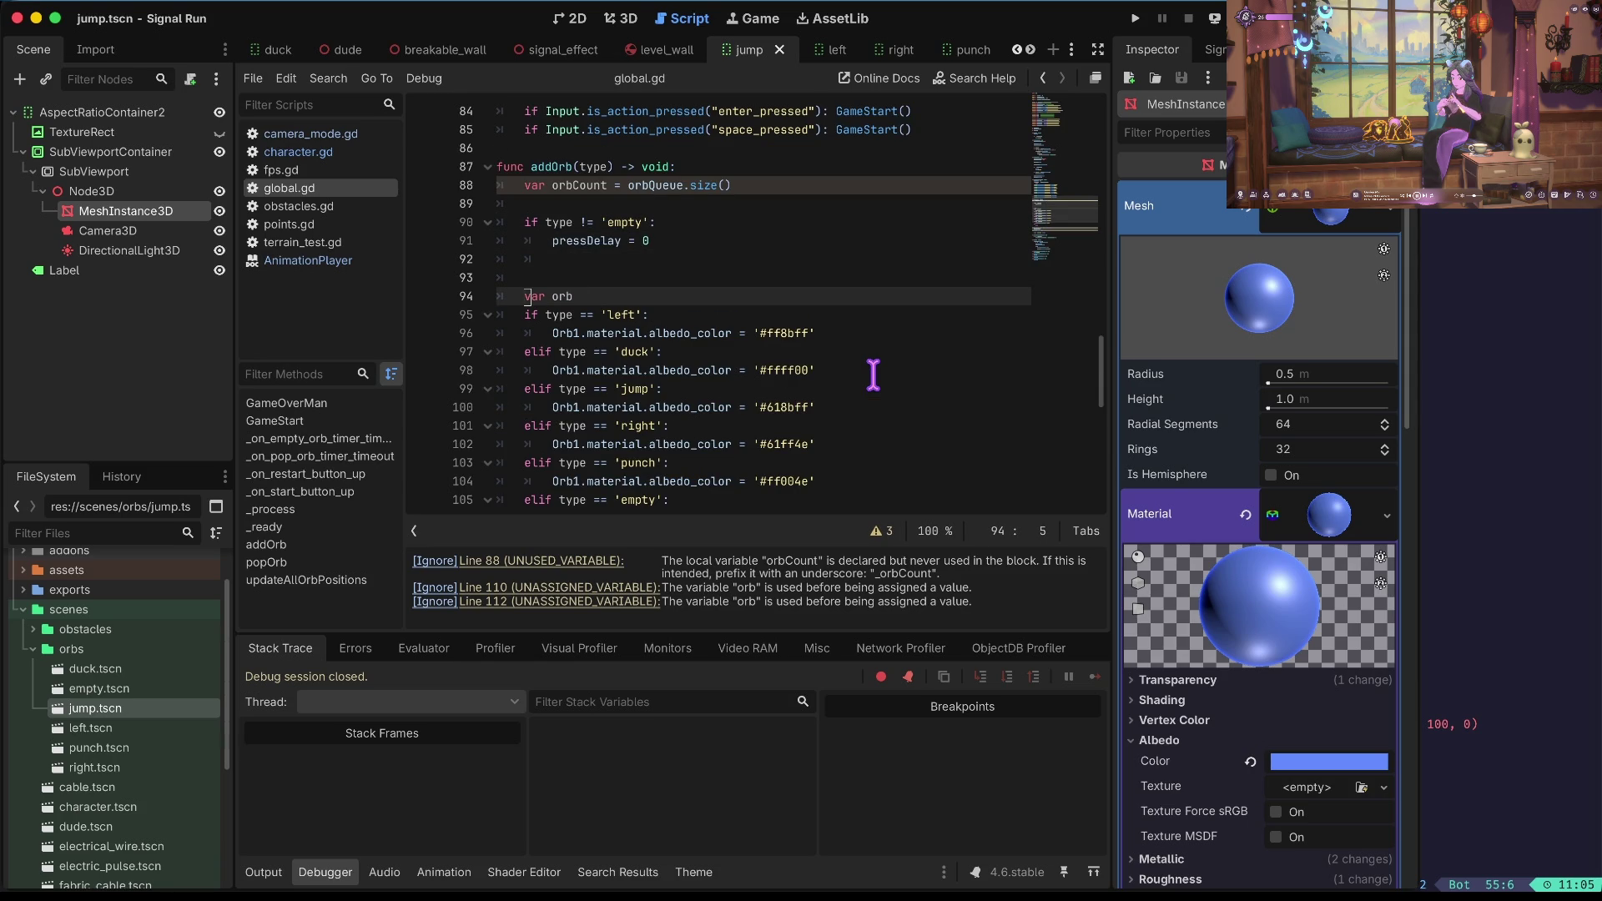
{"action": "key", "text": "alt+Down"}
{"action": "key", "text": "alt+Down"}
{"action": "key", "text": "alt+Down"}
{"action": "key", "text": "End"}
{"action": "key", "text": "Down"}
{"action": "key", "text": "Home"}
{"action": "key", "text": "Right"}
{"action": "key", "text": "Right"}
{"action": "key", "text": "Right"}
{"action": "key", "text": "BackSpace"}
{"action": "key", "text": "BackSpace"}
{"action": "key", "text": "BackSpace"}
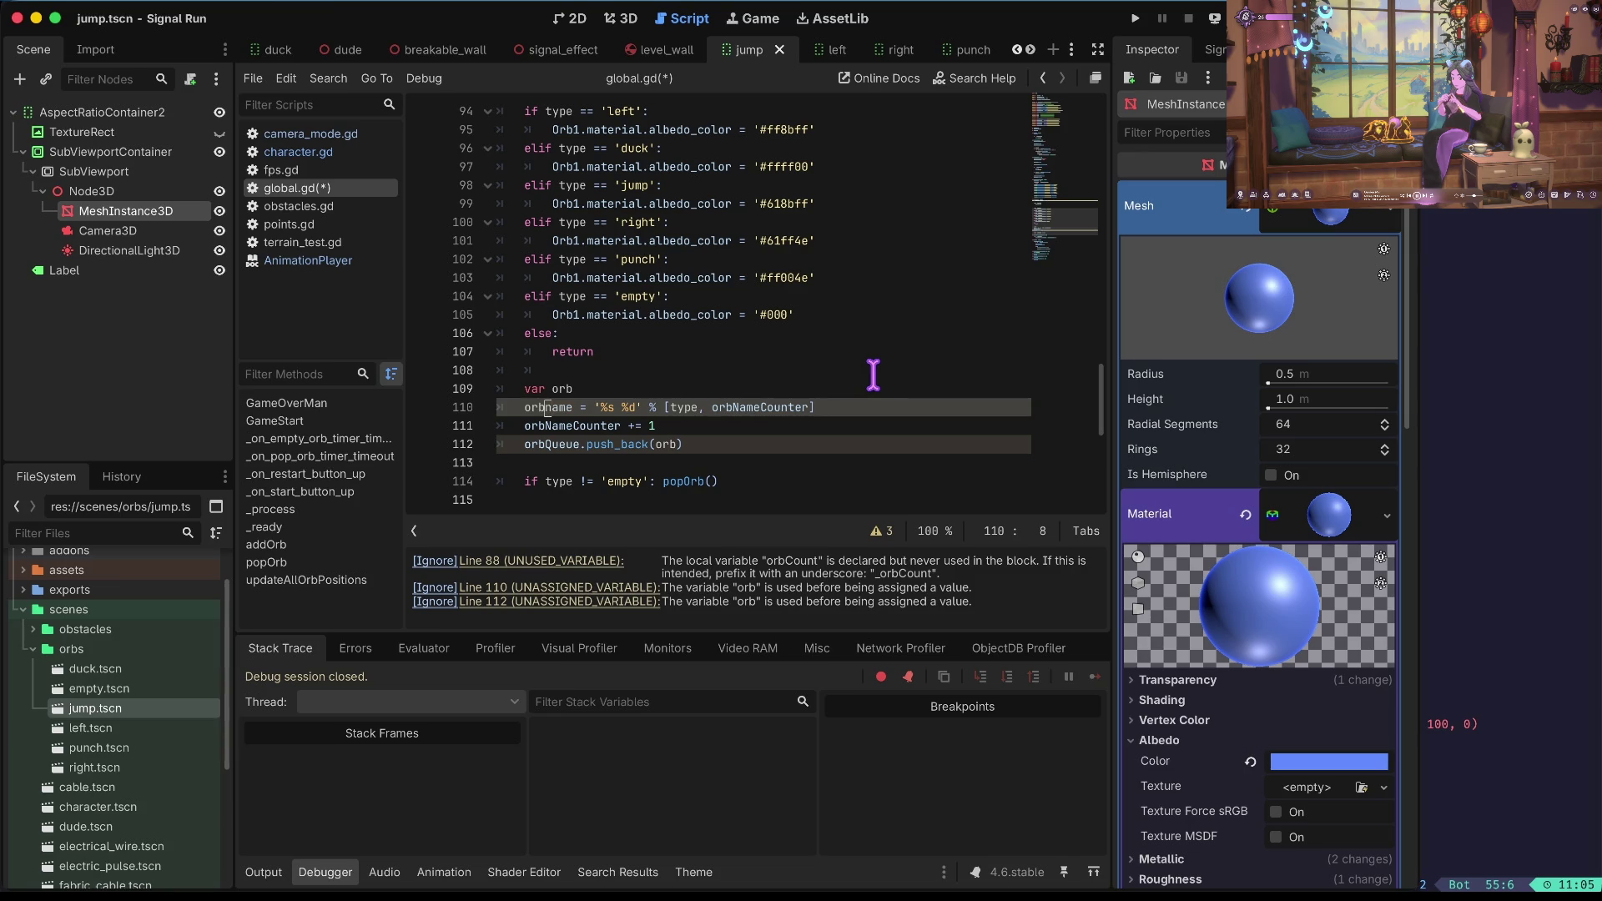
Cut the '%s %d' name format expression and paste it into orbQueue.push_back() in place of orb.
{"action": "key", "text": "ctrl+Right"}
{"action": "key", "text": "Right"}
{"action": "key", "text": "Right"}
{"action": "key", "text": "Right"}
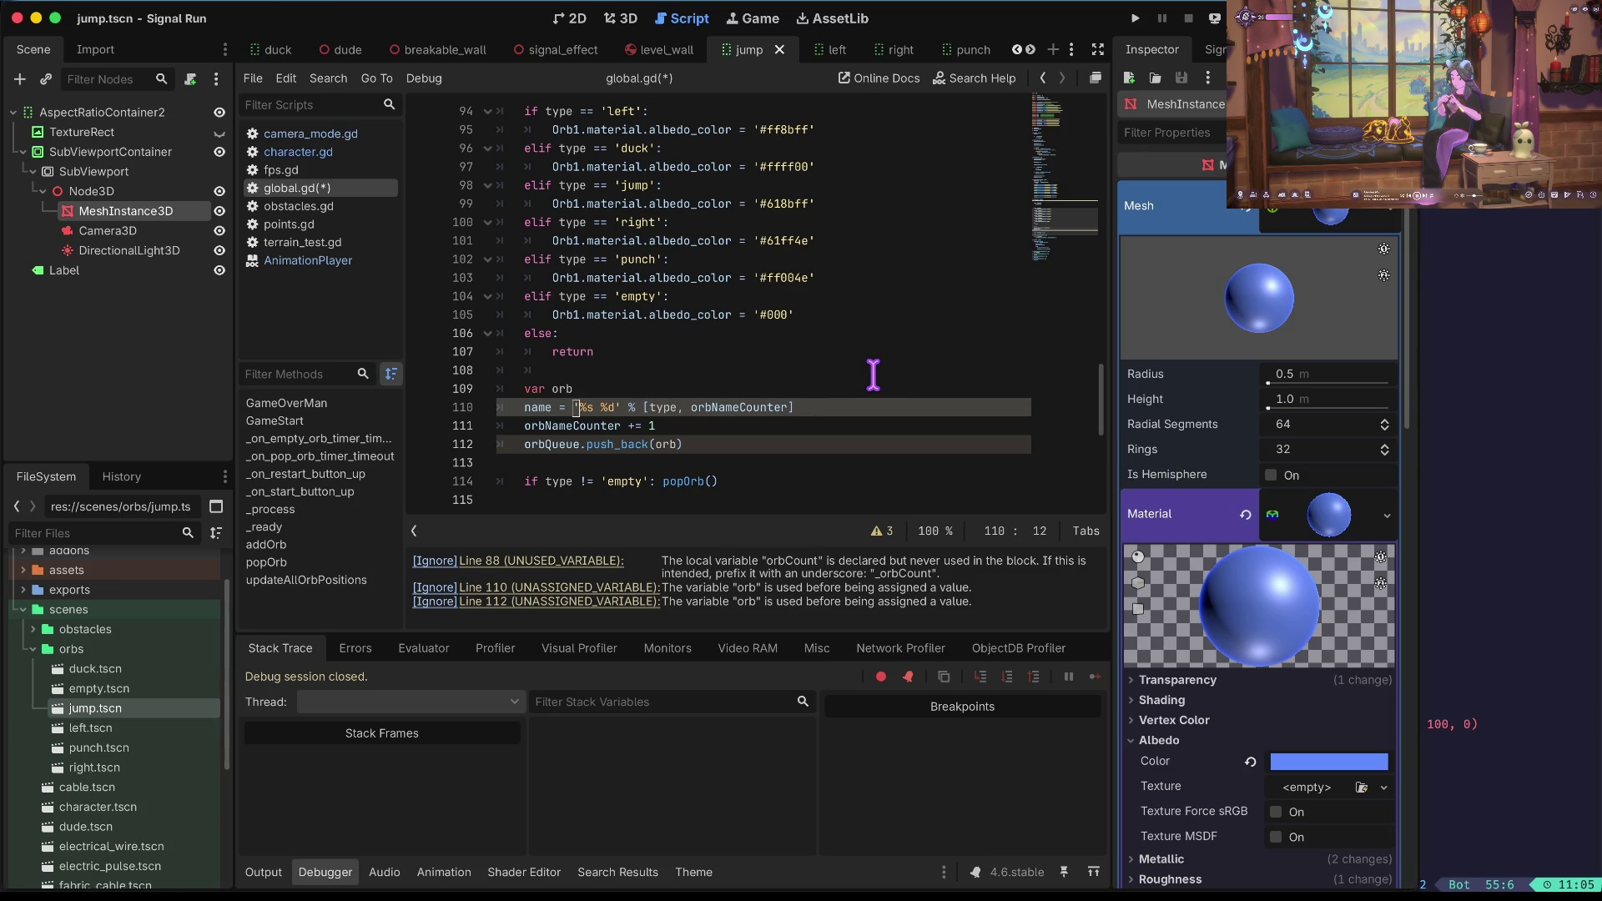
{"action": "key", "text": "shift+End"}
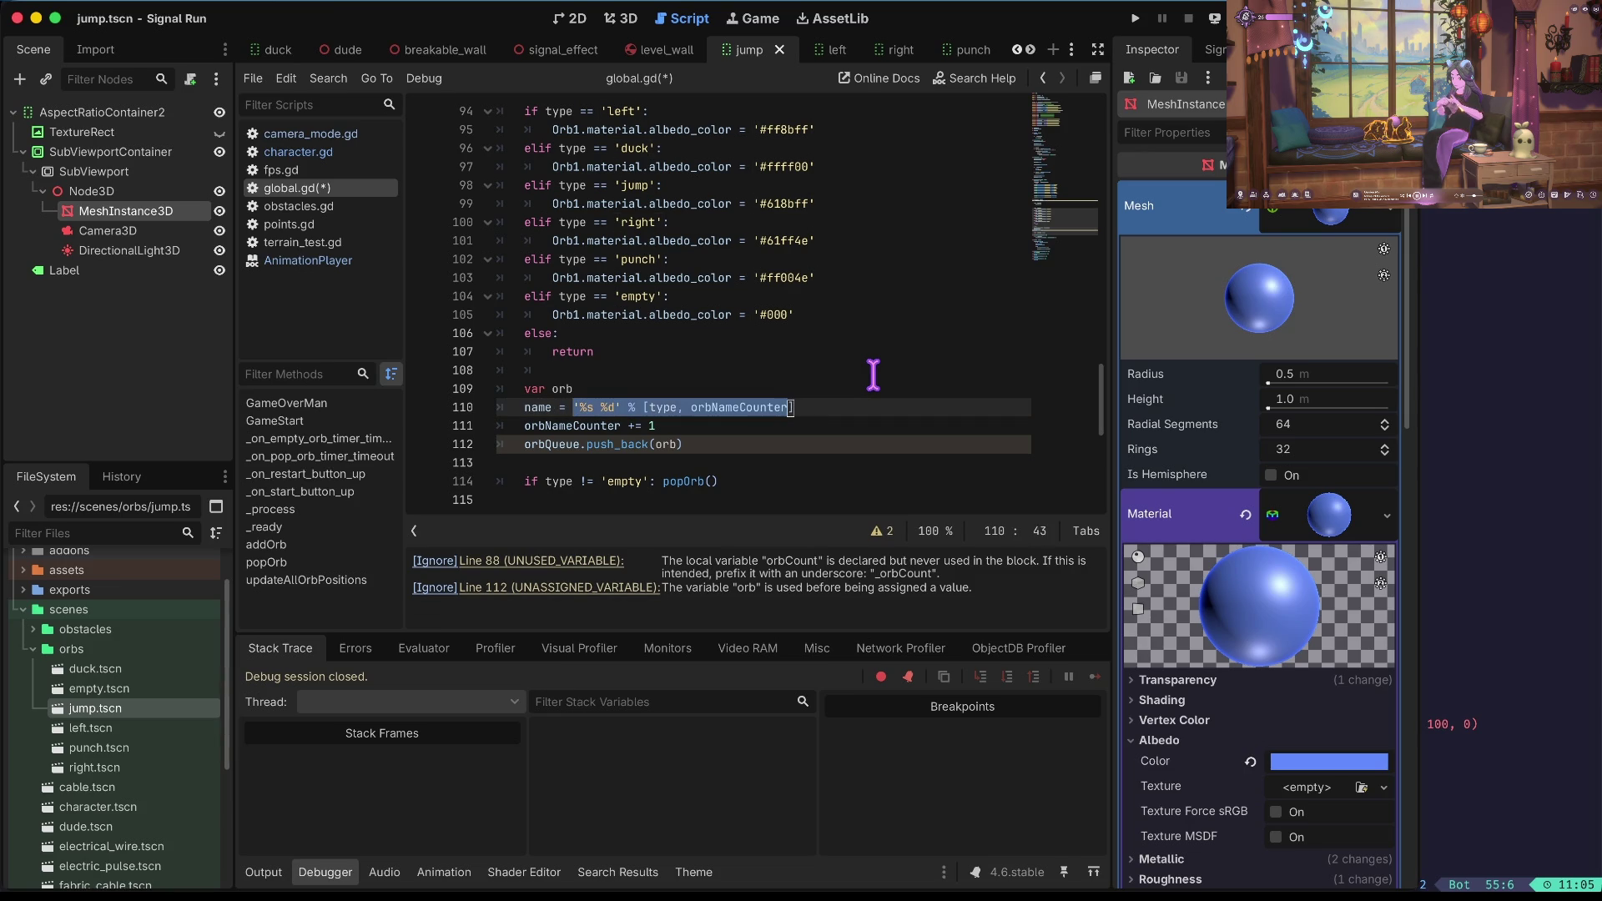
{"action": "key", "text": "ctrl+x"}
{"action": "key", "text": "Down"}
{"action": "key", "text": "Down"}
{"action": "key", "text": "End"}
{"action": "key", "text": "Left"}
{"action": "key", "text": "Left"}
{"action": "key", "text": "Left"}
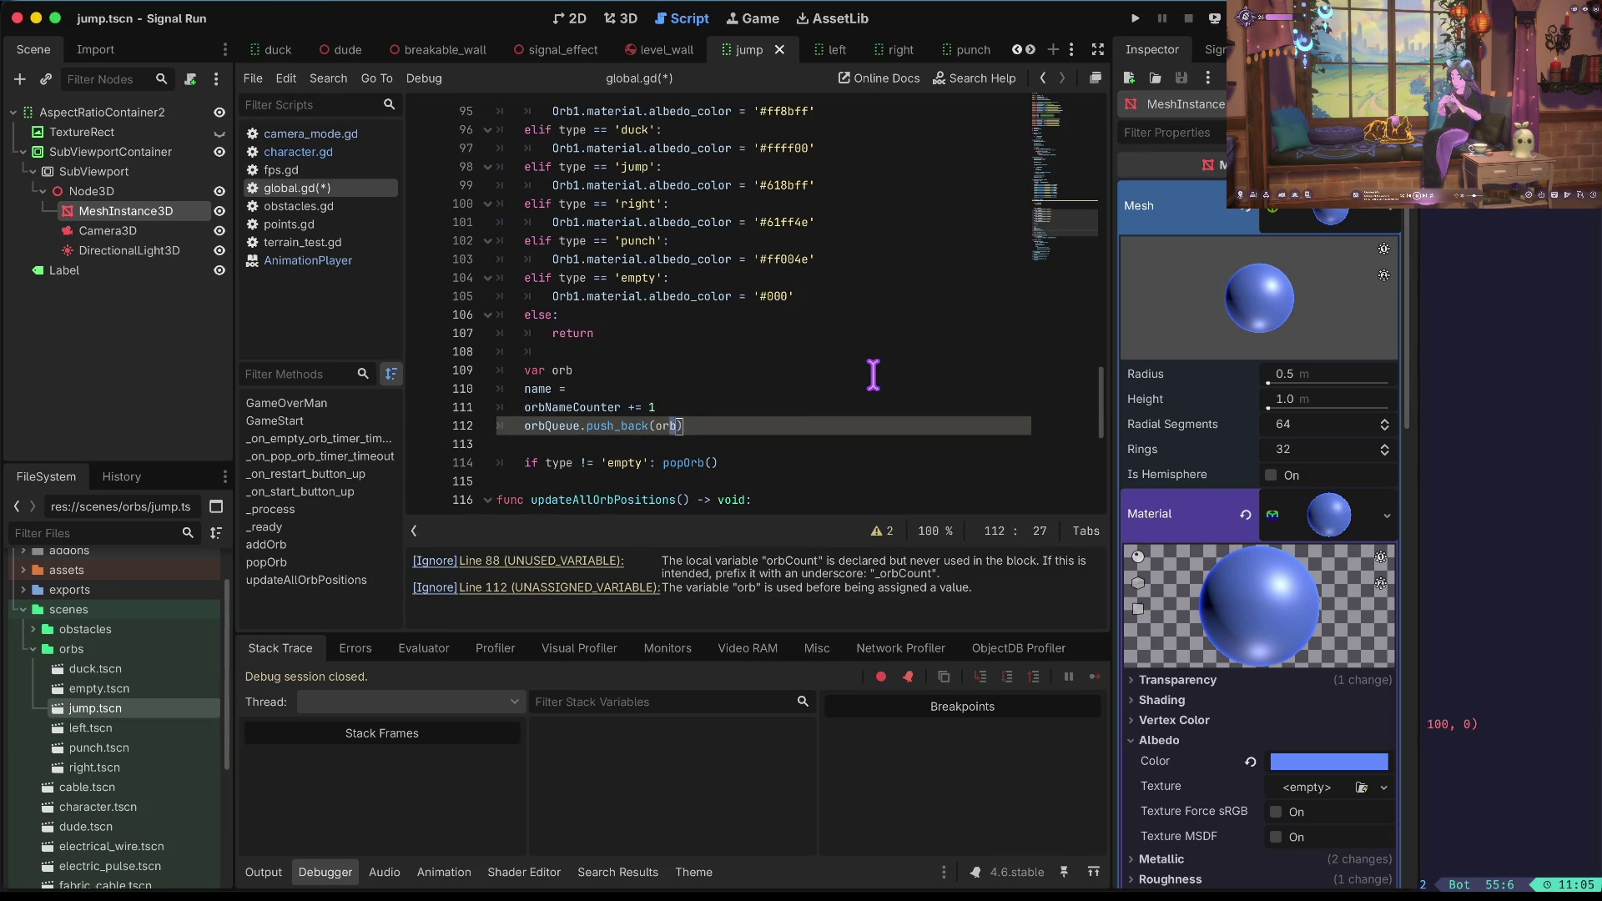
{"action": "key", "text": "ctrl+v"}
{"action": "key", "text": "Up"}
{"action": "key", "text": "Down"}
{"action": "key", "text": "Up"}
{"action": "key", "text": "Up"}
Delete the leftover var orb and name lines, then list the script warnings.
{"action": "key", "text": "ctrl+shift+k"}
{"action": "key", "text": "Up"}
{"action": "key", "text": "ctrl+shift+k"}
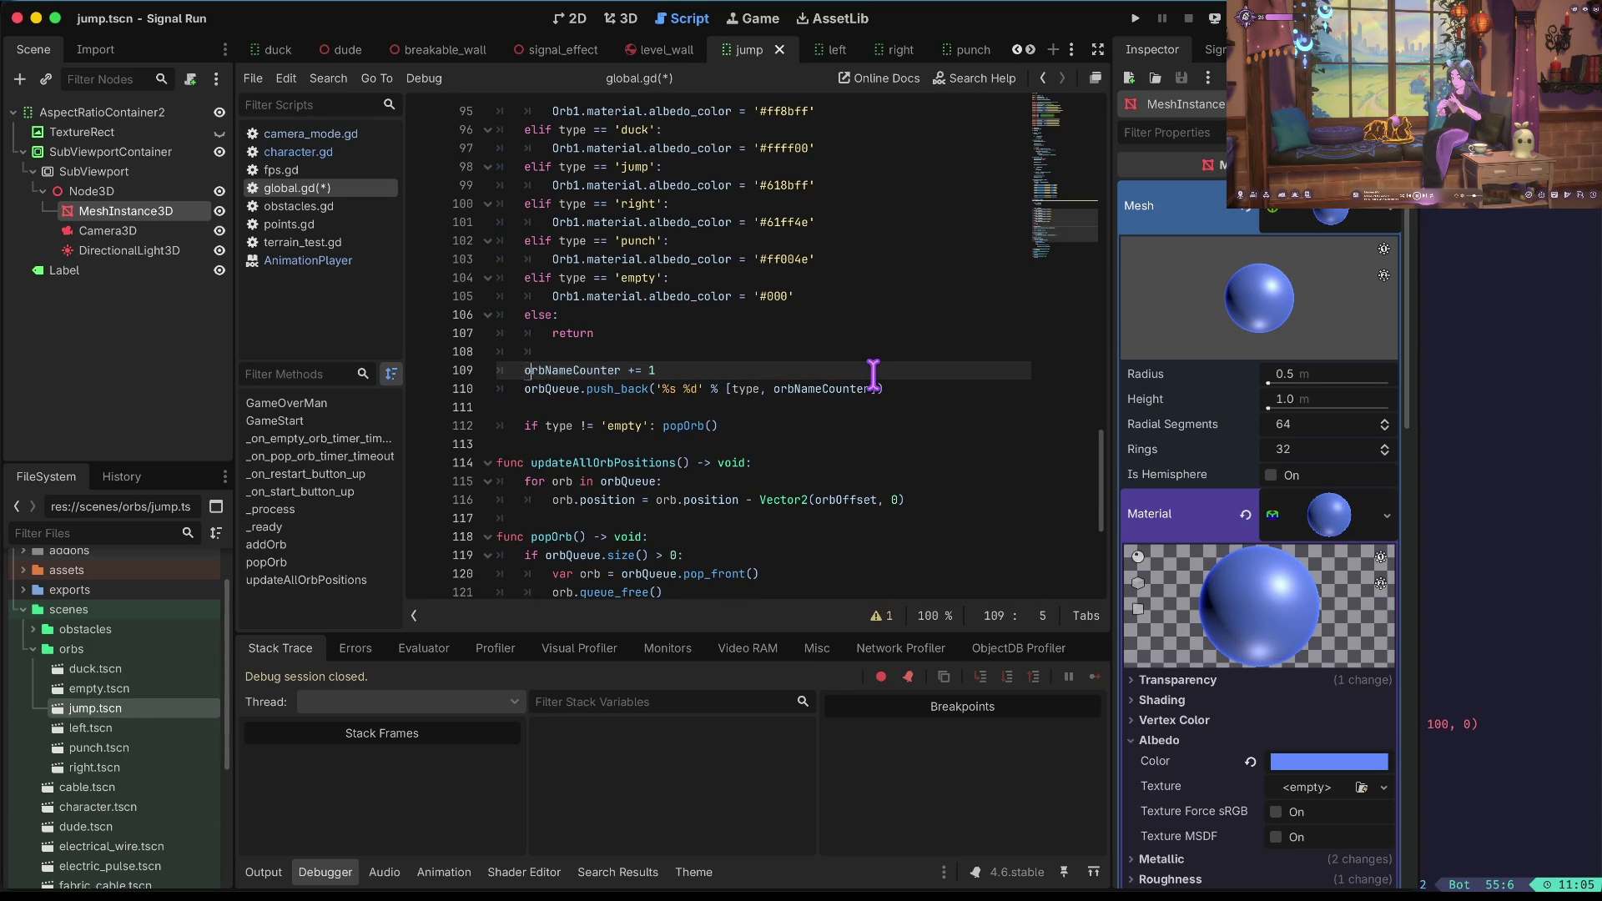
{"action": "key", "text": "Down"}
{"action": "key", "text": "Down"}
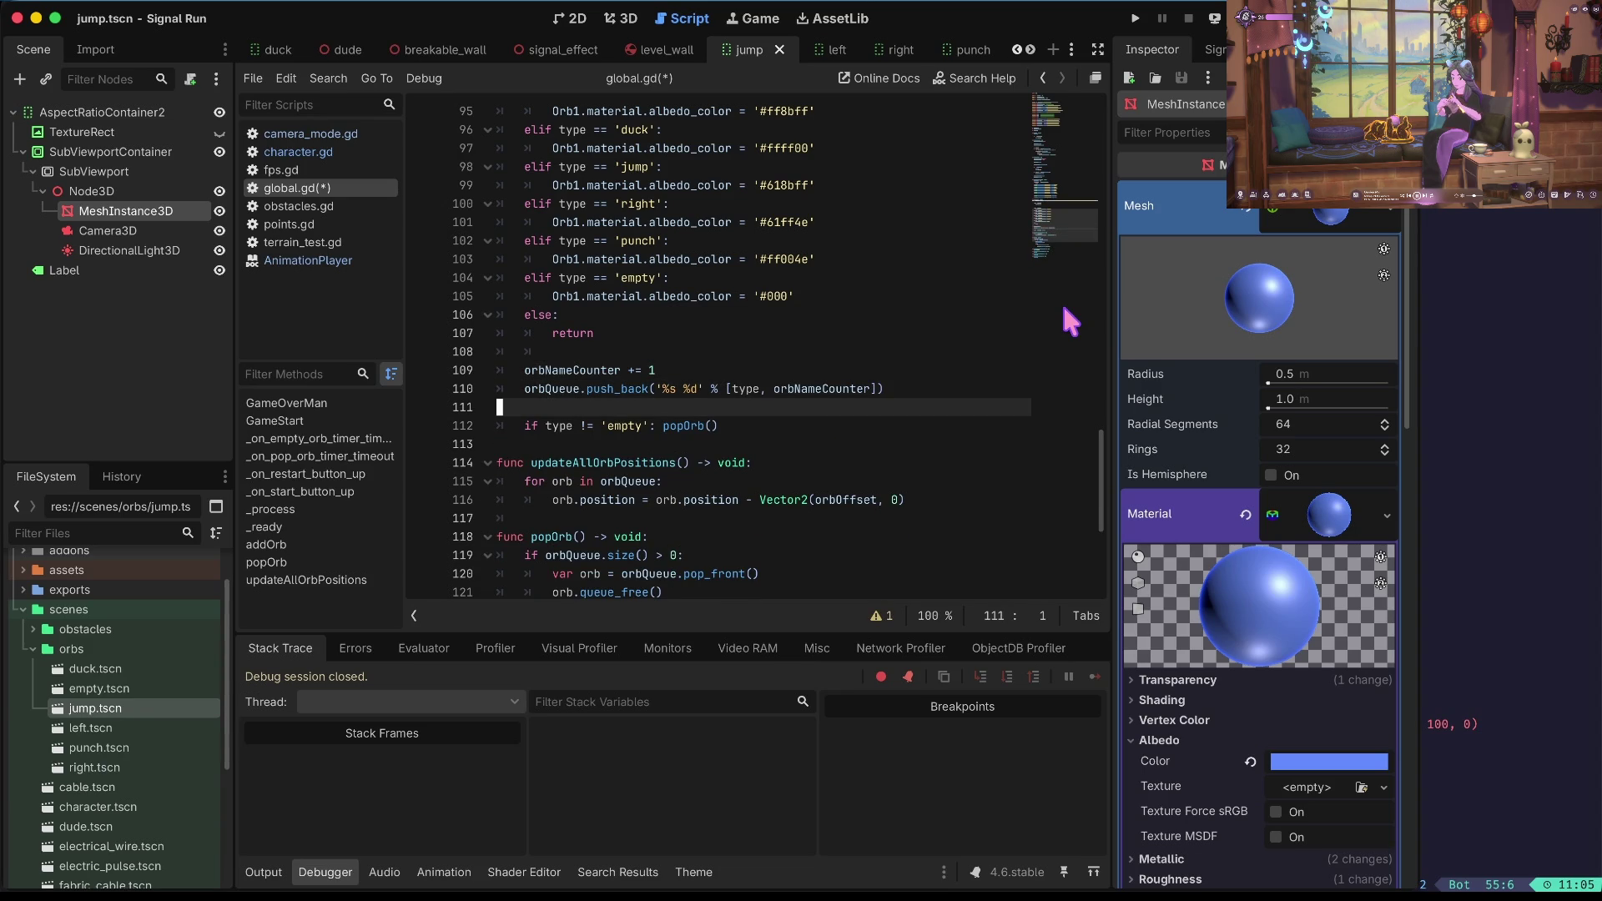
{"action": "key", "text": "Page_Up"}
{"action": "key", "text": "Page_Up"}
{"action": "key", "text": "Page_Up"}
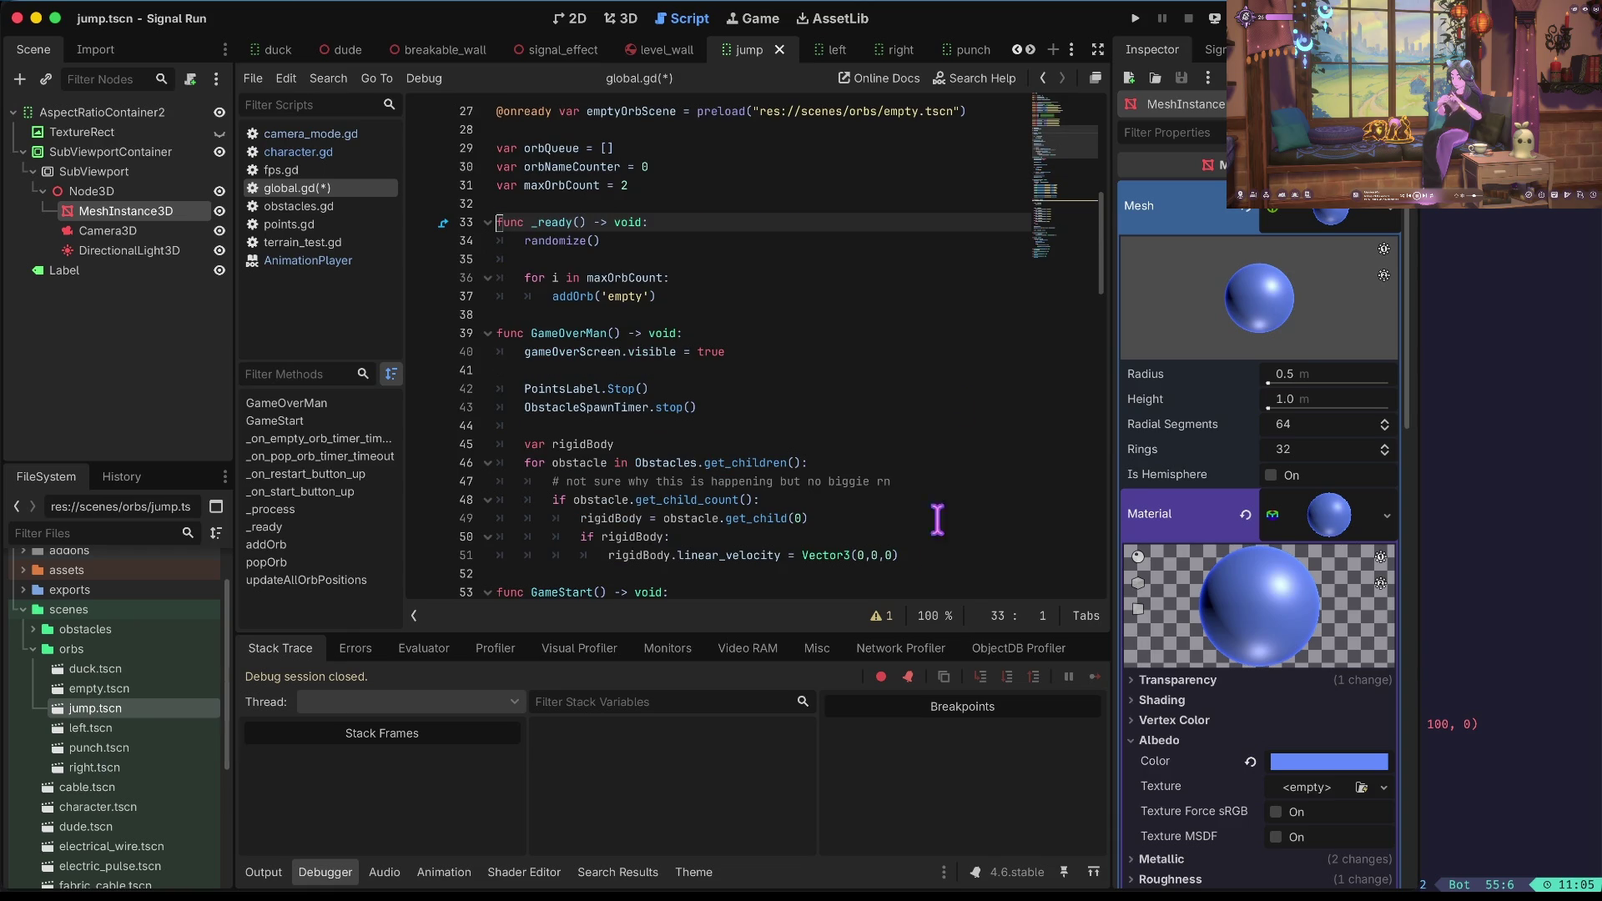
{"action": "left_click", "coordinate": [878, 616]}
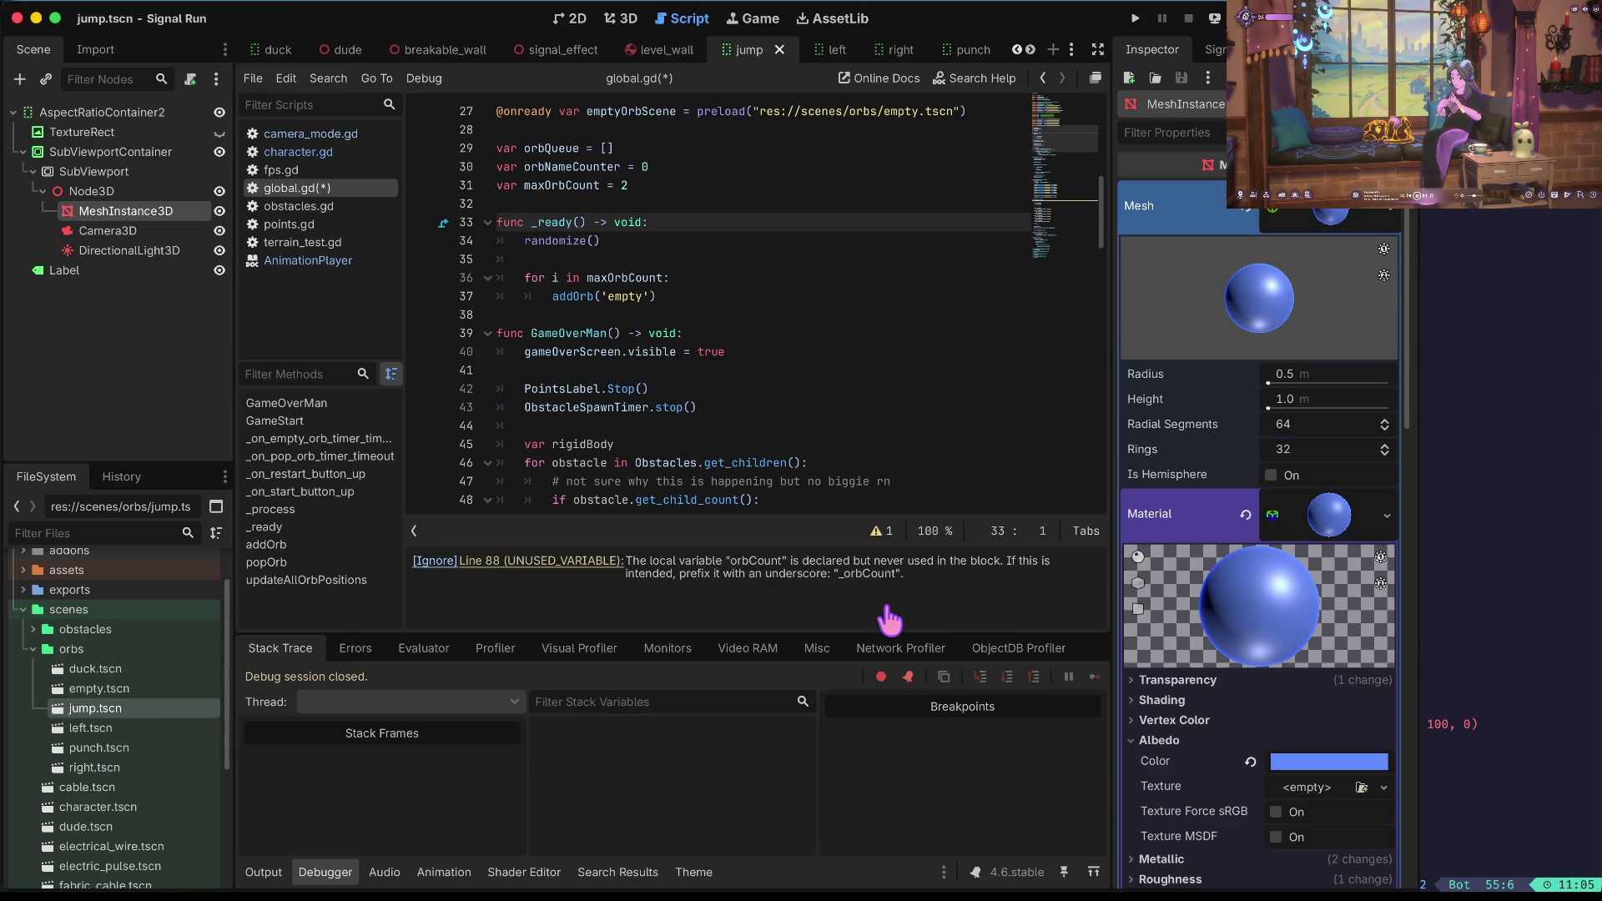
Delete the unused var orbCount line on line 88 and the extra blank line, then save.
{"action": "left_click", "coordinate": [590, 562]}
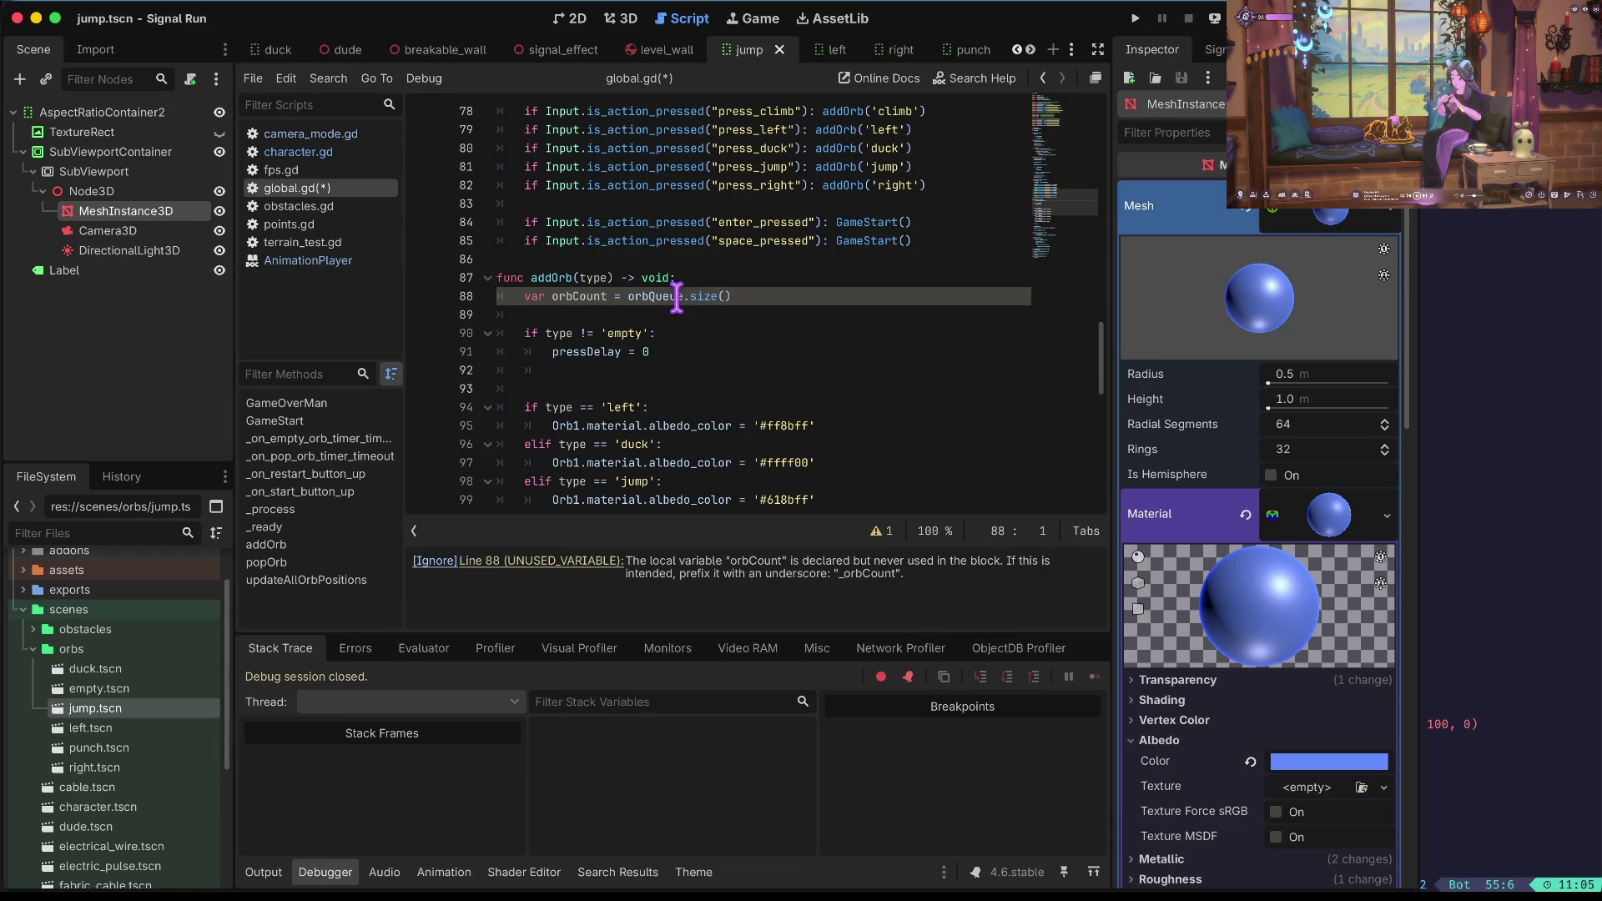
{"action": "left_click", "coordinate": [595, 297]}
{"action": "key", "text": "Right"}
{"action": "key", "text": "Right"}
{"action": "key", "text": "Right"}
{"action": "key", "text": "ctrl+shift+k"}
{"action": "key", "text": "ctrl+shift+k"}
{"action": "key", "text": "Down"}
{"action": "key", "text": "Down"}
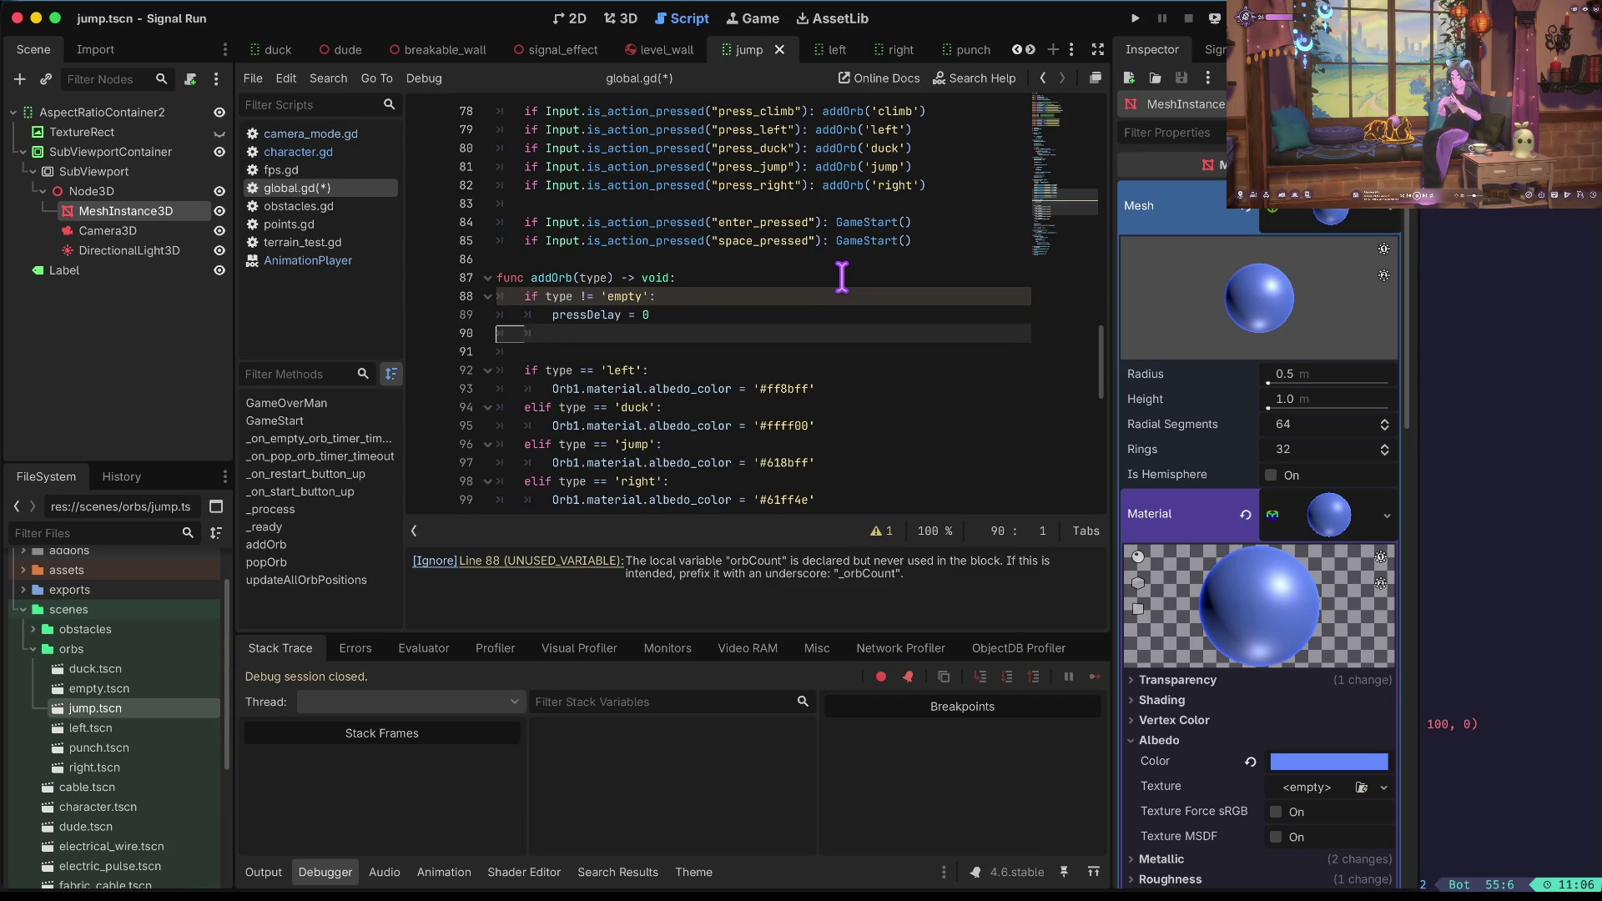
{"action": "key", "text": "ctrl+shift+k"}
{"action": "key", "text": "ctrl+s"}
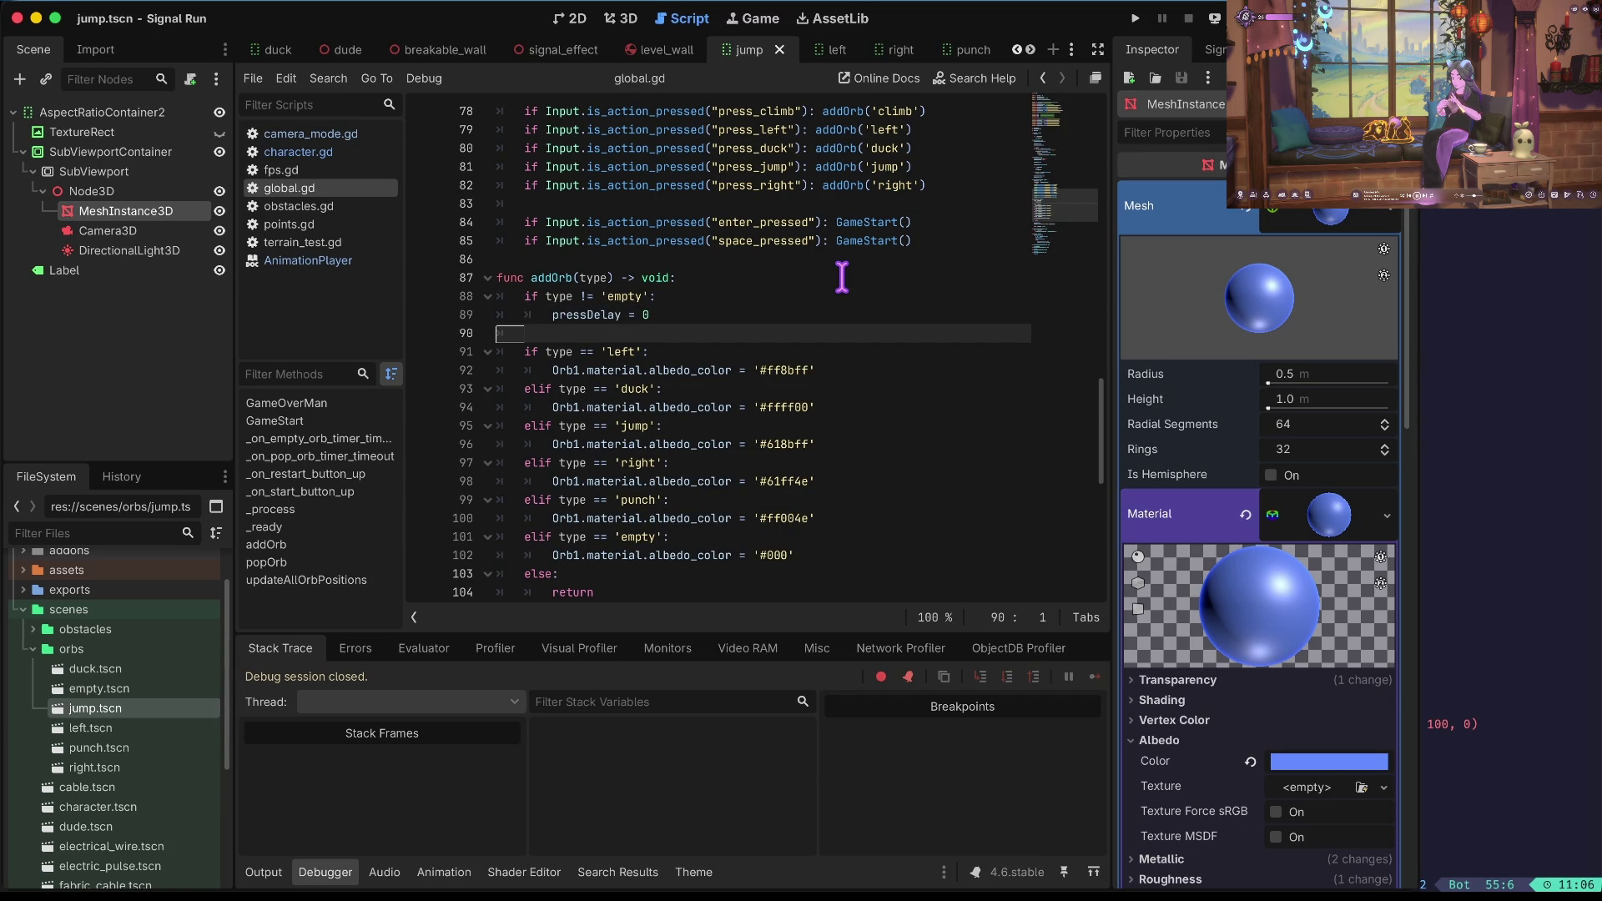
Review the pressDelay, empty colour and popOrb lines, and select the duck colour assignment.
{"action": "key", "text": "Up"}
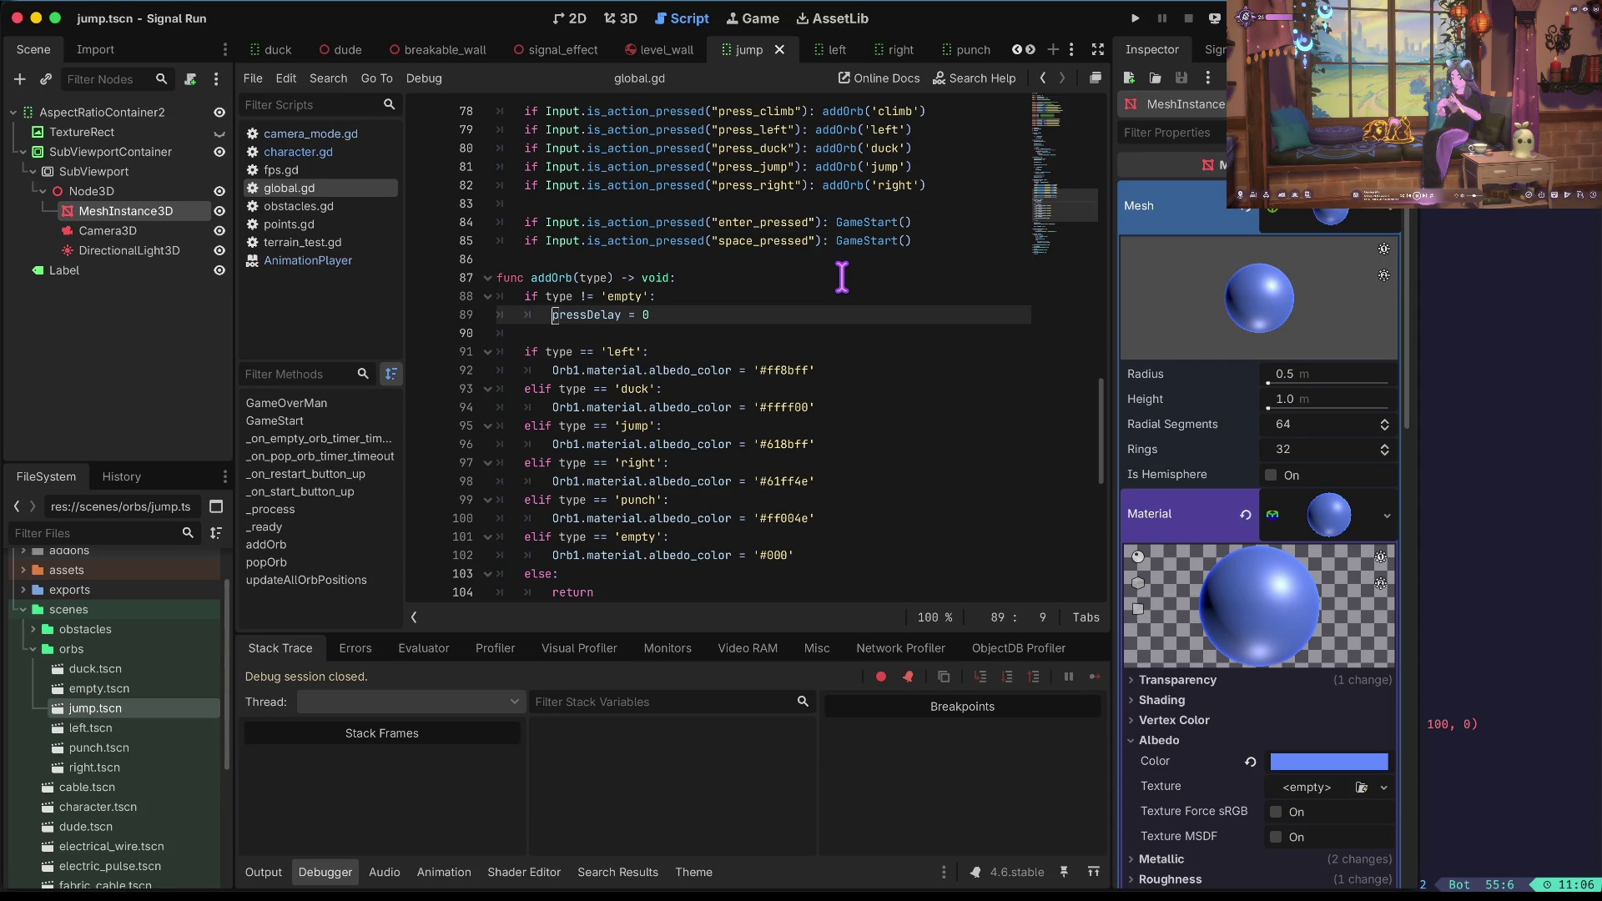
{"action": "key", "text": "Down"}
{"action": "key", "text": "Down"}
{"action": "key", "text": "Down"}
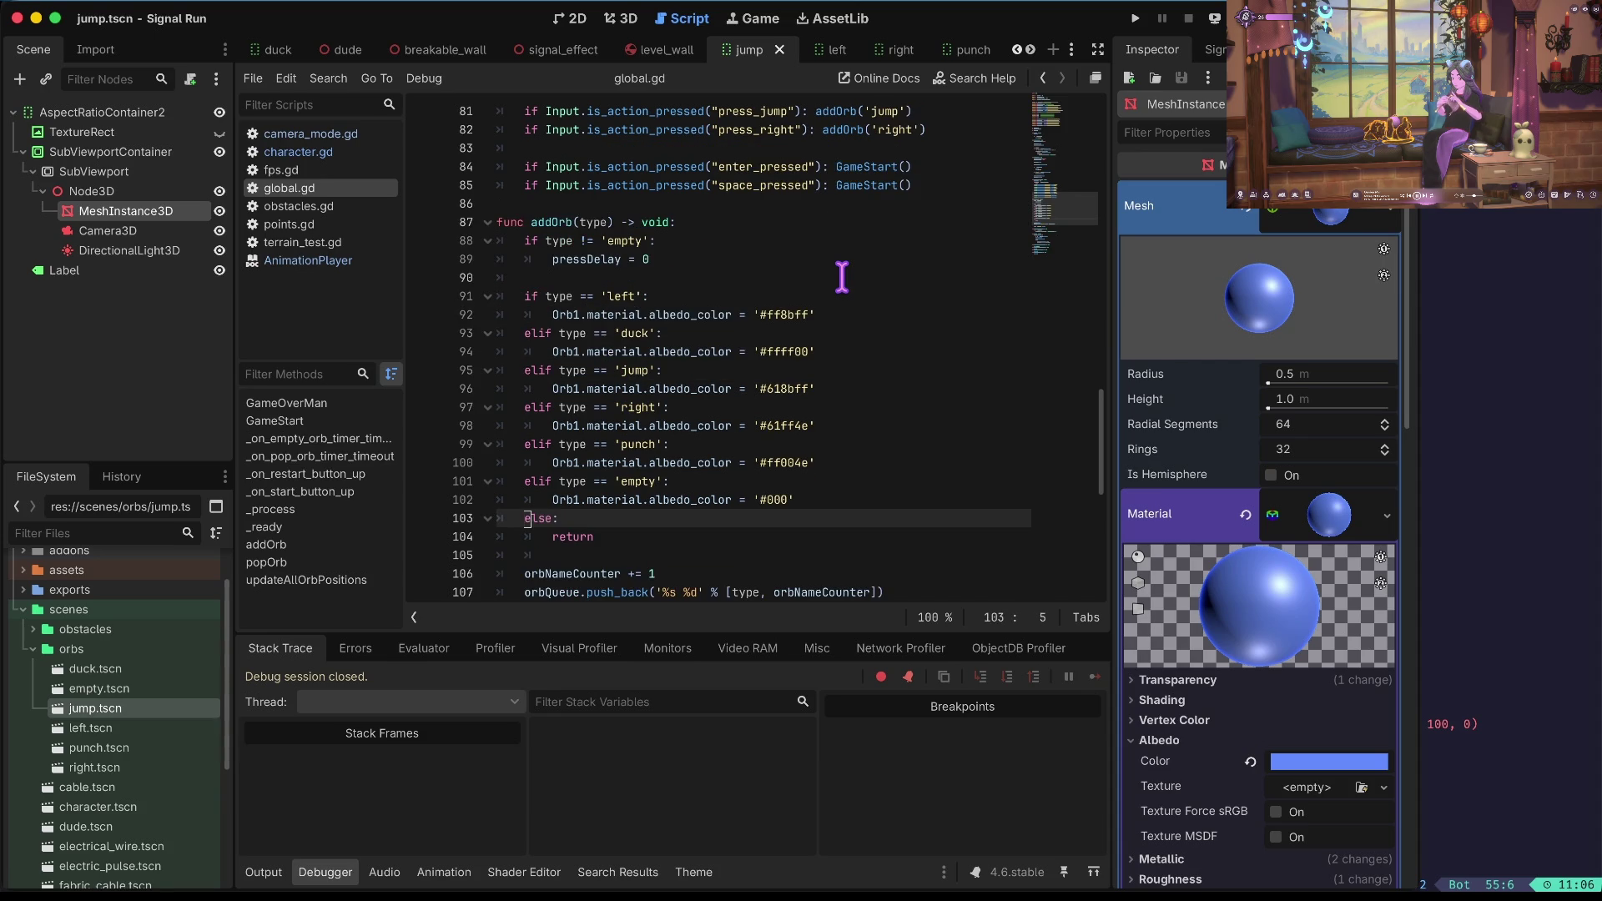
{"action": "key", "text": "Up"}
{"action": "key", "text": "Up"}
{"action": "key", "text": "Up"}
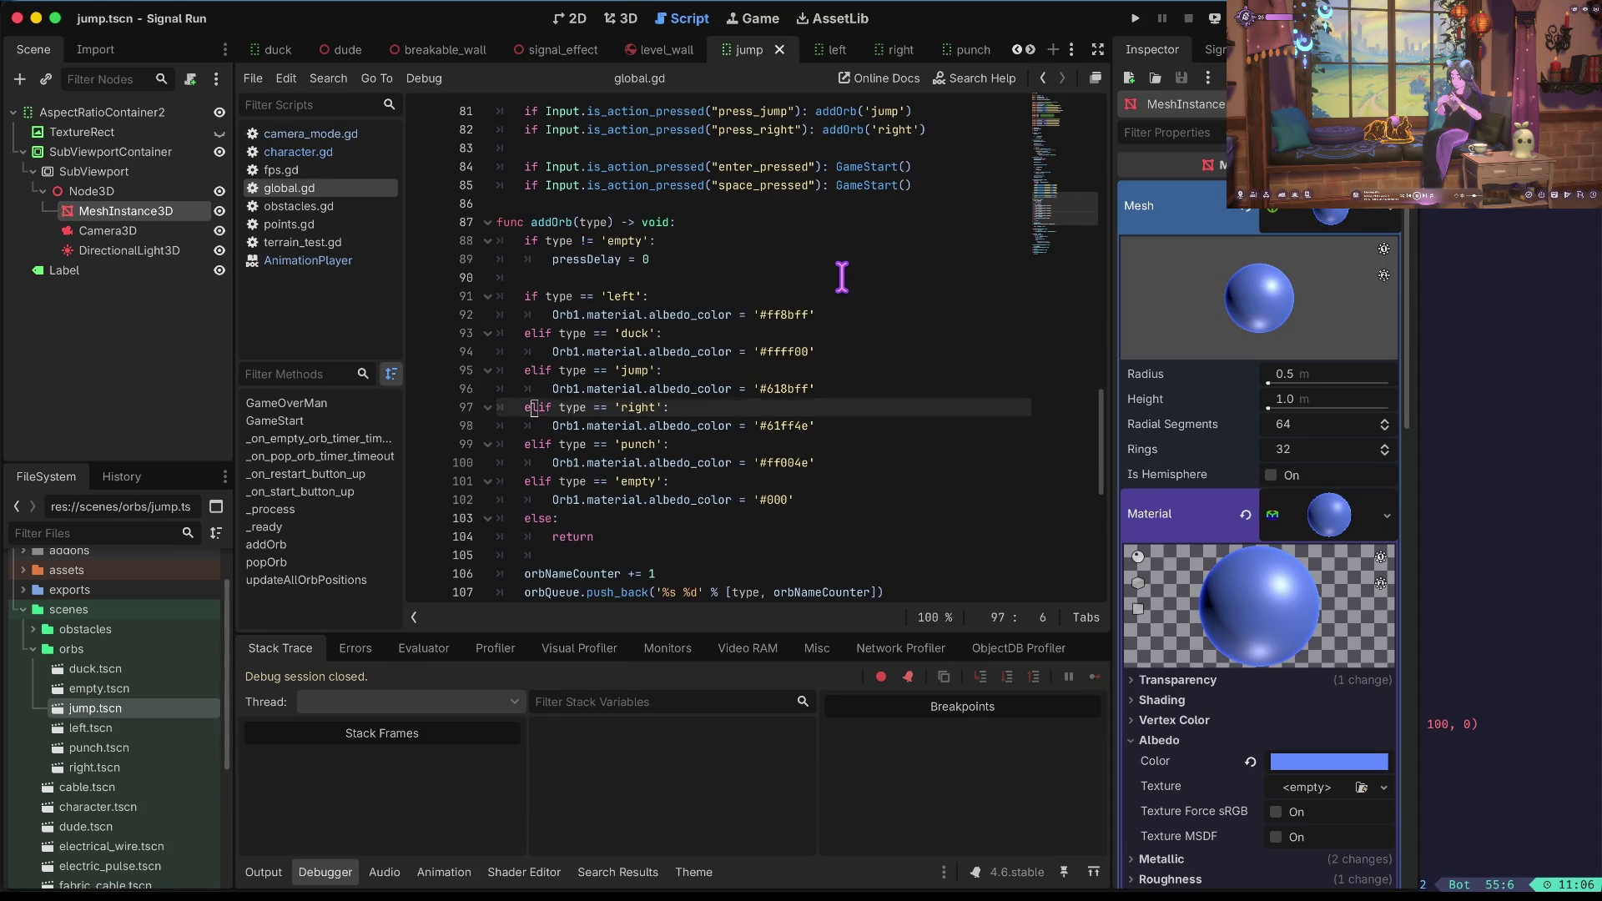
{"action": "key", "text": "w"}
{"action": "key", "text": "w"}
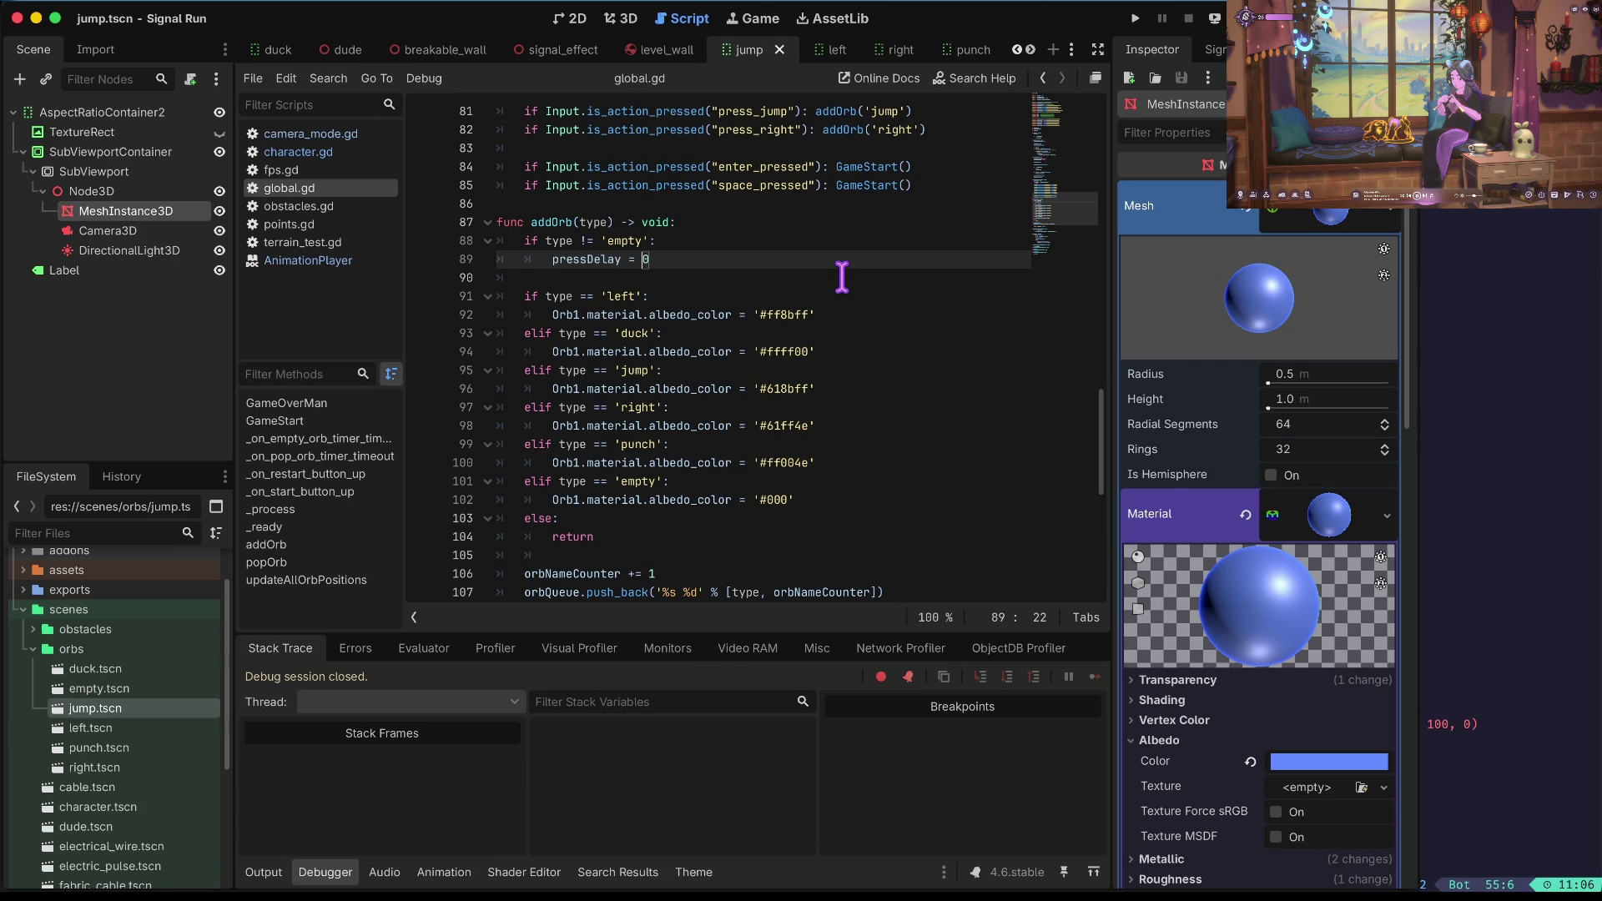
{"action": "key", "text": "Down"}
{"action": "key", "text": "Down"}
{"action": "key", "text": "Down"}
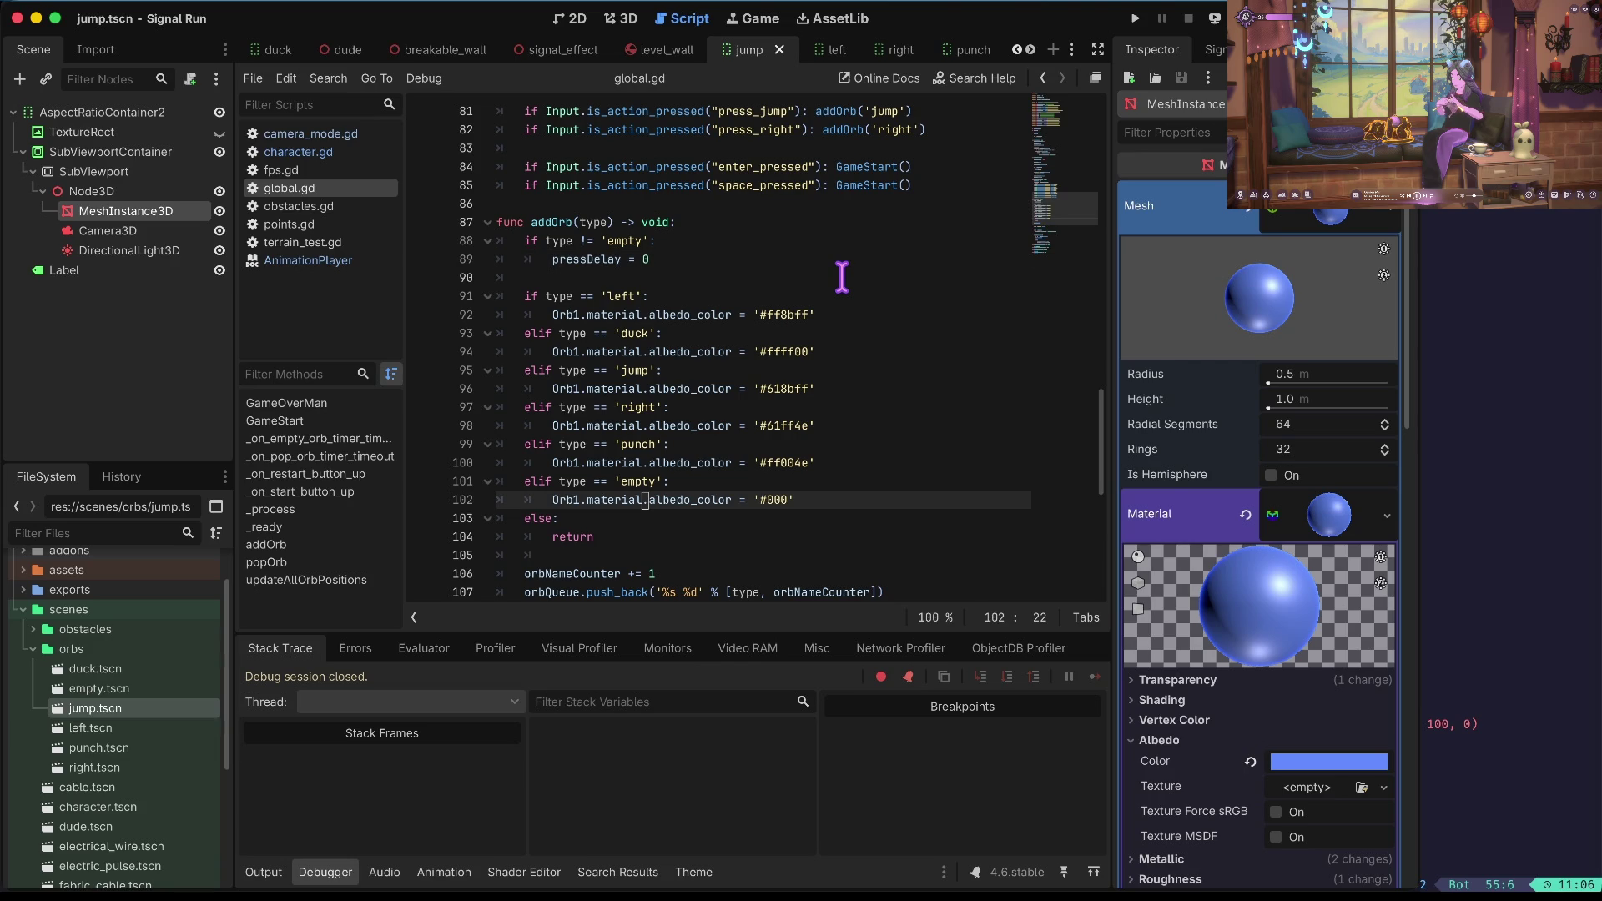
{"action": "key", "text": "Down"}
{"action": "key", "text": "Down"}
{"action": "key", "text": "Down"}
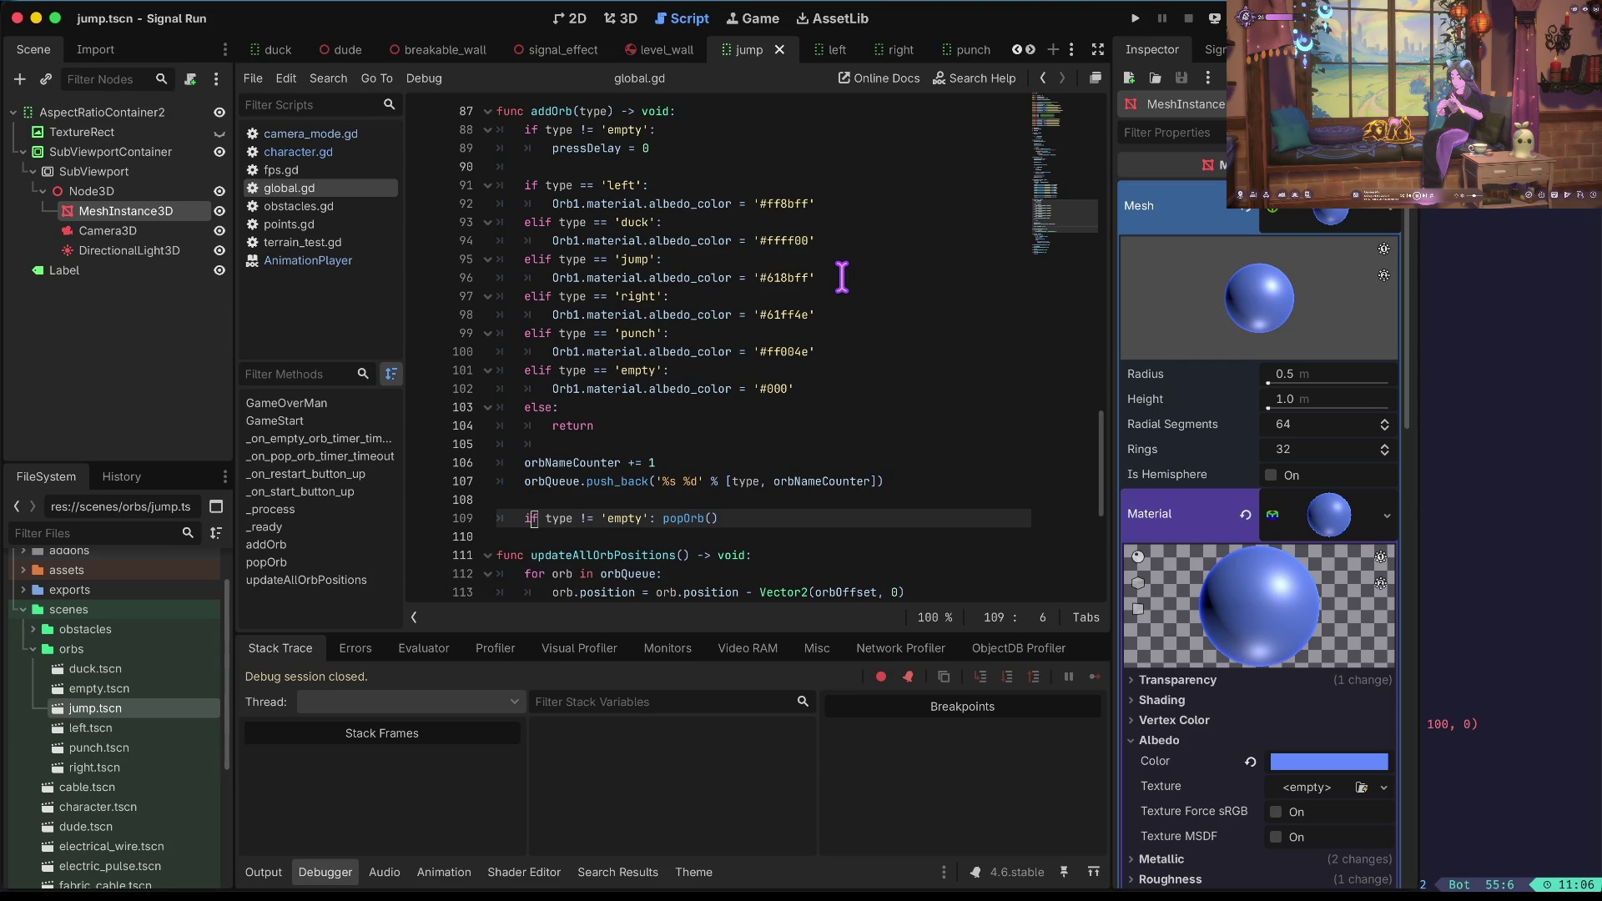
{"action": "scroll", "coordinate": [842, 278], "scroll_direction": "up", "scroll_amount": 1}
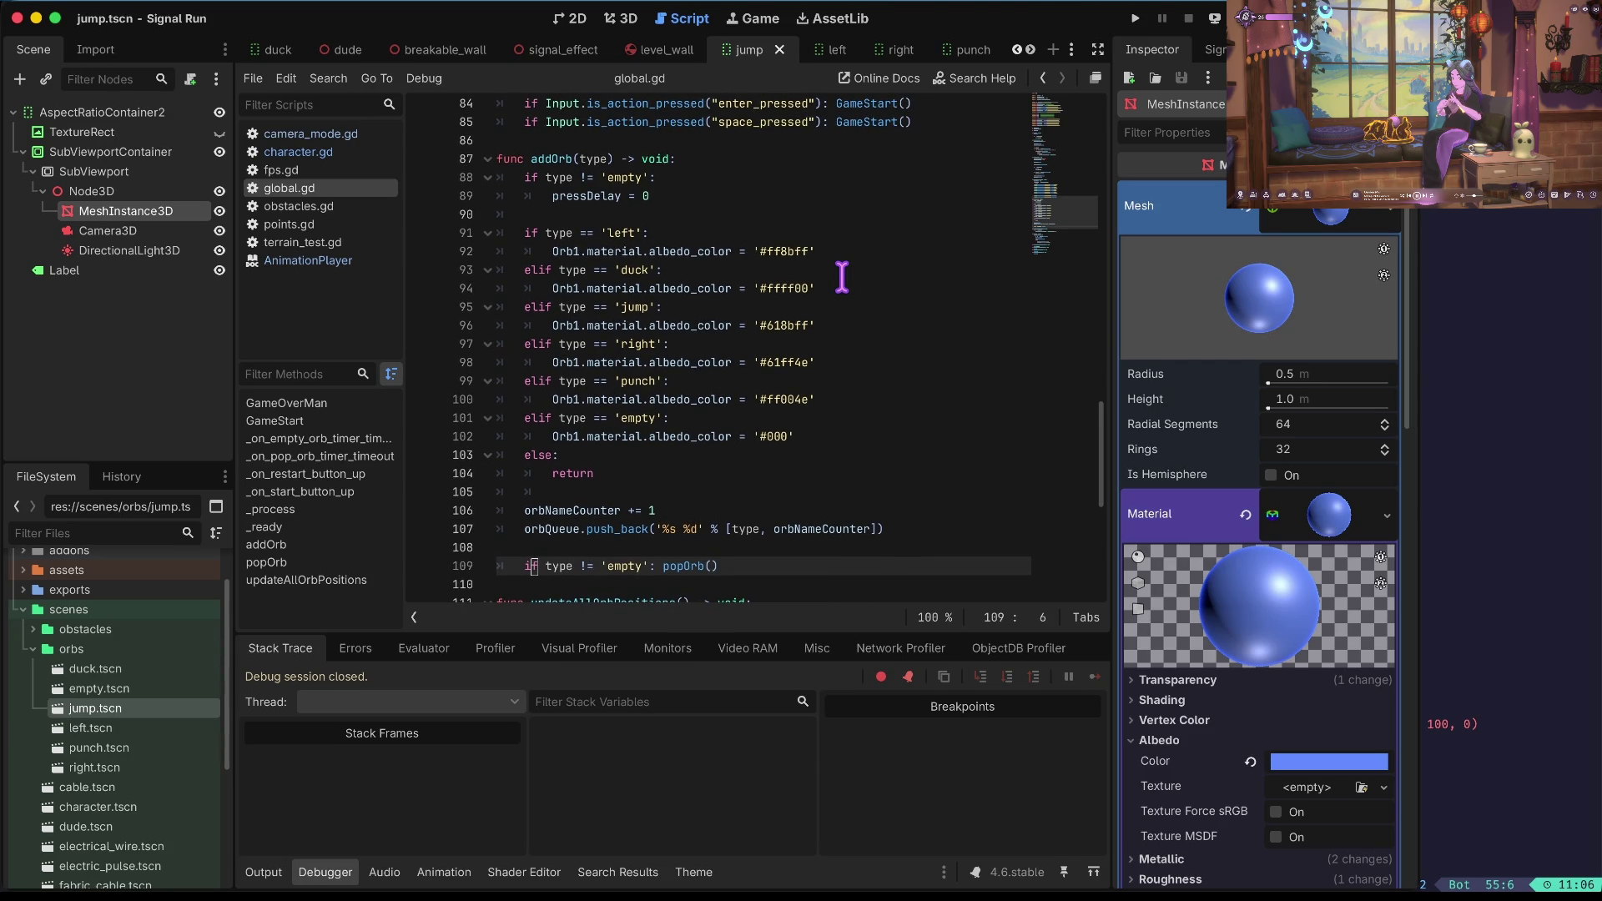
{"action": "left_click_drag", "start_coordinate": [842, 281], "coordinate": [843, 275]}
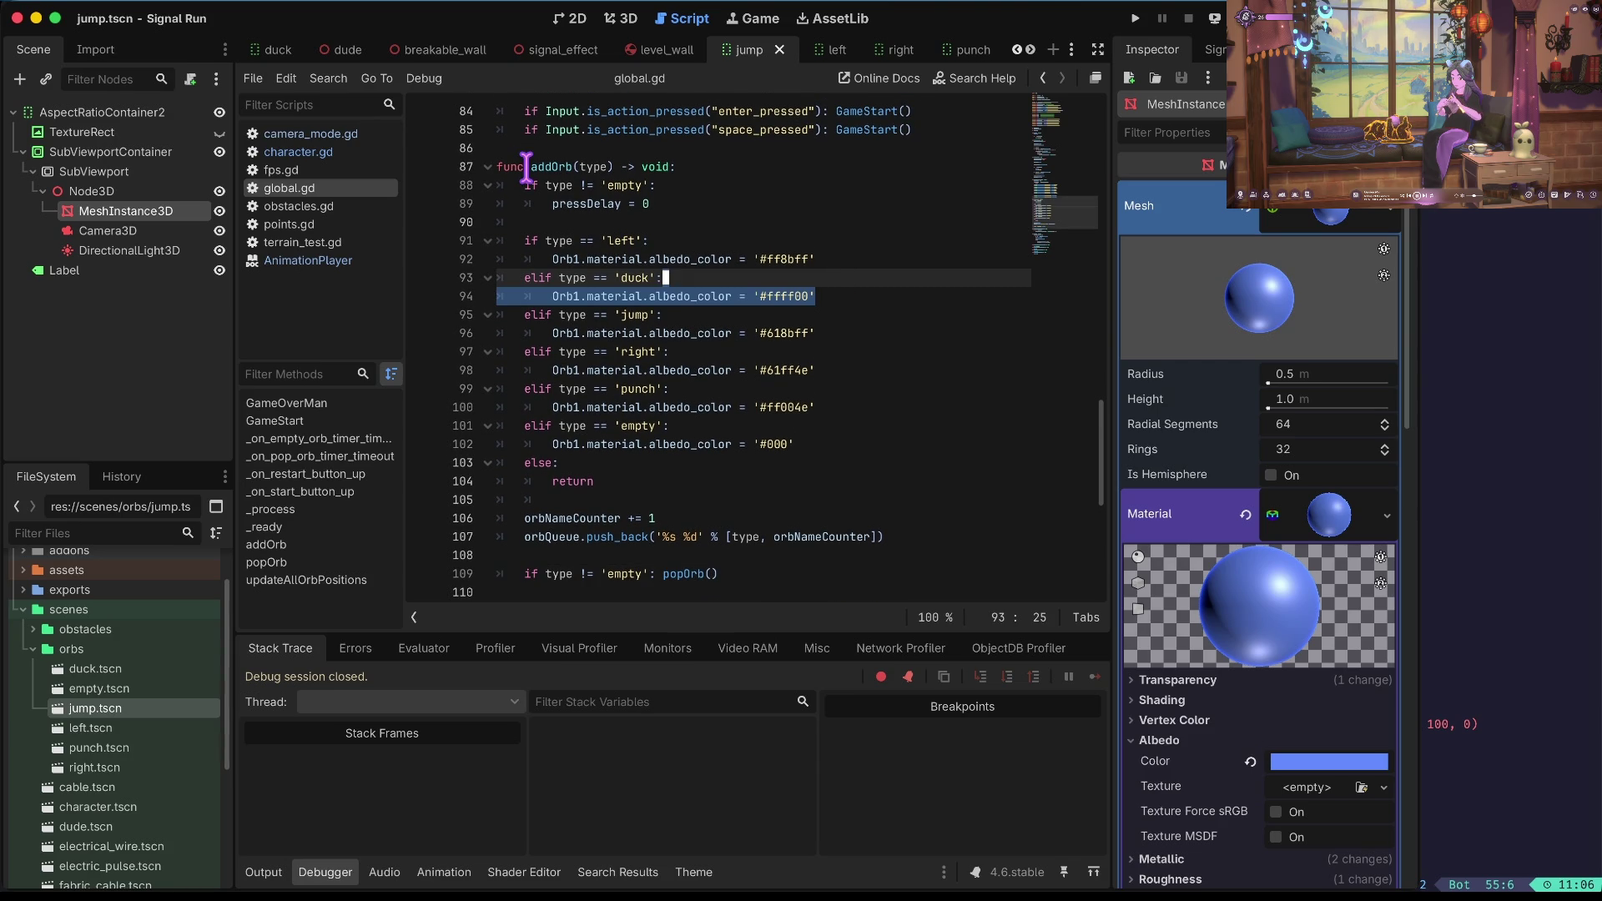
Search all project files for 'handleaction' and jump to its call in global.gd.
{"action": "key", "text": "ctrl+shift+f"}
{"action": "type", "text": "handleaction"}
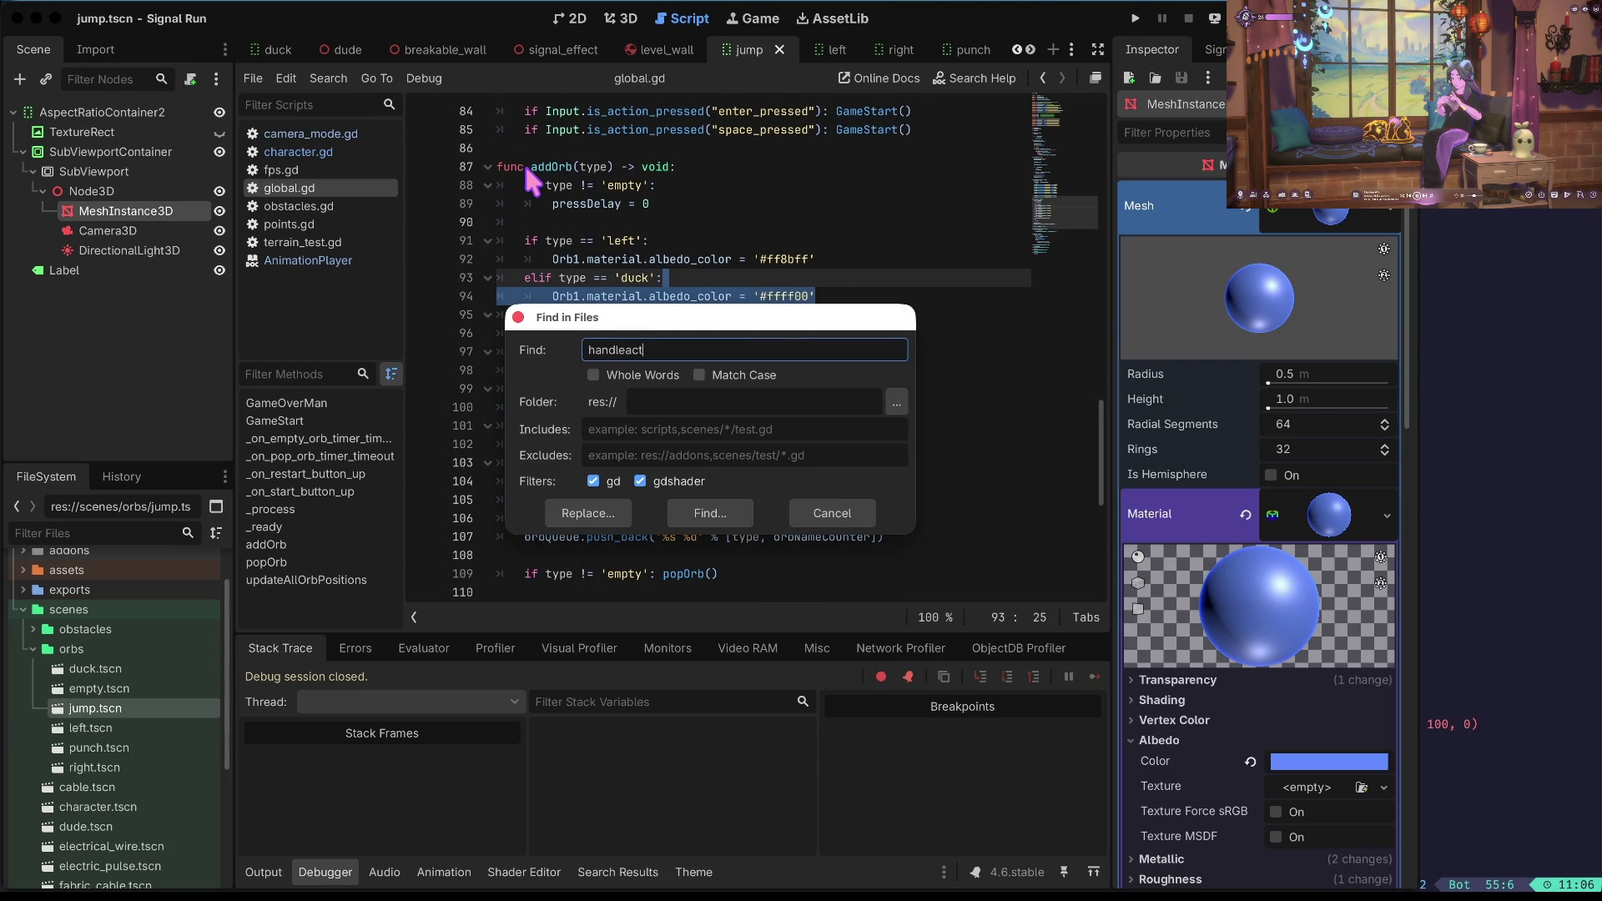
{"action": "key", "text": "Return"}
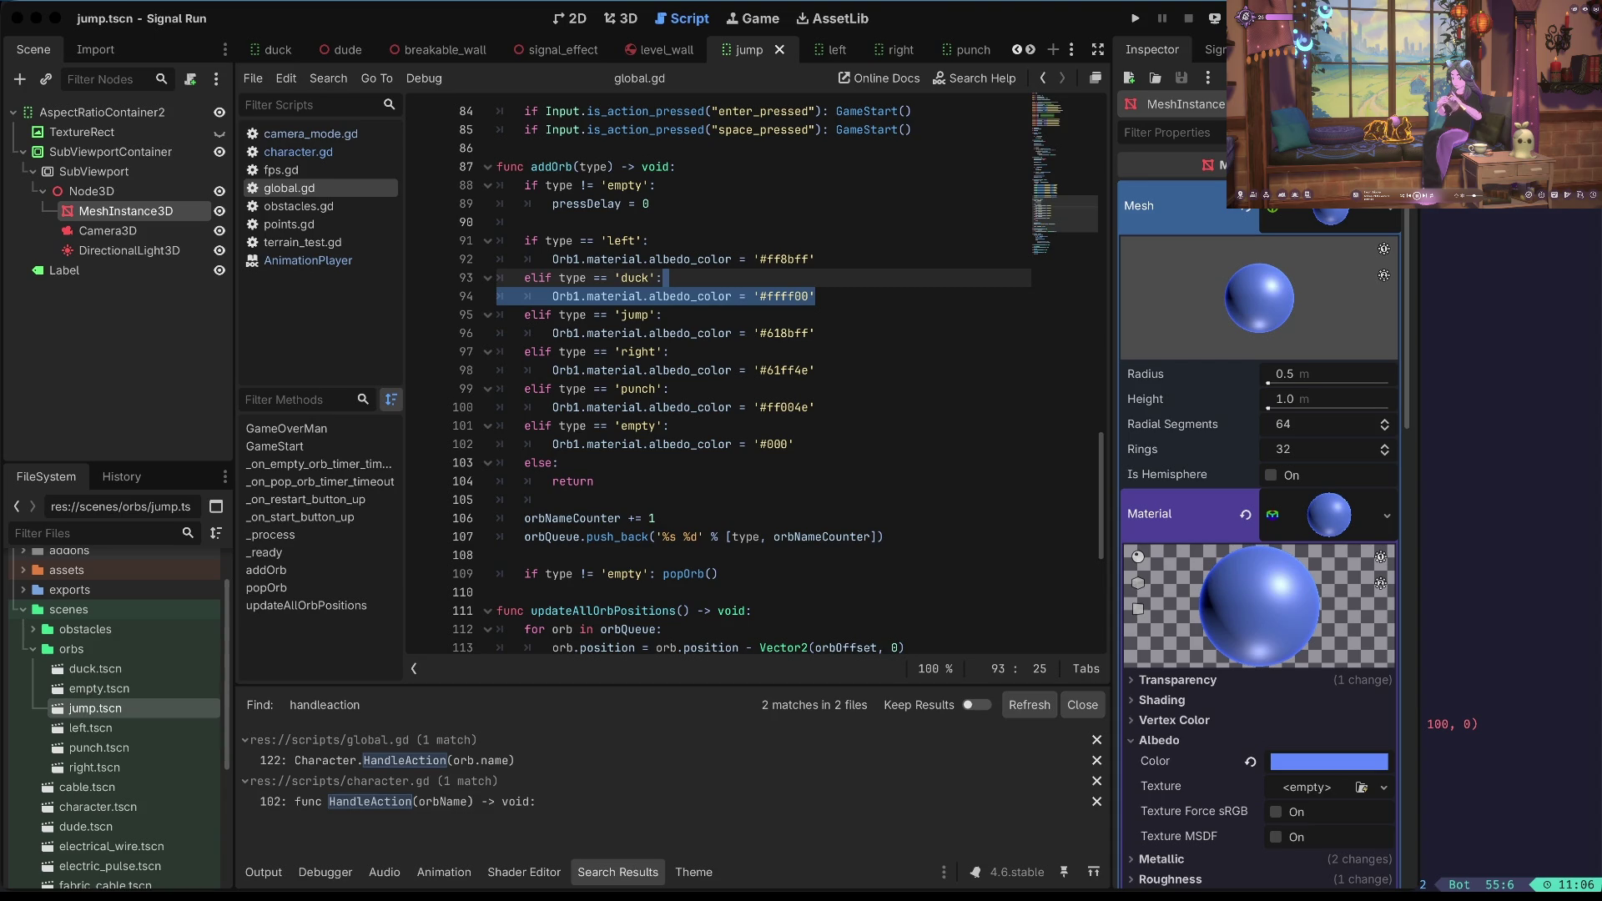
{"action": "left_click", "coordinate": [835, 760]}
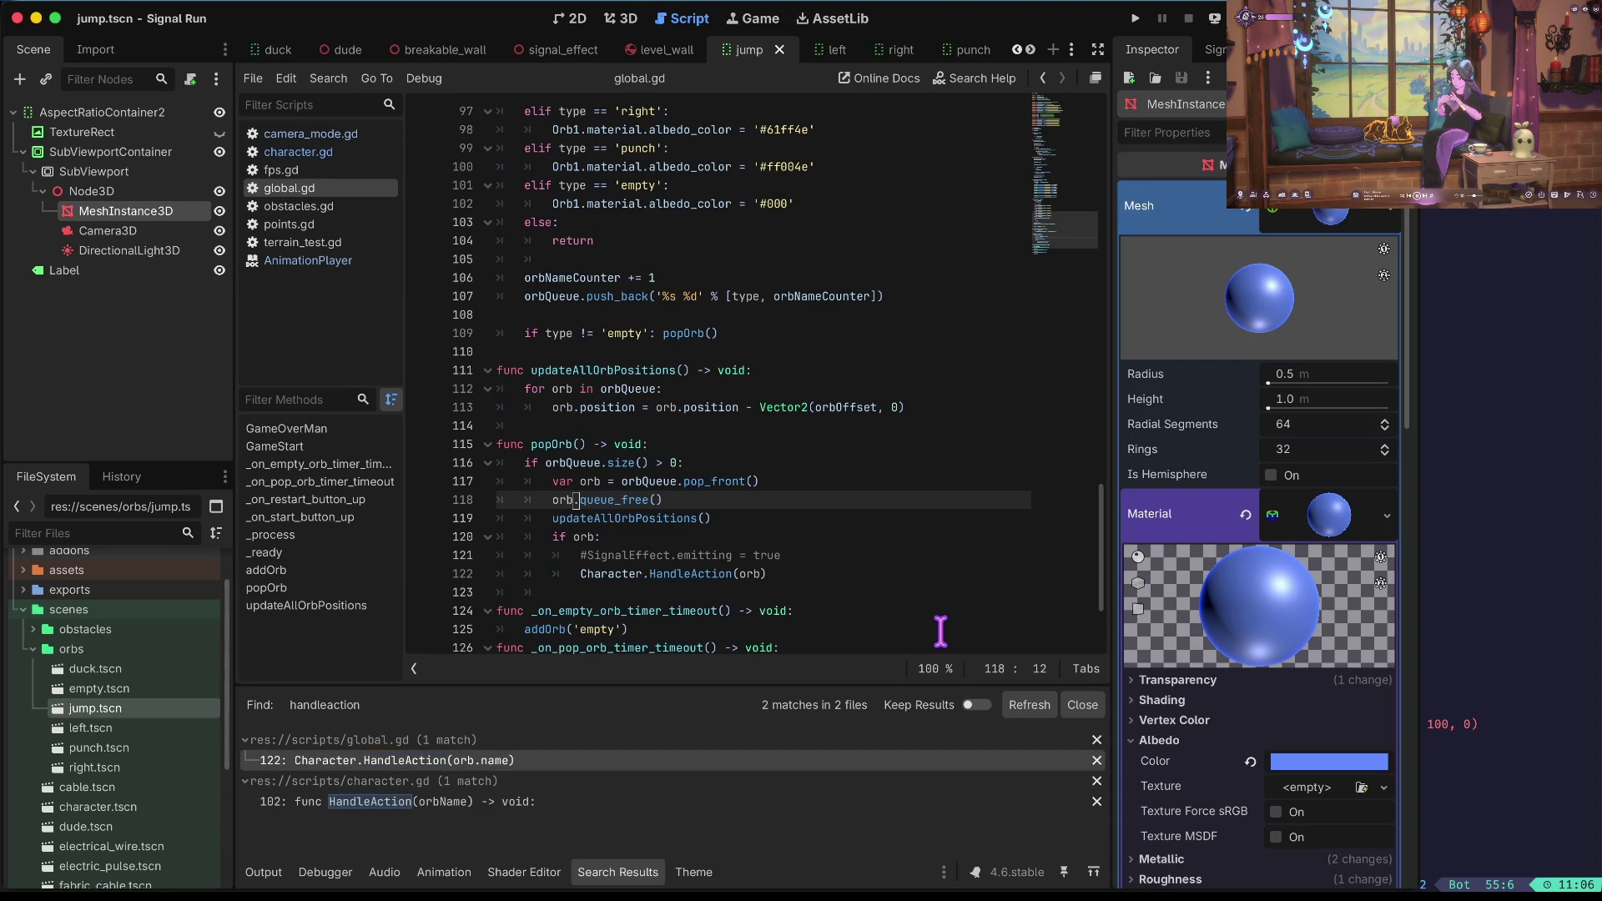
Remove the orb.queue_free() line from popOrb.
{"action": "key", "text": "ctrl+shift+k"}
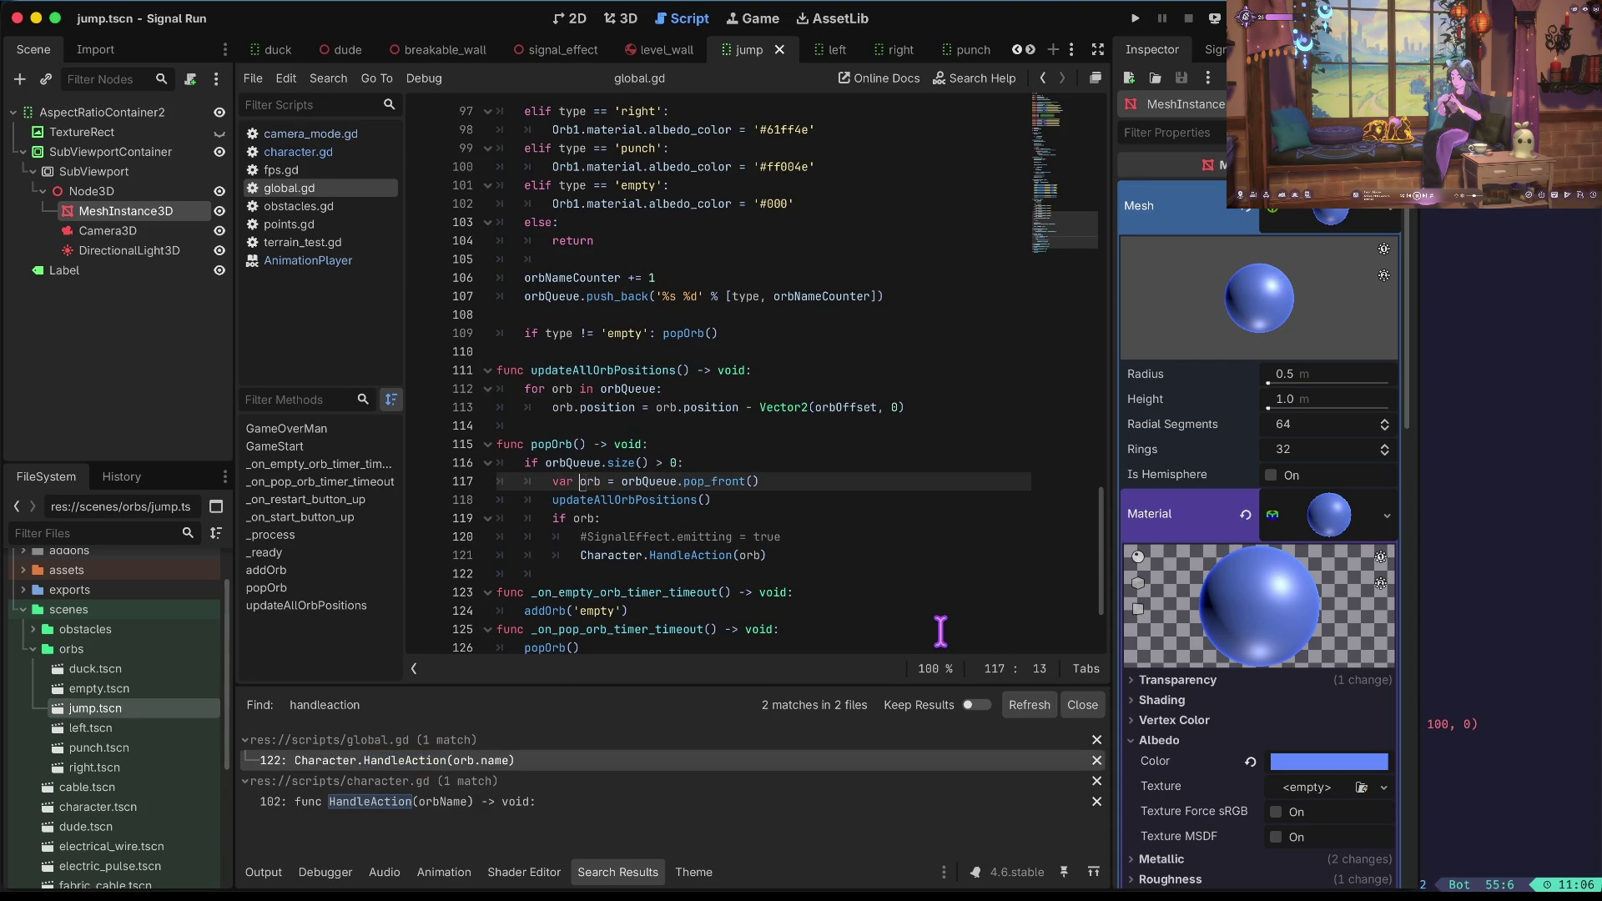
{"action": "key", "text": "Right"}
{"action": "key", "text": "Right"}
{"action": "key", "text": "Right"}
{"action": "key", "text": "Down"}
{"action": "key", "text": "ctrl+Right"}
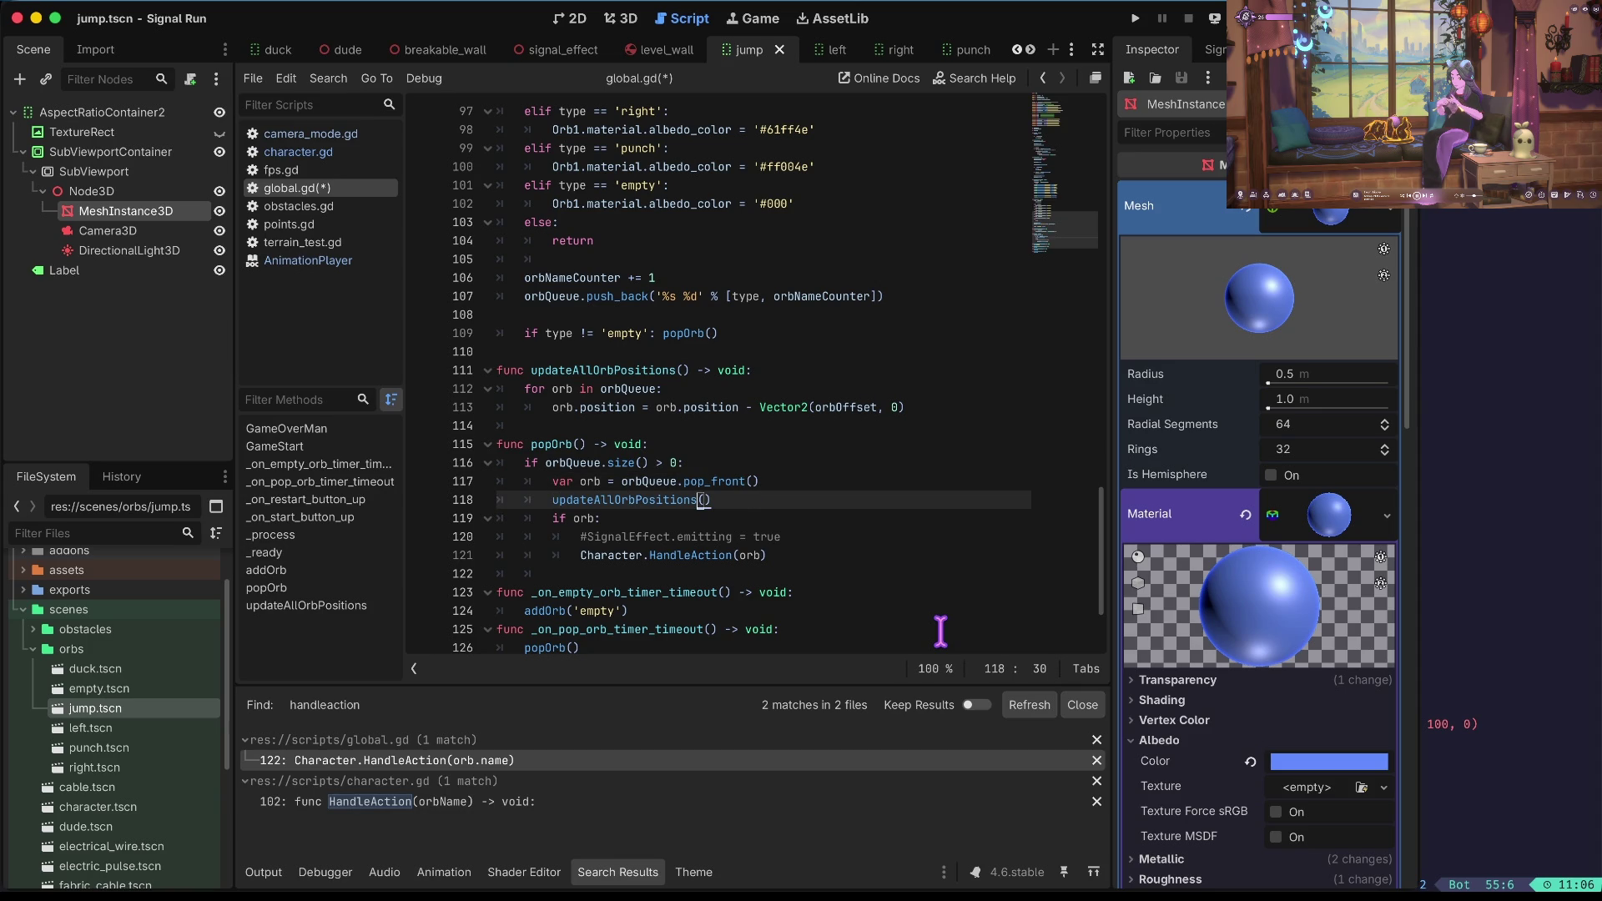
Delete the entire updateAllOrbPositions function definition.
{"action": "key", "text": "F12"}
{"action": "key", "text": "Down"}
{"action": "key", "text": "Down"}
{"action": "key", "text": "ctrl+shift+k"}
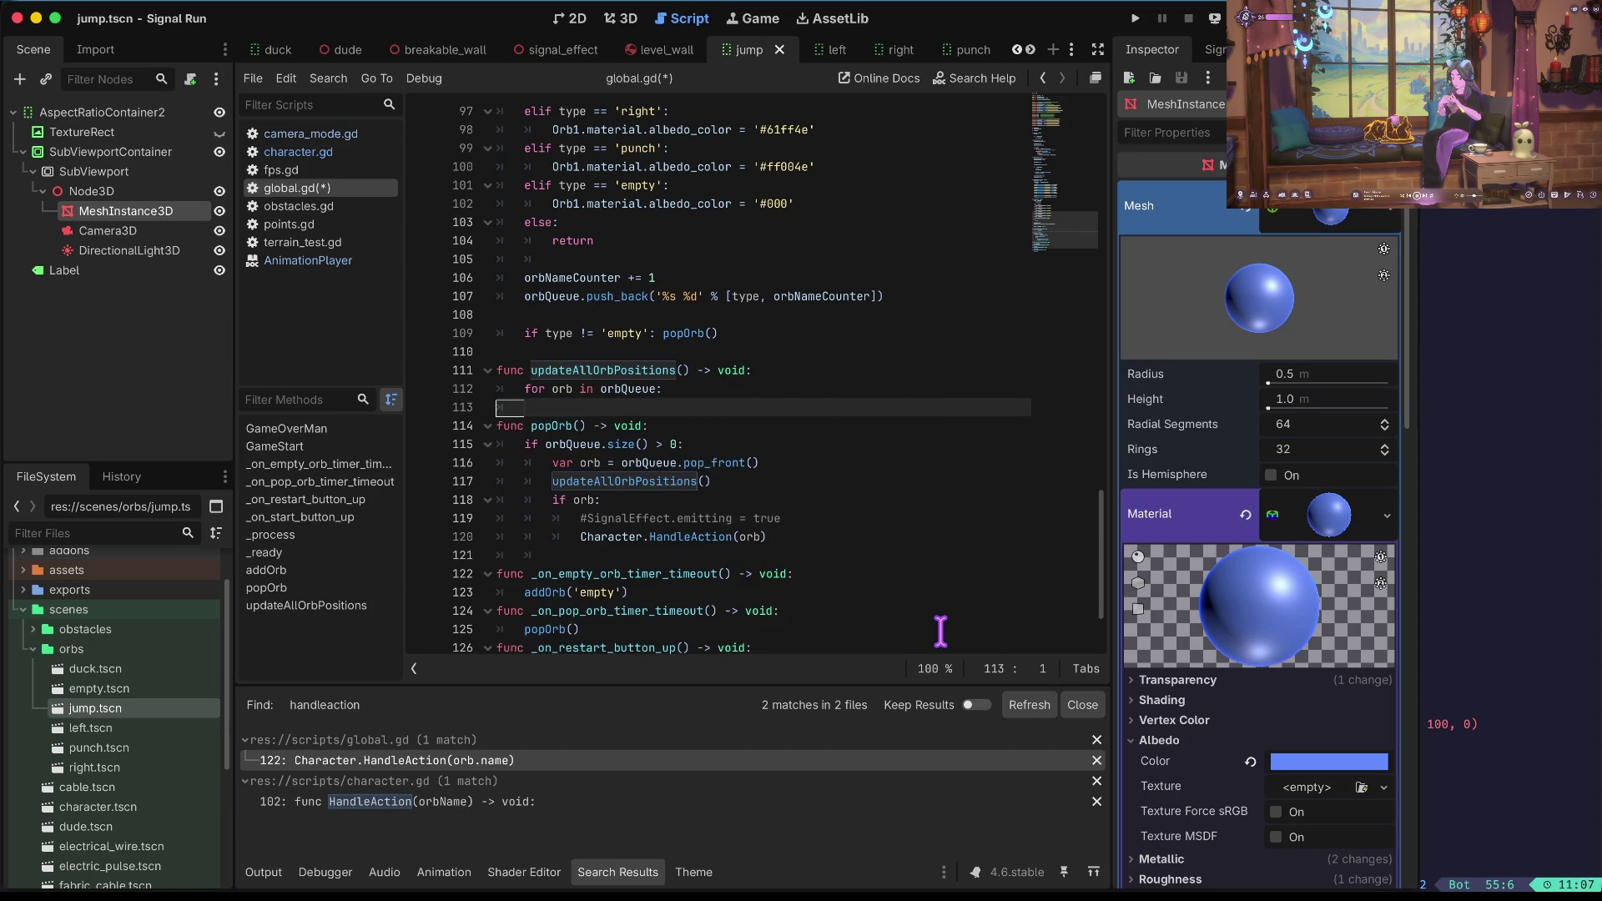
{"action": "key", "text": "Up"}
{"action": "key", "text": "ctrl+shift+k"}
{"action": "key", "text": "Up"}
{"action": "key", "text": "ctrl+shift+k"}
{"action": "key", "text": "Down"}
{"action": "key", "text": "Down"}
{"action": "key", "text": "Down"}
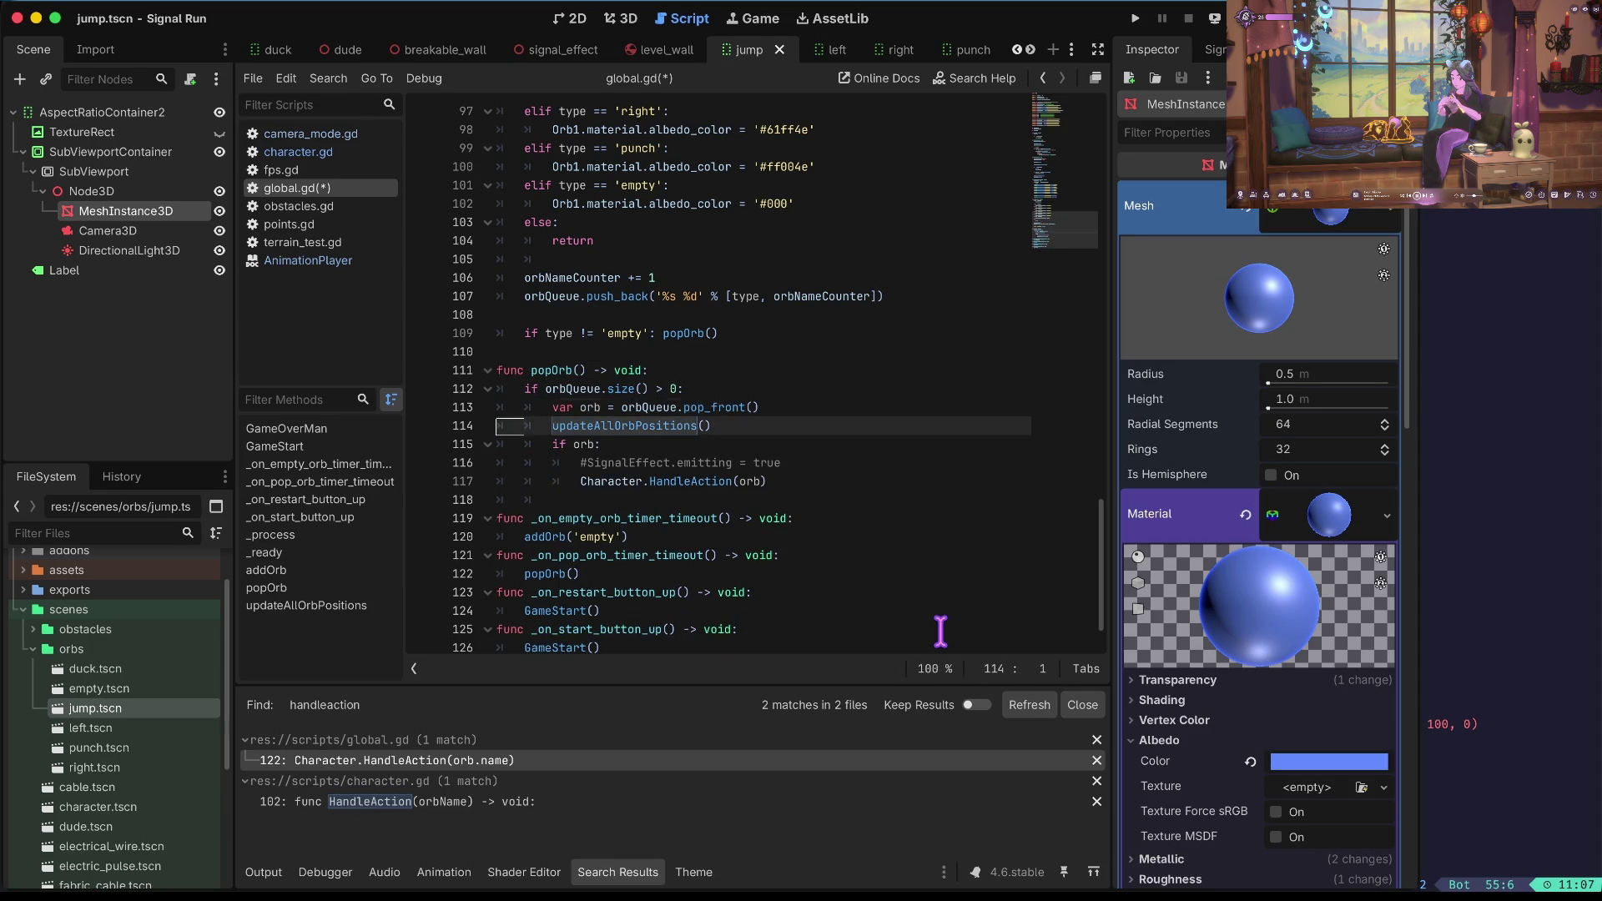
Remove the updateAllOrbPositions call from popOrb, save global.gd, and run the game.
{"action": "key", "text": "ctrl+shift+k"}
{"action": "key", "text": "ctrl+s"}
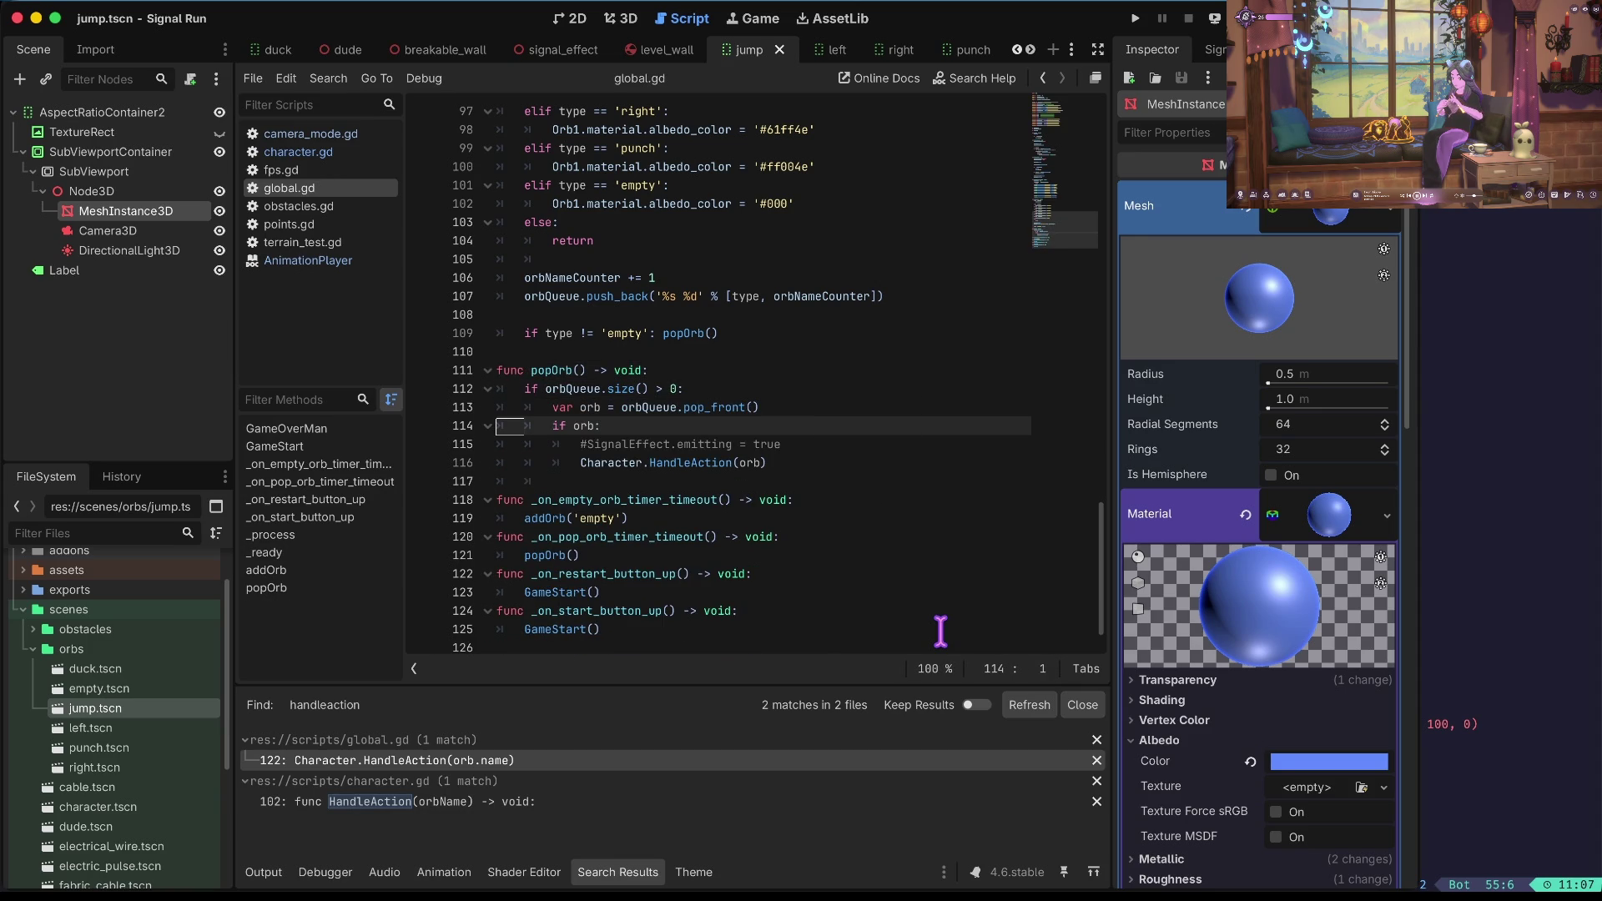
{"action": "key", "text": "F5"}
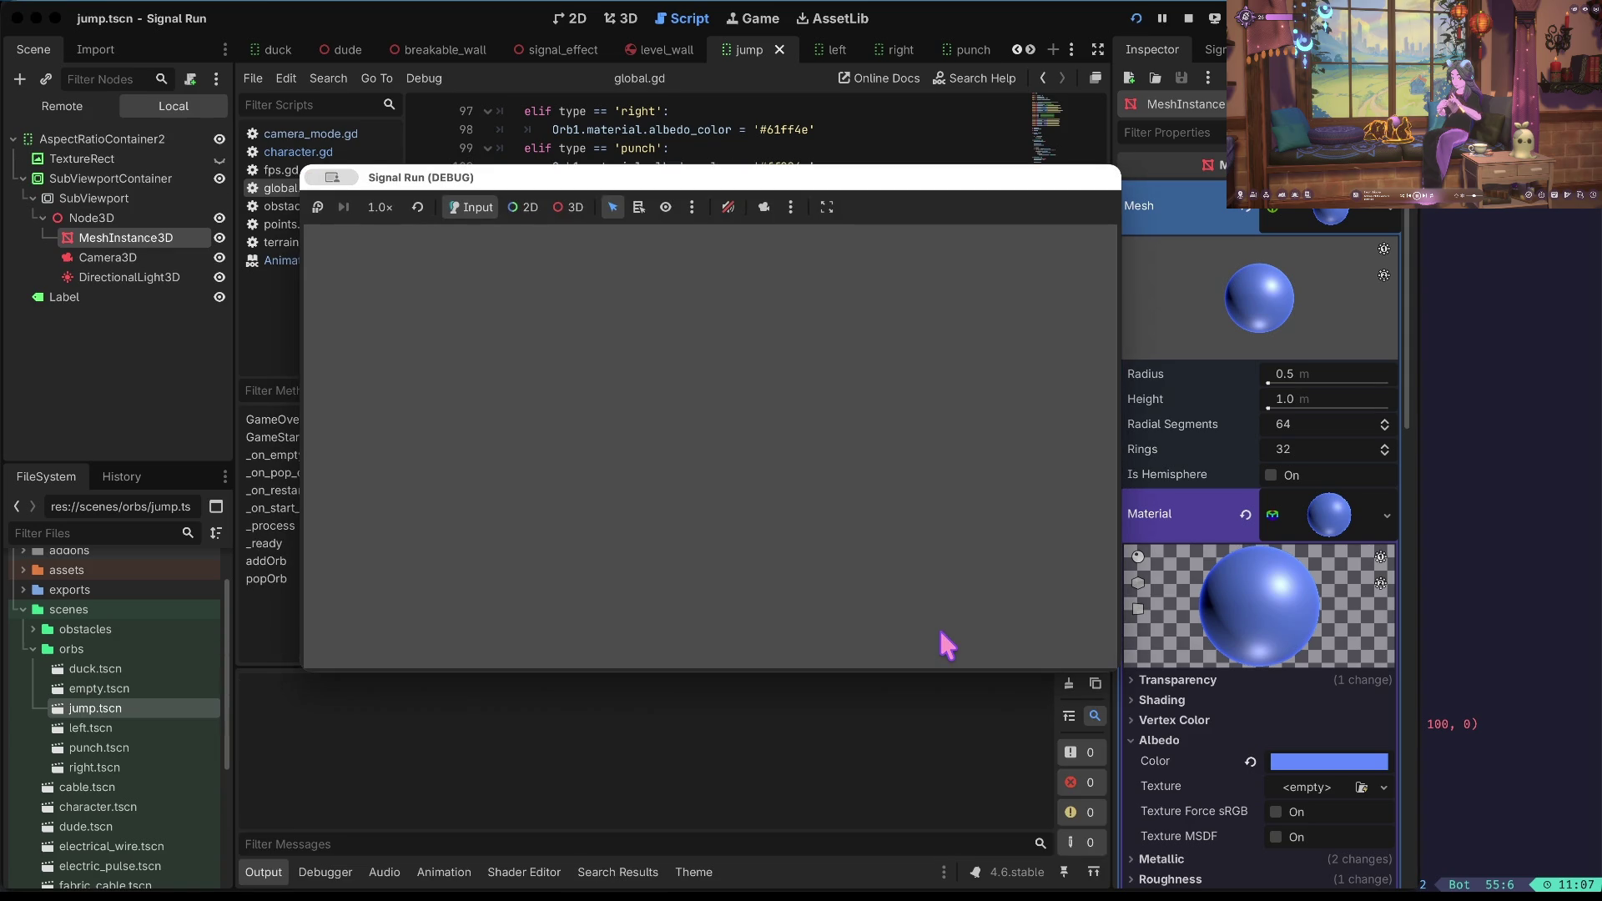
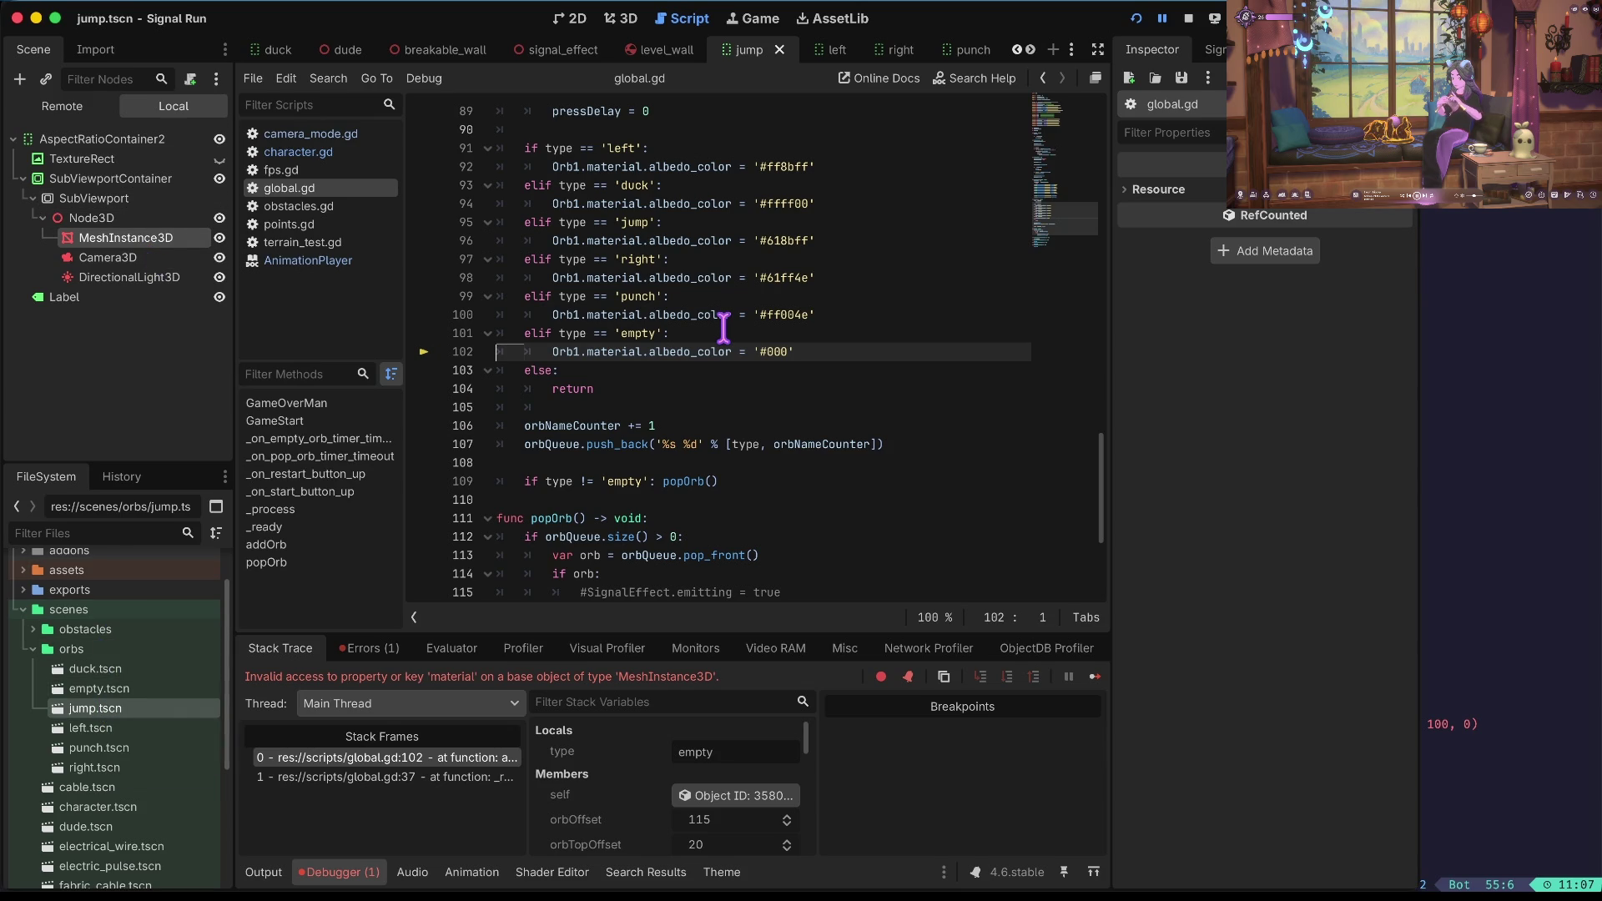
Search the whole project for '#000' and open the match in obstacles.gd.
{"action": "key", "text": "ctrl+shift+f"}
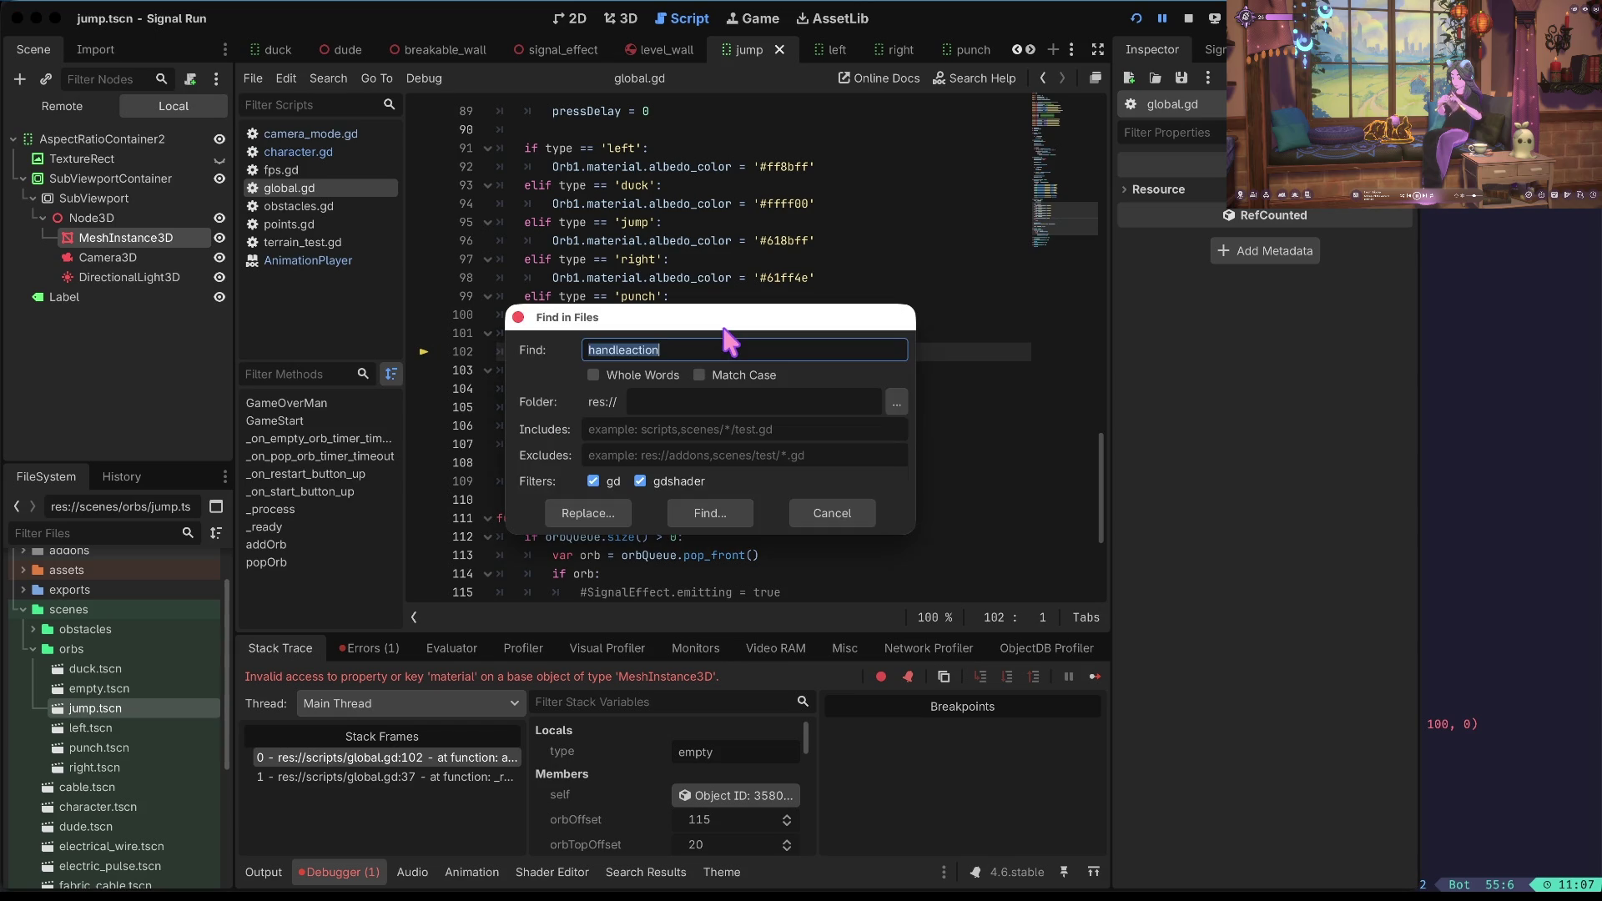
{"action": "type", "text": "#000"}
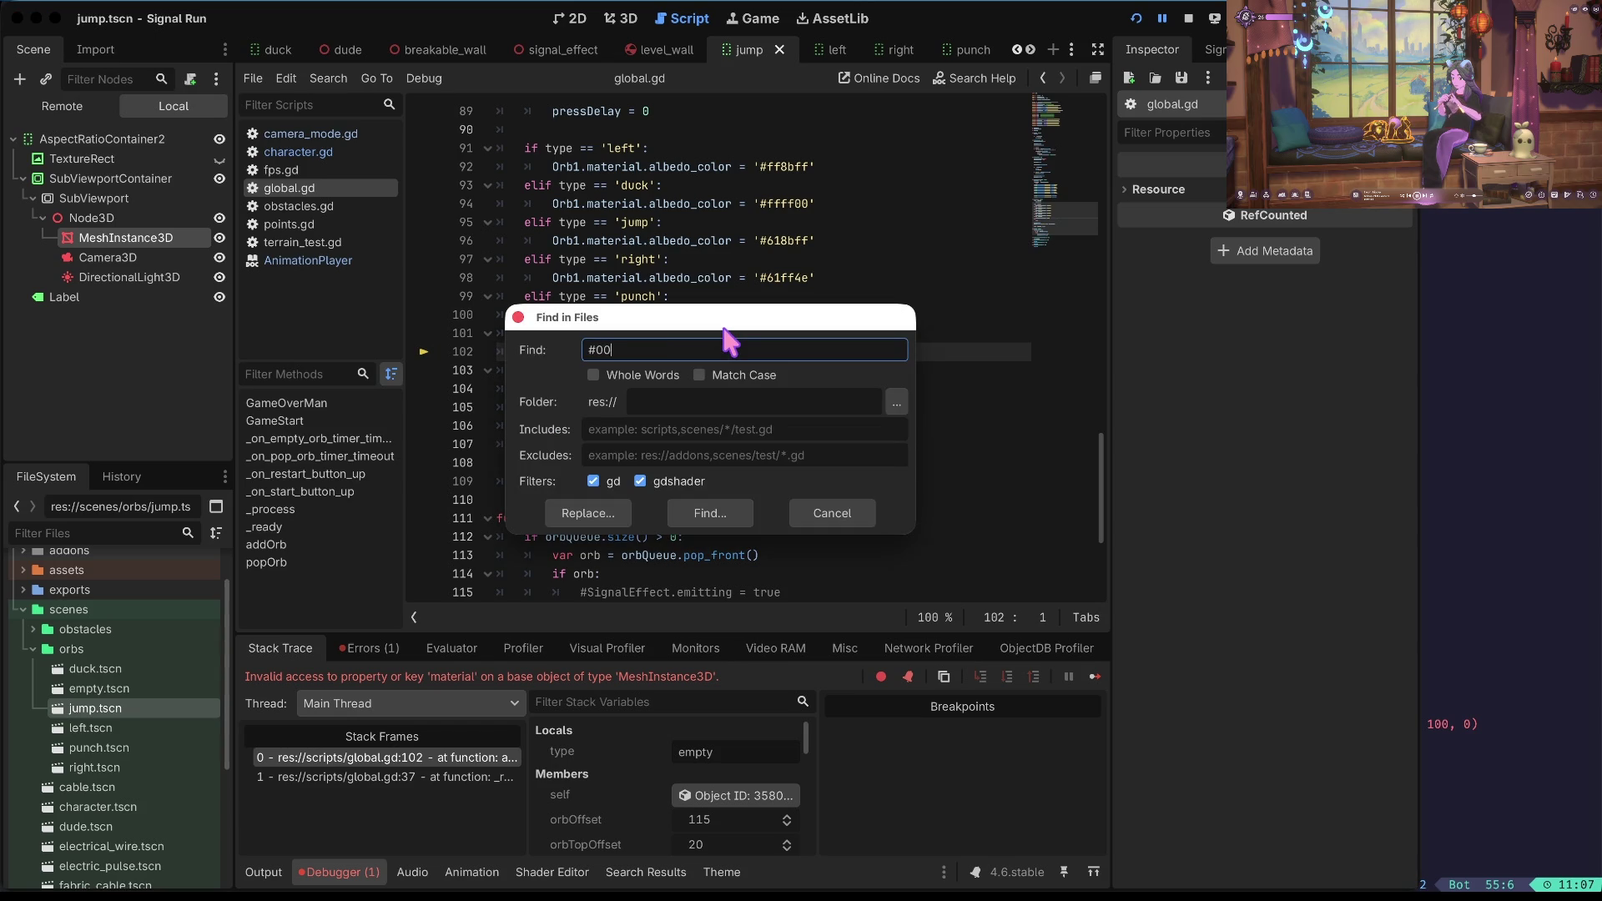
{"action": "key", "text": "Return"}
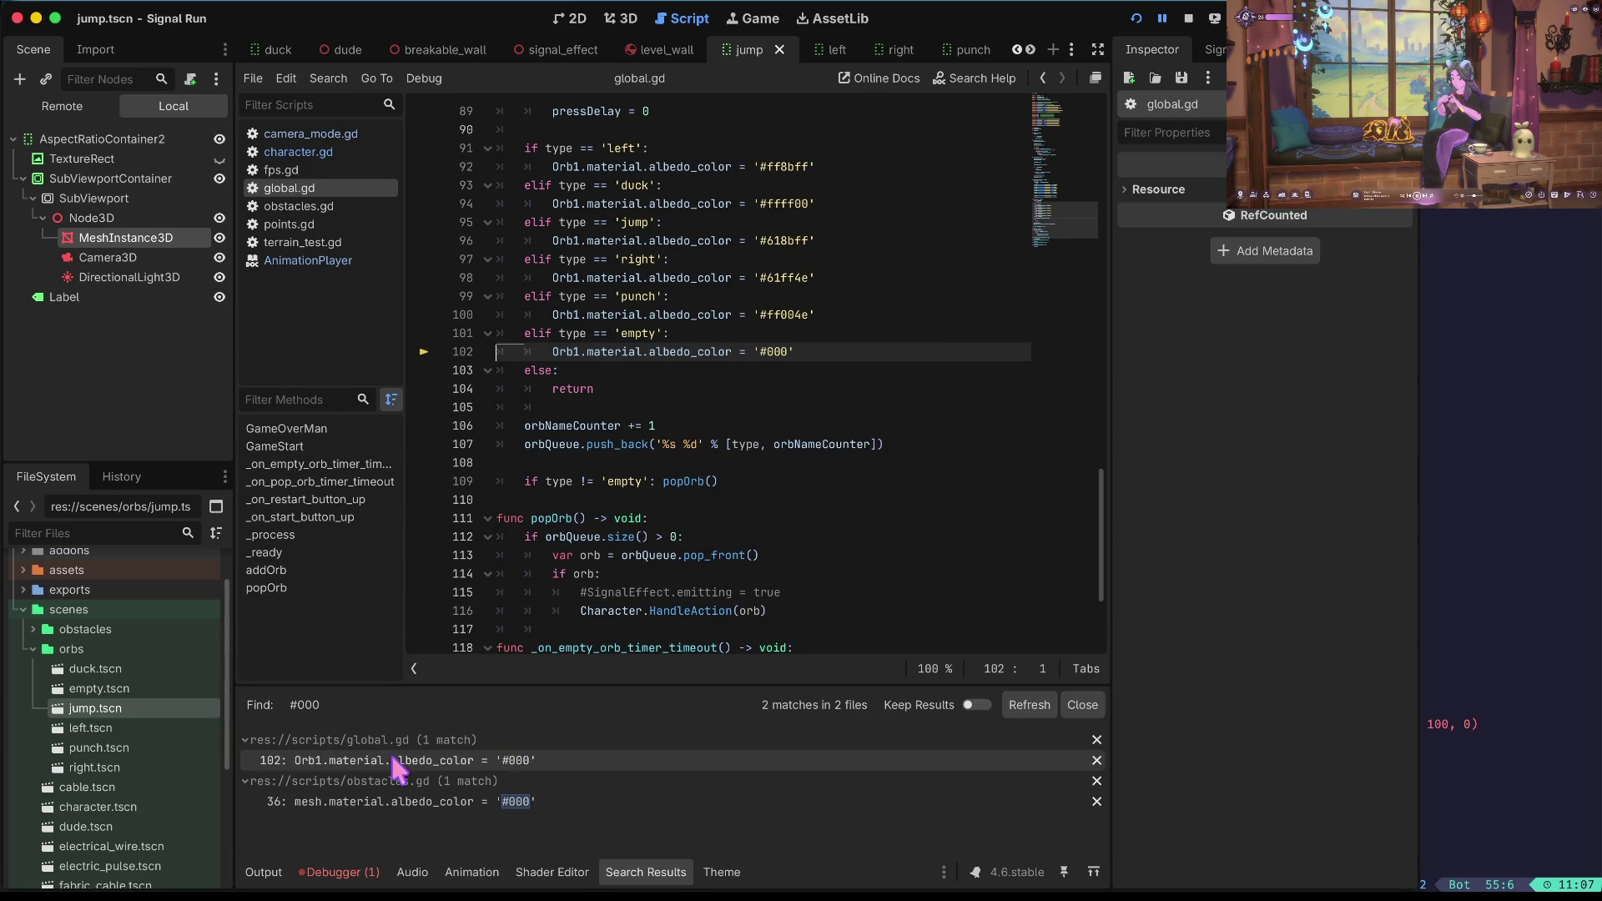
{"action": "left_click", "coordinate": [374, 803]}
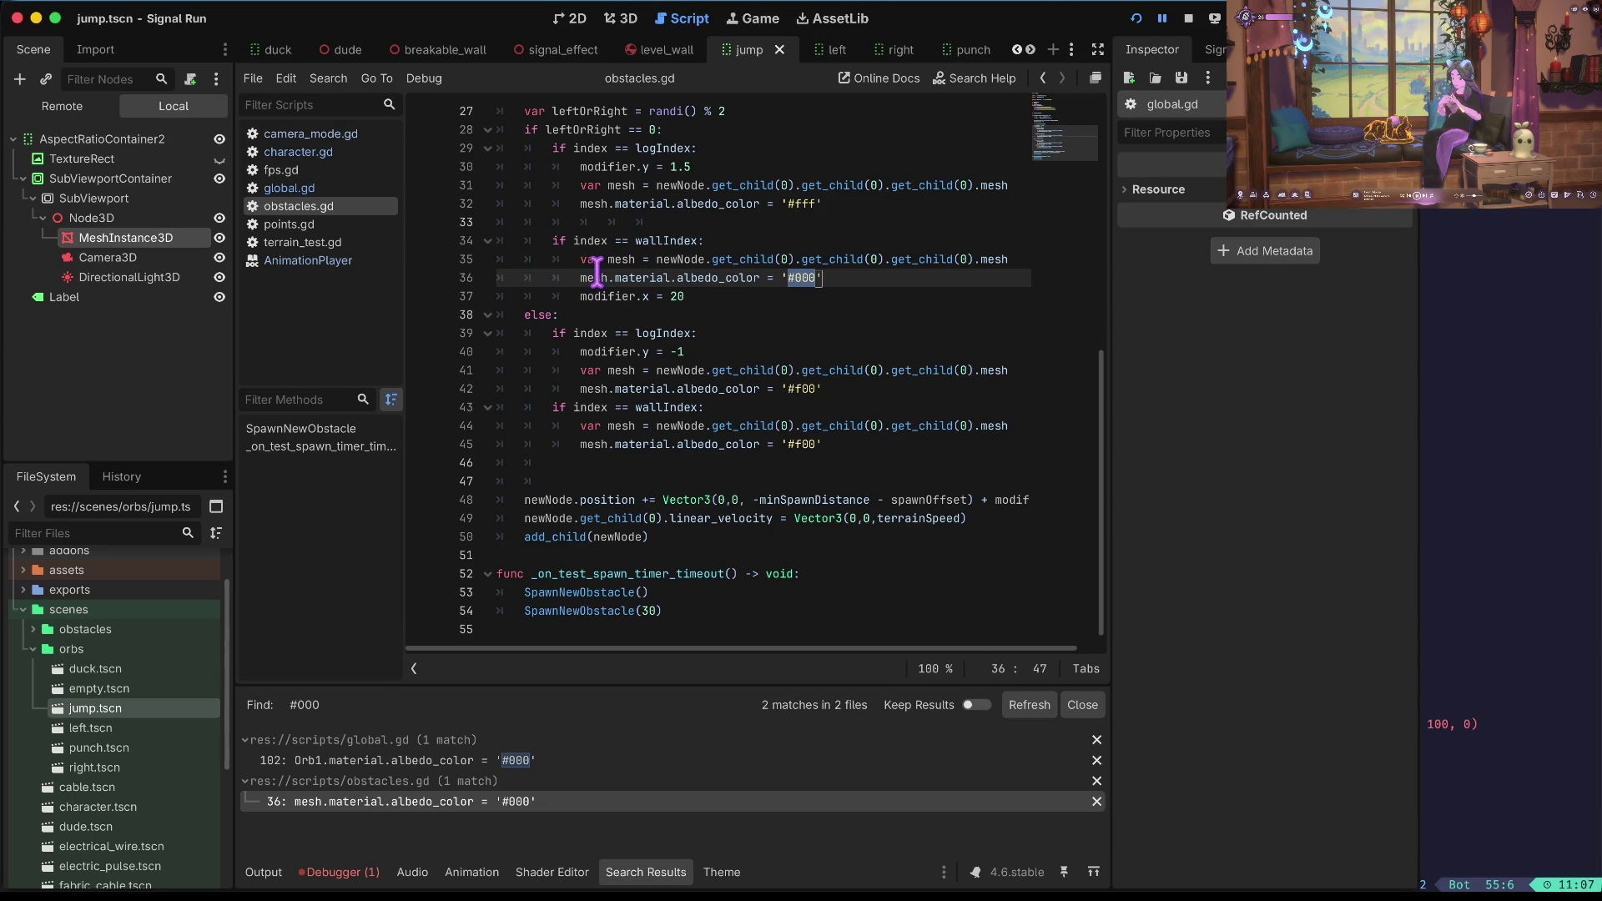
Examine line 36's .material.albedo_color access, then bring up the addOrb error details.
{"action": "left_click", "coordinate": [673, 278]}
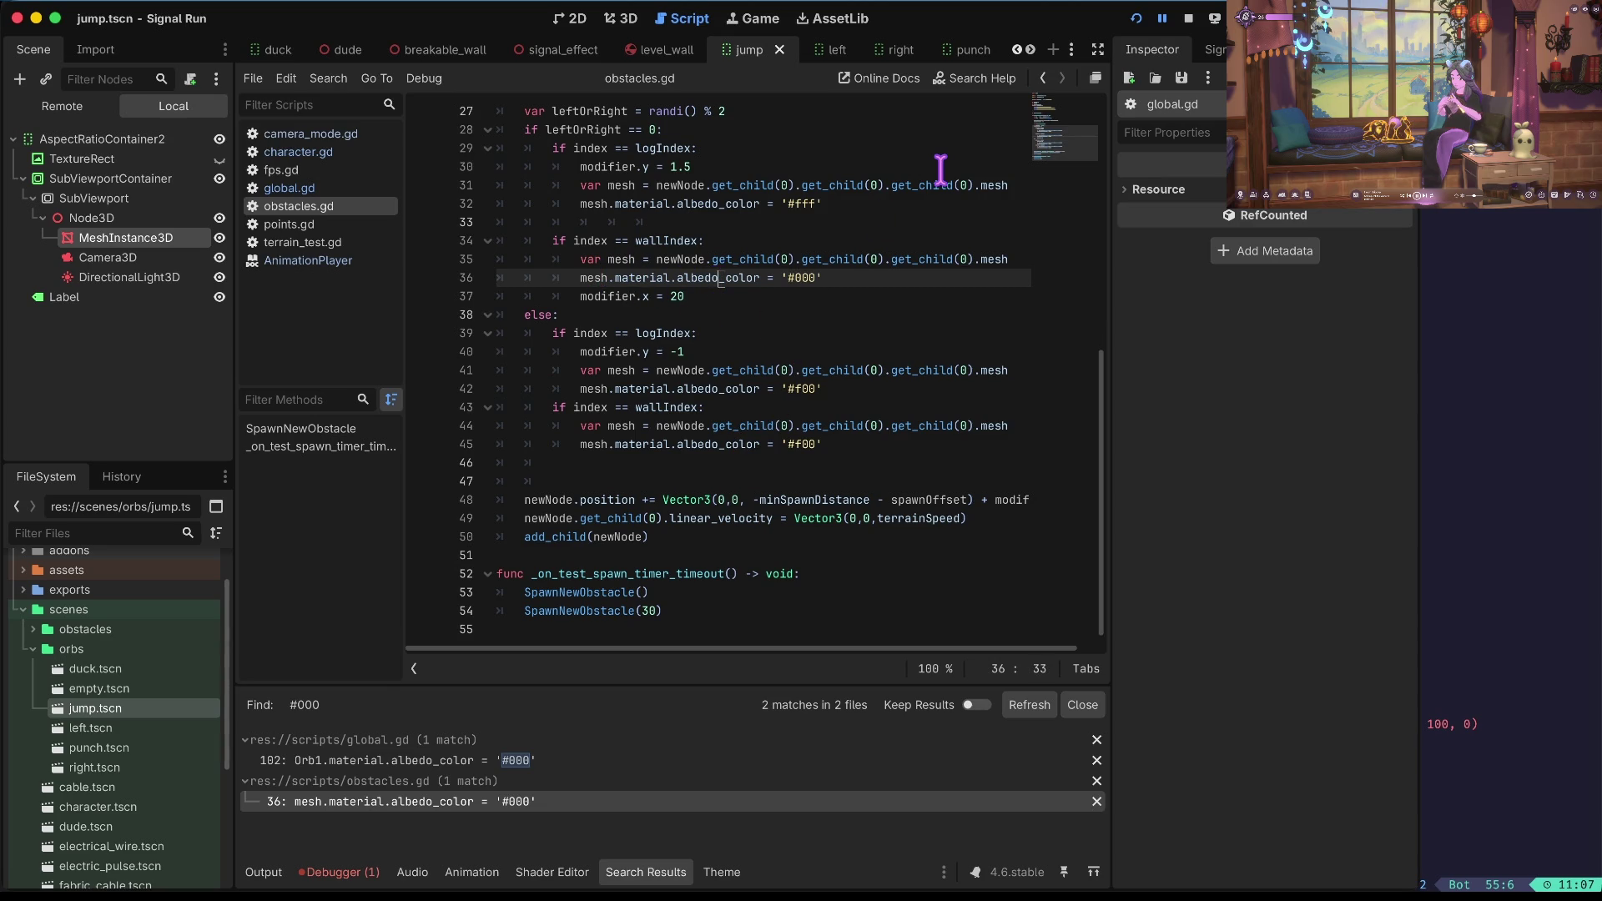
{"action": "key", "text": "ctrl+Left"}
{"action": "key", "text": "ctrl+Left"}
{"action": "key", "text": "ctrl+shift+Right"}
{"action": "key", "text": "ctrl+shift+Right"}
{"action": "key", "text": "ctrl+shift+Right"}
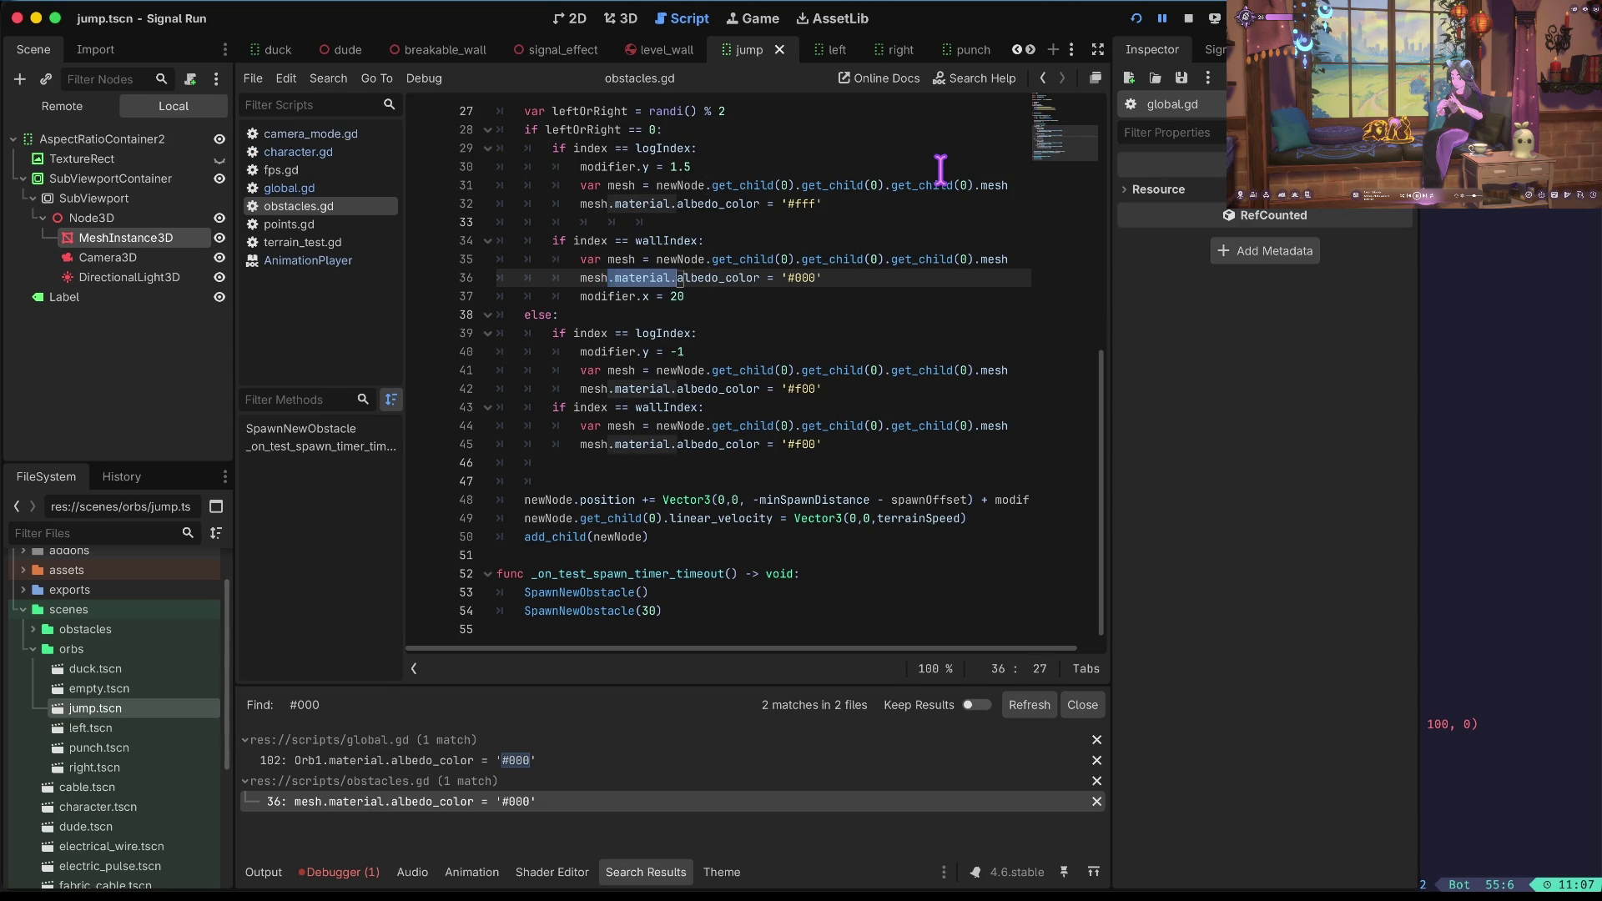
{"action": "key", "text": "shift+Left"}
{"action": "key", "text": "ctrl+c"}
{"action": "key", "text": "Escape"}
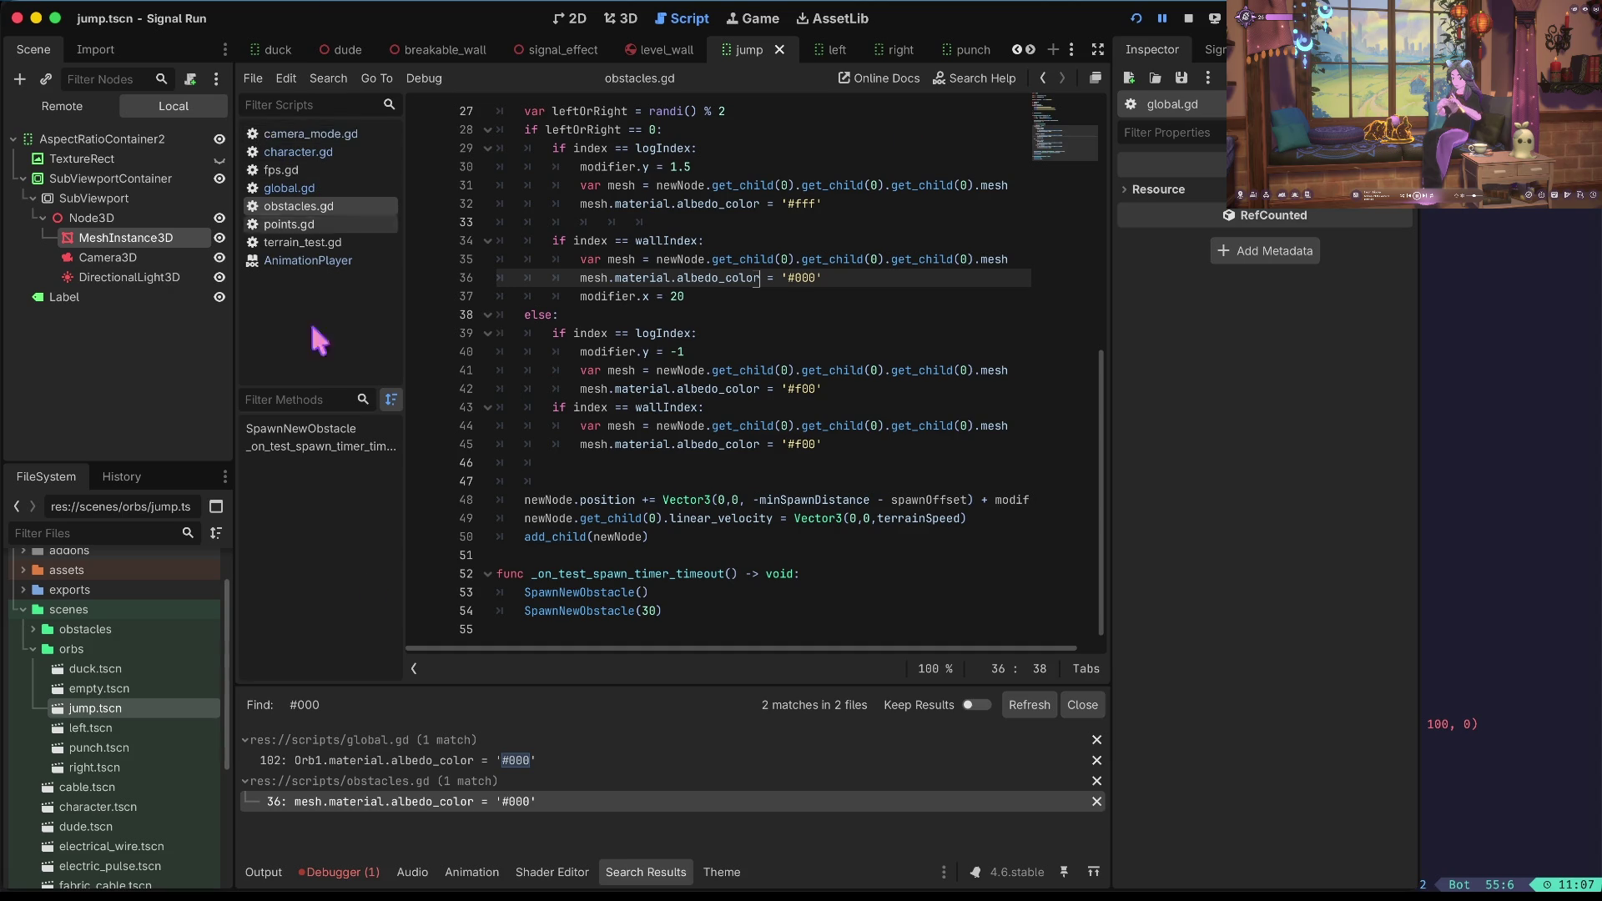
{"action": "left_click", "coordinate": [338, 870]}
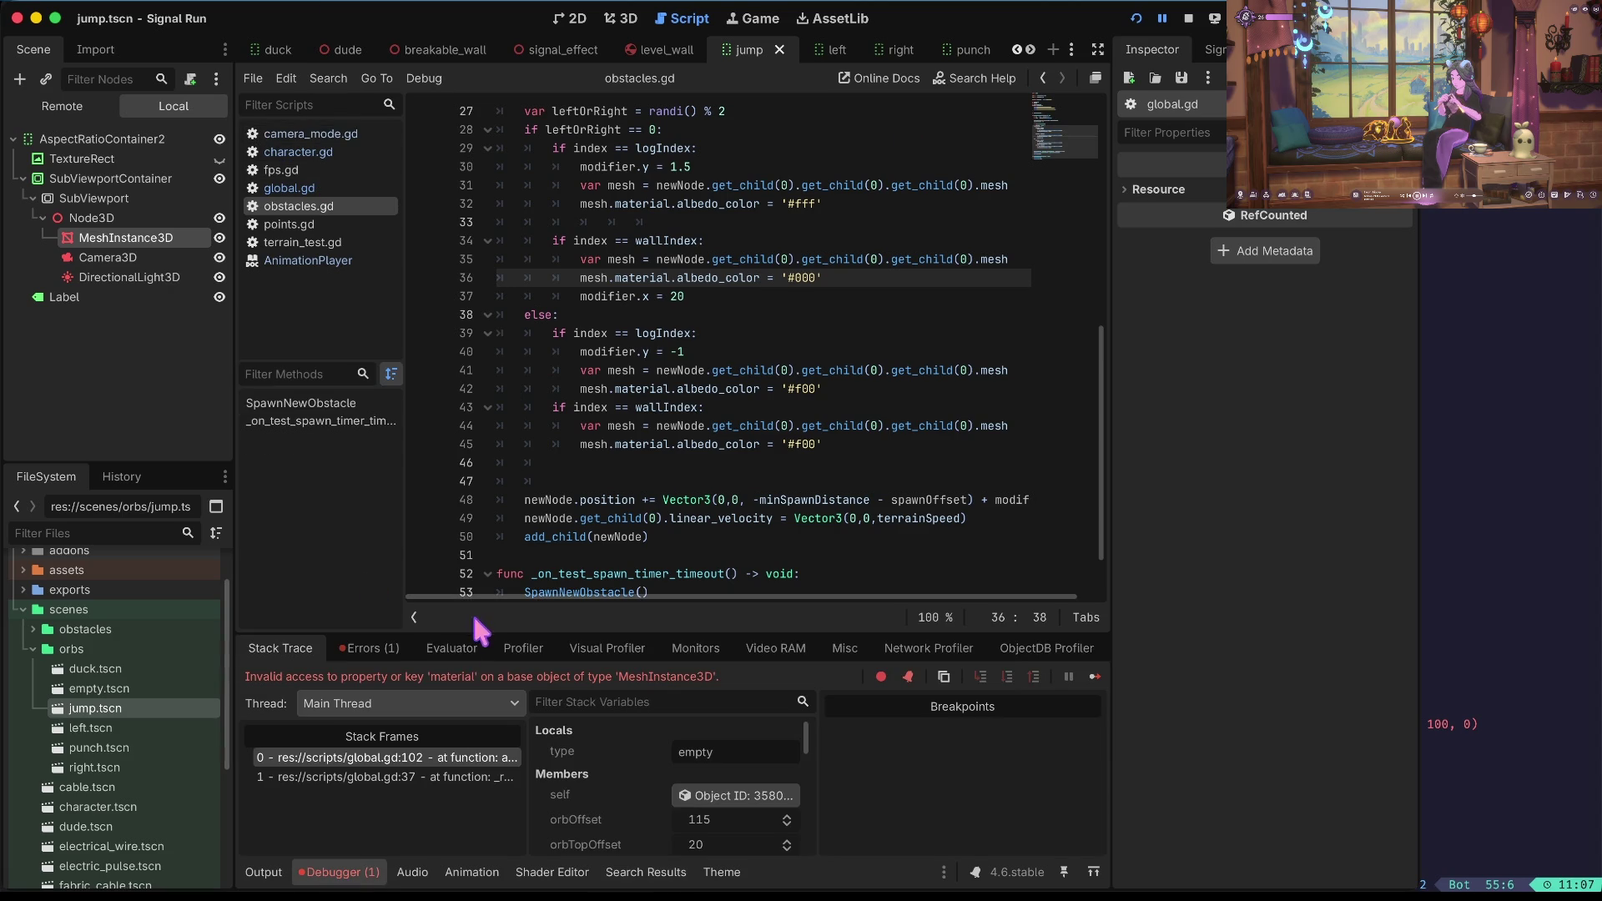
Jump to the failing line 102 in global.gd and paste the material accessor on a scratch line.
{"action": "left_click", "coordinate": [369, 650]}
{"action": "left_click", "coordinate": [375, 710]}
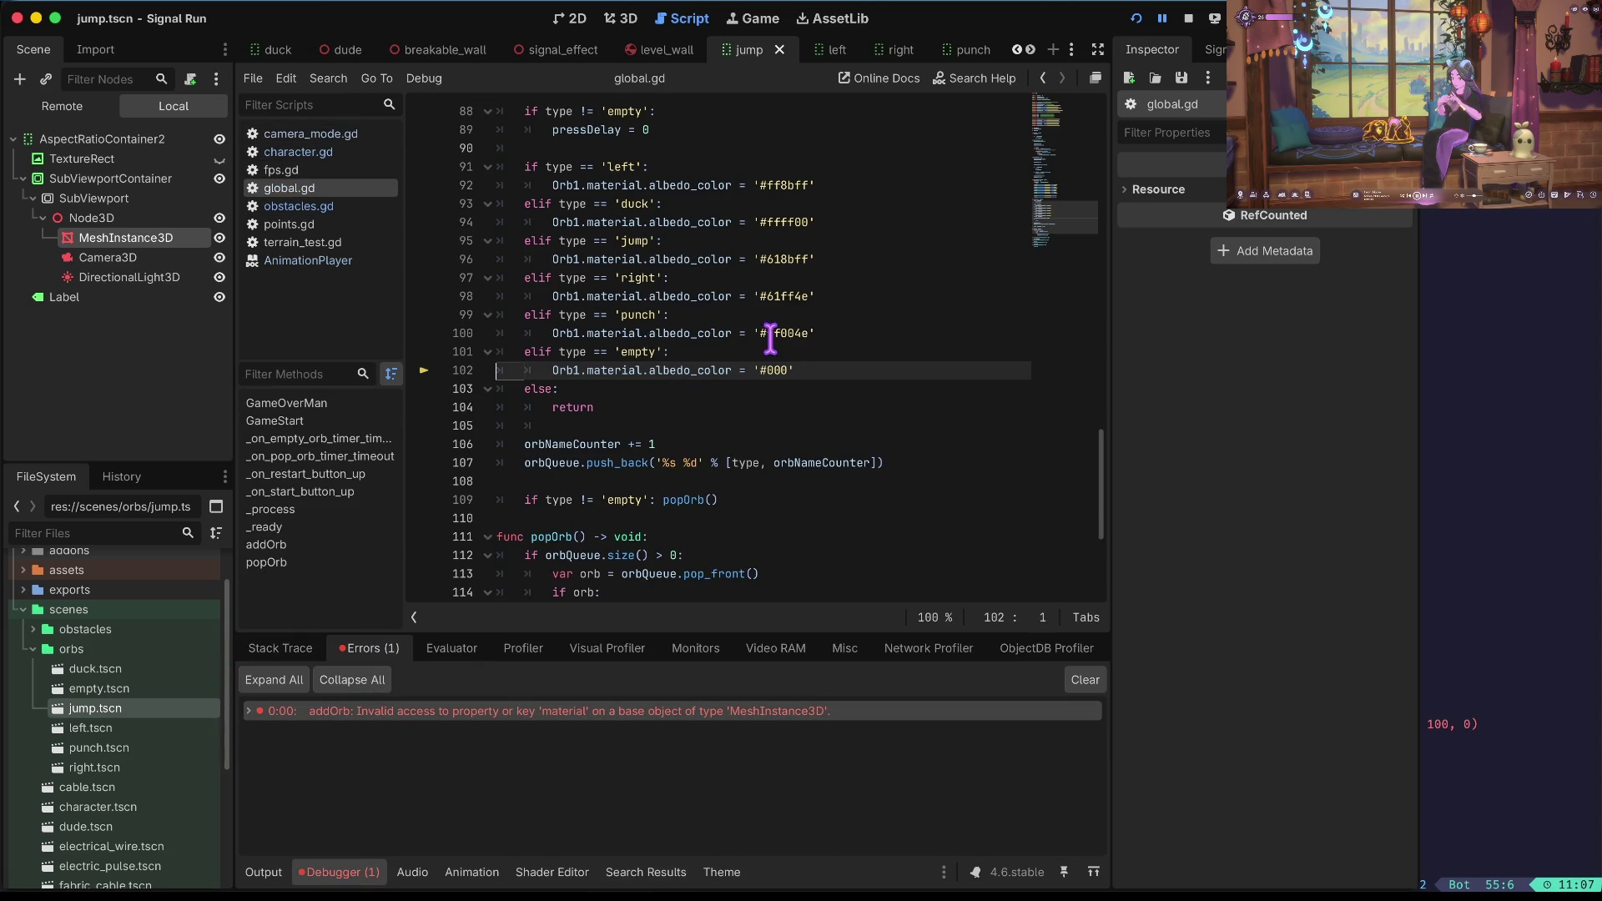
{"action": "key", "text": "ctrl+Right"}
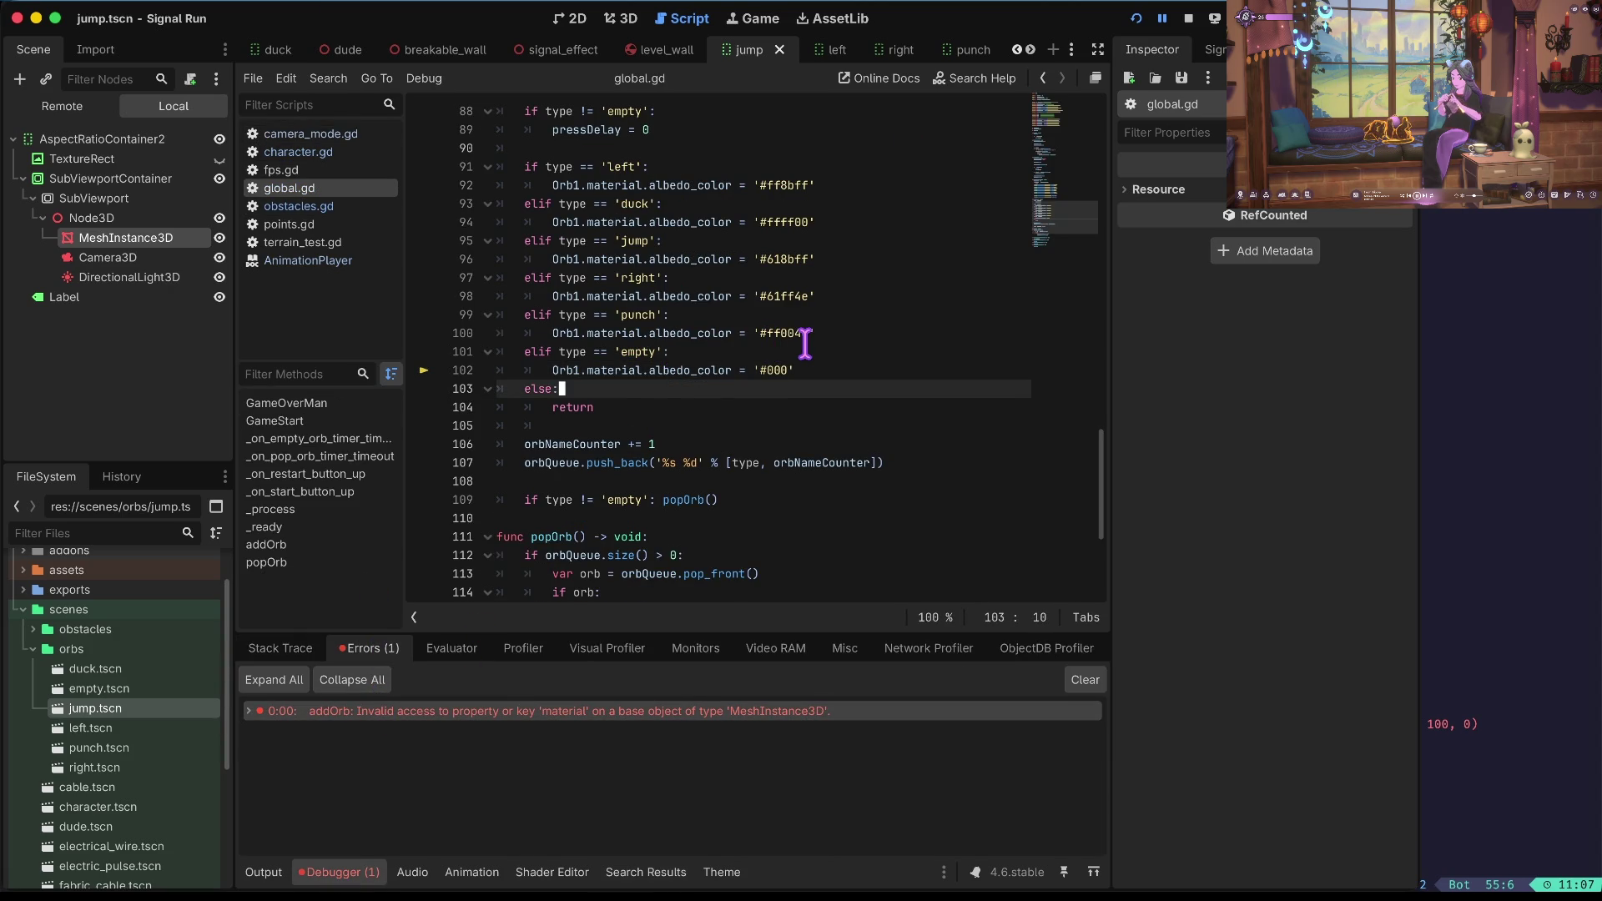
{"action": "key", "text": "End"}
{"action": "key", "text": "Return"}
{"action": "key", "text": "ctrl+v"}
{"action": "key", "text": "Home"}
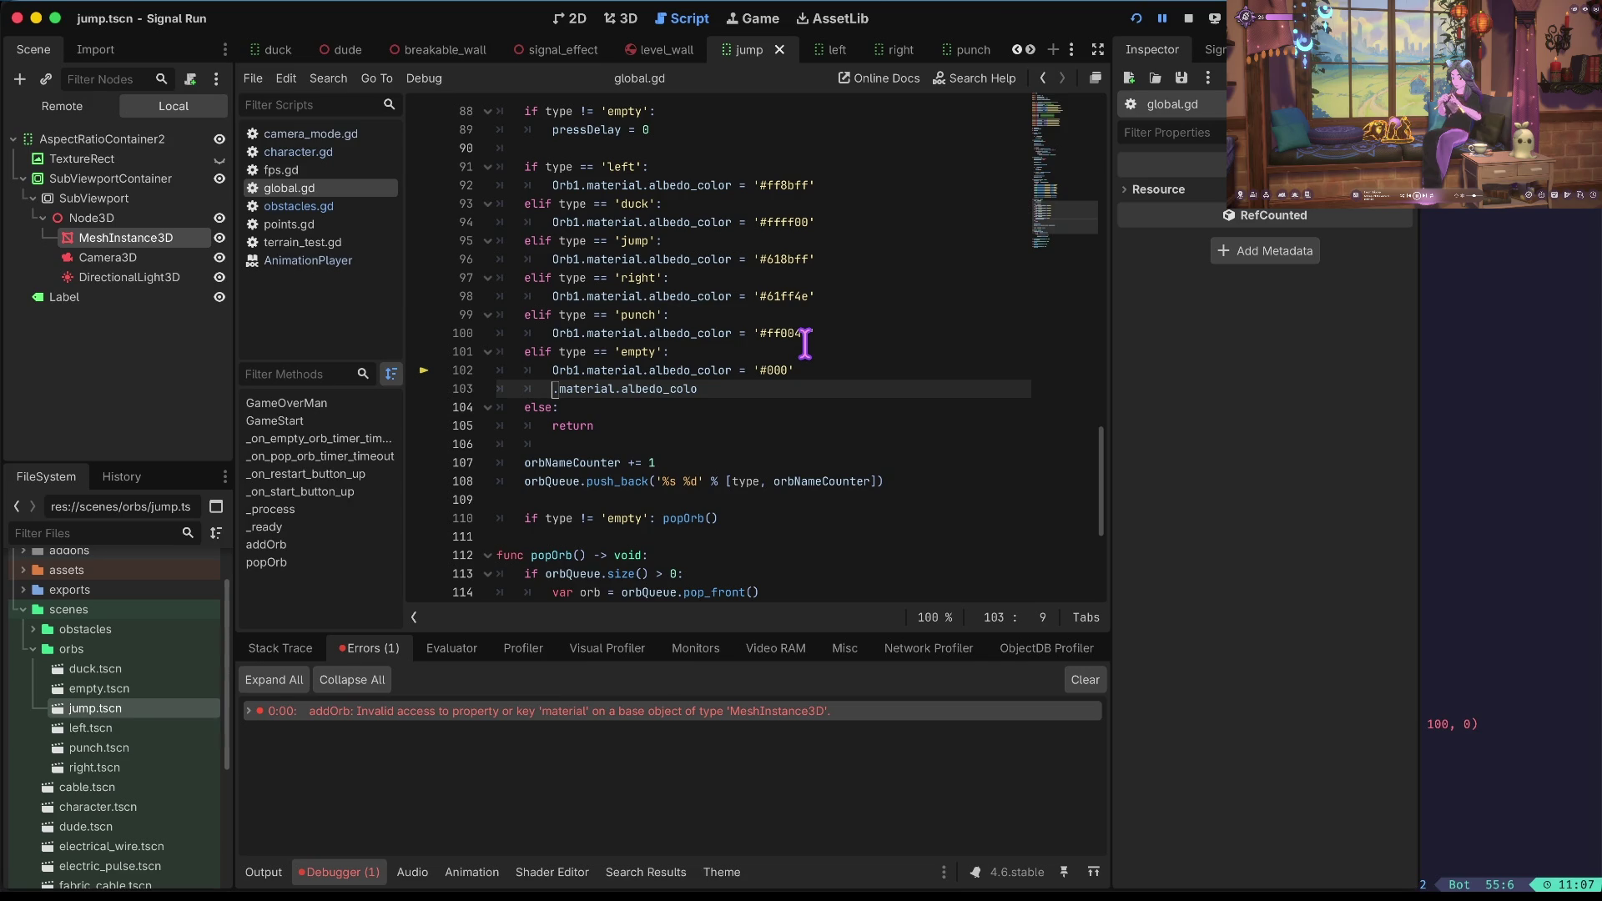
Inspect Orb1's mesh resource while paused, then stop the debug session.
{"action": "type", "text": "Orb1"}
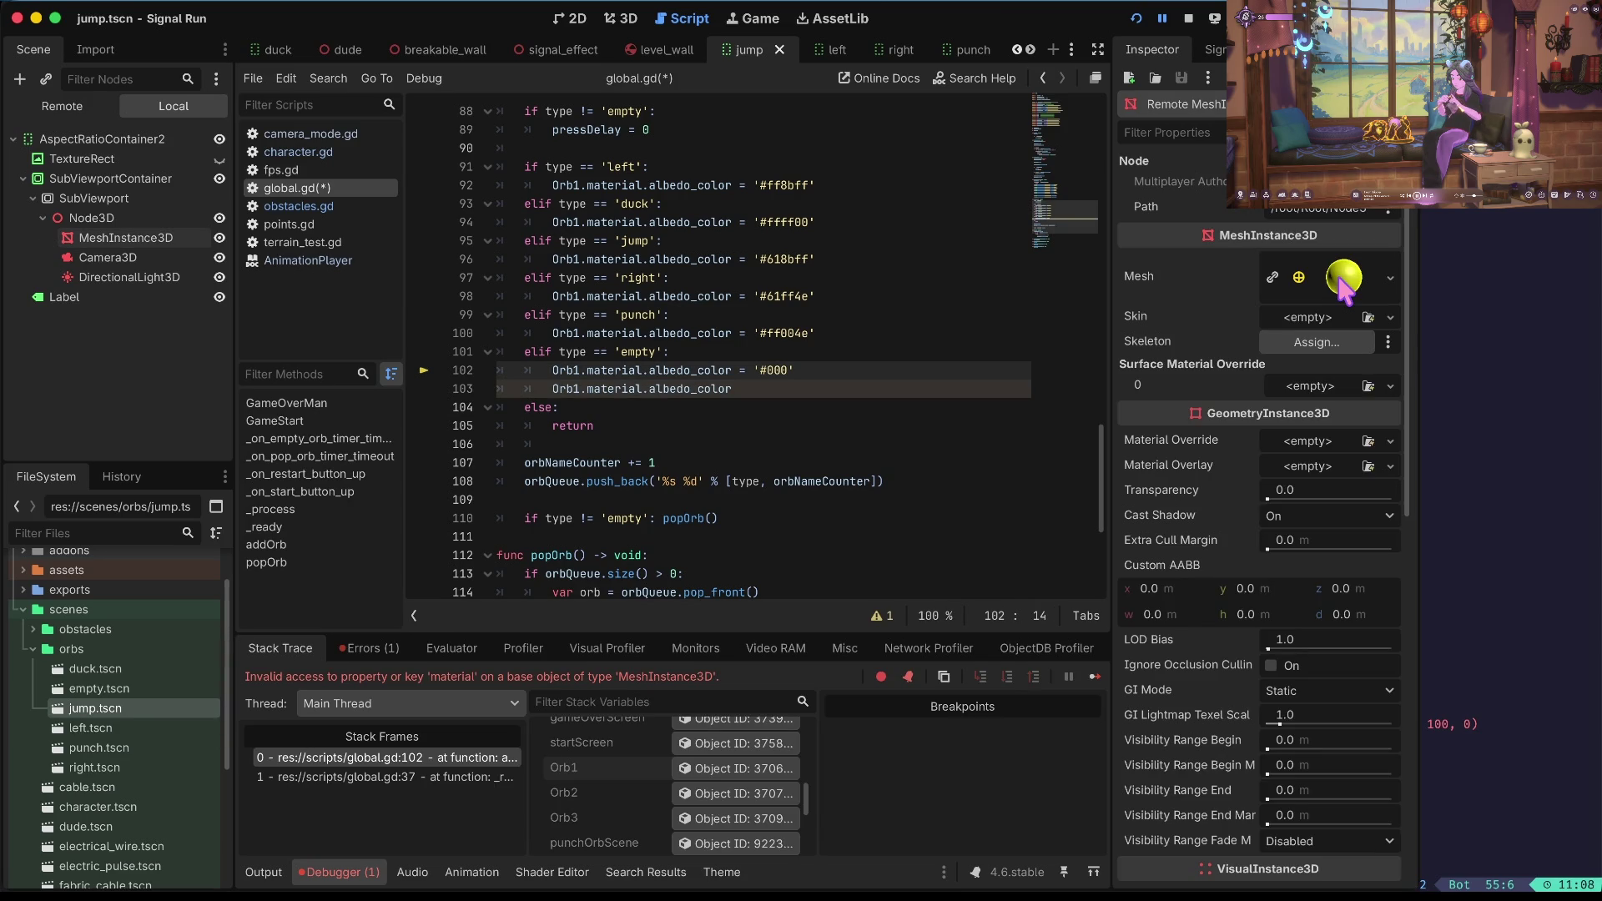
{"action": "left_click", "coordinate": [1344, 278]}
{"action": "left_click", "coordinate": [1344, 277]}
{"action": "left_click", "coordinate": [1189, 18]}
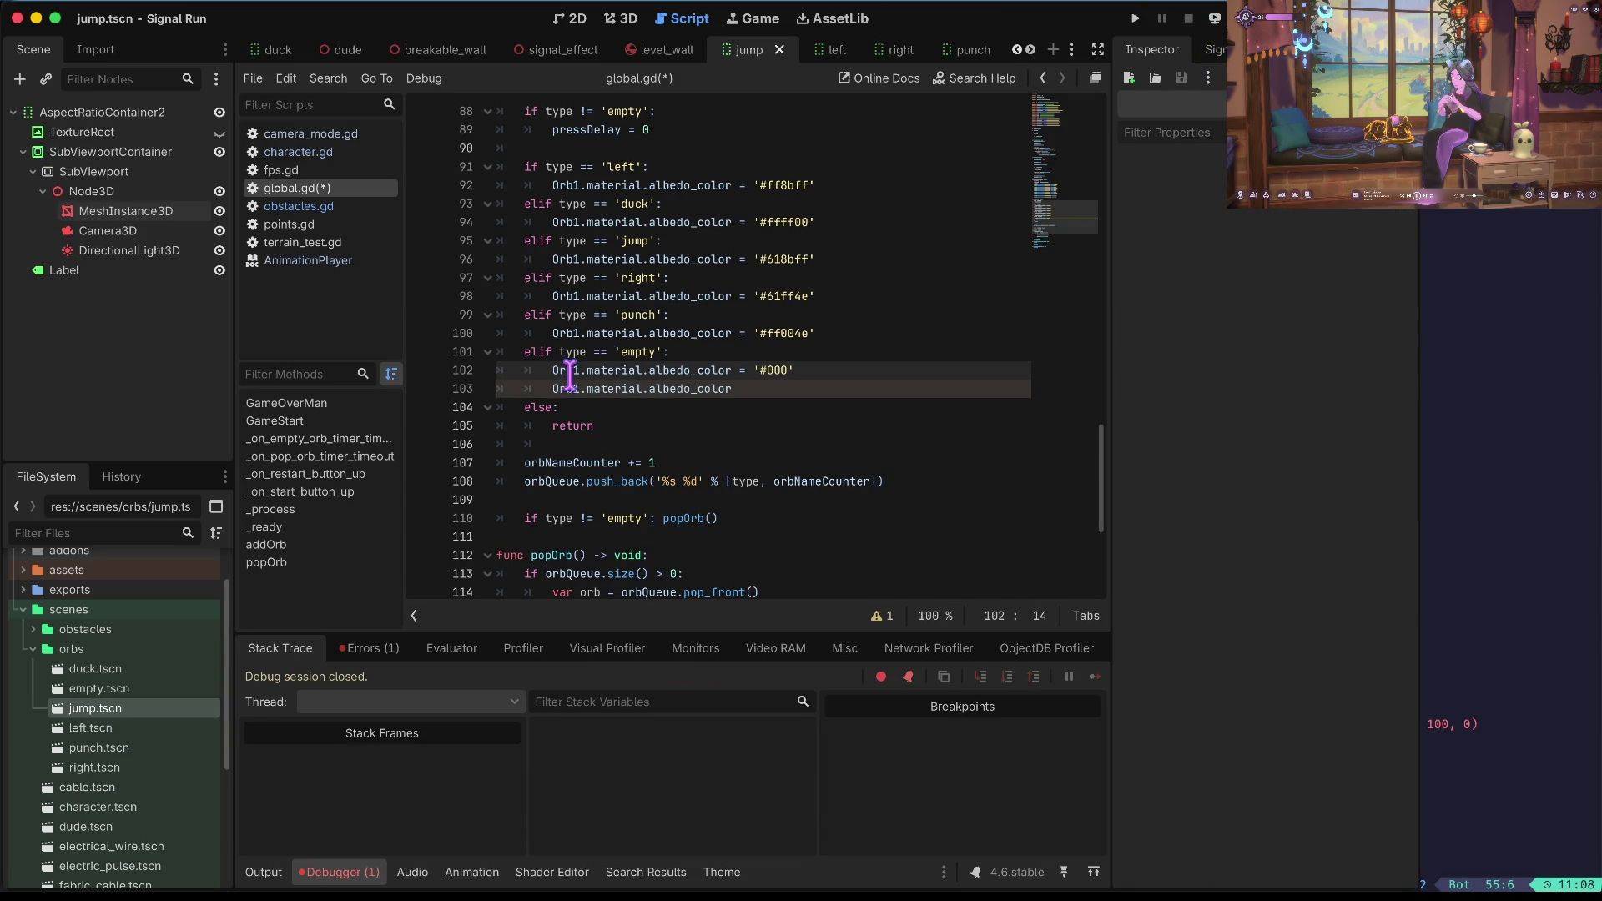
Delete the scratch line and change lines 102 and 100 to use Orb1.mesh.material.
{"action": "key", "text": "Down"}
{"action": "key", "text": "ctrl+shift+k"}
{"action": "key", "text": "Up"}
{"action": "type", "text": "mesh."}
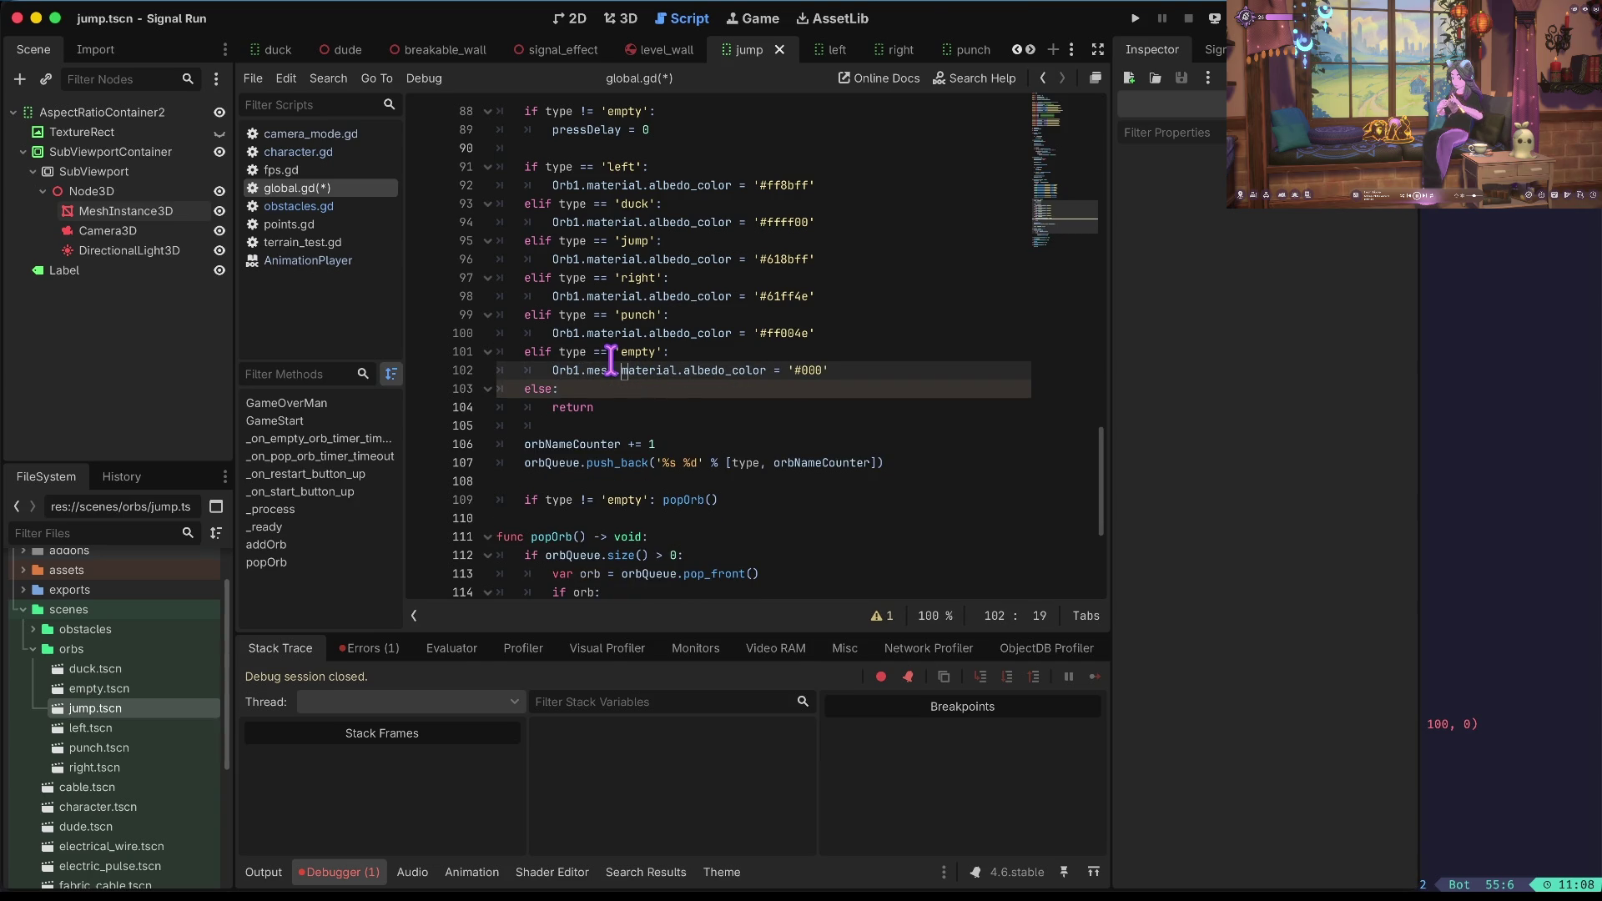
{"action": "left_click", "coordinate": [535, 352]}
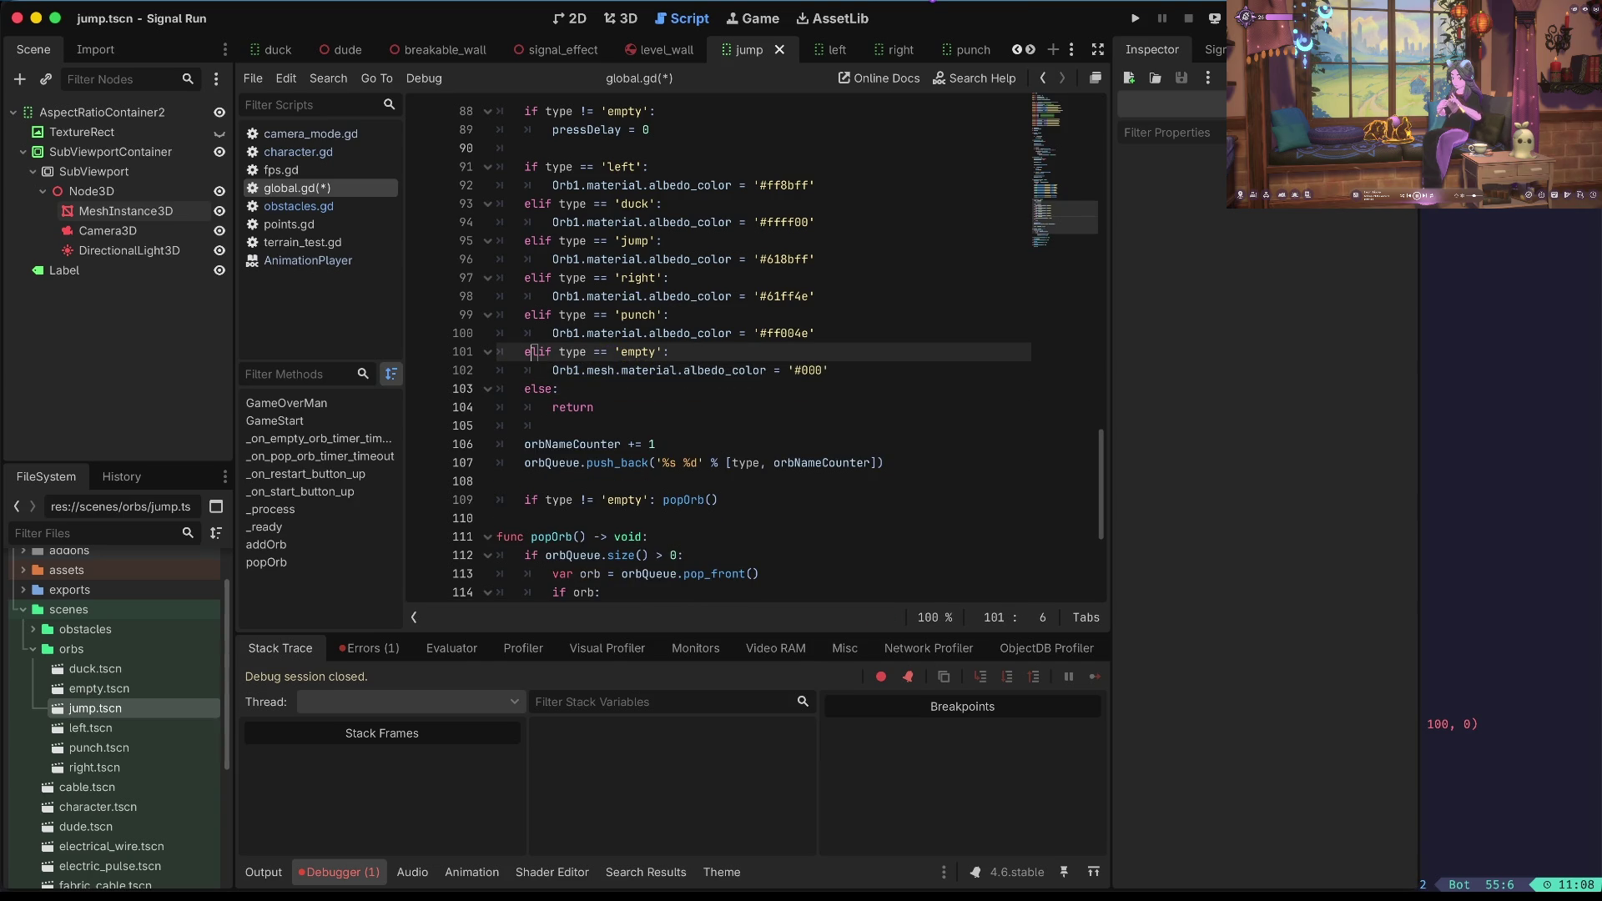
{"action": "key", "text": "Up"}
{"action": "key", "text": "Right"}
{"action": "key", "text": "Right"}
{"action": "key", "text": "Right"}
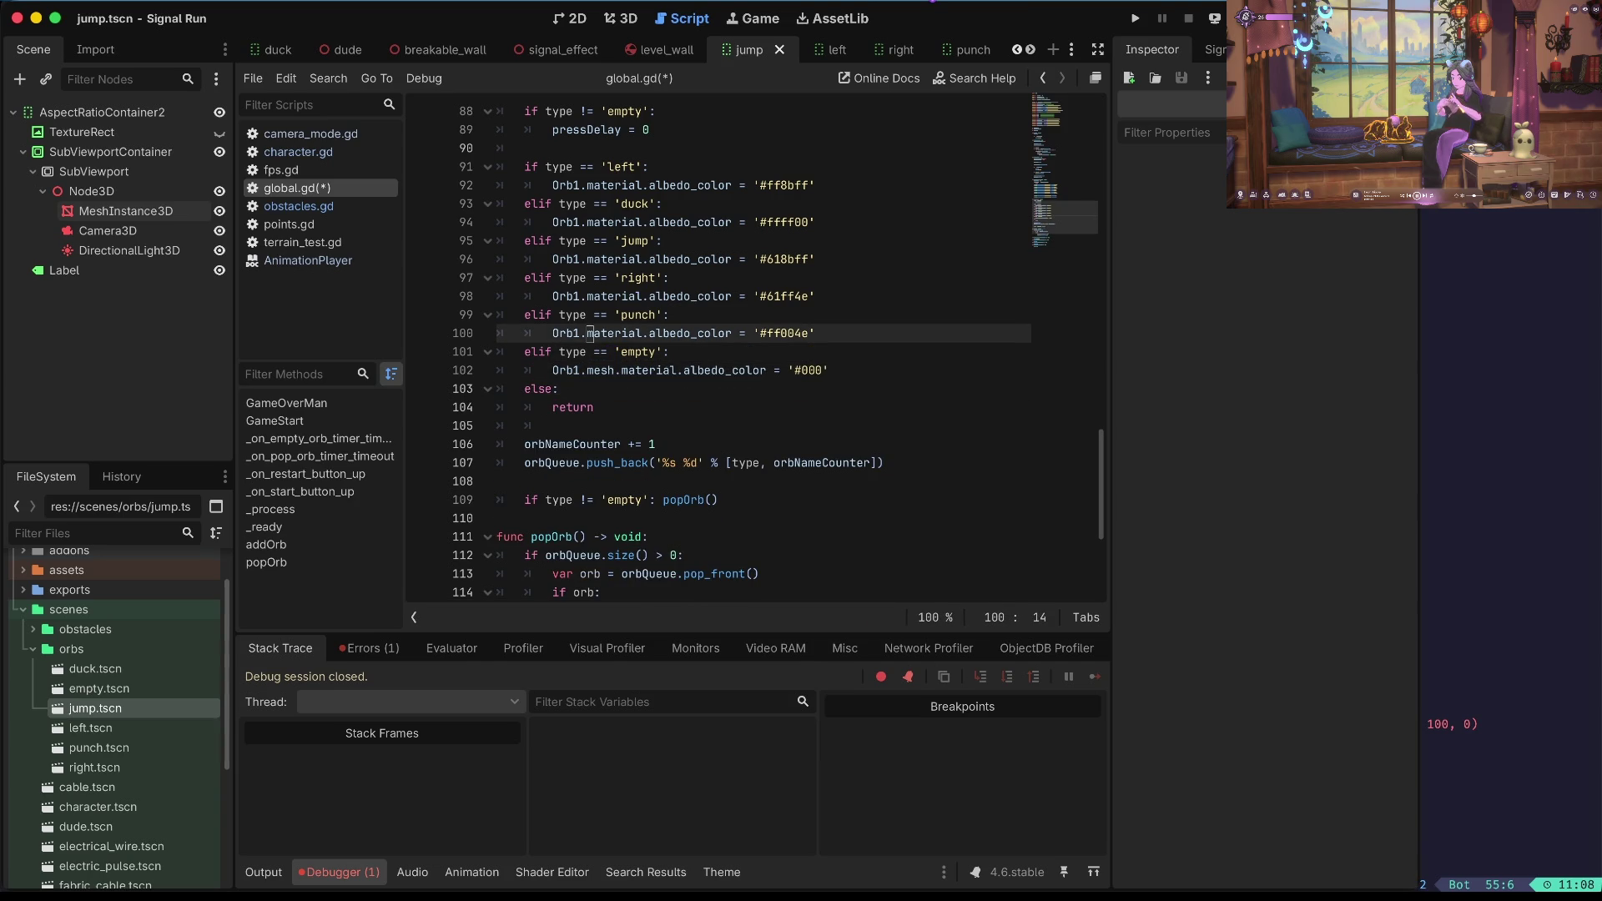
{"action": "type", "text": "mesh."}
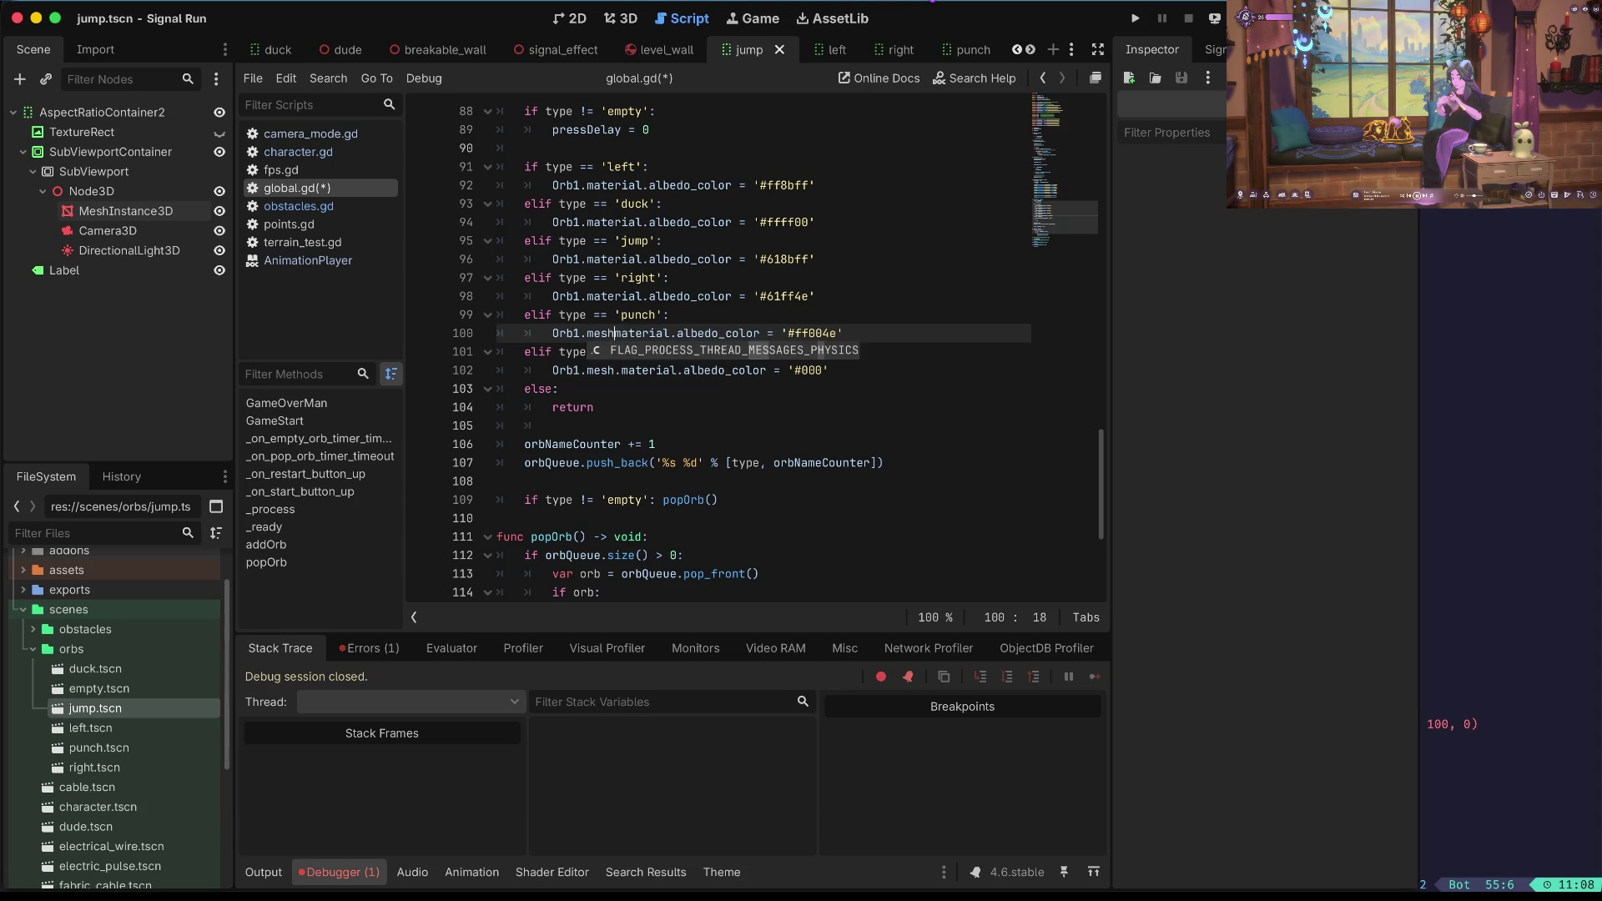
Insert 'mesh.' on the right, jump, duck and left colour lines, then save and launch the game.
{"action": "key", "text": "Escape"}
{"action": "key", "text": "Up"}
{"action": "key", "text": "Up"}
{"action": "type", "text": "mesh."}
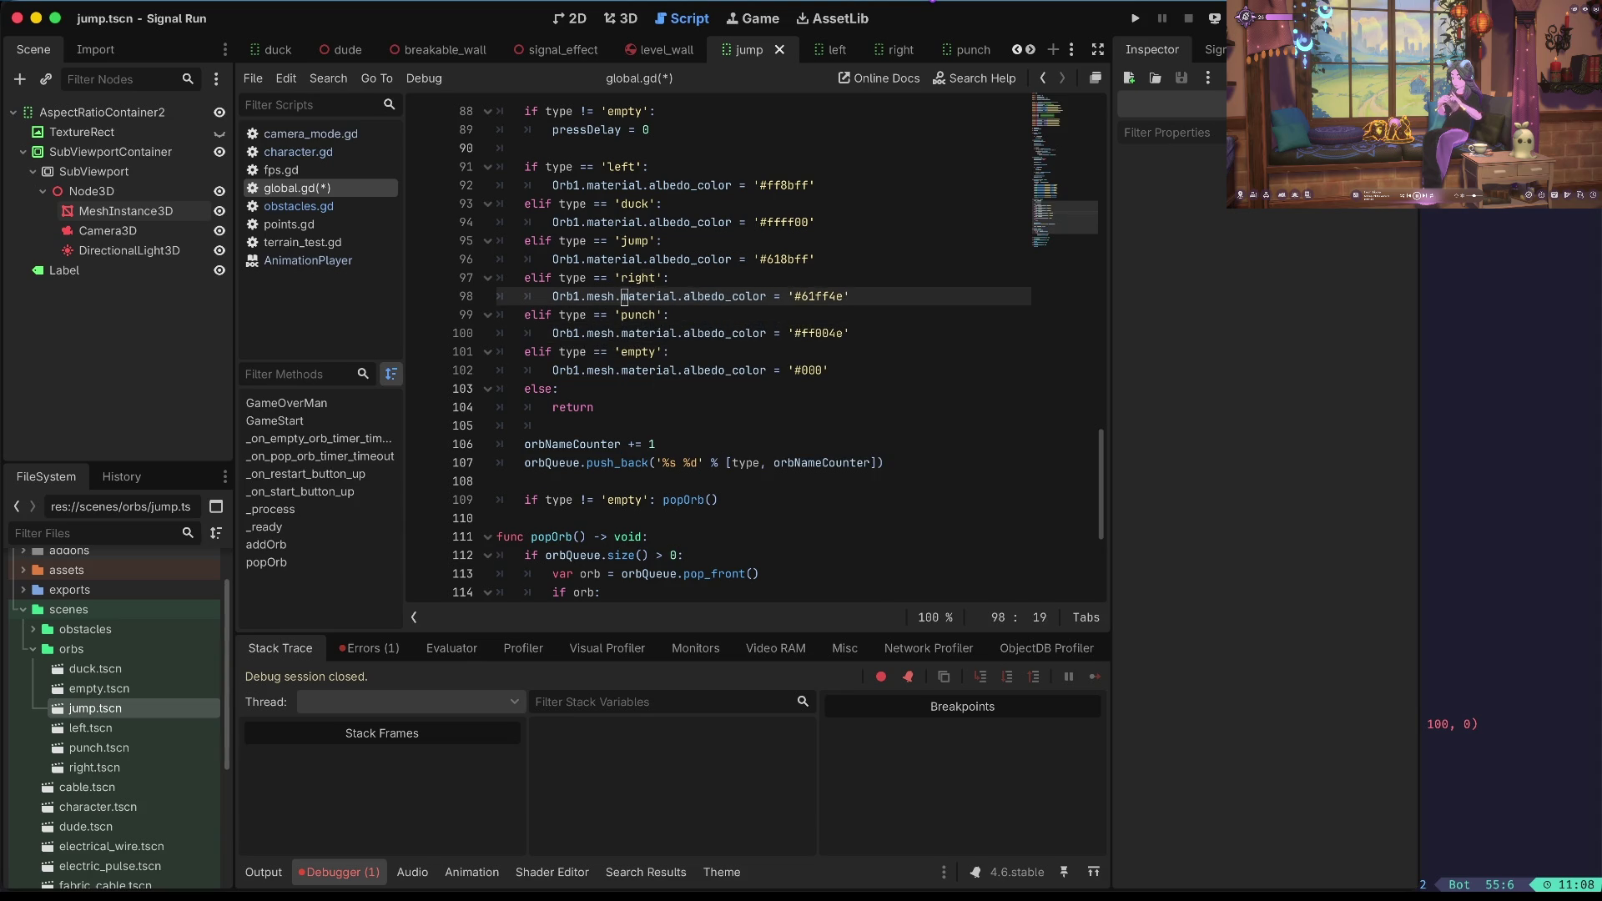
{"action": "key", "text": "Up"}
{"action": "key", "text": "Up"}
{"action": "type", "text": "mesh."}
{"action": "key", "text": "Up"}
{"action": "key", "text": "Up"}
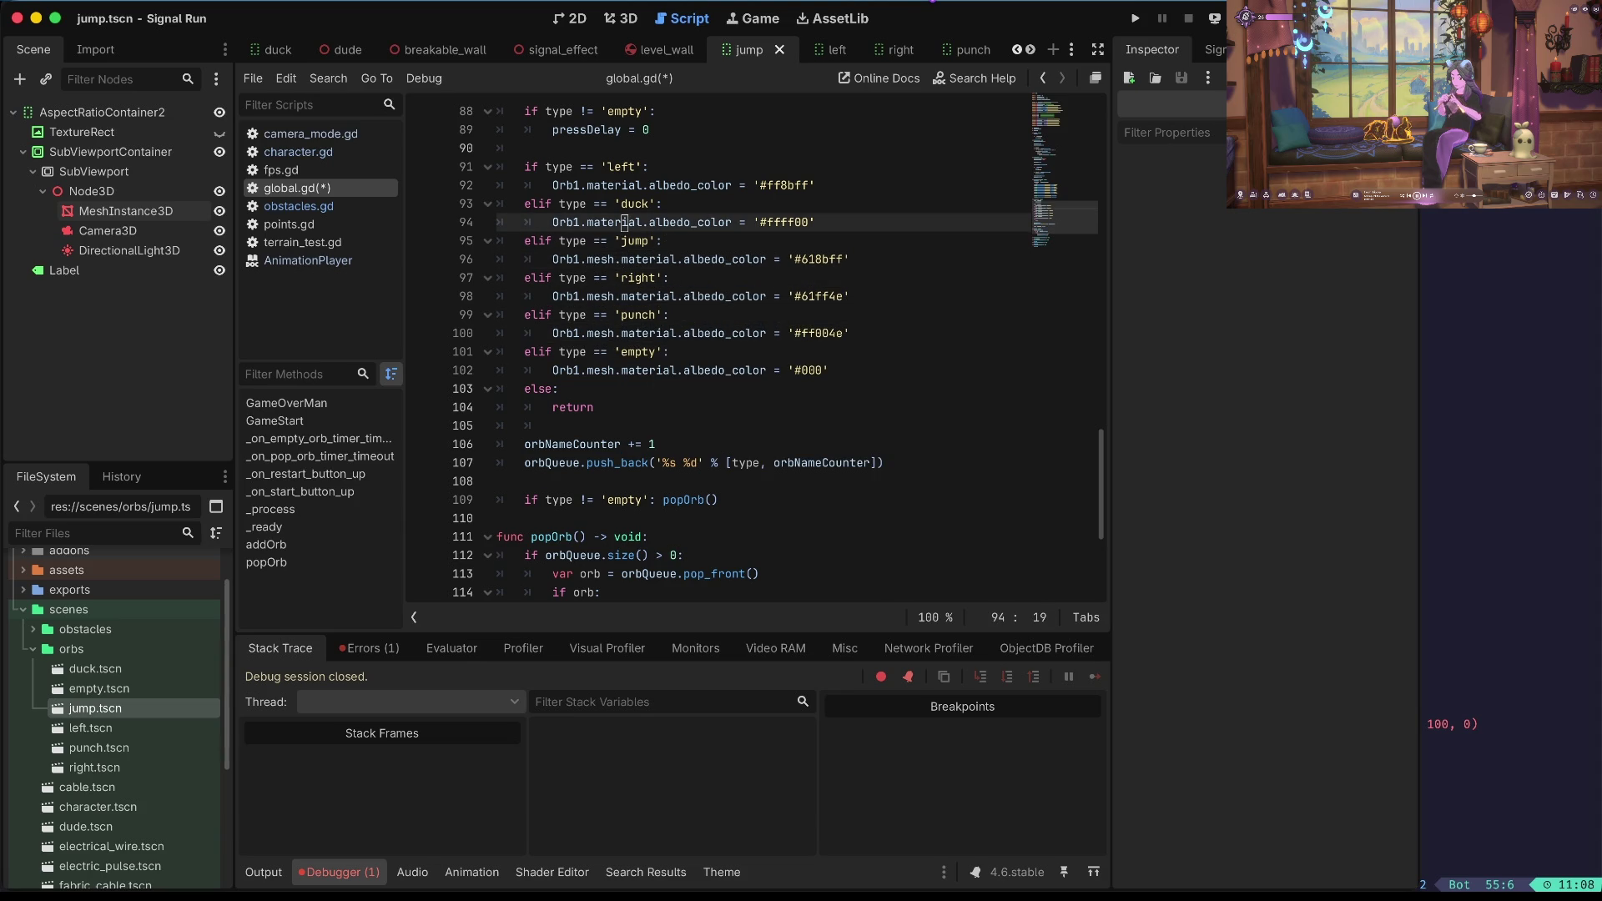
{"action": "type", "text": "mesh."}
{"action": "key", "text": "Up"}
{"action": "key", "text": "Up"}
{"action": "type", "text": "mesh."}
{"action": "key", "text": "F5"}
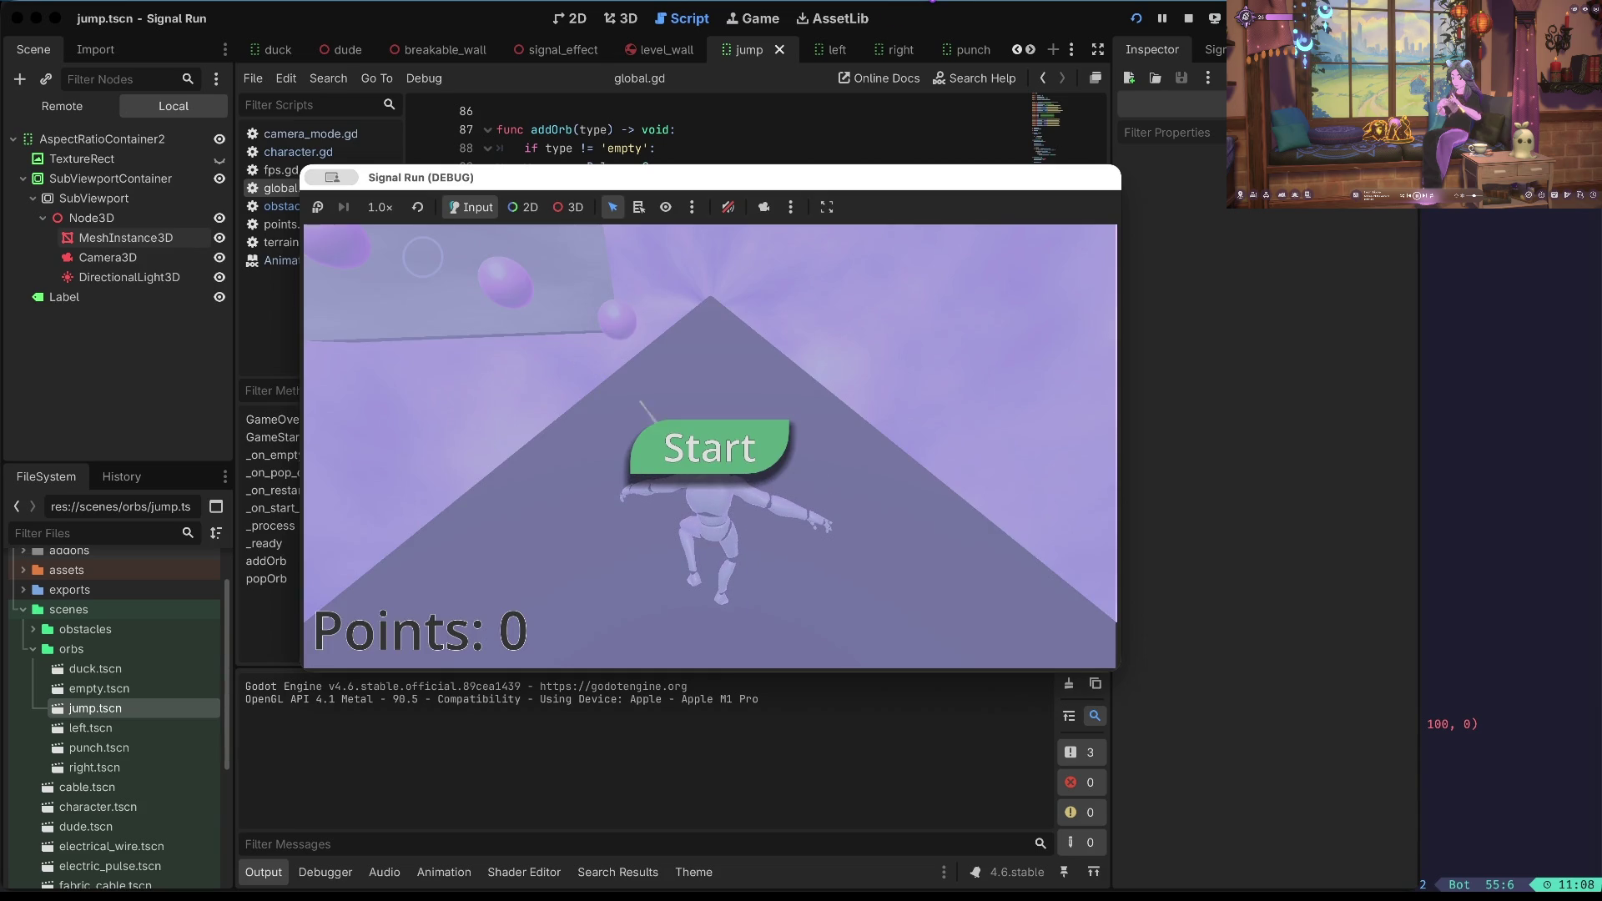
Start a run in the Signal Run debug window, play to 79 points, then stop it.
{"action": "left_click", "coordinate": [715, 450]}
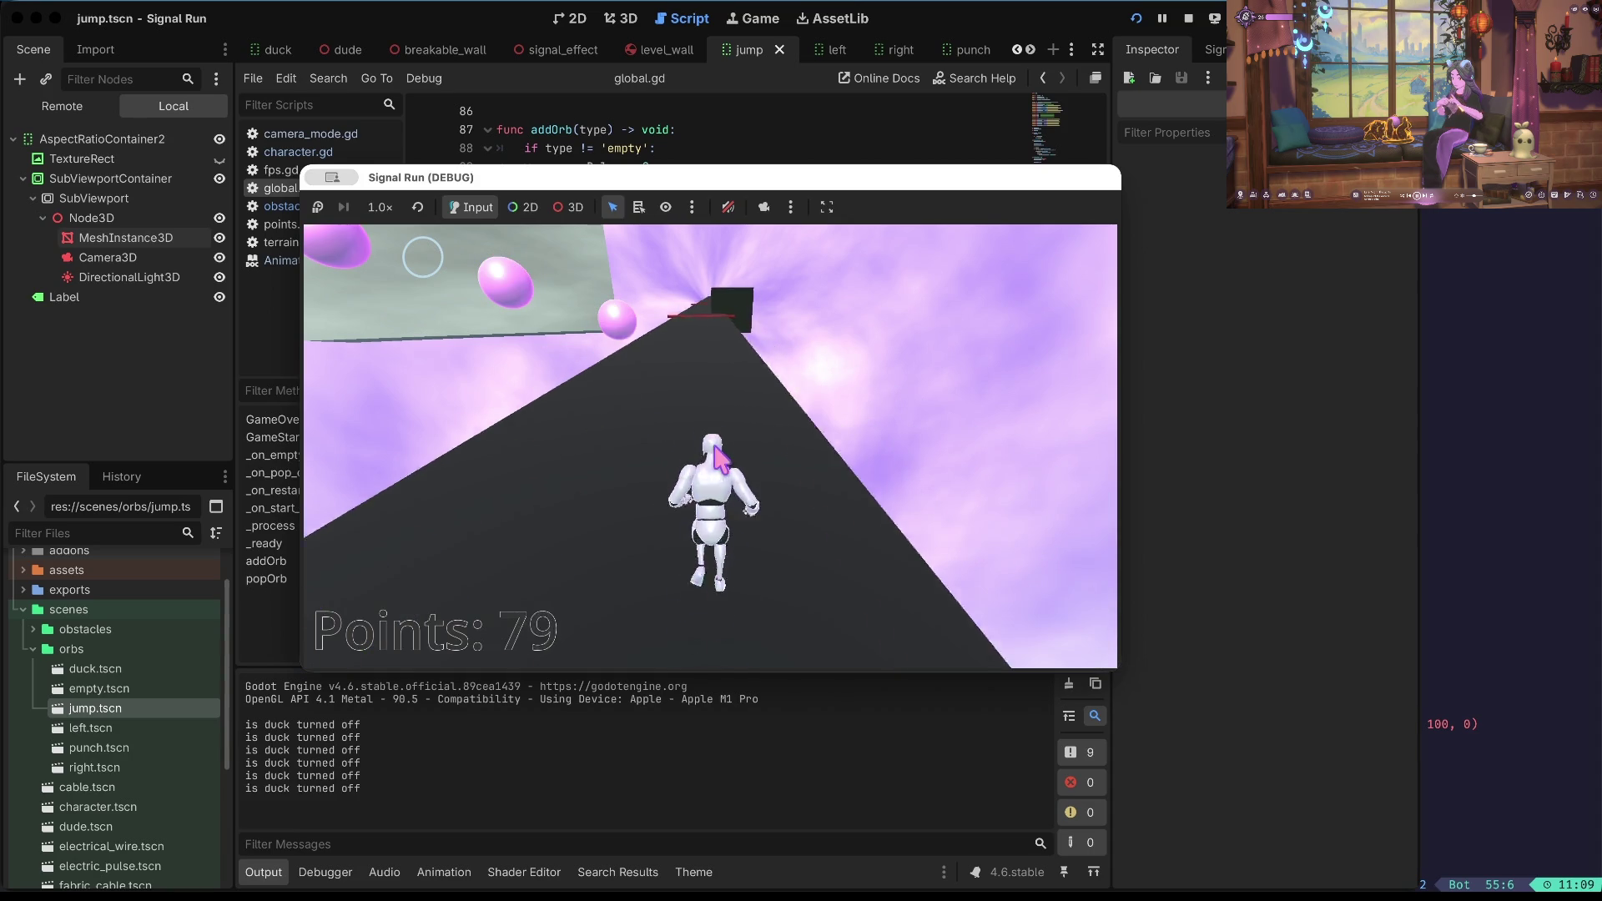
{"action": "left_click", "coordinate": [1189, 18]}
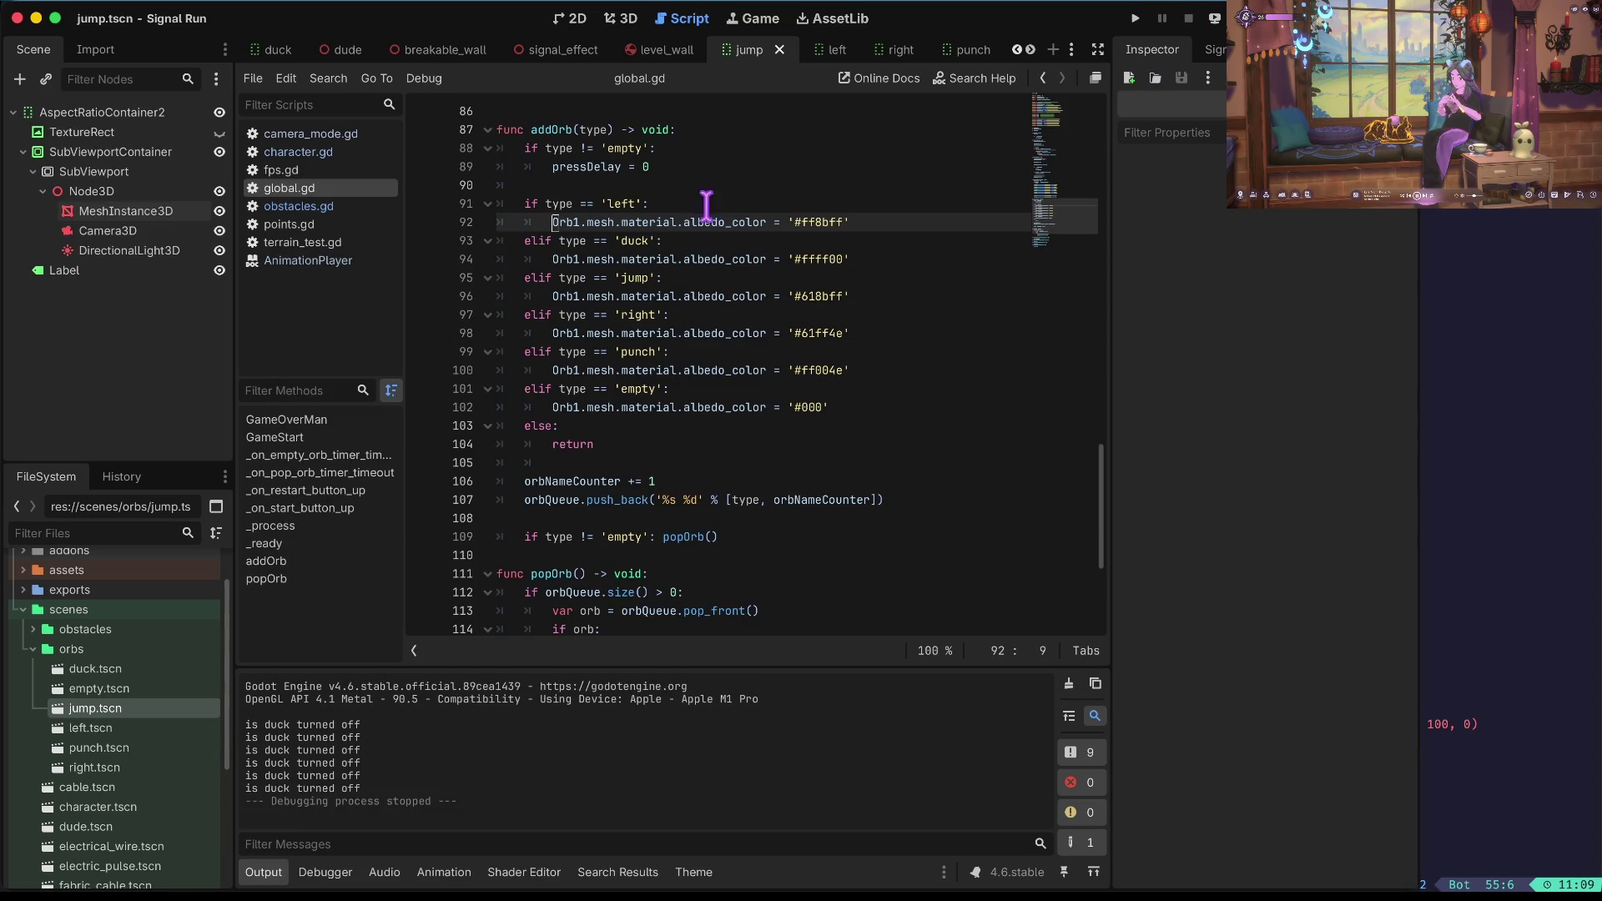
Open transmitter.tscn from the project files.
{"action": "scroll", "coordinate": [848, 295], "scroll_direction": "up", "scroll_amount": 20}
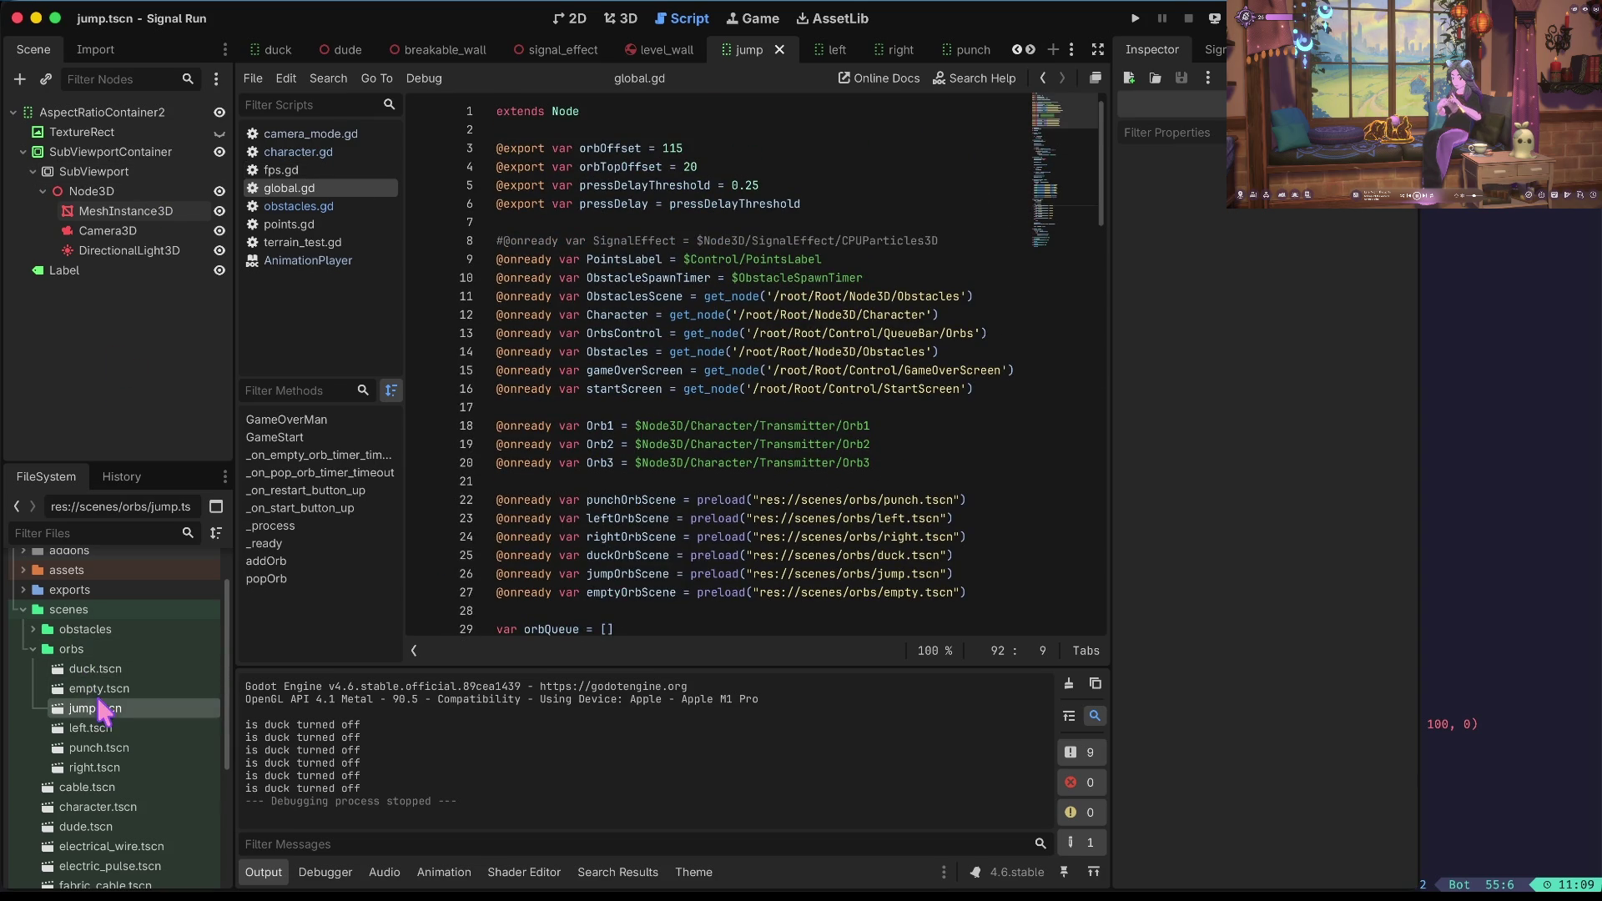
{"action": "scroll", "coordinate": [109, 705], "scroll_direction": "down", "scroll_amount": 5}
{"action": "scroll", "coordinate": [108, 705], "scroll_direction": "down", "scroll_amount": 3}
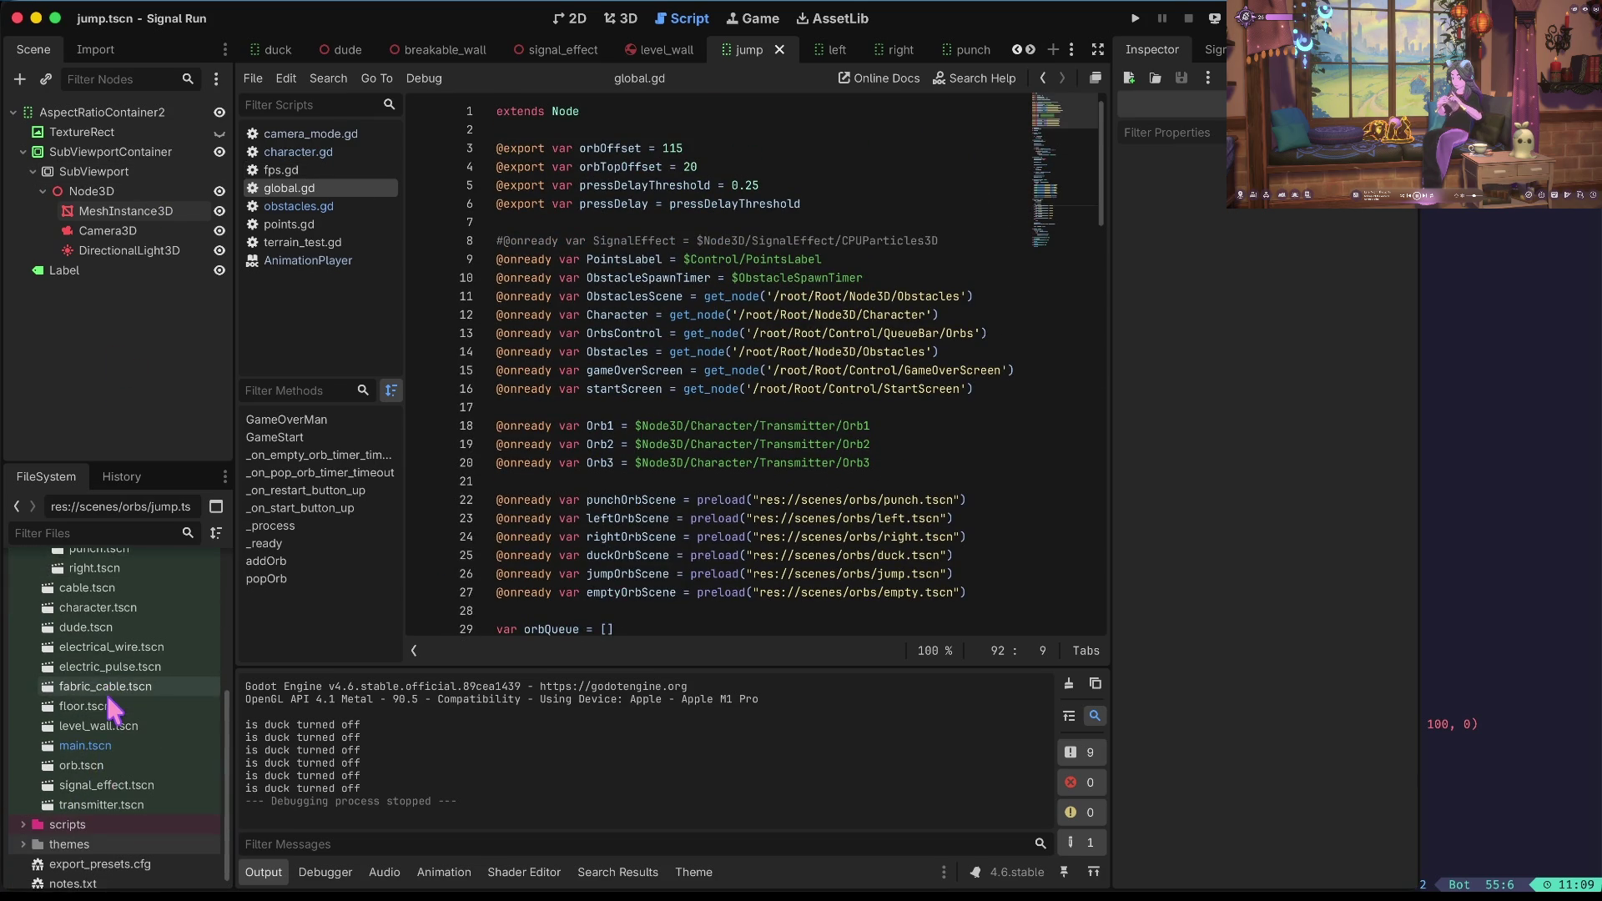
{"action": "left_click", "coordinate": [98, 785]}
{"action": "left_click", "coordinate": [94, 804]}
{"action": "double_click", "coordinate": [99, 806]}
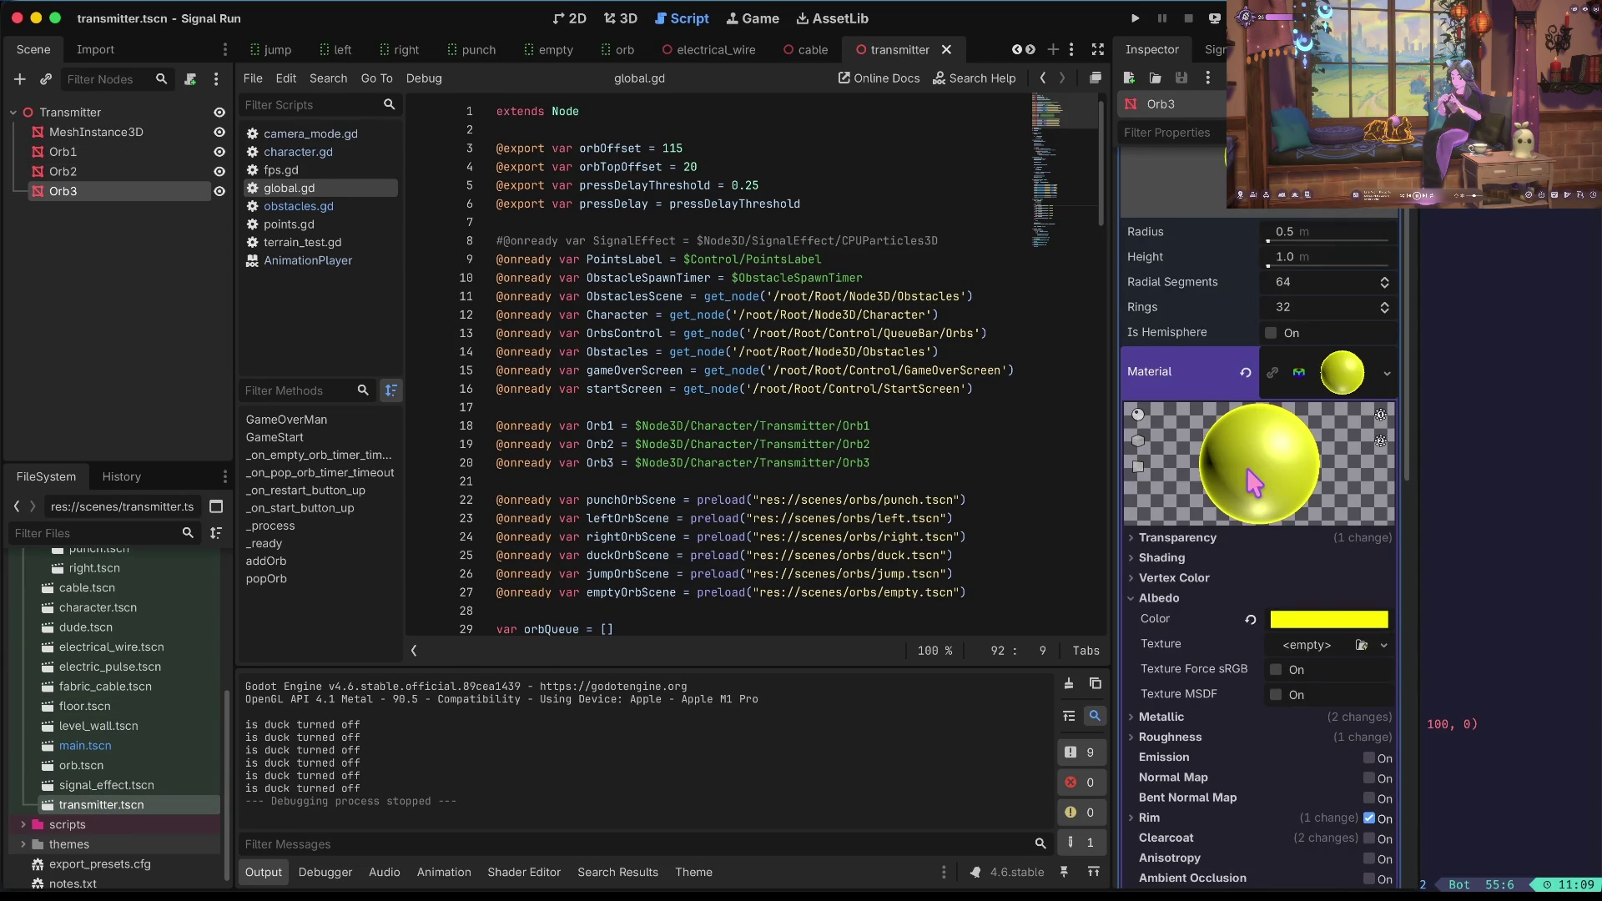
Make Orb3's material and mesh resources Local to Scene.
{"action": "scroll", "coordinate": [1247, 467], "scroll_direction": "down", "scroll_amount": 10}
{"action": "left_click", "coordinate": [1194, 574]}
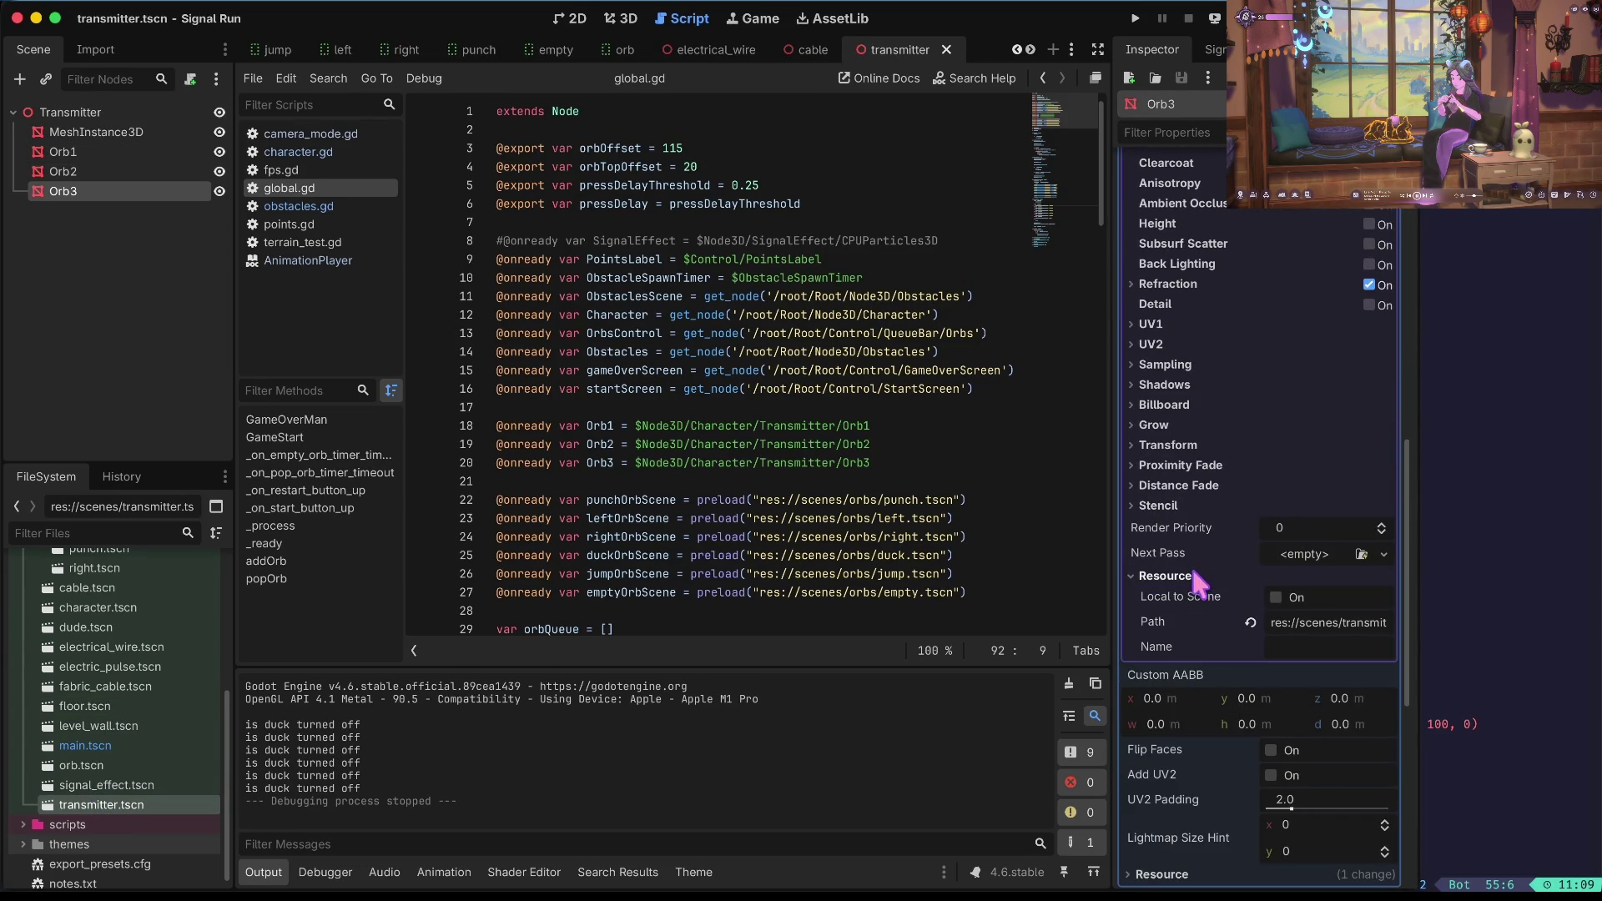
{"action": "left_click", "coordinate": [1275, 596]}
{"action": "scroll", "coordinate": [1250, 487], "scroll_direction": "down", "scroll_amount": 5}
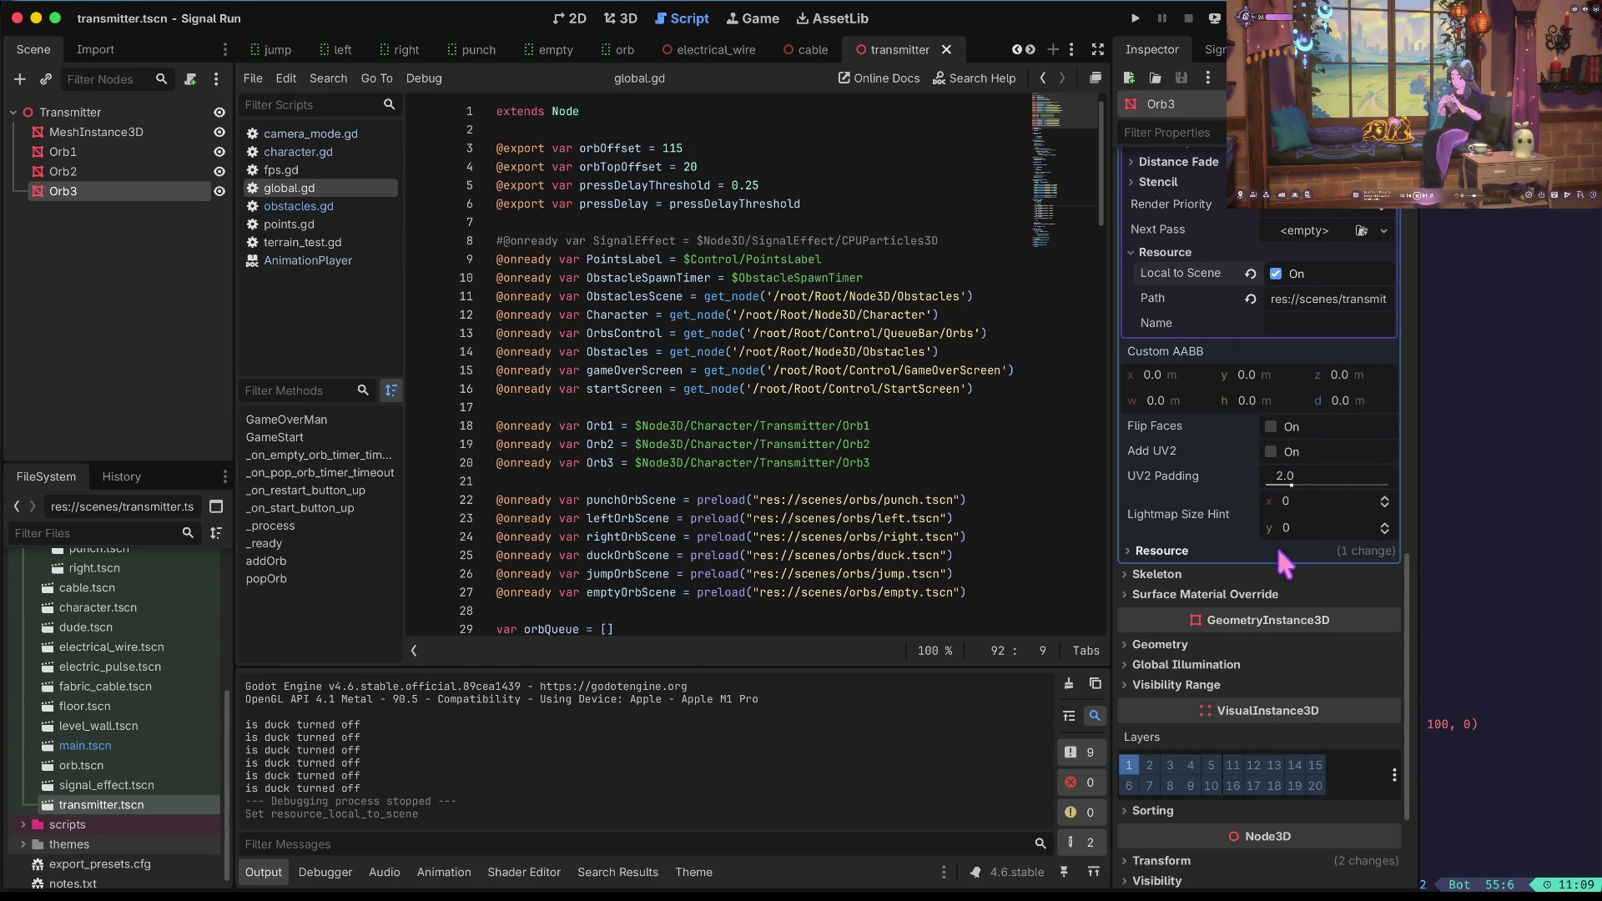
{"action": "left_click", "coordinate": [1279, 551]}
{"action": "left_click", "coordinate": [1276, 573]}
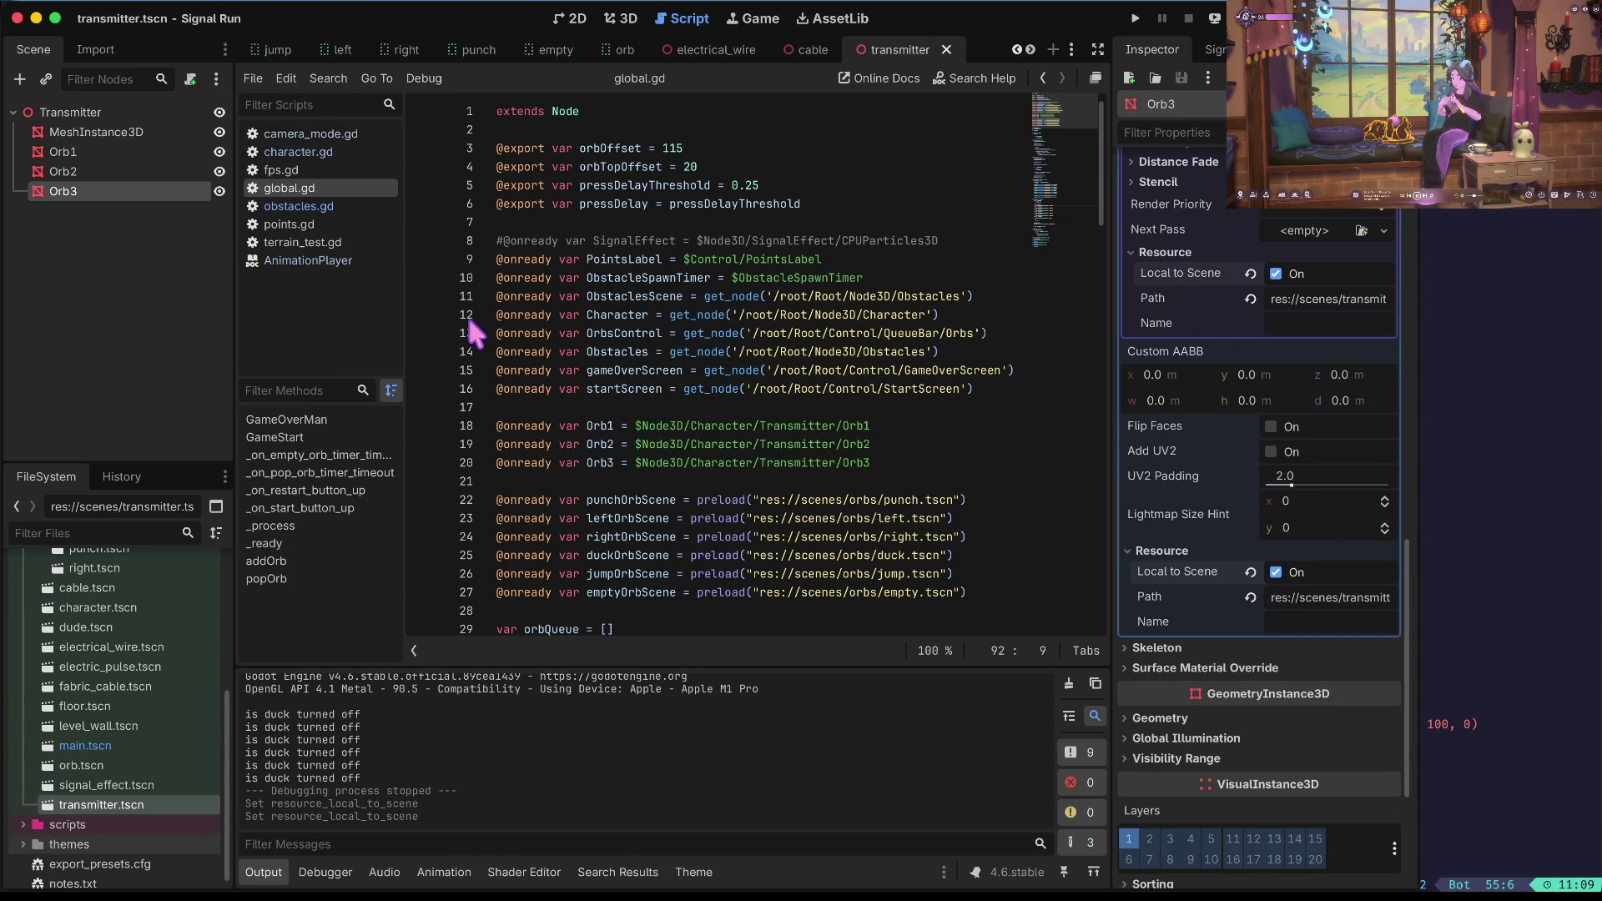
Inspect the mesh and material resources of Orb2, Orb3 and Orb1, then run the project.
{"action": "double_click", "coordinate": [67, 172]}
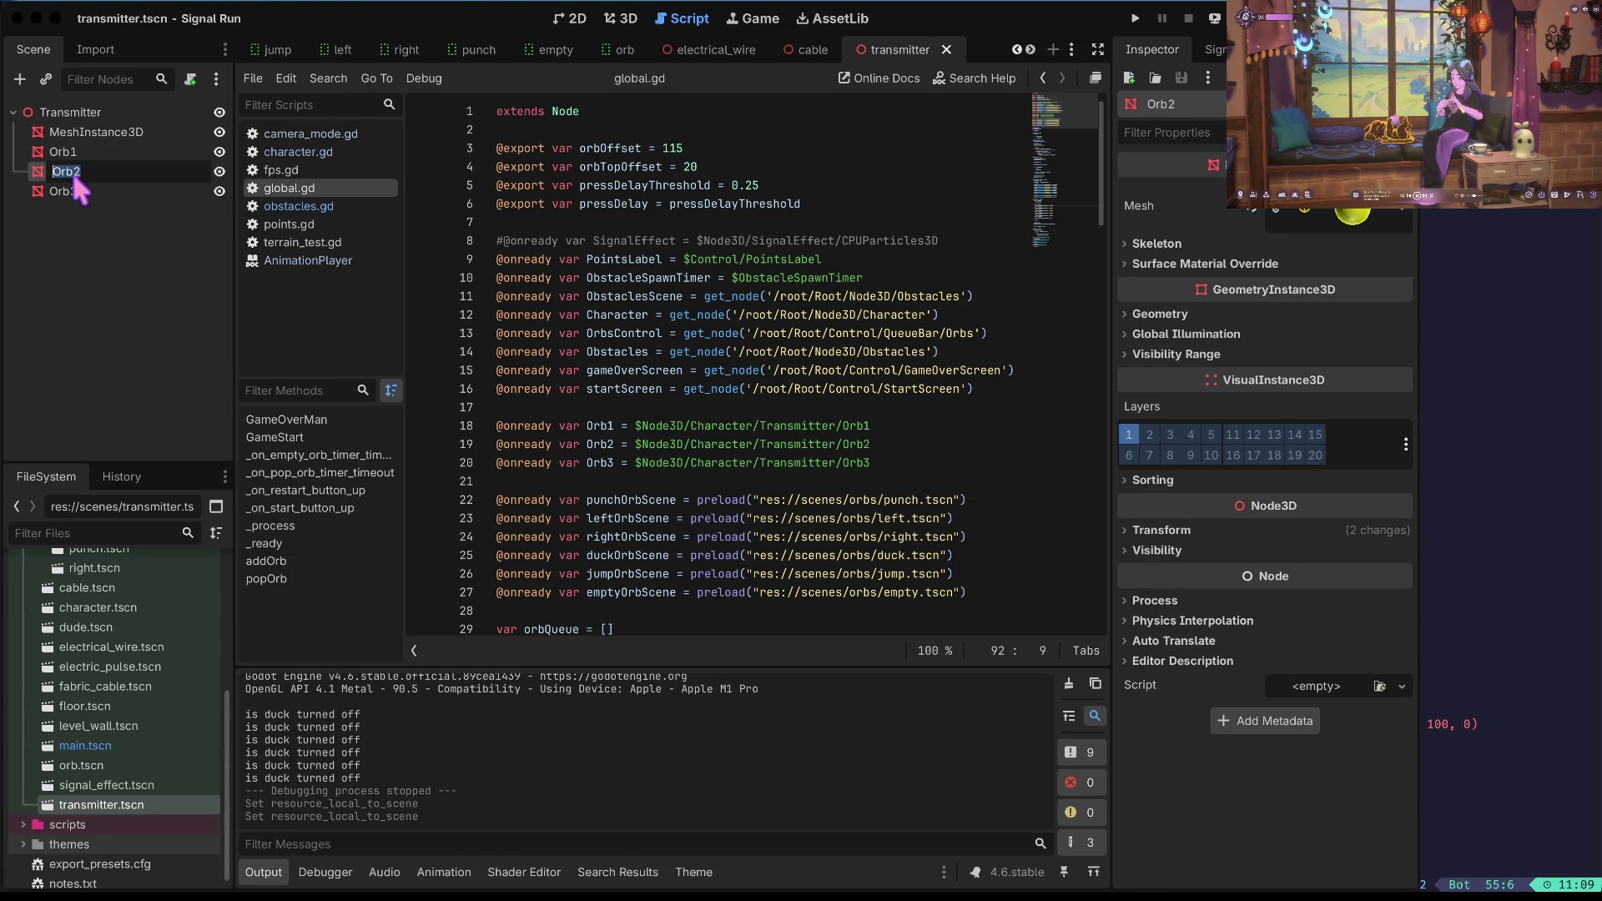
{"action": "key", "text": "Return"}
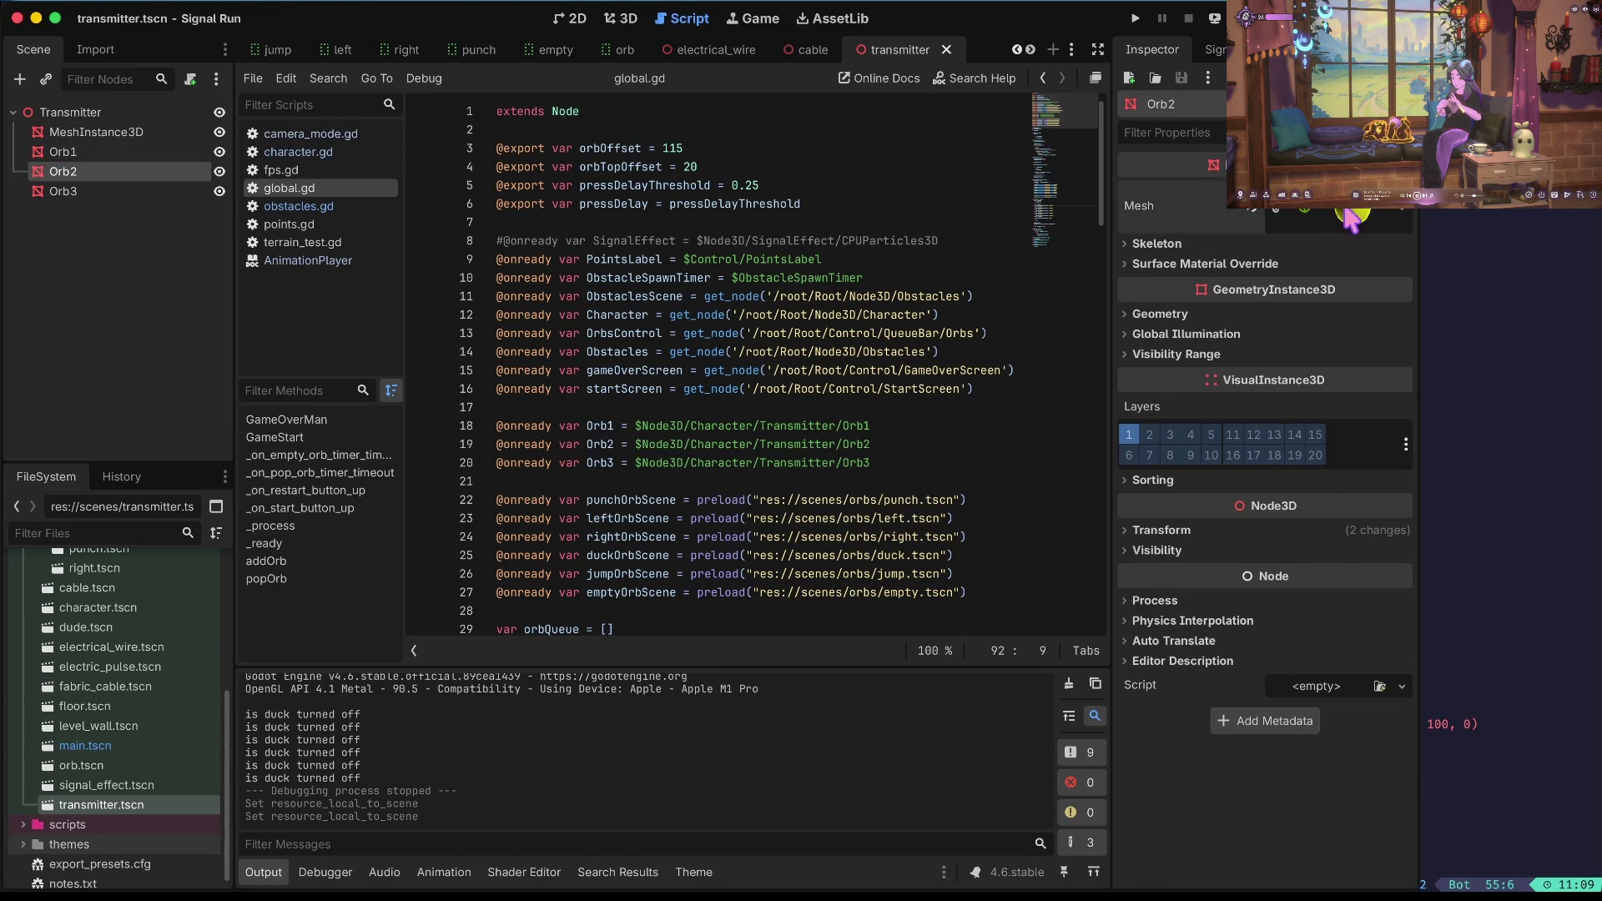
{"action": "left_click", "coordinate": [1352, 217]}
{"action": "scroll", "coordinate": [1231, 481], "scroll_direction": "down", "scroll_amount": 15}
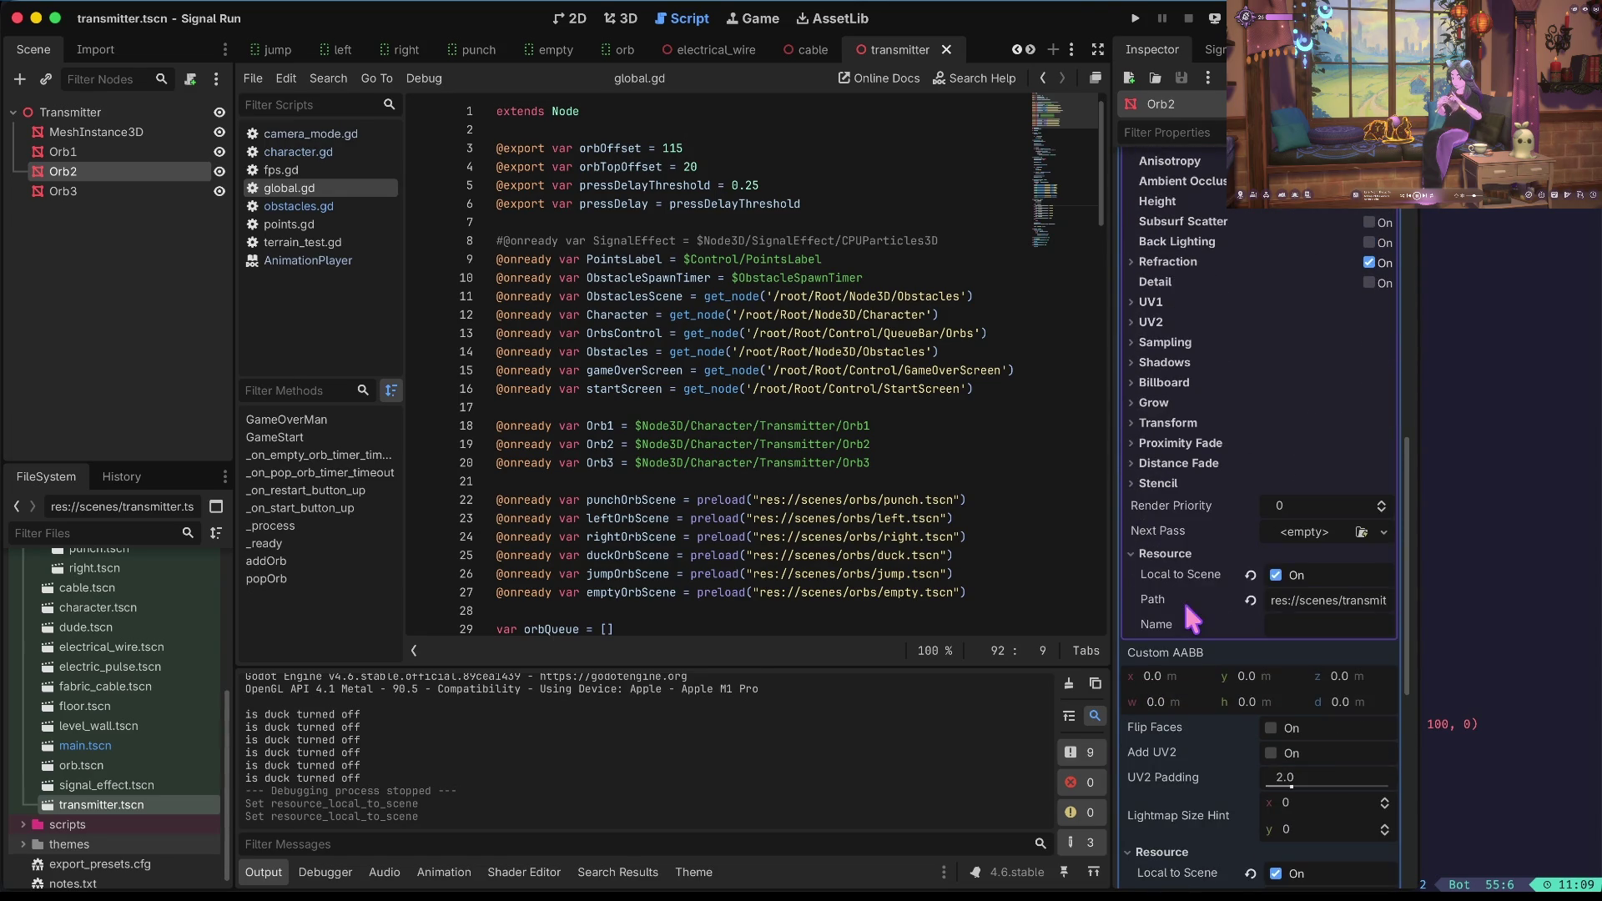
{"action": "scroll", "coordinate": [1275, 568], "scroll_direction": "down", "scroll_amount": 3}
{"action": "scroll", "coordinate": [1275, 567], "scroll_direction": "down", "scroll_amount": 1}
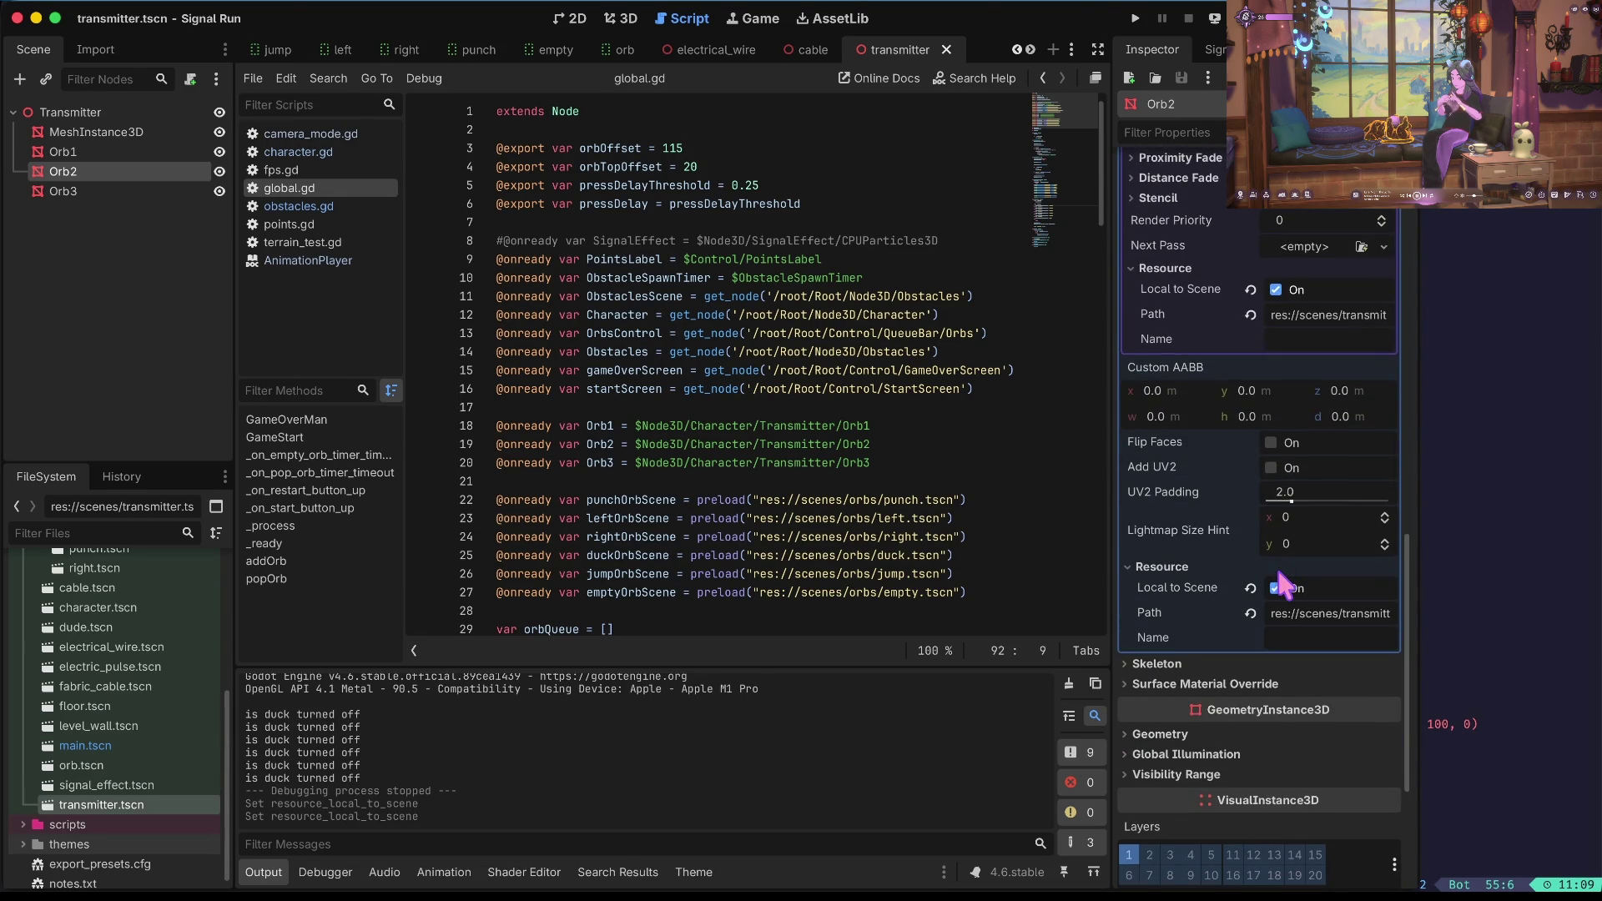
{"action": "double_click", "coordinate": [97, 190]}
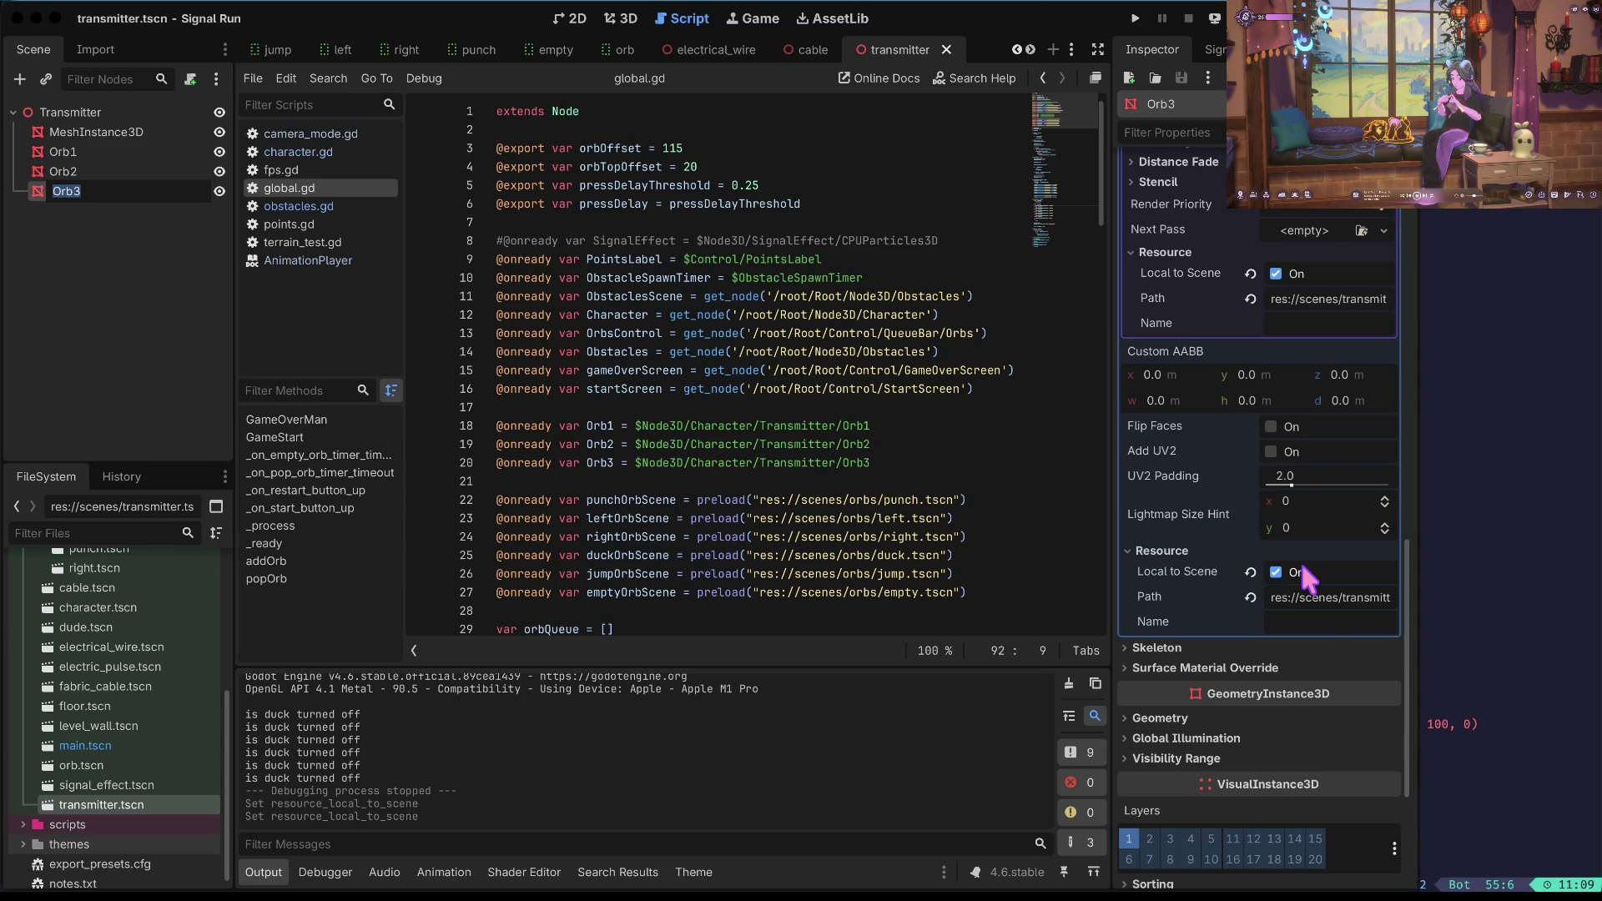
{"action": "key", "text": "Up"}
{"action": "key", "text": "Up"}
{"action": "left_click", "coordinate": [1340, 218]}
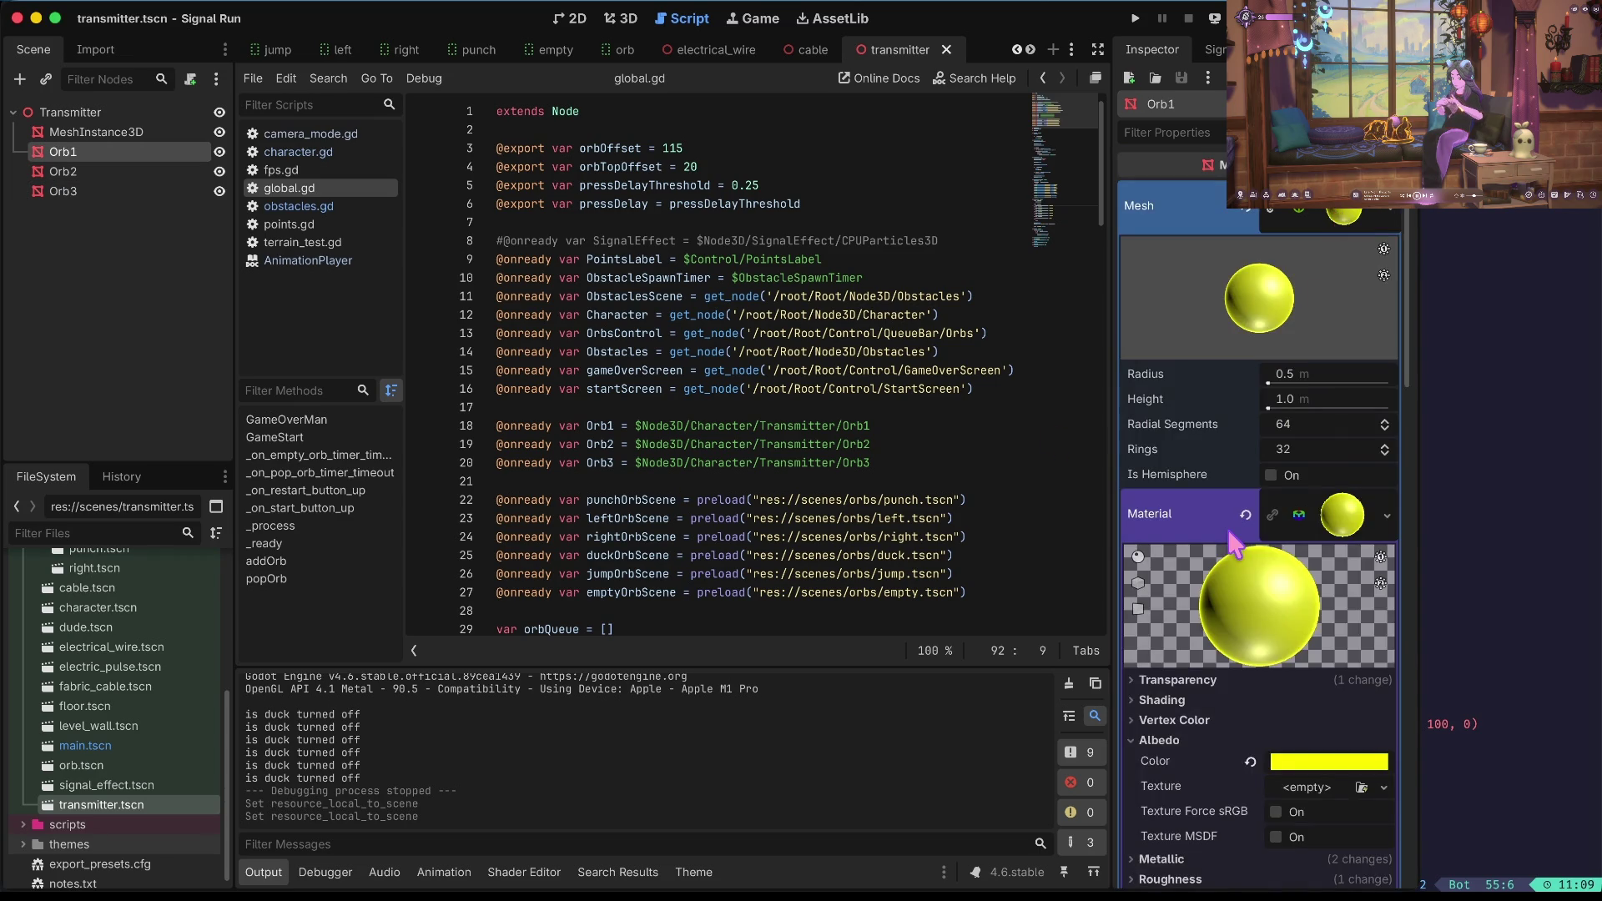
{"action": "scroll", "coordinate": [1236, 547], "scroll_direction": "down", "scroll_amount": 10}
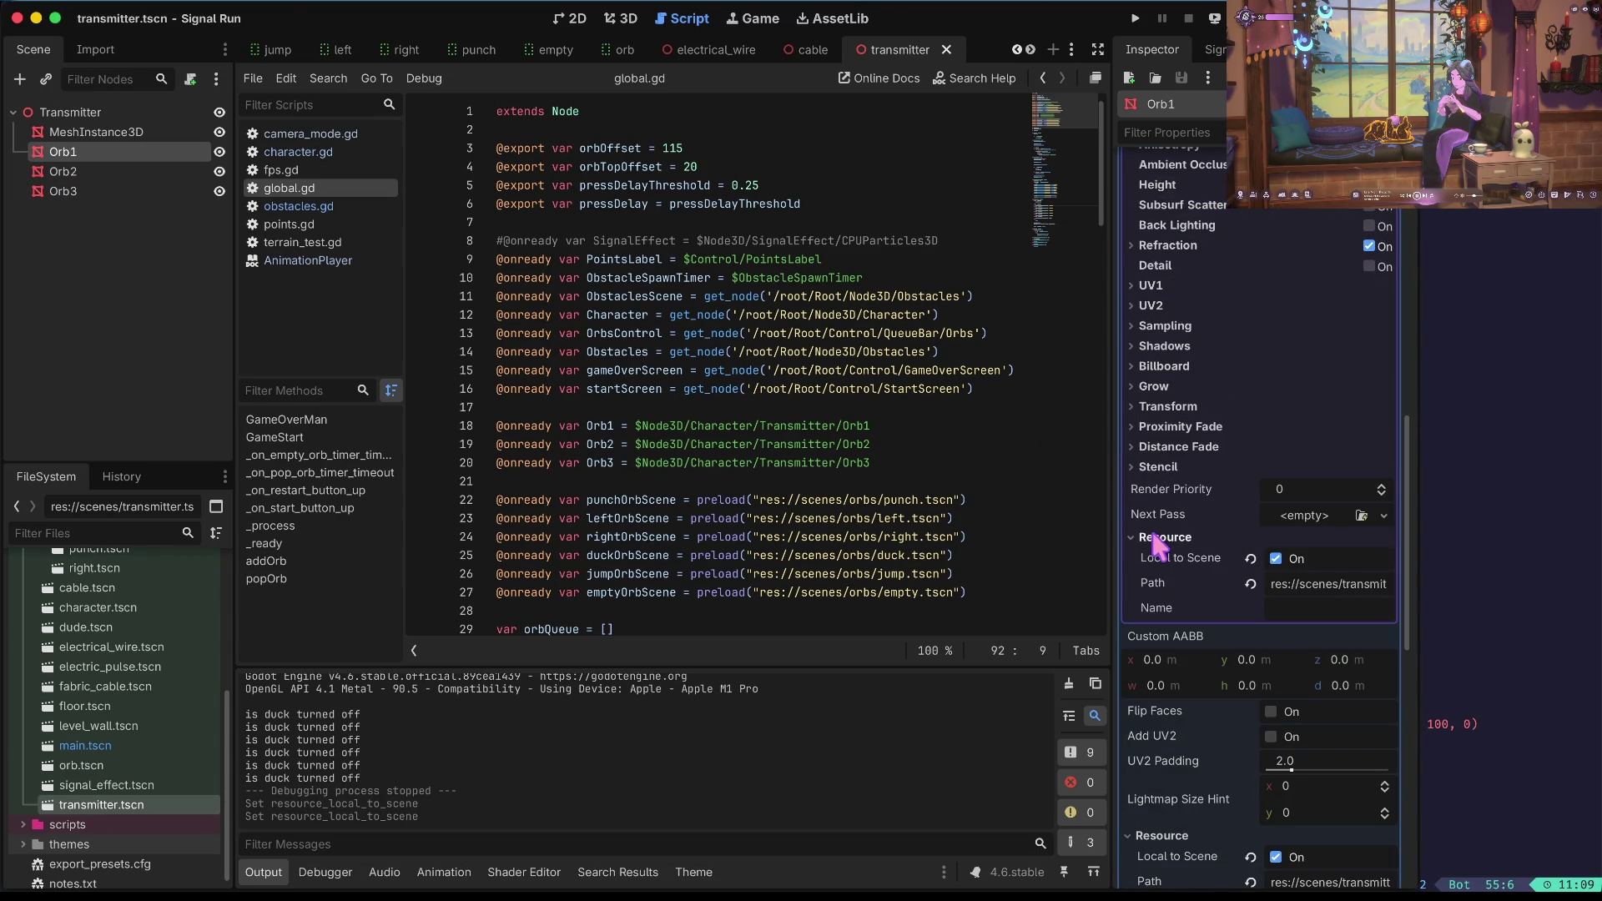
{"action": "key", "text": "super+b"}
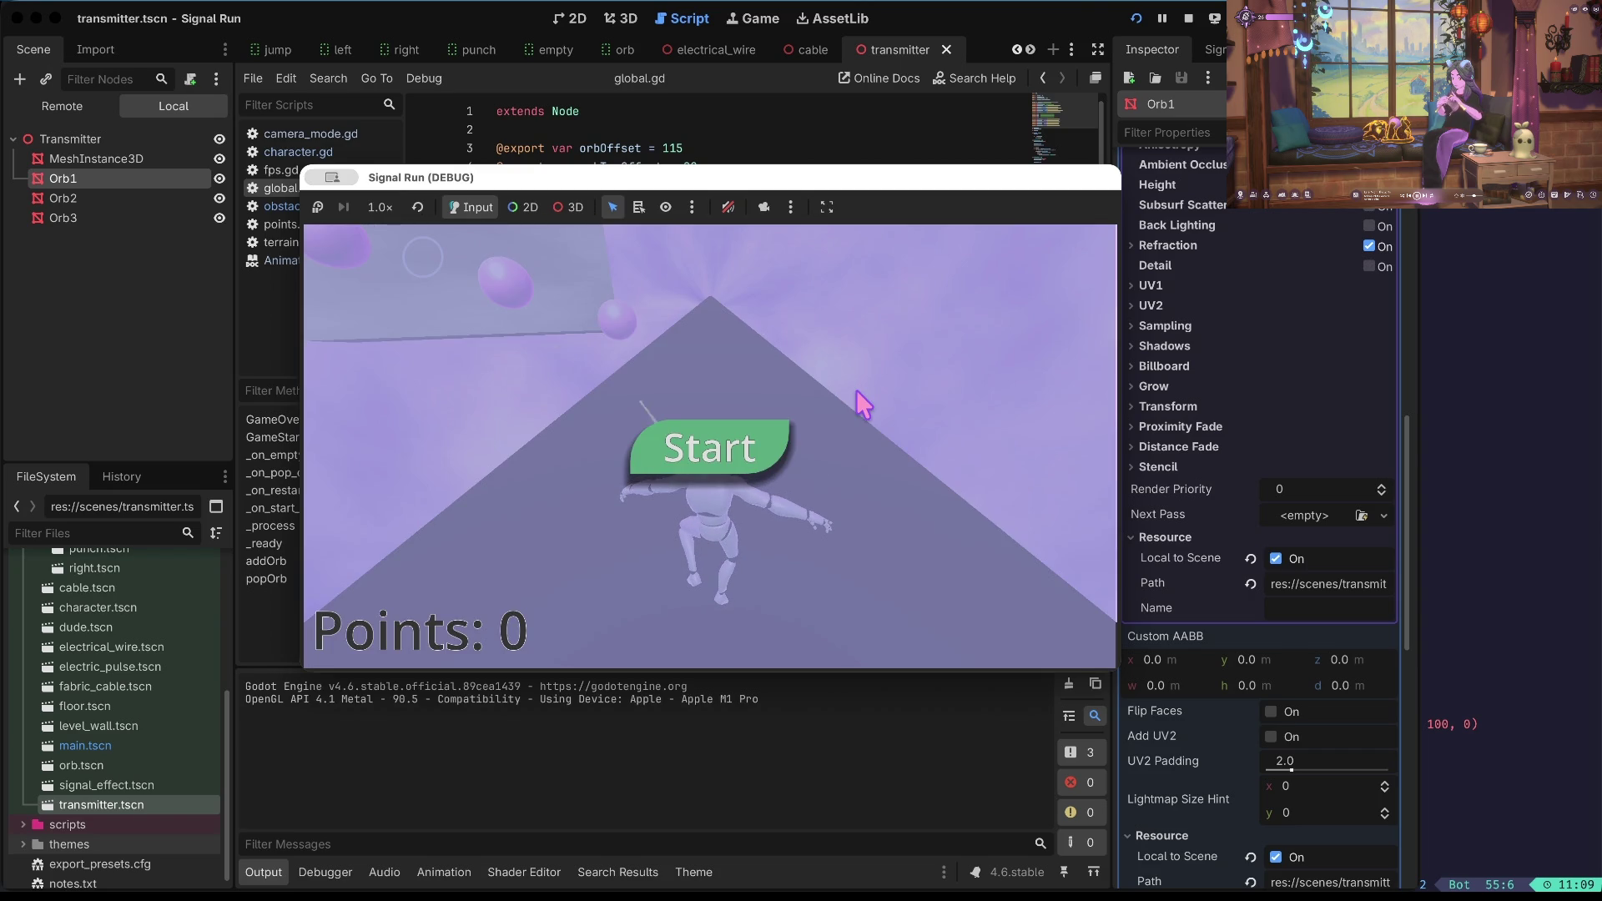
Stop the game, edit Orb1's material Resource Path, and save the transmitter scene.
{"action": "left_click", "coordinate": [1189, 17]}
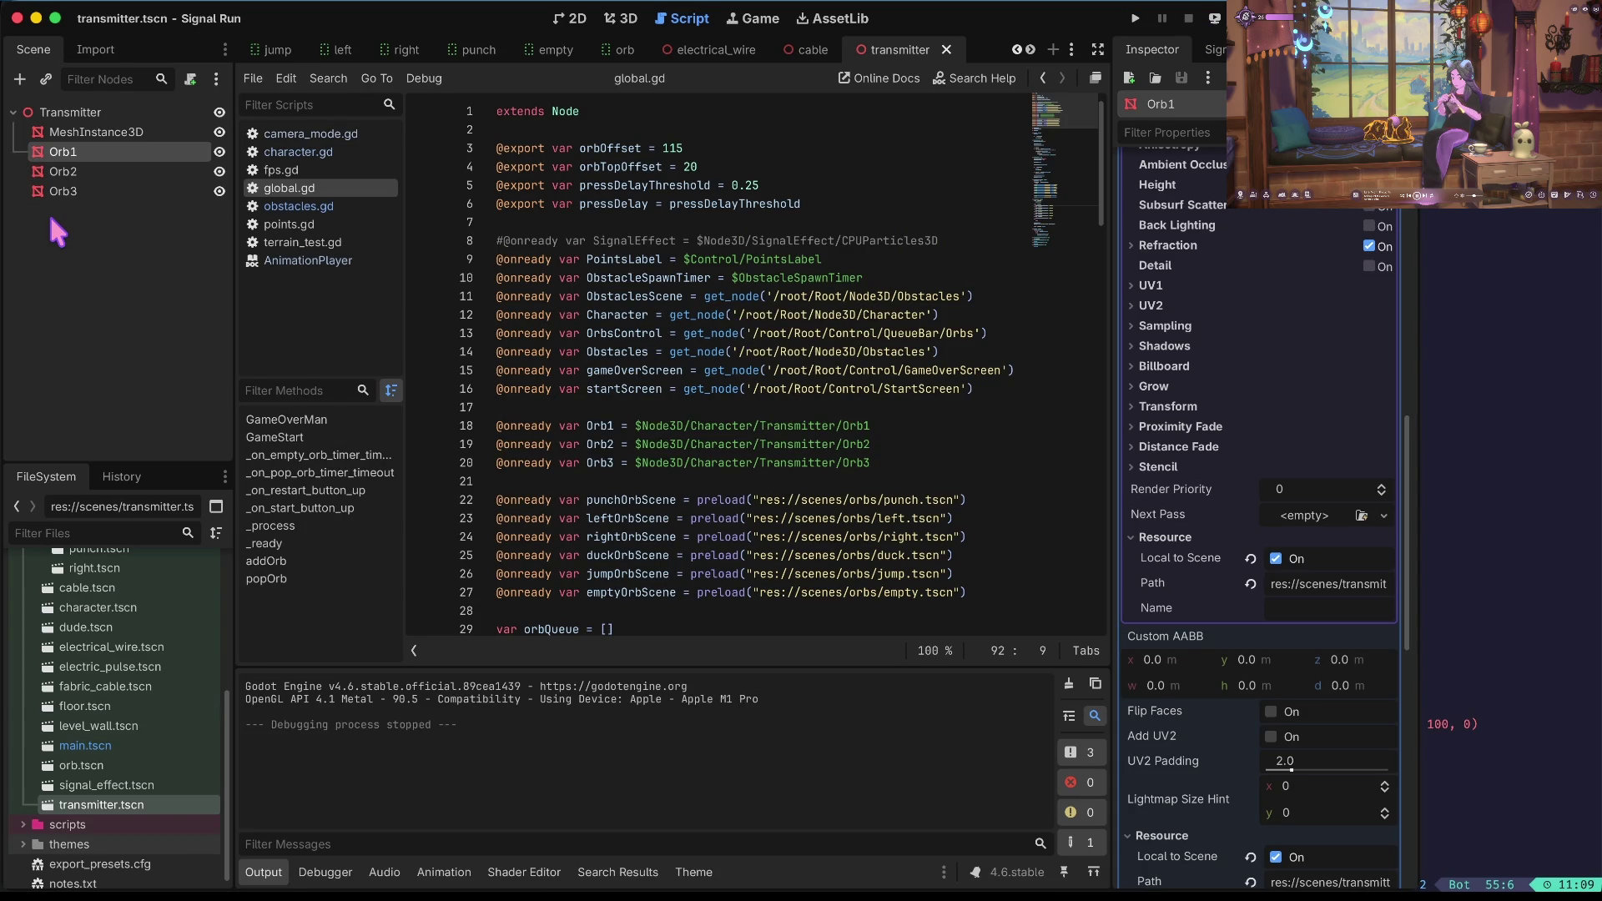
{"action": "left_click", "coordinate": [83, 170]}
{"action": "left_click", "coordinate": [84, 151]}
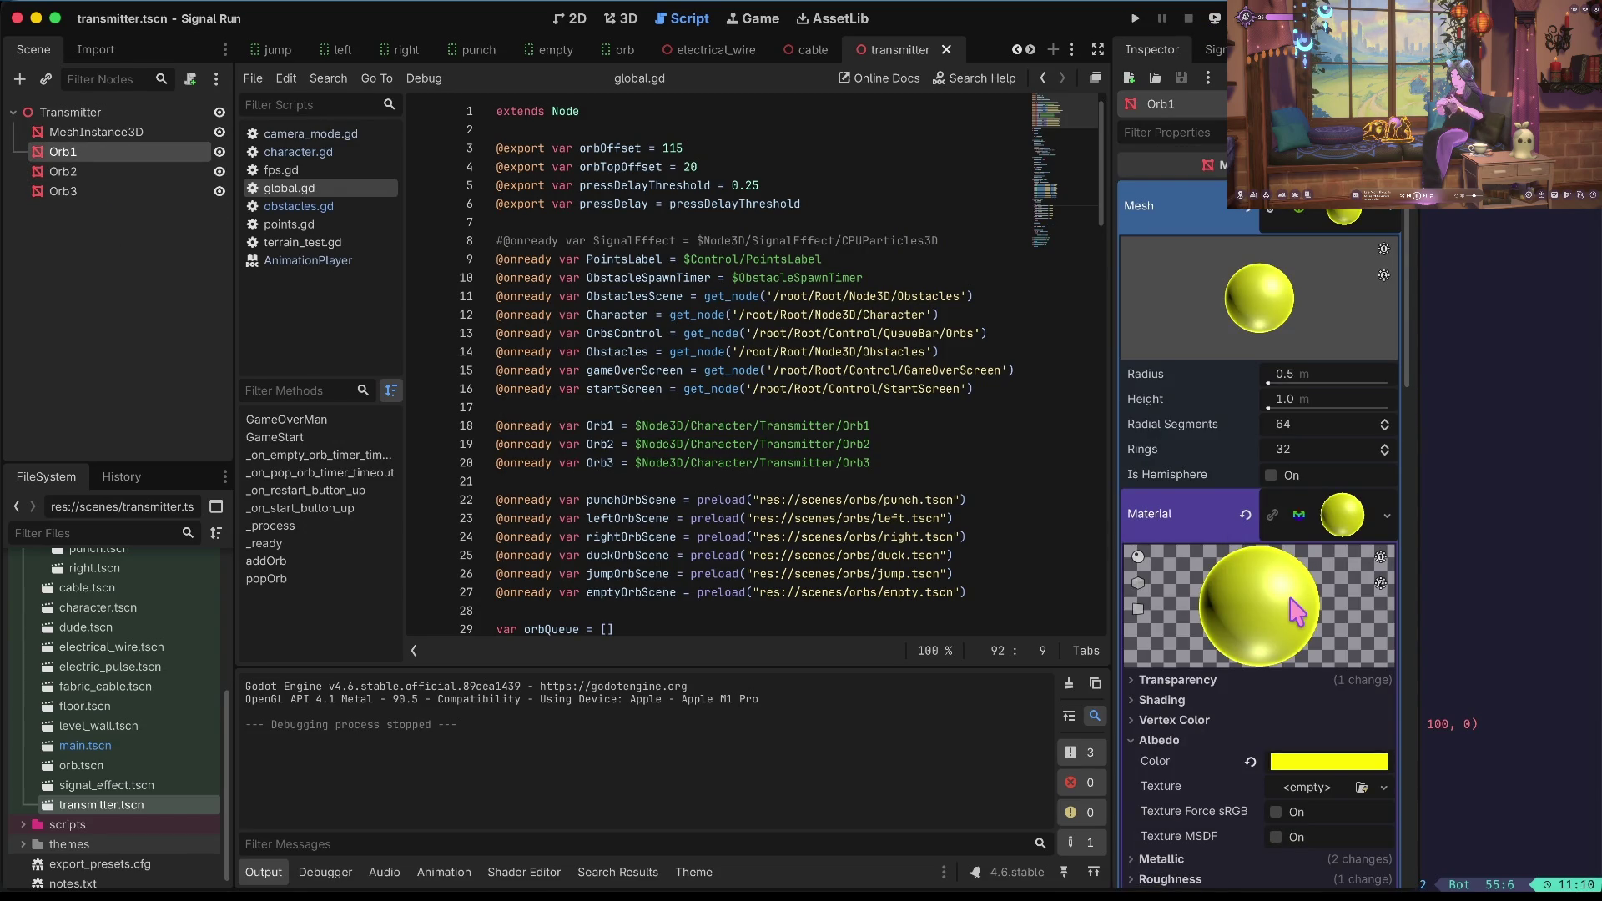
{"action": "scroll", "coordinate": [1292, 600], "scroll_direction": "down", "scroll_amount": 8}
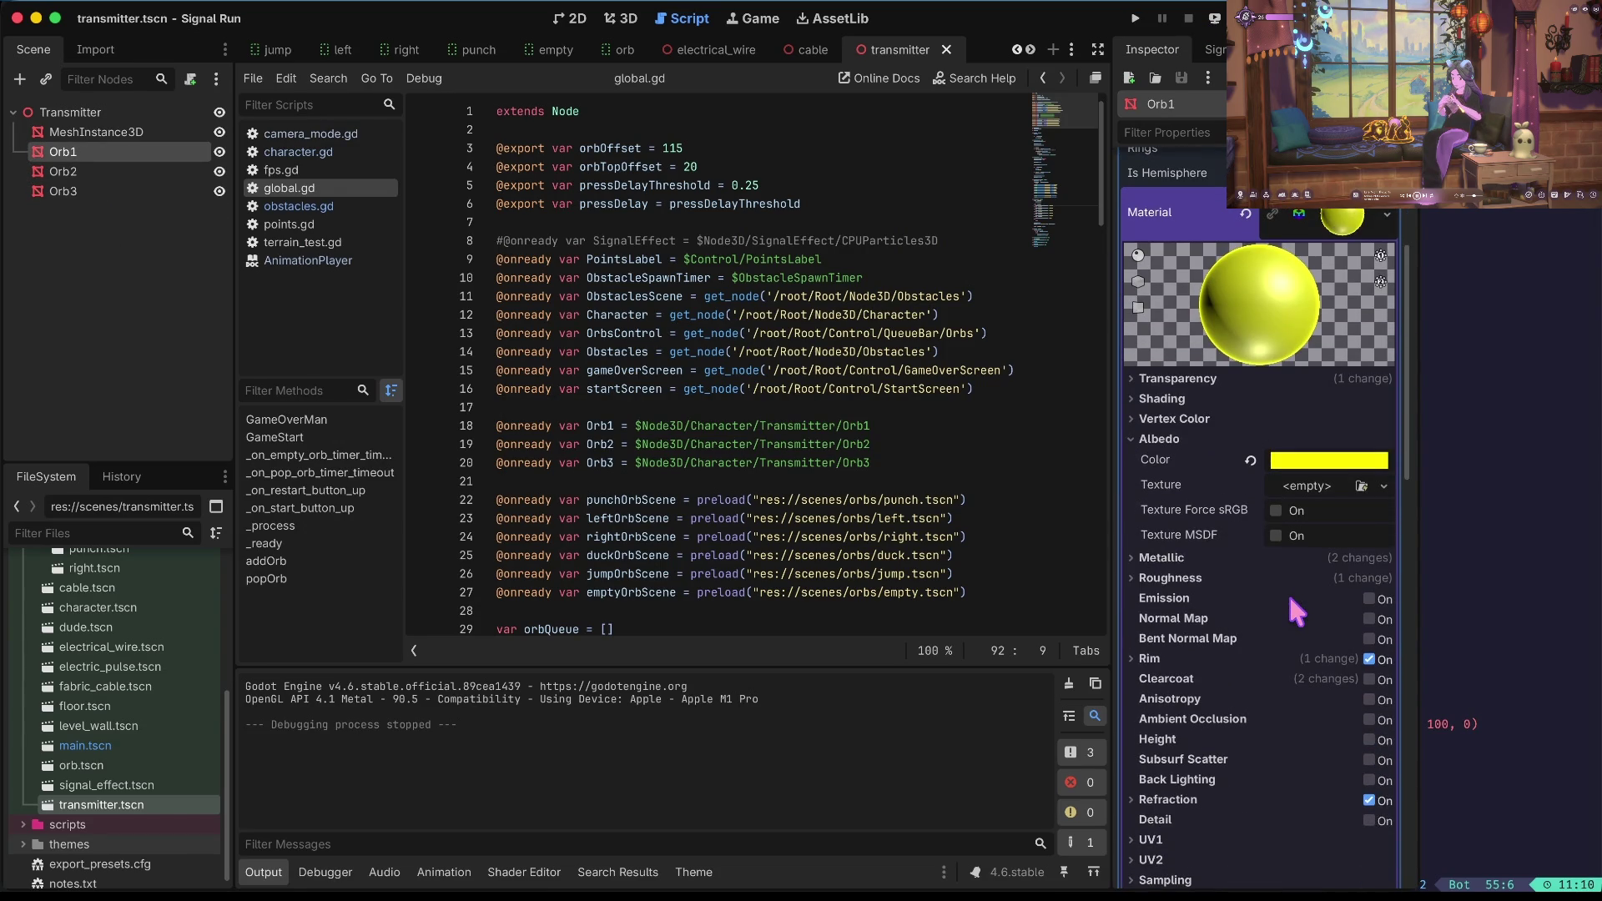
{"action": "scroll", "coordinate": [1287, 589], "scroll_direction": "down", "scroll_amount": 10}
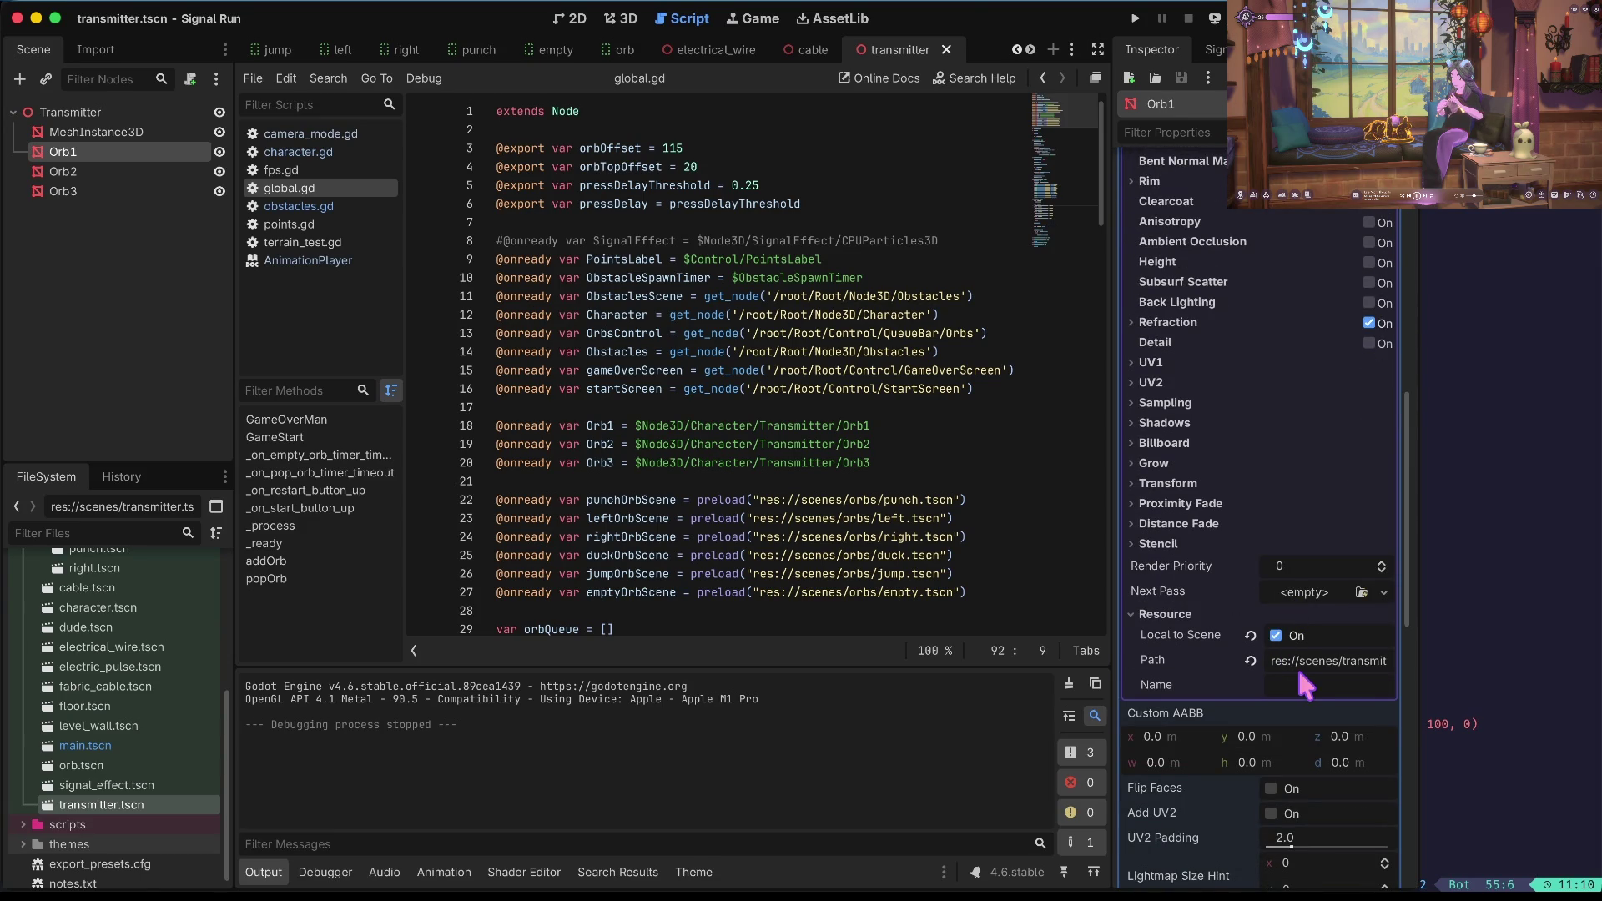
{"action": "key", "text": "Return"}
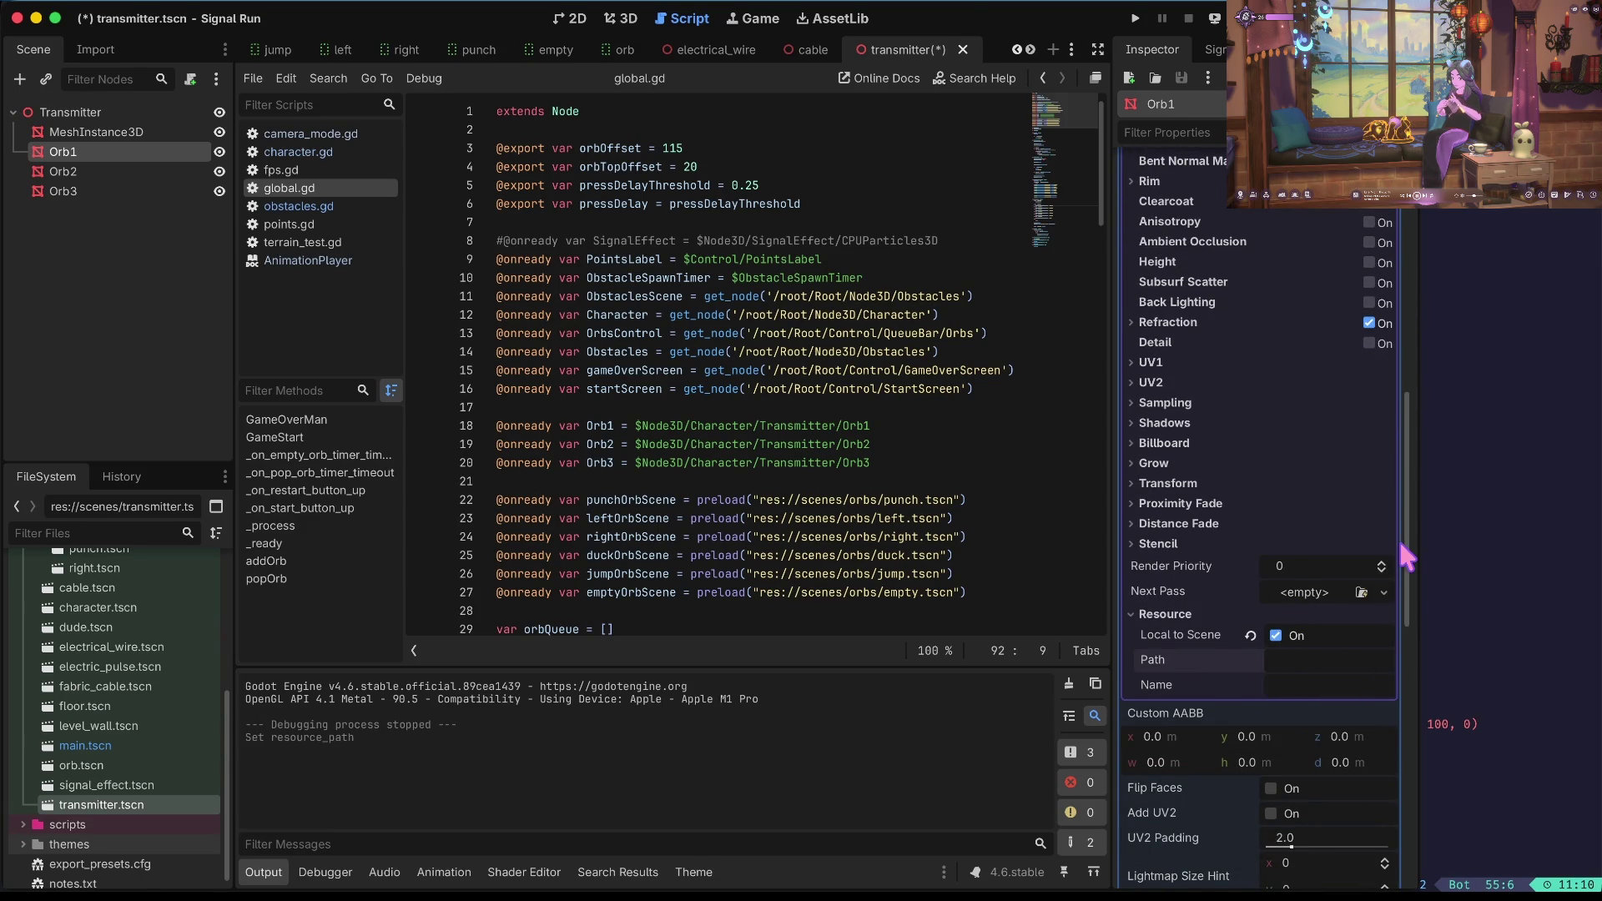
{"action": "key", "text": "End"}
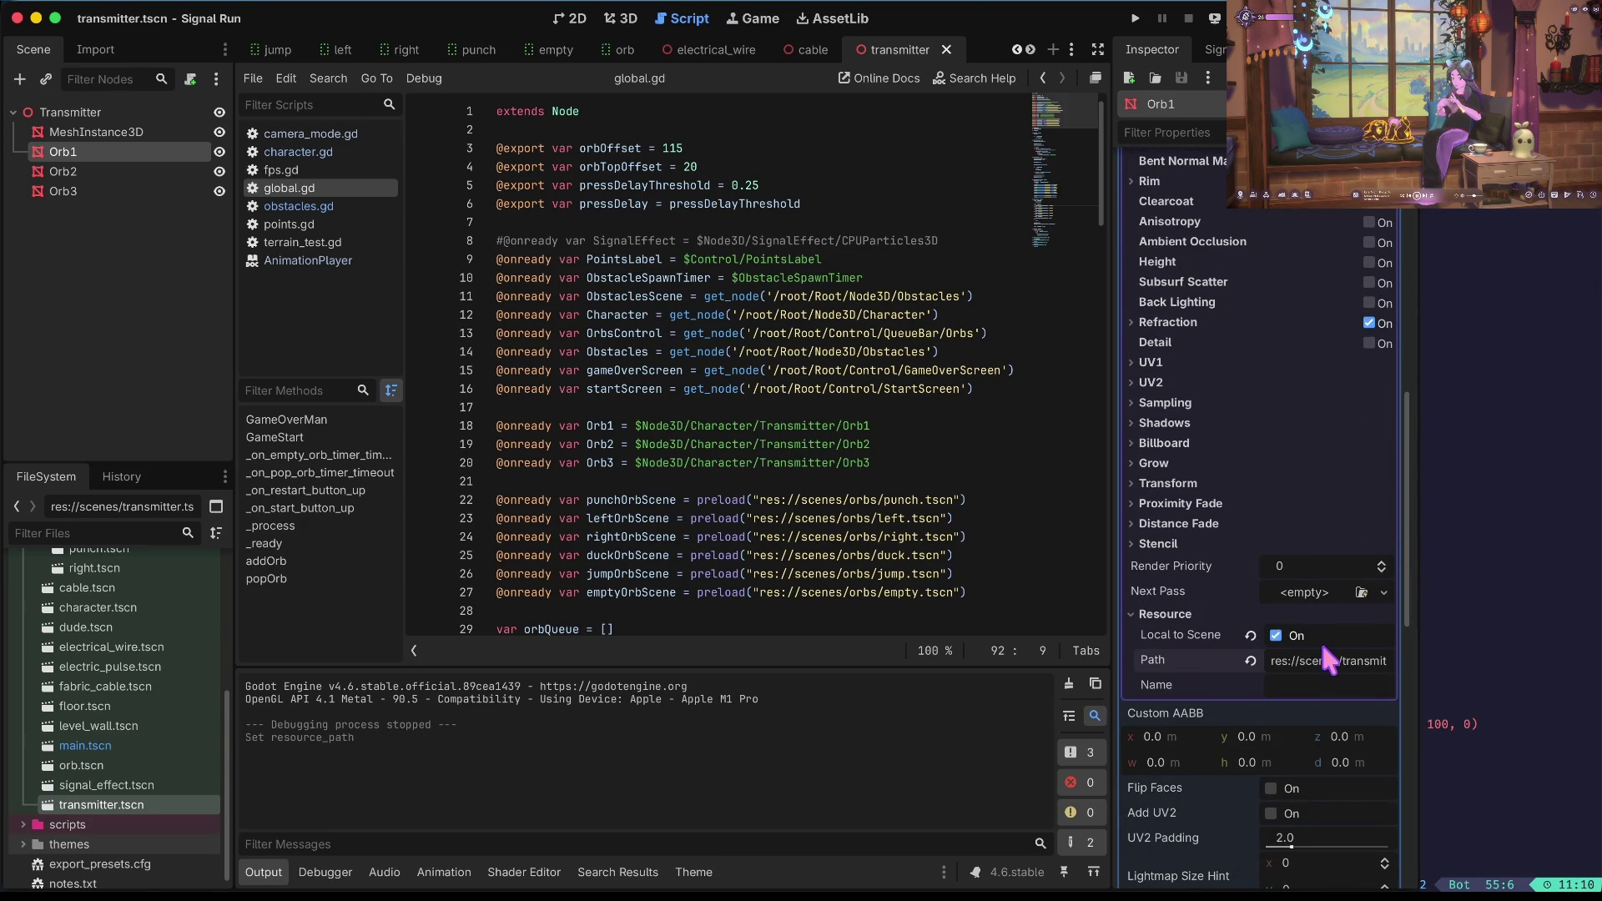
{"action": "key", "text": "Return"}
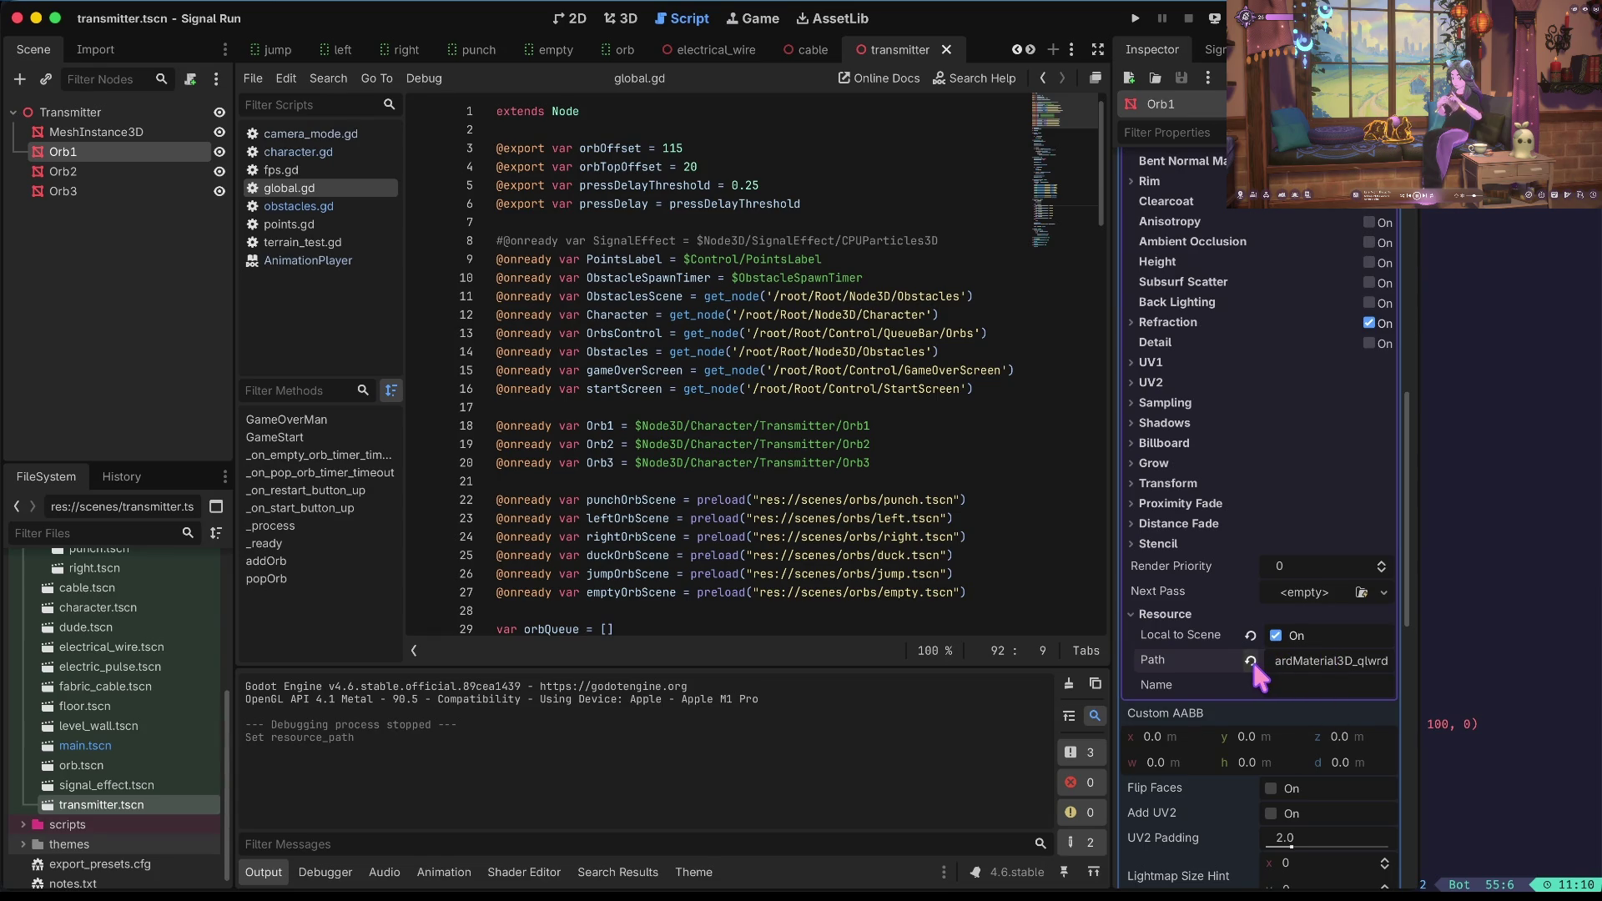
{"action": "key", "text": "ctrl+s"}
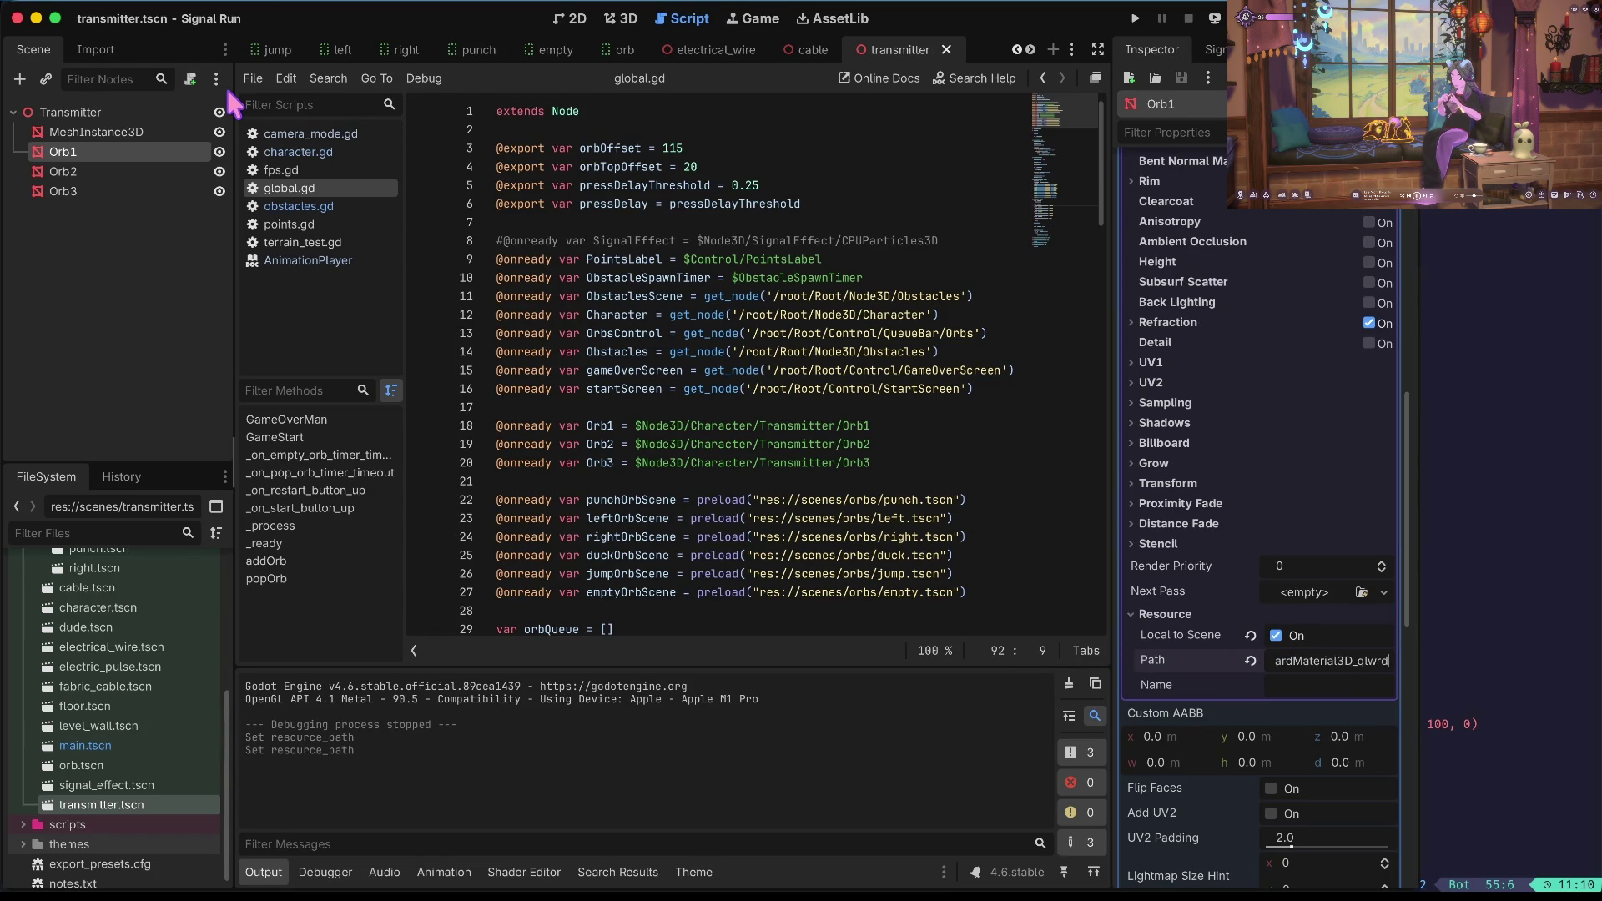
Toggle Orb2's material Local to Scene off and back on, leaving it enabled.
{"action": "left_click", "coordinate": [62, 171]}
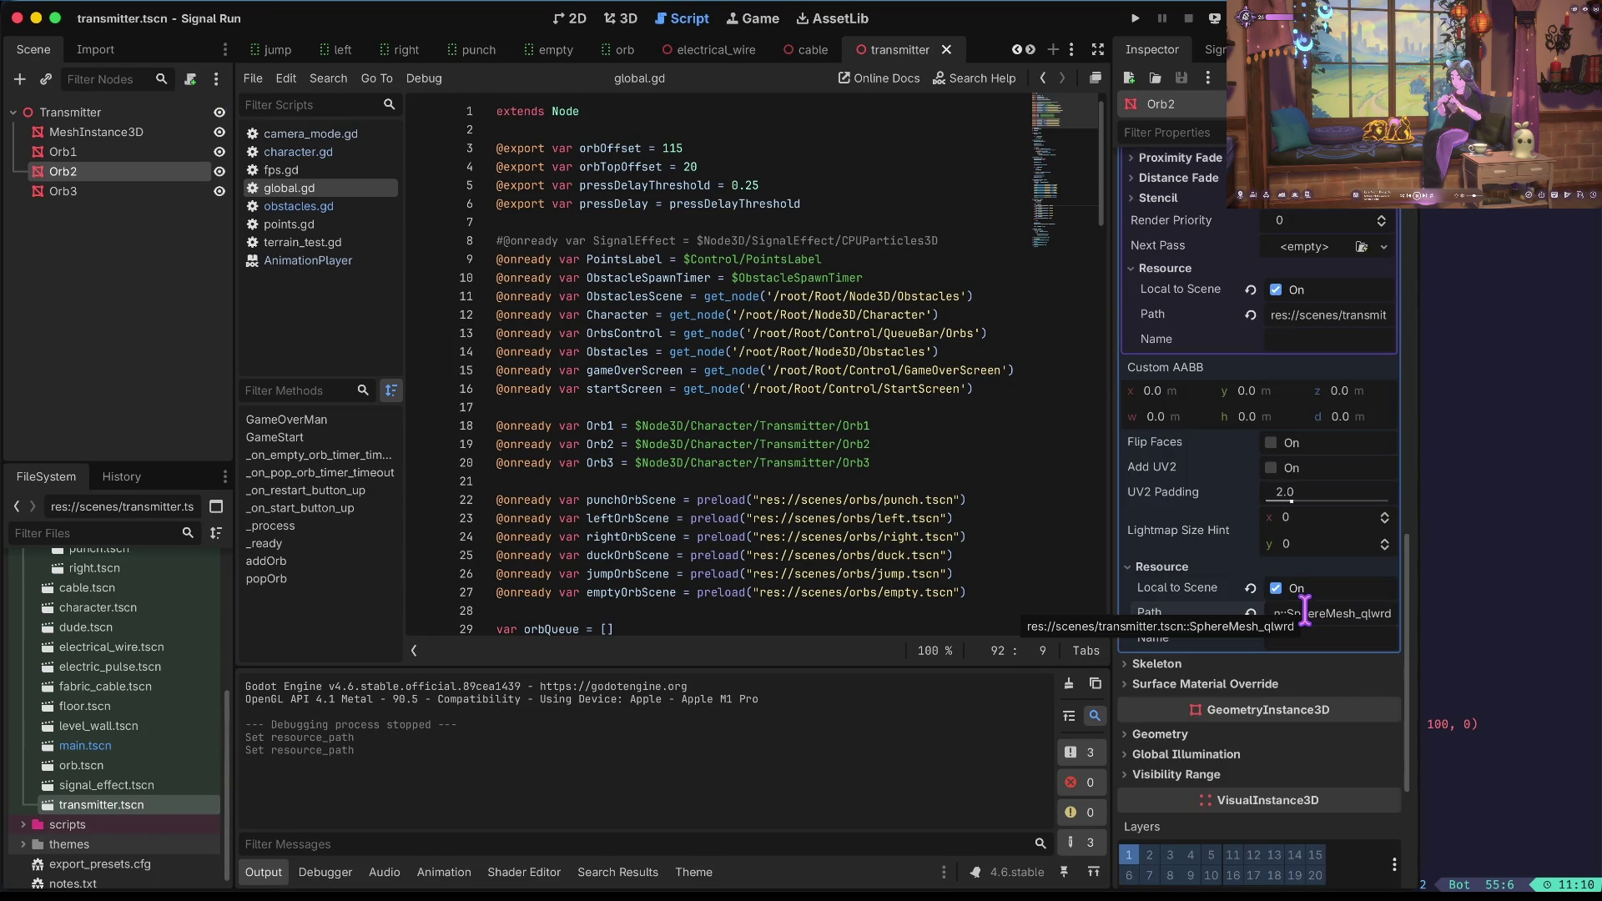
{"action": "left_click", "coordinate": [1276, 567]}
{"action": "left_click", "coordinate": [1276, 589]}
{"action": "left_click", "coordinate": [1276, 588]}
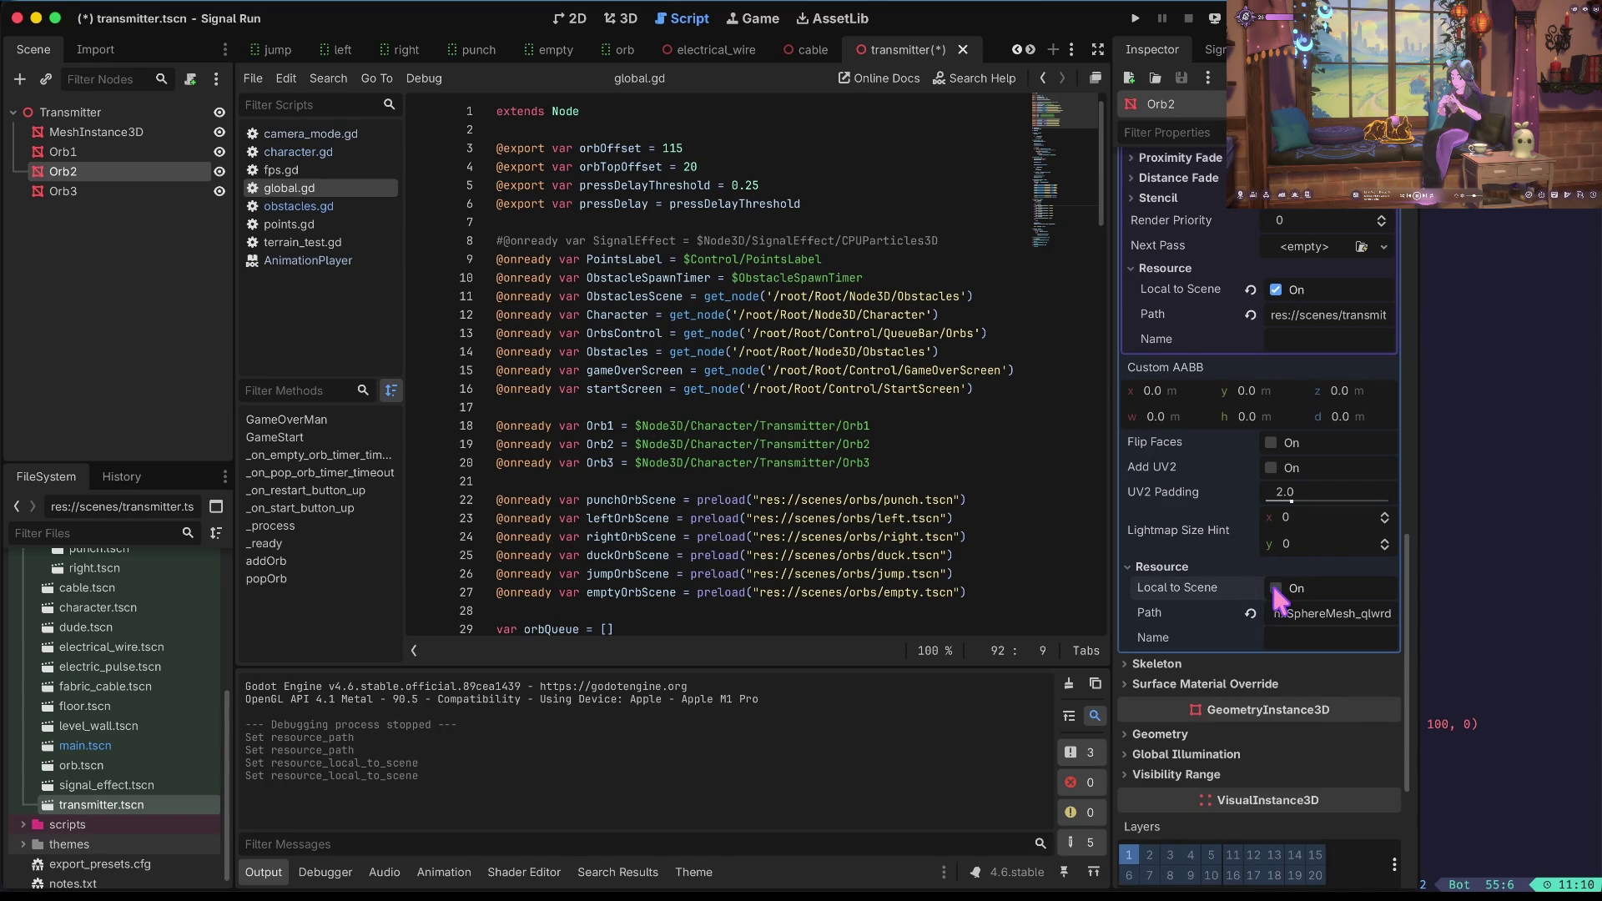
{"action": "left_click", "coordinate": [1277, 289]}
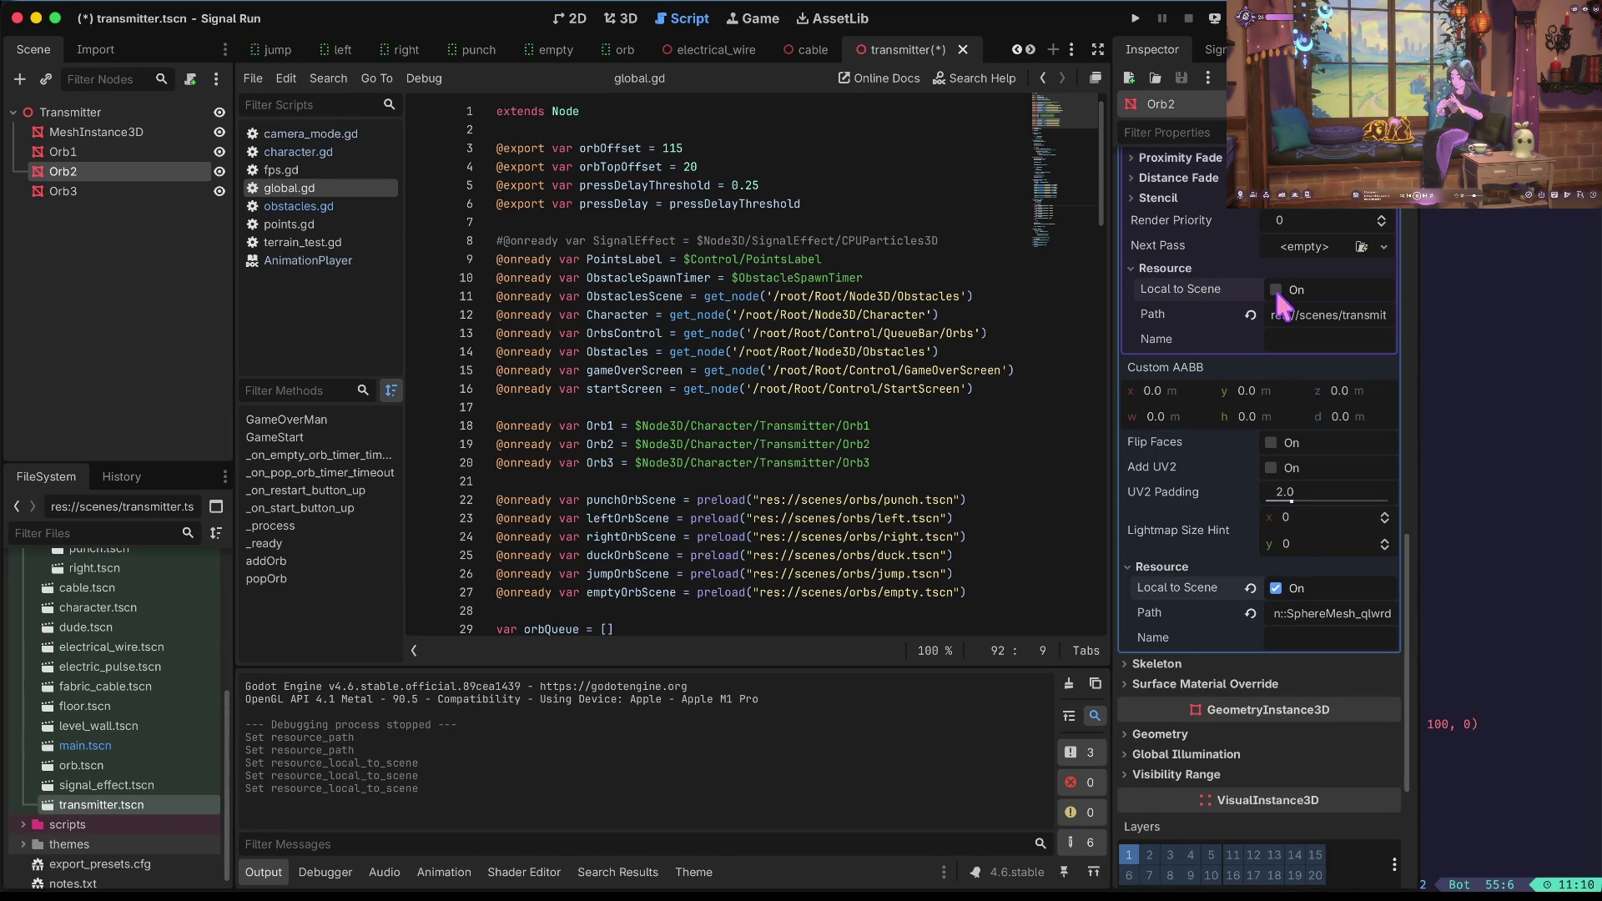
{"action": "left_click", "coordinate": [1277, 290]}
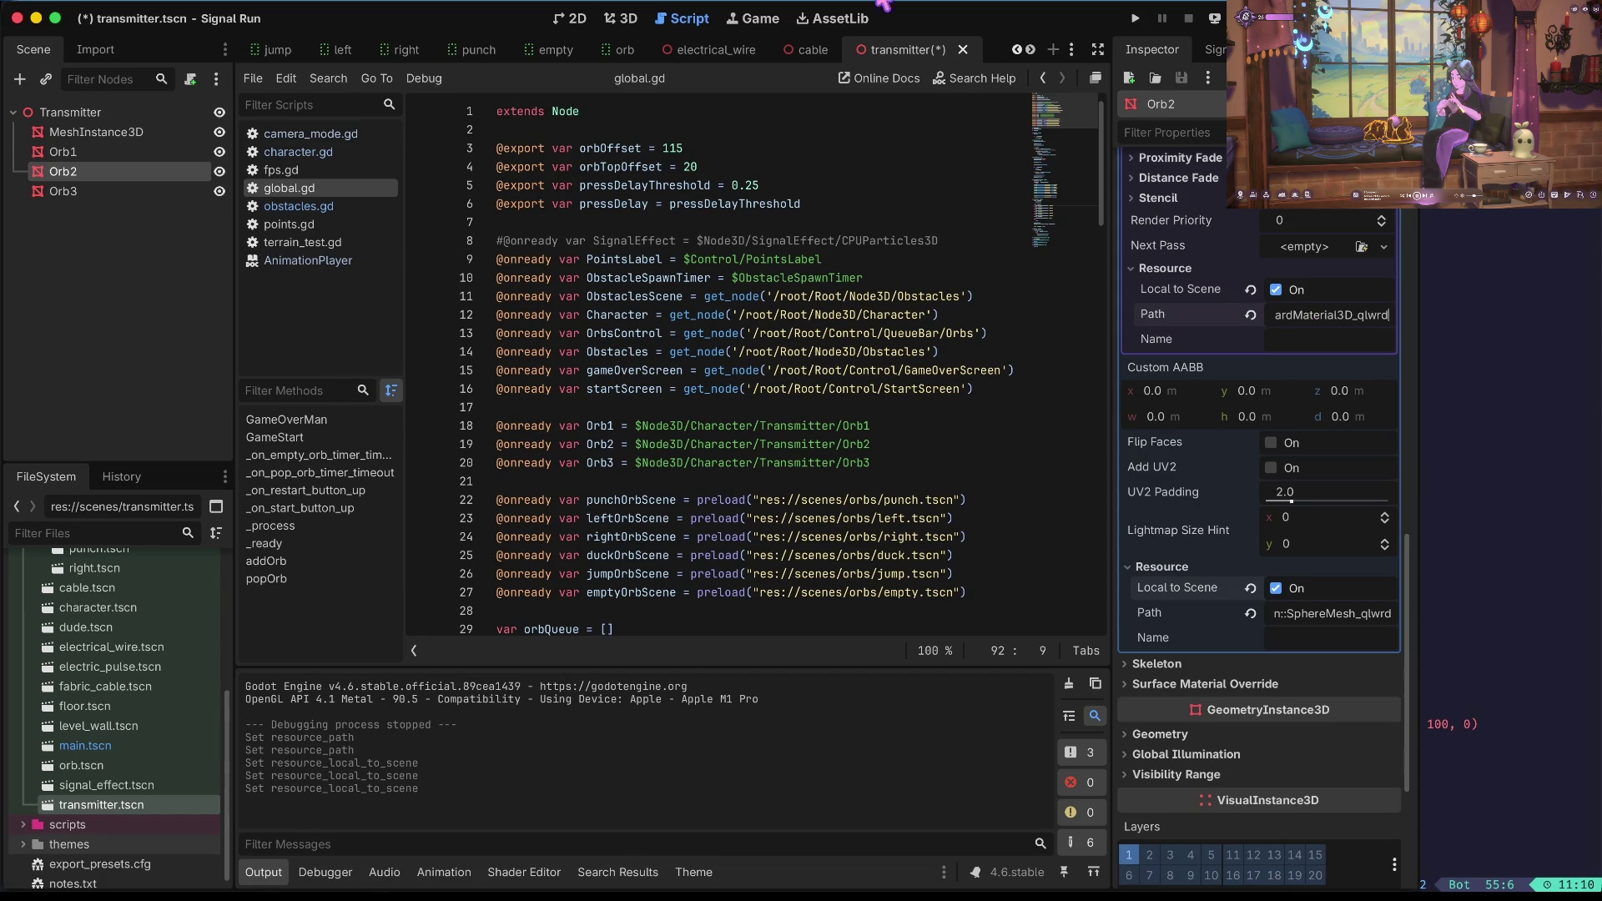
Select Orb3 and Orb2 together and bring up their context menu.
{"action": "left_click", "coordinate": [124, 190]}
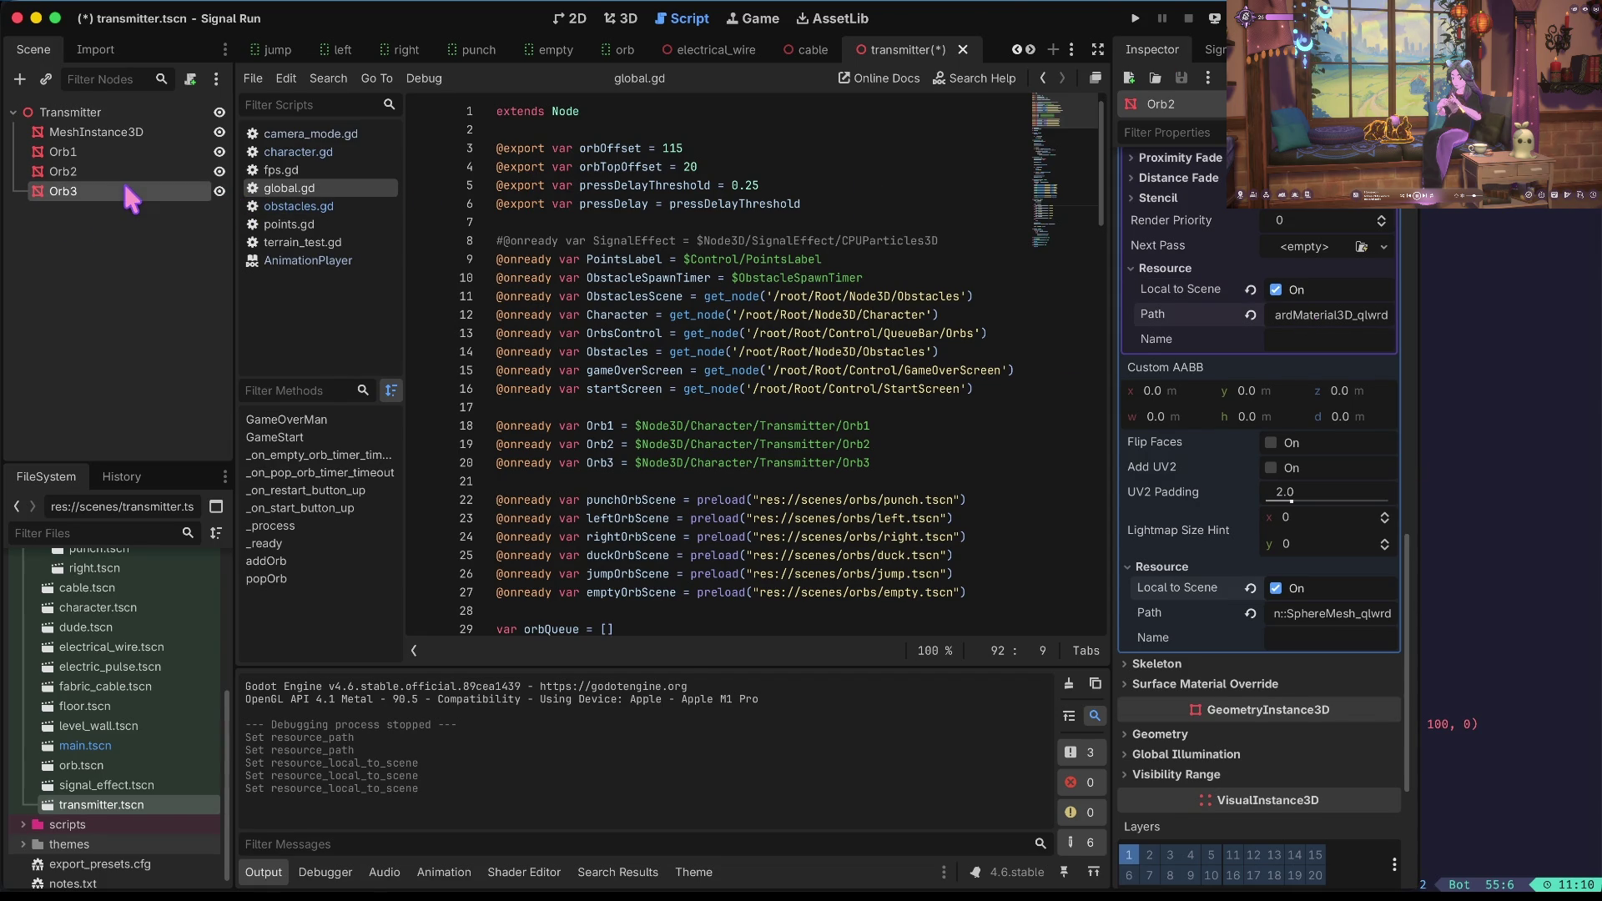
{"action": "left_click", "coordinate": [123, 174], "text": "shift"}
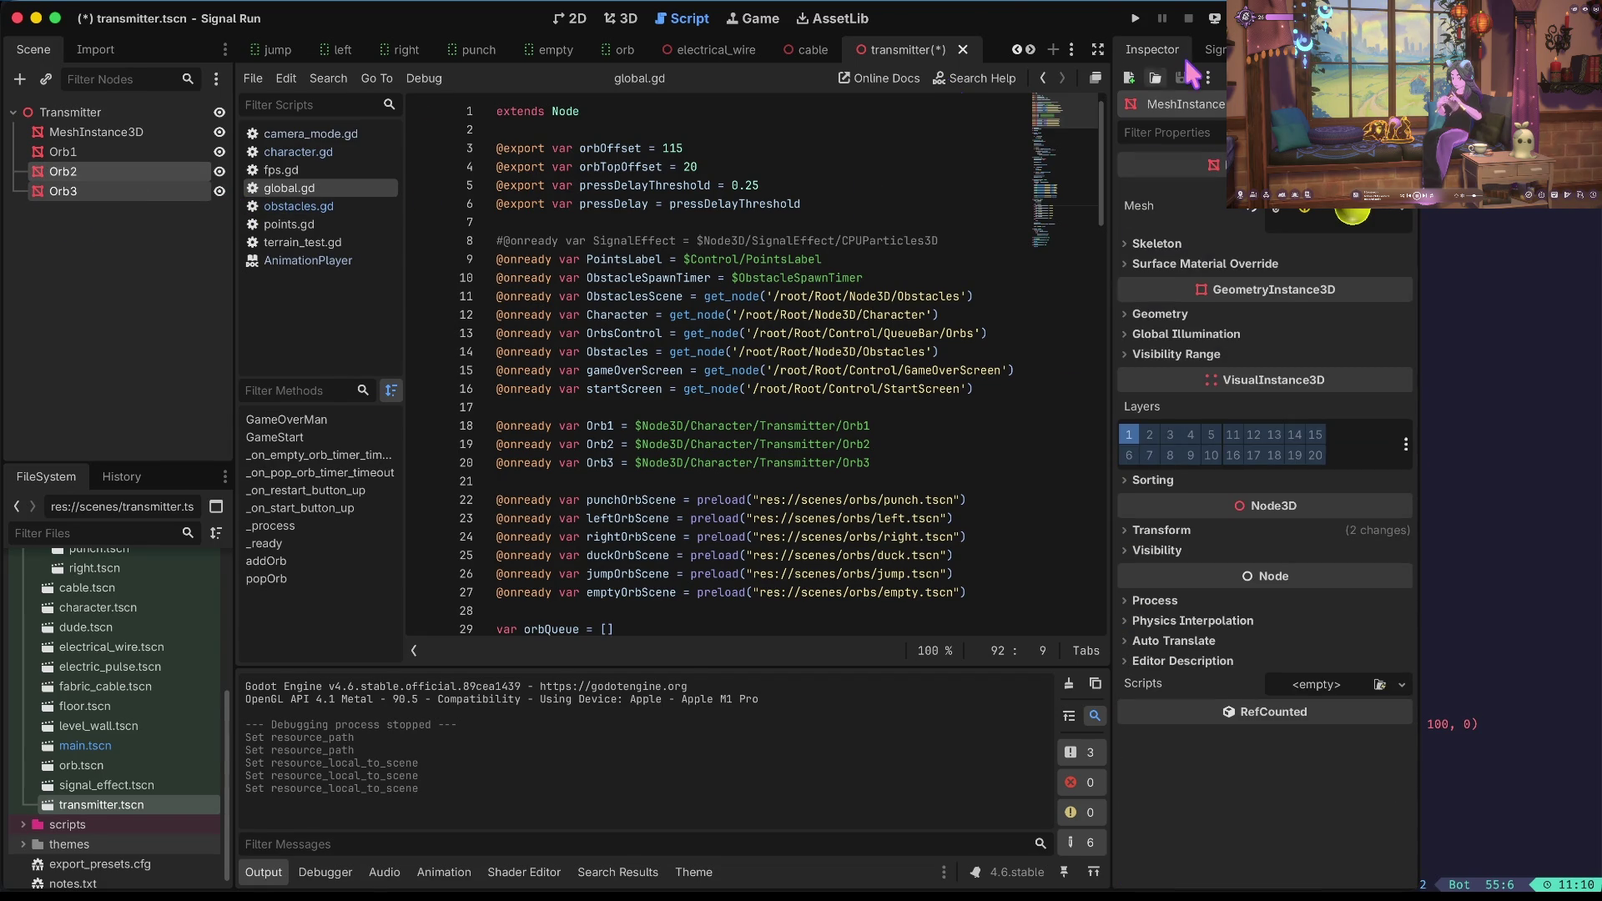
{"action": "right_click", "coordinate": [66, 182]}
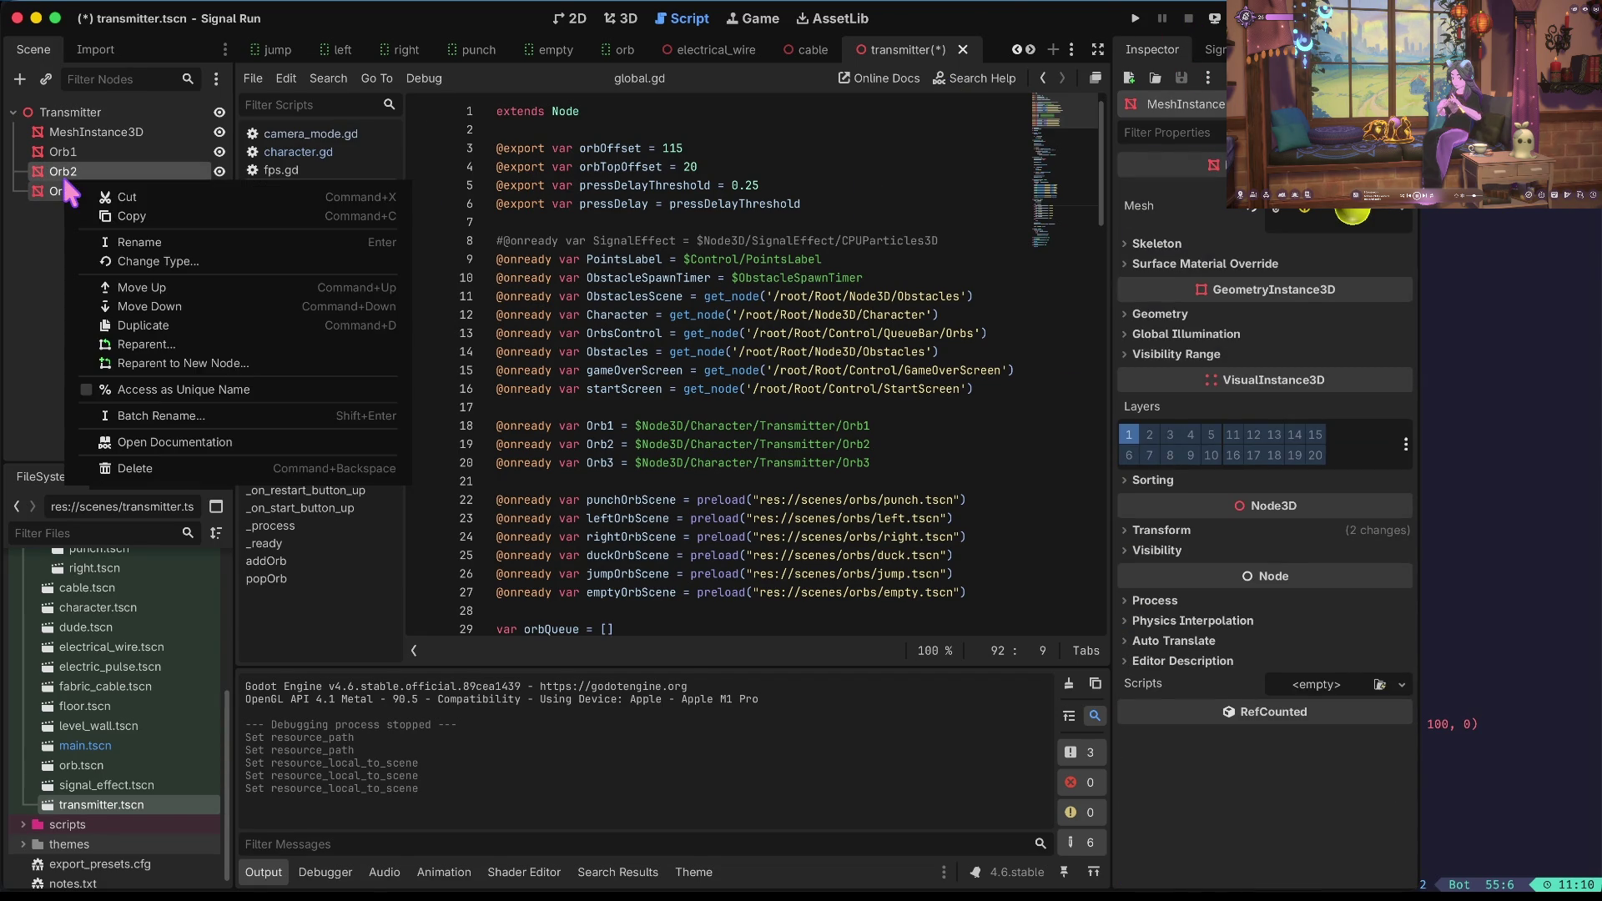
Delete Orb2 and Orb3 and save the scene.
{"action": "left_click", "coordinate": [150, 472]}
{"action": "key", "text": "Return"}
{"action": "key", "text": "super+s"}
Move Orb1 to the centre of the grey panel in the 3D view and save the scene.
{"action": "left_click", "coordinate": [623, 20]}
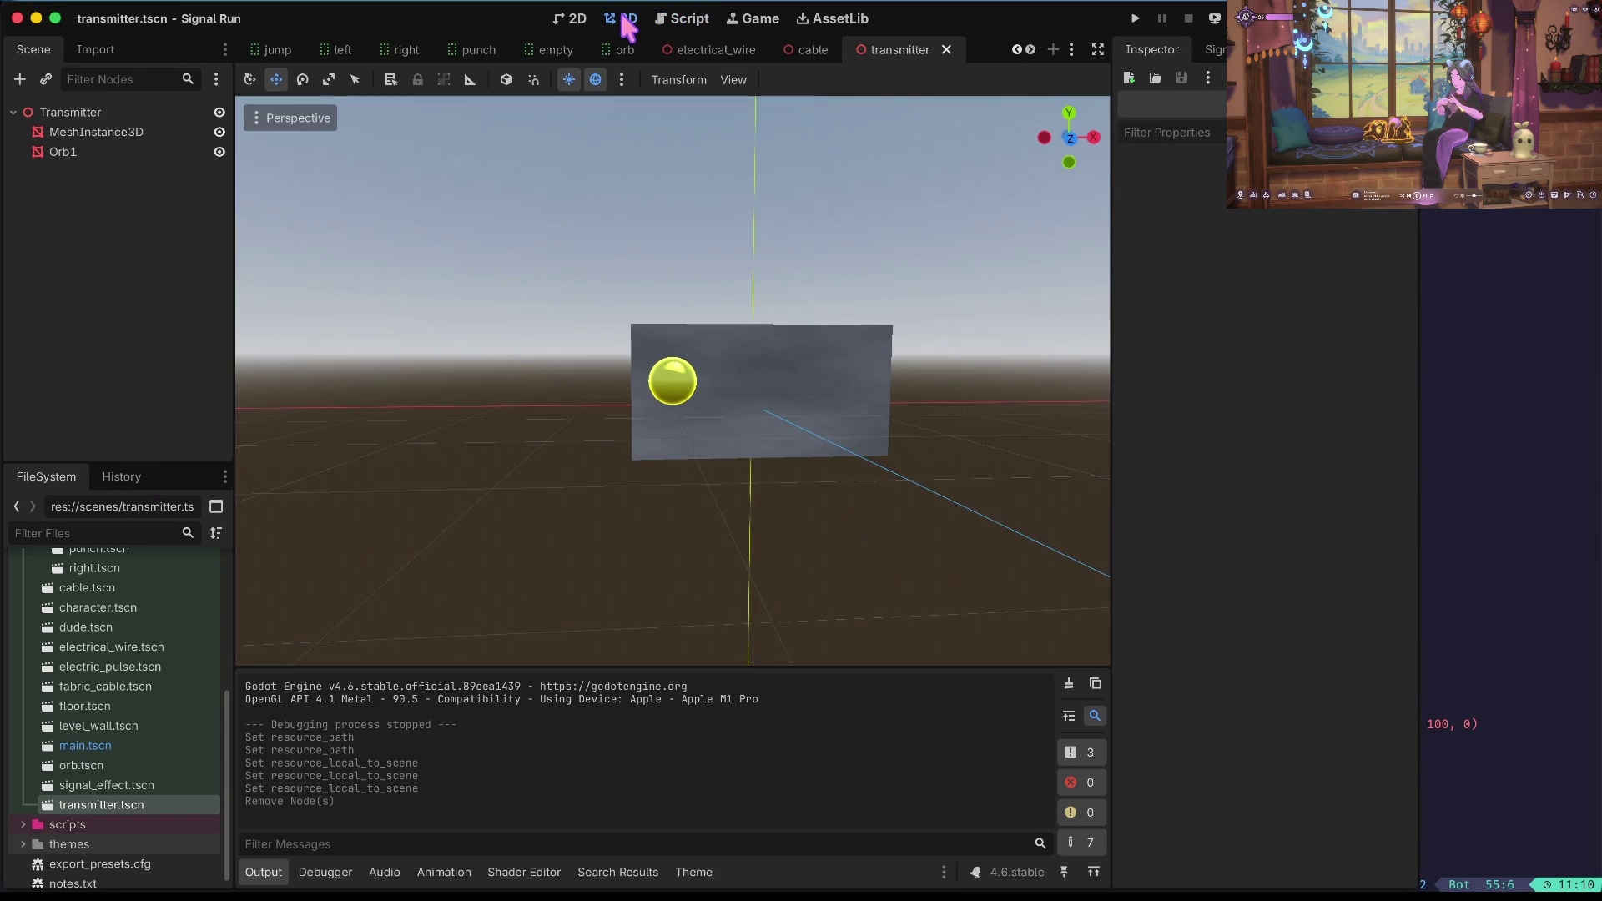
{"action": "left_click", "coordinate": [120, 150]}
{"action": "left_click_drag", "start_coordinate": [769, 375], "coordinate": [830, 382]}
{"action": "left_click_drag", "start_coordinate": [735, 278], "coordinate": [740, 312]}
{"action": "left_click", "coordinate": [801, 537]}
{"action": "key", "text": "ctrl+s"}
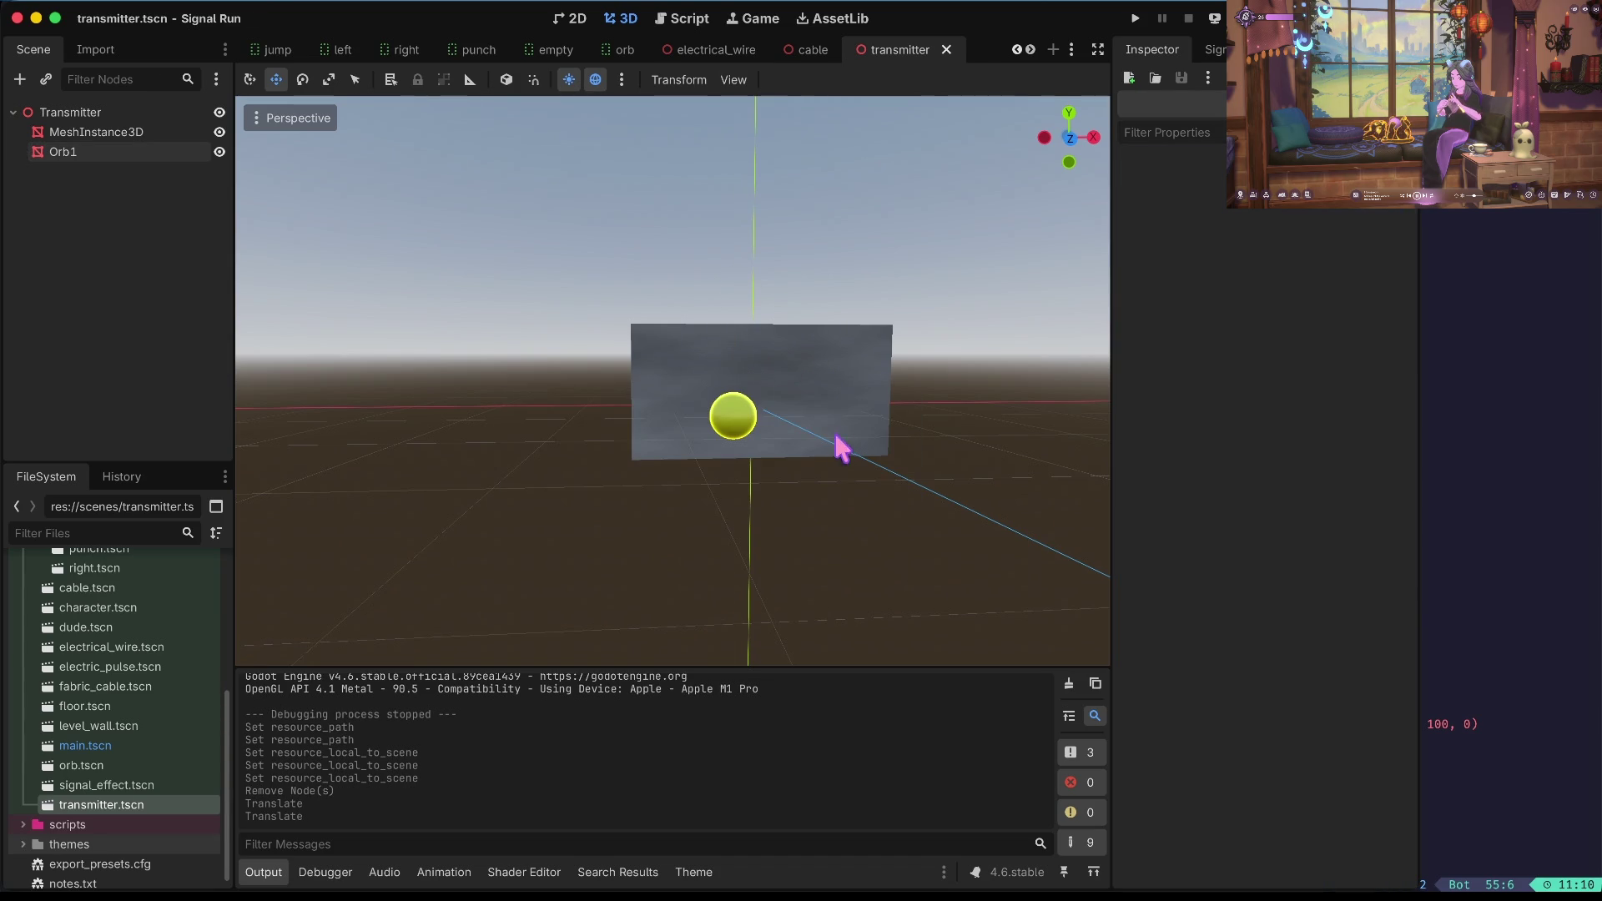
{"action": "left_click", "coordinate": [70, 147]}
{"action": "left_click", "coordinate": [94, 113]}
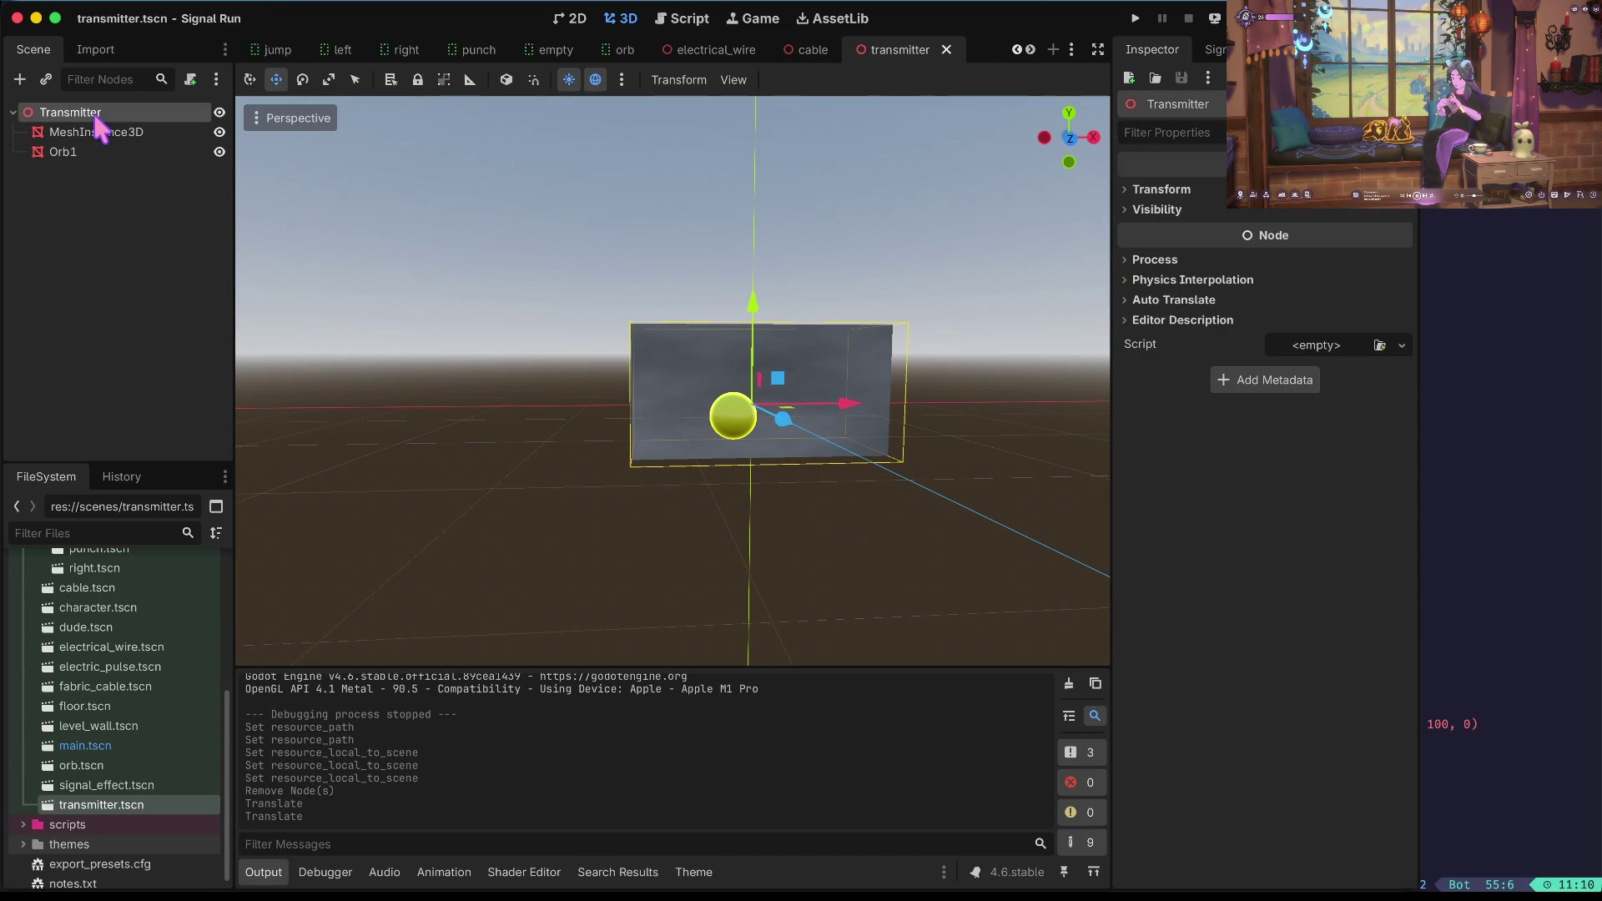
Paste a copy of Orb1 as Orb2, move it right, and check its sphere mesh resource path.
{"action": "key", "text": "ctrl+v"}
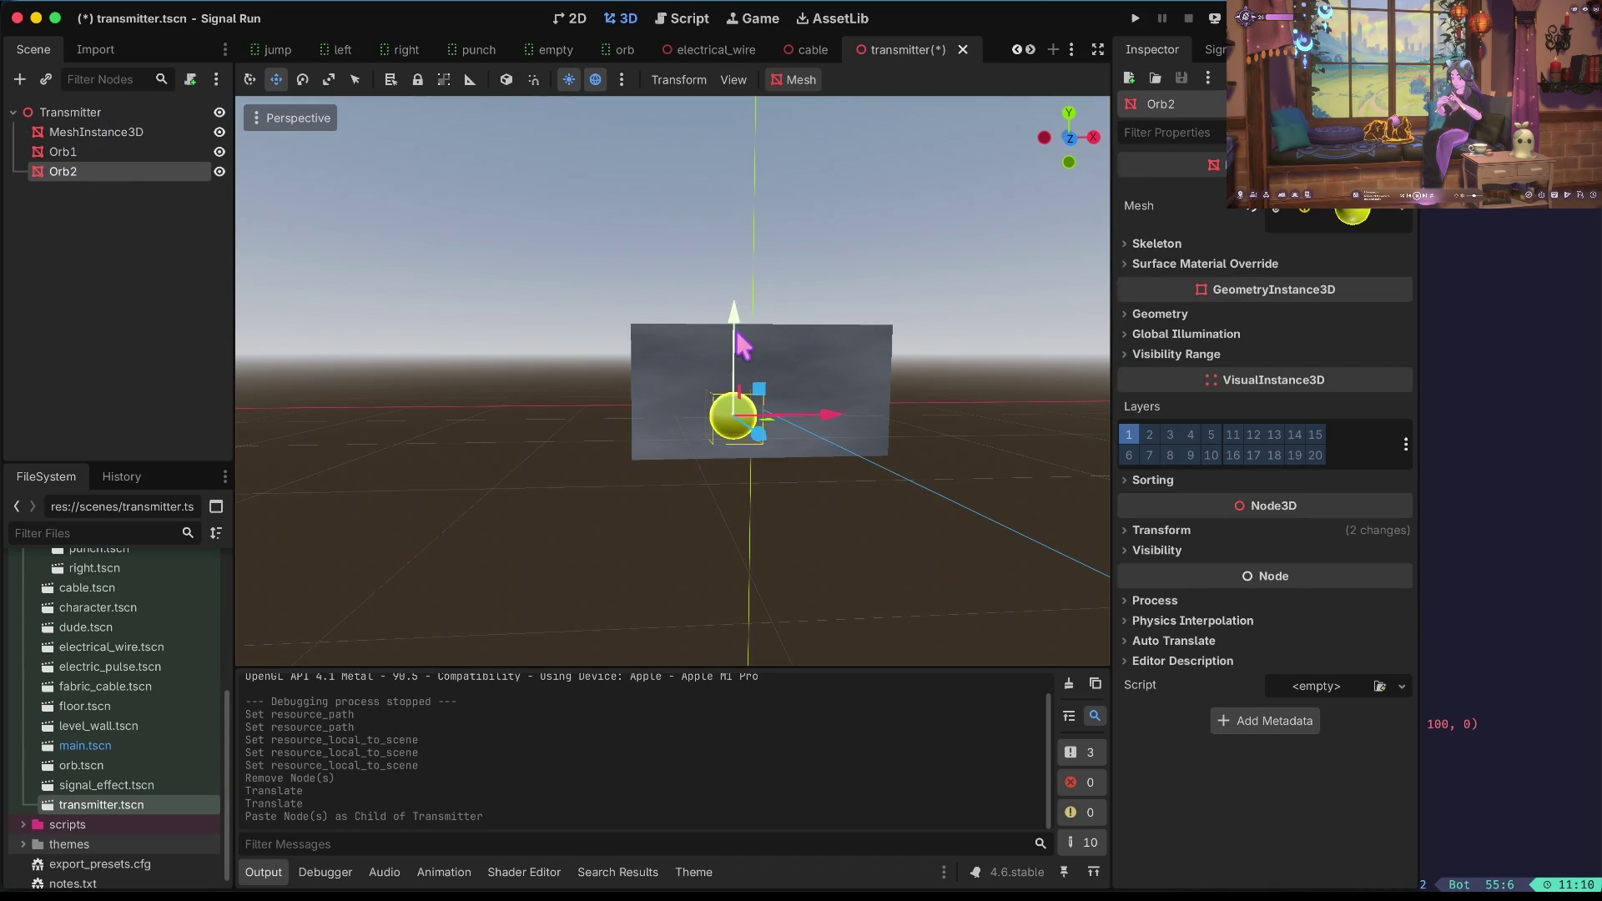
{"action": "left_click_drag", "start_coordinate": [836, 422], "coordinate": [931, 423]}
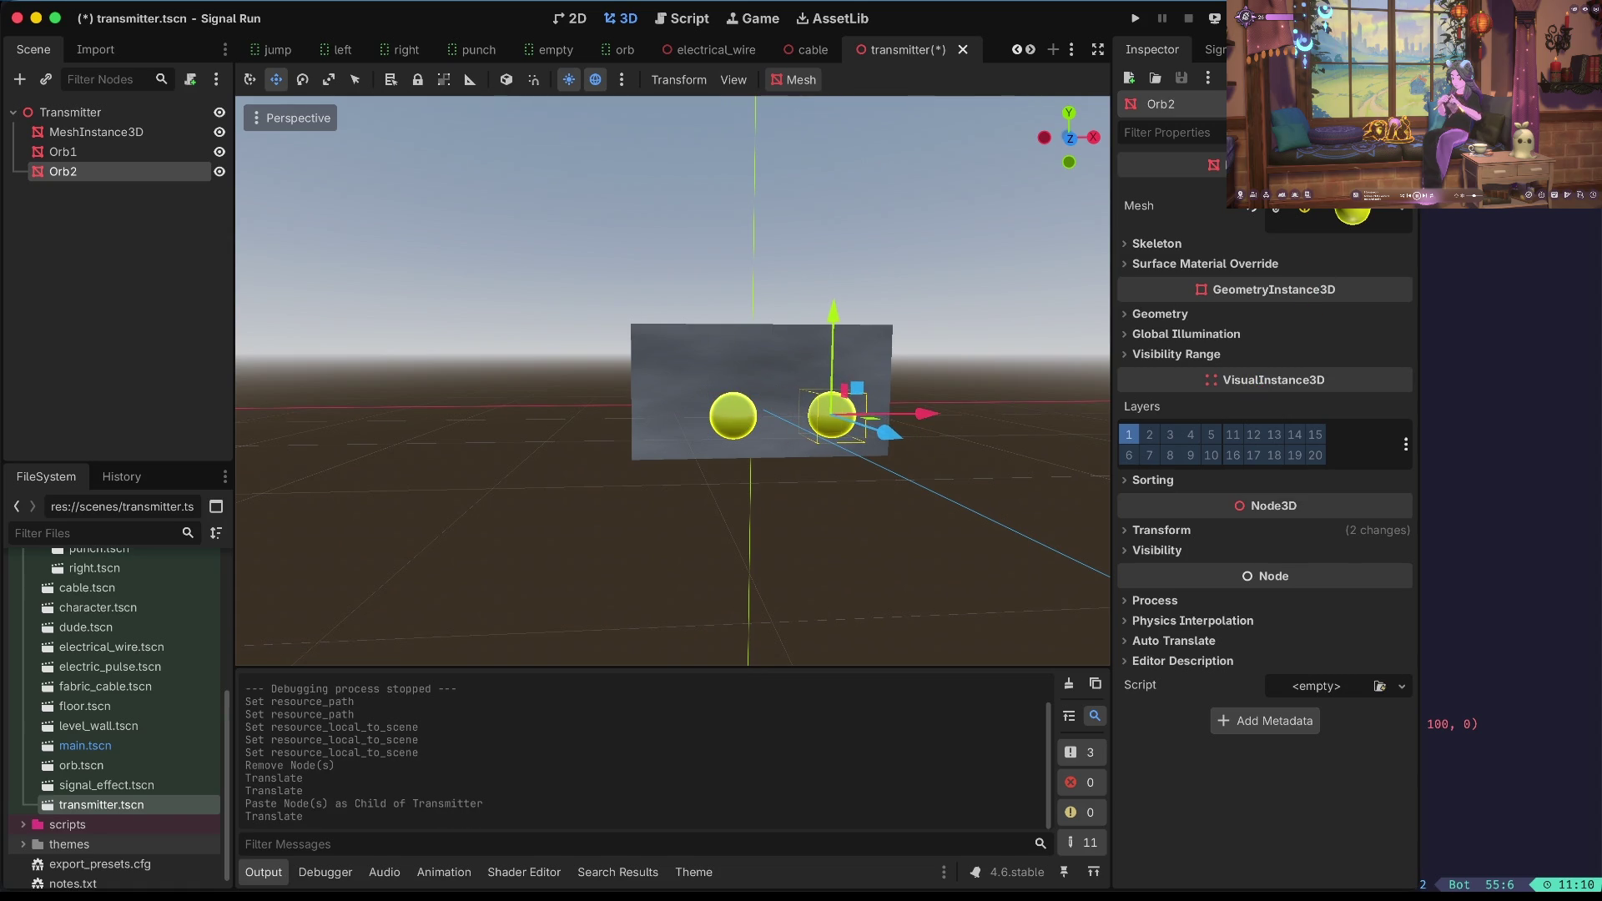
{"action": "left_click", "coordinate": [1369, 215]}
{"action": "scroll", "coordinate": [1360, 530], "scroll_direction": "down", "scroll_amount": 6}
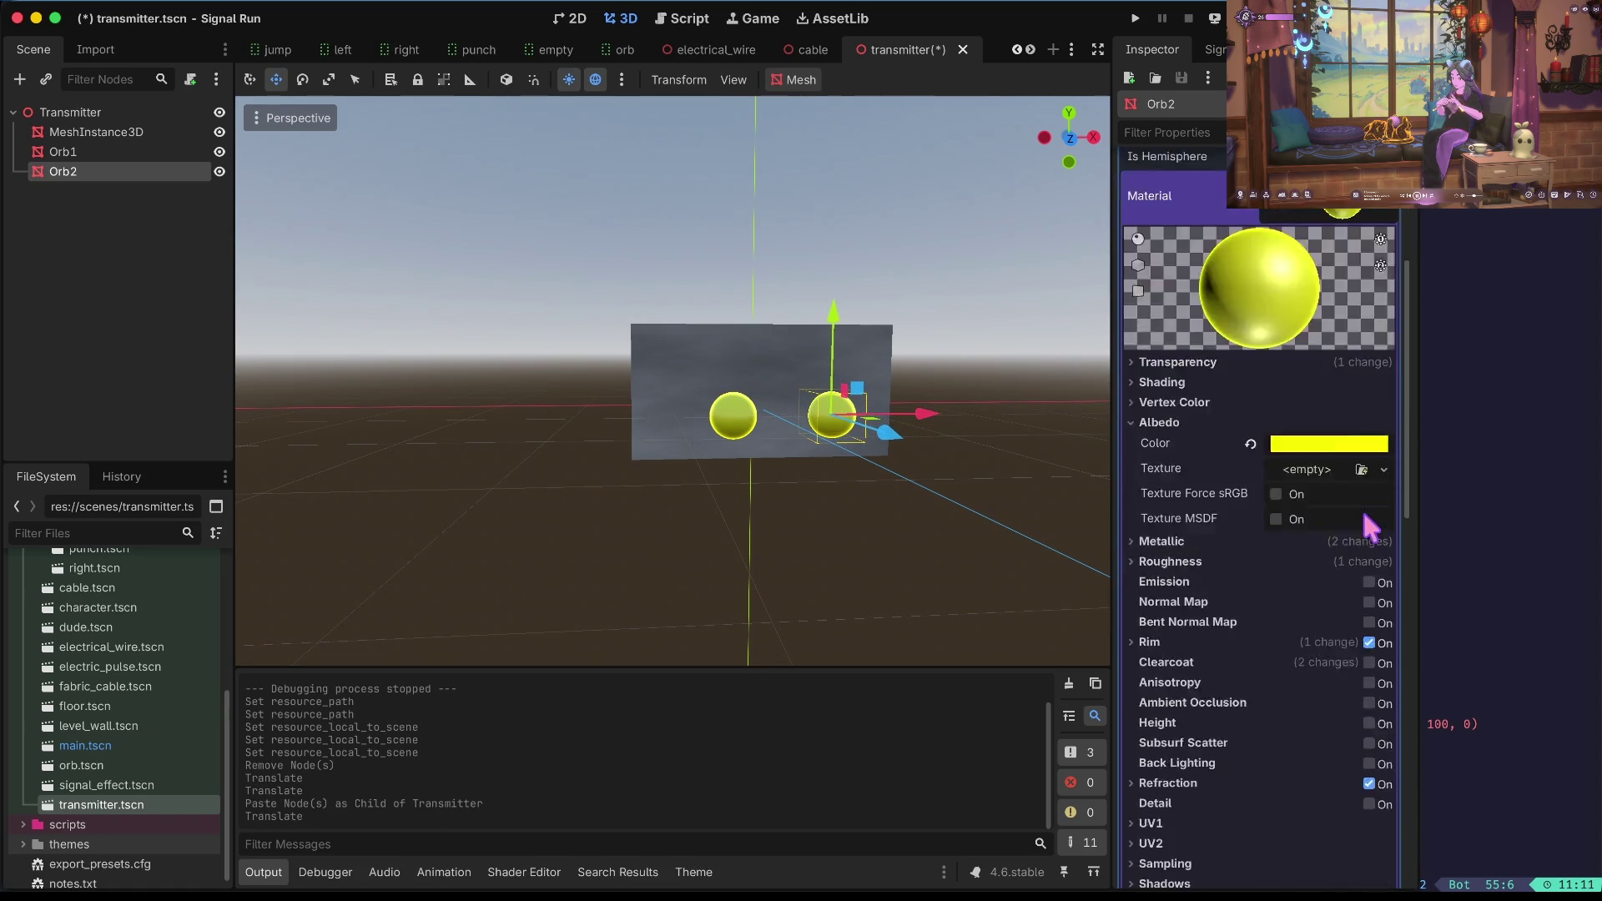
{"action": "scroll", "coordinate": [1365, 515], "scroll_direction": "down", "scroll_amount": 5}
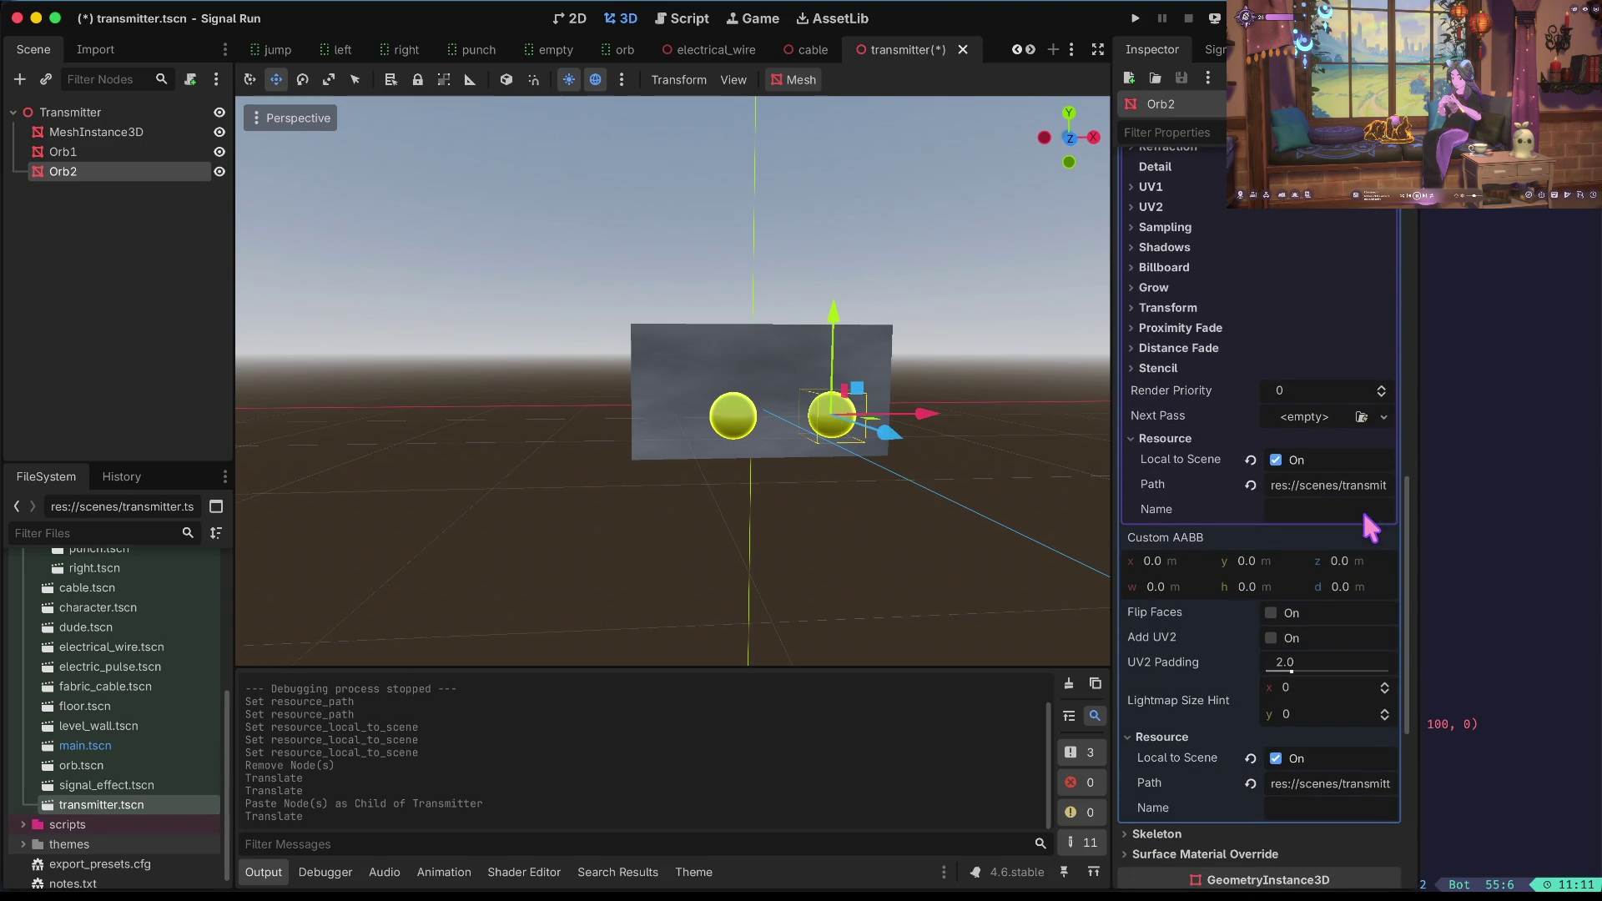
{"action": "left_click", "coordinate": [1340, 783]}
{"action": "scroll", "coordinate": [1384, 454], "scroll_direction": "up", "scroll_amount": 10}
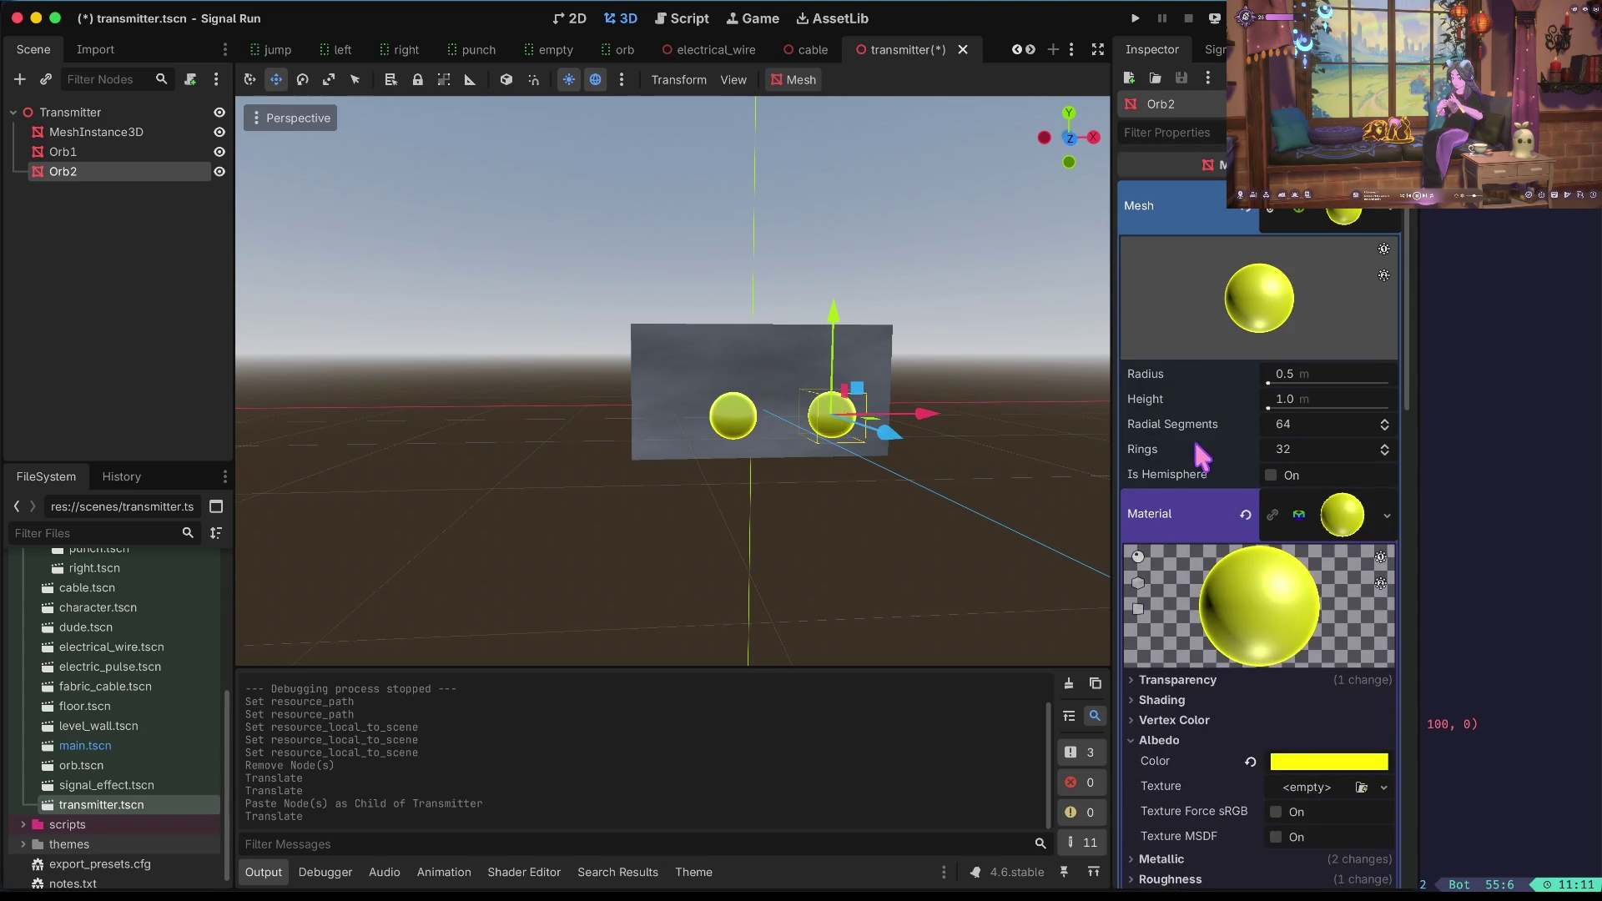
Try clearing Orb2's material and assigning a new StandardMaterial3D, then undo those changes and the move.
{"action": "left_click", "coordinate": [1351, 529]}
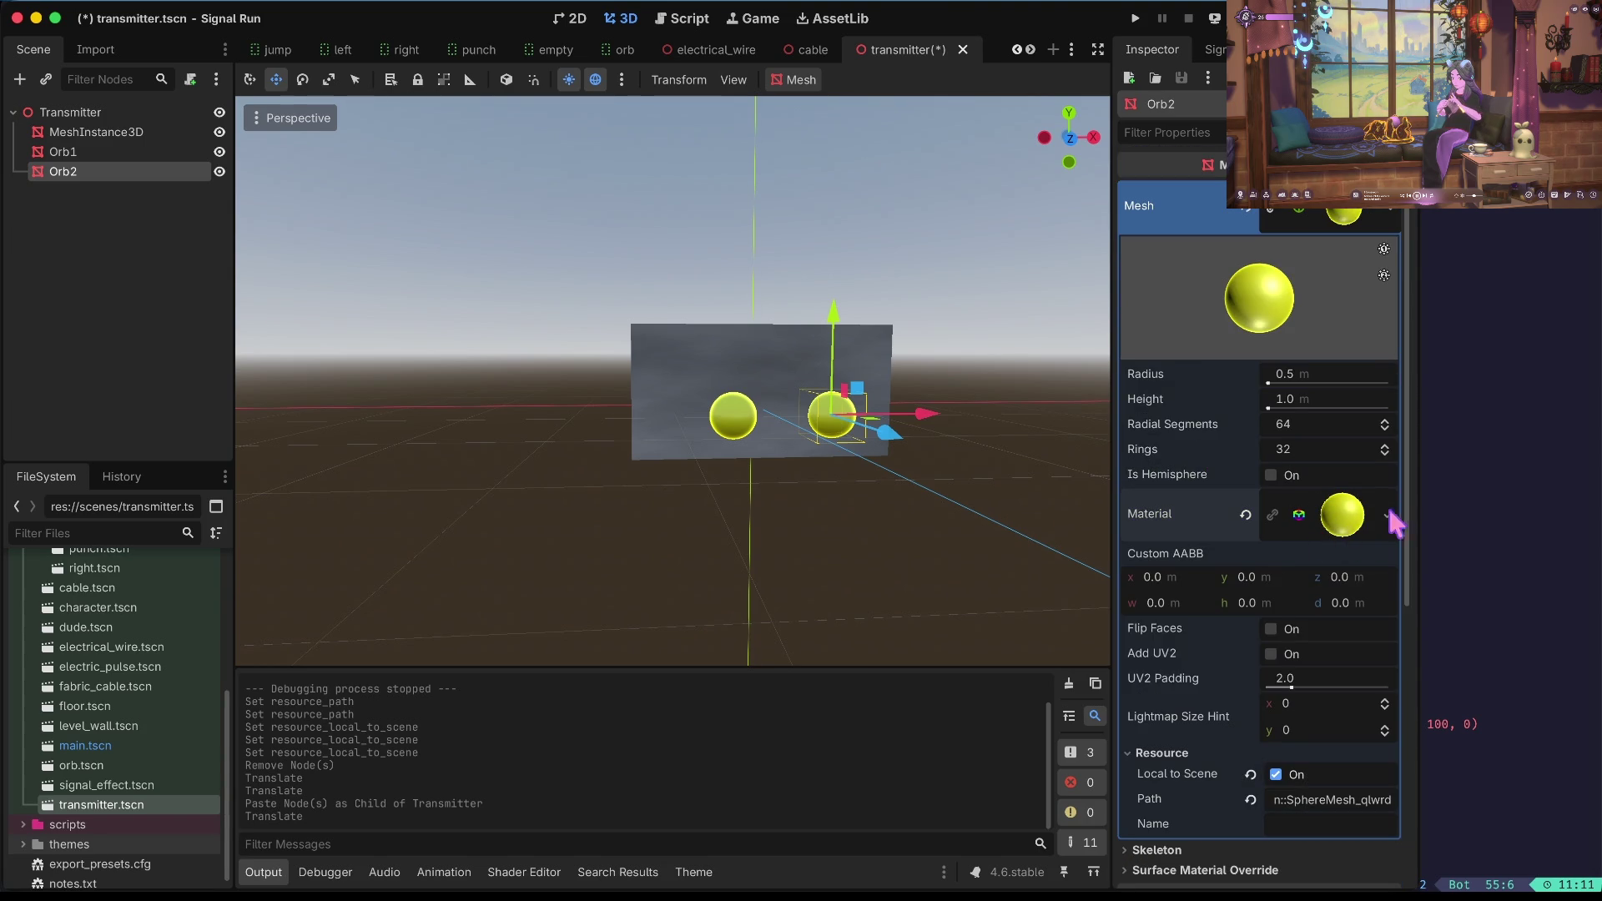
{"action": "left_click", "coordinate": [1245, 514]}
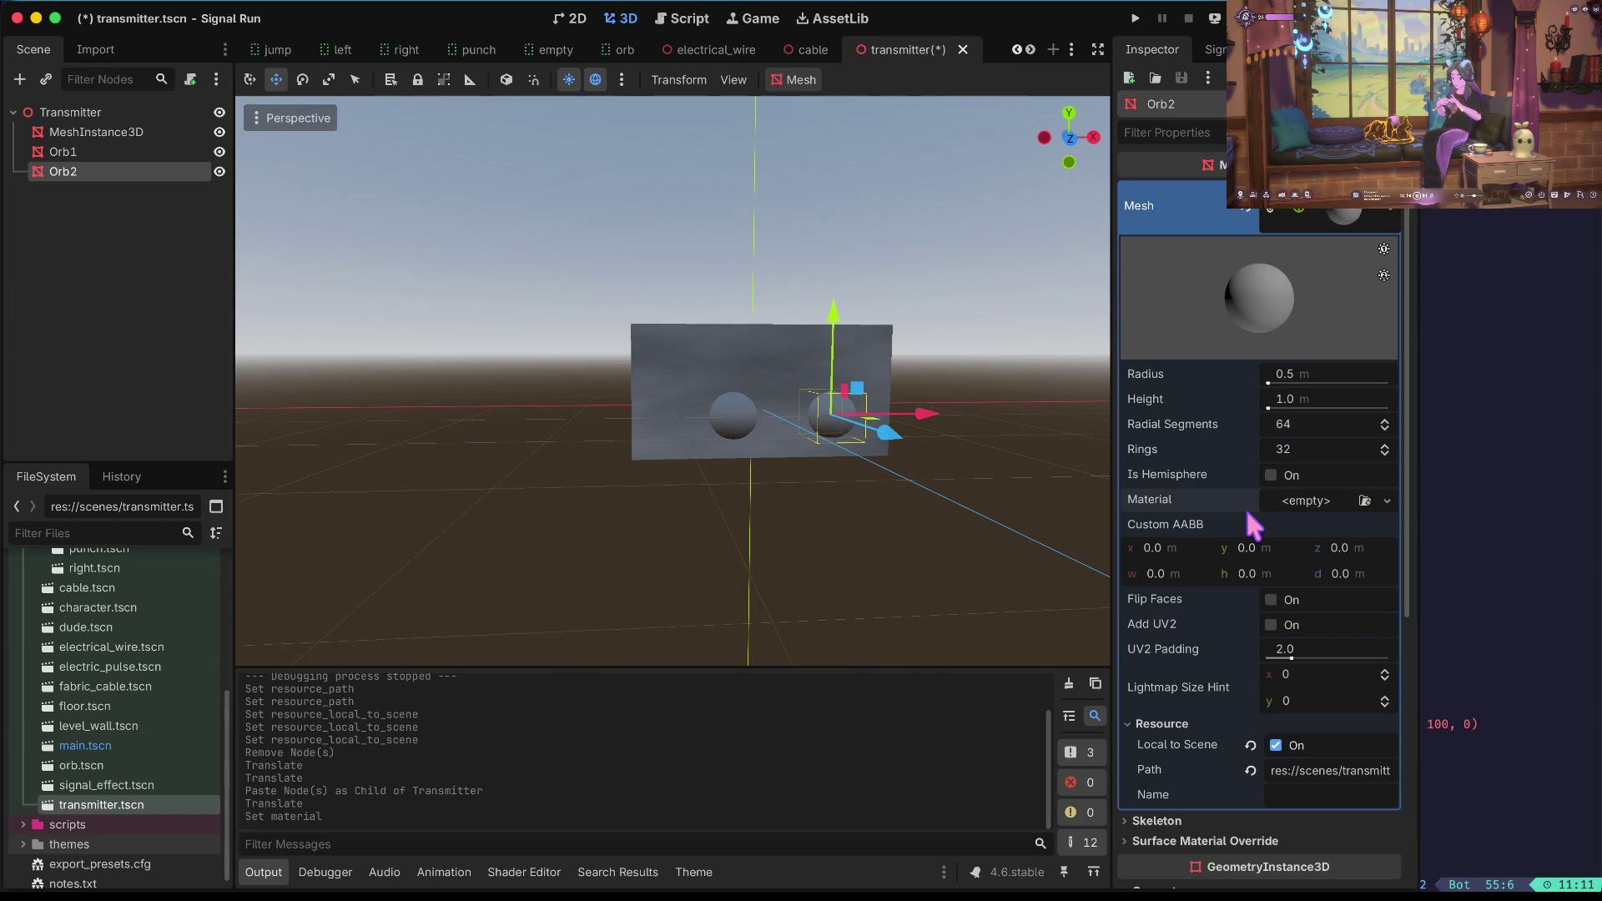
{"action": "left_click", "coordinate": [1322, 506]}
{"action": "left_click", "coordinate": [1333, 547]}
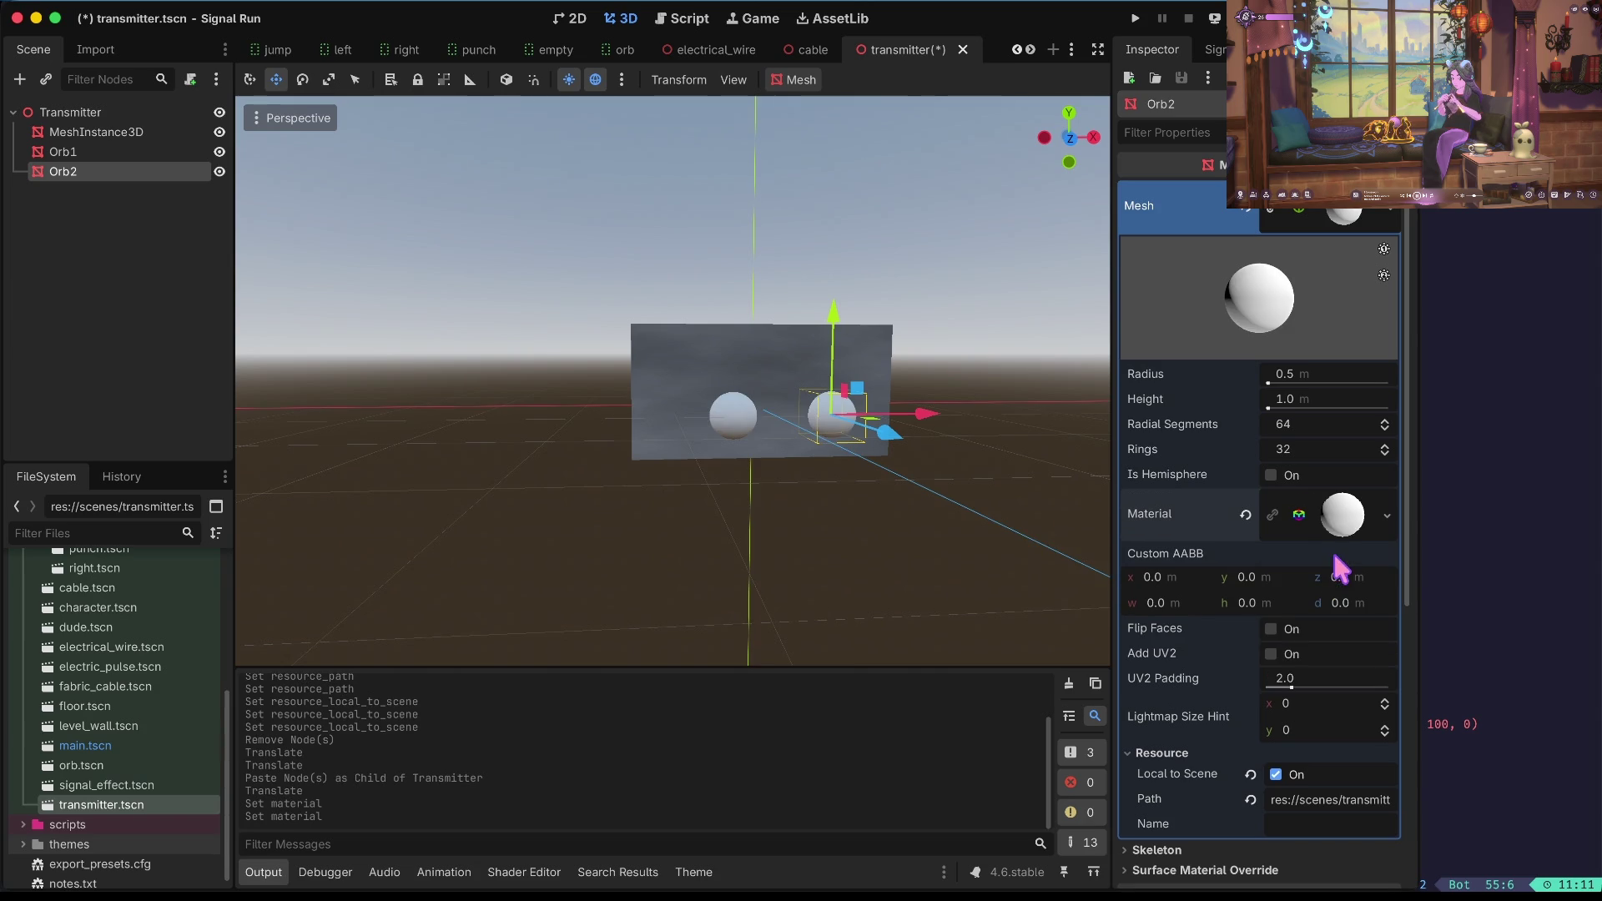
{"action": "left_click", "coordinate": [1338, 506]}
{"action": "left_click", "coordinate": [1247, 514]}
{"action": "key", "text": "ctrl+z"}
{"action": "key", "text": "ctrl+z"}
{"action": "key", "text": "ctrl+z"}
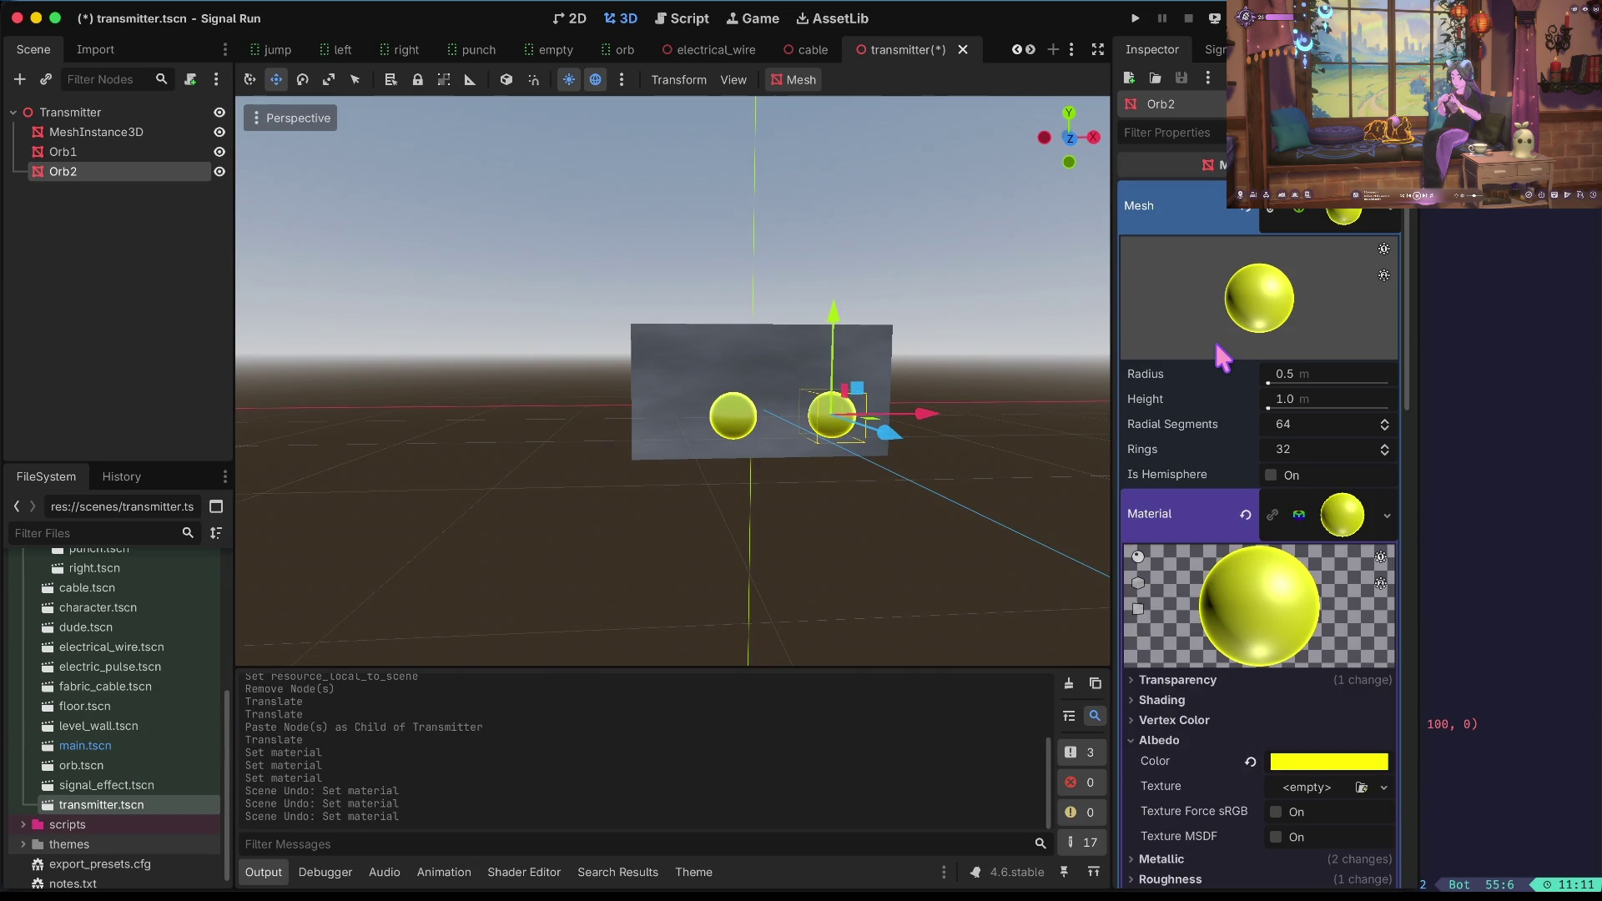
{"action": "key", "text": "ctrl+z"}
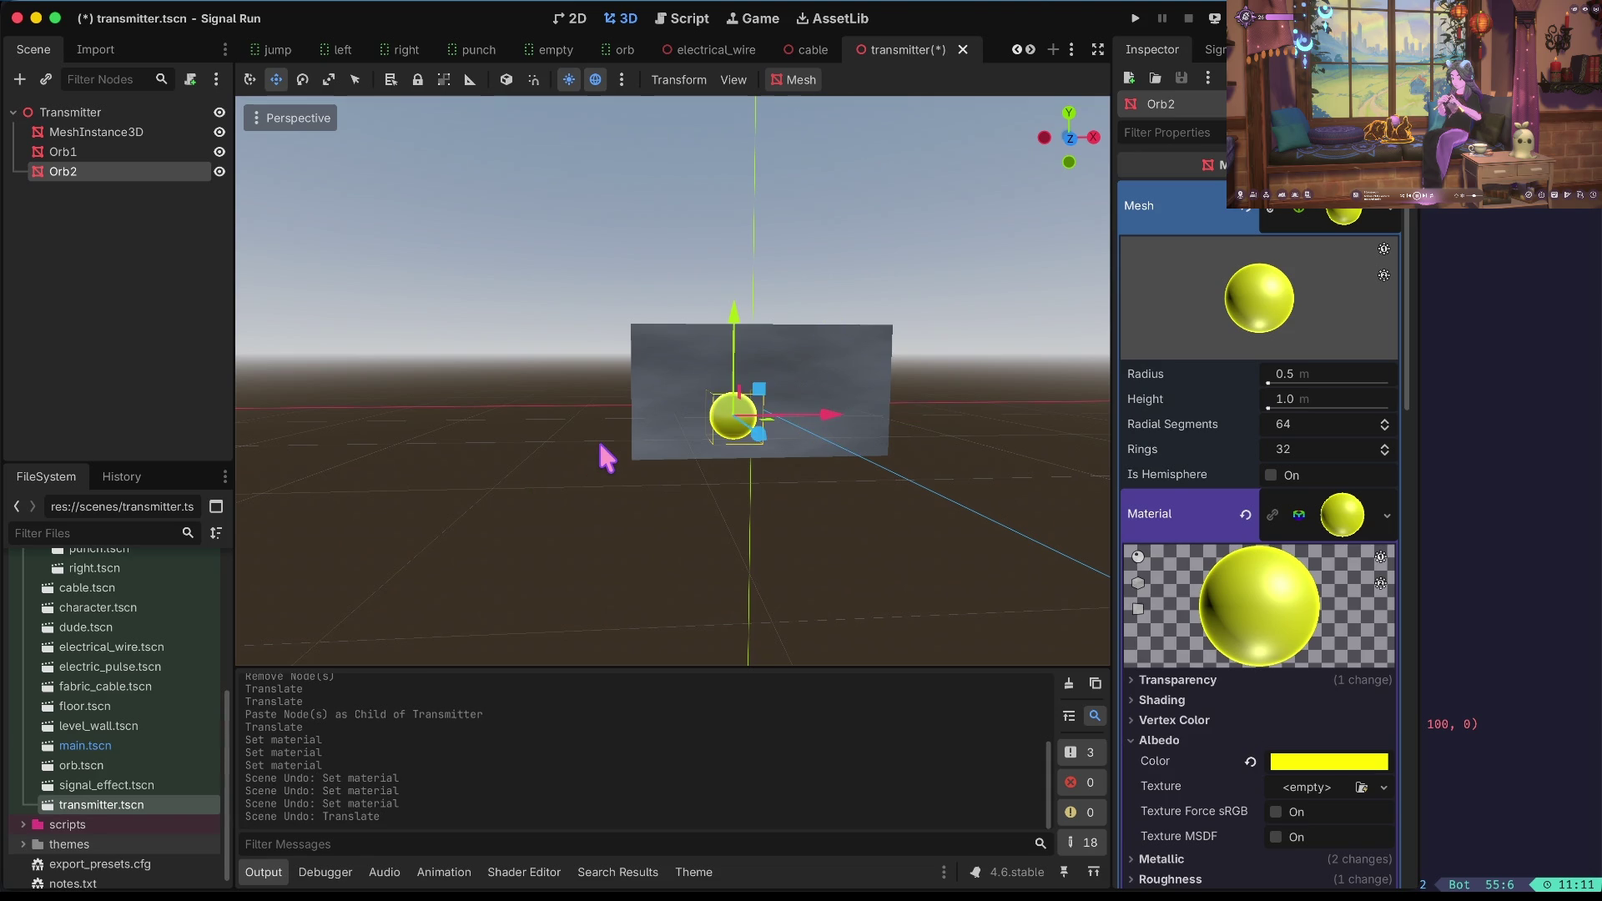
{"action": "key", "text": "ctrl+z"}
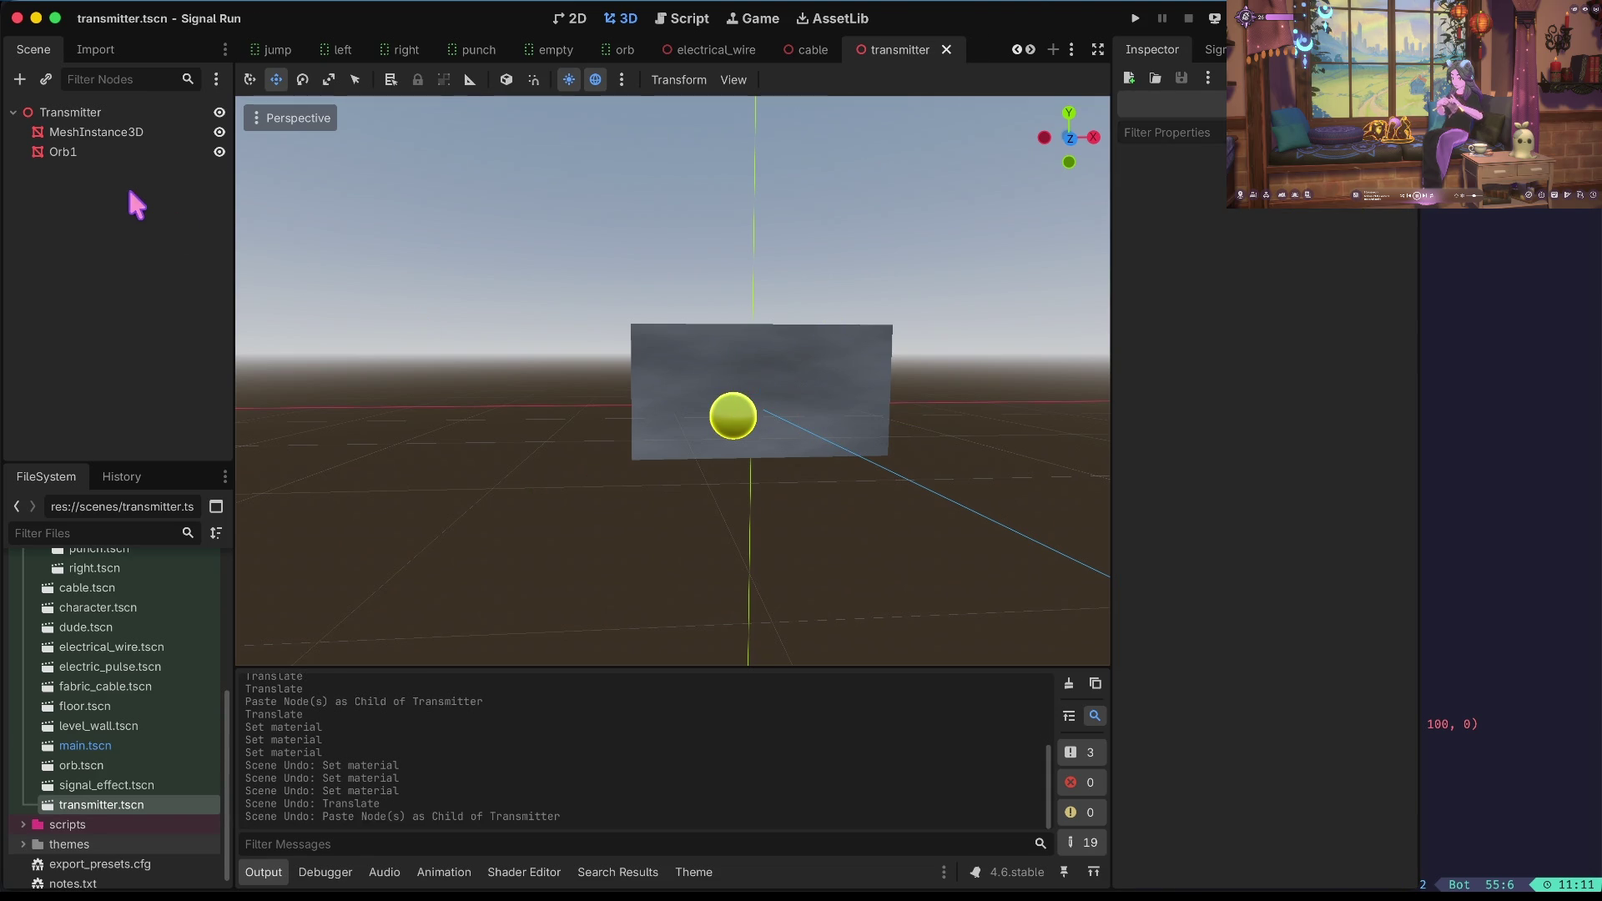
{"action": "left_click", "coordinate": [112, 150]}
Duplicate Orb1 as Orb2 and move it right along the X axis.
{"action": "right_click", "coordinate": [114, 153]}
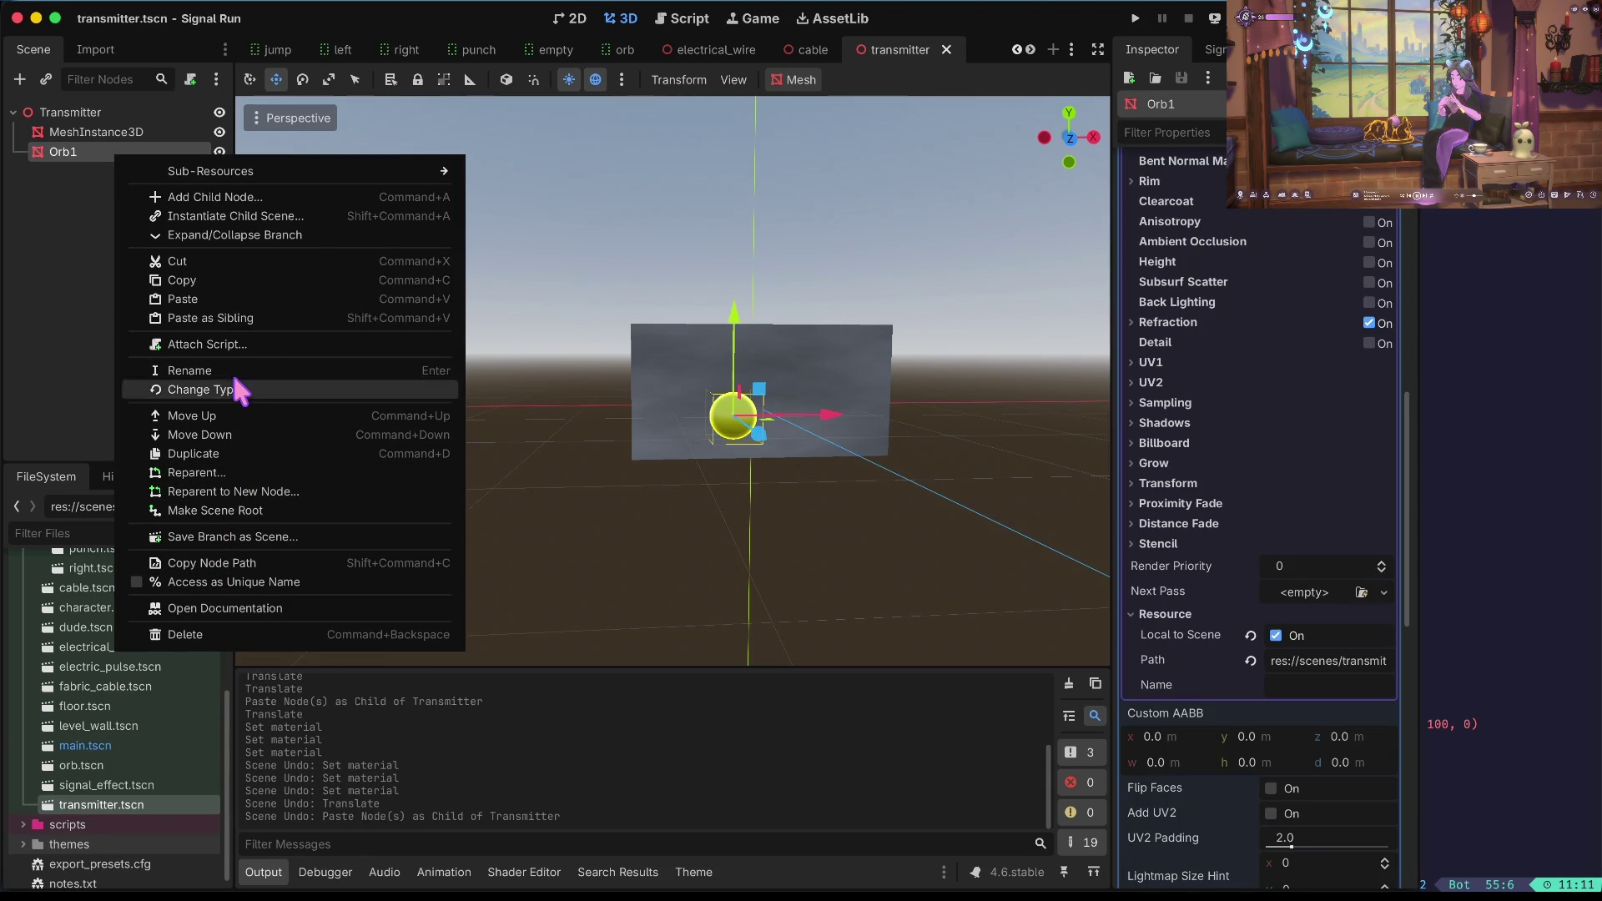
{"action": "left_click", "coordinate": [193, 454]}
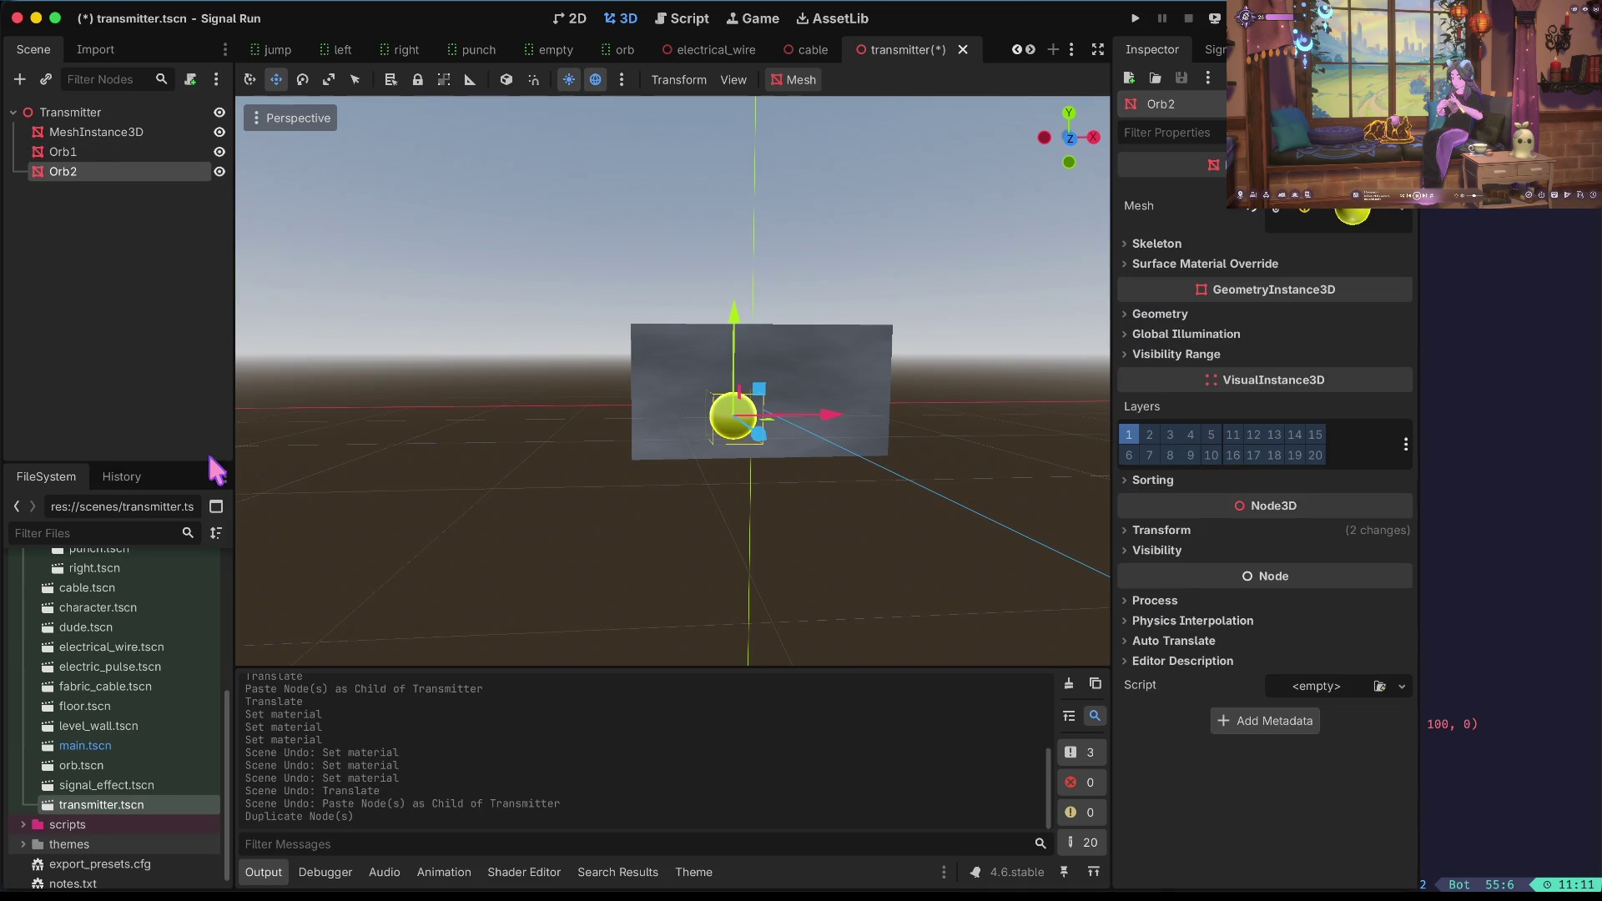
{"action": "mouse_move", "coordinate": [837, 422]}
{"action": "left_mouse_down"}
{"action": "mouse_move", "coordinate": [937, 427]}
{"action": "mouse_move", "coordinate": [921, 432]}
{"action": "left_mouse_up"}
Save the transmitter scene, then test the game with F5 and stop it.
{"action": "left_click", "coordinate": [148, 143]}
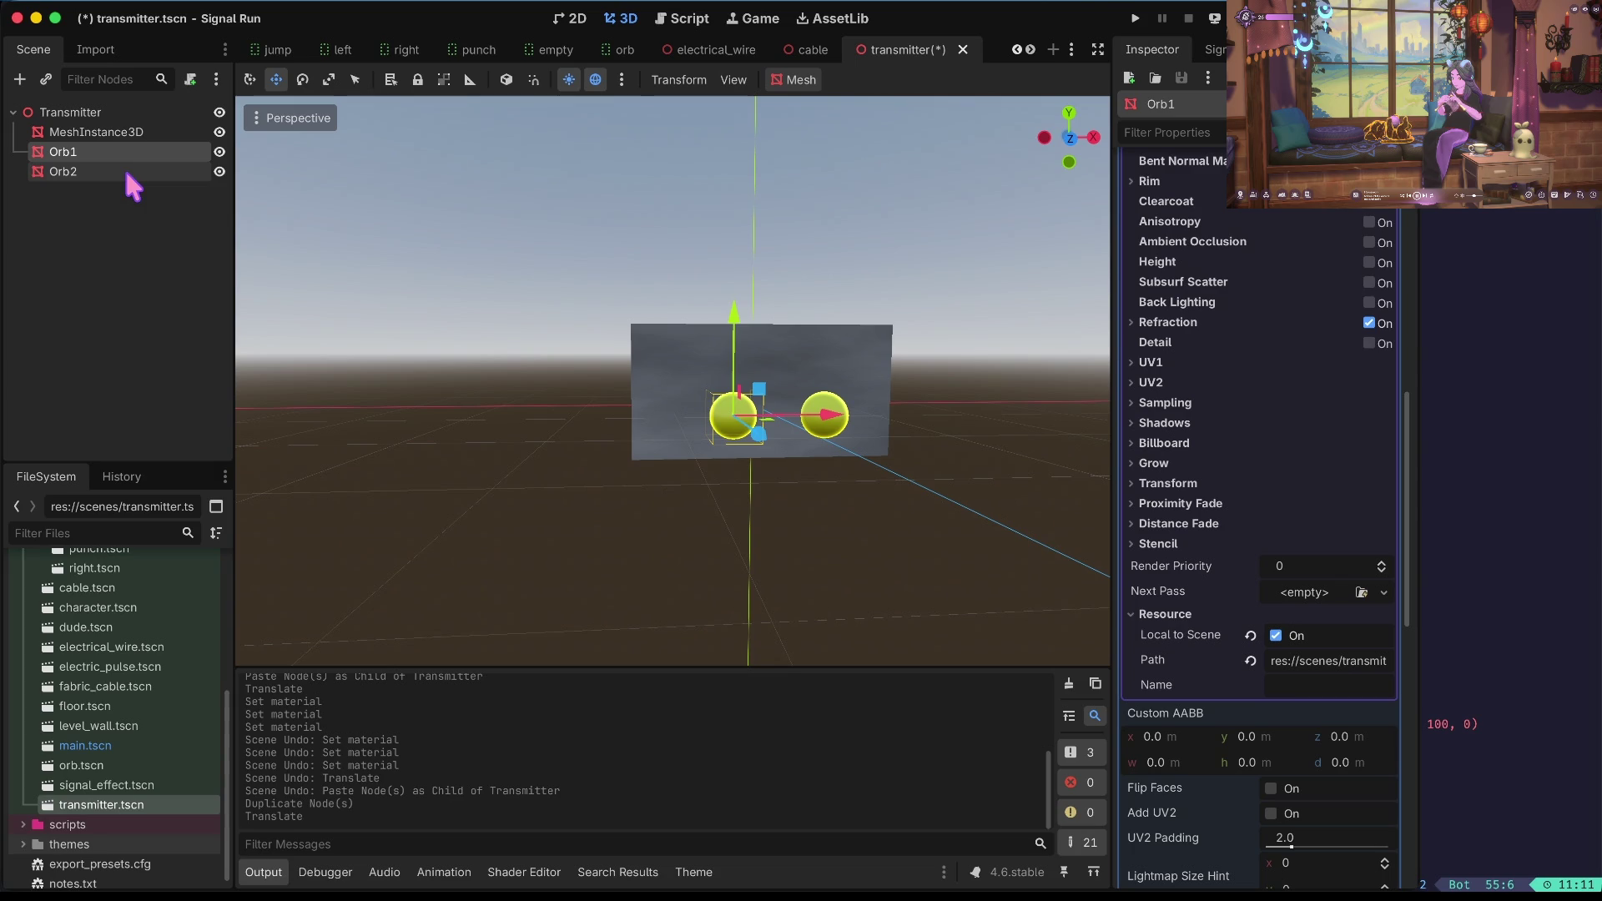
{"action": "key", "text": "ctrl+s"}
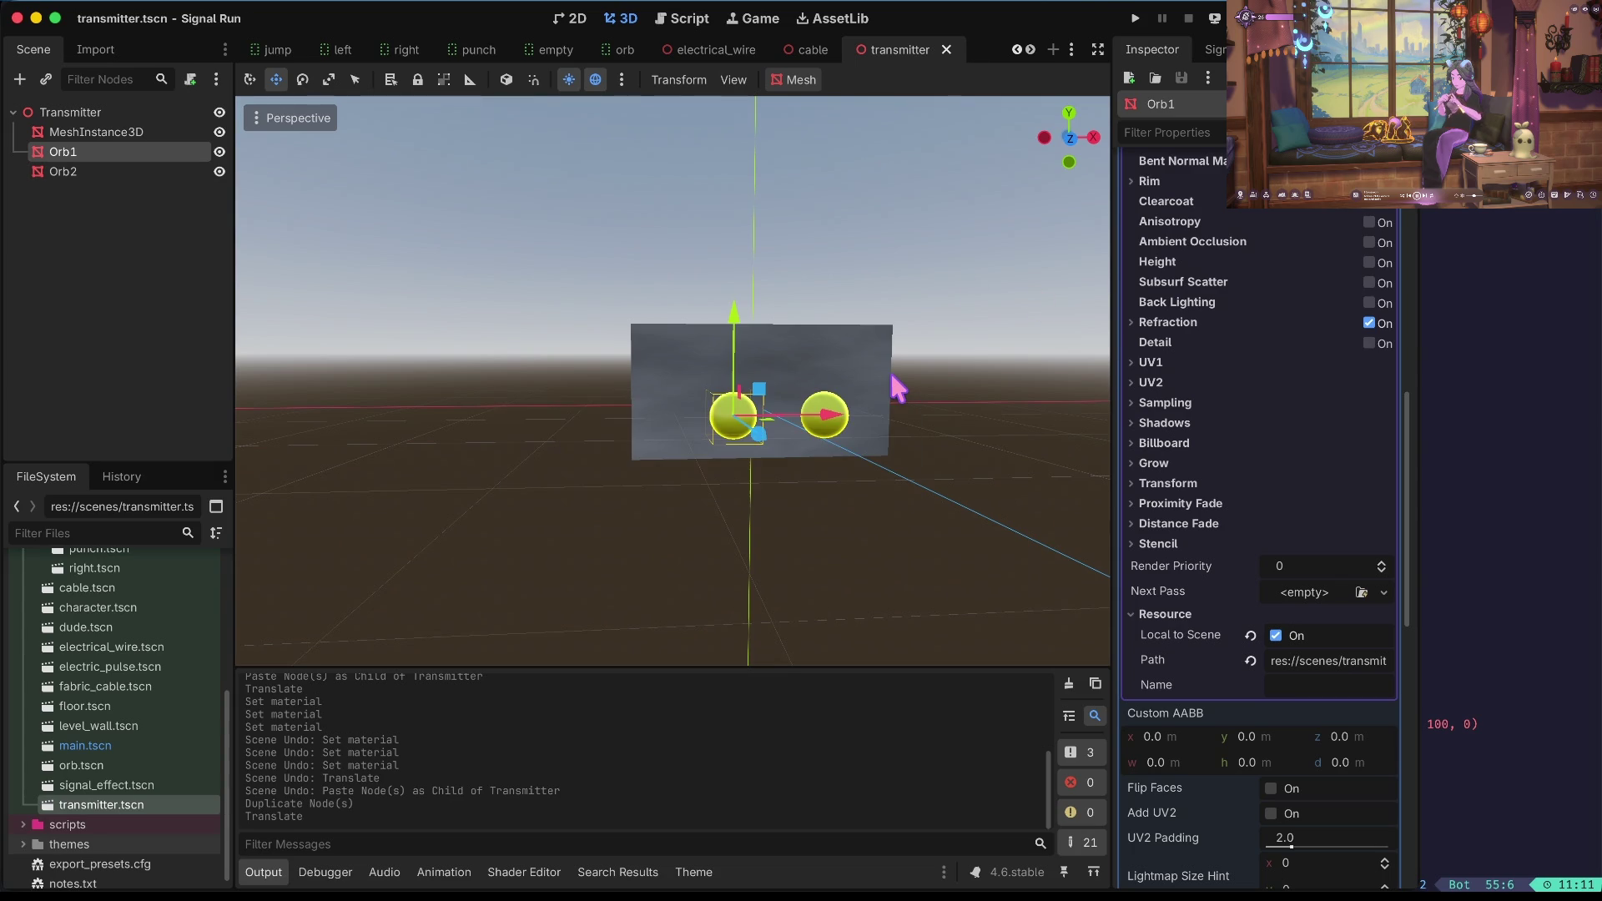
{"action": "key", "text": "F5"}
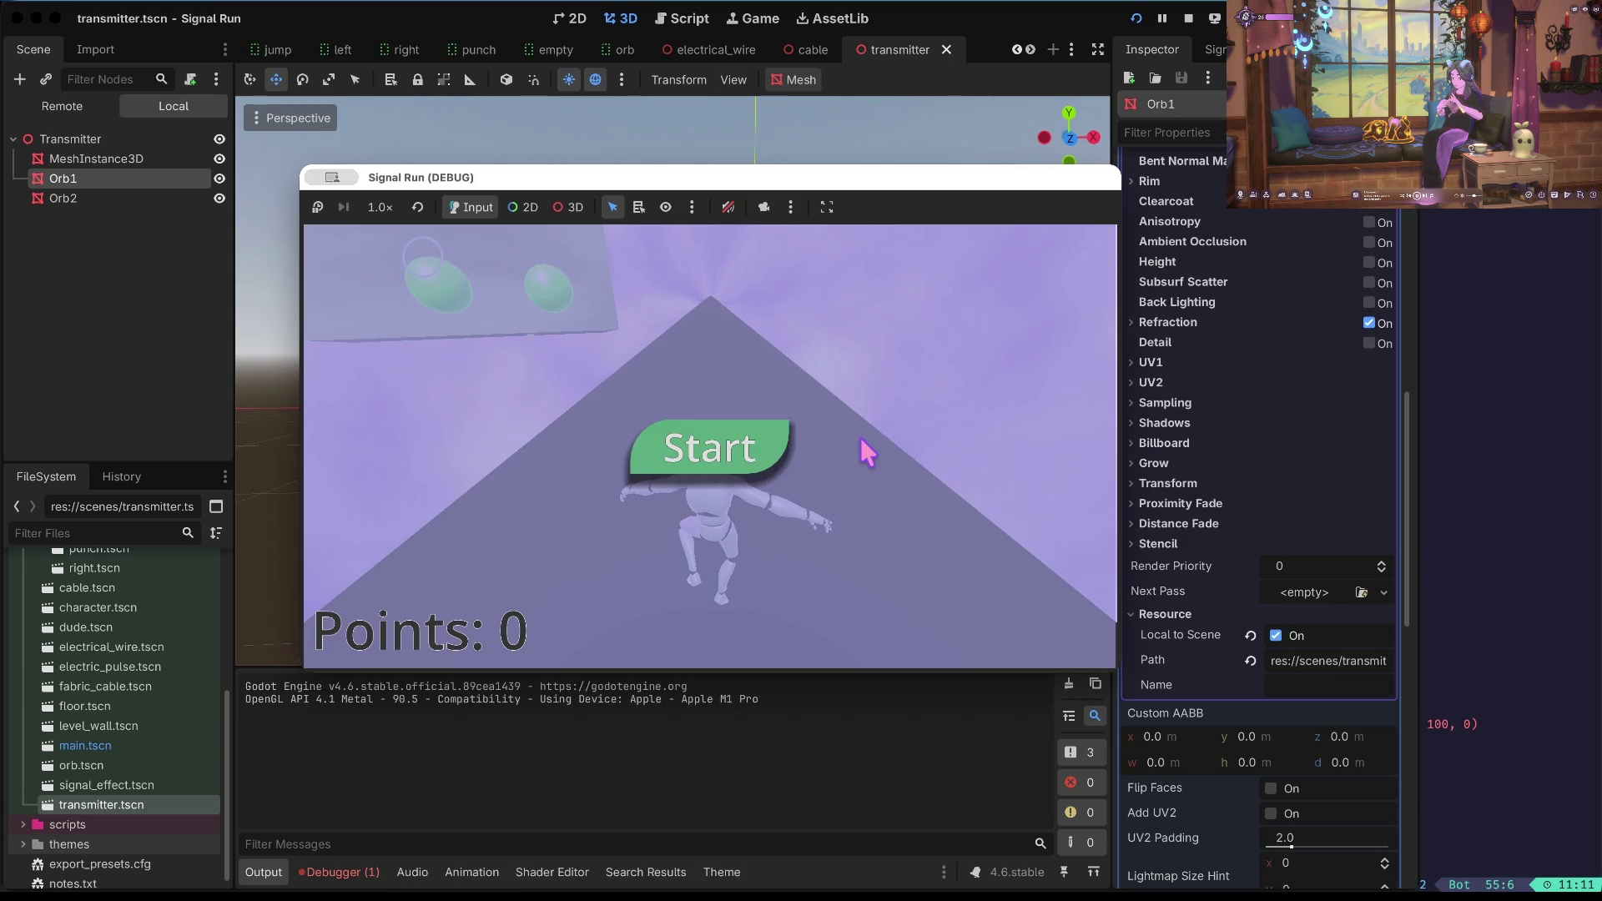
{"action": "left_click", "coordinate": [1189, 24]}
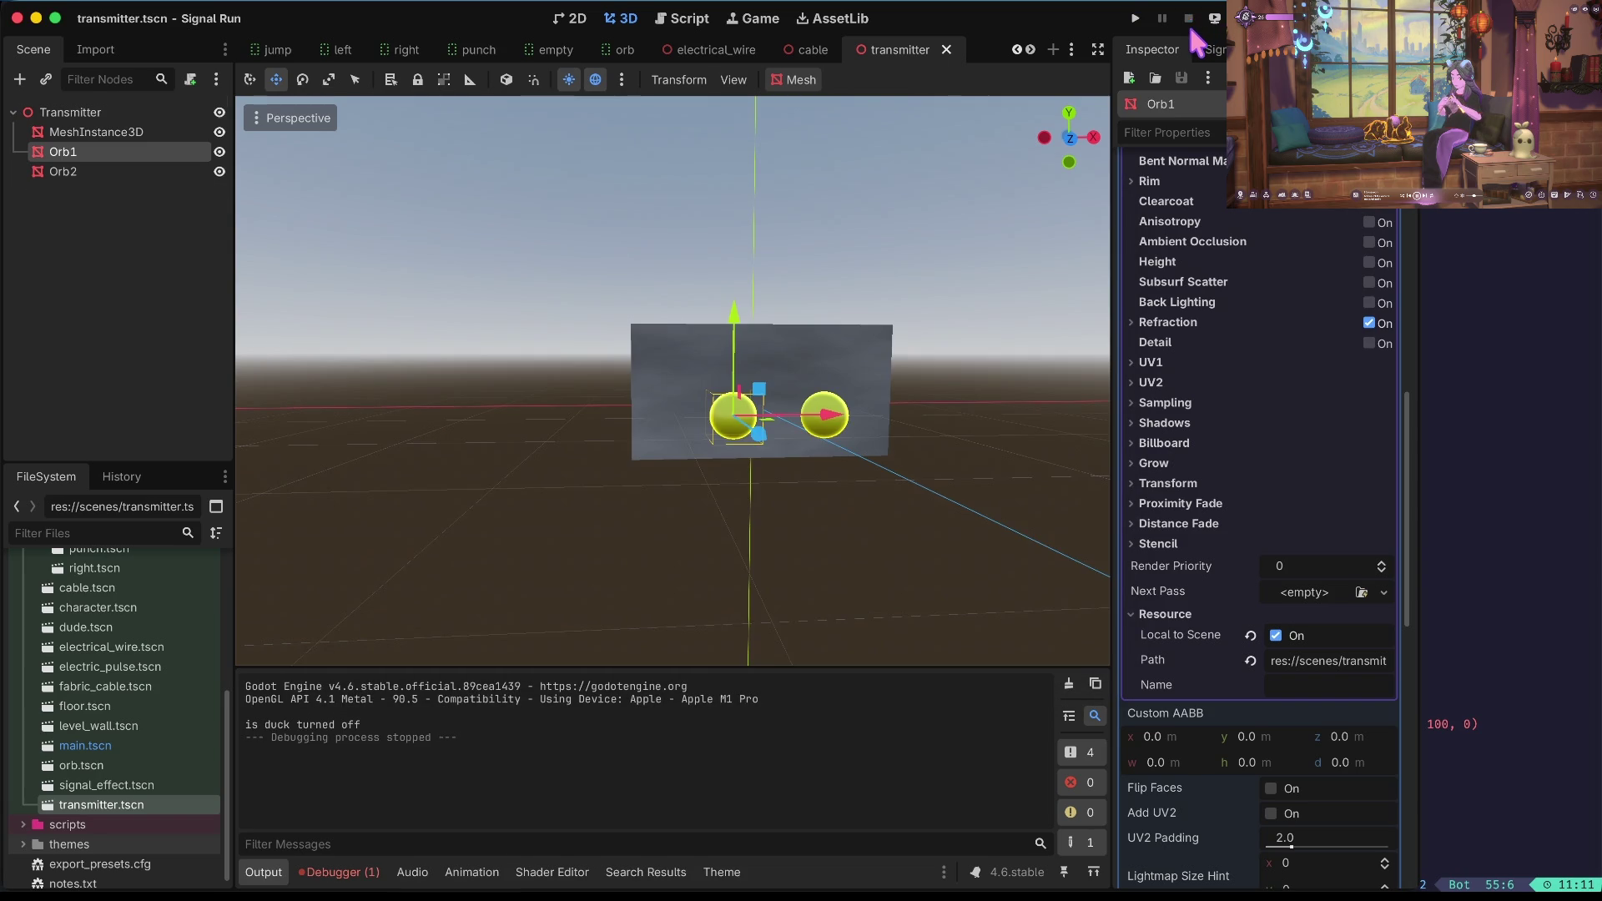
Clear Orb2's yellow material, then undo to restore it.
{"action": "left_click", "coordinate": [182, 171]}
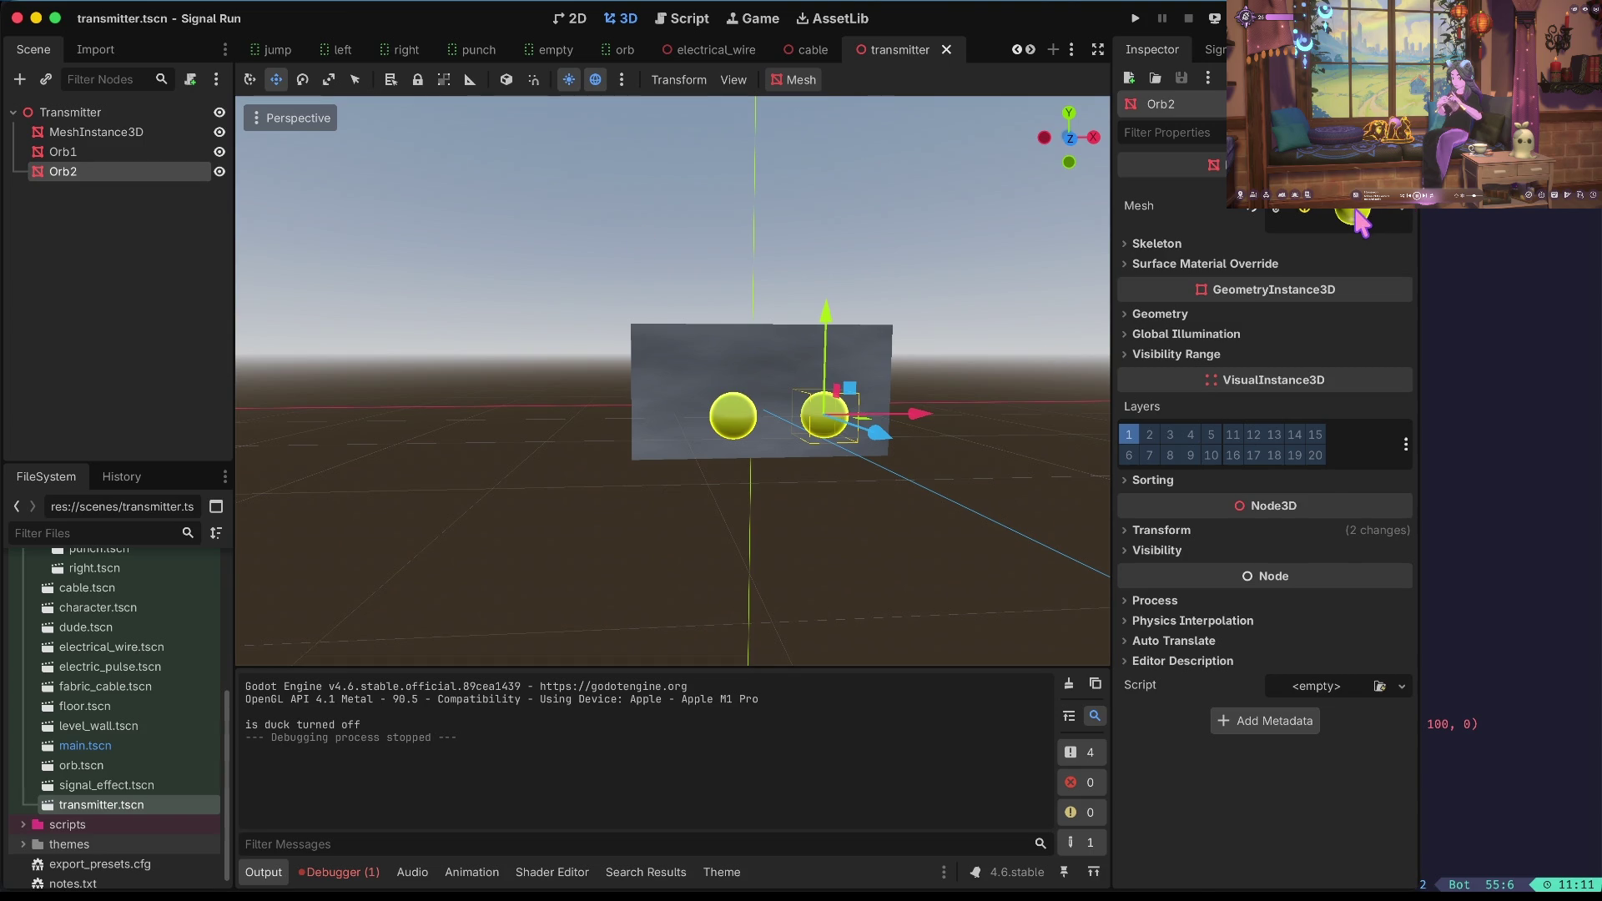
{"action": "left_click", "coordinate": [1368, 218]}
{"action": "left_click_drag", "start_coordinate": [1277, 505], "coordinate": [1248, 511]}
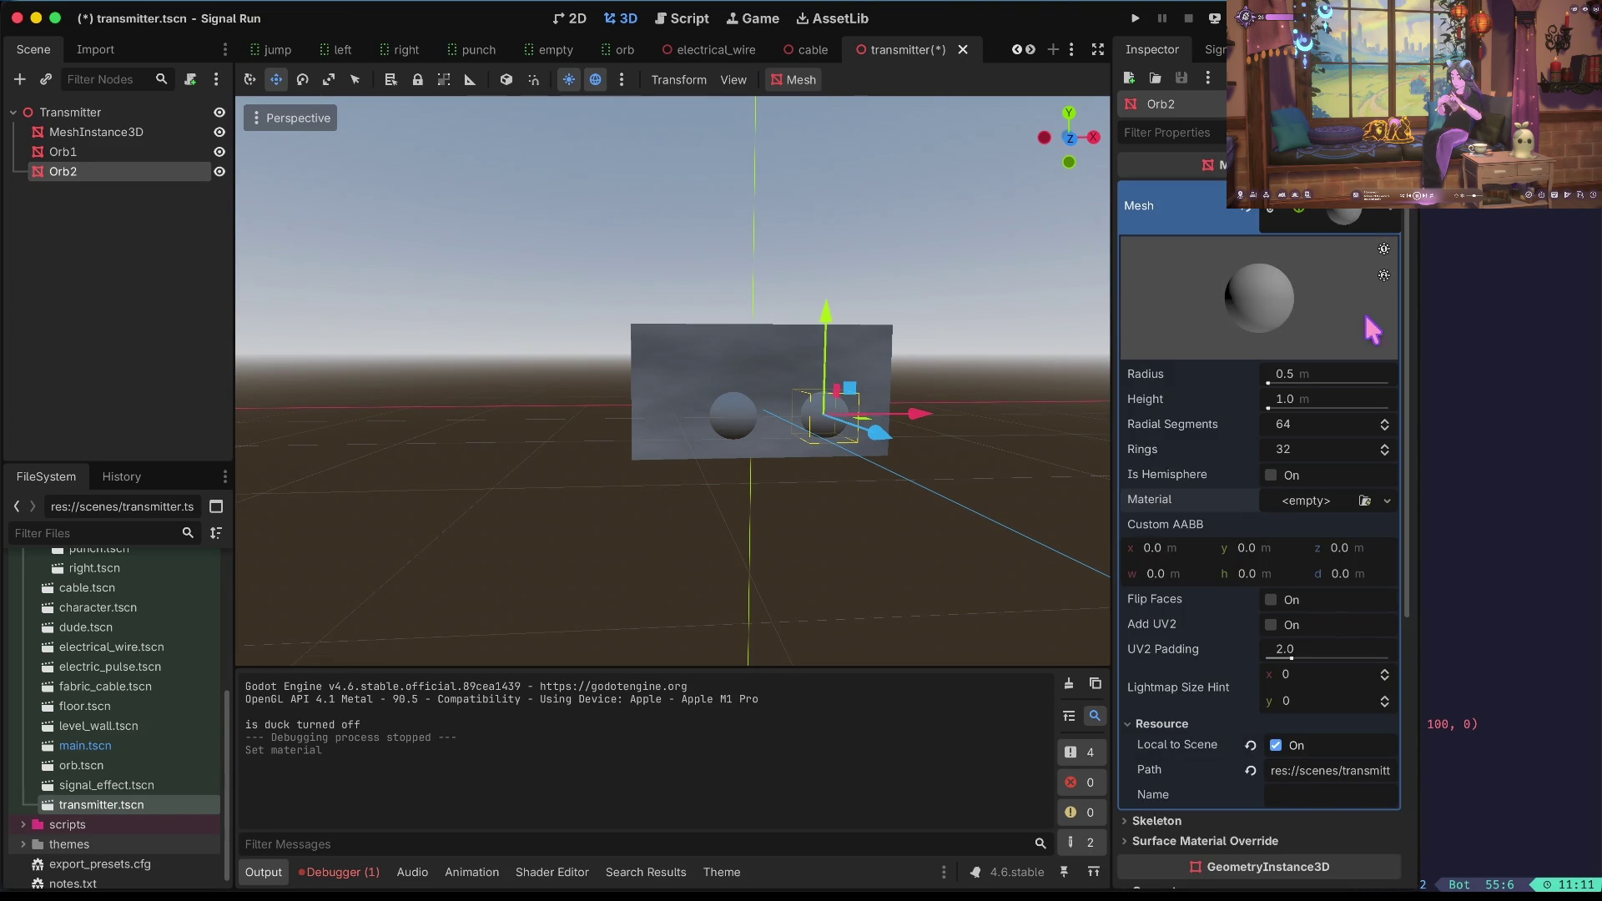
{"action": "key", "text": "ctrl+z"}
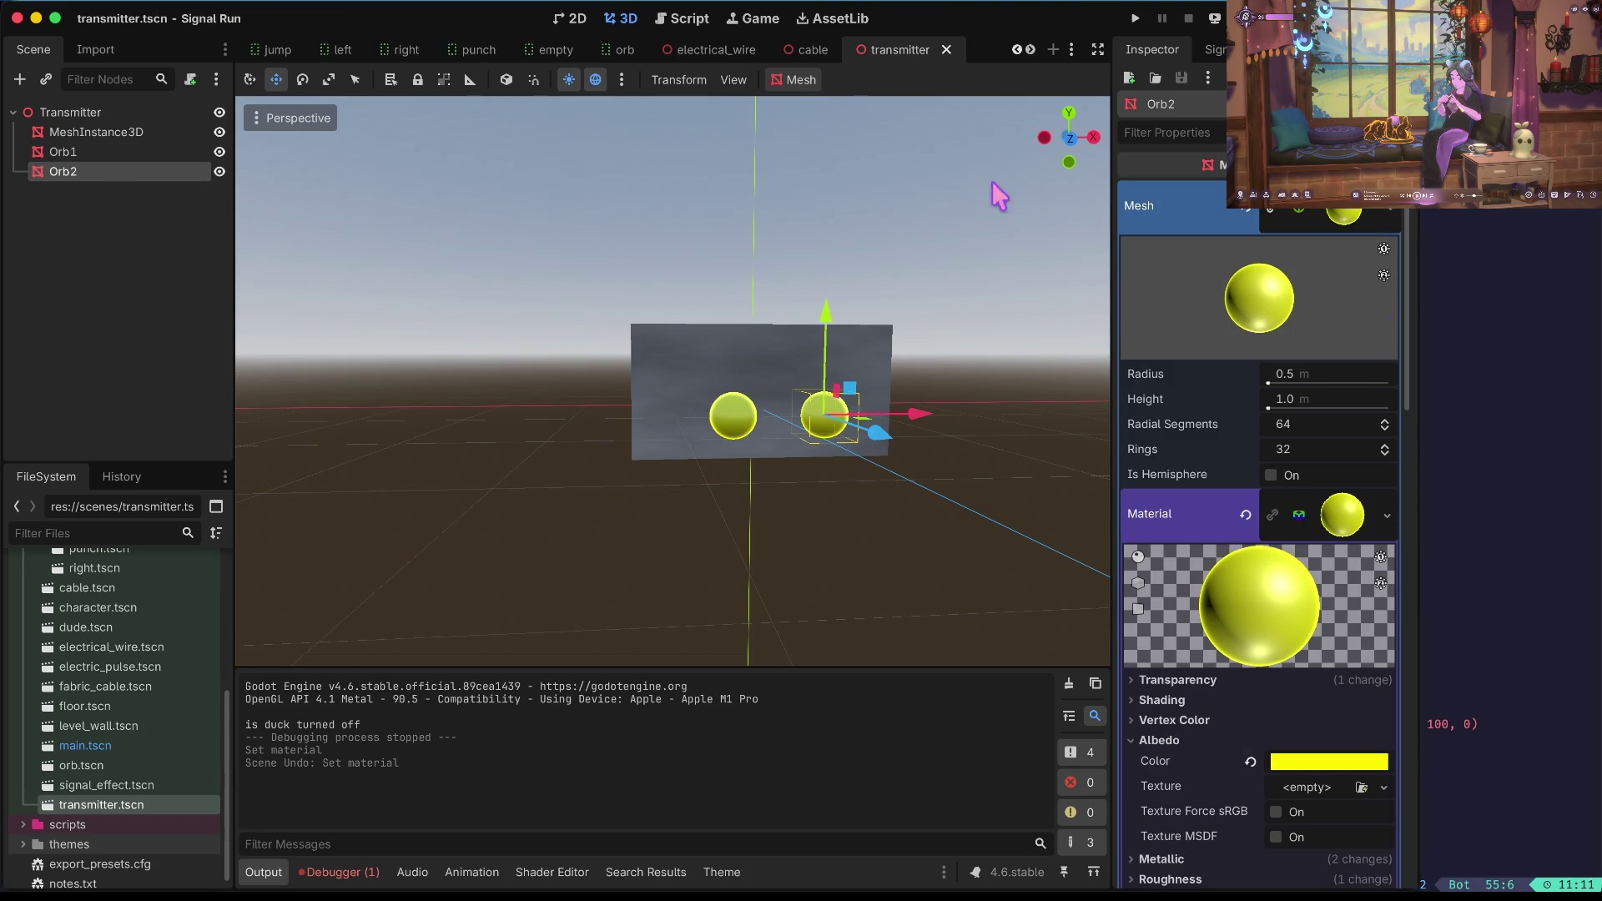
Bring up the new/load/clear/save resource menu for Orb2's material.
{"action": "scroll", "coordinate": [1227, 348], "scroll_direction": "down", "scroll_amount": 15}
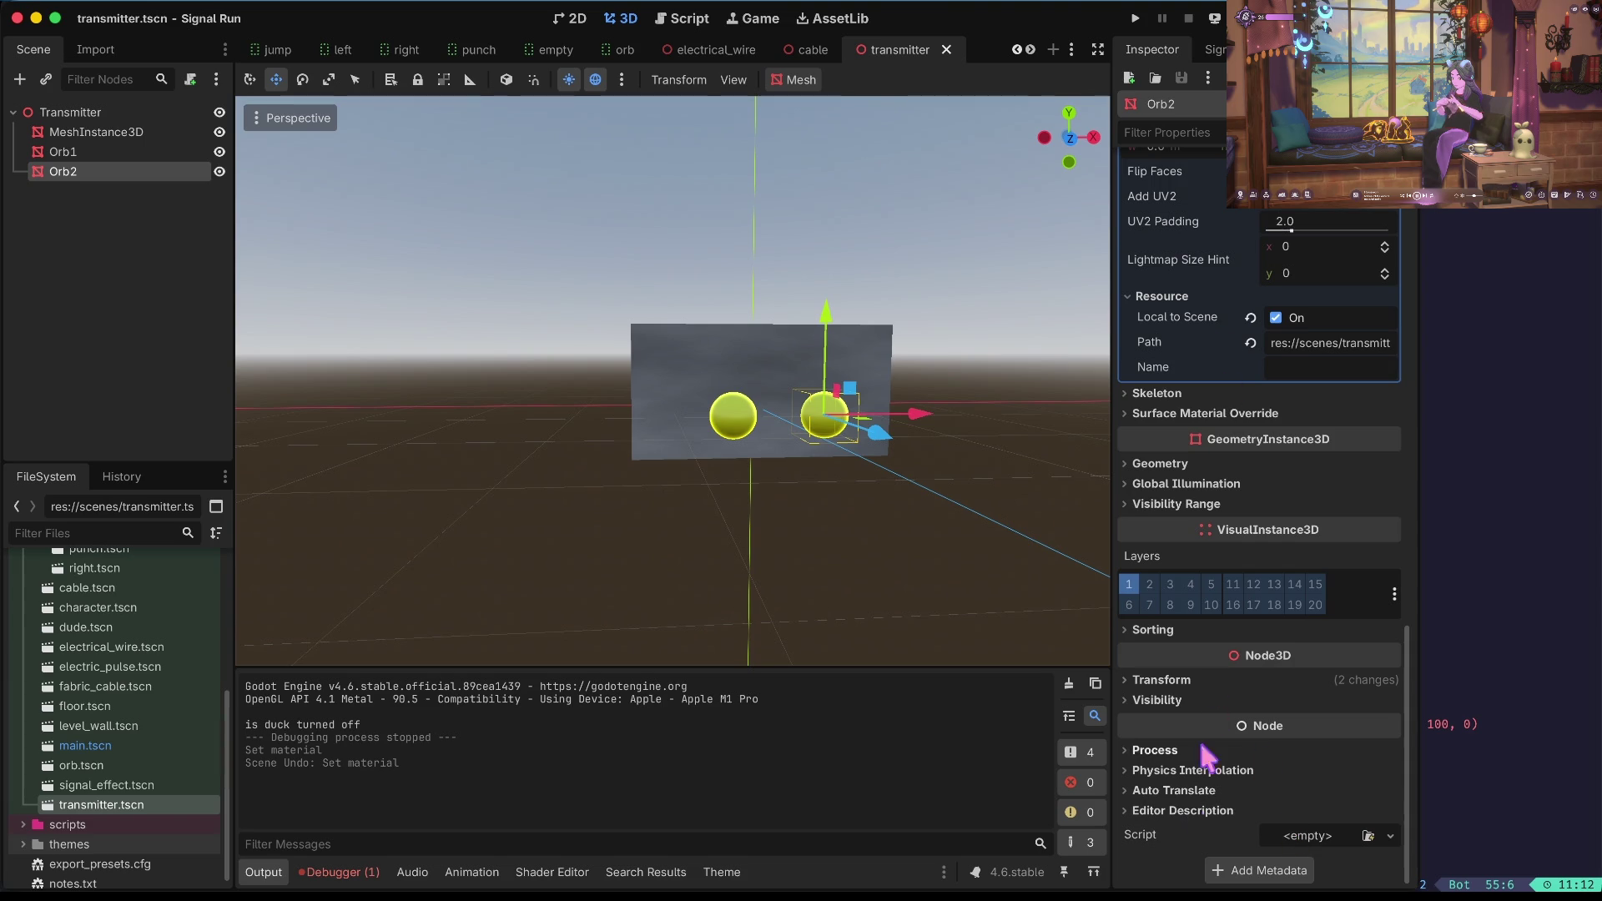
{"action": "scroll", "coordinate": [1227, 576], "scroll_direction": "up", "scroll_amount": 3}
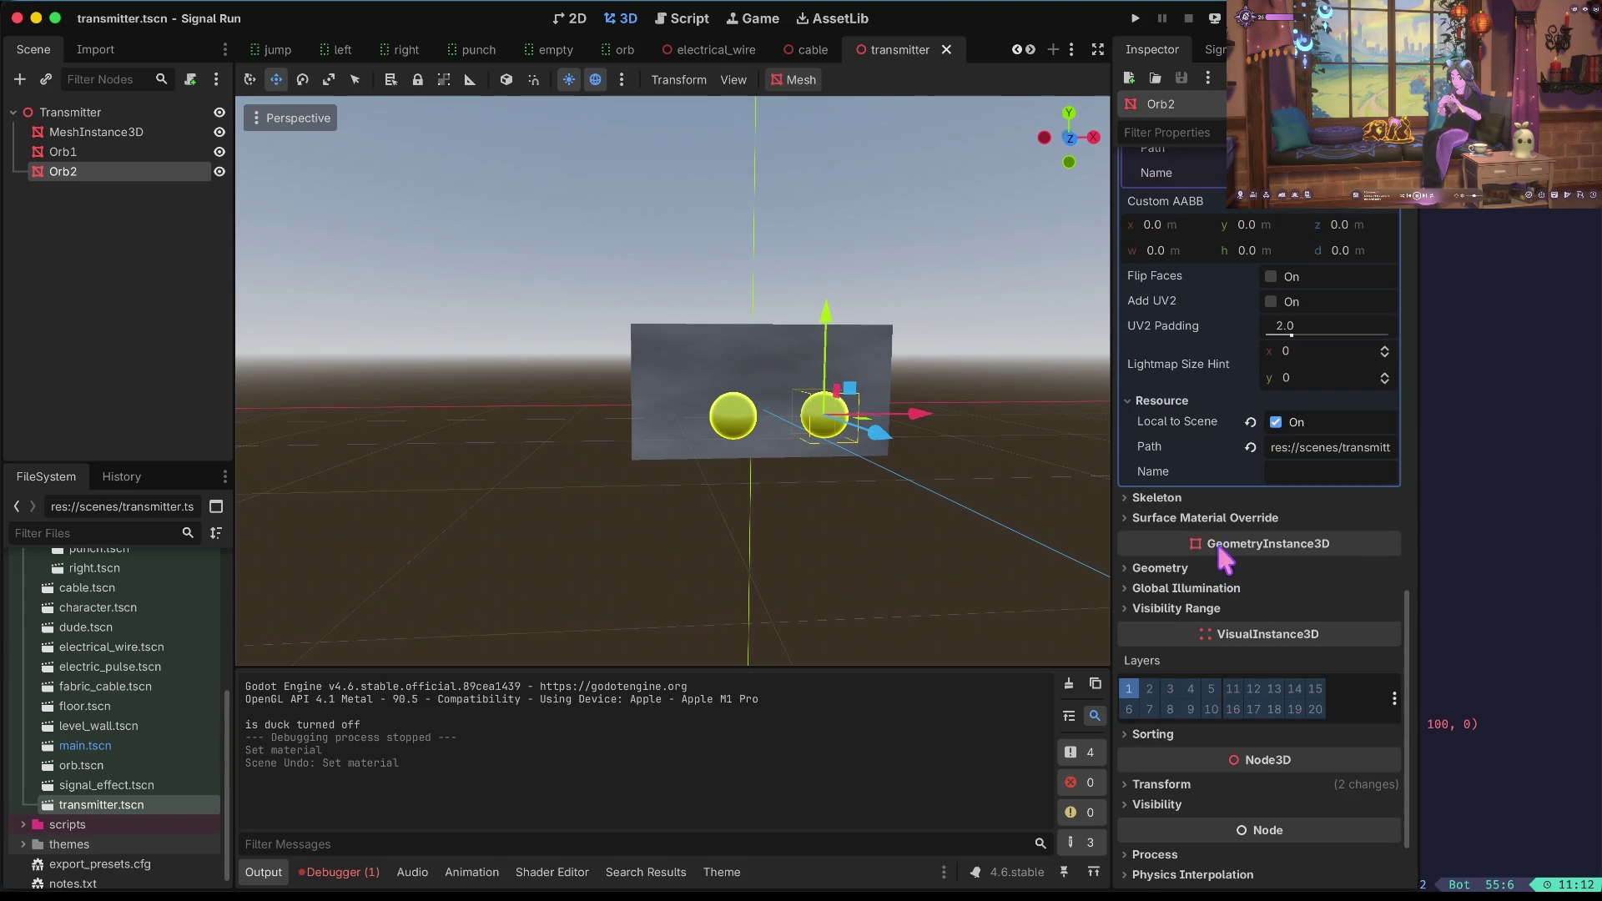
{"action": "scroll", "coordinate": [1195, 618], "scroll_direction": "up", "scroll_amount": 3}
{"action": "scroll", "coordinate": [1313, 554], "scroll_direction": "up", "scroll_amount": 10}
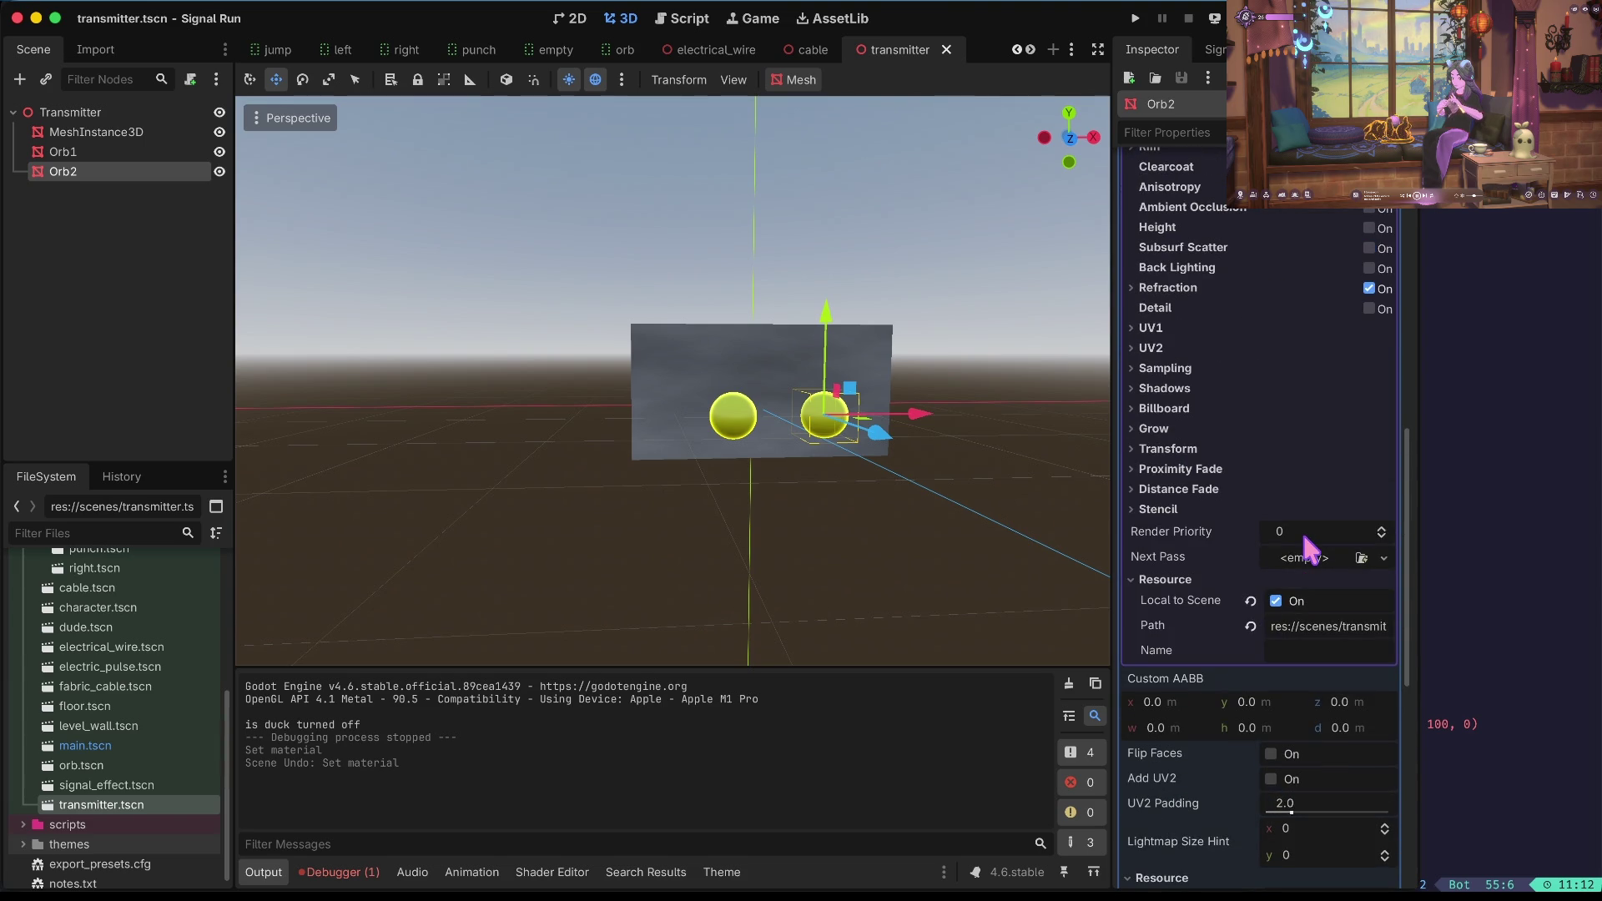
{"action": "scroll", "coordinate": [1307, 541], "scroll_direction": "down", "scroll_amount": 2}
{"action": "scroll", "coordinate": [1302, 532], "scroll_direction": "up", "scroll_amount": 4}
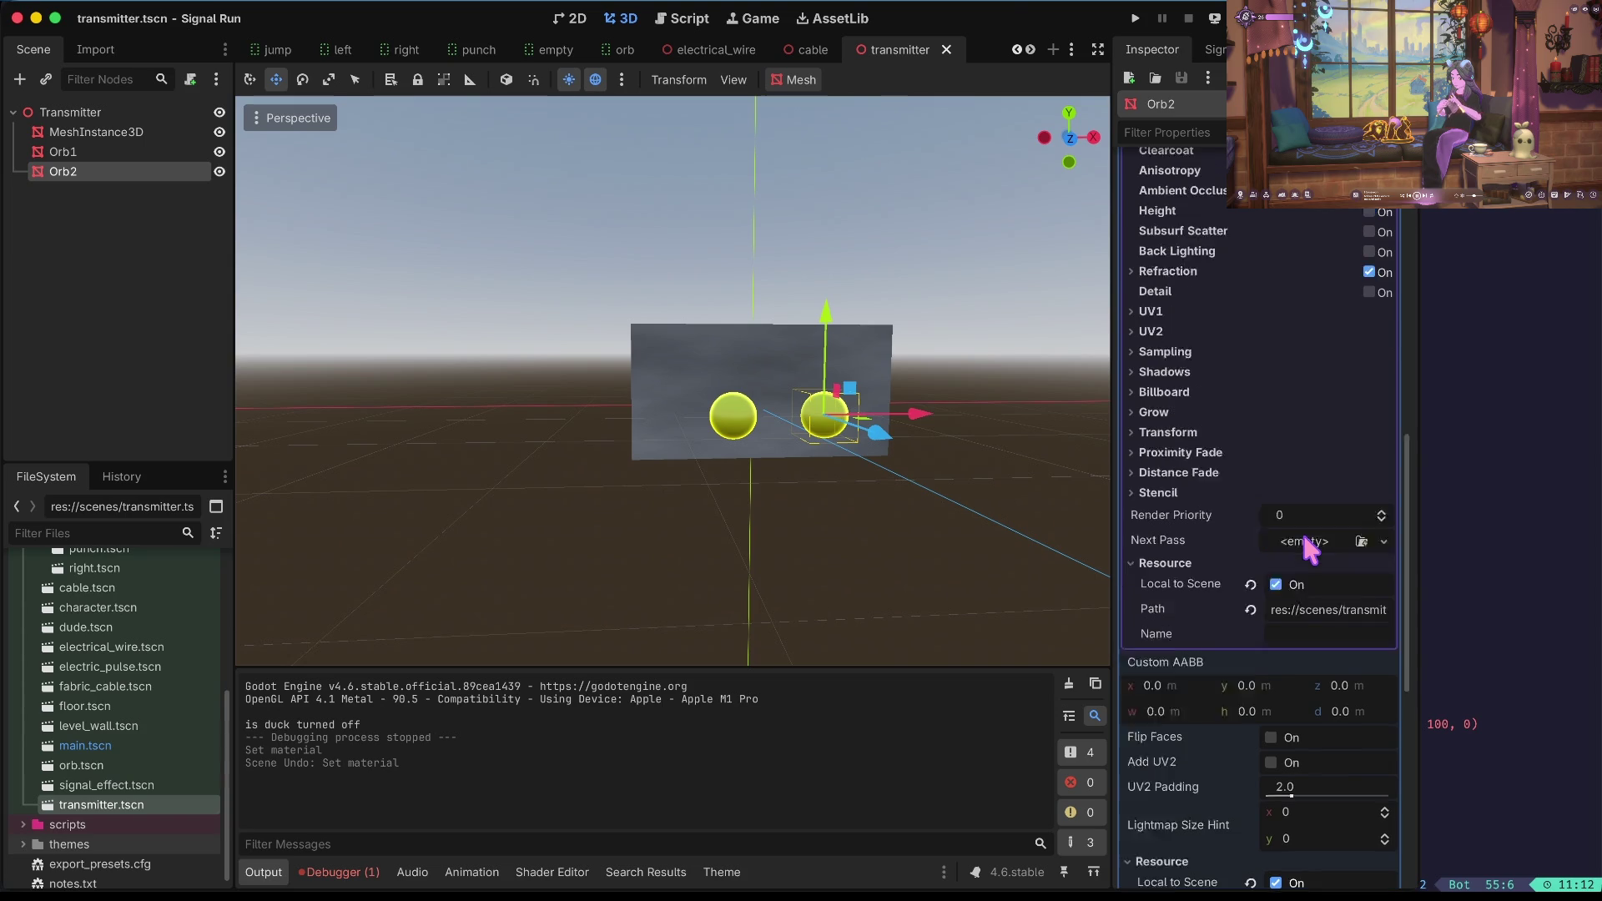
{"action": "scroll", "coordinate": [1300, 528], "scroll_direction": "up", "scroll_amount": 11}
{"action": "scroll", "coordinate": [1301, 528], "scroll_direction": "up", "scroll_amount": 2}
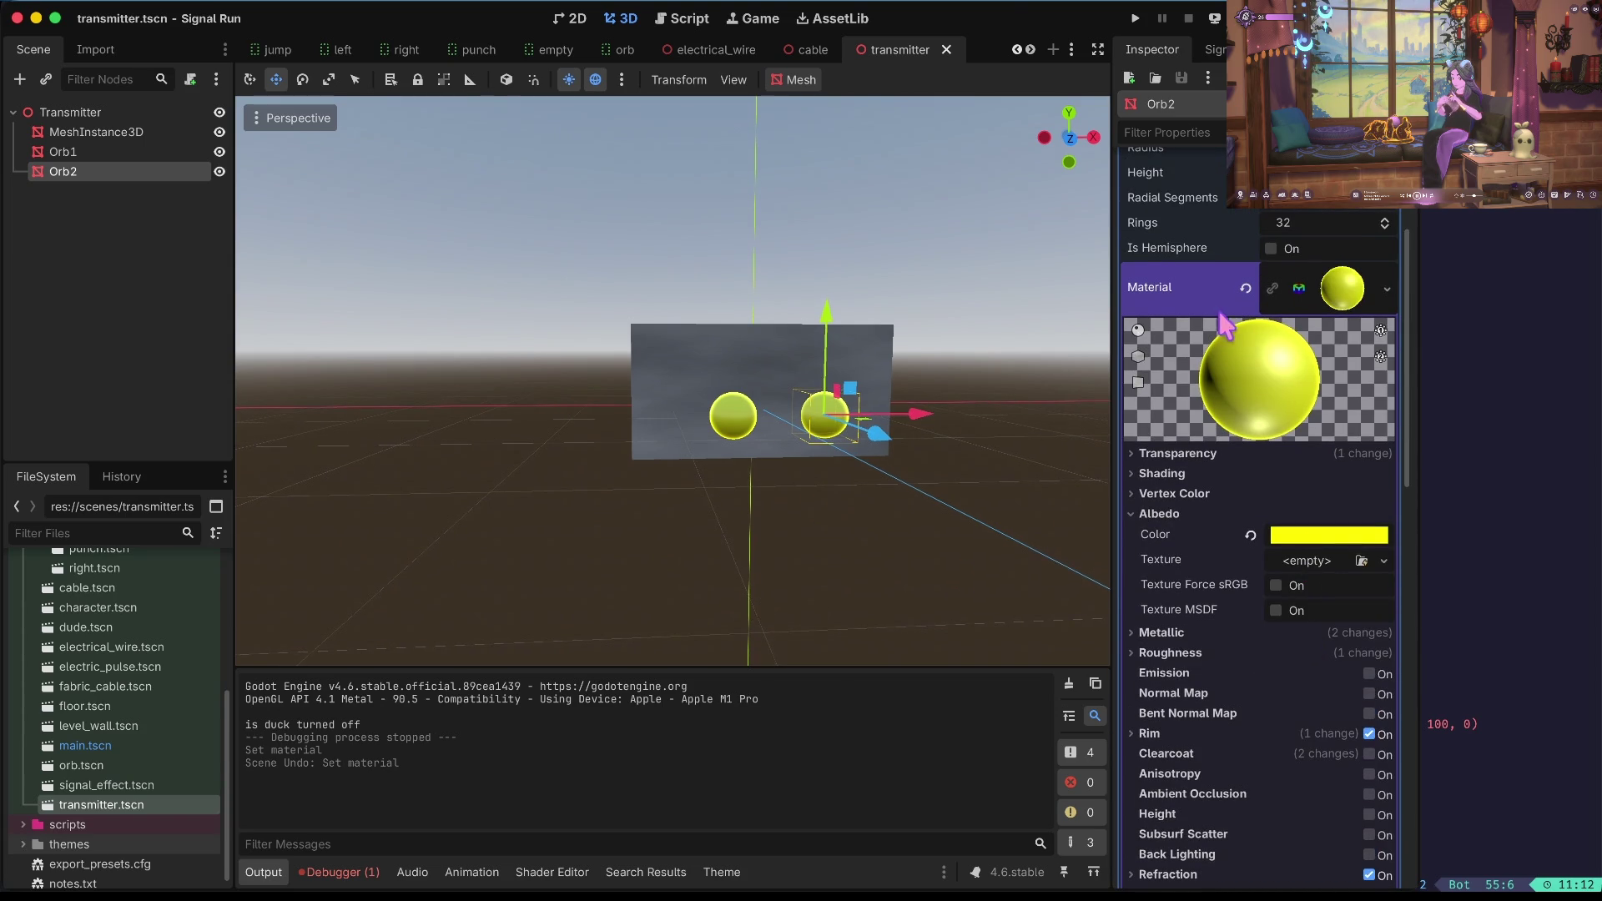
{"action": "scroll", "coordinate": [1223, 321], "scroll_direction": "up", "scroll_amount": 5}
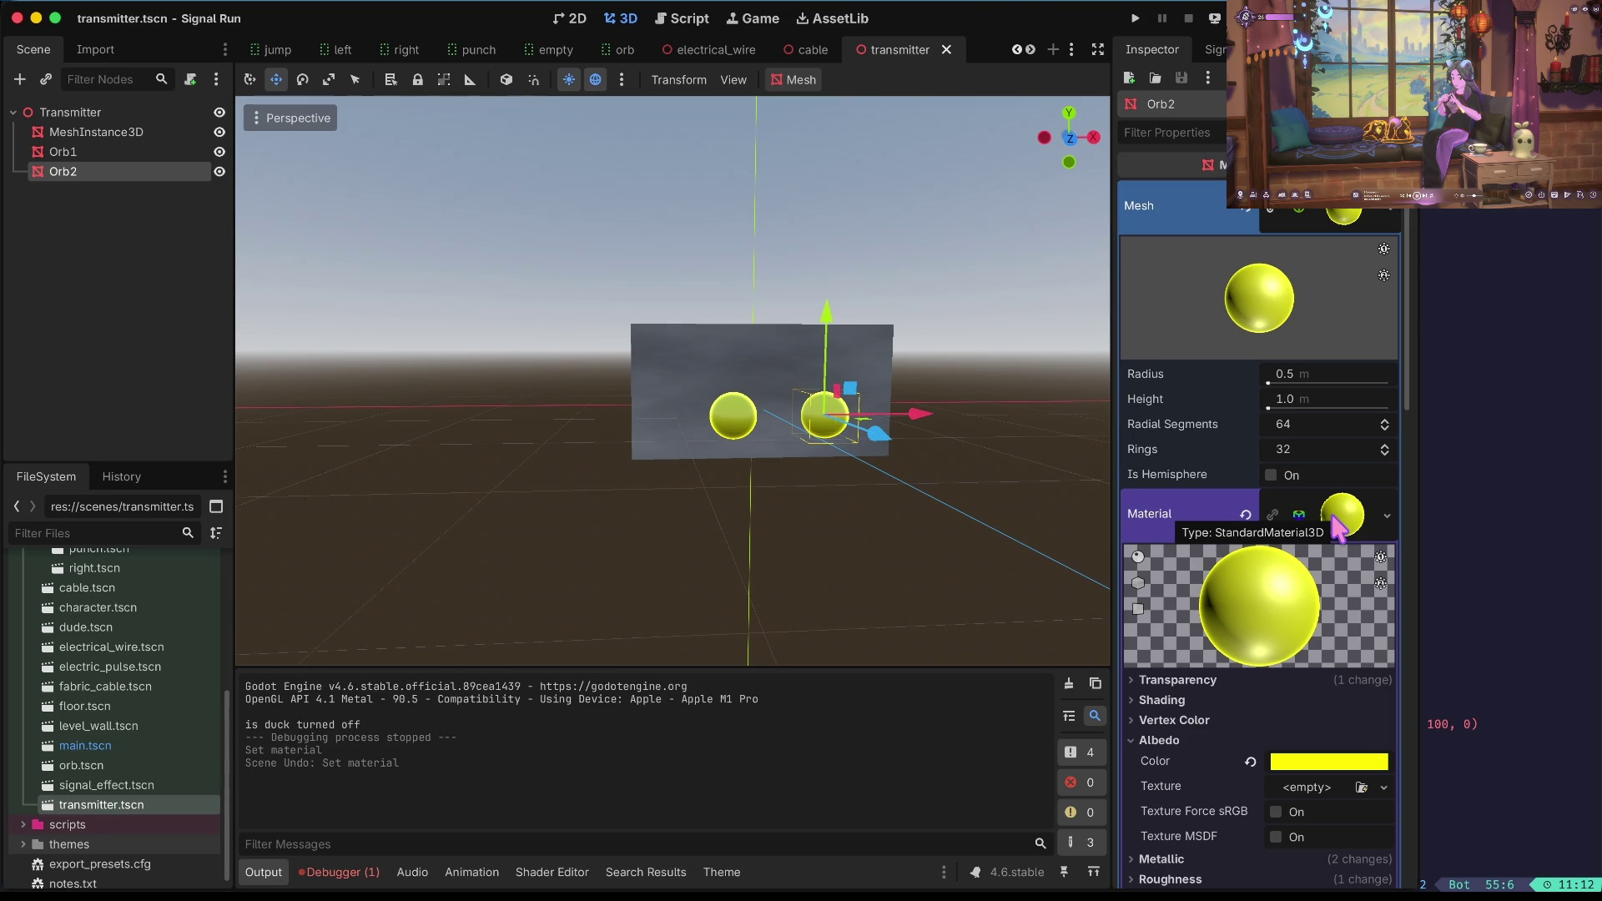
{"action": "right_click", "coordinate": [1340, 513]}
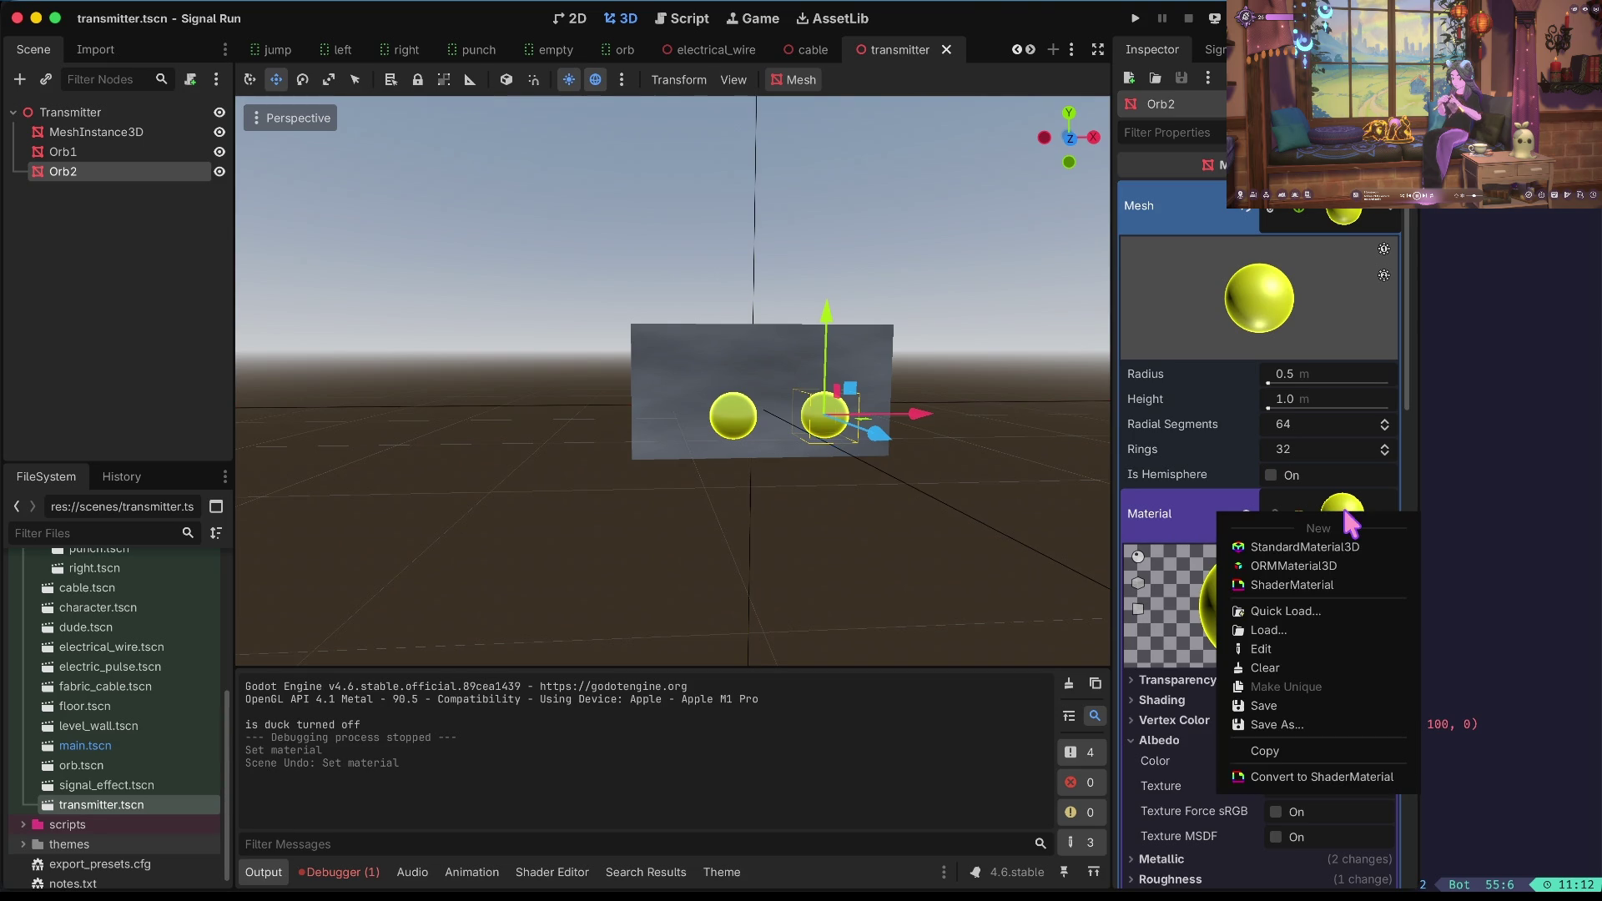